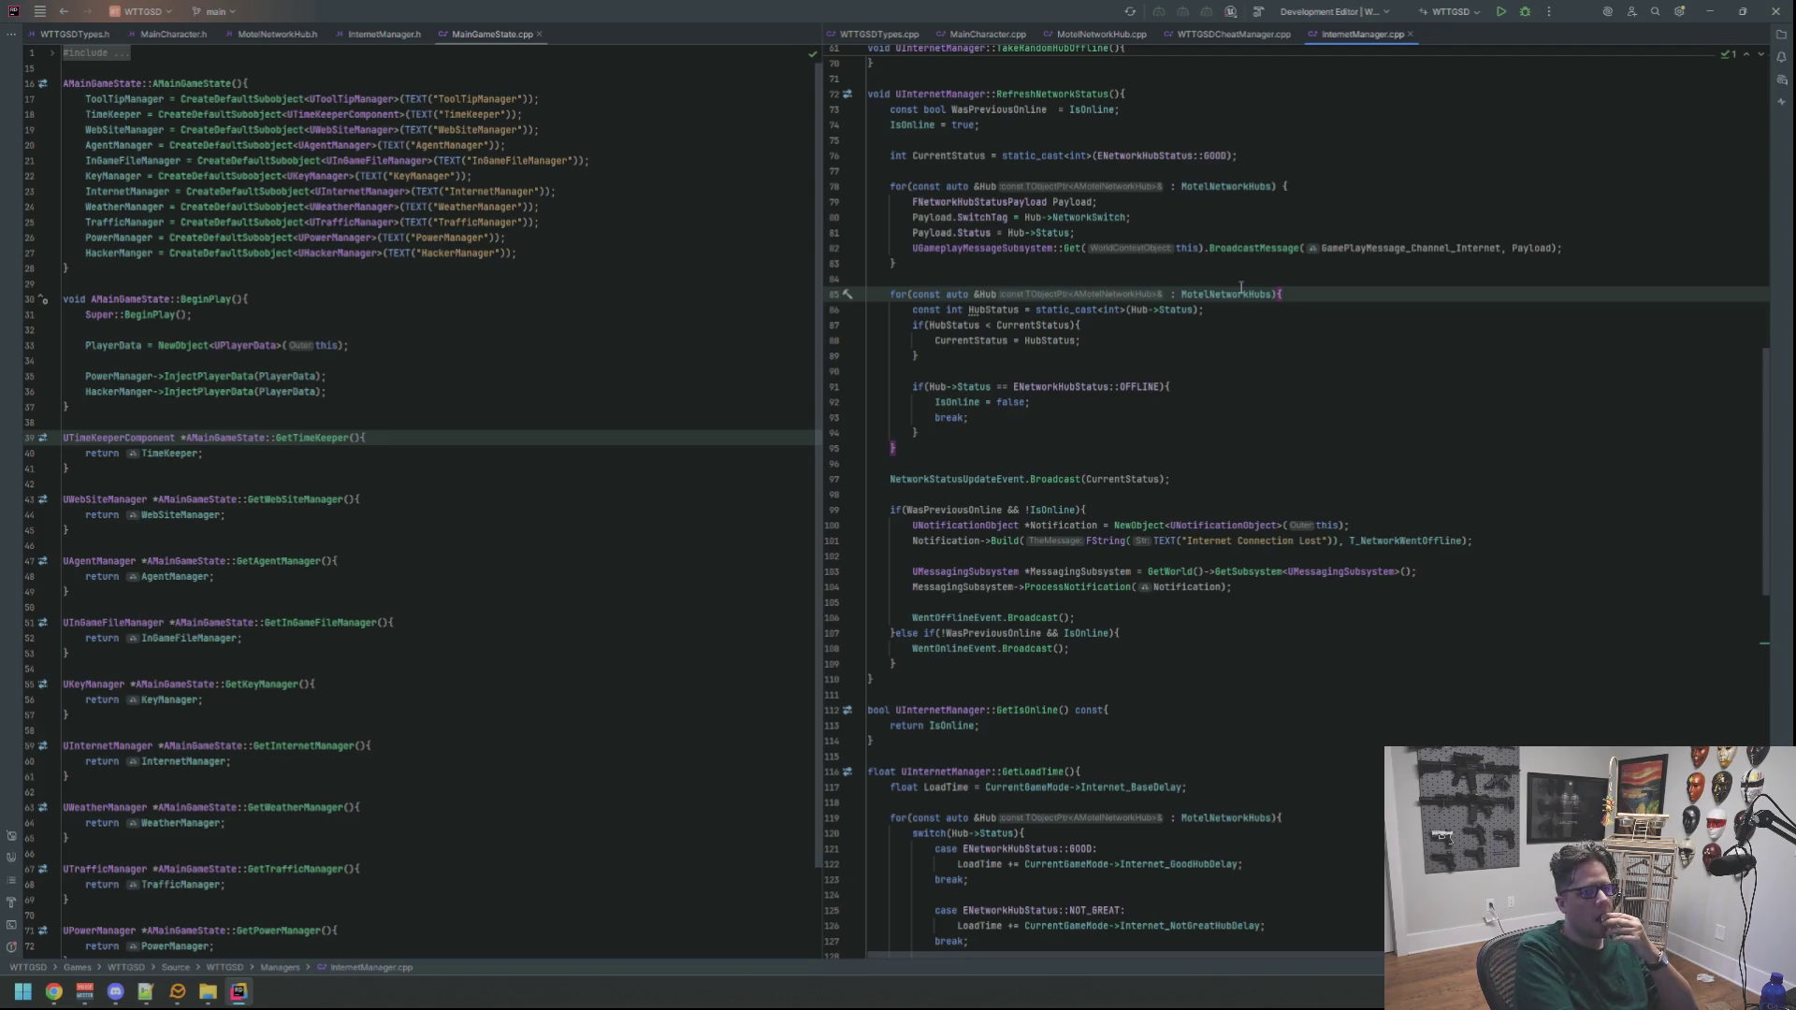
# Review RefreshNetworkStatus in InternetManager.cpp and build the game project from Rider
pyautogui.click(1076, 355)
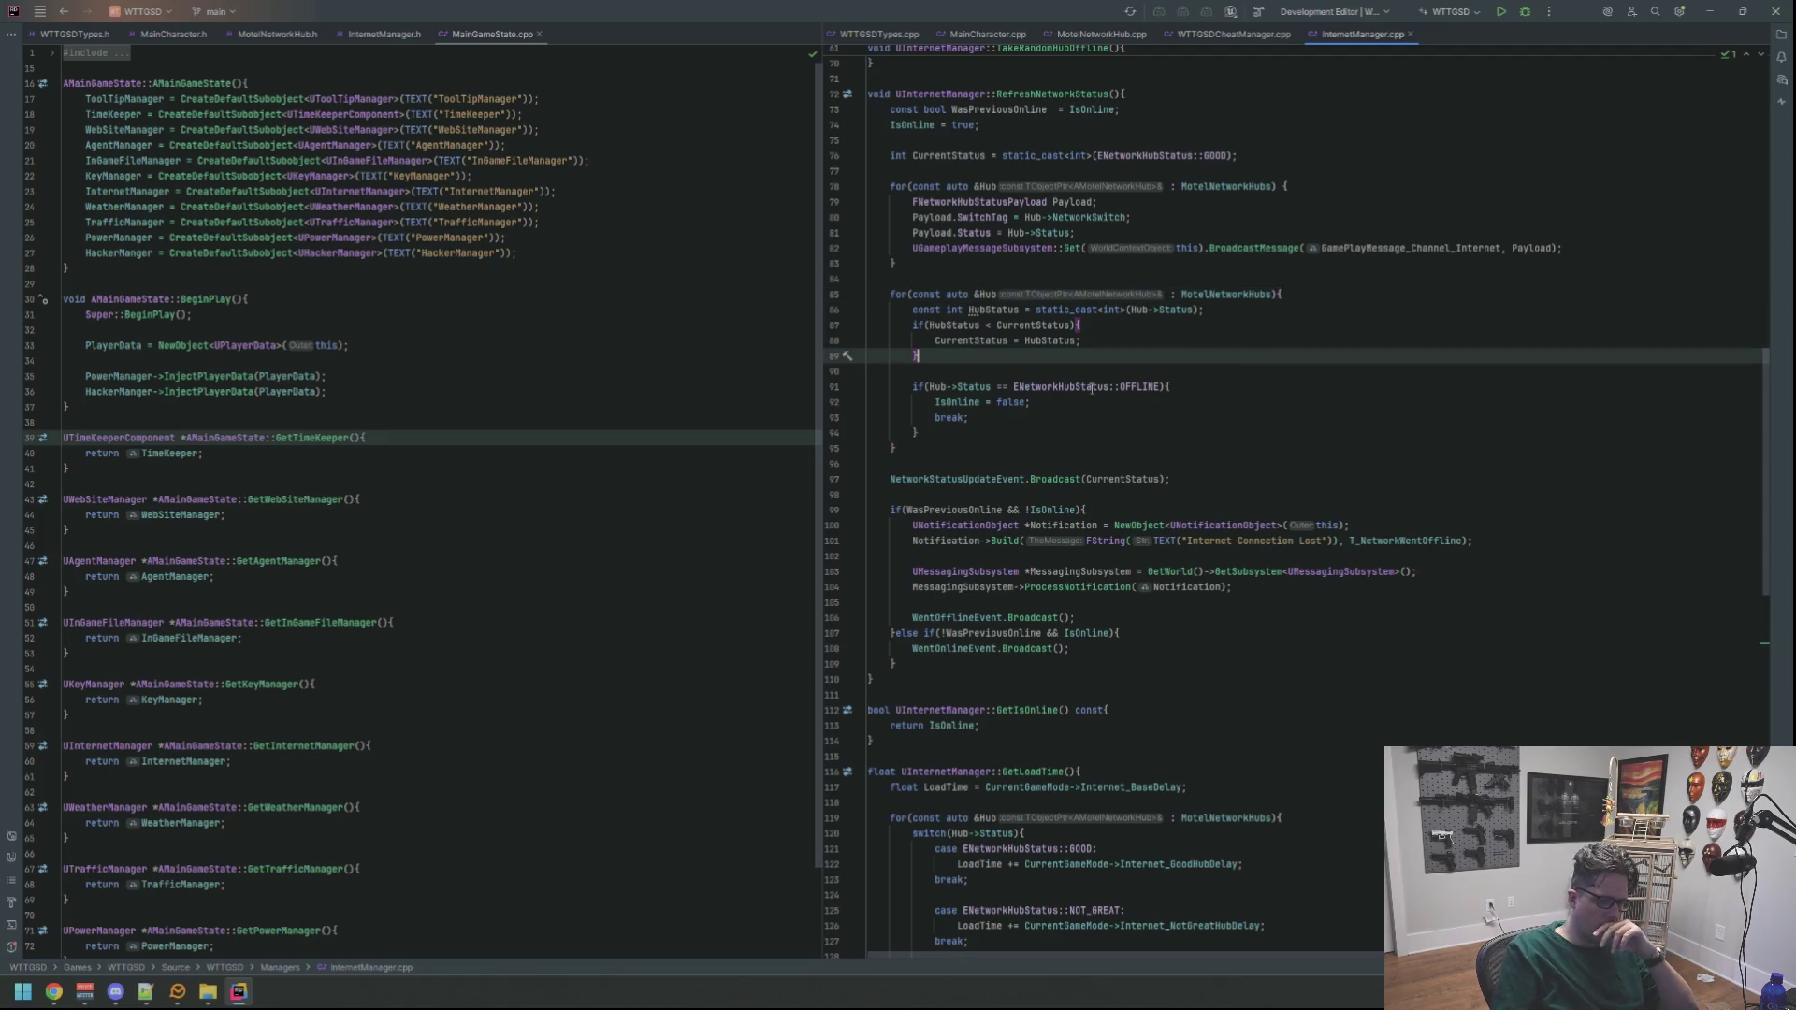
pyautogui.click(1077, 368)
pyautogui.click(1561, 249)
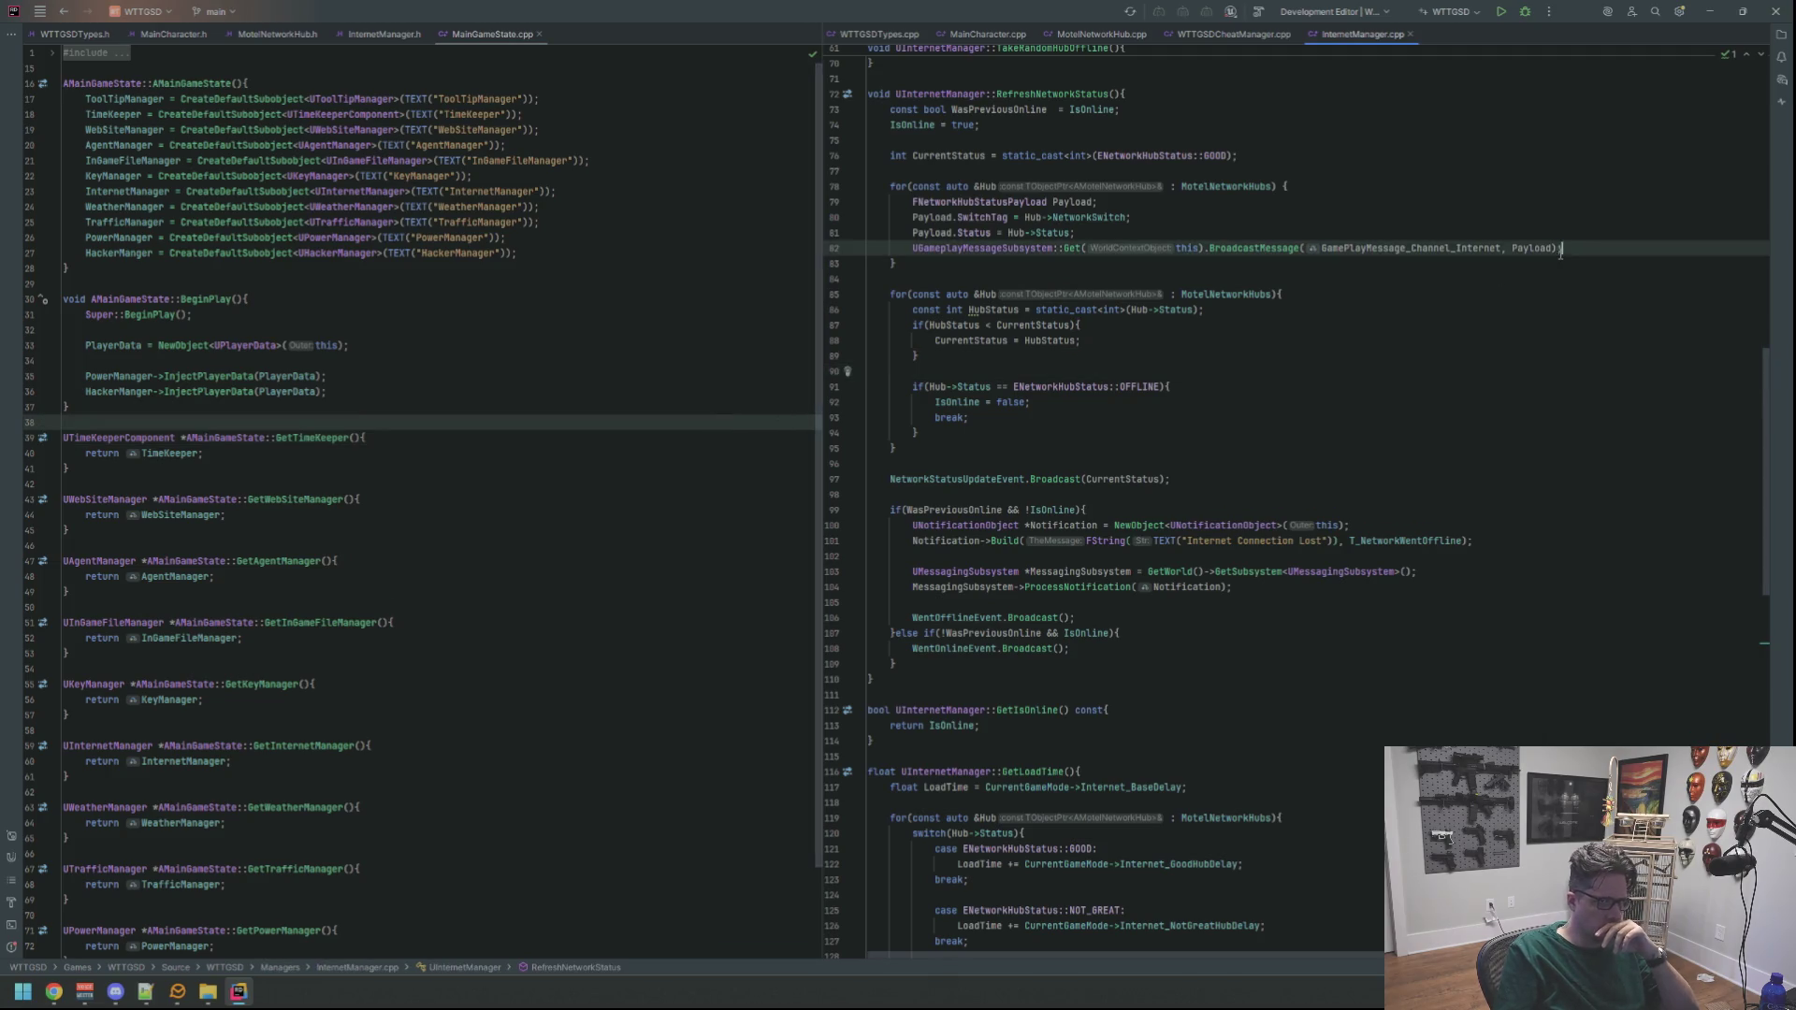
pyautogui.click(1501, 11)
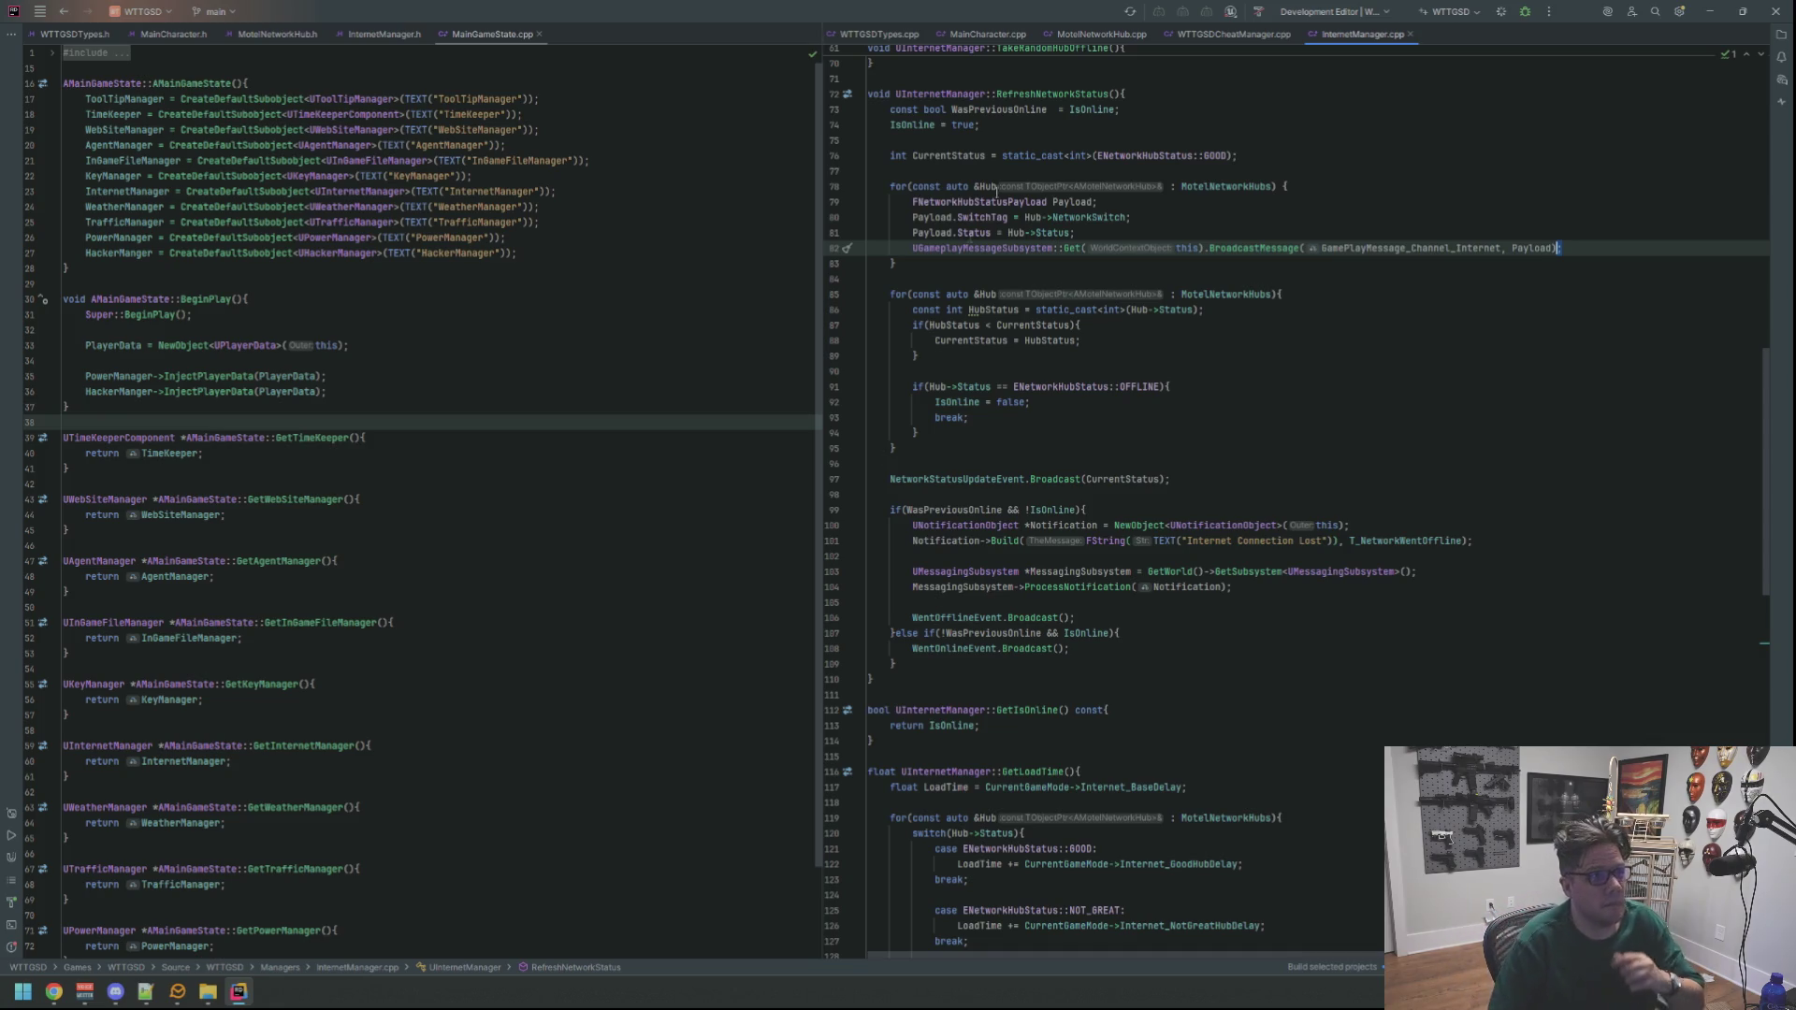
pyautogui.click(1204, 356)
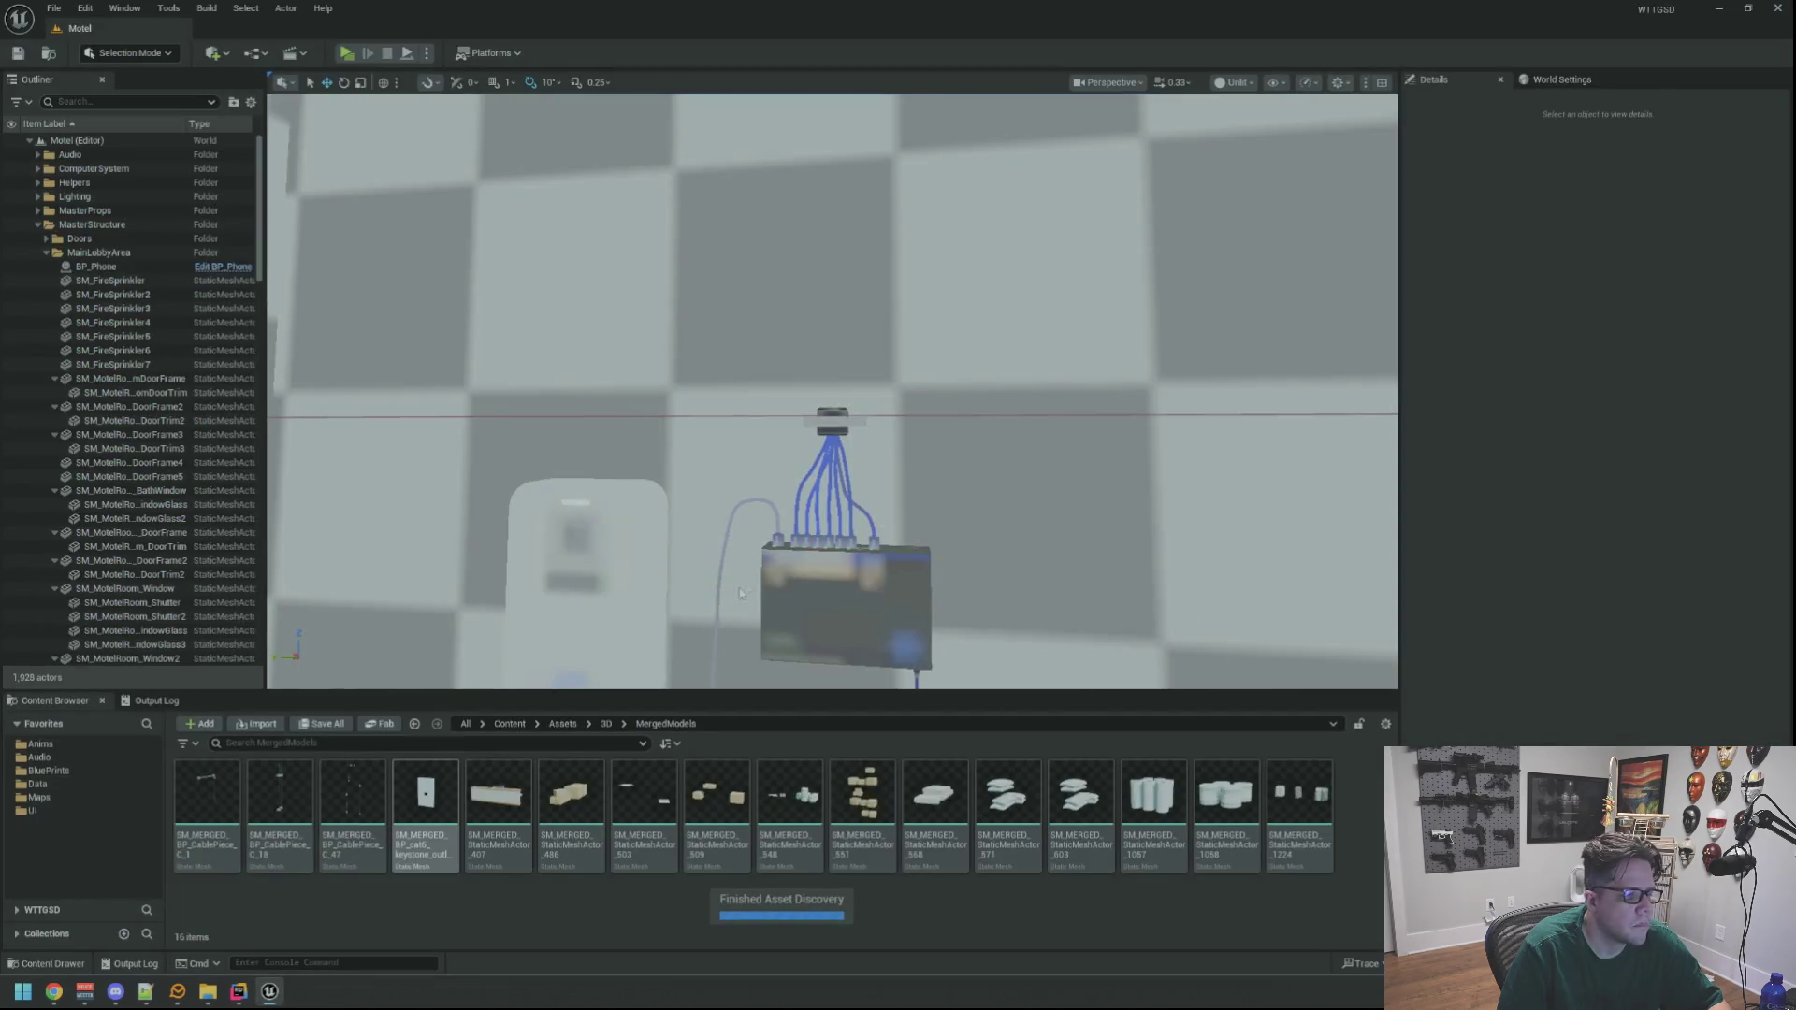
# Collapse MasterStructure, then expand and collapse NetworkingStuff in the Outliner
pyautogui.scroll(-5, 739, 592)
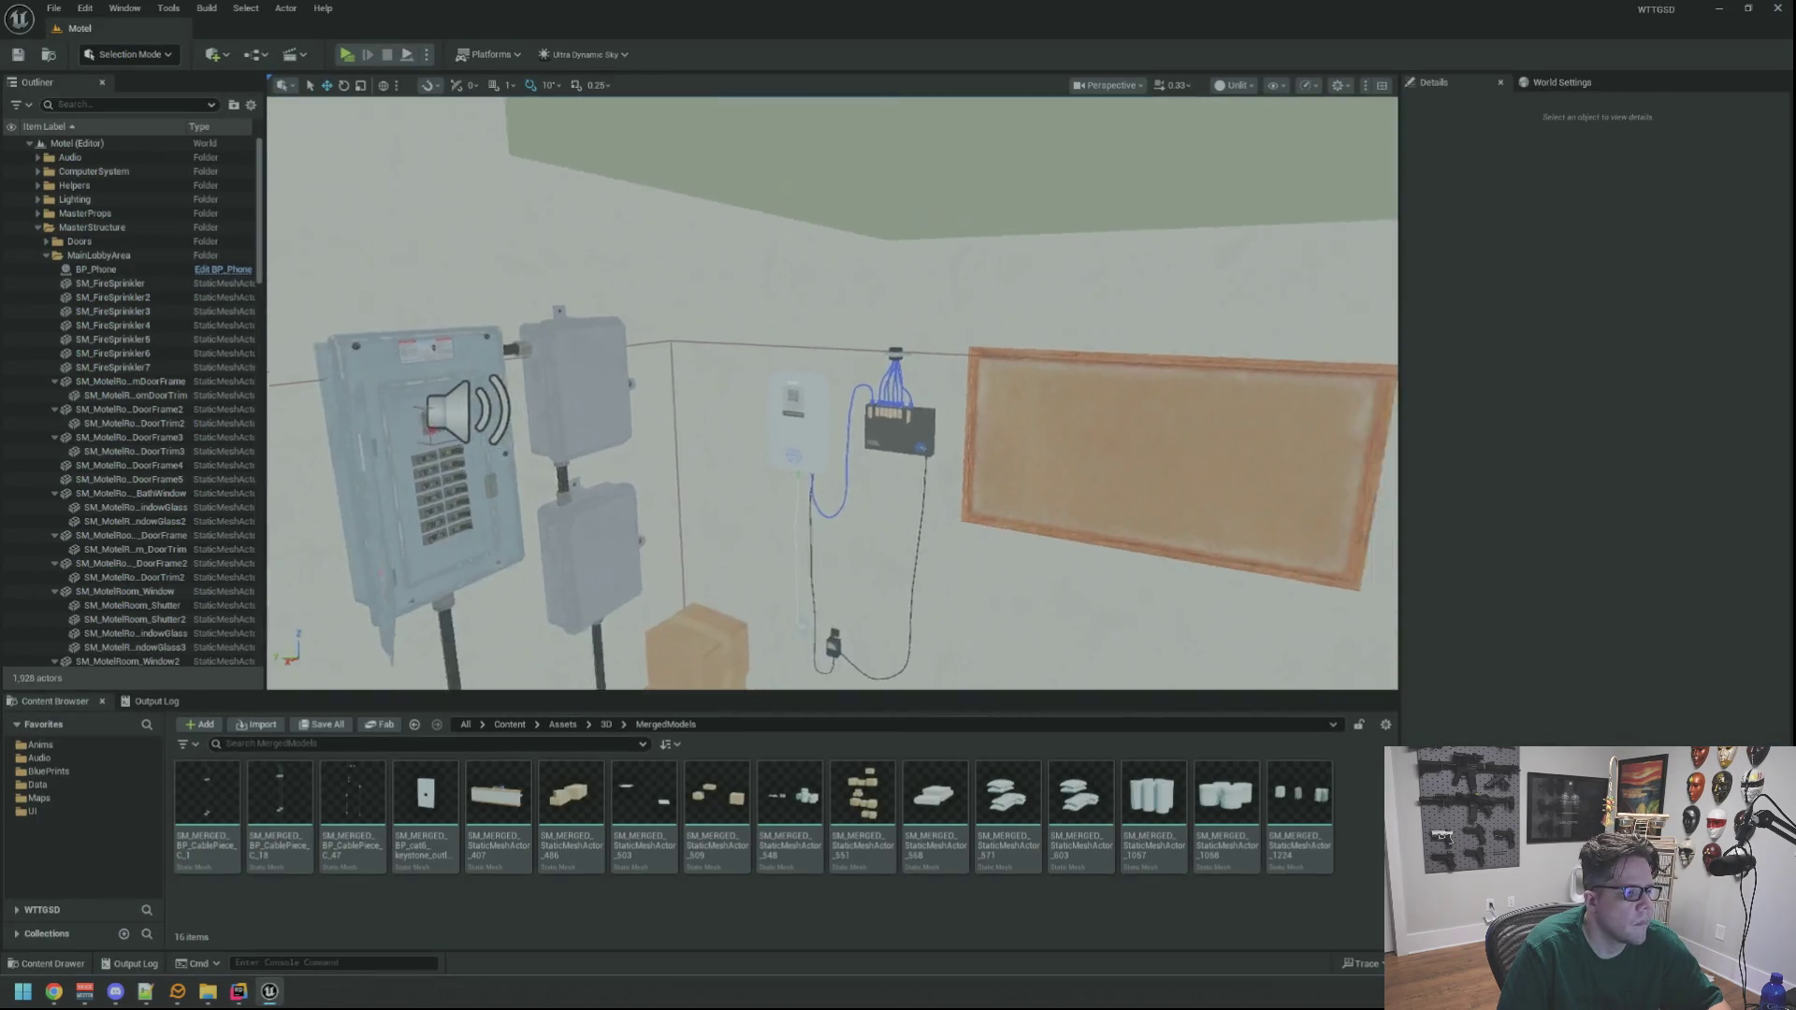
pyautogui.click(37, 227)
pyautogui.click(38, 242)
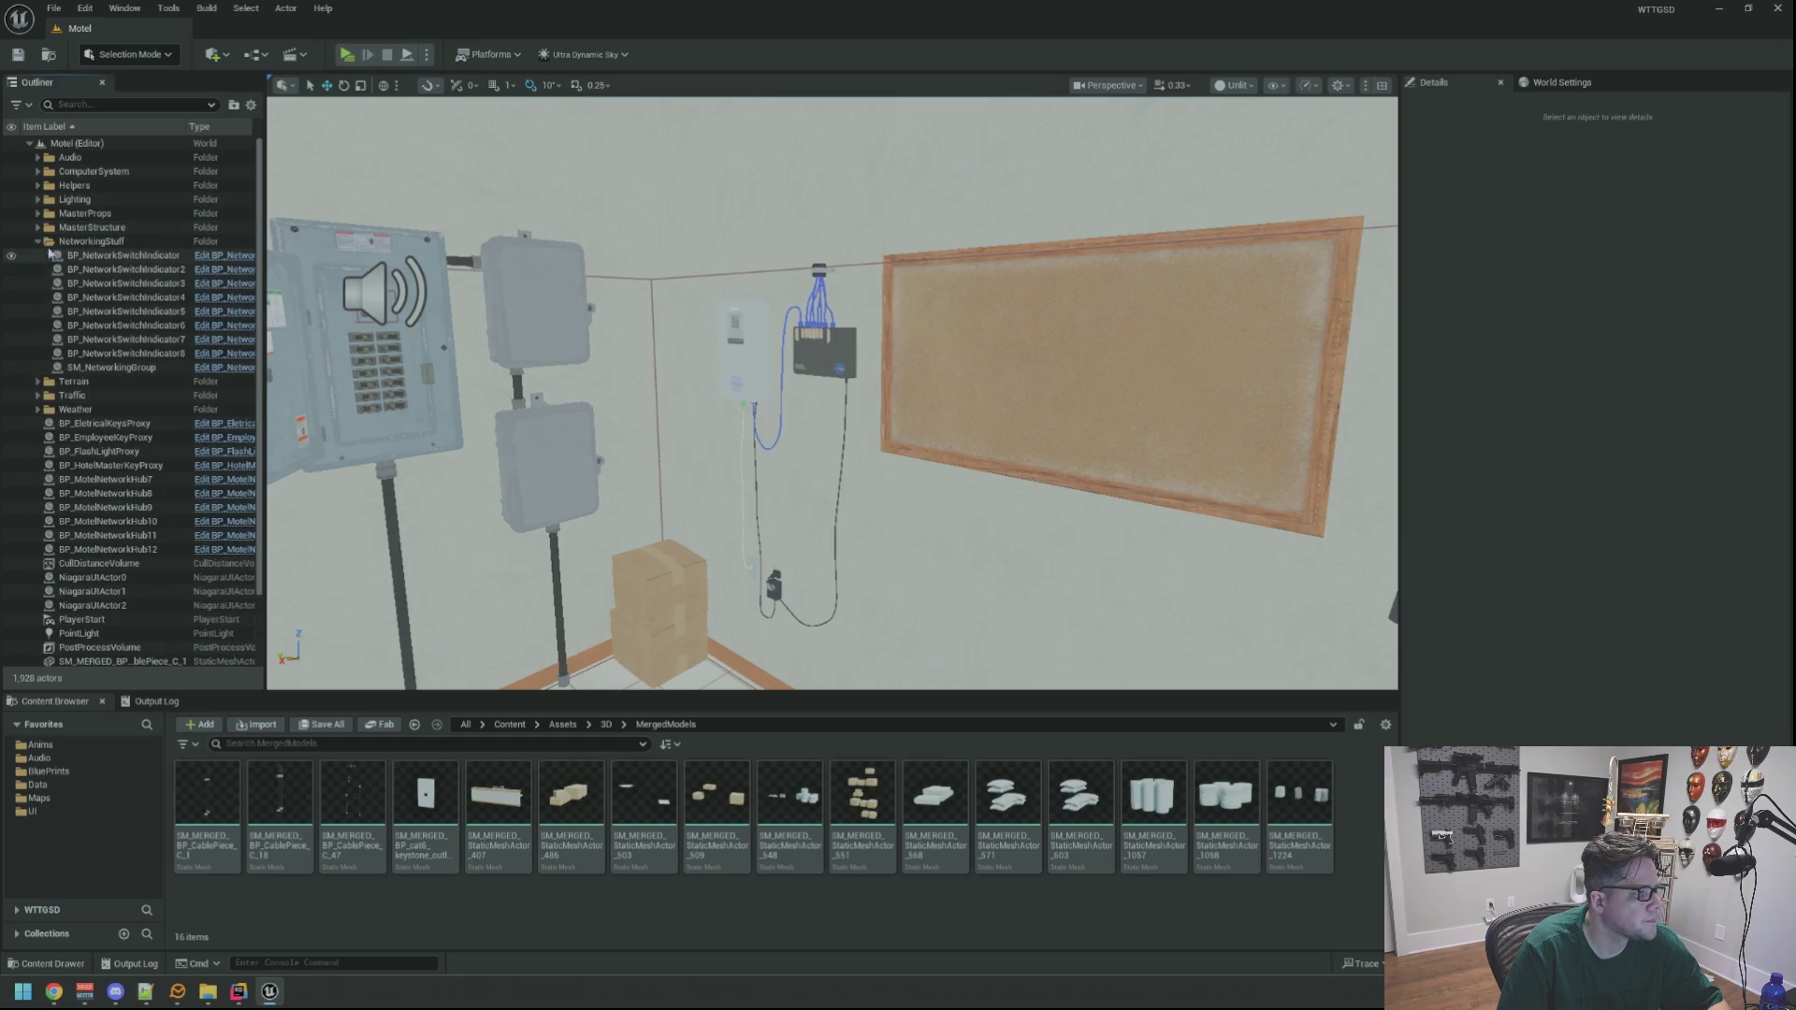
pyautogui.click(38, 241)
pyautogui.scroll(-3, 833, 393)
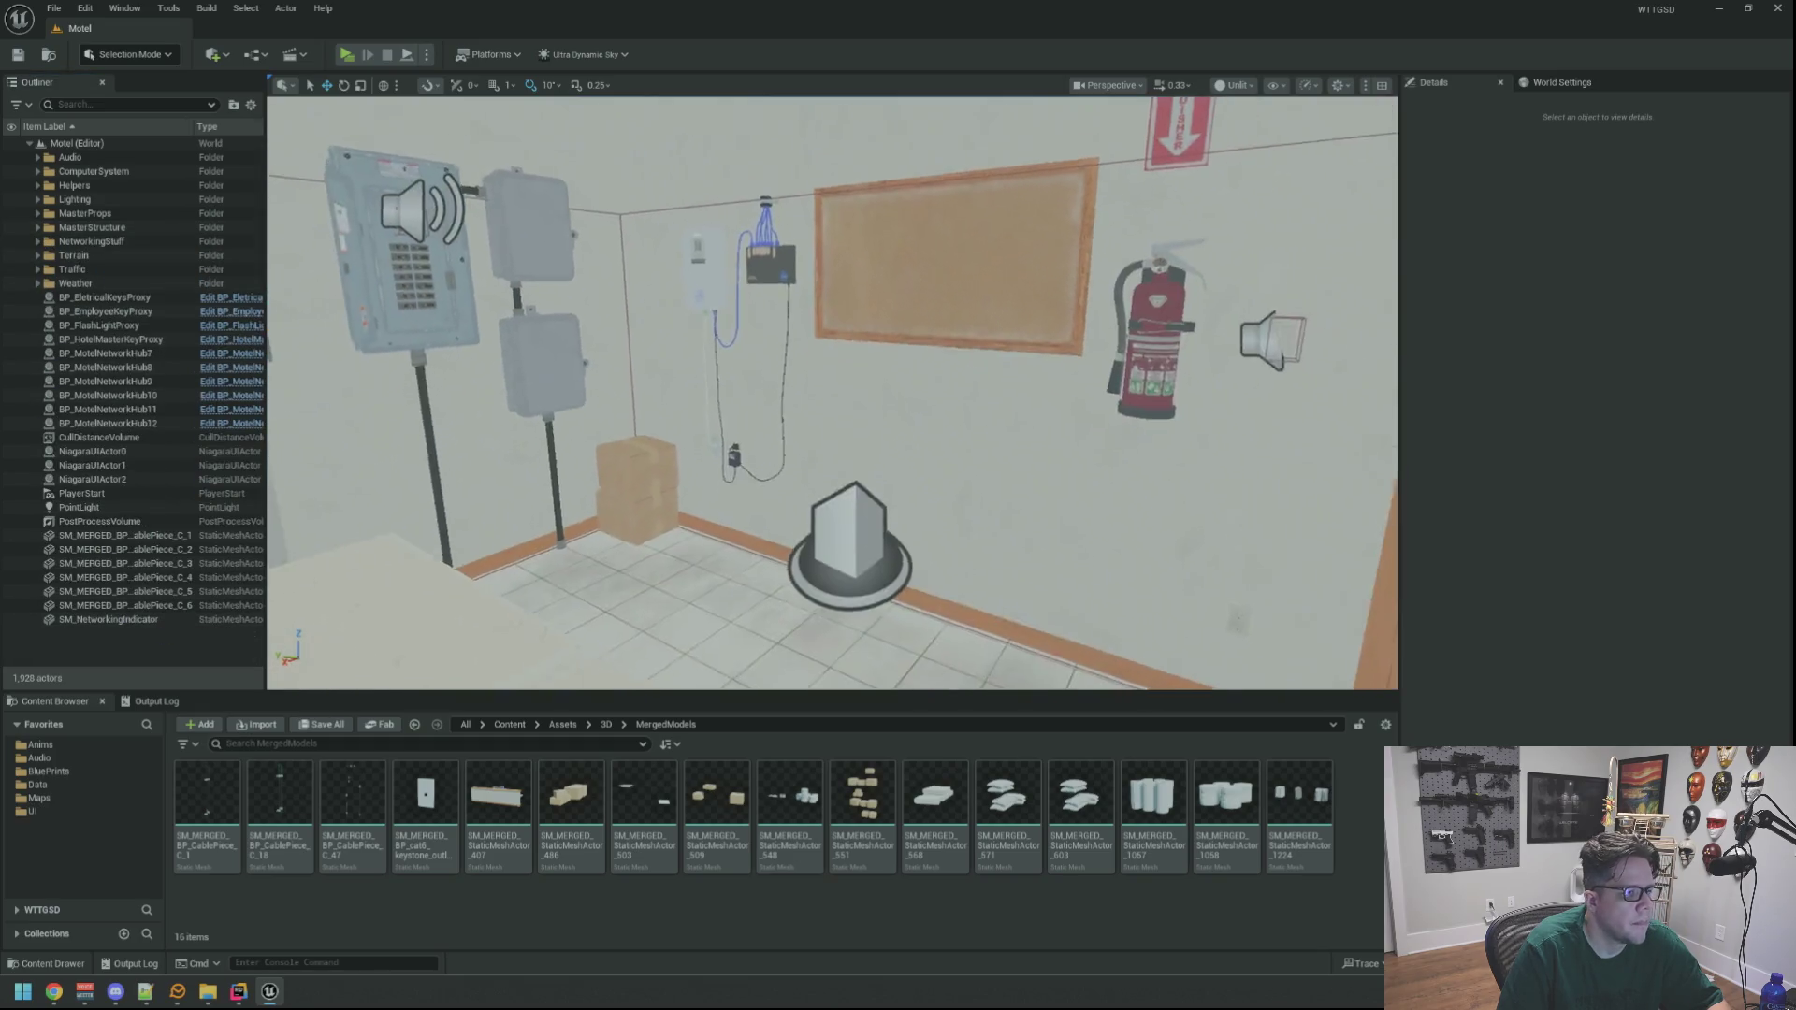
# Switch the viewport to Lit and frame the box, outlets and network hub
pyautogui.click(1235, 85)
pyautogui.click(1244, 137)
pyautogui.moveTo(1032, 307)
pyautogui.mouseDown()
pyautogui.moveTo(1011, 337)
pyautogui.moveTo(992, 318)
pyautogui.moveTo(1047, 309)
pyautogui.moveTo(1001, 313)
pyautogui.mouseUp()
pyautogui.moveTo(723, 541)
pyautogui.mouseDown()
pyautogui.moveTo(786, 533)
pyautogui.moveTo(711, 561)
pyautogui.moveTo(723, 541)
pyautogui.mouseUp()
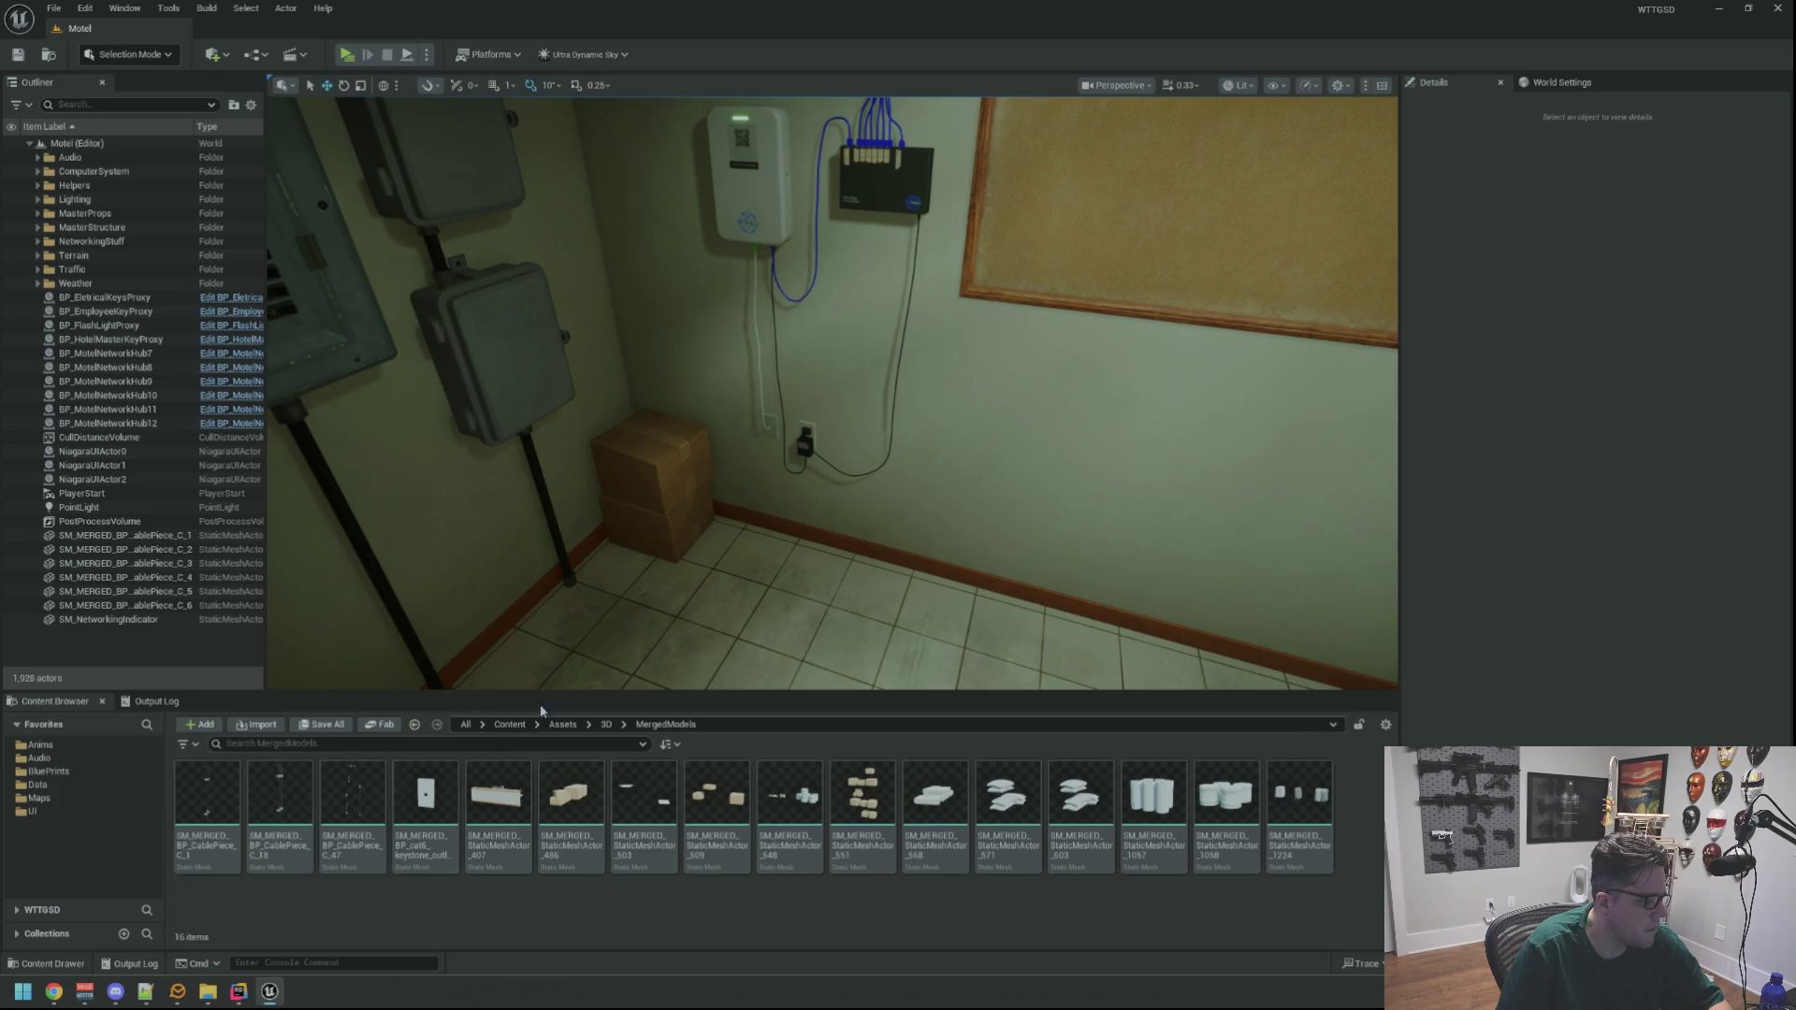
pyautogui.press('super+e')
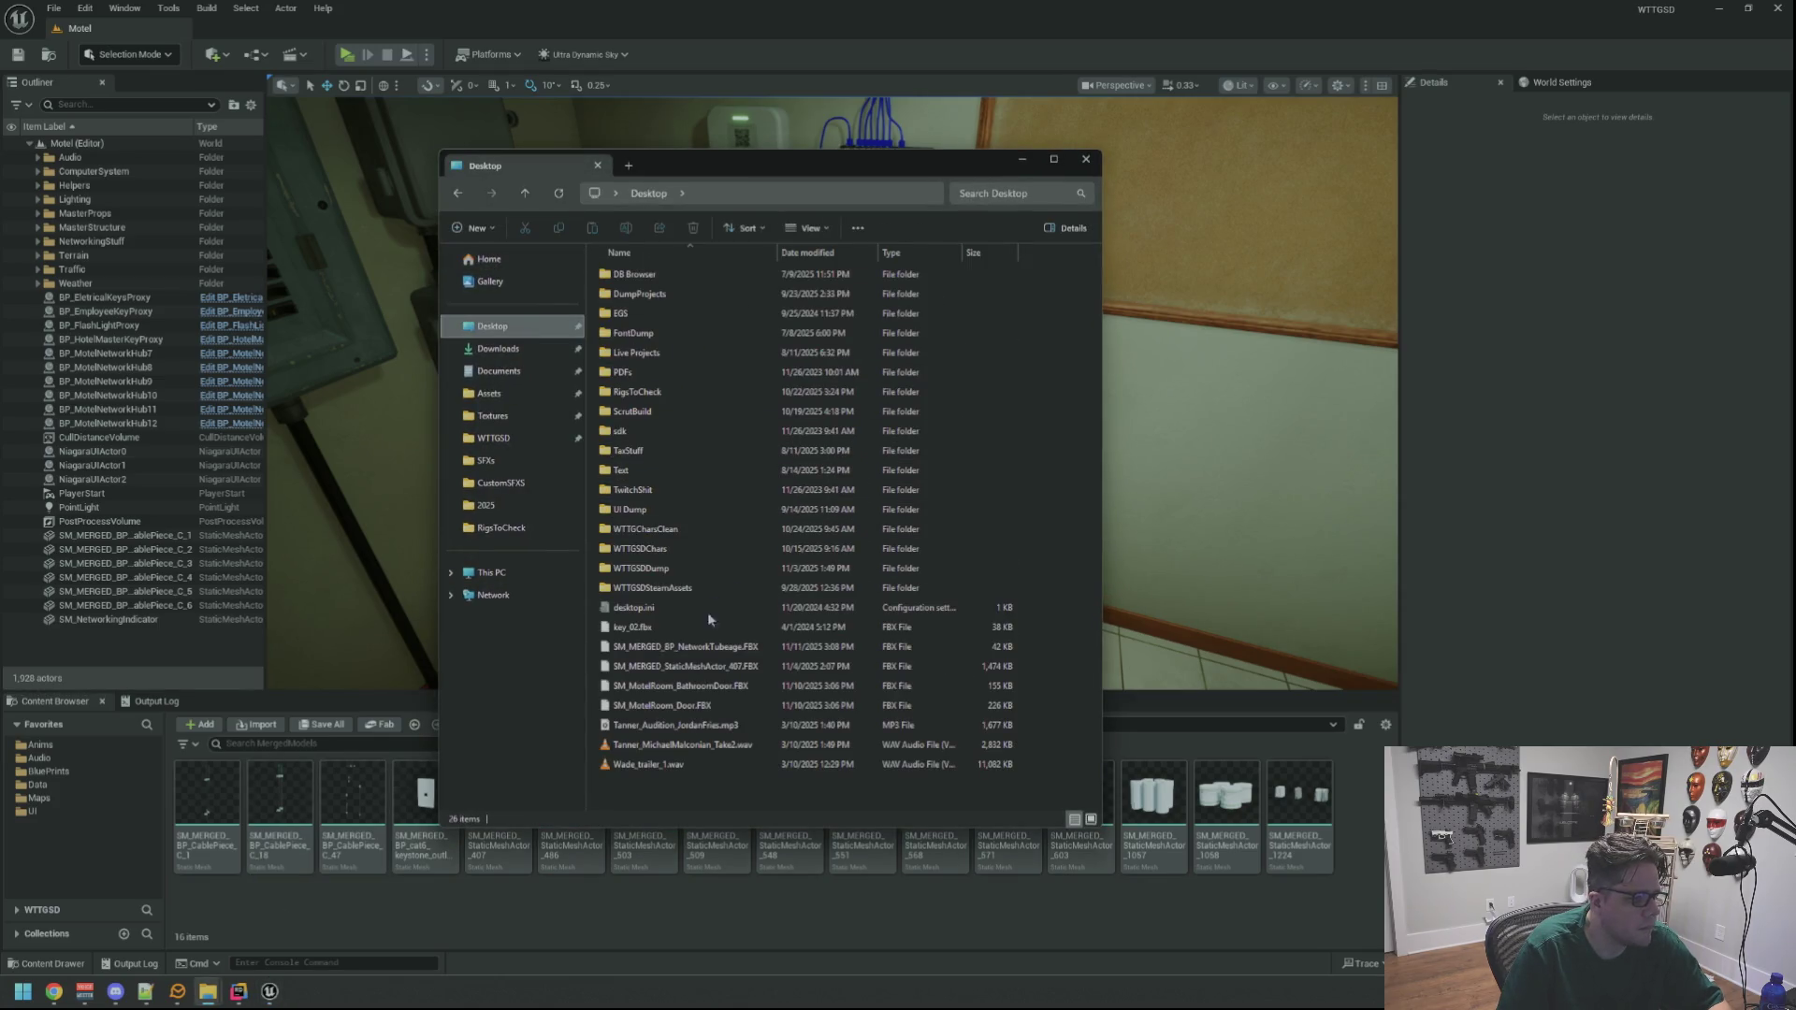
# Import SM_MERGED_BP_NetworkTubeage.FBX from the Desktop into the MergedModels folder
pyautogui.click(727, 650)
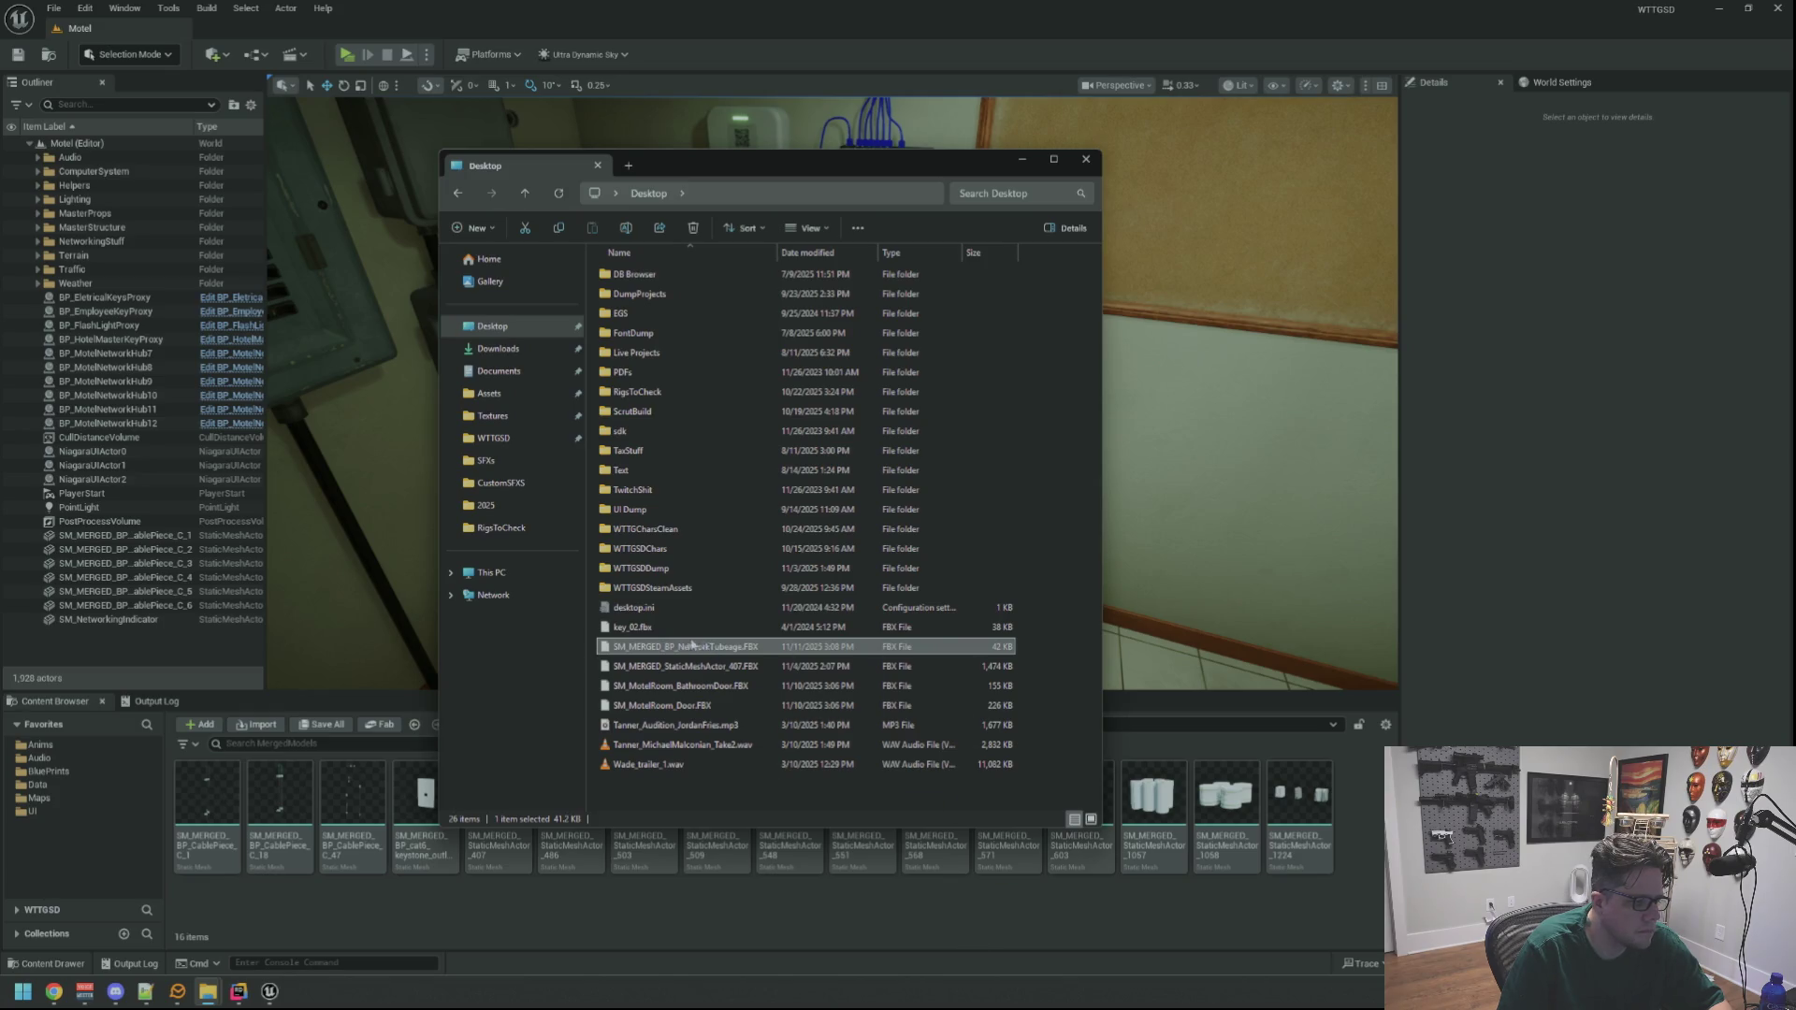
pyautogui.moveTo(1303, 926); pyautogui.dragTo(1245, 907)
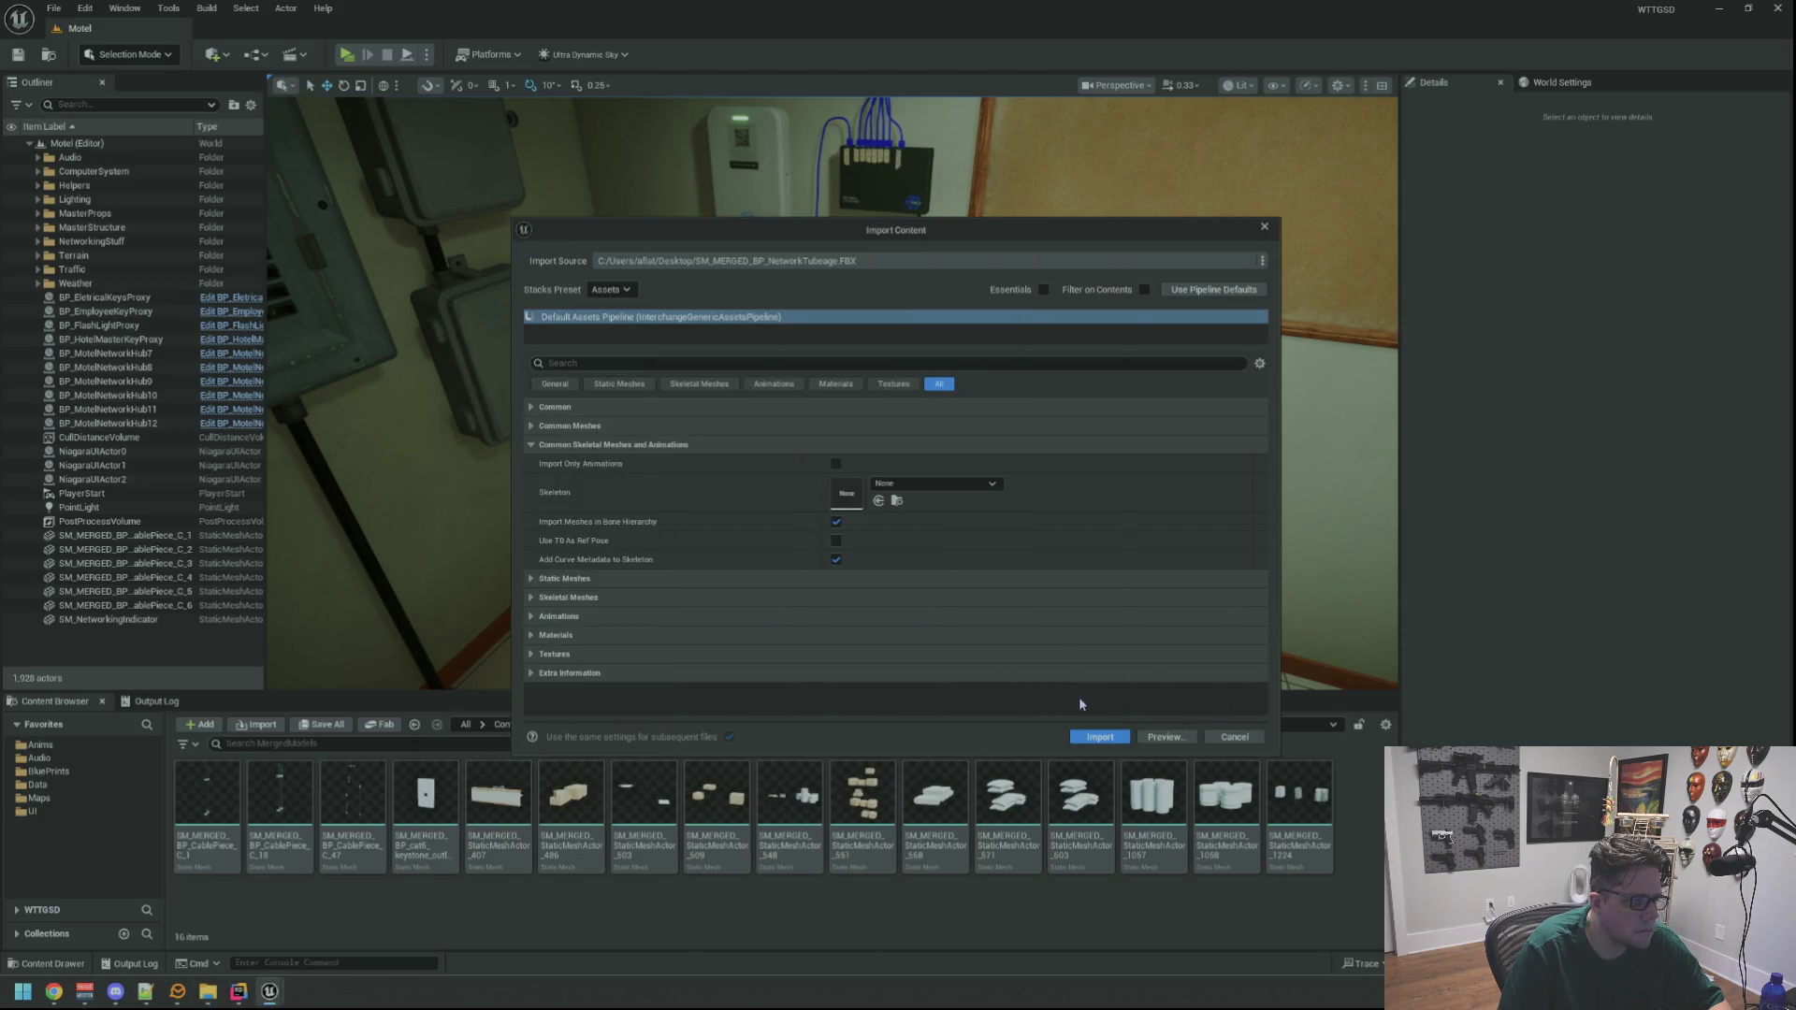
pyautogui.click(835, 463)
pyautogui.click(838, 445)
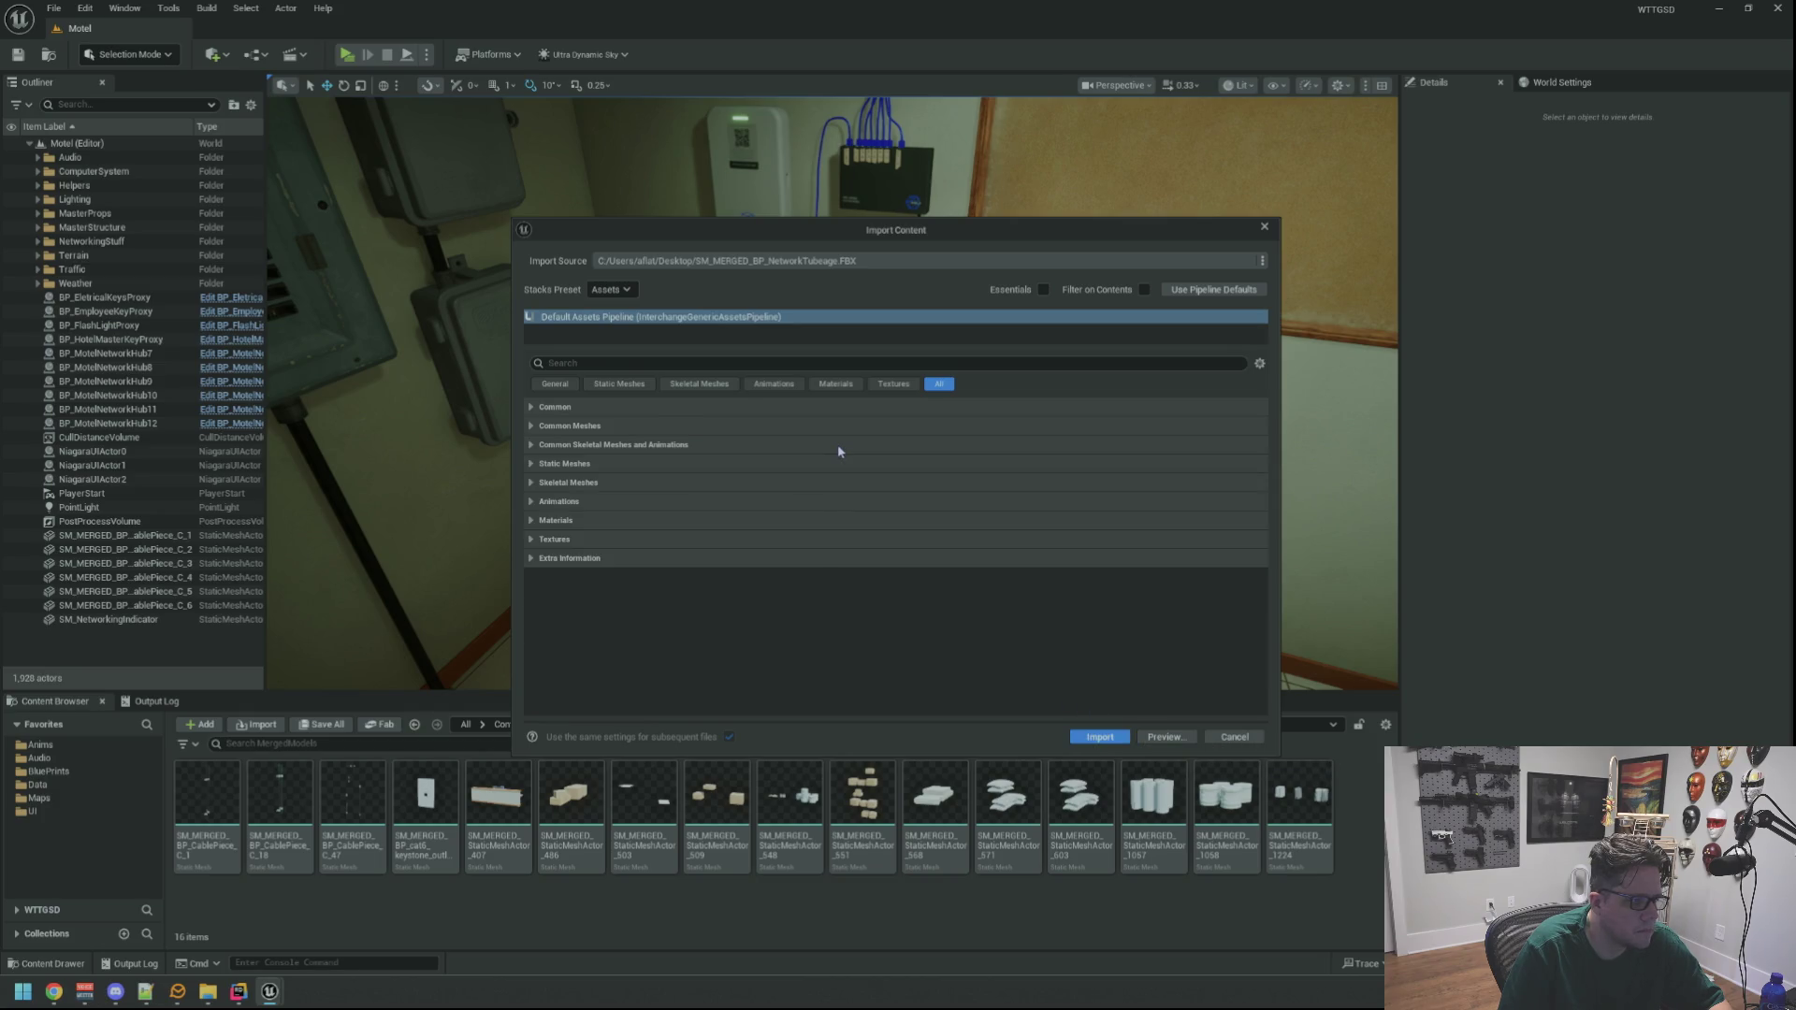
pyautogui.click(1101, 735)
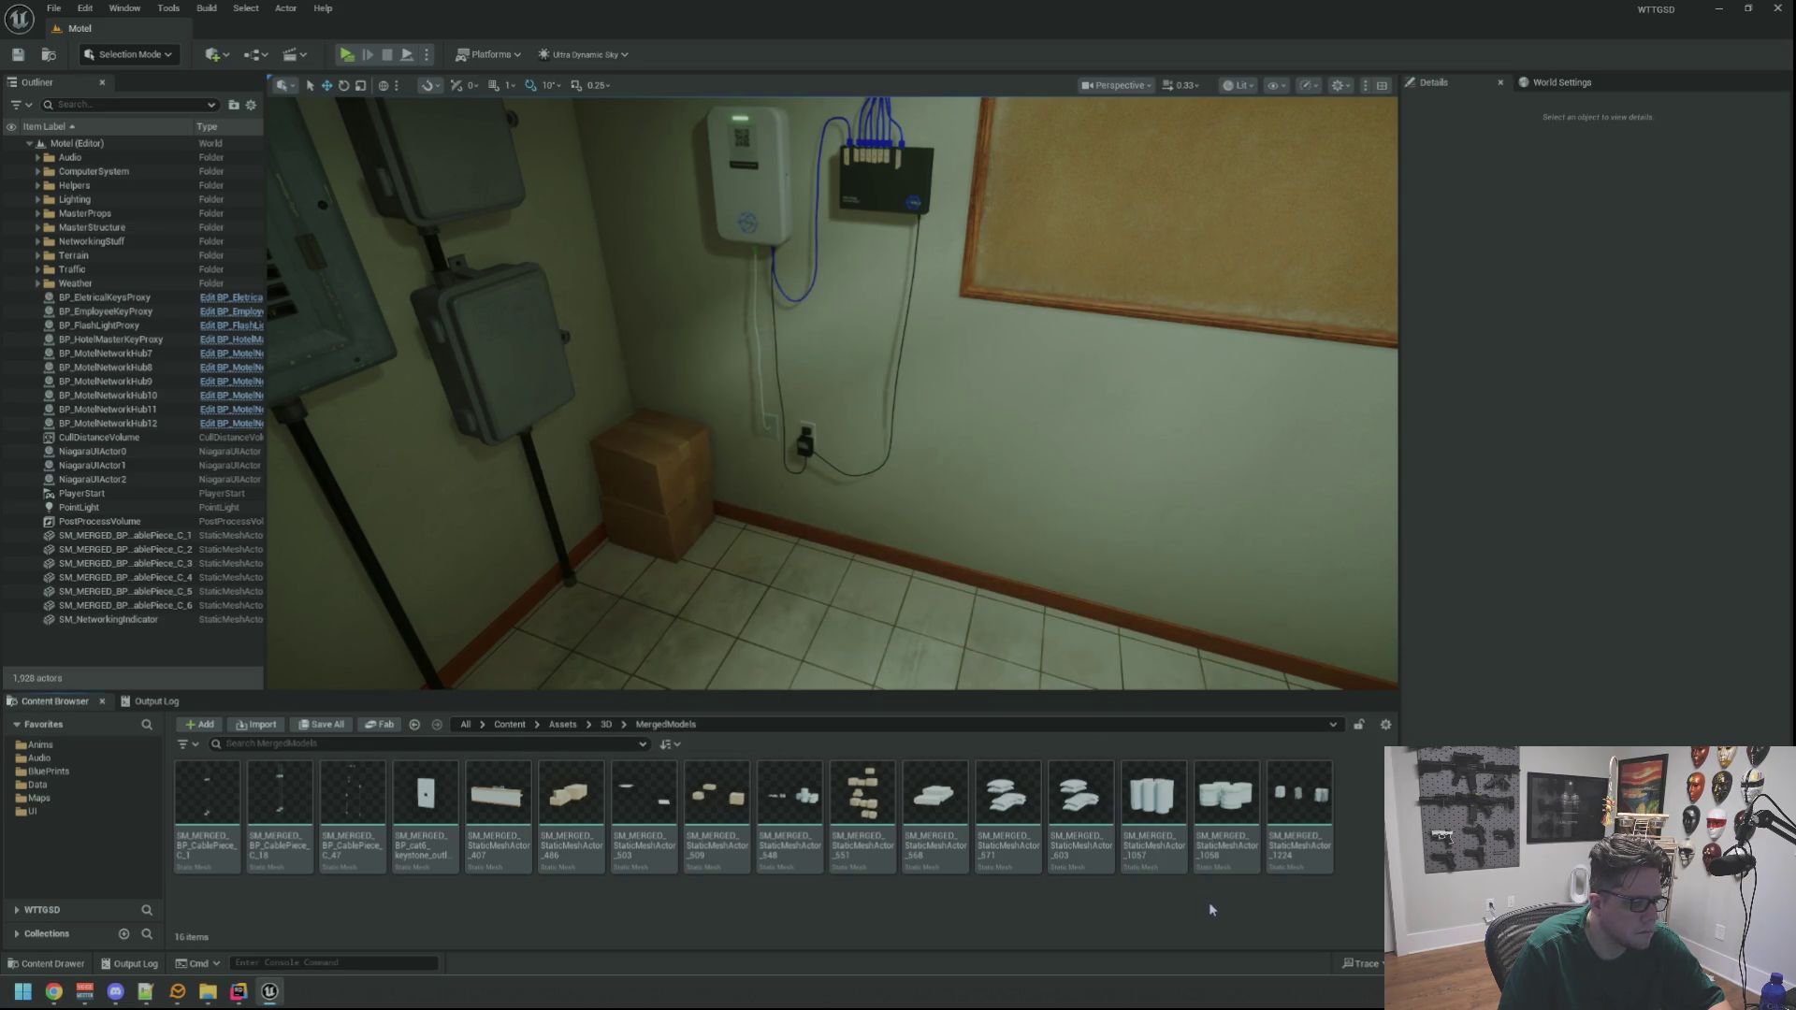
pyautogui.moveTo(541, 653); pyautogui.dragTo(337, 693)
# Go up from MergedModels to the 3D folder in the Content Browser
pyautogui.click(626, 726)
pyautogui.click(605, 726)
pyautogui.click(605, 726)
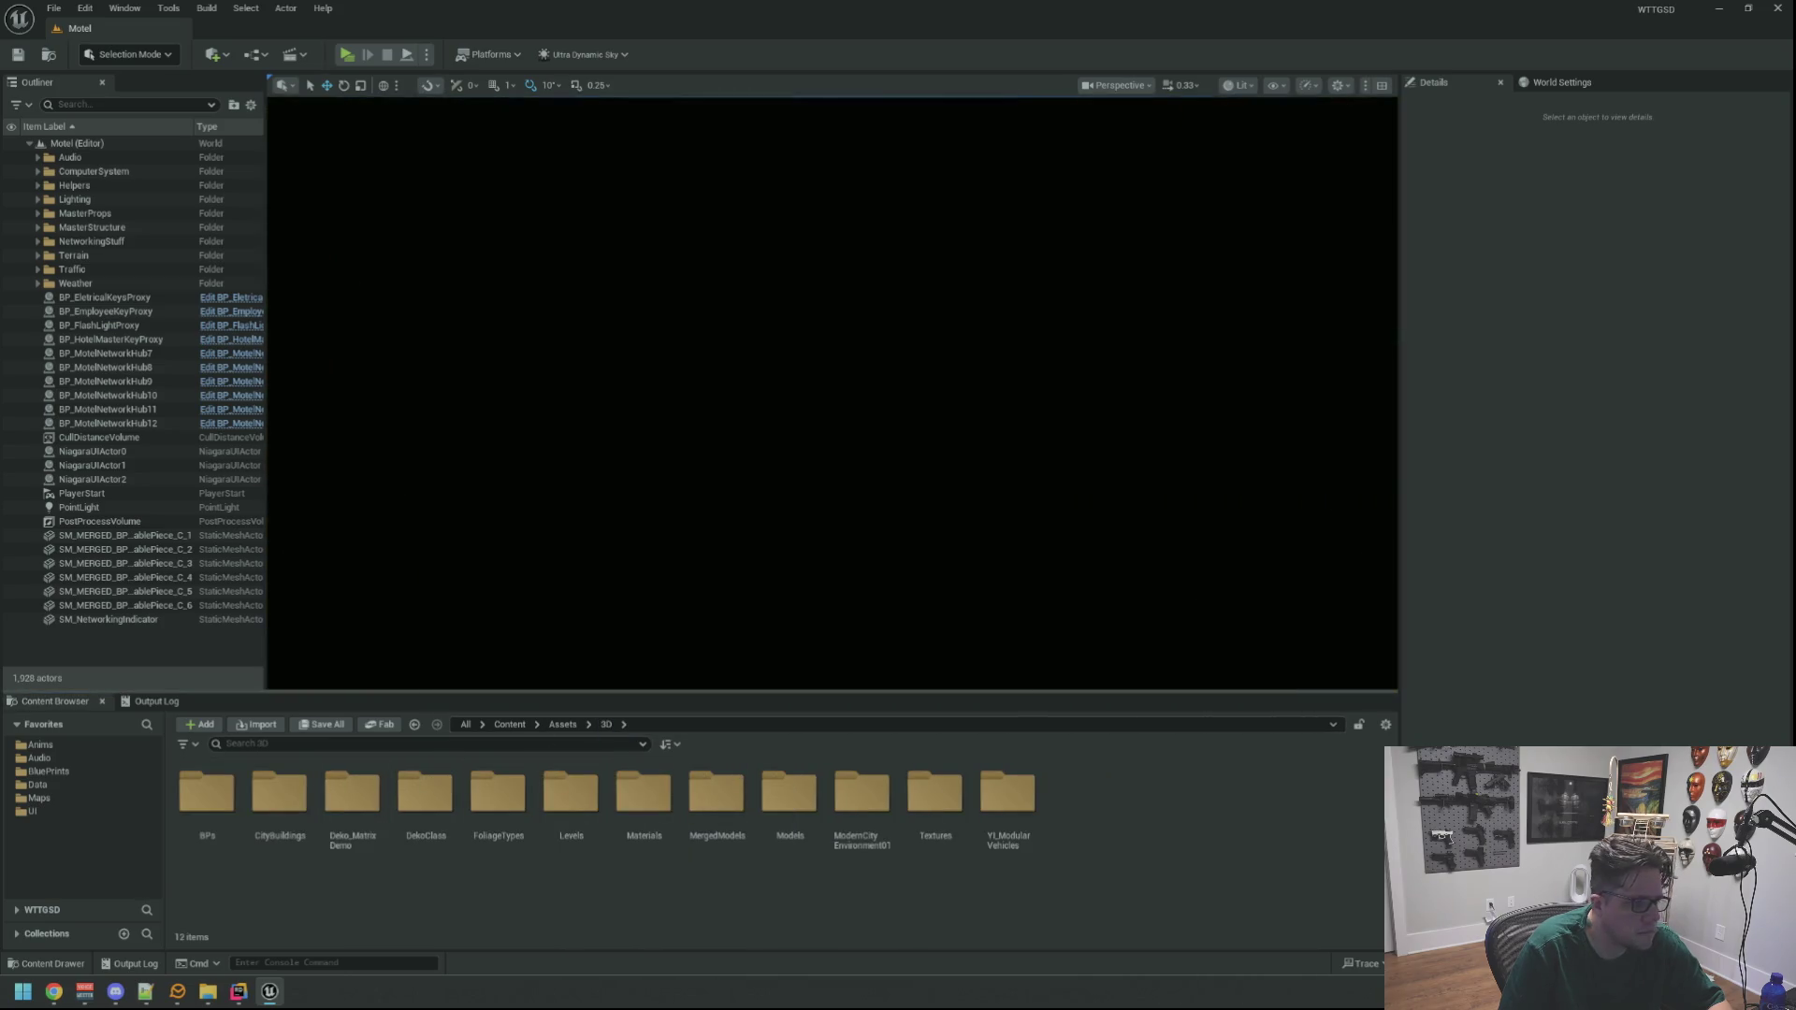
# Switch viewport shading to Unlit and browse the favourite content folders
pyautogui.click(1238, 86)
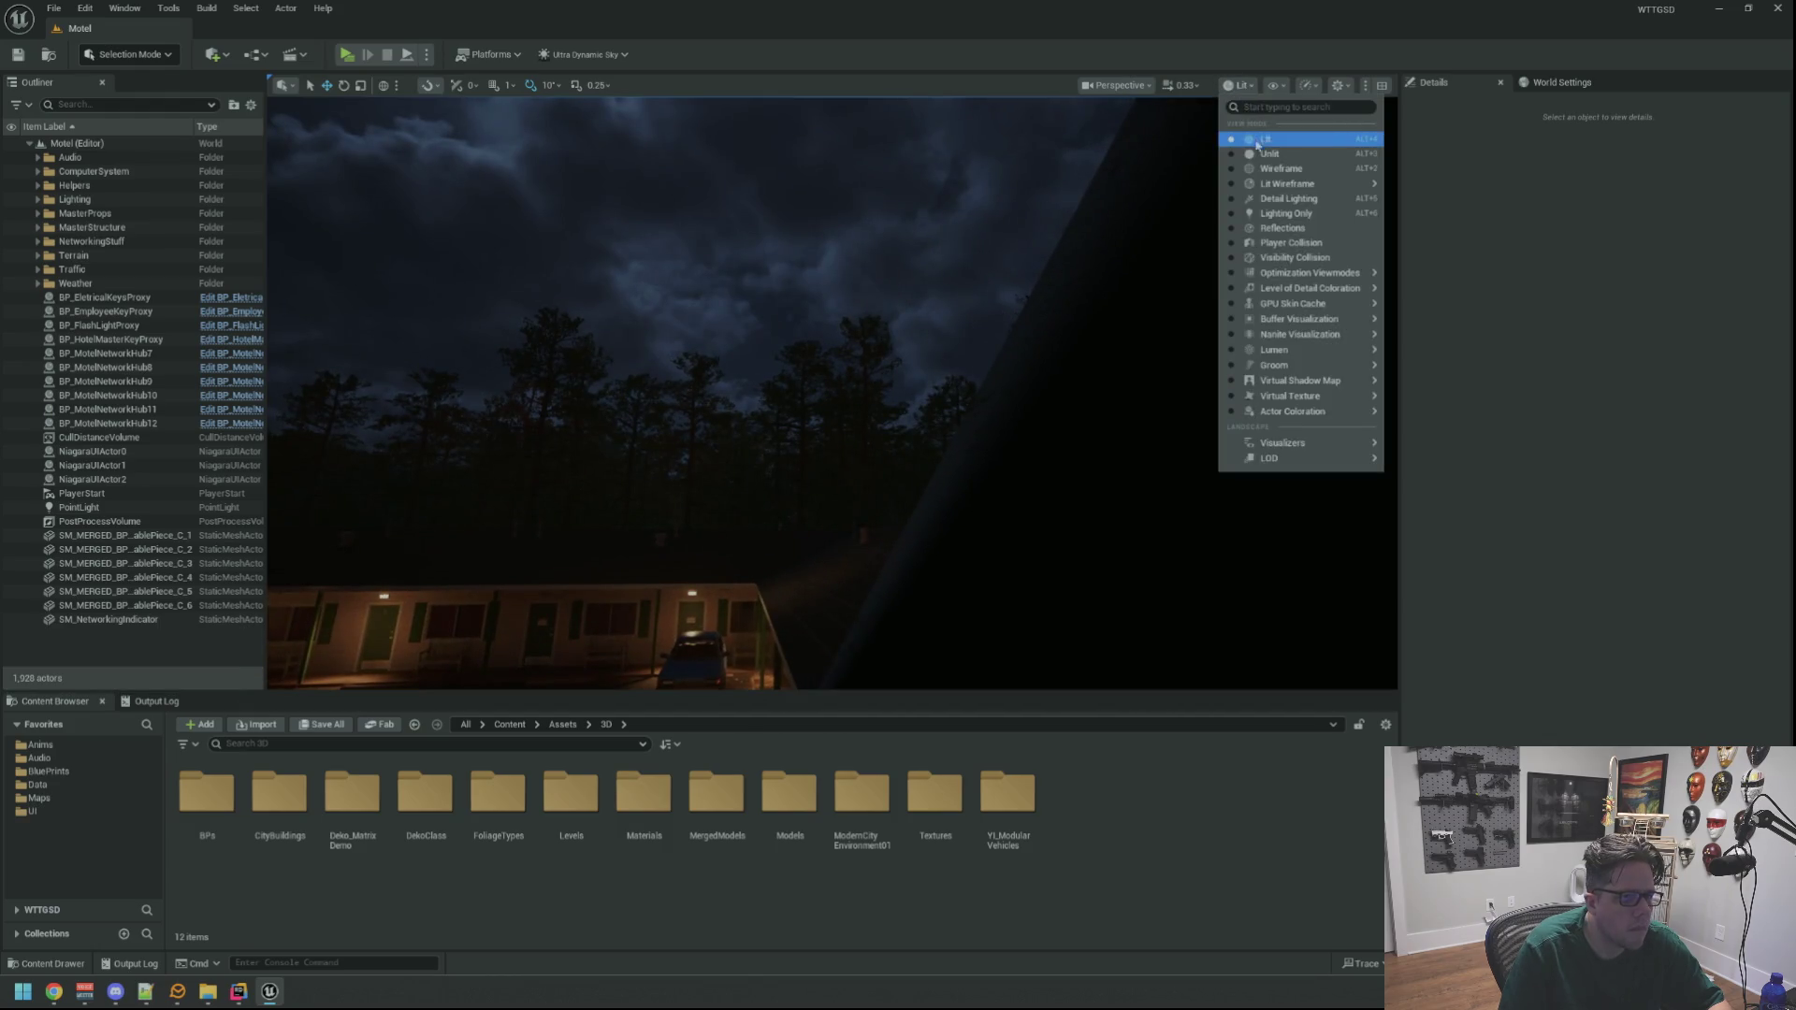
pyautogui.click(1265, 154)
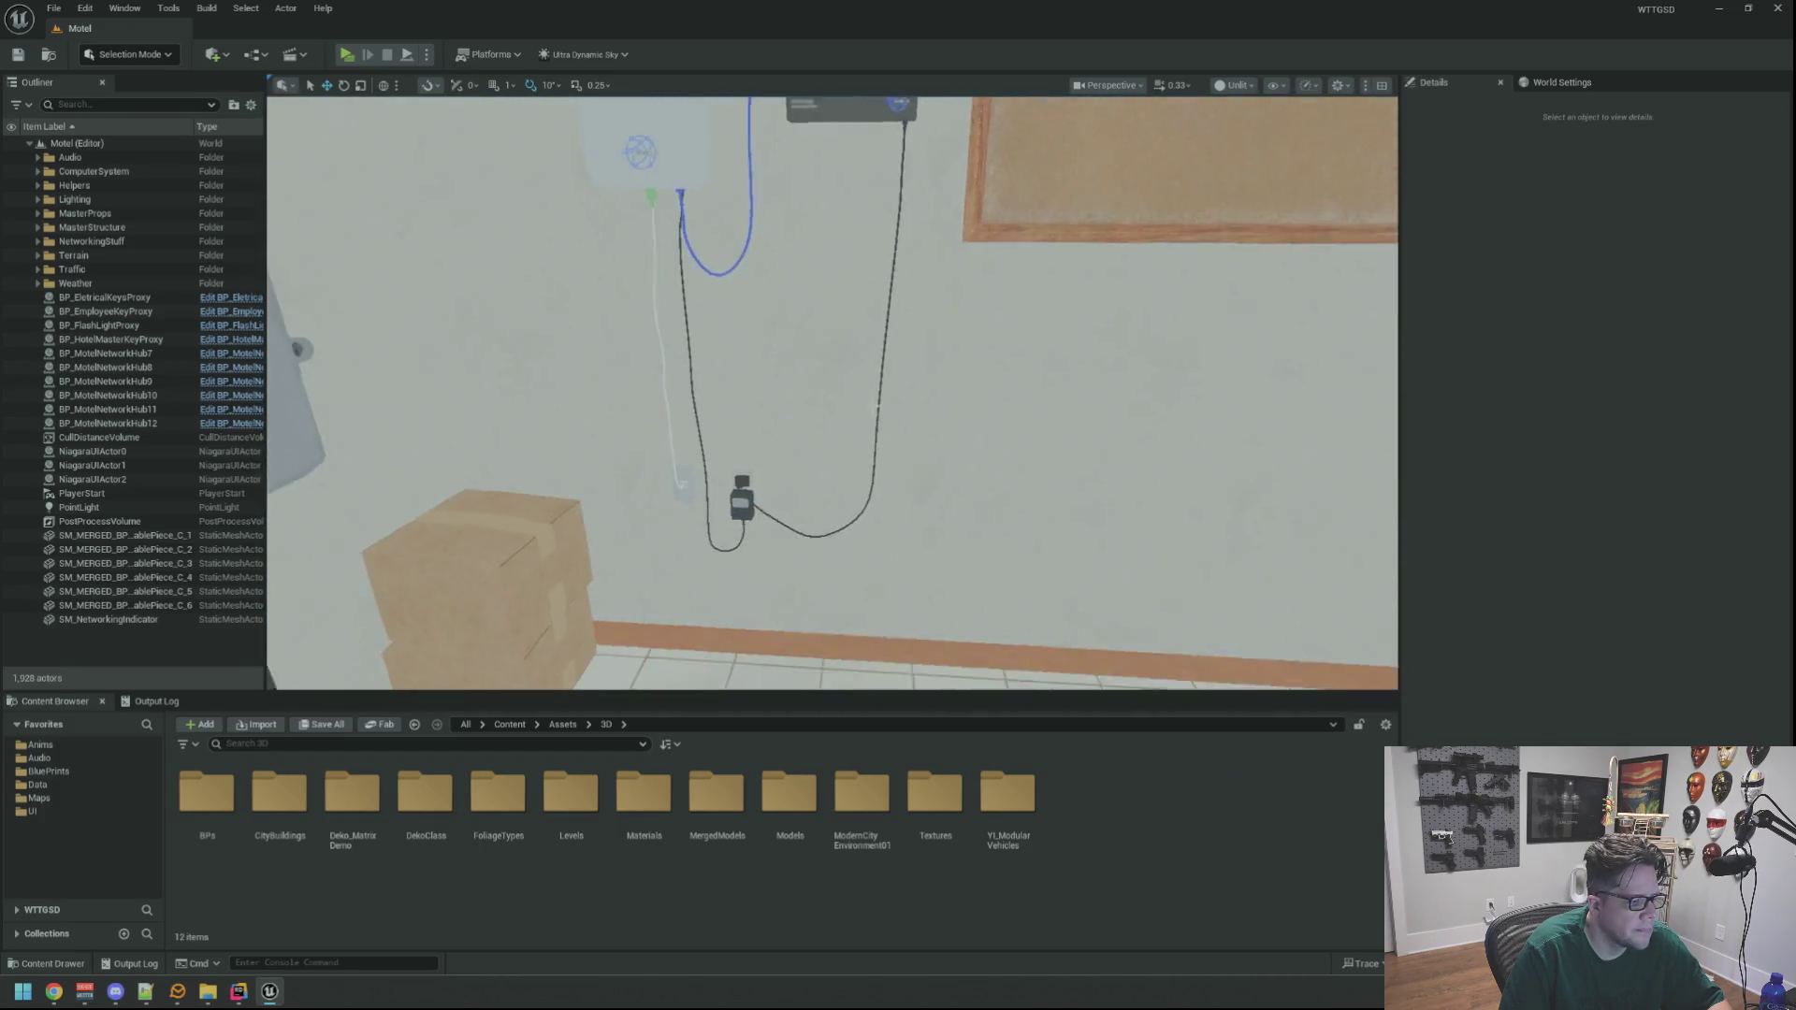
pyautogui.click(39, 757)
pyautogui.click(100, 772)
# Browse the Data and 3D folders, search Content for the network tube, and clear the empty search
pyautogui.click(98, 787)
pyautogui.click(73, 907)
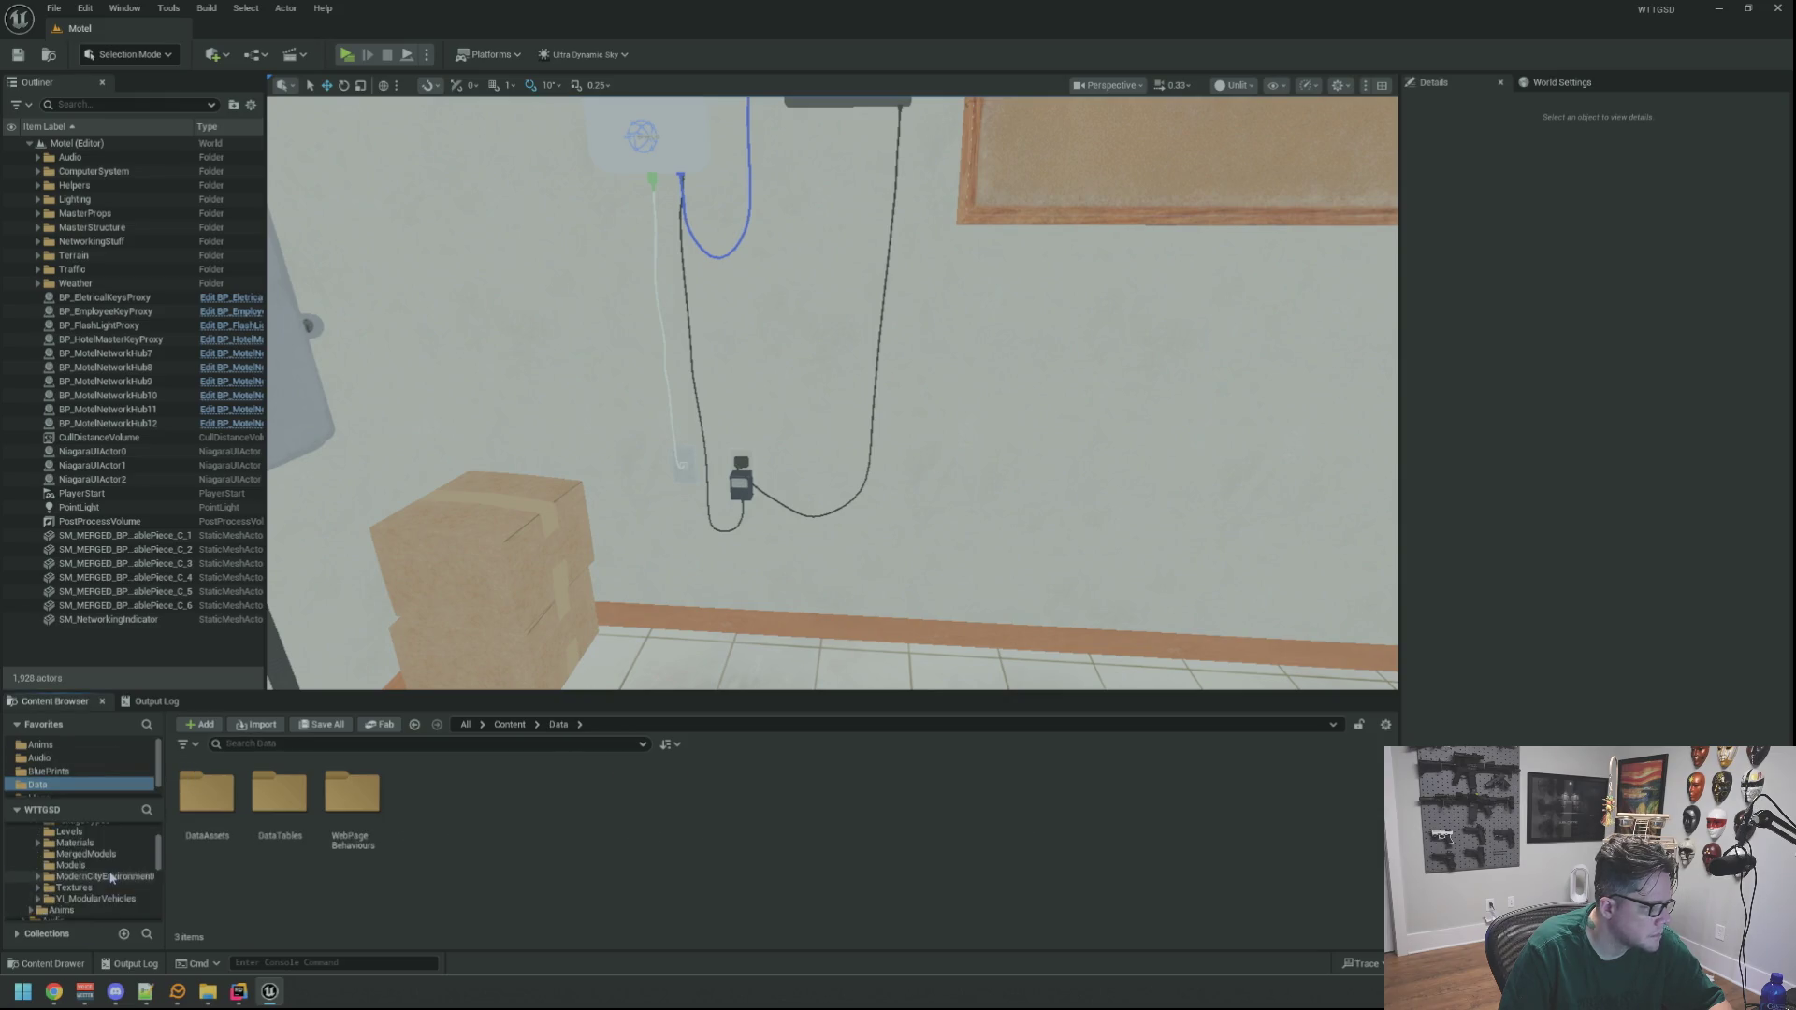
pyautogui.click(94, 865)
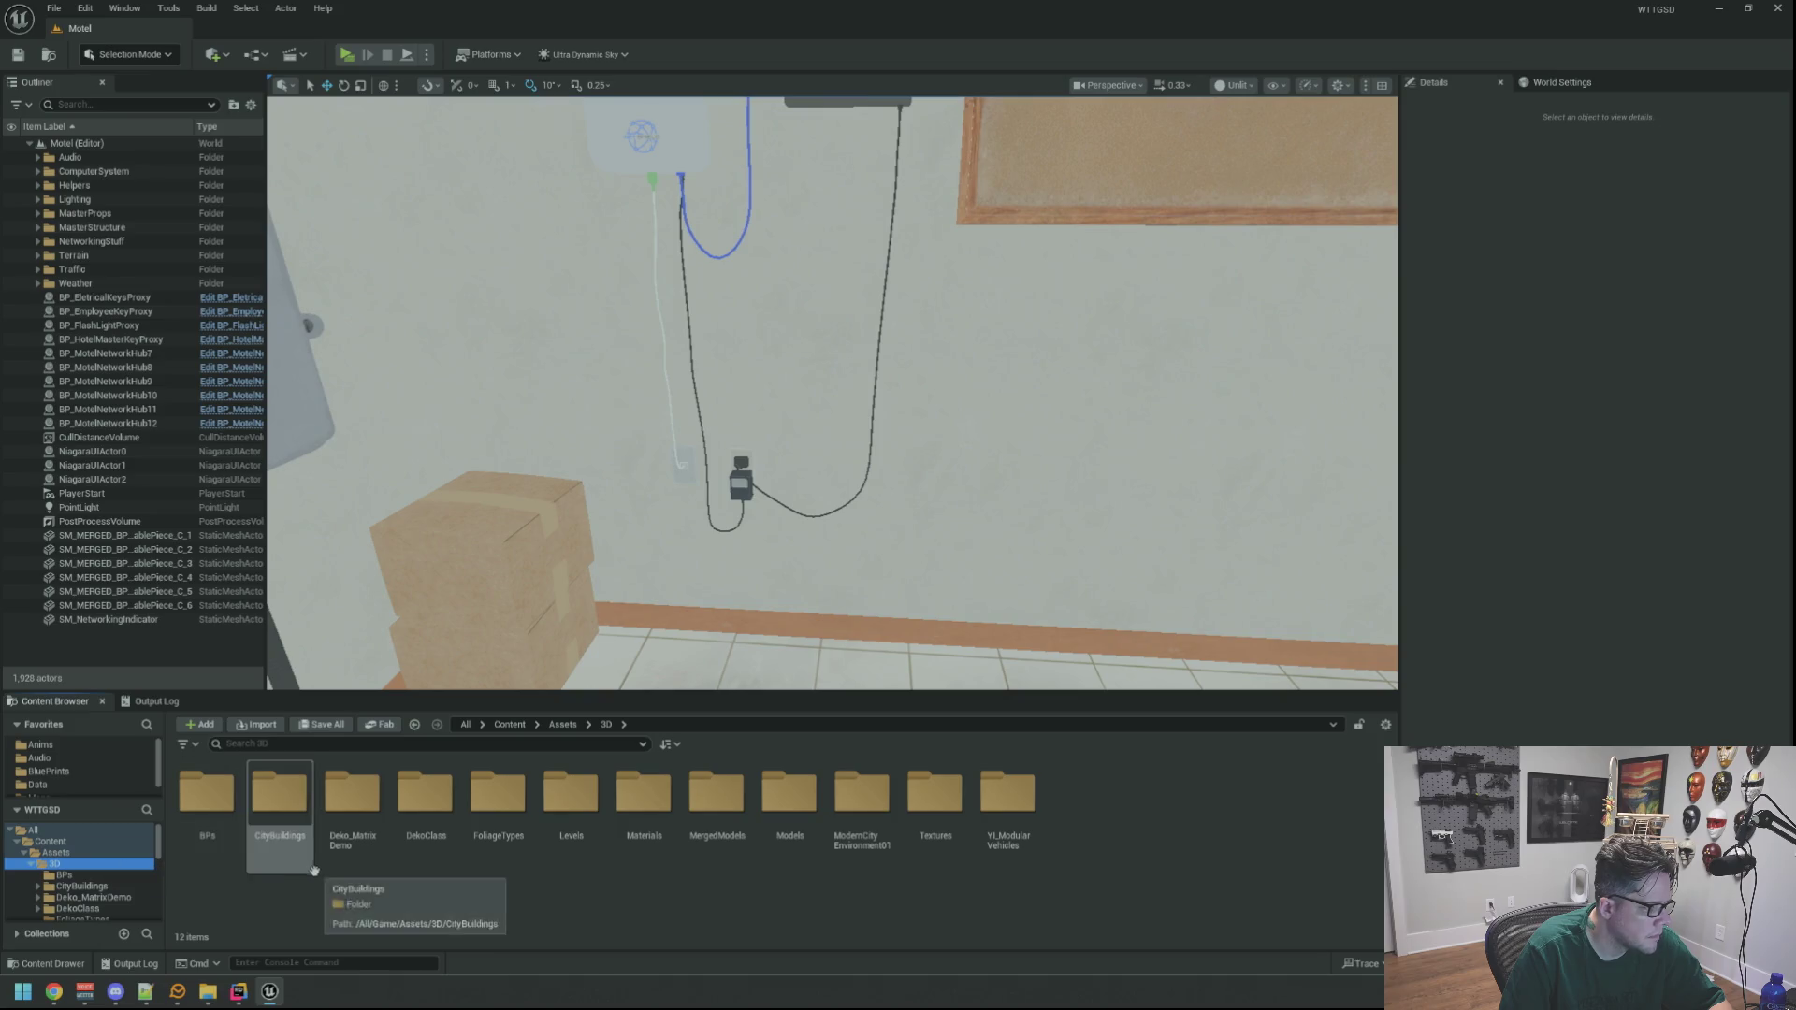
pyautogui.click(53, 841)
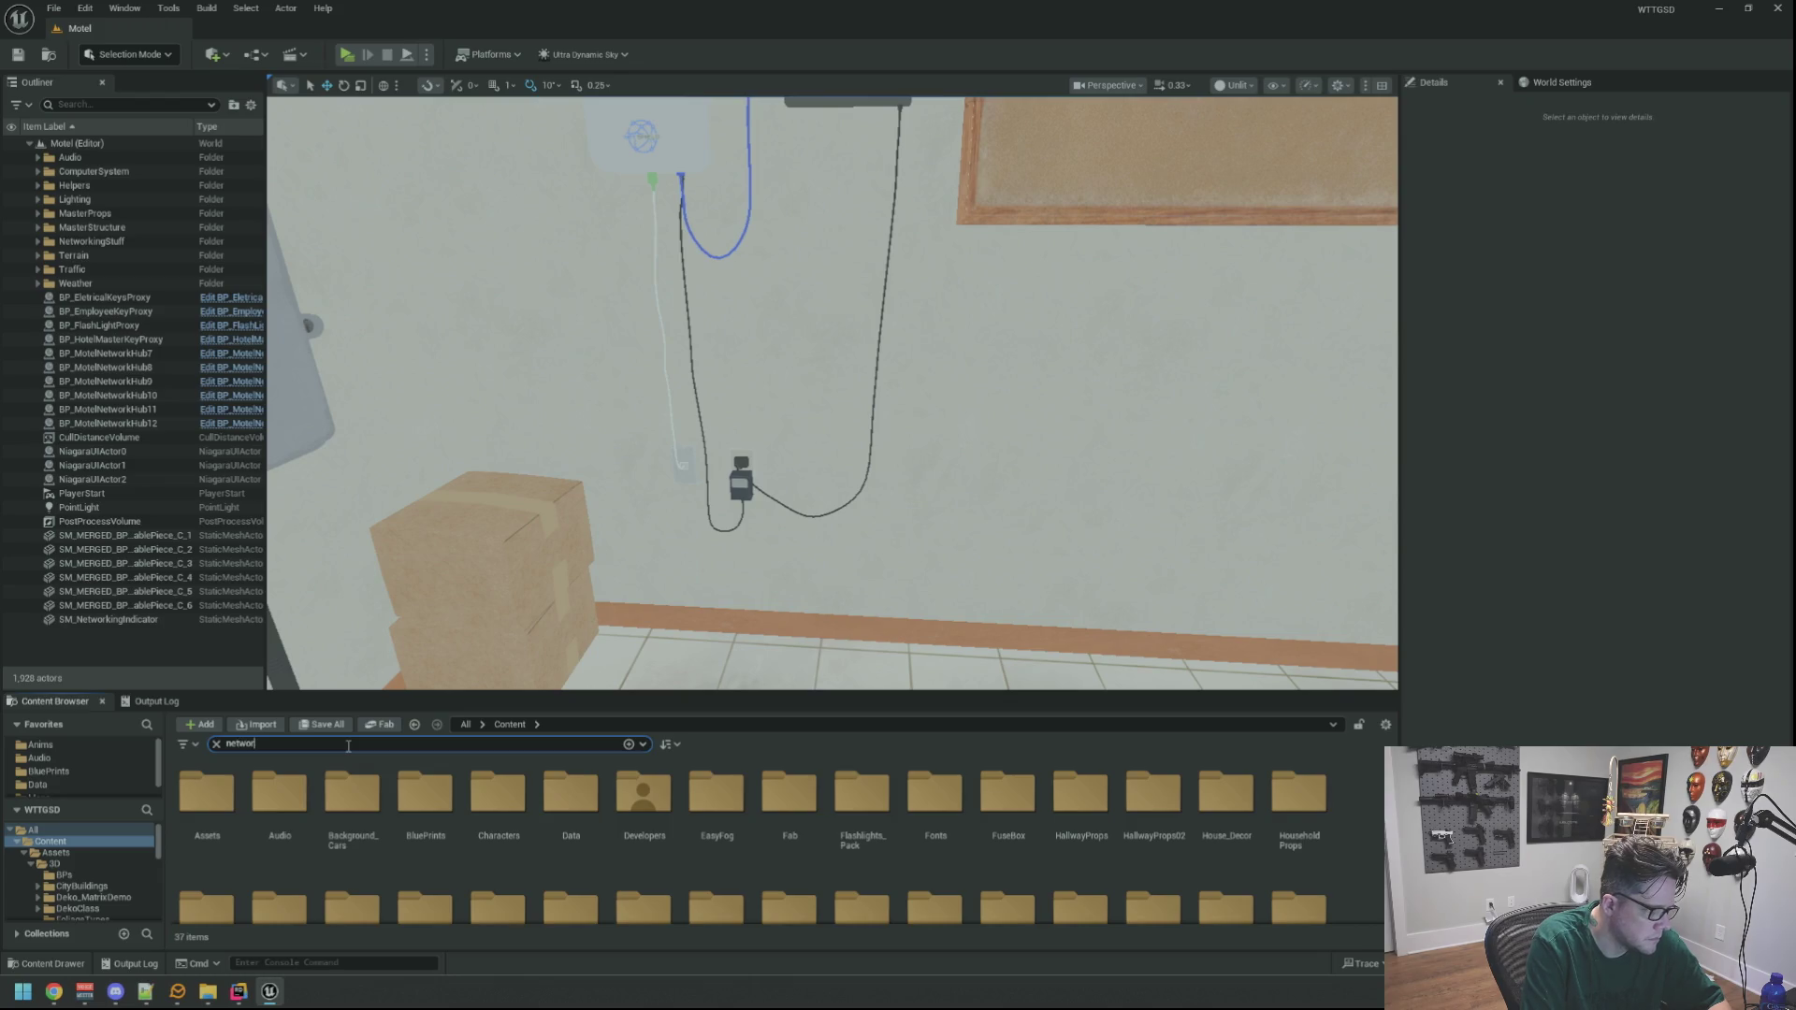
pyautogui.write('kub')
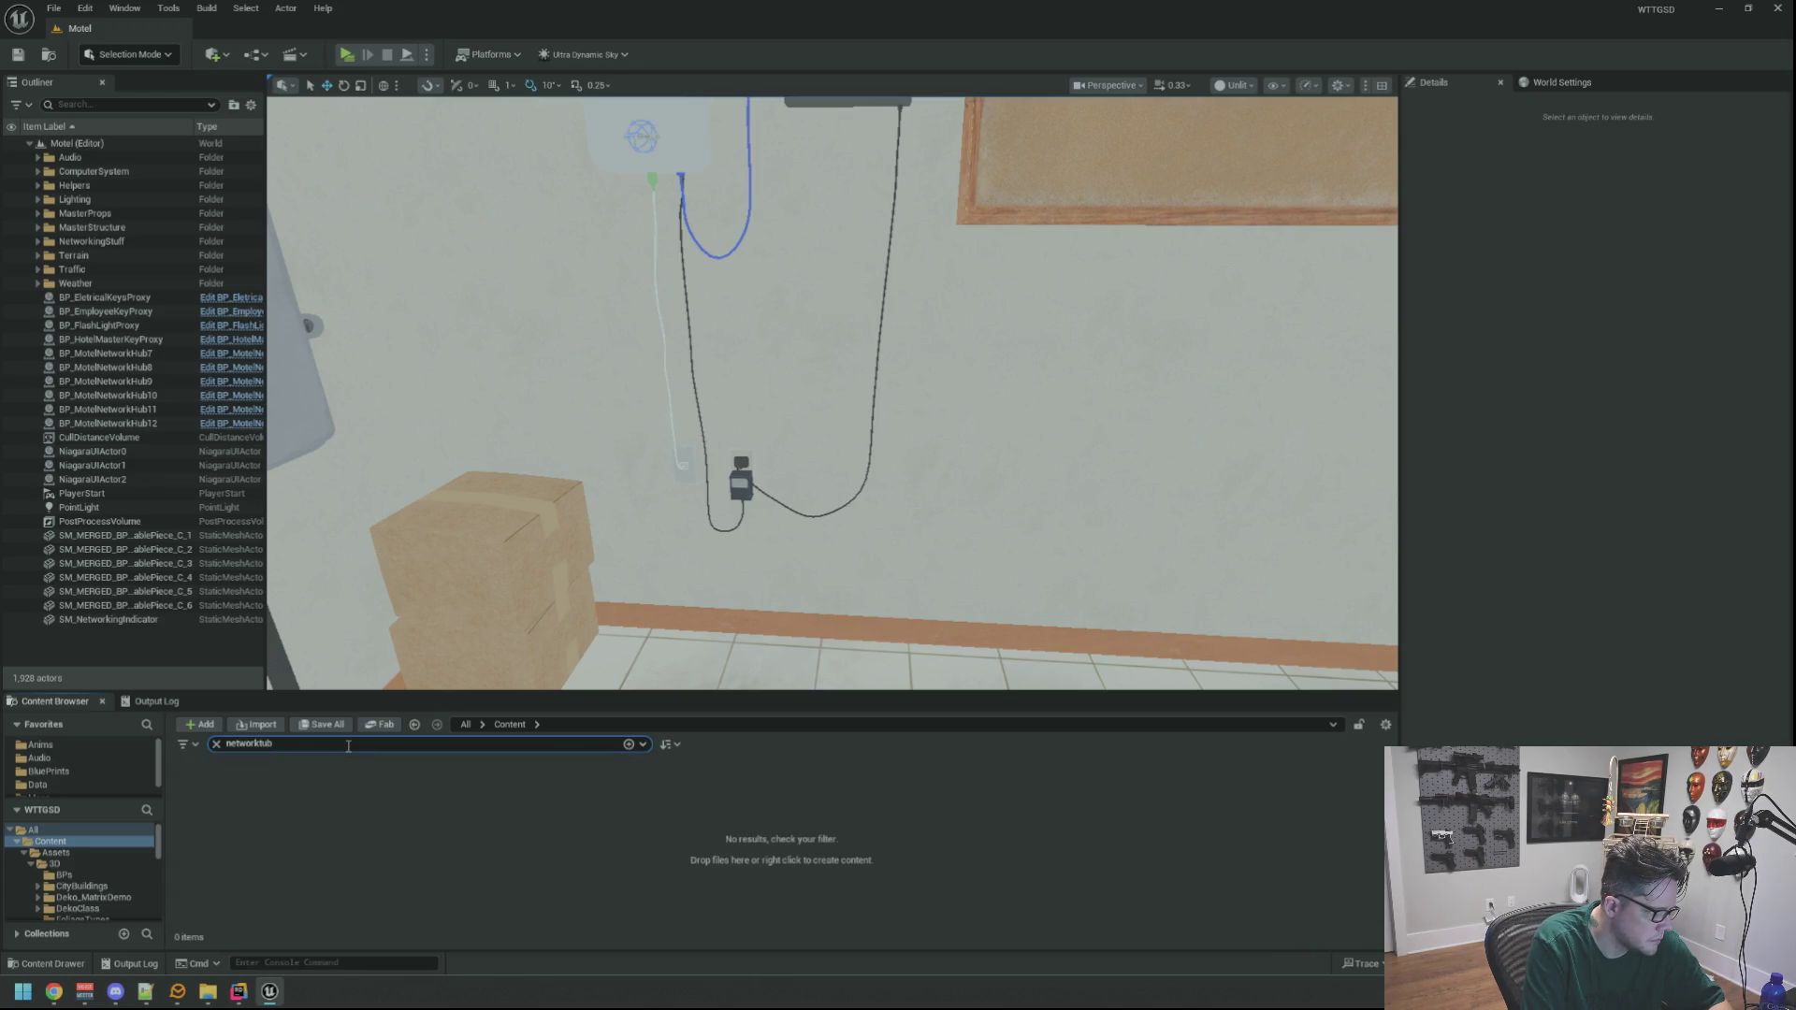
pyautogui.hotkey('ctrl', 'a')
pyautogui.press('BackSpace')
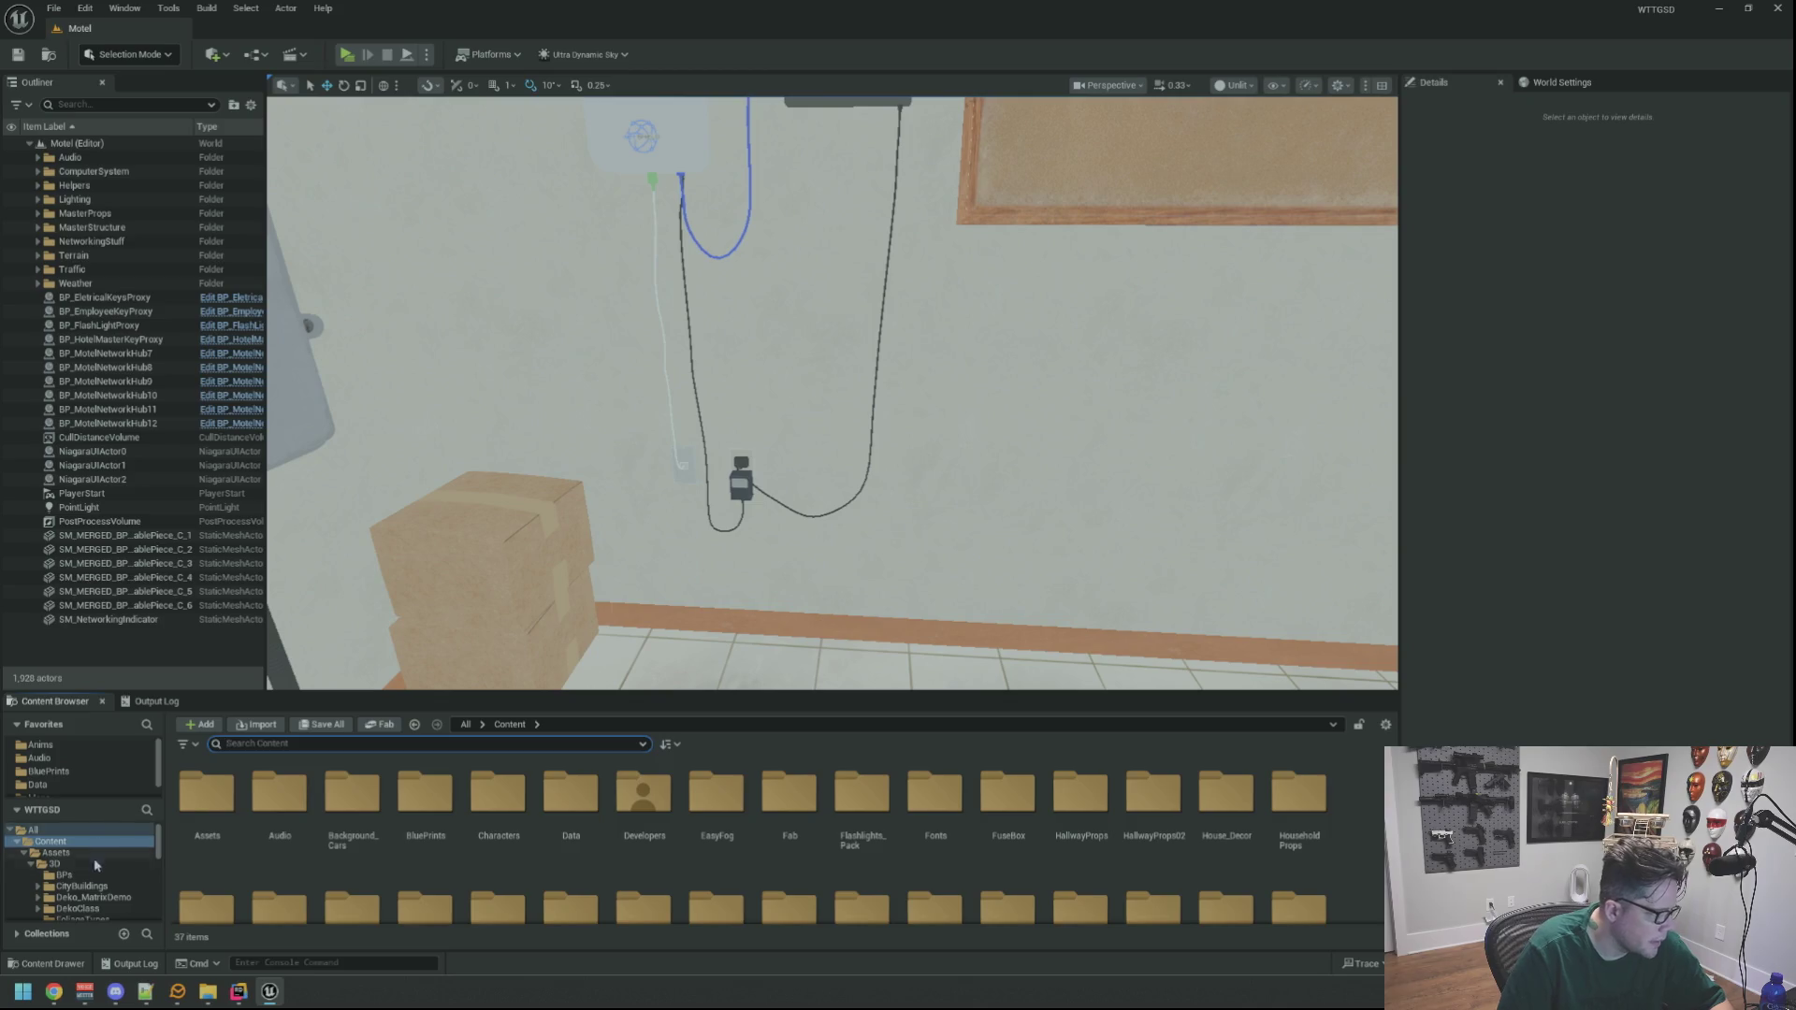
# Open 3D > MergedModels and drag the network tubeage FBX in again from the Desktop
pyautogui.click(53, 863)
pyautogui.click(697, 870)
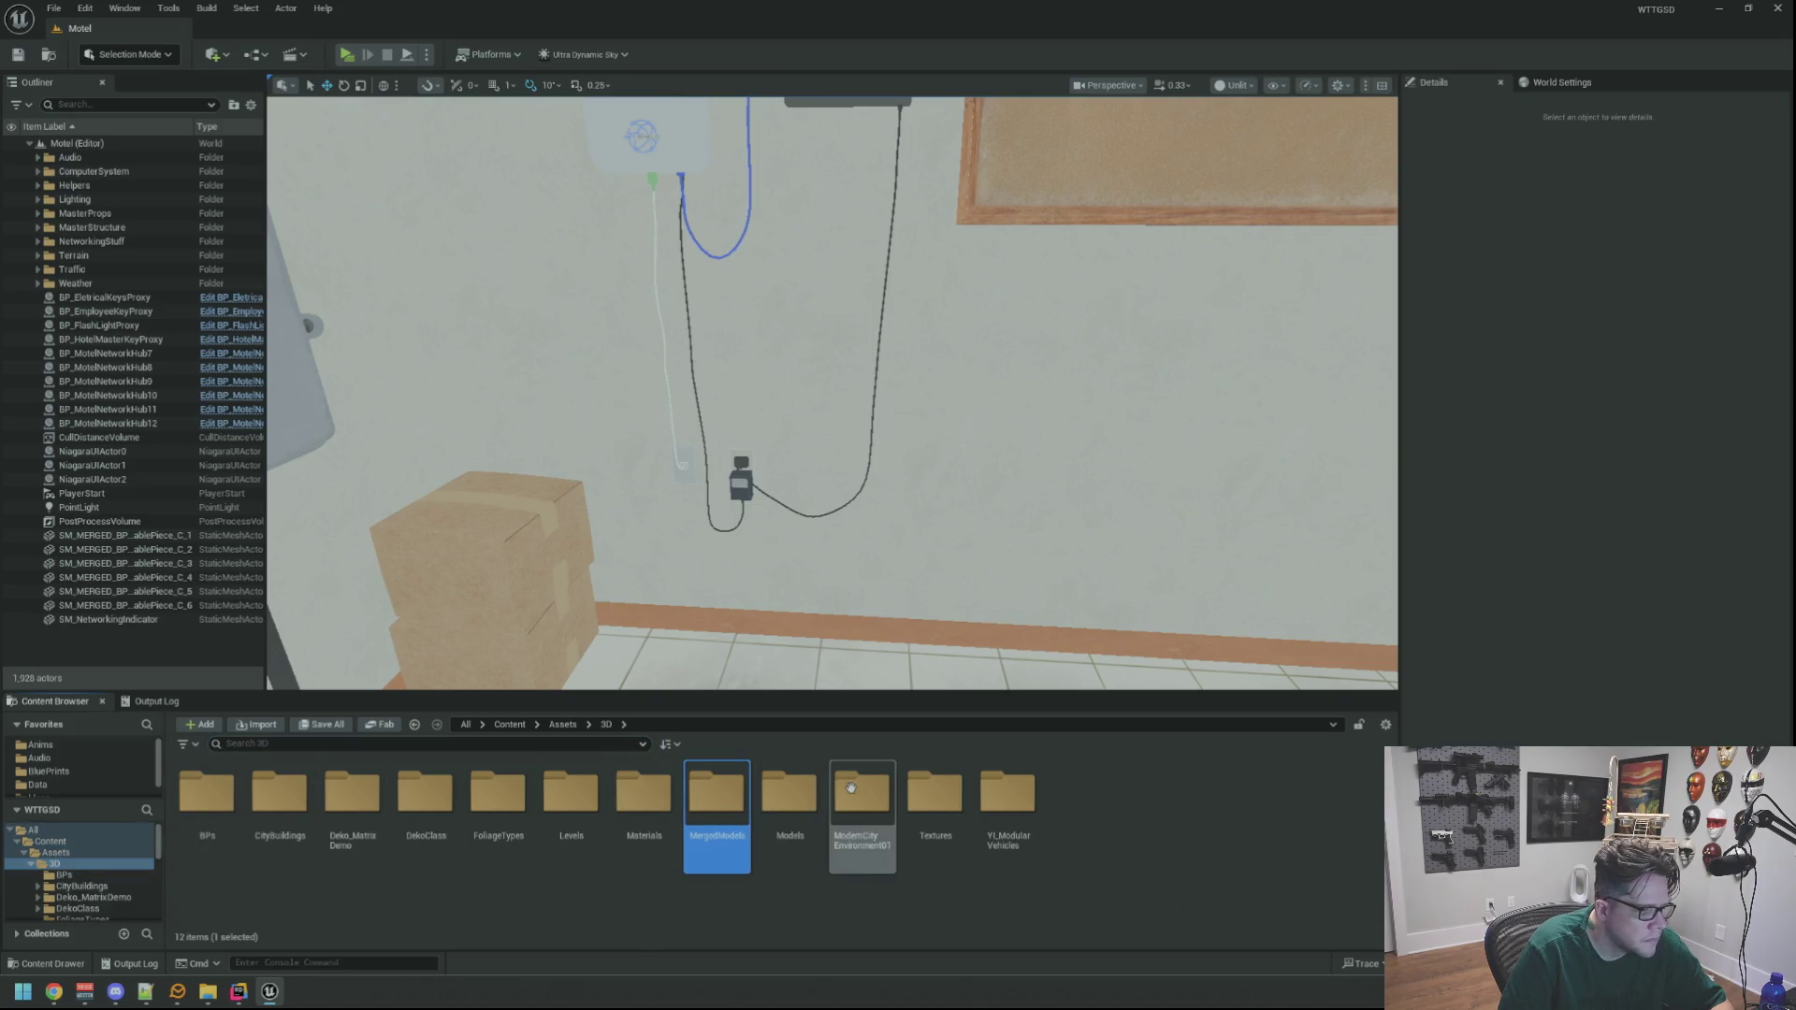
pyautogui.click(790, 795)
pyautogui.doubleClick(716, 797)
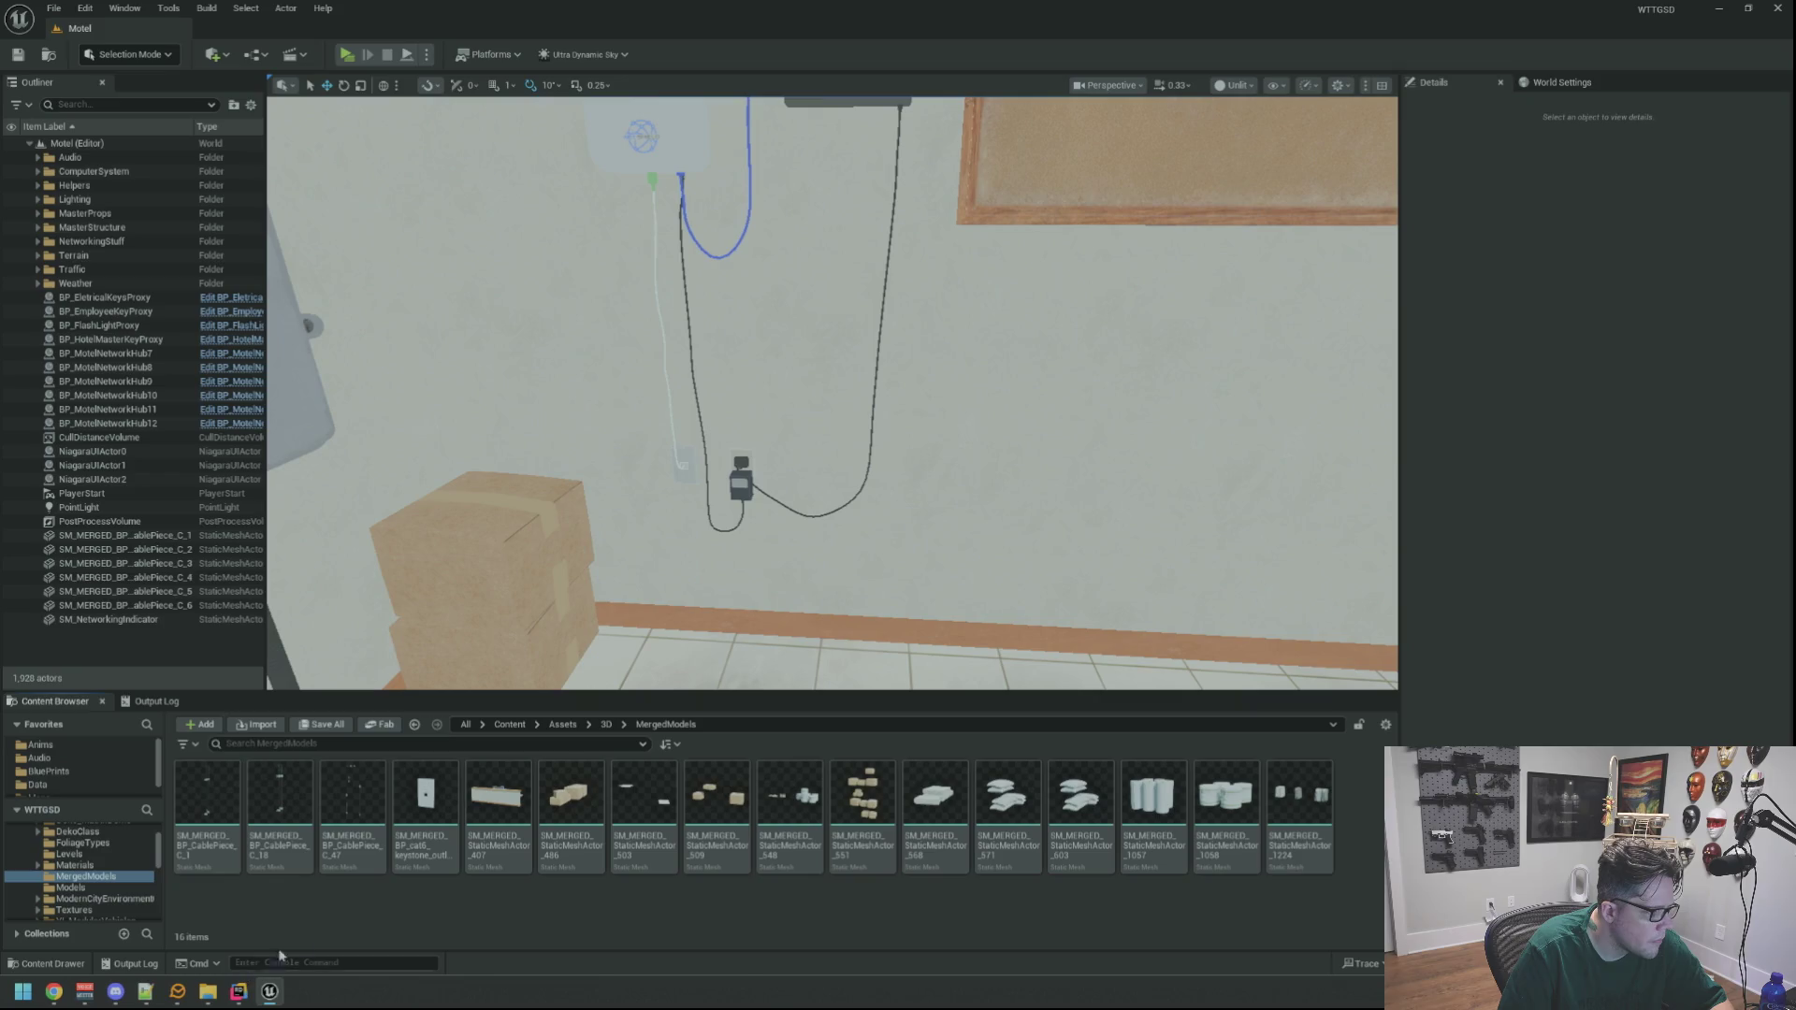
pyautogui.moveTo(207, 991)
pyautogui.click(273, 923)
pyautogui.moveTo(654, 674)
pyautogui.mouseDown()
pyautogui.moveTo(692, 655)
pyautogui.moveTo(976, 927)
pyautogui.mouseUp()
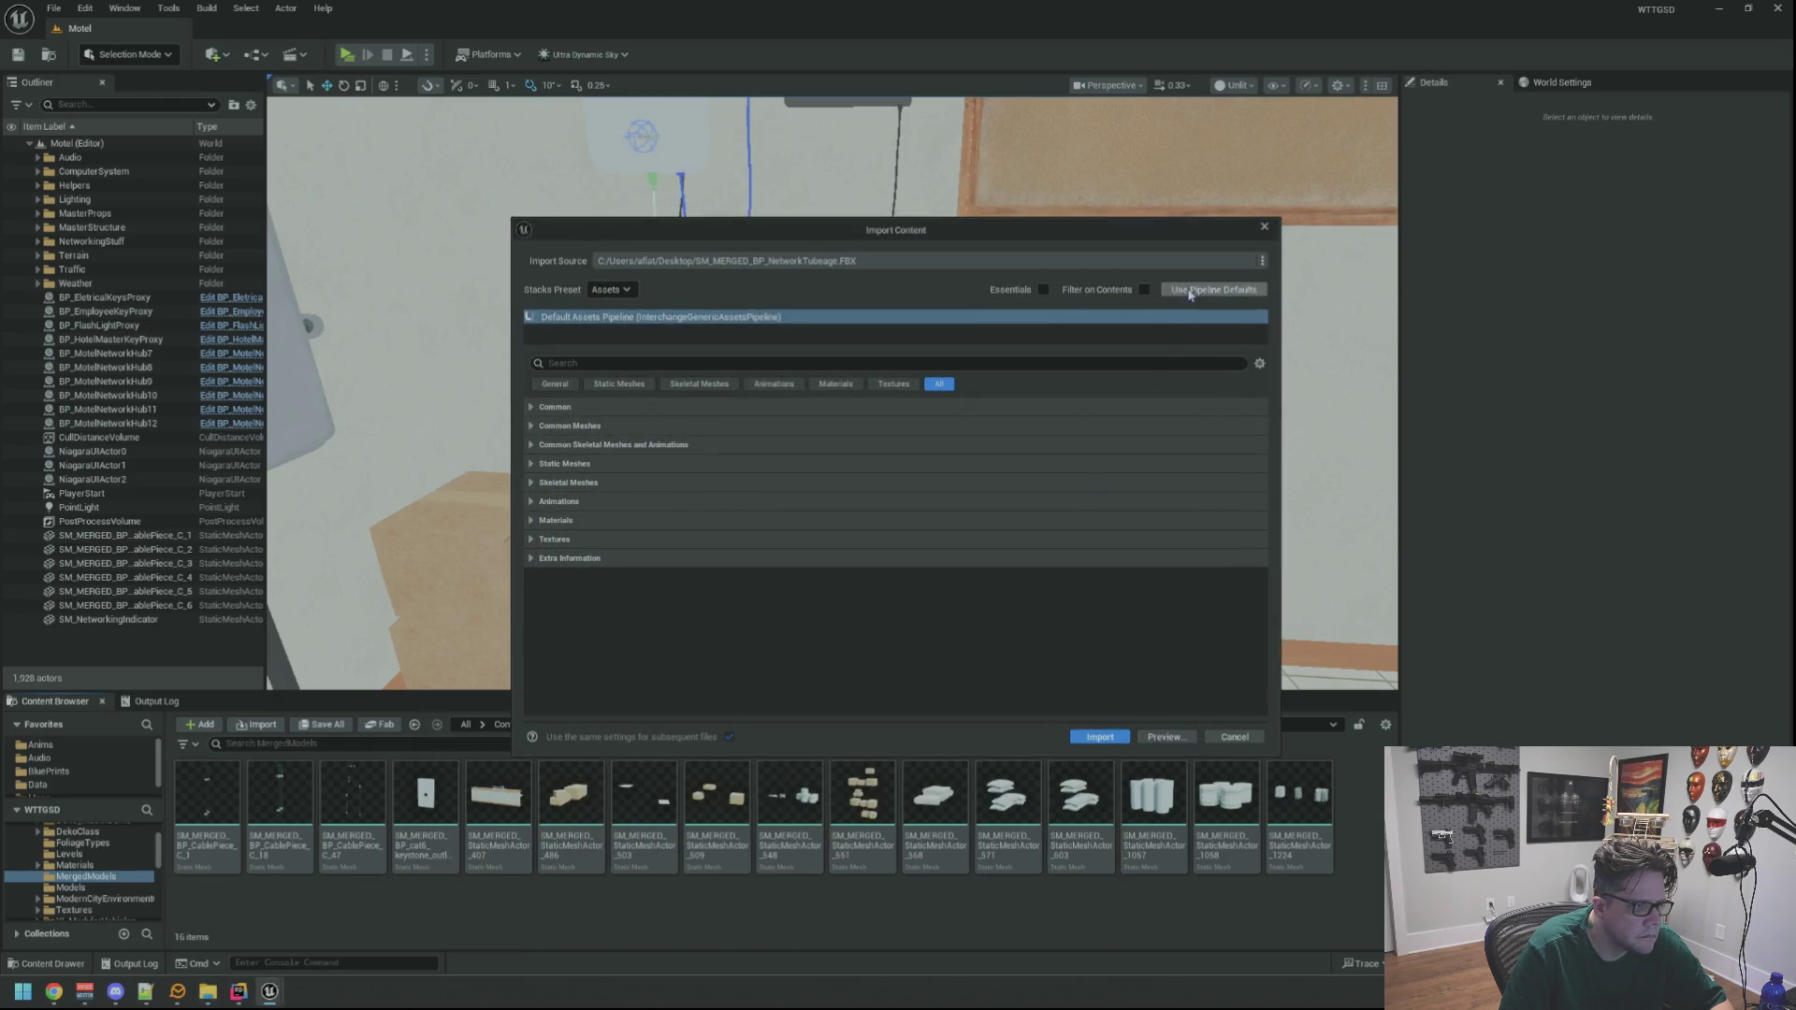
# Turn off texture import, collapse the material and skeletal mesh sections, and import the network tube mesh
pyautogui.click(762, 539)
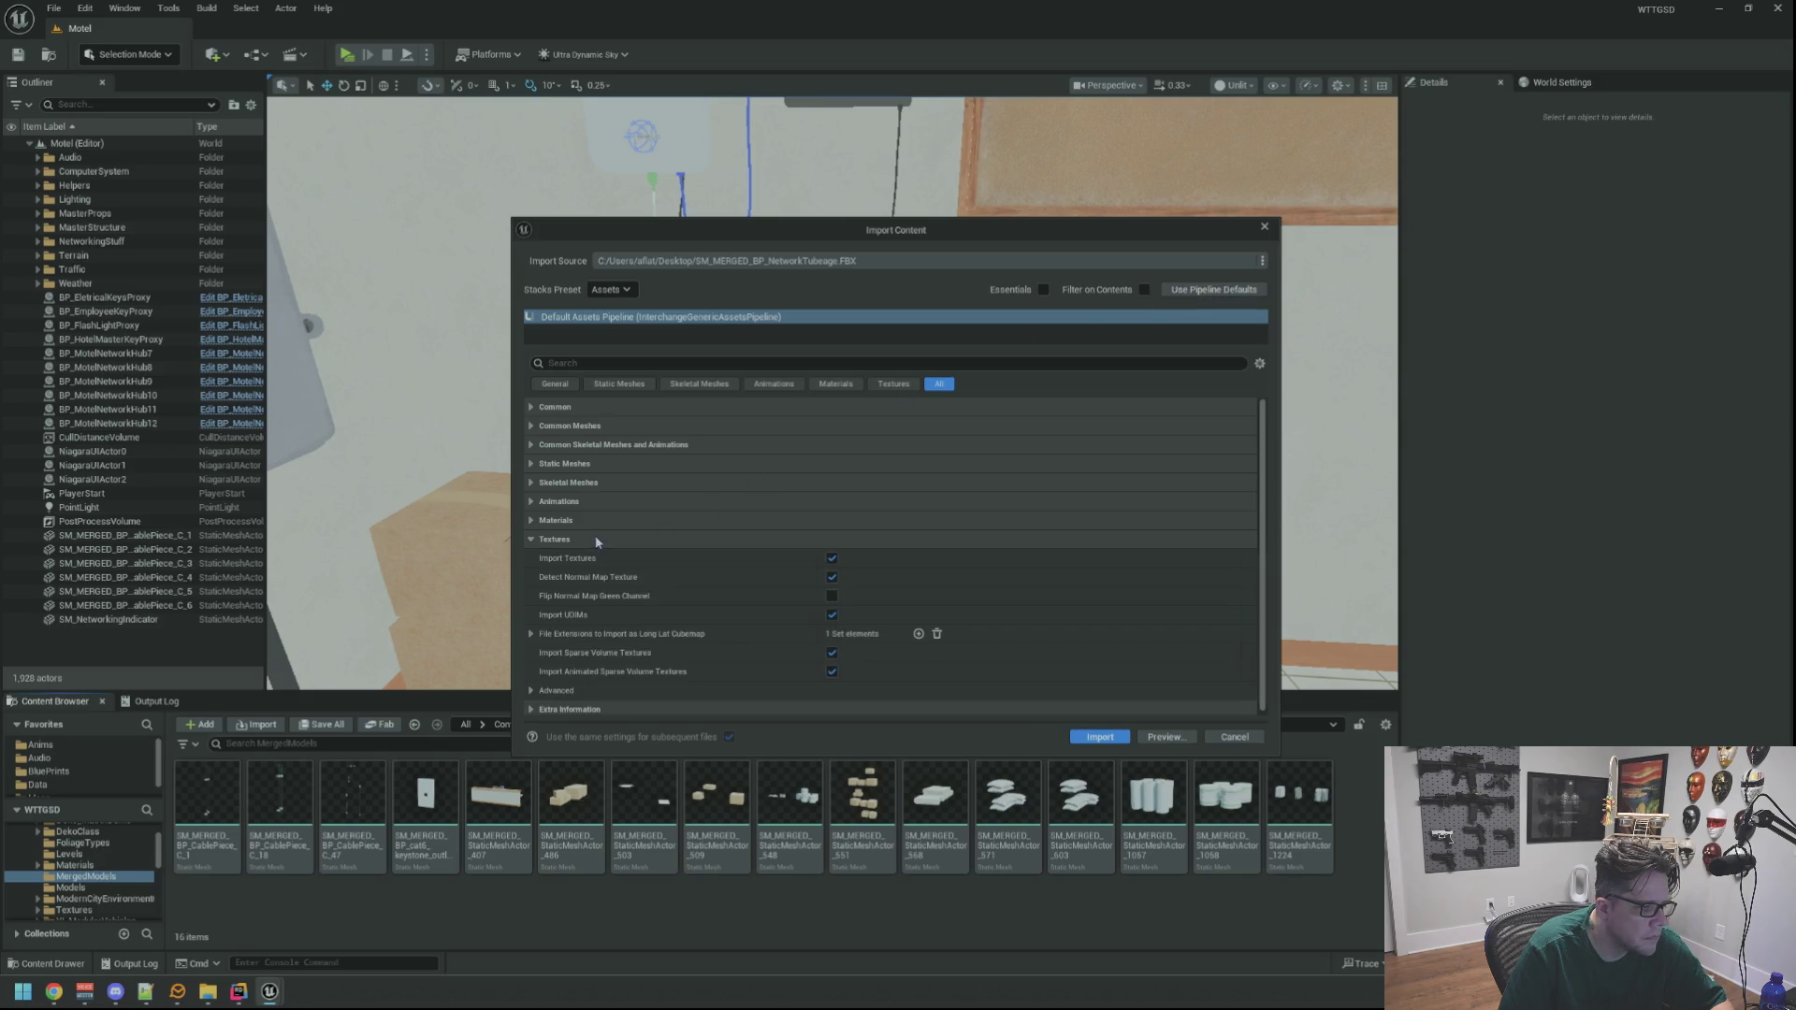
pyautogui.click(832, 559)
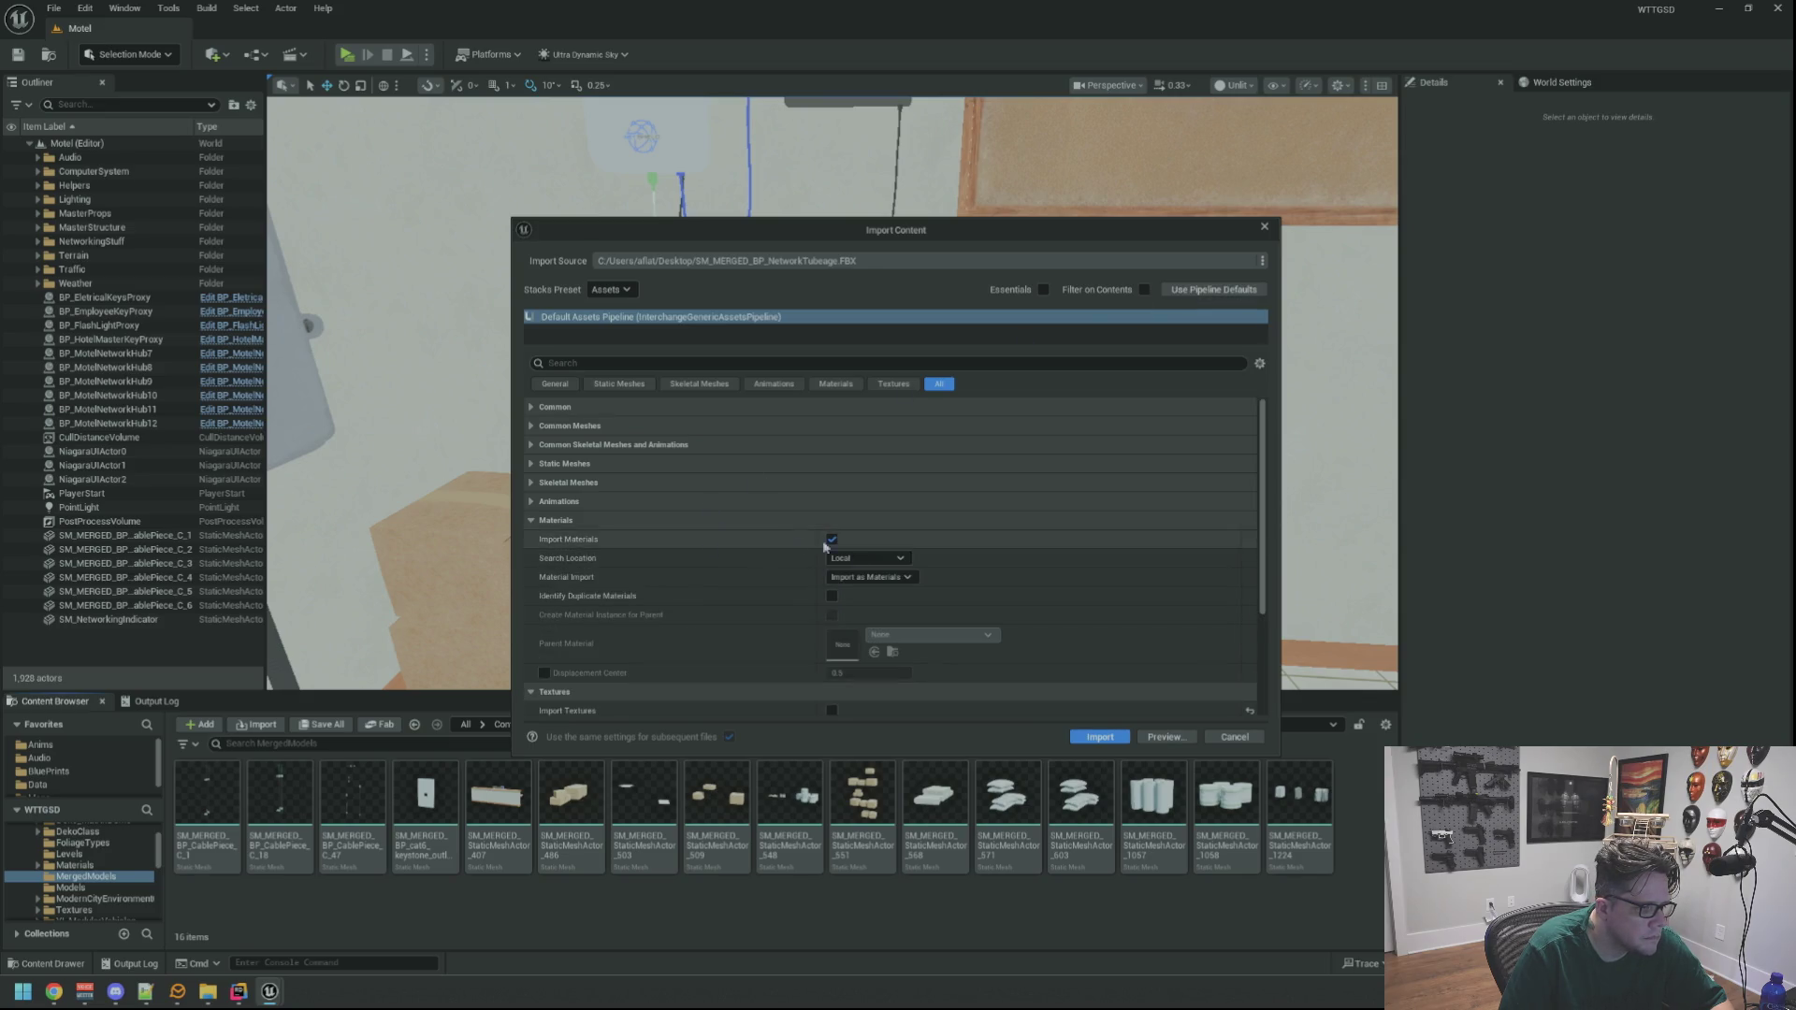
pyautogui.click(778, 521)
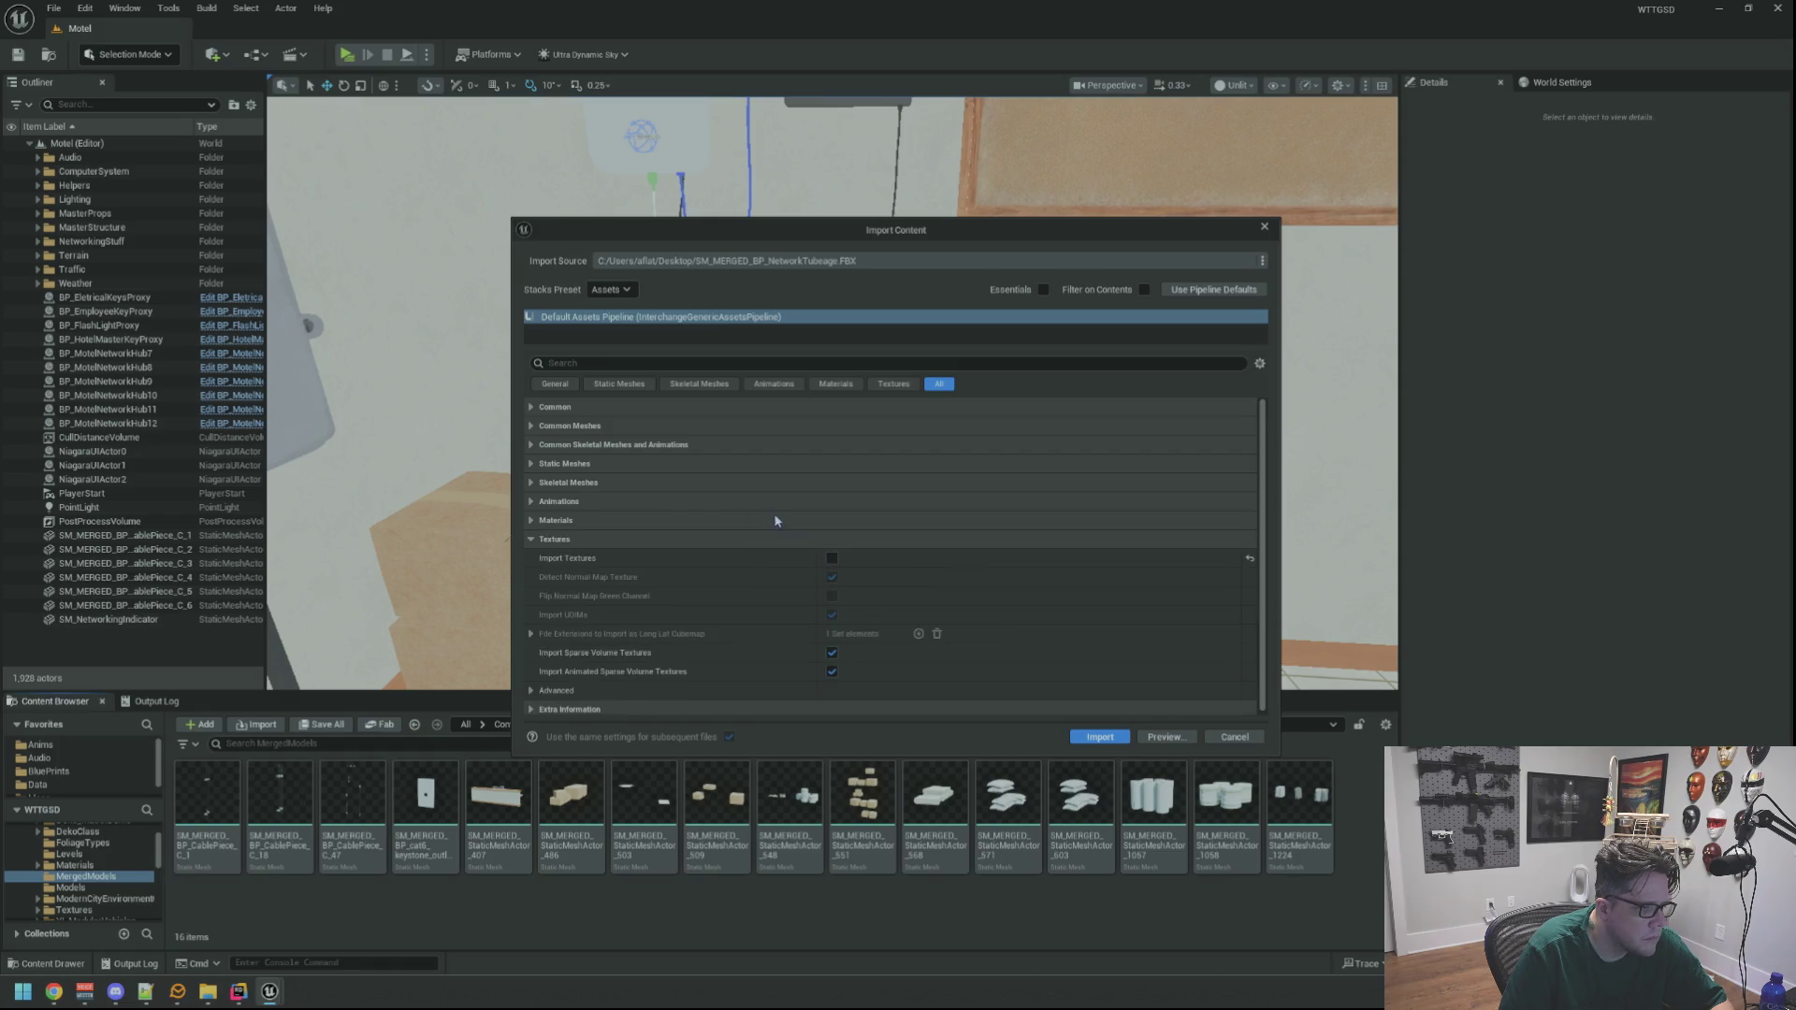
pyautogui.click(653, 543)
pyautogui.click(617, 484)
pyautogui.click(617, 484)
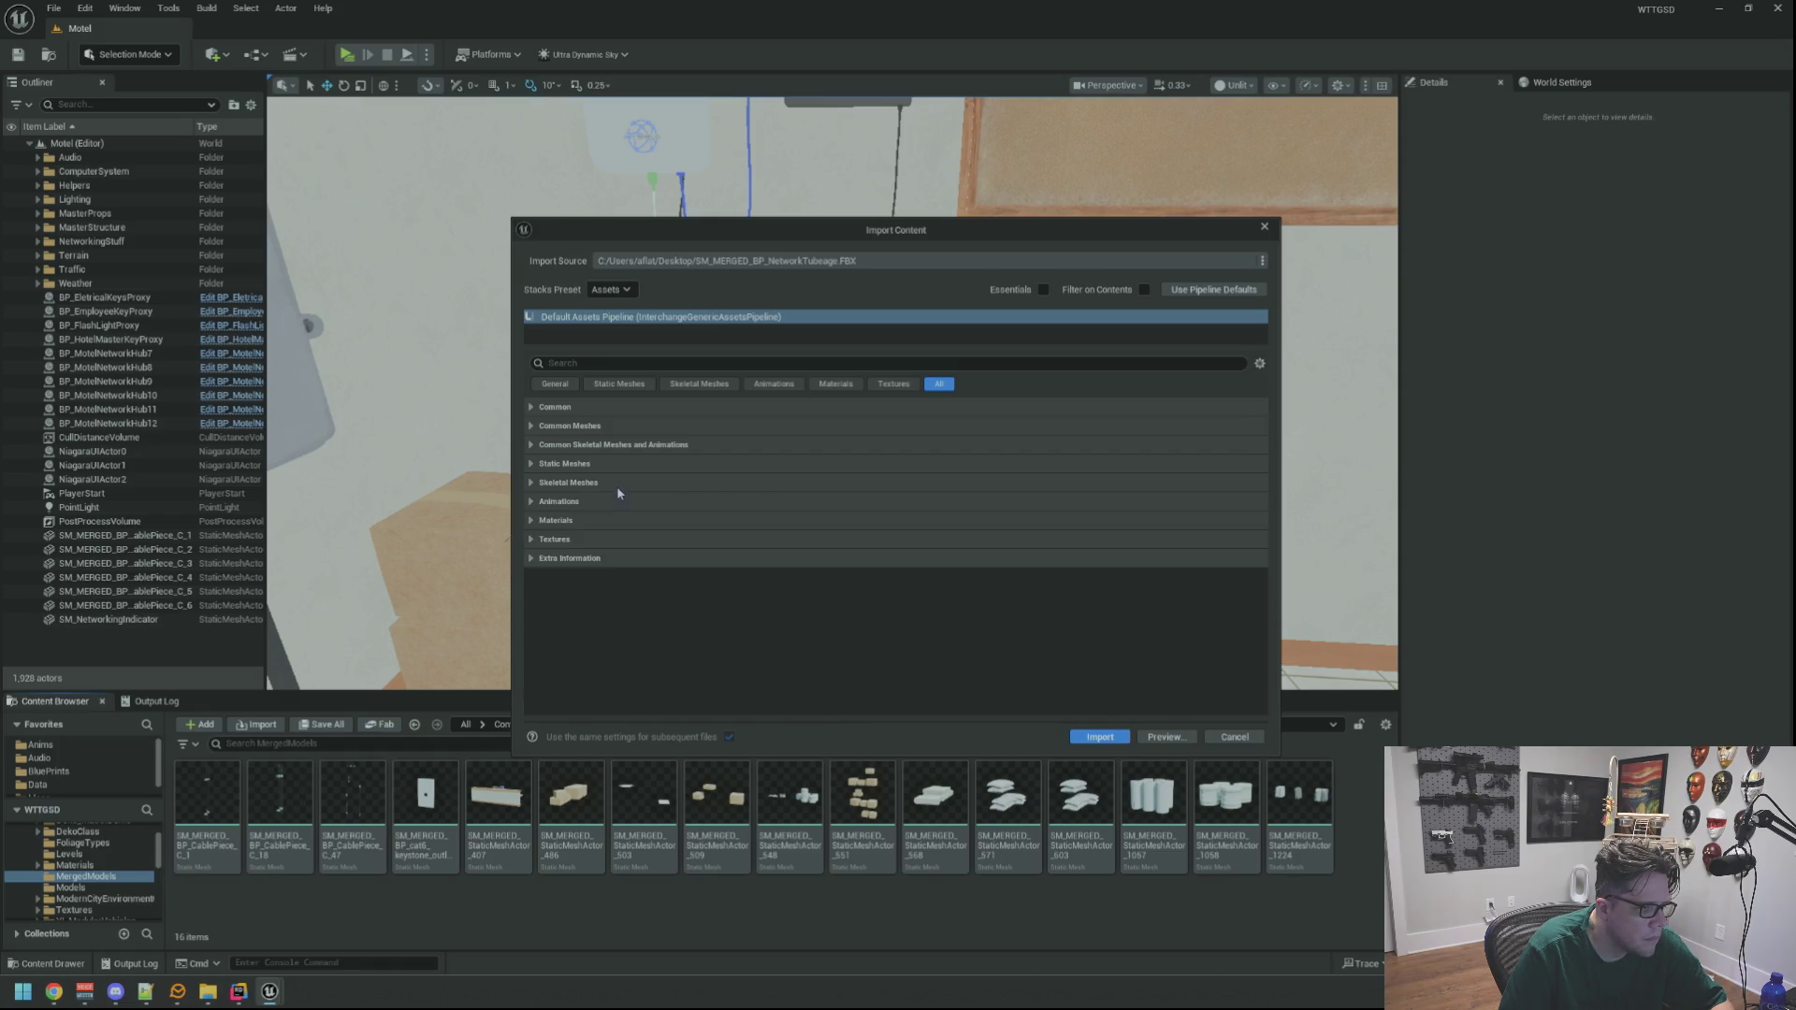
pyautogui.click(617, 484)
pyautogui.click(617, 484)
pyautogui.click(620, 446)
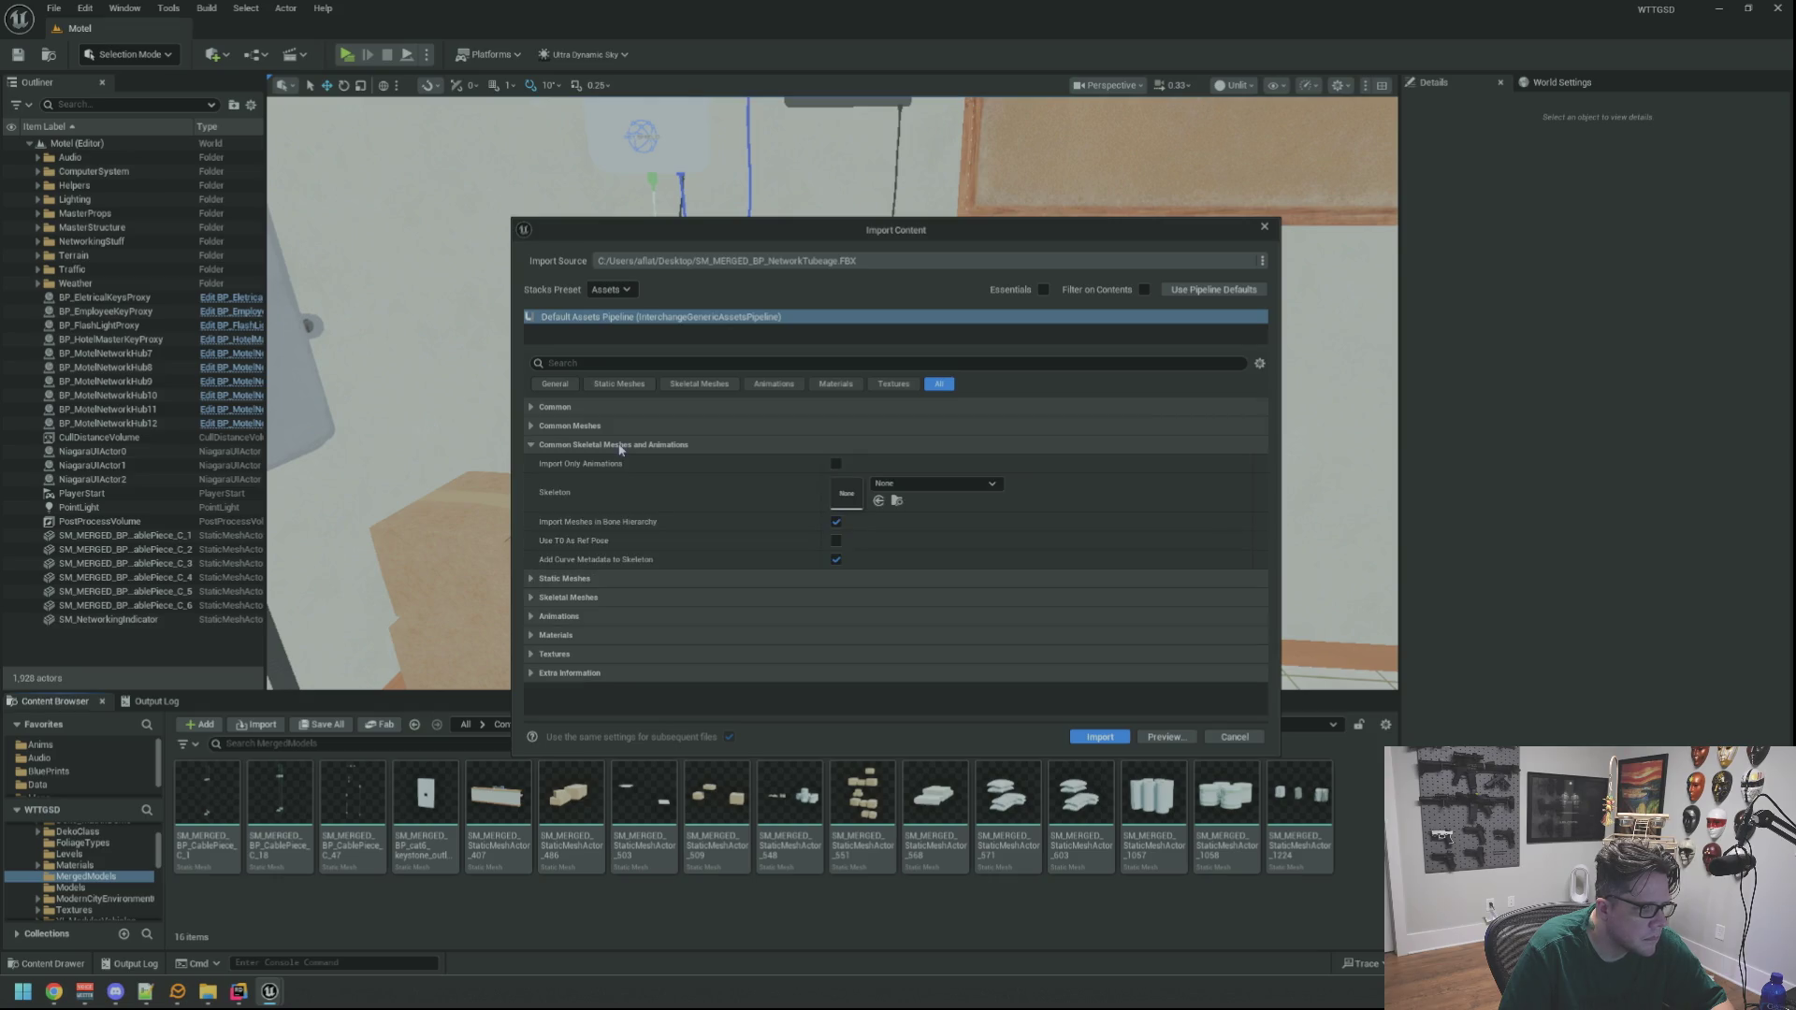
pyautogui.click(620, 447)
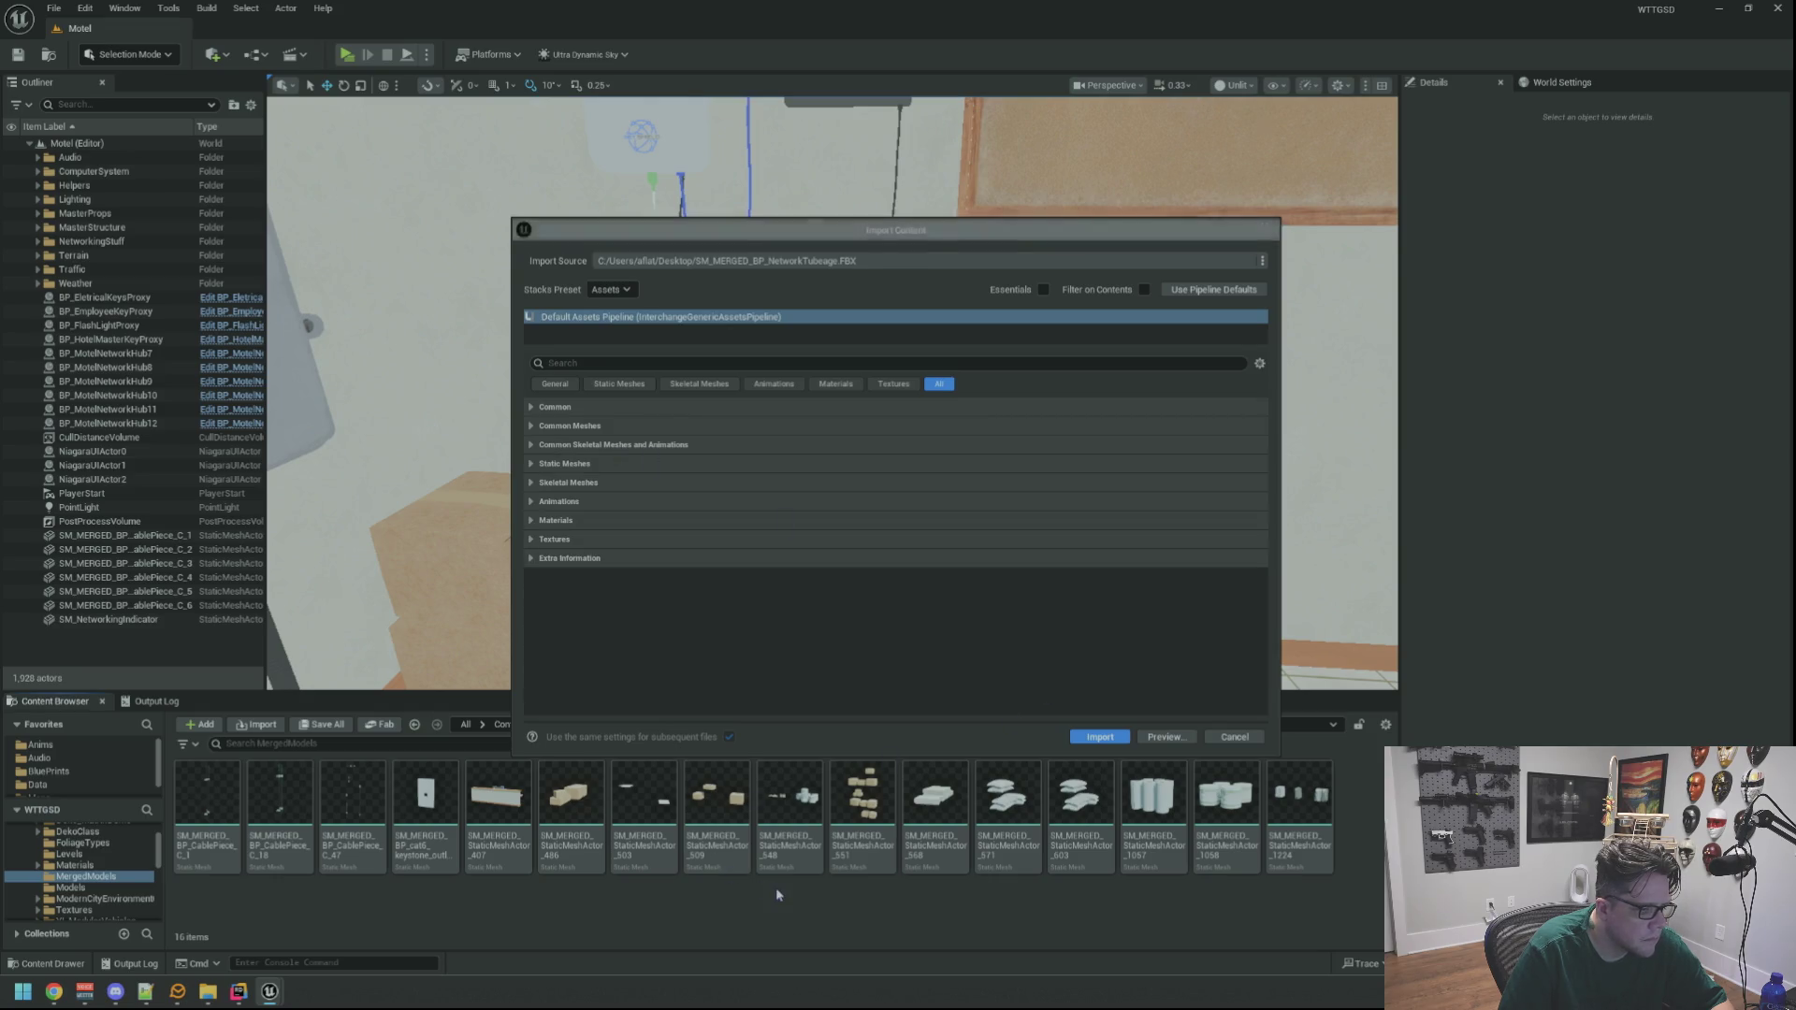
pyautogui.click(1101, 737)
pyautogui.moveTo(802, 610); pyautogui.dragTo(801, 610)
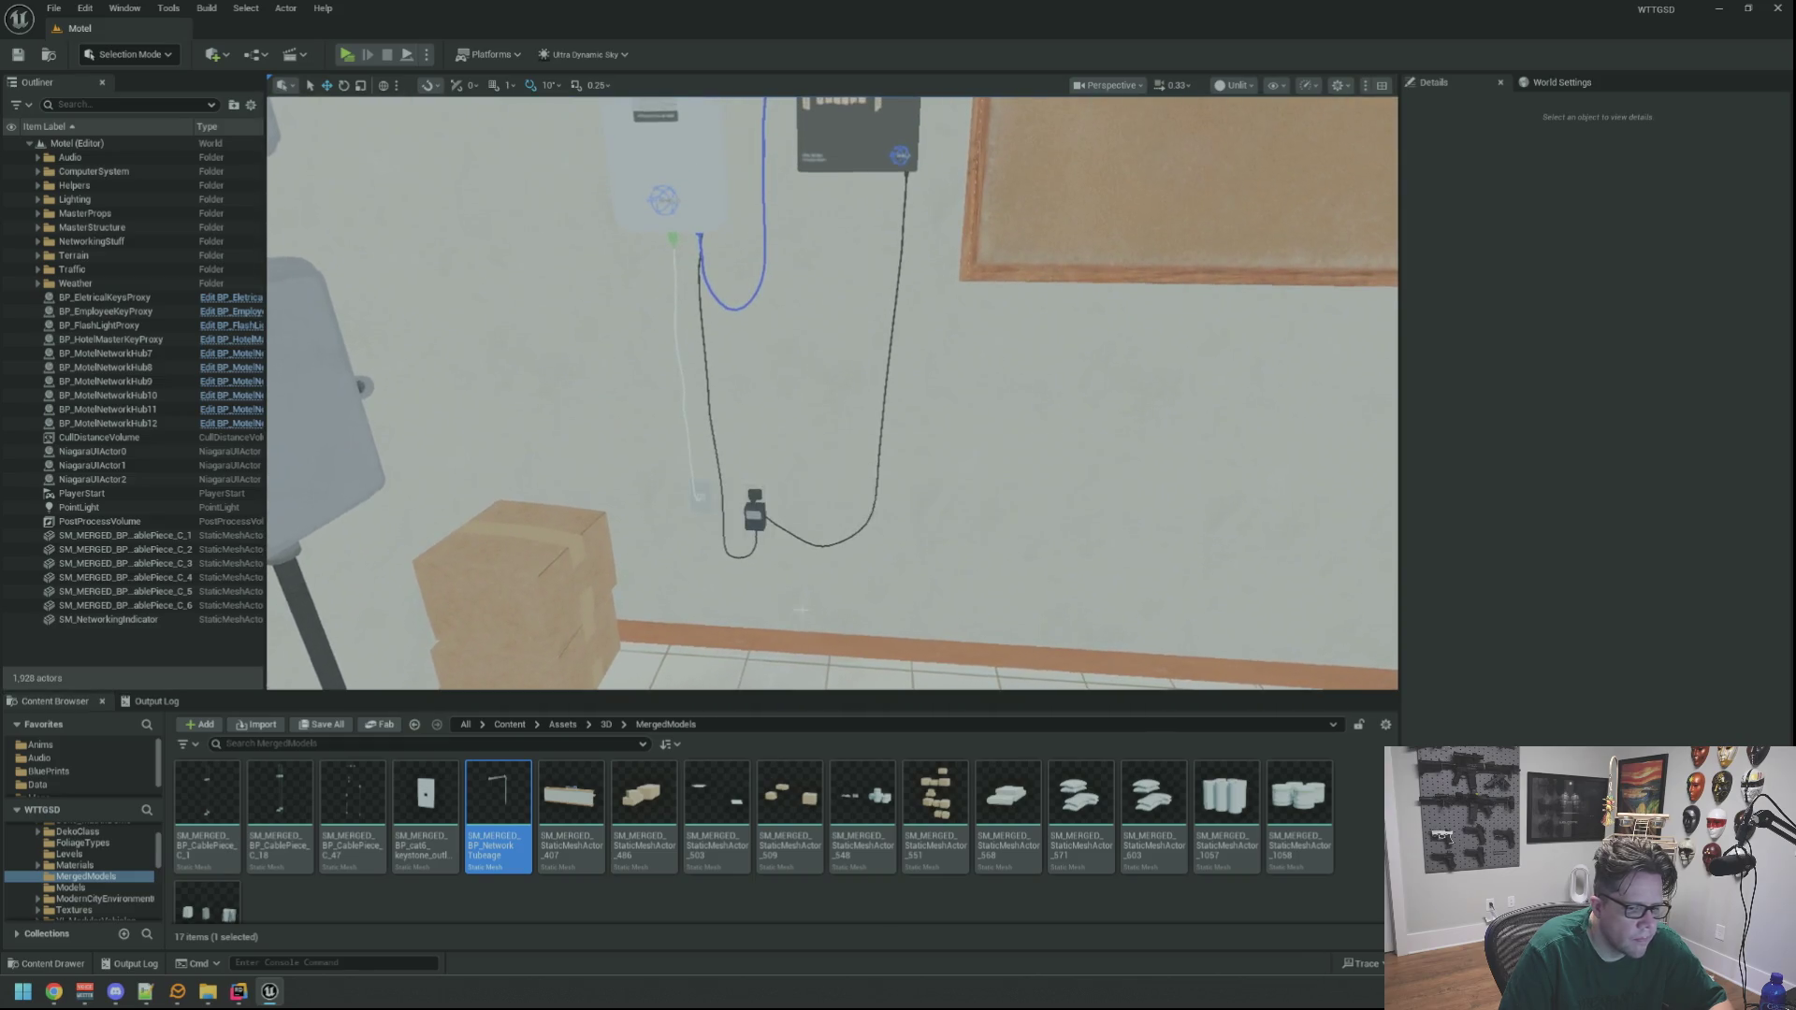
# Assign the M_Cables material to the network tube mesh's Element 0 slot
pyautogui.doubleClick(512, 800)
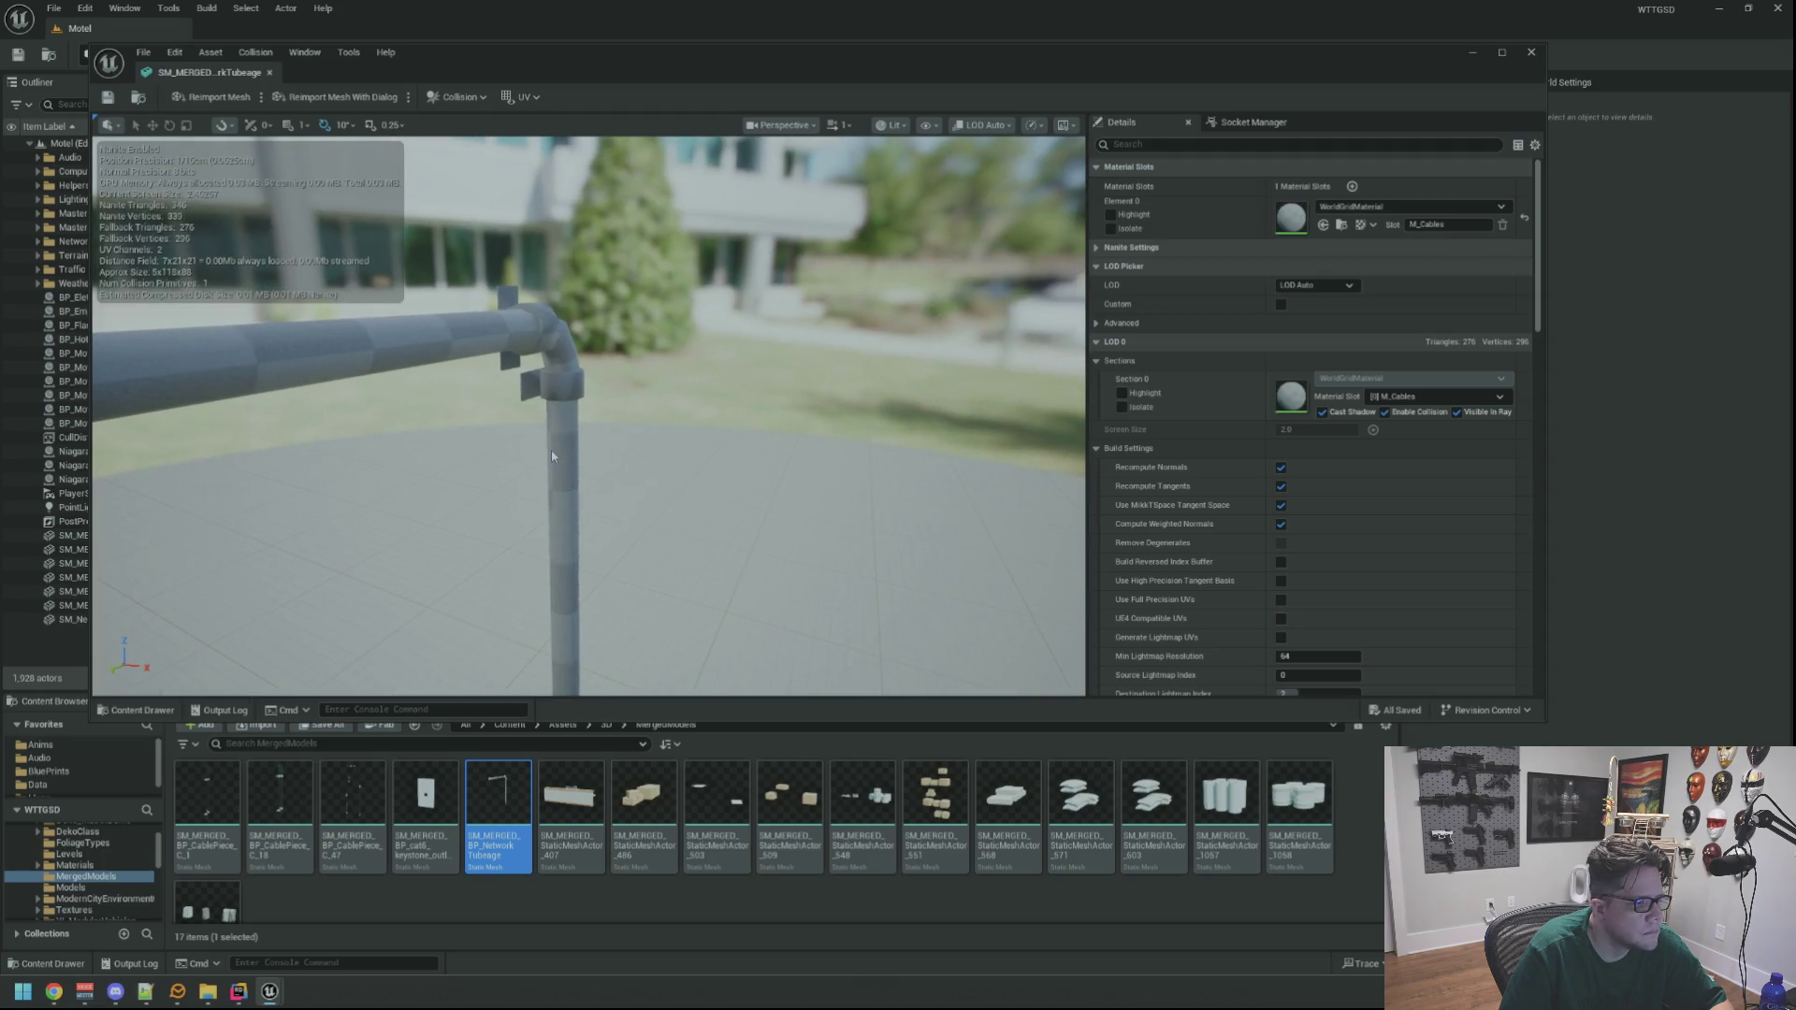
pyautogui.click(361, 773)
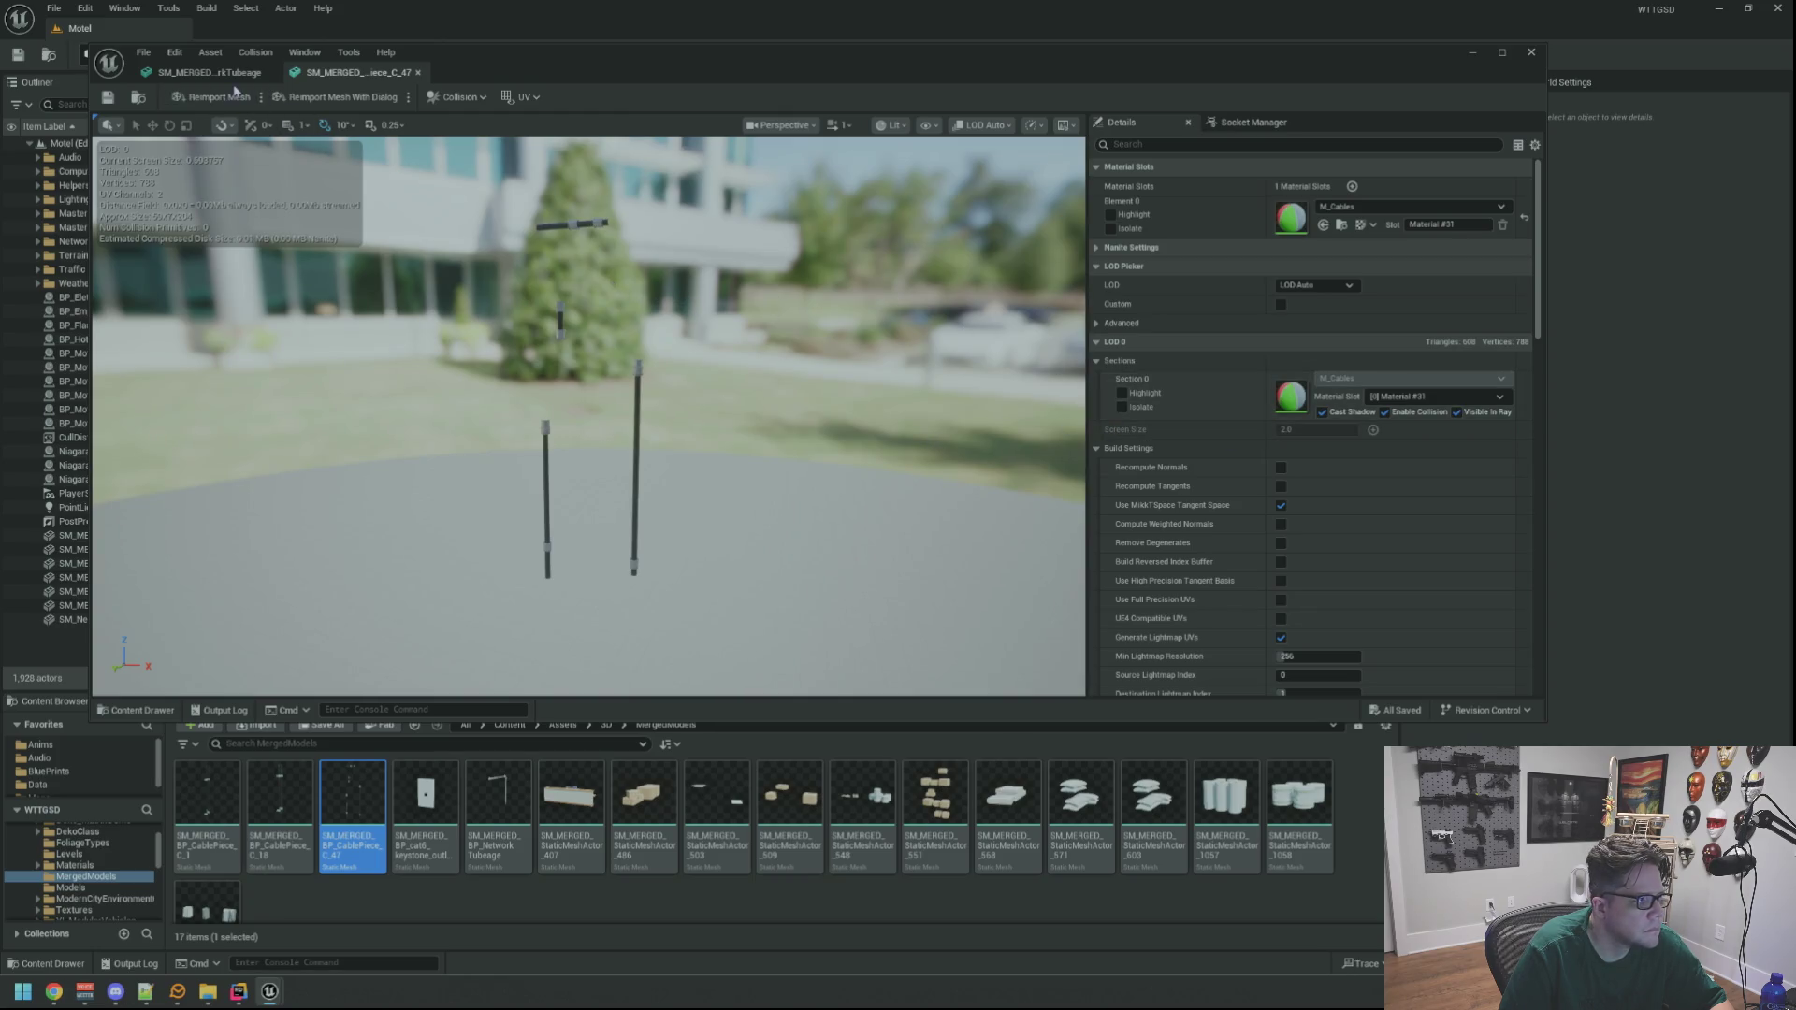
pyautogui.click(211, 72)
pyautogui.click(1361, 207)
pyautogui.write('M_Cables')
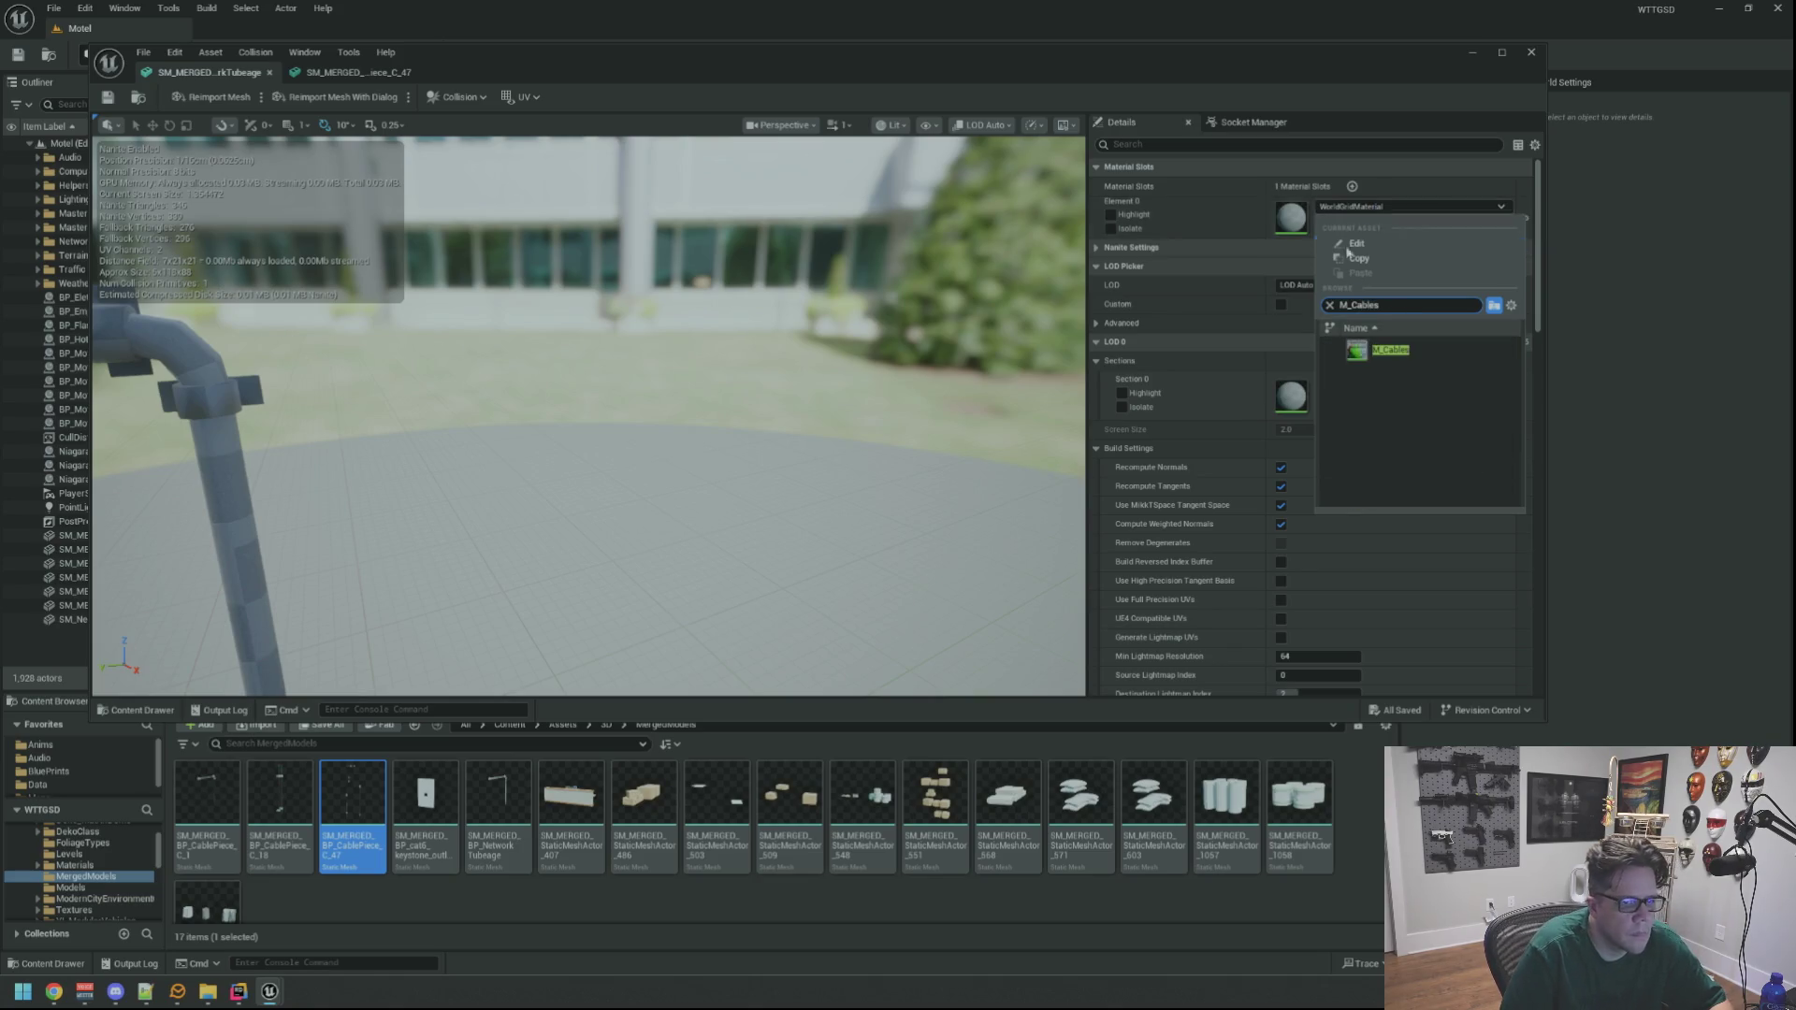
pyautogui.click(1390, 350)
# Orbit the tube to inspect the ribbed cable texture, then close the mesh editor
pyautogui.moveTo(589, 417); pyautogui.dragTo(431, 454)
pyautogui.moveTo(650, 371)
pyautogui.mouseDown()
pyautogui.moveTo(636, 384)
pyautogui.moveTo(790, 400)
pyautogui.mouseUp()
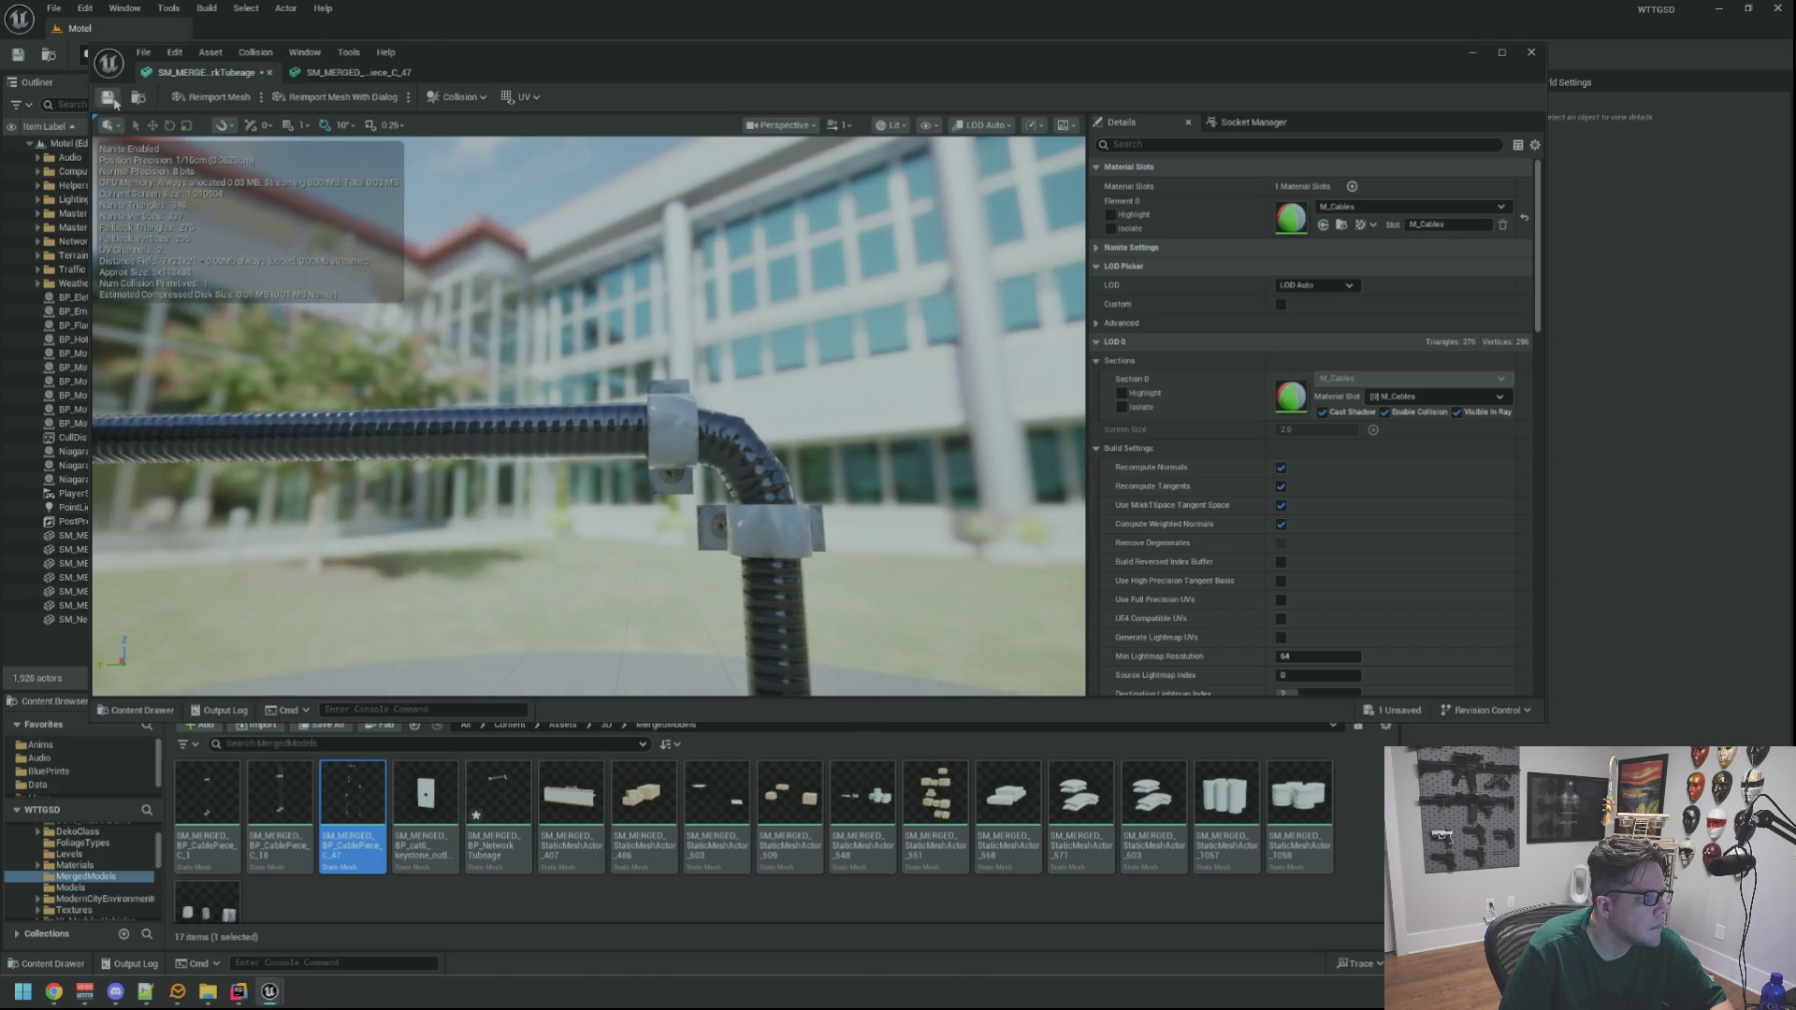
pyautogui.click(234, 28)
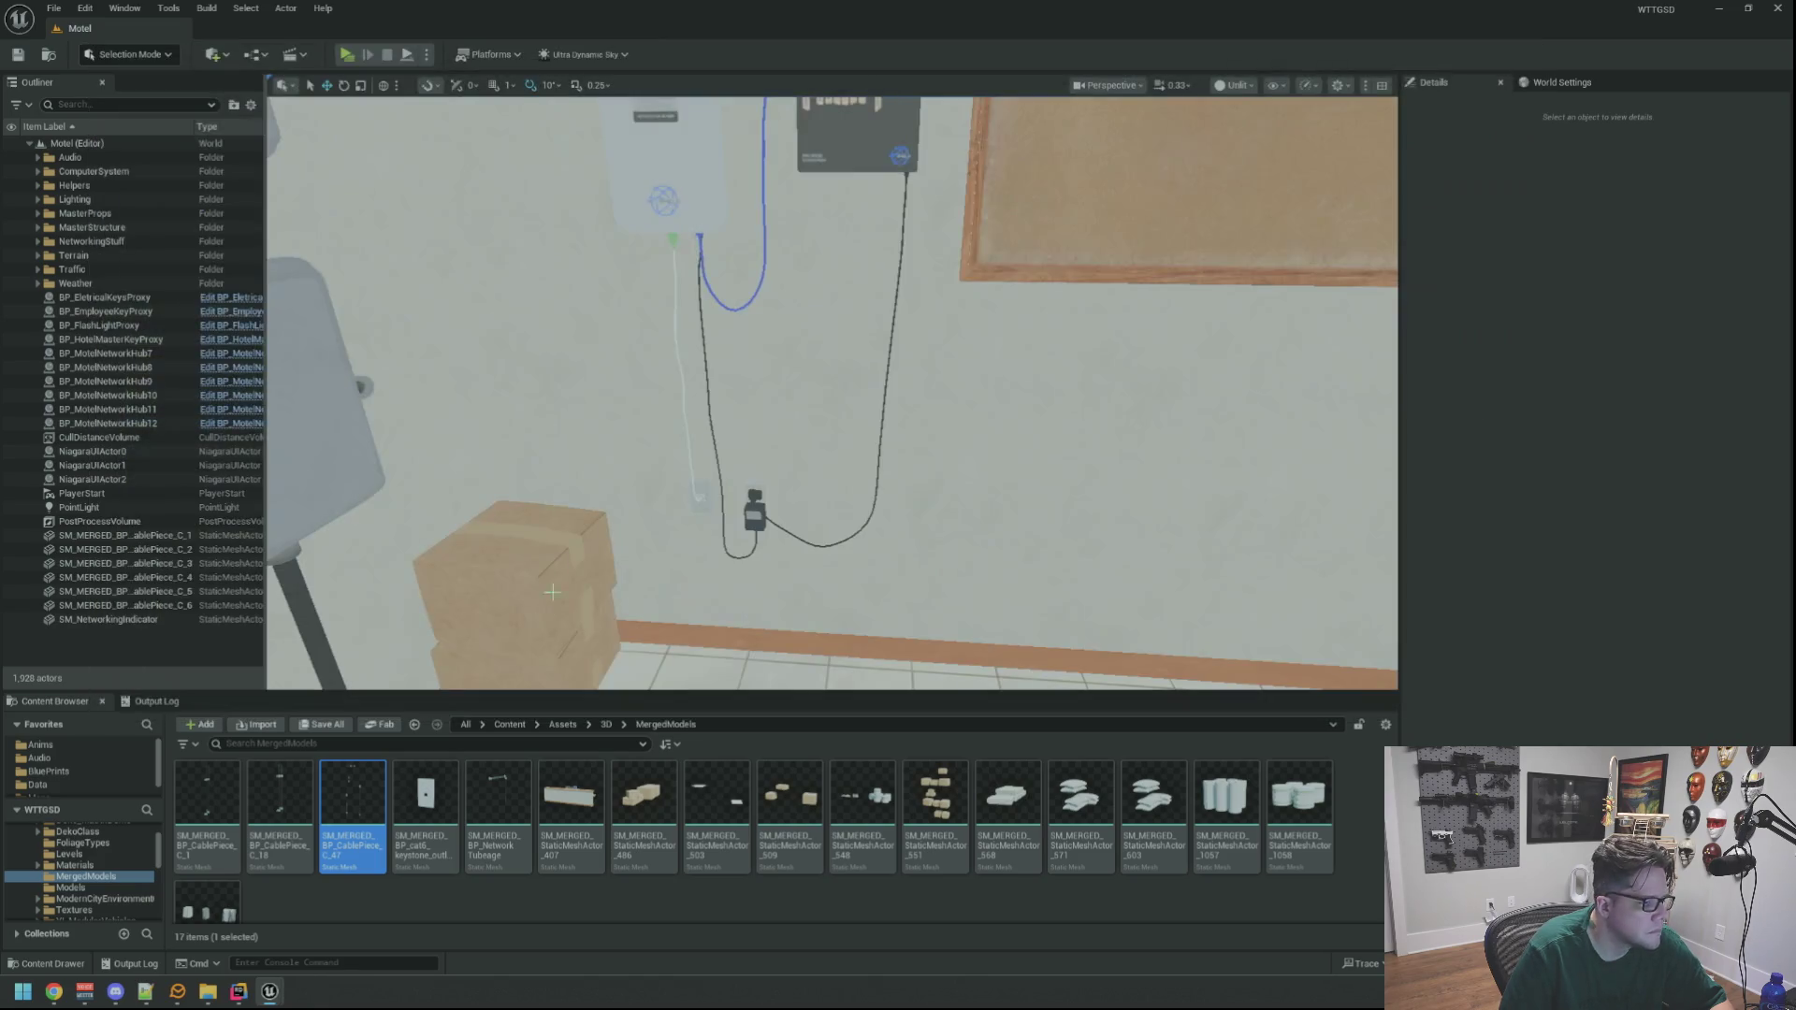
# Place the network tube by the wall box, deleting the wrongly dropped cable piece, and shift it along the wall
pyautogui.moveTo(353, 804); pyautogui.dragTo(780, 550)
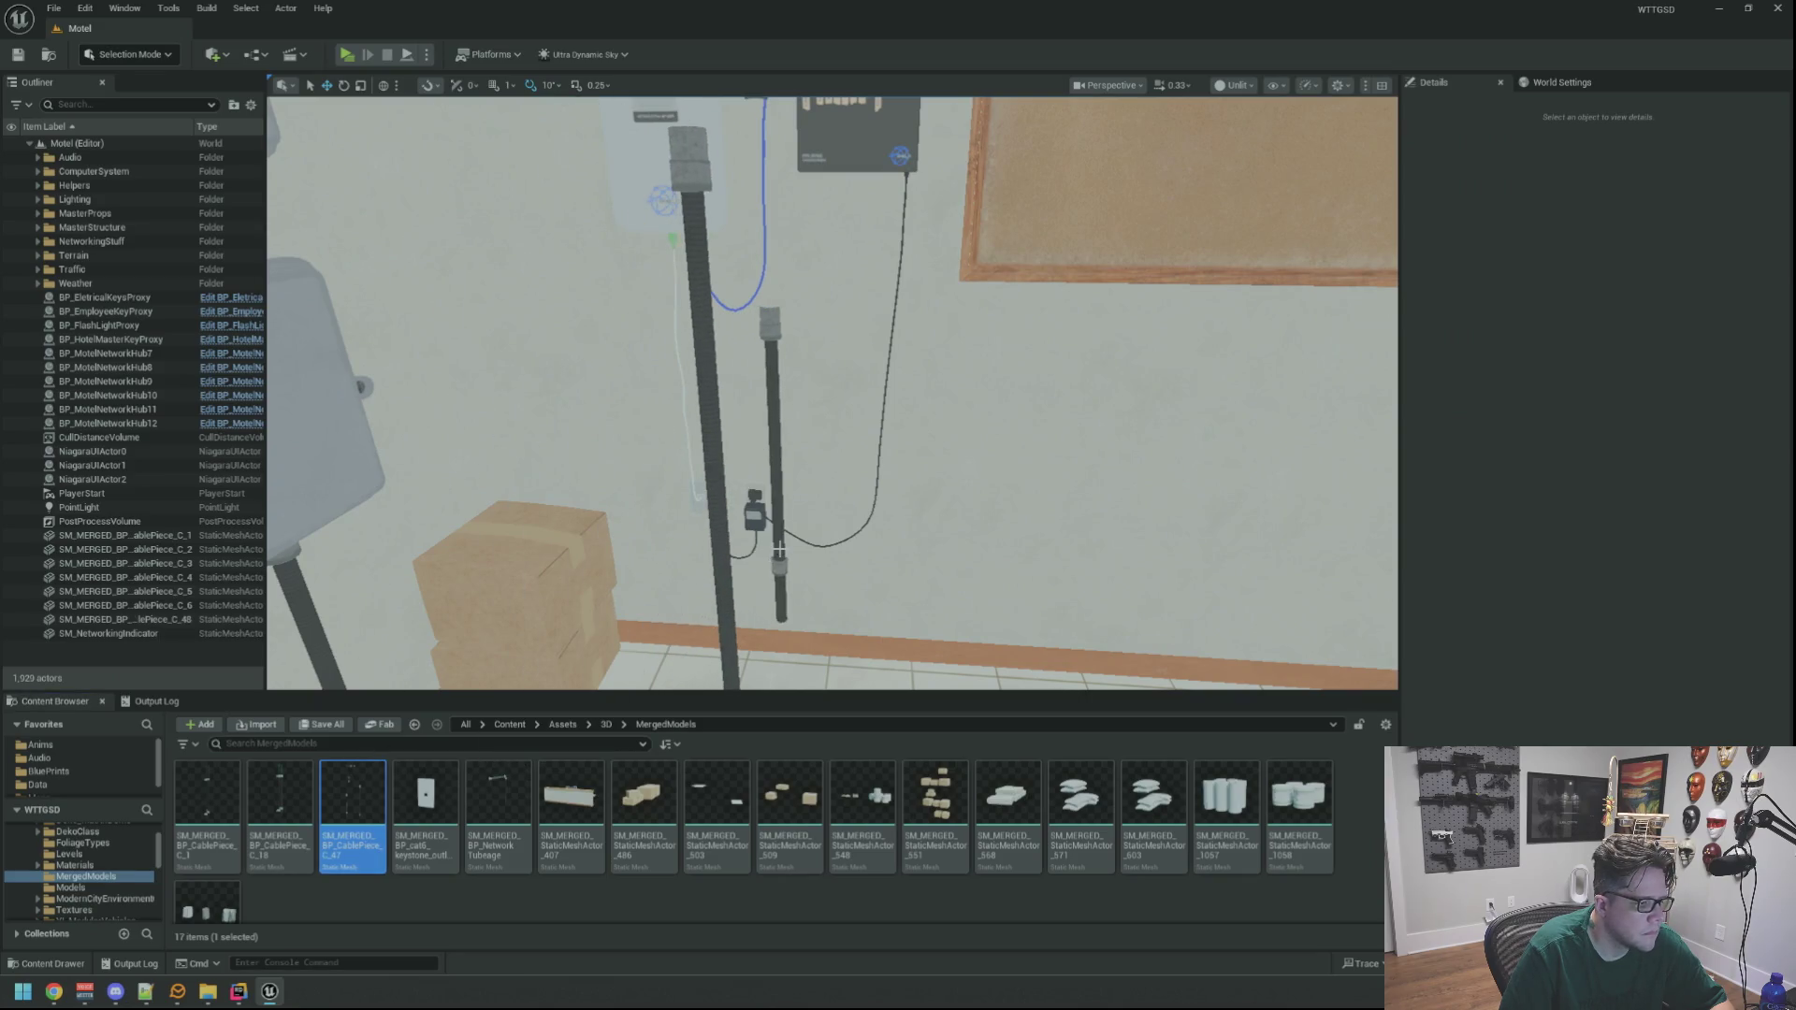
pyautogui.press('Delete')
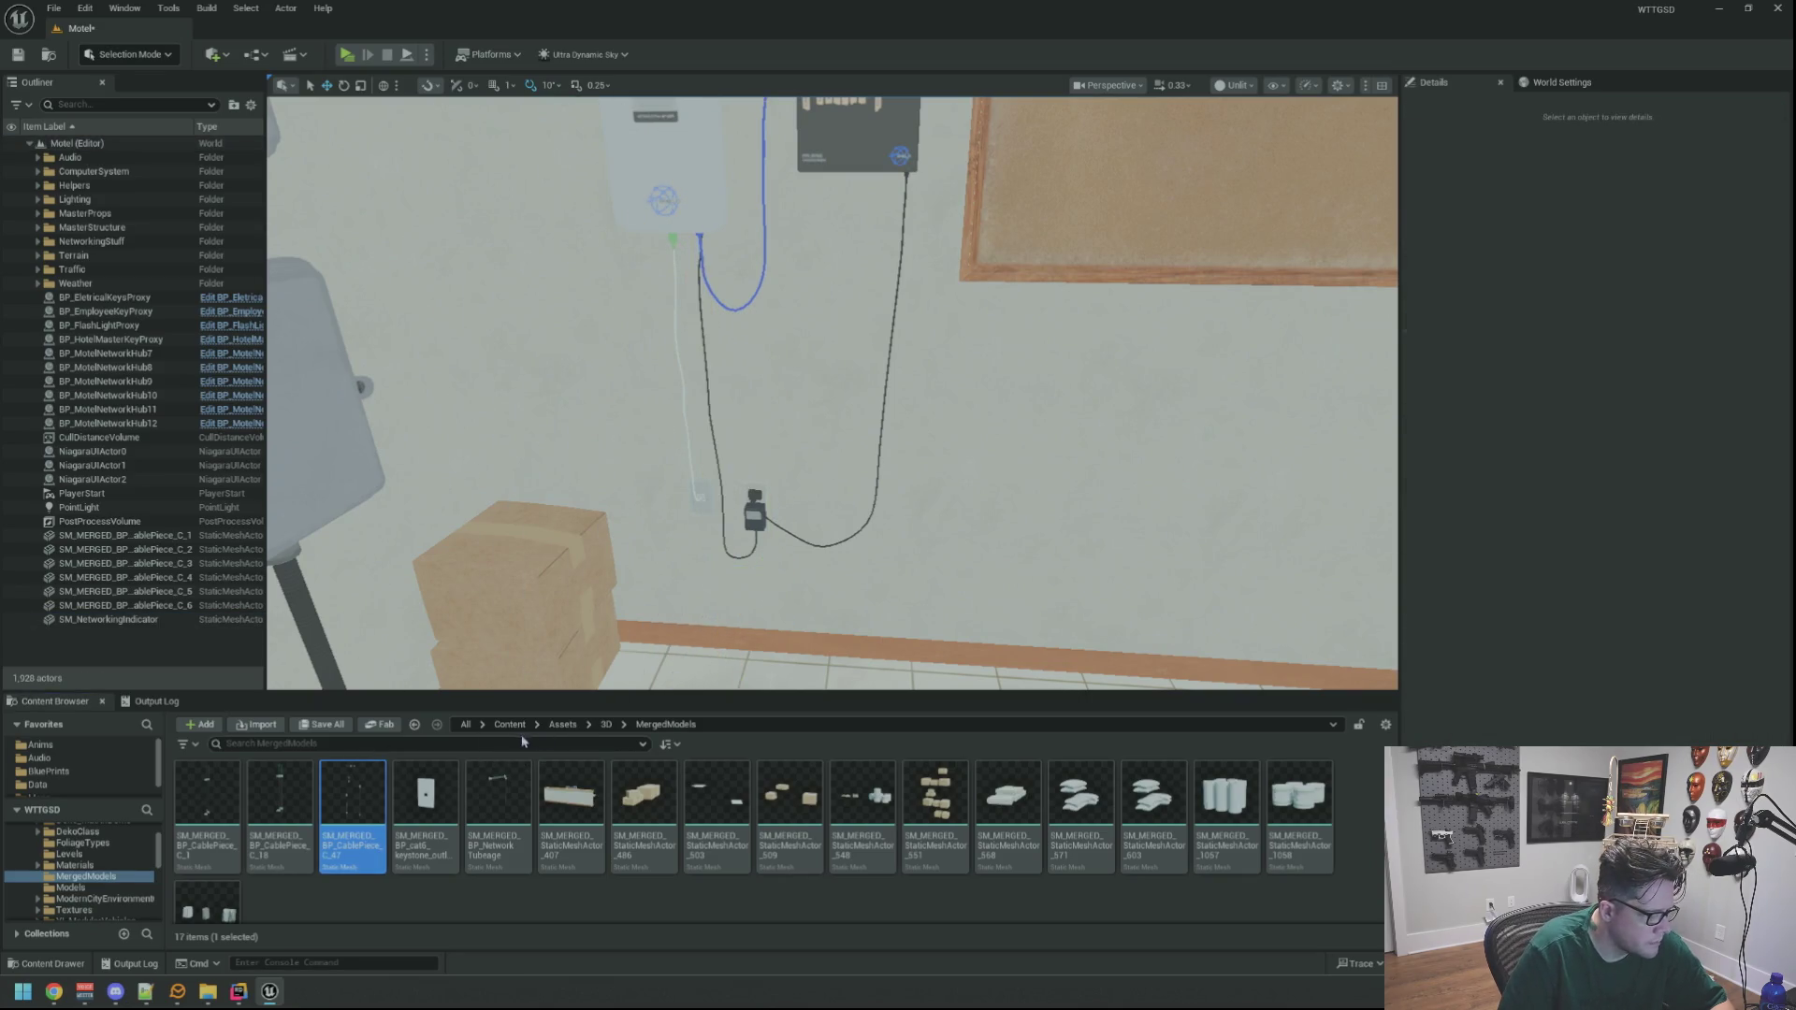
pyautogui.moveTo(498, 805); pyautogui.dragTo(750, 654)
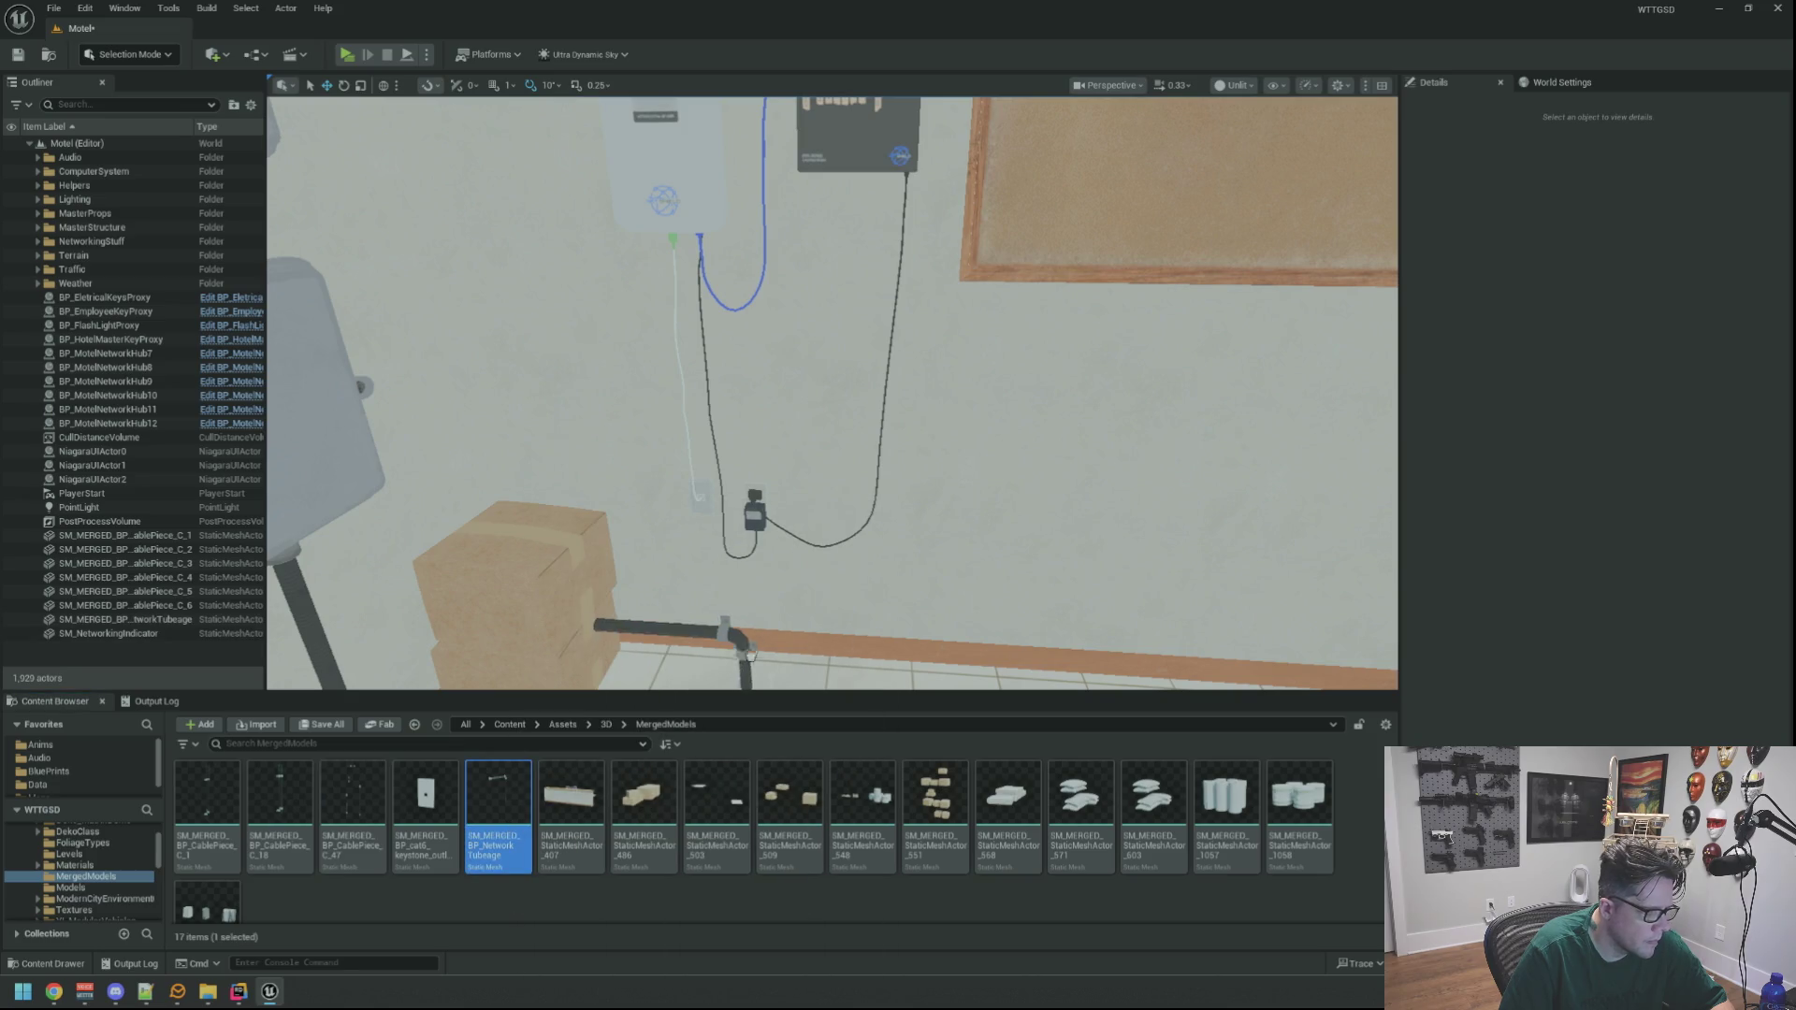
pyautogui.scroll(-5, 790, 559)
pyautogui.moveTo(790, 561); pyautogui.dragTo(822, 125)
pyautogui.moveTo(832, 393)
pyautogui.mouseDown()
pyautogui.moveTo(795, 388)
pyautogui.moveTo(767, 309)
pyautogui.mouseUp()
pyautogui.moveTo(748, 513)
pyautogui.mouseDown()
pyautogui.moveTo(863, 514)
pyautogui.moveTo(842, 468)
pyautogui.moveTo(613, 531)
pyautogui.moveTo(646, 536)
pyautogui.mouseUp()
pyautogui.moveTo(636, 422); pyautogui.dragTo(648, 423)
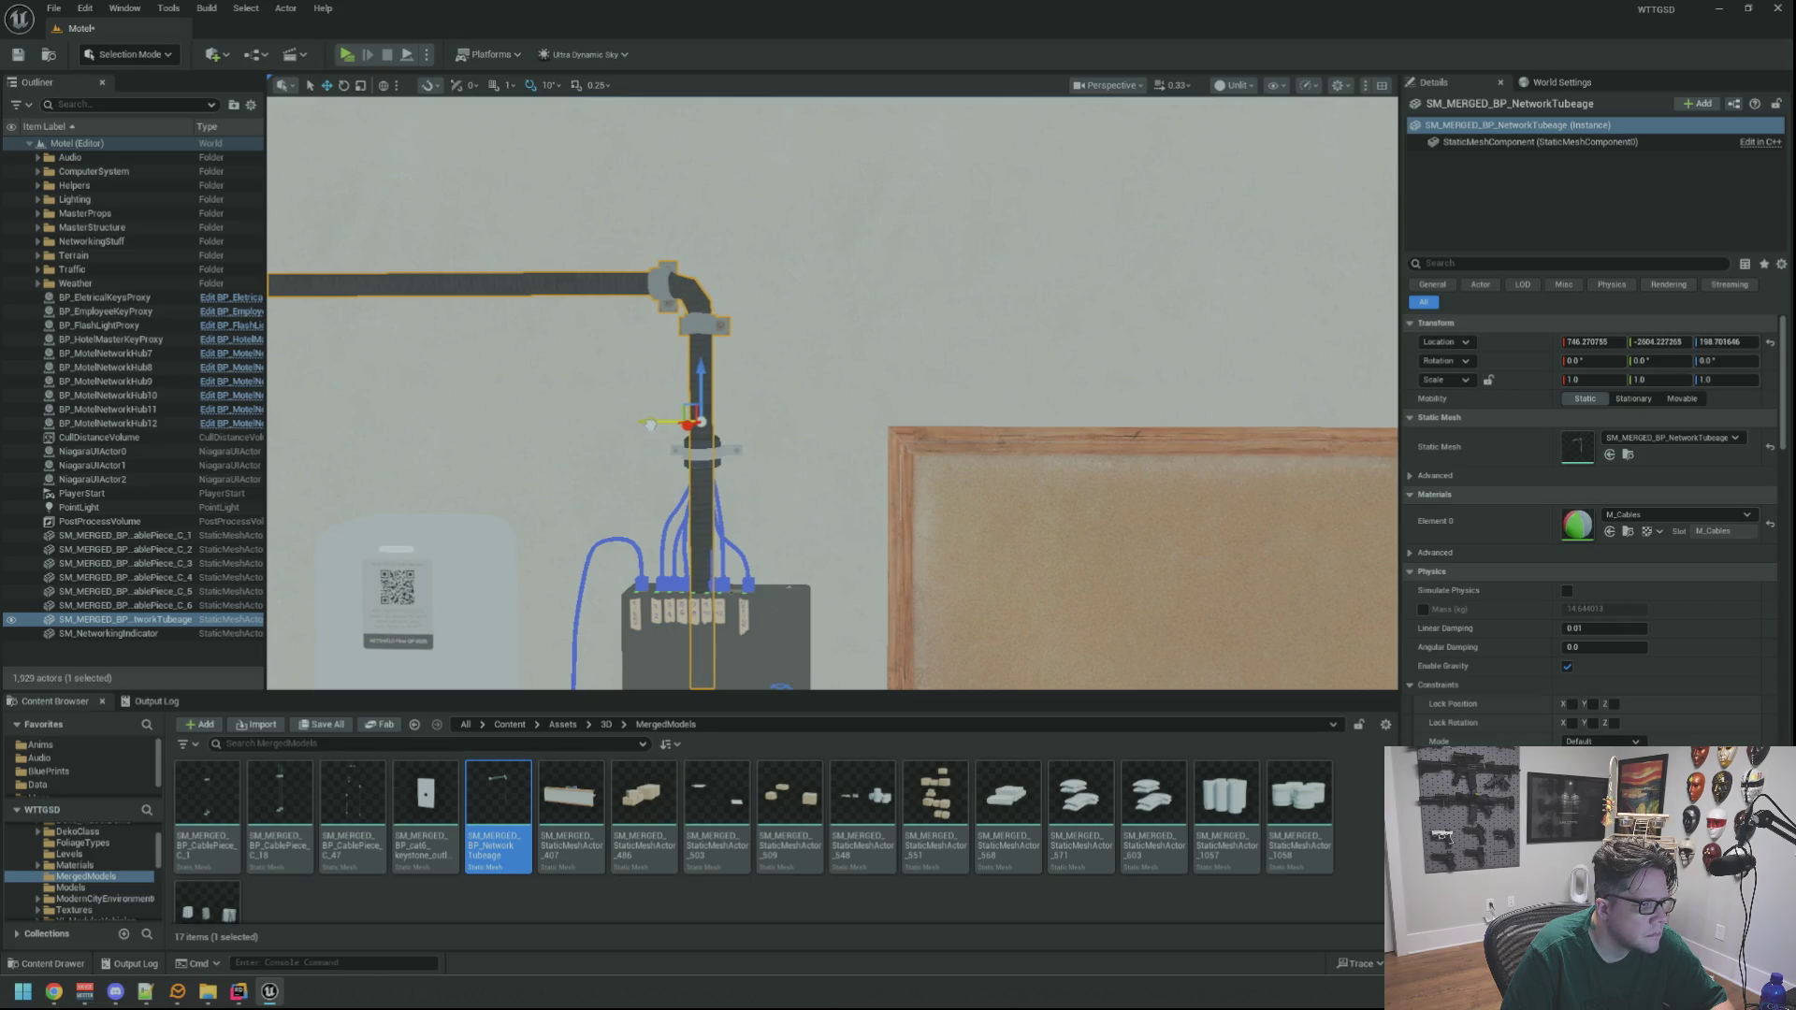
# Raise the tube up to the ceiling (Z 259.27) and frame its elbow in view
pyautogui.scroll(-3, 650, 424)
pyautogui.moveTo(834, 380); pyautogui.dragTo(845, 174)
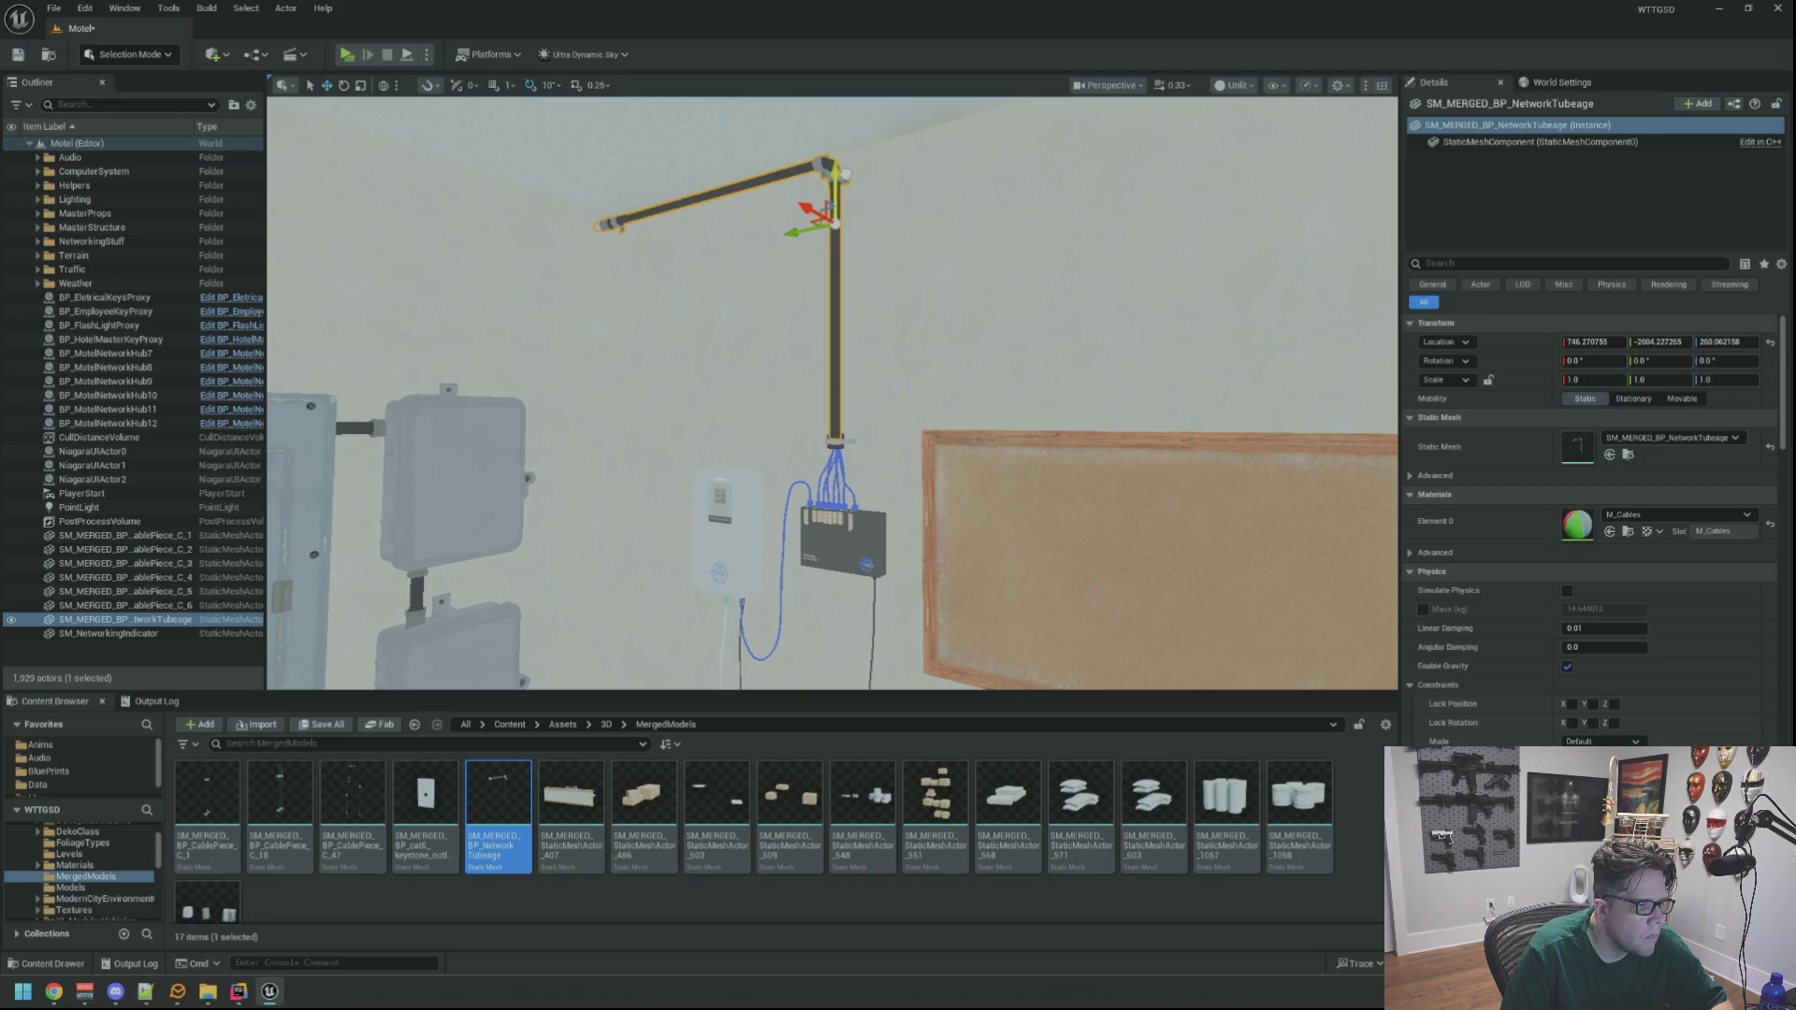
pyautogui.press('Escape')
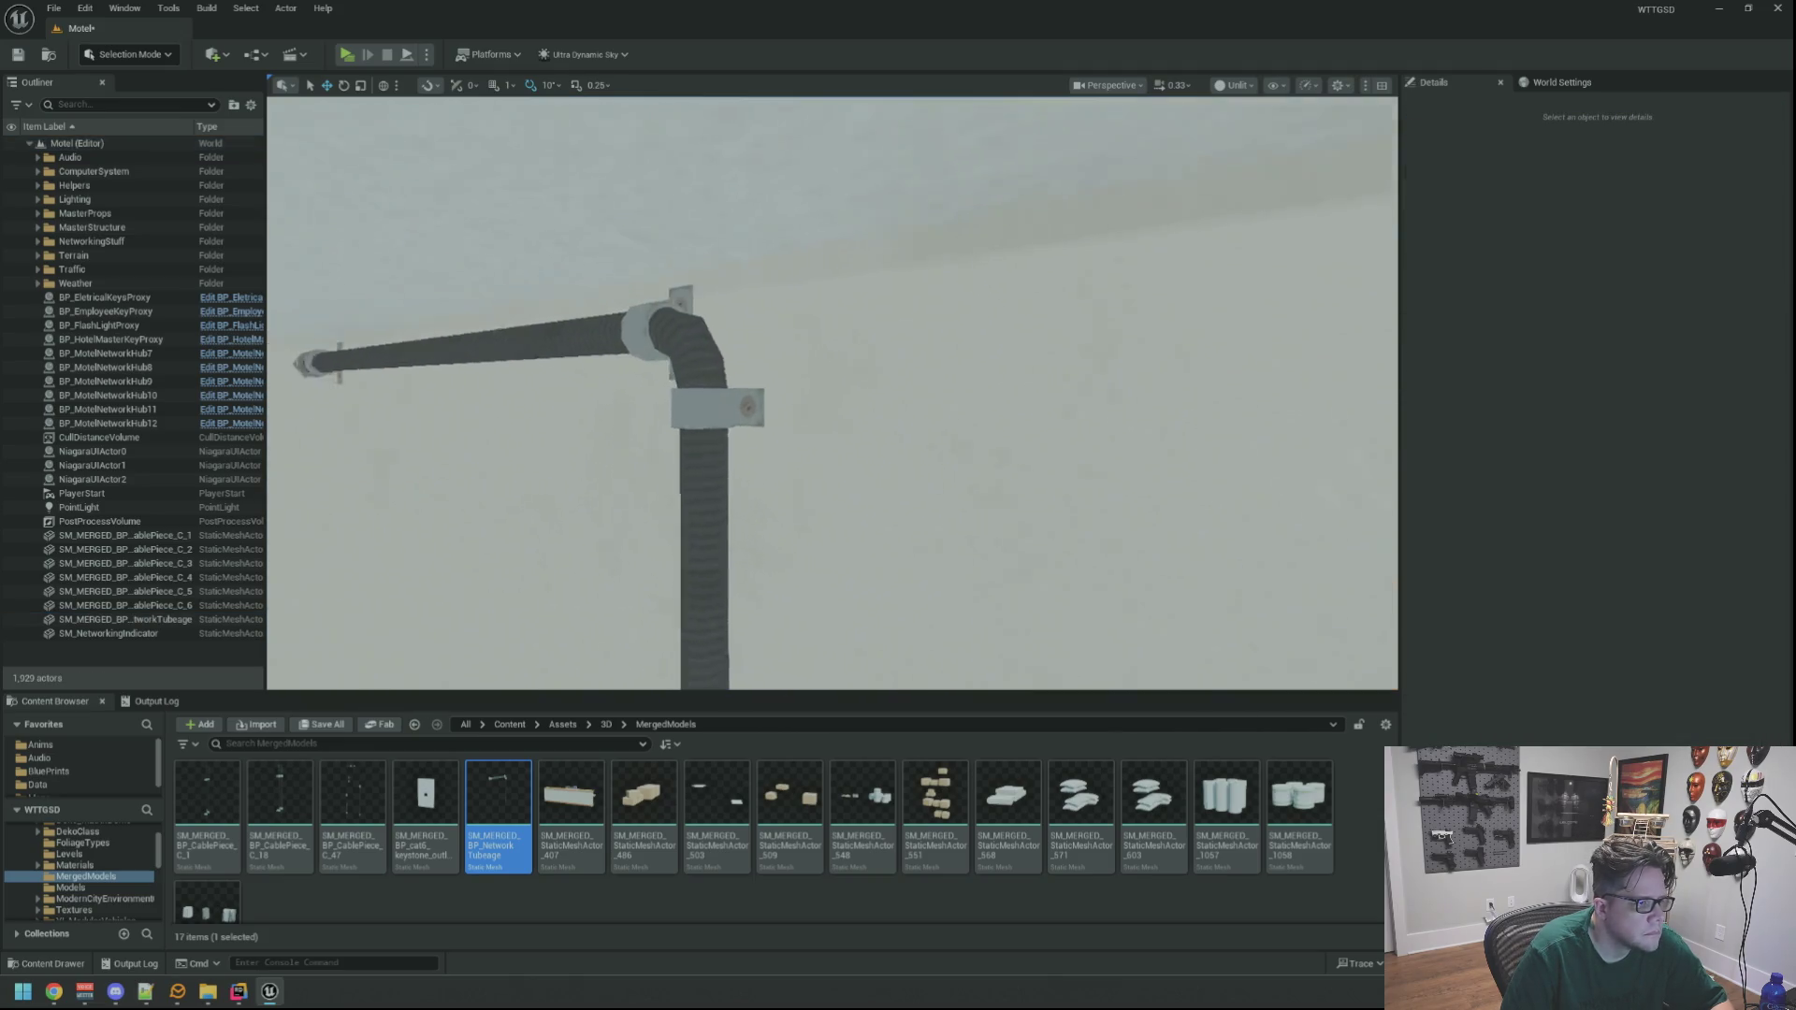
pyautogui.scroll(3, 835, 374)
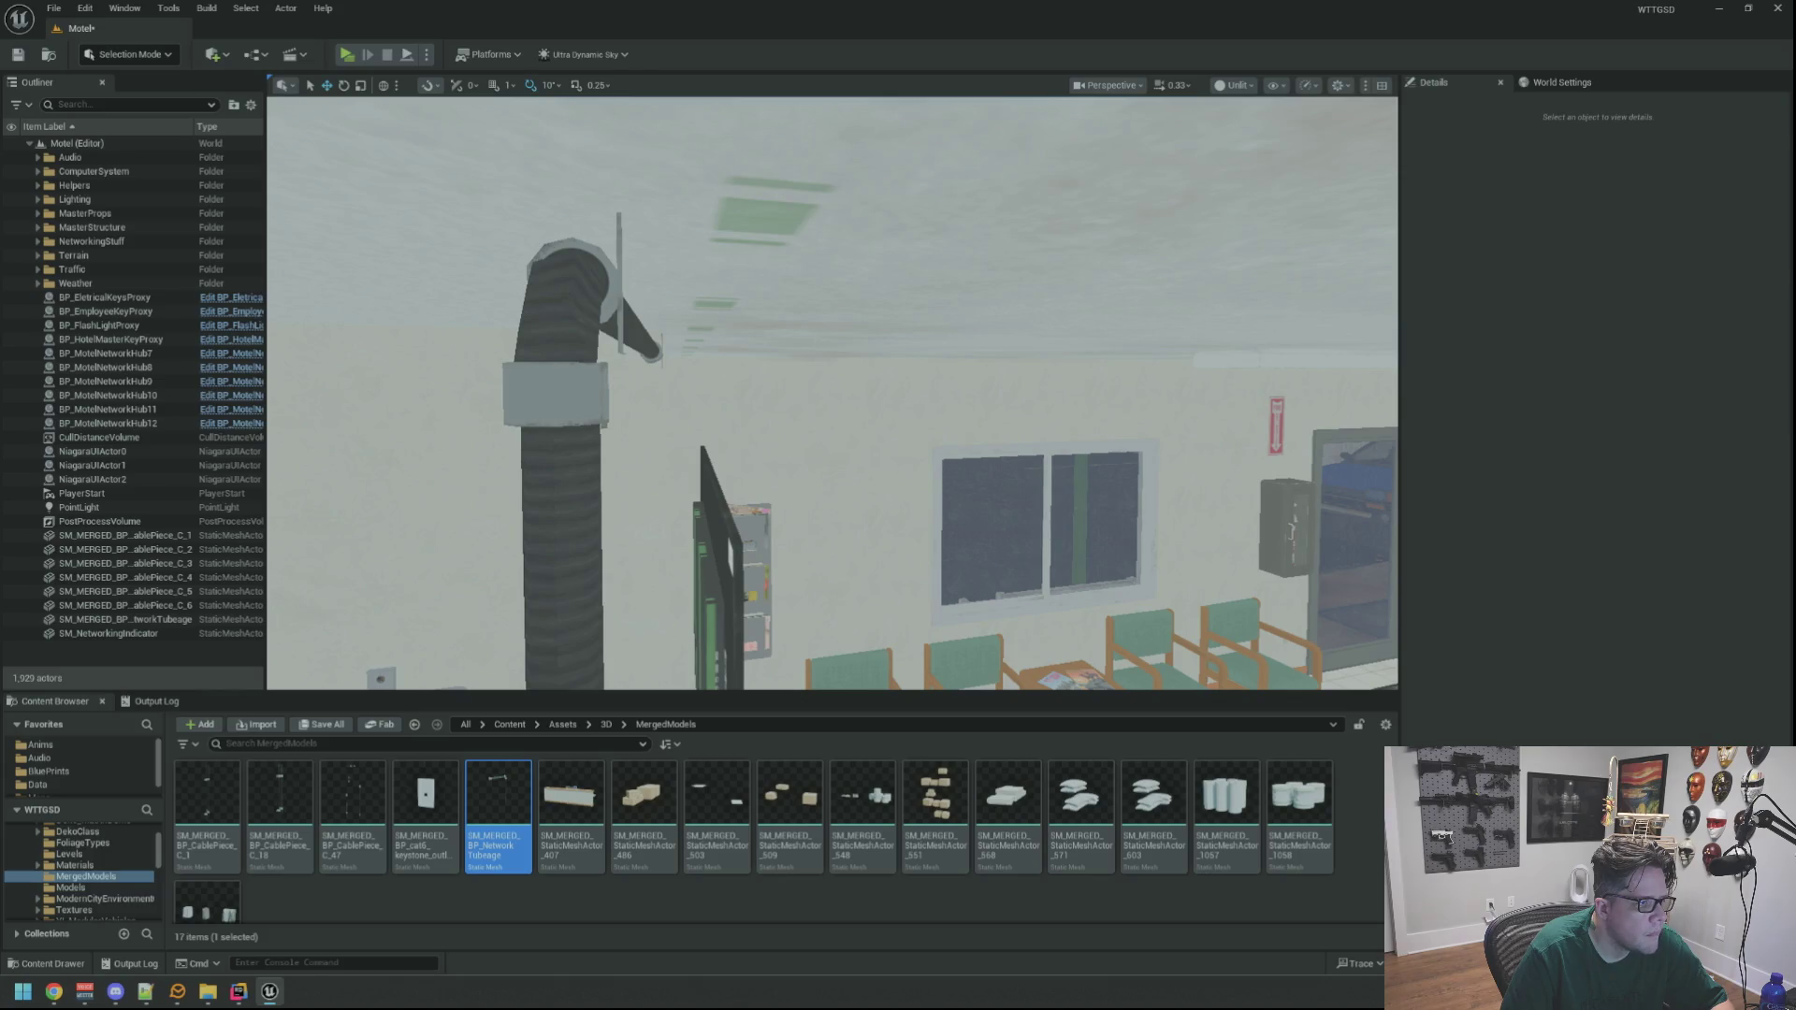
pyautogui.doubleClick(125, 619)
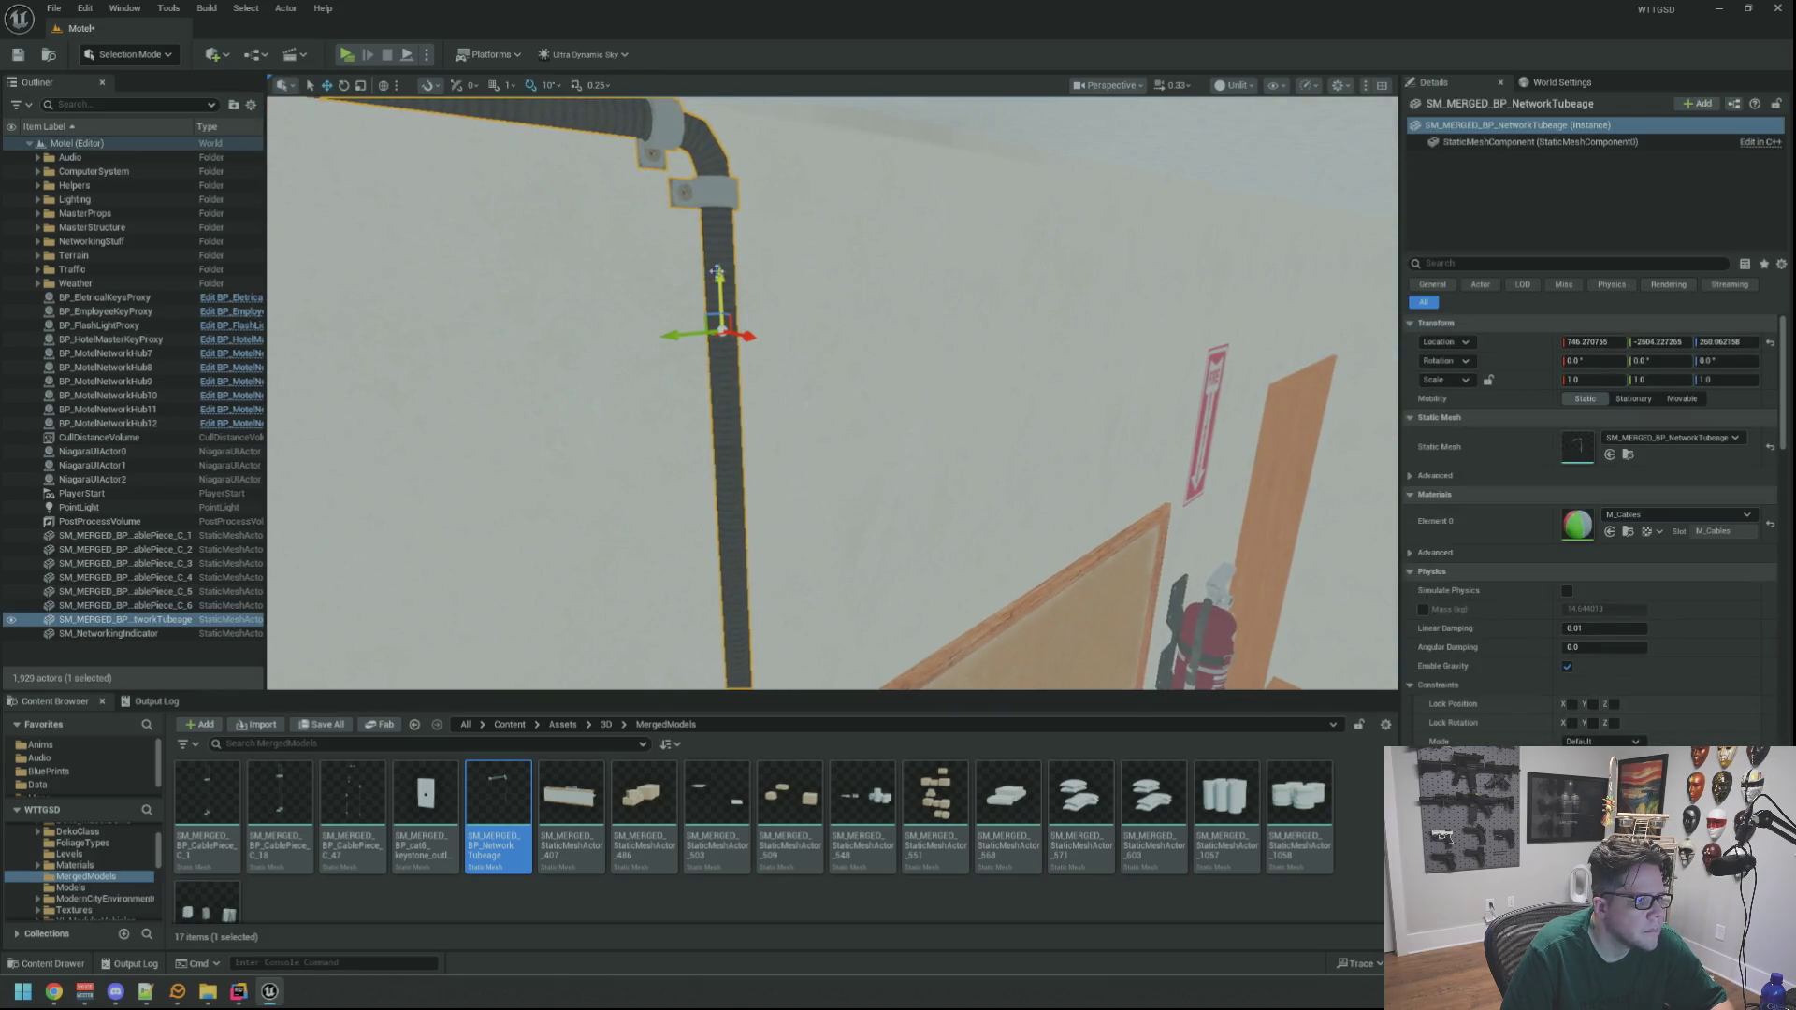
pyautogui.moveTo(720, 274); pyautogui.dragTo(720, 278)
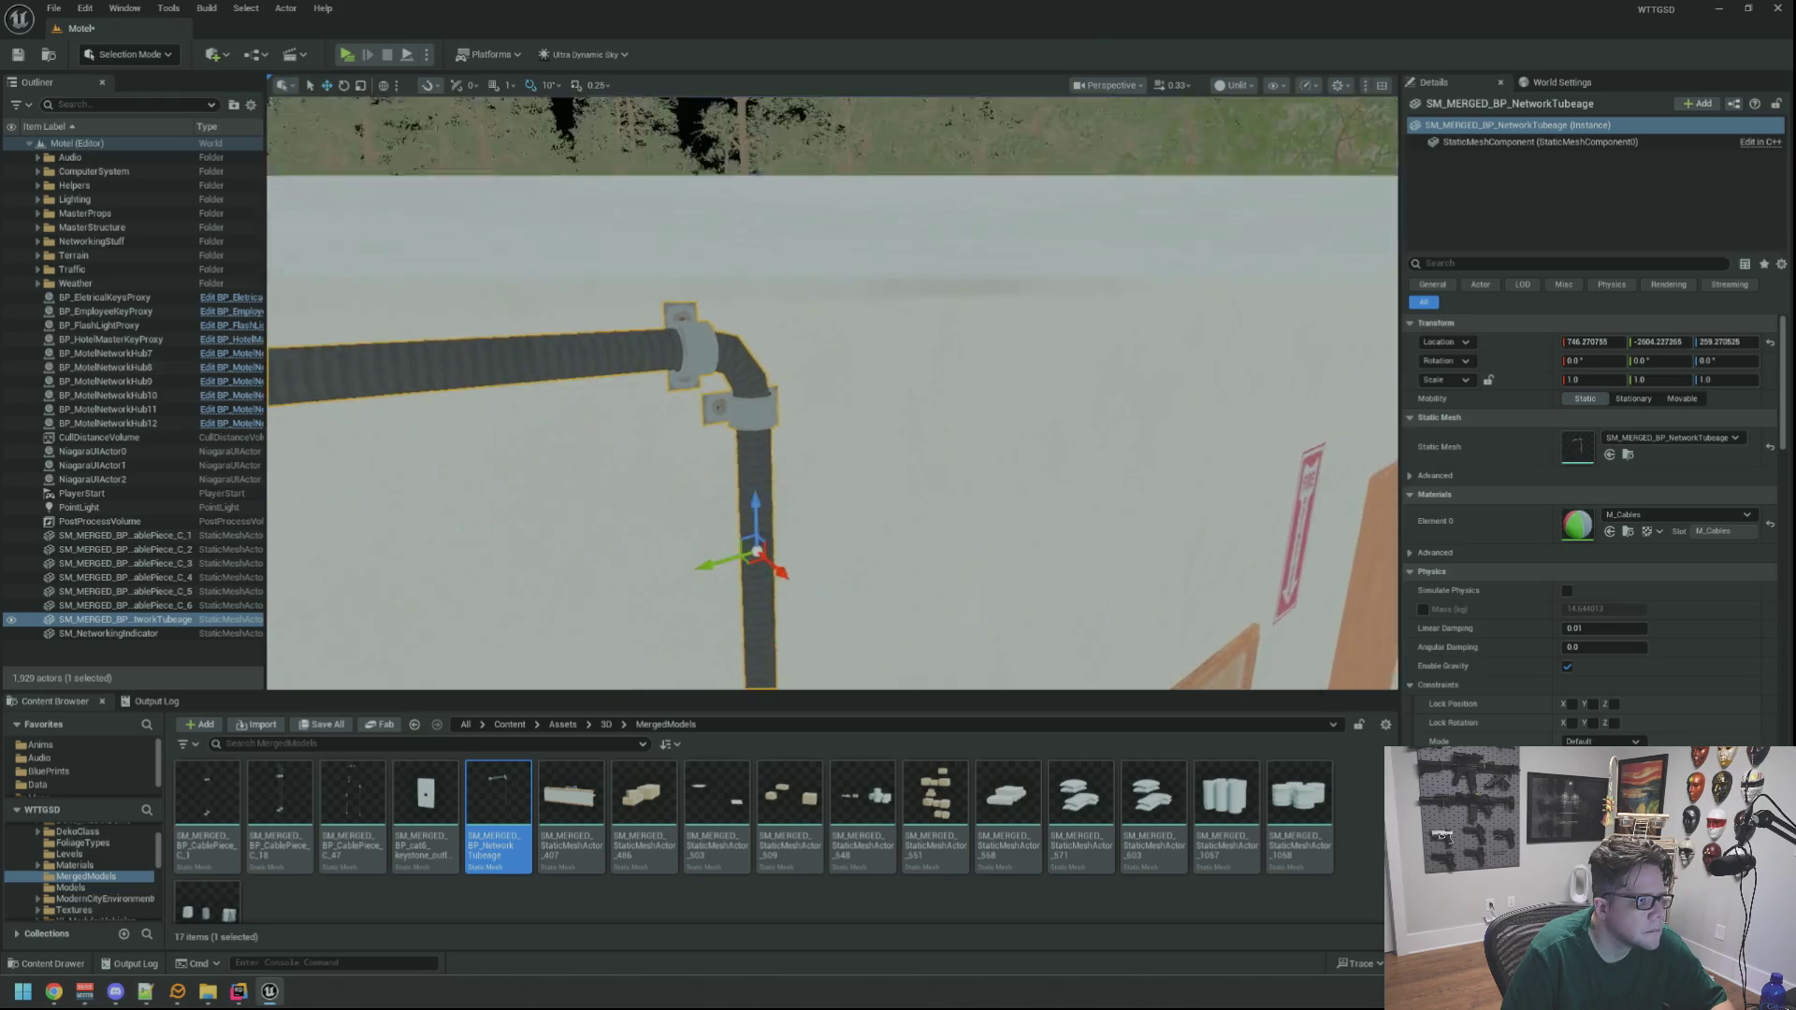
pyautogui.moveTo(832, 393); pyautogui.dragTo(749, 458)
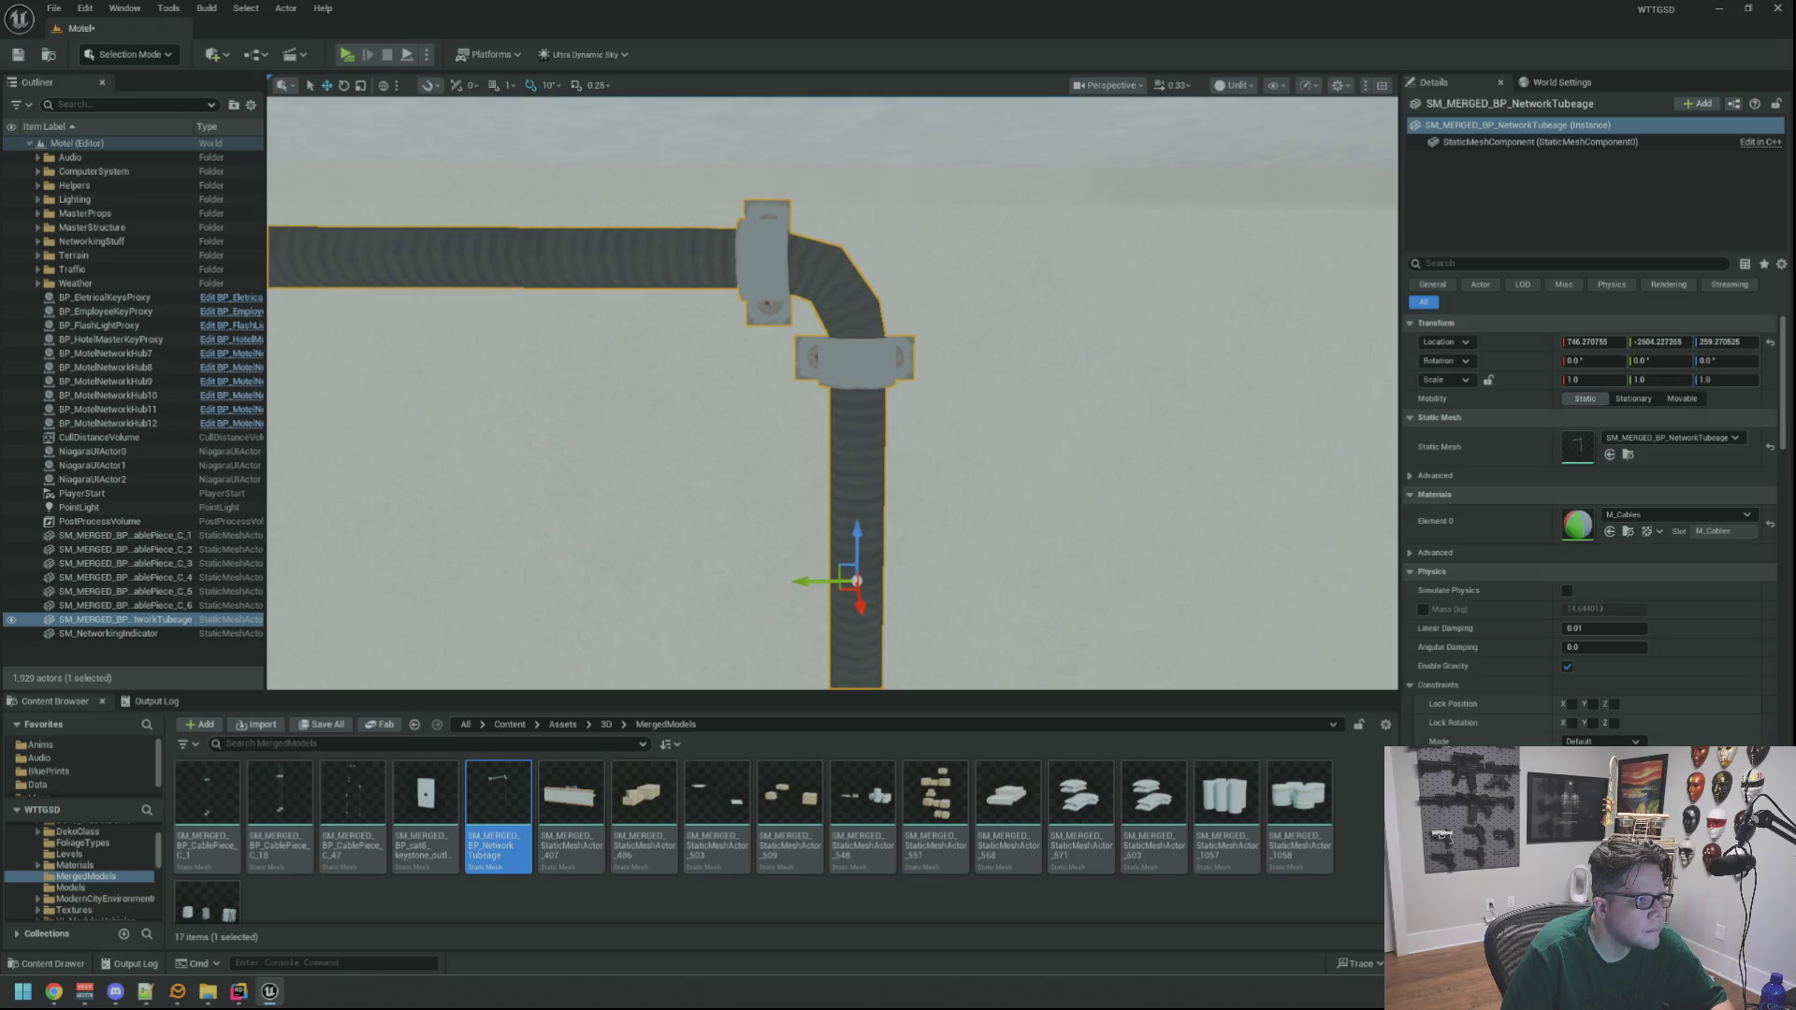
# Lower the tube slightly and save the level
pyautogui.moveTo(859, 530)
pyautogui.mouseDown()
pyautogui.moveTo(933, 316)
pyautogui.moveTo(851, 374)
pyautogui.moveTo(889, 337)
pyautogui.mouseUp()
pyautogui.click(889, 336)
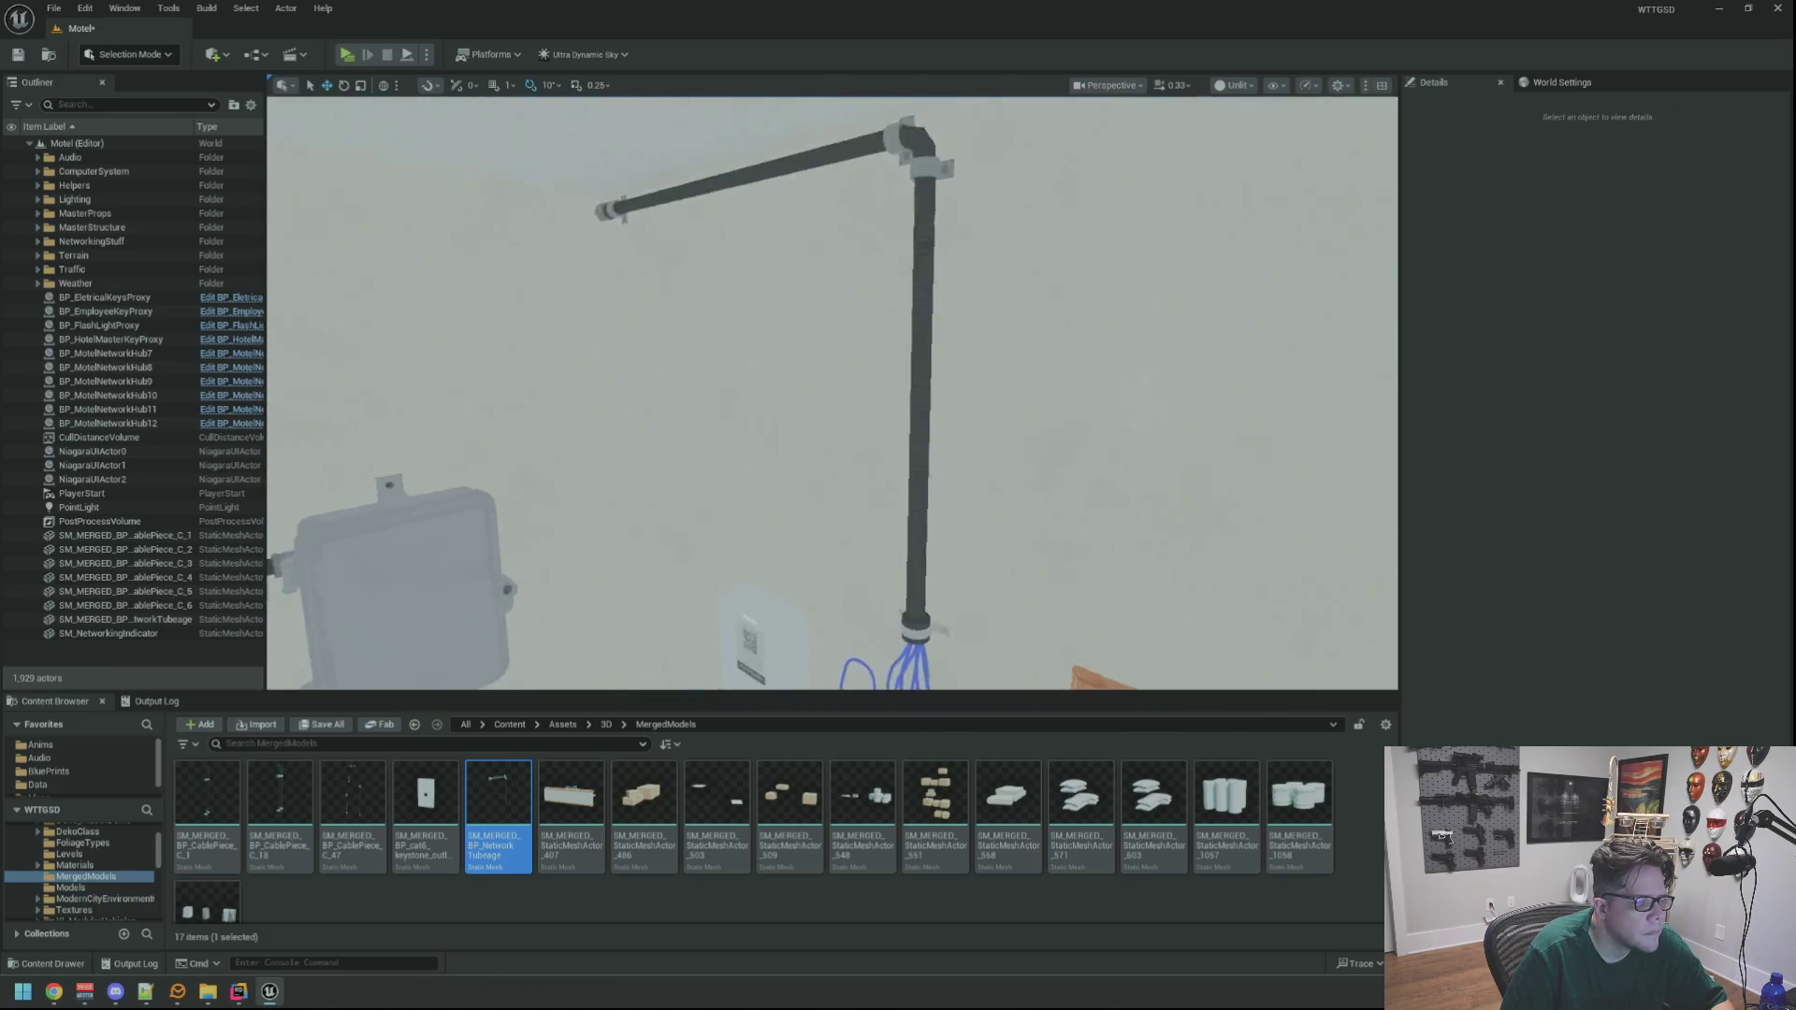
pyautogui.hotkey('ctrl', 's')
# Switch the viewport to Lit and fly around the pipe to check it
pyautogui.click(1228, 87)
pyautogui.click(1244, 140)
pyautogui.scroll(5, 1091, 192)
pyautogui.scroll(3, 833, 392)
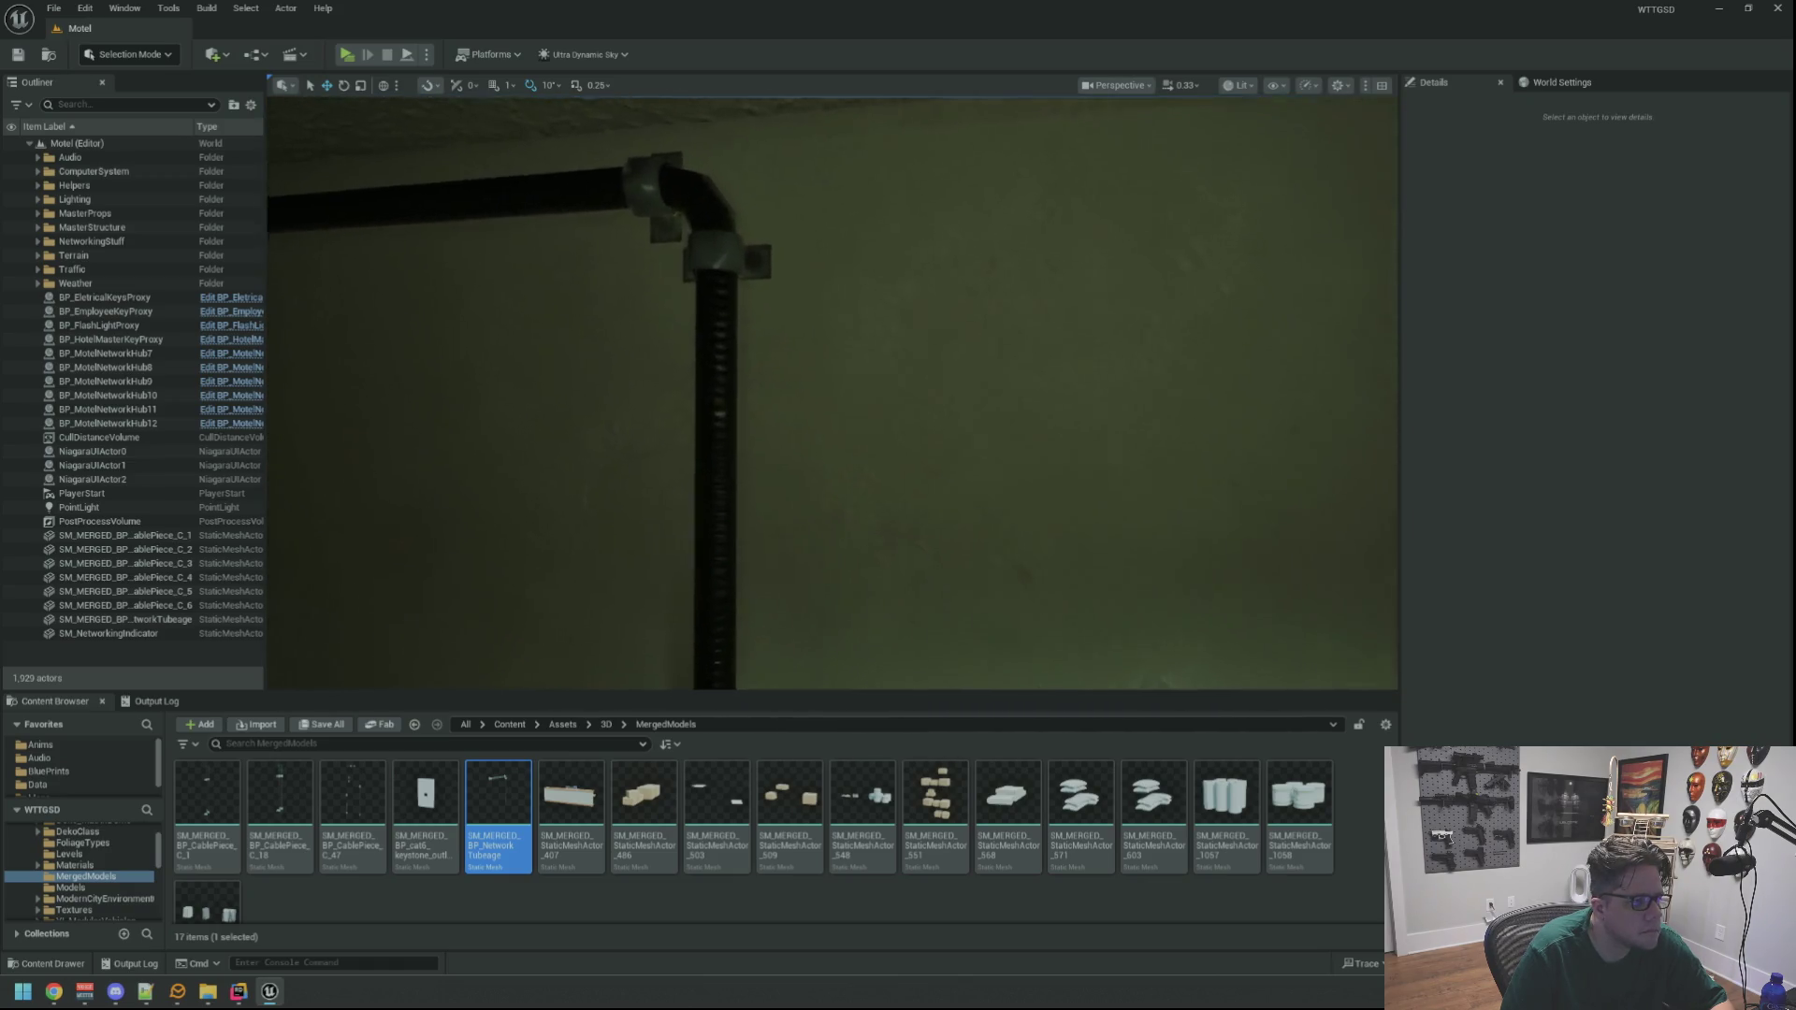
pyautogui.scroll(3, 832, 393)
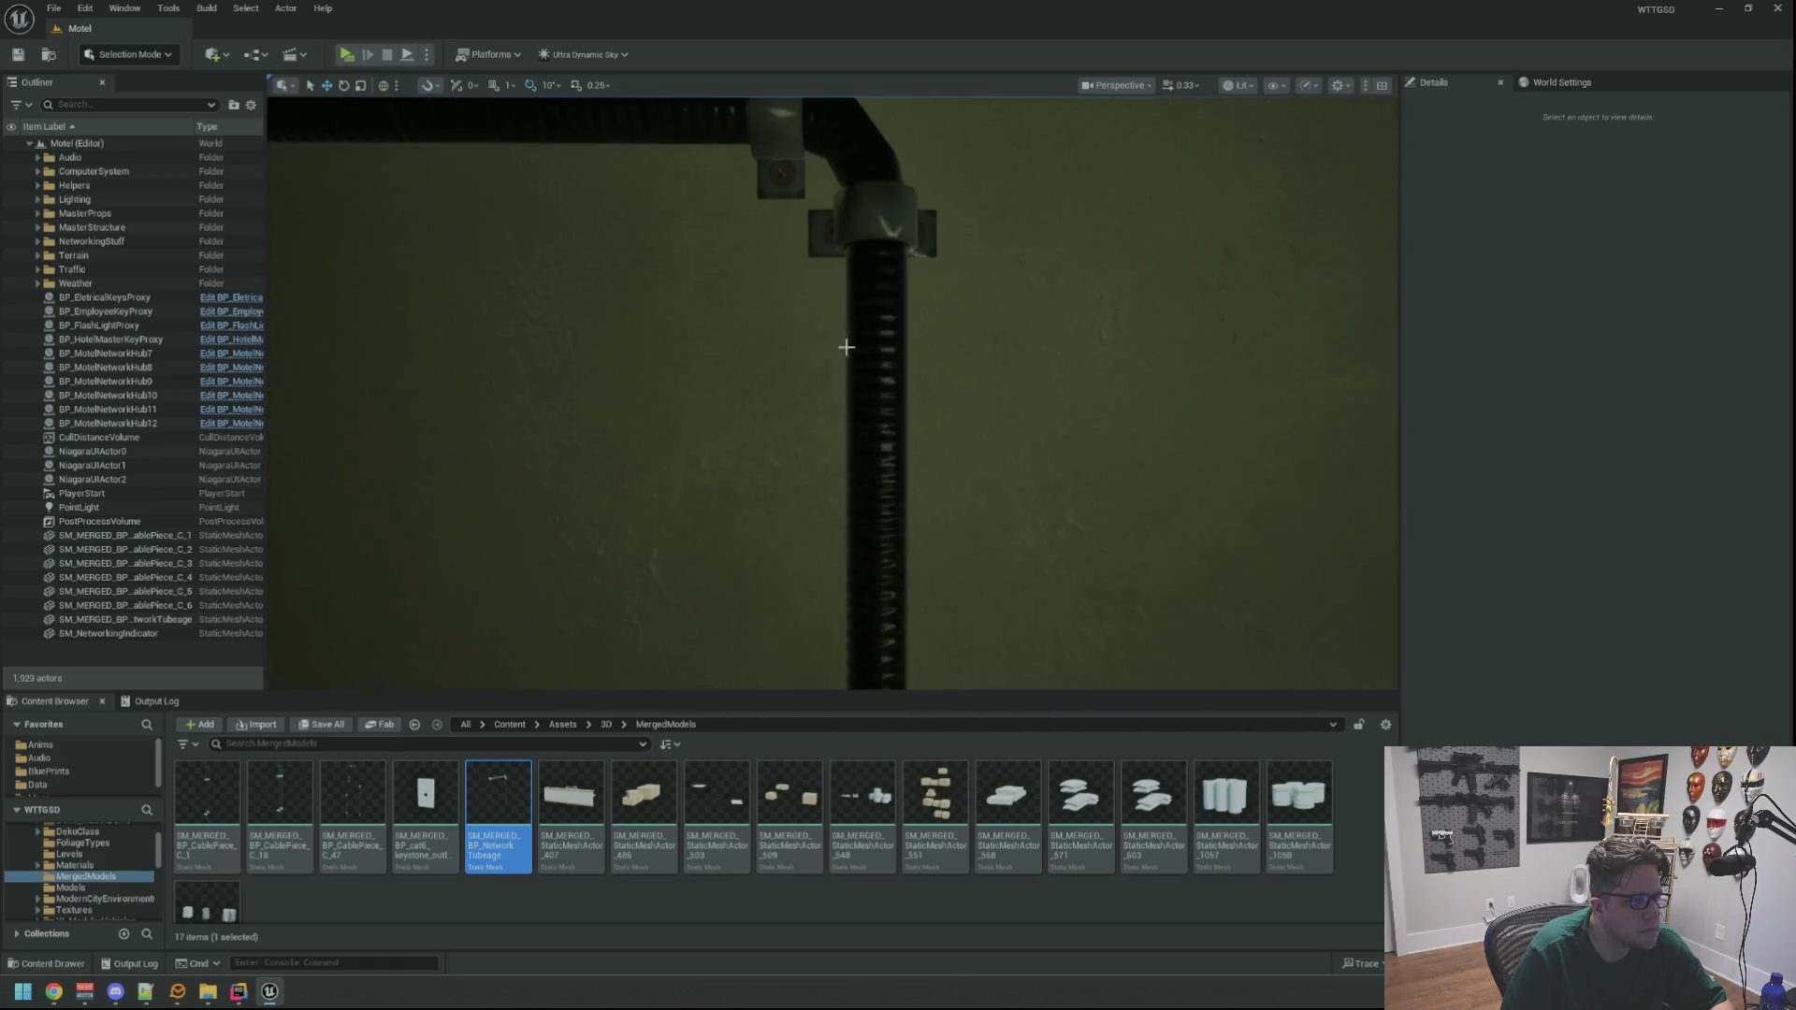
pyautogui.scroll(-5, 850, 372)
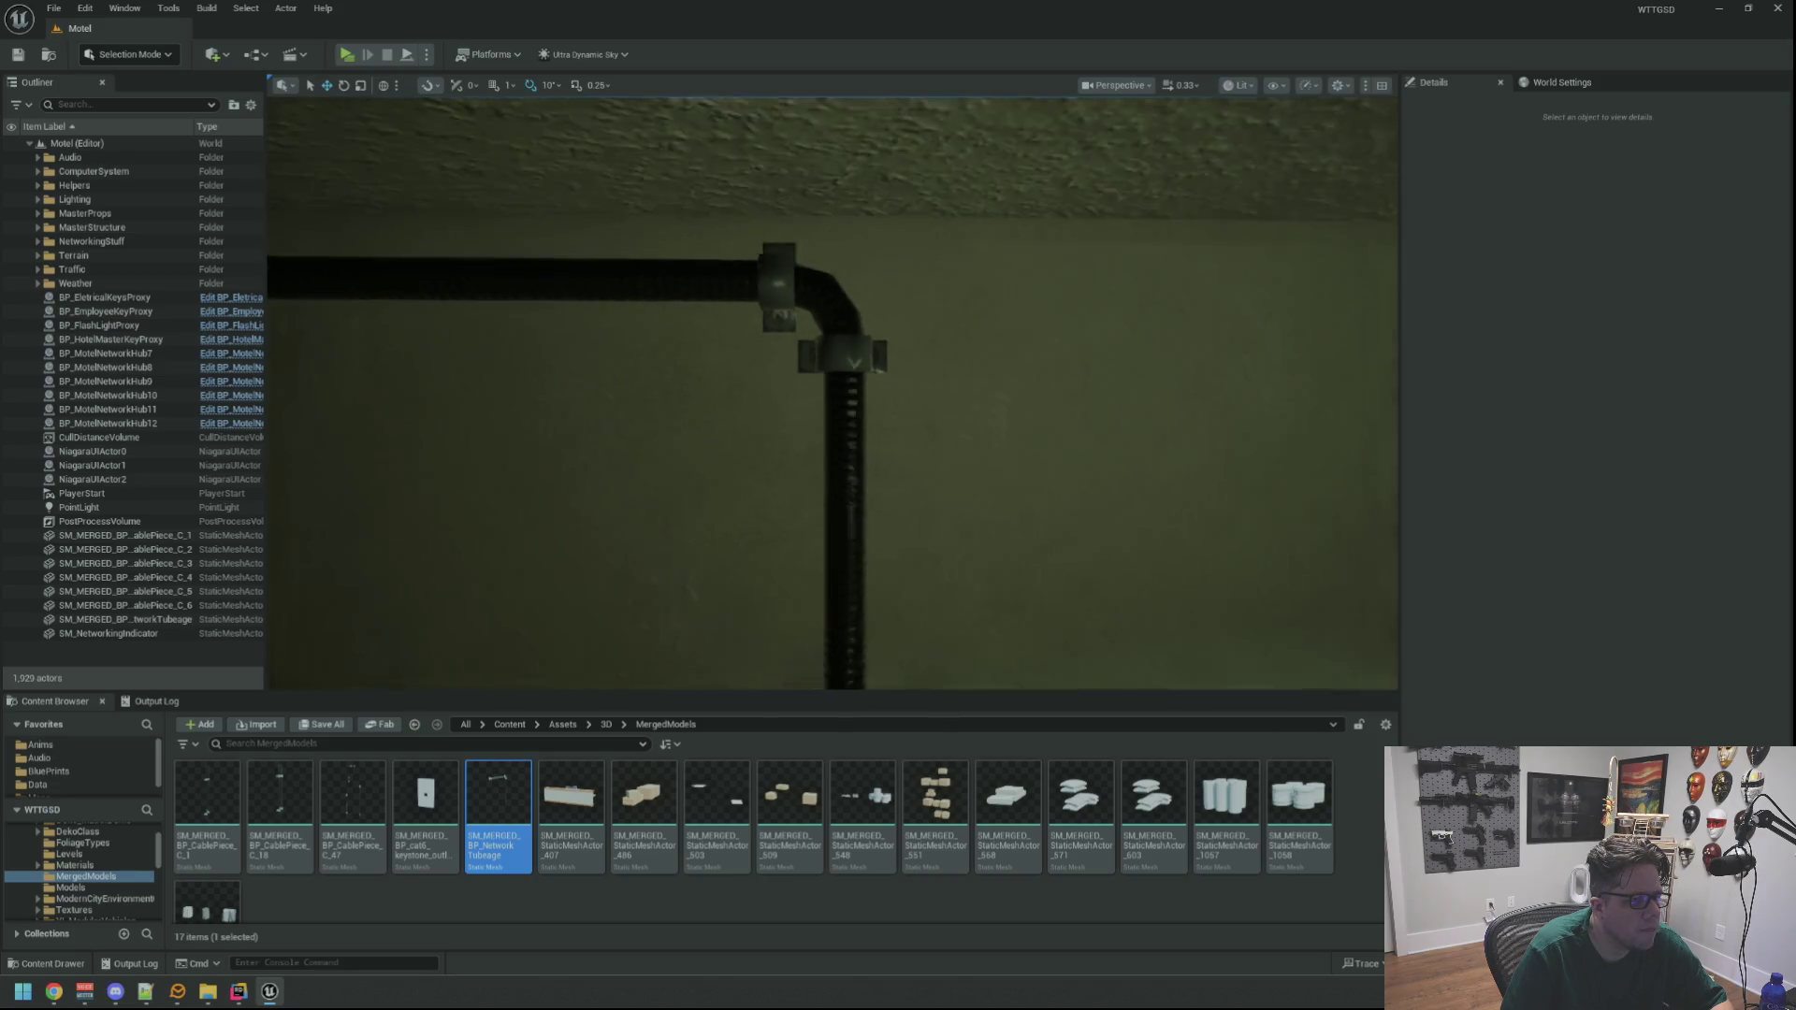
pyautogui.scroll(5, 833, 393)
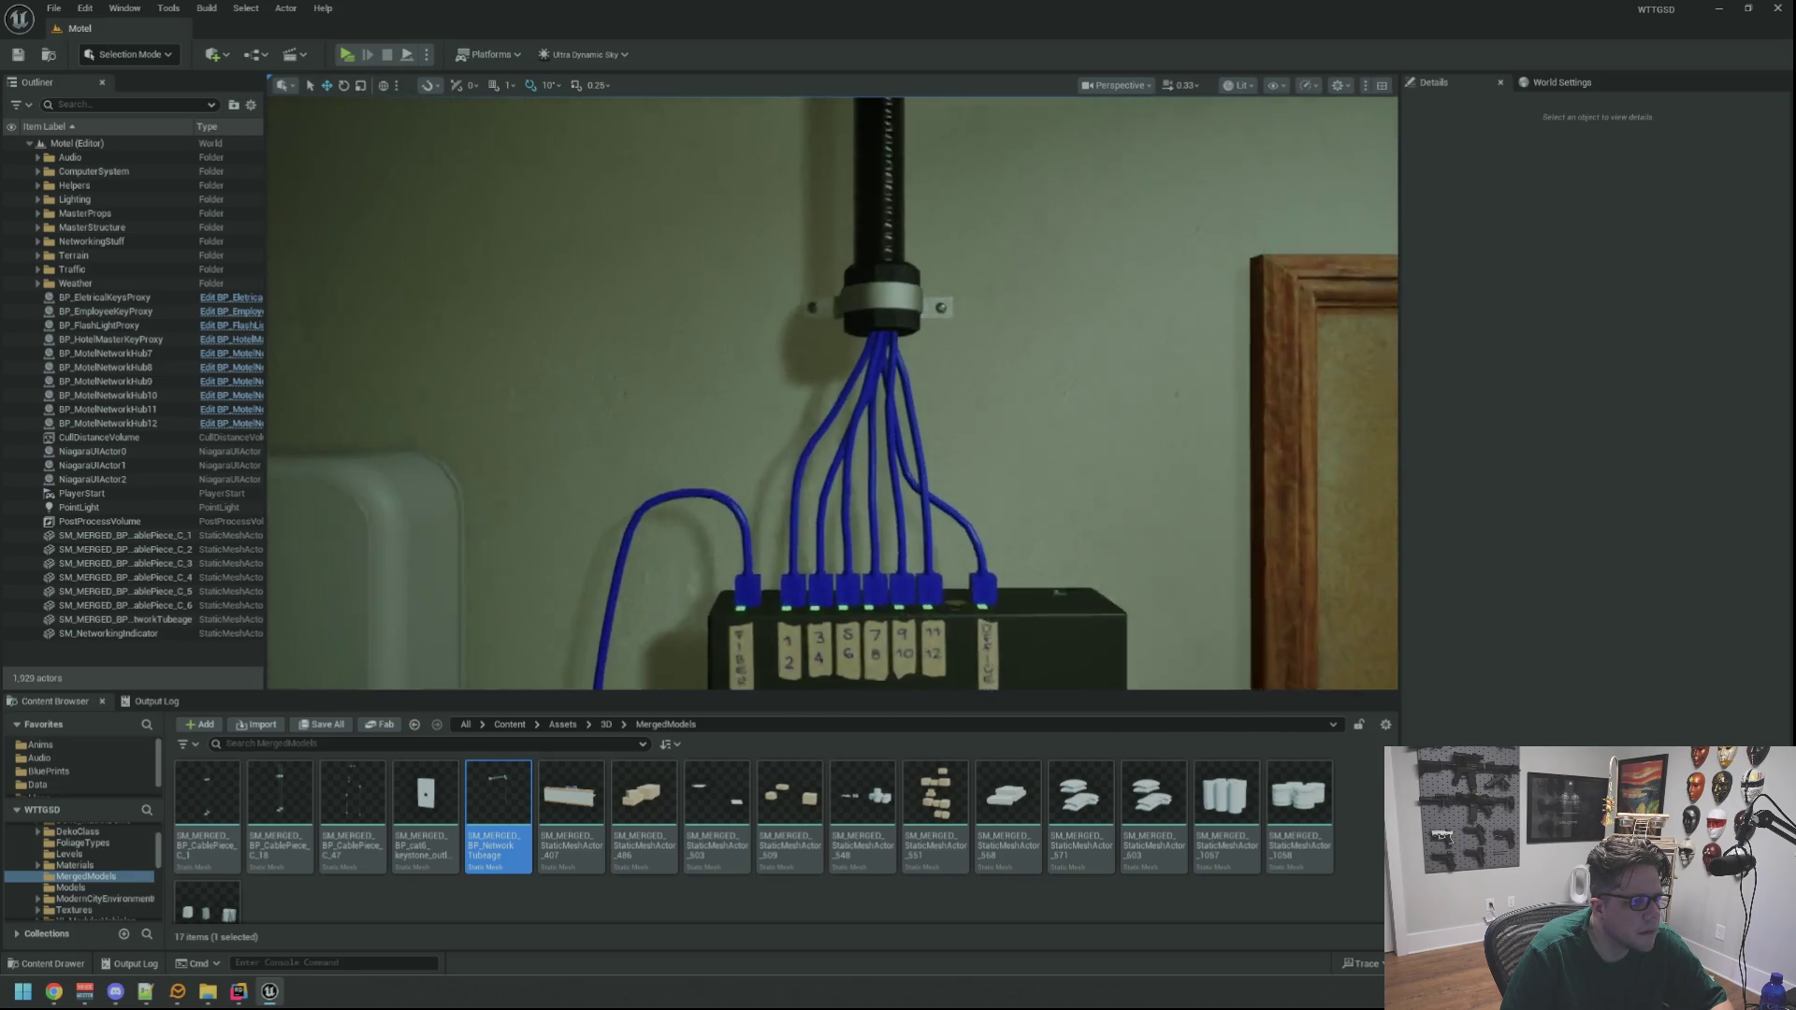
pyautogui.scroll(-3, 850, 305)
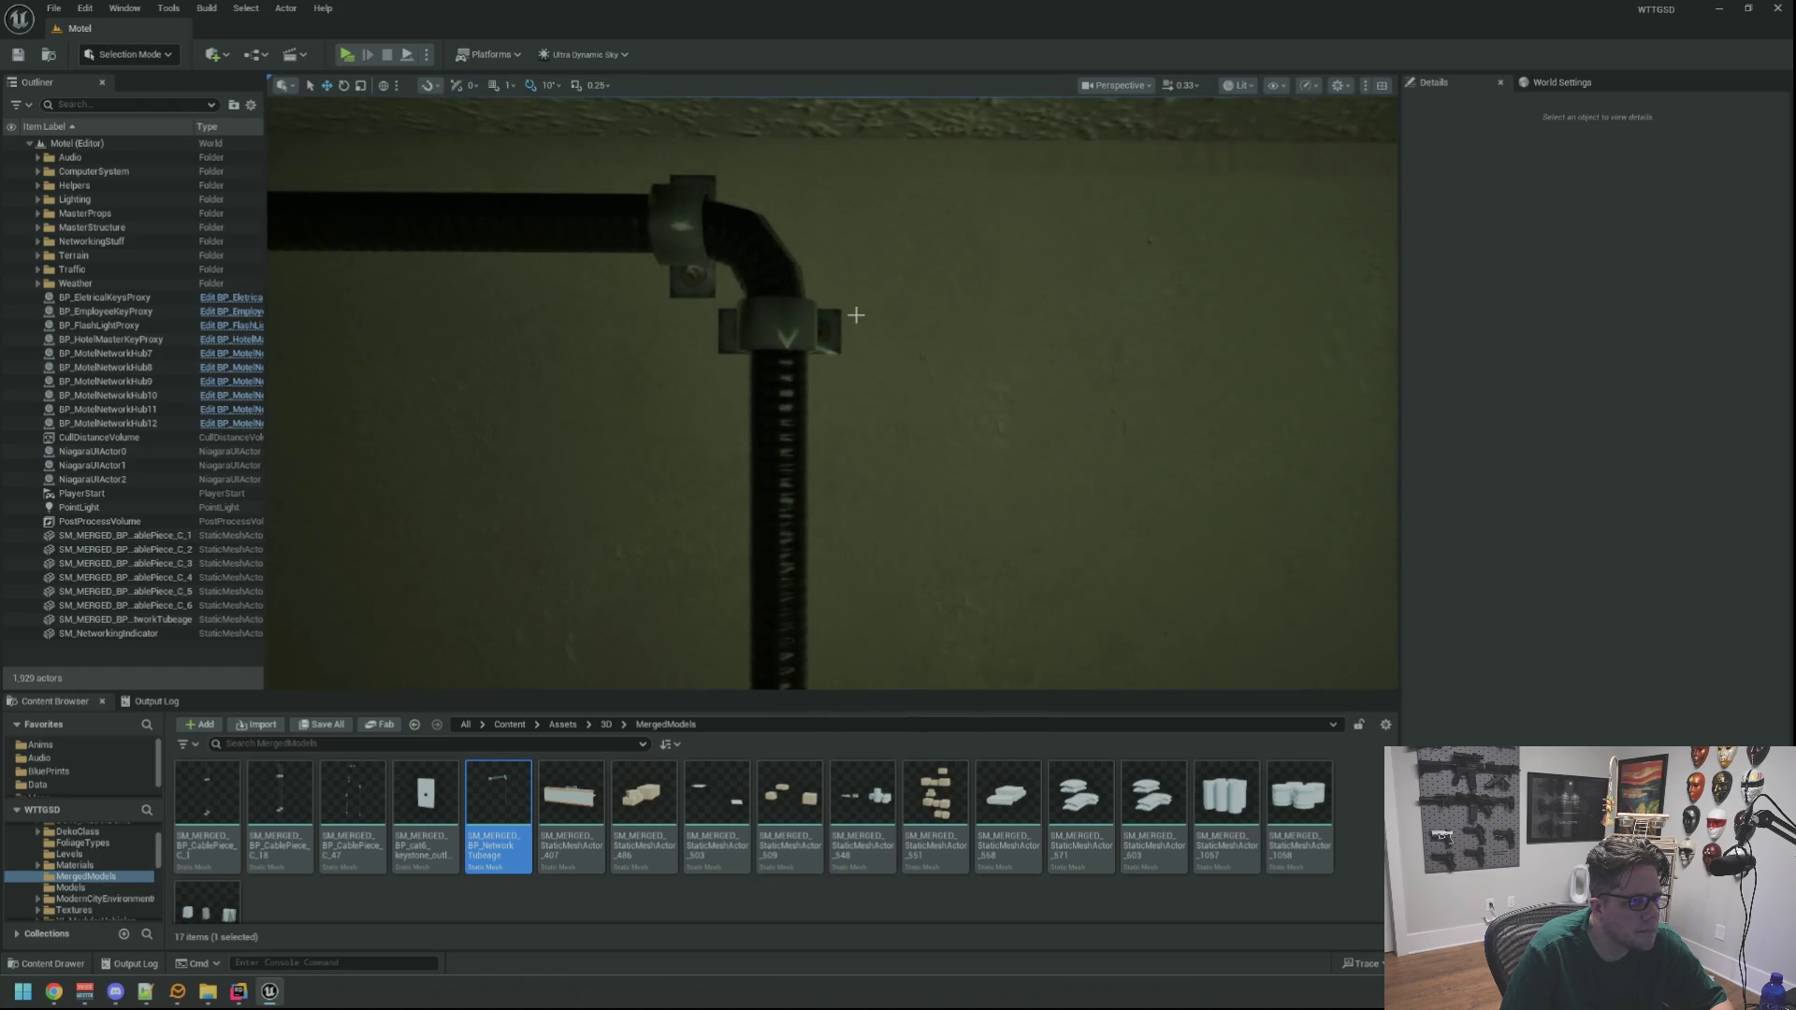
pyautogui.scroll(5, 851, 305)
pyautogui.scroll(-5, 832, 393)
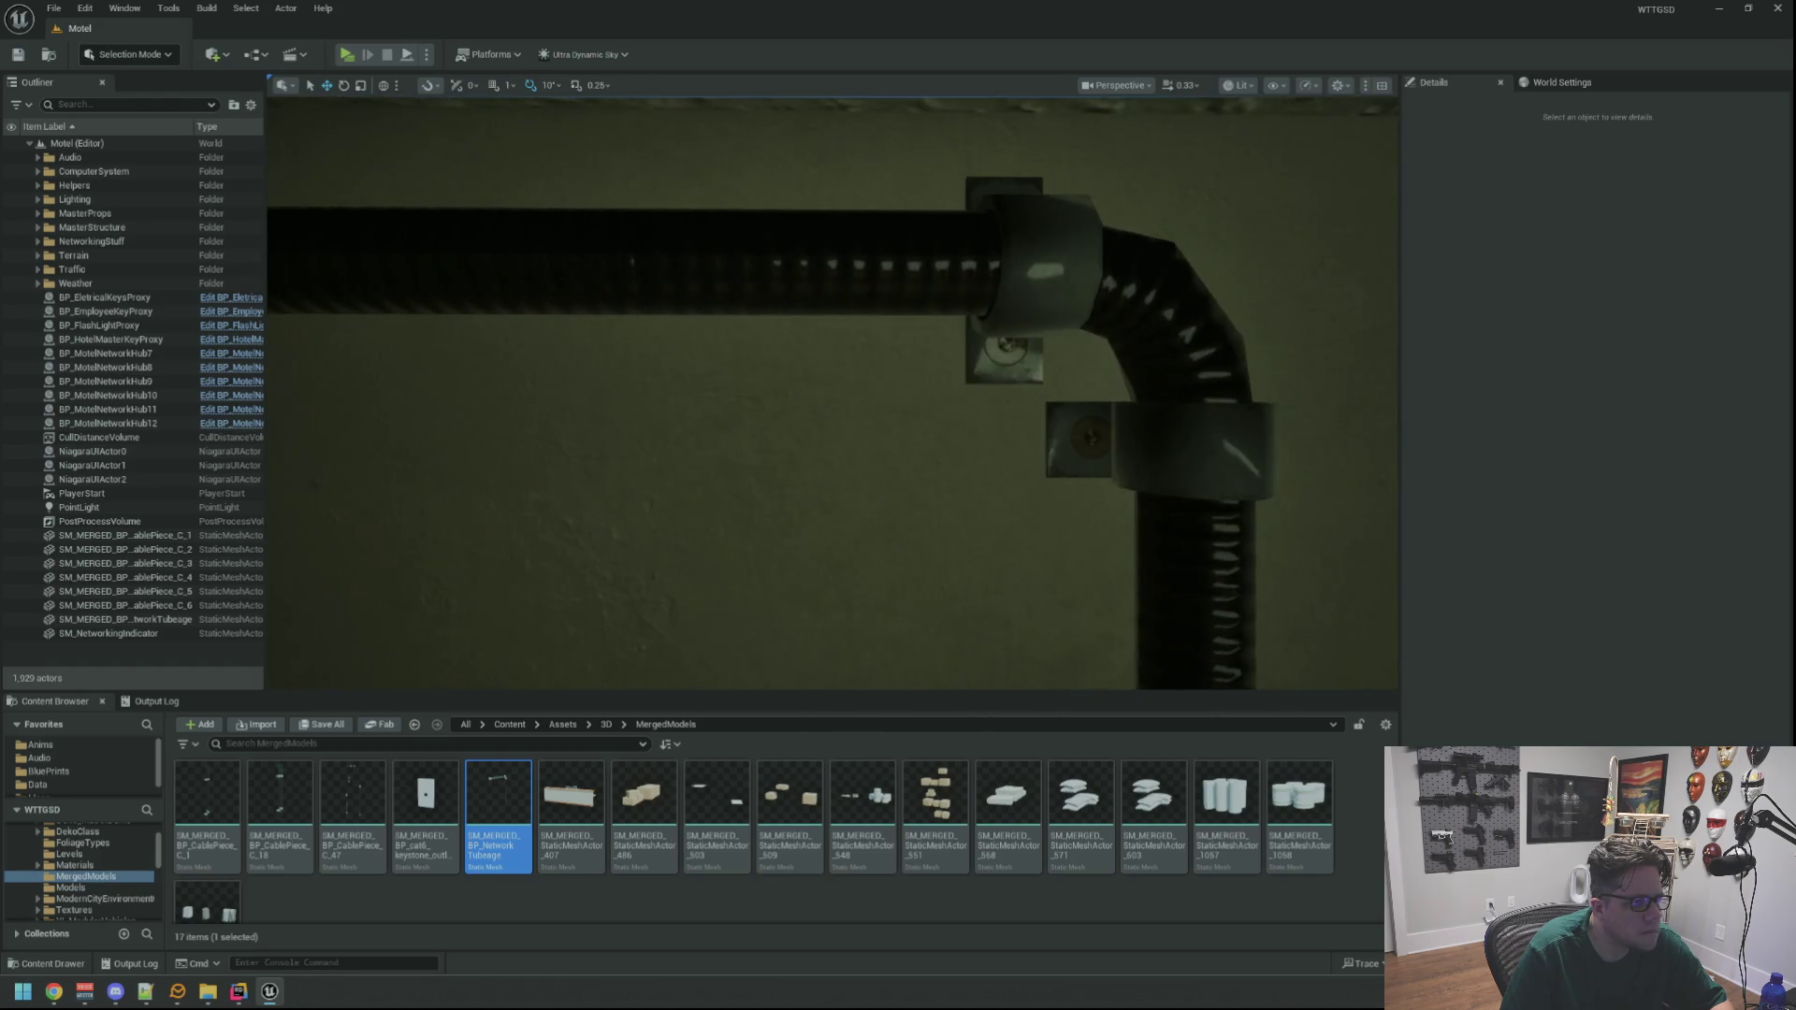
pyautogui.scroll(-5, 833, 393)
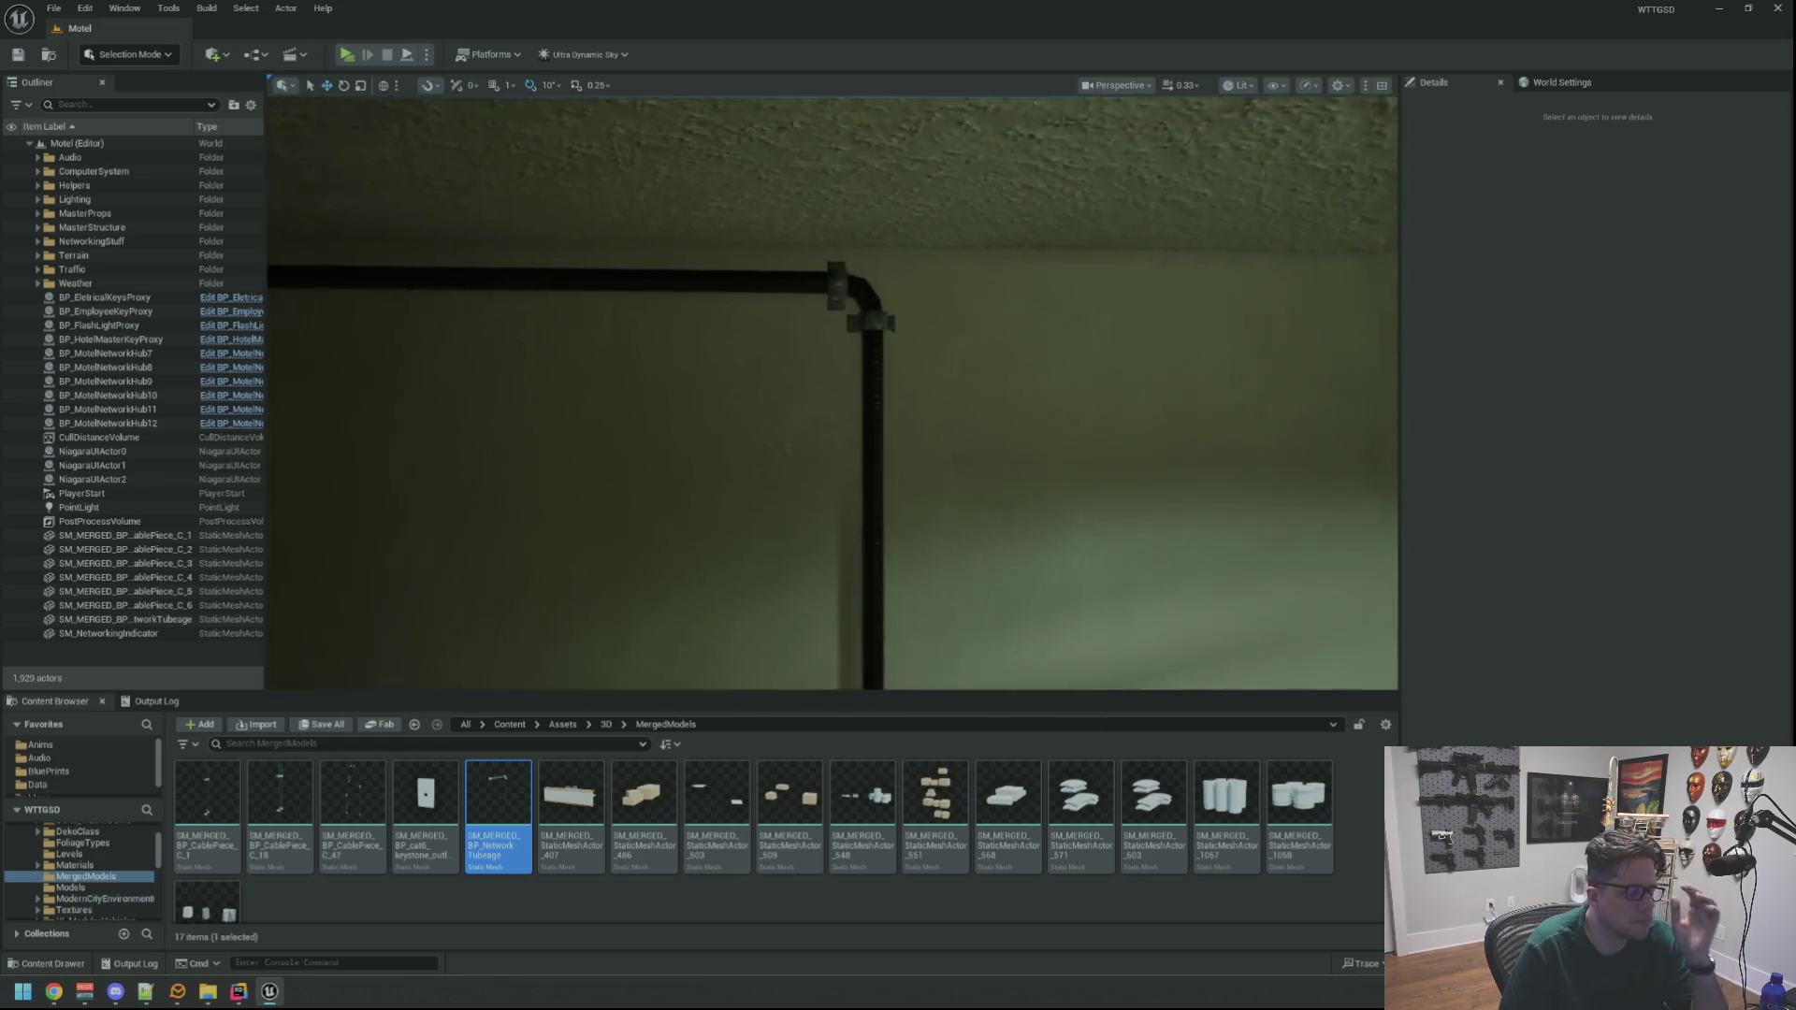
pyautogui.scroll(1, 833, 393)
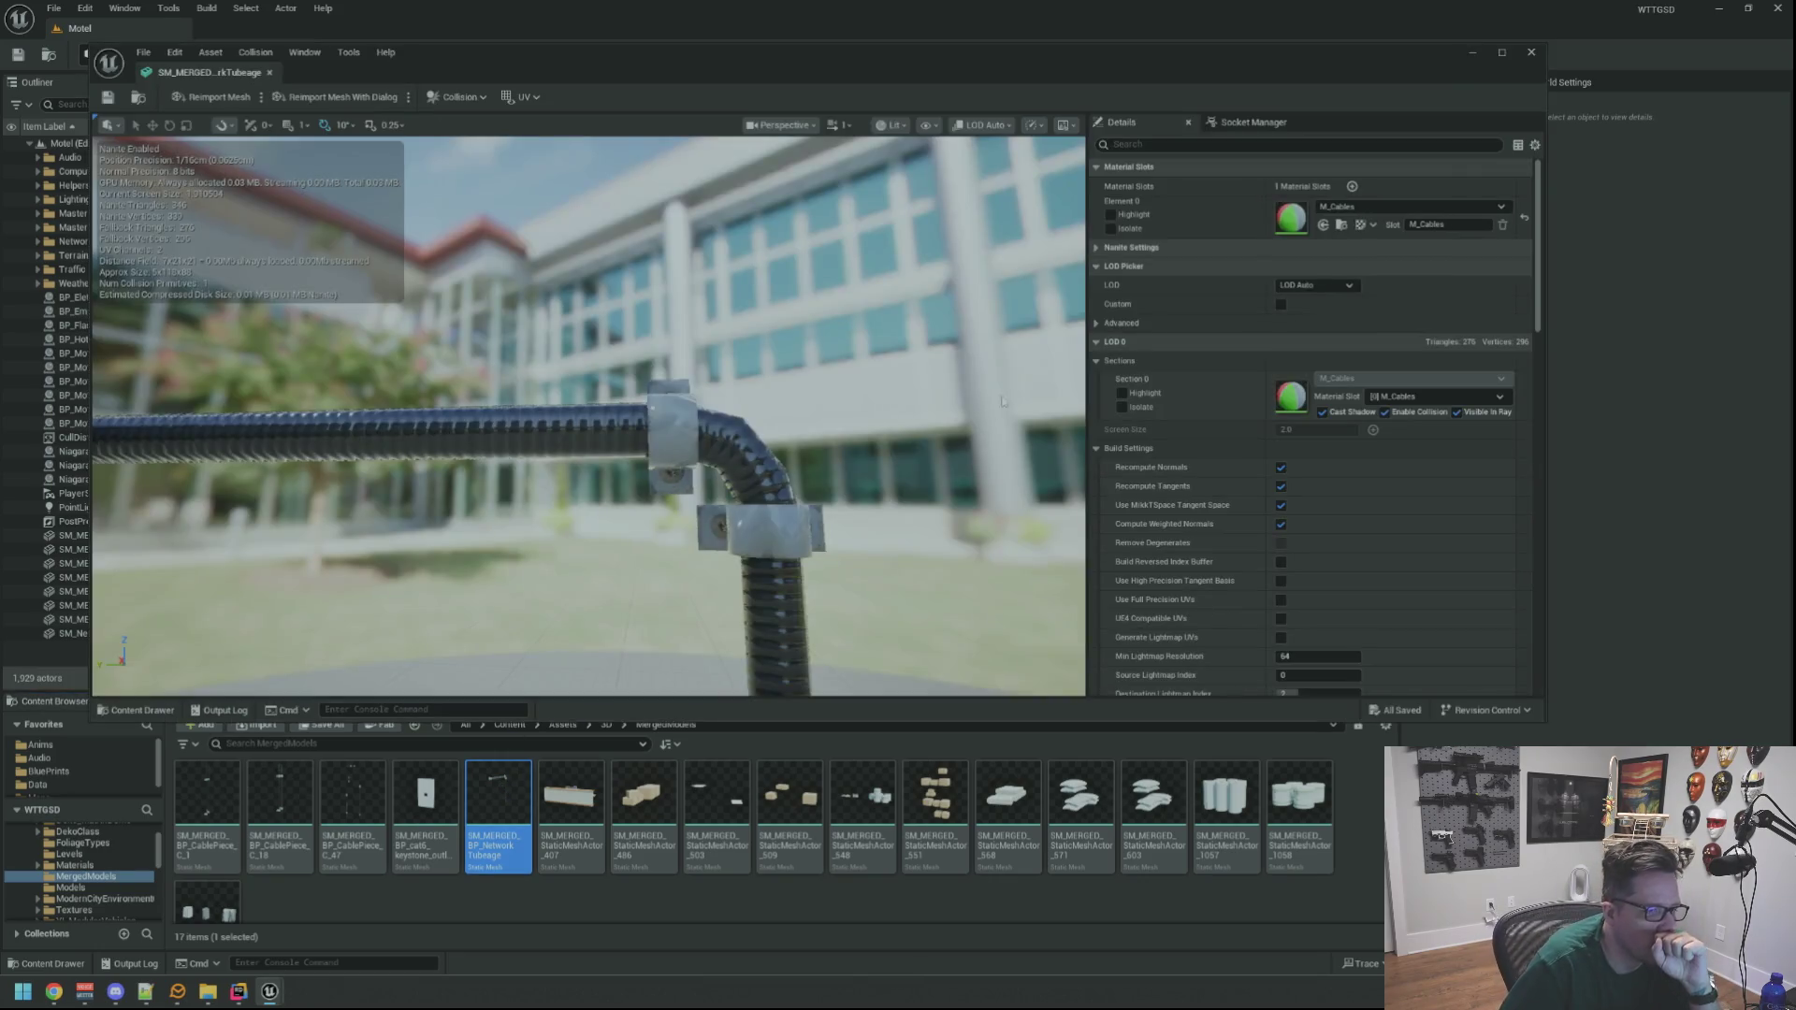
# Orbit the cable elbow in the mesh preview and apply the changed mesh settings
pyautogui.scroll(-3, 901, 449)
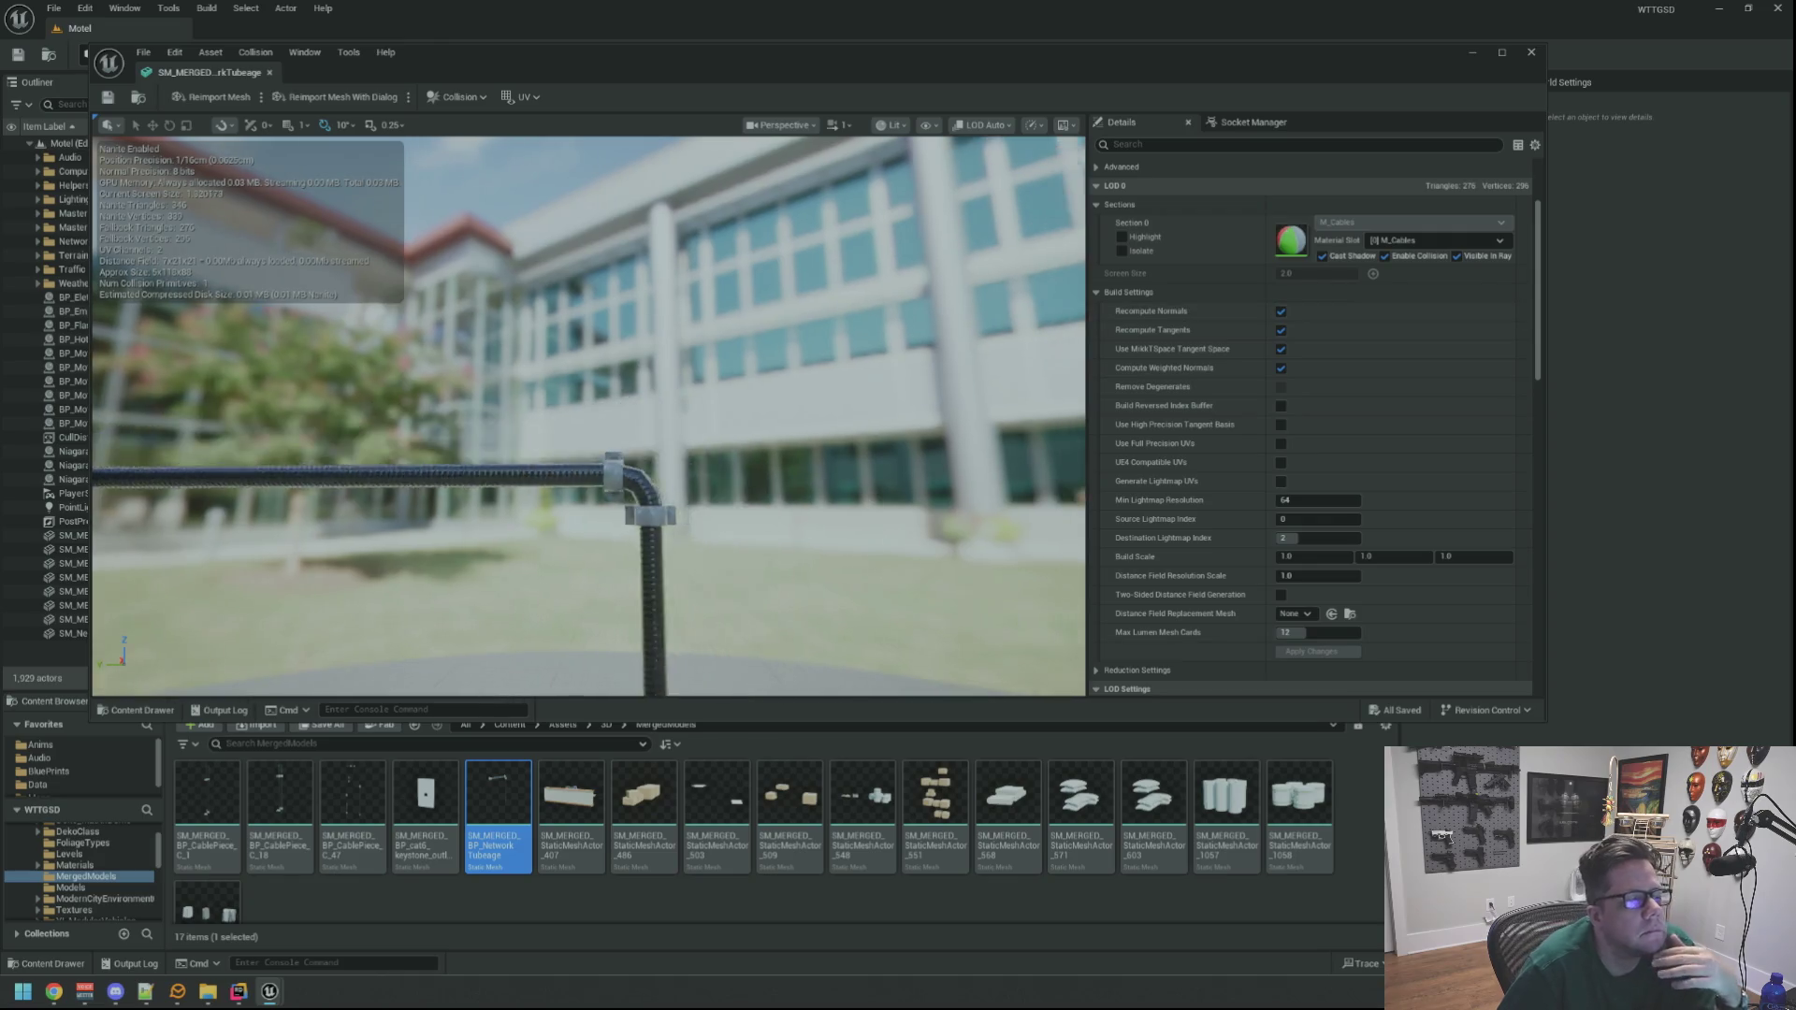
pyautogui.scroll(5, 788, 420)
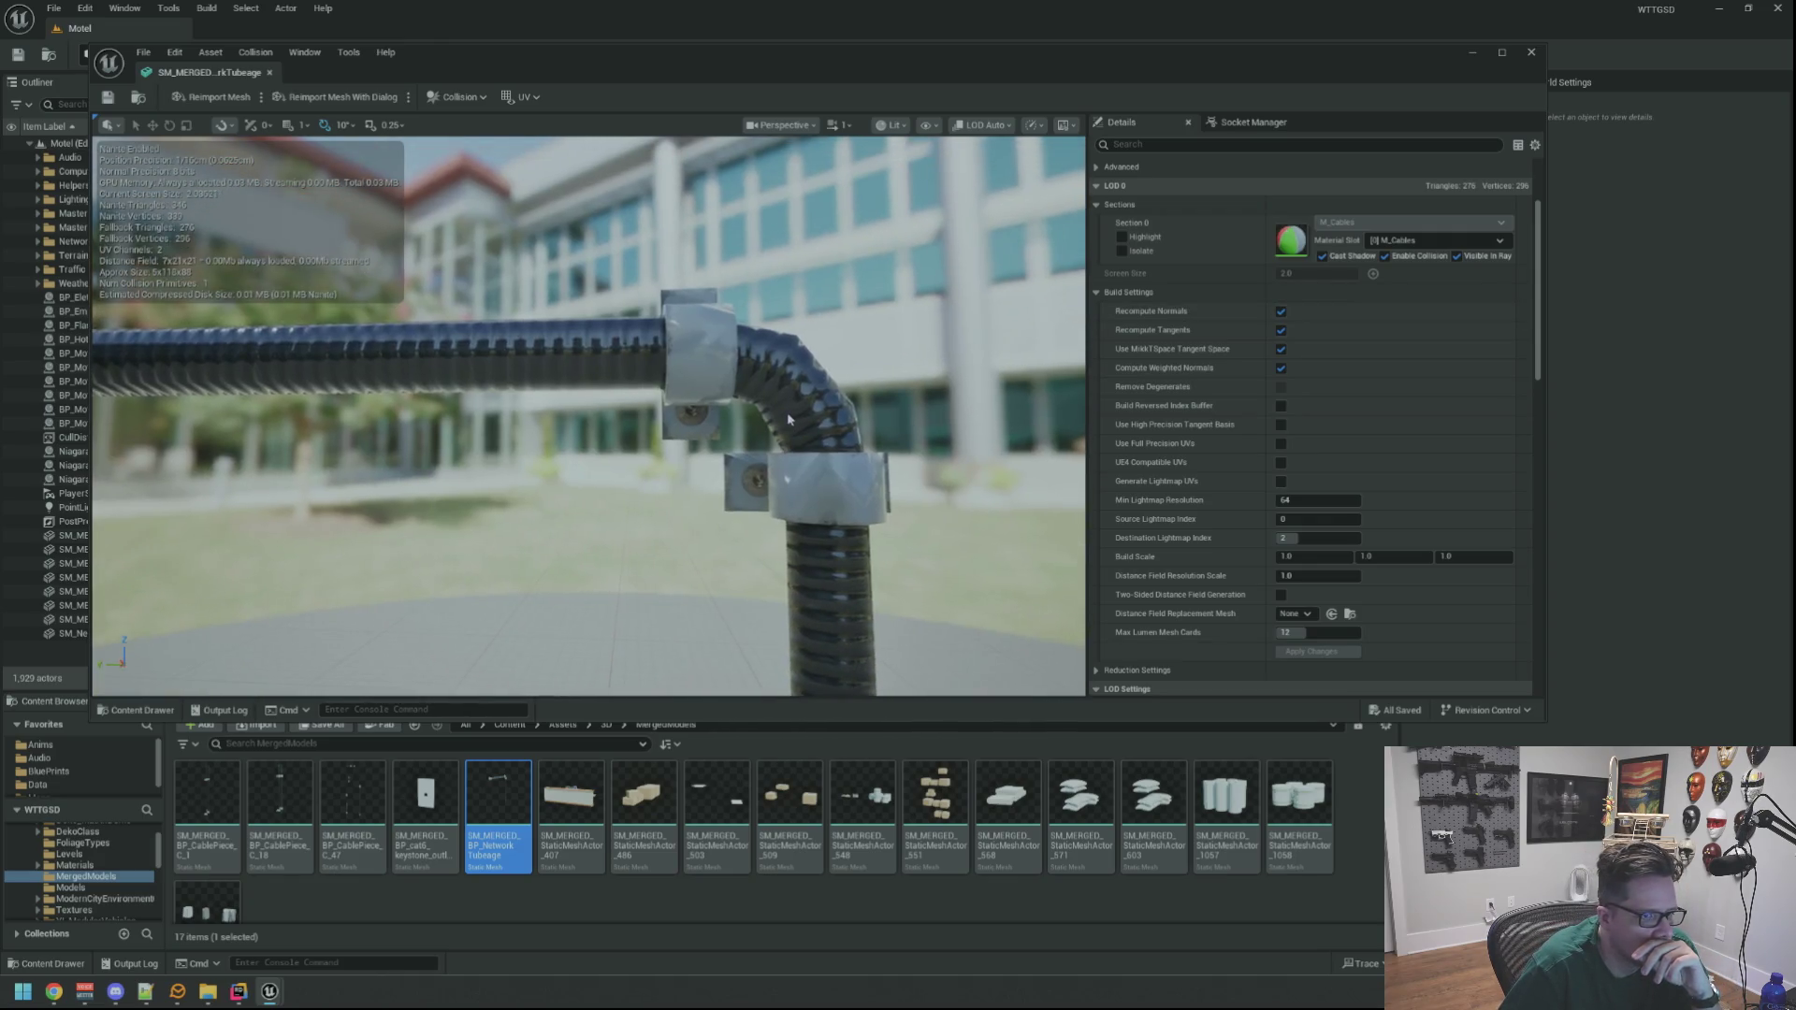
pyautogui.moveTo(789, 420); pyautogui.dragTo(720, 423)
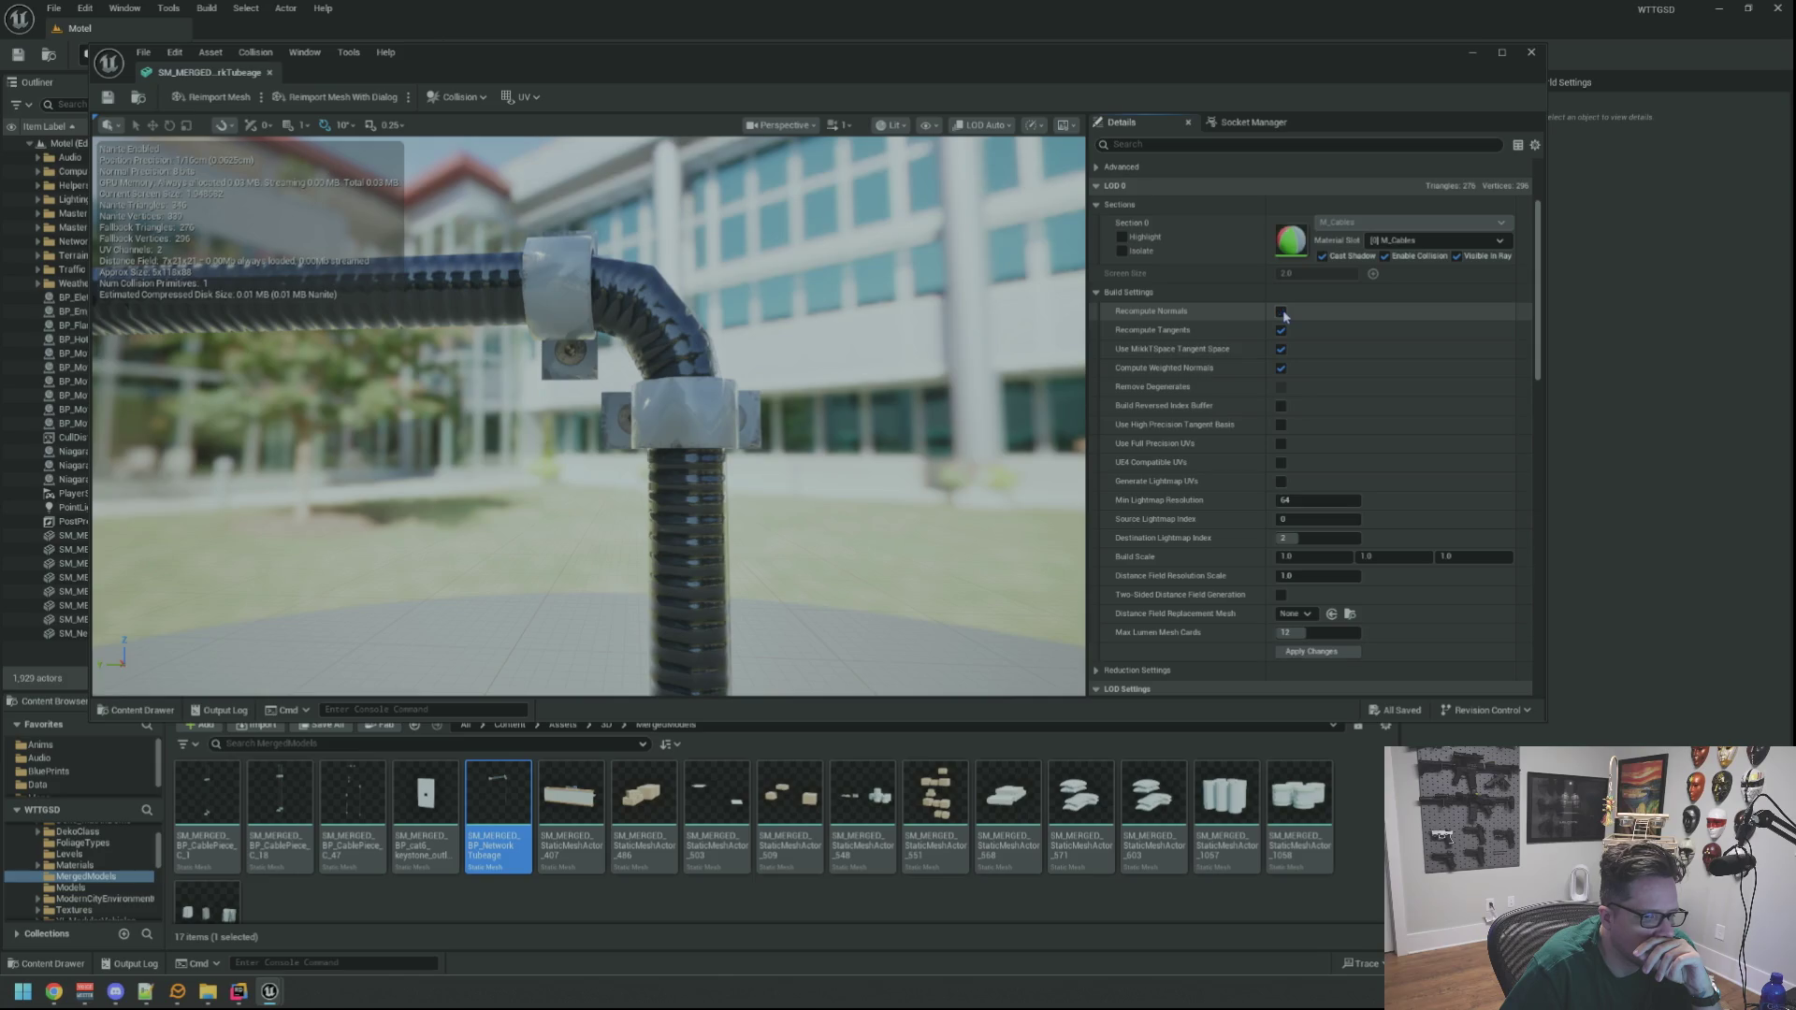
pyautogui.click(1311, 651)
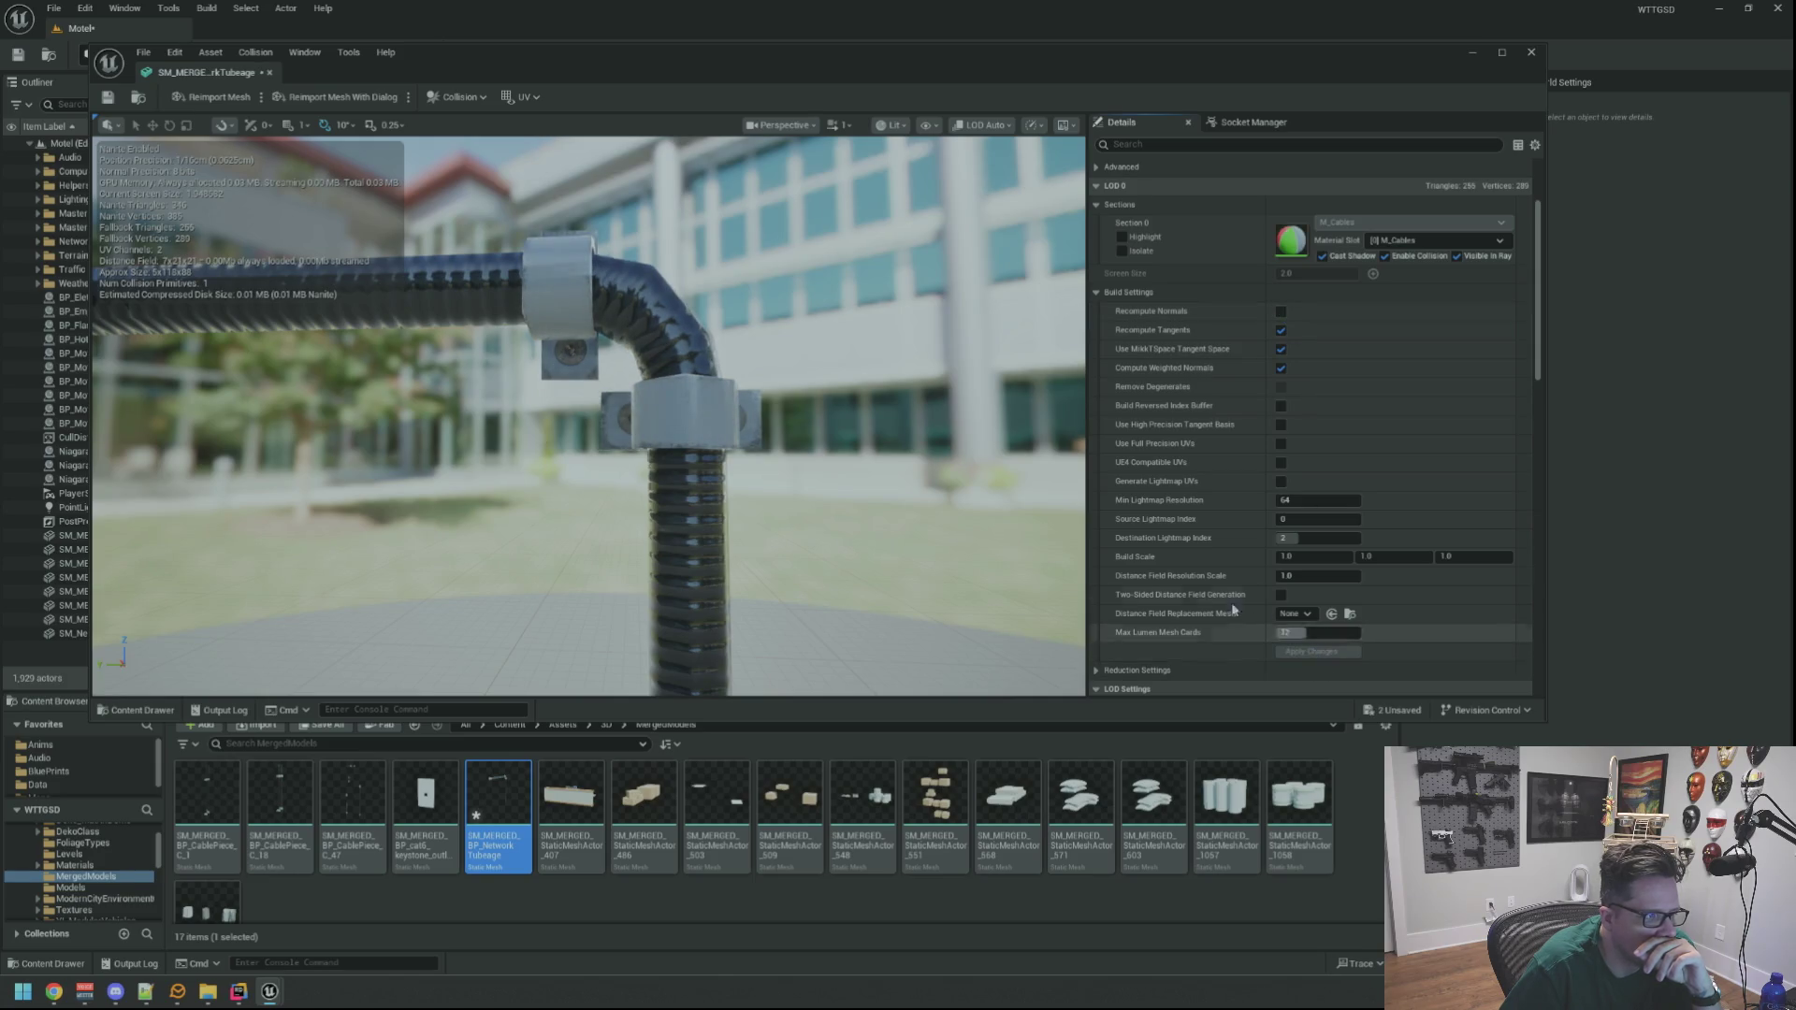
pyautogui.moveTo(805, 411)
pyautogui.mouseDown()
pyautogui.moveTo(898, 412)
pyautogui.moveTo(873, 428)
pyautogui.moveTo(705, 402)
pyautogui.moveTo(705, 365)
pyautogui.moveTo(644, 444)
pyautogui.moveTo(621, 360)
pyautogui.mouseUp()
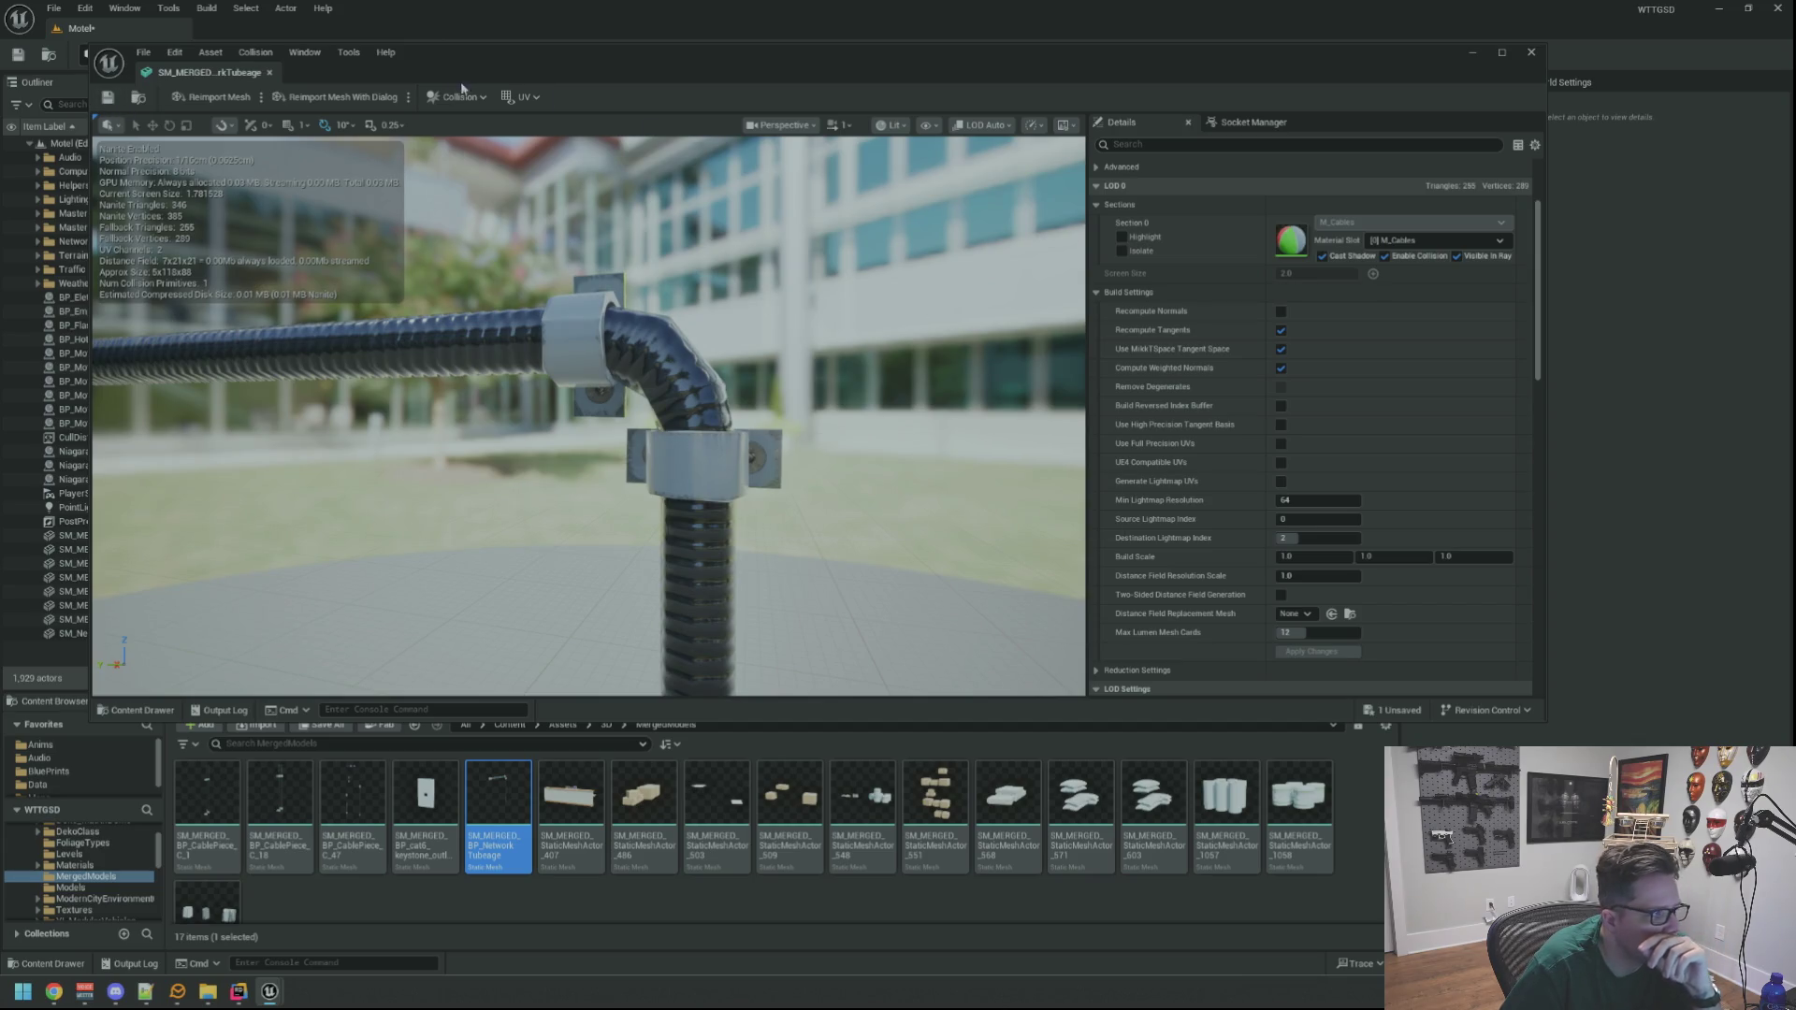
# Close the tube mesh editor and fly the camera back to the network hub and wall box
pyautogui.click(269, 72)
pyautogui.moveTo(863, 301)
pyautogui.mouseDown()
pyautogui.moveTo(821, 325)
pyautogui.moveTo(867, 318)
pyautogui.mouseUp()
pyautogui.moveTo(754, 365); pyautogui.dragTo(784, 391)
pyautogui.moveTo(754, 309)
pyautogui.mouseDown()
pyautogui.moveTo(748, 279)
pyautogui.moveTo(748, 302)
pyautogui.mouseUp()
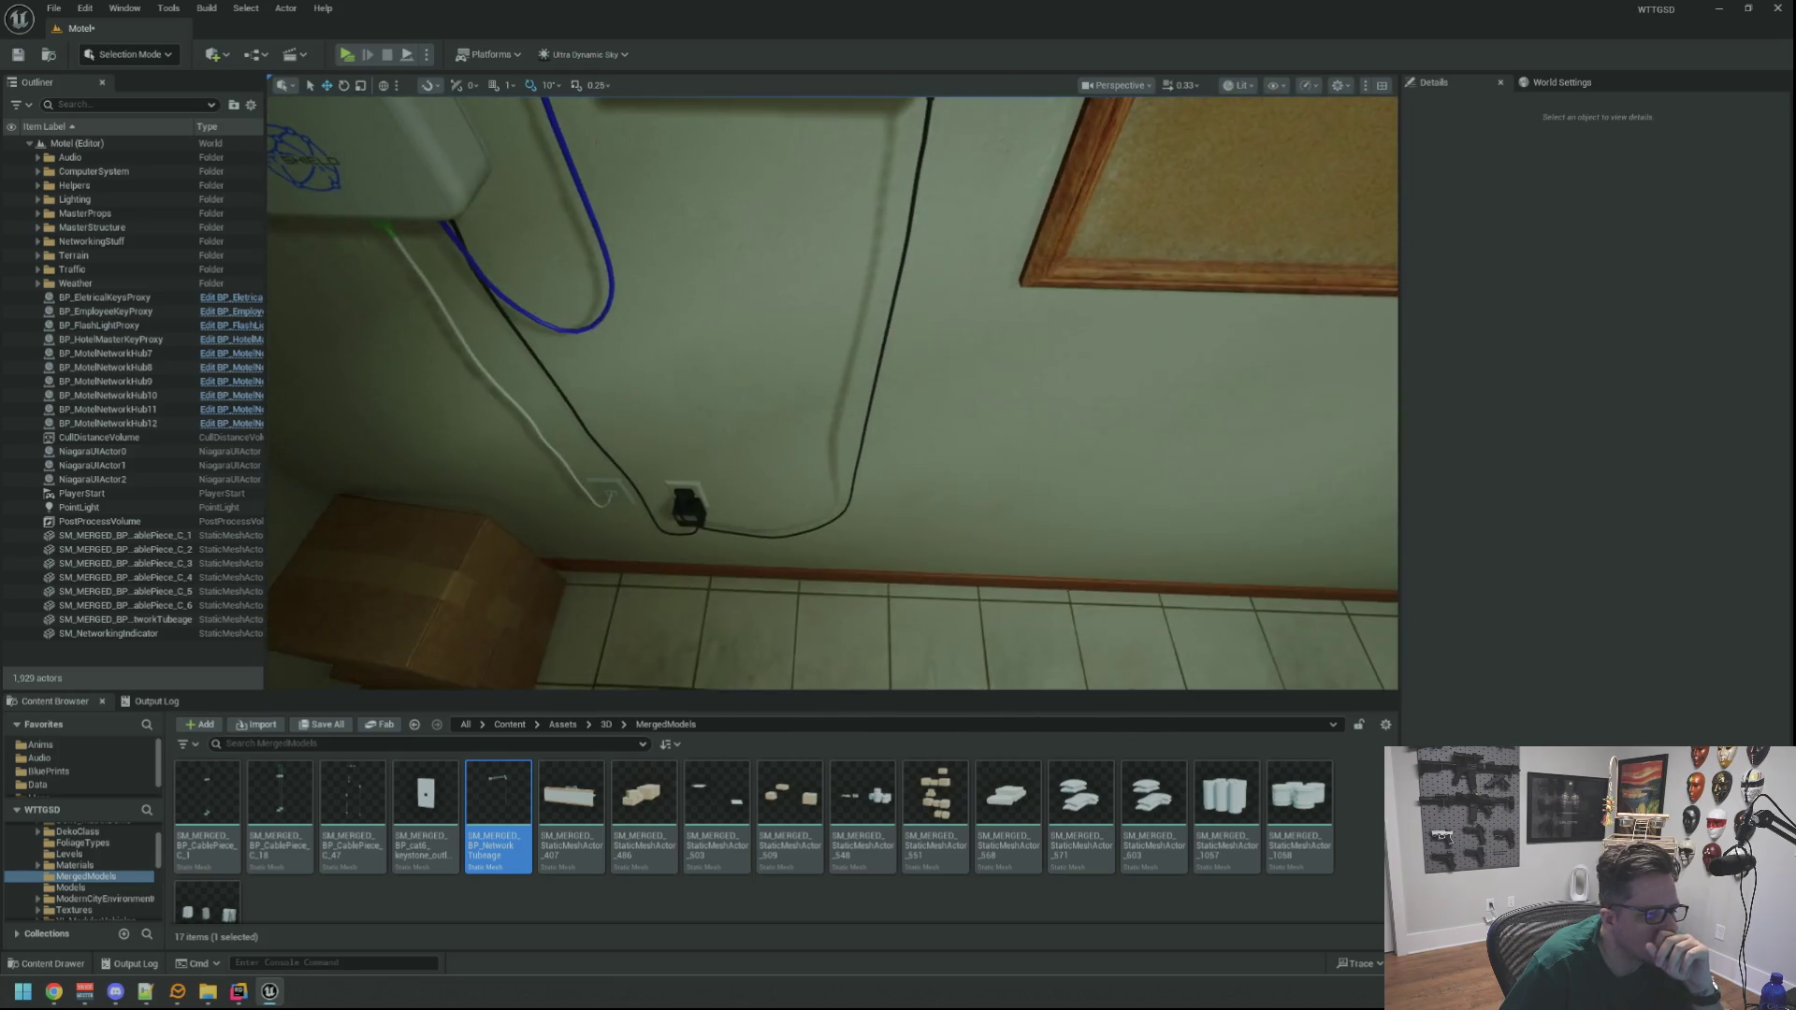
# Minimize Unreal, close the Desktop Explorer window, and bring Rider back at RefreshNetworkStatus
pyautogui.moveTo(610, 447); pyautogui.dragTo(685, 436)
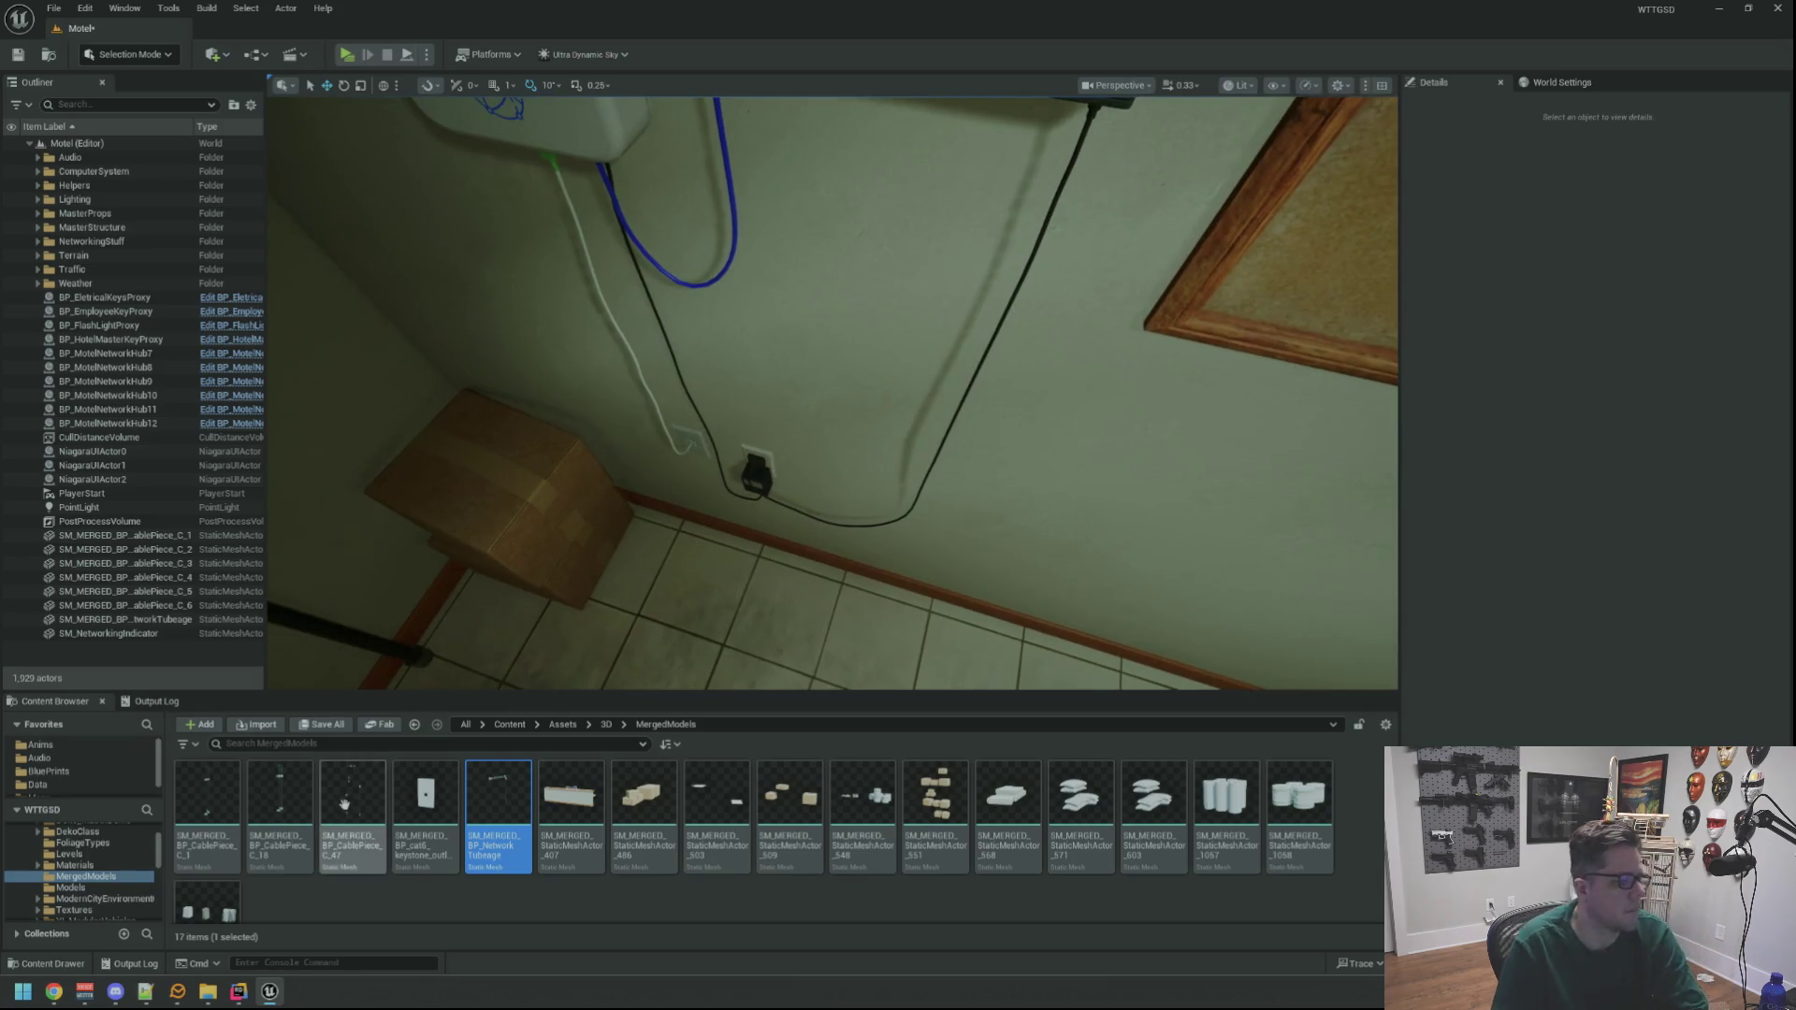
pyautogui.click(269, 992)
pyautogui.click(238, 991)
pyautogui.click(239, 991)
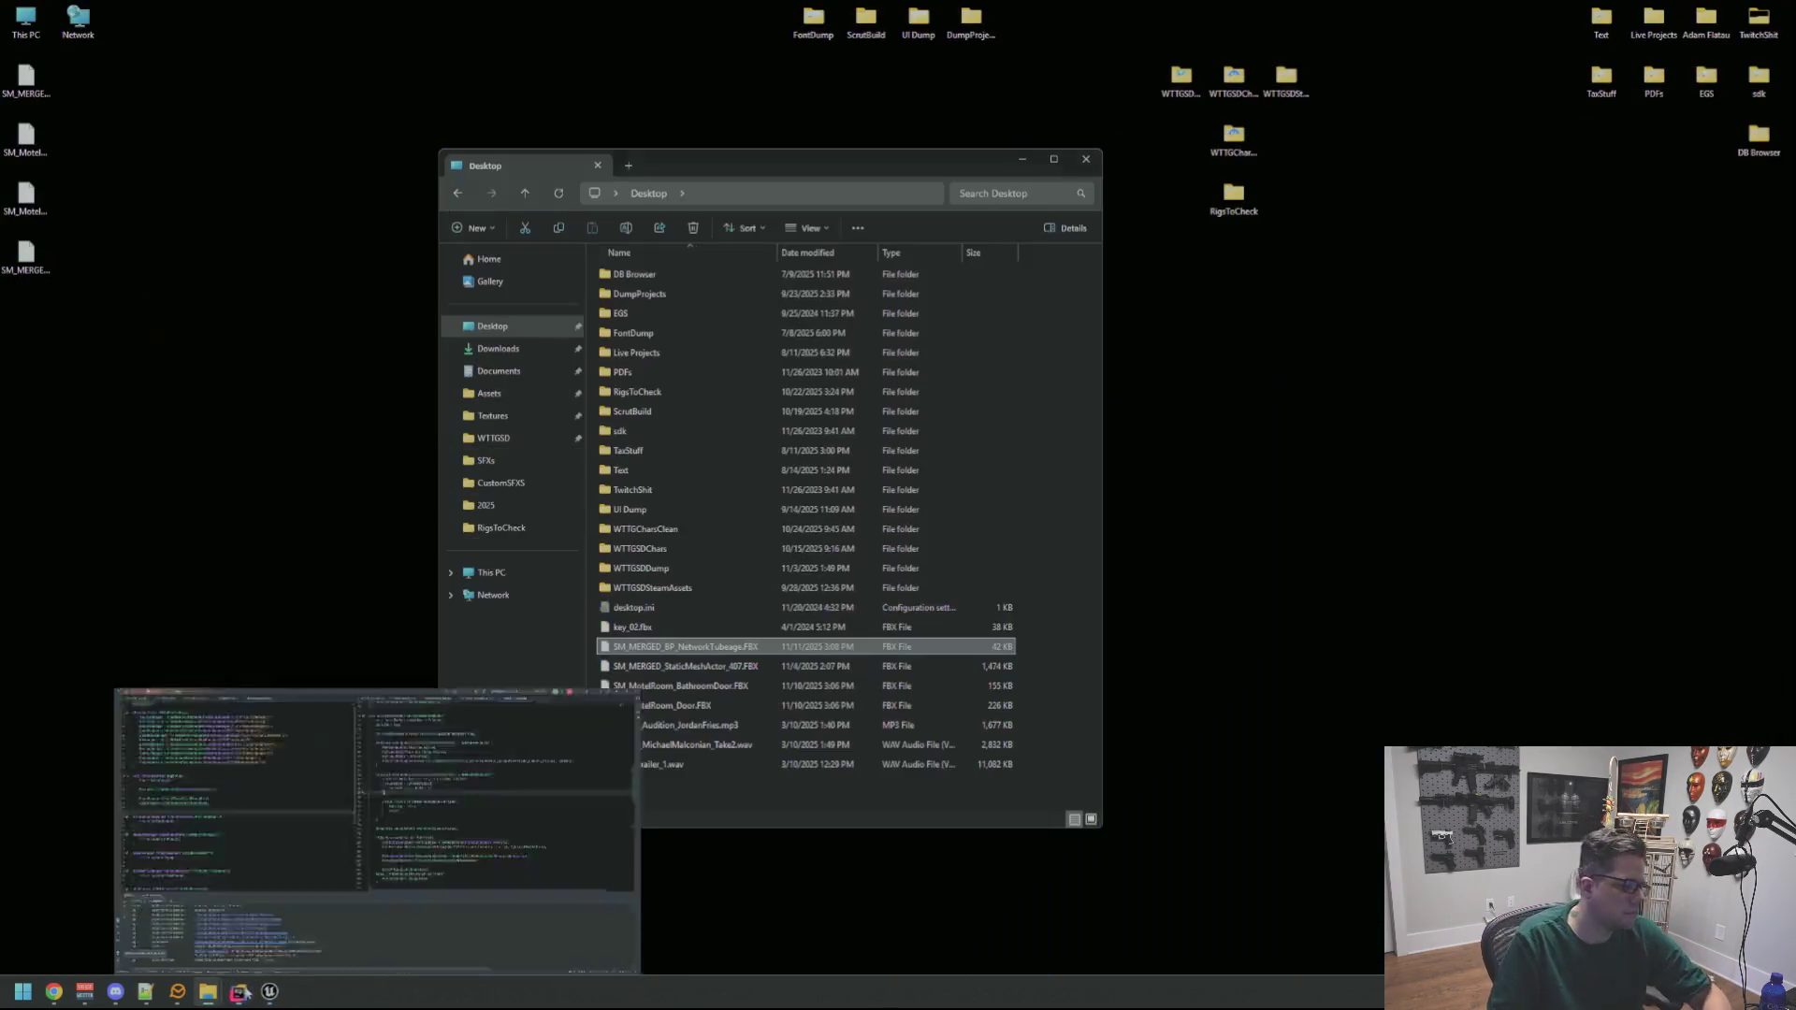
pyautogui.click(1086, 160)
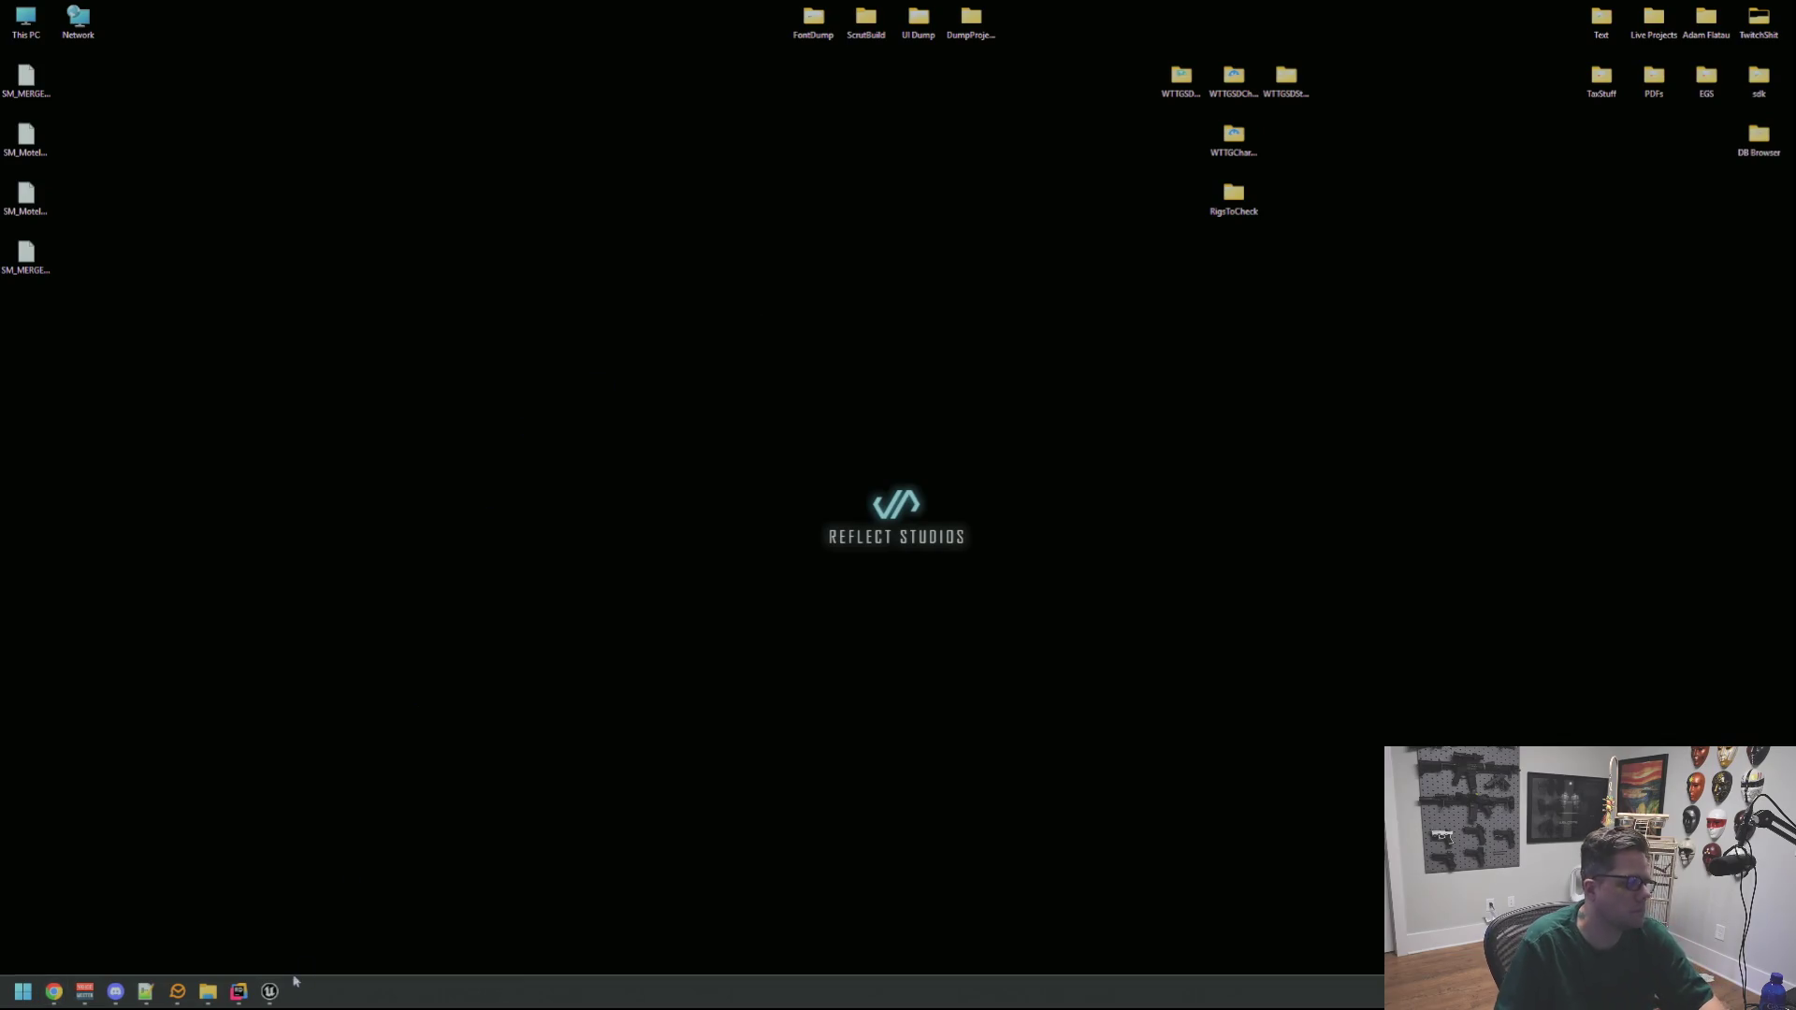
pyautogui.click(248, 992)
pyautogui.click(1502, 520)
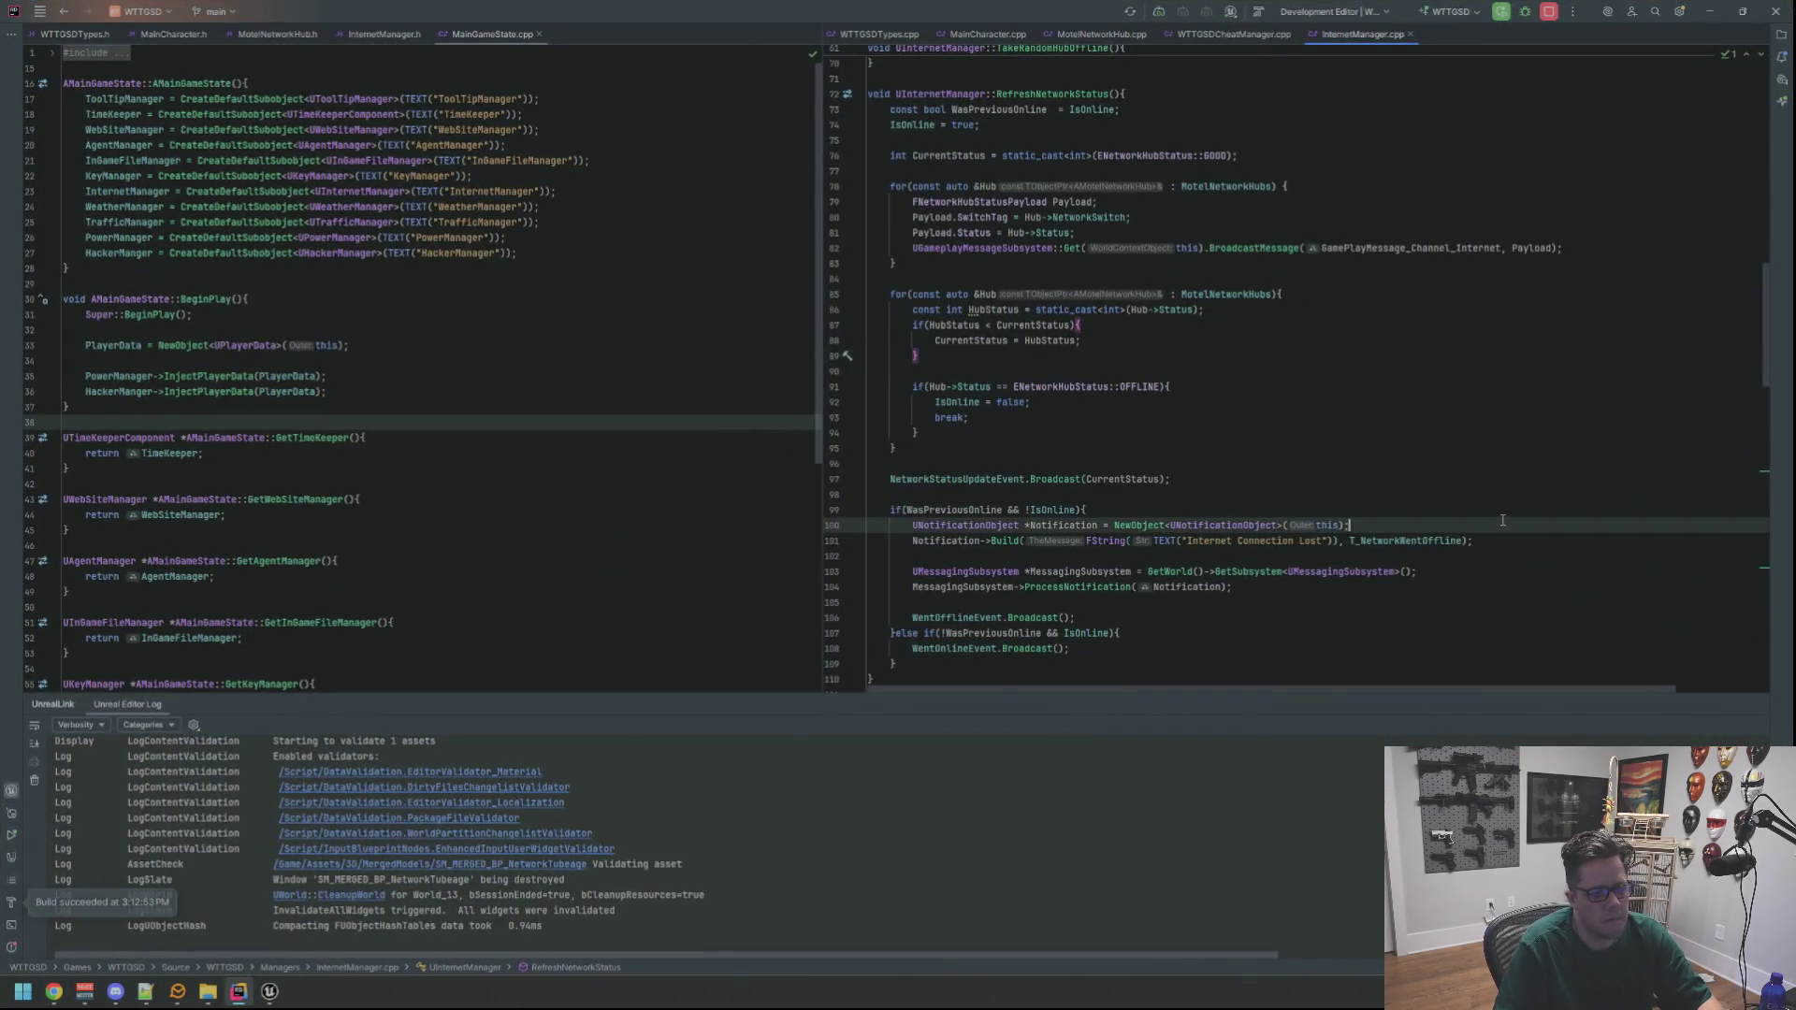
# Comment out the Room70 degrade loop and uncomment the random-hub selection lines with Ctrl+/
pyautogui.click(1769, 711)
pyautogui.scroll(15, 1167, 489)
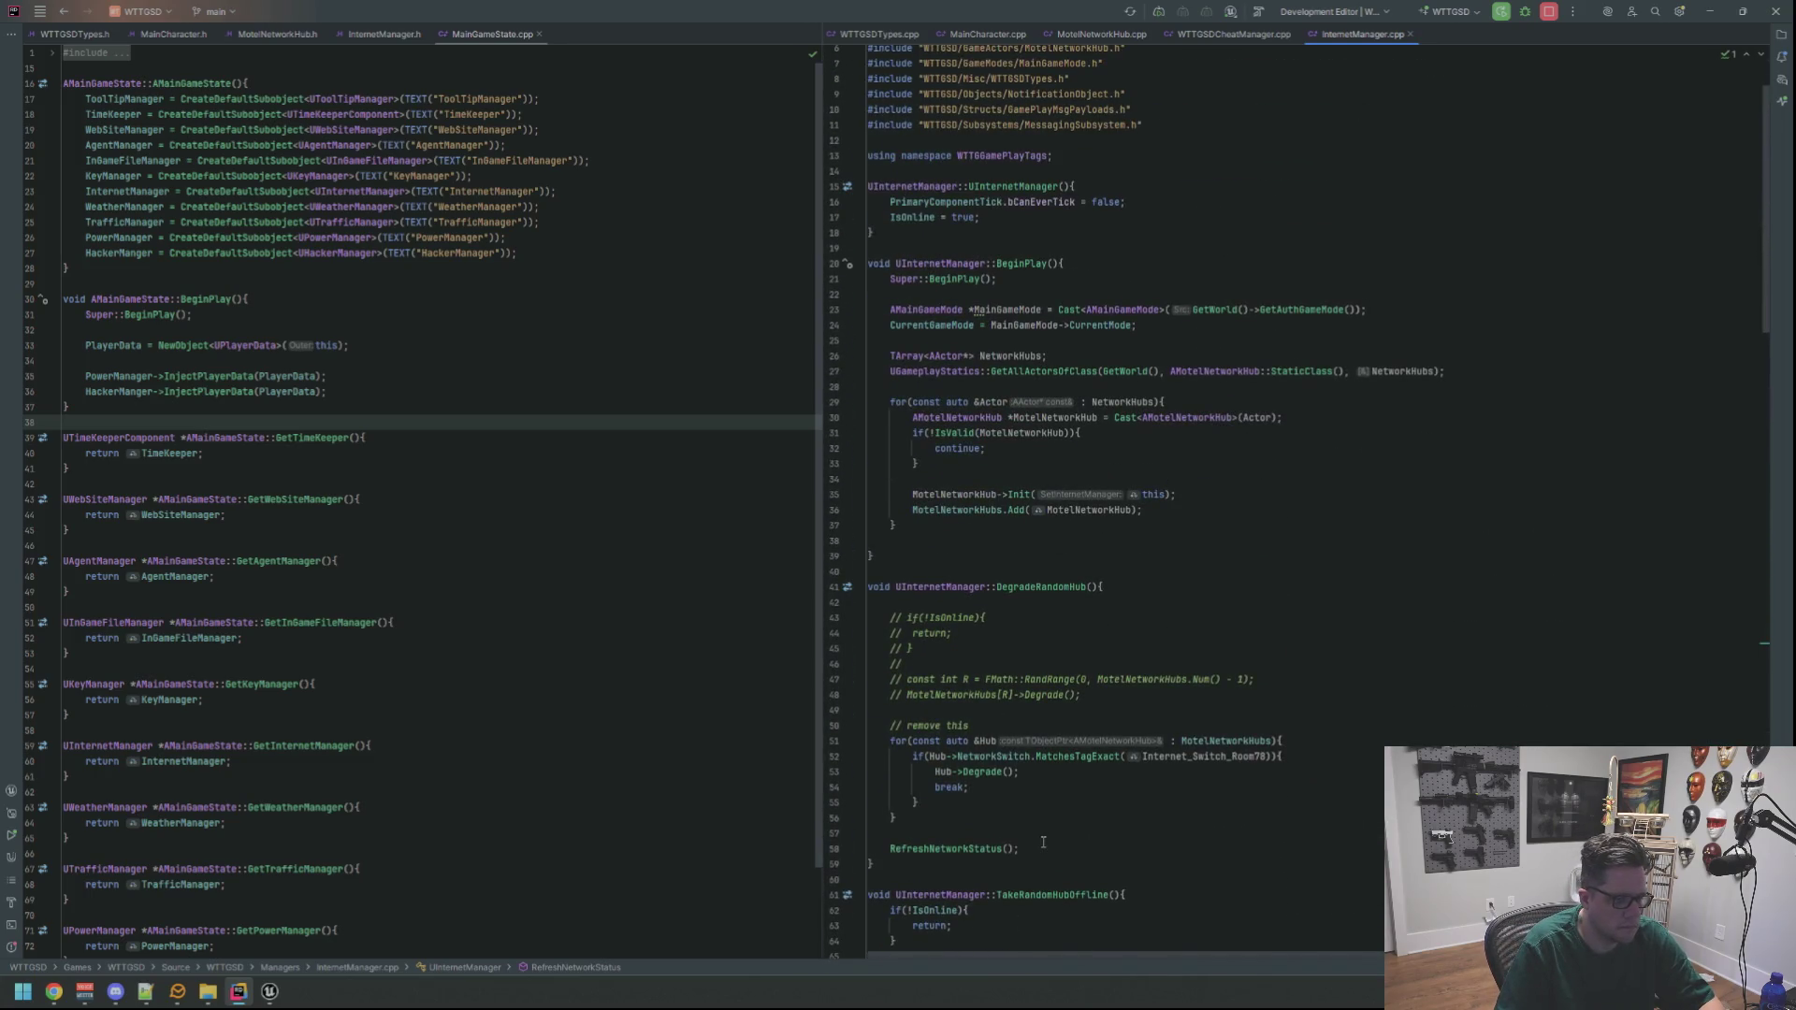
pyautogui.moveTo(896, 818)
pyautogui.mouseDown()
pyautogui.moveTo(936, 787)
pyautogui.moveTo(817, 741)
pyautogui.mouseUp()
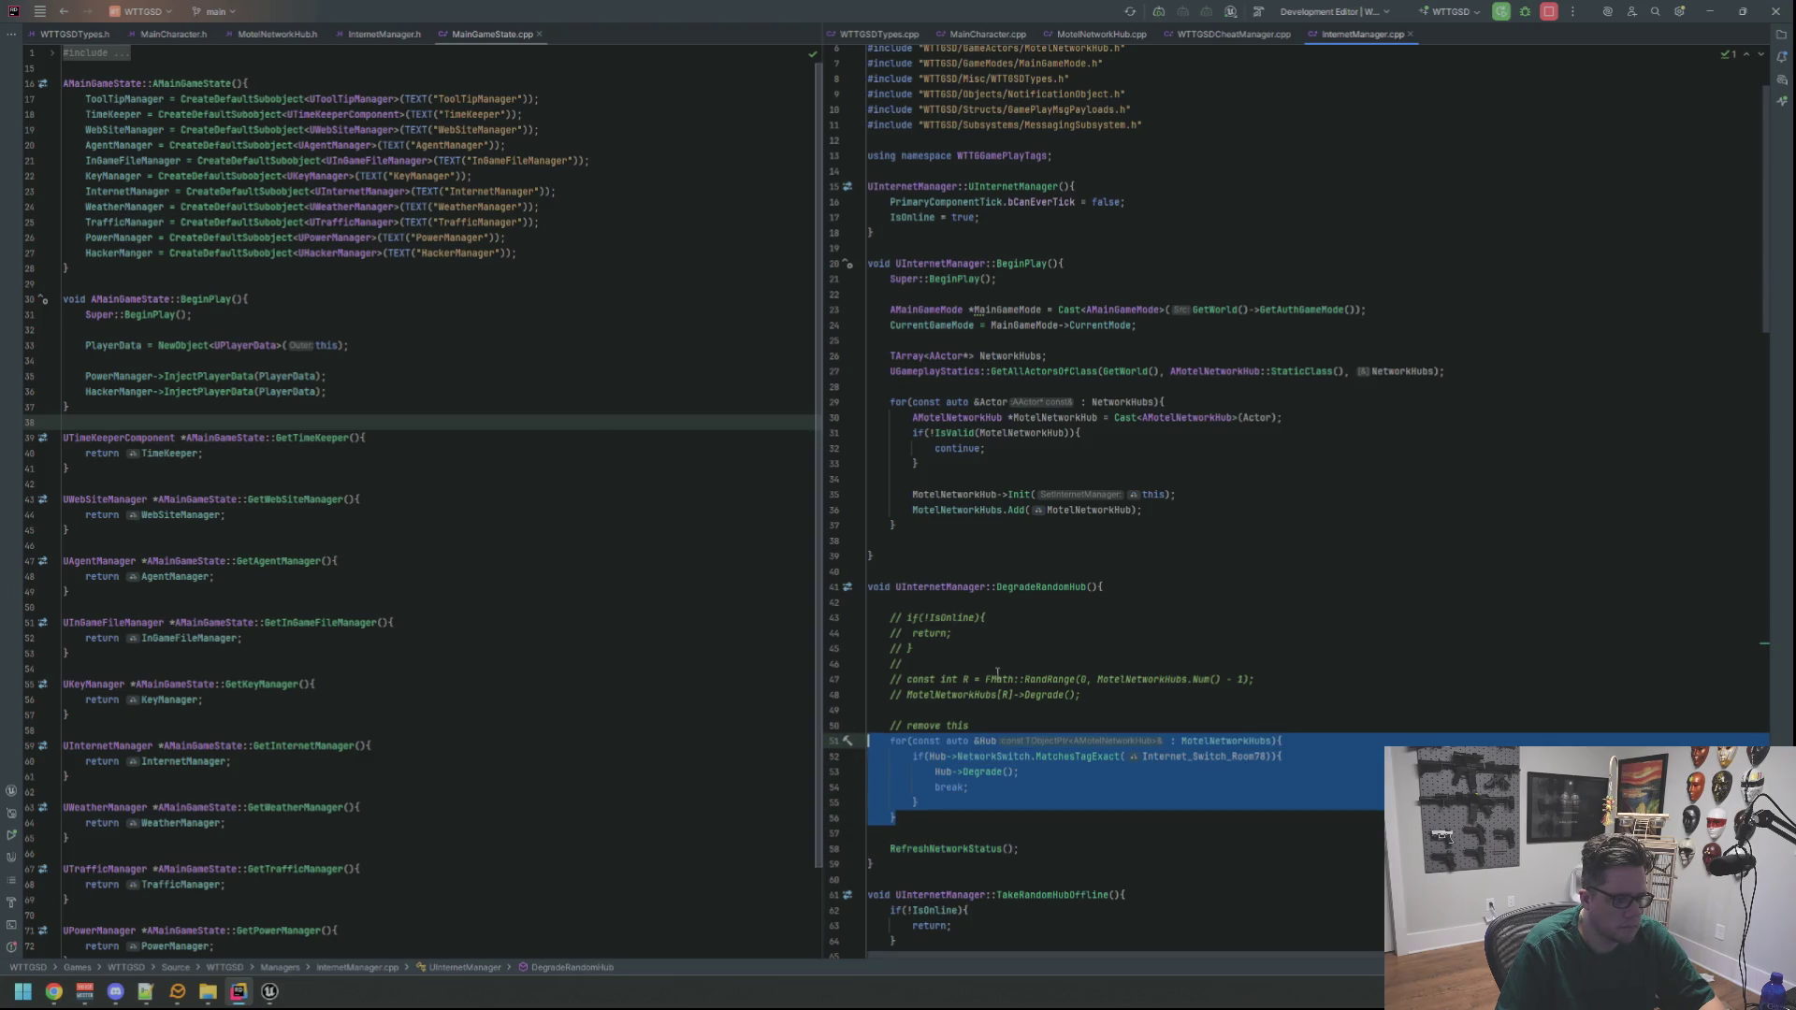
pyautogui.moveTo(1102, 696); pyautogui.dragTo(858, 624)
pyautogui.hotkey('ctrl', '/')
# Tidy the blank lines around the if-block, then return to the Unreal Editor
pyautogui.click(999, 600)
pyautogui.press('Delete')
pyautogui.press('Down')
pyautogui.press('Down')
pyautogui.press('Down')
pyautogui.press('BackSpace')
pyautogui.press('Return')
pyautogui.click(1053, 542)
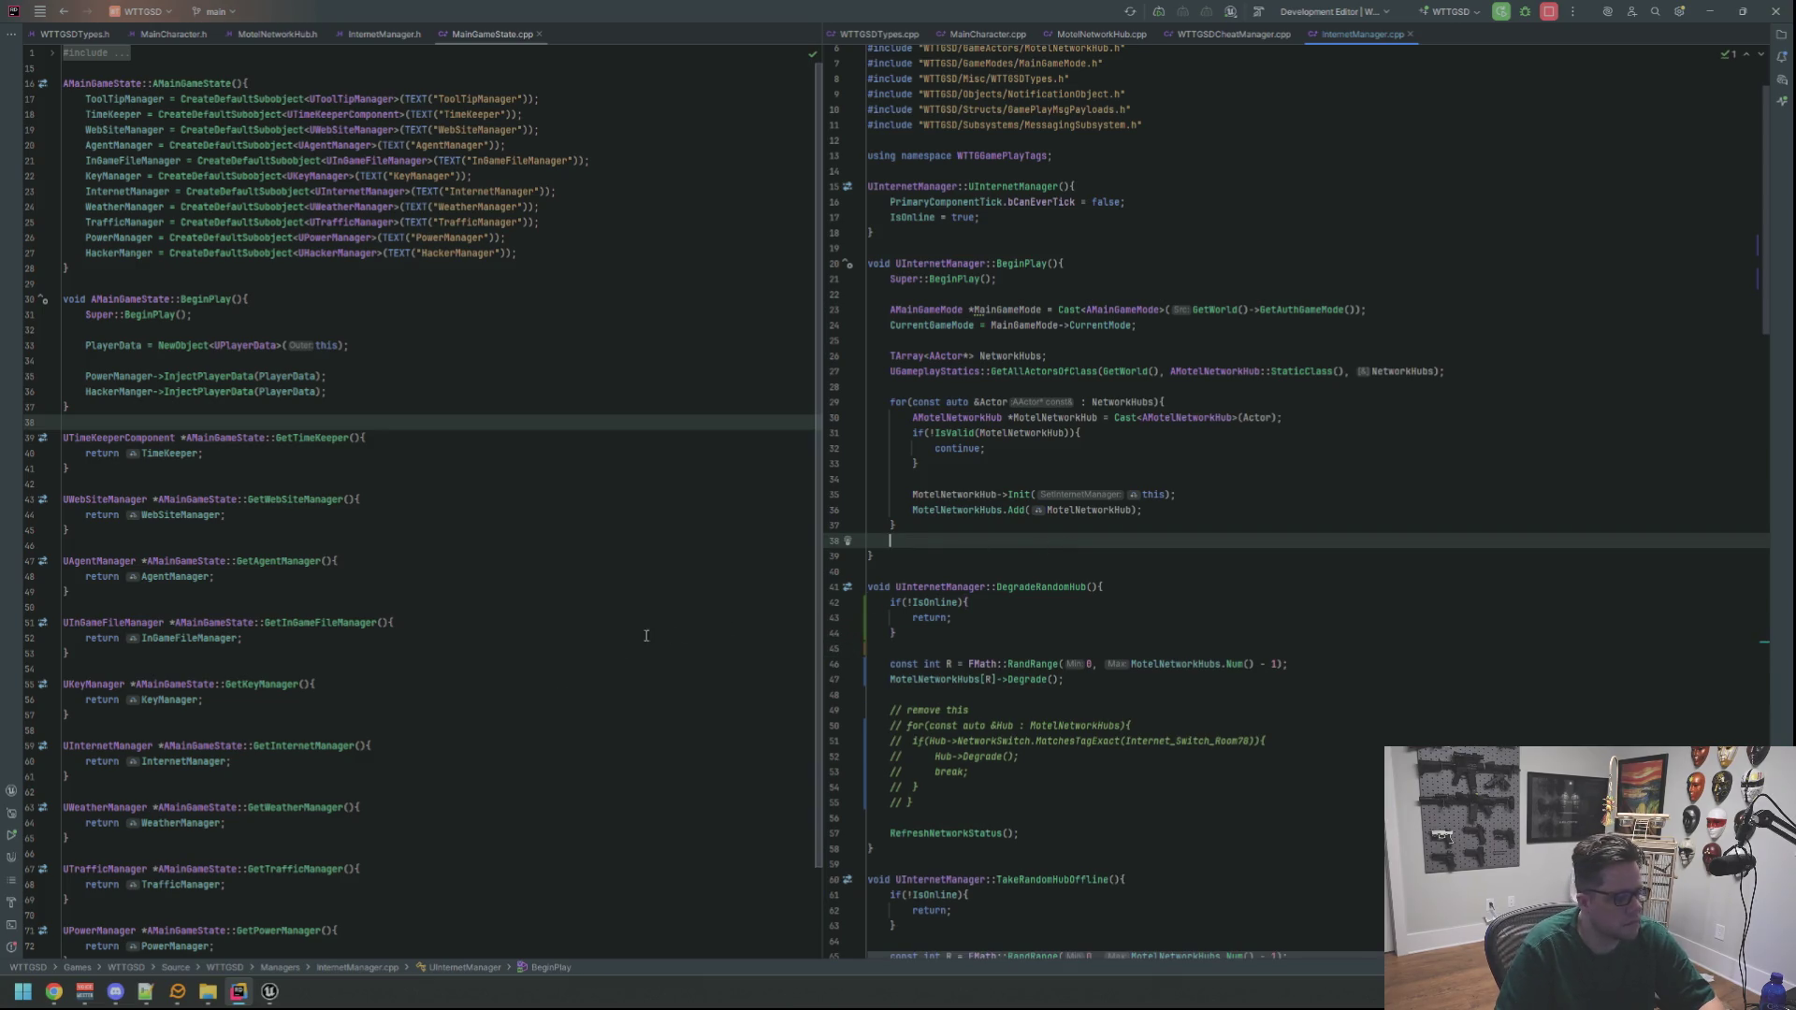
pyautogui.click(274, 994)
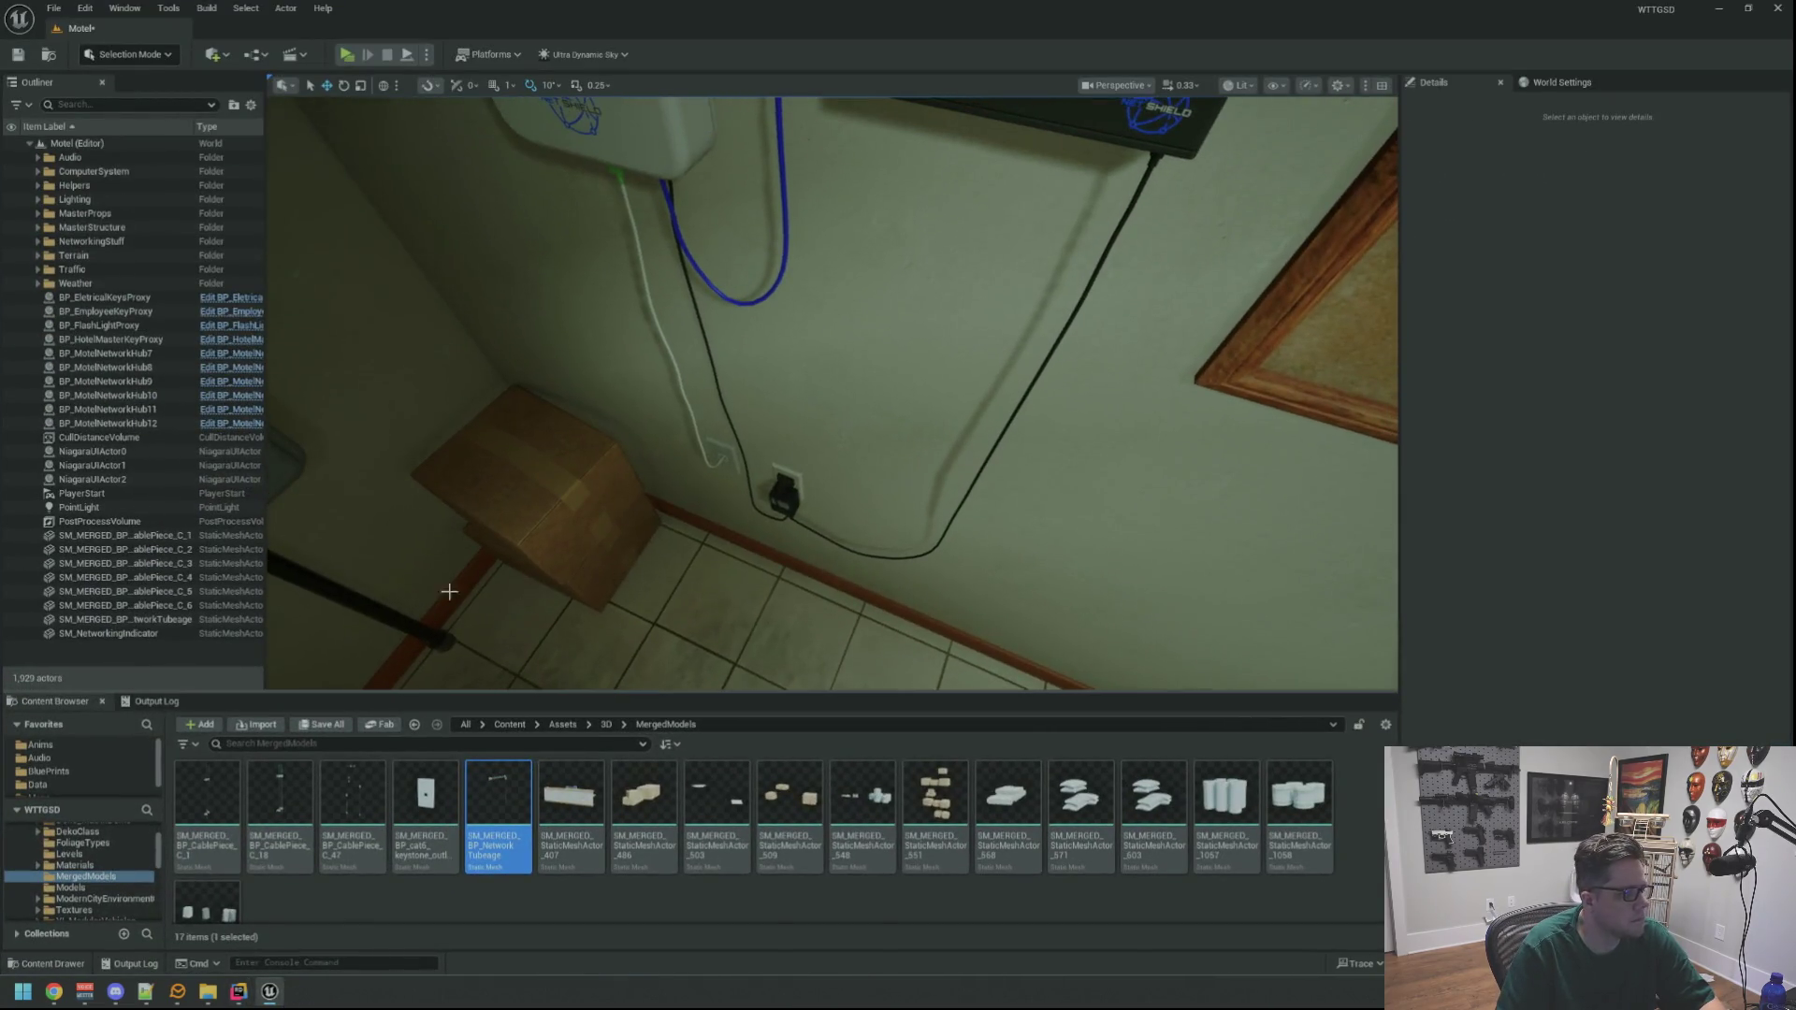
# Save the level, Live Coding compile with Ctrl+Alt+F11, and start a Play session
pyautogui.click(145, 704)
pyautogui.moveTo(751, 571); pyautogui.dragTo(751, 571)
pyautogui.hotkey('ctrl', 's')
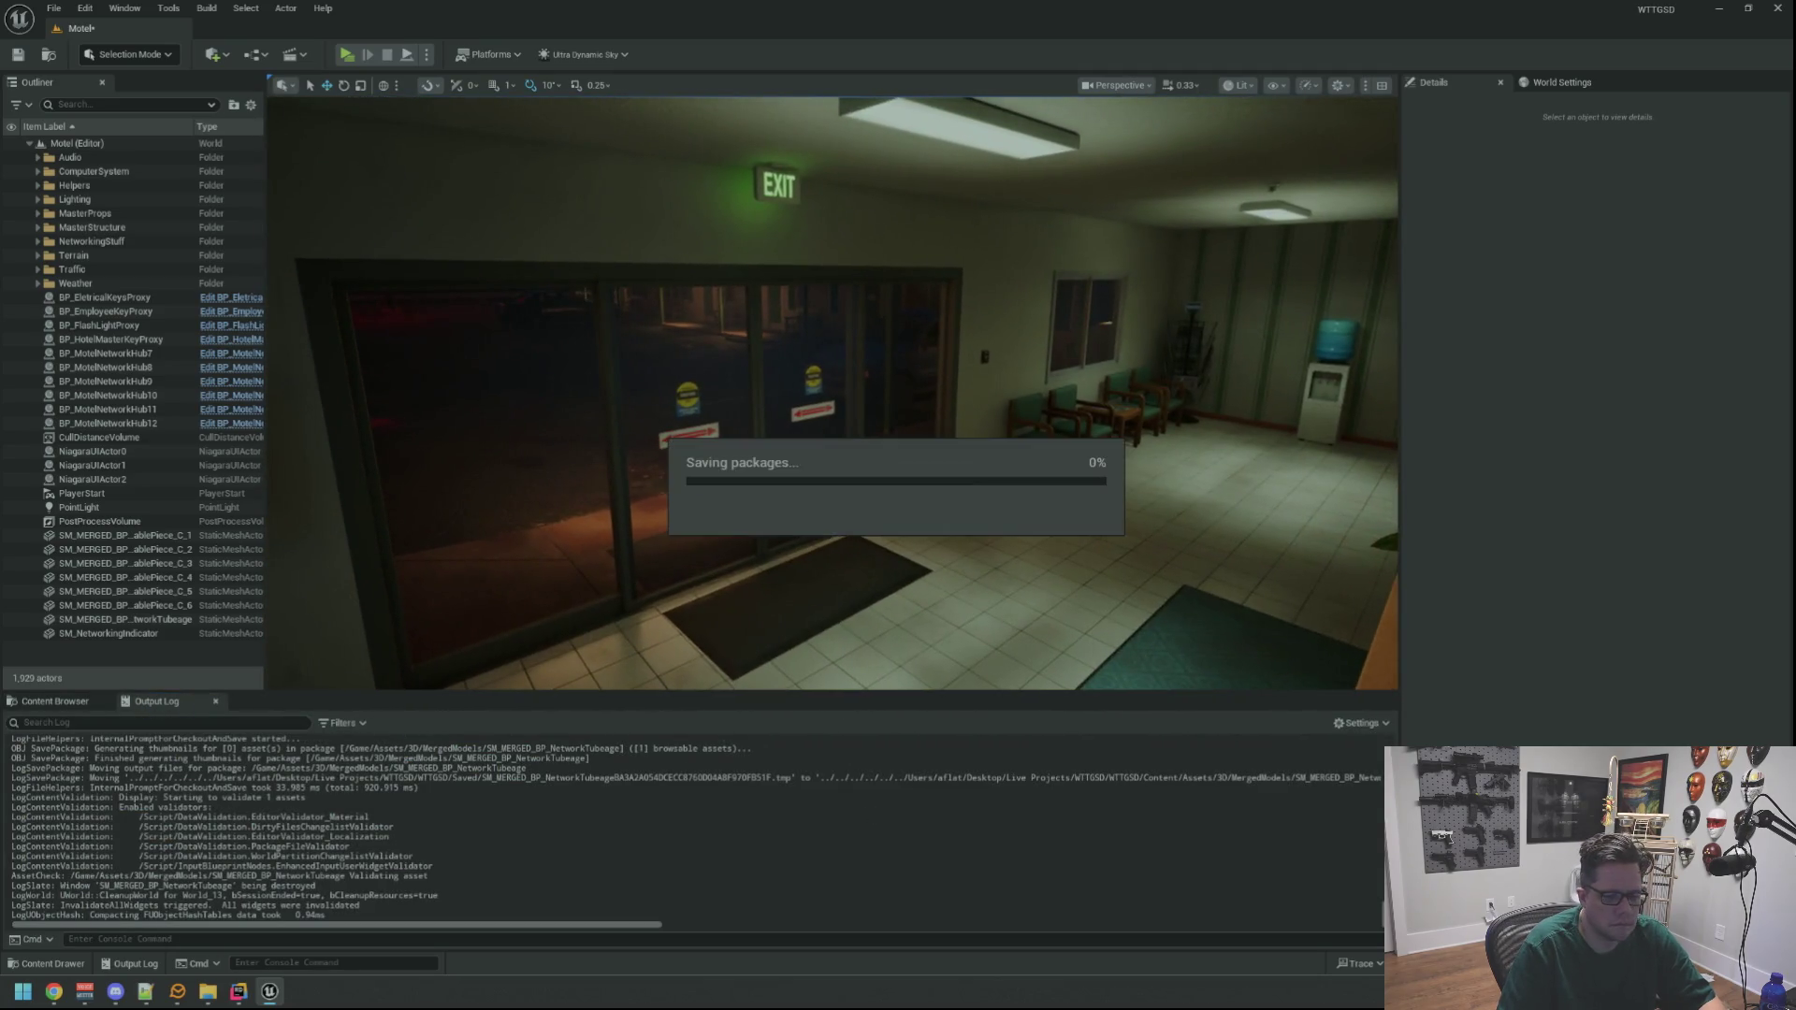
pyautogui.hotkey('ctrl', 'alt', 'F11')
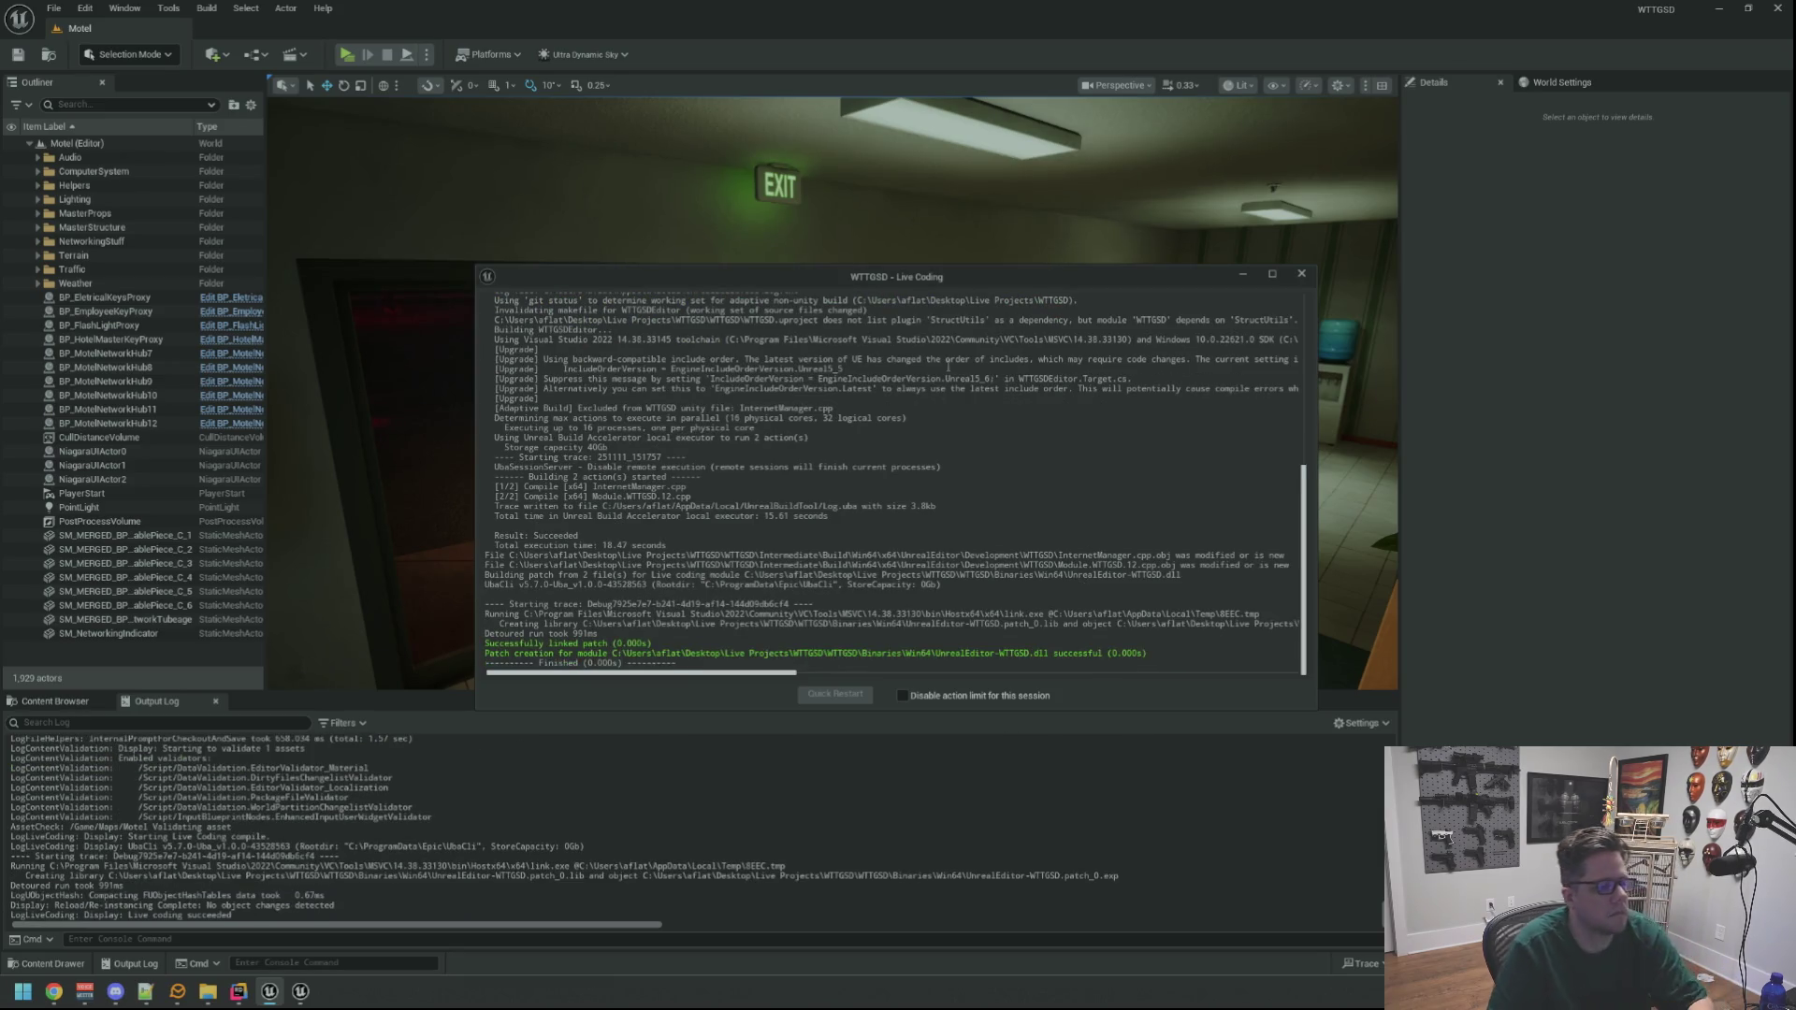
pyautogui.click(1298, 271)
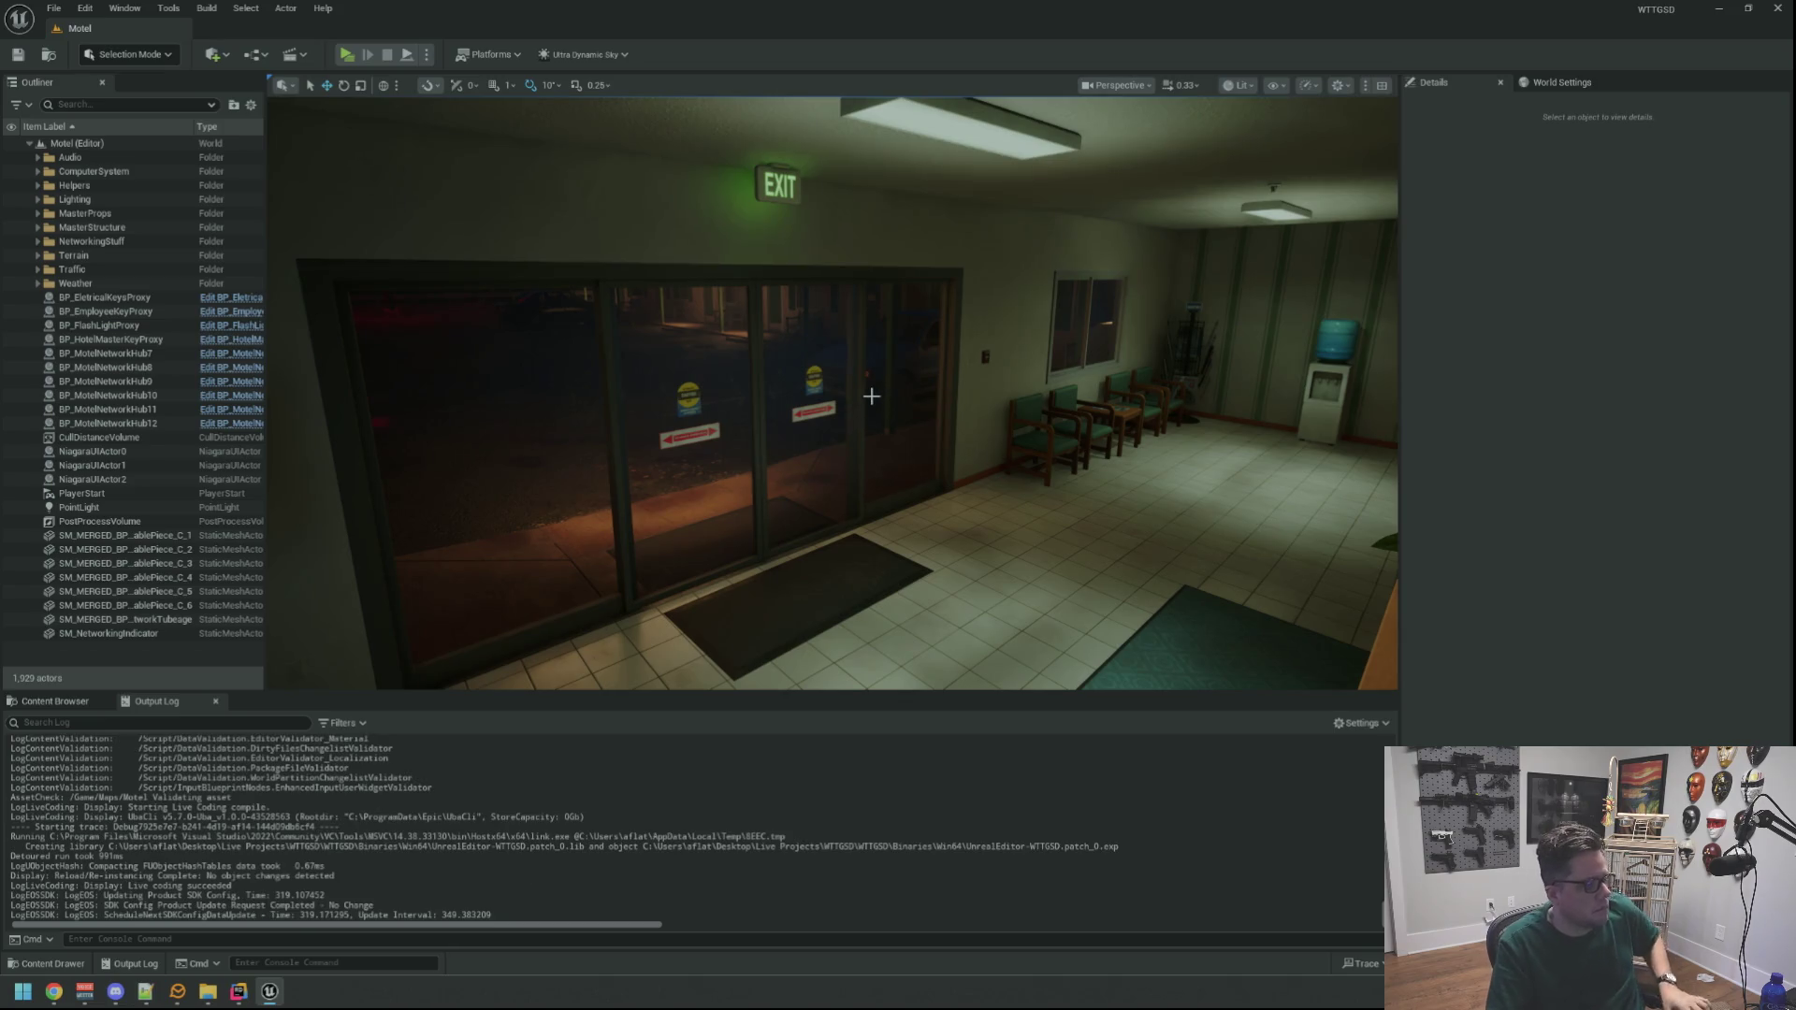
pyautogui.moveTo(702, 325)
pyautogui.mouseDown()
pyautogui.moveTo(703, 356)
pyautogui.moveTo(561, 355)
pyautogui.moveTo(748, 355)
pyautogui.moveTo(703, 324)
pyautogui.mouseUp()
pyautogui.click(356, 58)
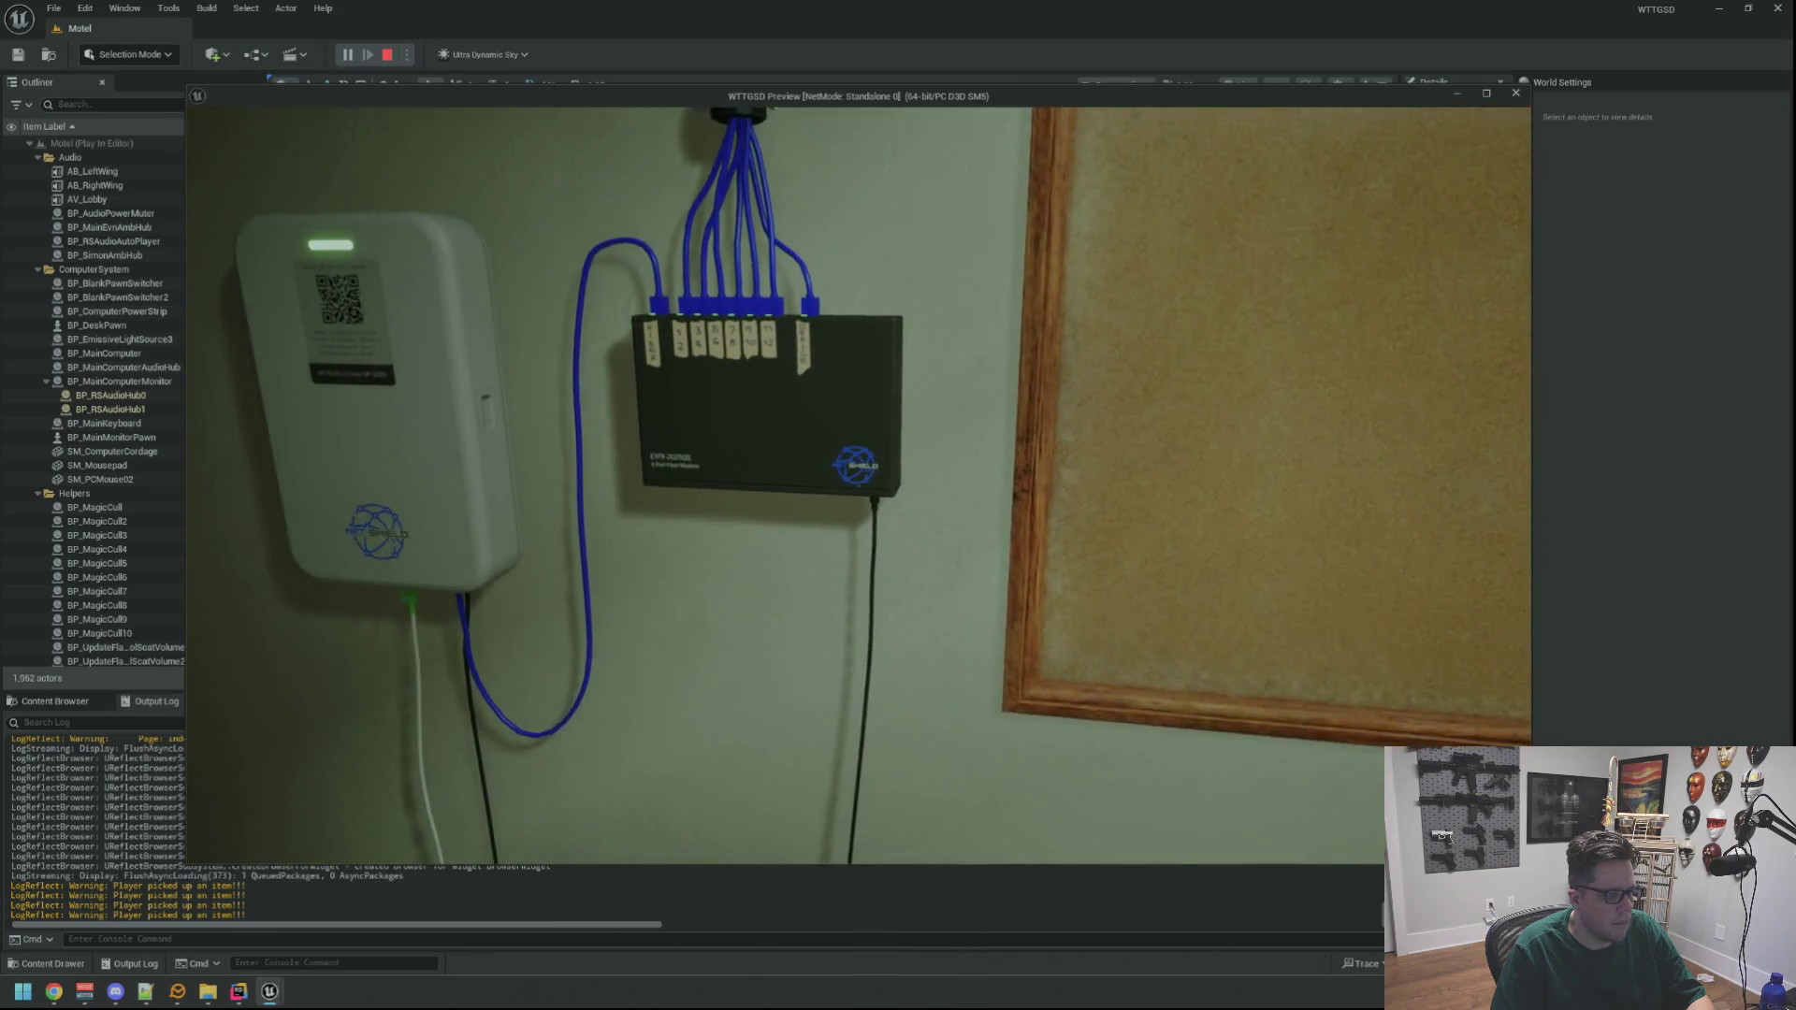
# Run DegradeRandomHub from the in-game console and walk to the fiber modem to check its port lights
pyautogui.press('`')
pyautogui.press('Up')
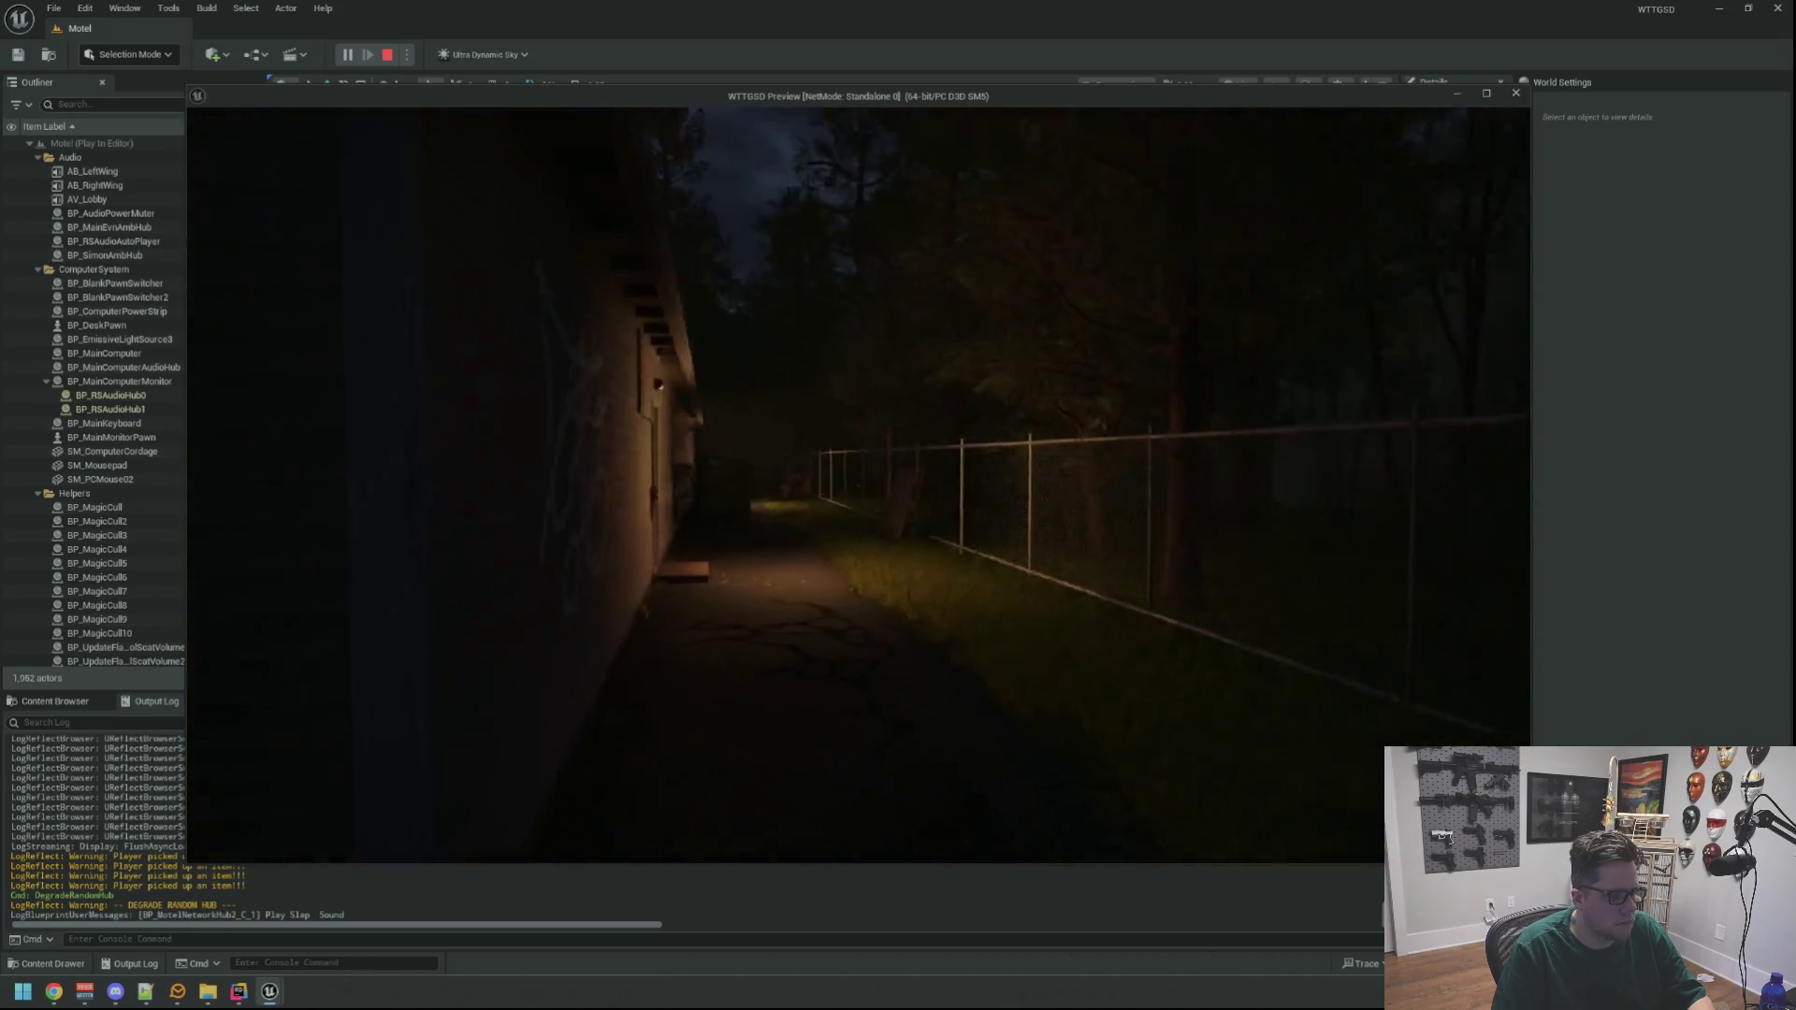
pyautogui.press('w')
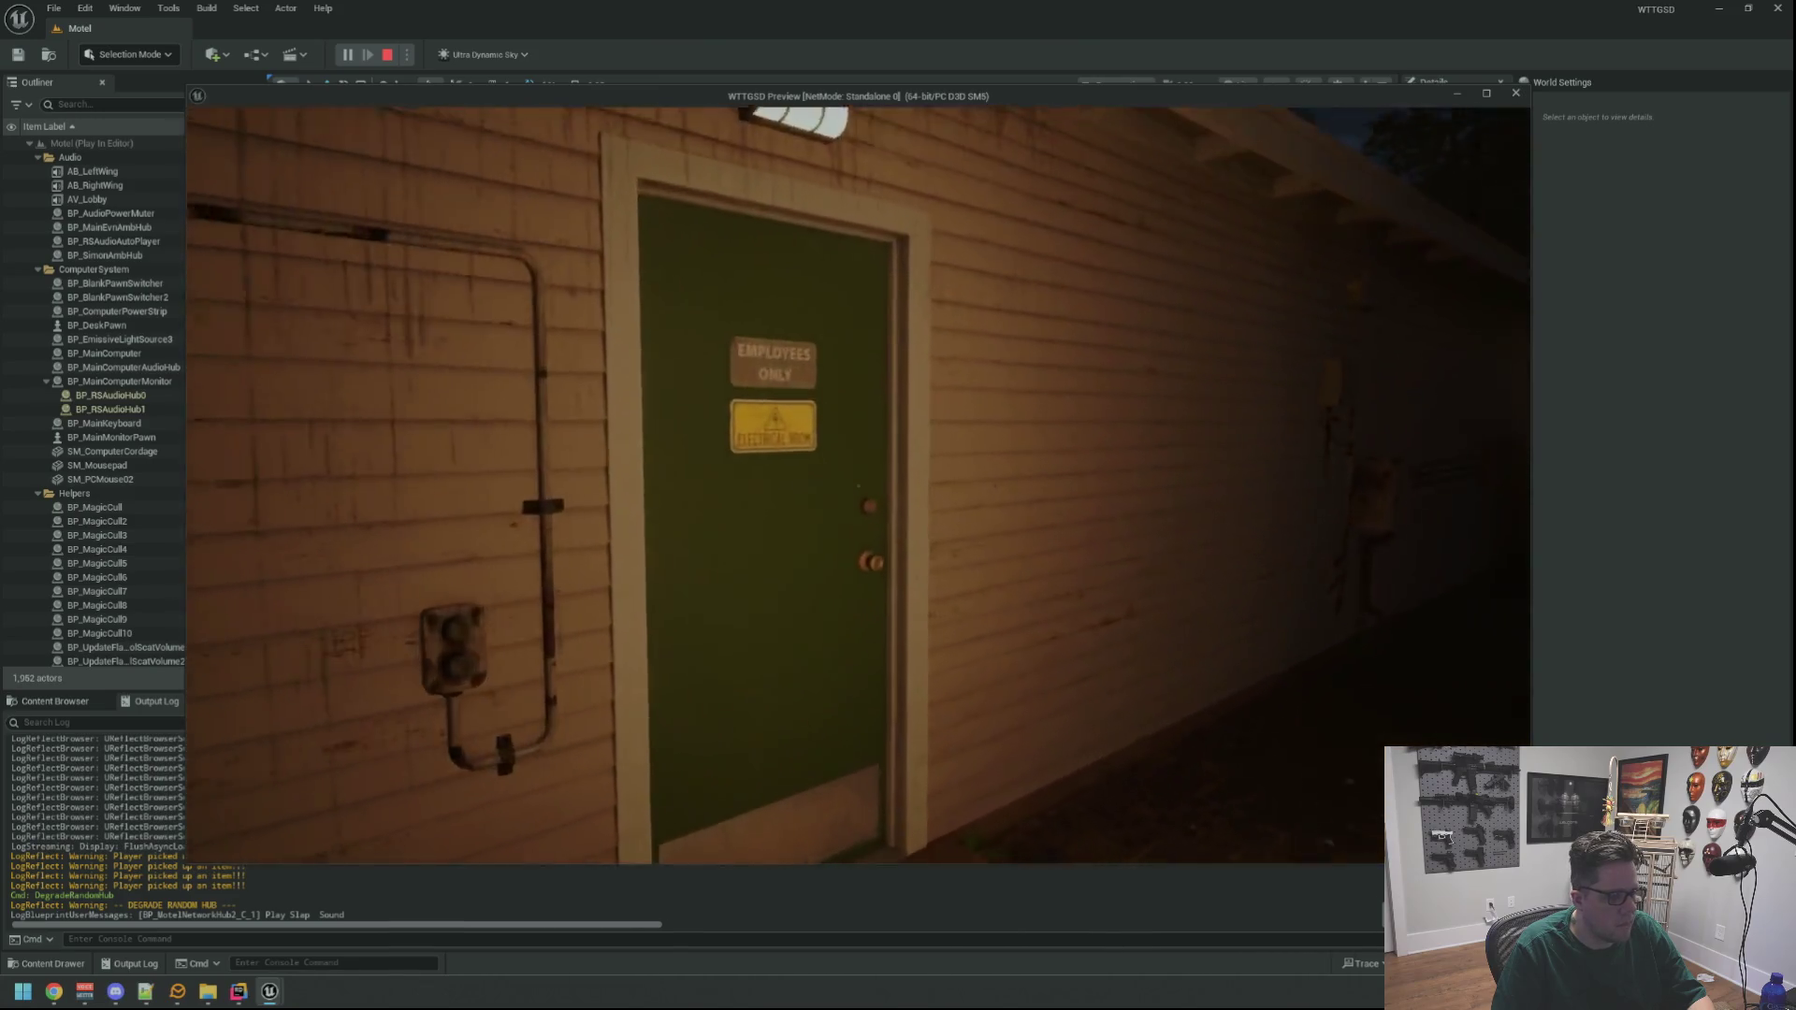
pyautogui.press('s')
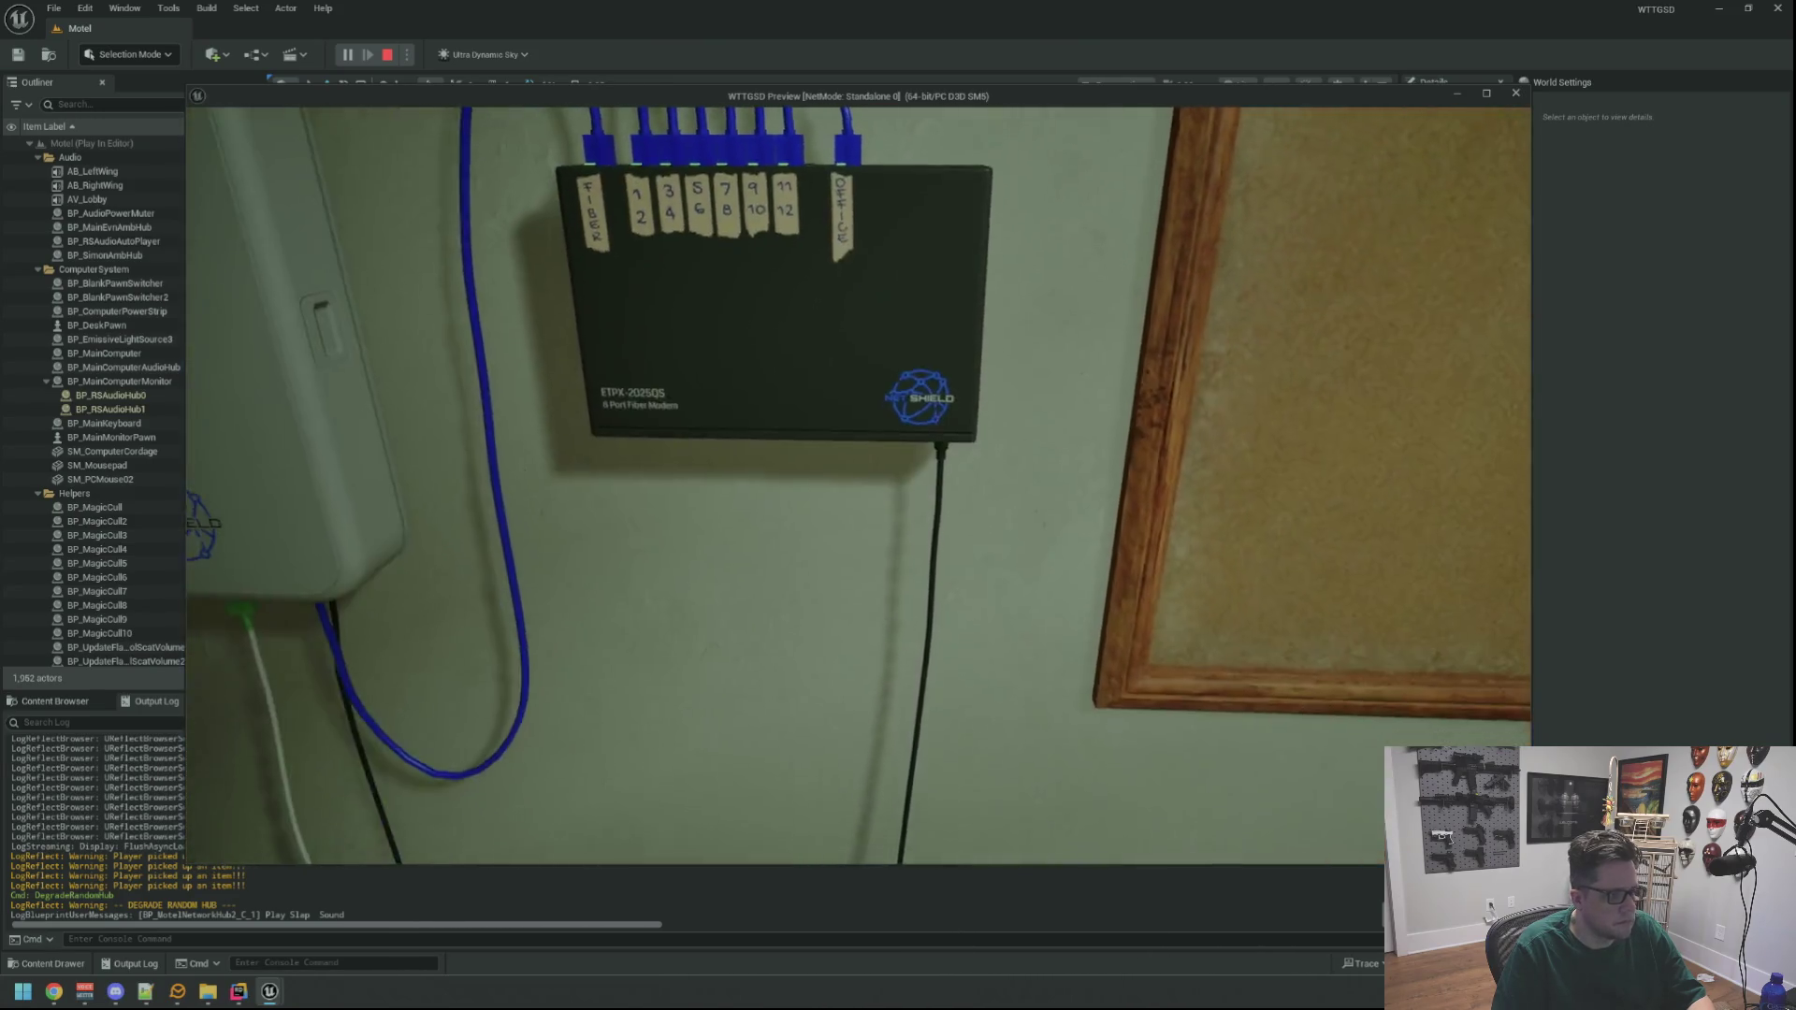
pyautogui.press('`')
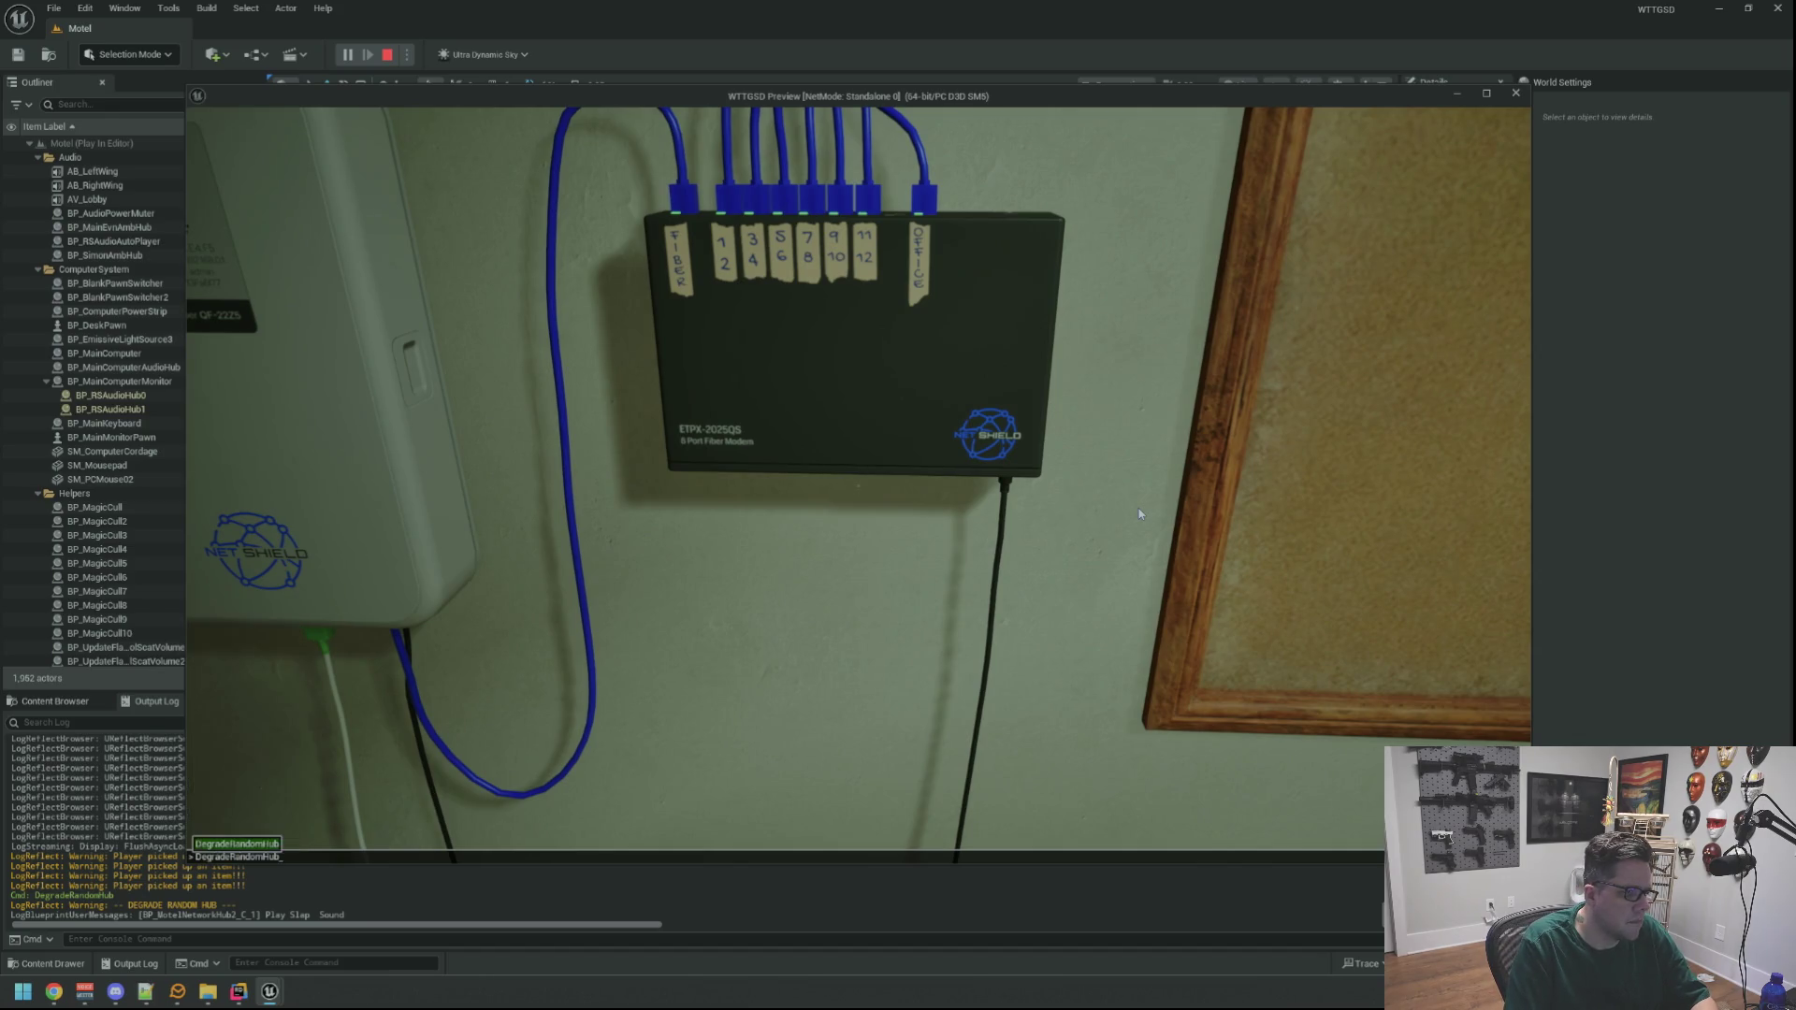
pyautogui.press('w')
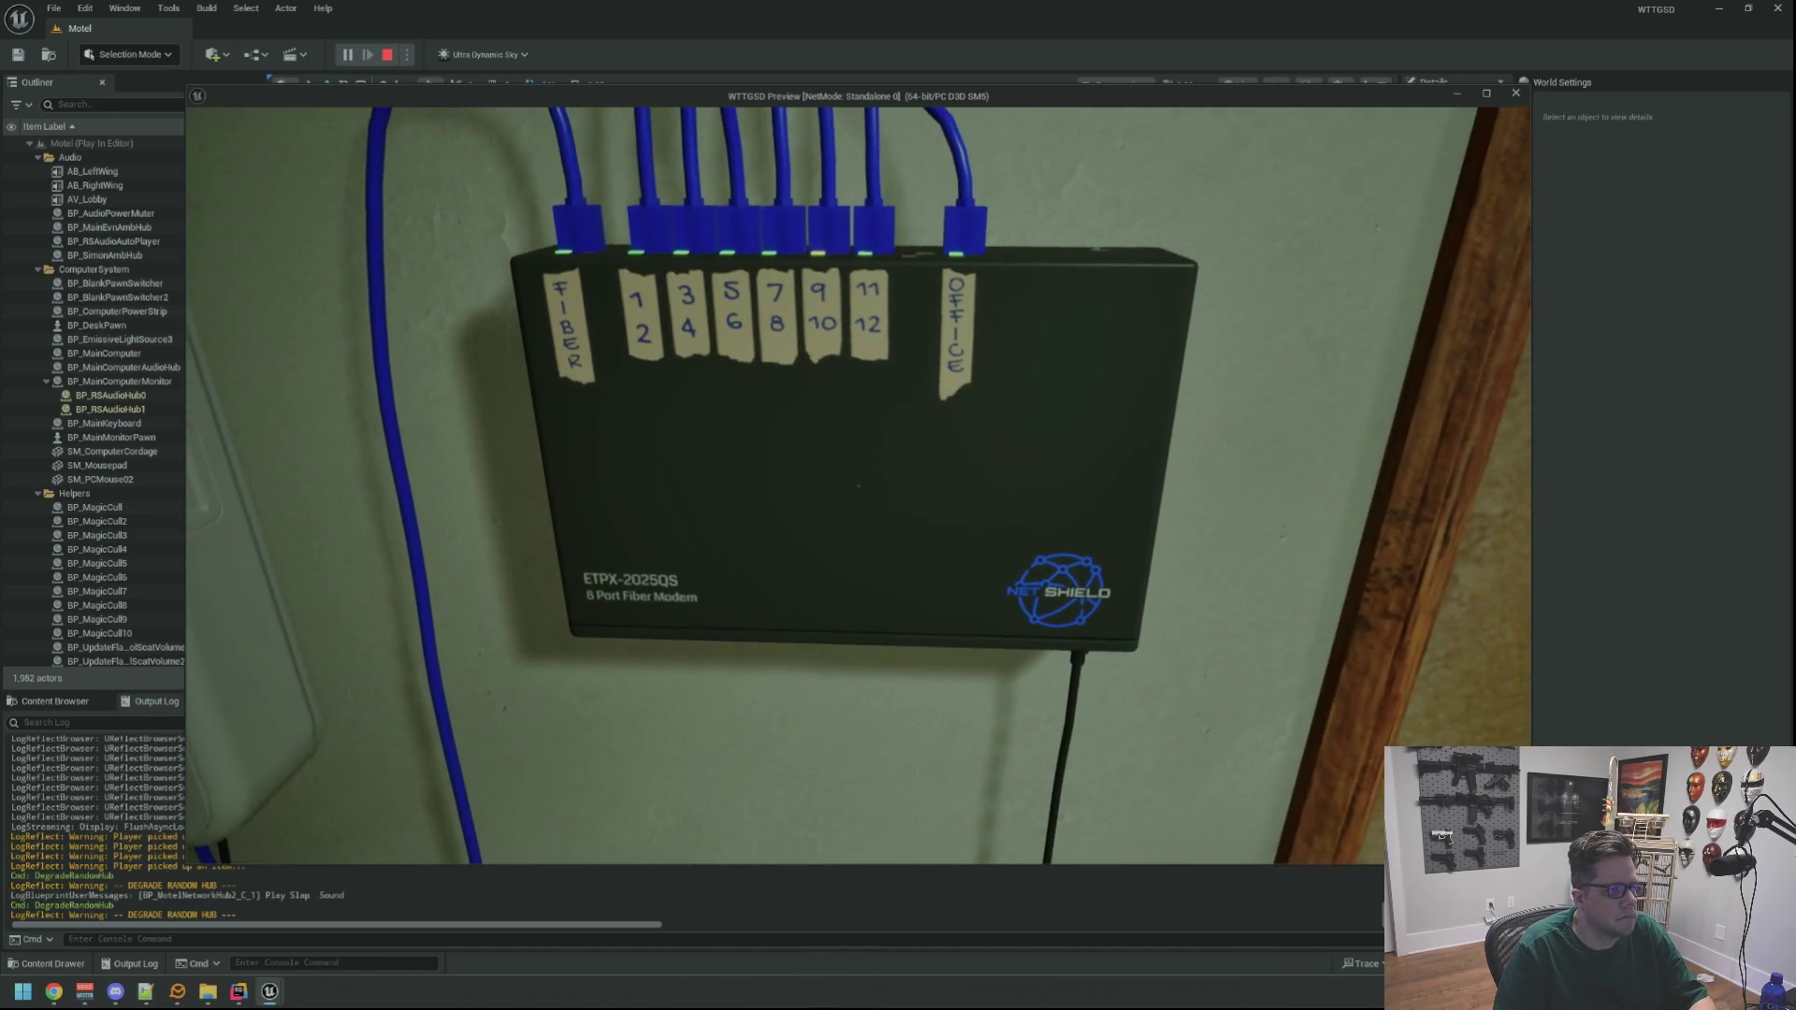
pyautogui.press('w')
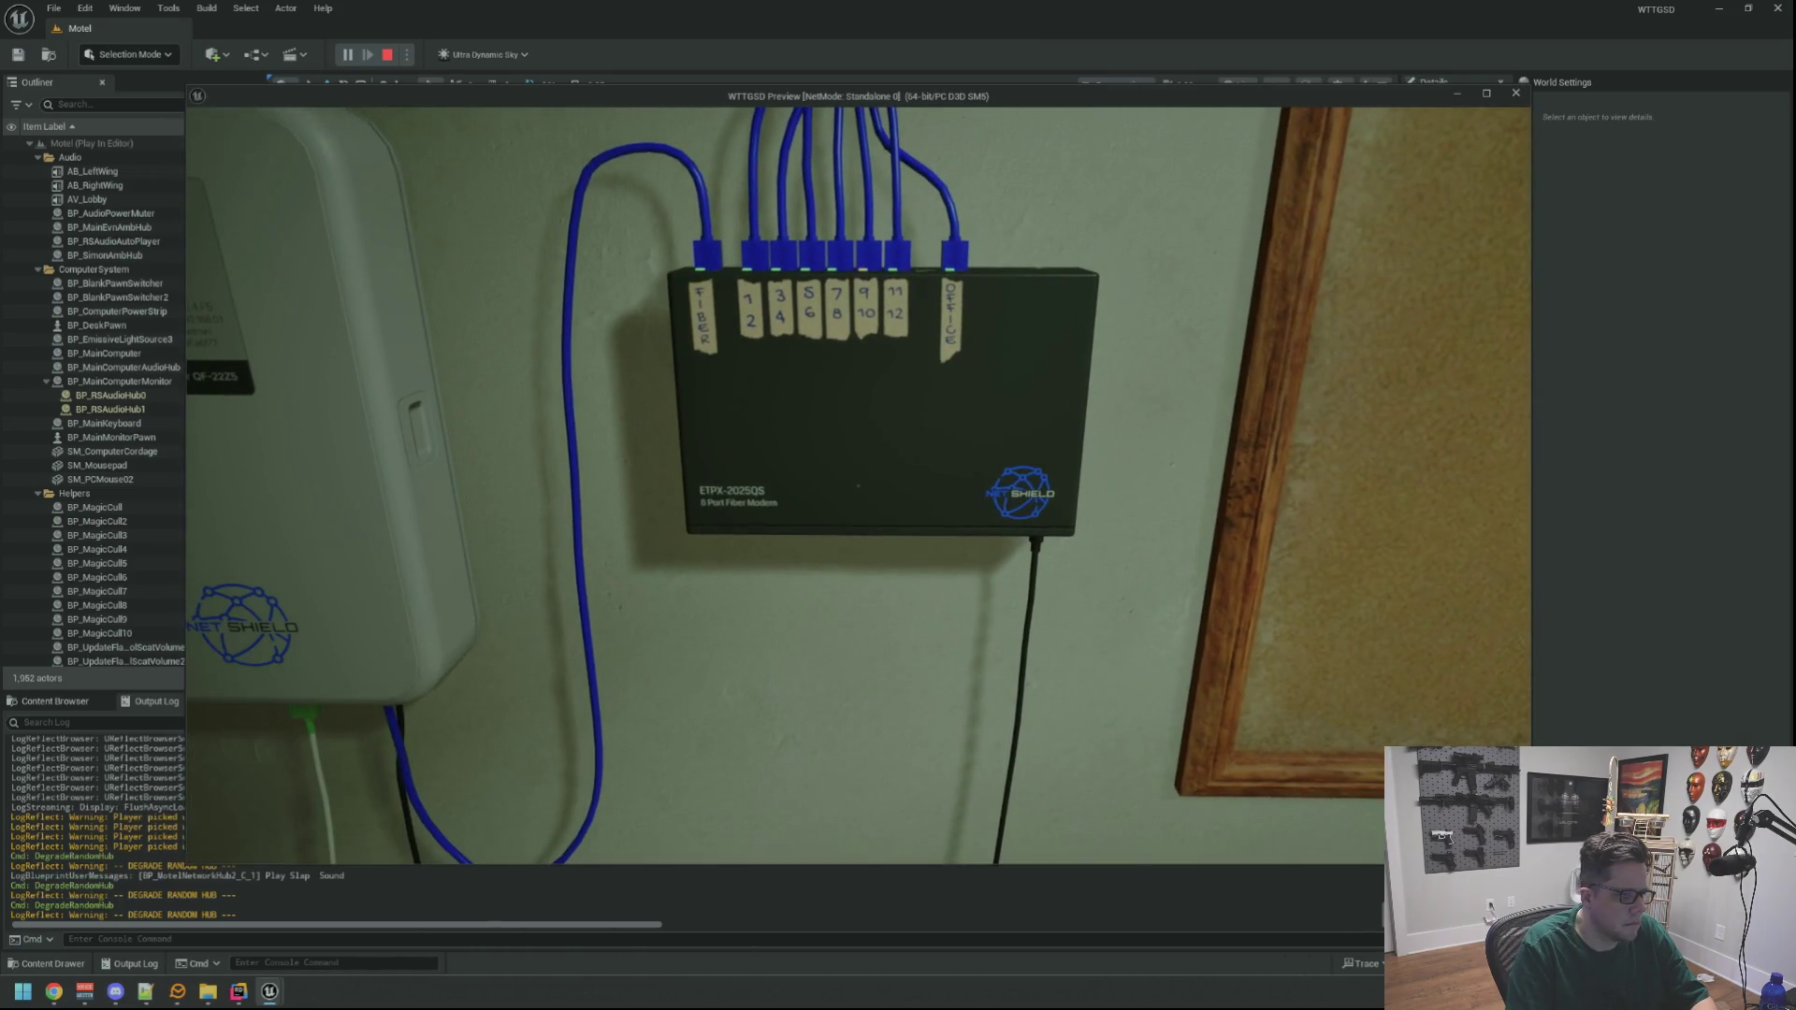
pyautogui.press('w')
pyautogui.press('e')
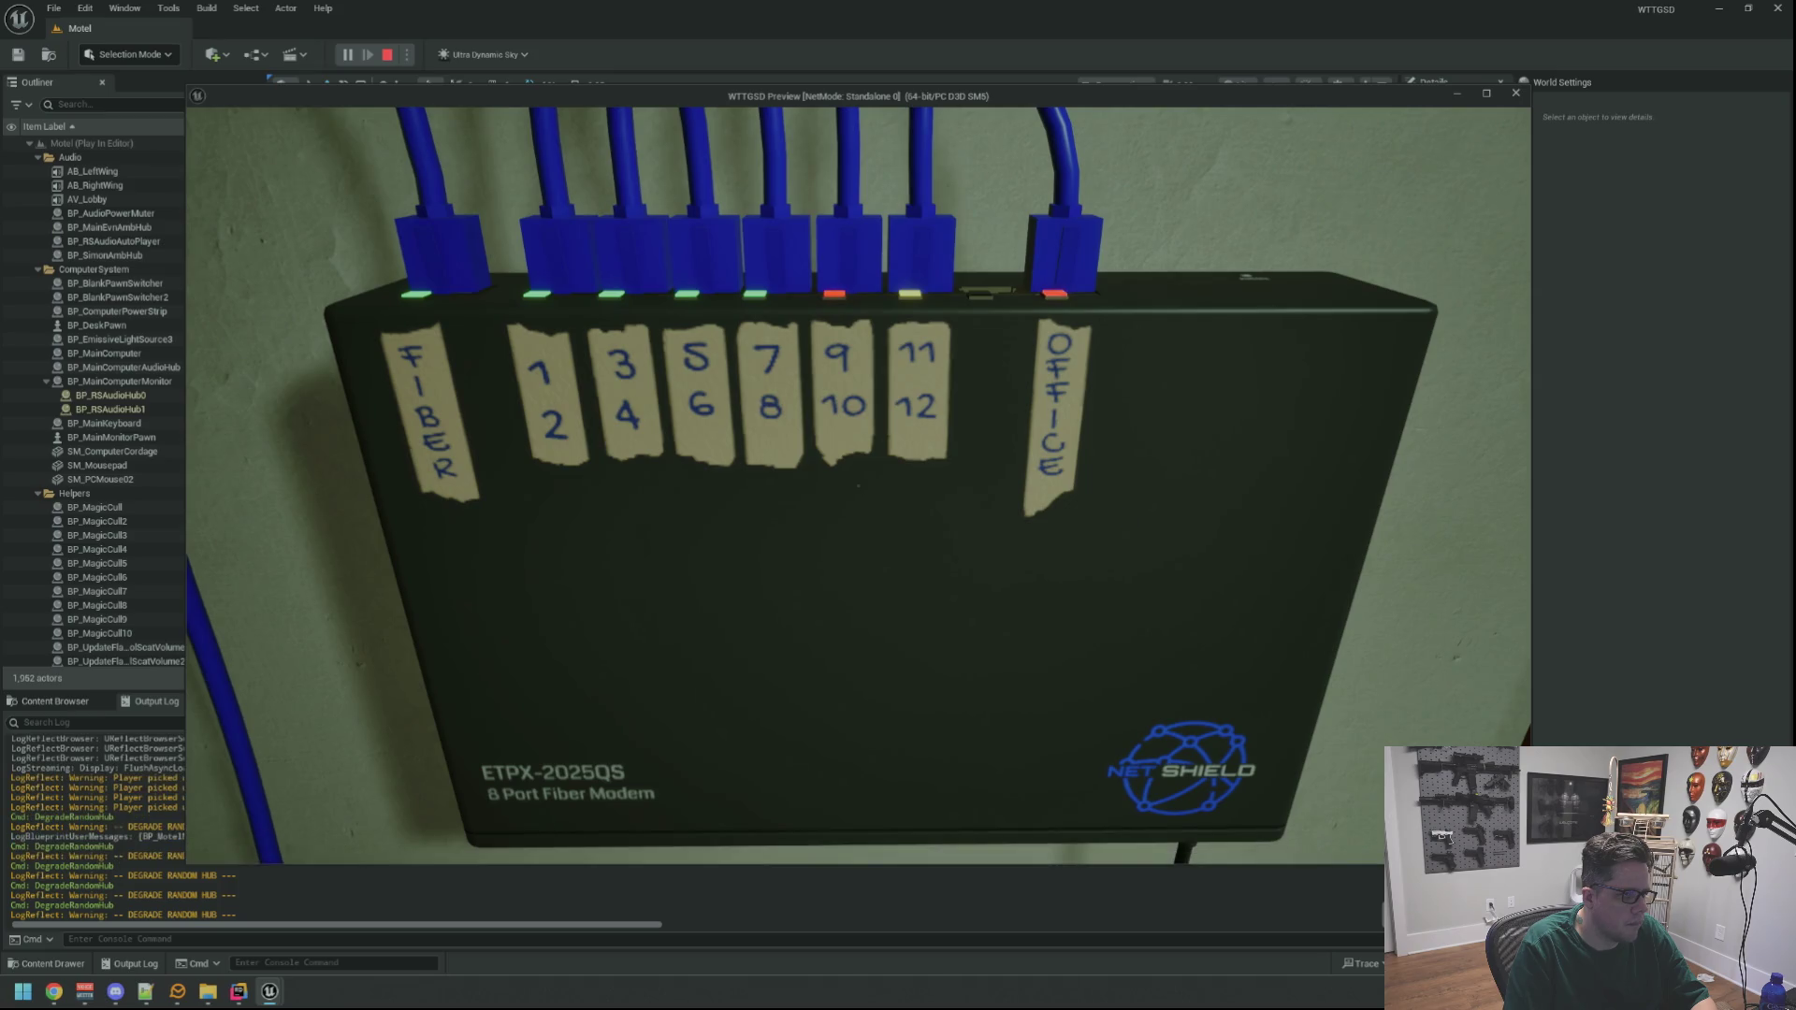
# Go through the green door into the yard, turn on the flashlight, and open the electrical box
pyautogui.press('w')
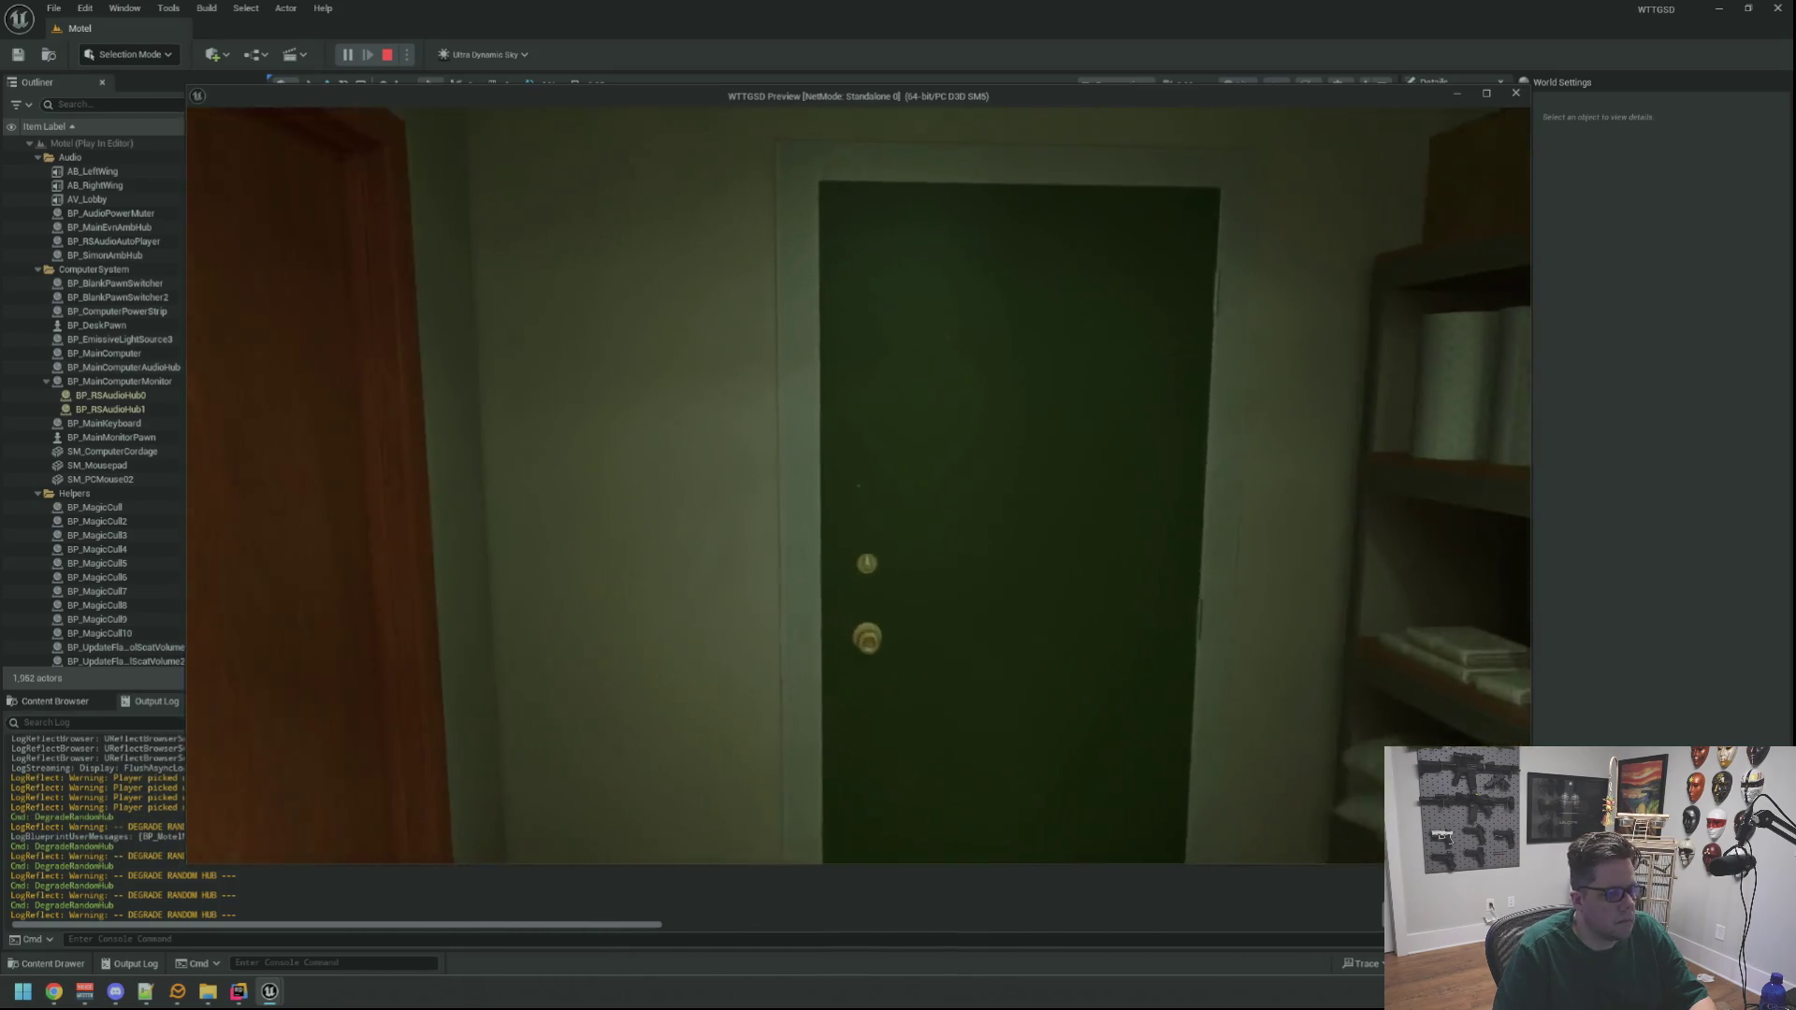
pyautogui.press('e')
pyautogui.press('w')
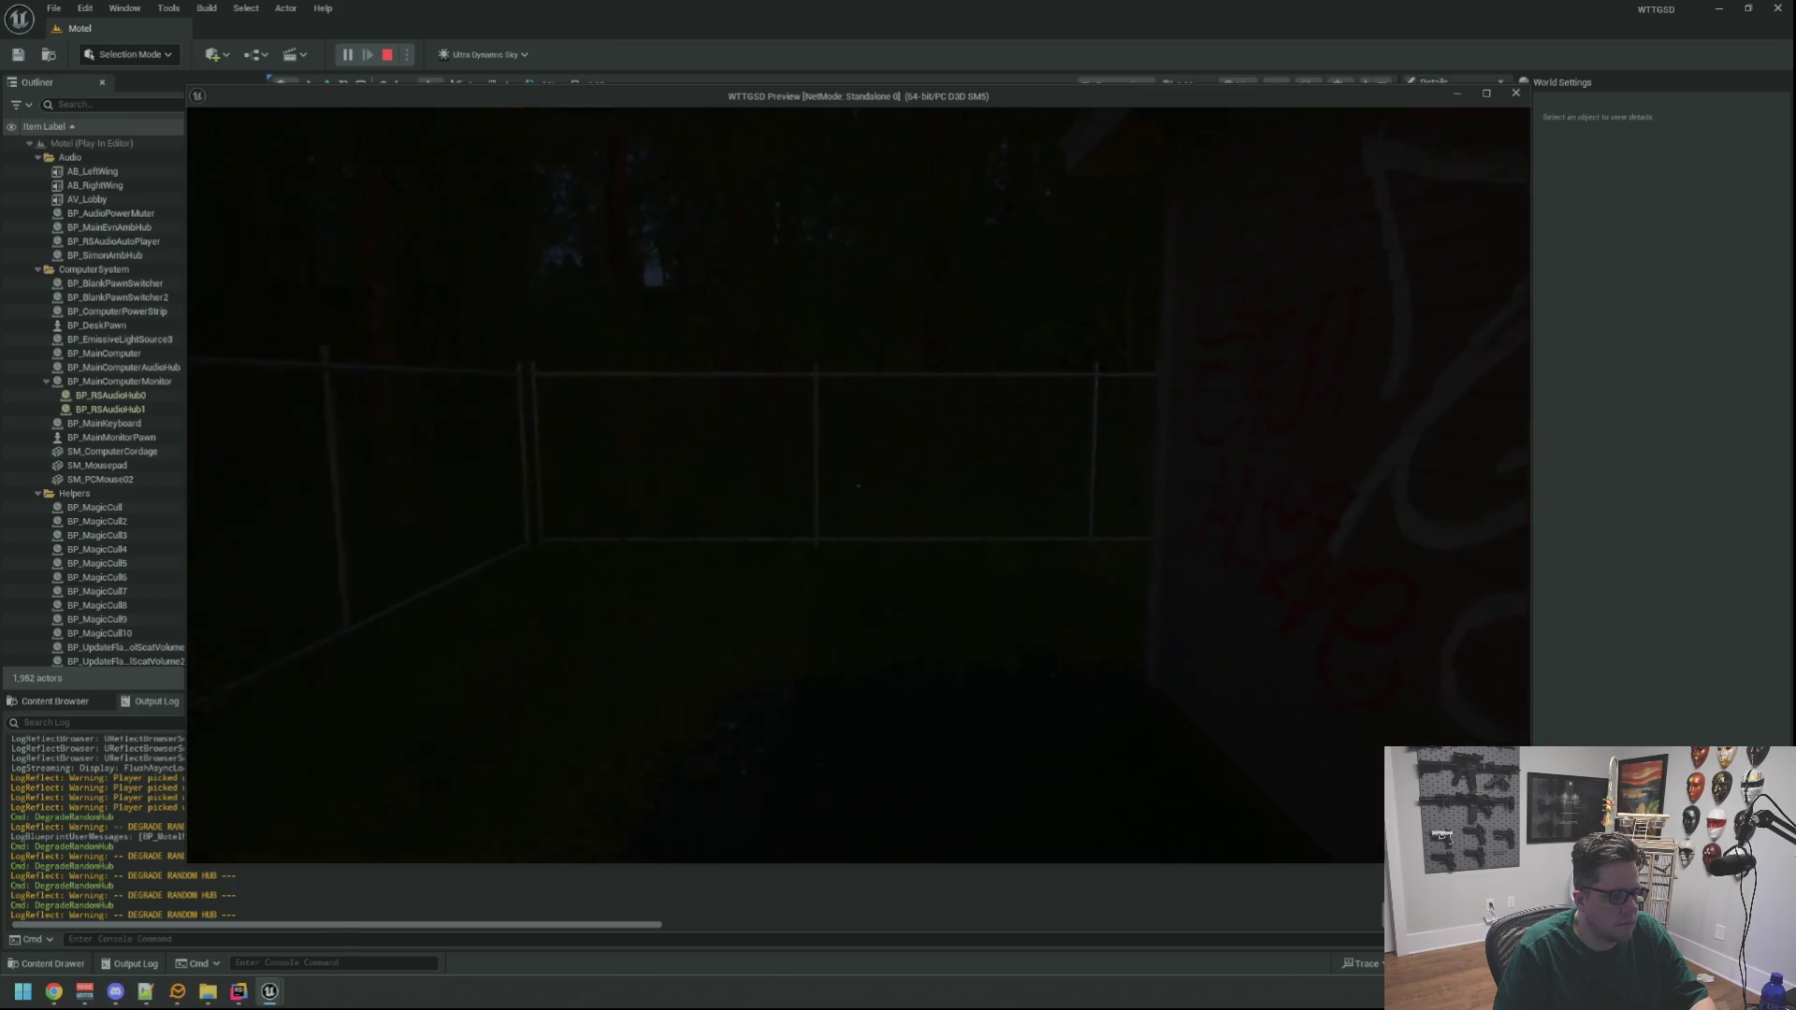
pyautogui.press('f')
pyautogui.press('w')
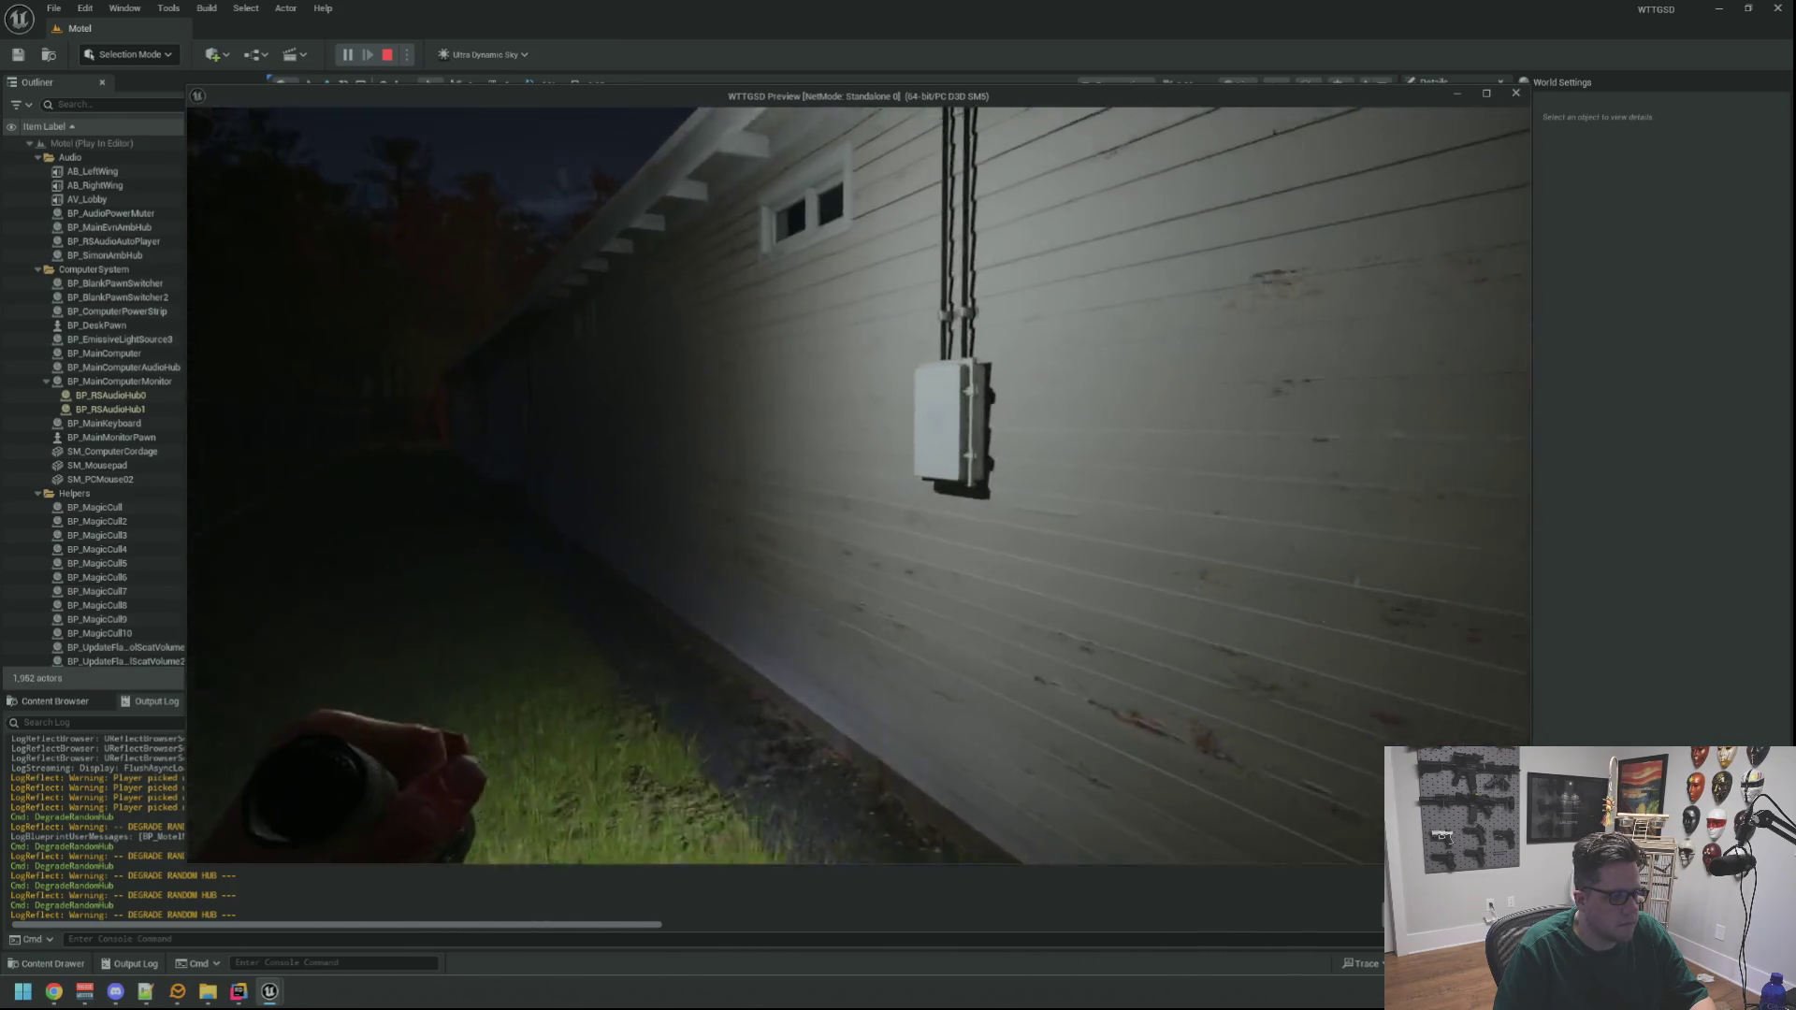
pyautogui.press('s')
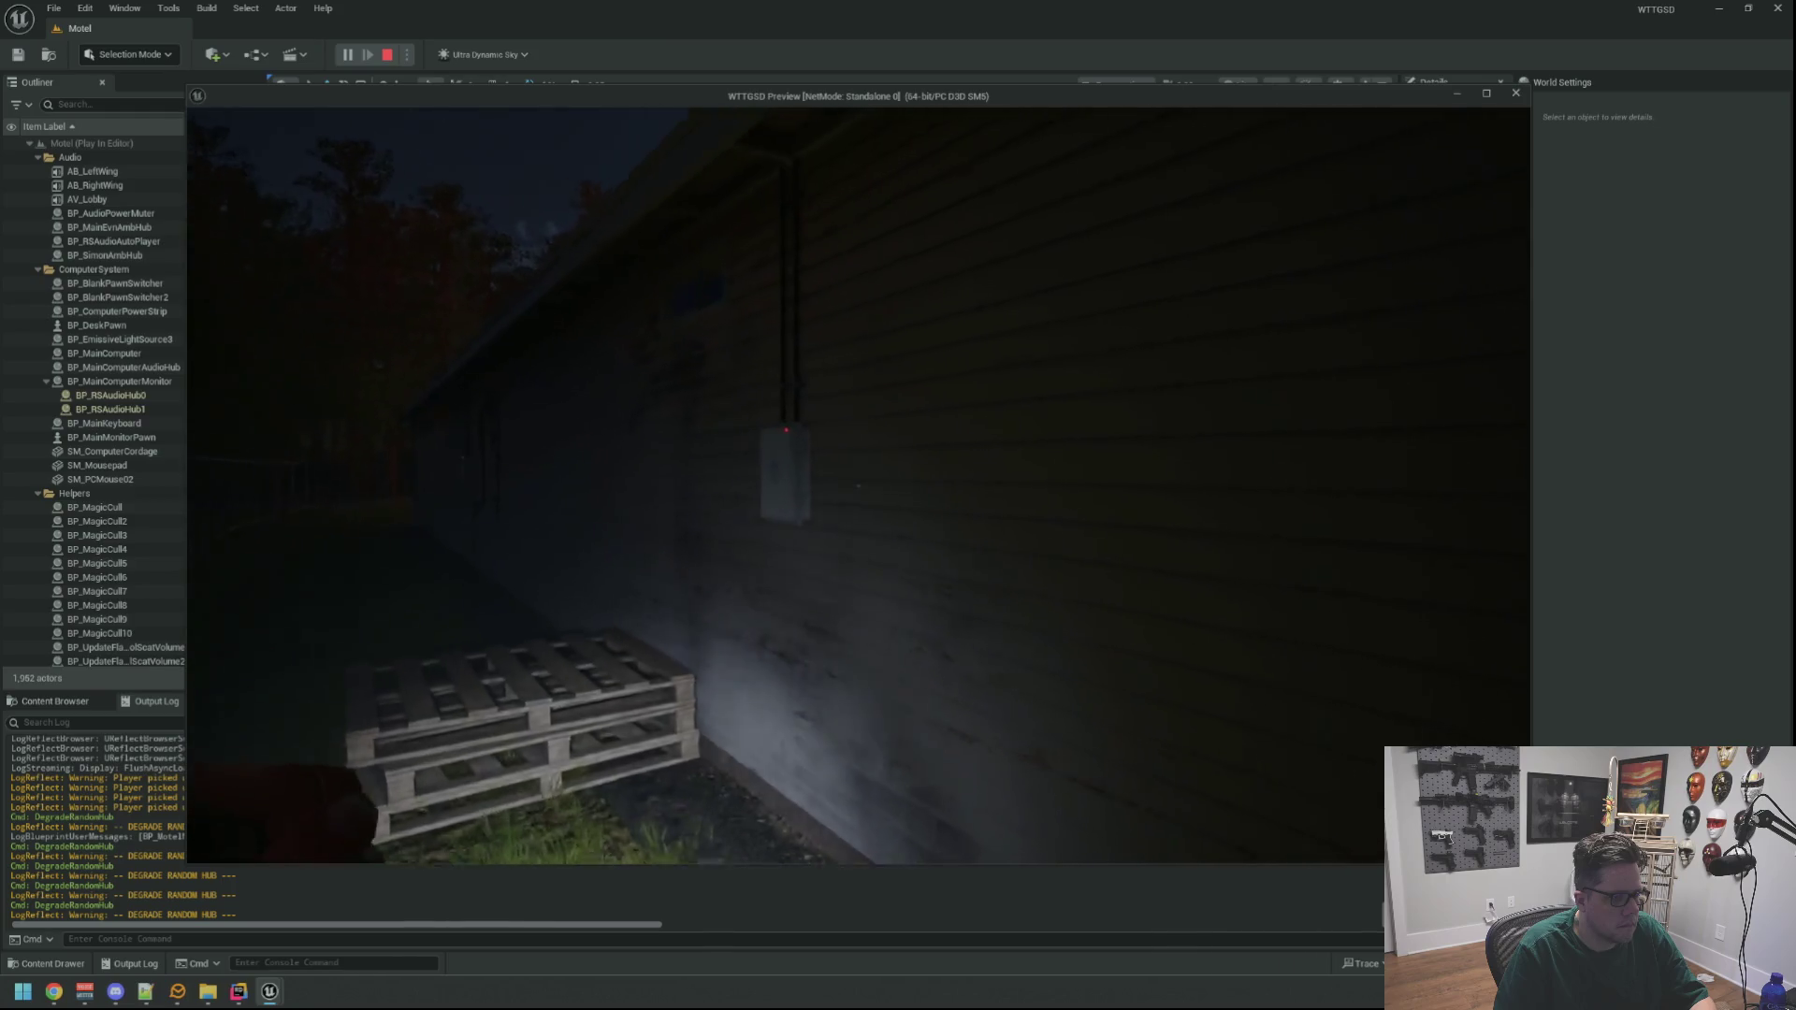
pyautogui.press('w')
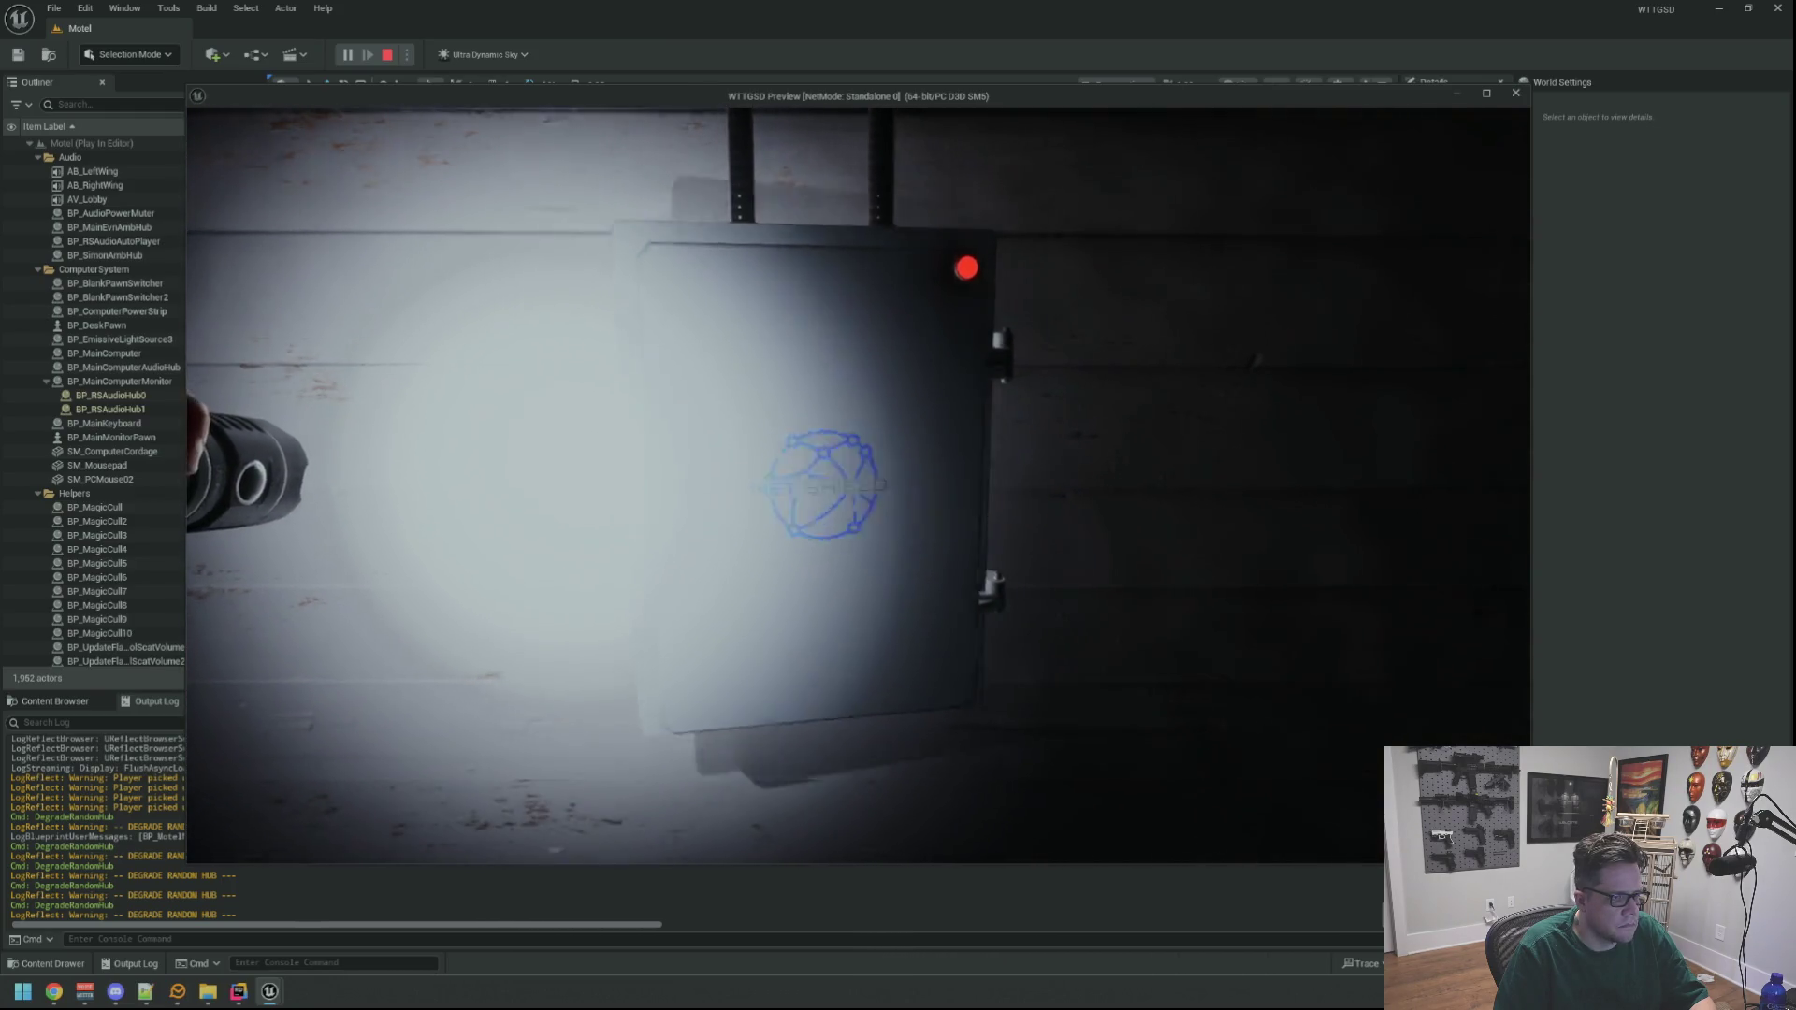
pyautogui.press('e')
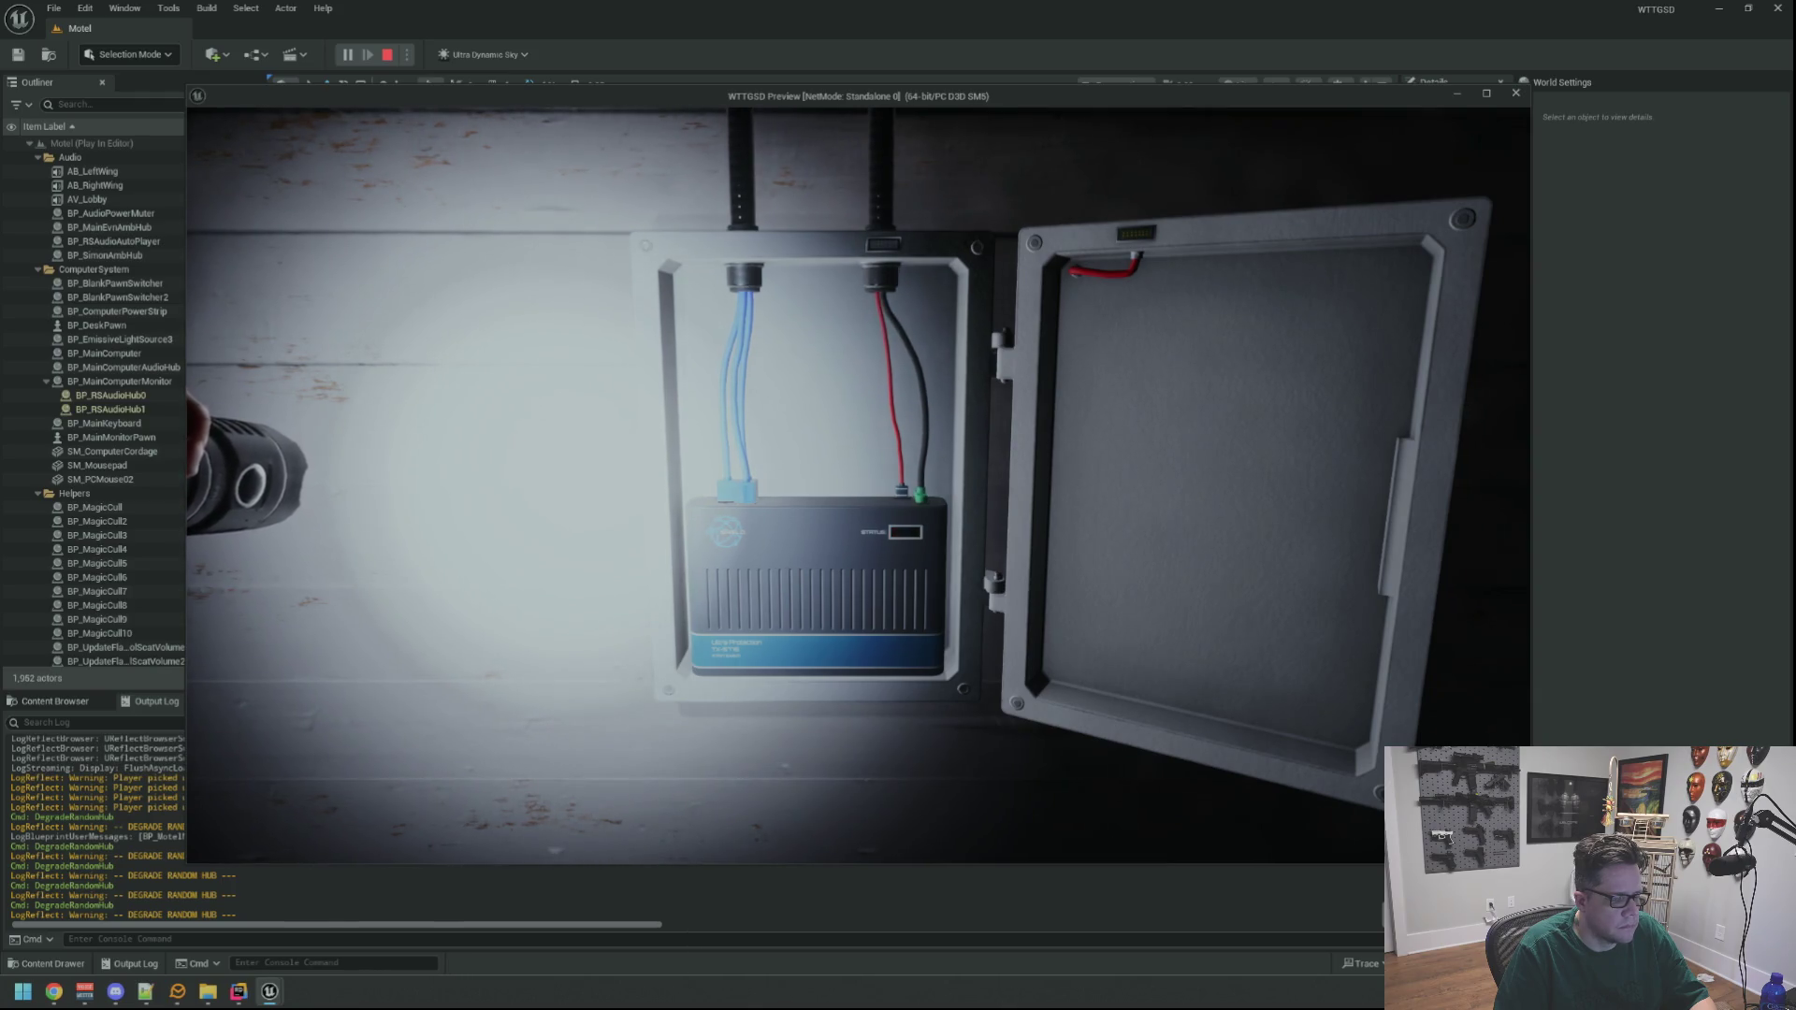
pyautogui.press('e')
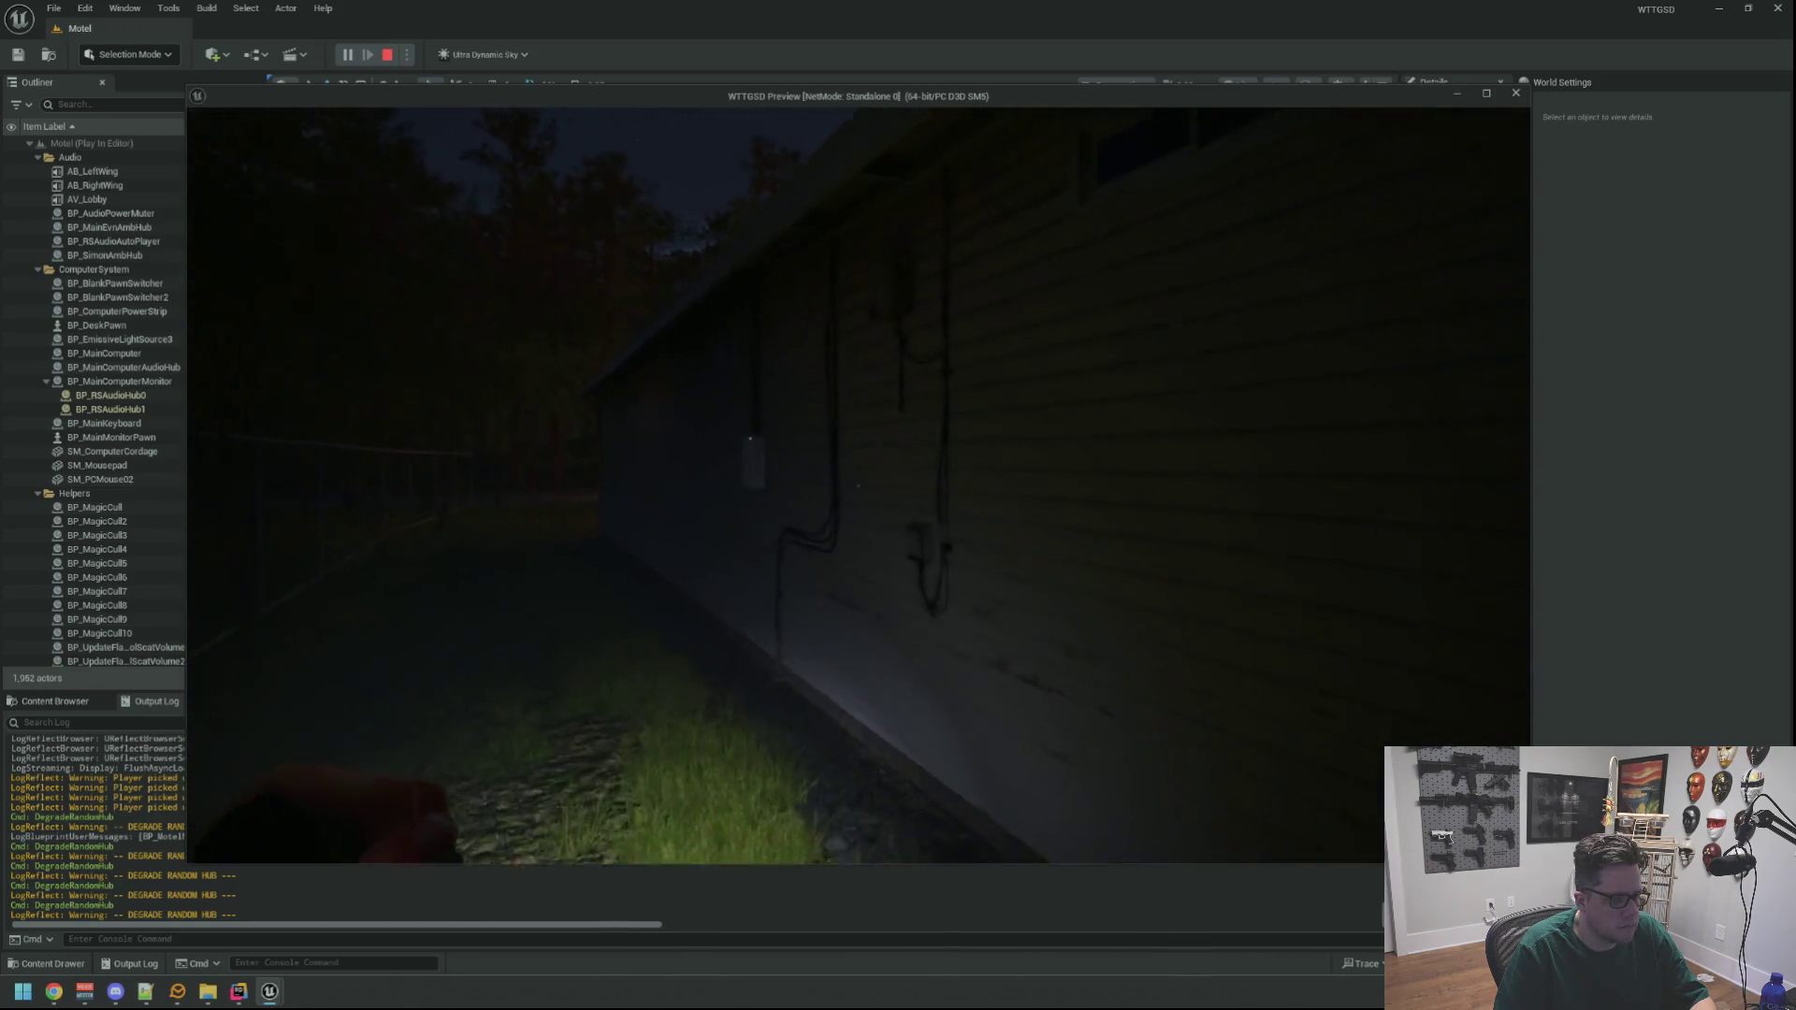
# Slap the outdoor hub box green, then walk into the electrical room to the modem
pyautogui.press('w')
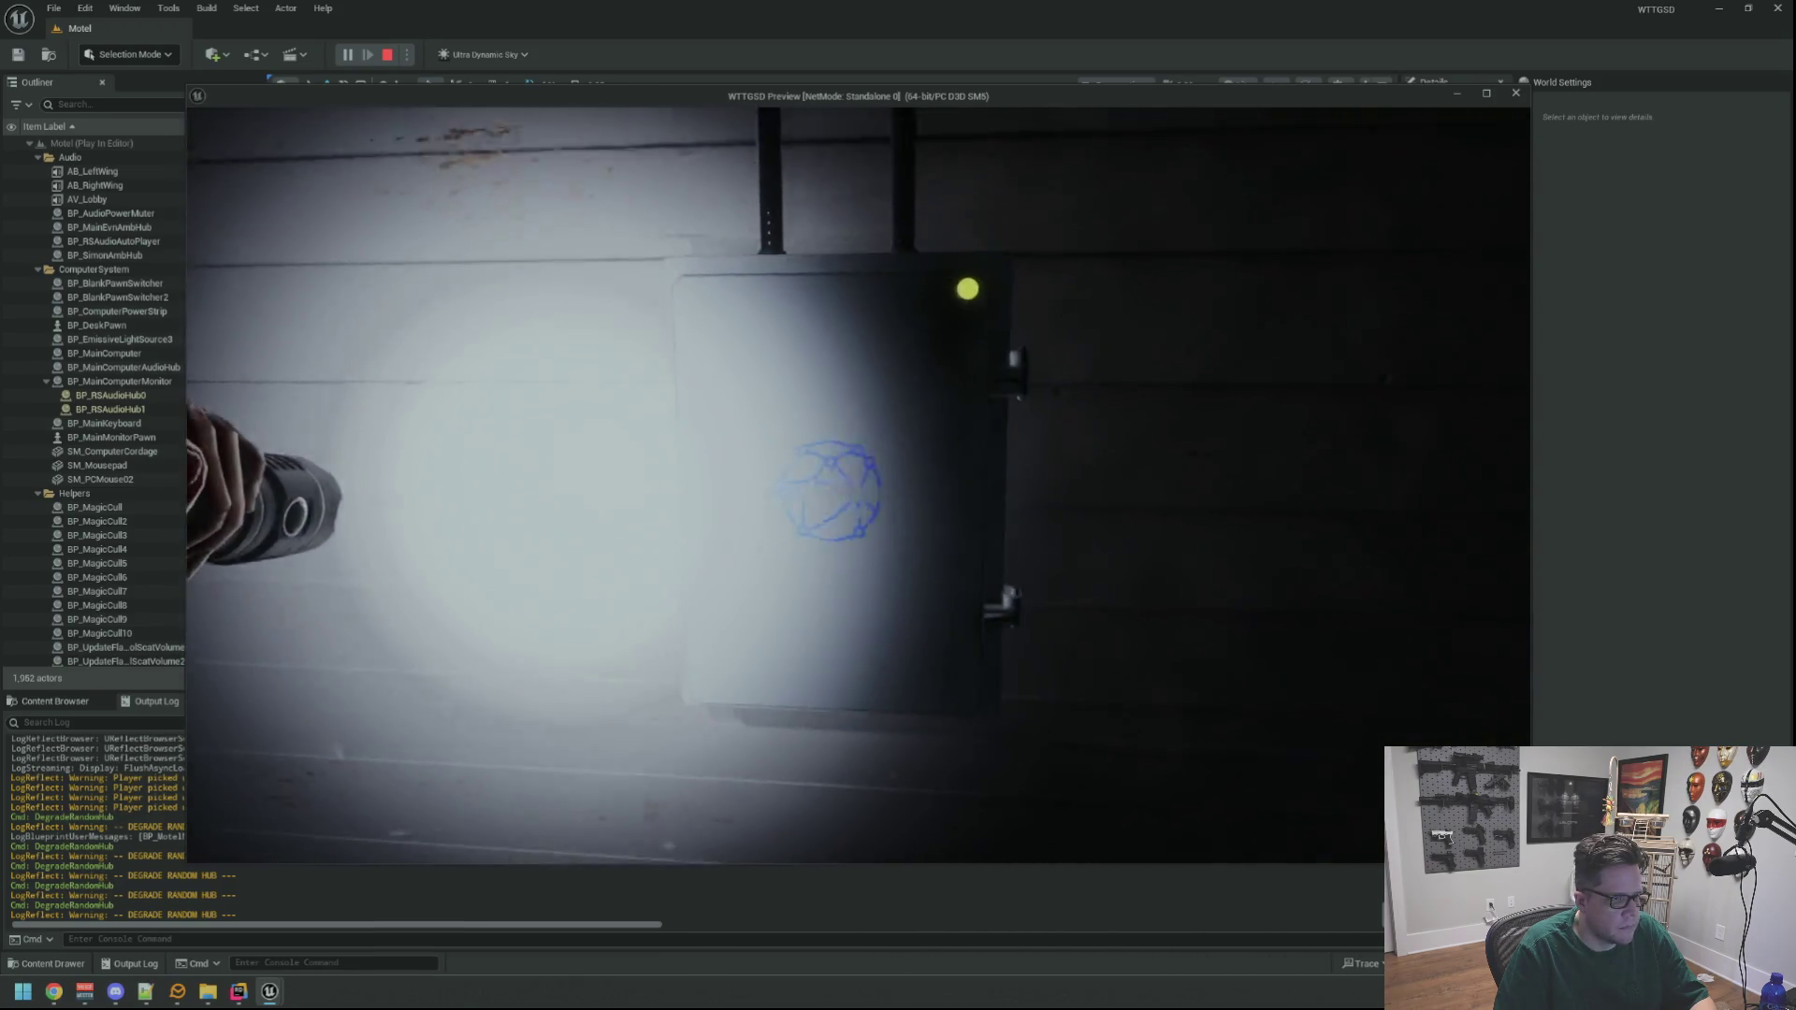
pyautogui.press('e')
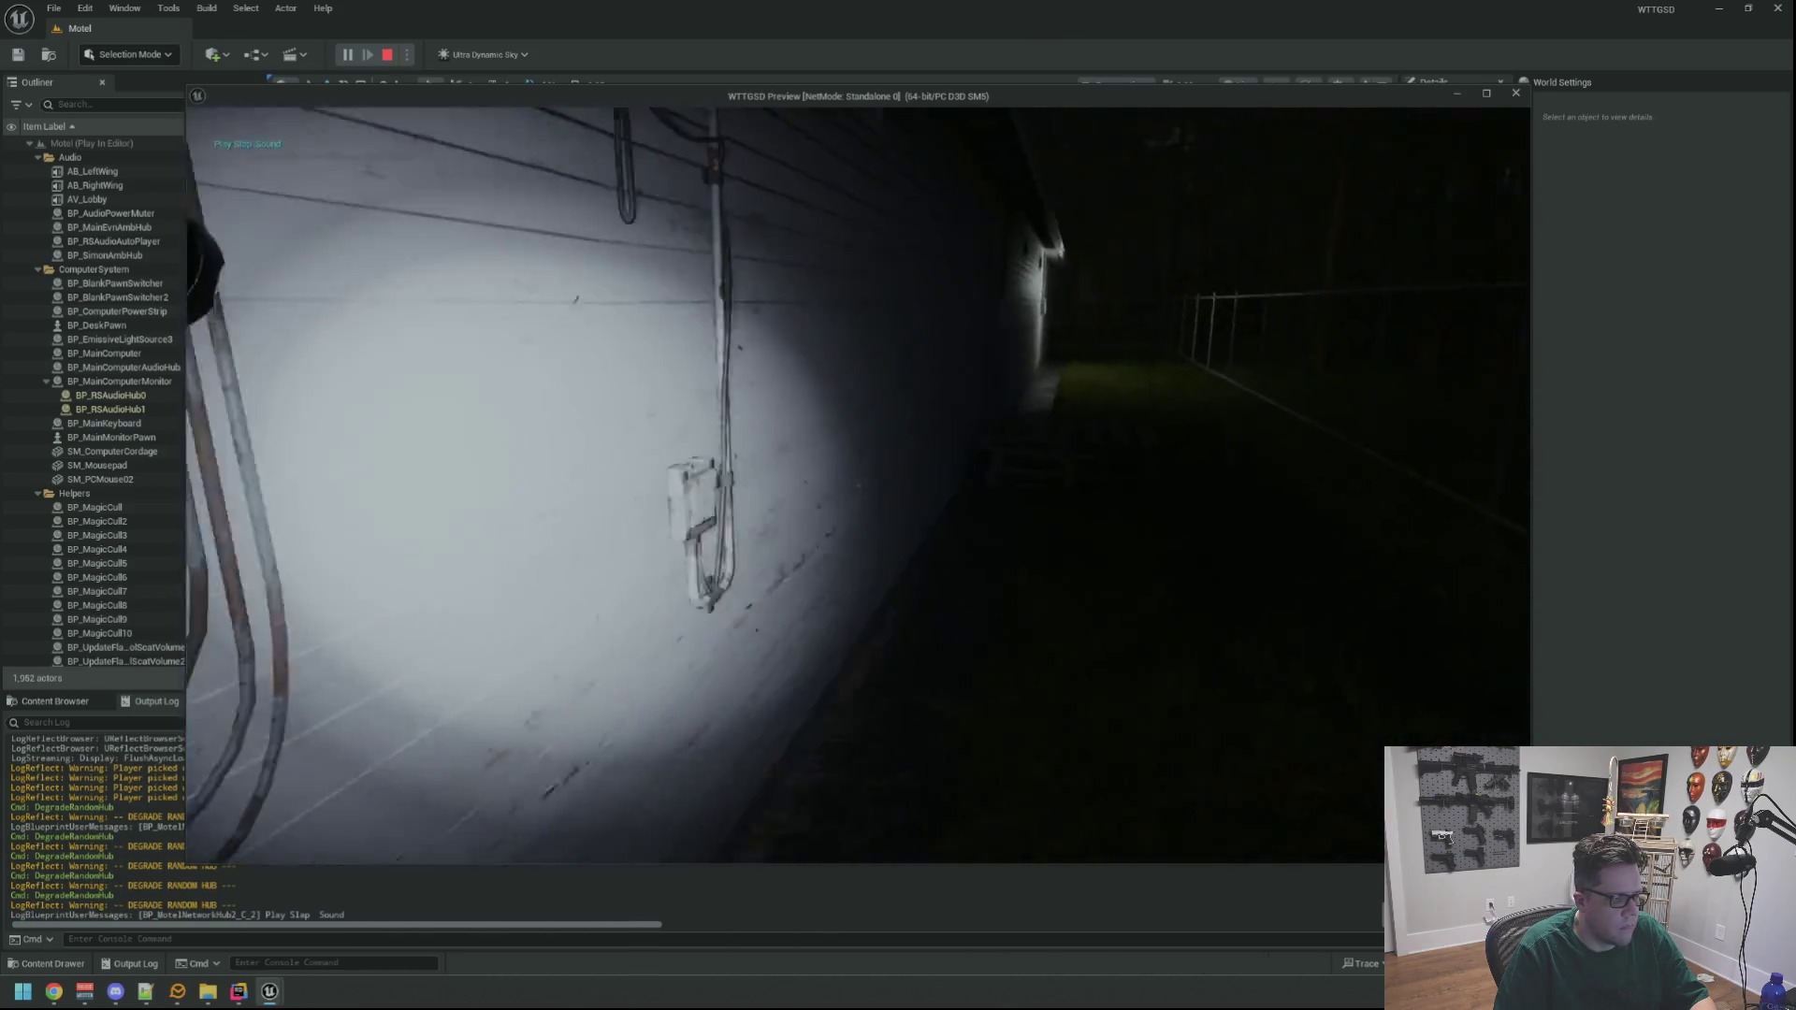
pyautogui.press('w')
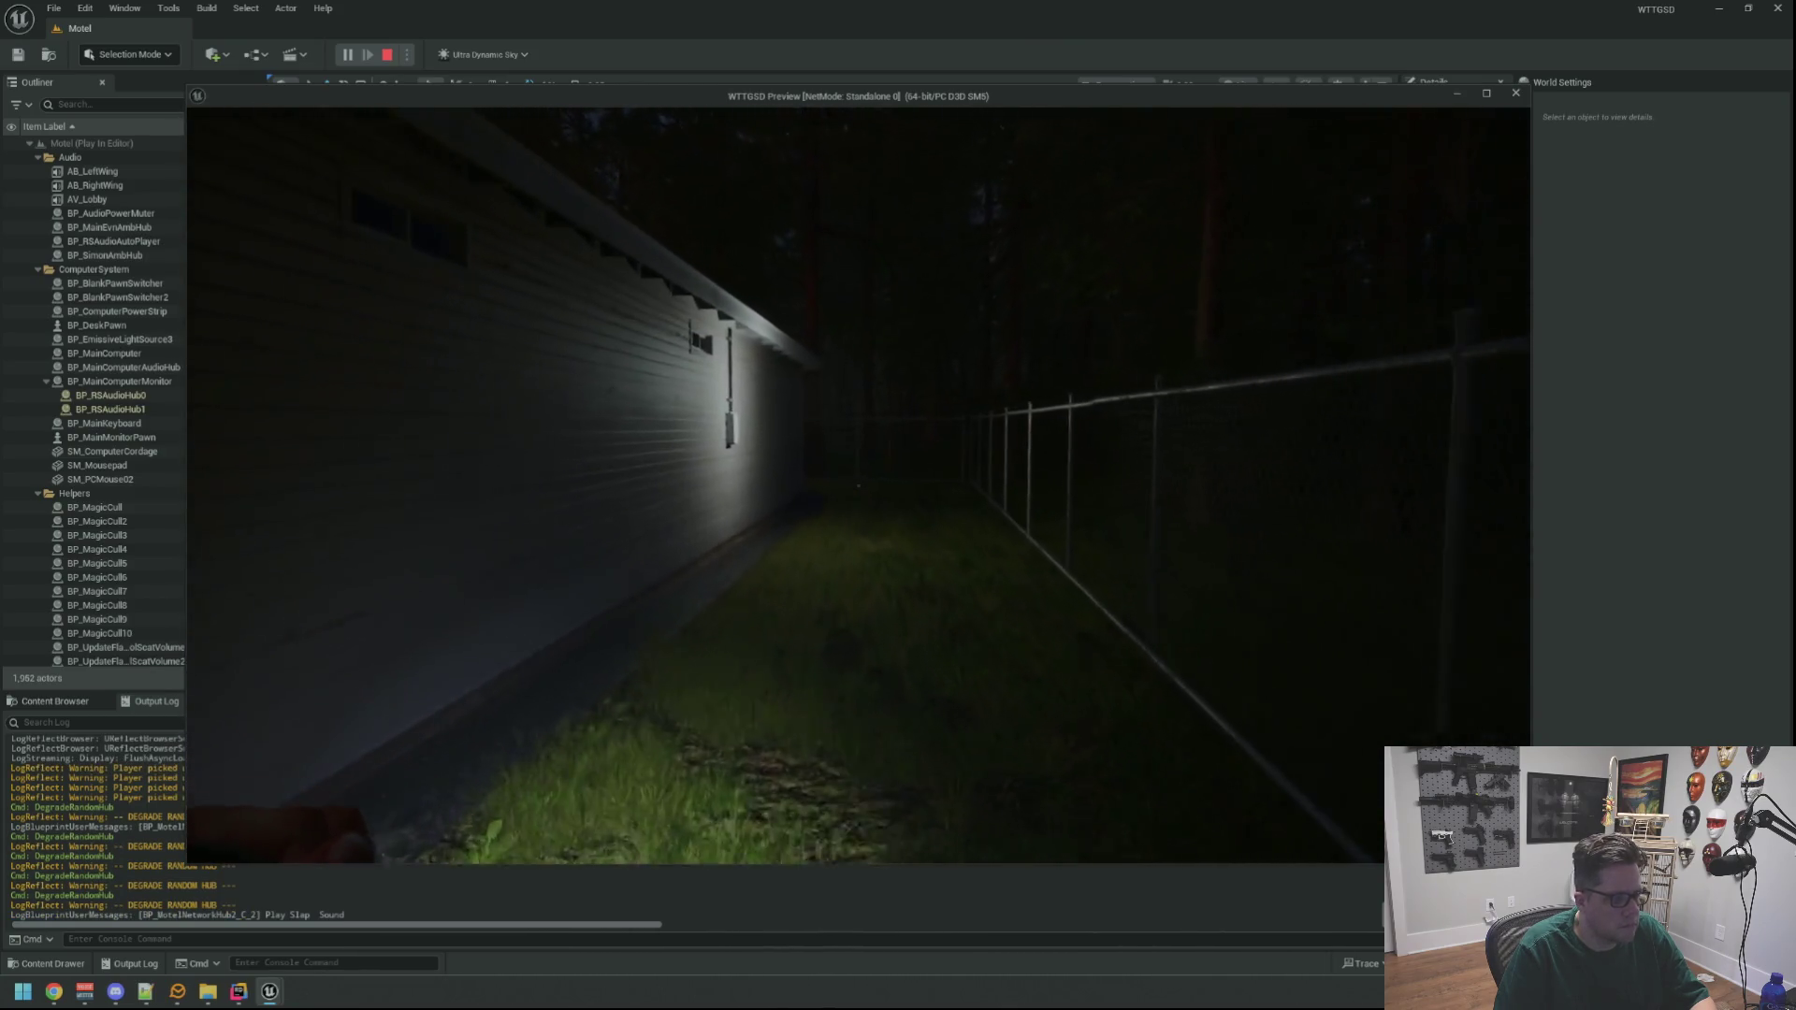
pyautogui.press('w')
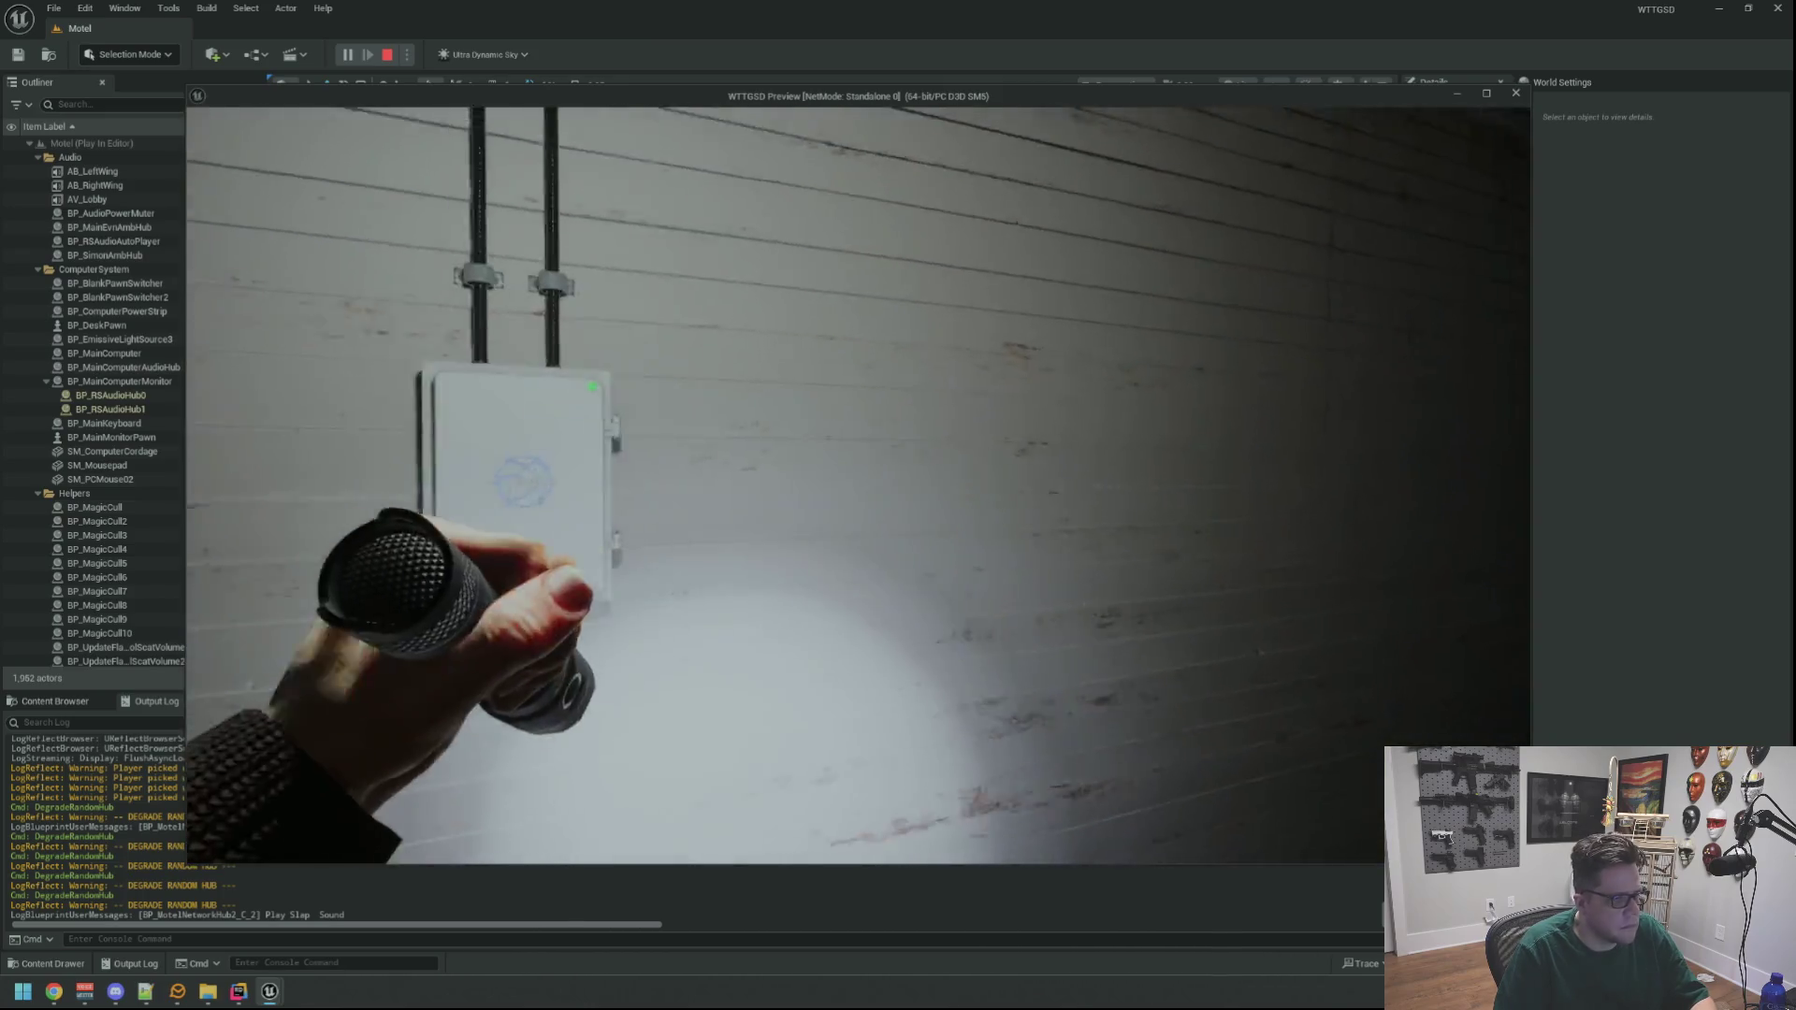
pyautogui.press('w')
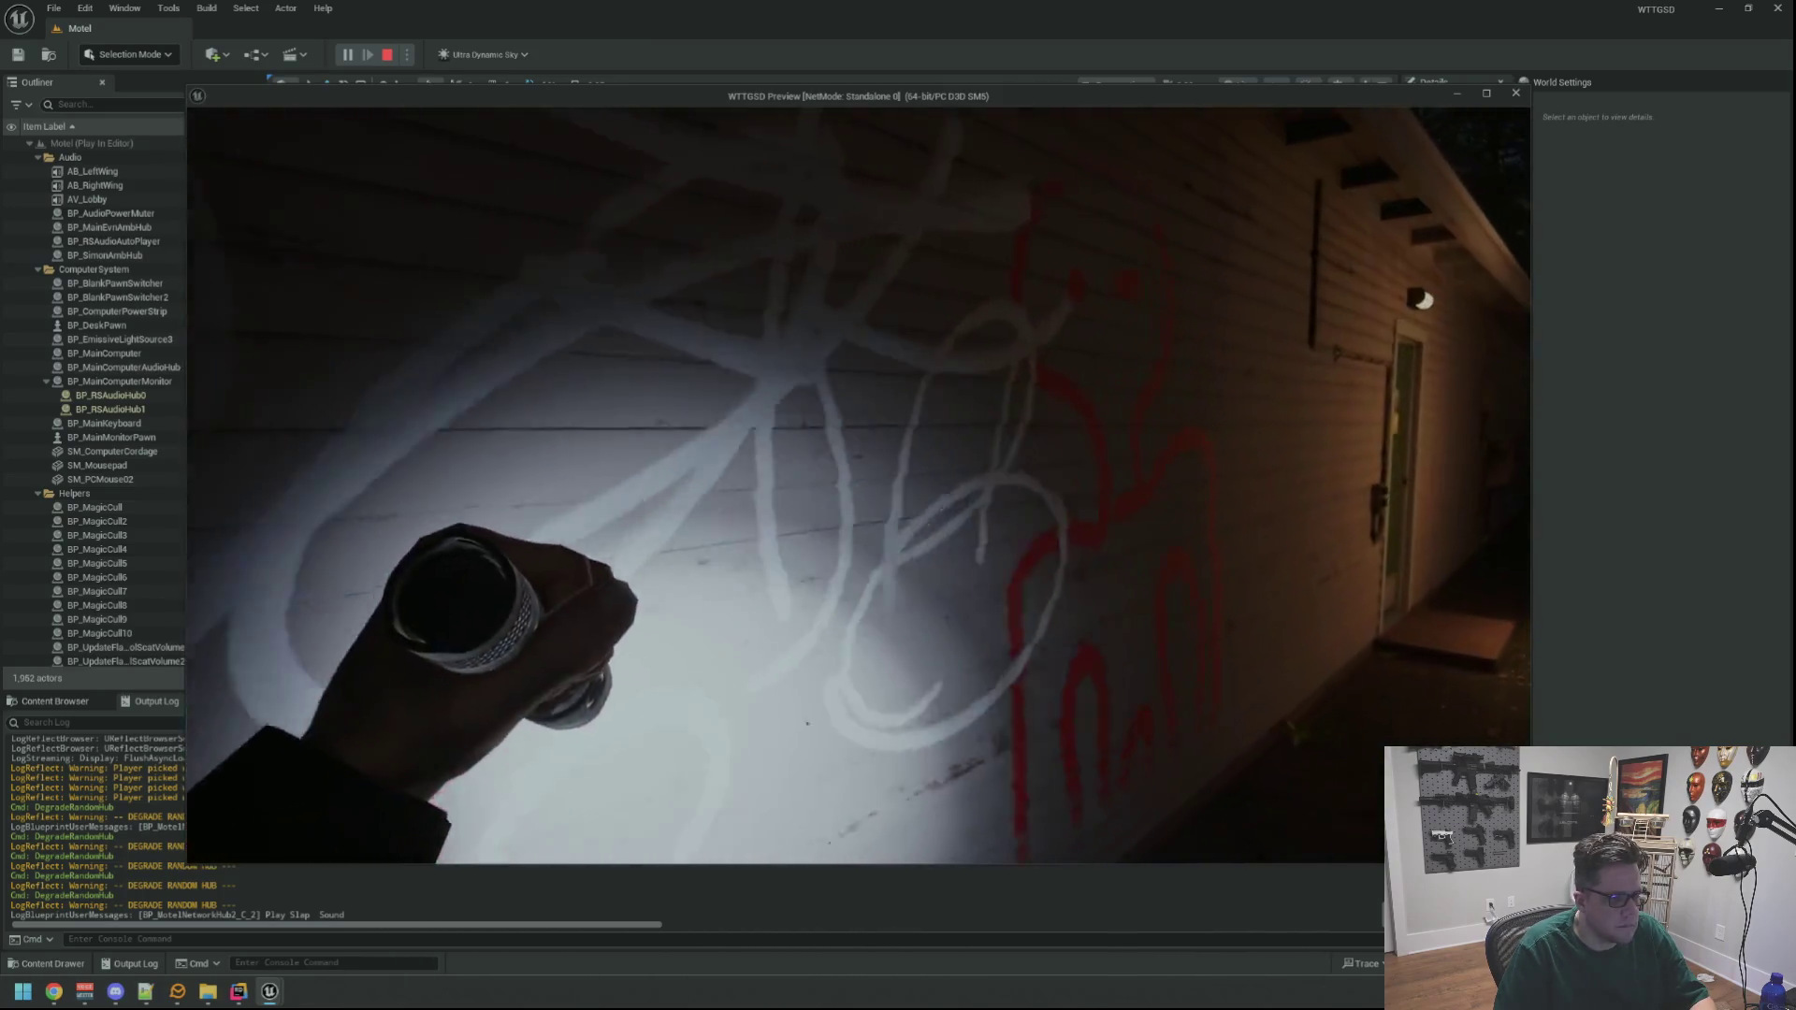
pyautogui.press('w')
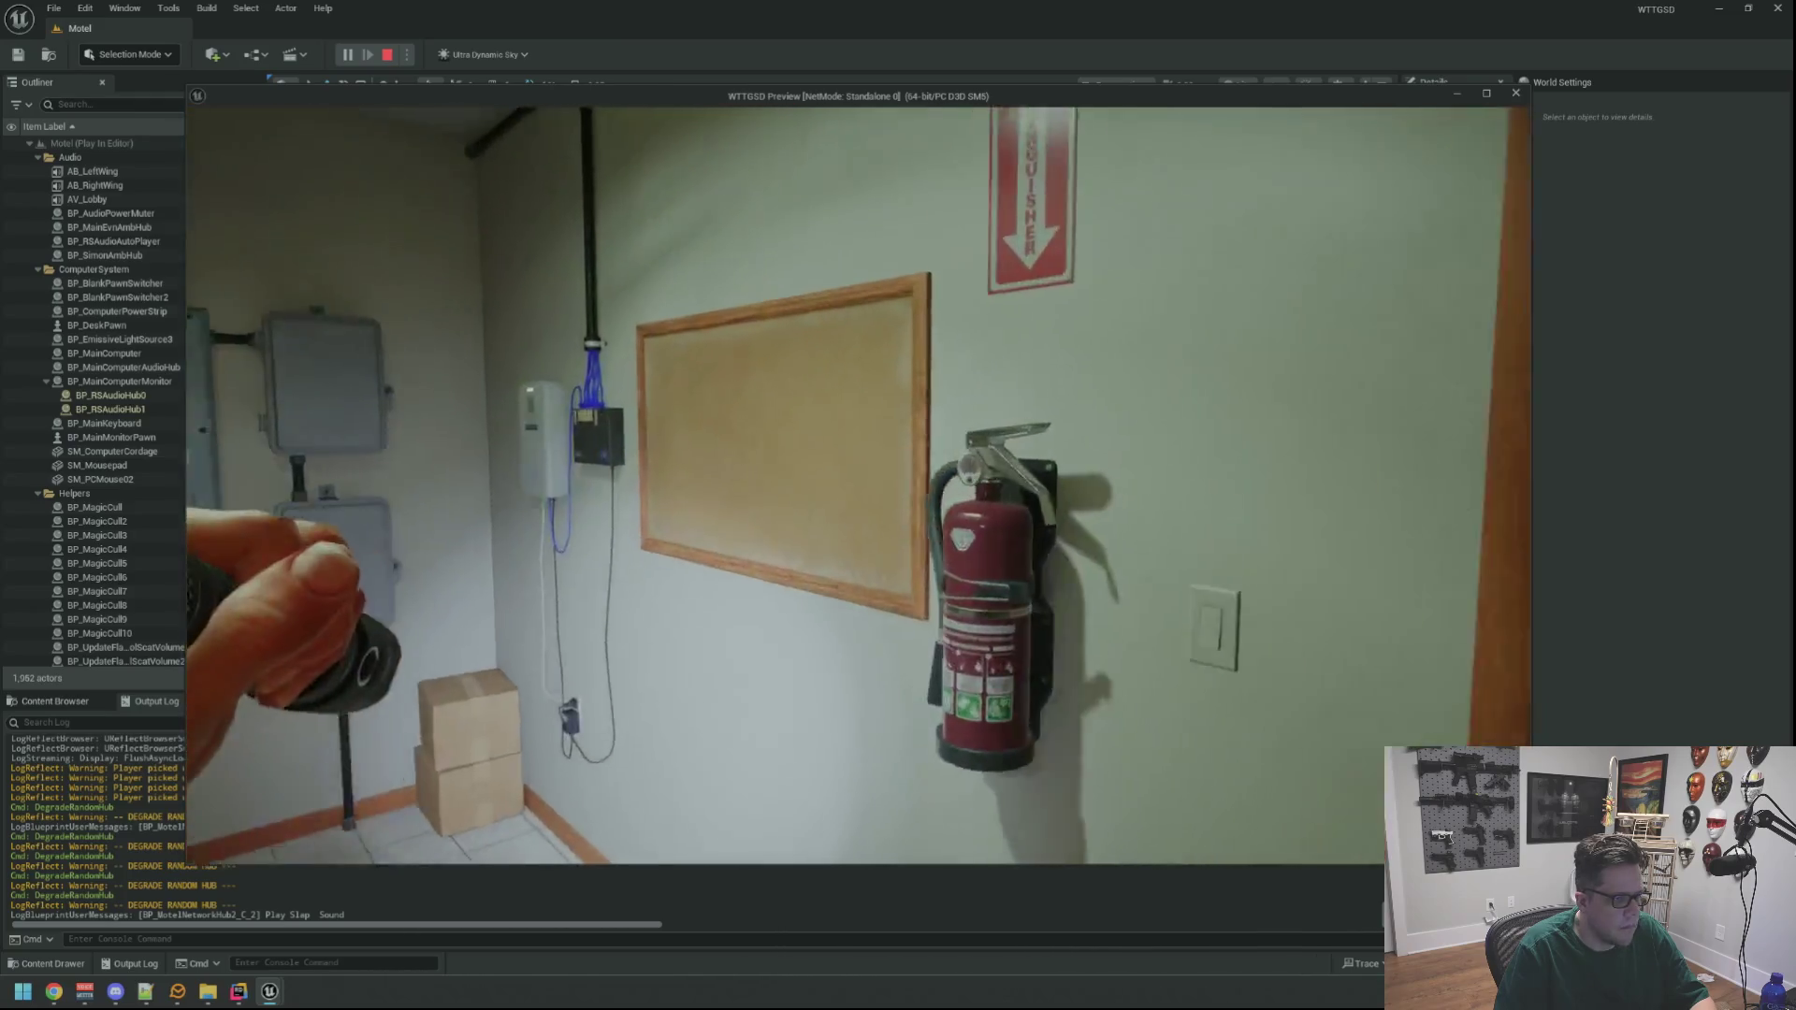
pyautogui.press('w')
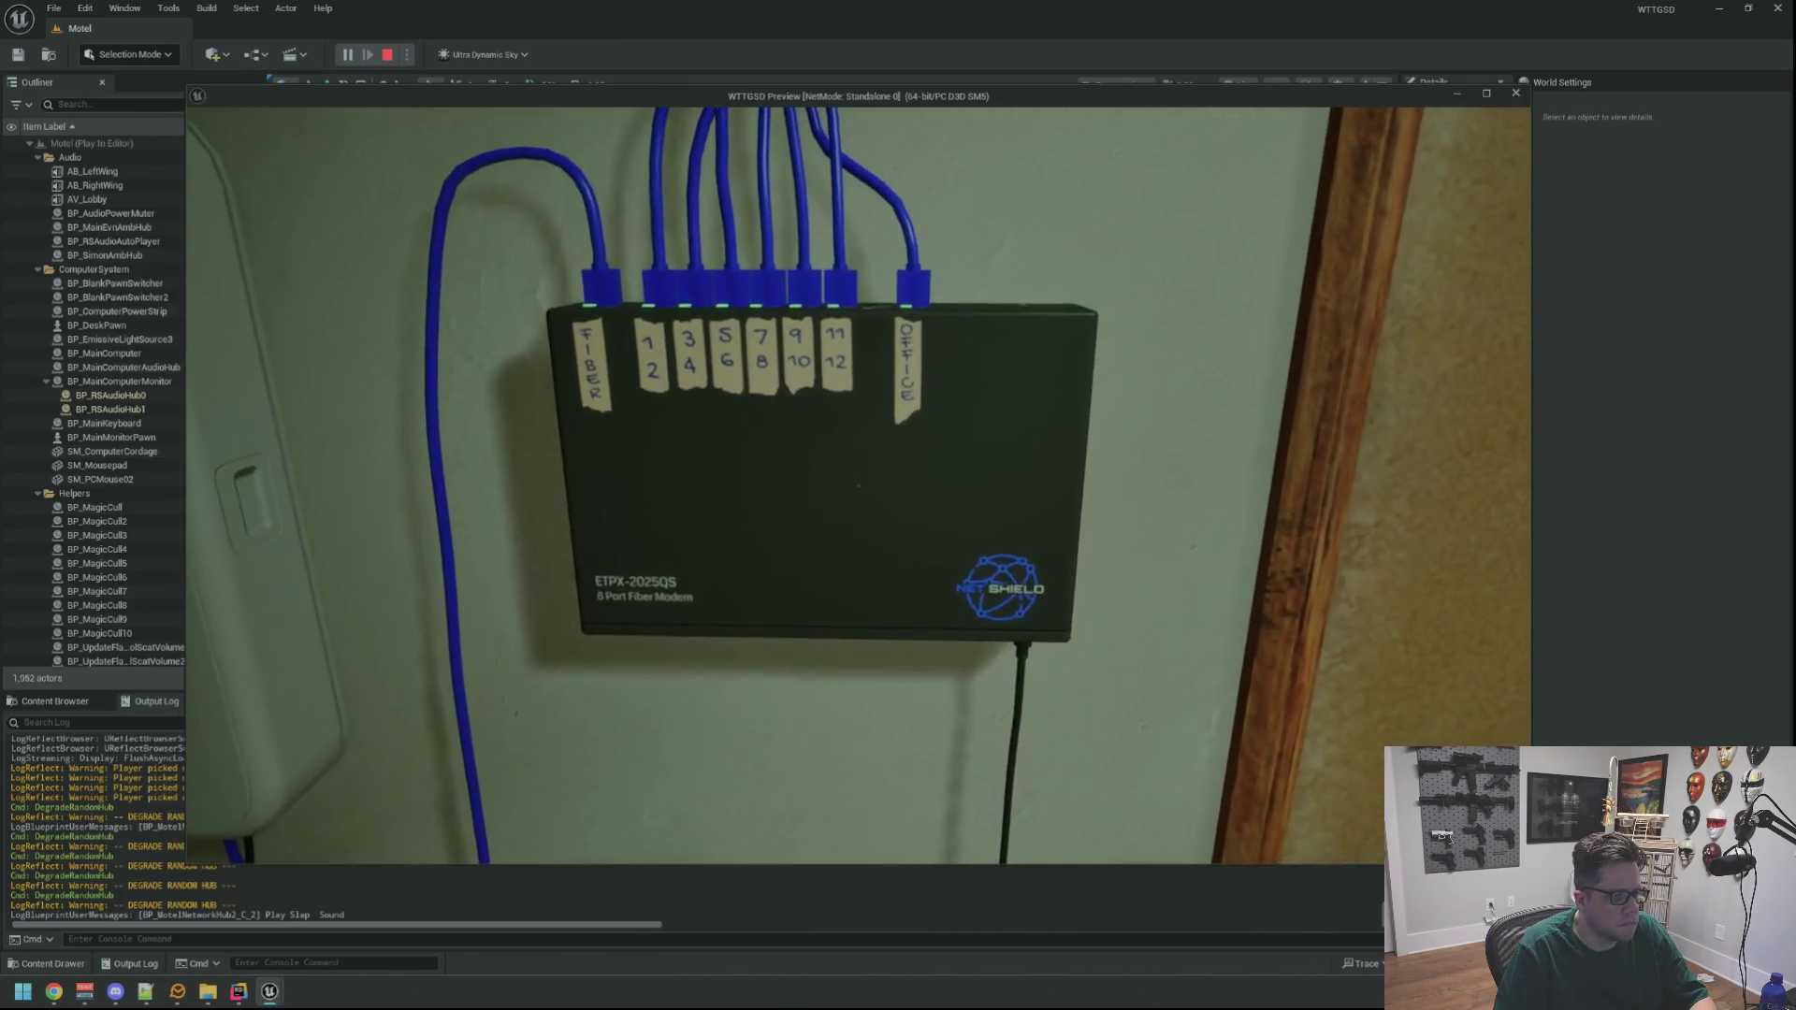
# Run DegradeRandomHub from the console and inspect the modem's port labels
pyautogui.press('`')
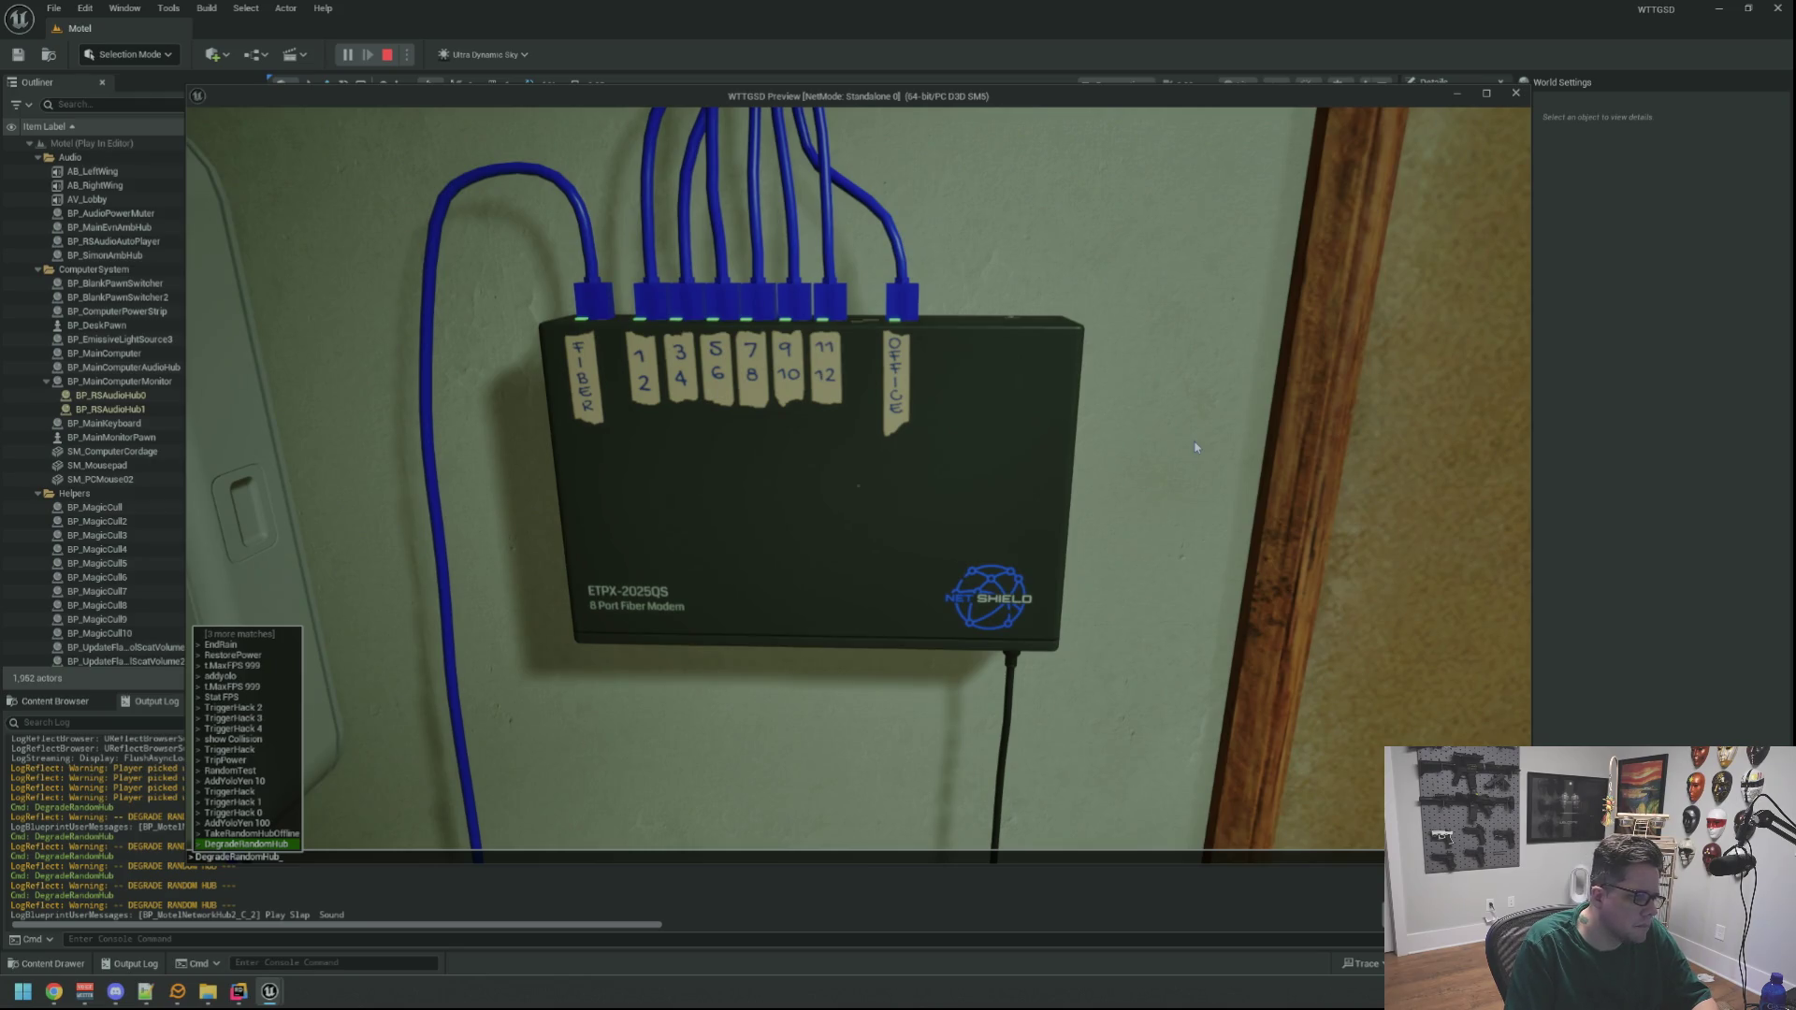
pyautogui.press('w')
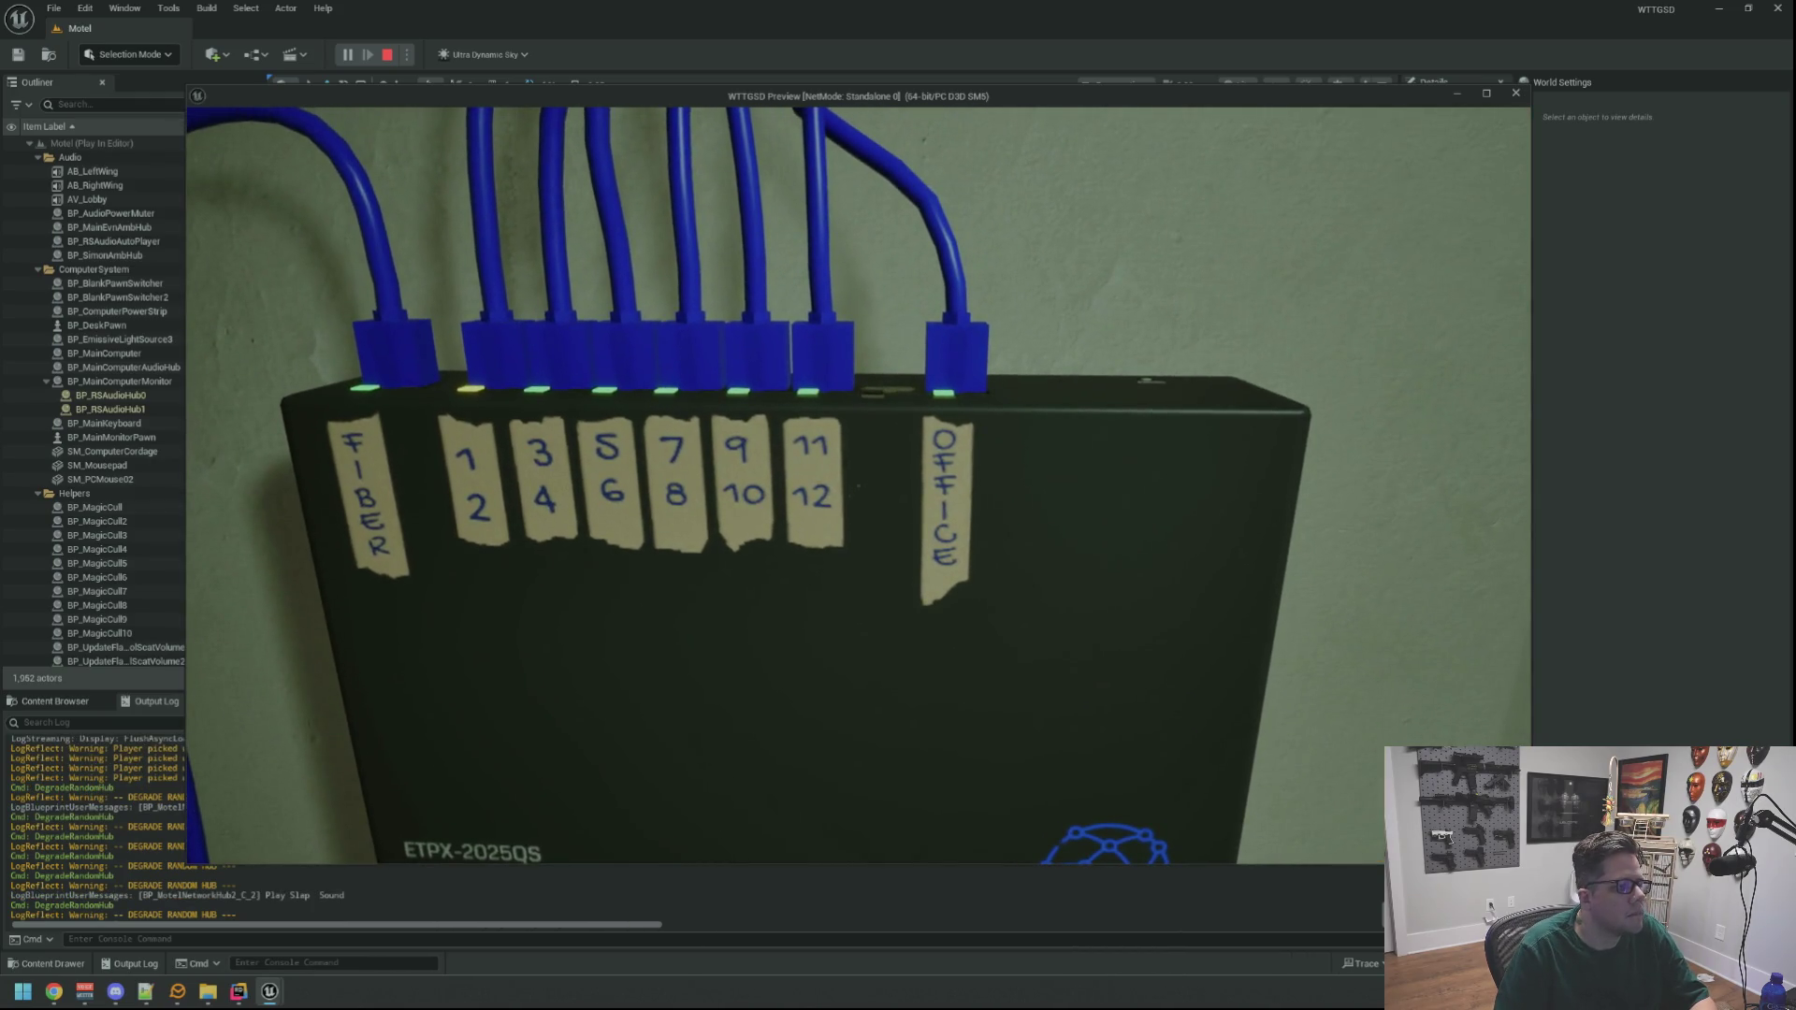
pyautogui.press('s')
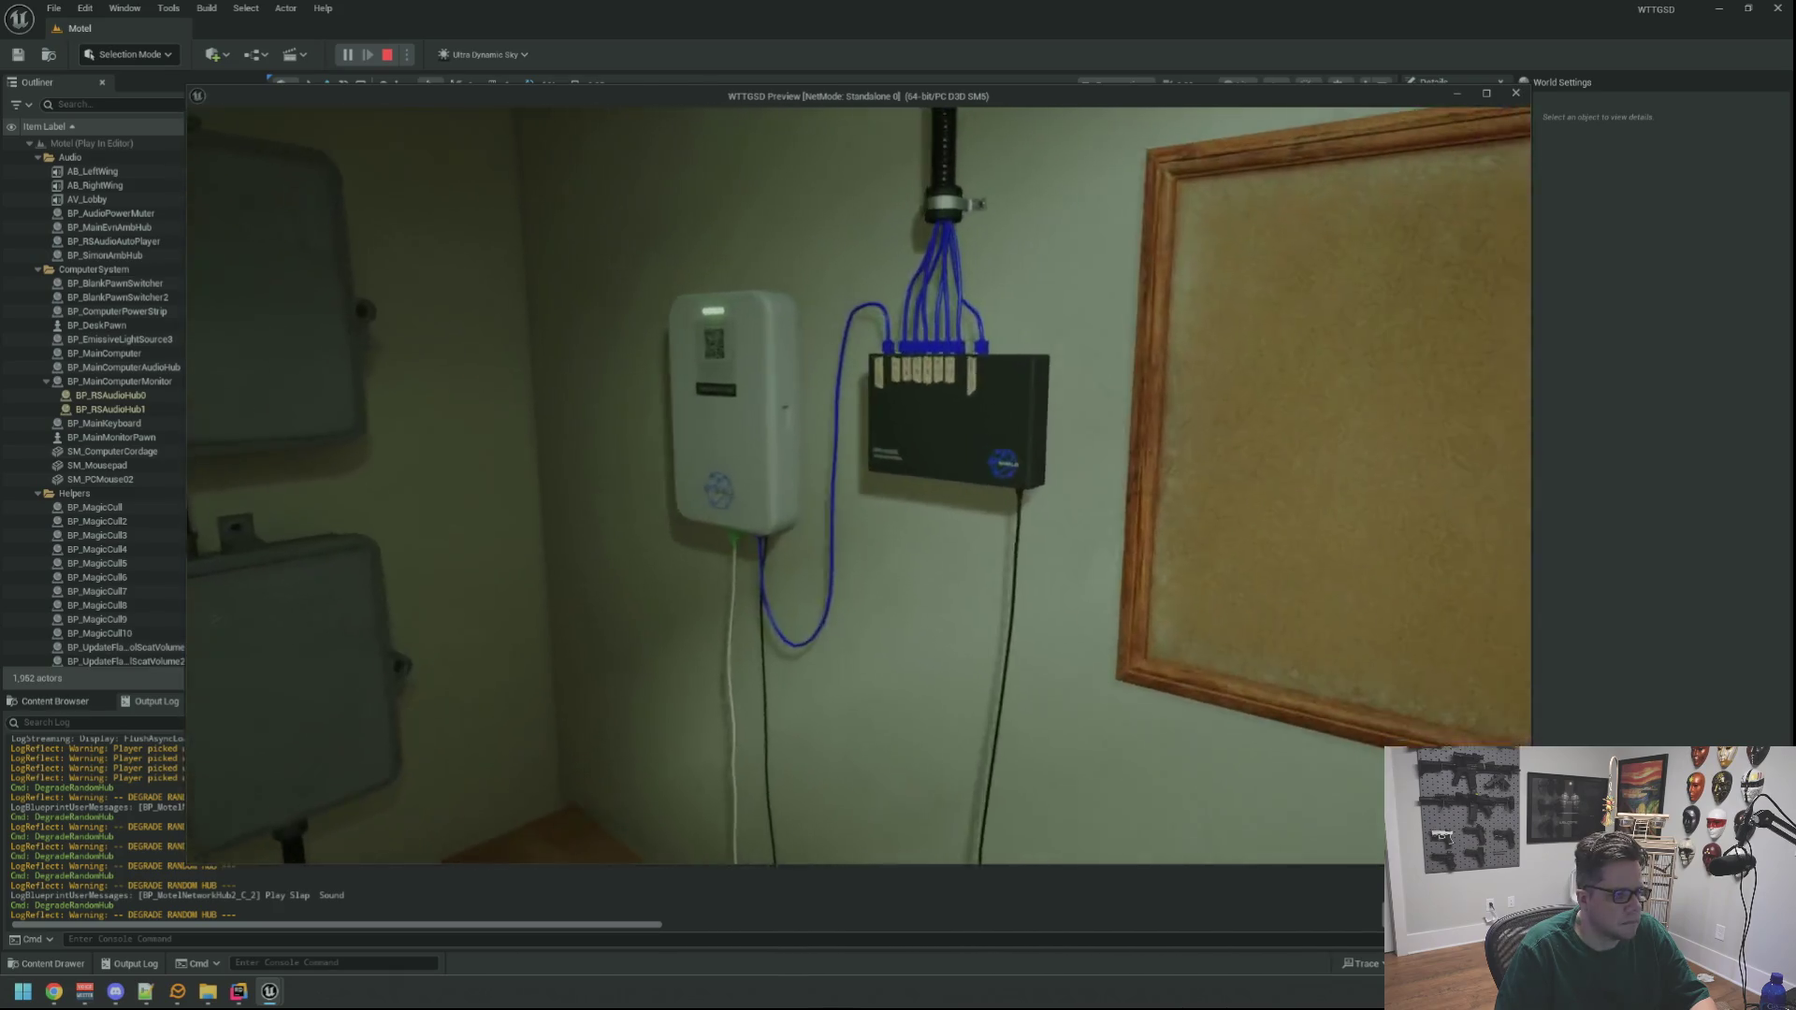
pyautogui.press('w')
pyautogui.press('s')
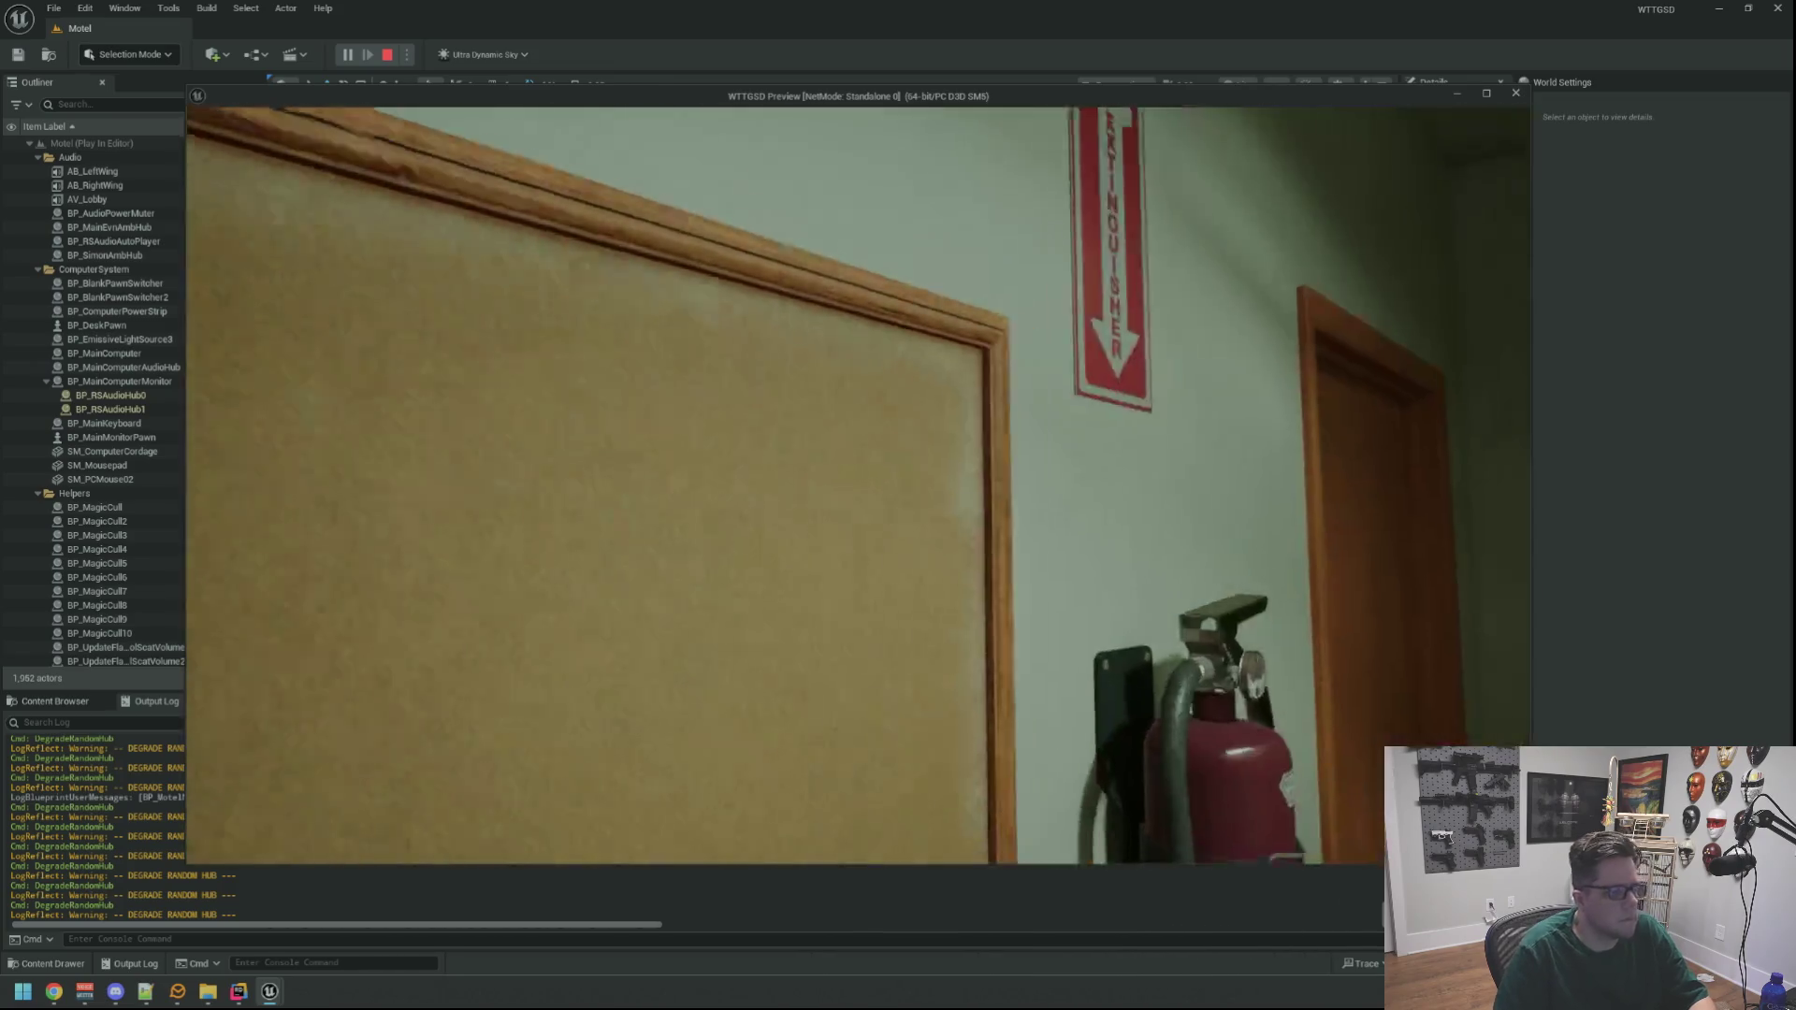
# Walk back through the office outside and slap the red-lit Net Shield hub box
pyautogui.press('w')
pyautogui.press('w')
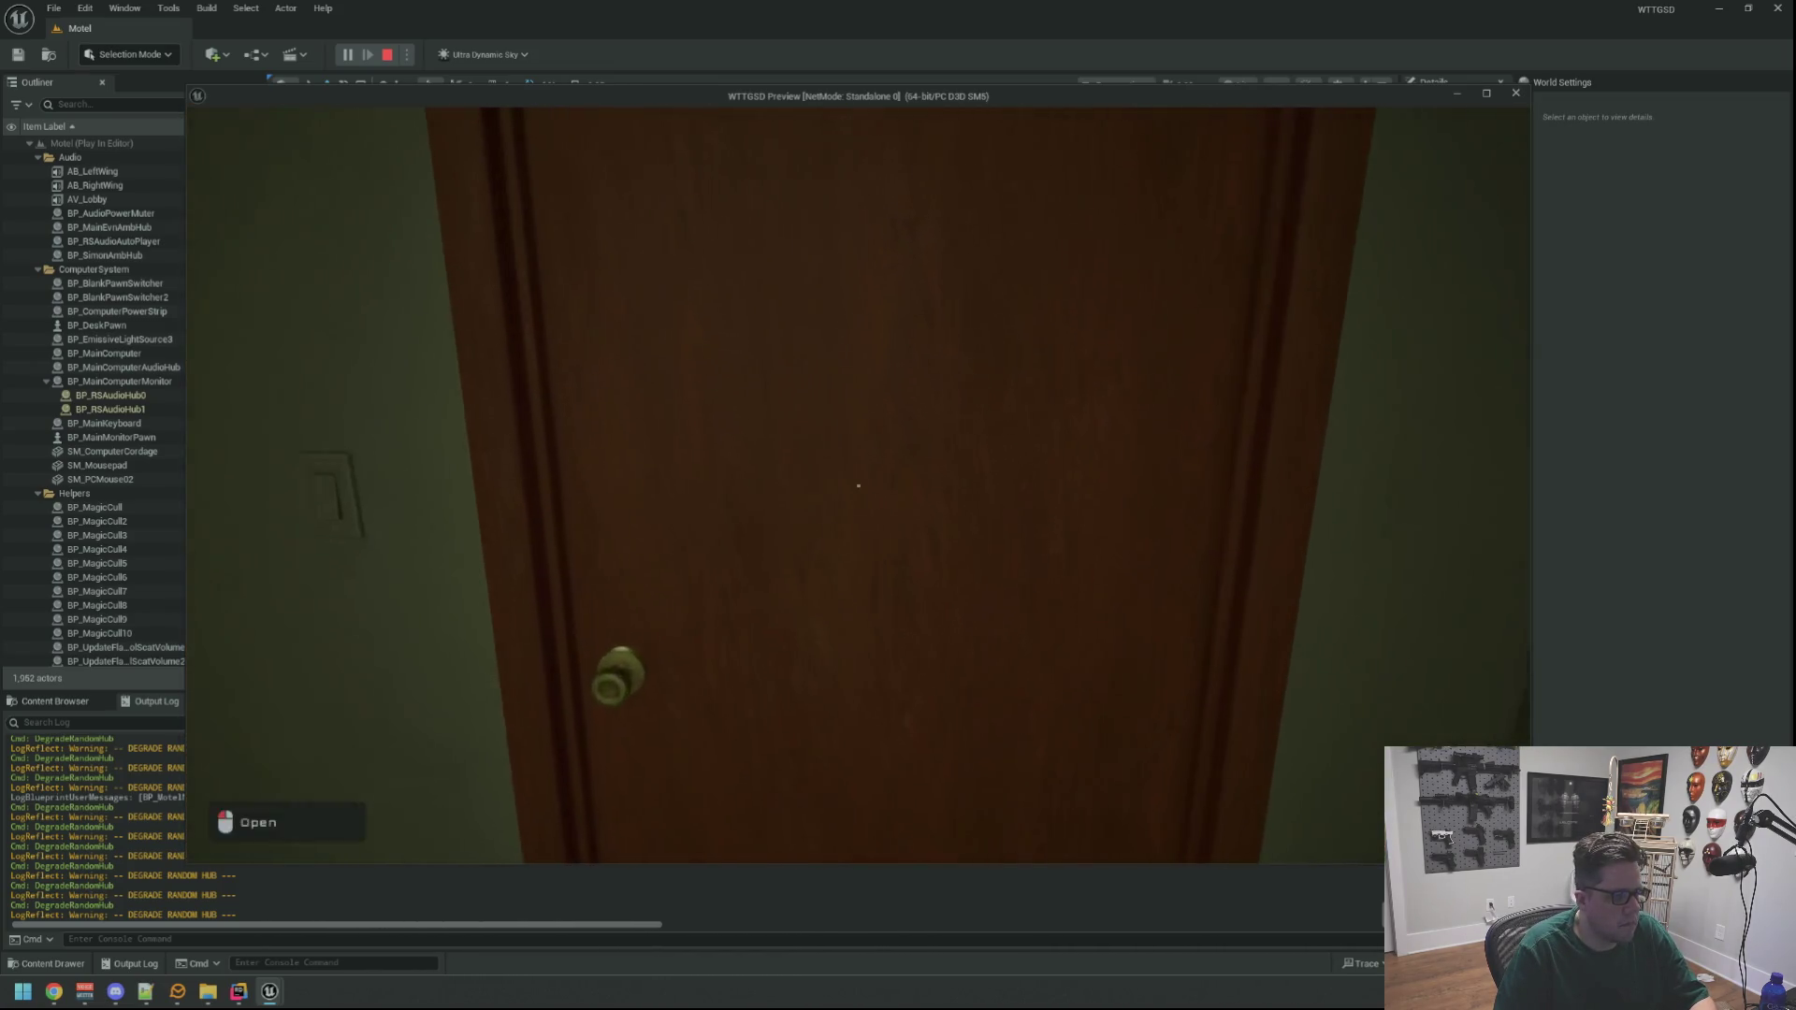
pyautogui.press('w')
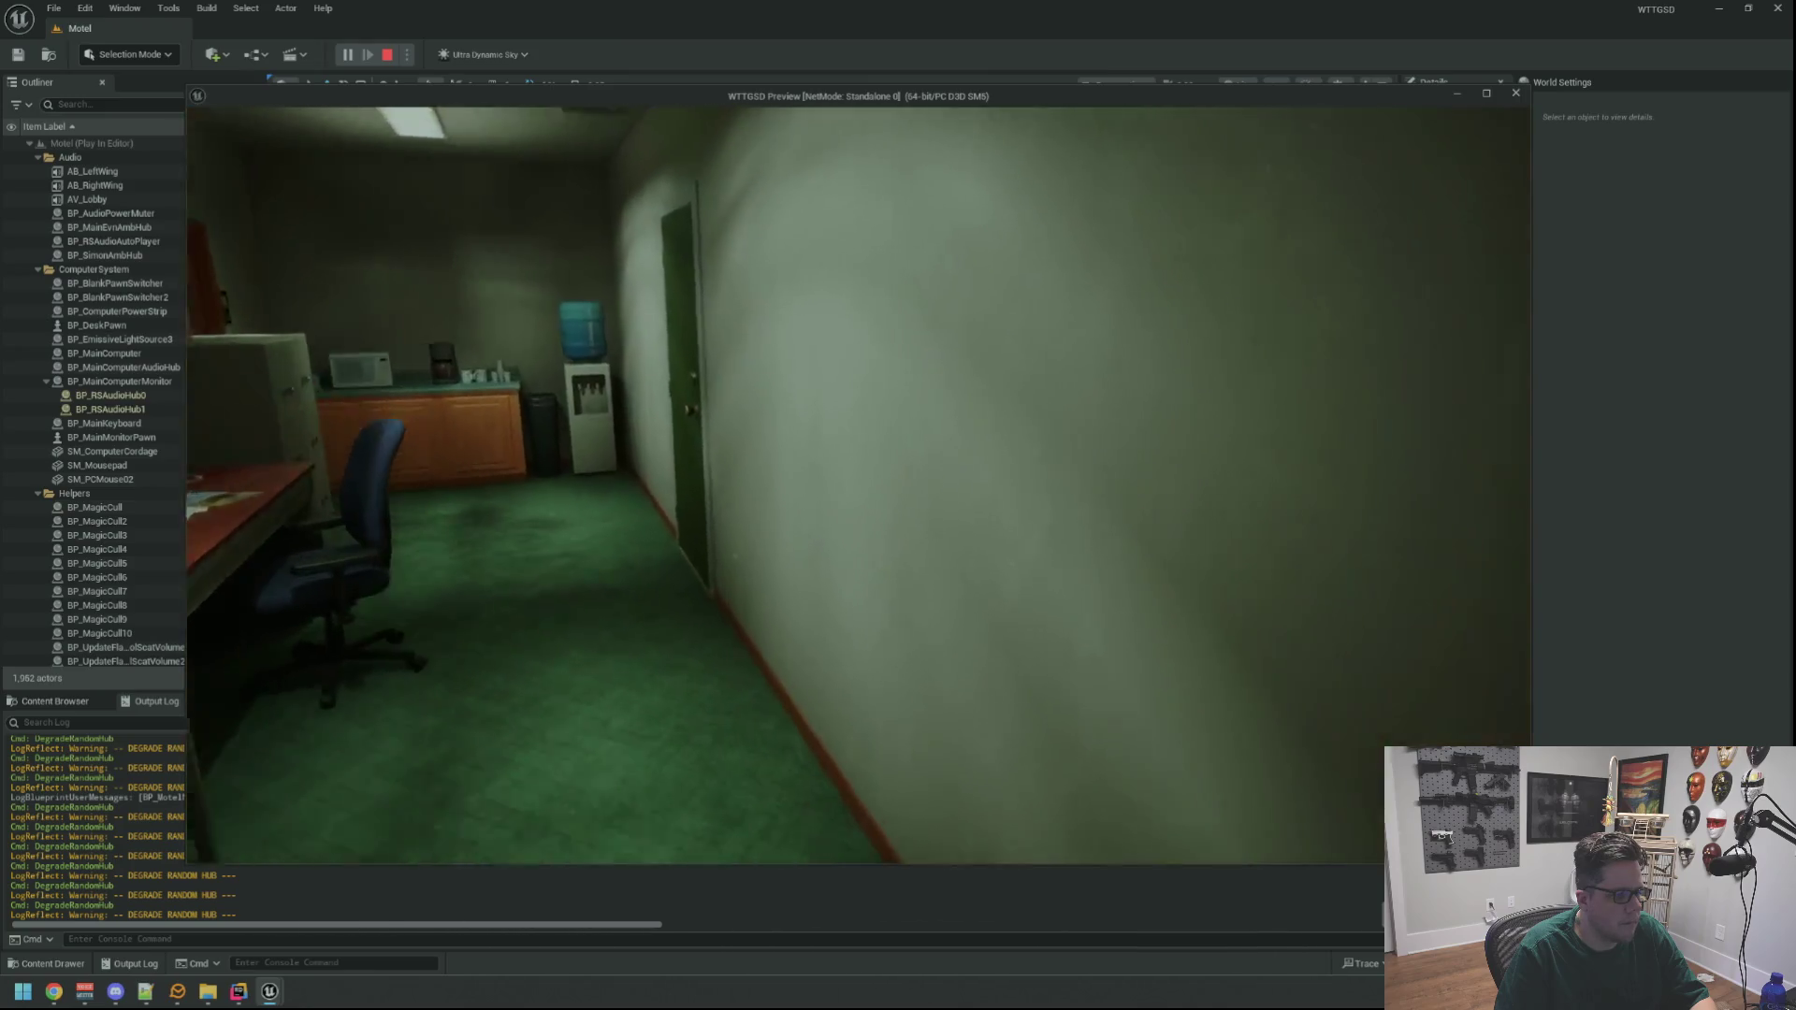
pyautogui.press('w')
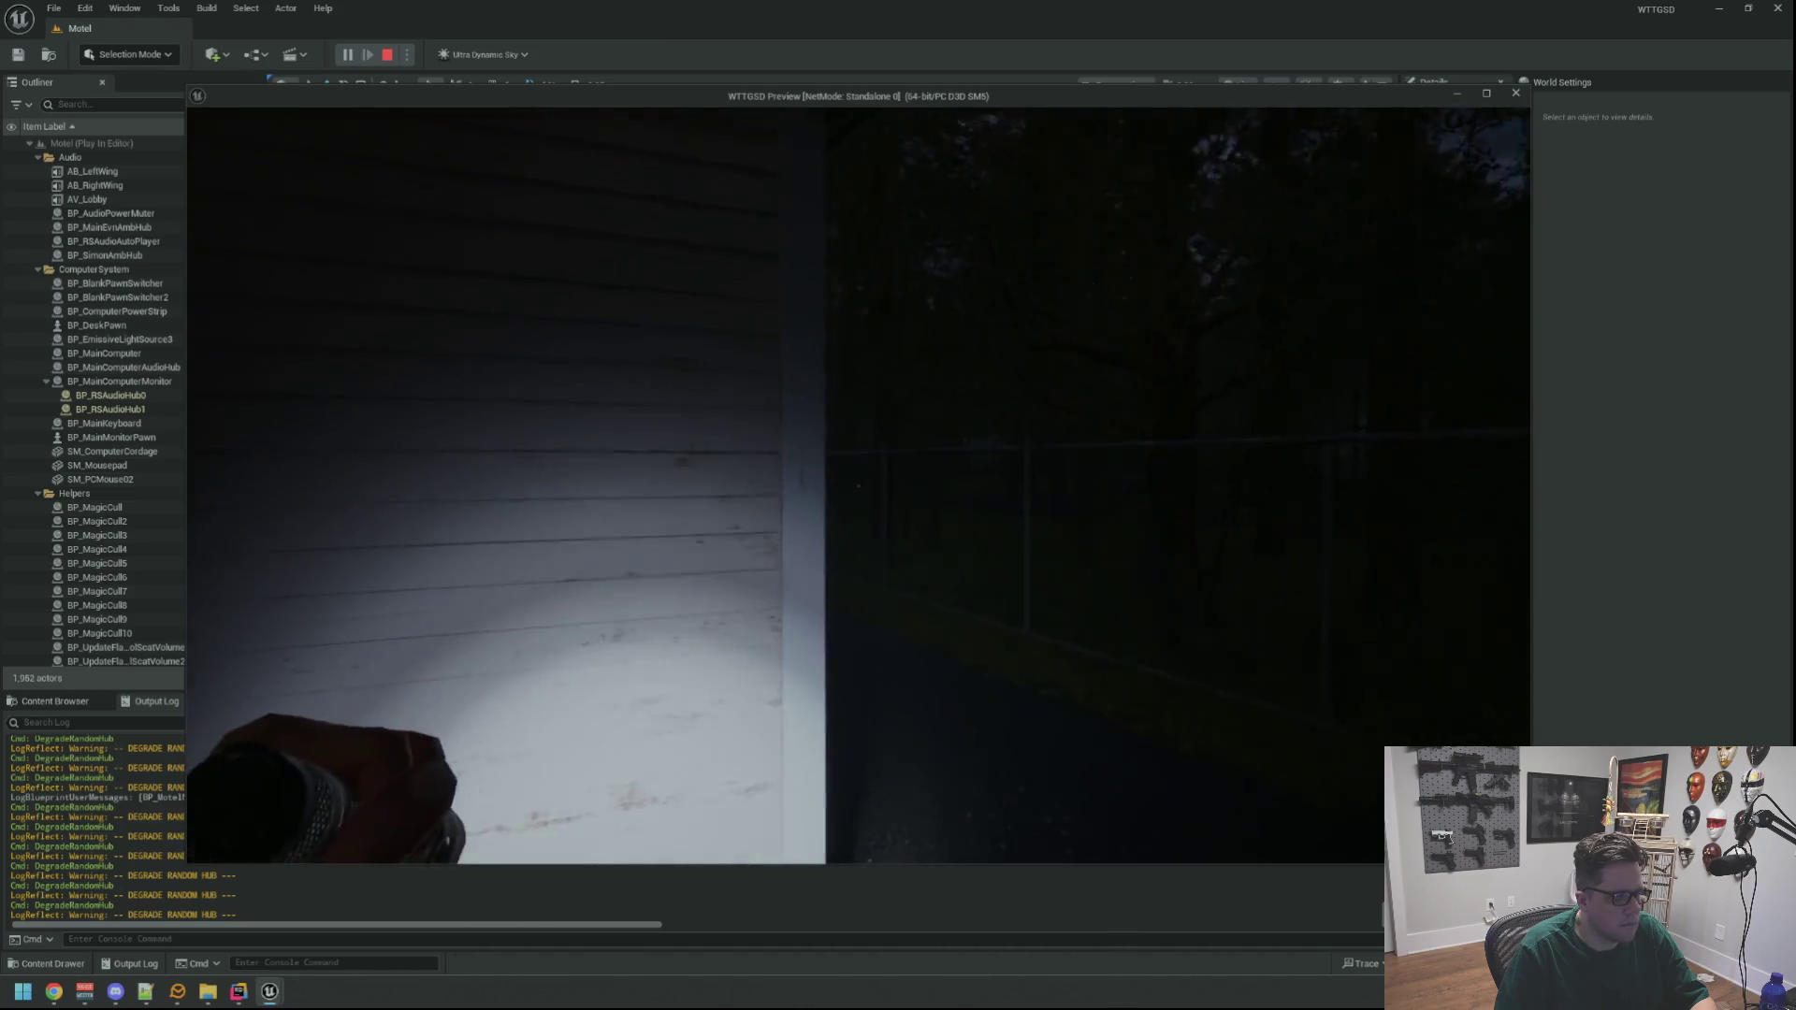
pyautogui.press('w')
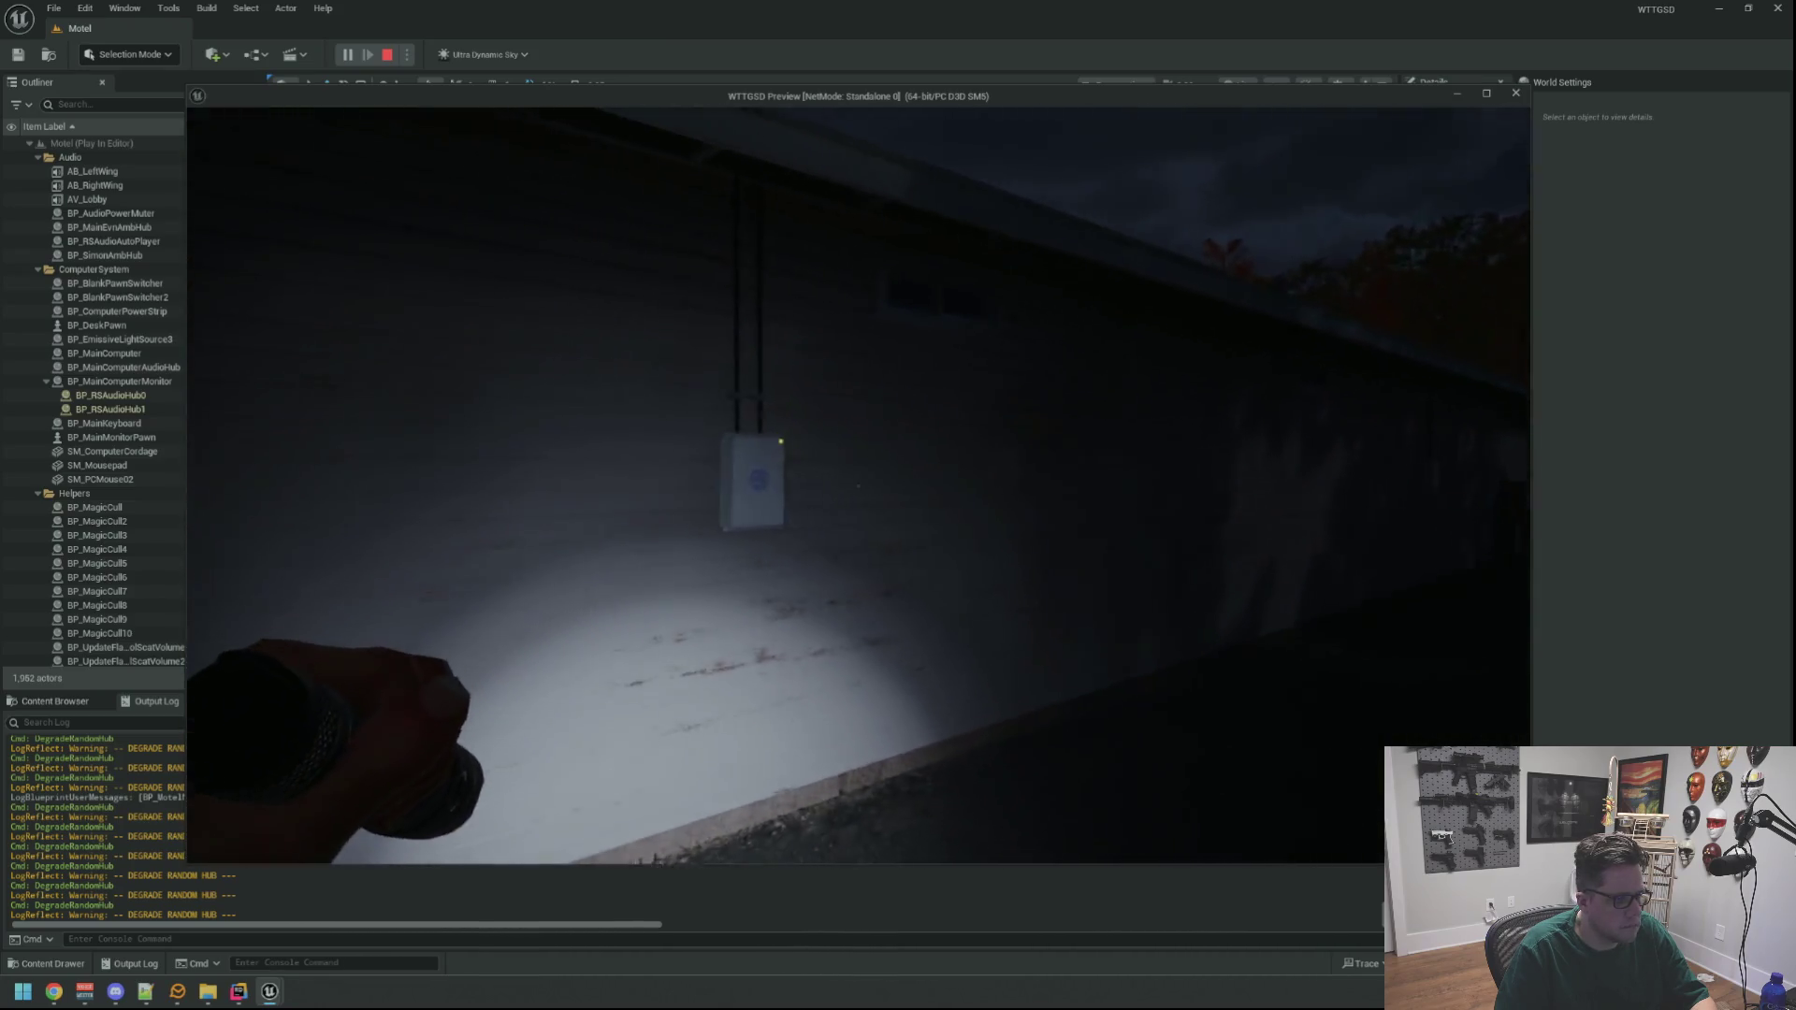
pyautogui.press('w')
pyautogui.click(858, 486)
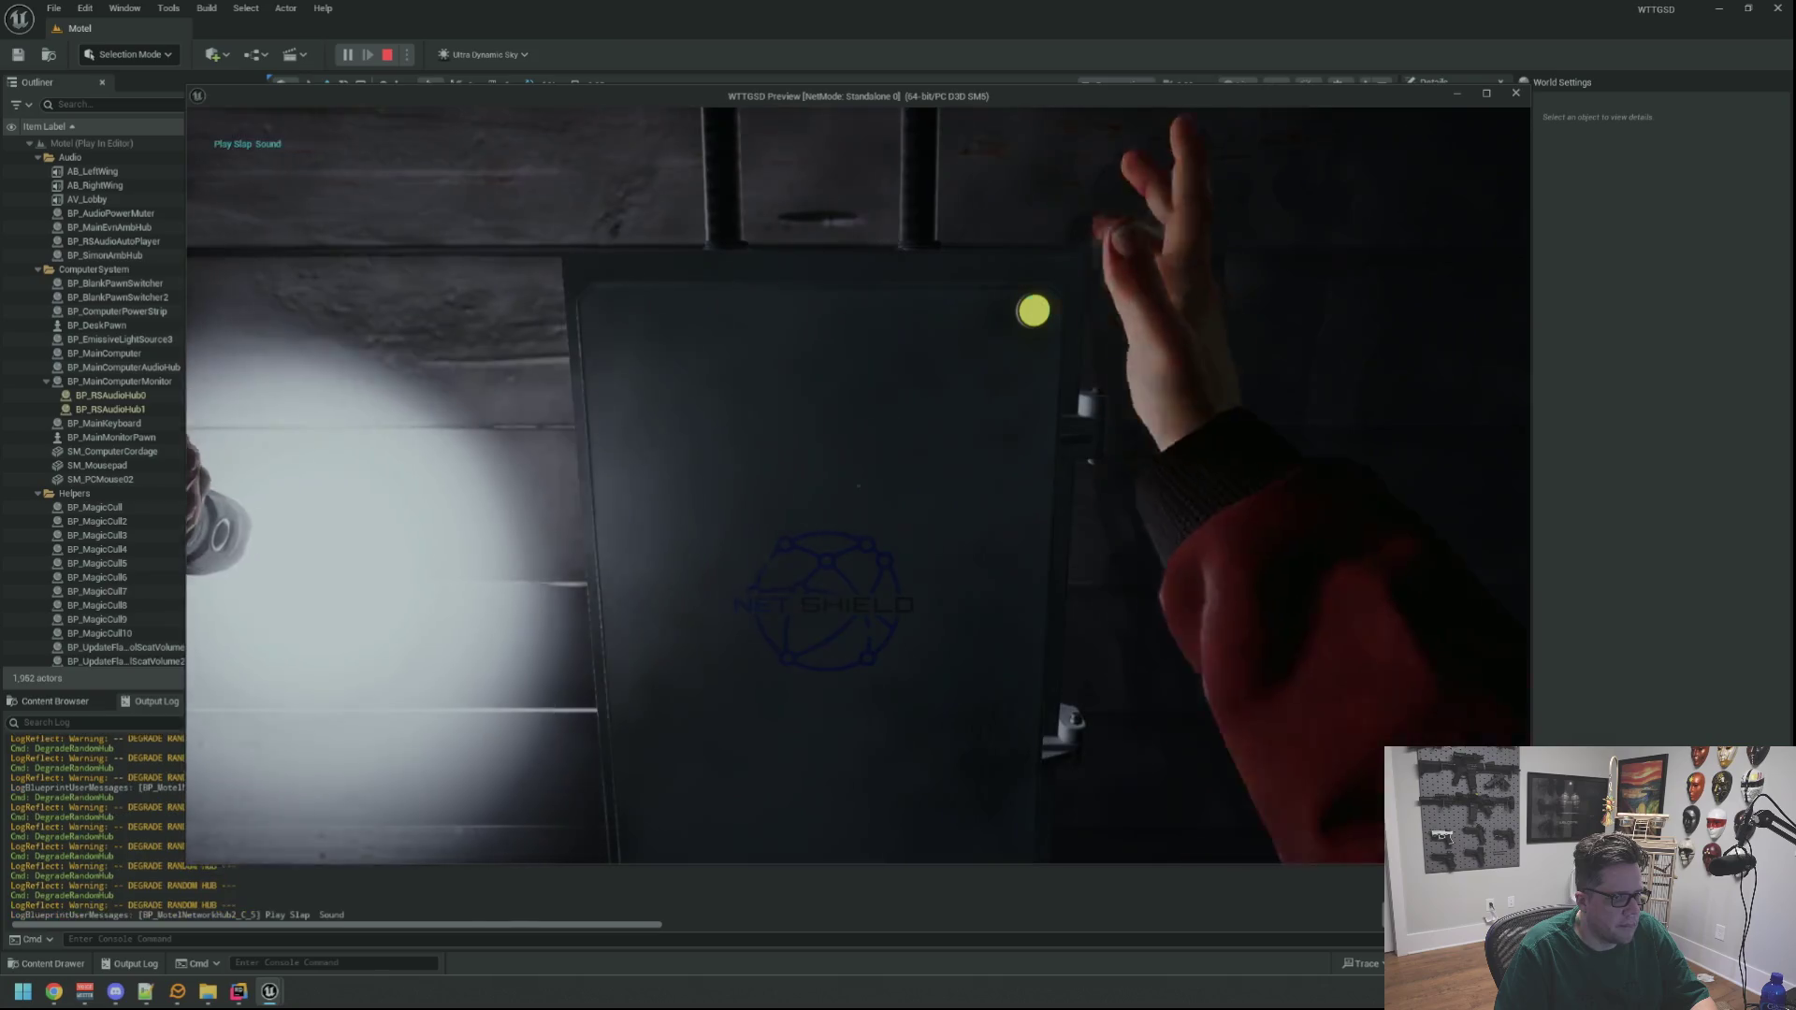
pyautogui.press('s')
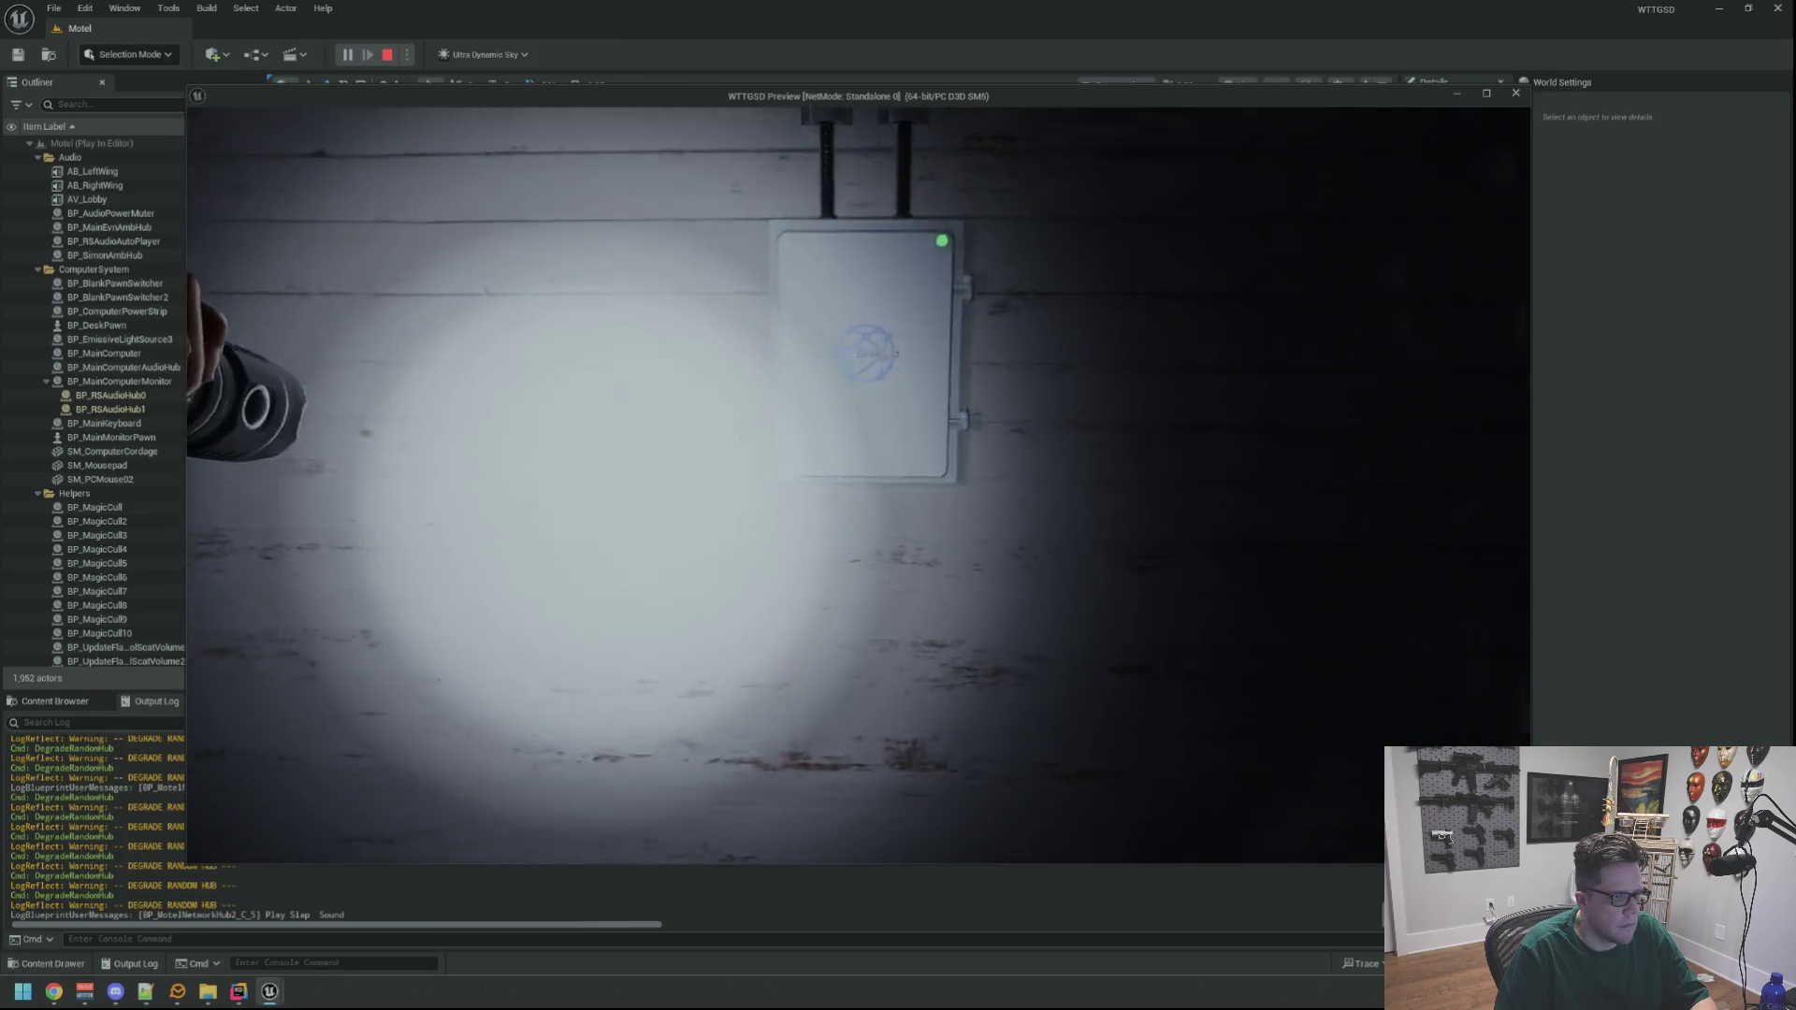
# Walk along the wall to the next hub box, open its door, and close it
pyautogui.press('w')
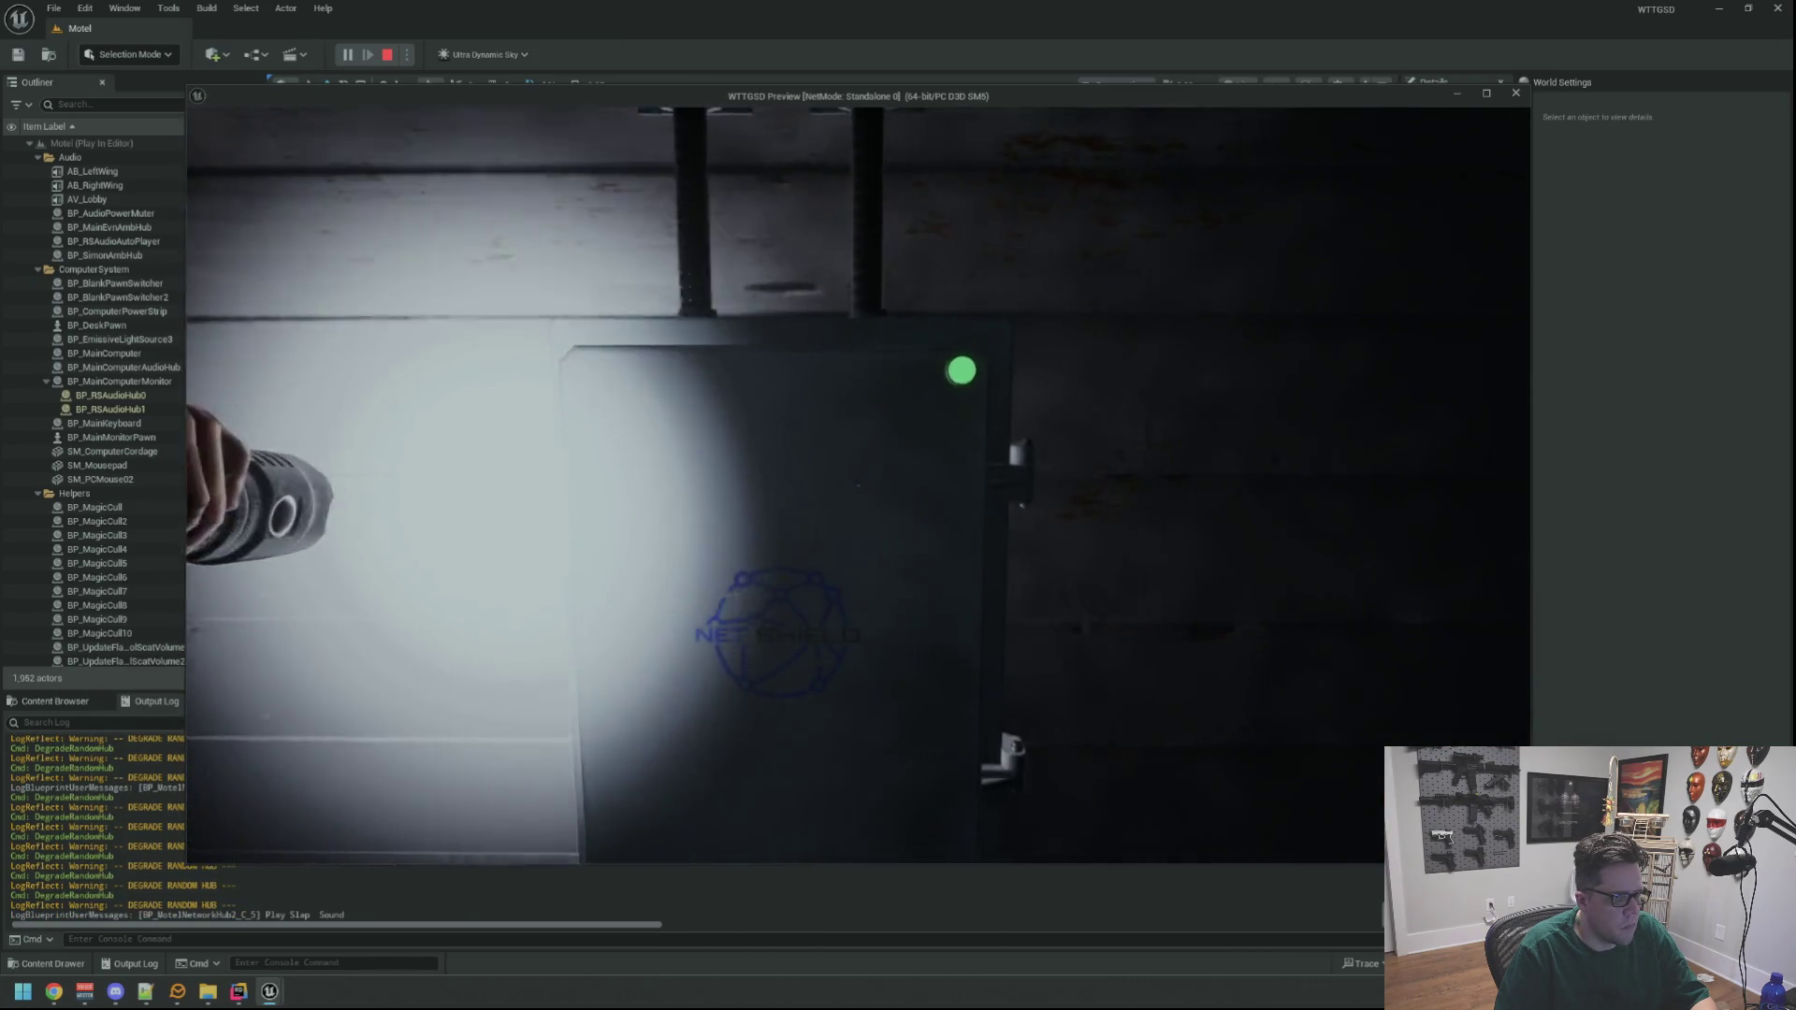
pyautogui.press('w')
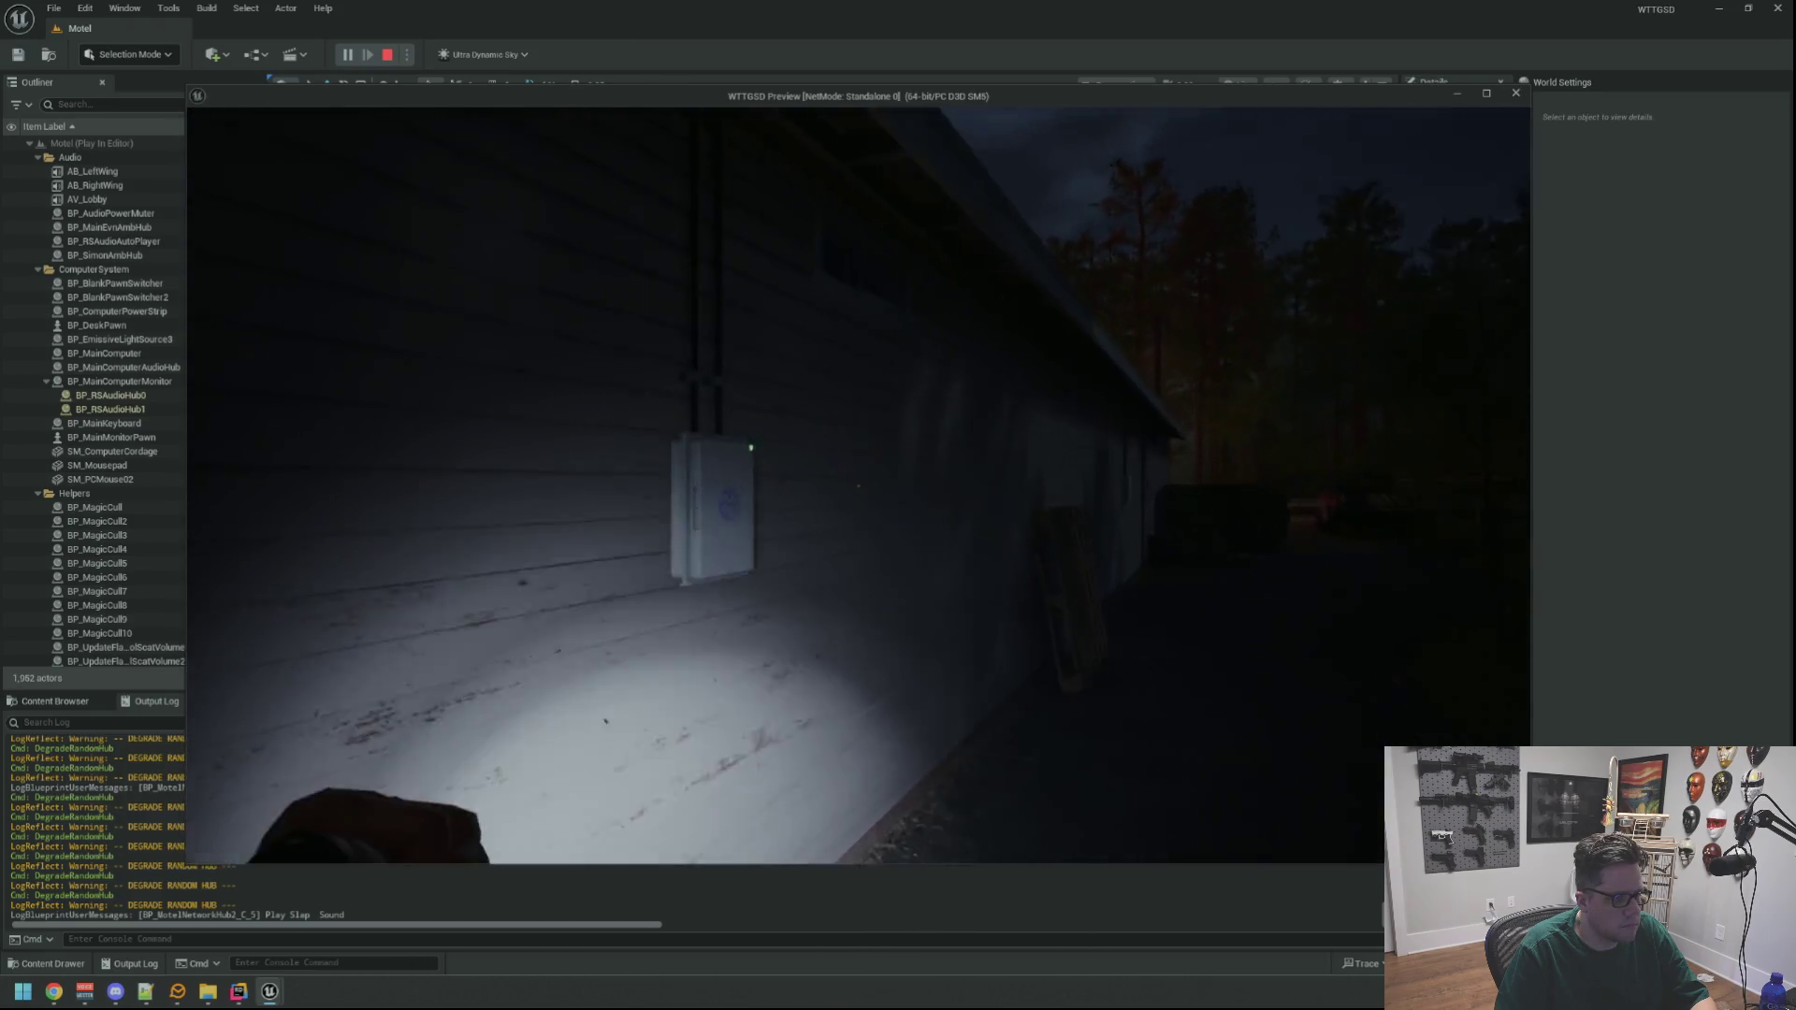
pyautogui.press('w')
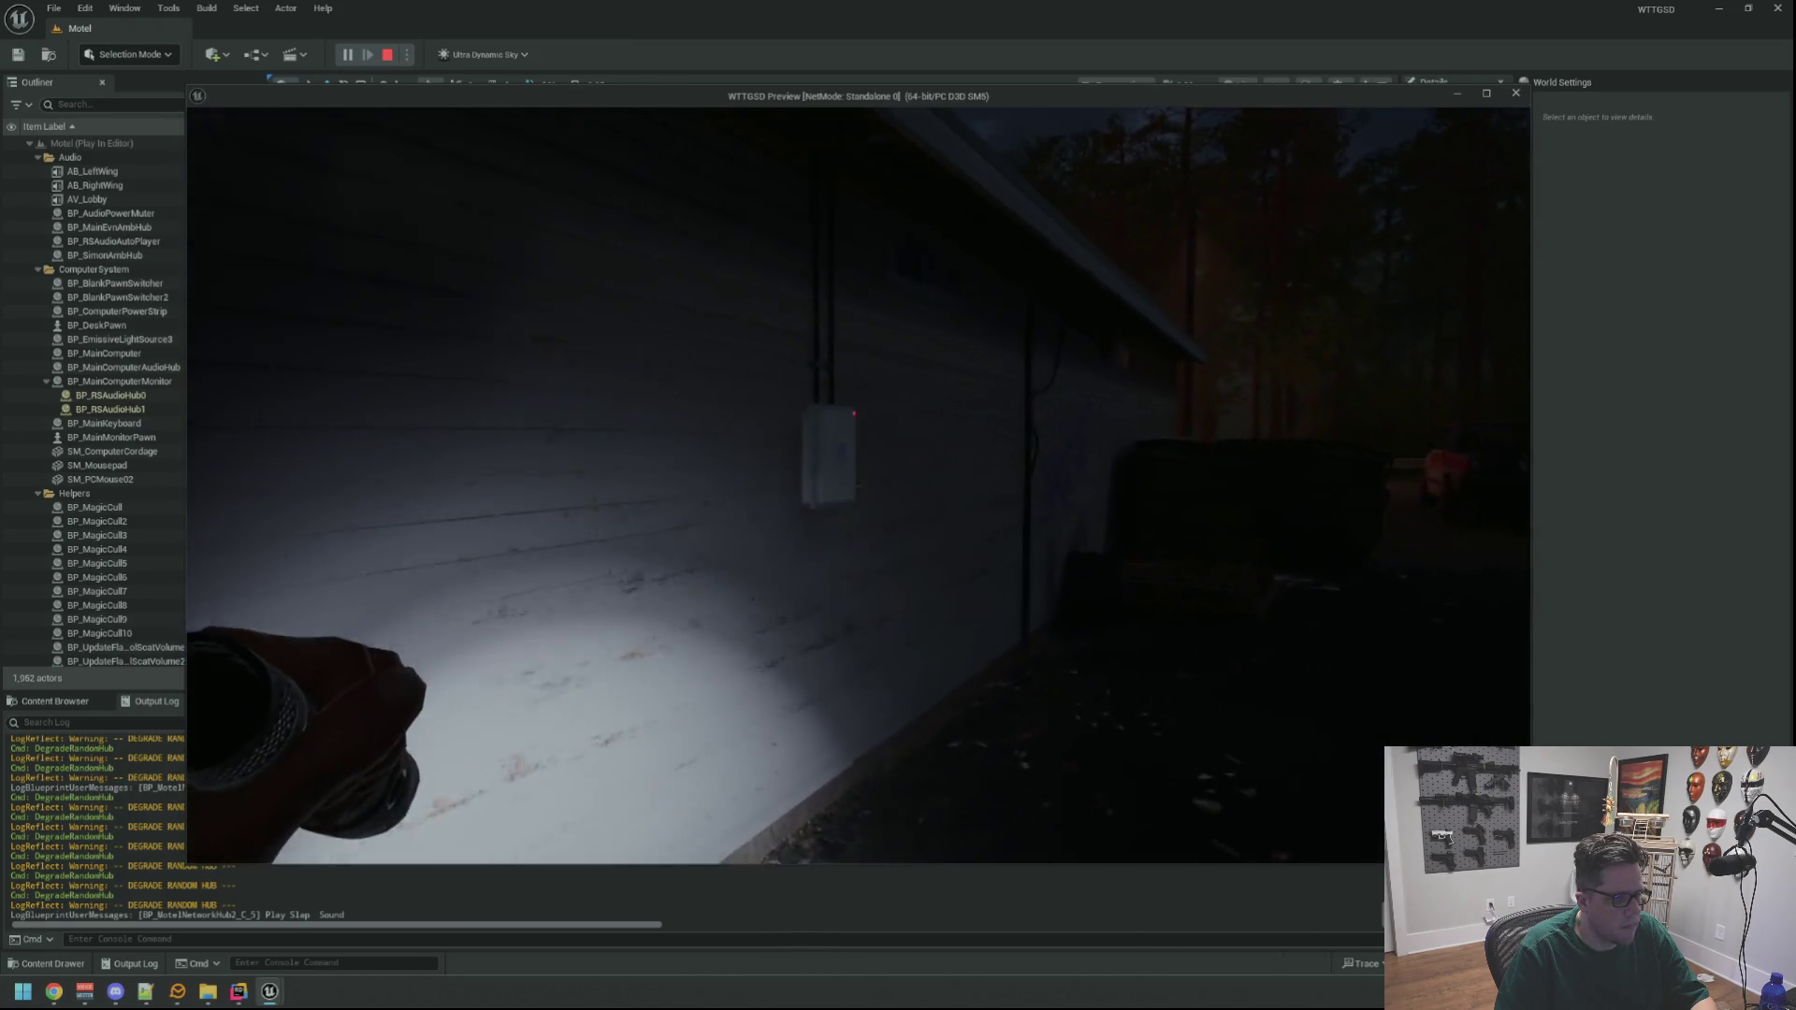
pyautogui.press('w')
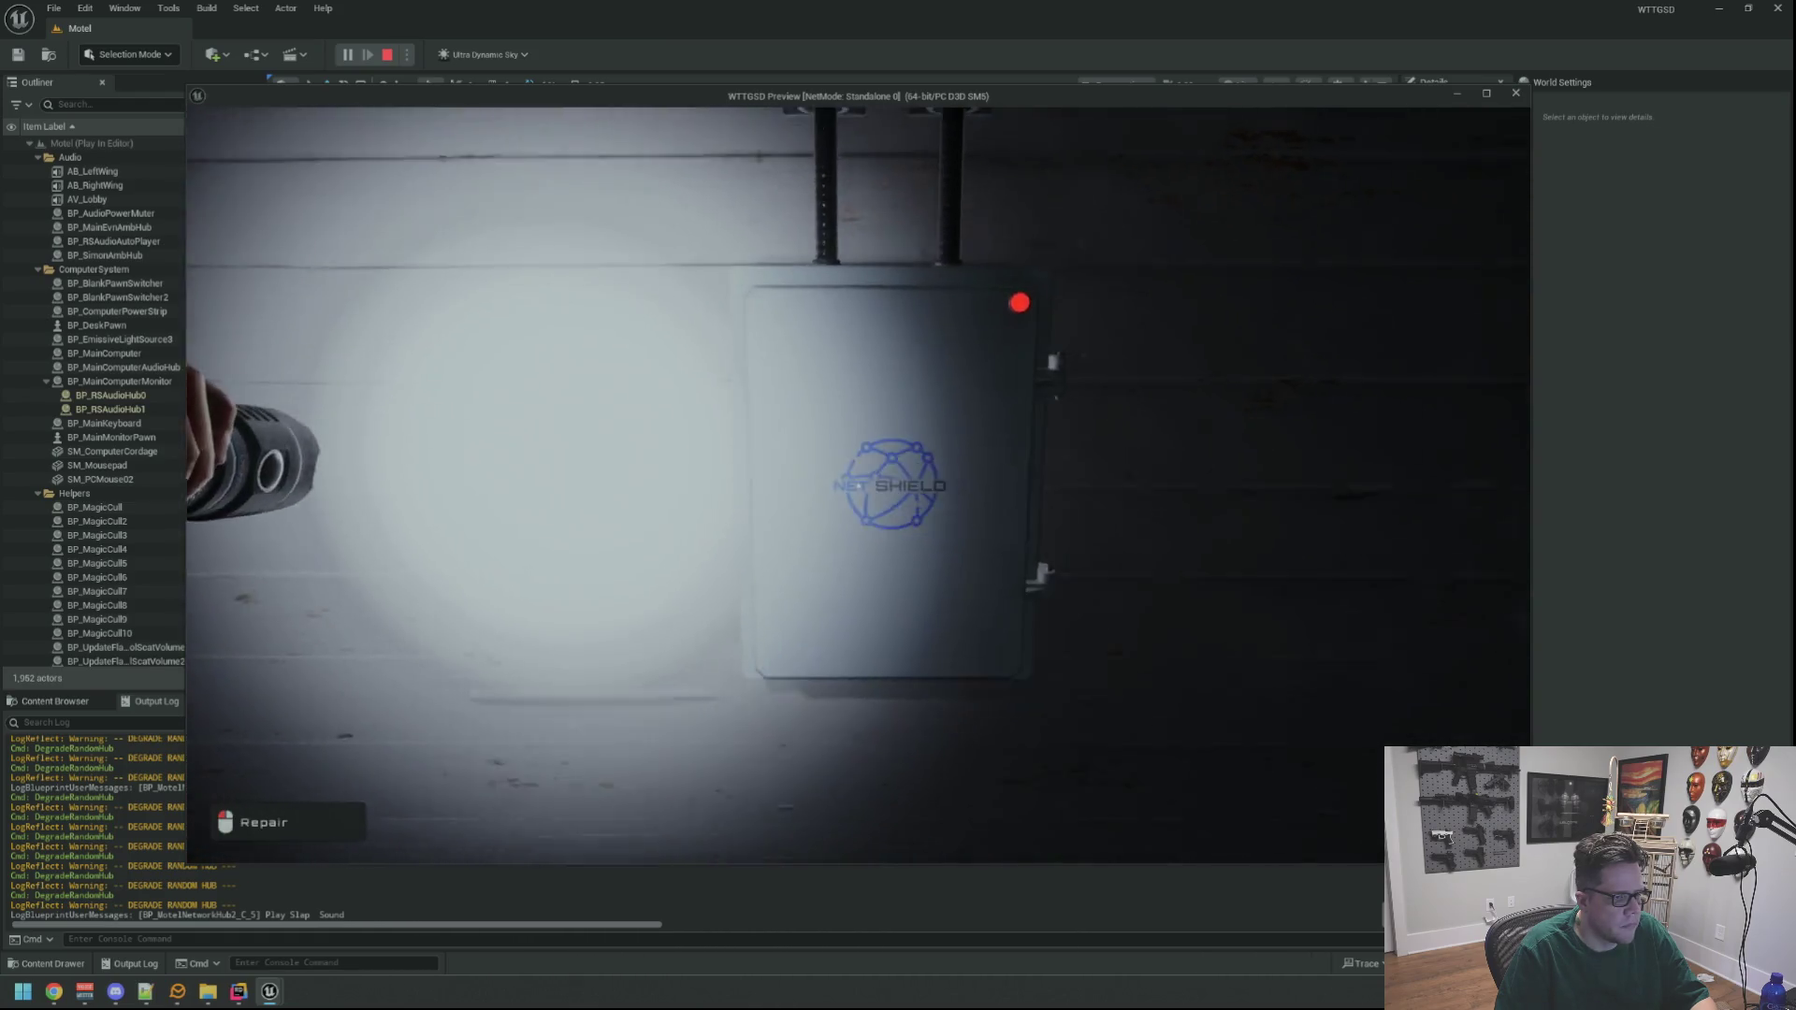
pyautogui.press('e')
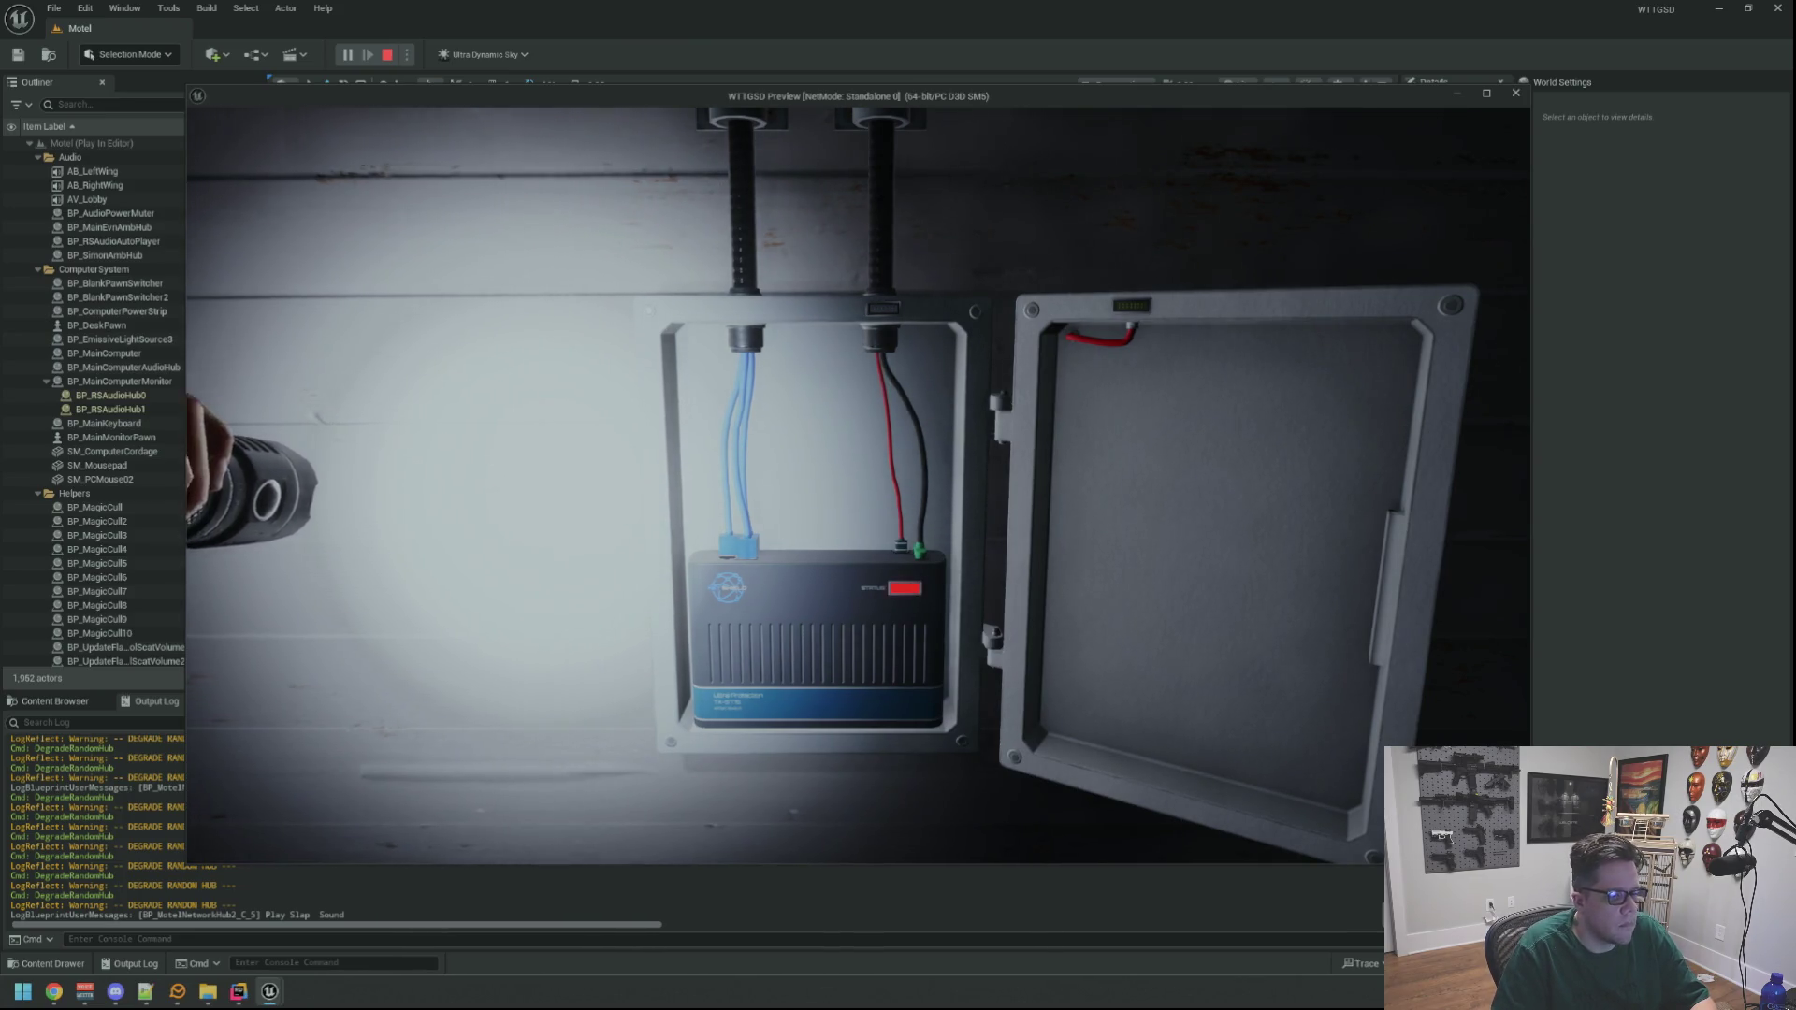
pyautogui.click(858, 484)
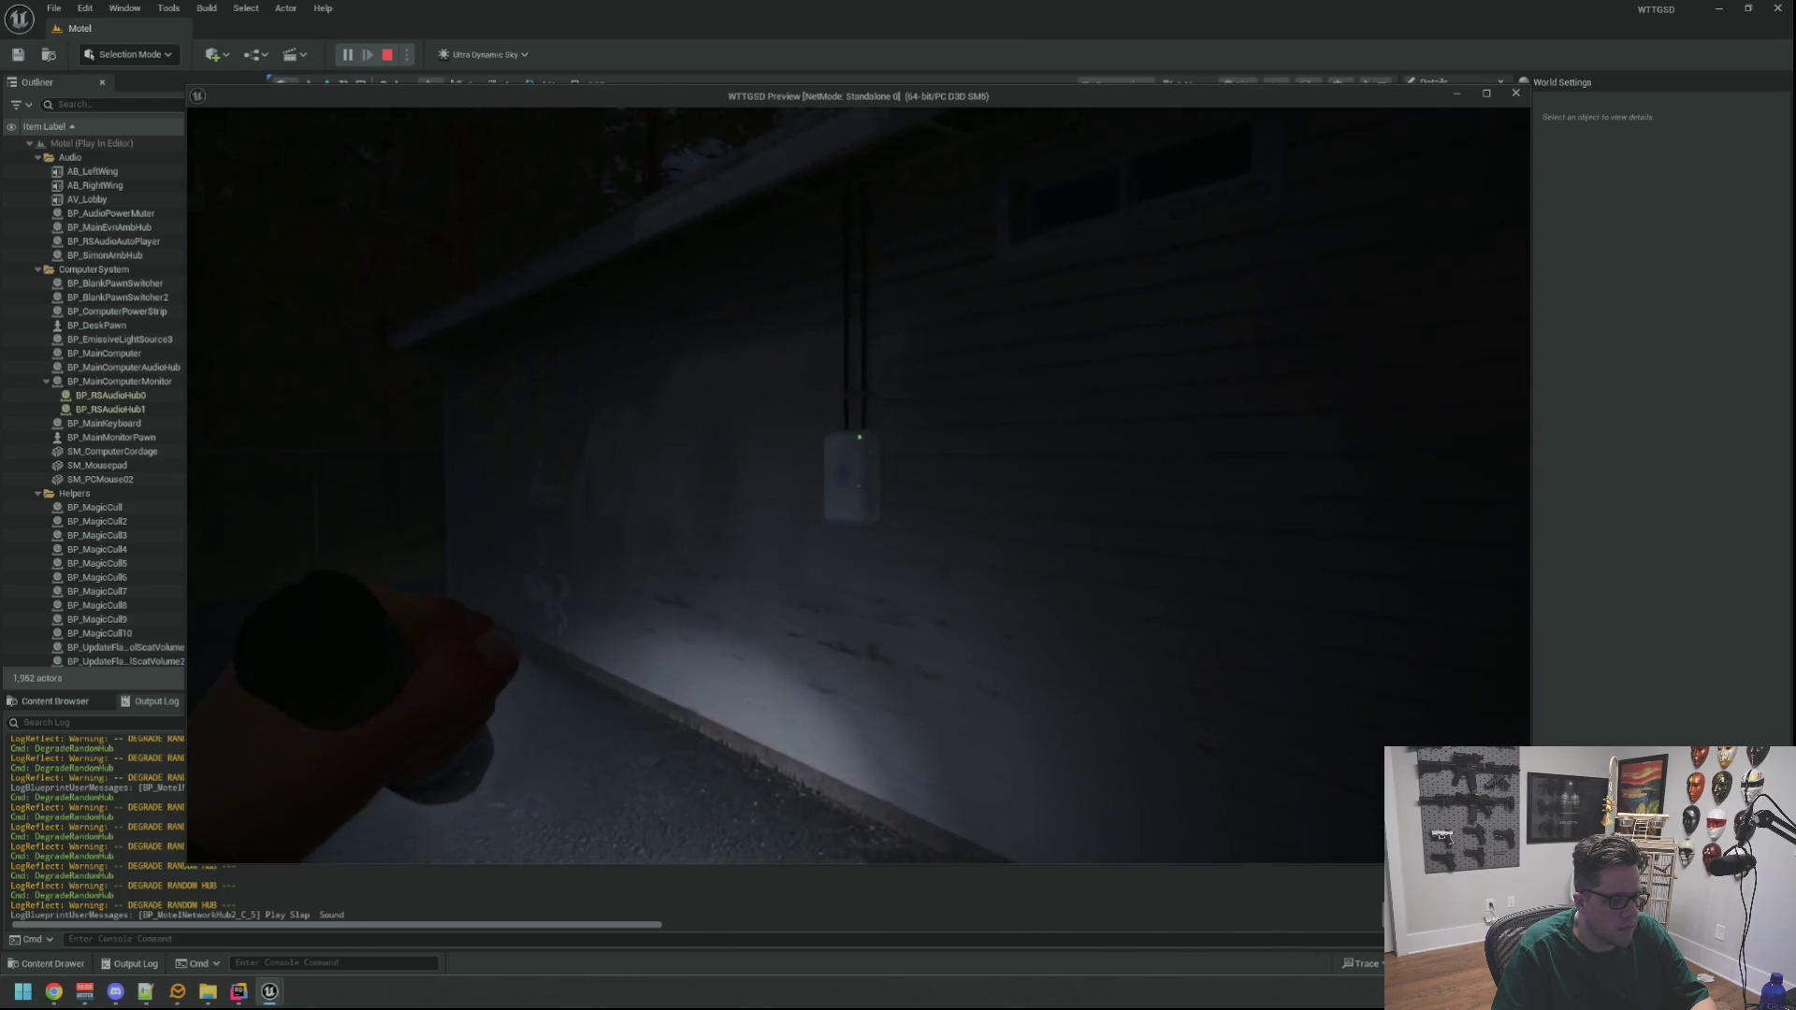
# Toggle the flashlight on and off while lighting the motel wall, box and fence
pyautogui.press('w')
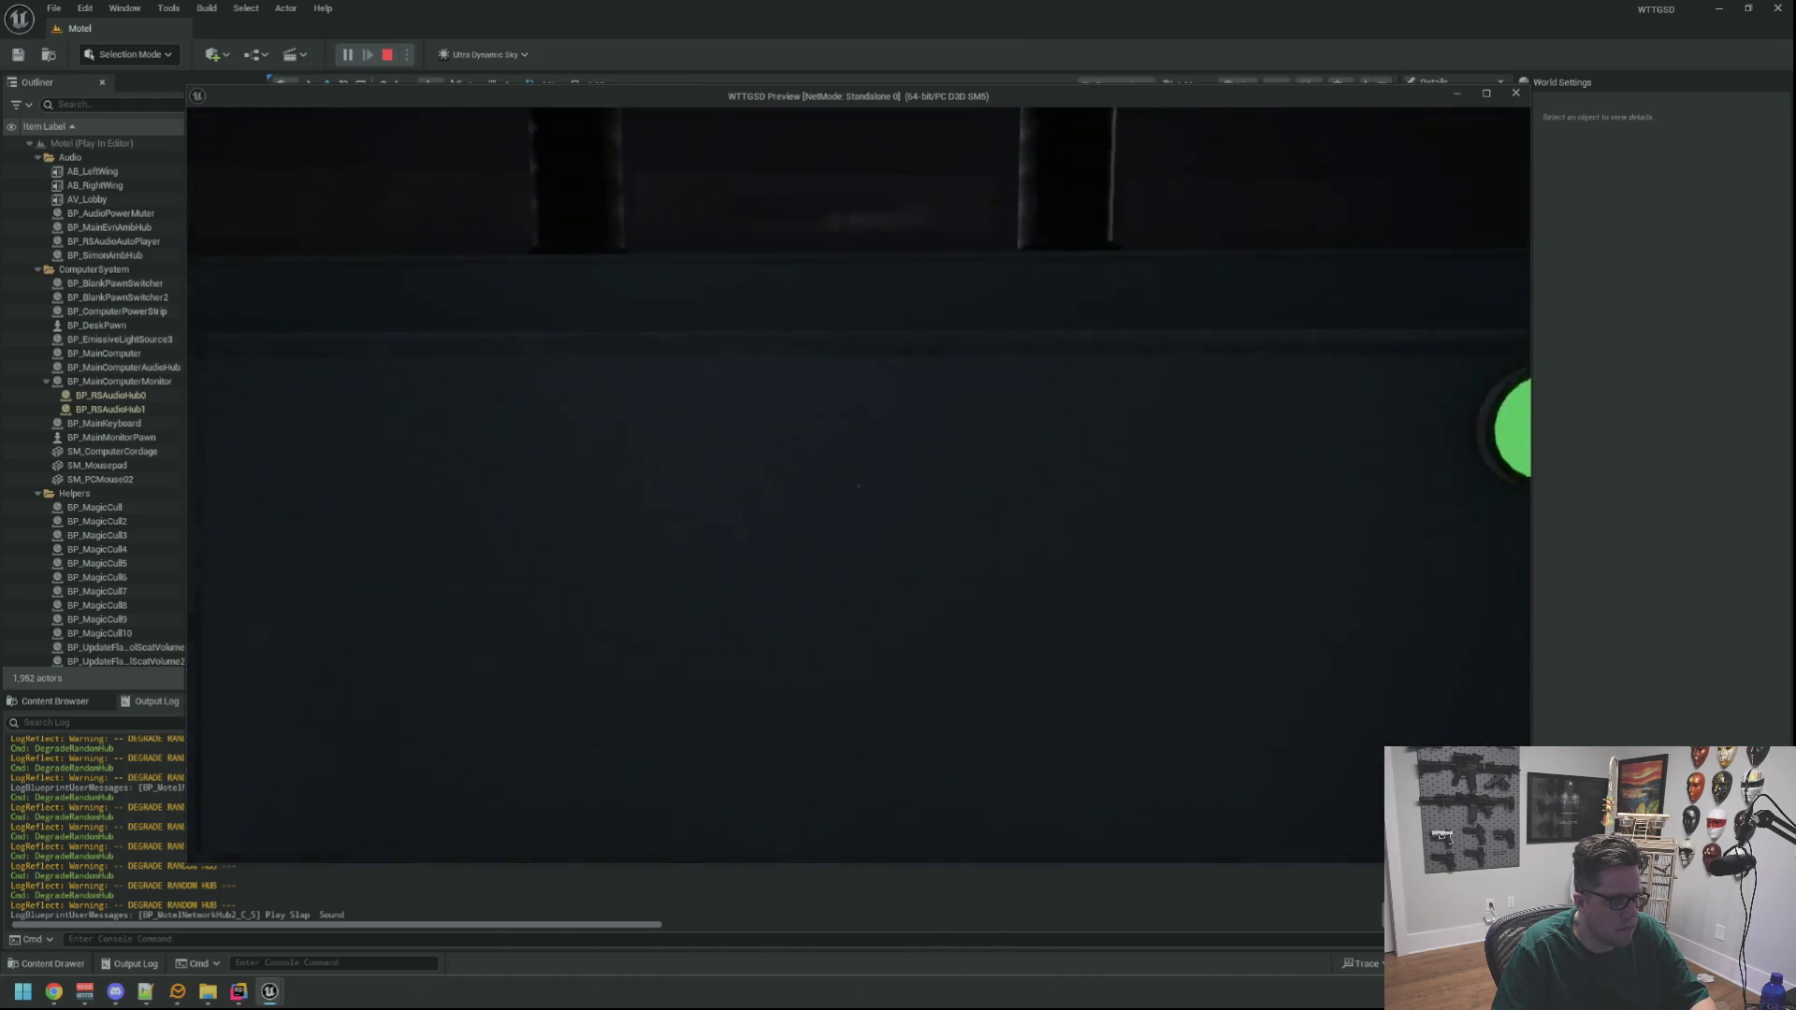
pyautogui.press('f')
pyautogui.press('s')
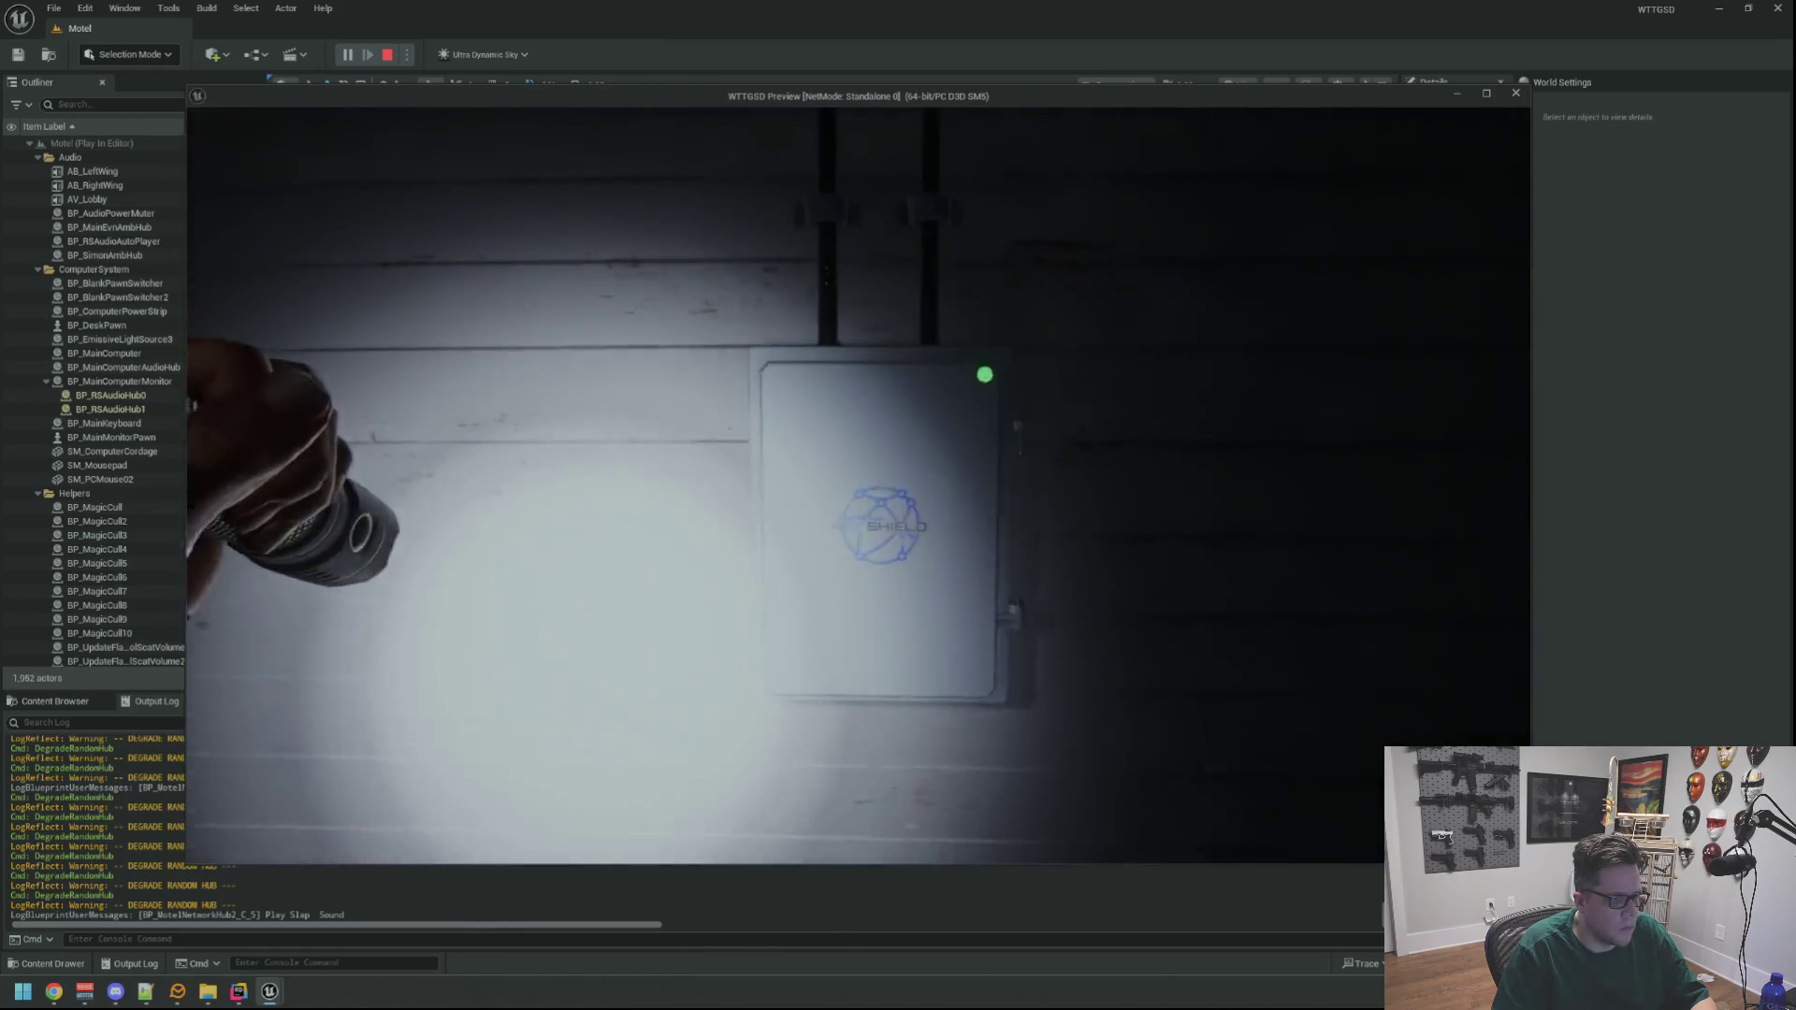
pyautogui.press('f')
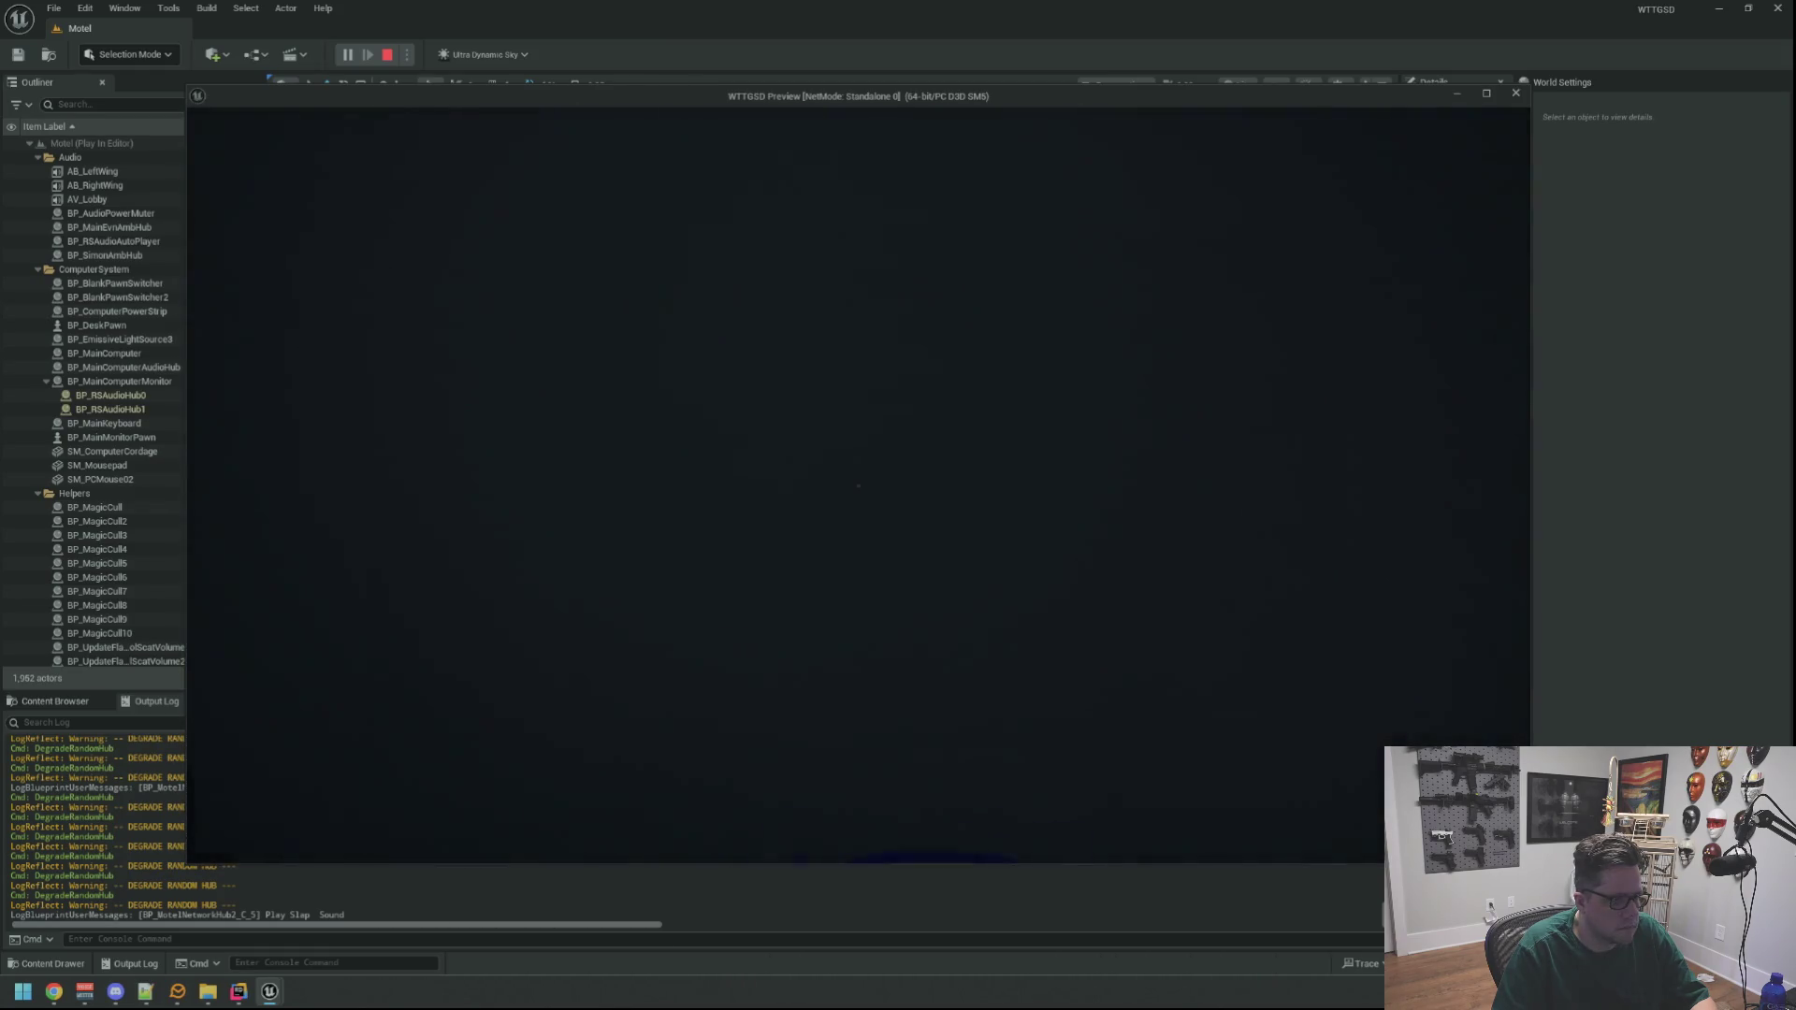
pyautogui.press('f')
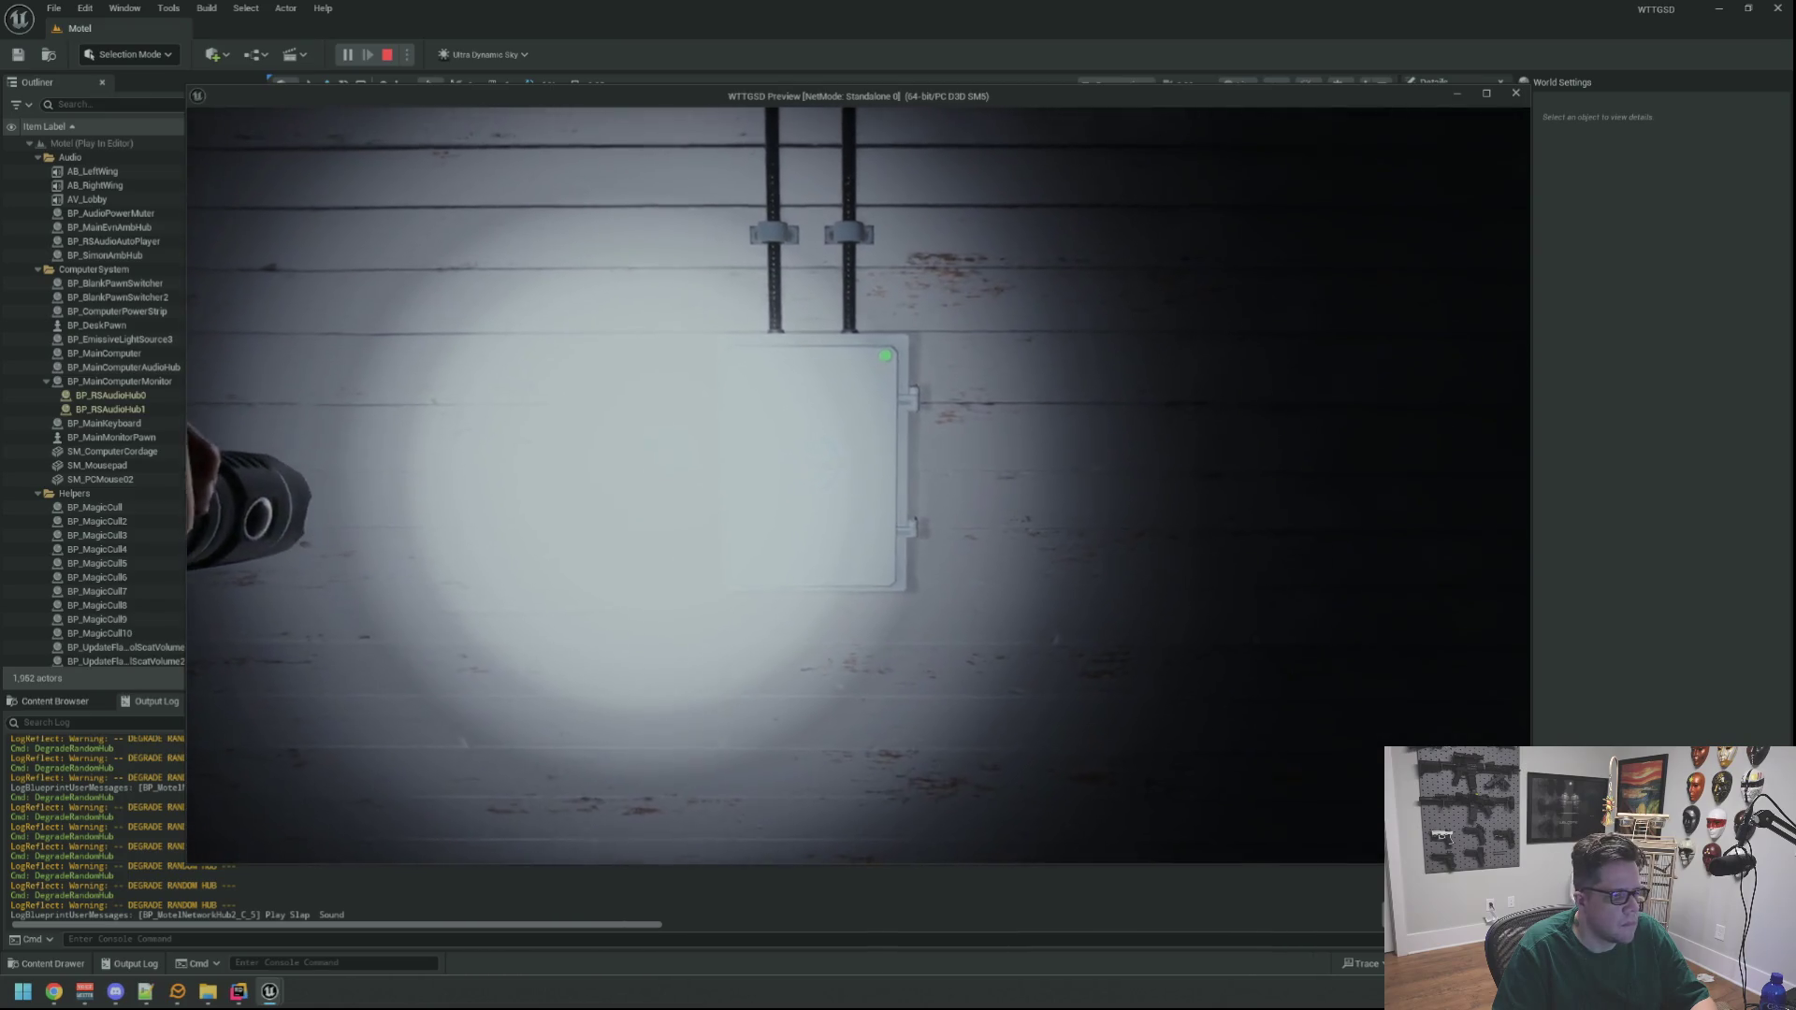
pyautogui.press('f')
pyautogui.press('w')
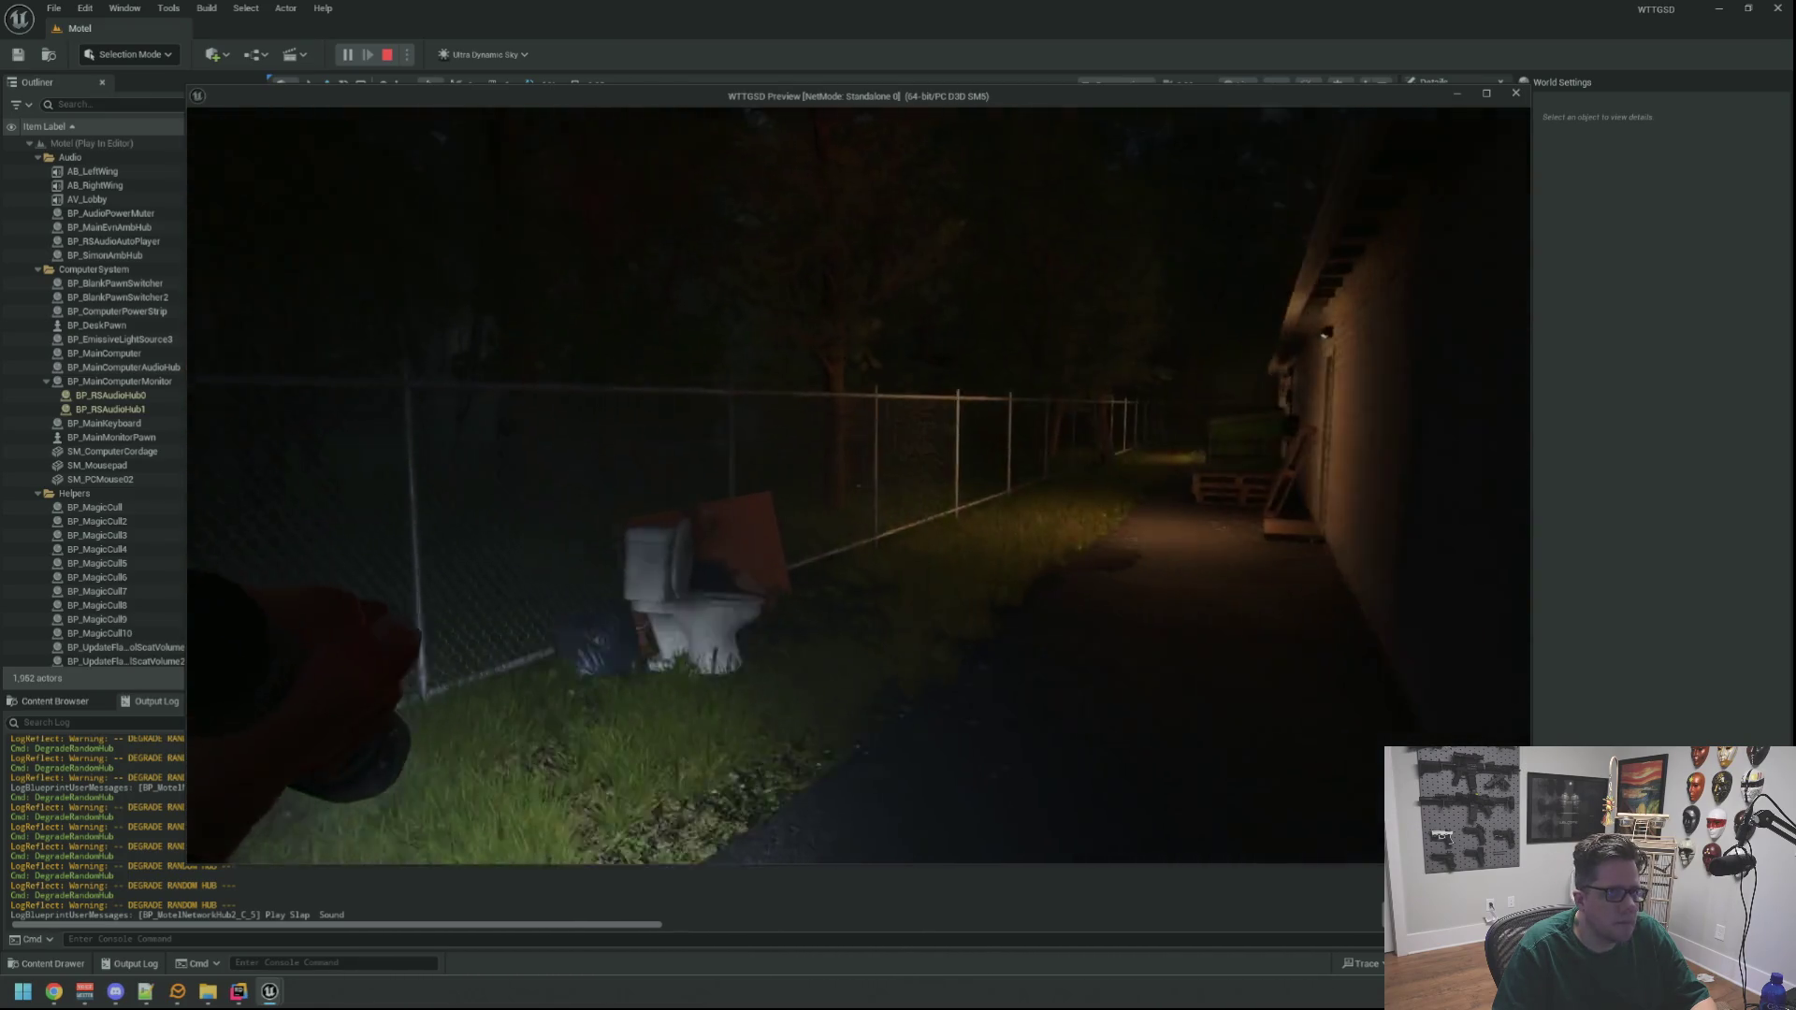
pyautogui.press('f')
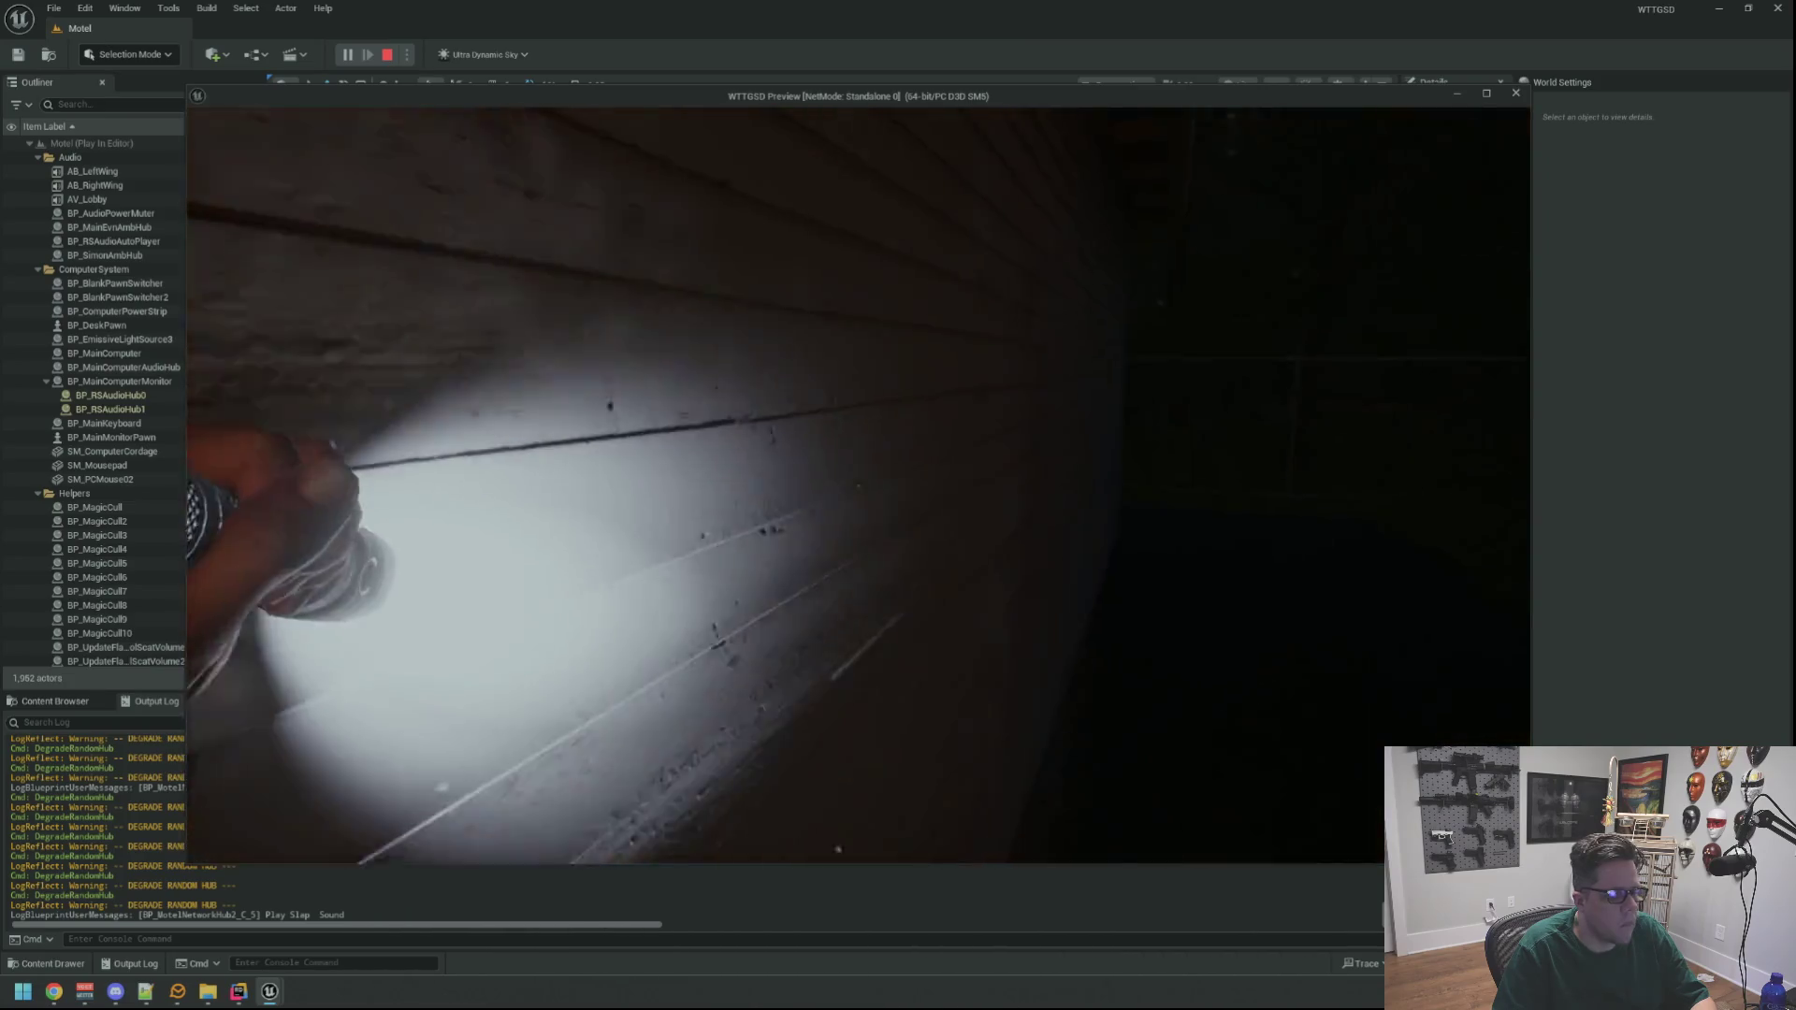
pyautogui.press('f')
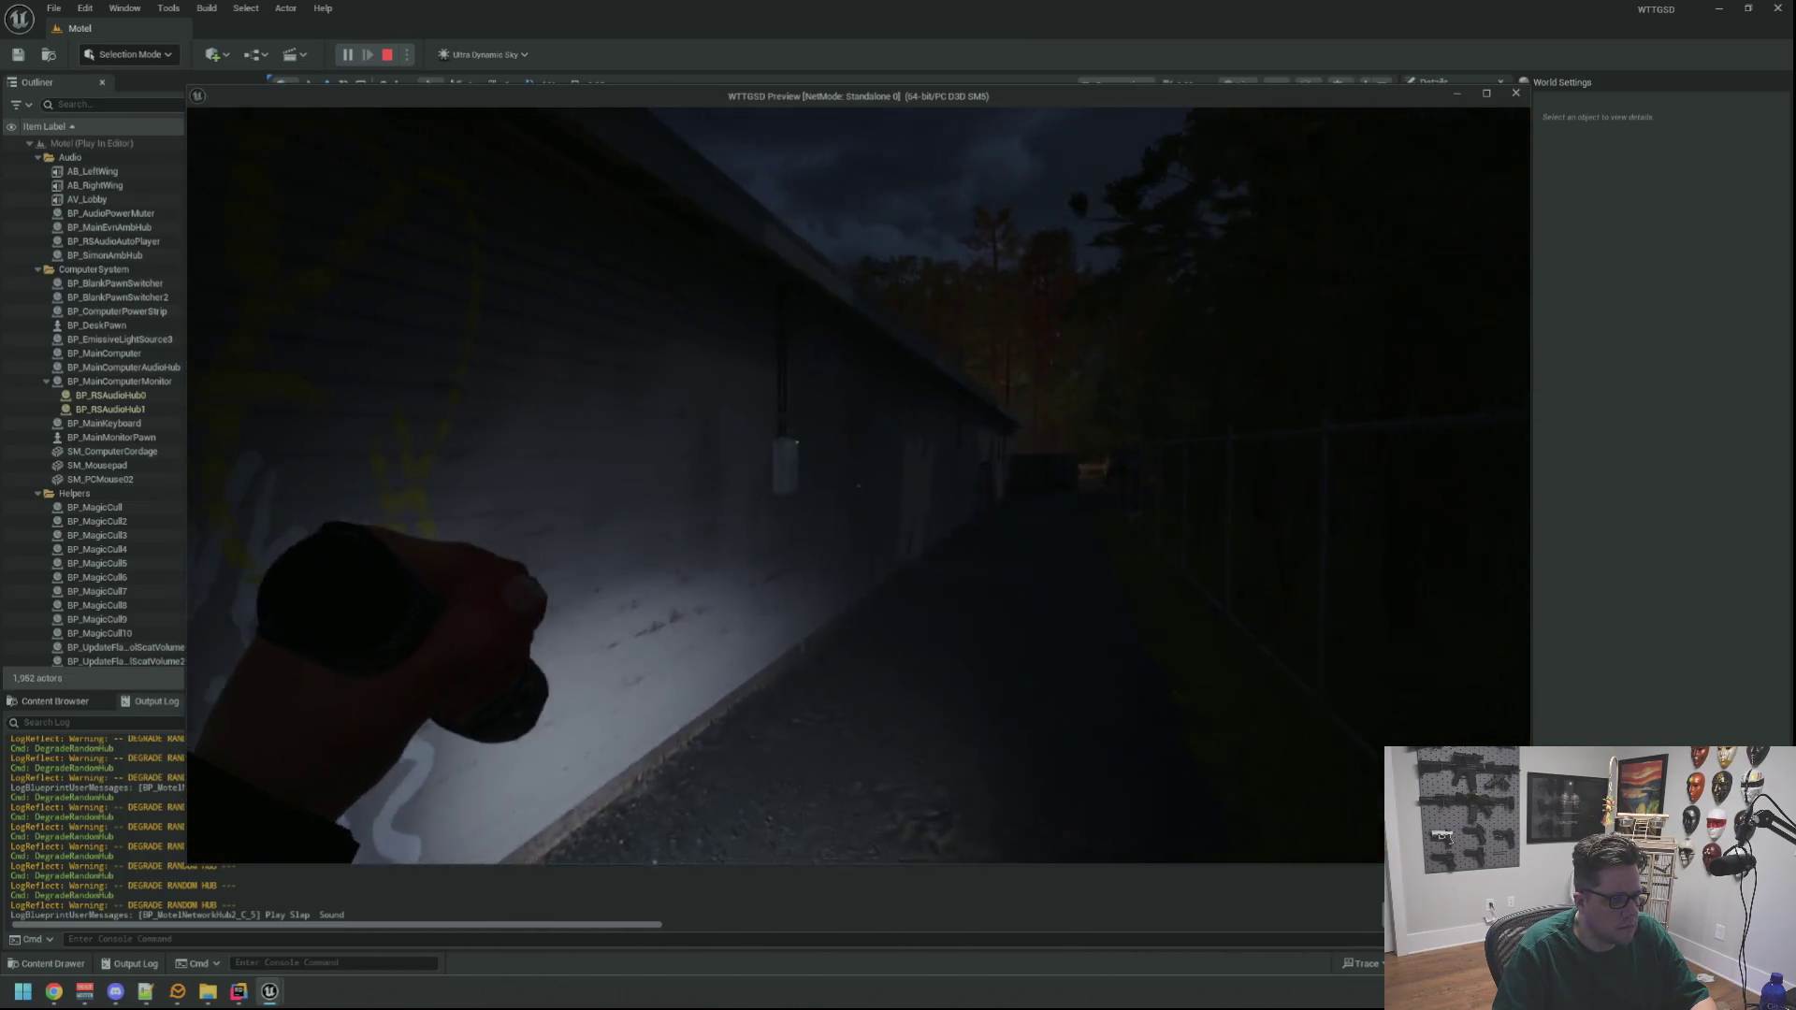
# Slap the wall network box to repair it green, then stop the play session
pyautogui.press('w')
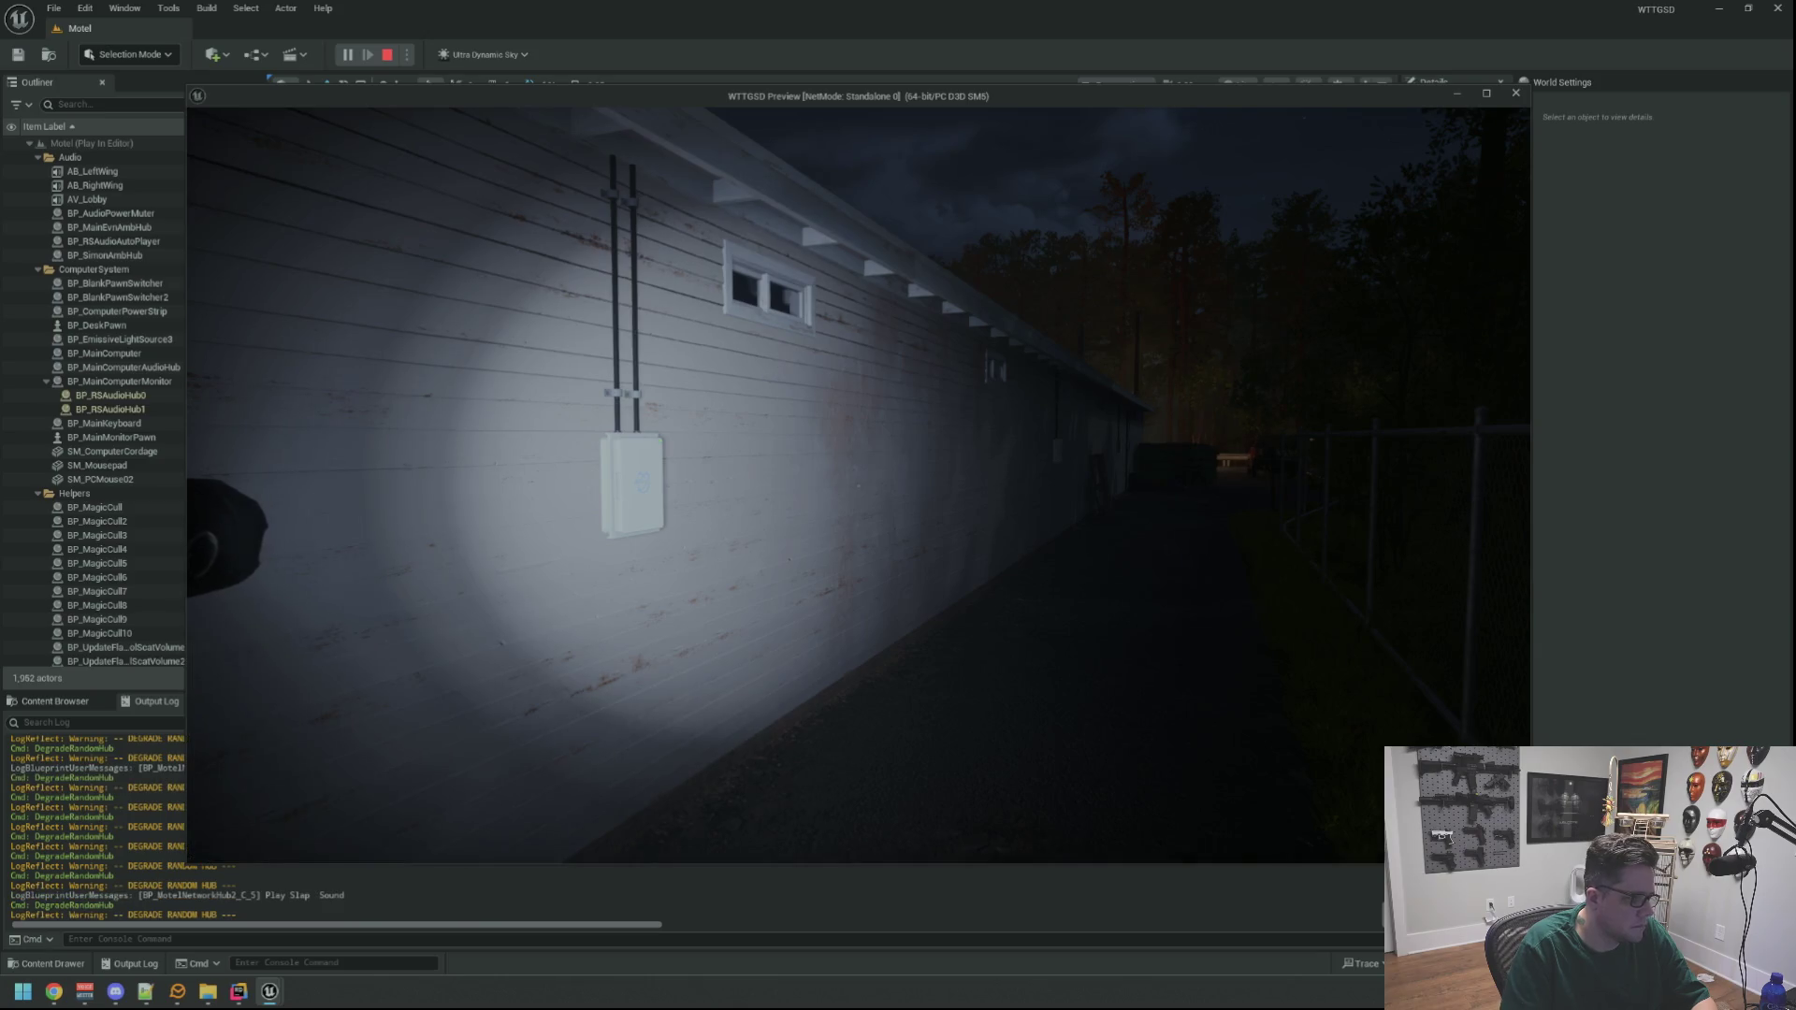
pyautogui.press('w')
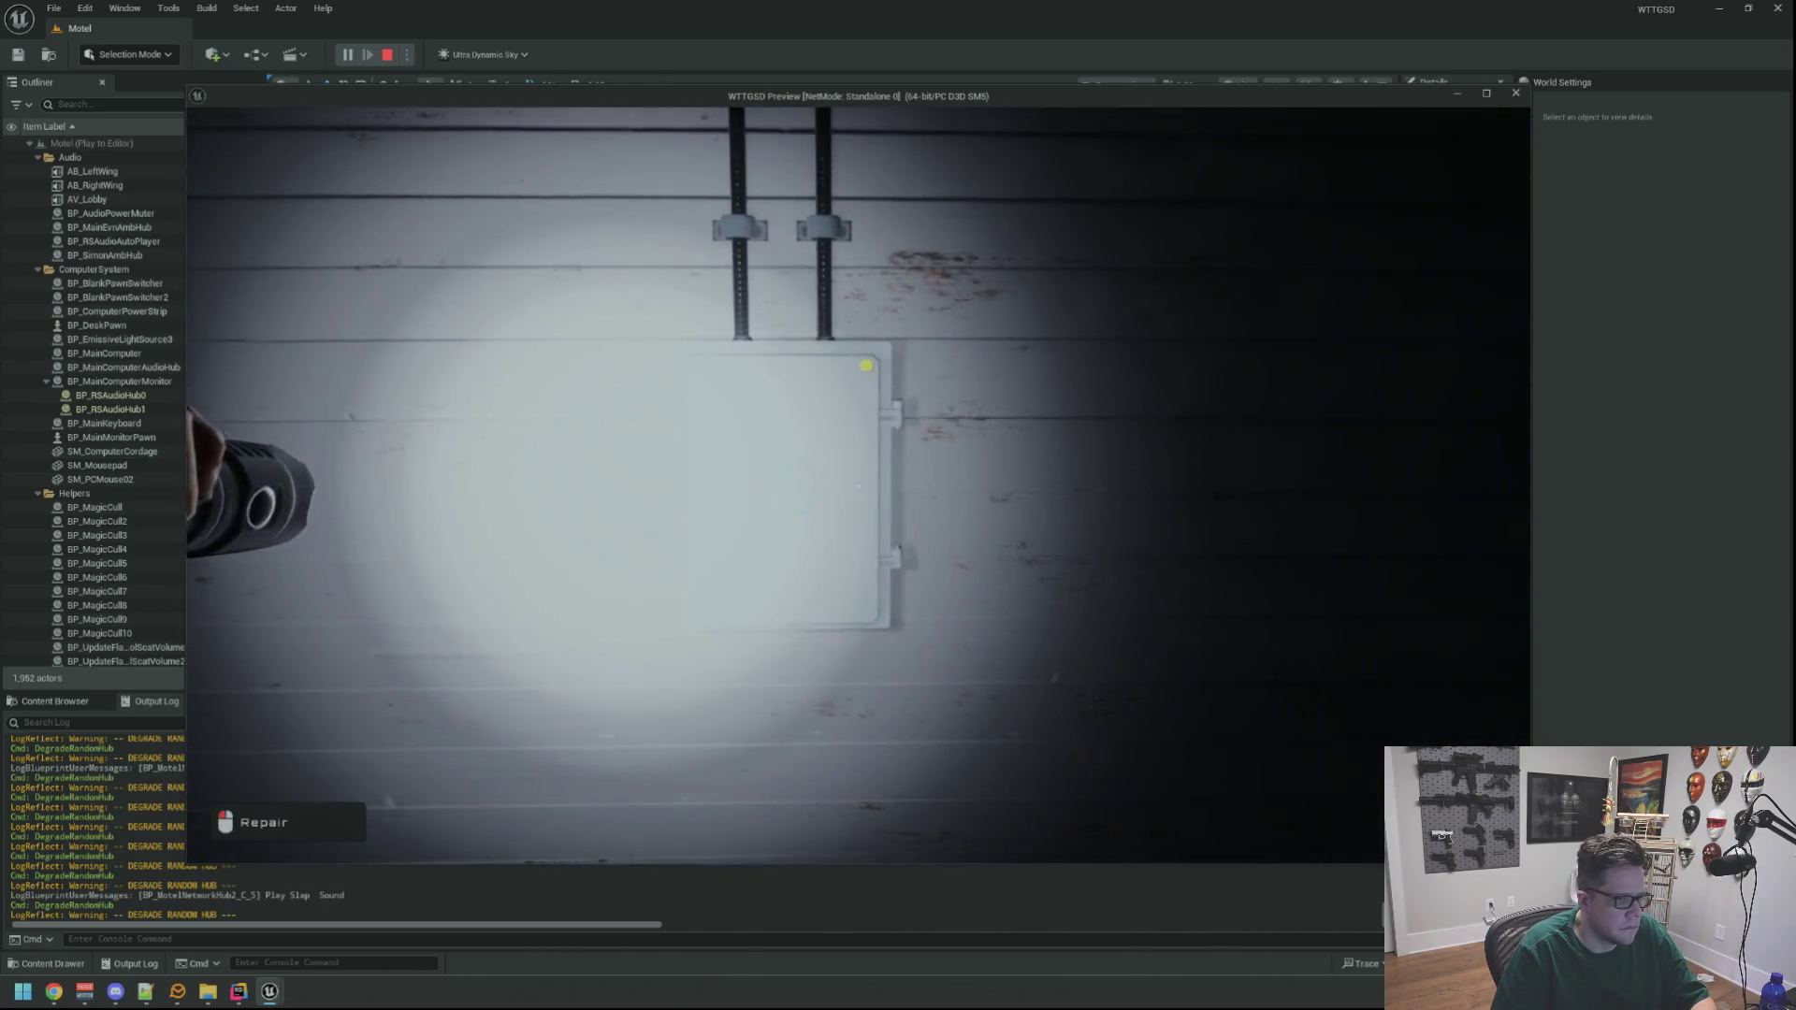
pyautogui.click(858, 485)
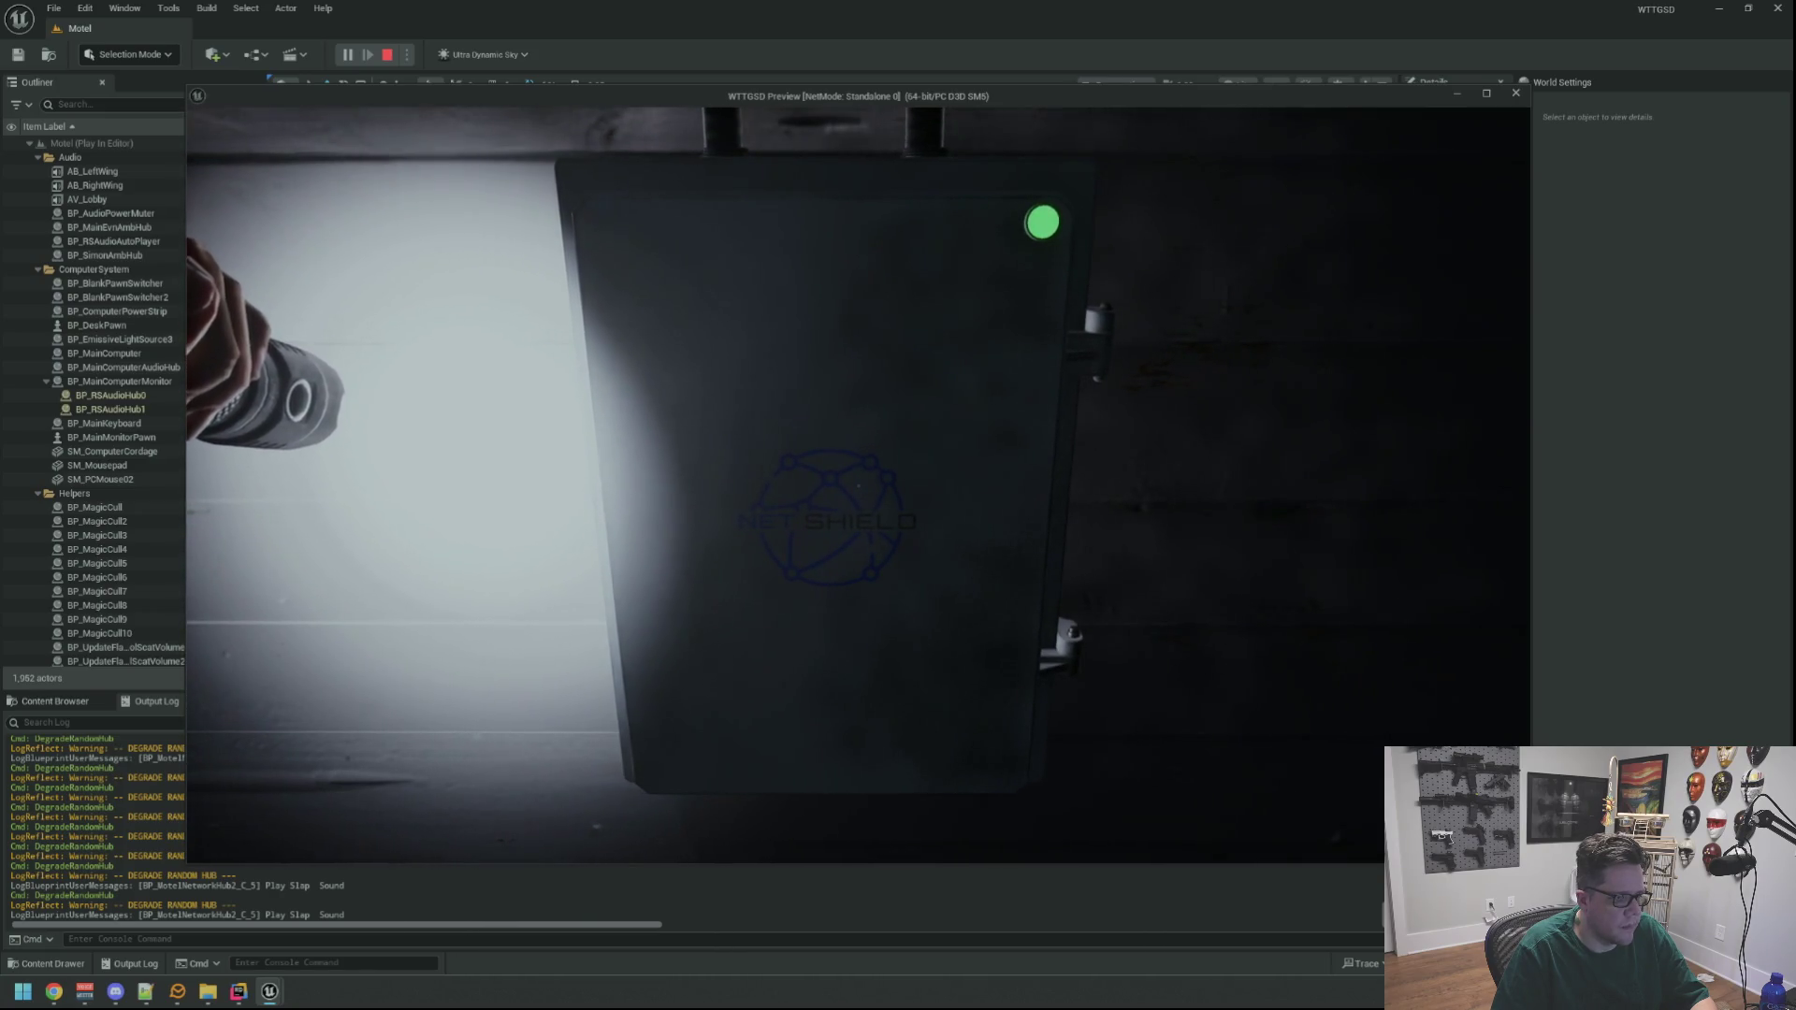
pyautogui.press('Escape')
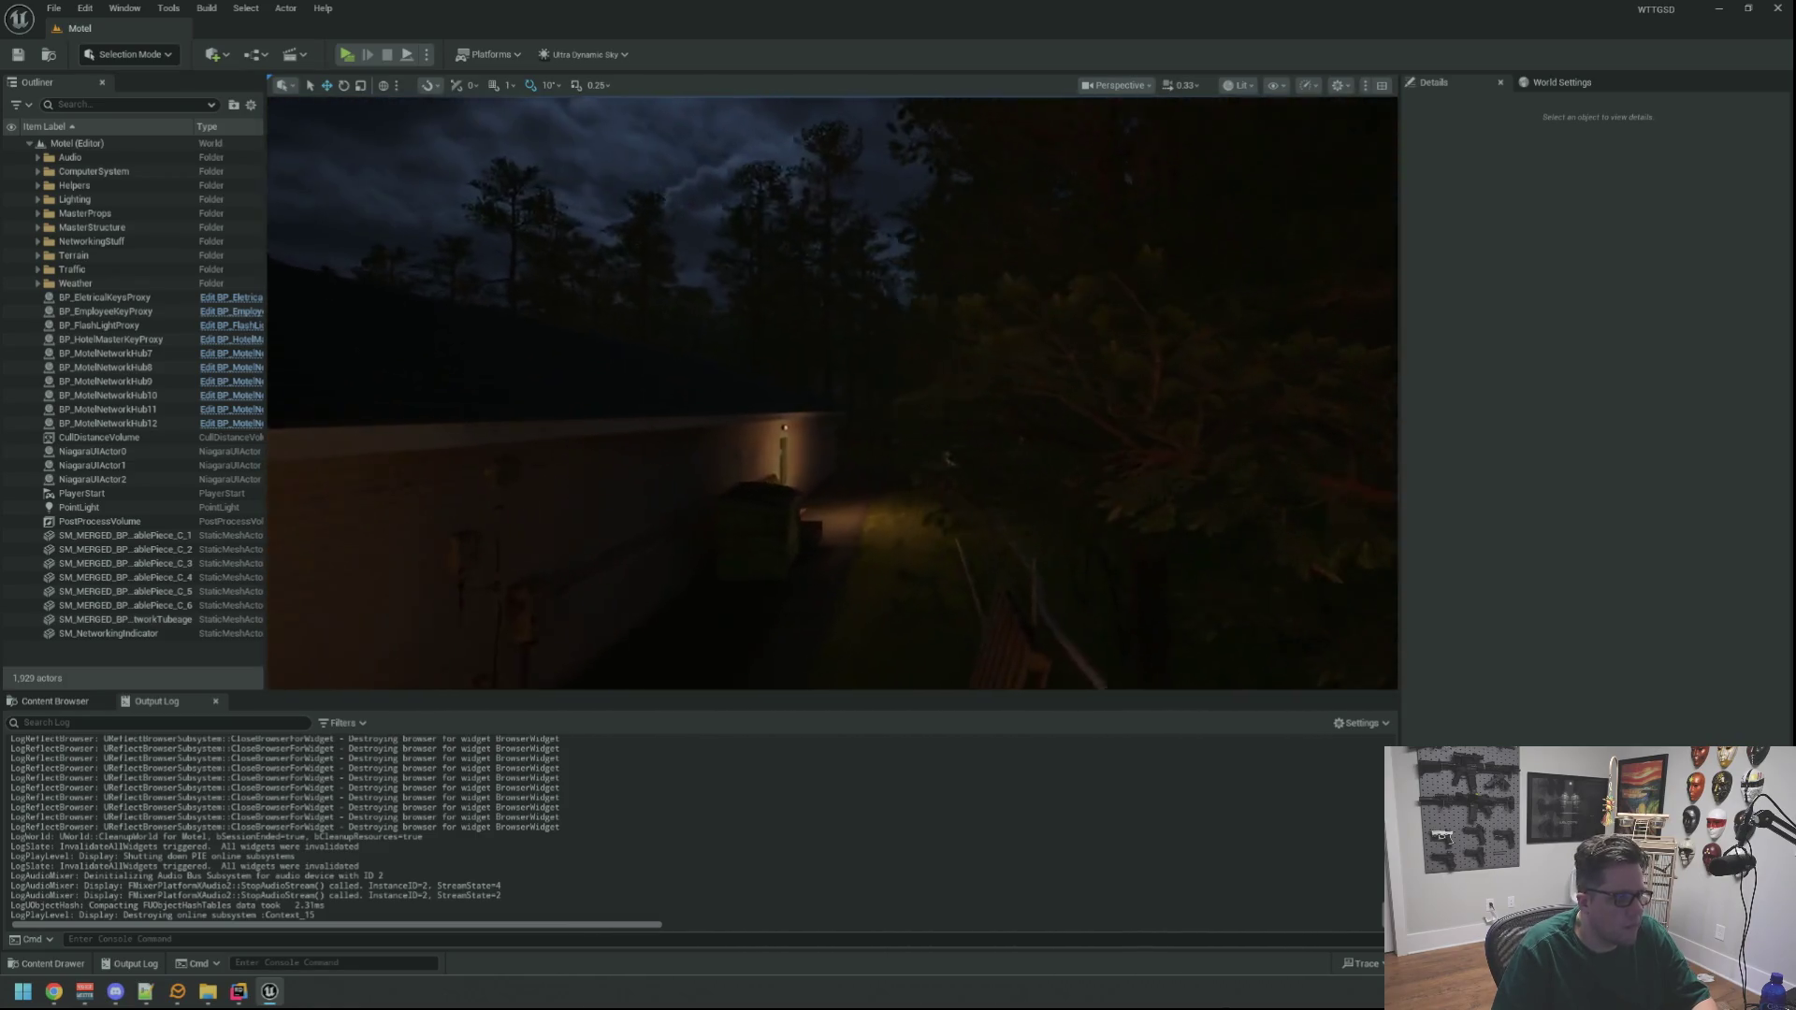
# In Unlit view, set BP_MotelNetworkHub12's Reset Look at Rotation pitch to -14.0 and save
pyautogui.moveTo(822, 445); pyautogui.dragTo(1019, 286)
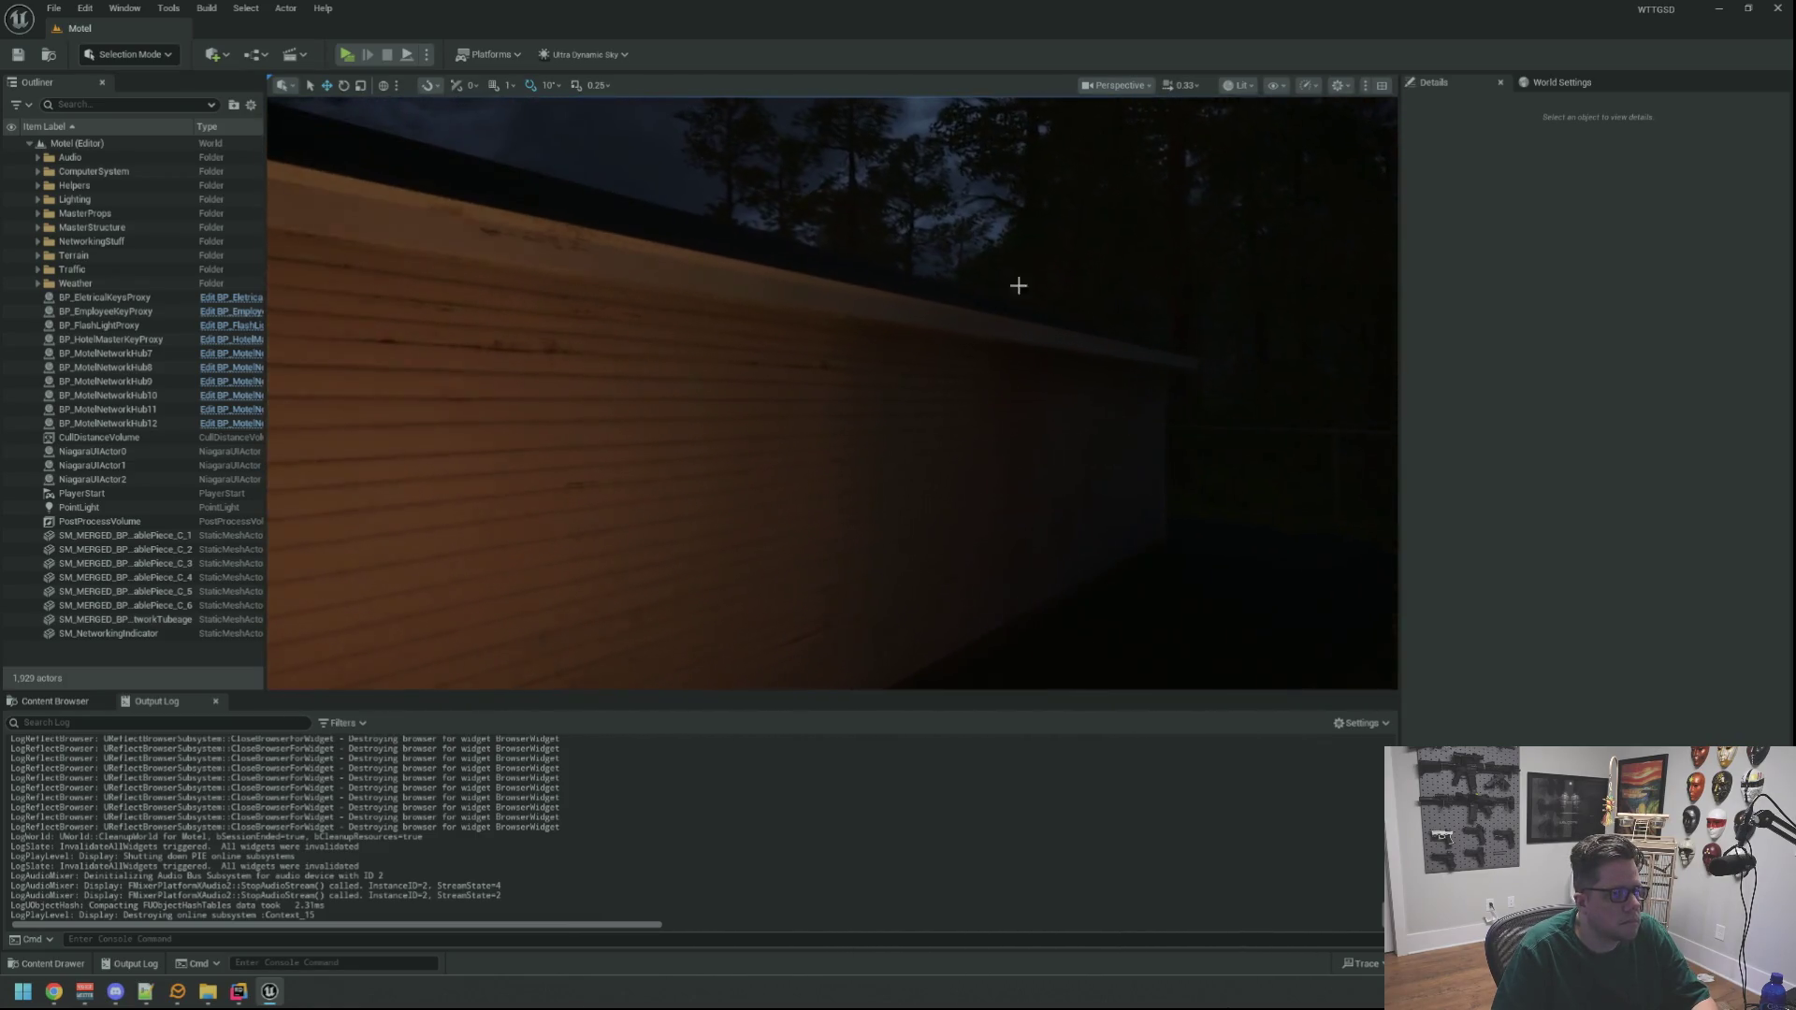
pyautogui.click(1239, 85)
pyautogui.click(1253, 155)
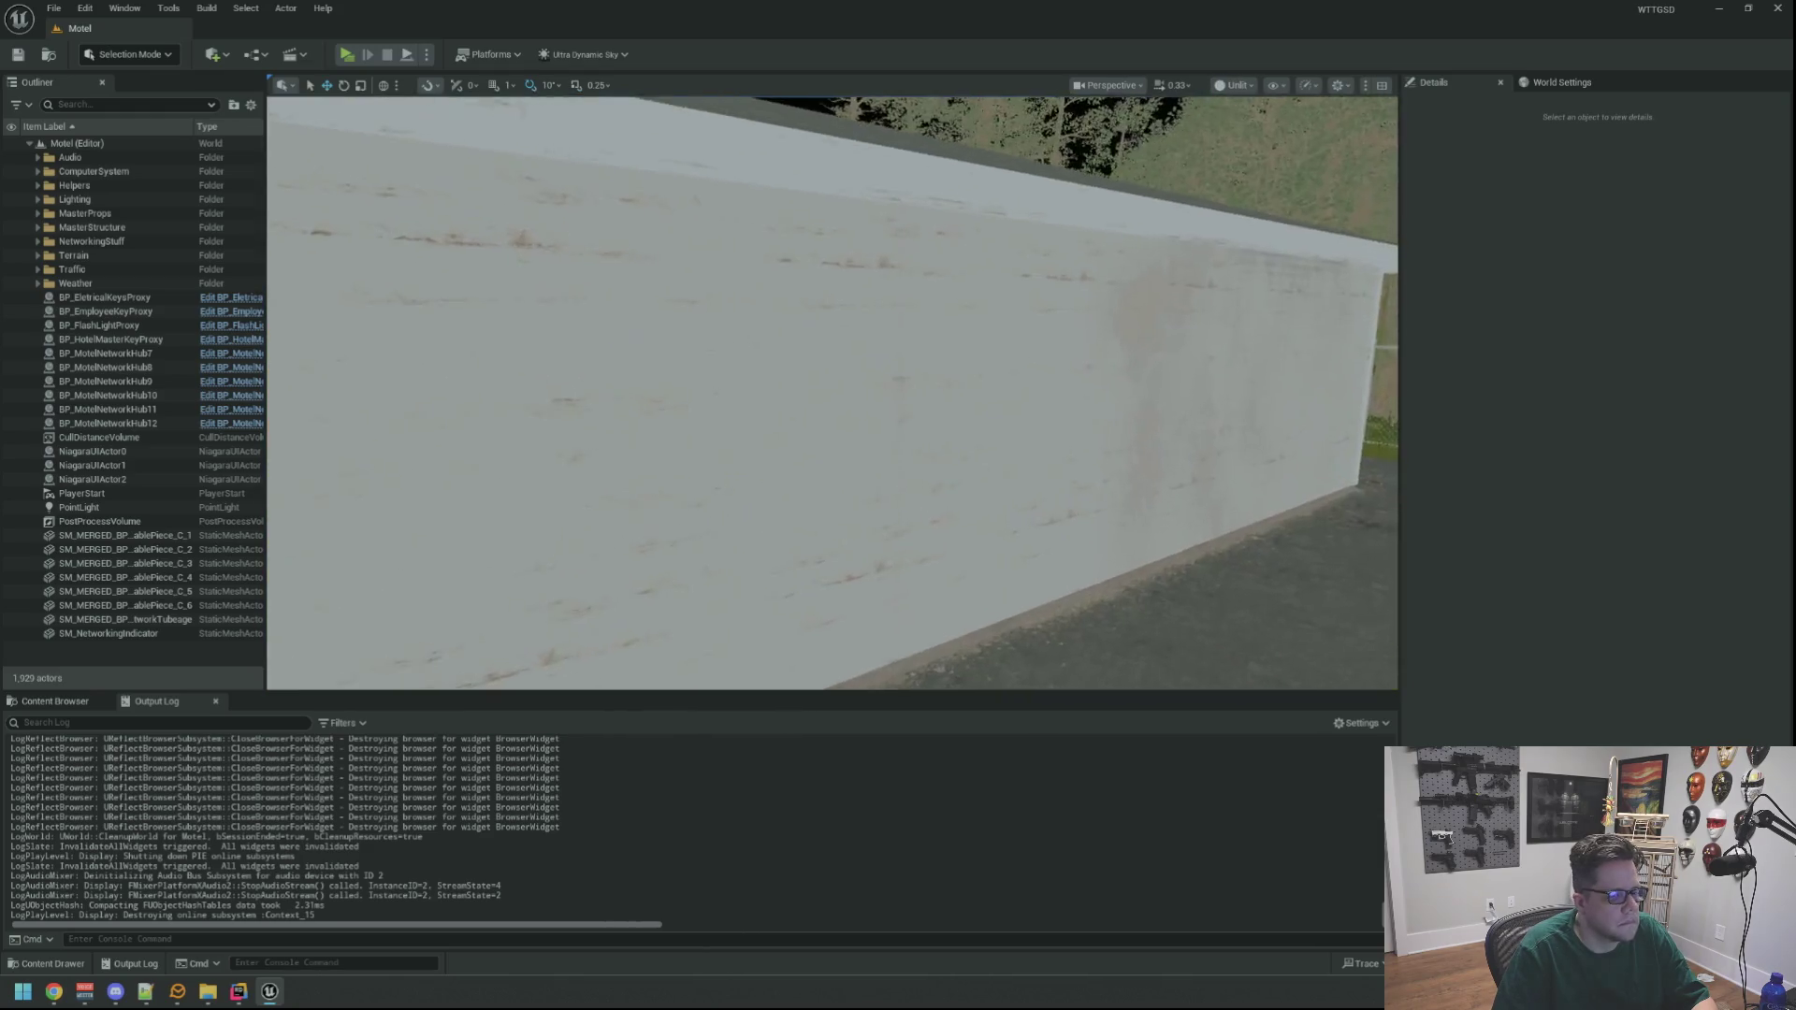
pyautogui.moveTo(1044, 360); pyautogui.dragTo(1032, 368)
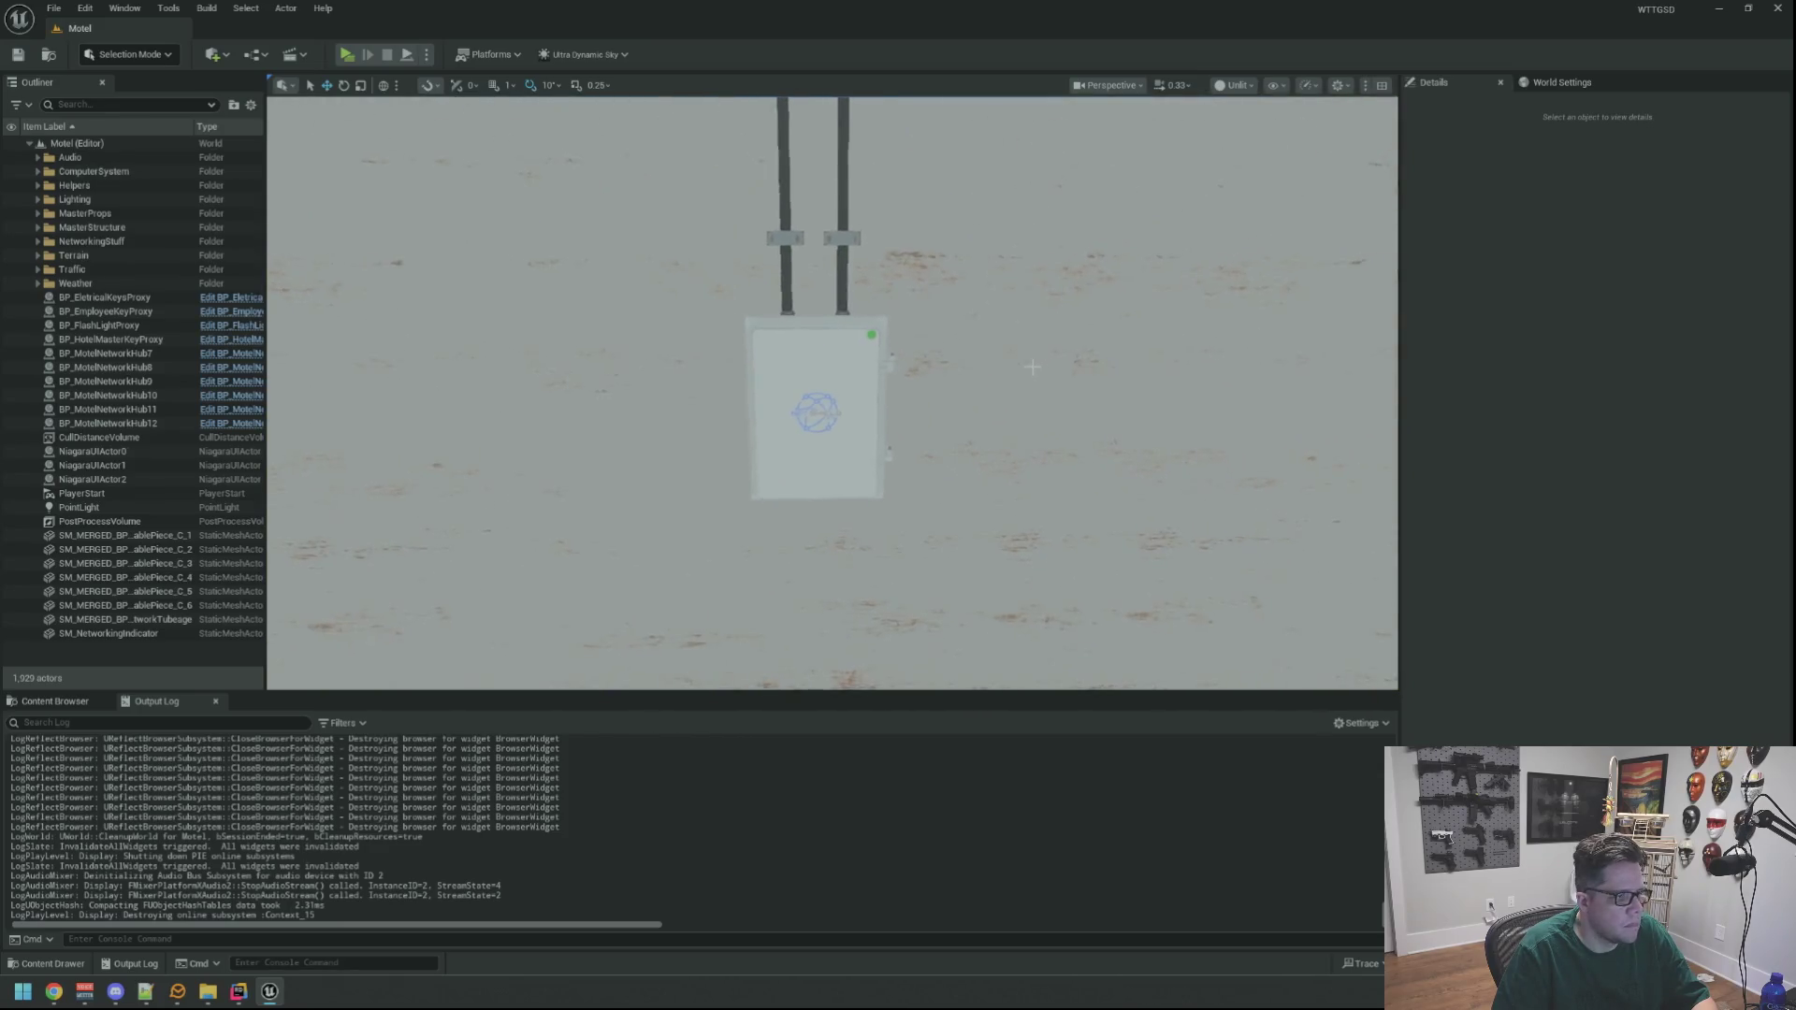
pyautogui.click(869, 351)
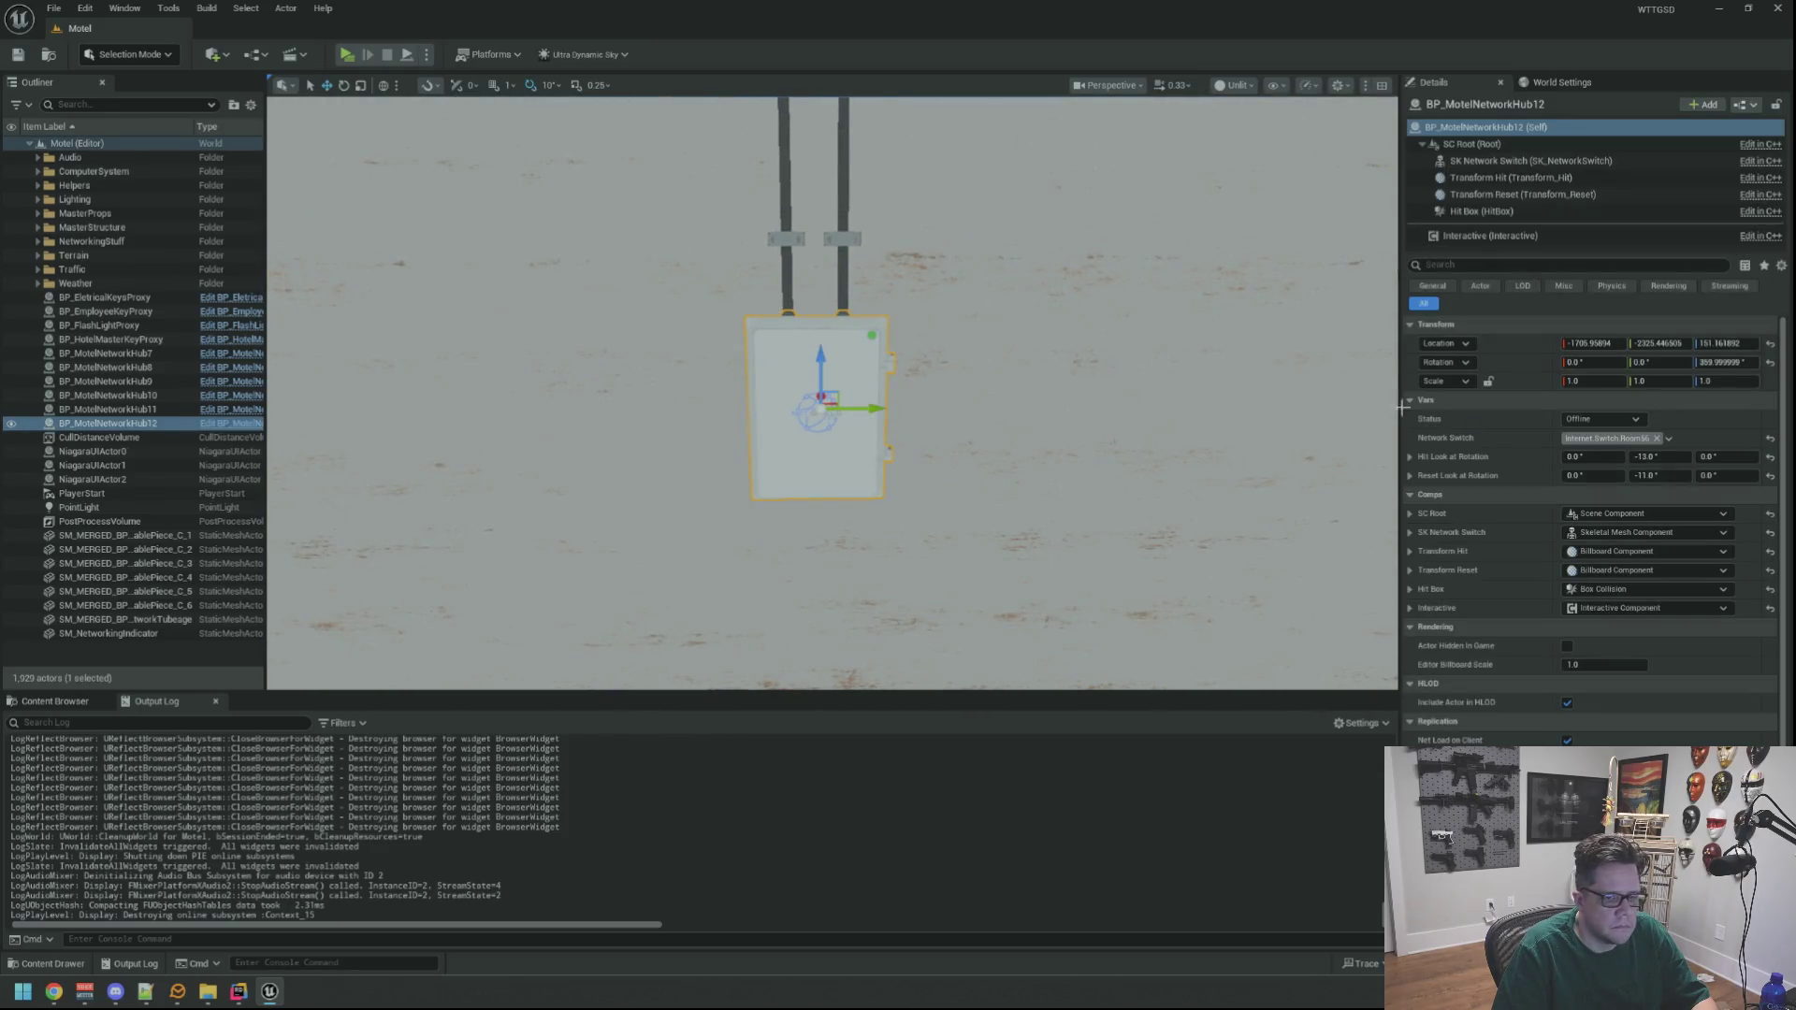
pyautogui.moveTo(1029, 375); pyautogui.dragTo(1029, 374)
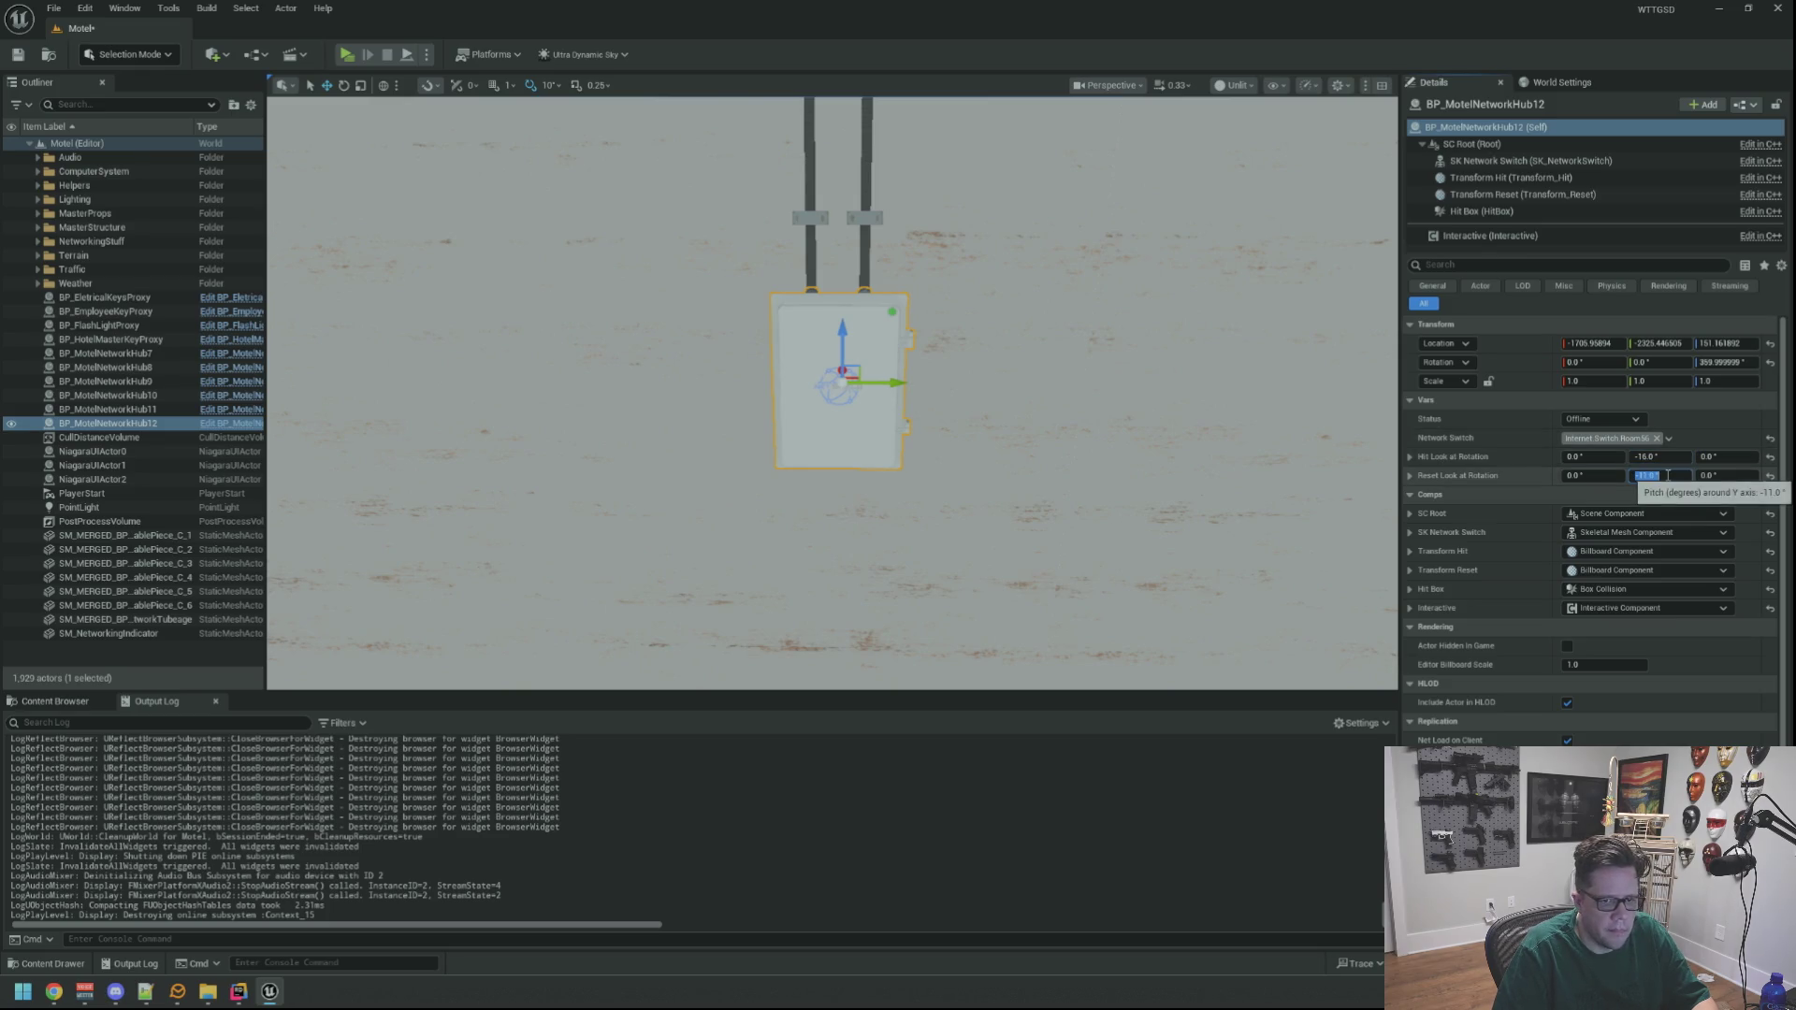
pyautogui.write('-14')
pyautogui.hotkey('ctrl', 's')
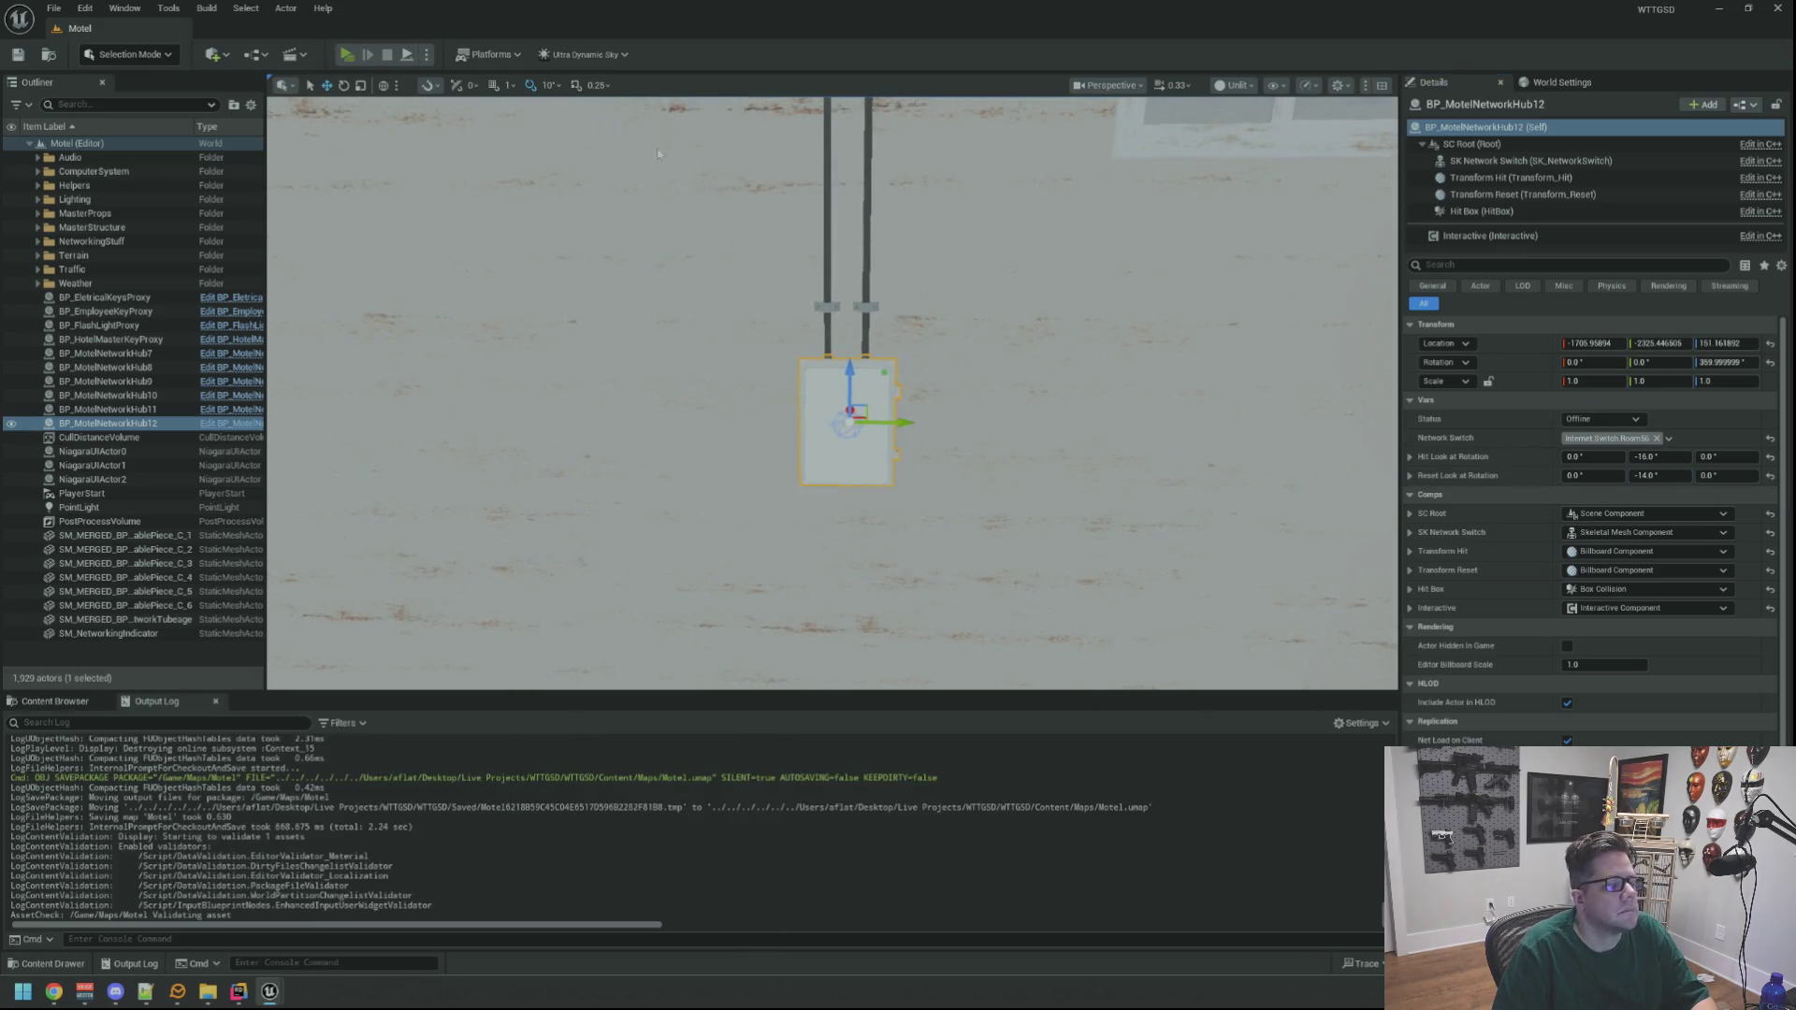
pyautogui.hotkey('alt', 'p')
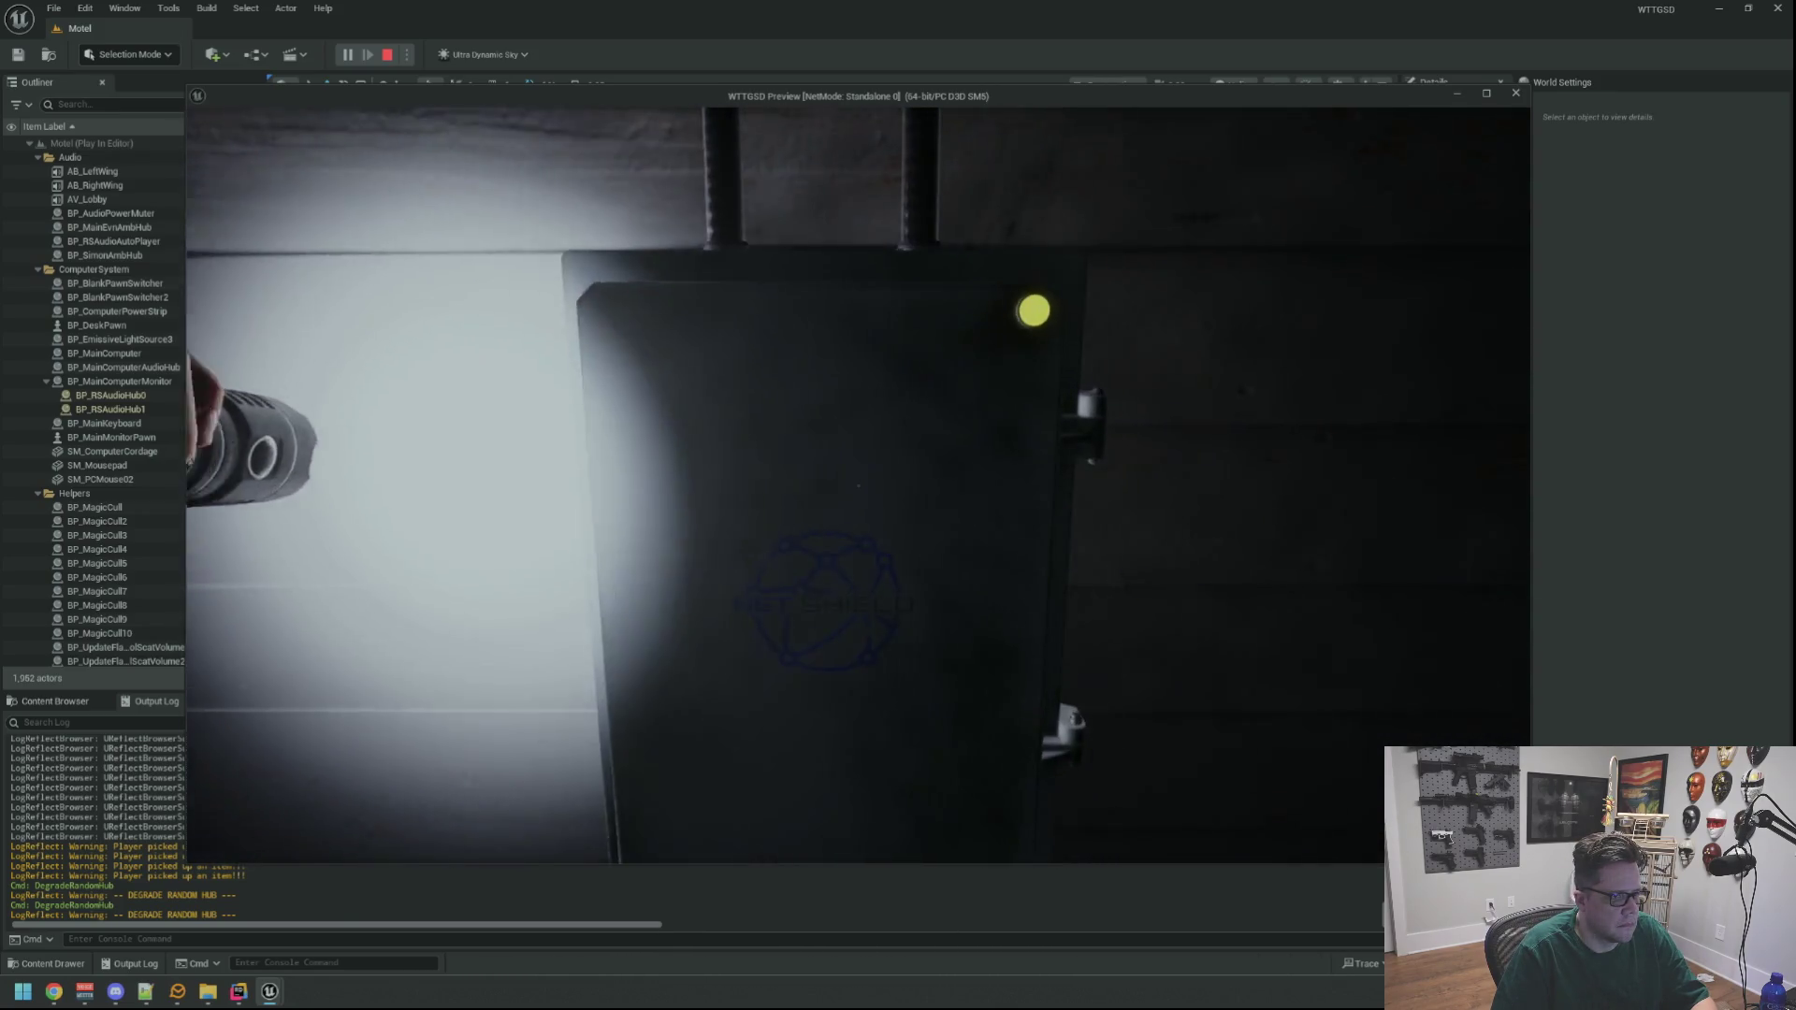
# Slap the wall hub box with E until its light turns green, then stop playing
pyautogui.press('e')
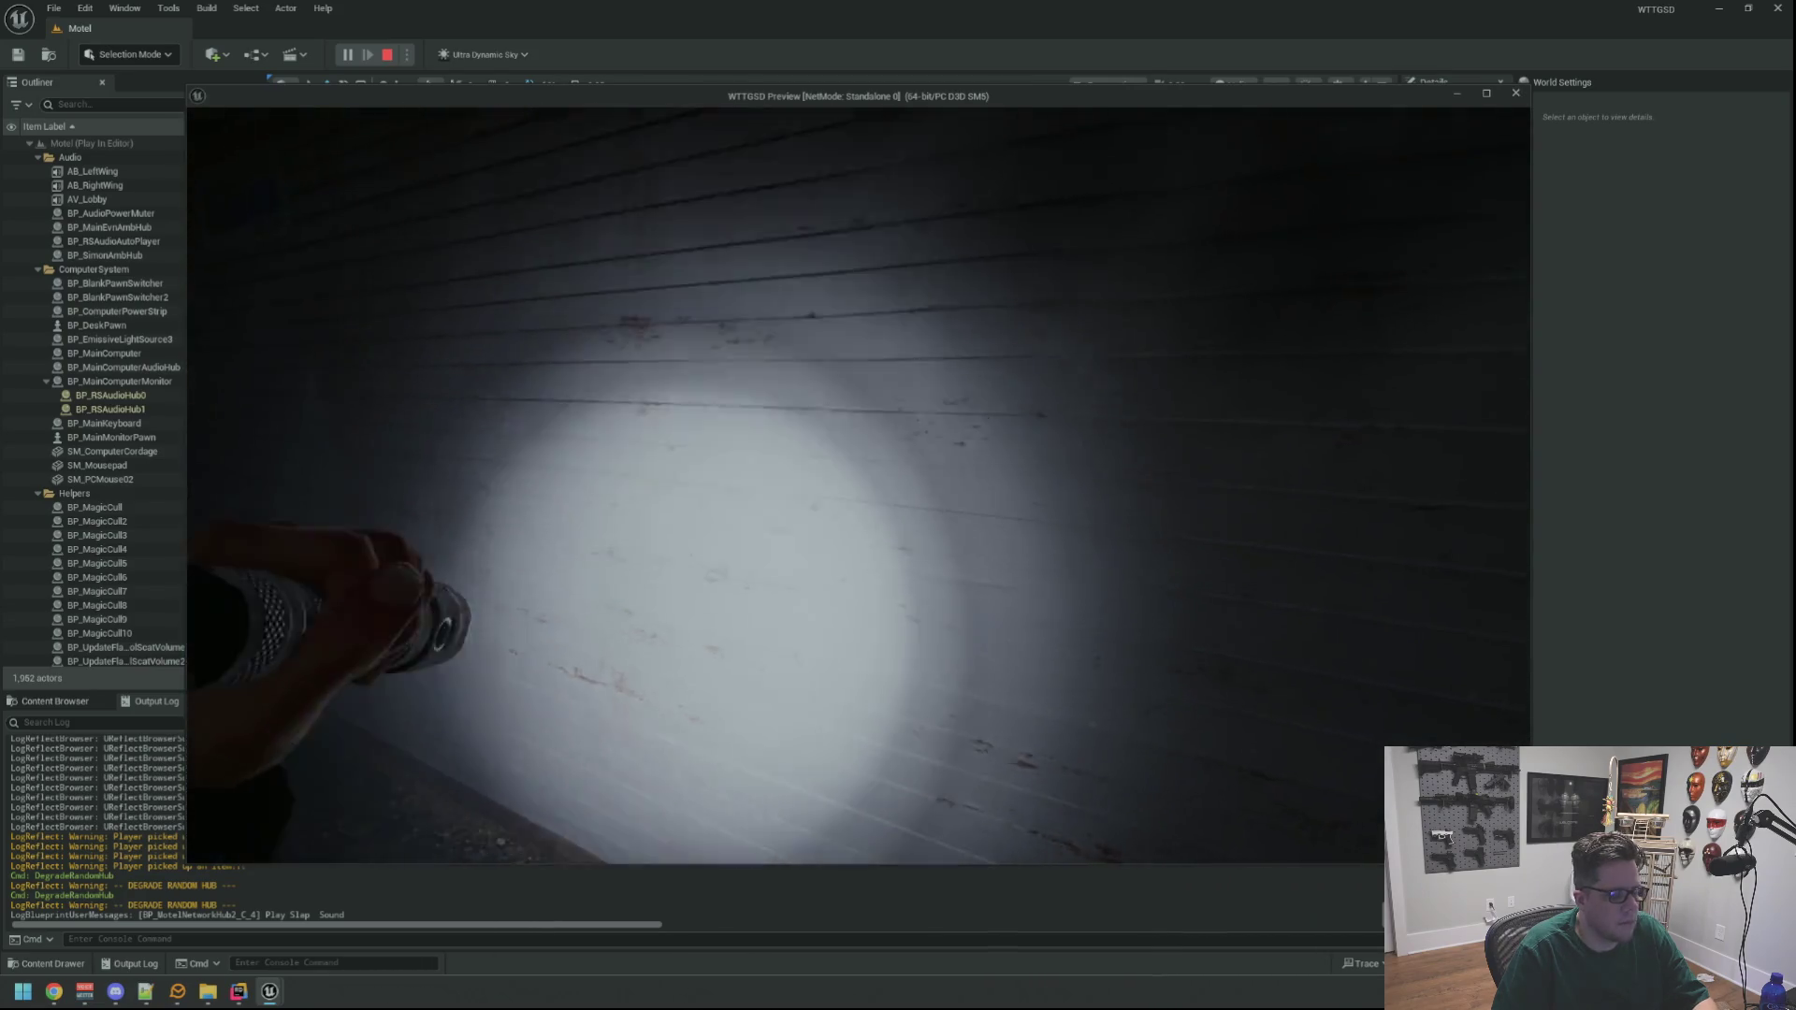
pyautogui.press('Escape')
pyautogui.moveTo(833, 393)
pyautogui.mouseDown()
pyautogui.moveTo(832, 449)
pyautogui.moveTo(749, 440)
pyautogui.moveTo(763, 420)
pyautogui.mouseUp()
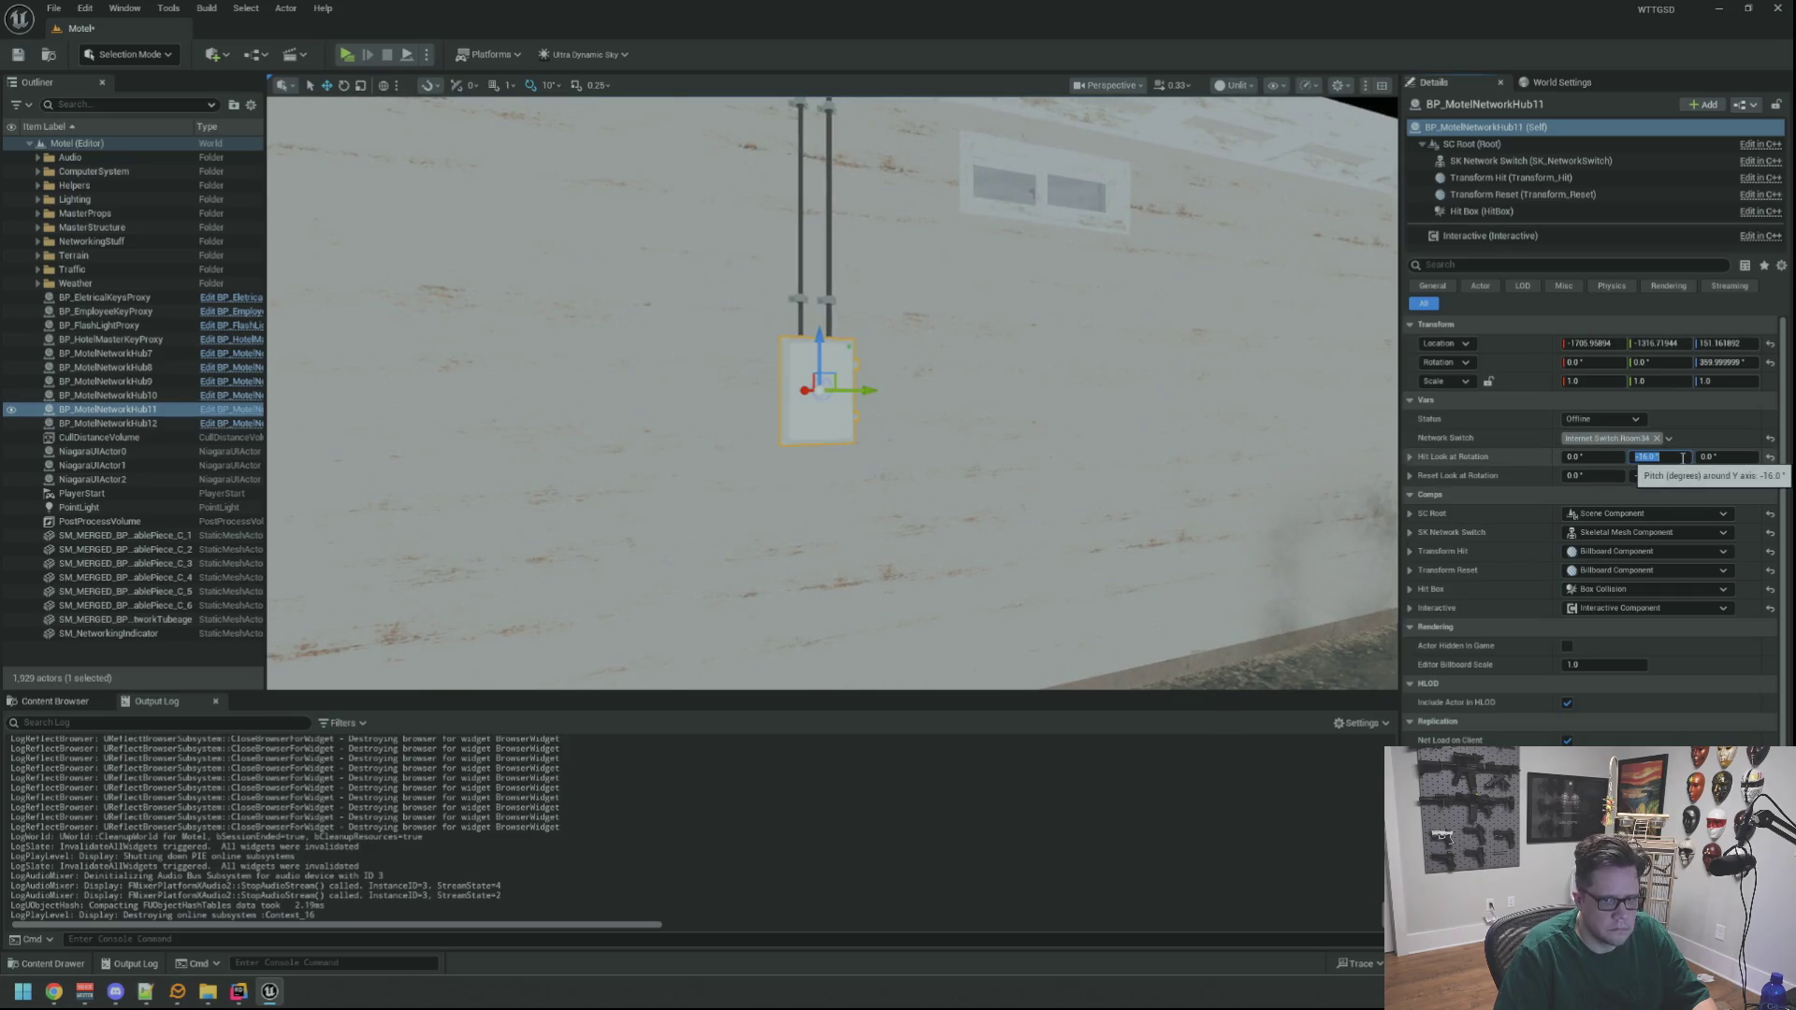
# Frame the hubs on the graffitied motel wall, deselect everything, and start a new play-test
pyautogui.moveTo(764, 420); pyautogui.dragTo(1033, 395)
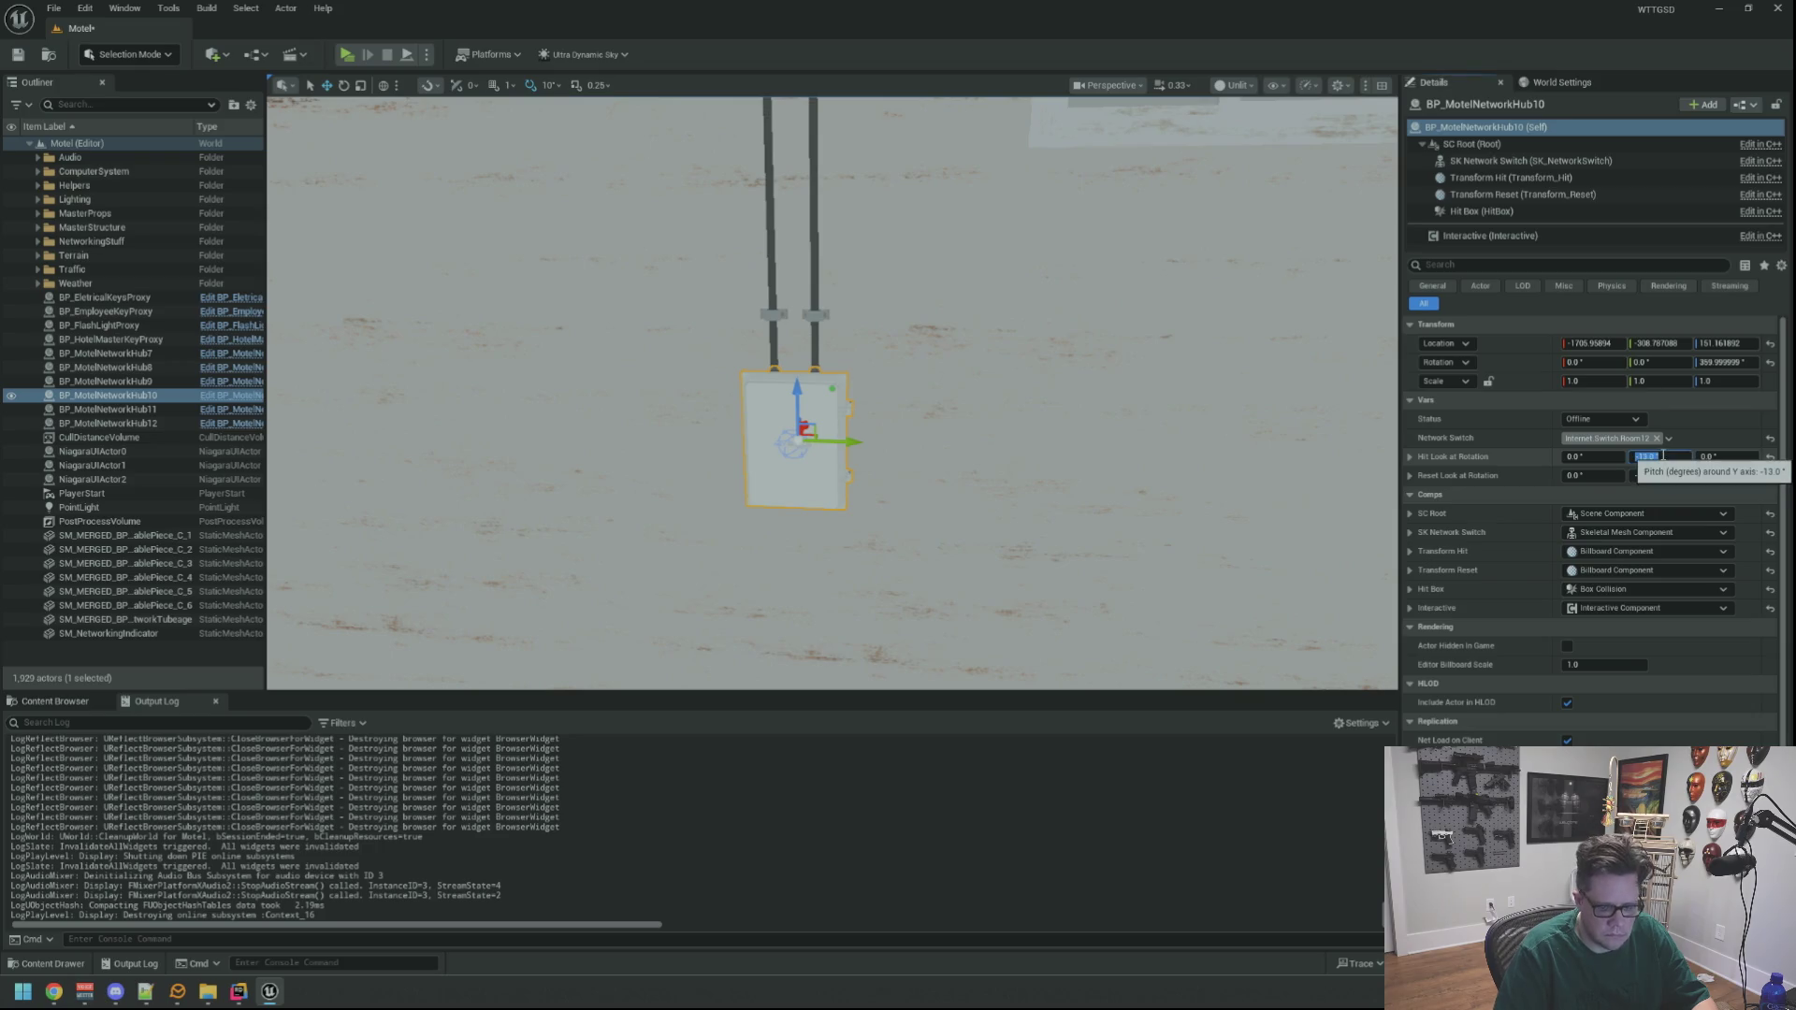
pyautogui.moveTo(911, 380)
pyautogui.mouseDown()
pyautogui.moveTo(900, 401)
pyautogui.moveTo(884, 393)
pyautogui.moveTo(911, 379)
pyautogui.moveTo(889, 383)
pyautogui.mouseUp()
pyautogui.press('Escape')
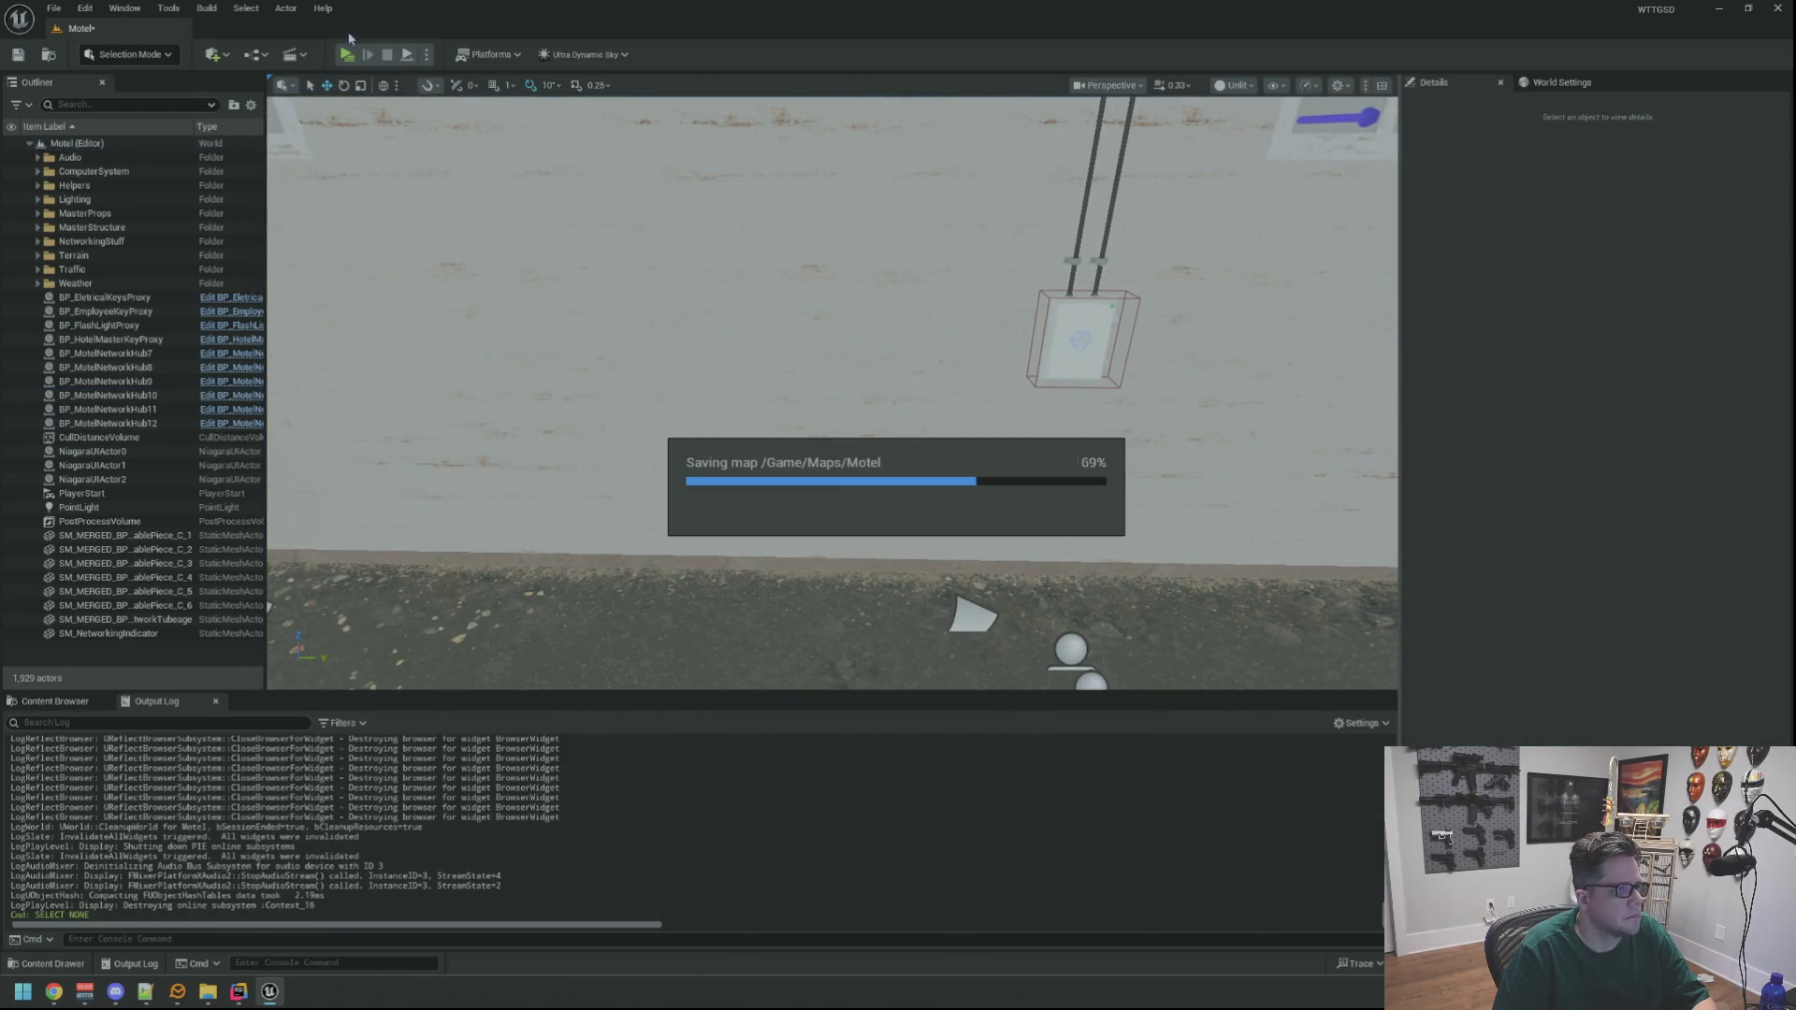
pyautogui.click(347, 54)
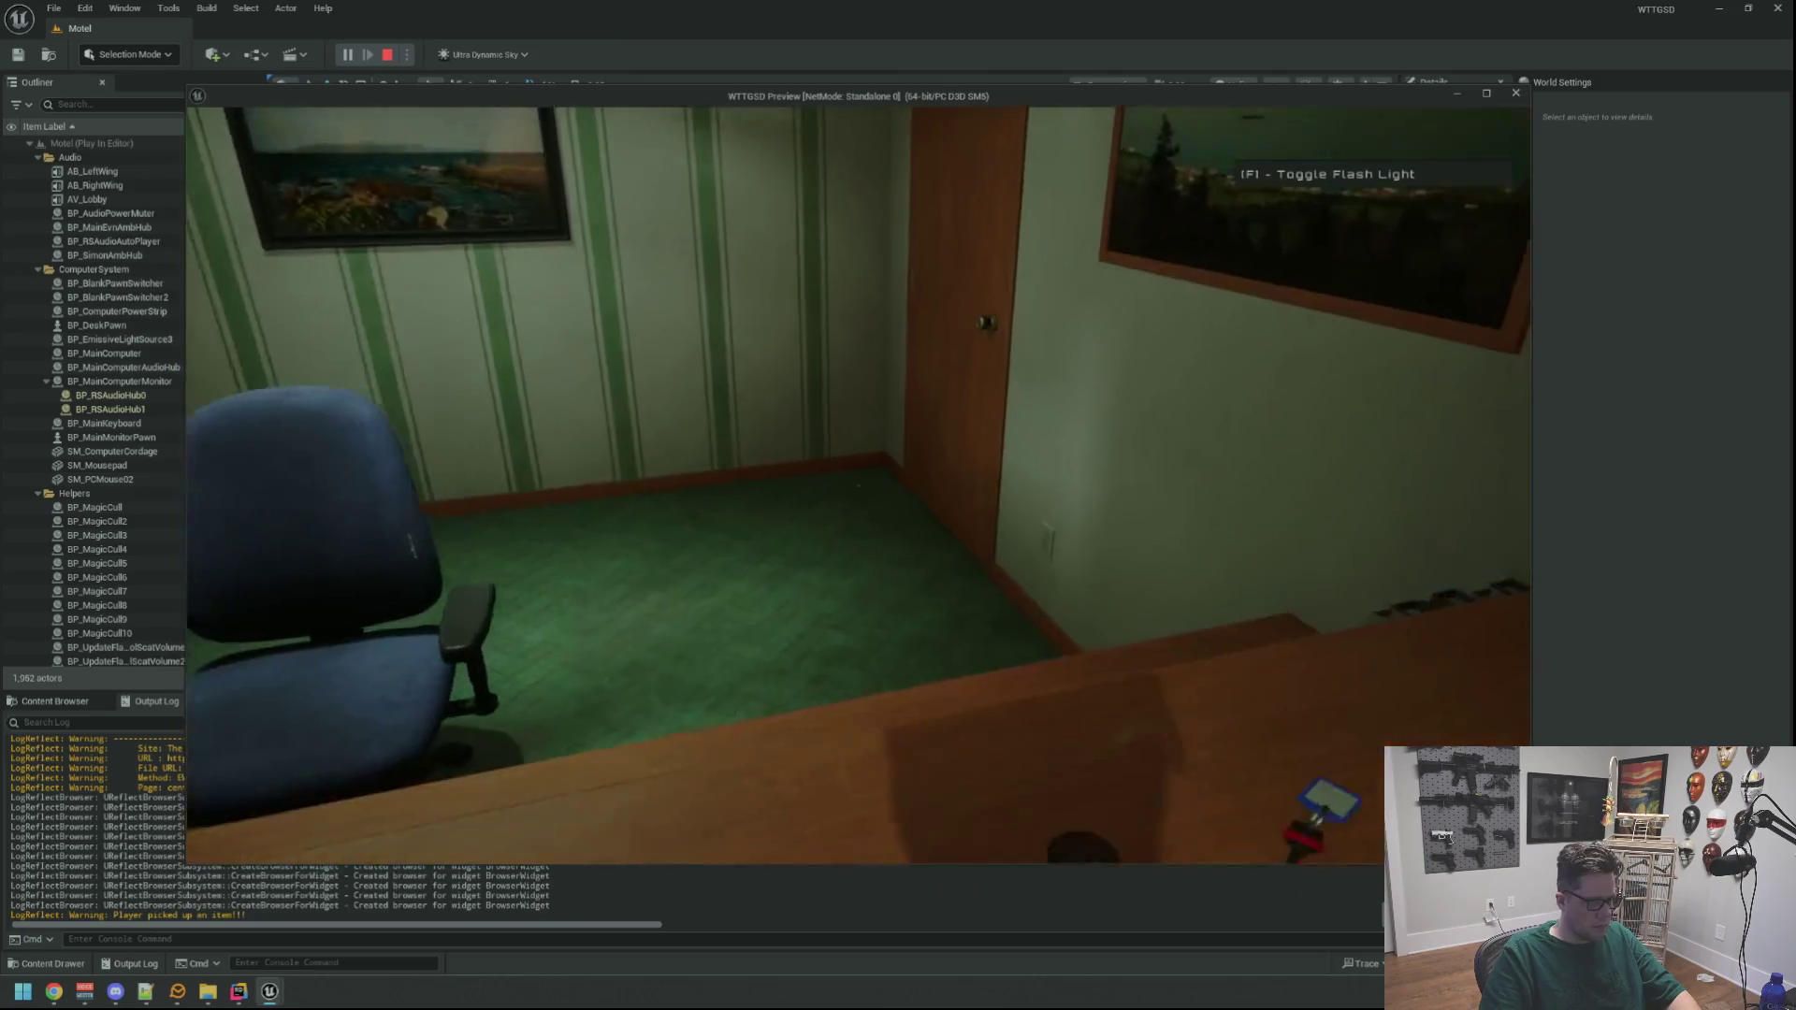
# Walk from the office through the Private door and back room, out the green exit door
pyautogui.press('e')
pyautogui.press('e')
pyautogui.press('e')
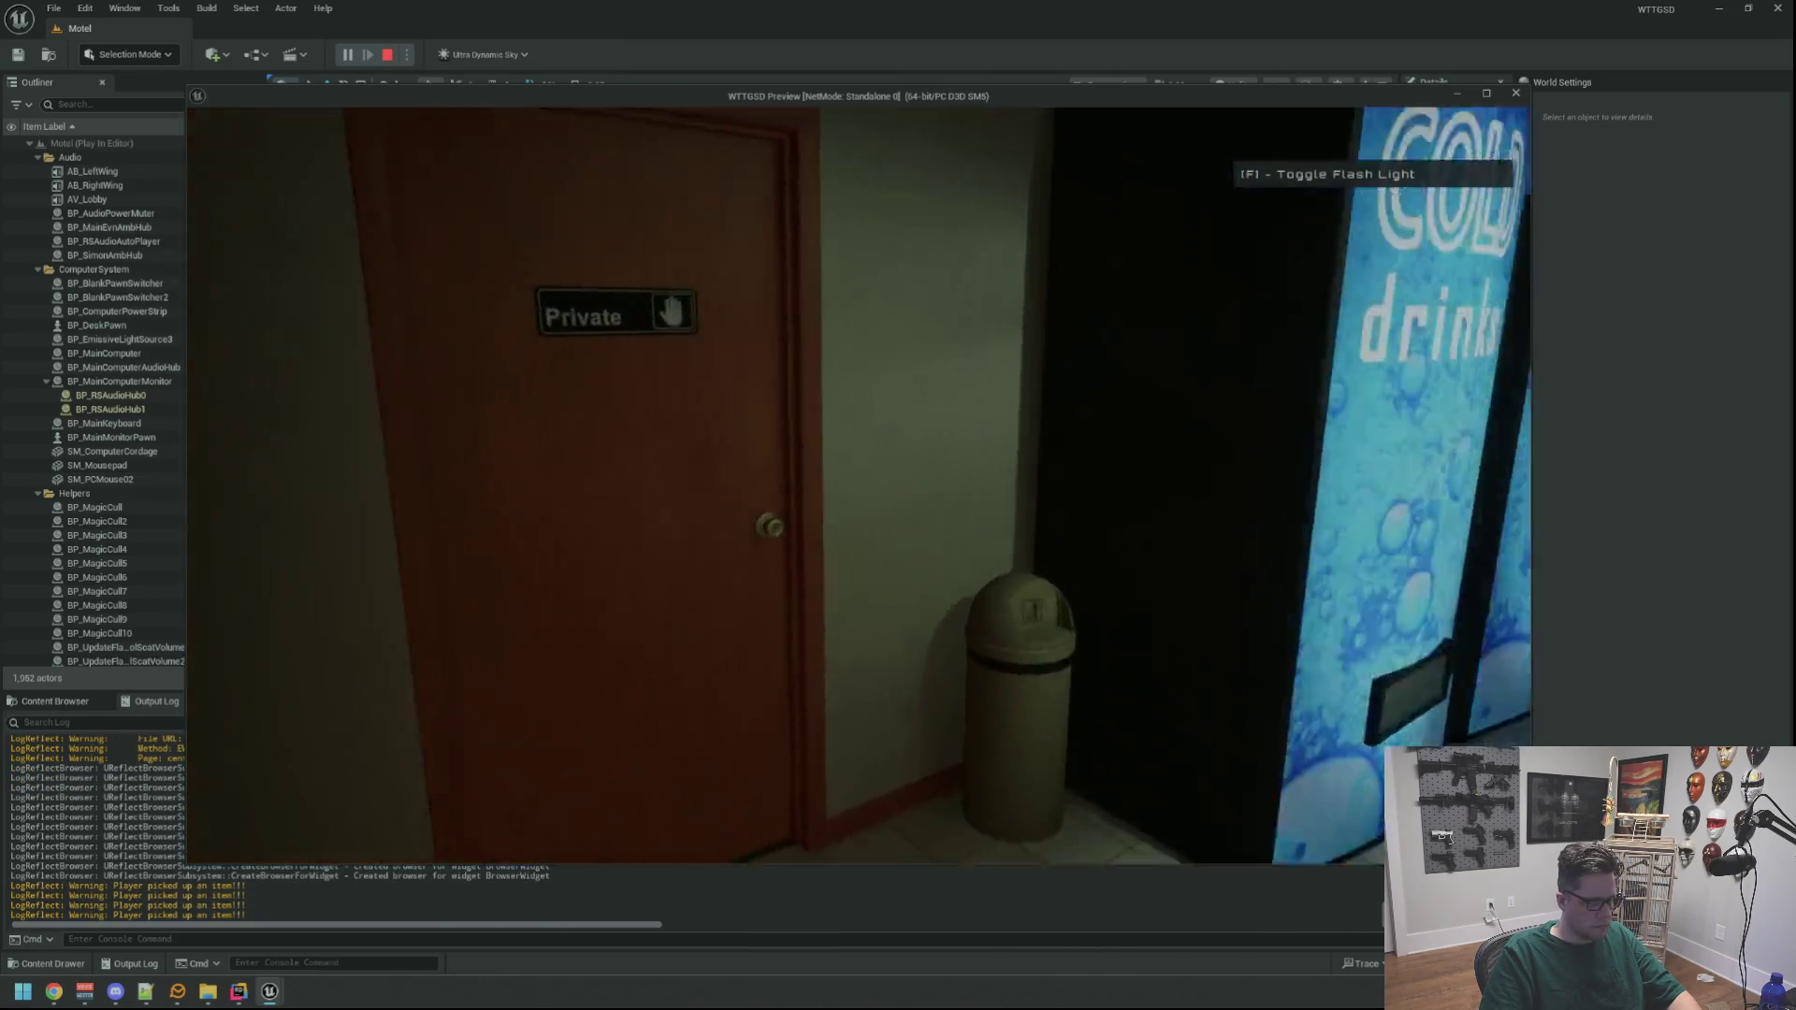
pyautogui.press('e')
pyautogui.press('w')
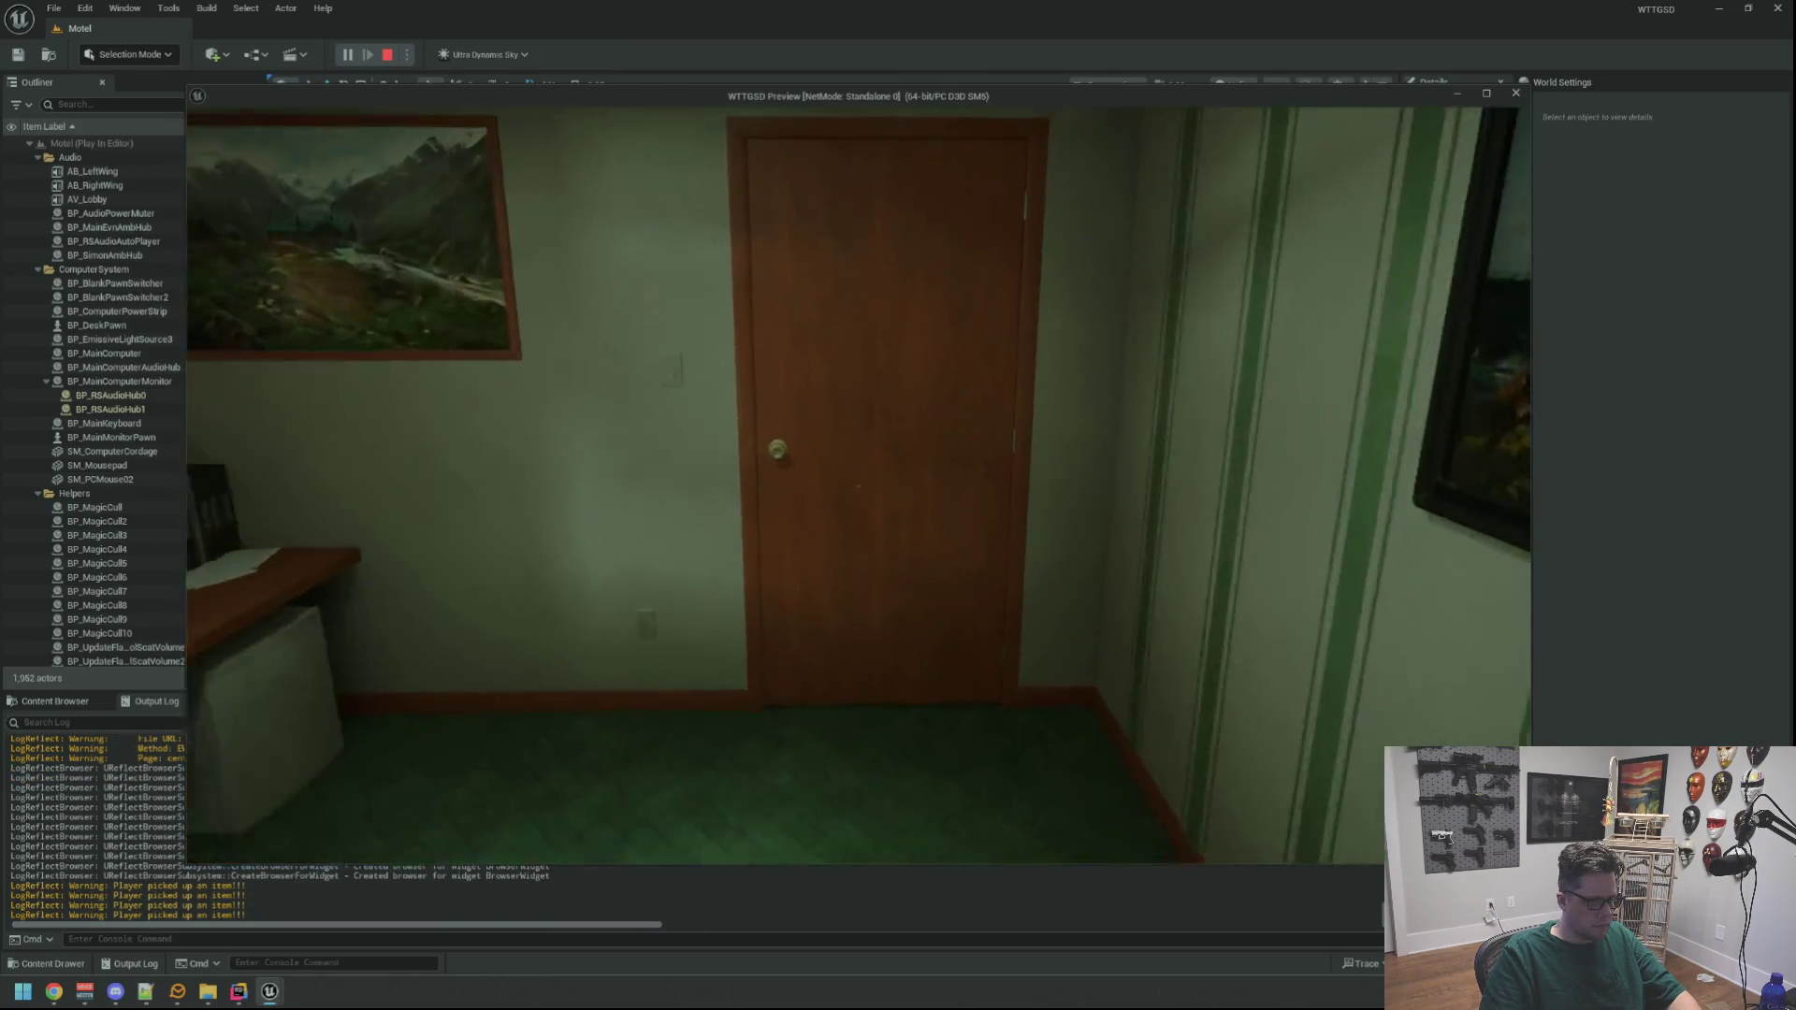
pyautogui.press('w')
pyautogui.press('e')
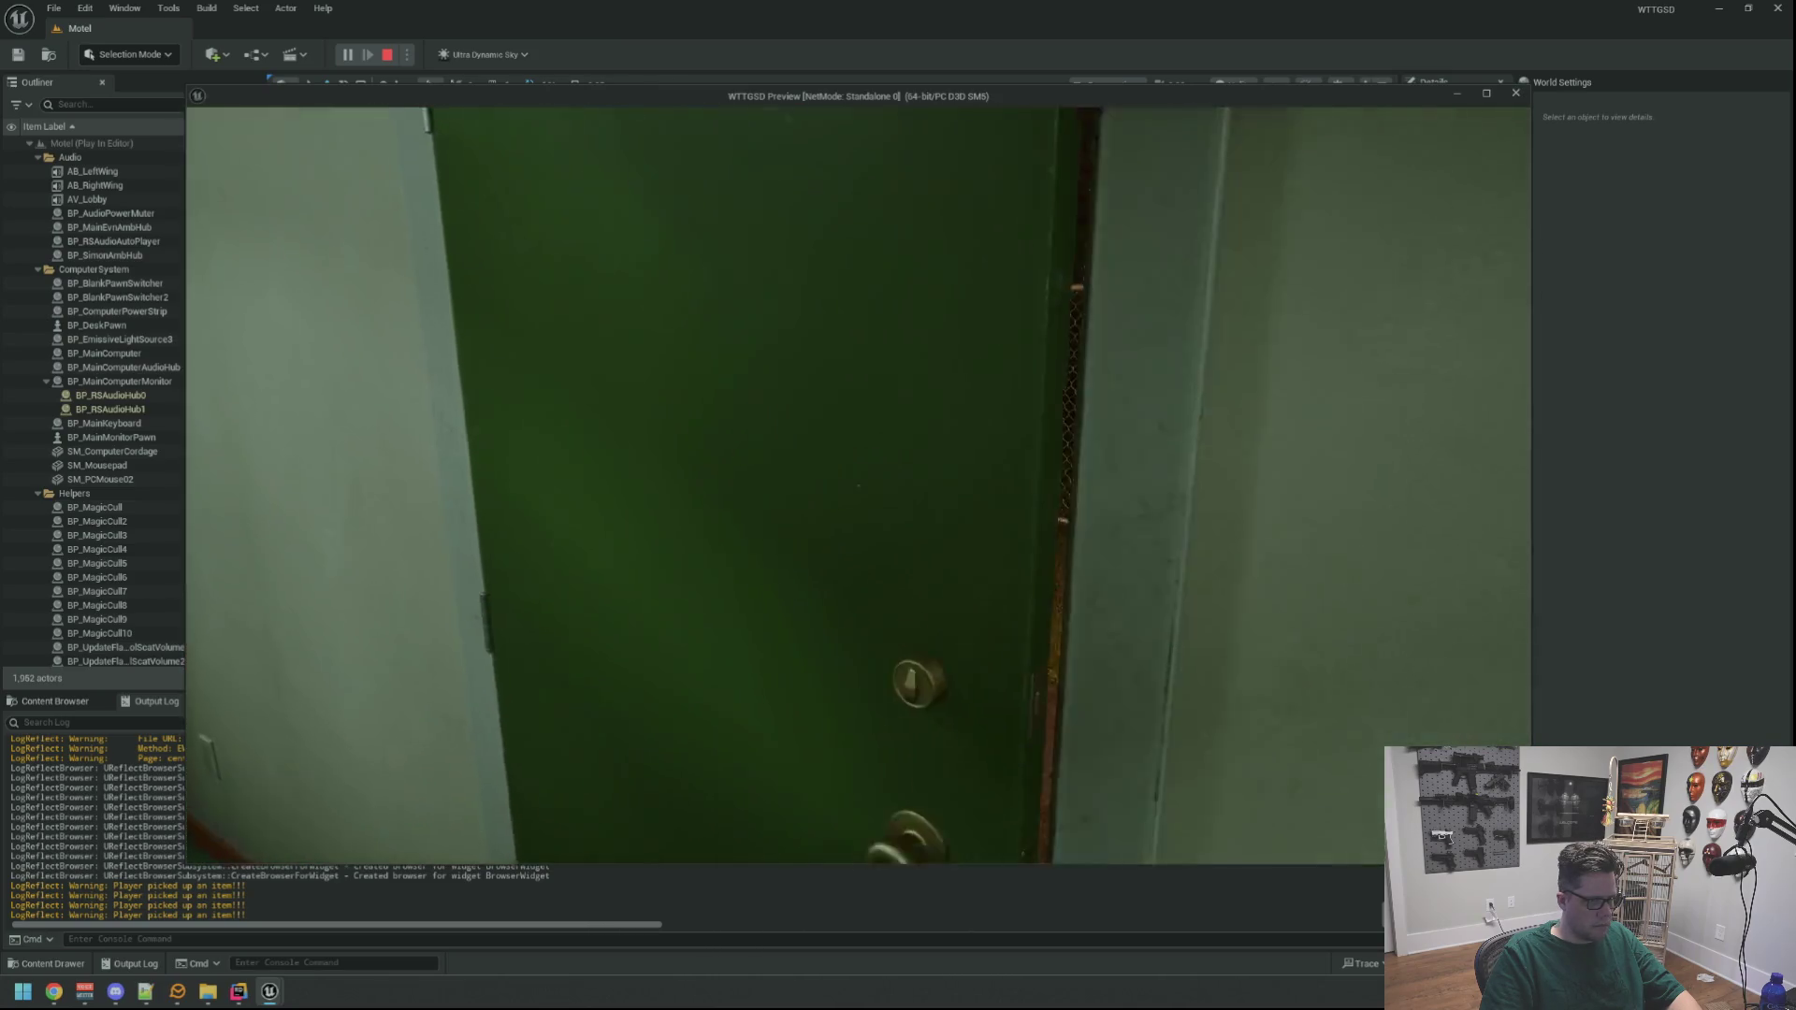
pyautogui.press('e')
pyautogui.press('w')
# Switch on the flashlight and walk along the motel wall up to the network box
pyautogui.press('f')
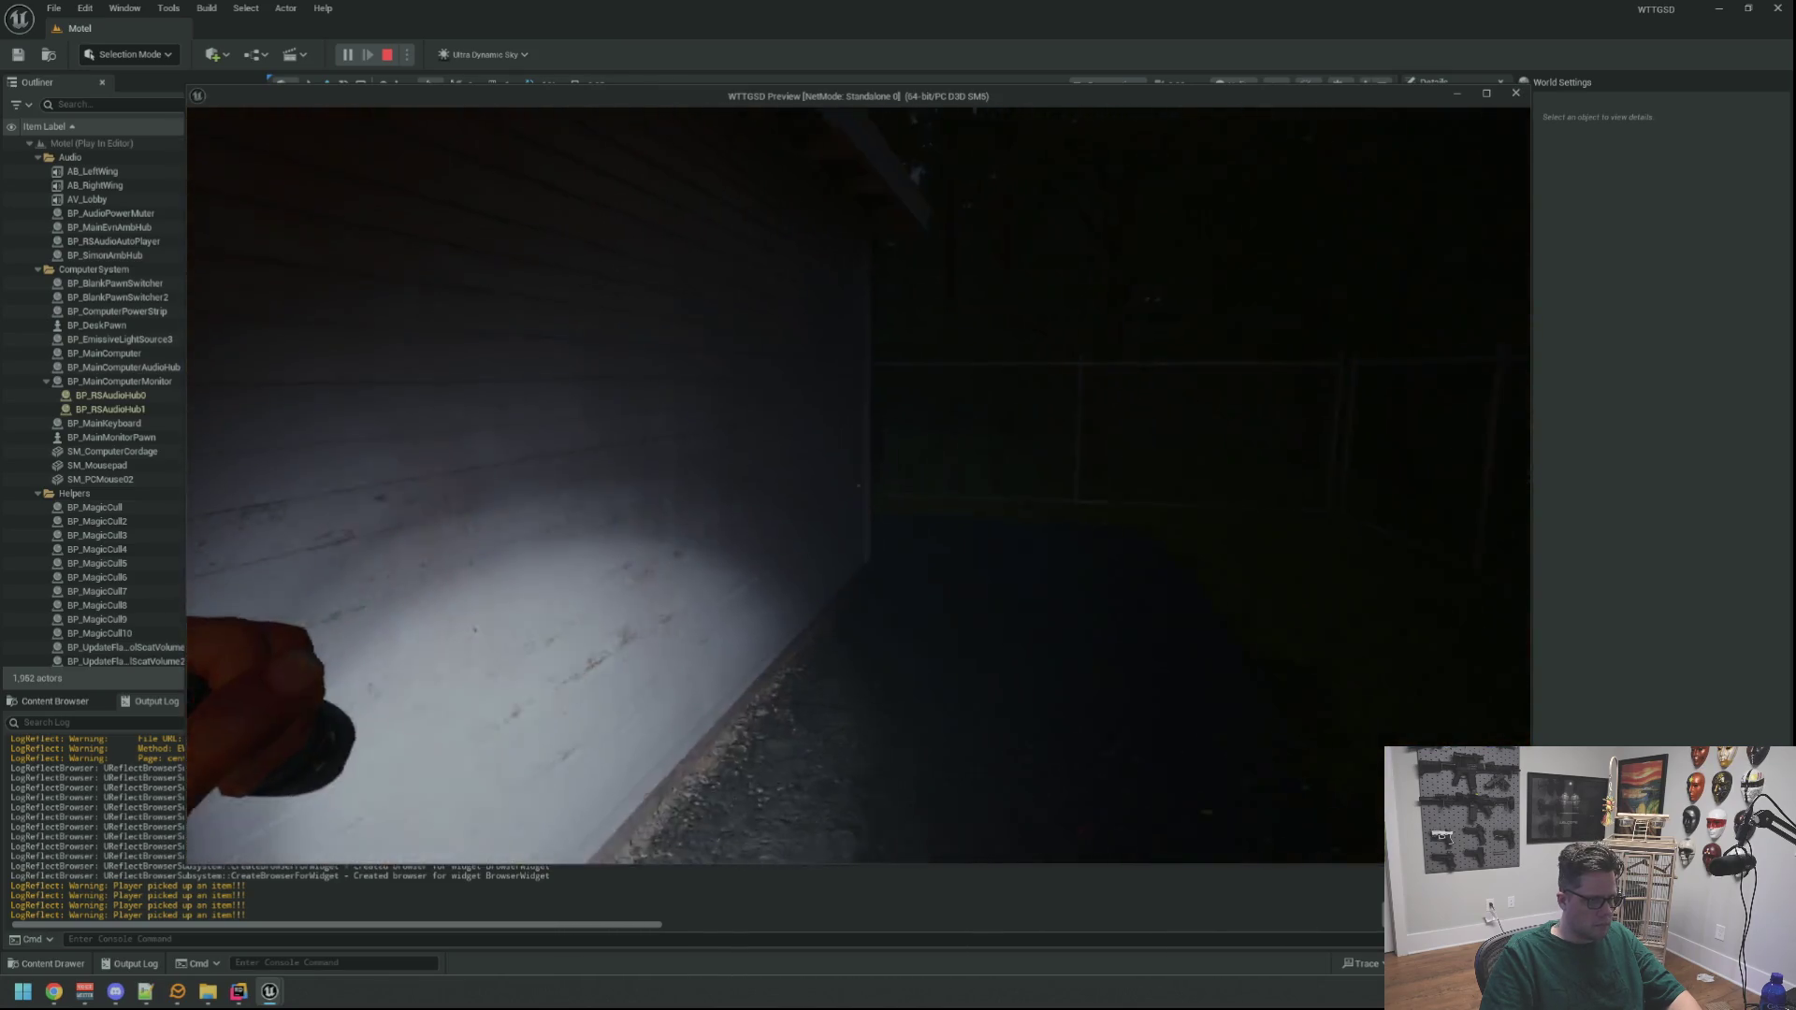
pyautogui.press('w')
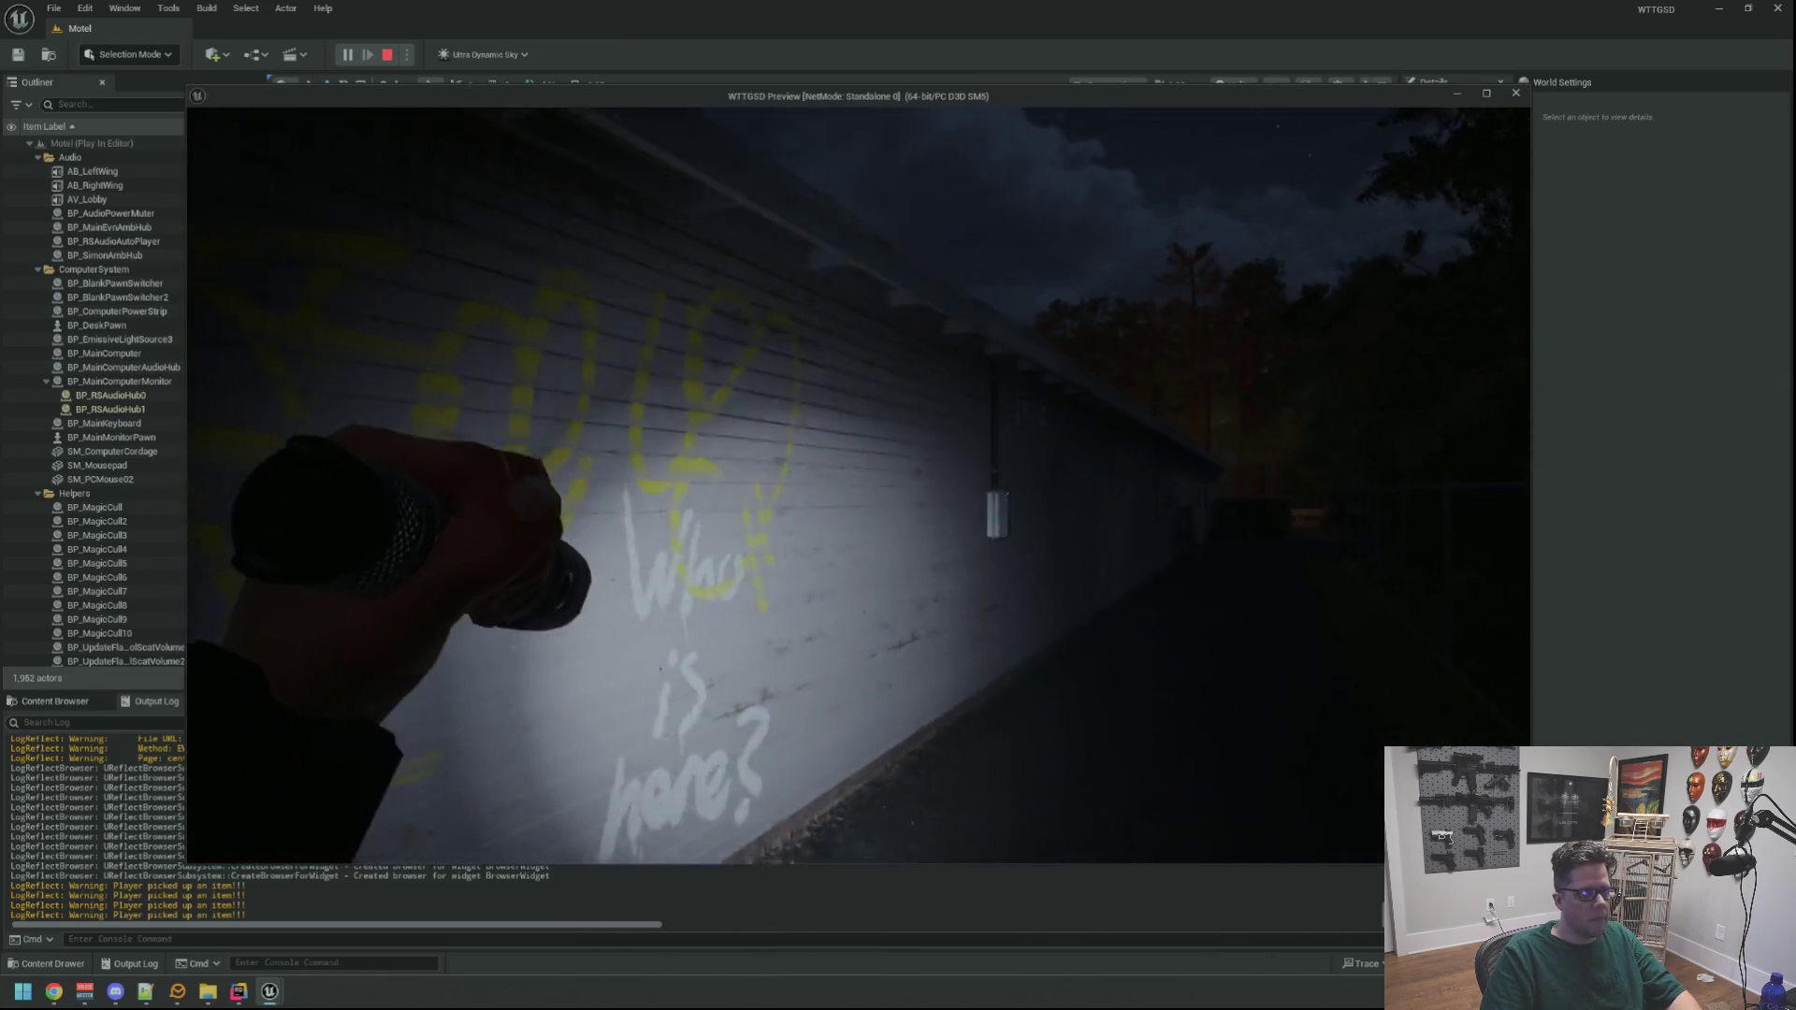
pyautogui.press('w')
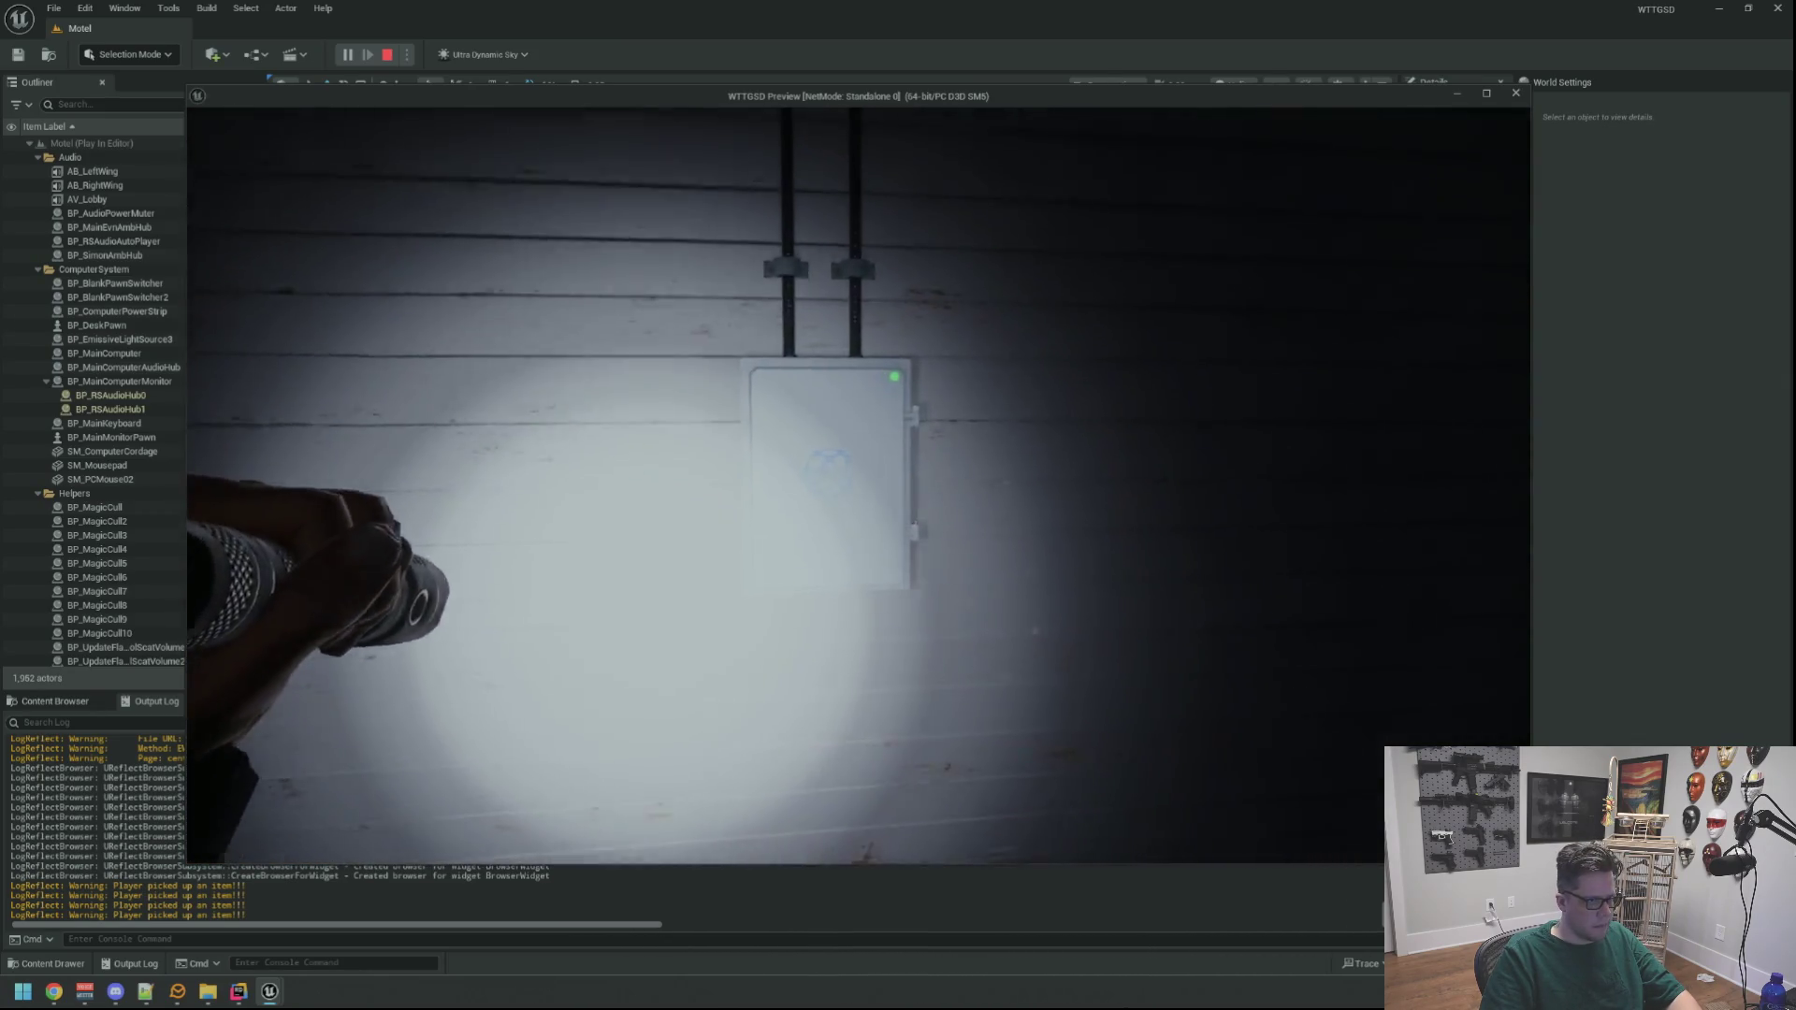
# Run the DegradeRandomHub console command to degrade a random hub
pyautogui.press('`')
pyautogui.write('DegradeRandomHub')
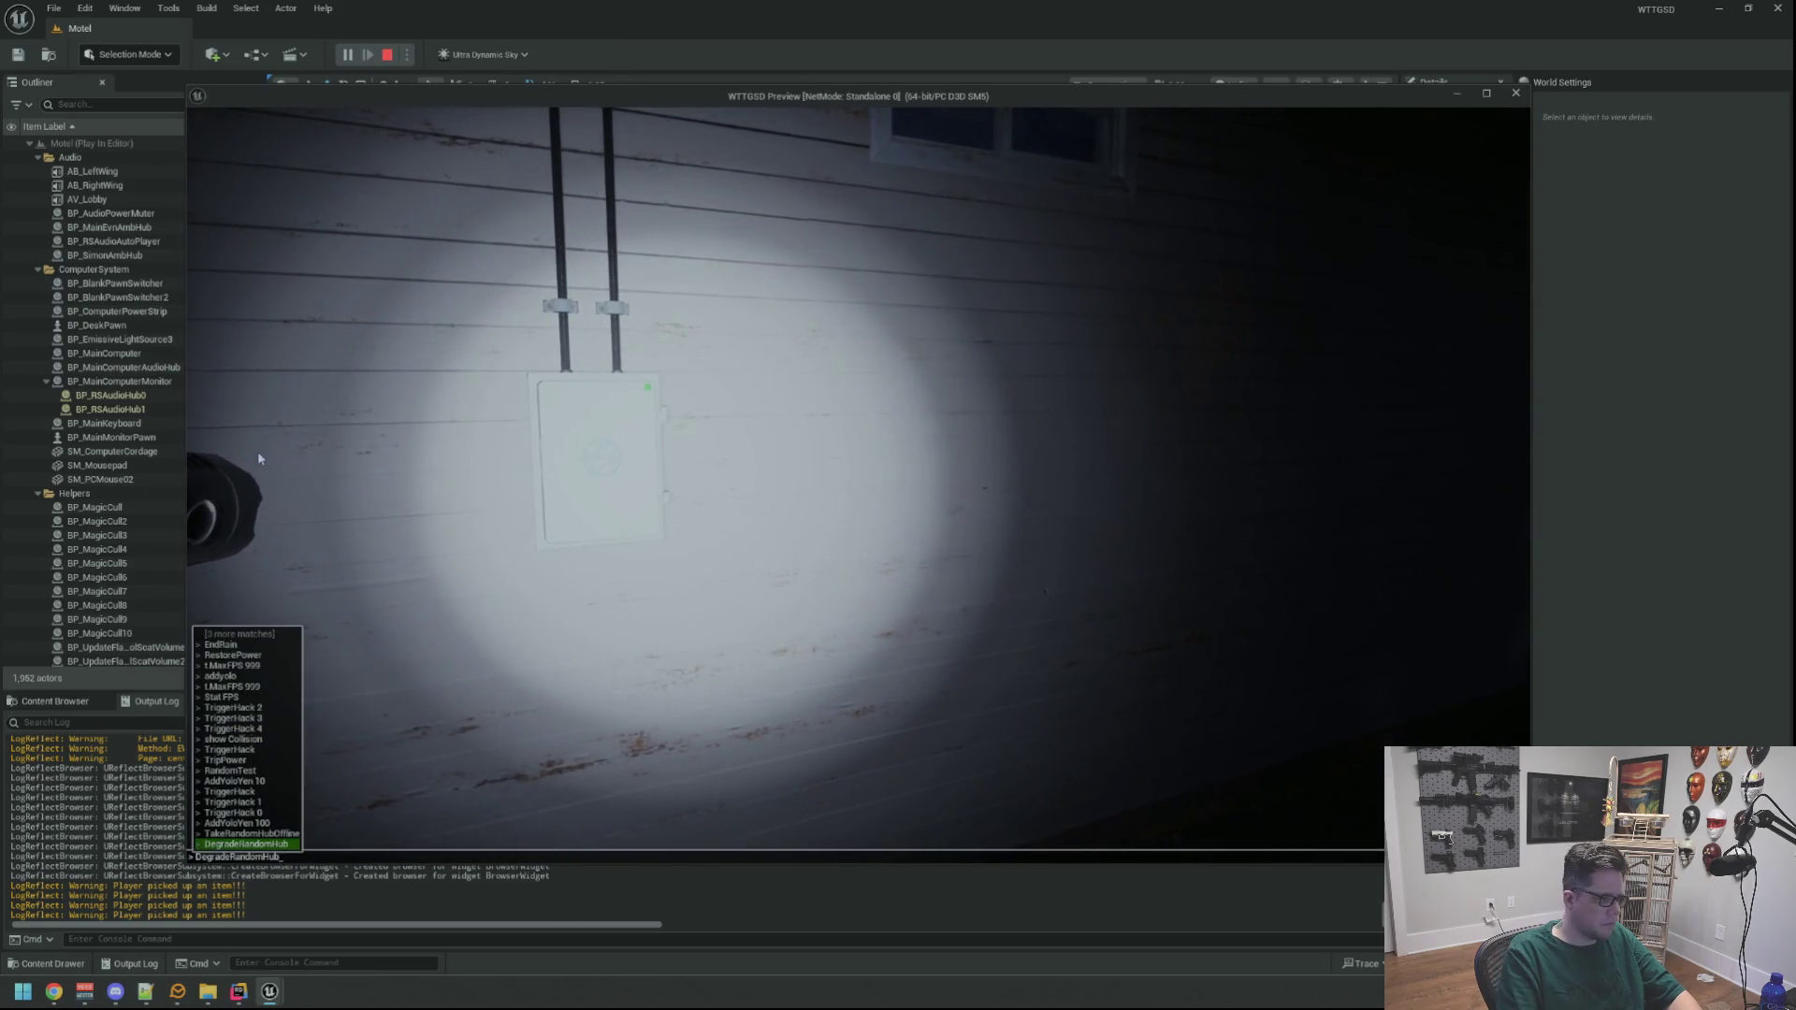
pyautogui.press('Return')
# Circle the box with the flashlight off then on, and try slapping the hub with E
pyautogui.press('s')
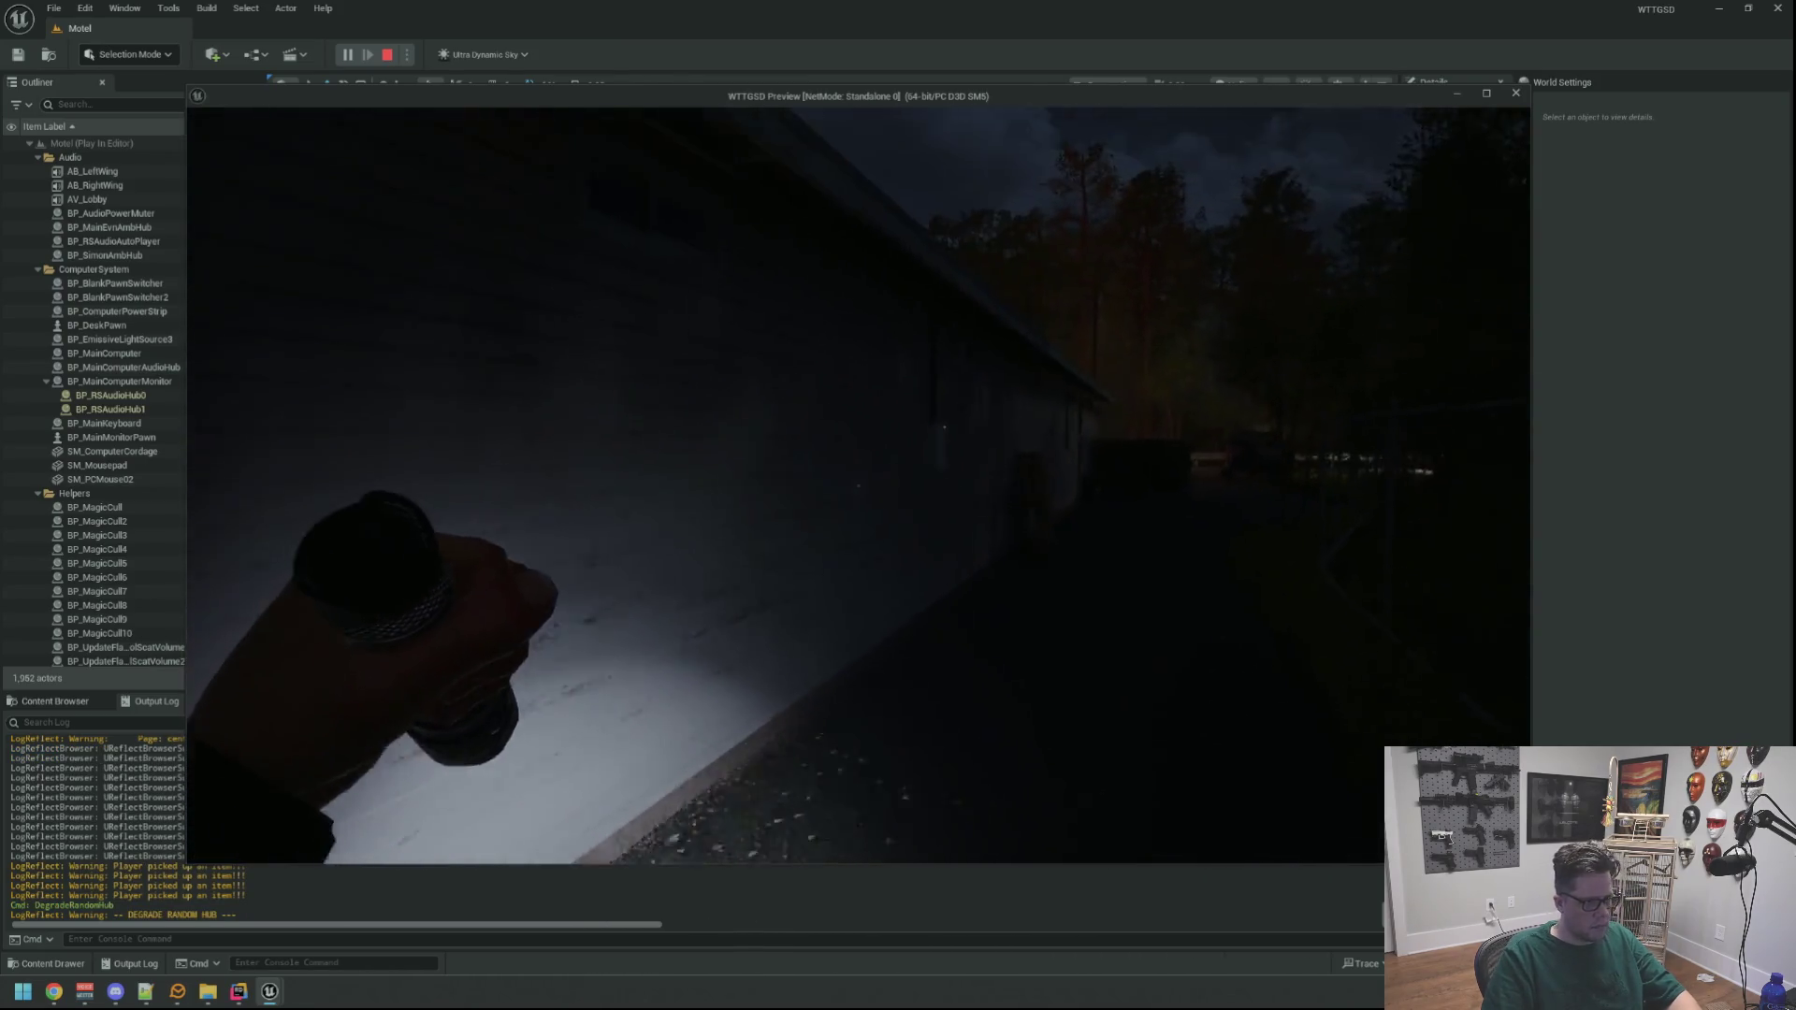
pyautogui.press('s')
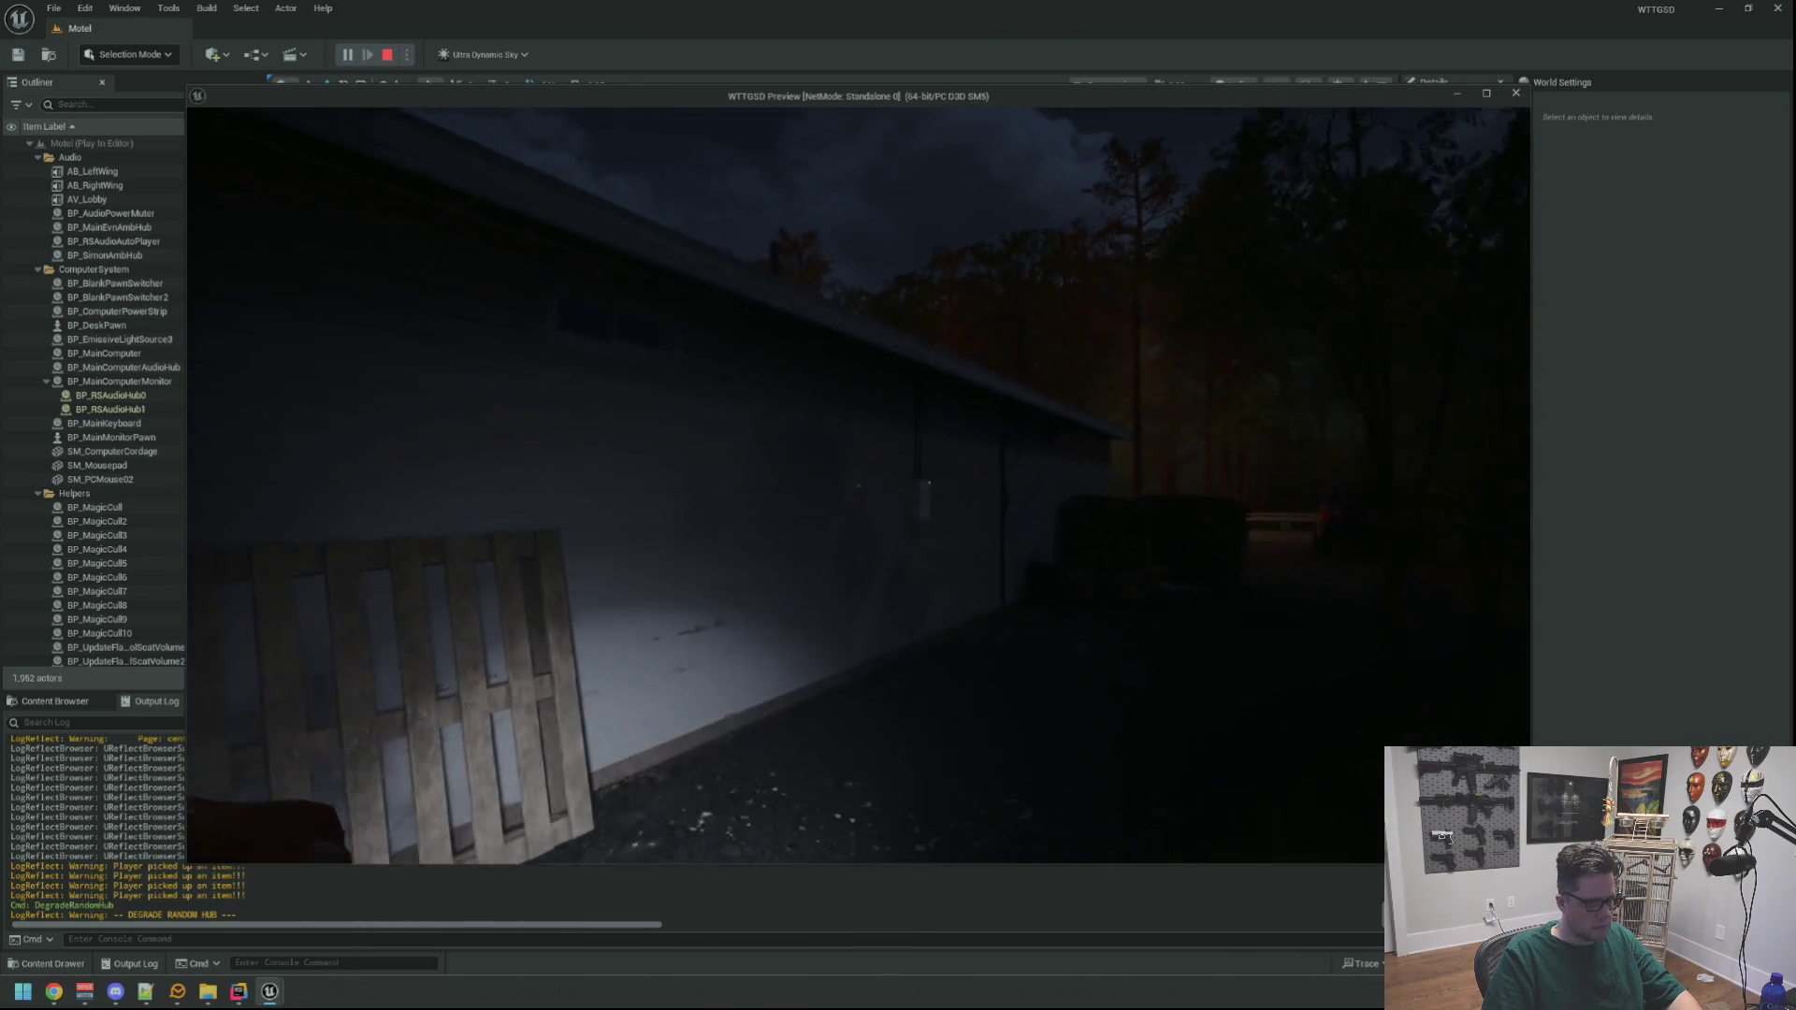
pyautogui.press('f')
pyautogui.press('w')
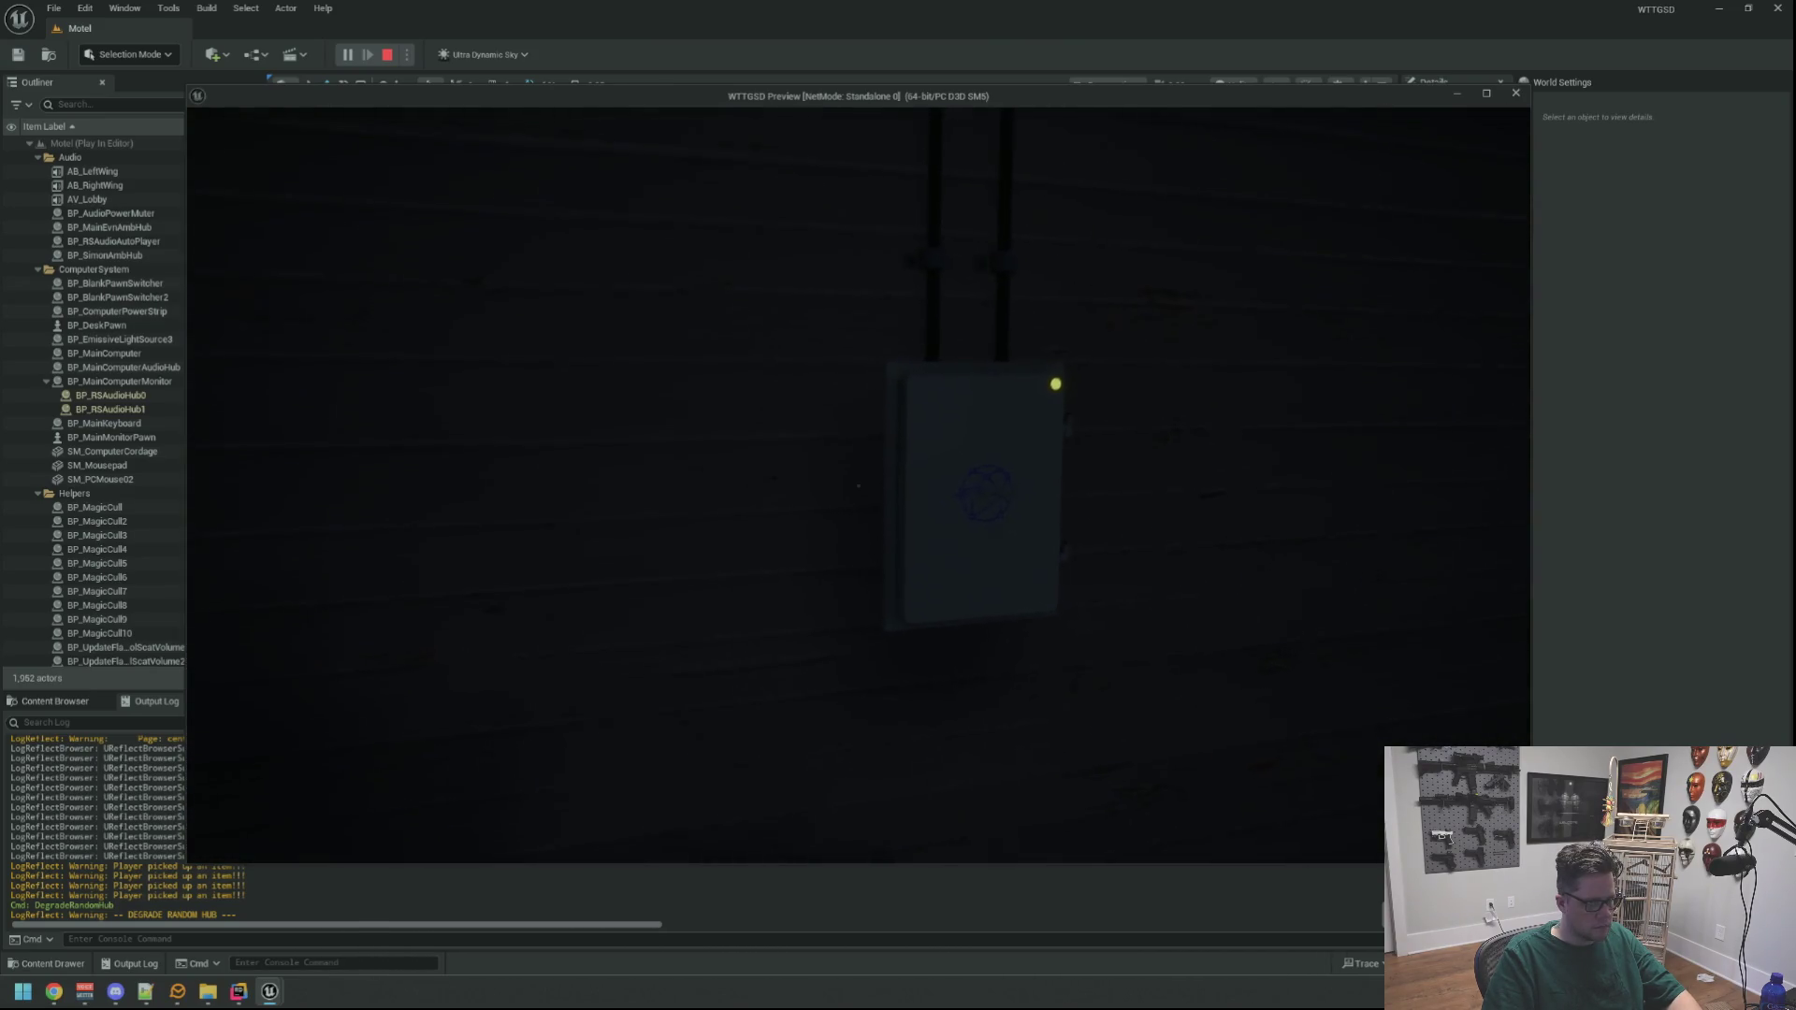
pyautogui.press('s')
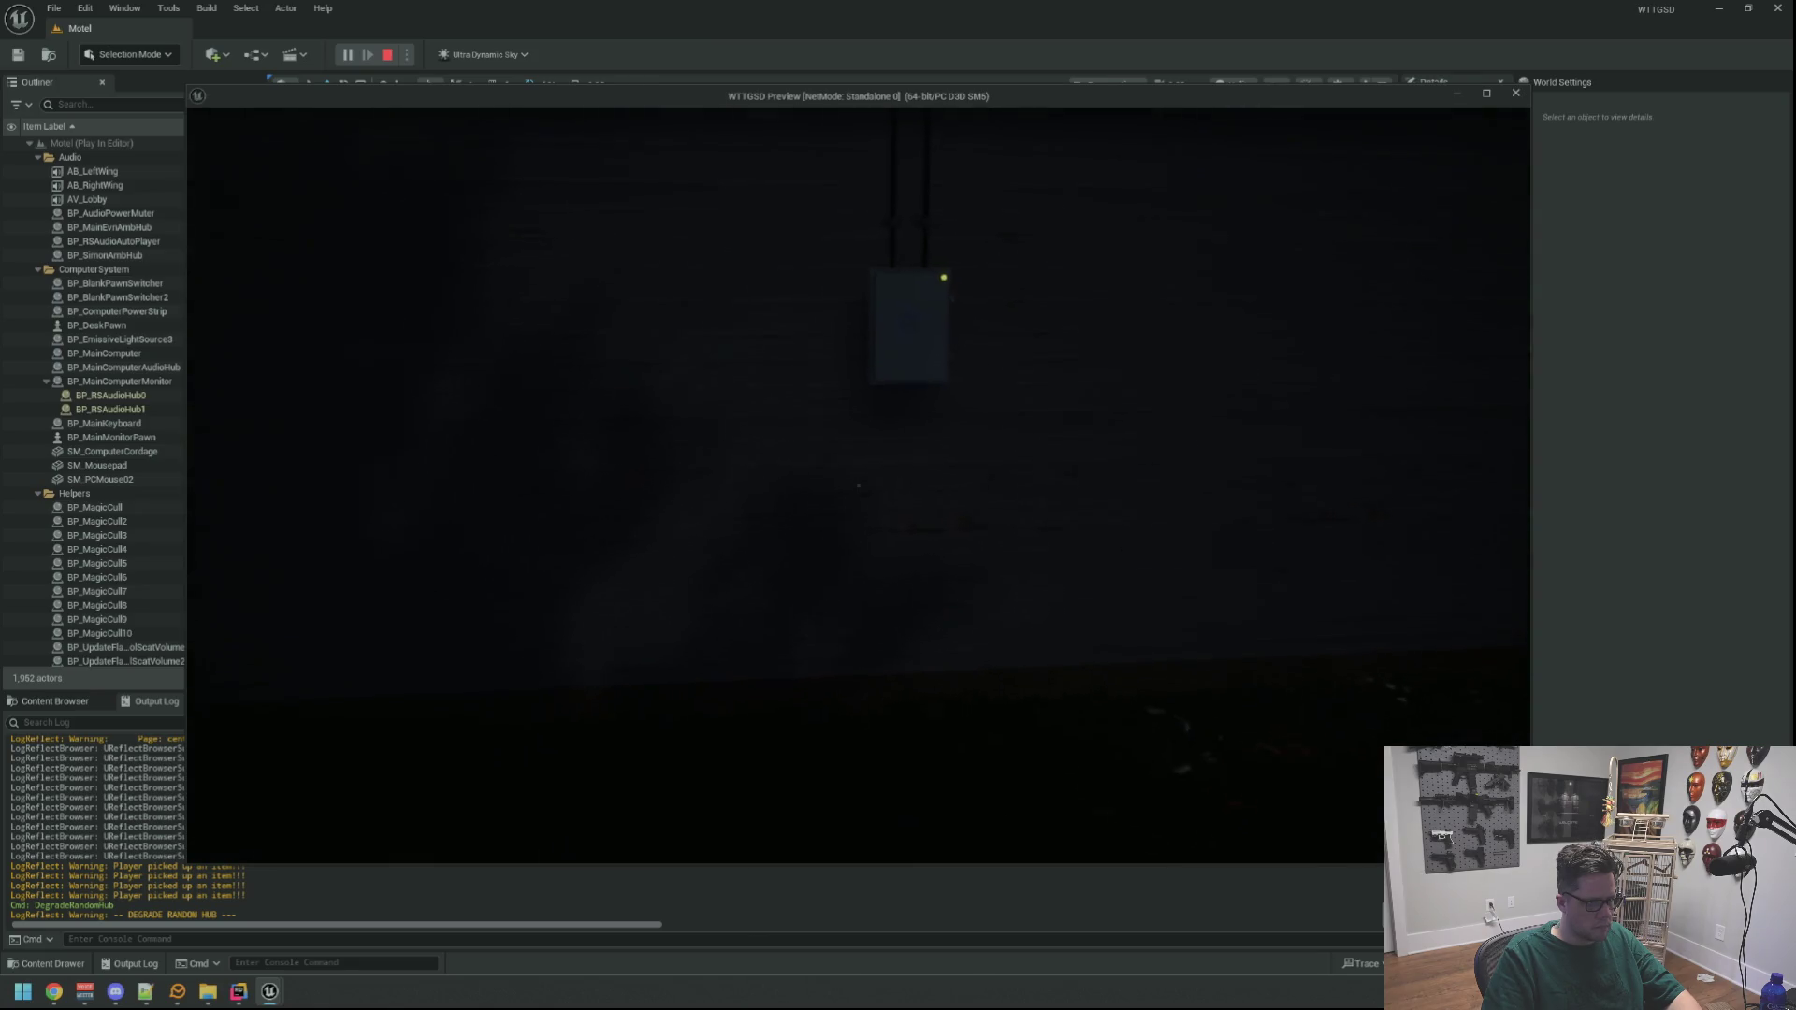
pyautogui.press('f')
pyautogui.press('w')
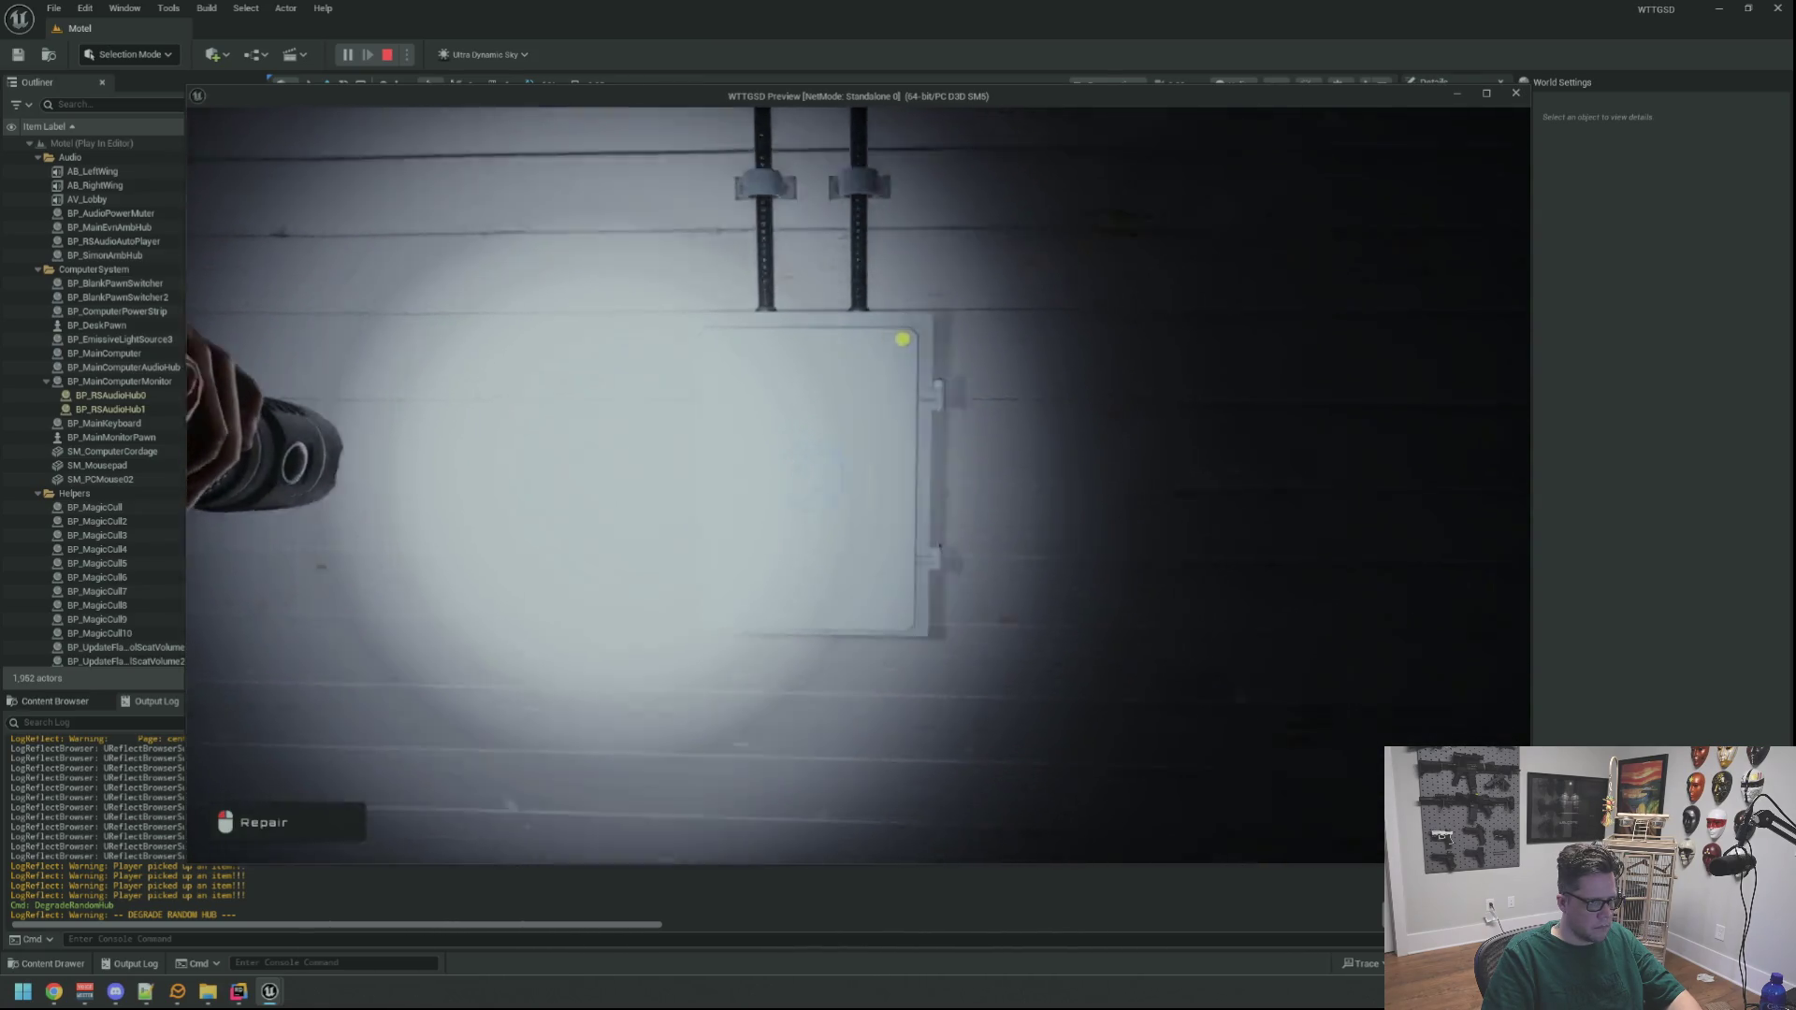
pyautogui.press('s')
pyautogui.press('w')
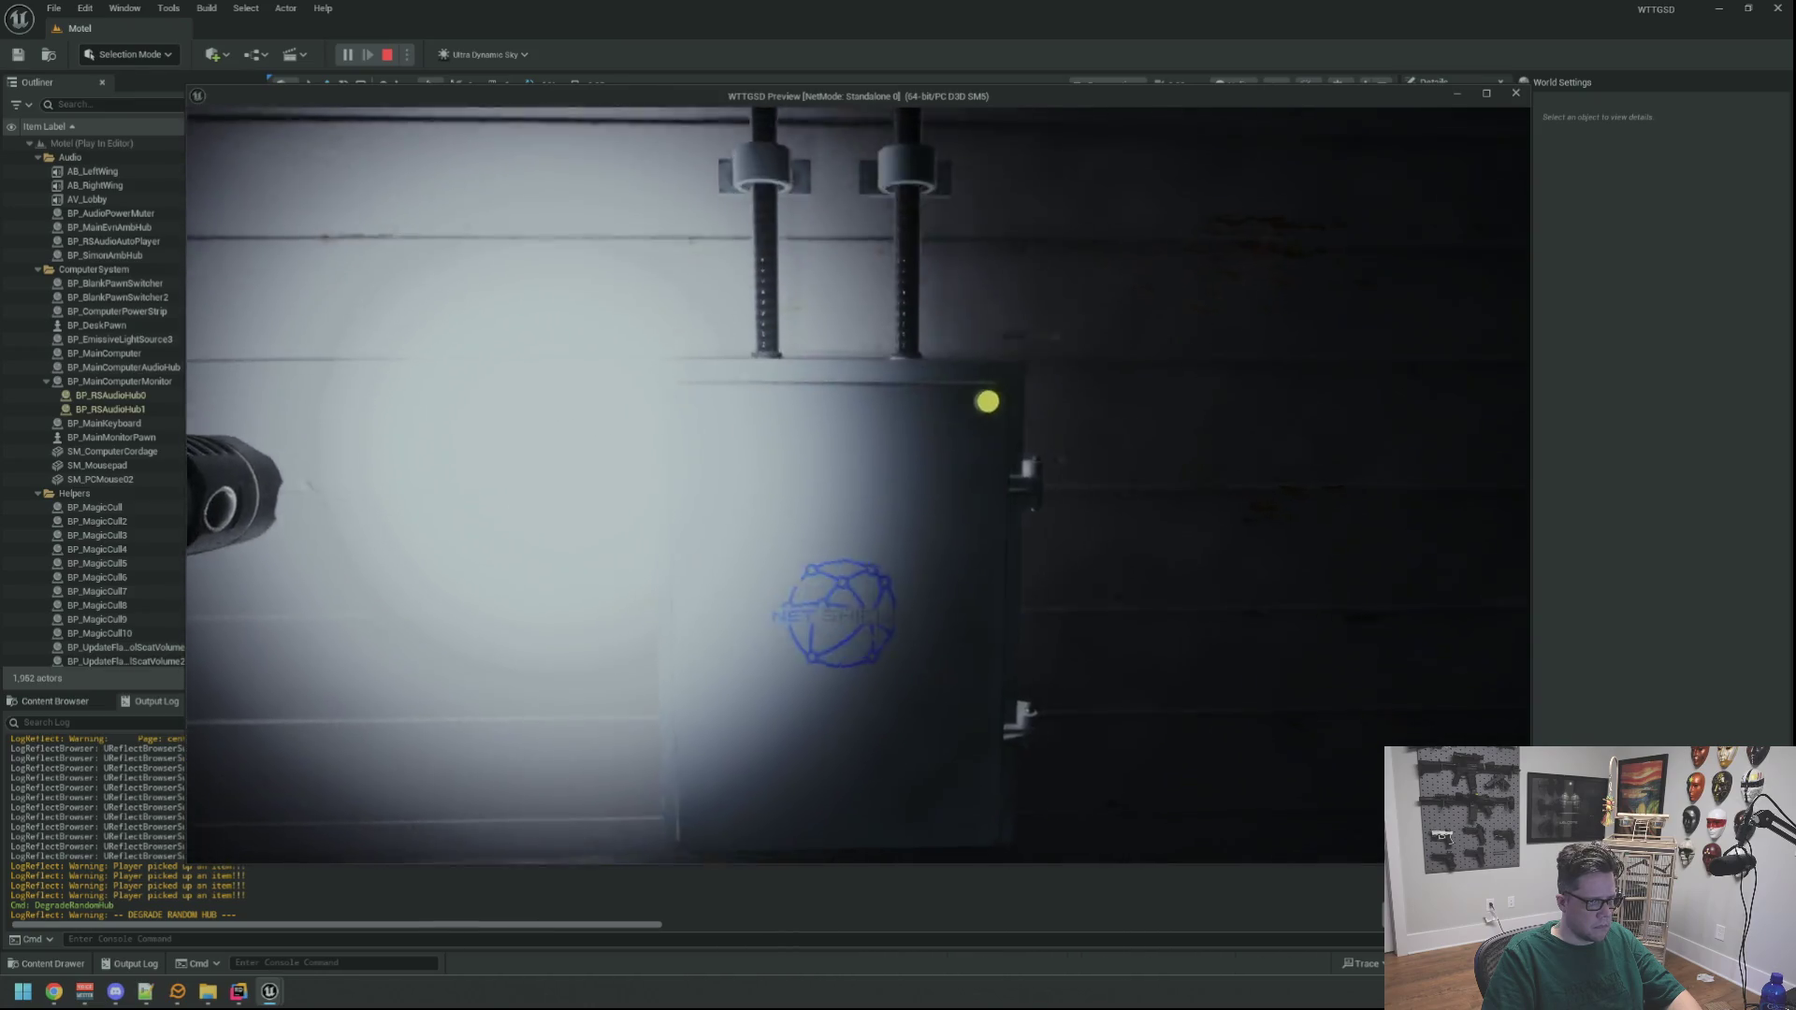
pyautogui.press('e')
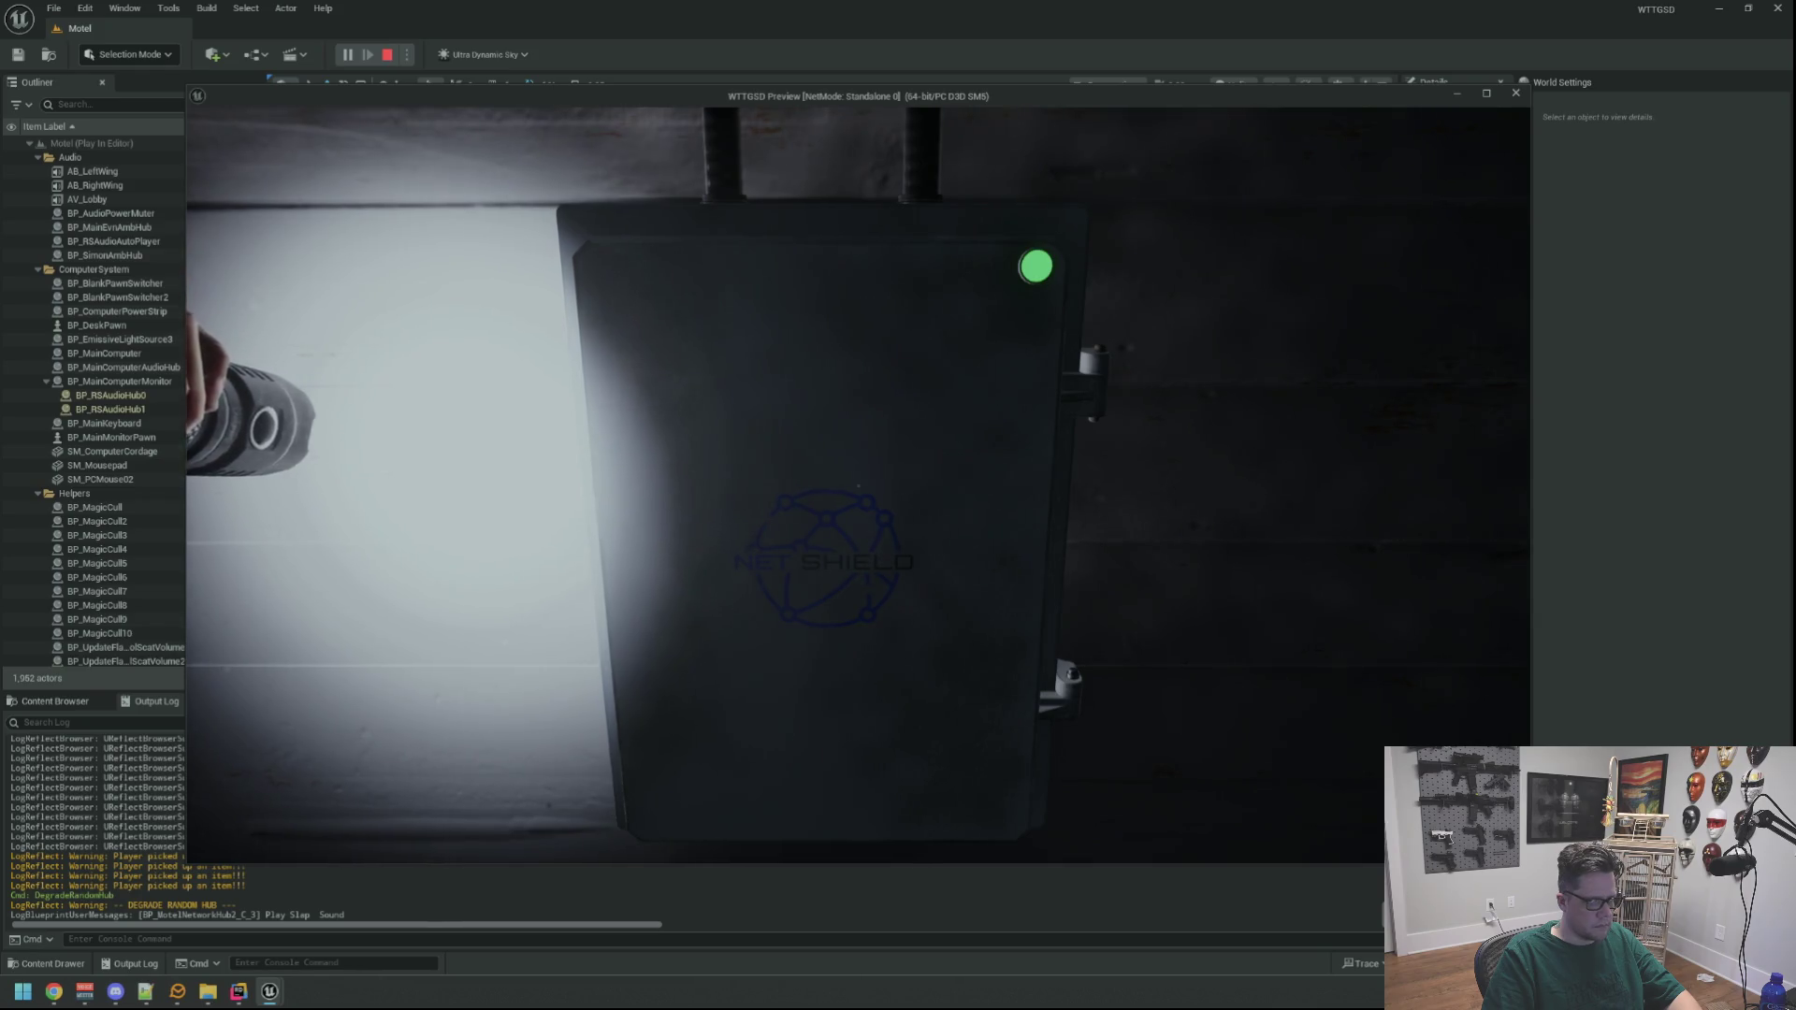
# Walk back up to the wall network box and click to slap its light green
pyautogui.press('s')
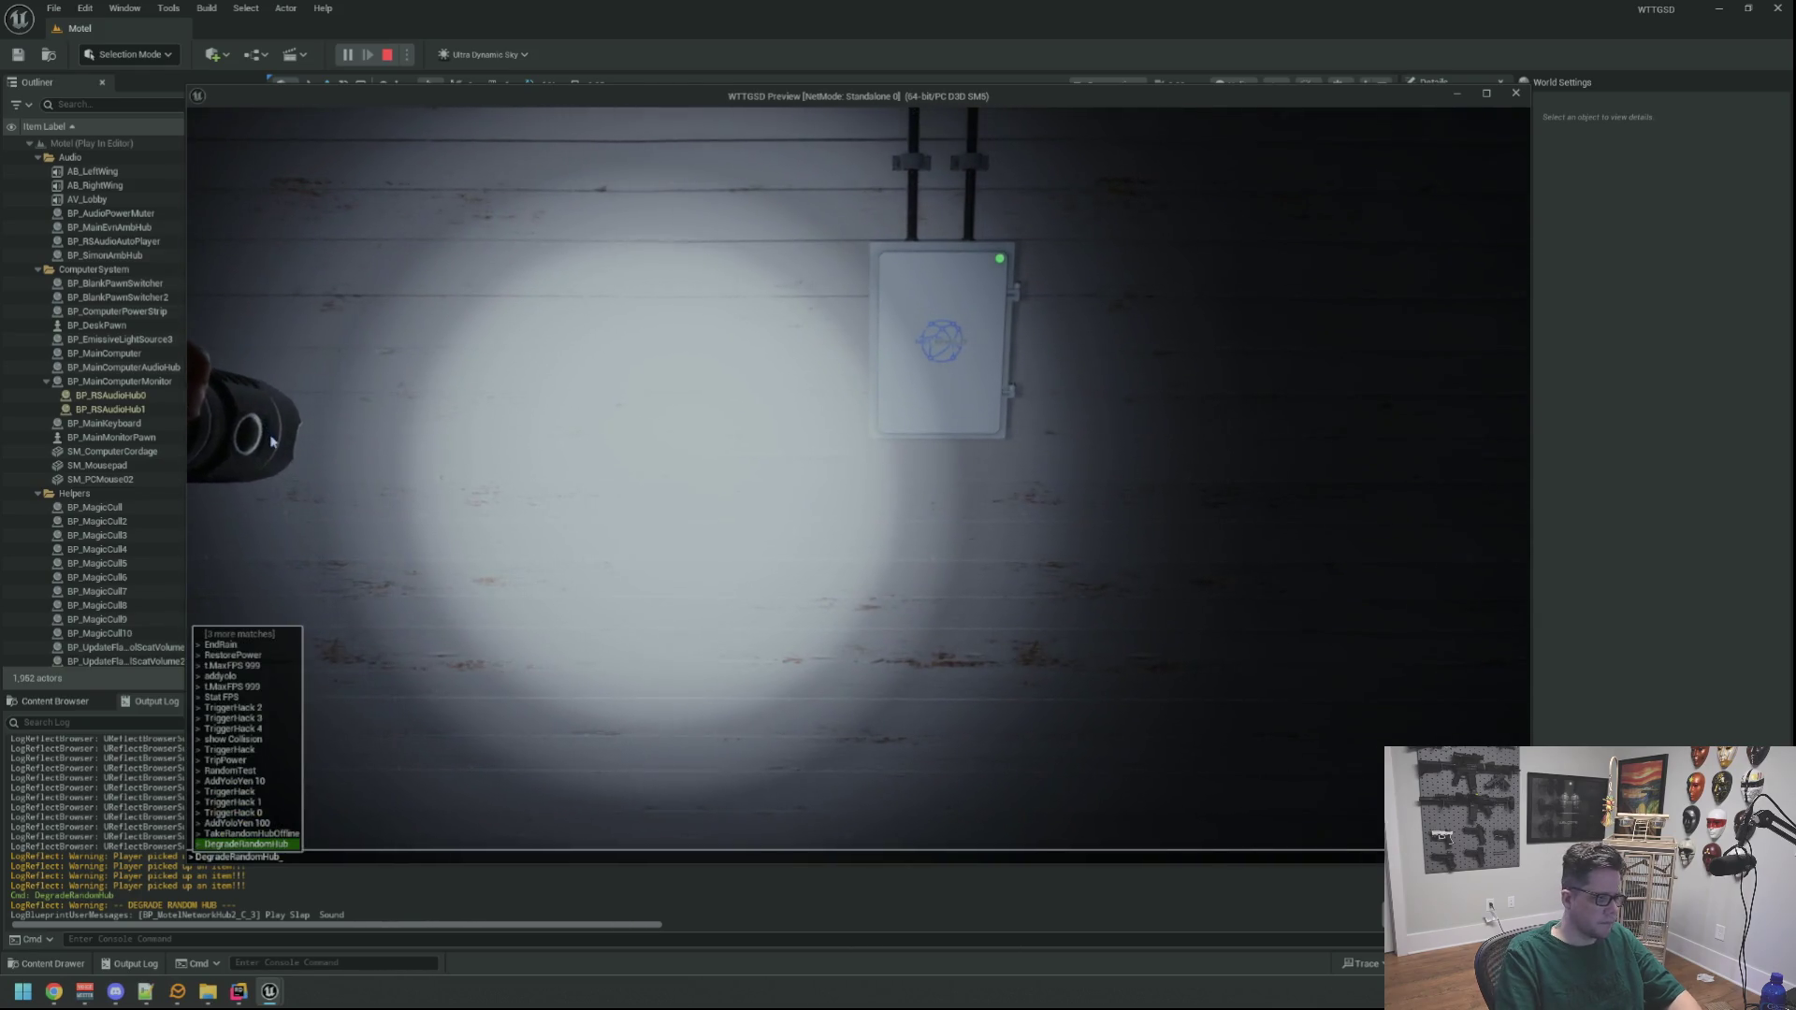
pyautogui.press('w')
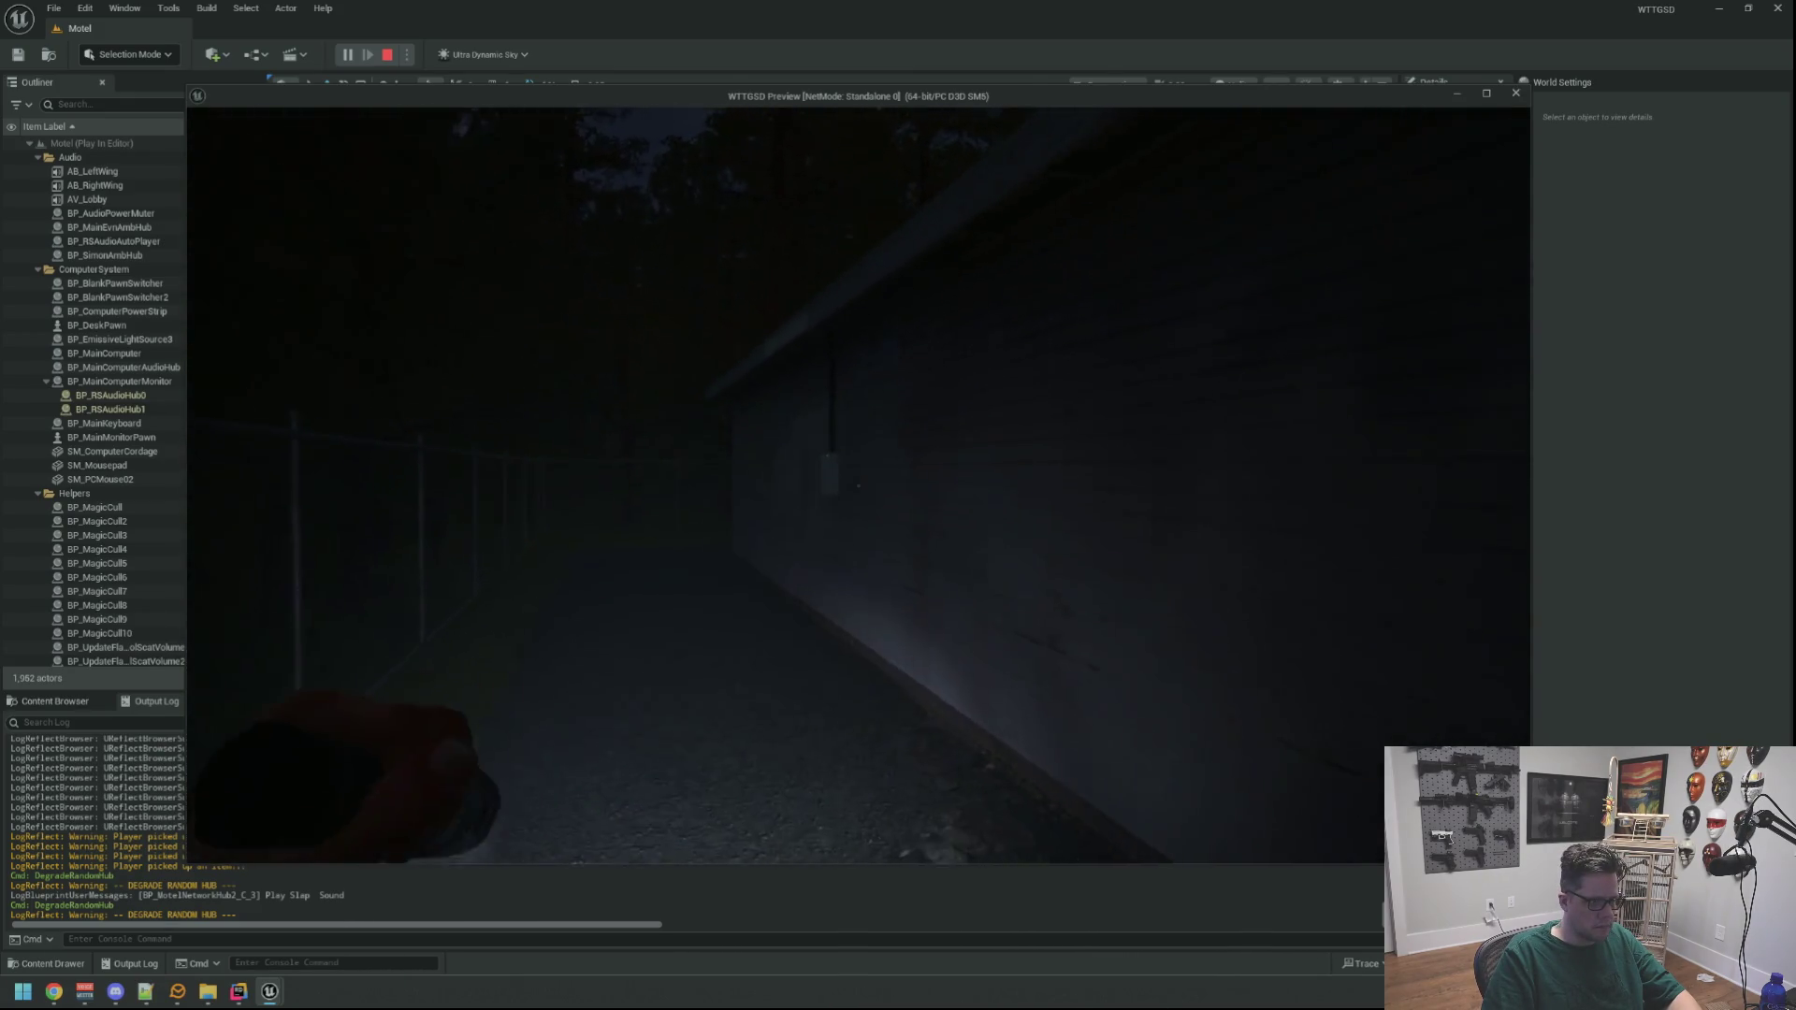
pyautogui.press('`')
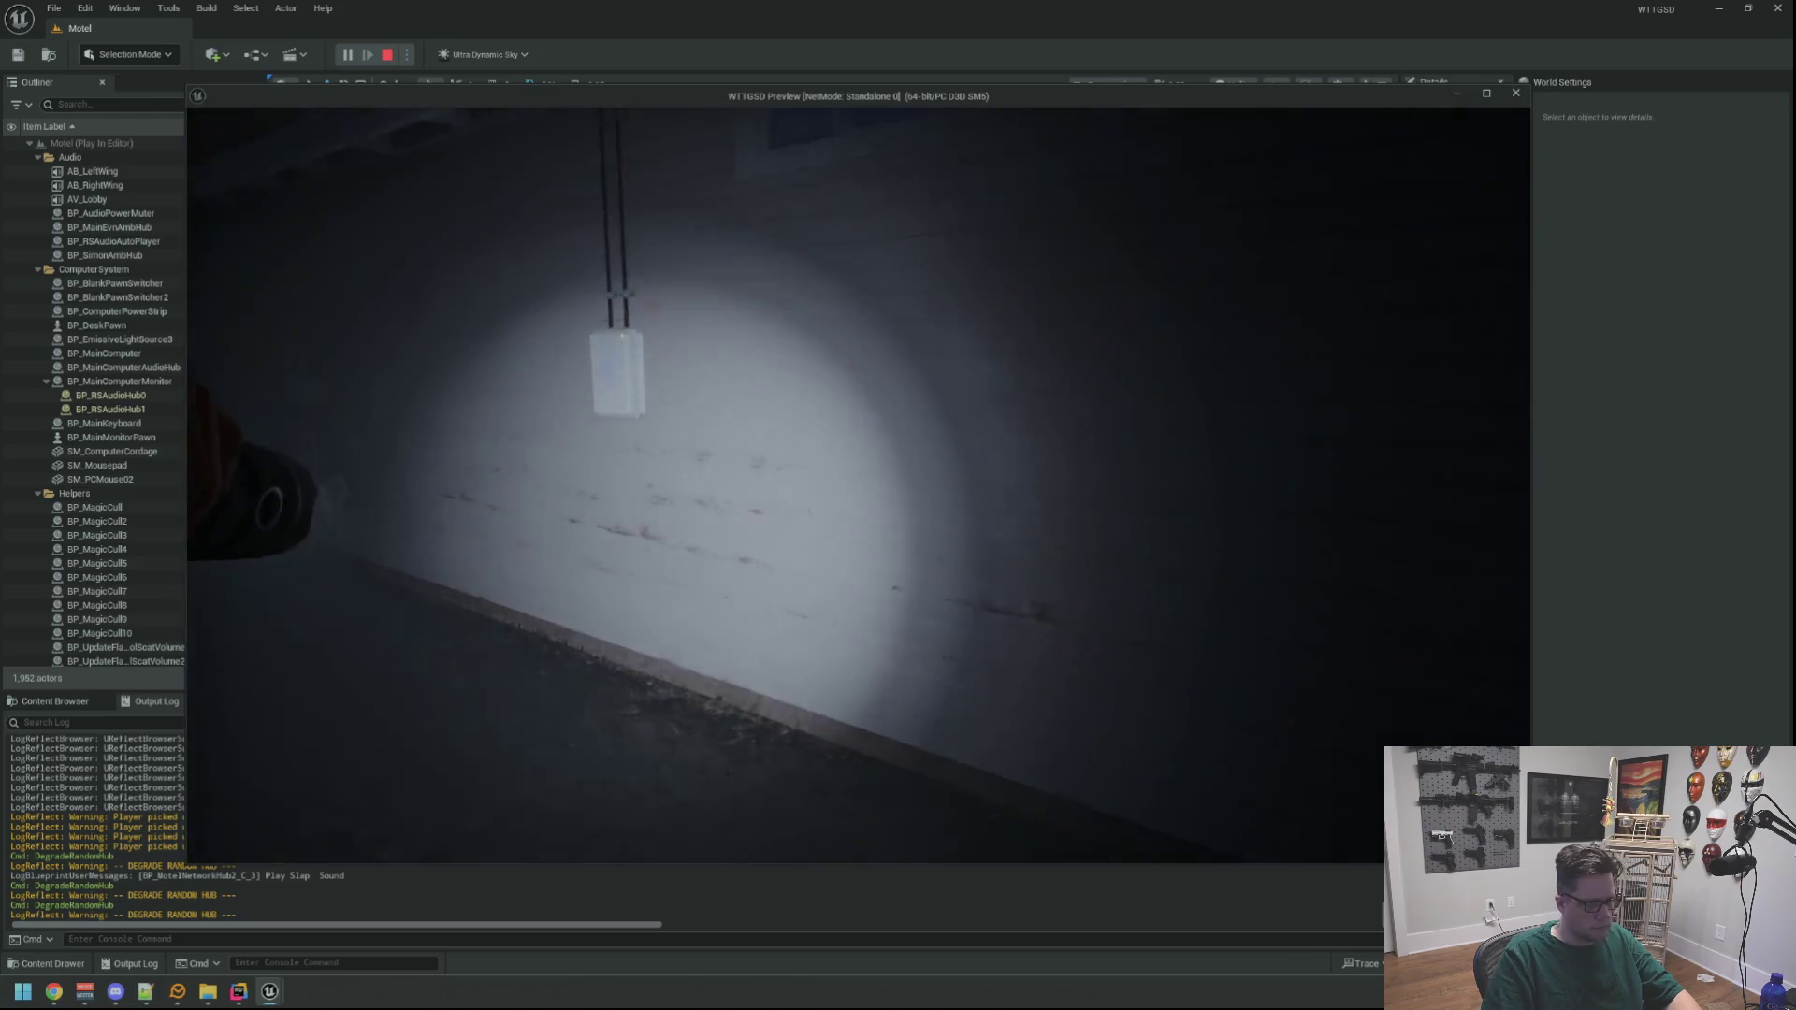
pyautogui.press('w')
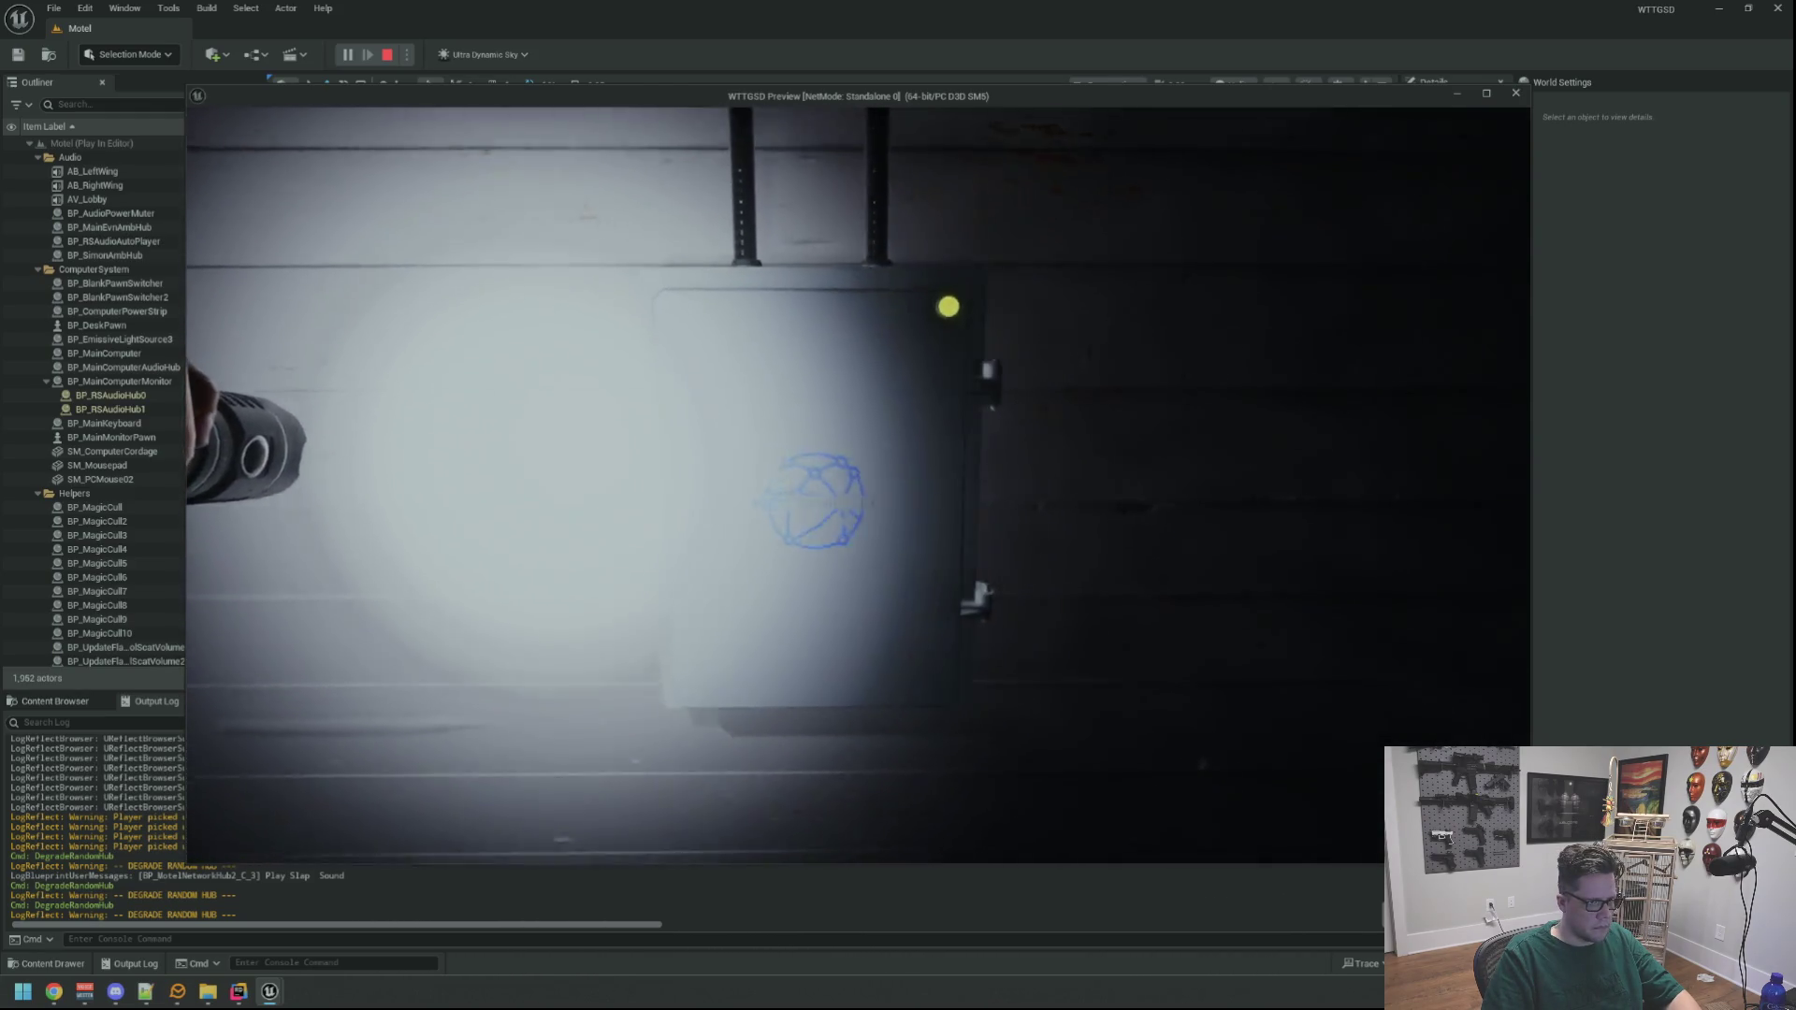
pyautogui.click(859, 484)
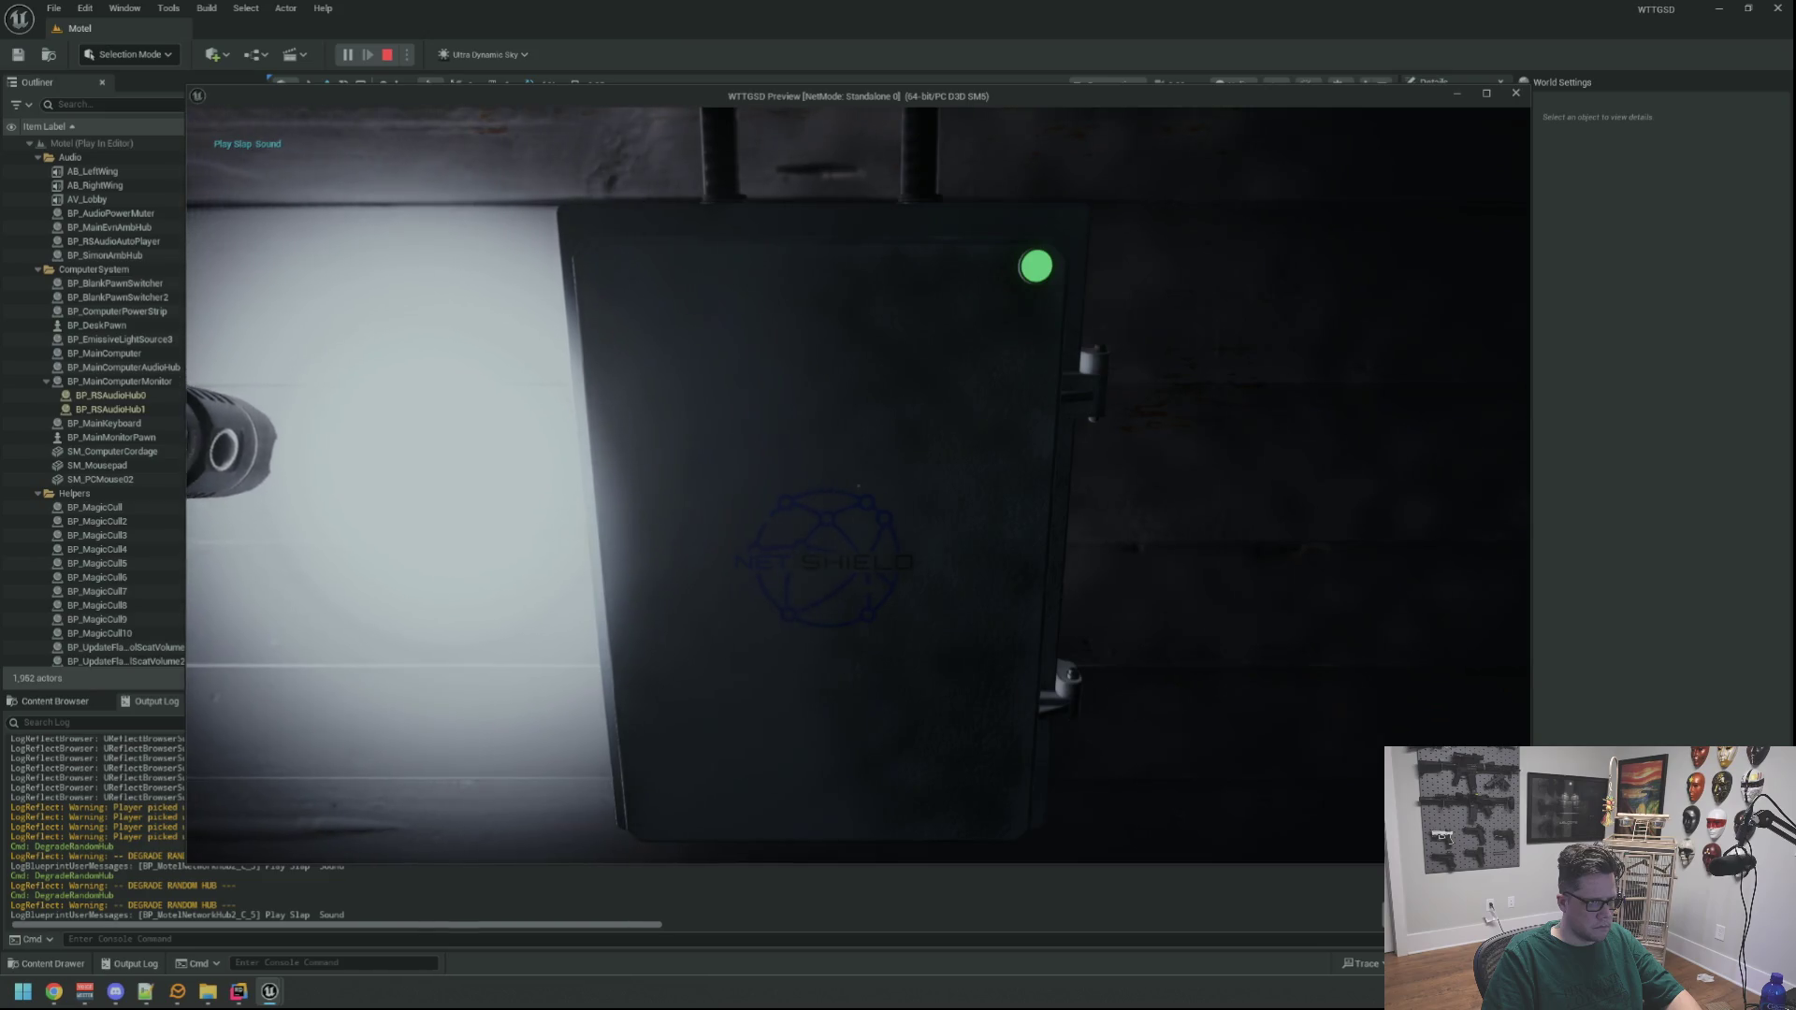
pyautogui.press('s')
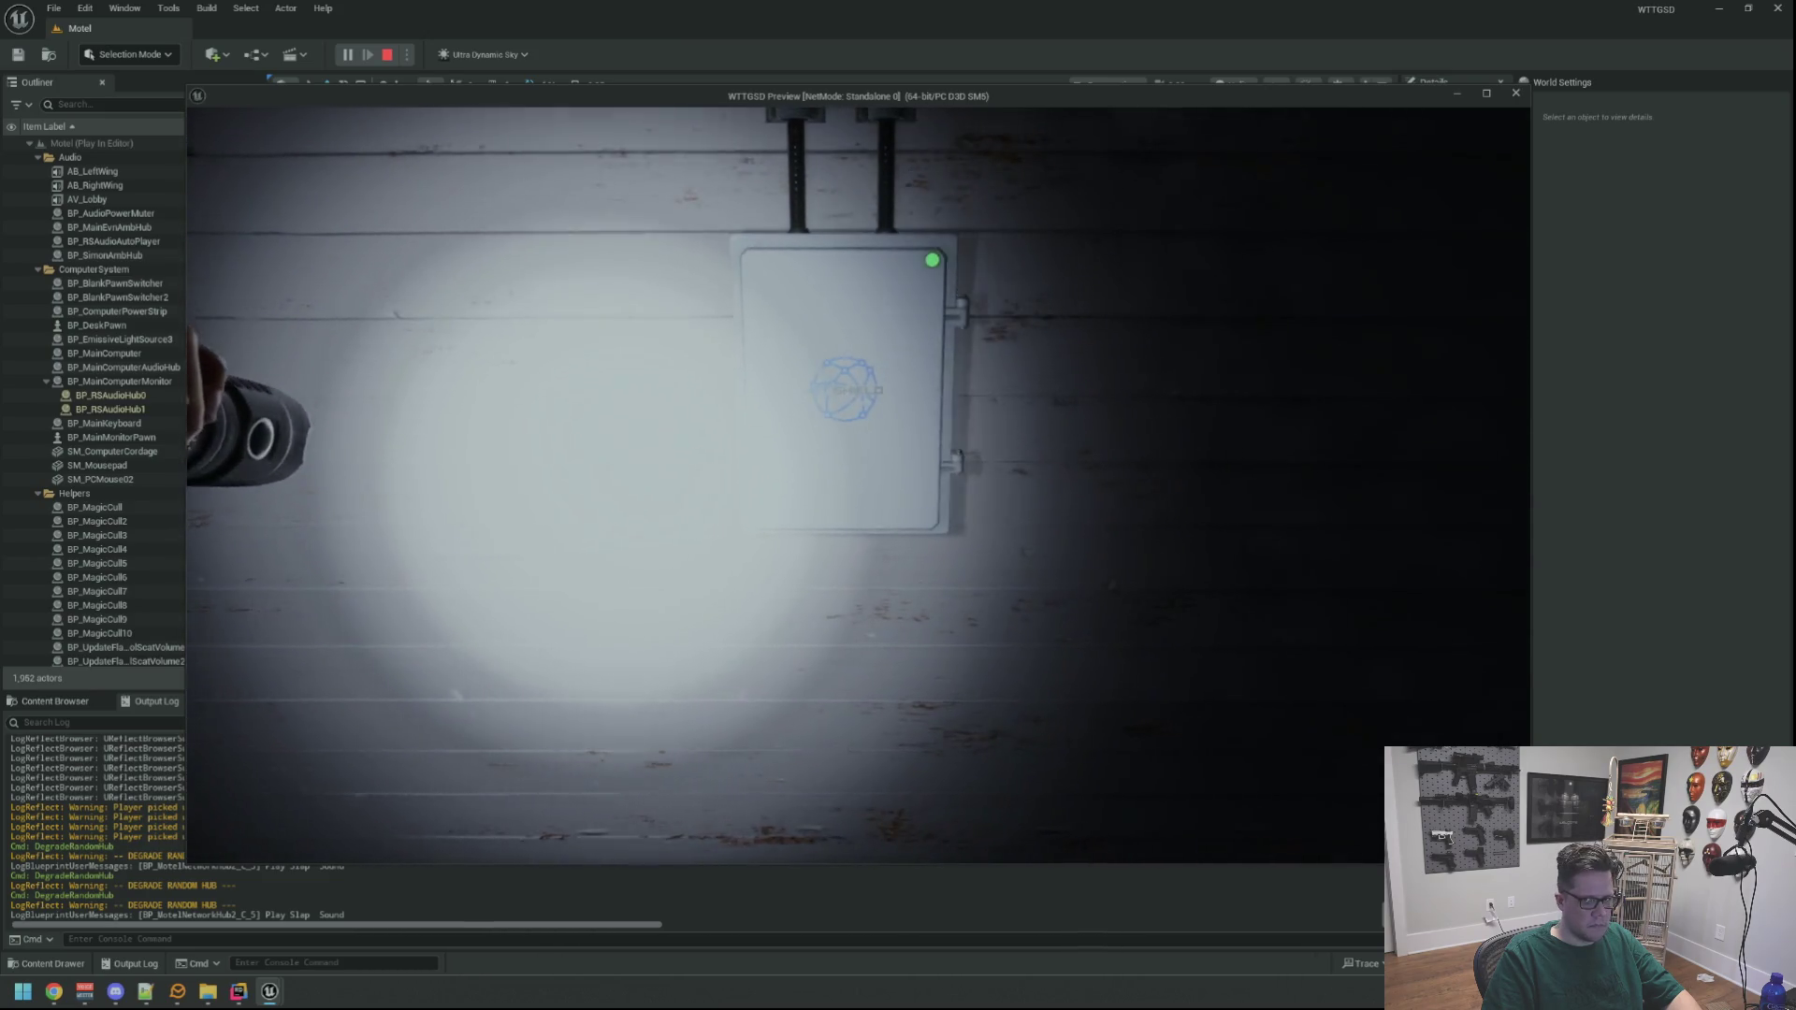
pyautogui.moveTo(859, 483)
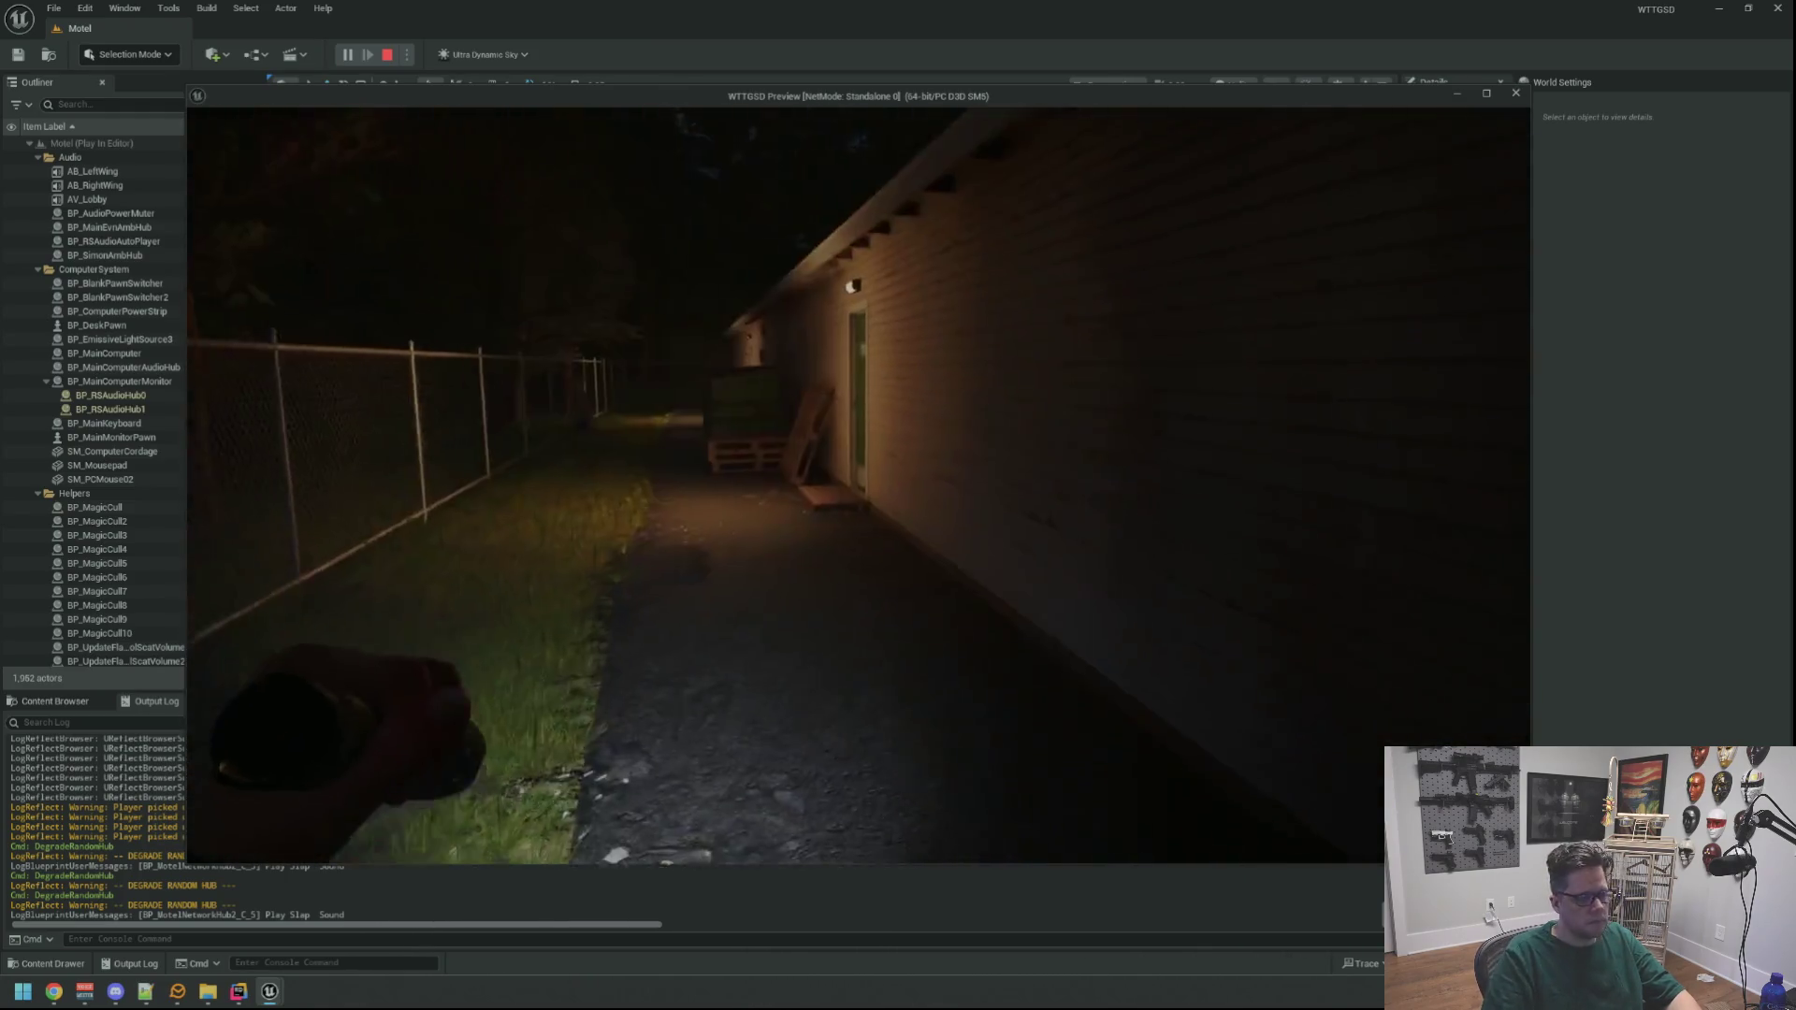
# Walk past the pallets and dumpster along the lit wall and slap the second hub green
pyautogui.press('w')
pyautogui.press('w')
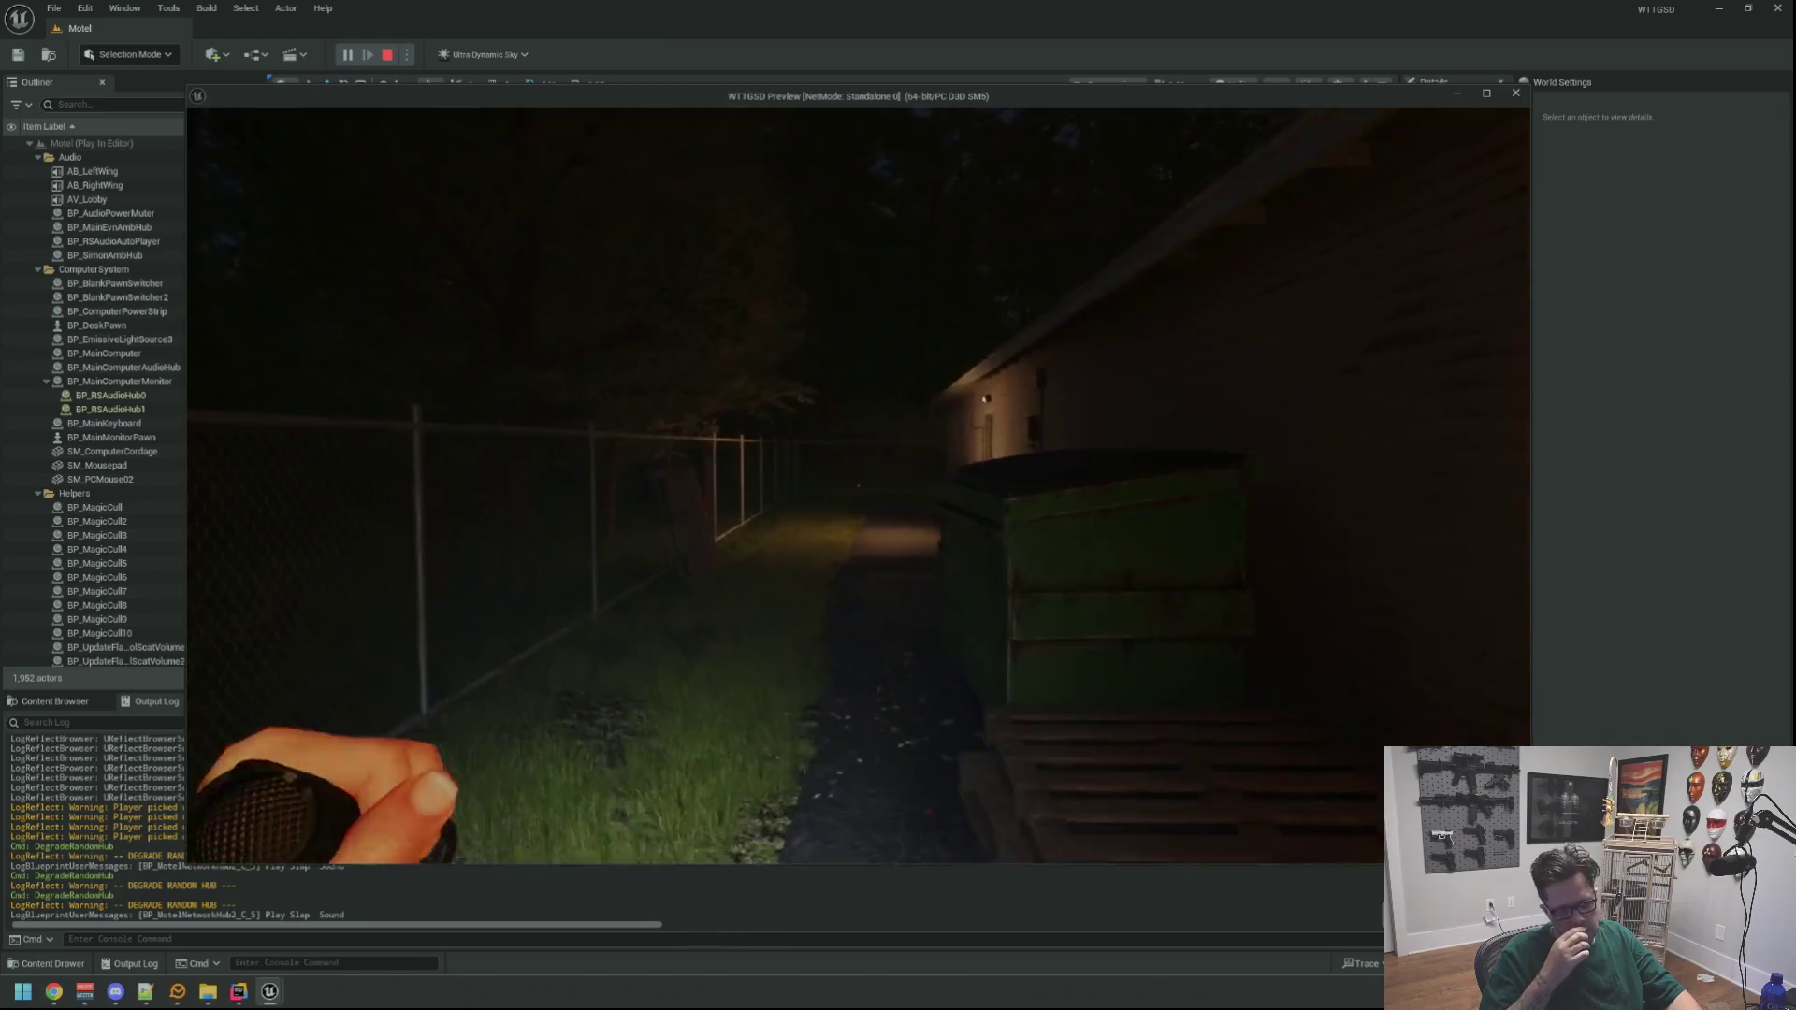
pyautogui.press('w')
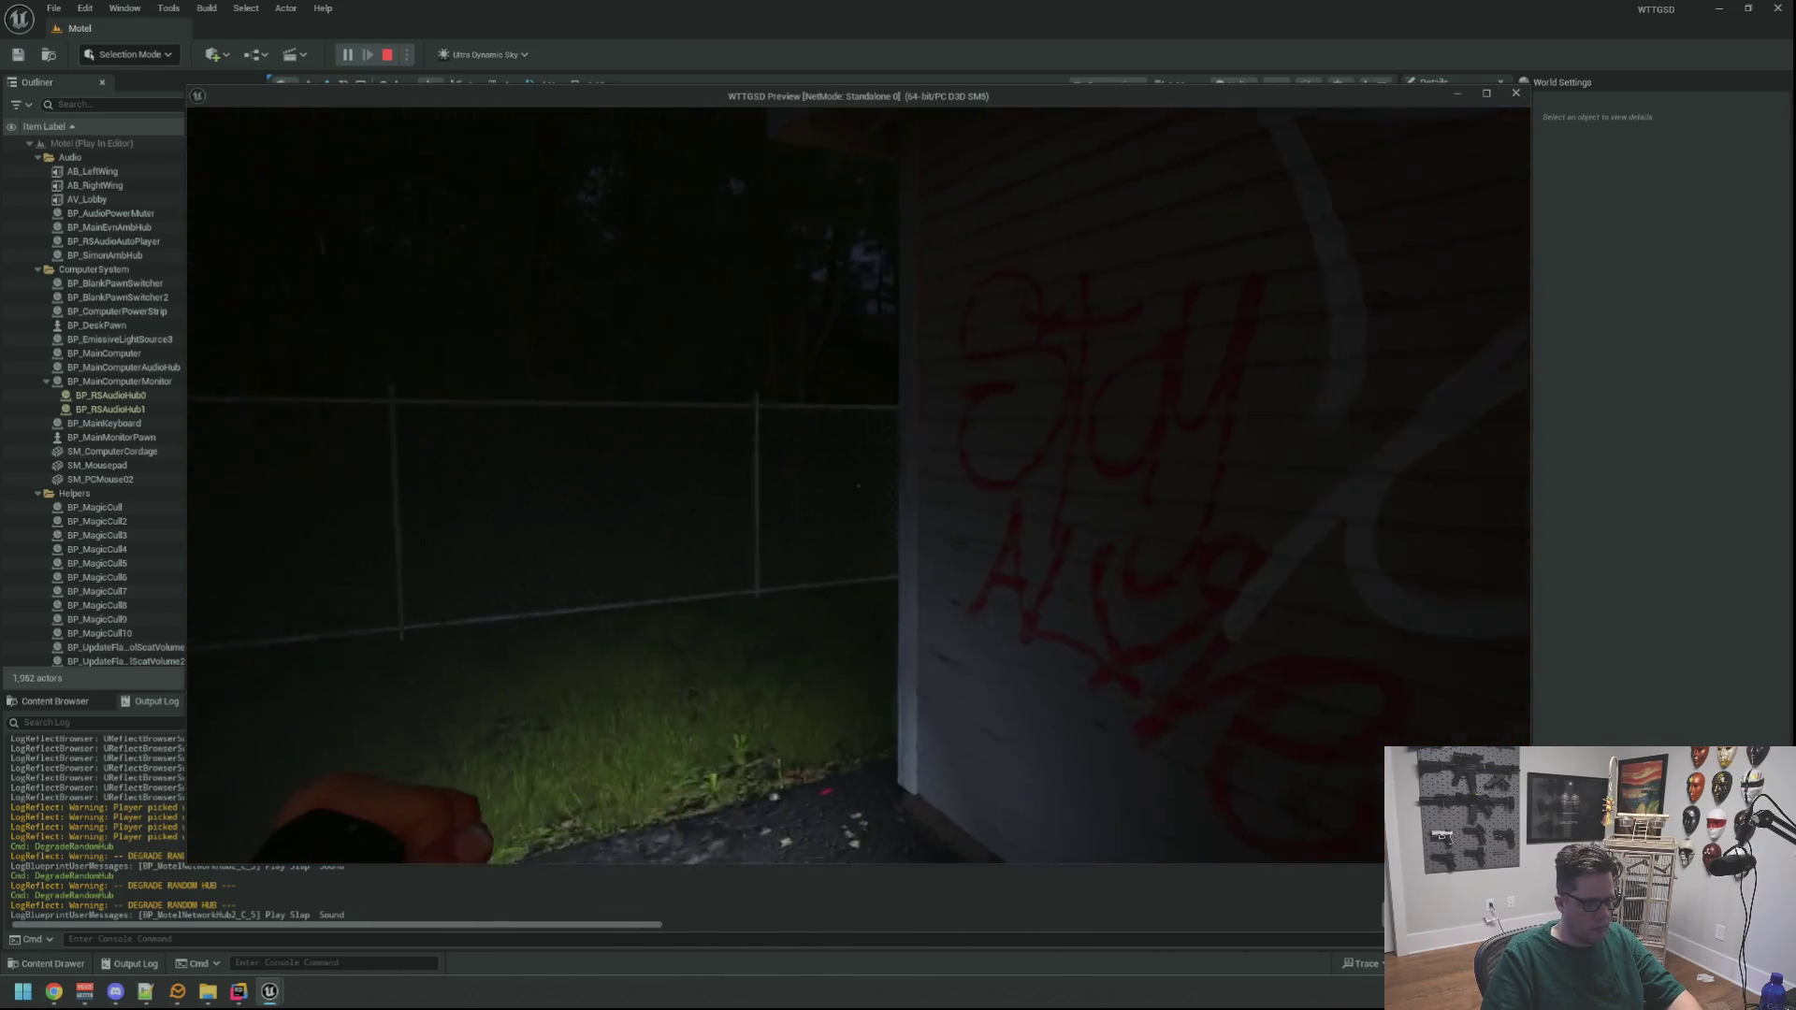
pyautogui.press('w')
pyautogui.press('w')
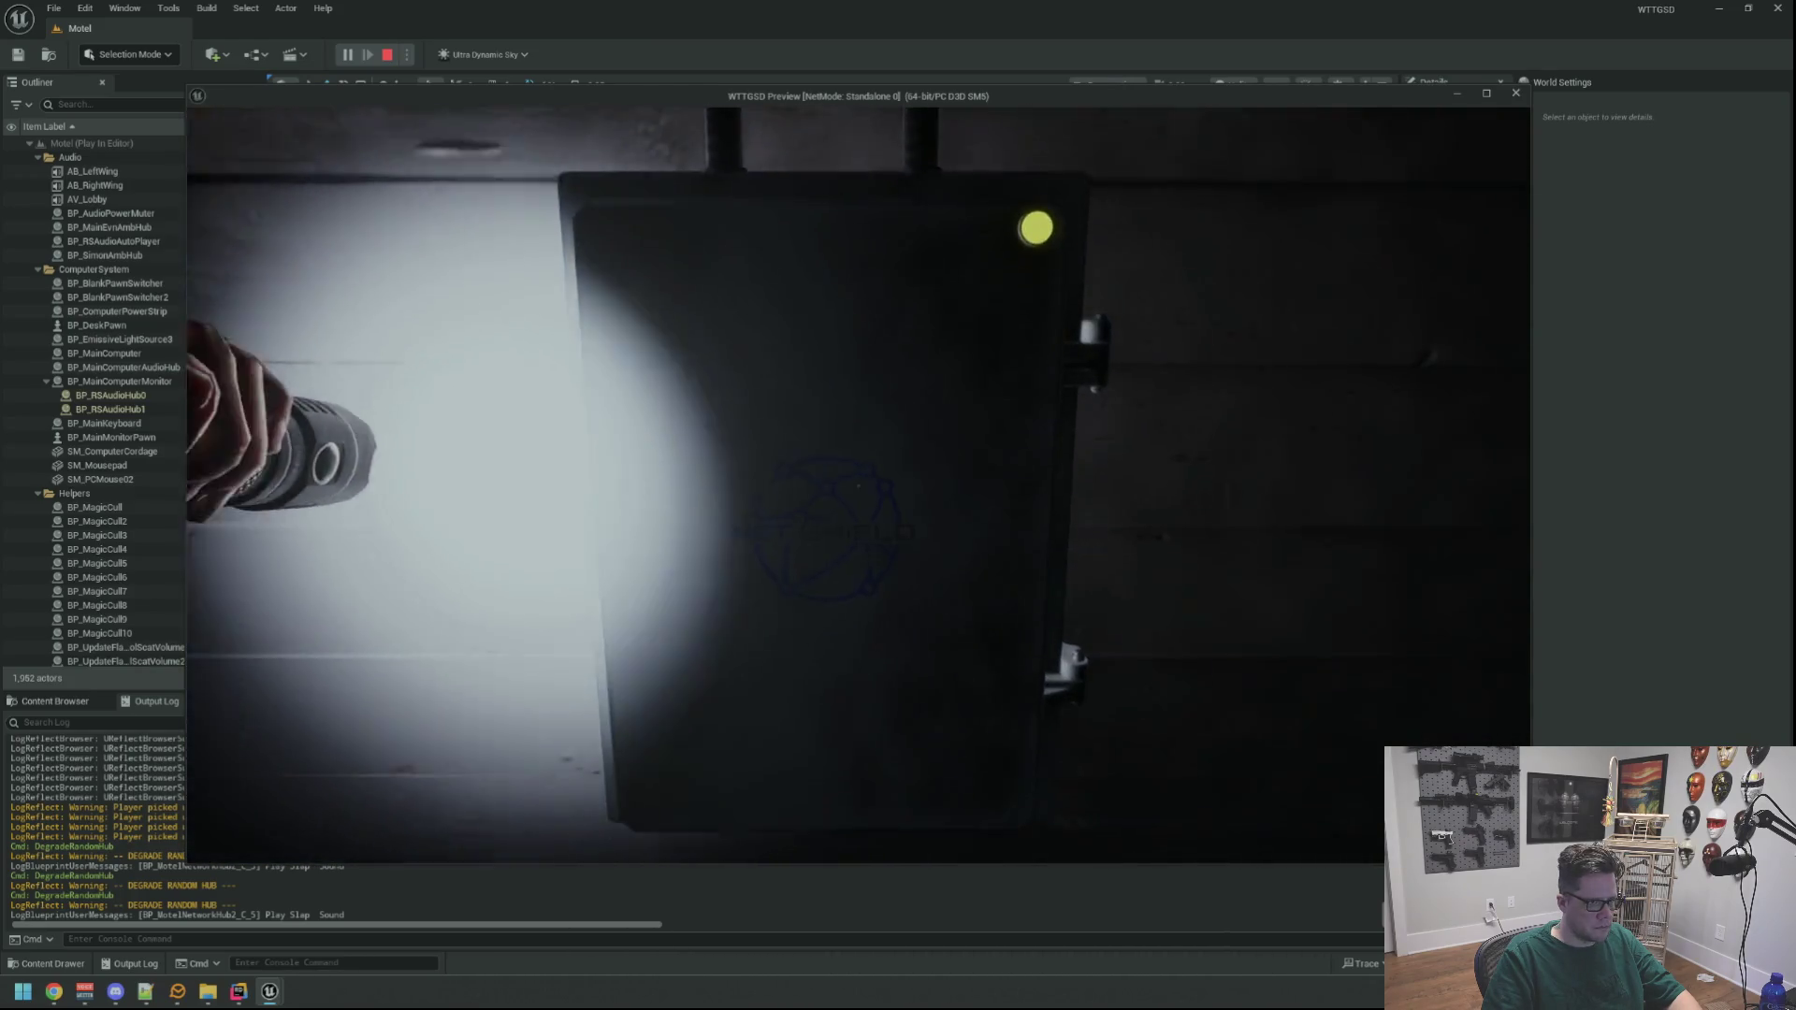
pyautogui.click(858, 483)
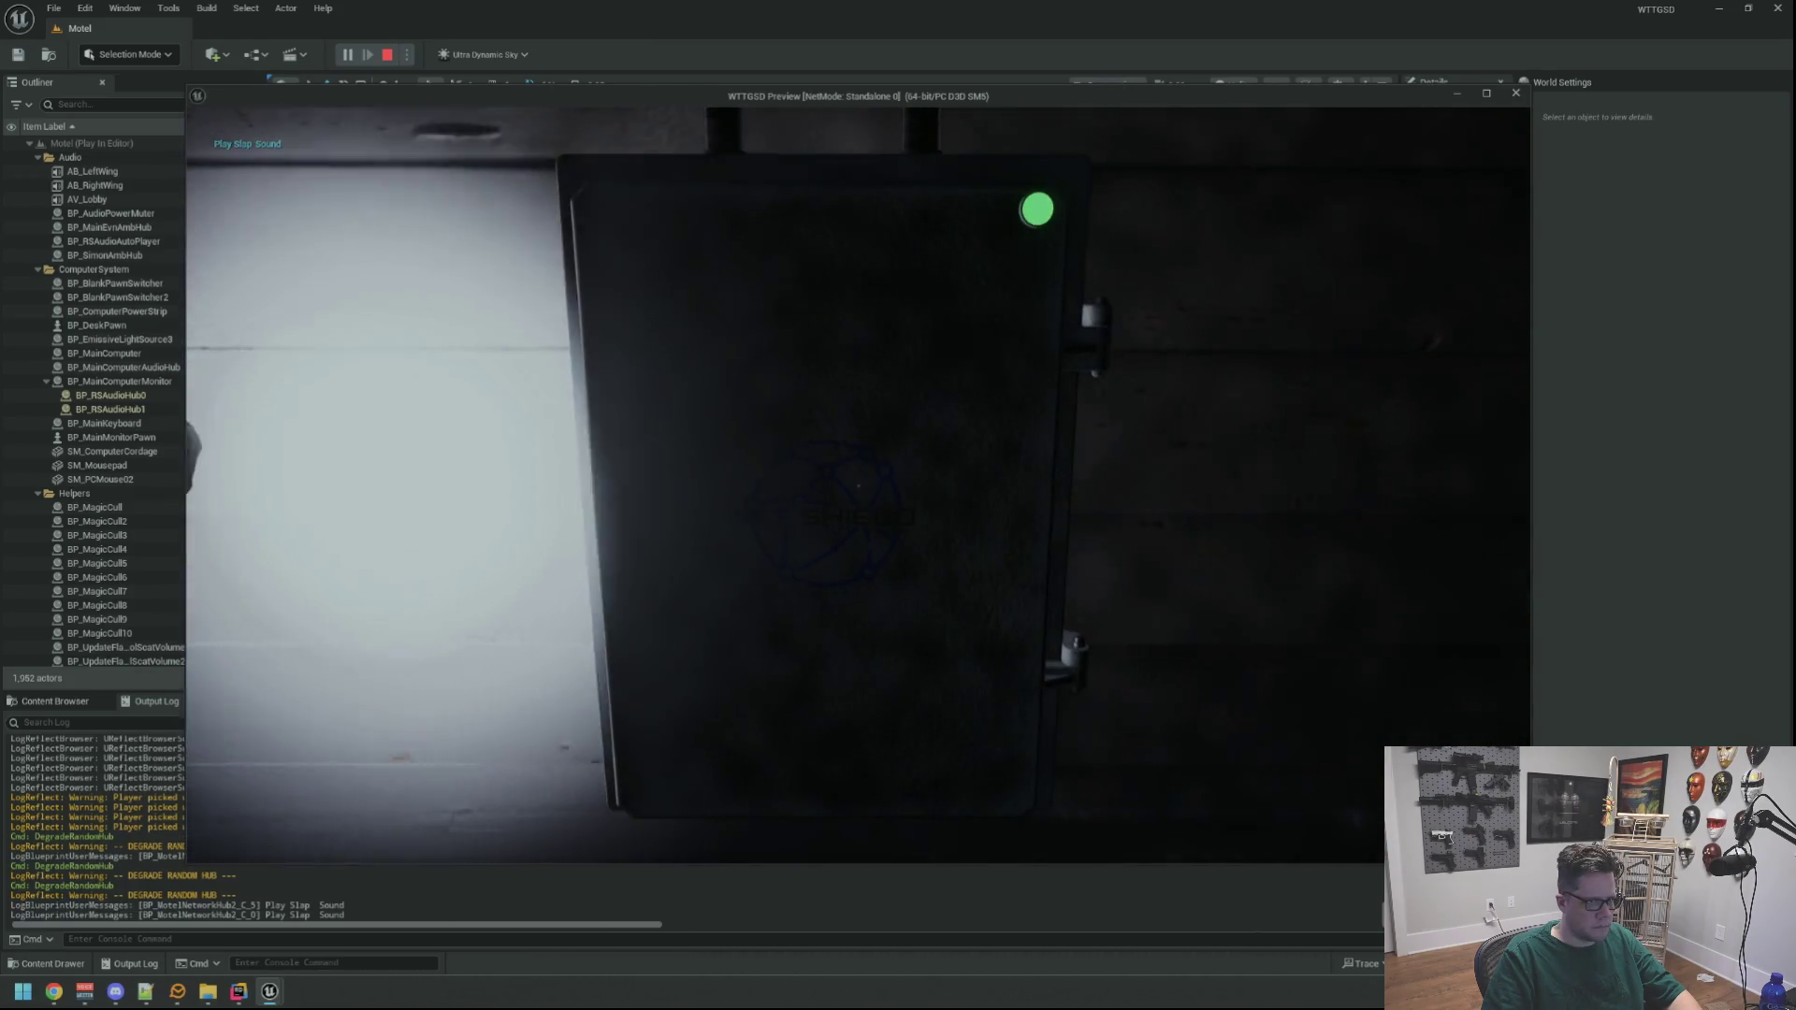
pyautogui.moveTo(859, 484)
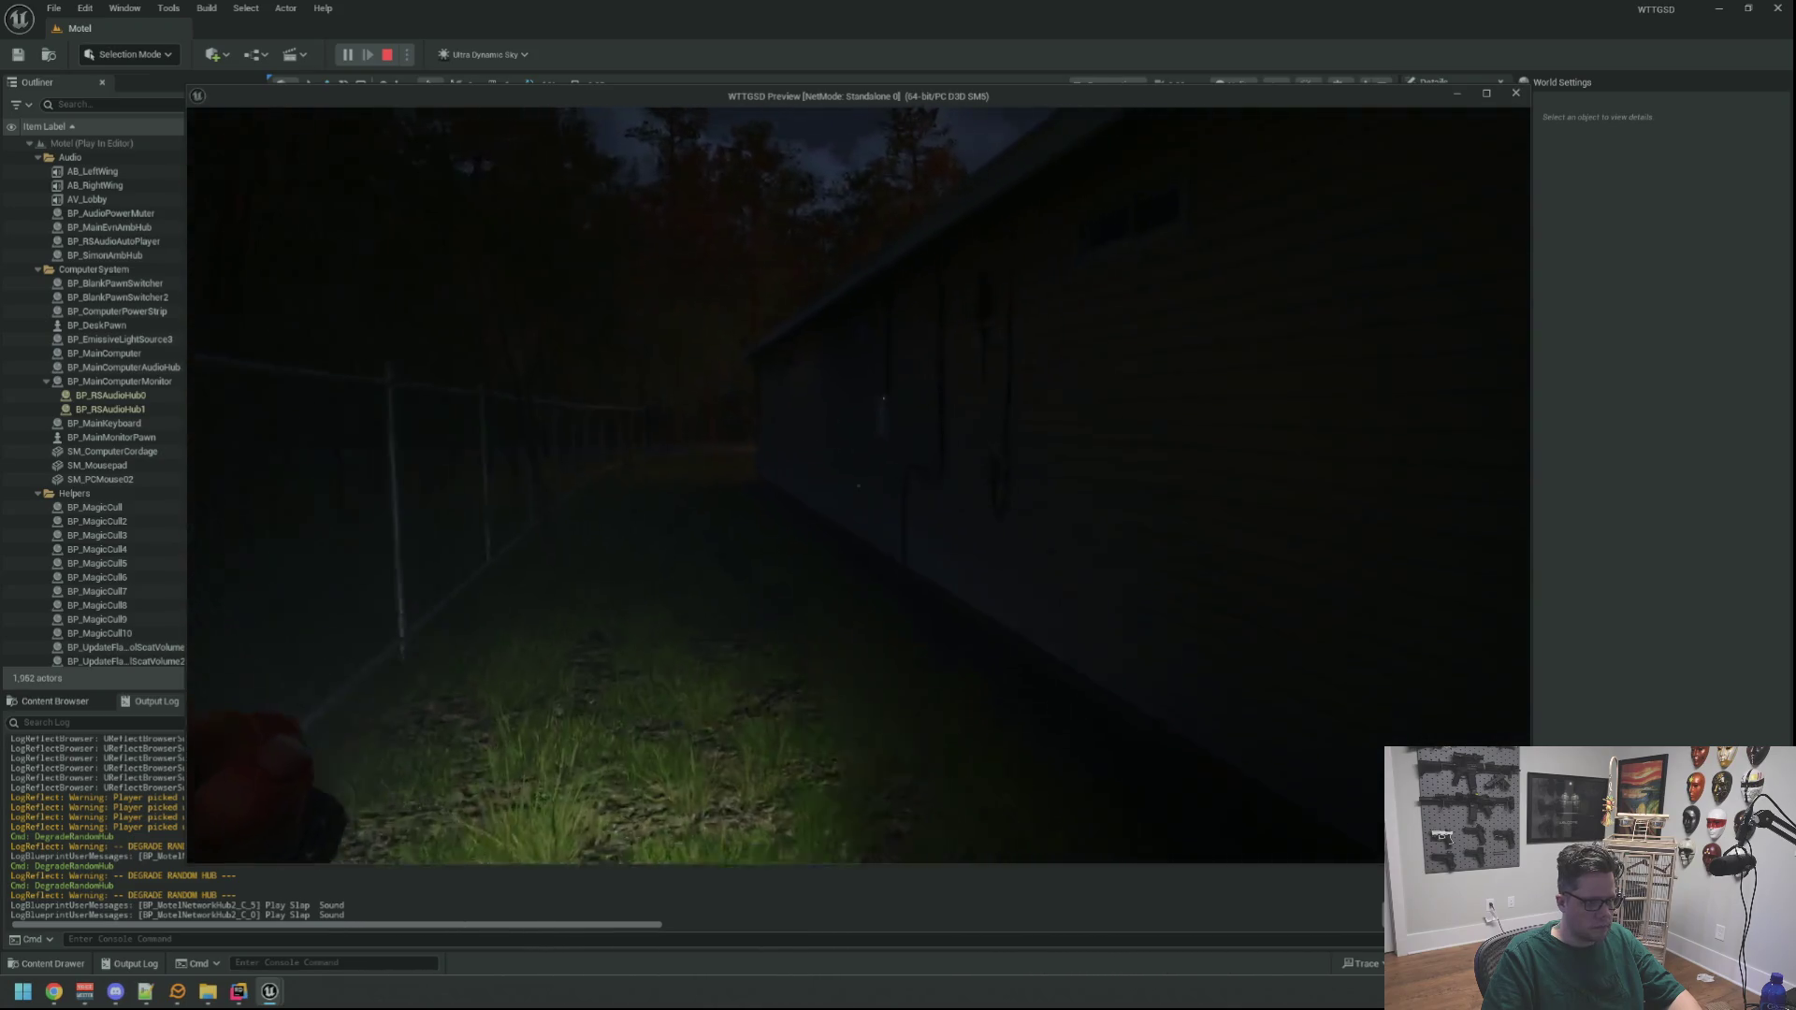
# Walk down the alley past the dumpster to the next box needing repair
pyautogui.press('w')
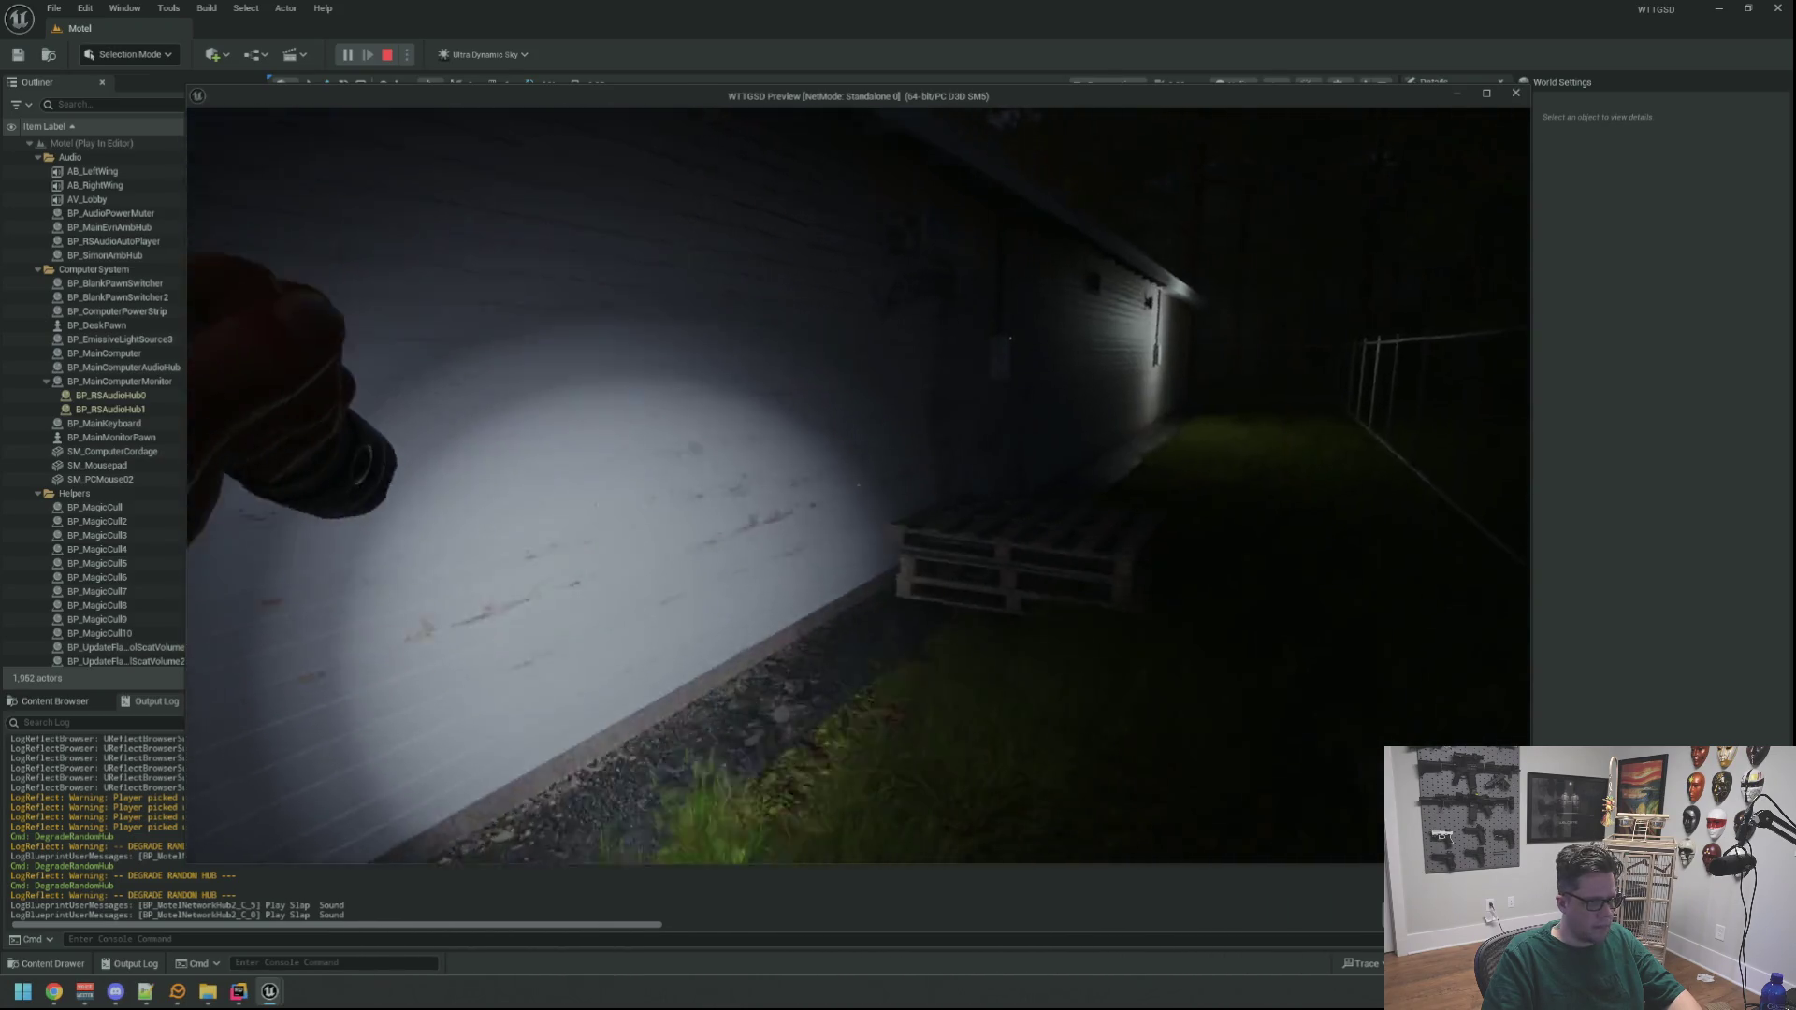
pyautogui.press('w')
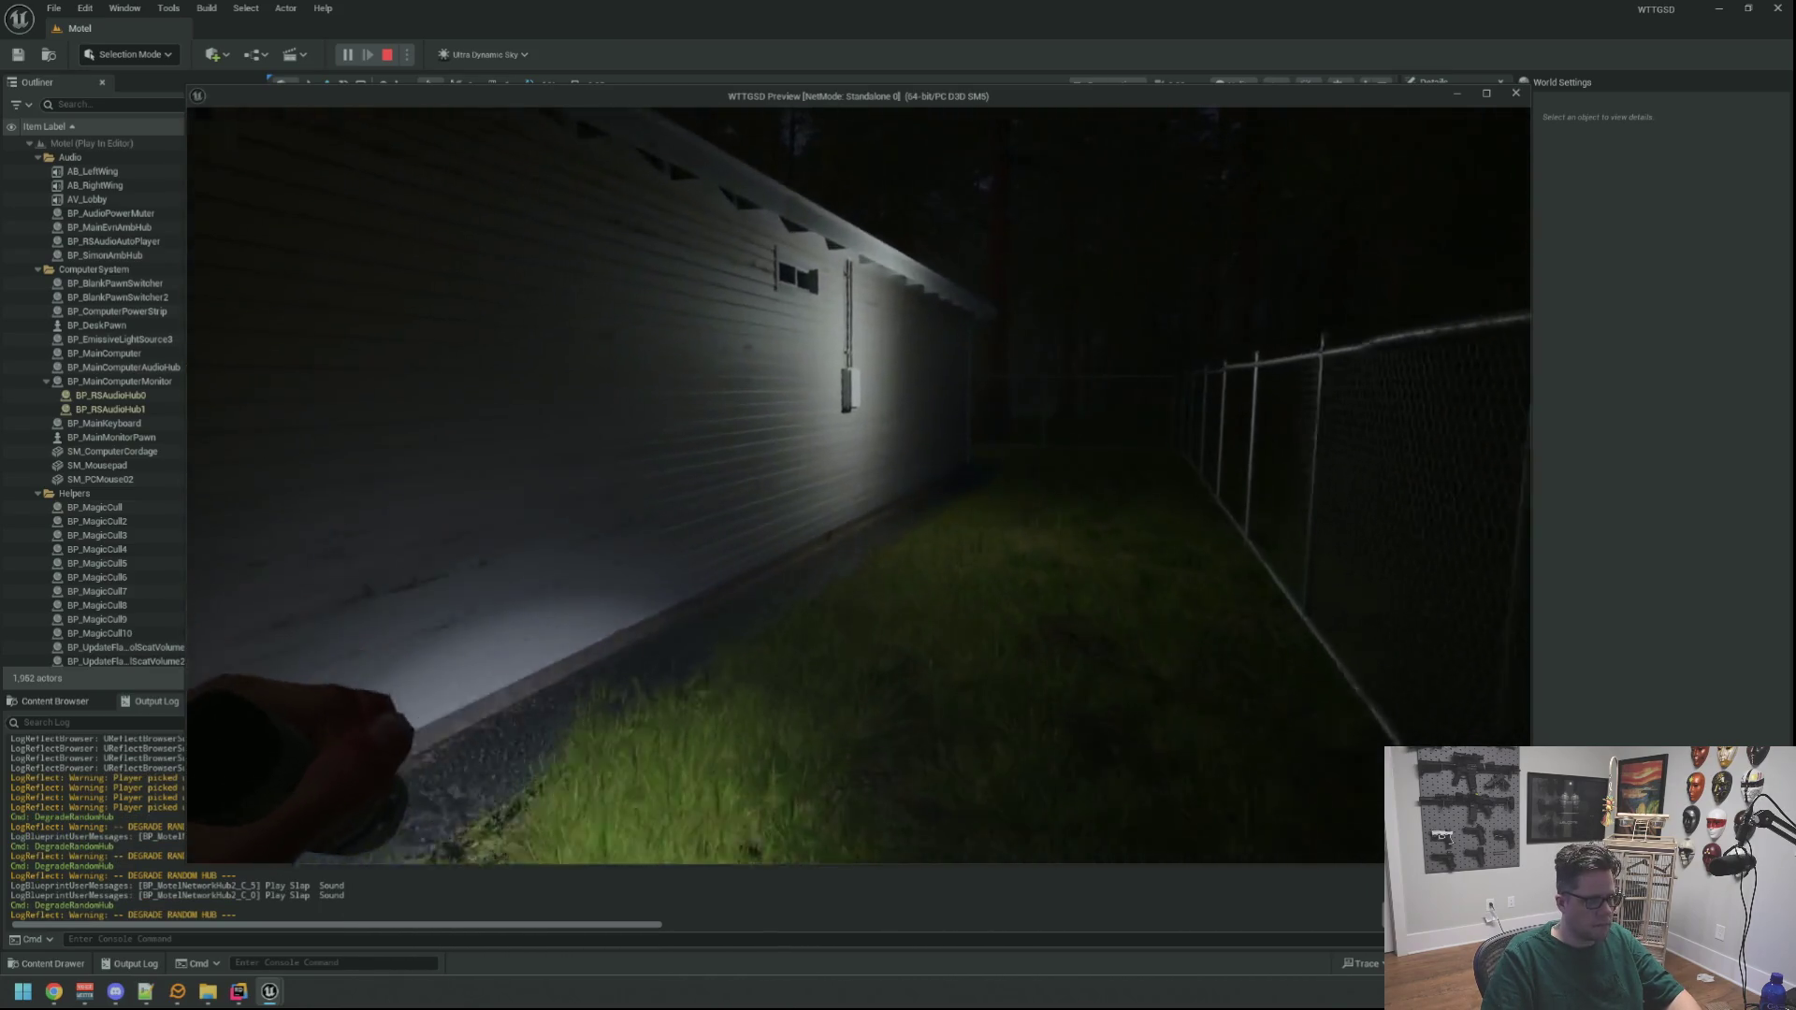
pyautogui.press('w')
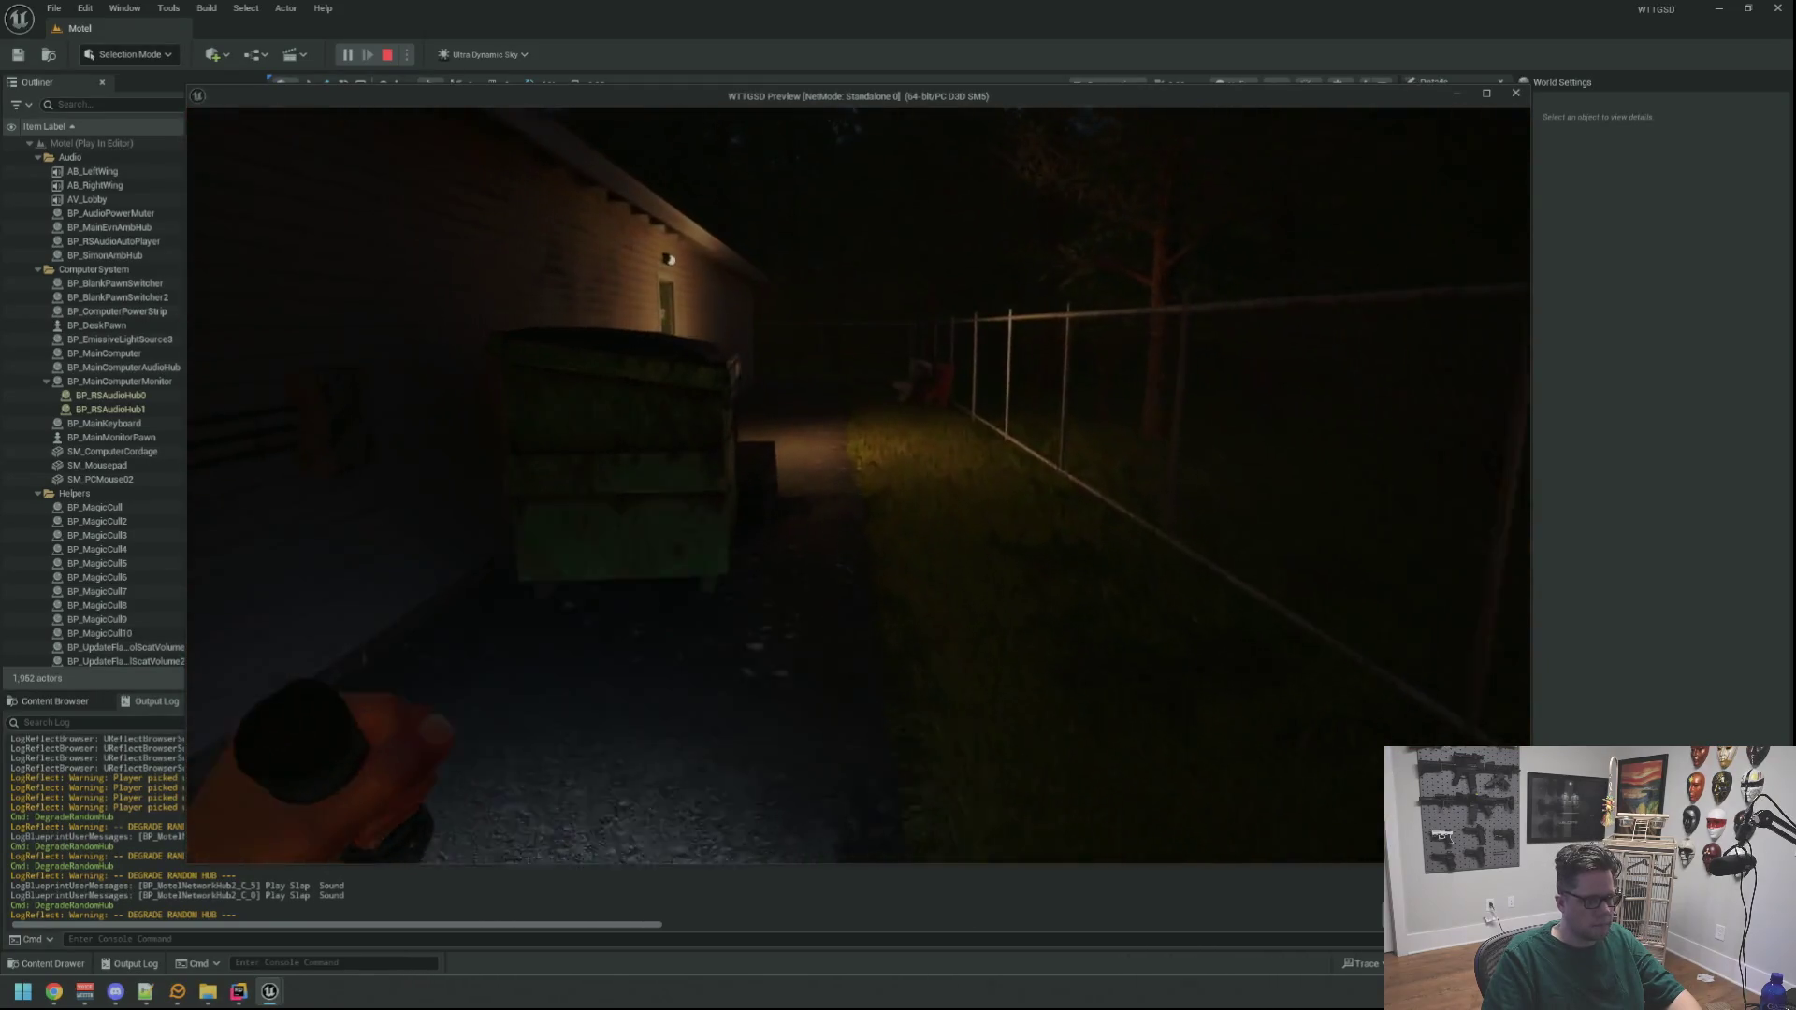
pyautogui.press('w')
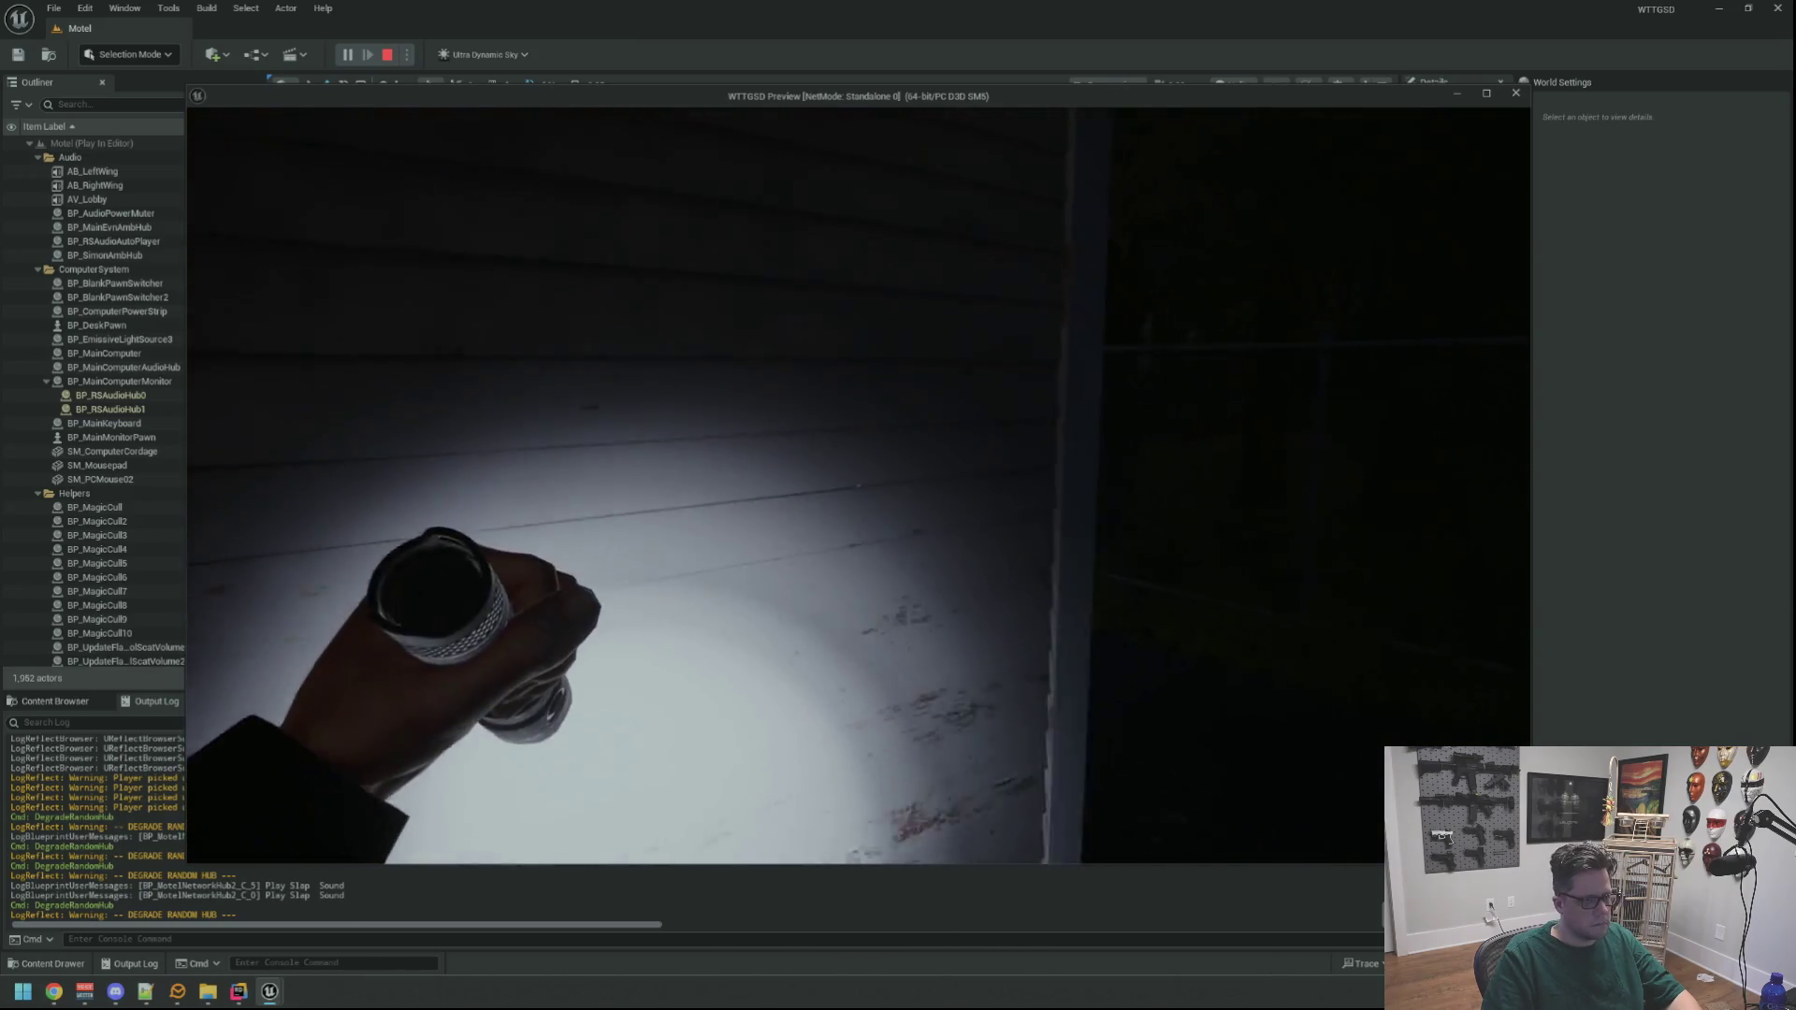
pyautogui.press('w')
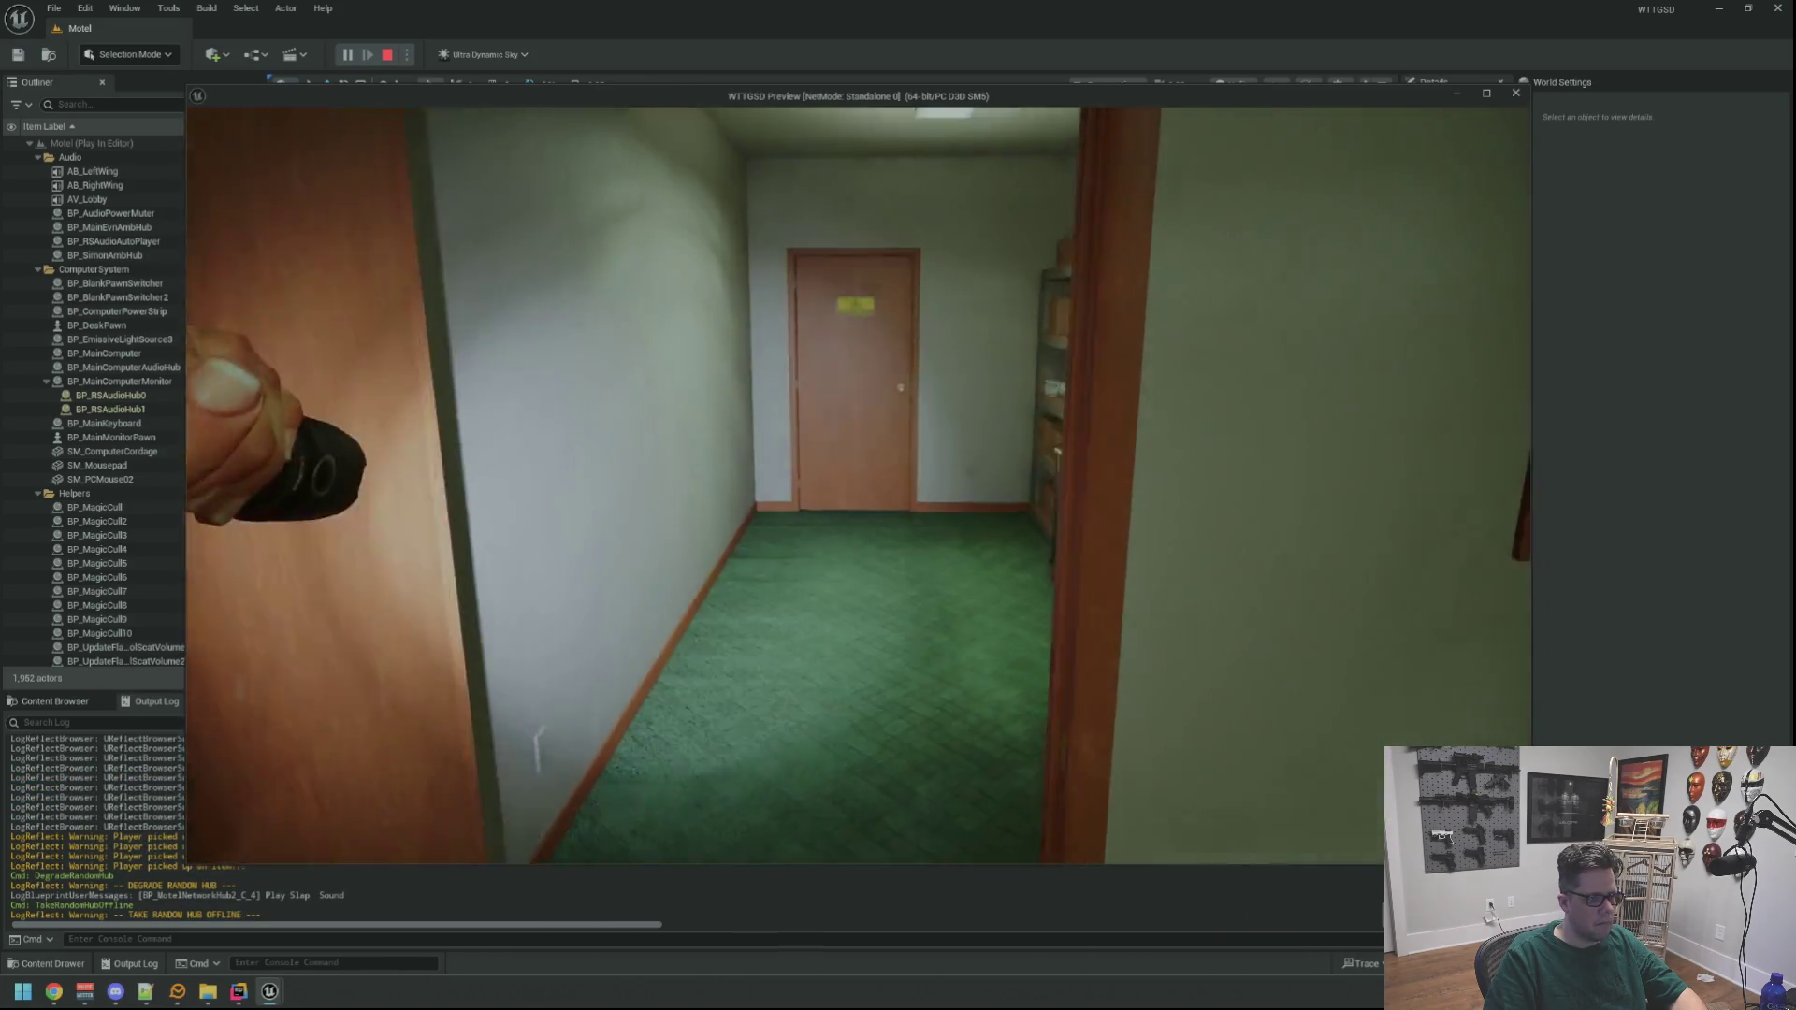
# Walk down the hallway, open the Electrical Room door, and return to the hallway
pyautogui.press('w')
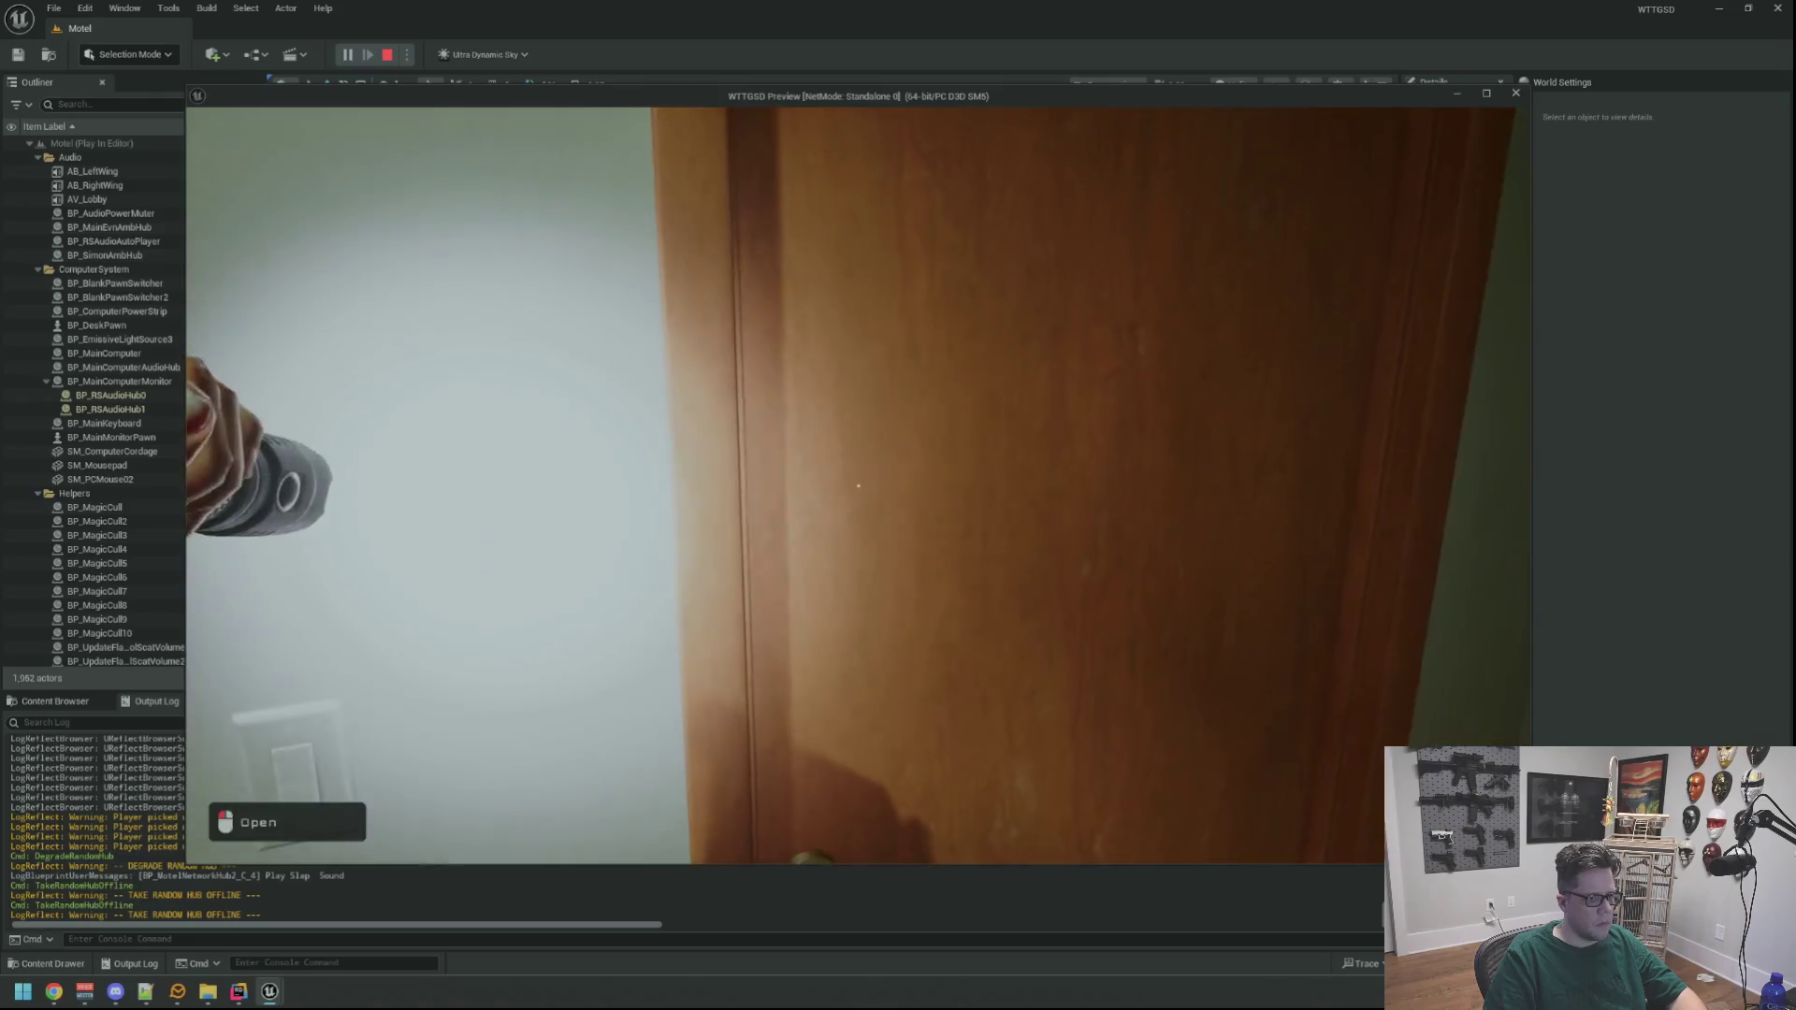
pyautogui.click(858, 486)
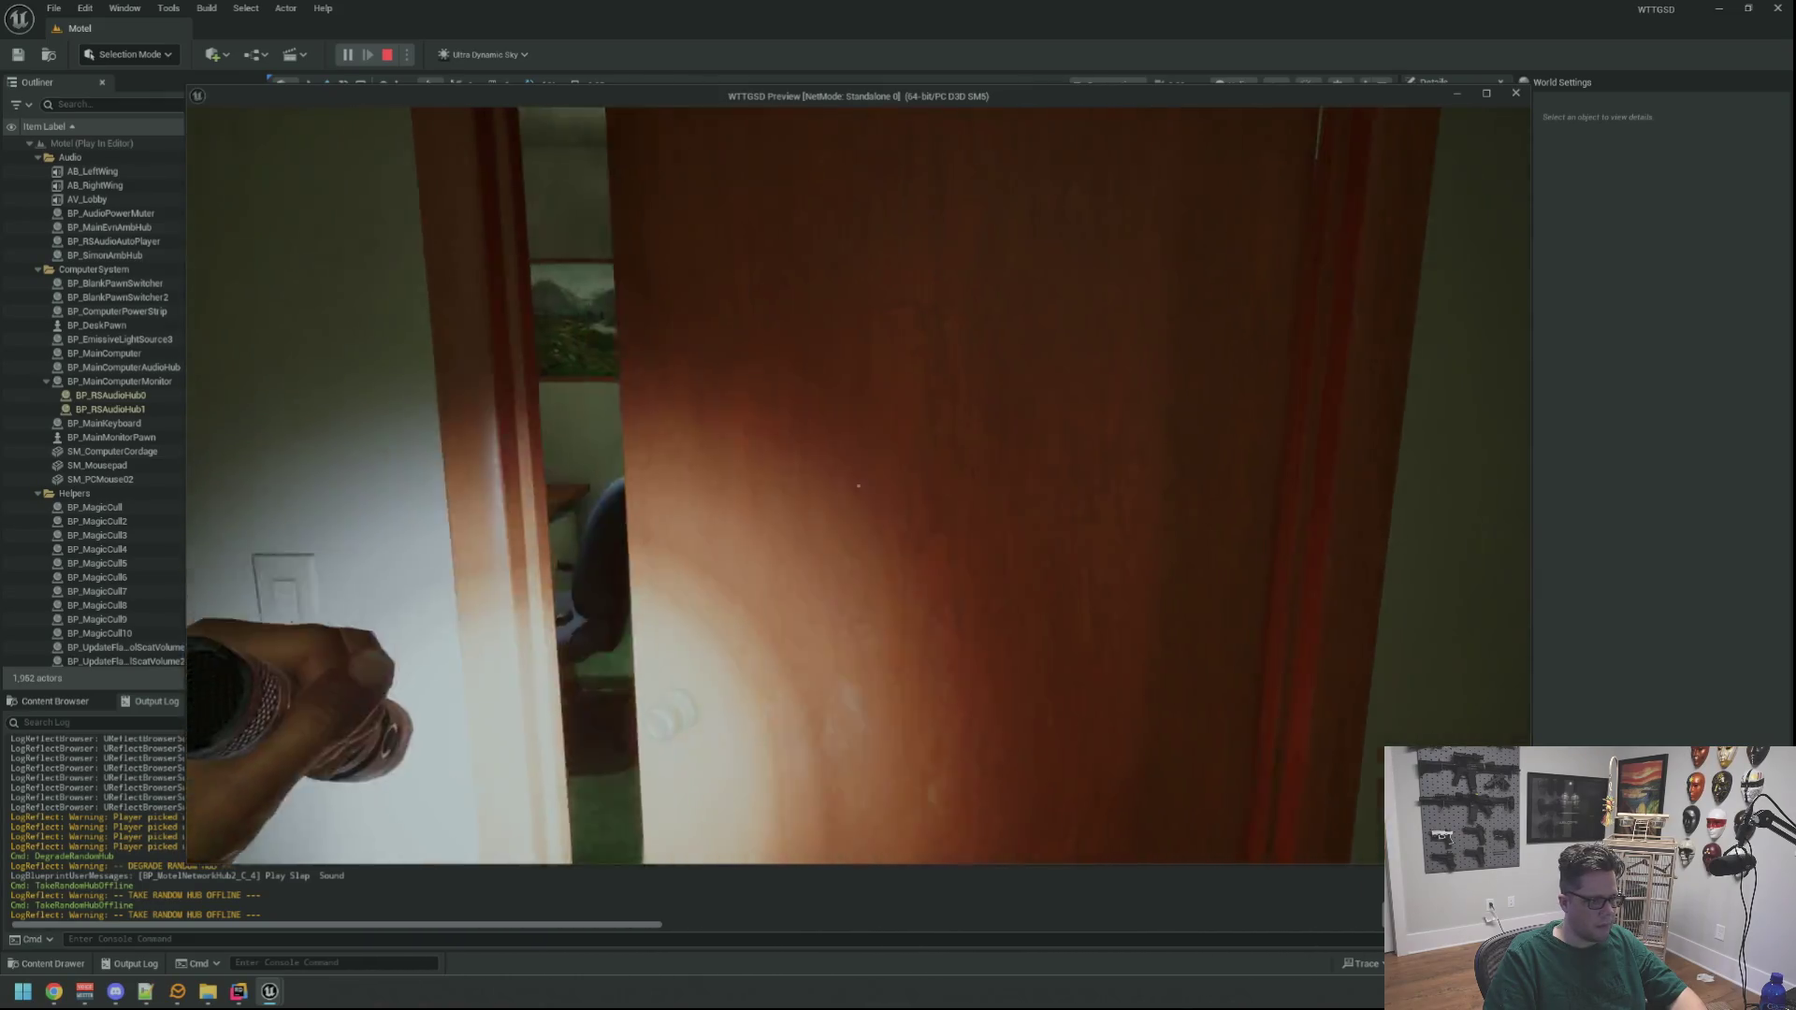
pyautogui.press('w')
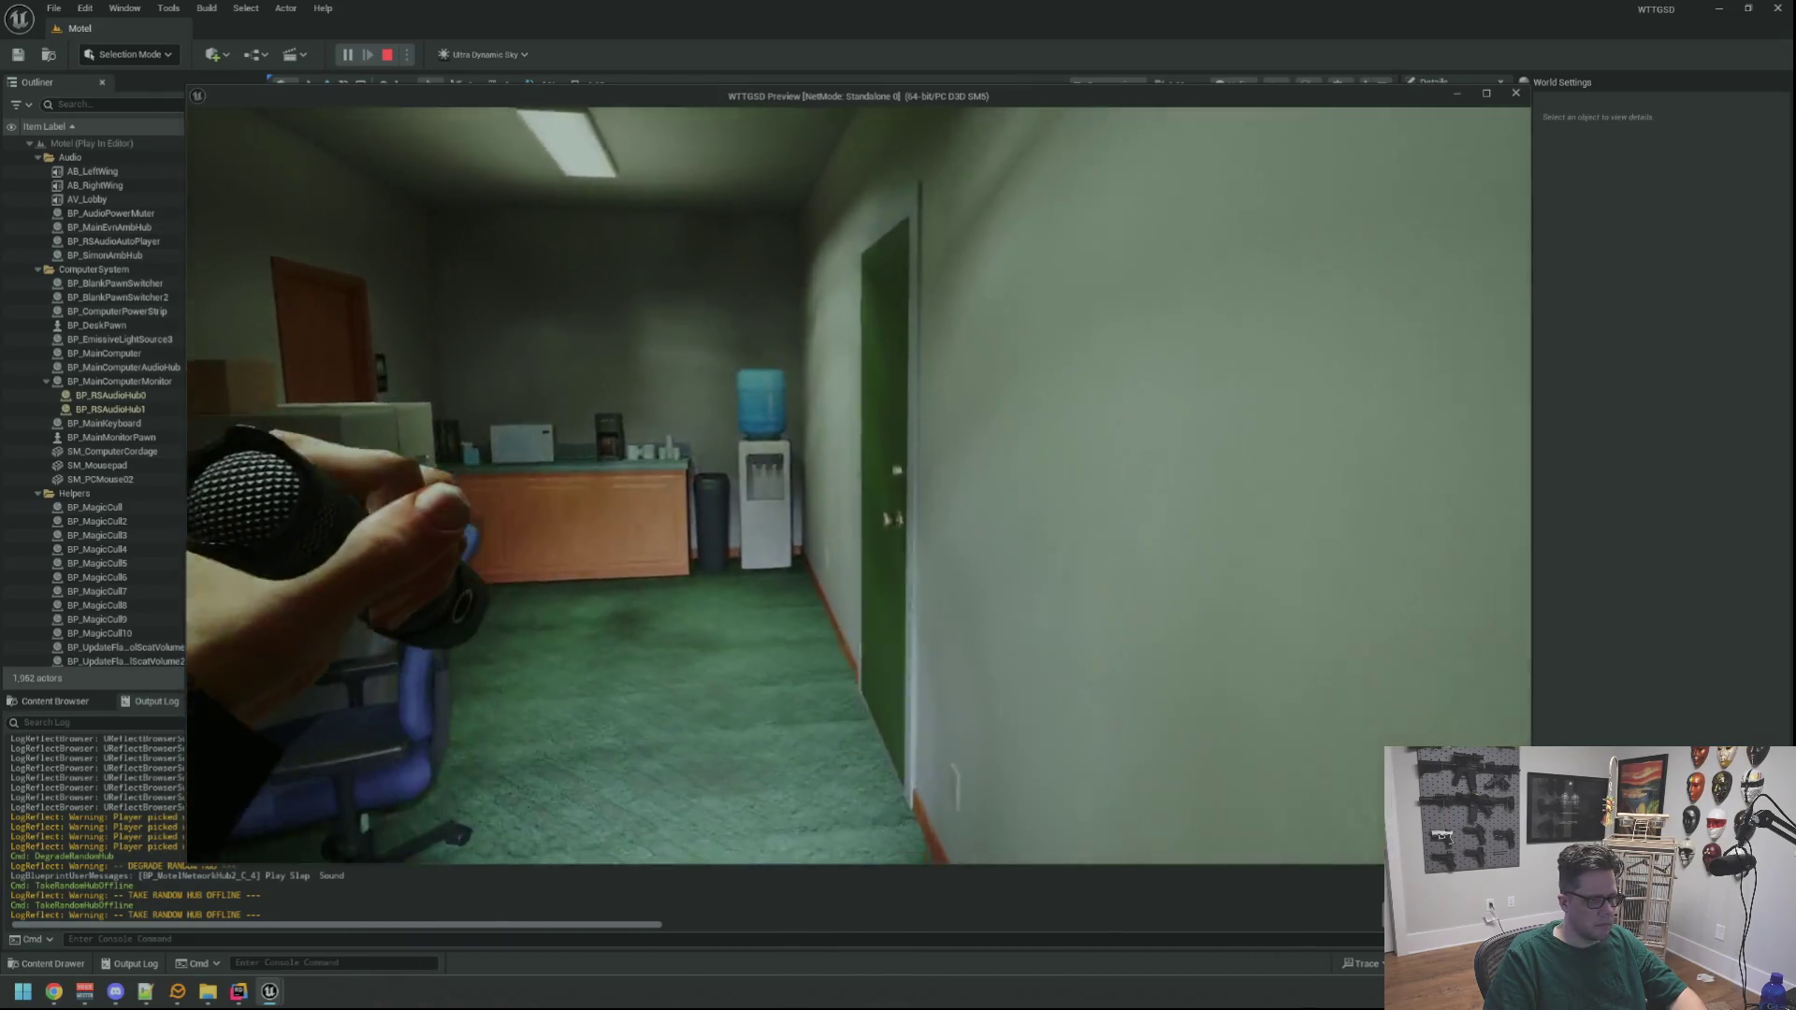
# Exit through the green door, walk along the wall to the red-lit hub, and open it
pyautogui.press('w')
pyautogui.click(858, 486)
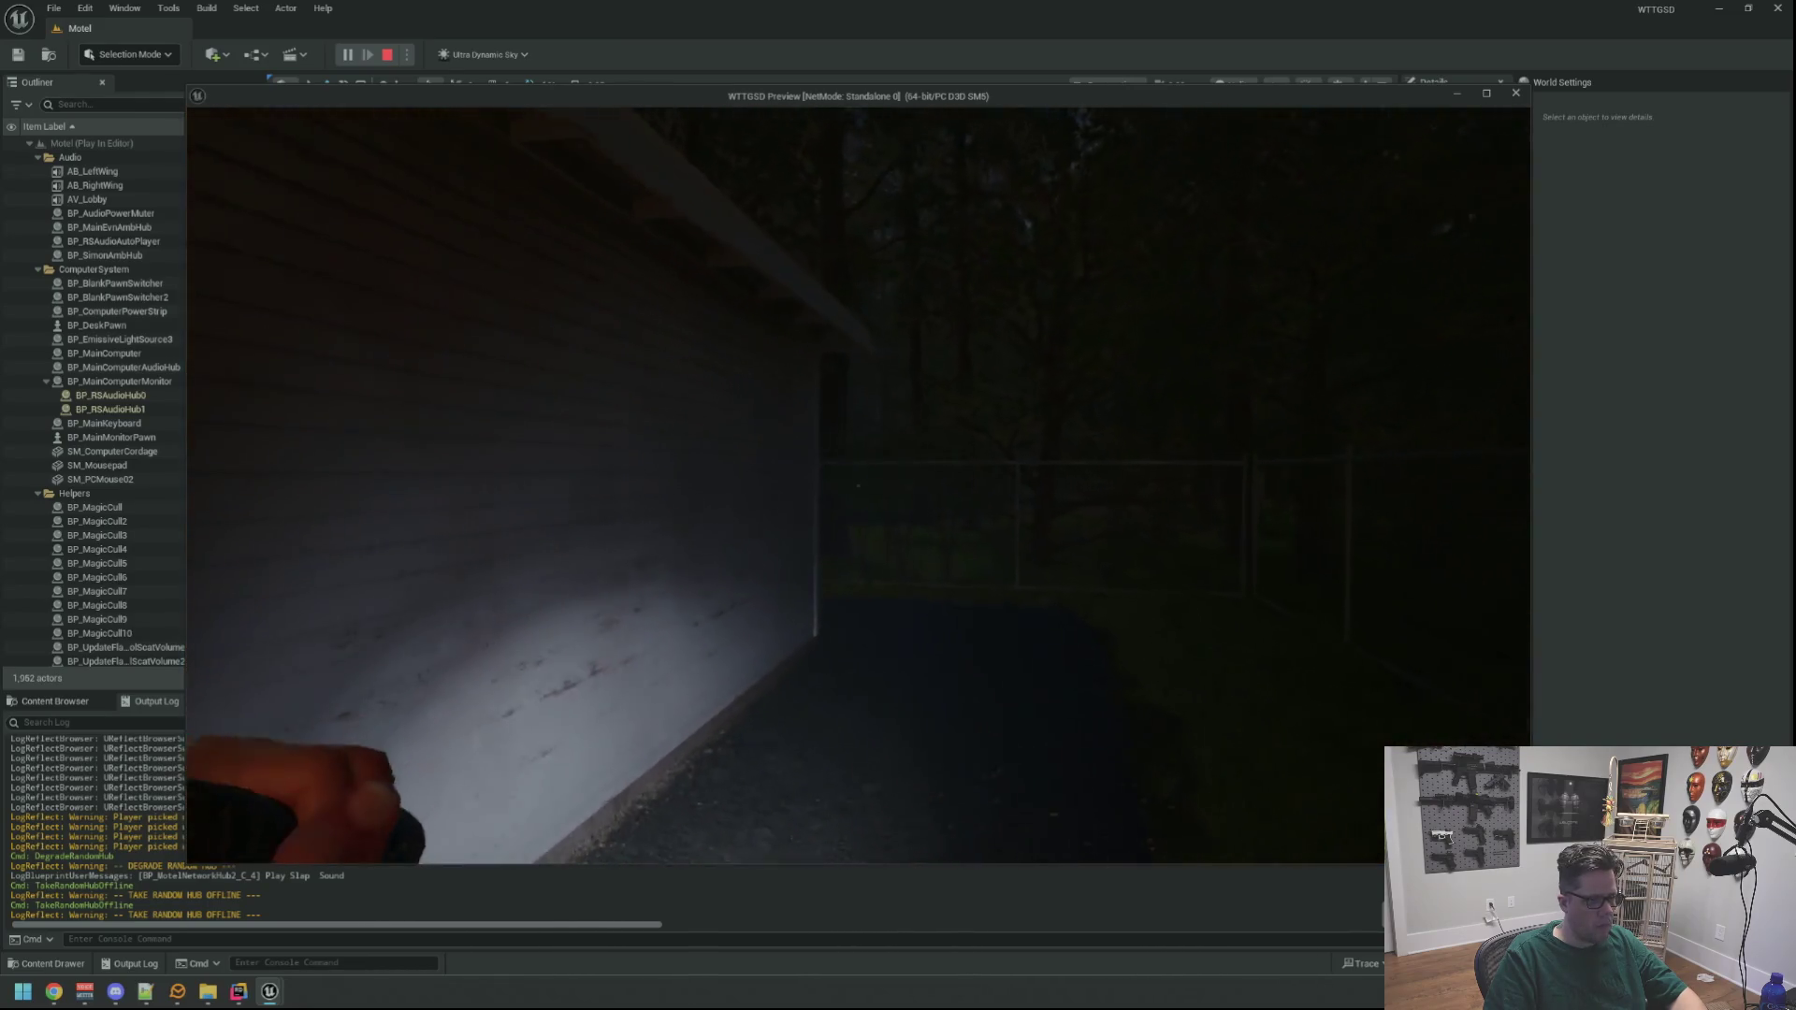
pyautogui.press('w')
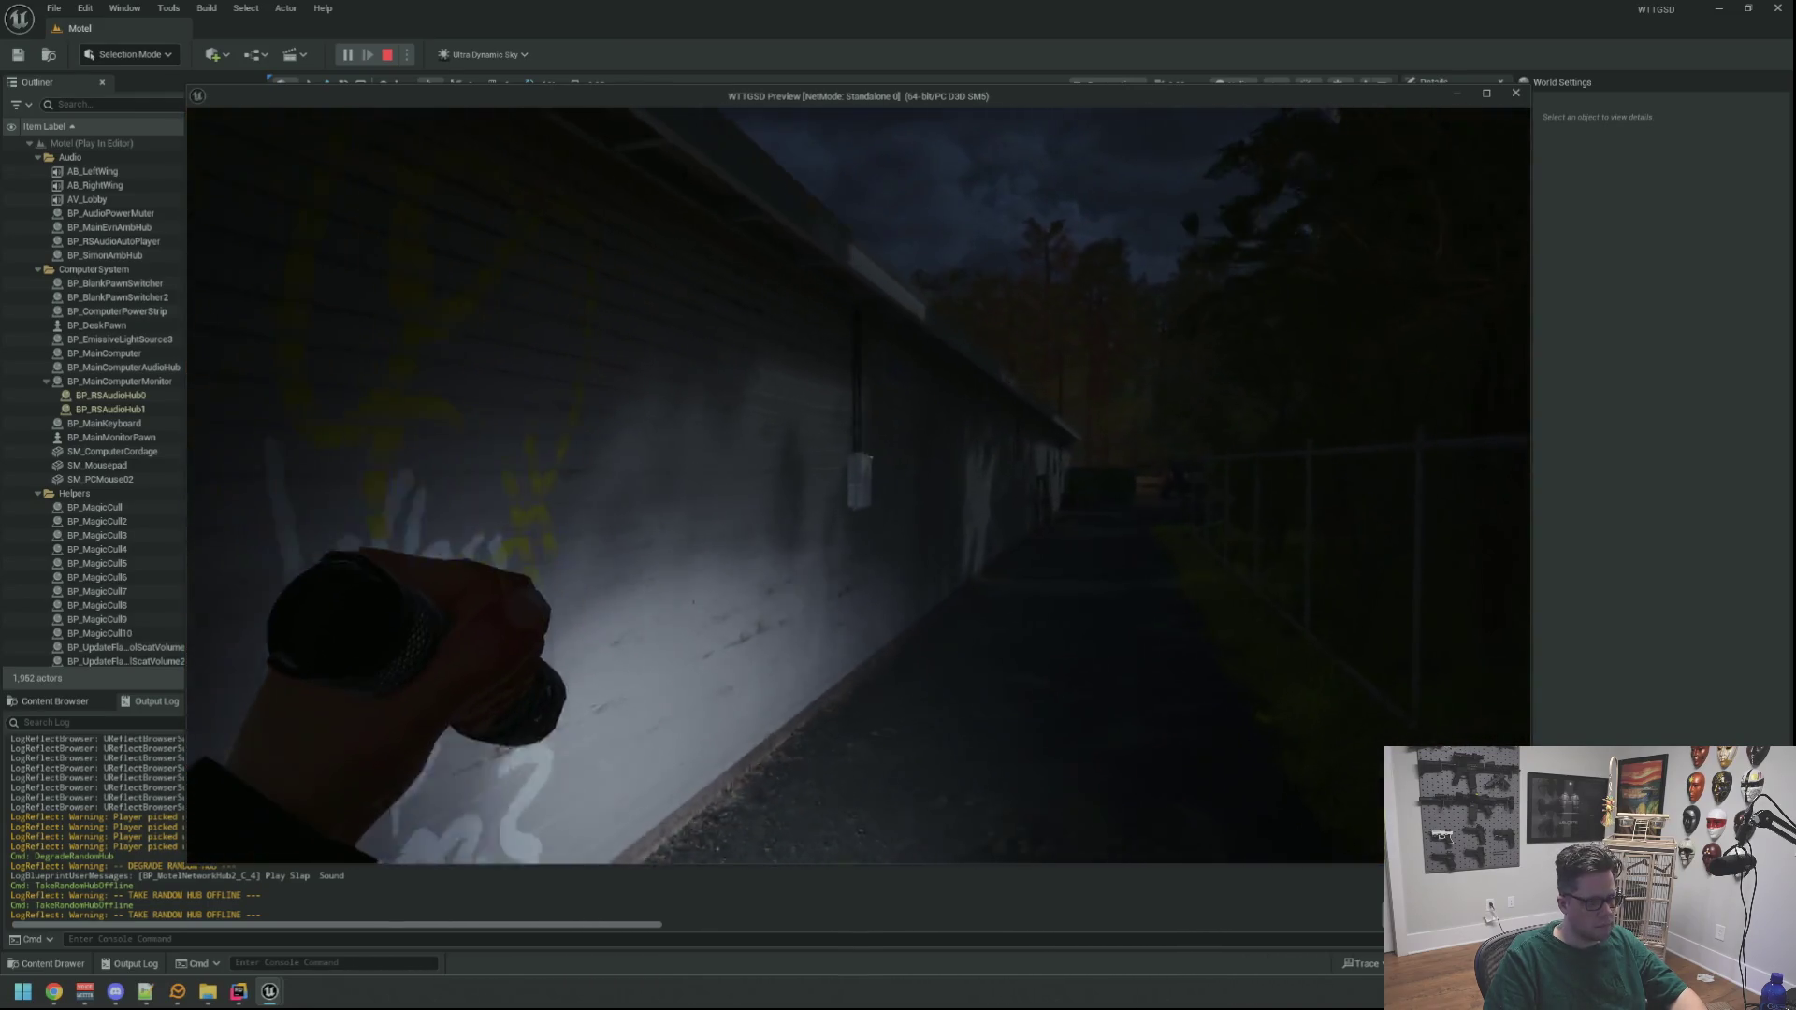
pyautogui.press('w')
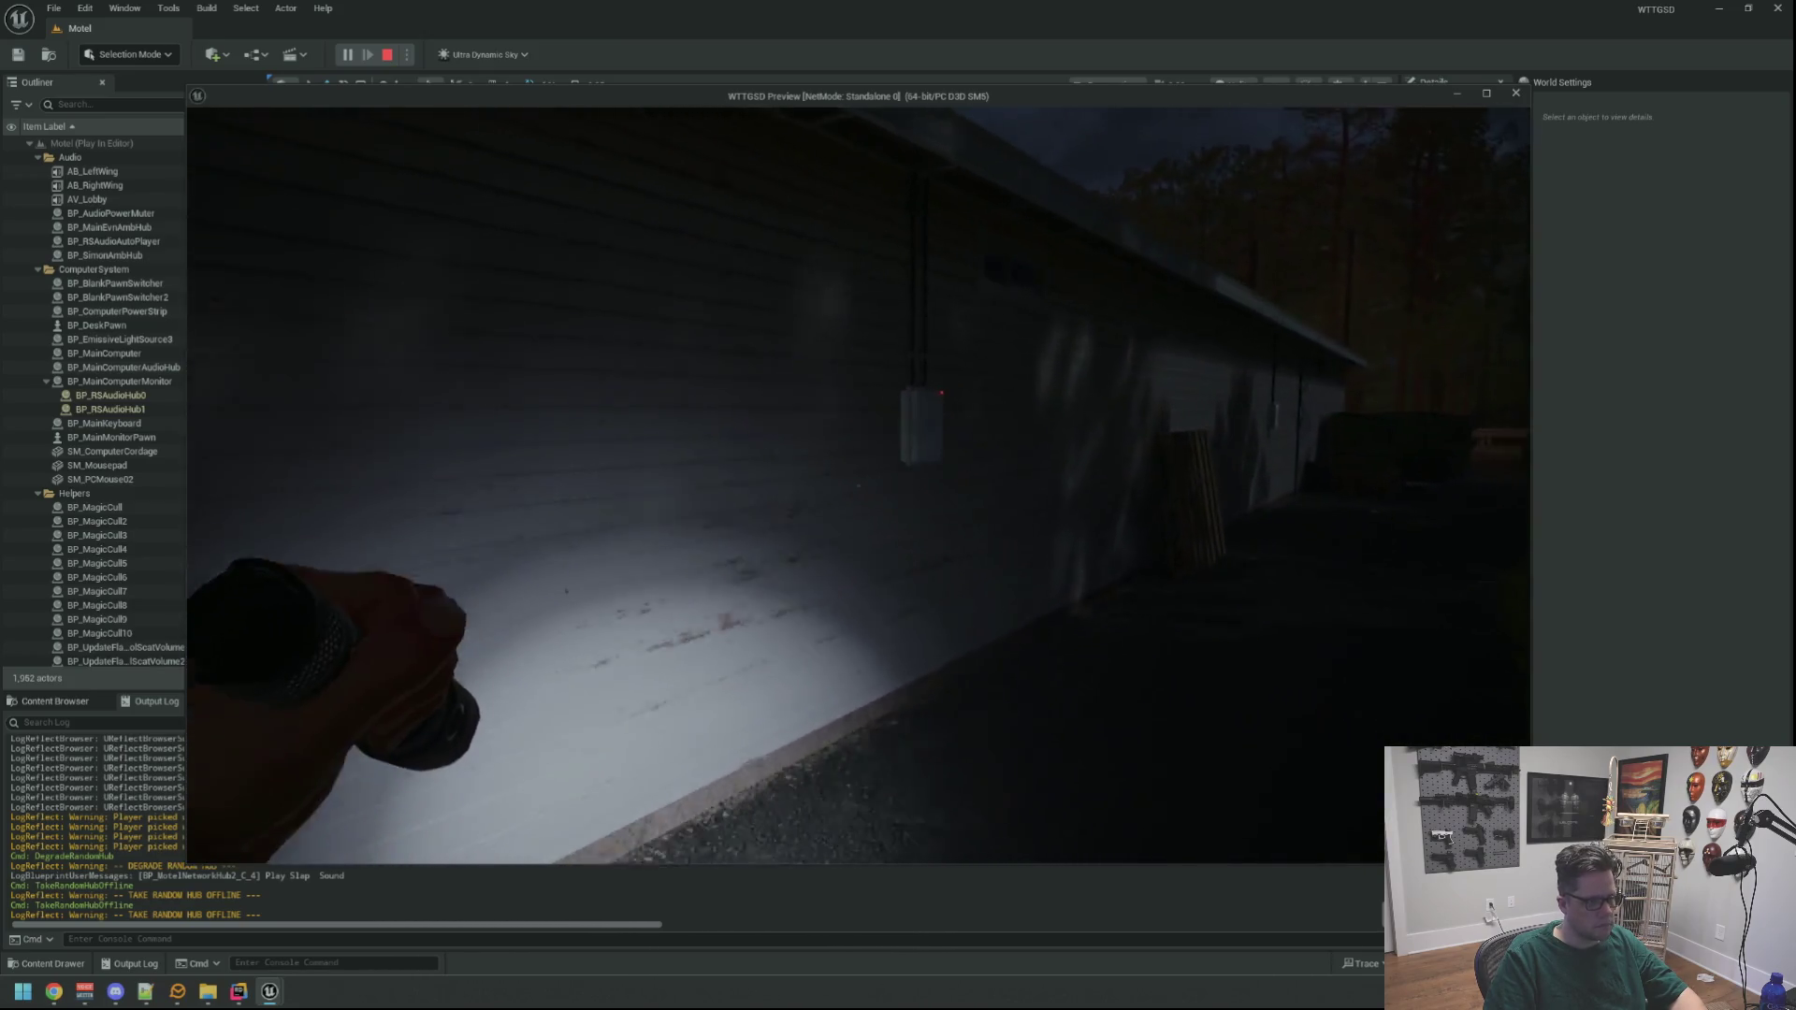
pyautogui.press('w')
pyautogui.click(858, 485)
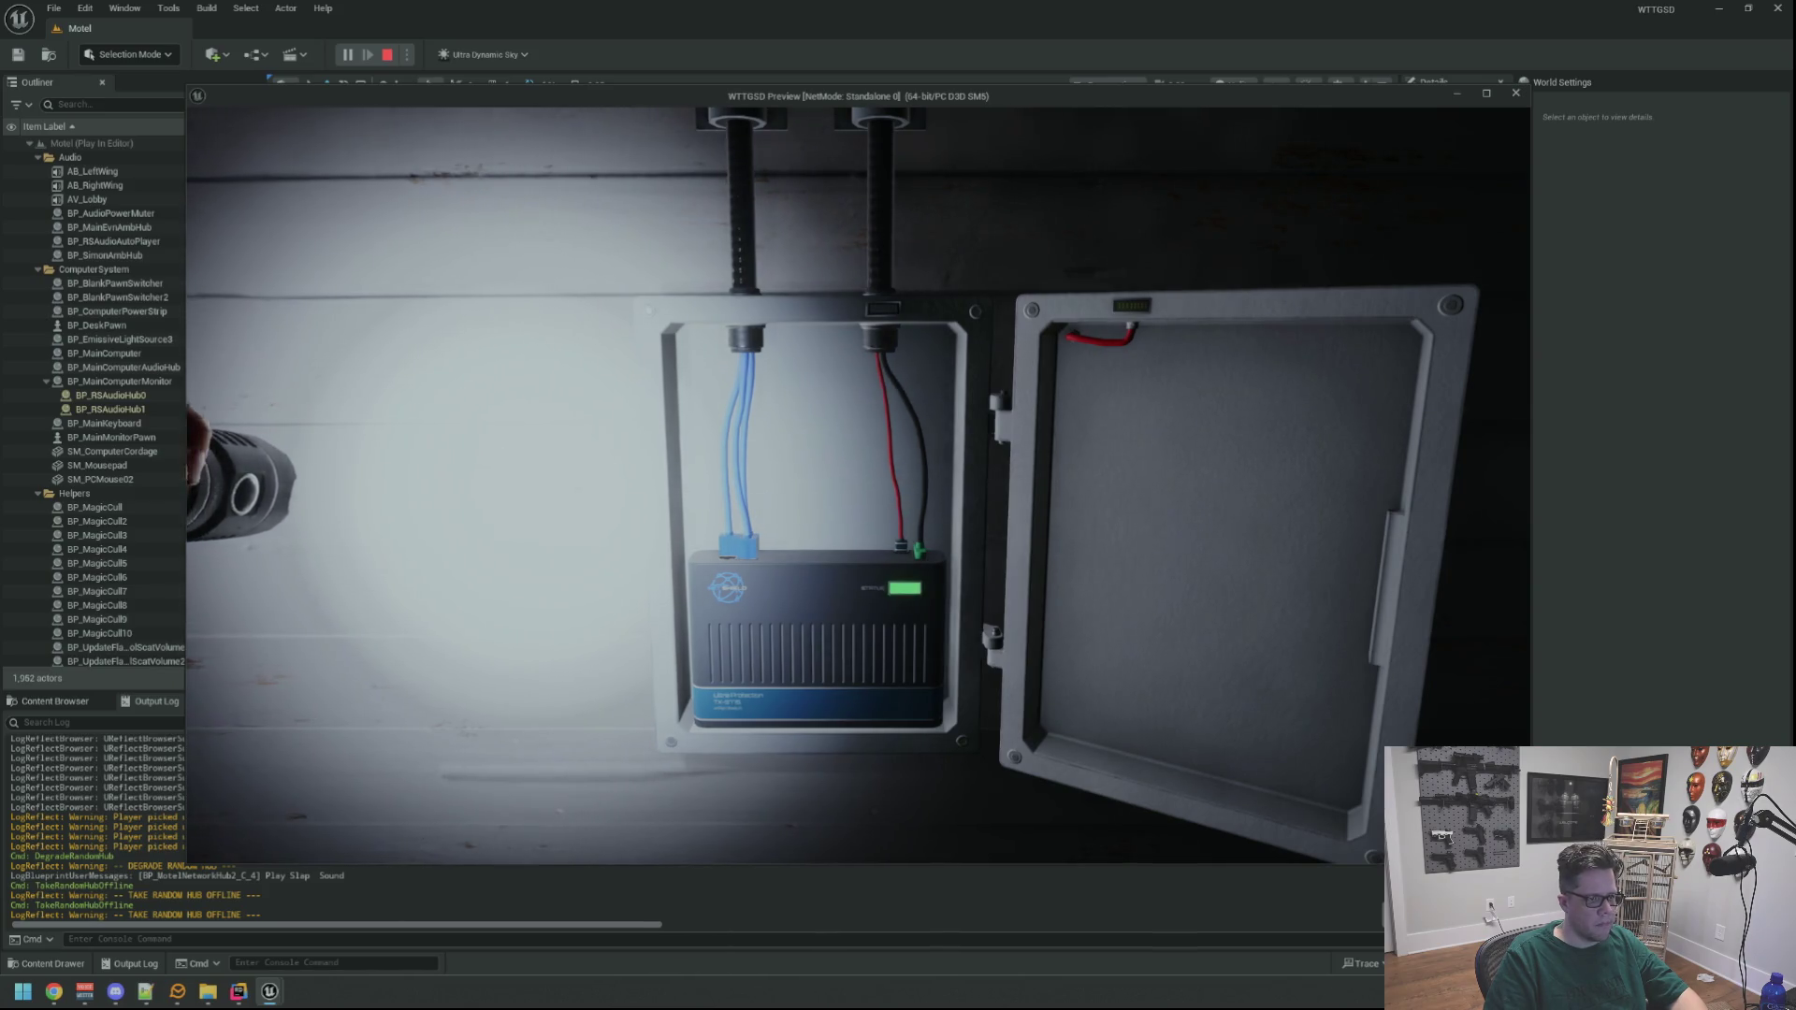
# Close the hub box, walk down the alley to the NetShield box, then pause with Esc
pyautogui.press('e')
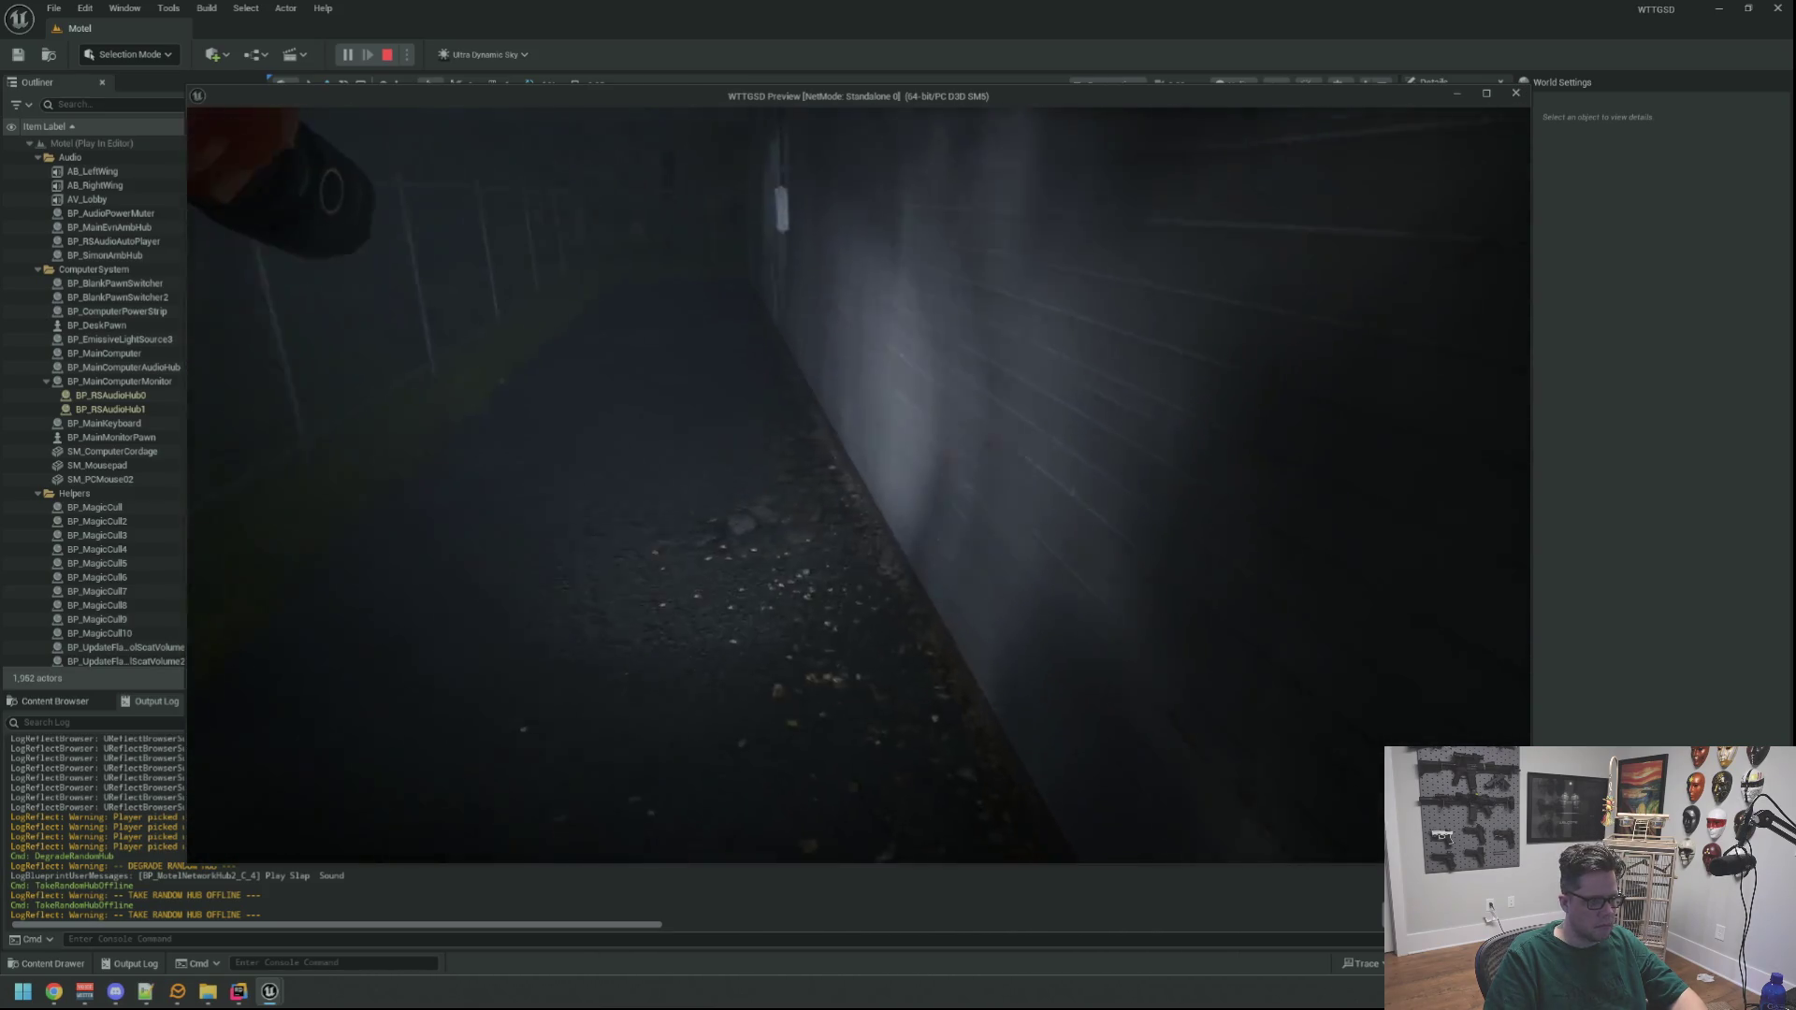
pyautogui.press('w')
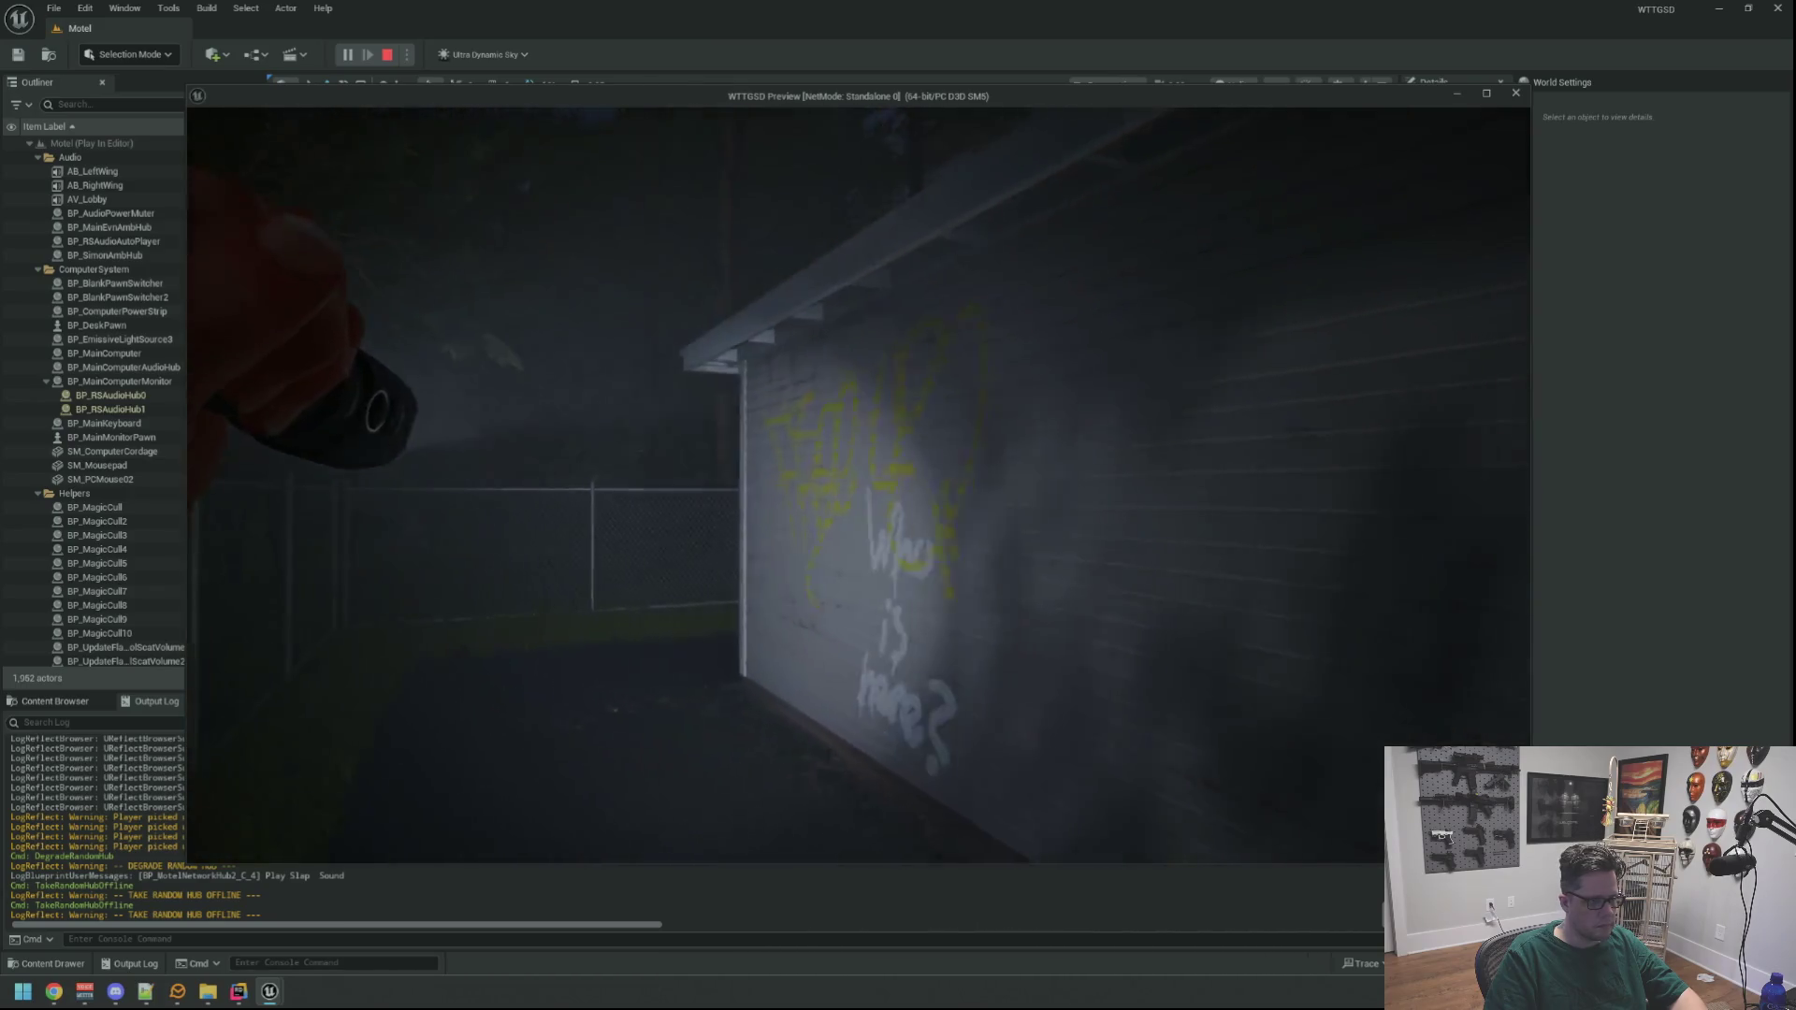
pyautogui.press('w')
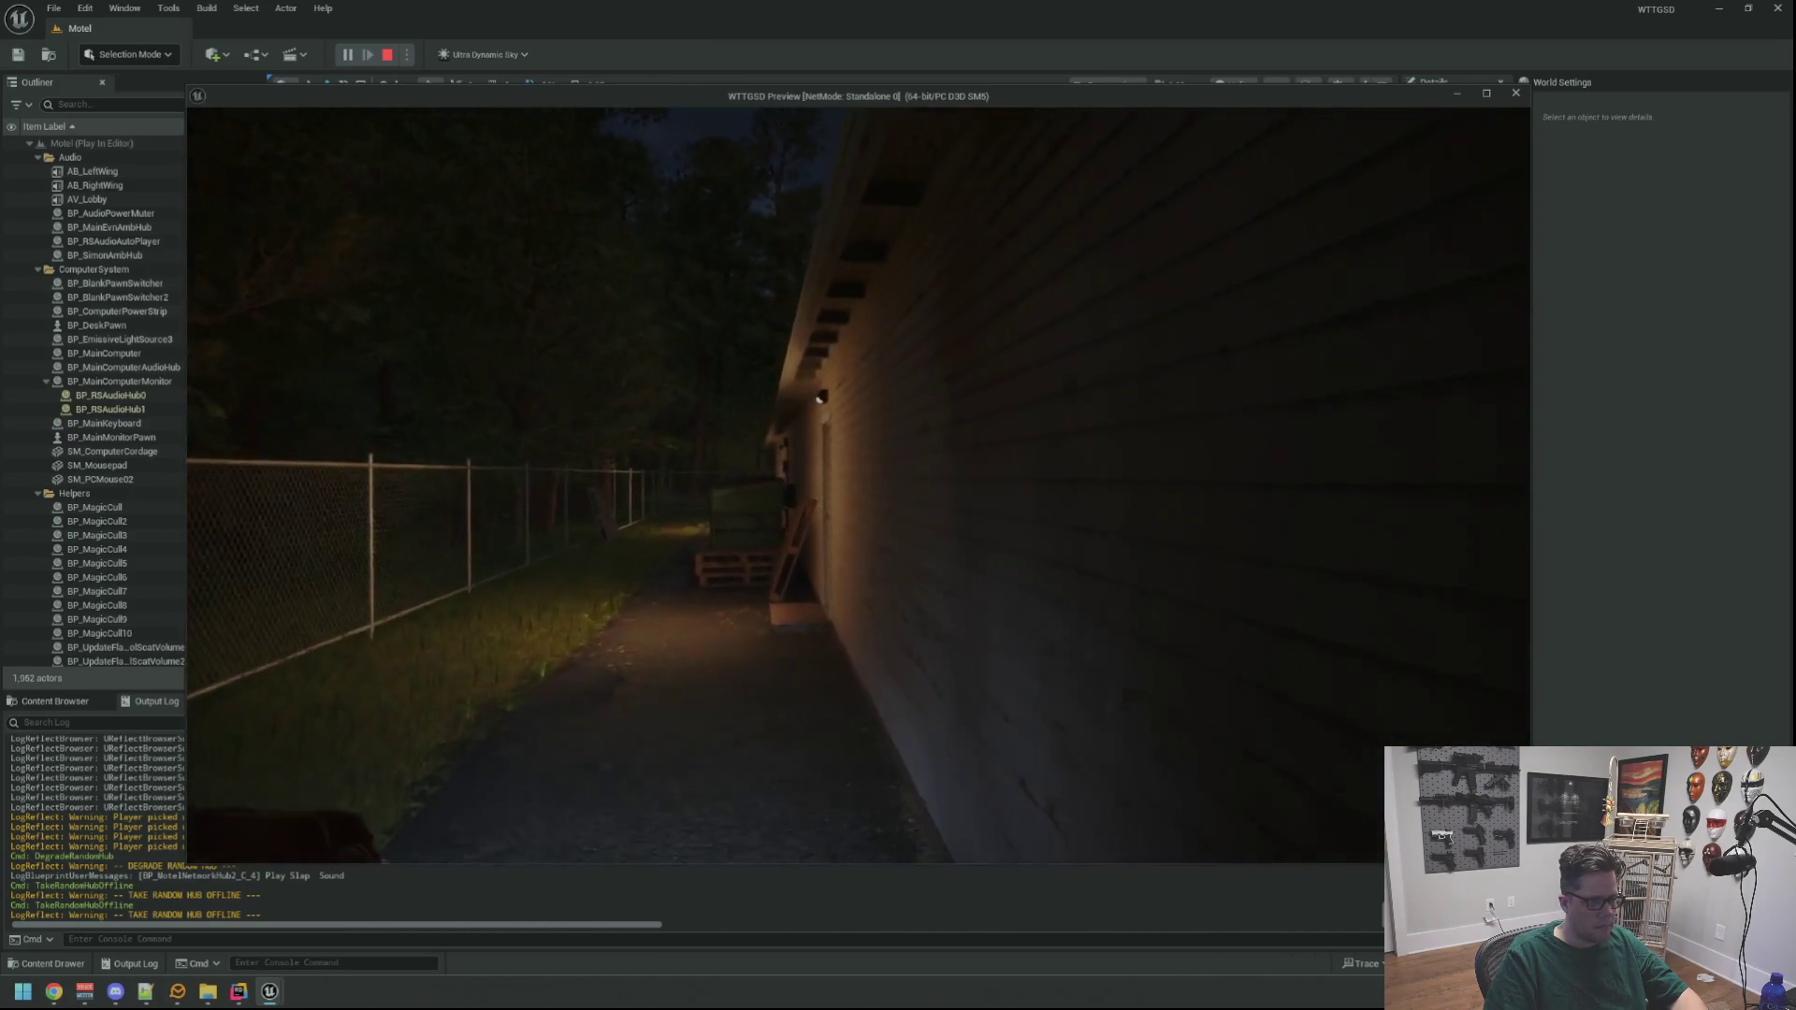
pyautogui.press('w')
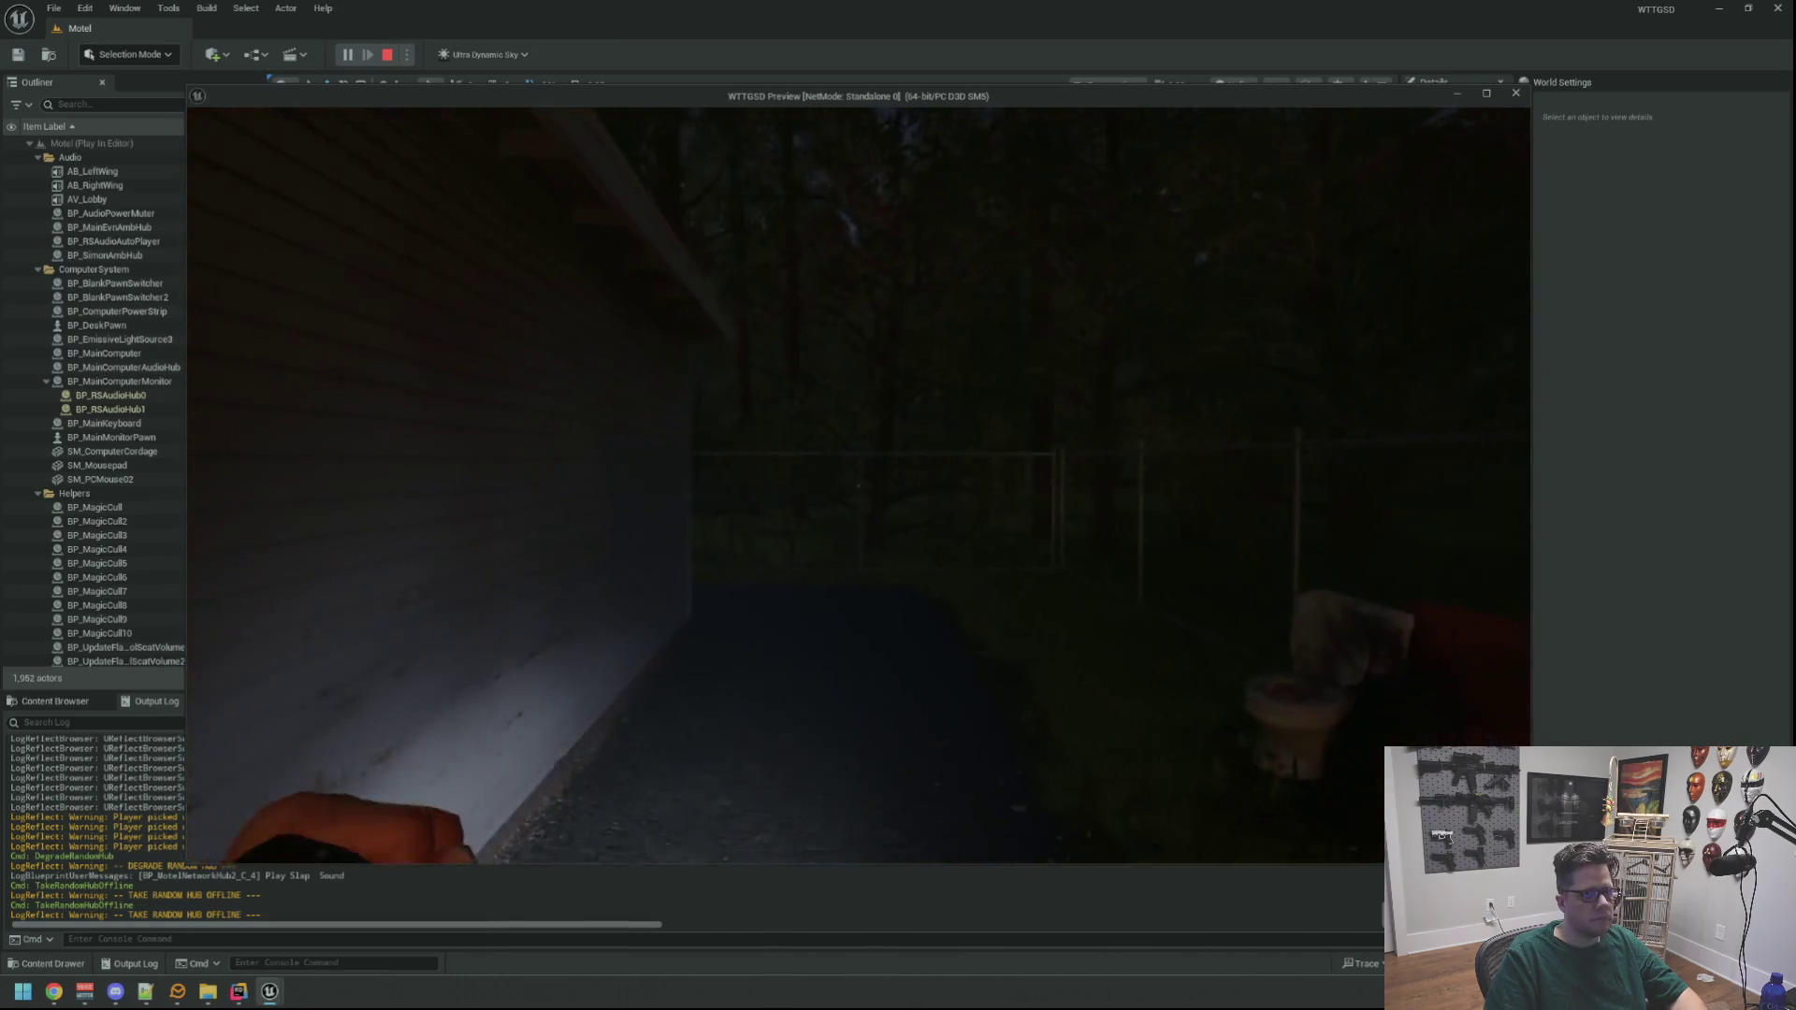
pyautogui.press('w')
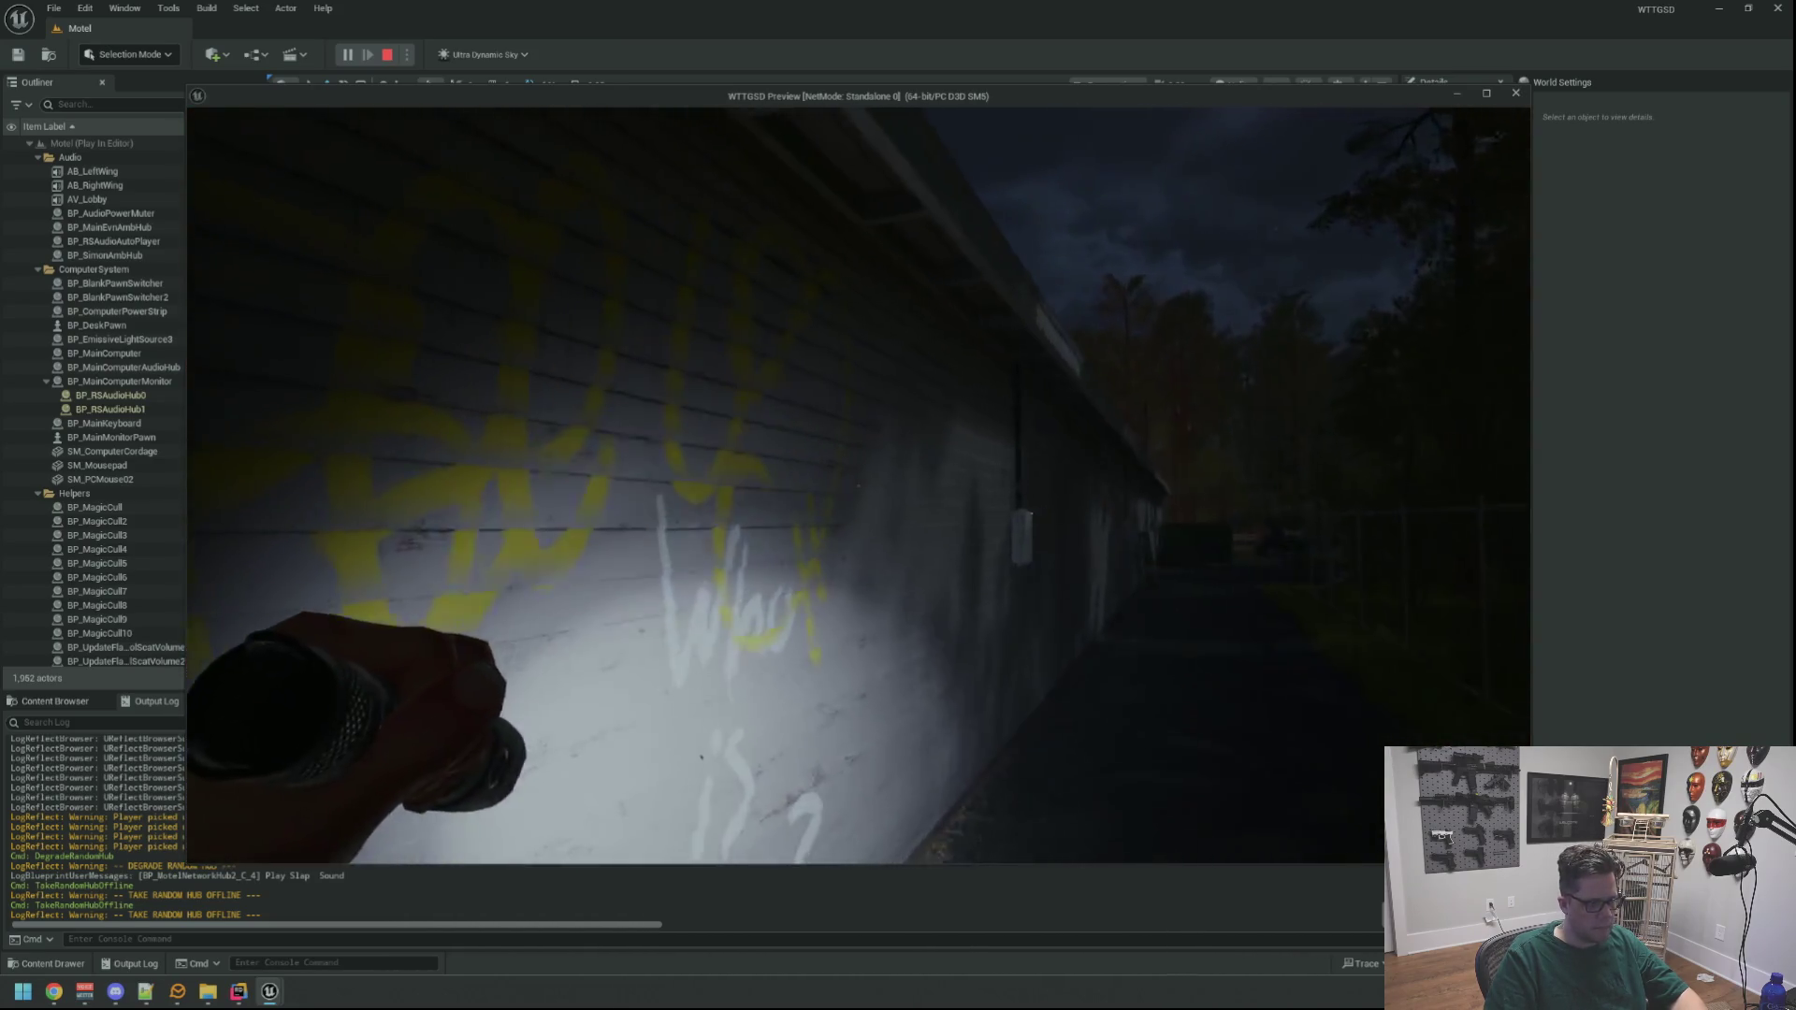
pyautogui.press('w')
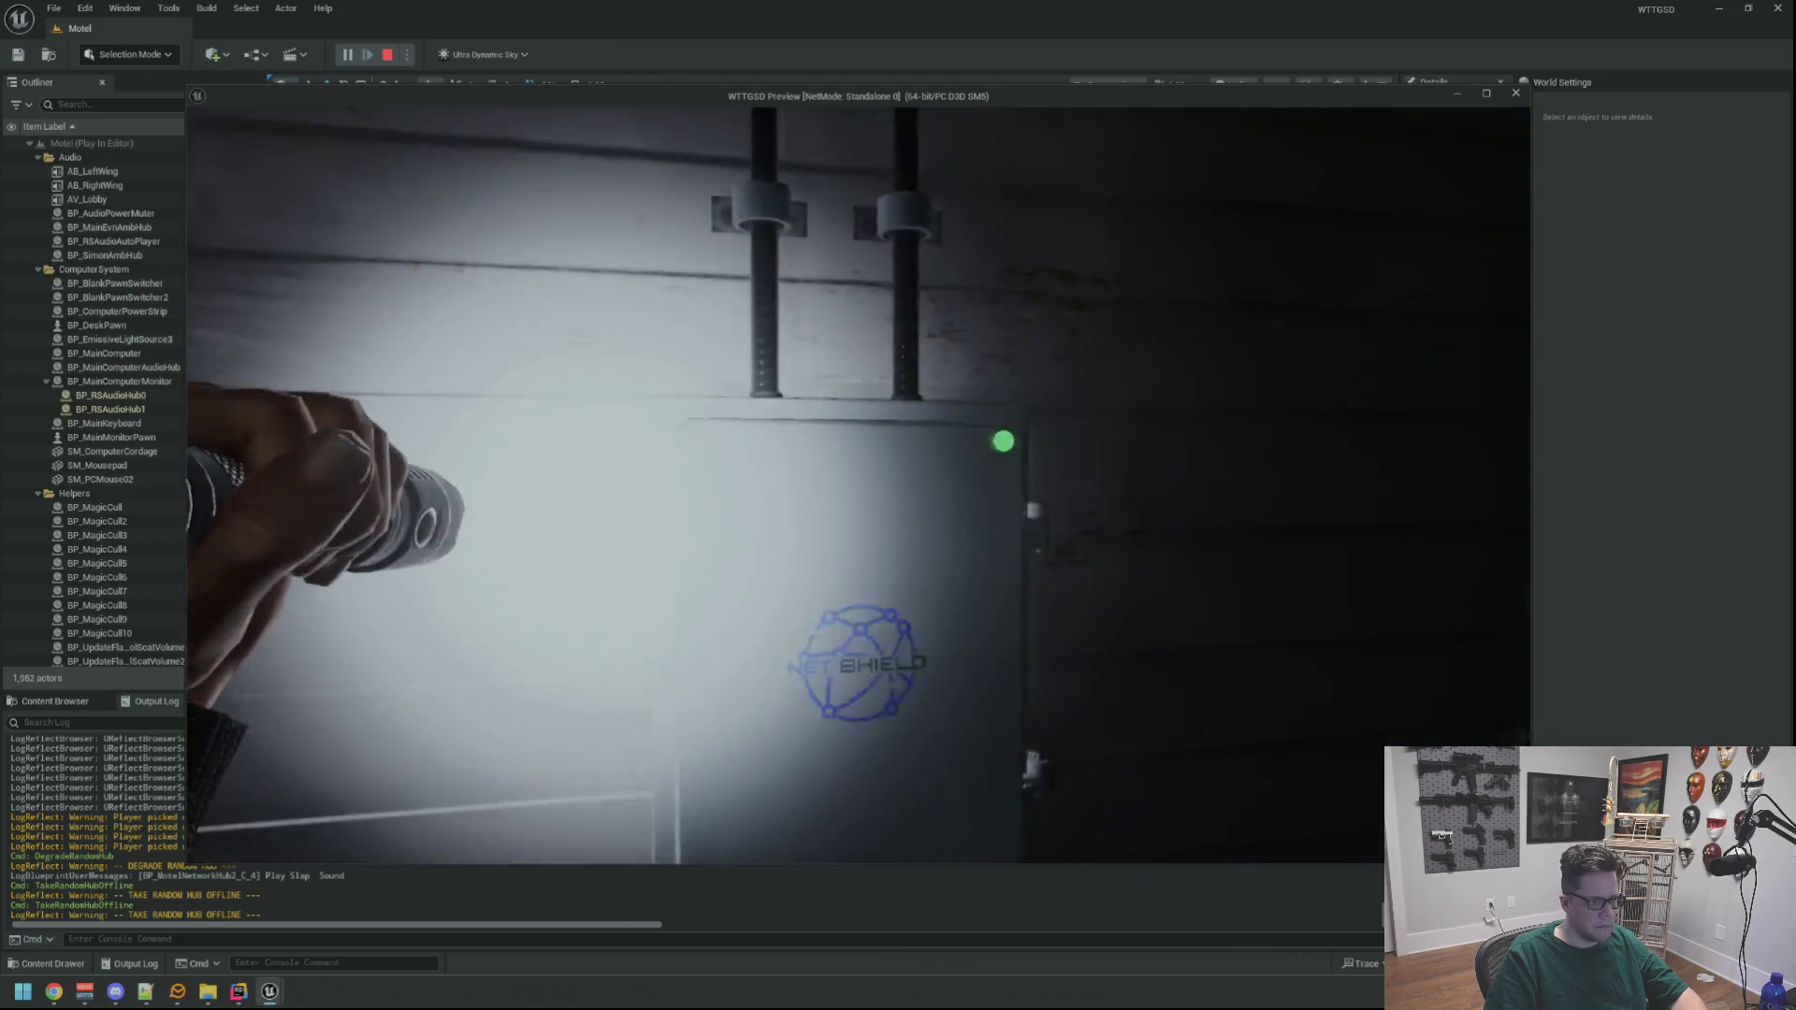
pyautogui.press('s')
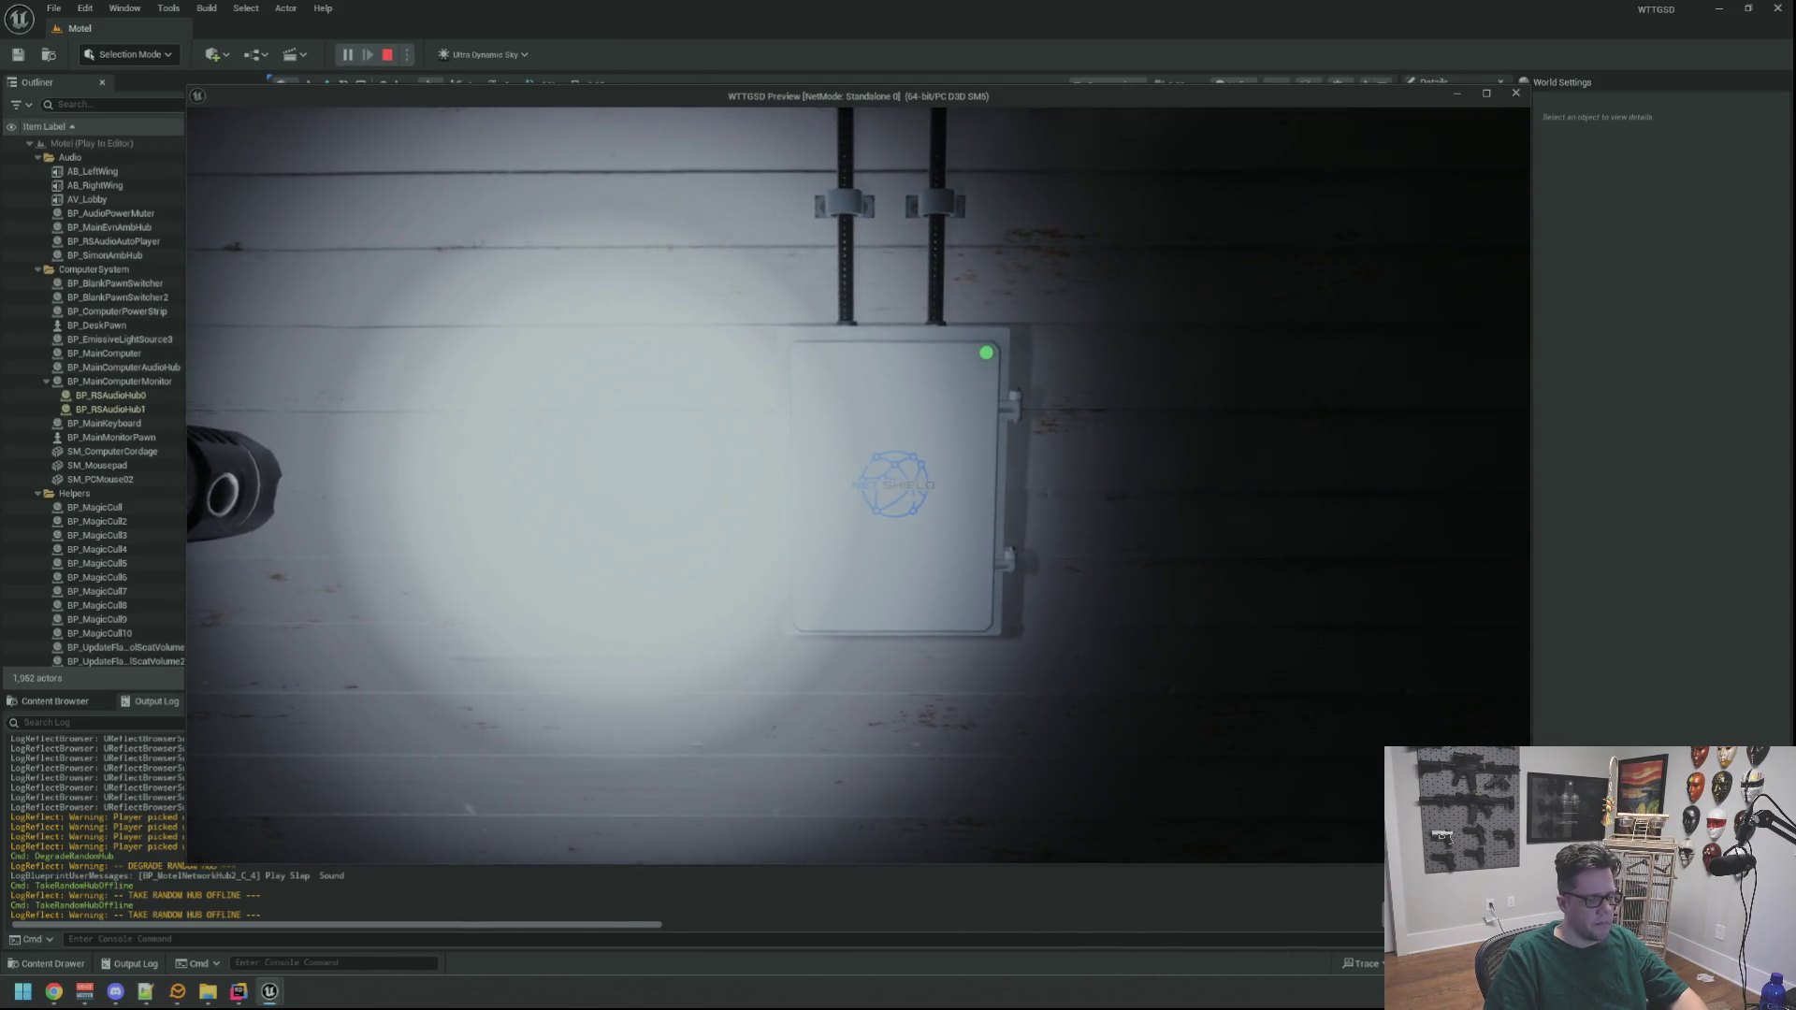
pyautogui.press('Escape')
pyautogui.press('Escape')
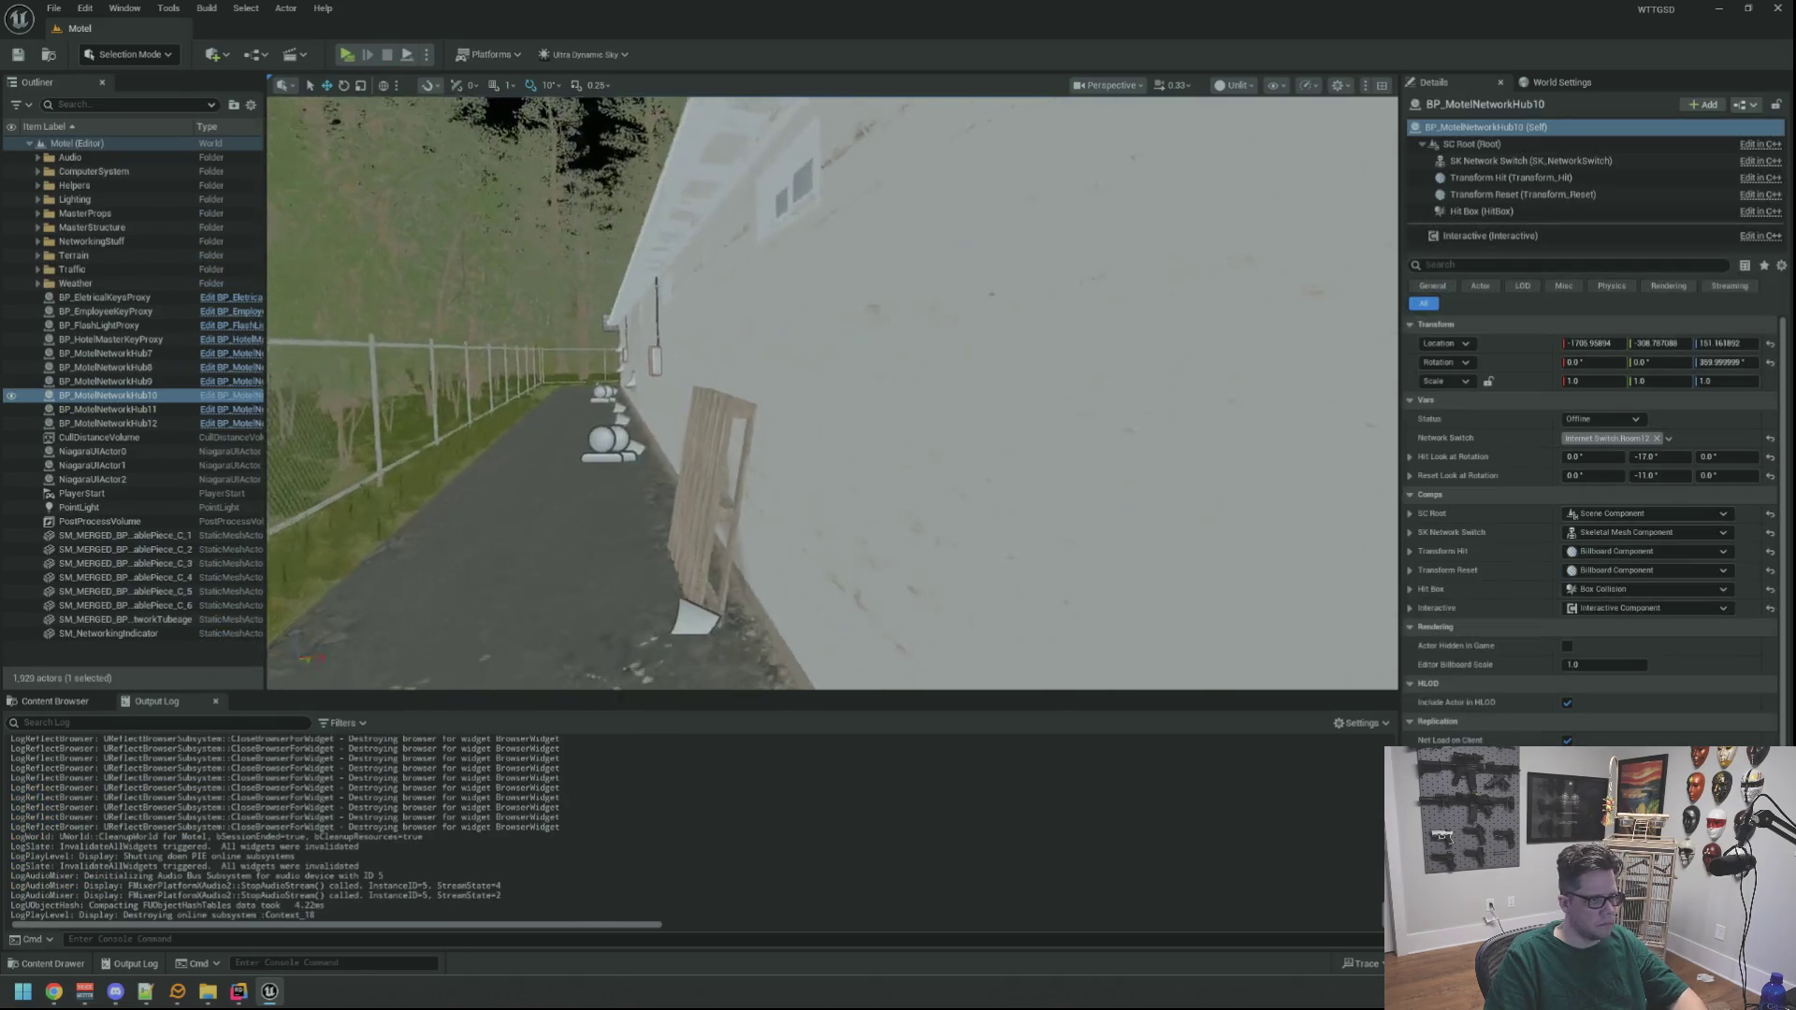
# Move BP_MotelNetworkHub7–12 and the SM_MERGED cable pieces into the NetworkingStuff folder
pyautogui.press('s')
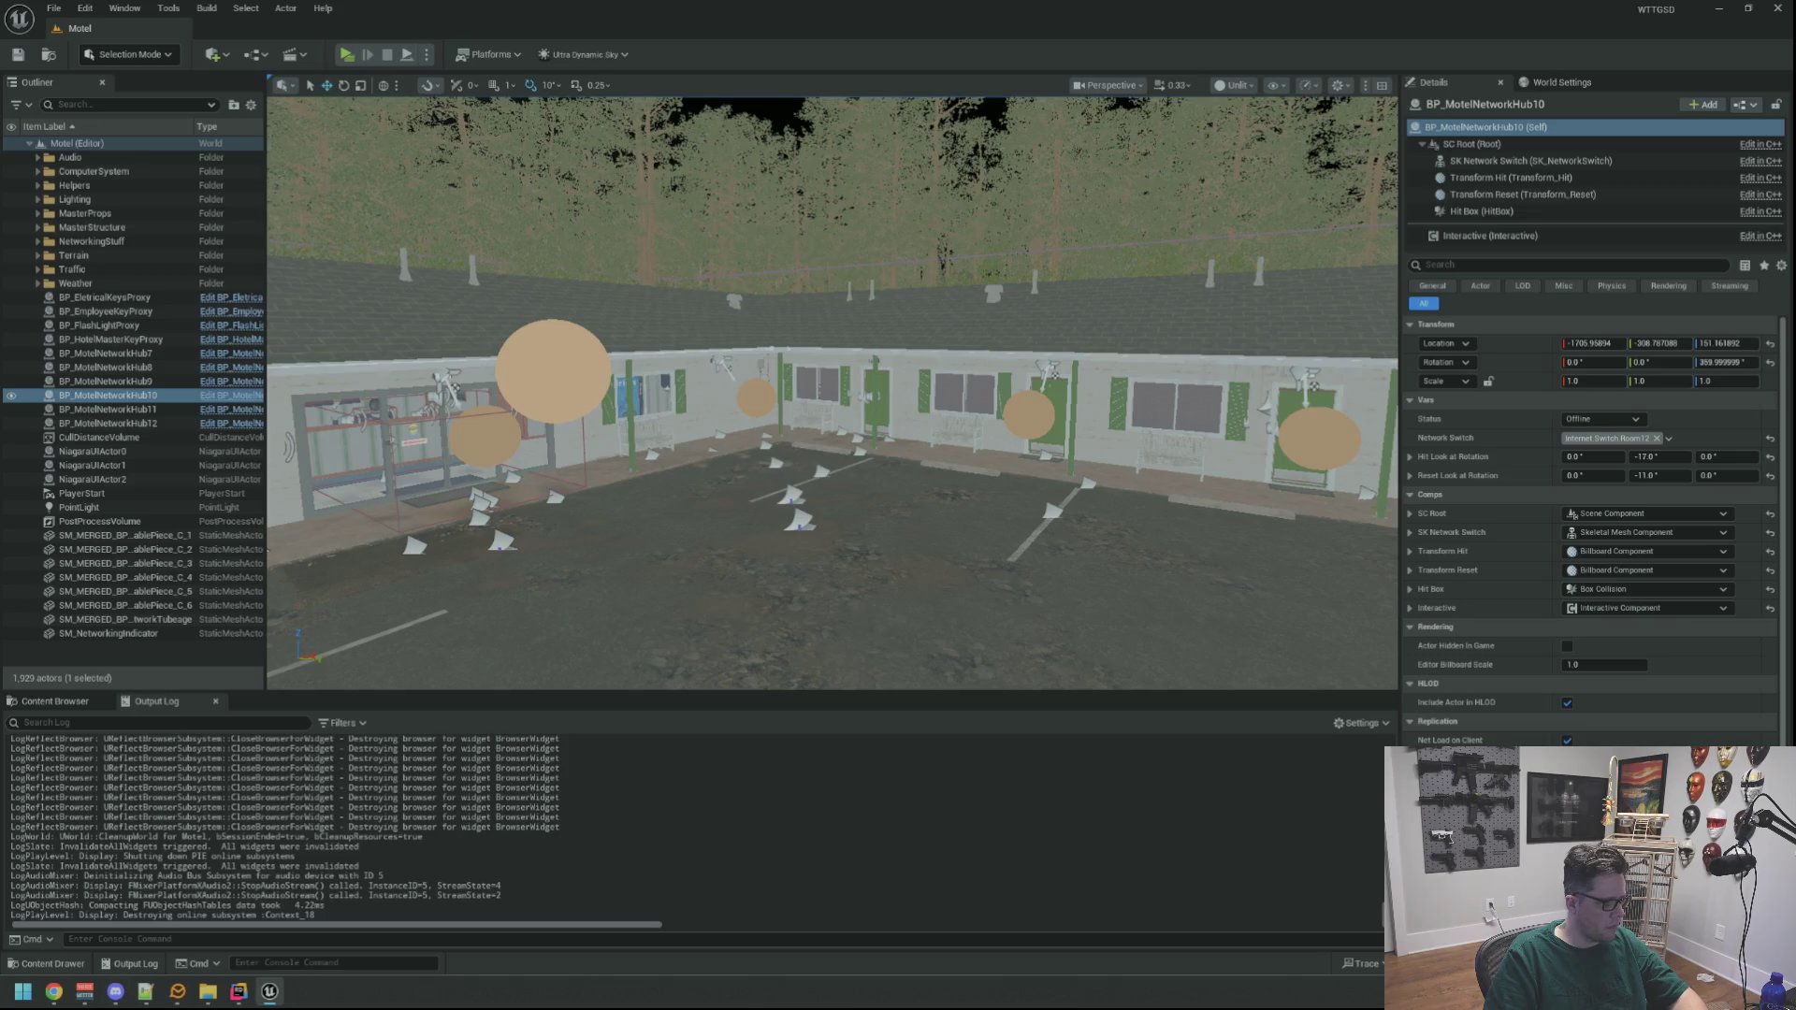
pyautogui.moveTo(672, 561); pyautogui.dragTo(672, 561)
pyautogui.click(39, 242)
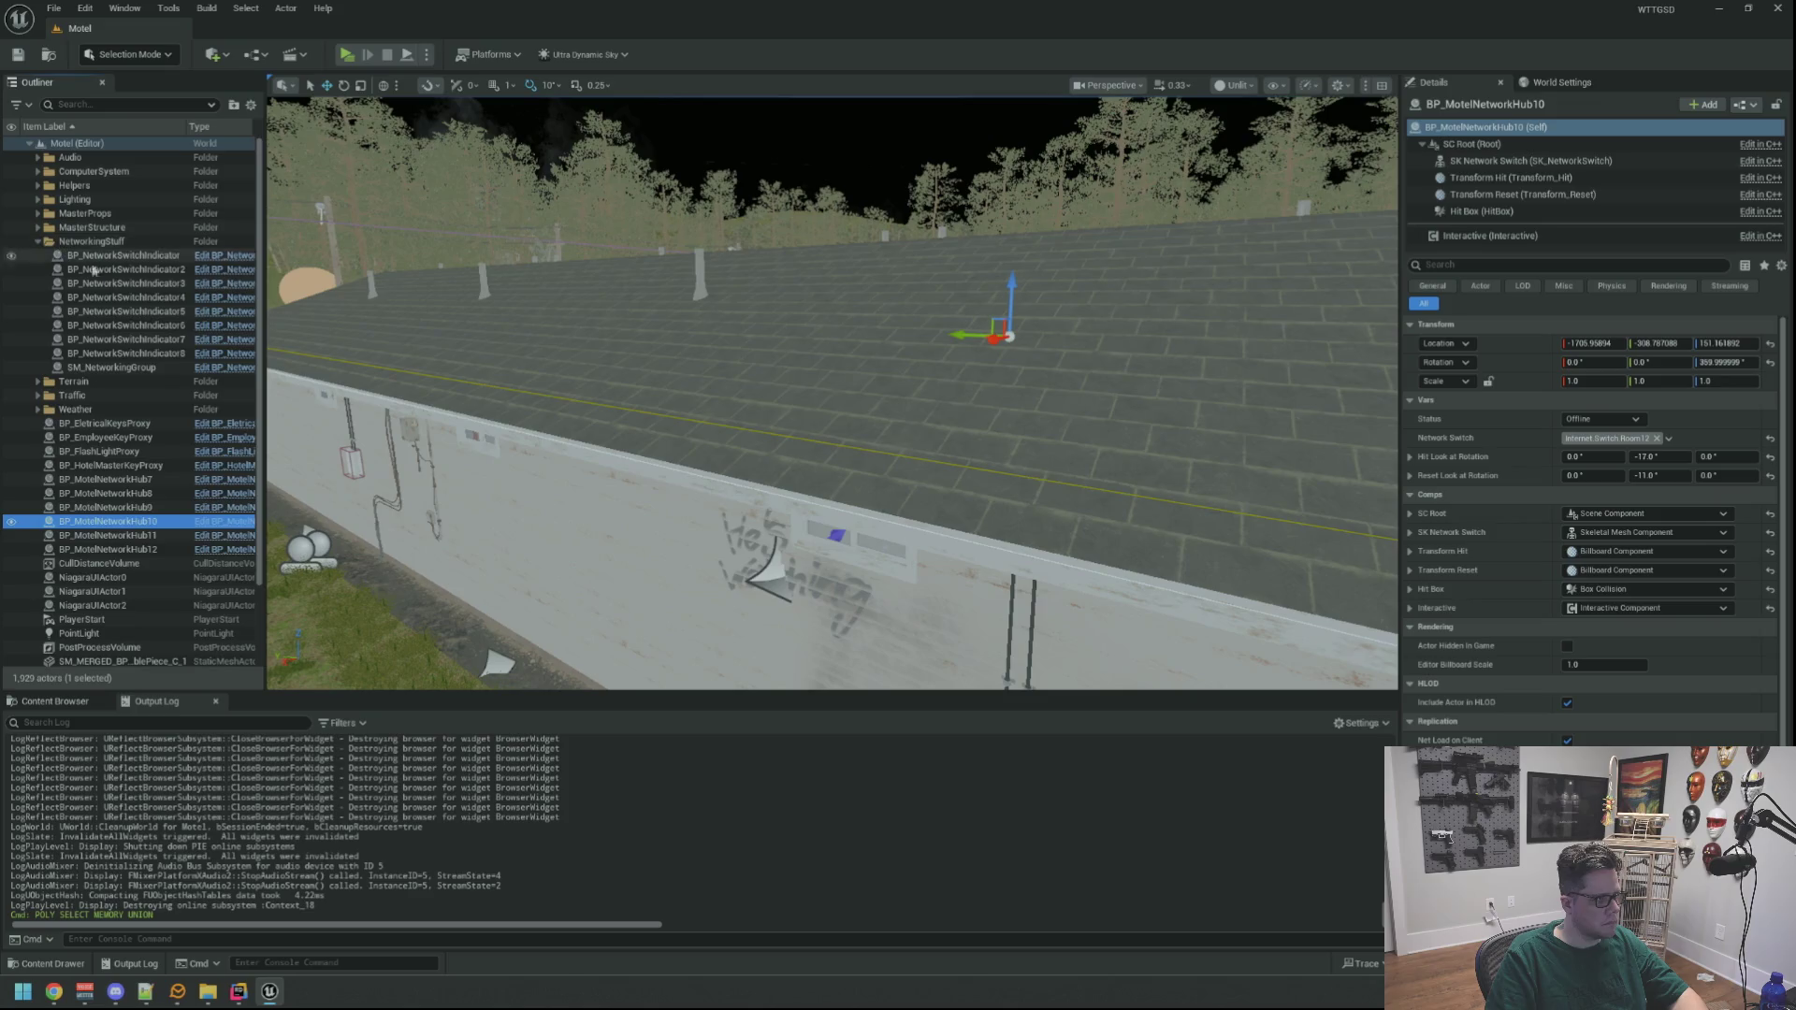
pyautogui.keyDown('shift'); pyautogui.click(150, 480); pyautogui.keyUp('shift')
pyautogui.scroll(-3, 142, 486)
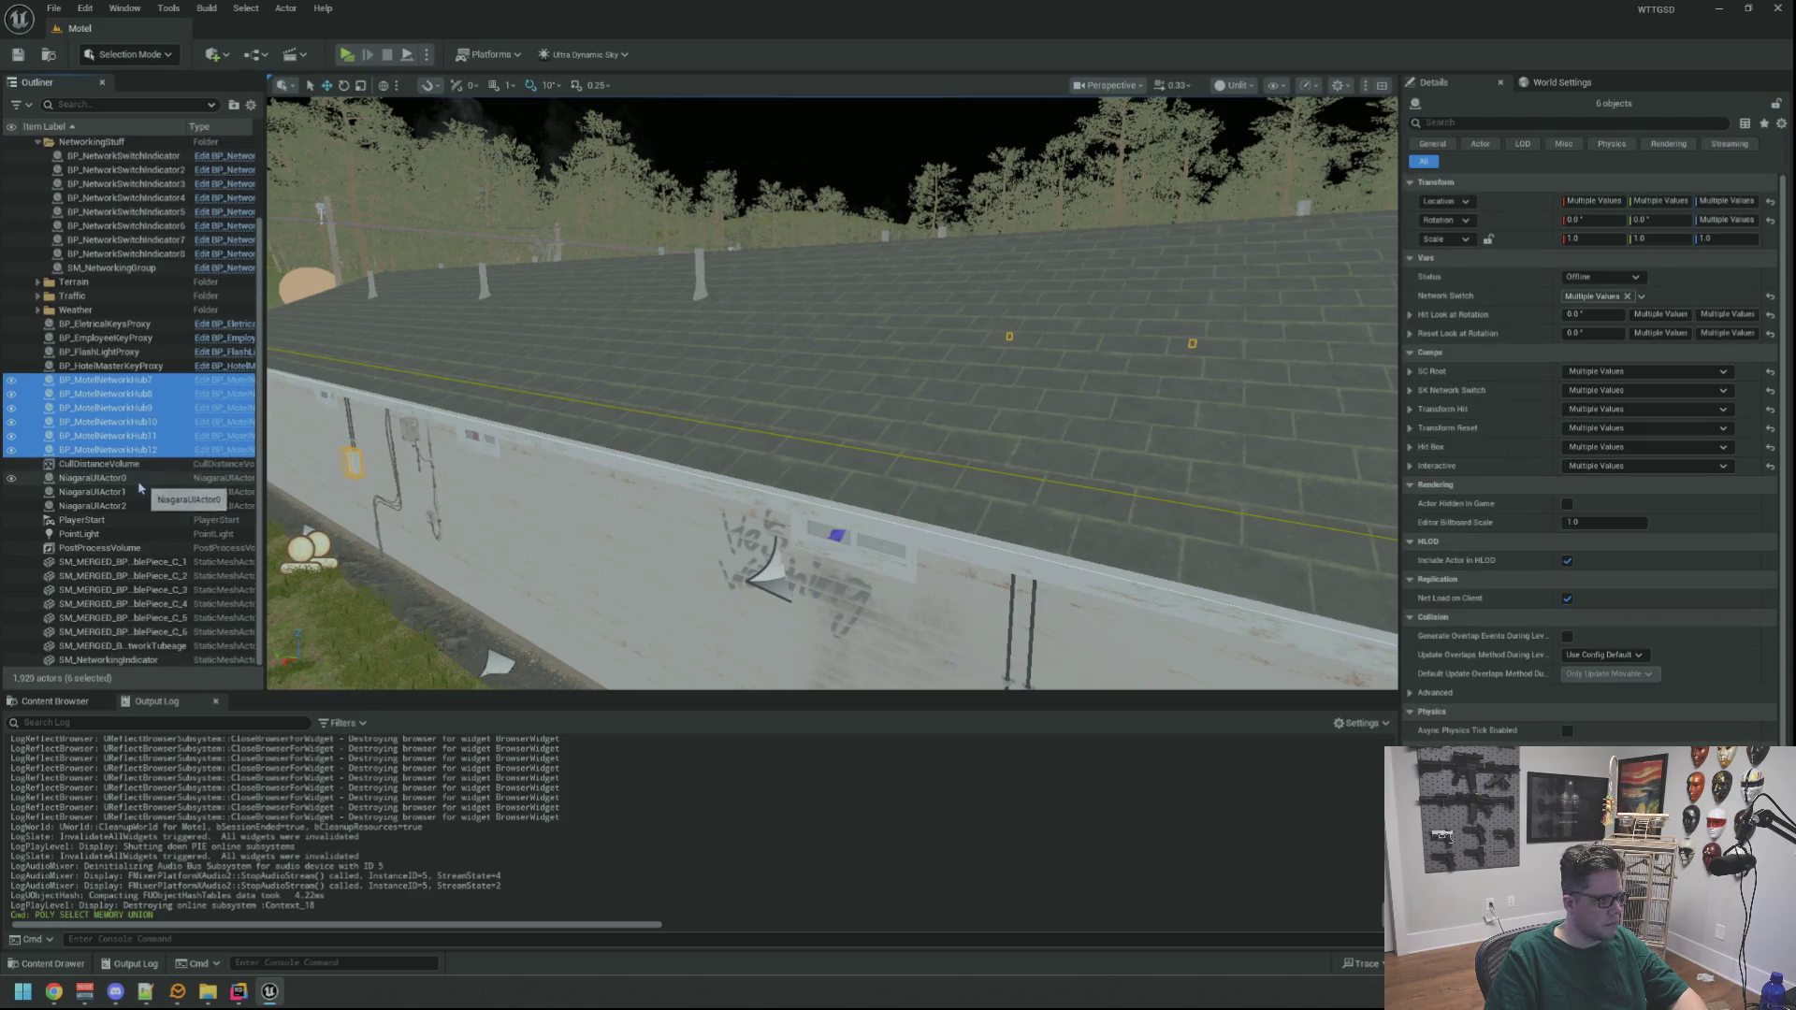
pyautogui.keyDown('ctrl'); pyautogui.click(142, 590); pyautogui.keyUp('ctrl')
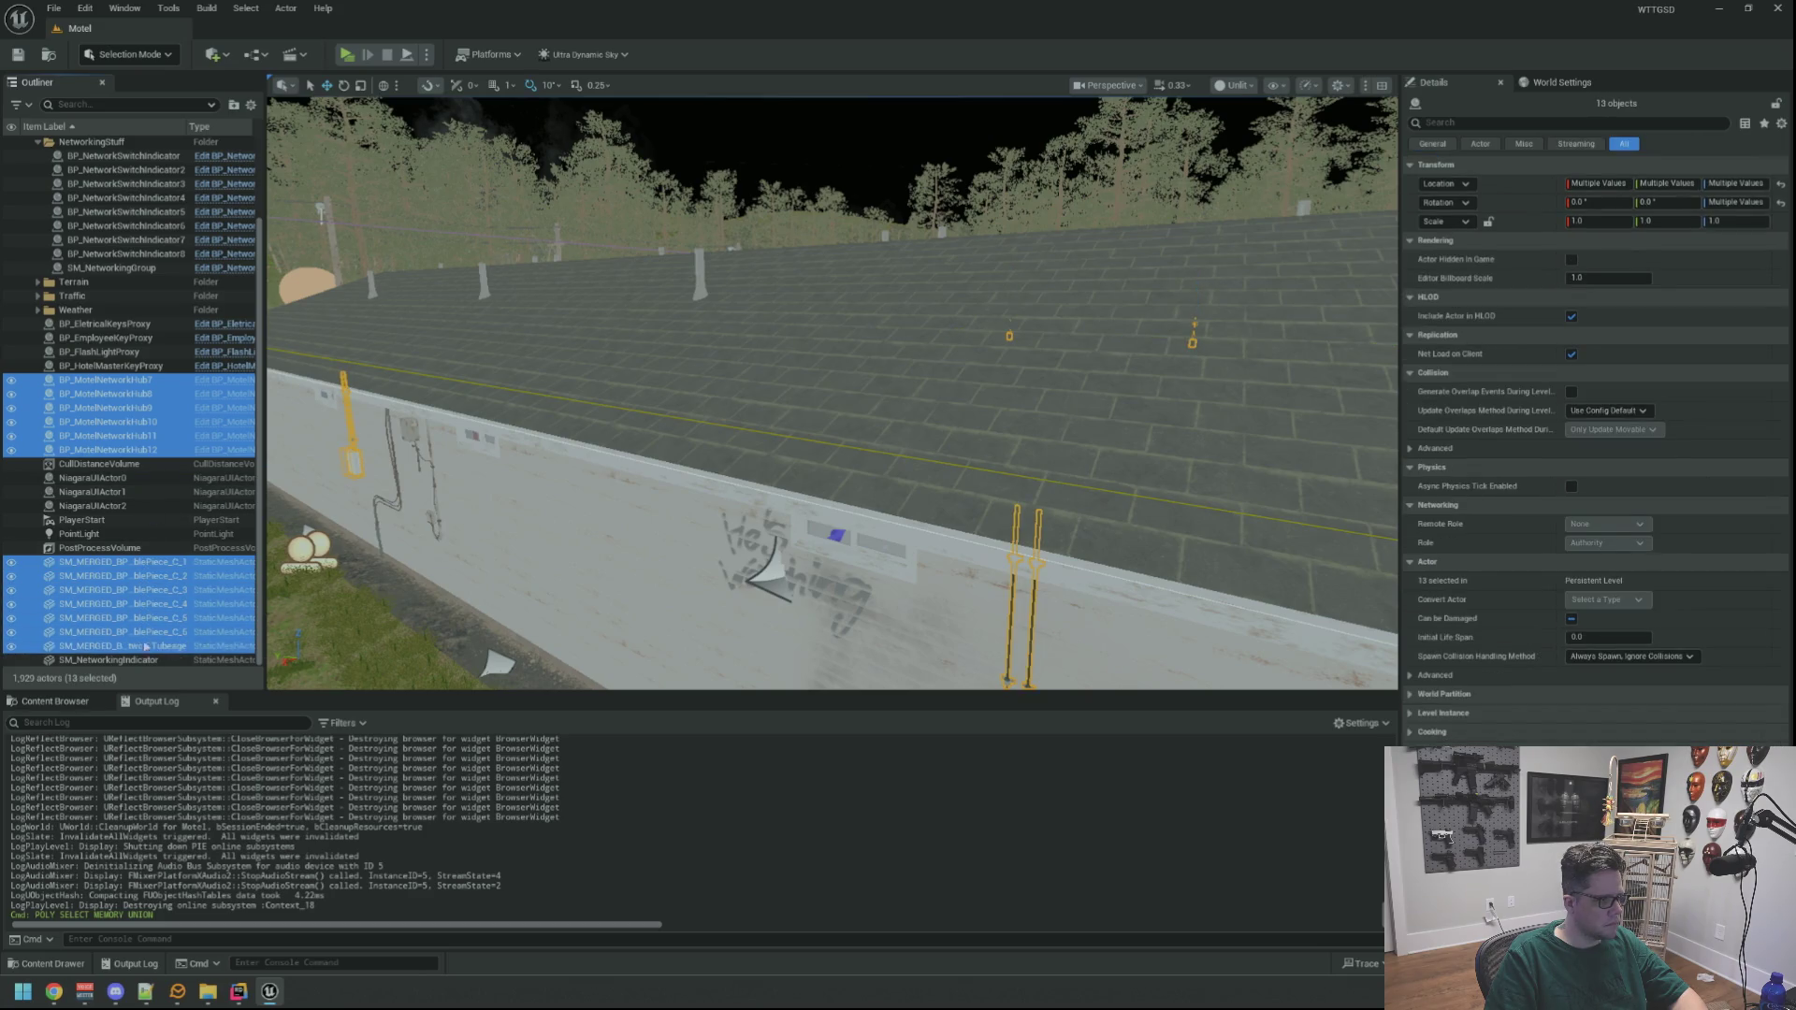
pyautogui.moveTo(105, 579); pyautogui.dragTo(147, 245)
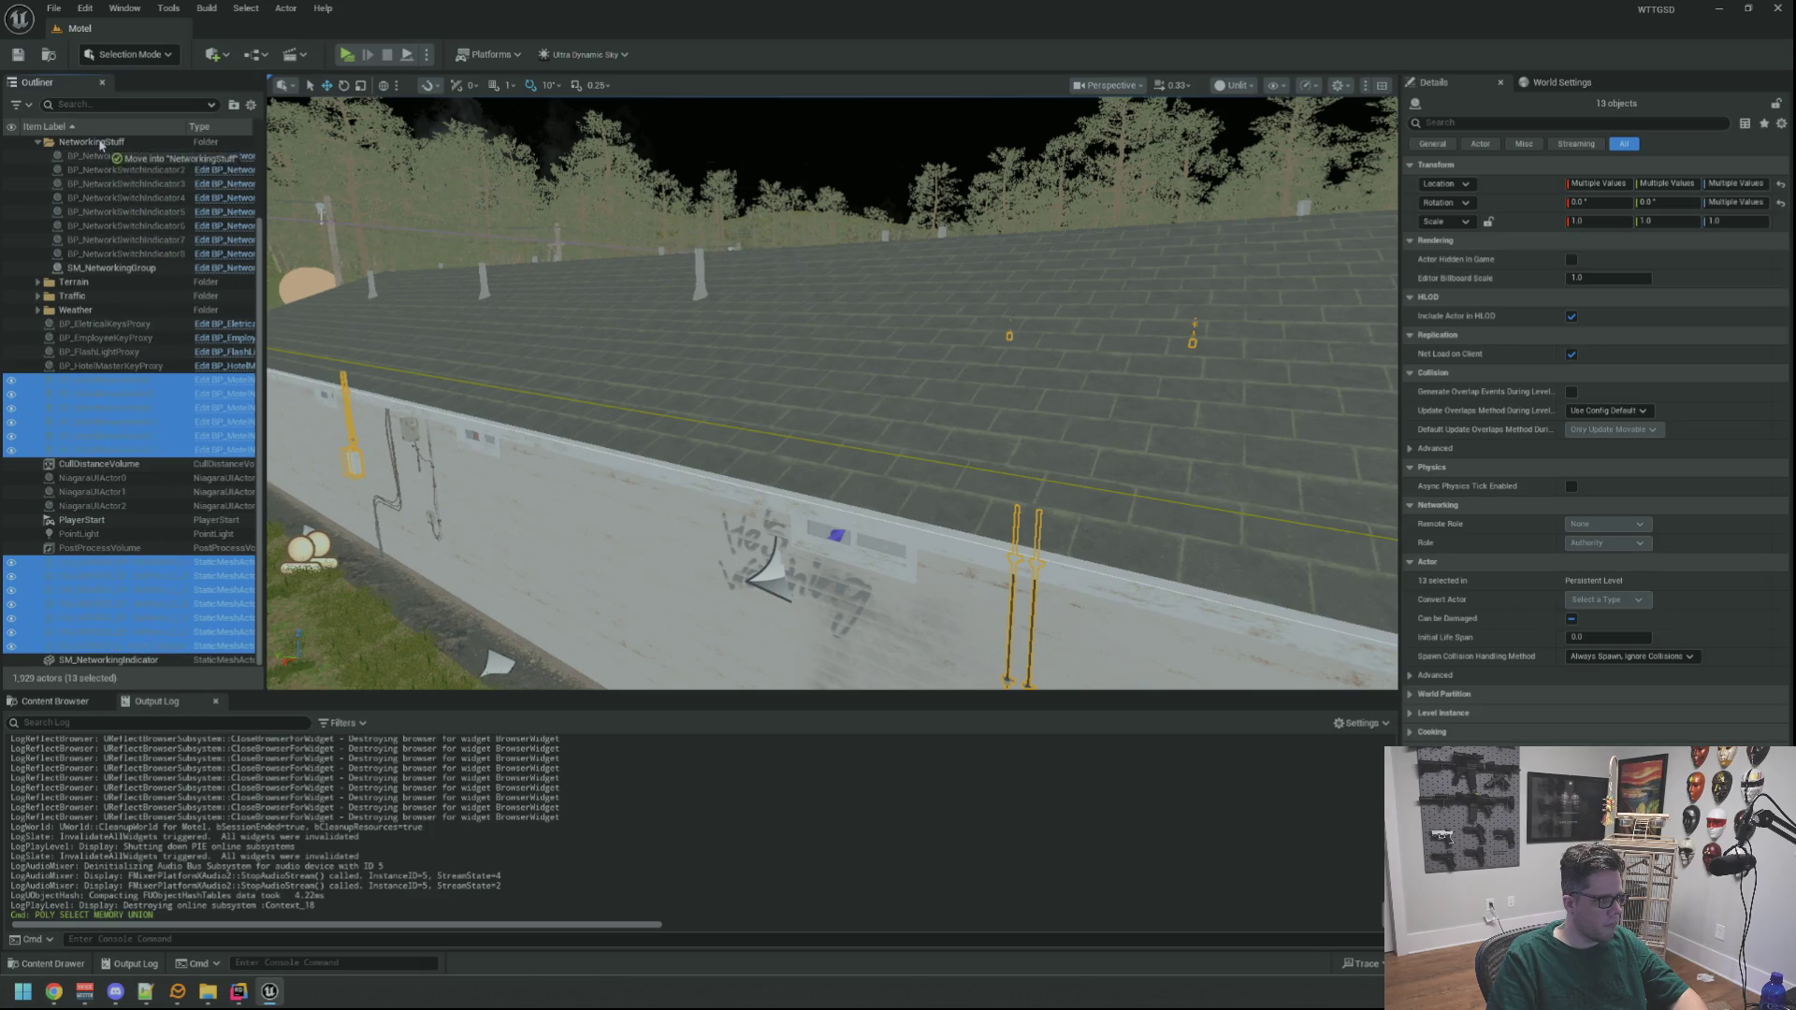
pyautogui.moveTo(100, 144); pyautogui.dragTo(100, 143)
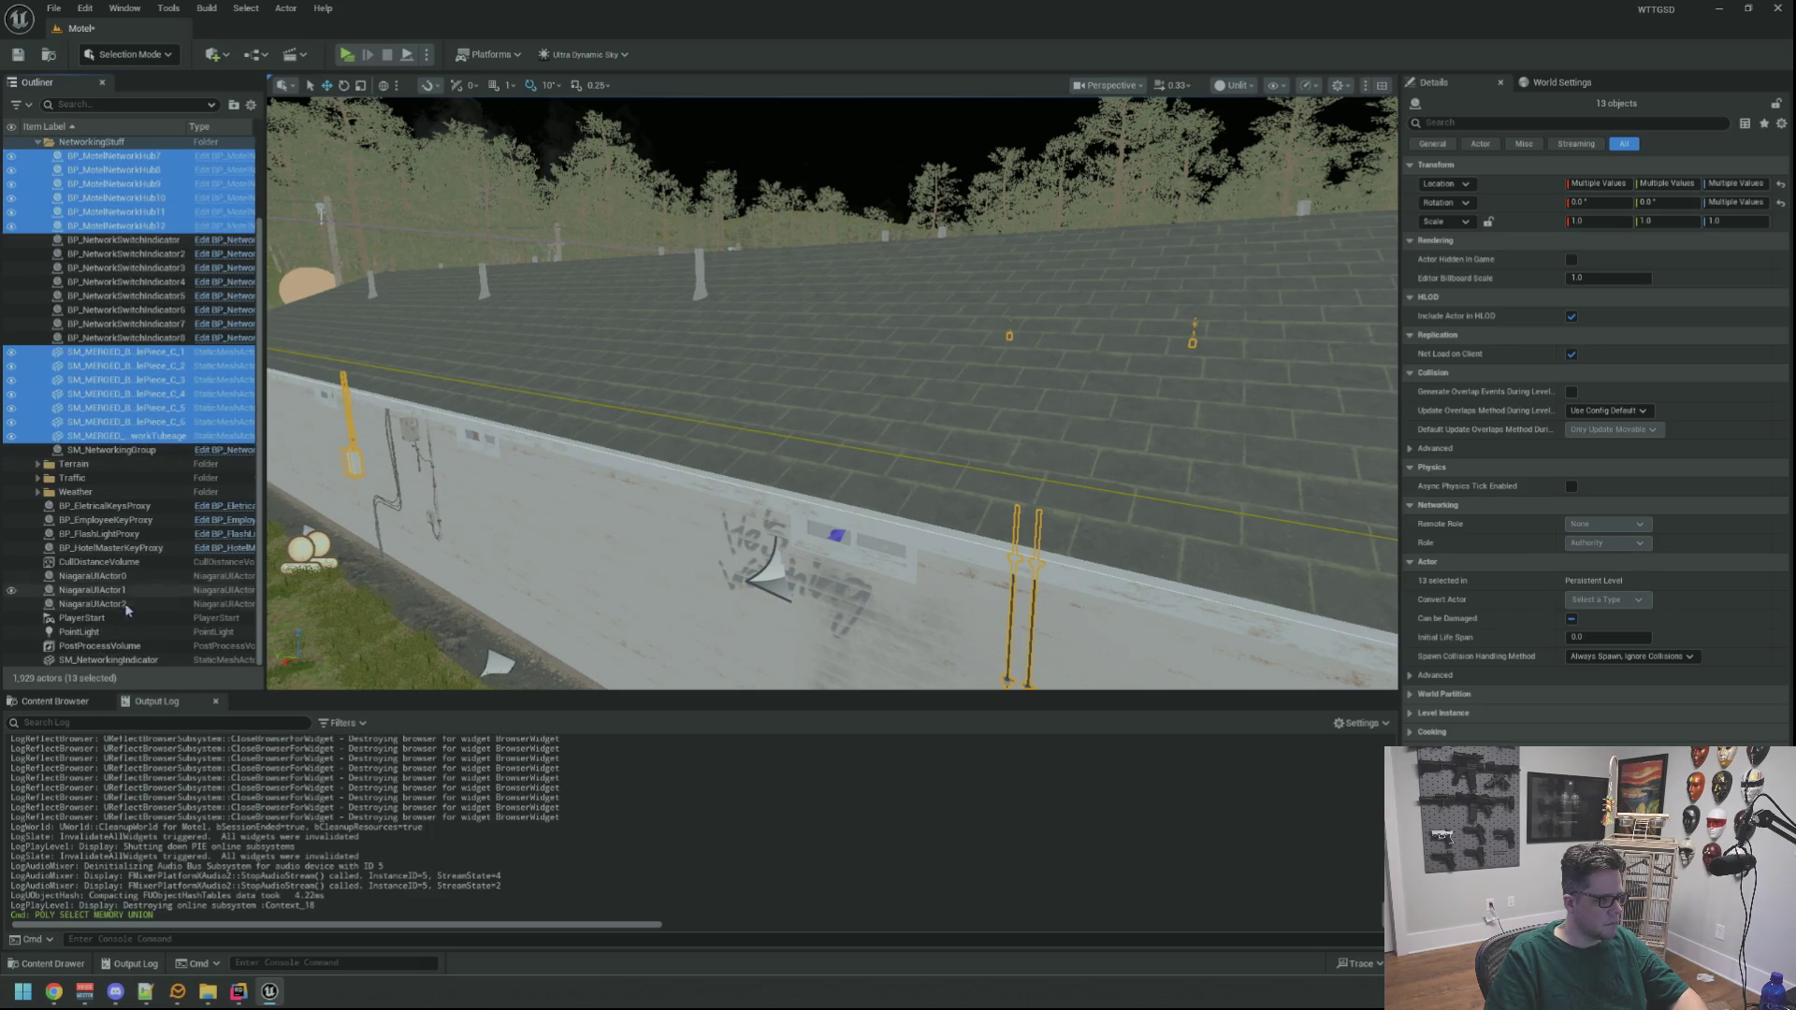
# Focus SM_NetworkingIndicator, drop it into NetworkingStuff, collapse the folder and deselect
pyautogui.doubleClick(112, 660)
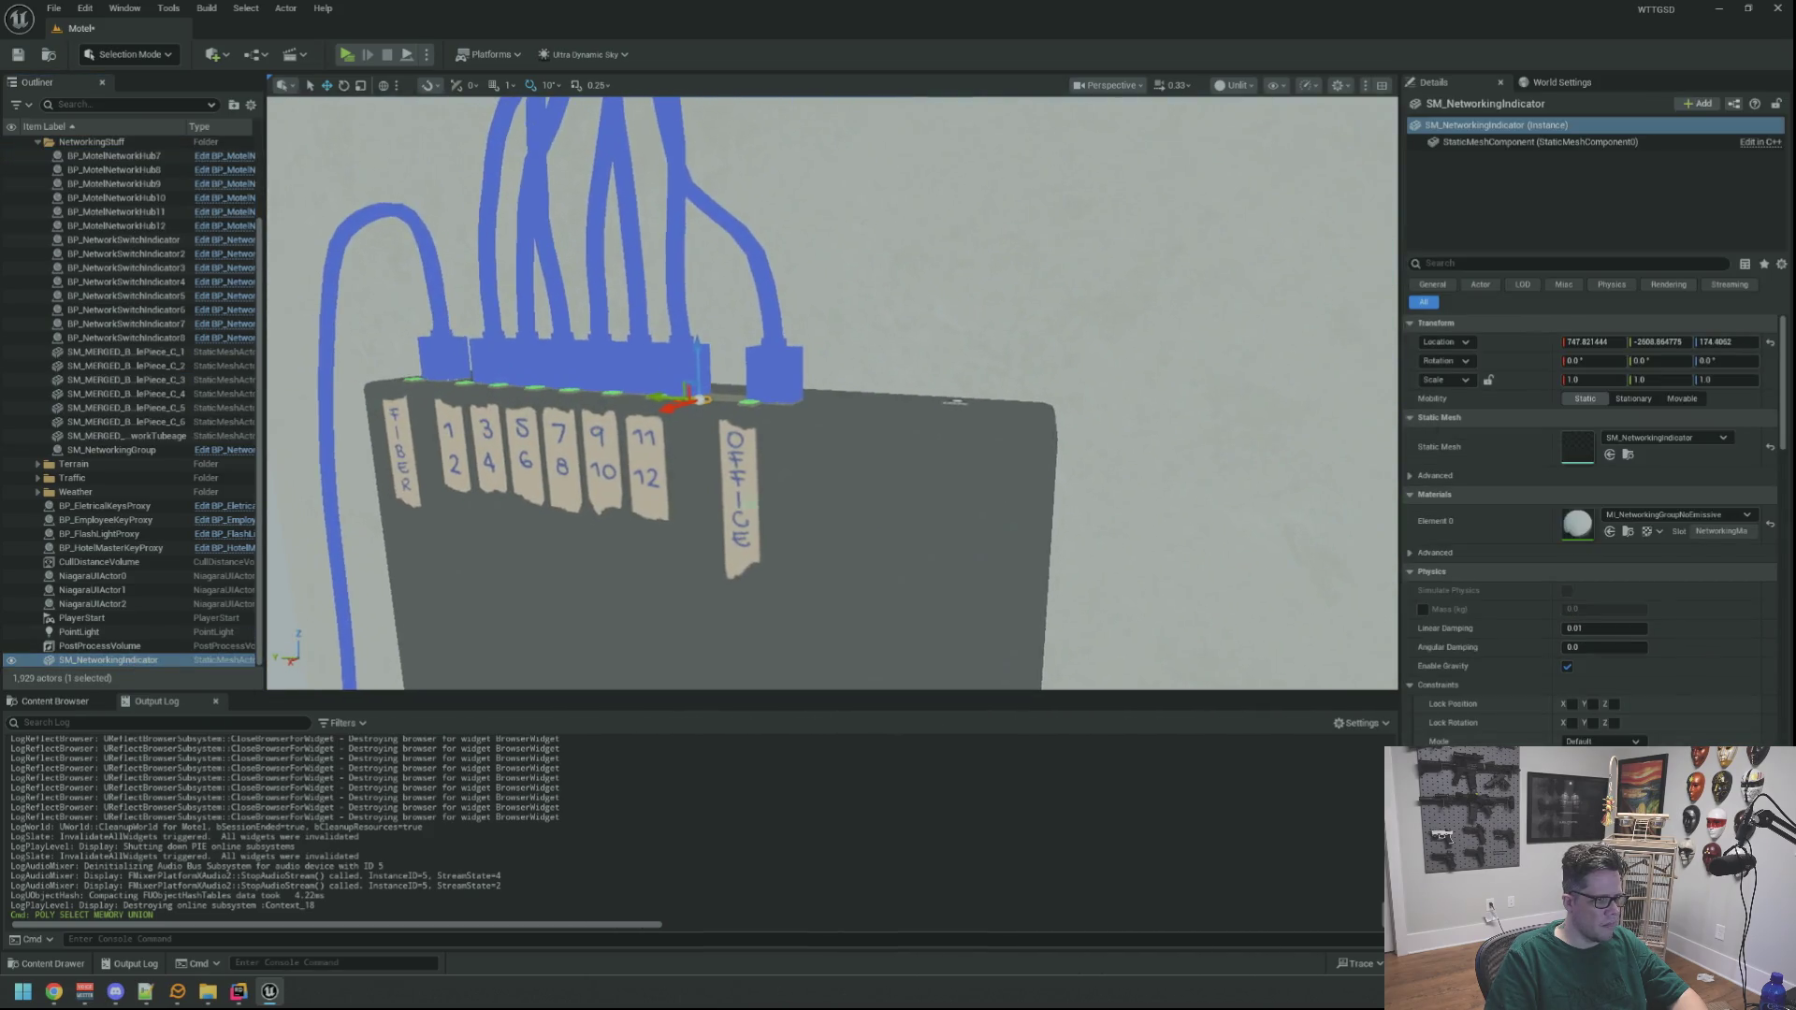
pyautogui.moveTo(810, 474)
pyautogui.mouseDown()
pyautogui.moveTo(884, 465)
pyautogui.moveTo(884, 418)
pyautogui.moveTo(865, 456)
pyautogui.mouseUp()
pyautogui.moveTo(94, 666)
pyautogui.mouseDown()
pyautogui.moveTo(159, 412)
pyautogui.moveTo(81, 246)
pyautogui.mouseUp()
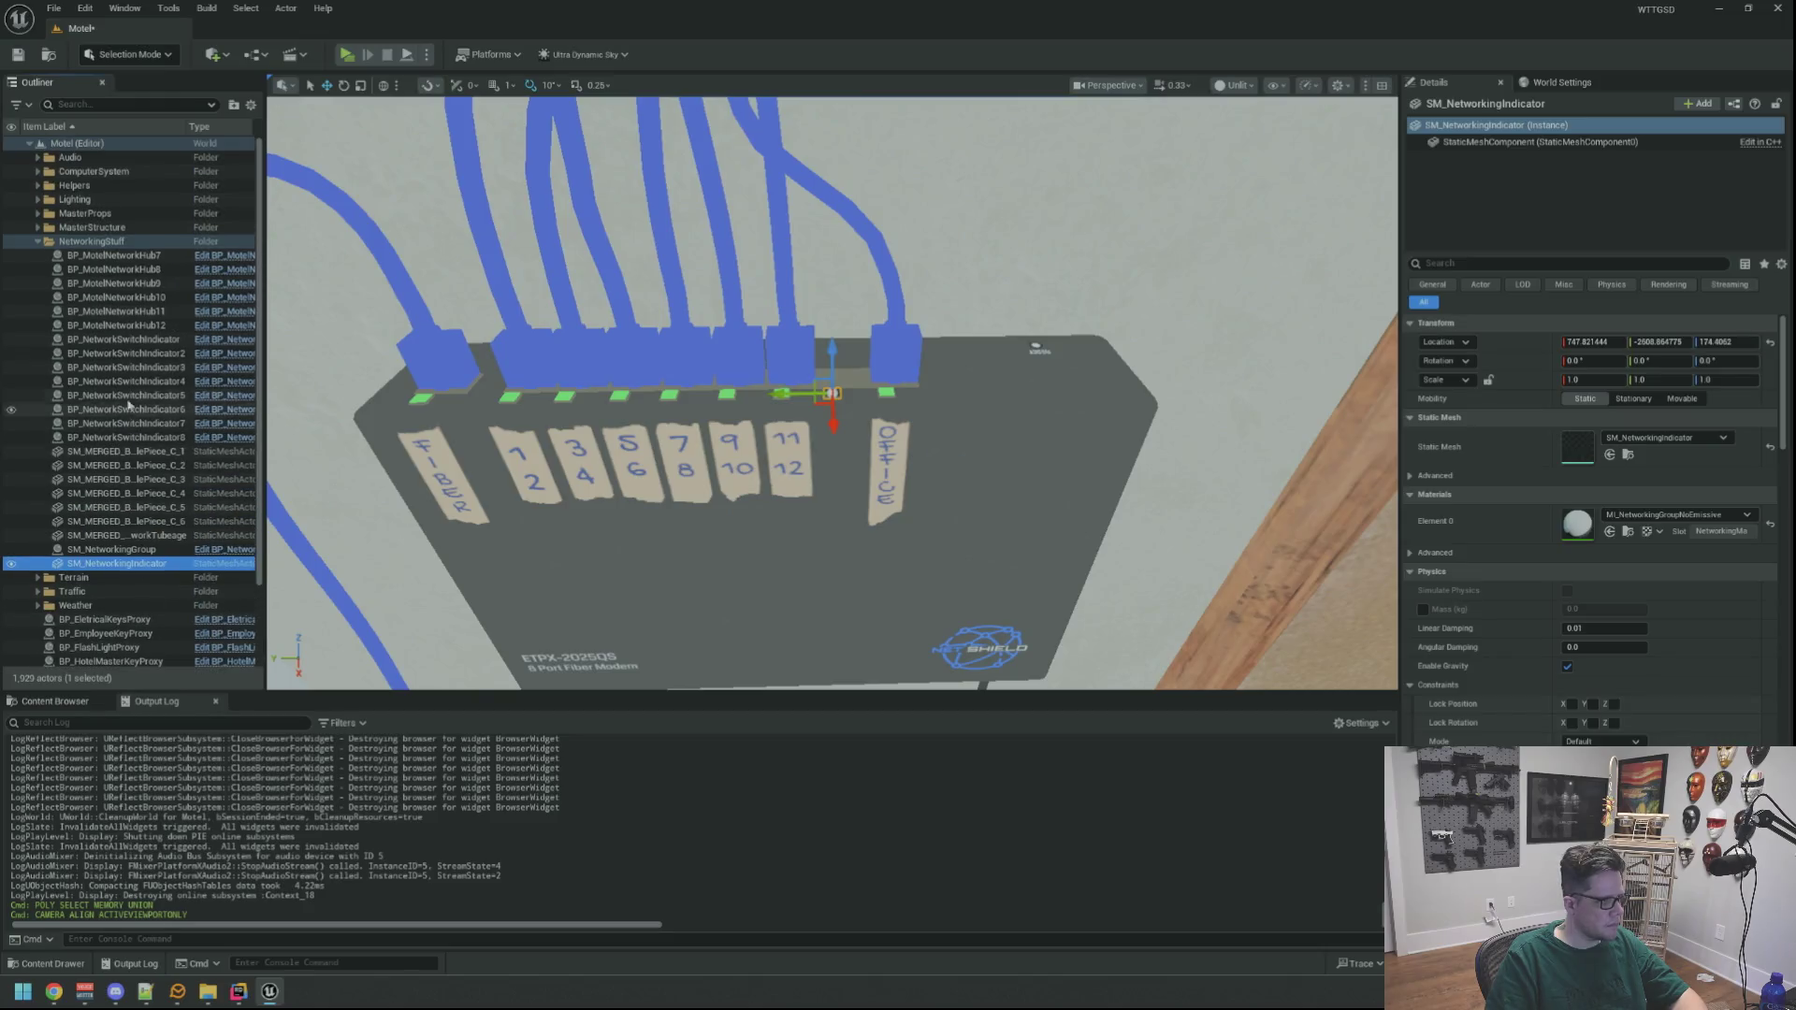
pyautogui.click(38, 241)
pyautogui.press('Escape')
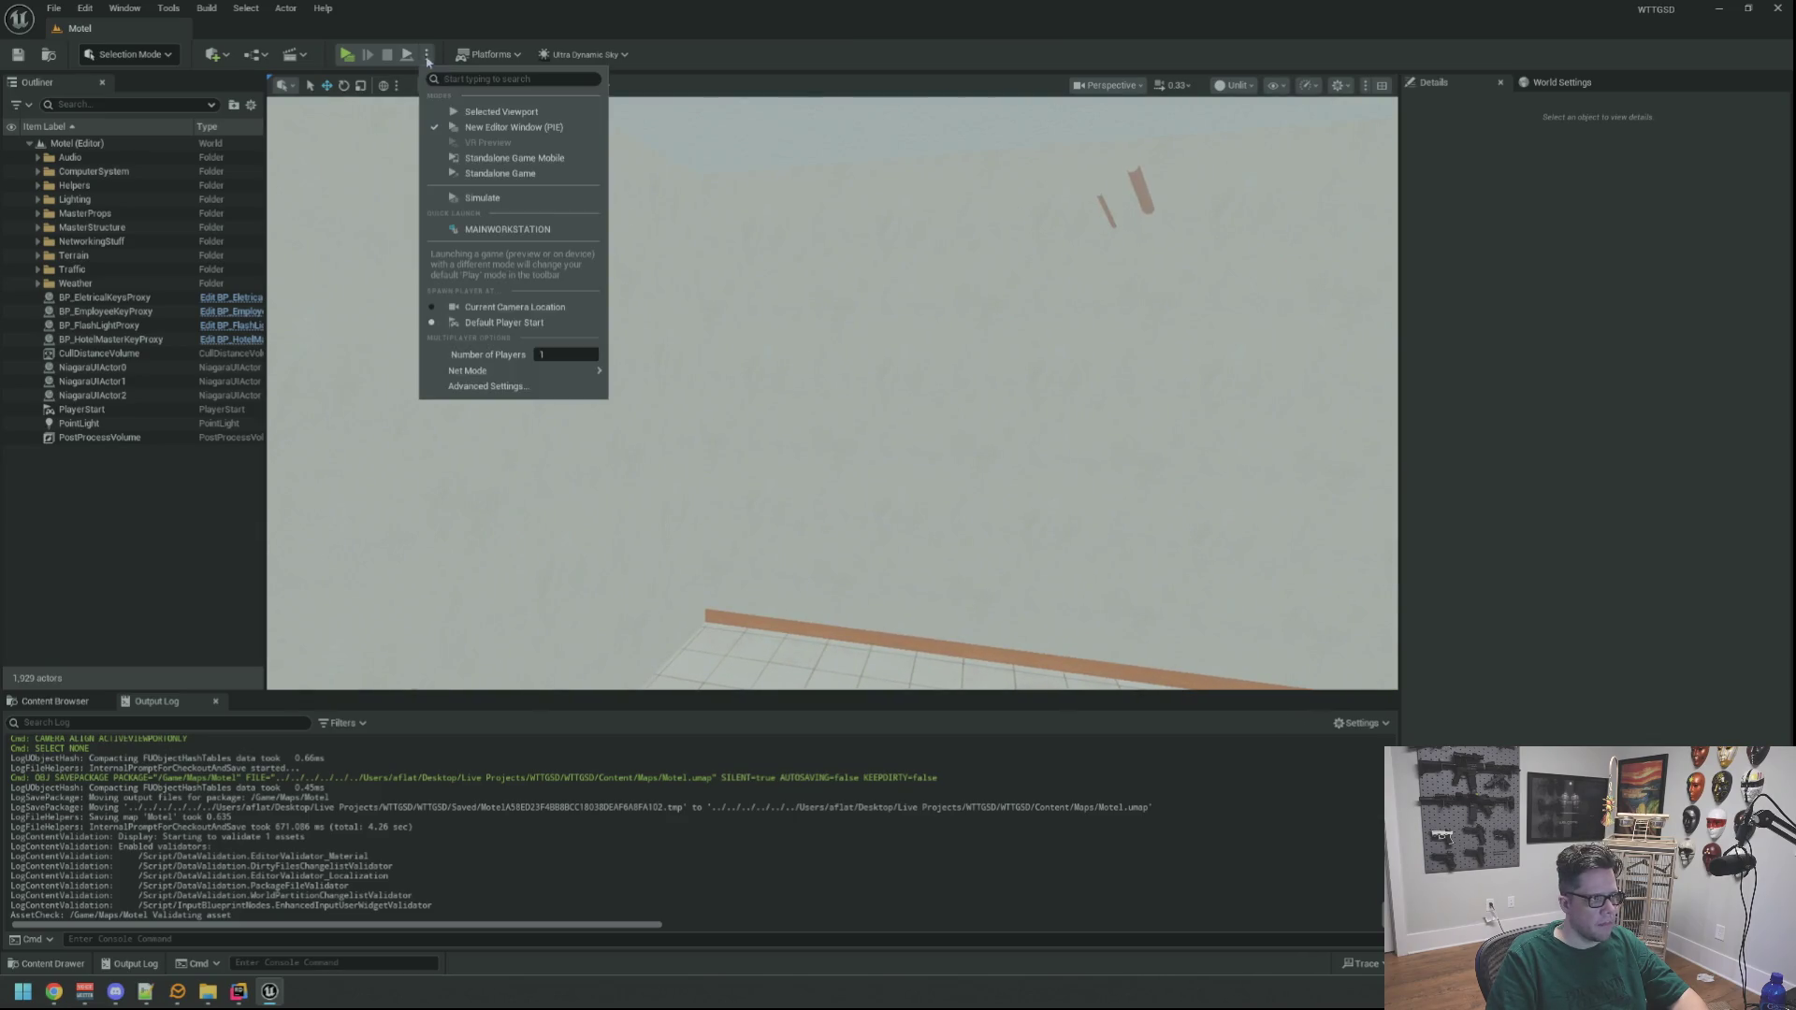
# Start a play session, pick up the flashlight and desk items, and open the door outside
pyautogui.hotkey('alt', 'p')
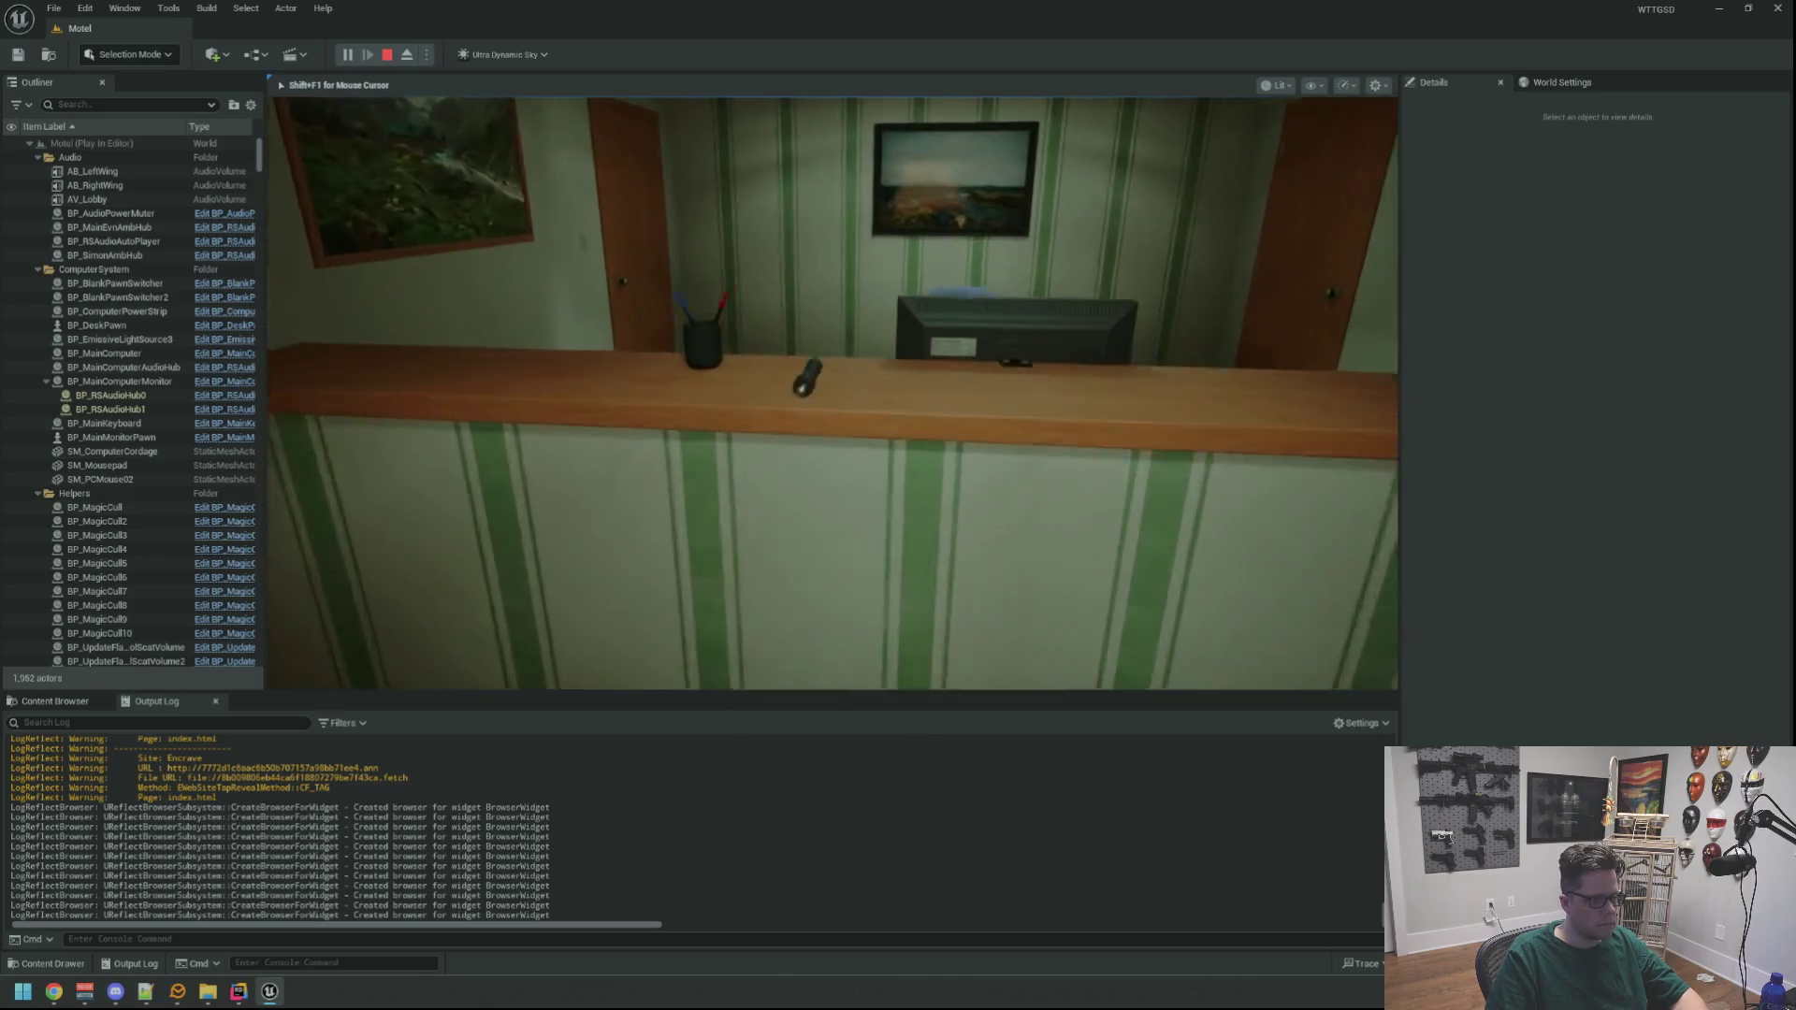
pyautogui.click(807, 379)
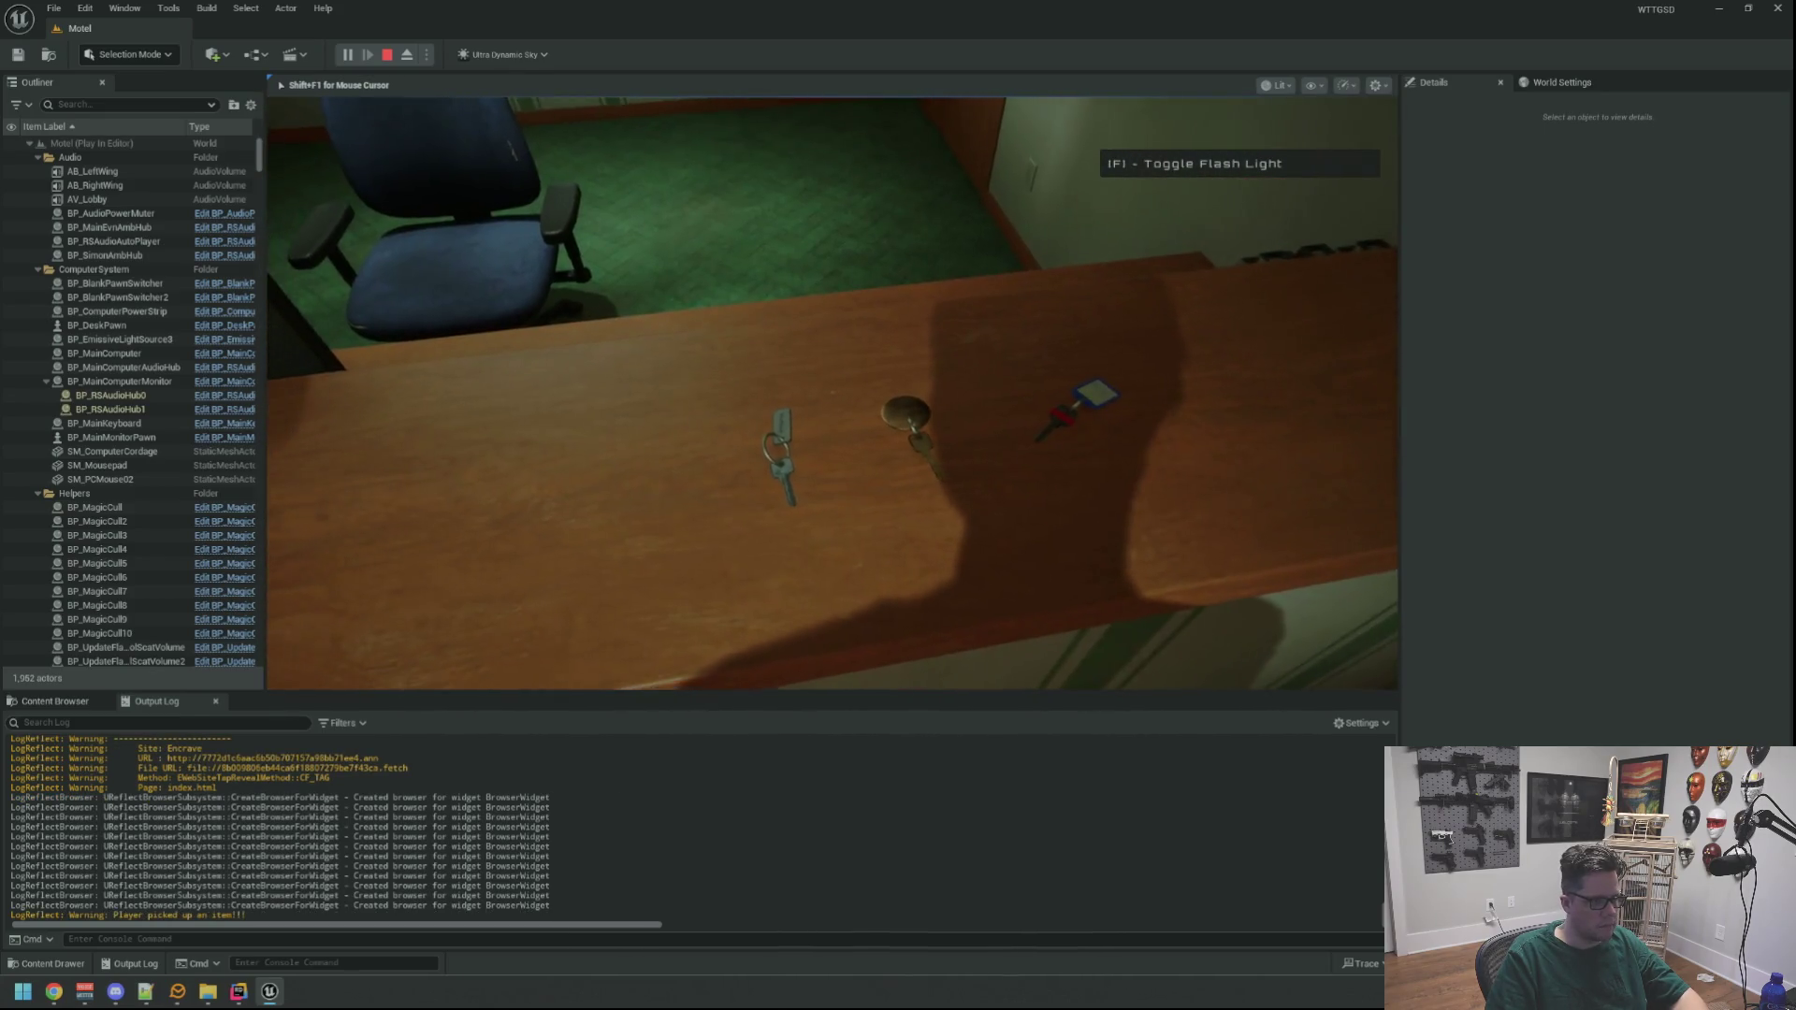
pyautogui.click(831, 392)
pyautogui.click(831, 392)
pyautogui.click(832, 392)
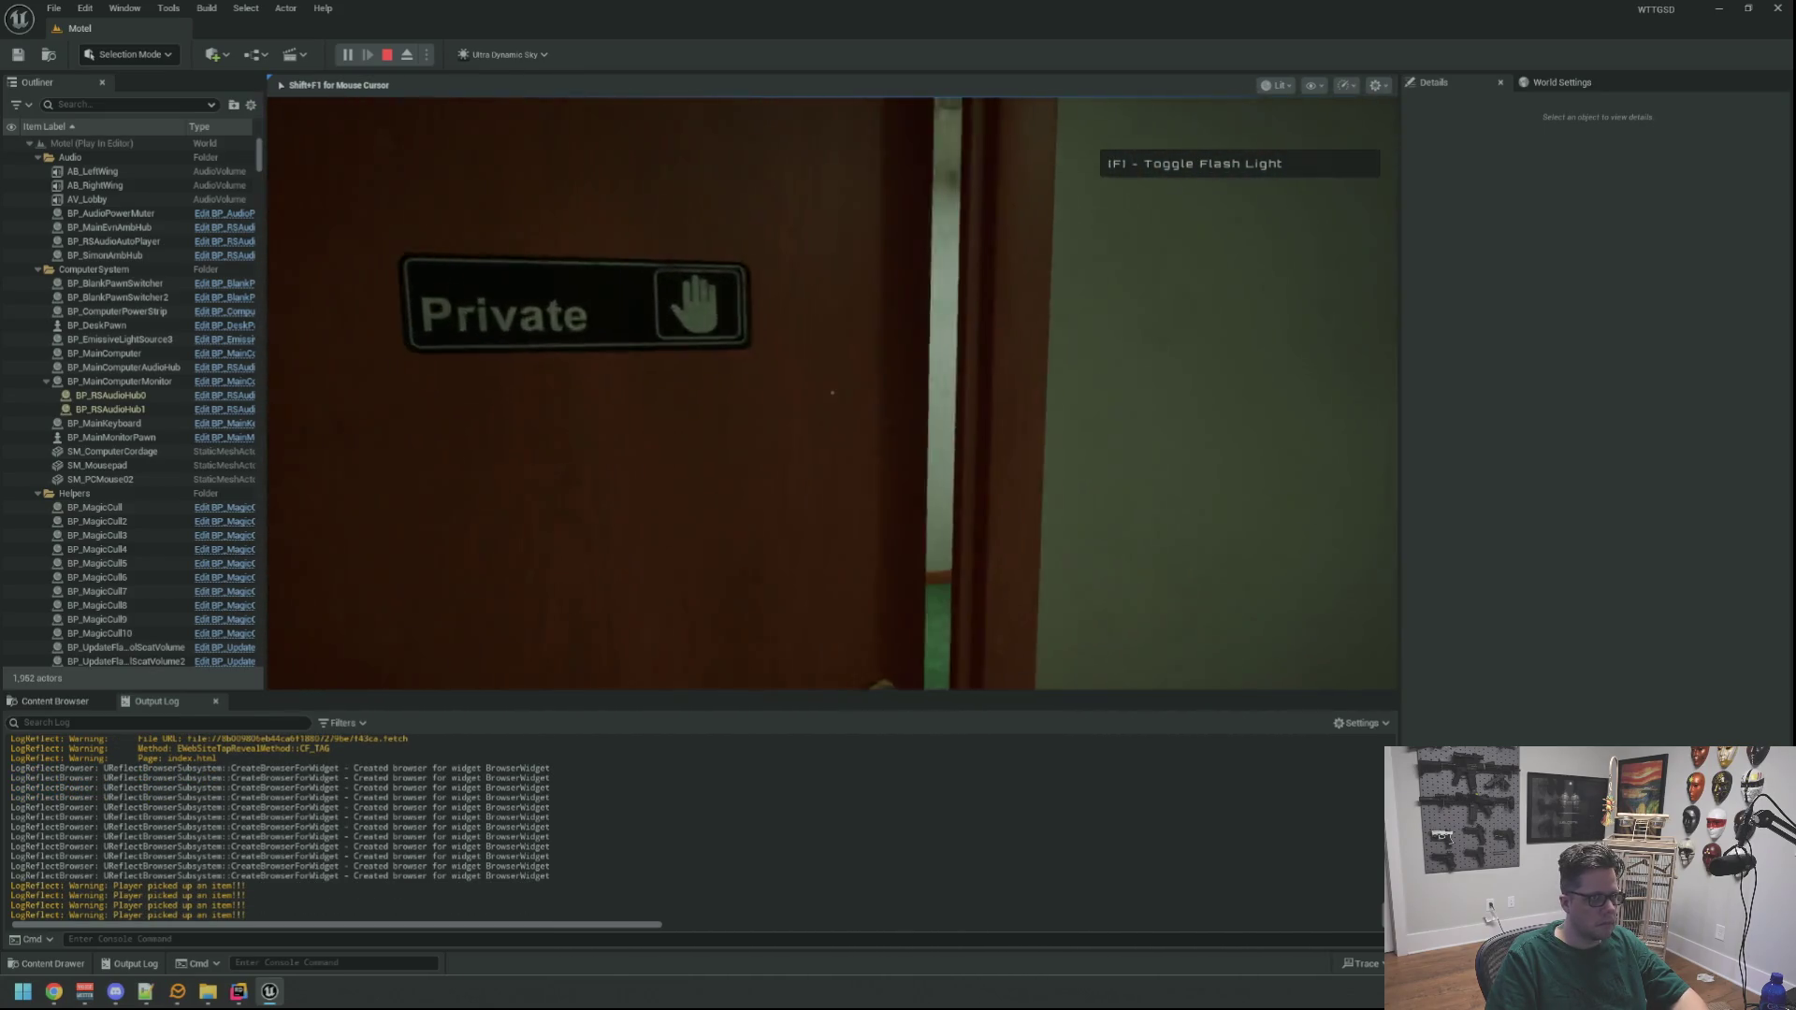
pyautogui.press('w')
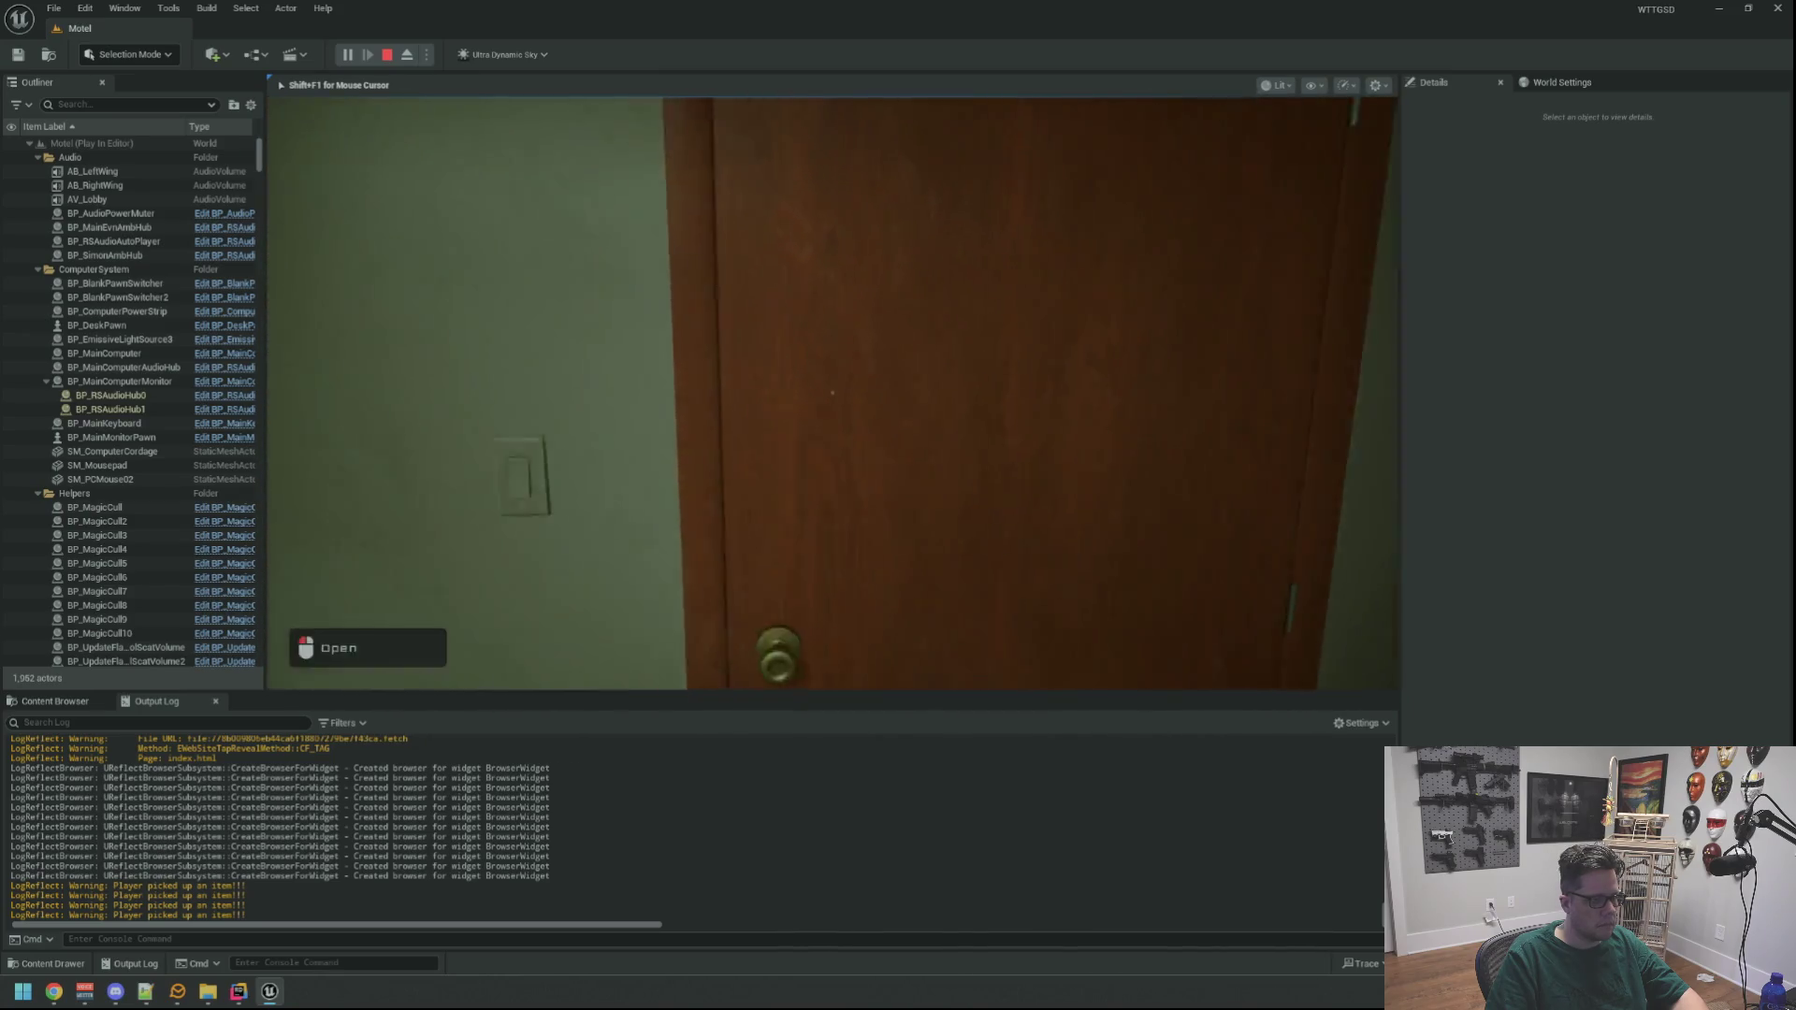
pyautogui.click(832, 392)
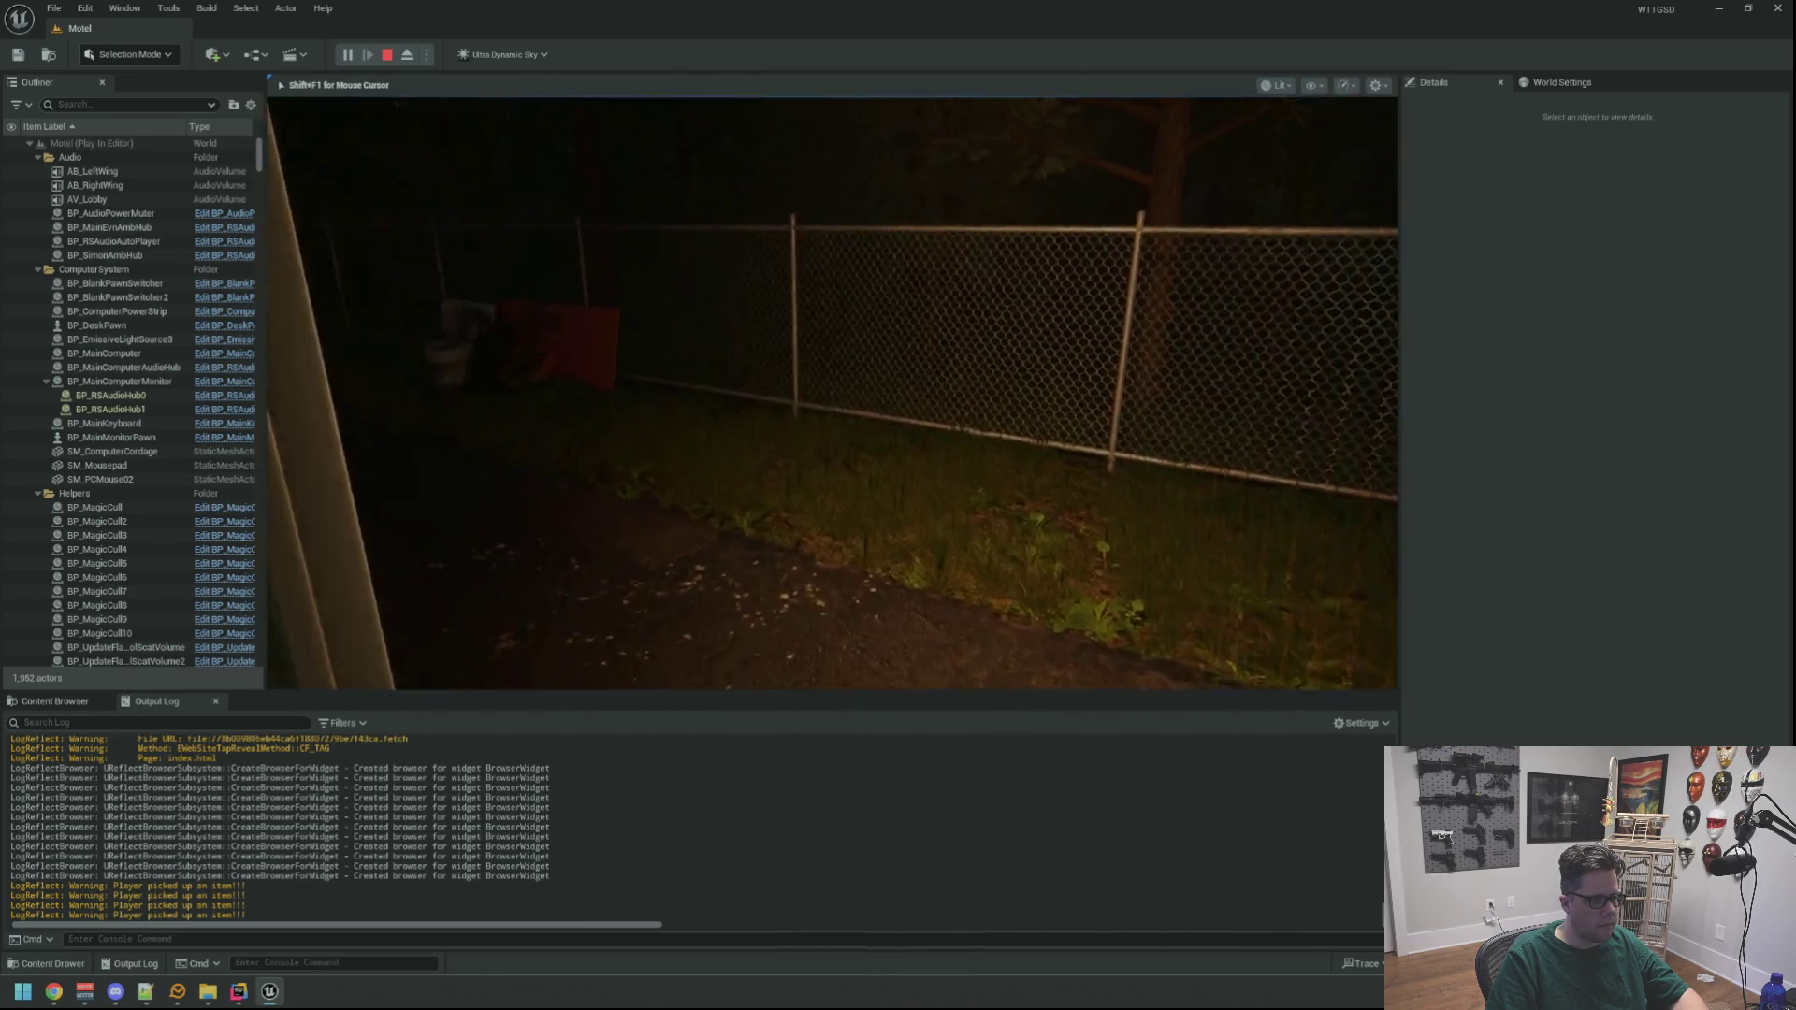
# Switch on the flashlight, walk up to the NetShield hub box, then stop playing
pyautogui.press('w')
pyautogui.press('f')
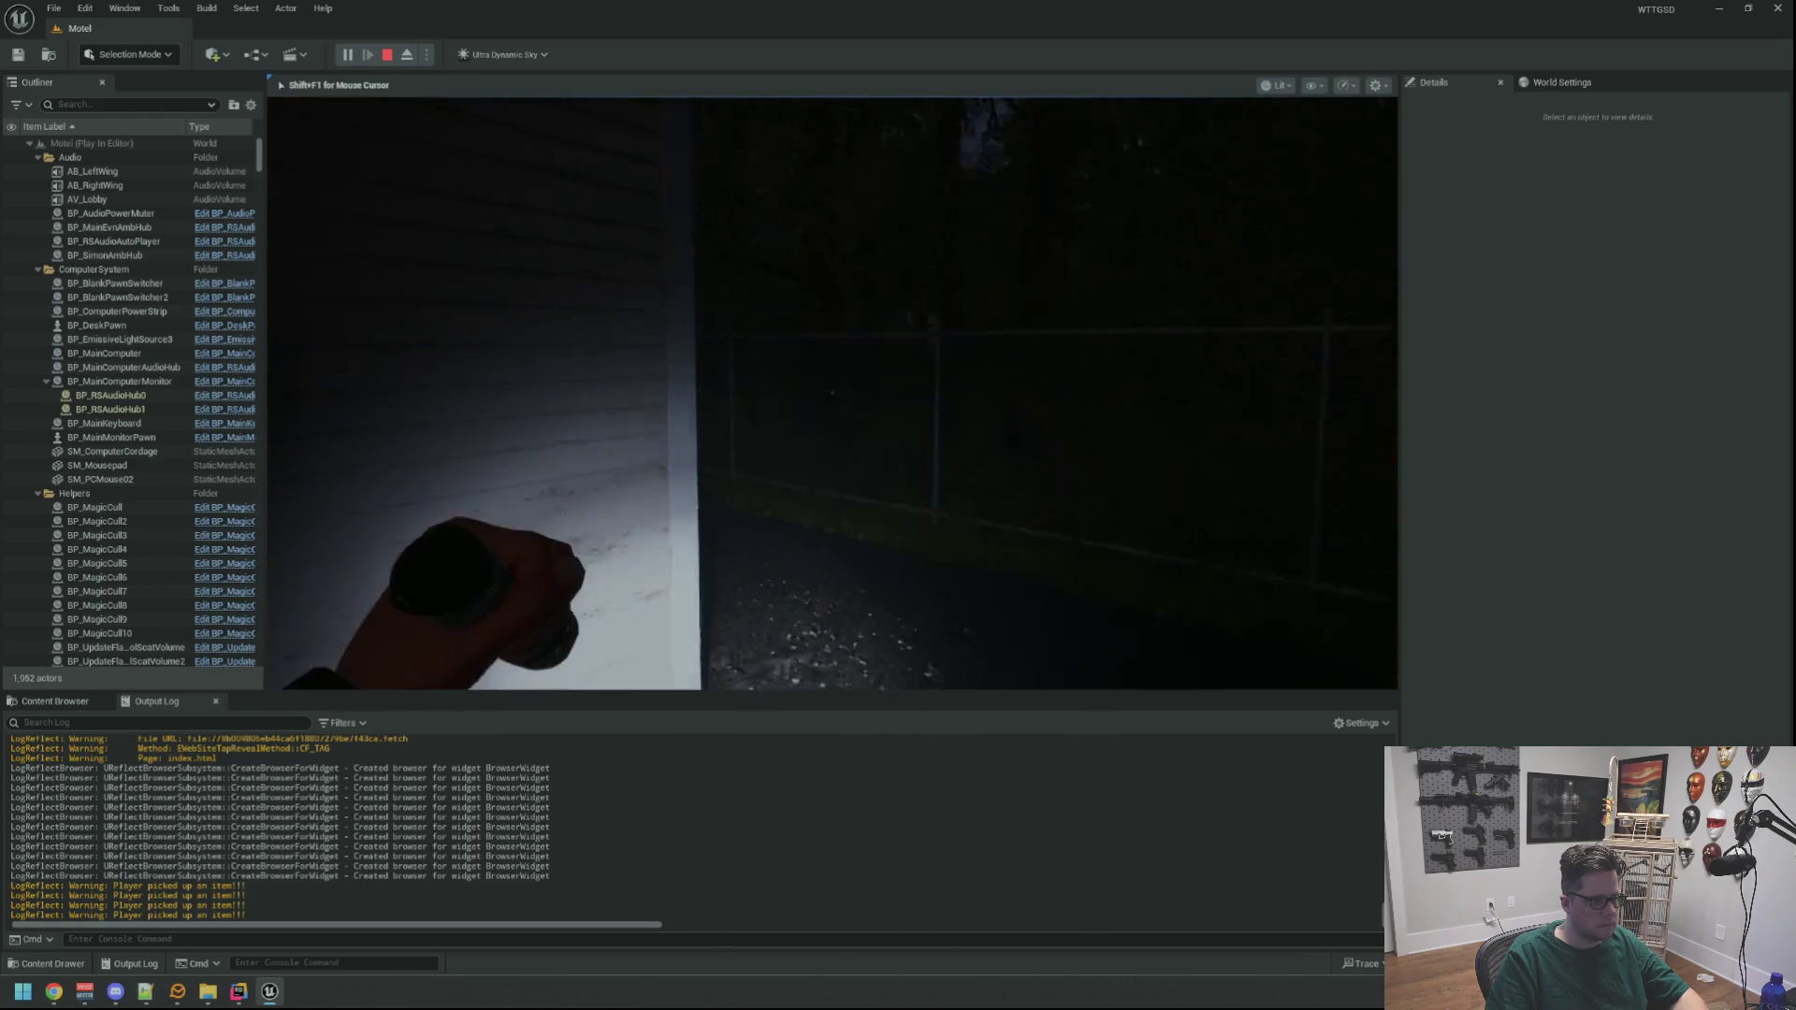
pyautogui.press('w')
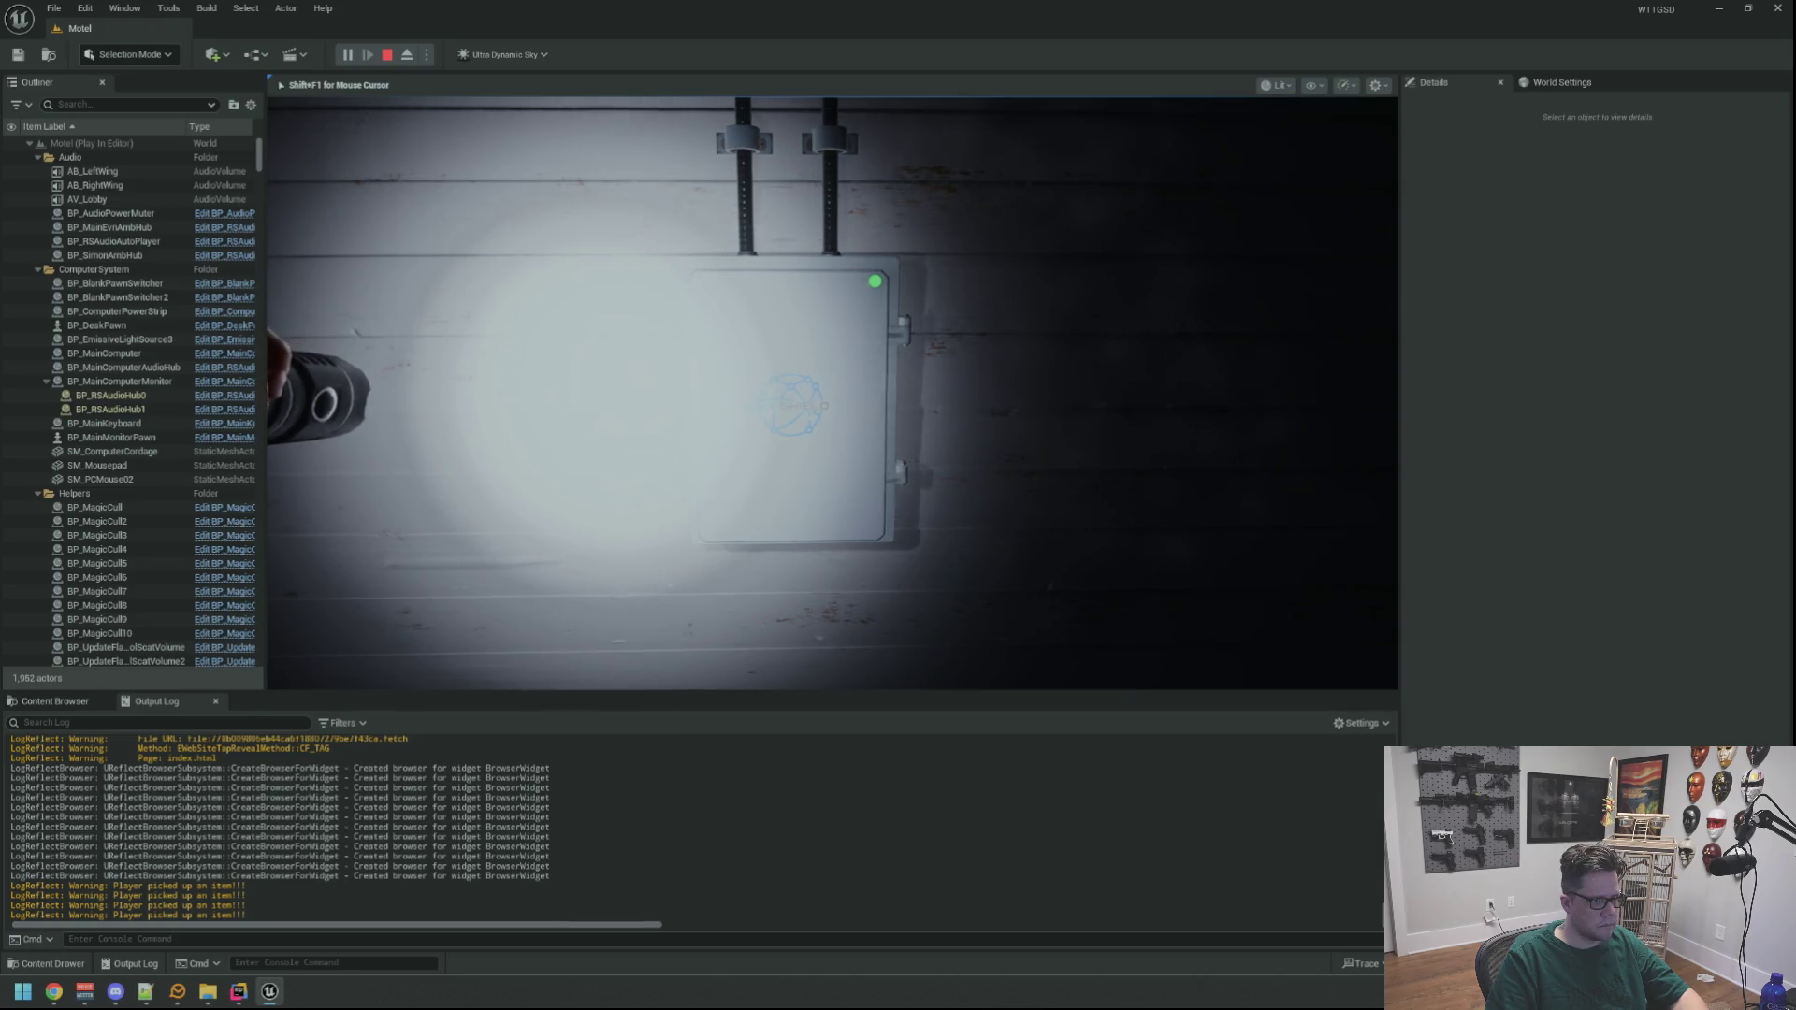
pyautogui.press('Escape')
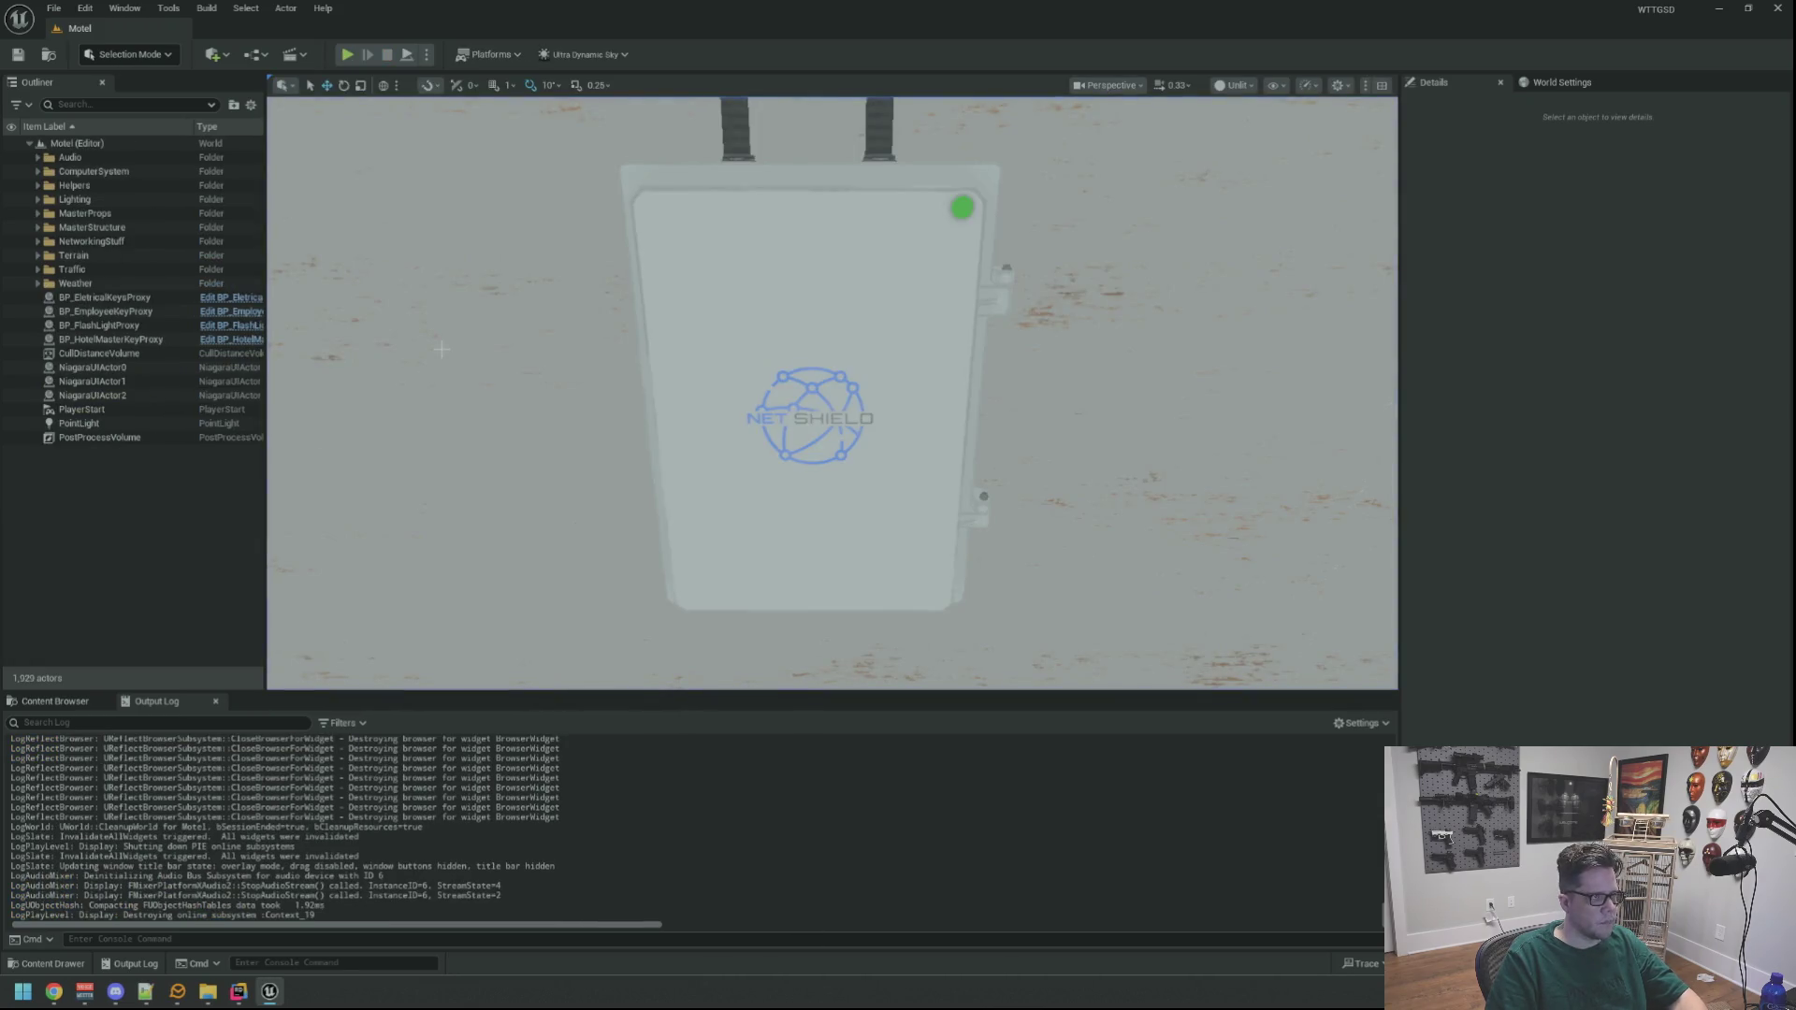
# Start another play session and release the mouse with Shift+F1 at the flashlit hub box
pyautogui.hotkey('alt', 'p')
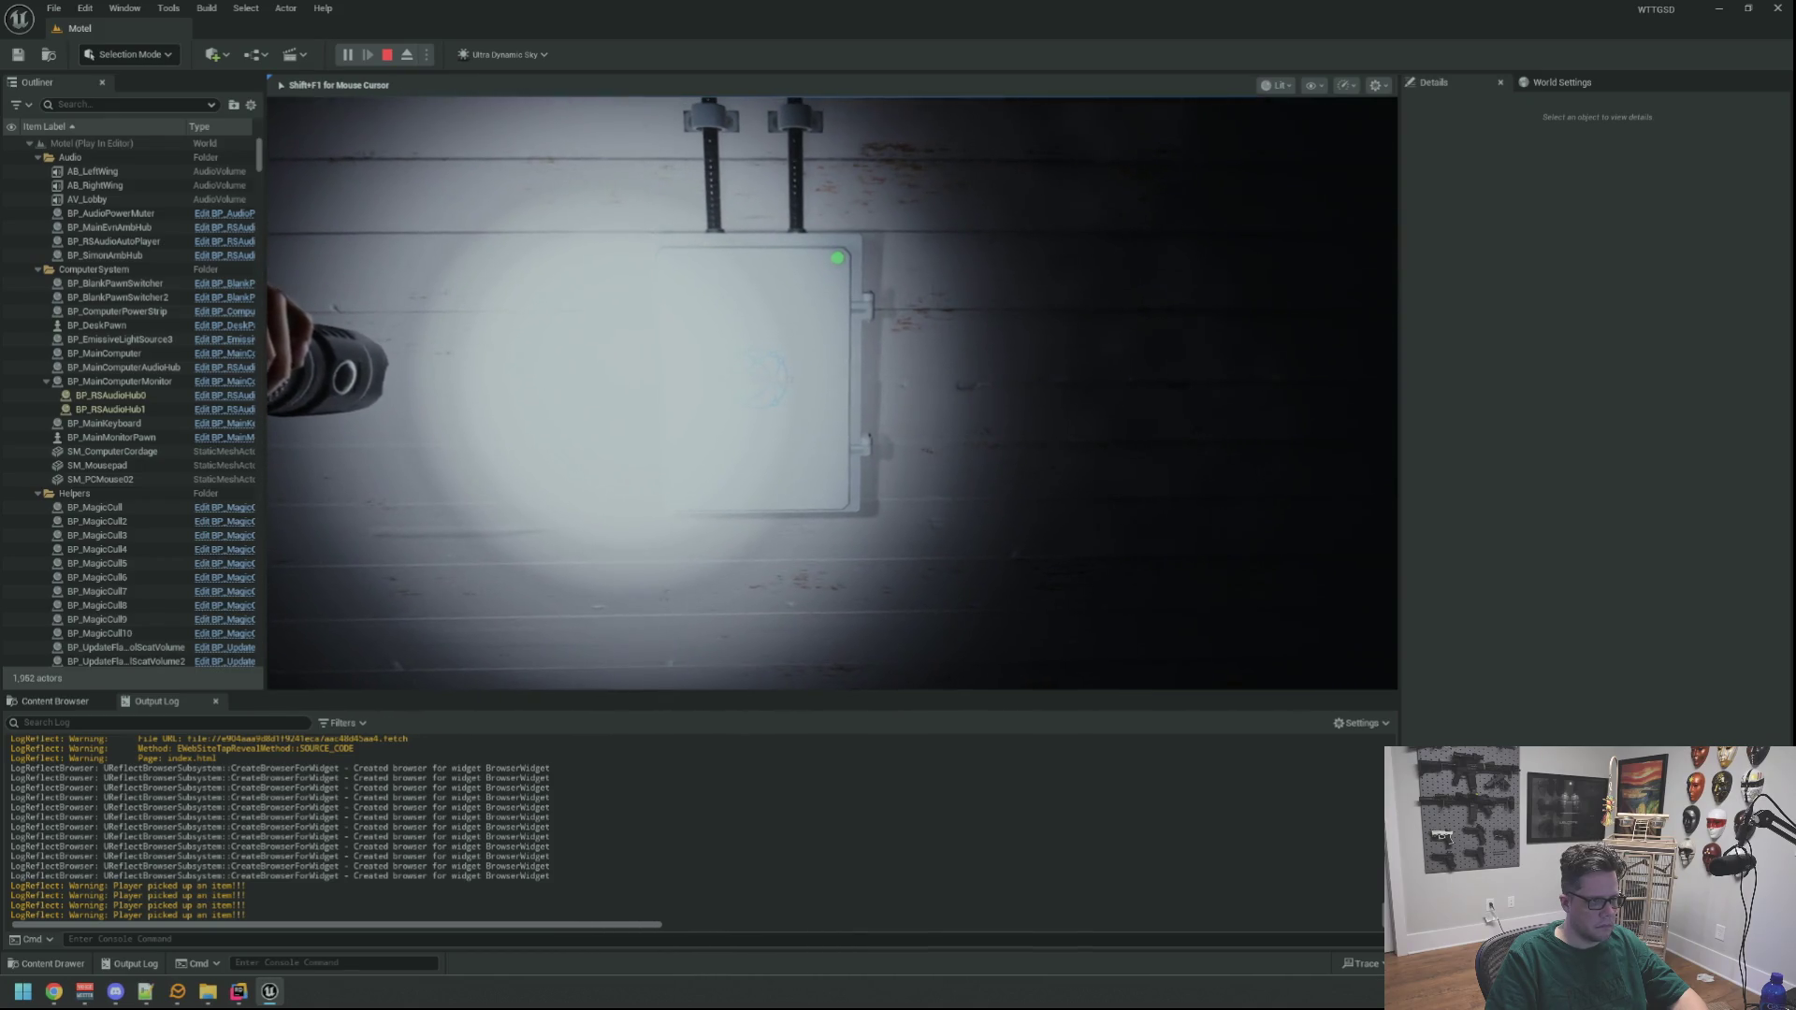
pyautogui.hotkey('shift', 'F1')
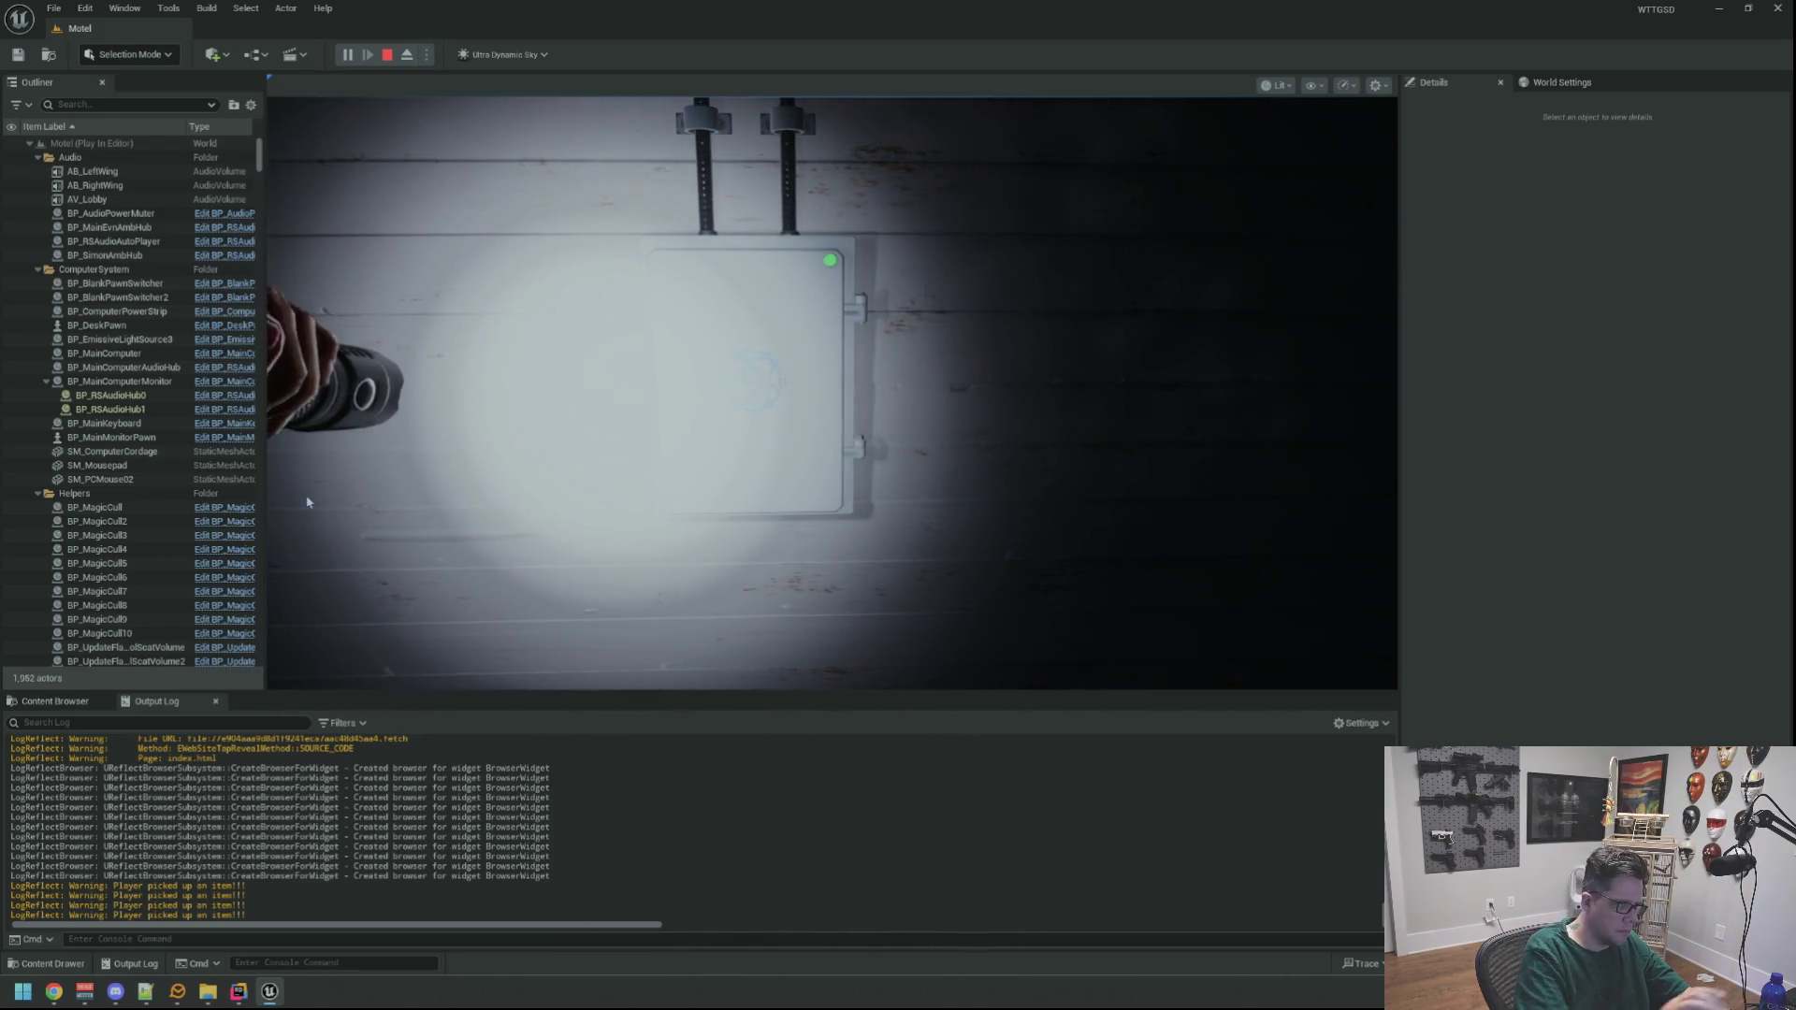
# Eject from the player and switch the viewport to Lit rendering
pyautogui.click(417, 55)
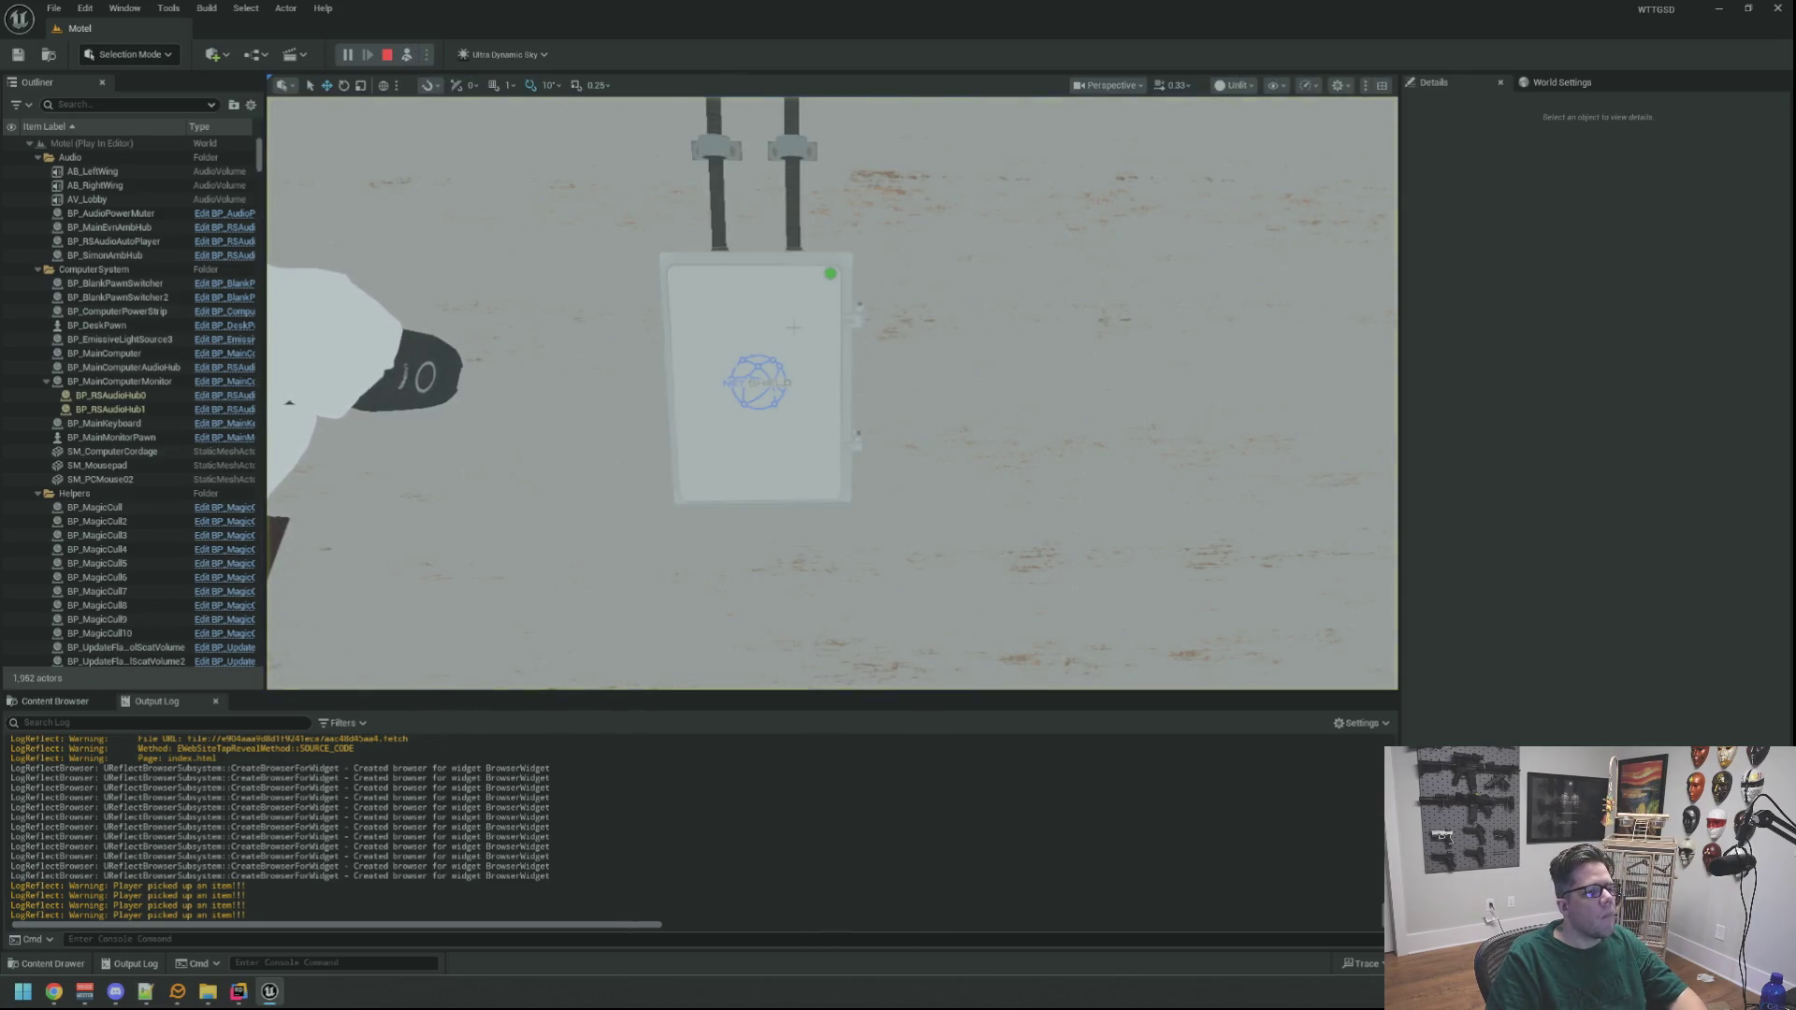
pyautogui.click(1253, 86)
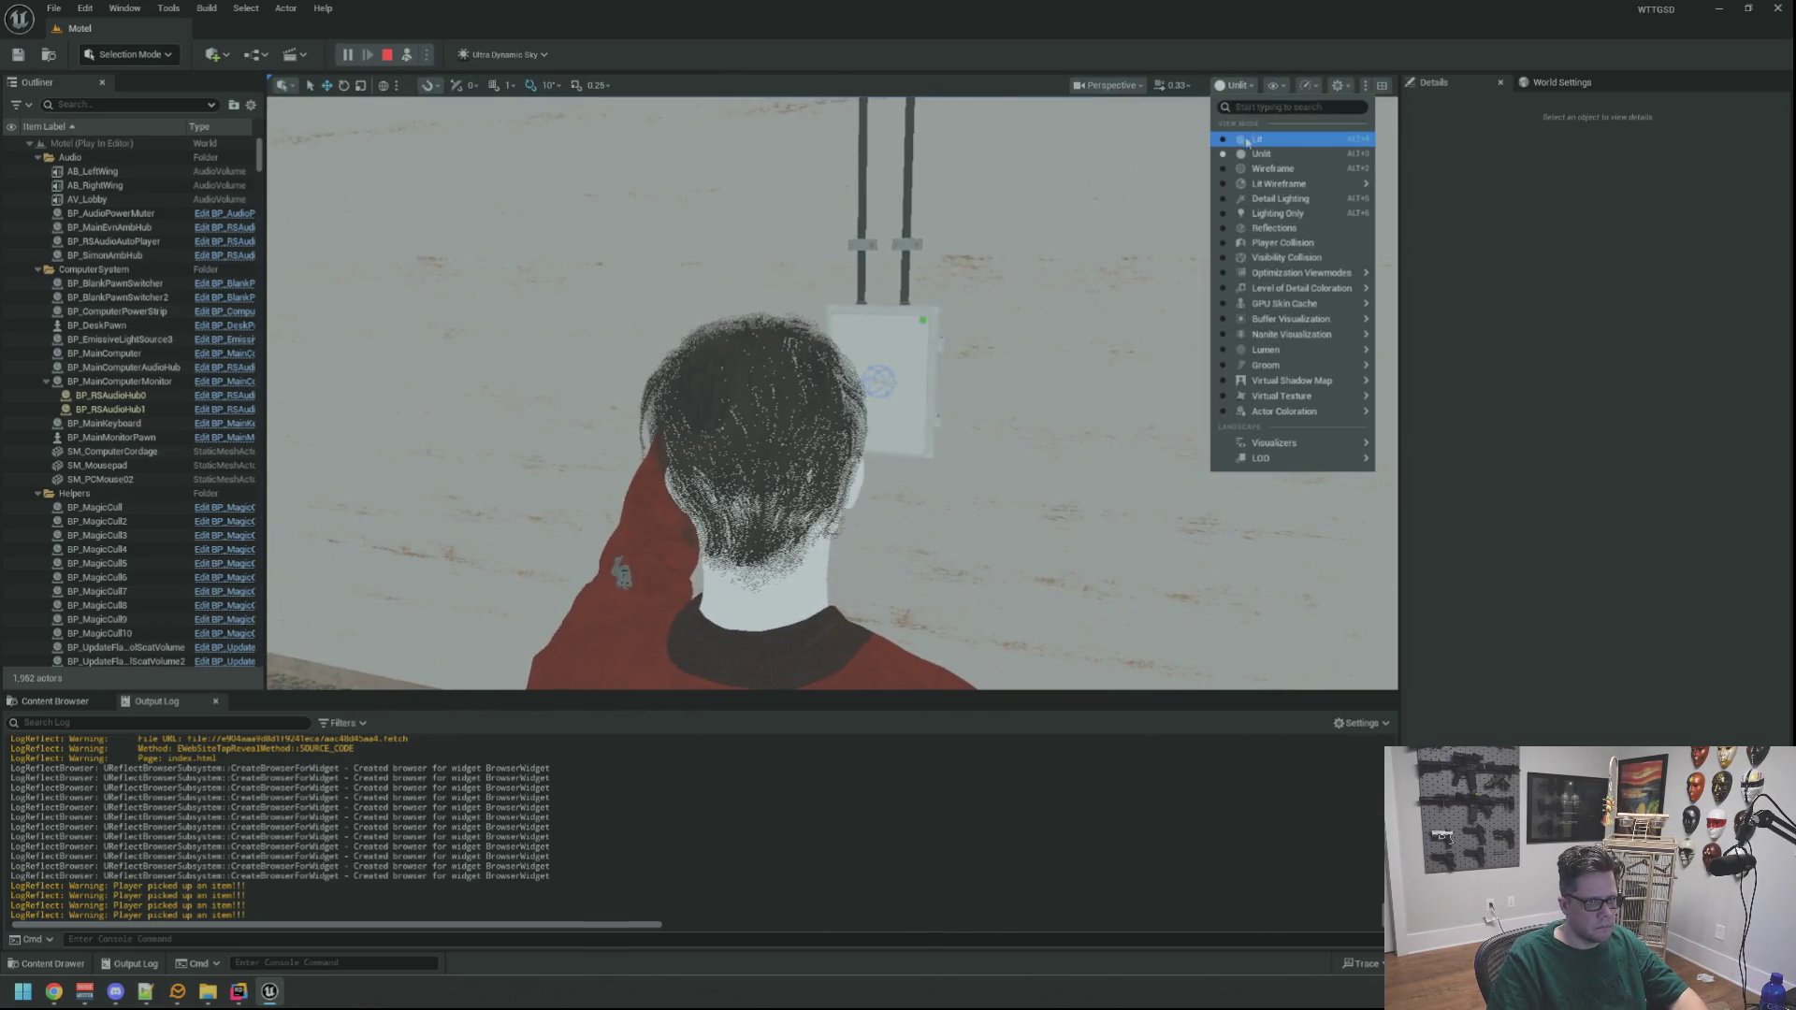
pyautogui.click(1247, 141)
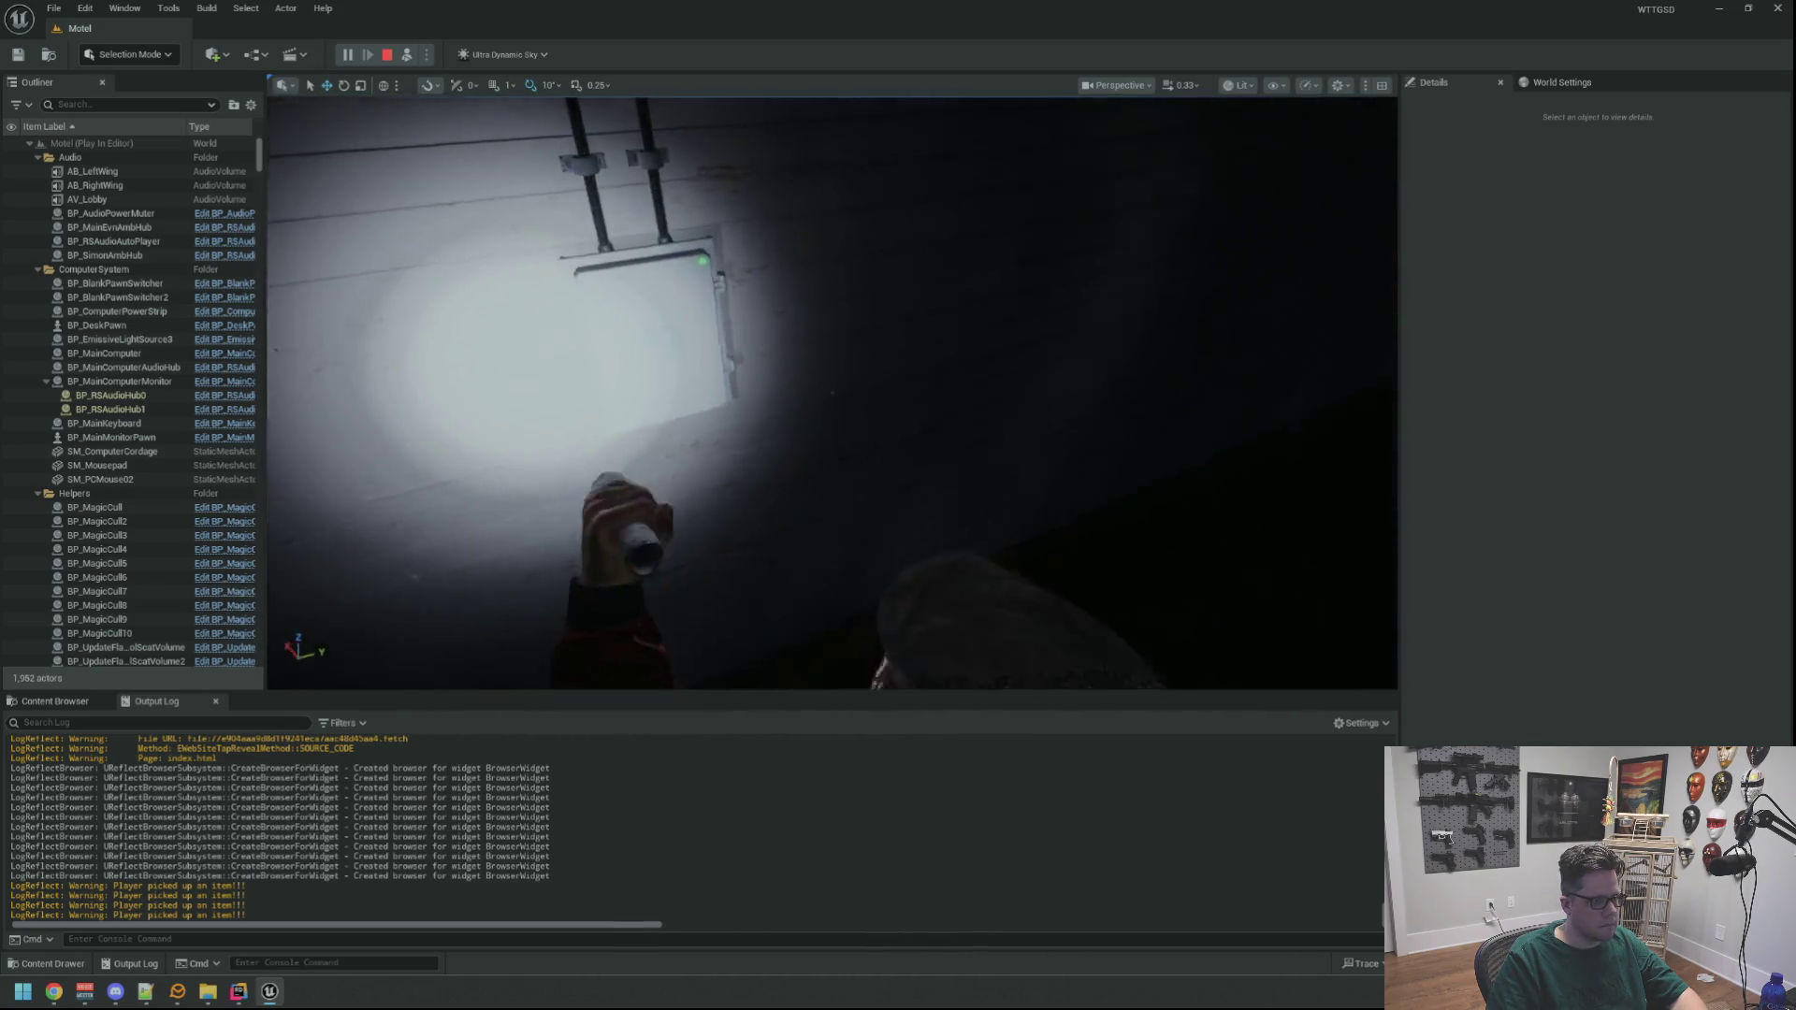
# Select BP_Simon0 and its BP_FlashLight component, orbiting to view the flashlight hand
pyautogui.click(847, 393)
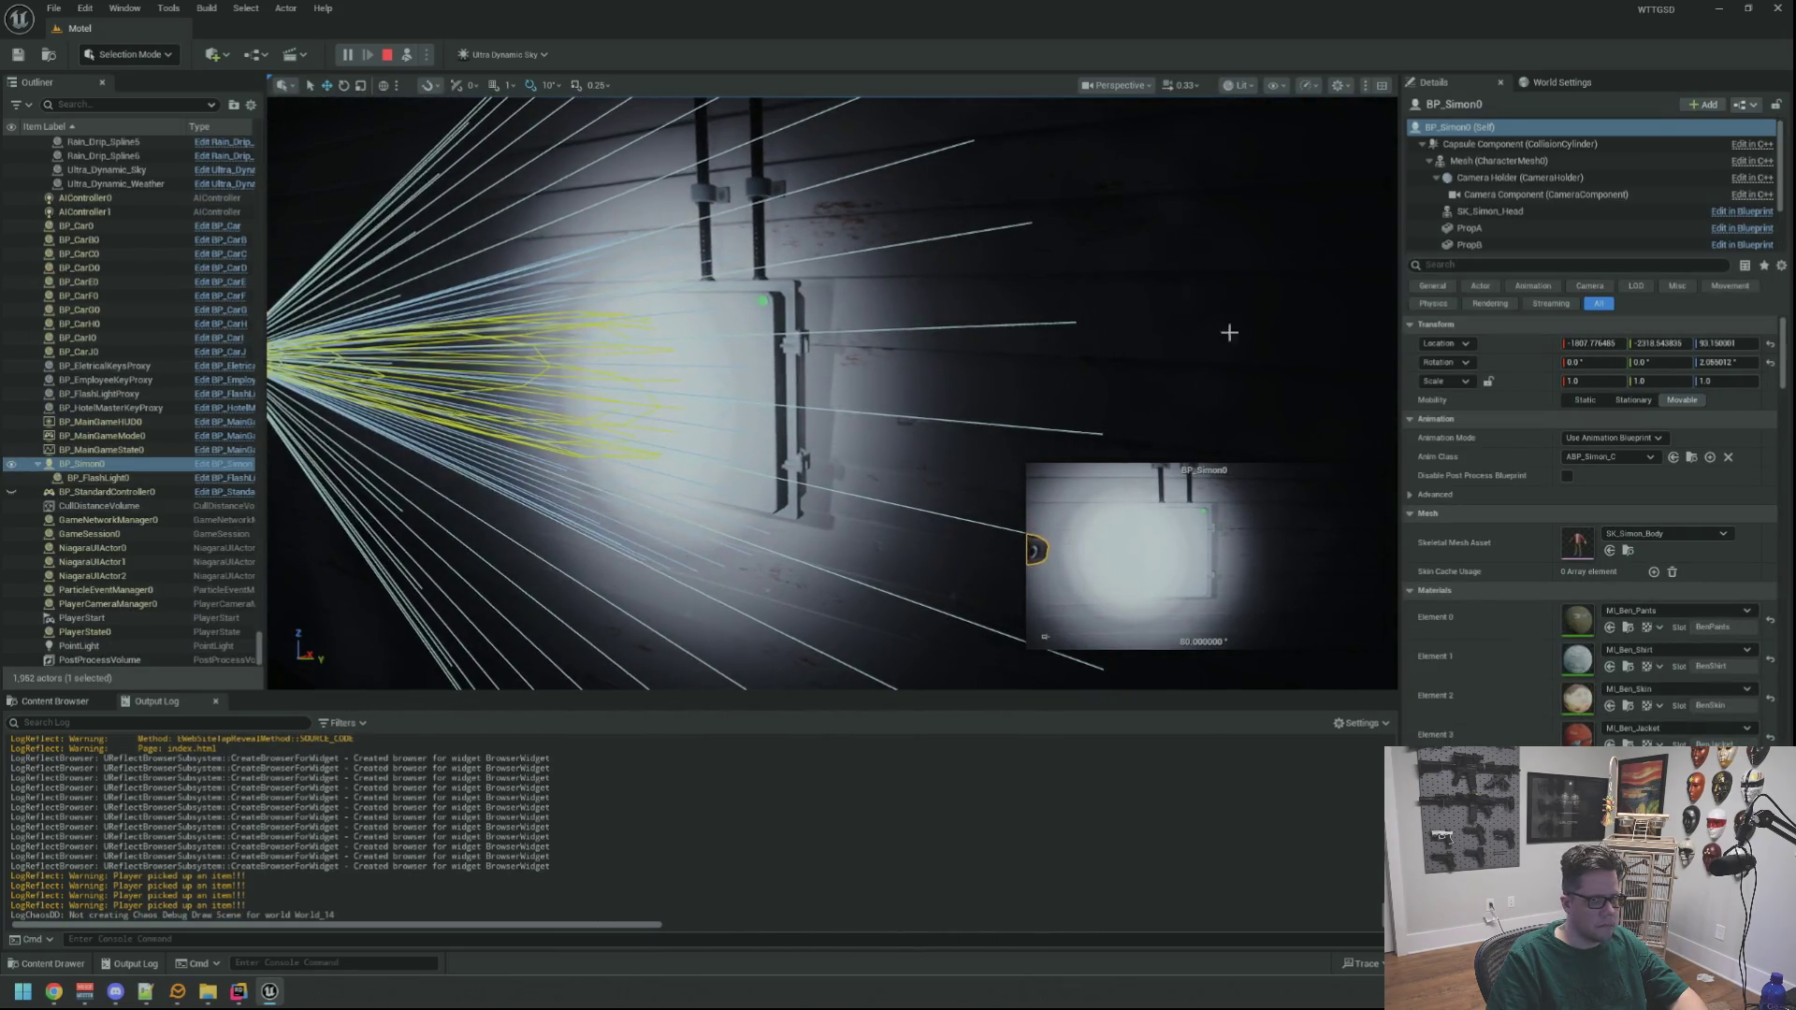
pyautogui.scroll(-2, 1523, 175)
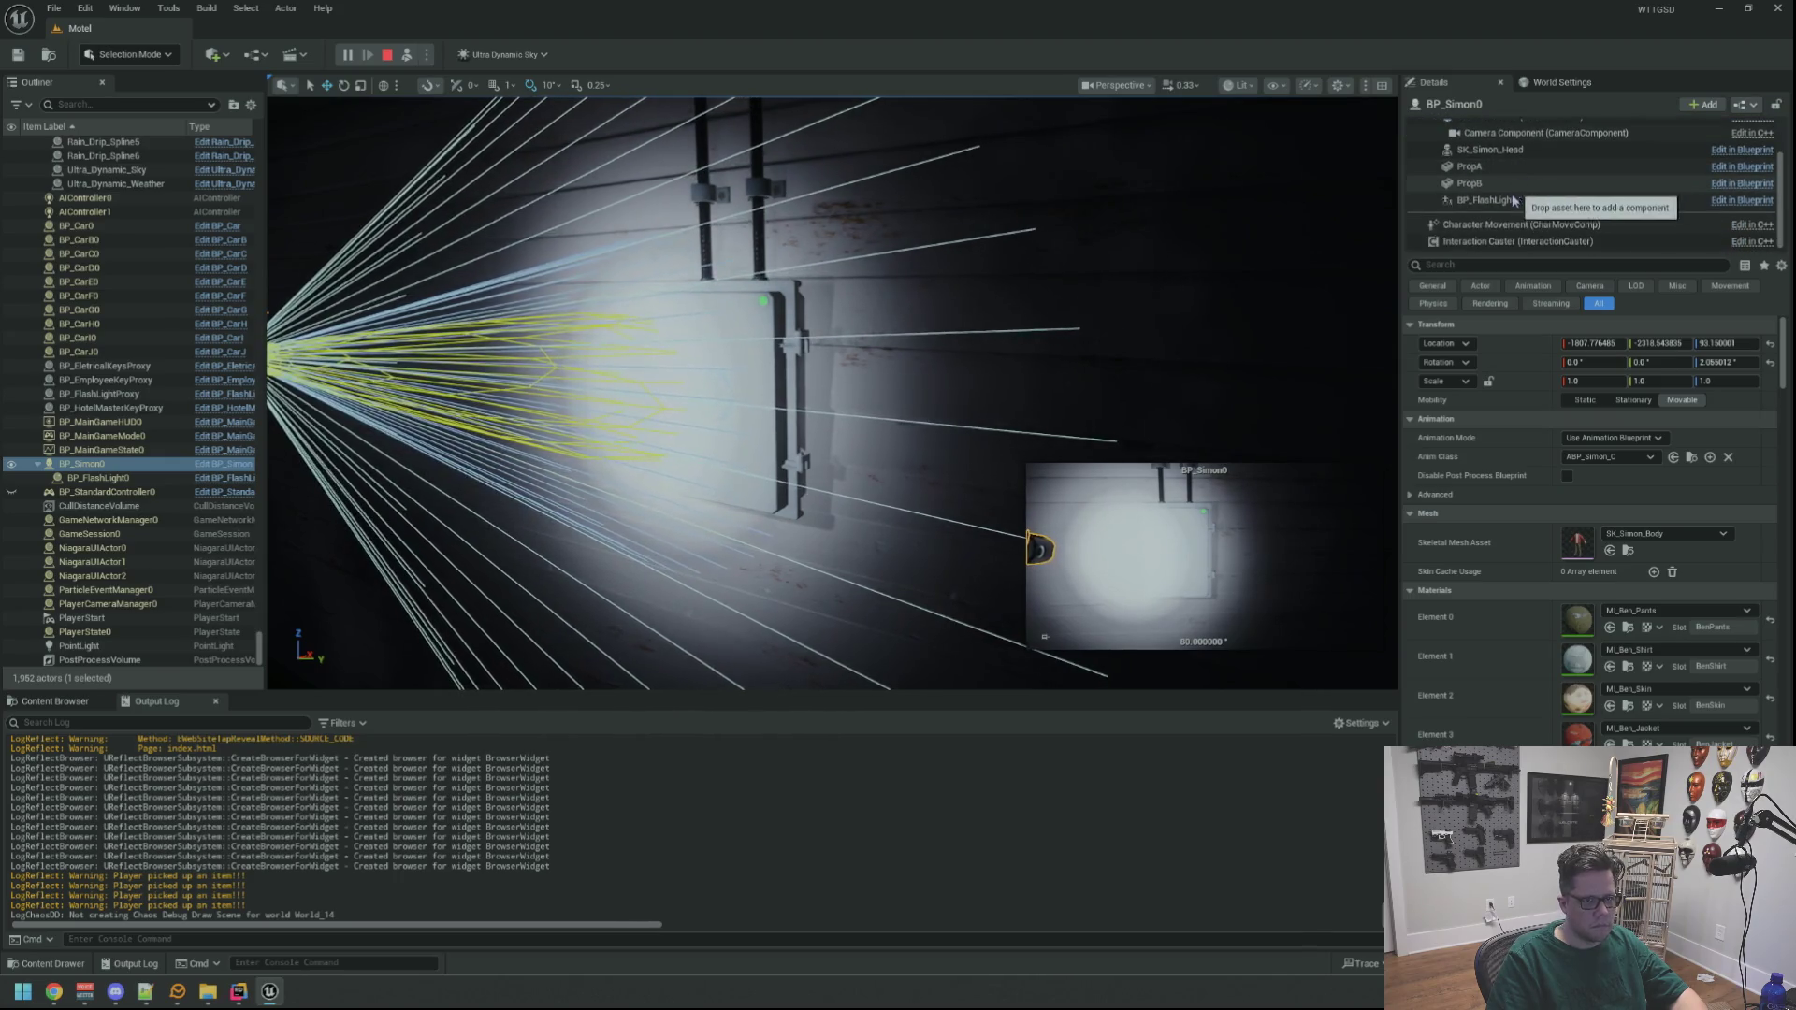
pyautogui.click(1513, 200)
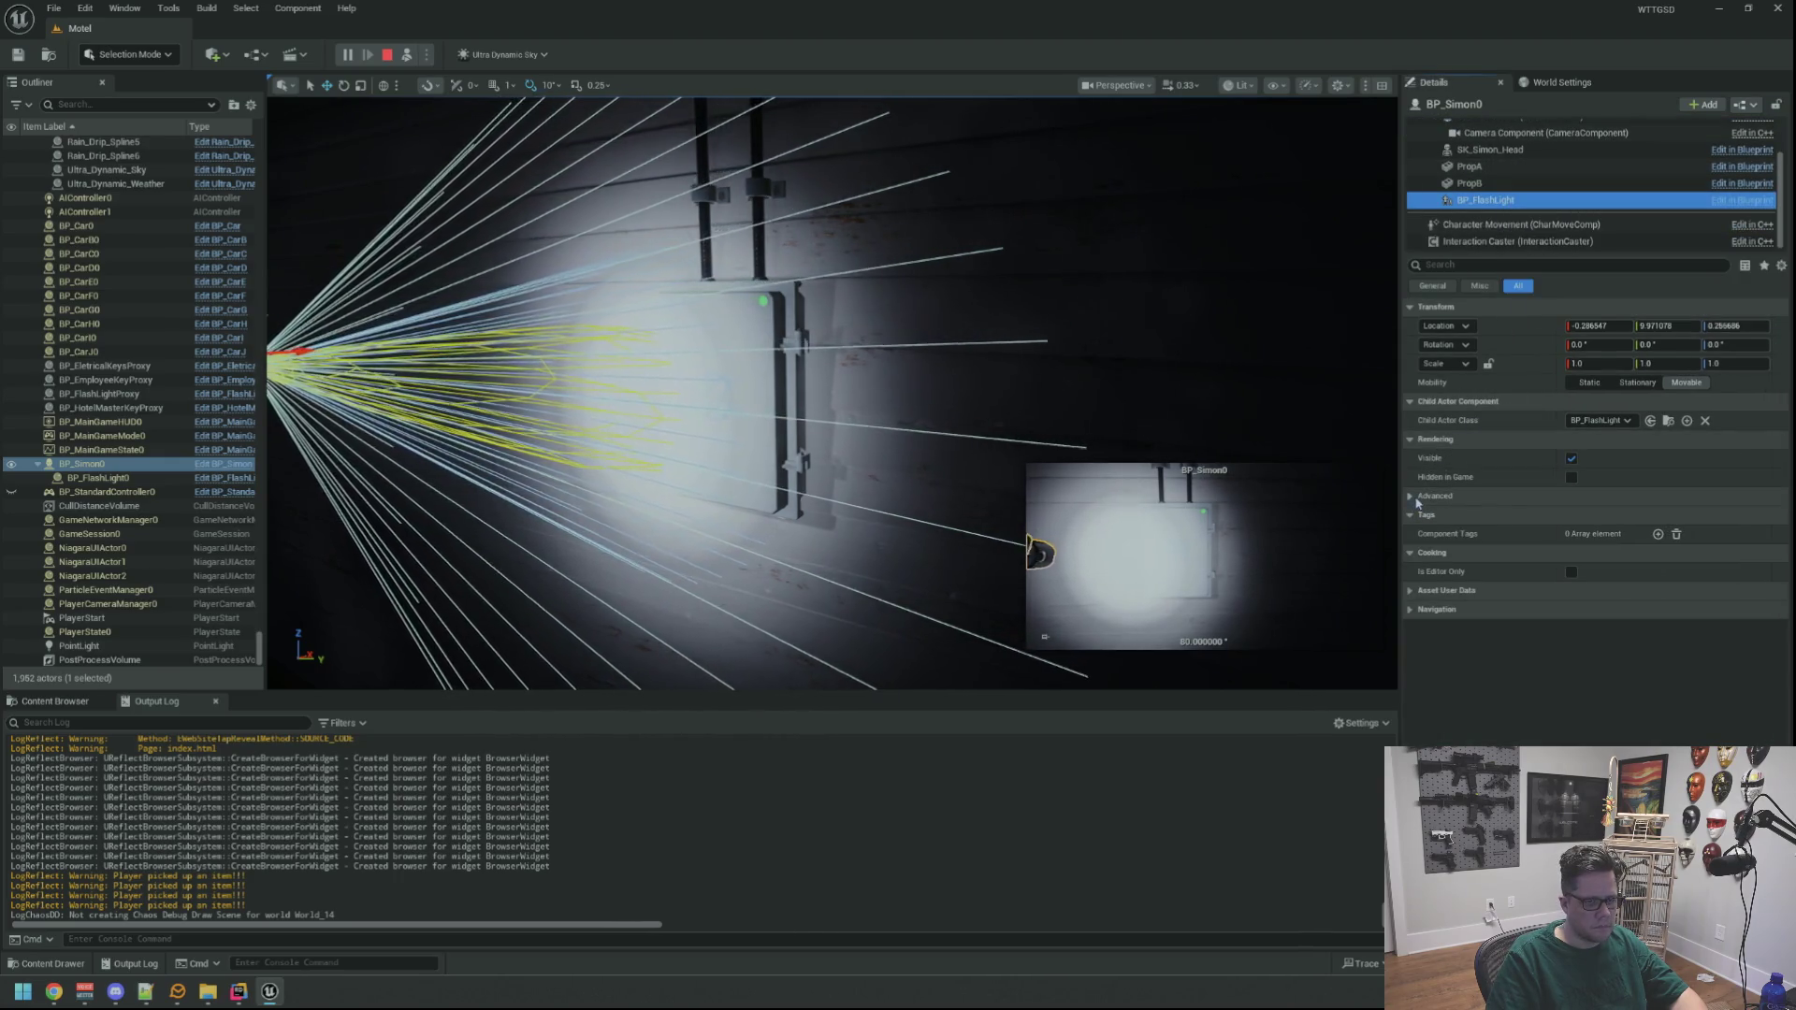
pyautogui.moveTo(1051, 381); pyautogui.dragTo(982, 393)
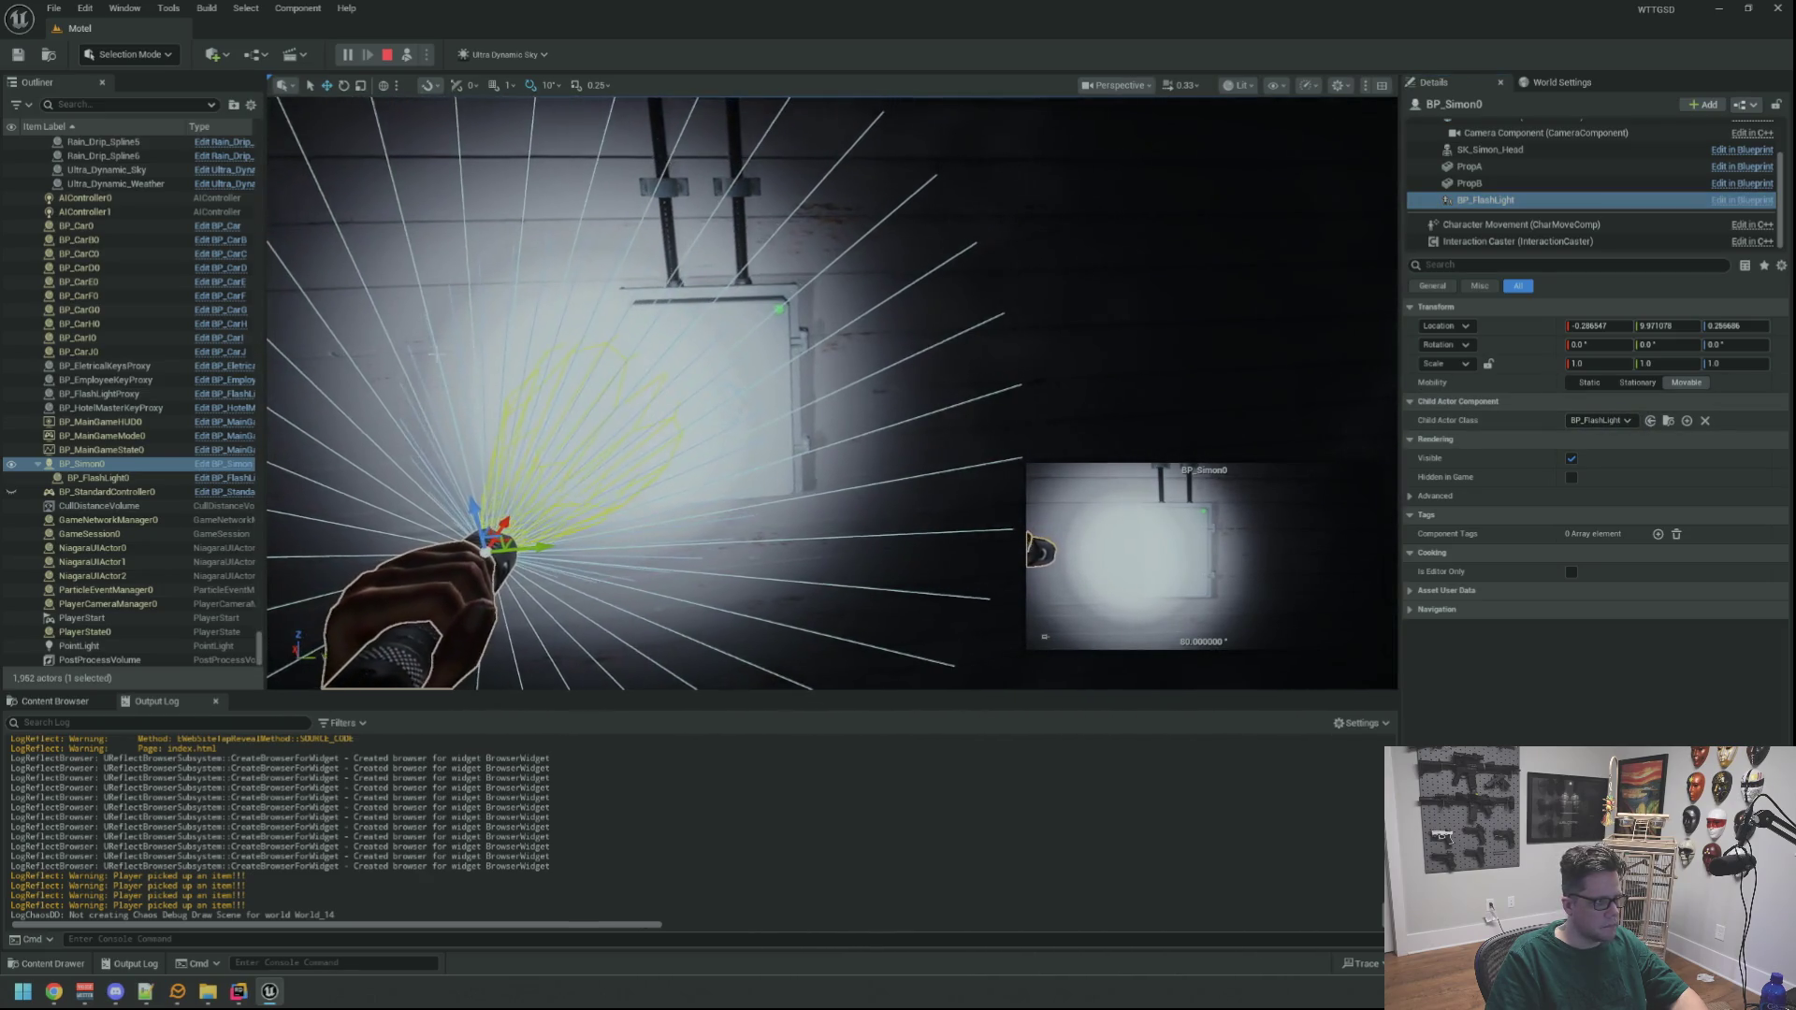
# Reselect the character's BP_FlashLight and expand its advanced rendering and other collapsed property groups
pyautogui.click(89, 465)
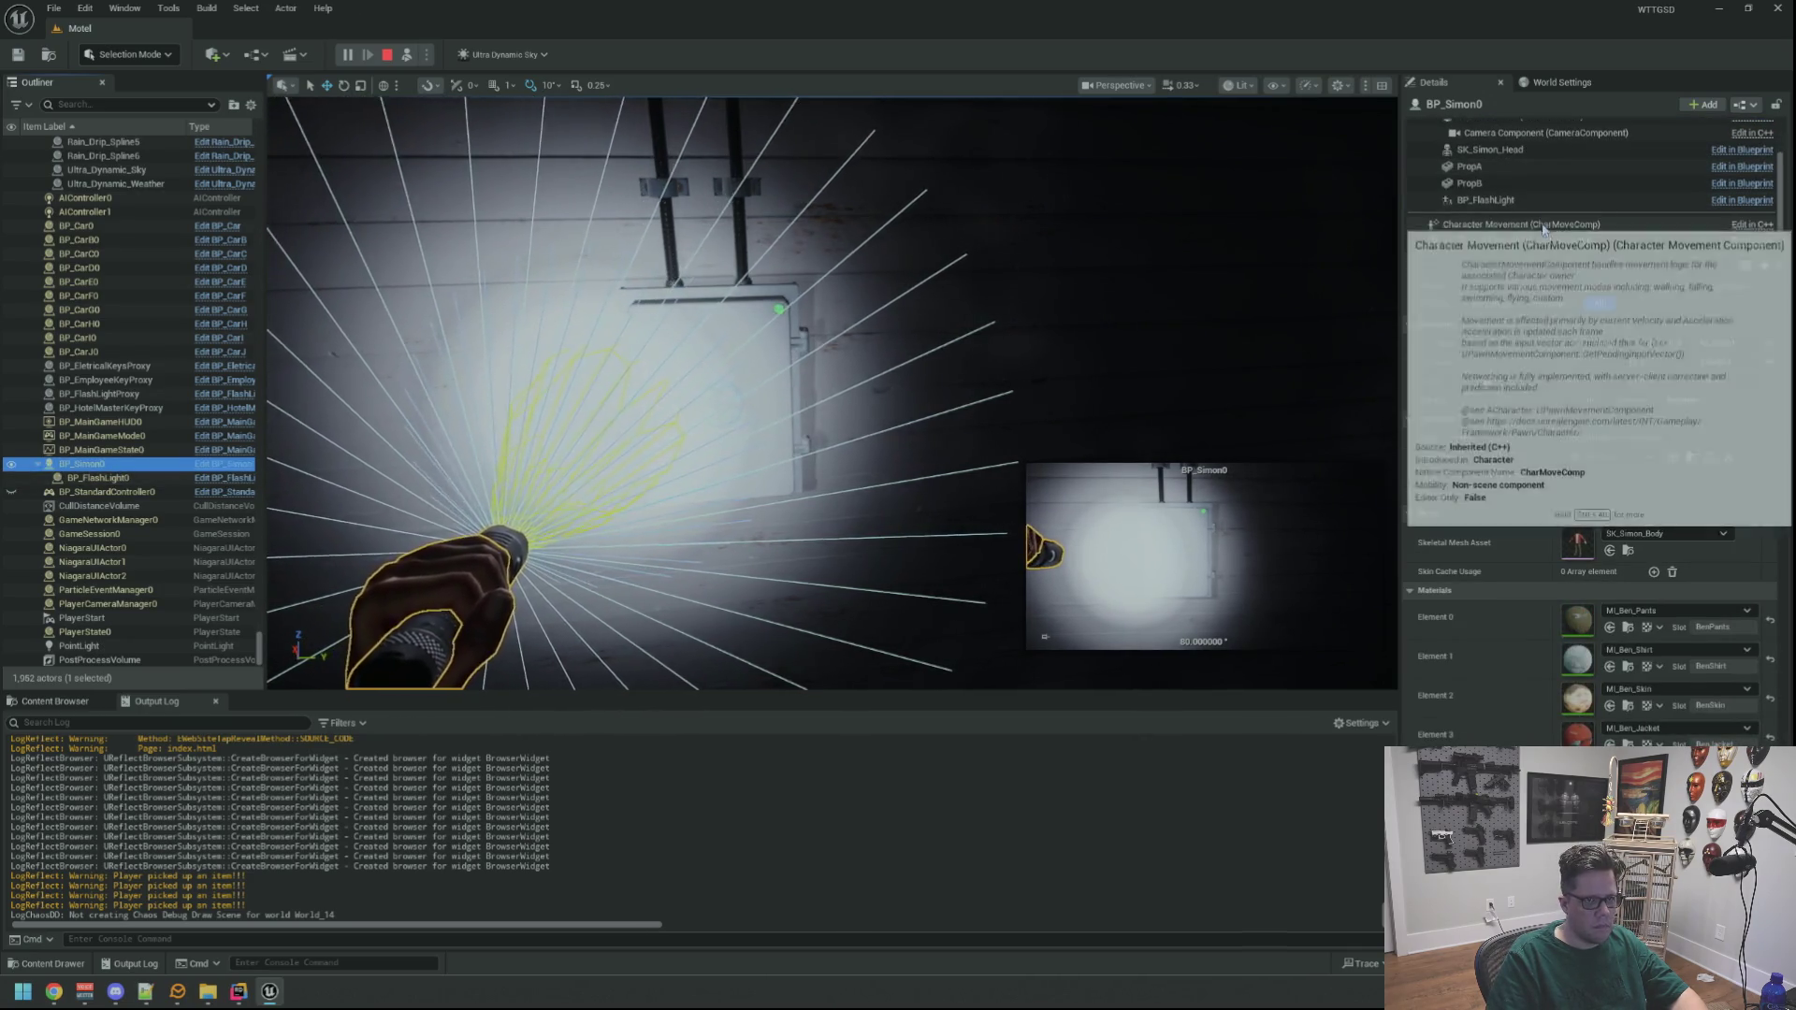
pyautogui.scroll(-5, 1512, 496)
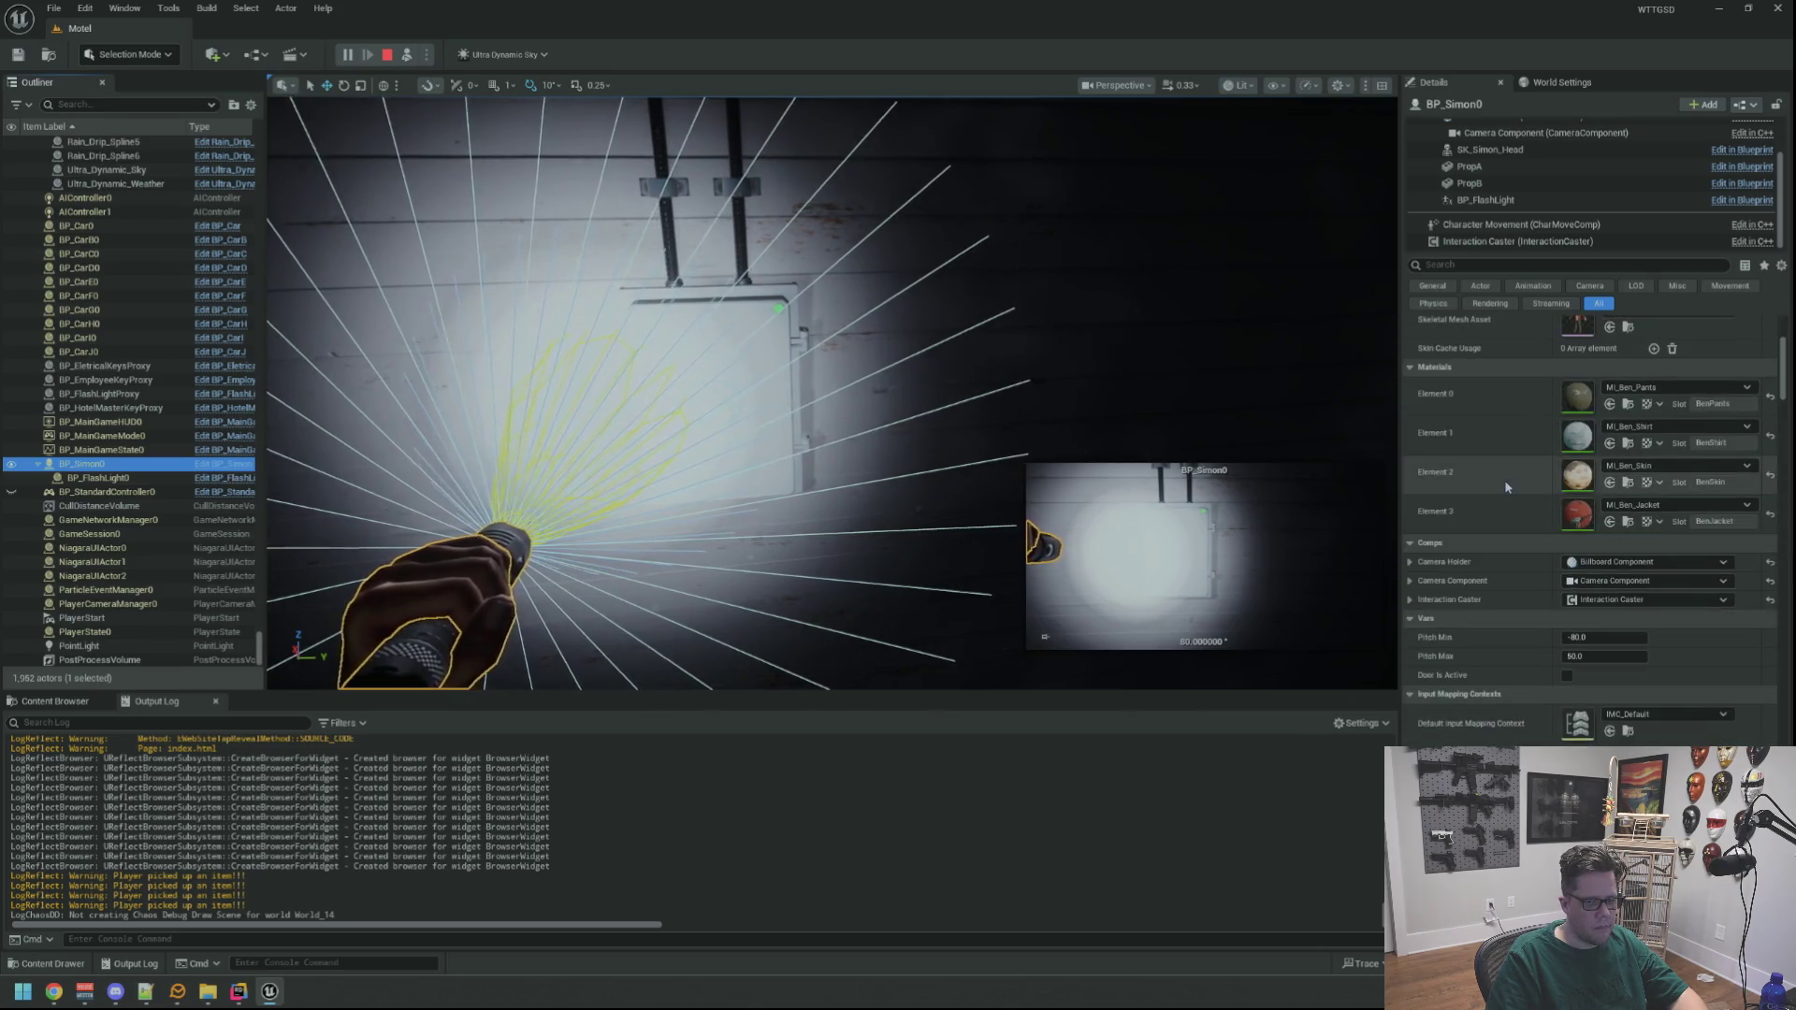
pyautogui.click(1532, 202)
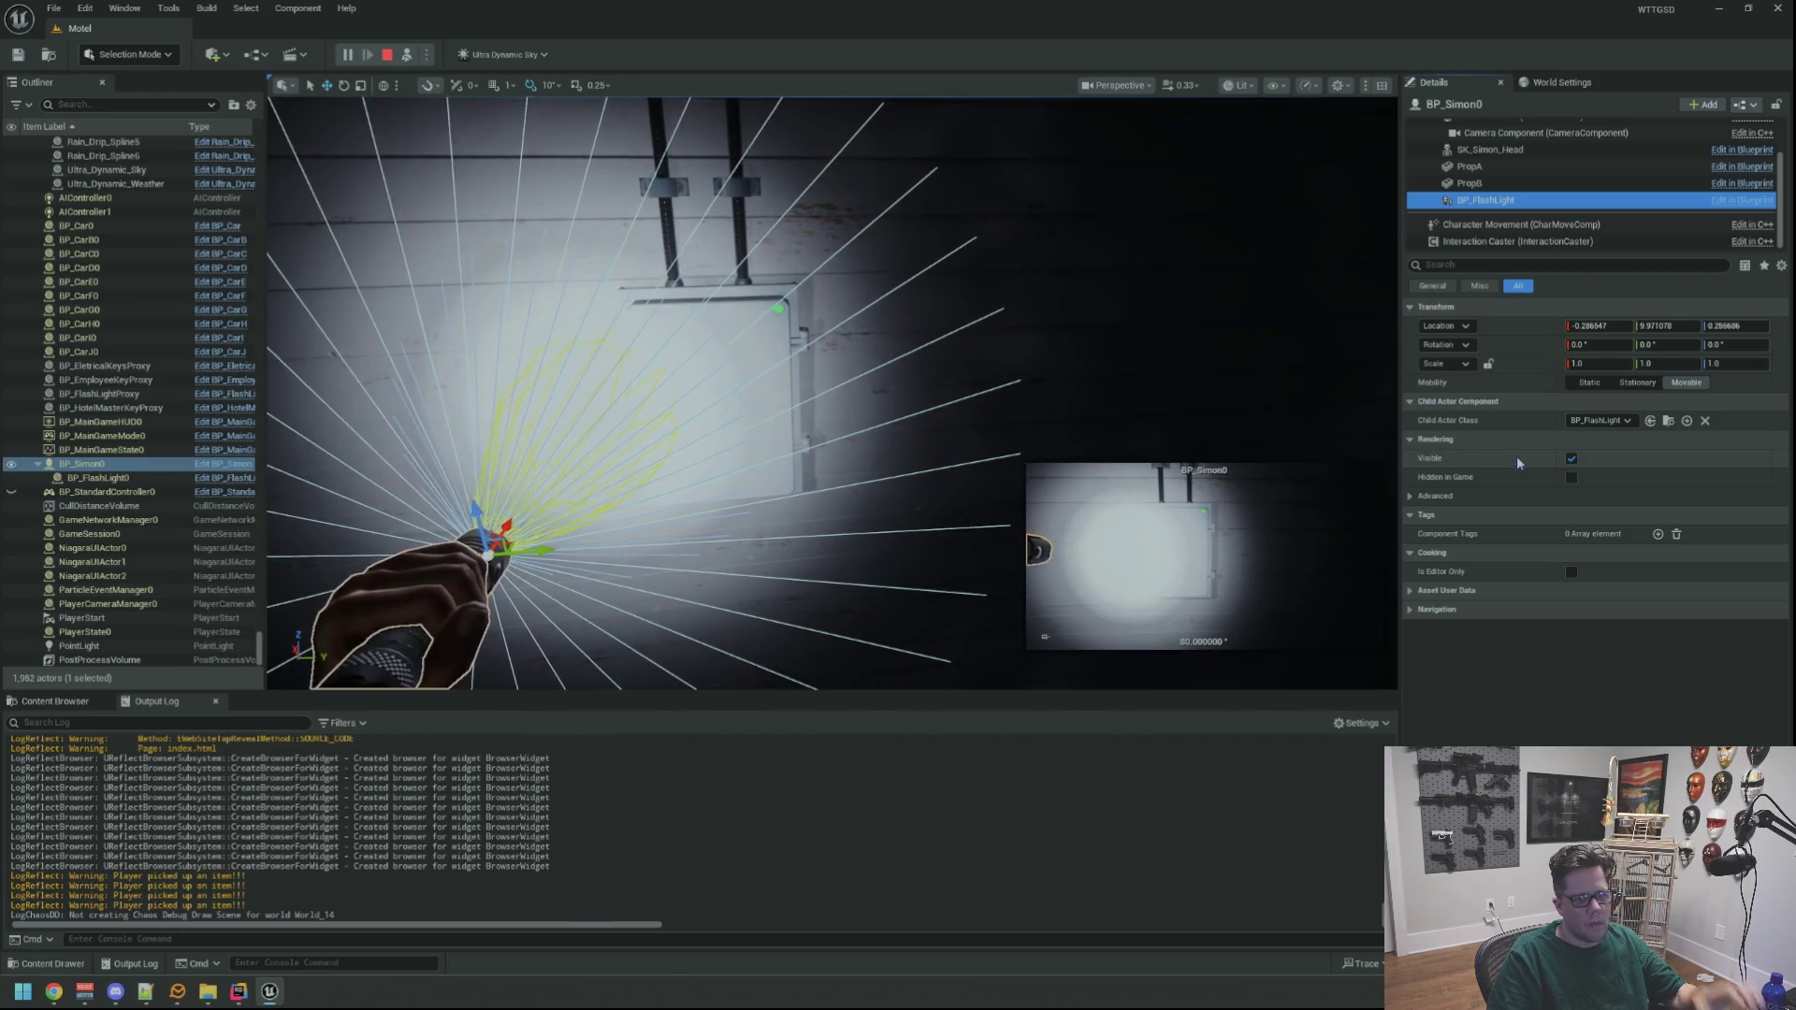
pyautogui.click(1422, 497)
pyautogui.click(1411, 628)
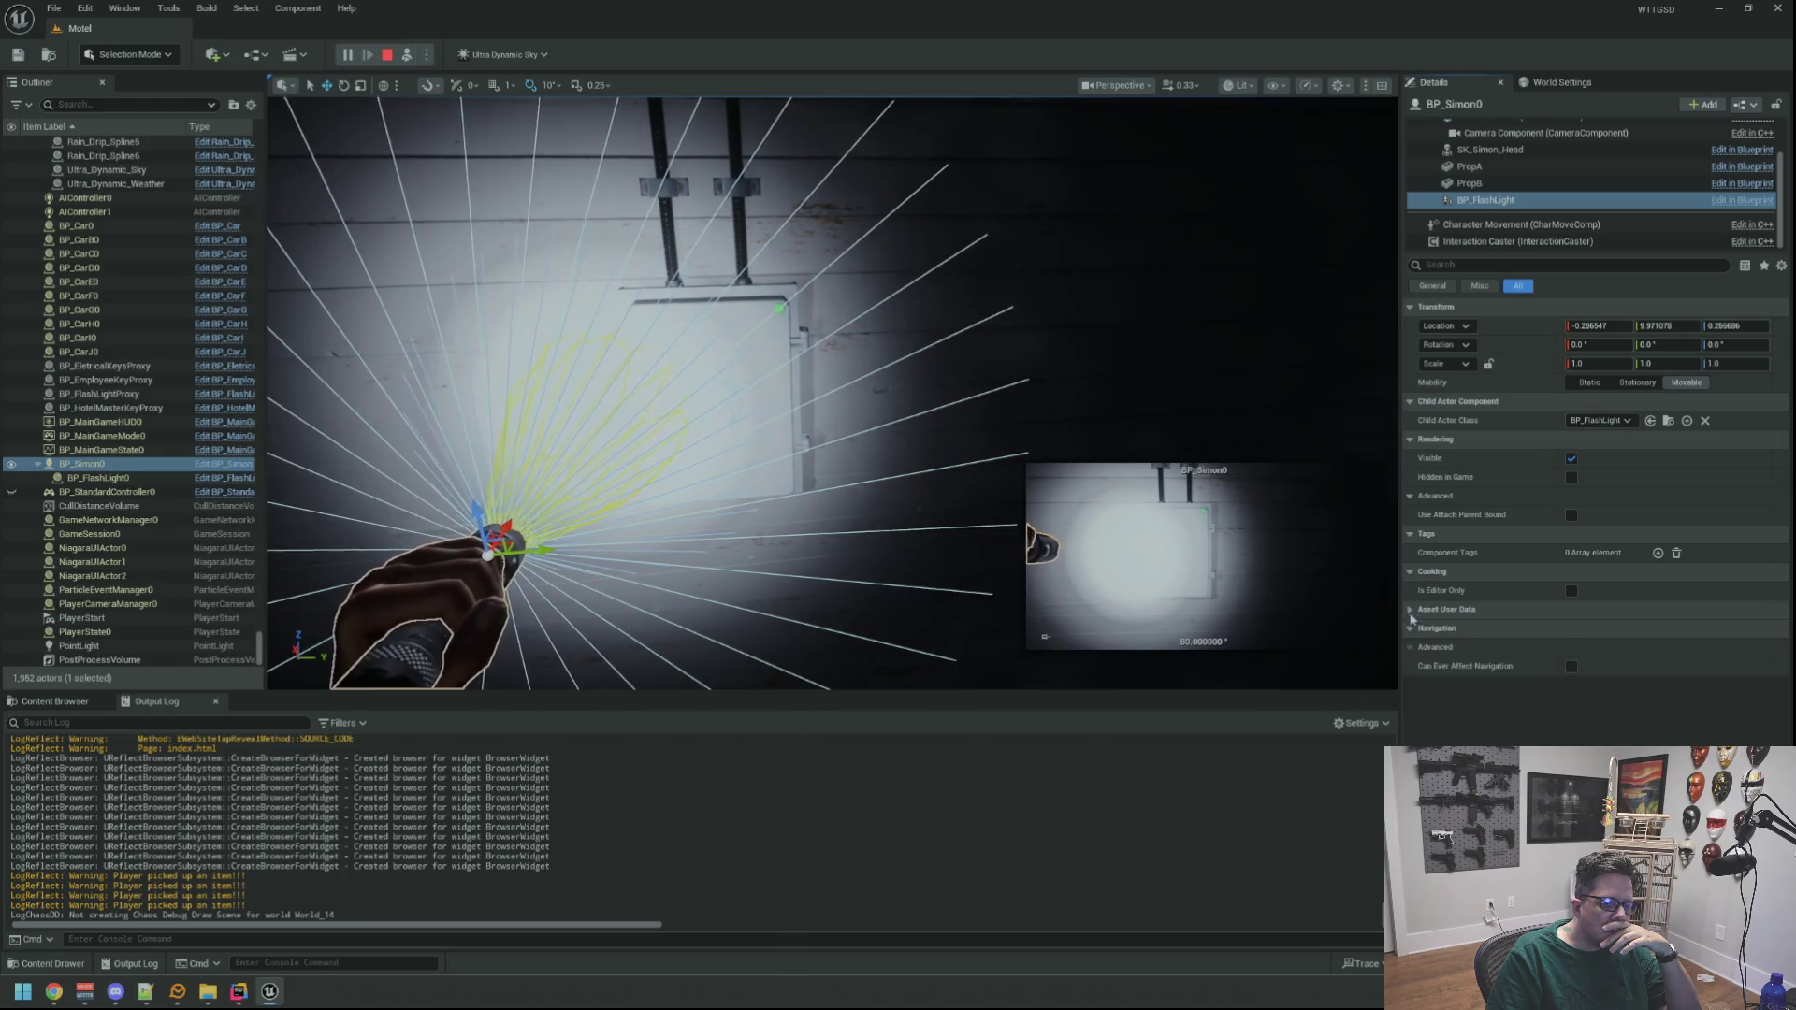
pyautogui.click(1412, 610)
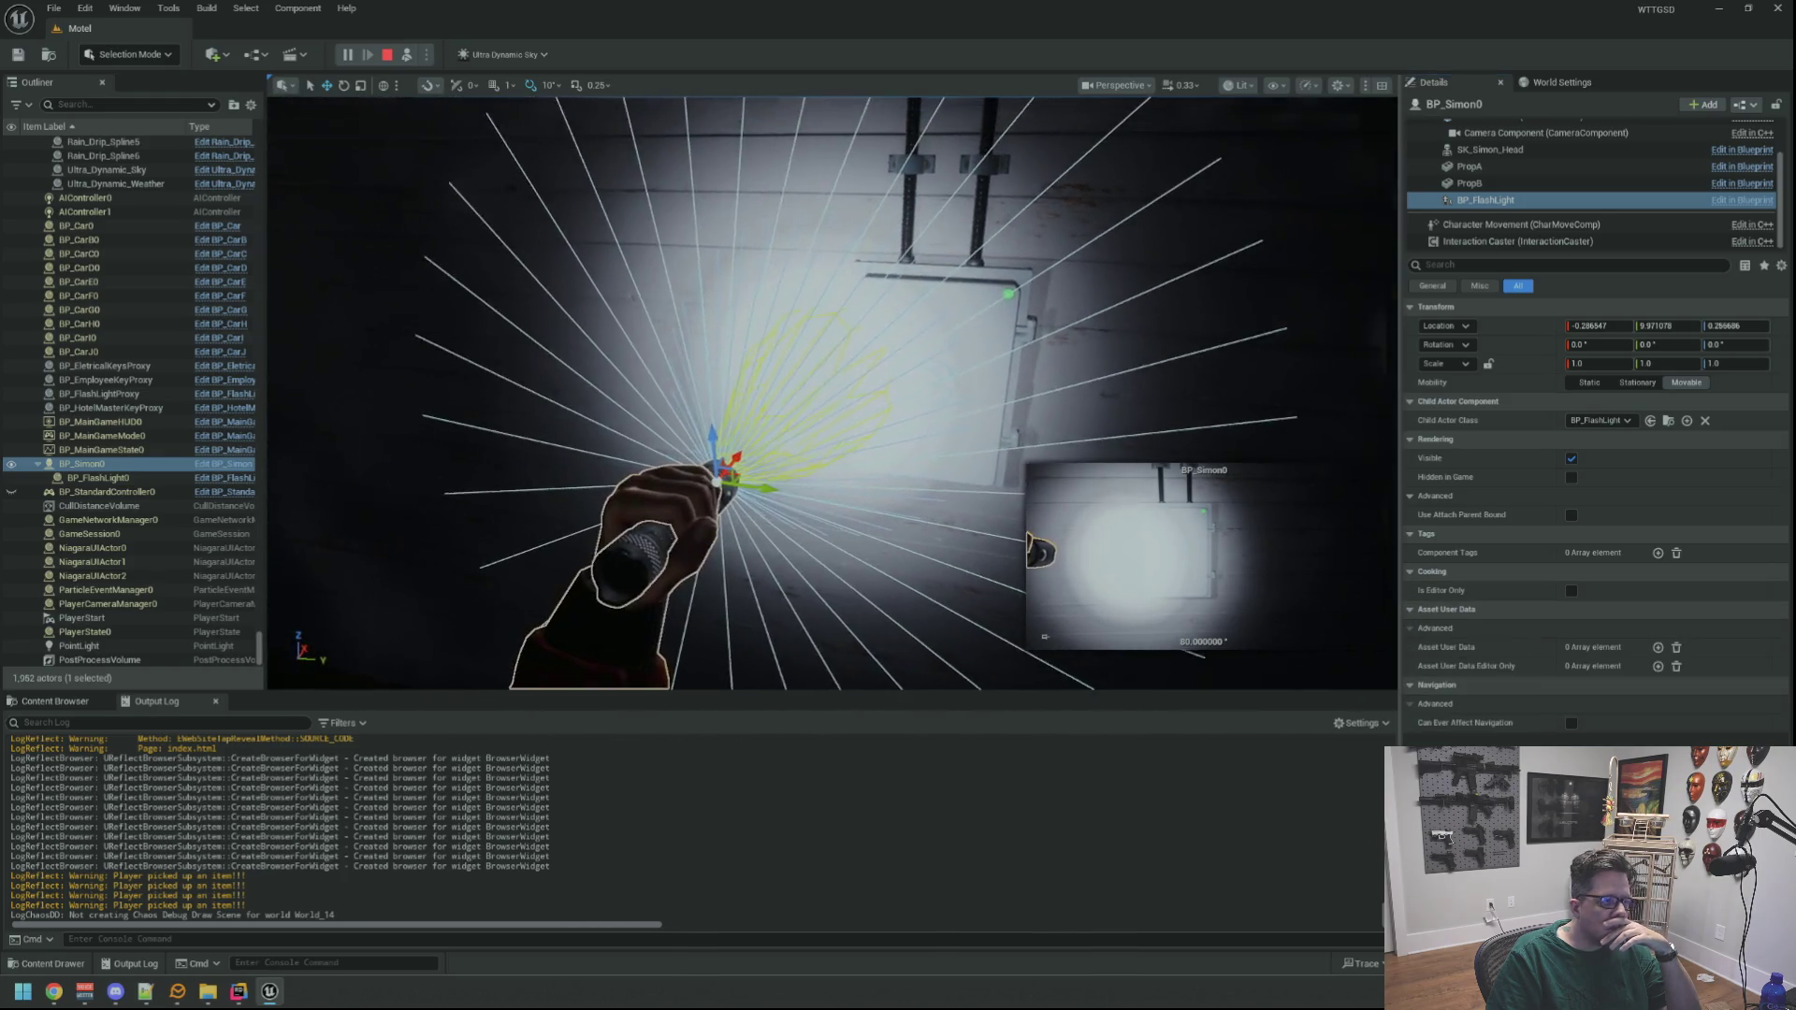
# Frame the player character, fly toward the lit wall box, then stop the play test
pyautogui.click(135, 472)
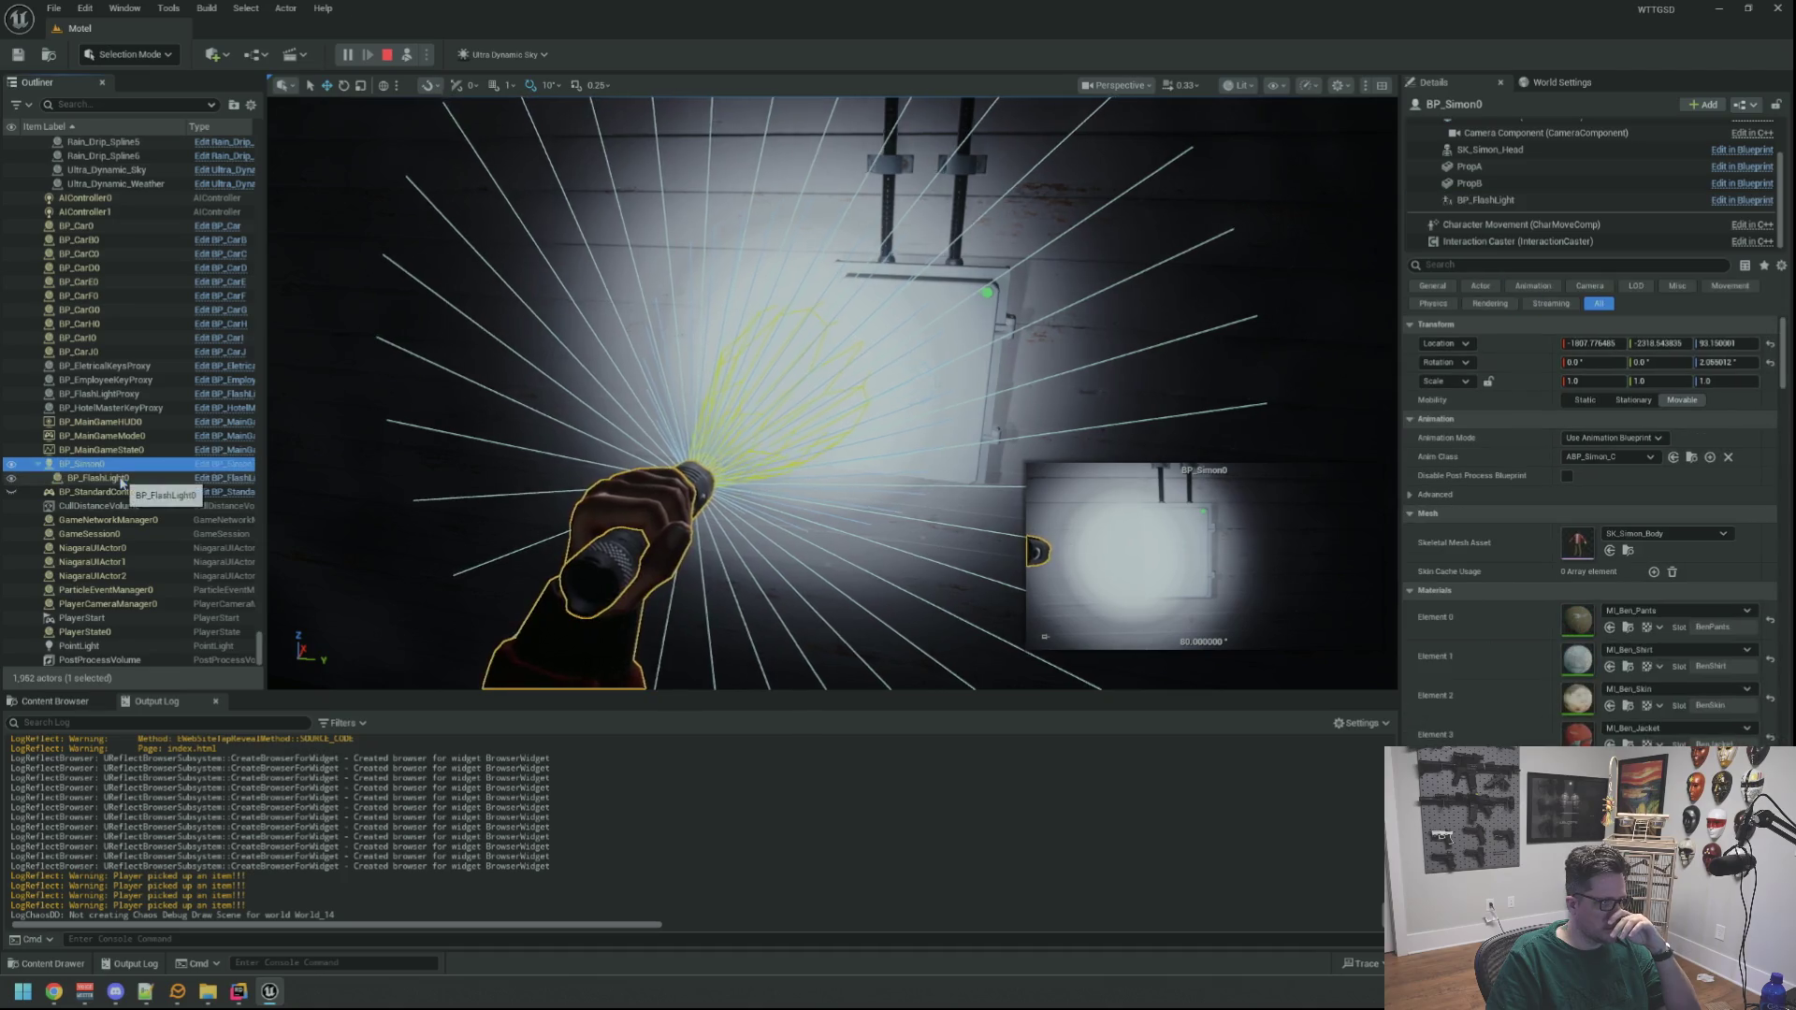
pyautogui.doubleClick(136, 473)
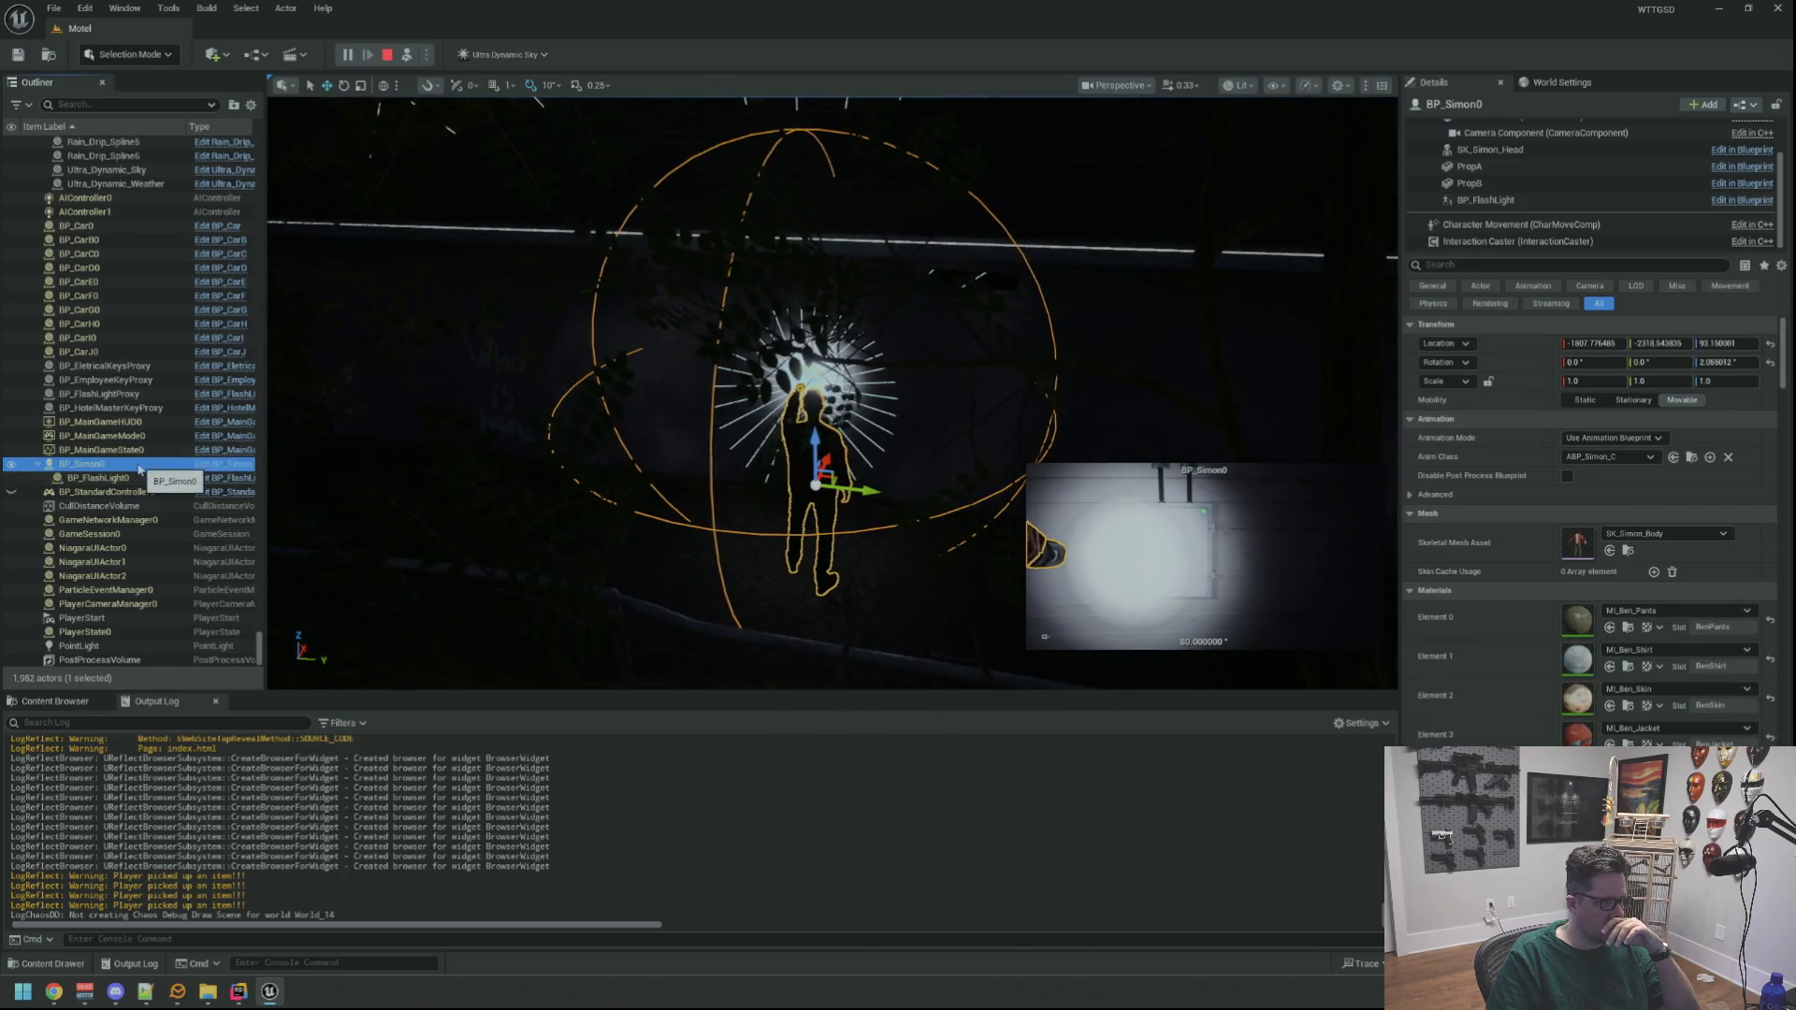
pyautogui.moveTo(109, 461); pyautogui.dragTo(103, 480)
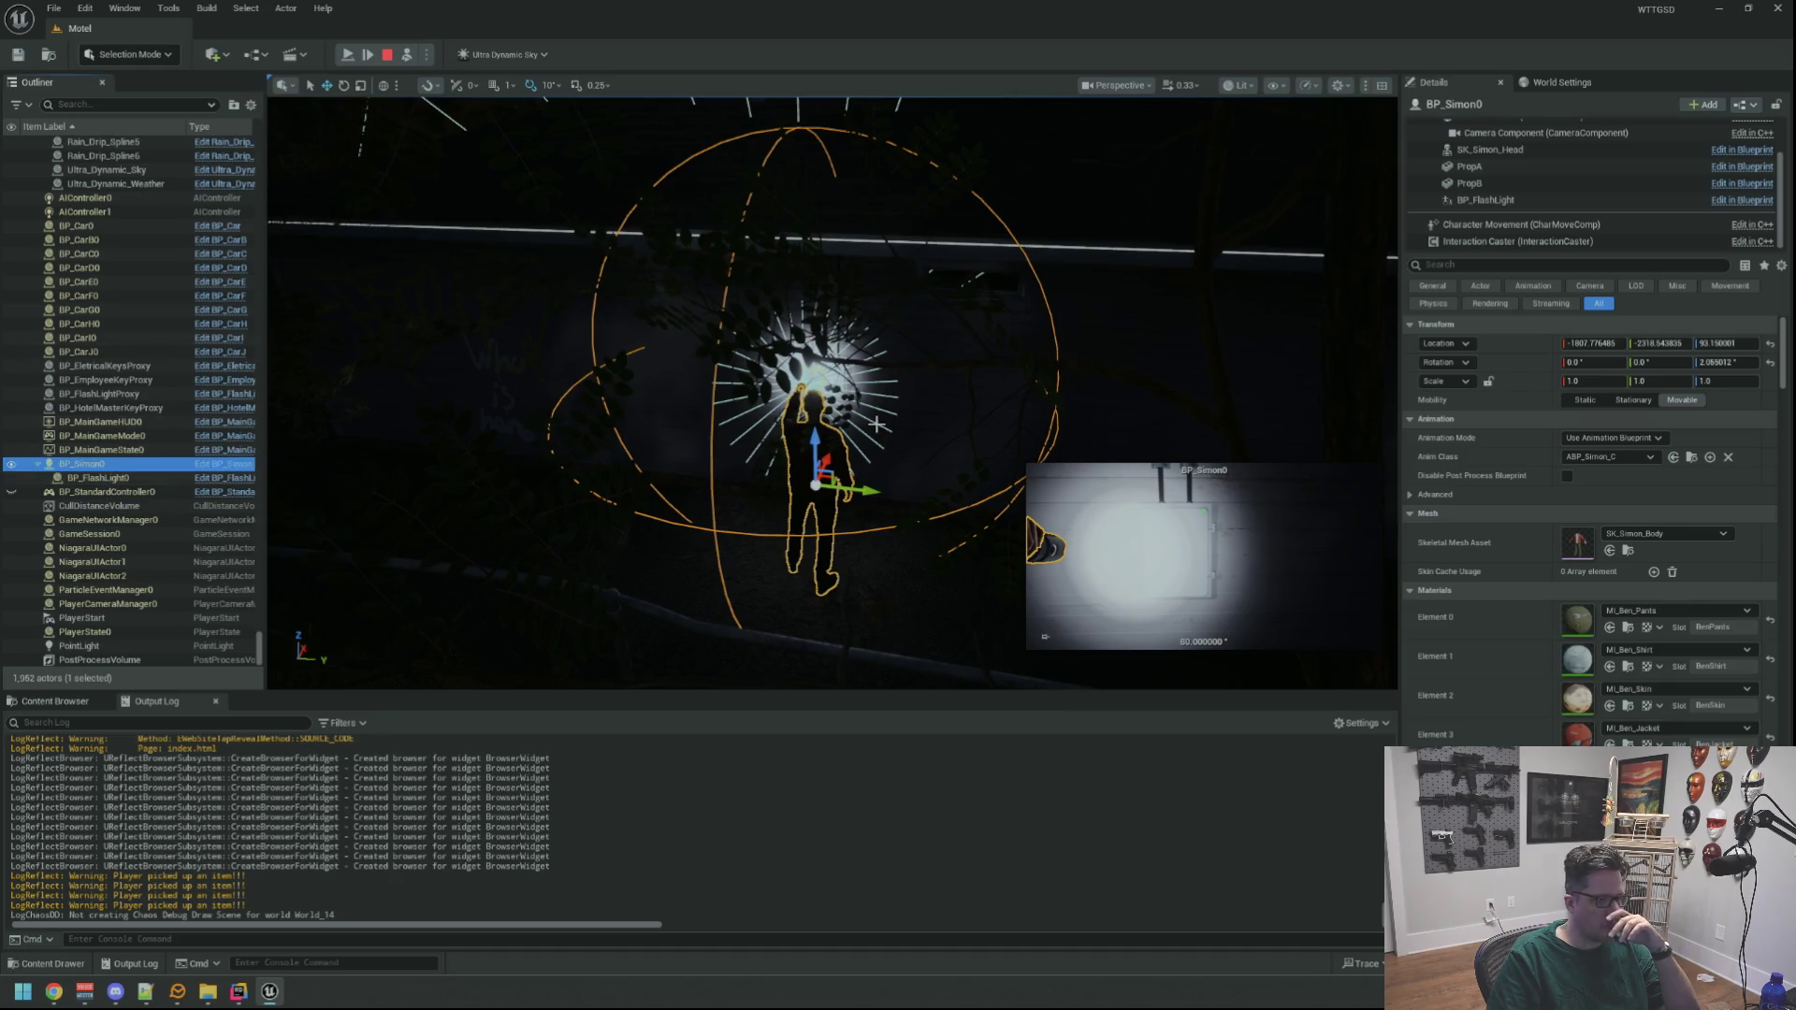
pyautogui.scroll(5, 877, 424)
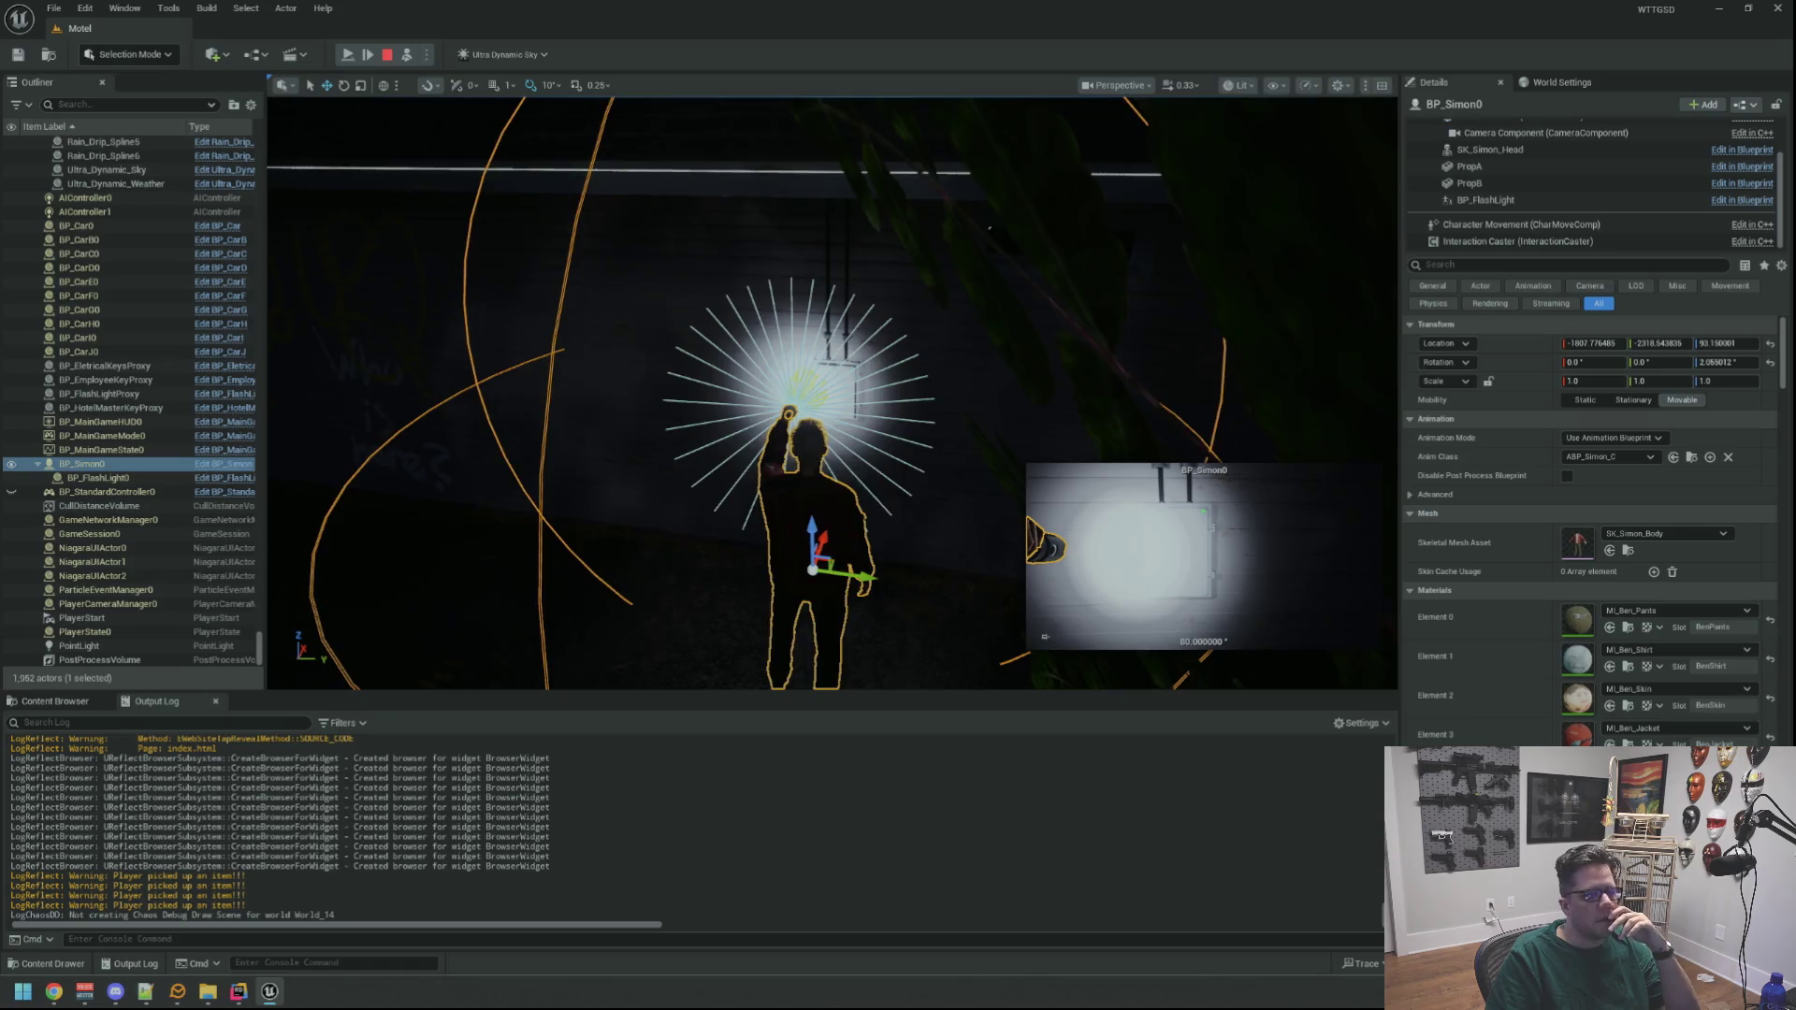
pyautogui.scroll(5, 832, 393)
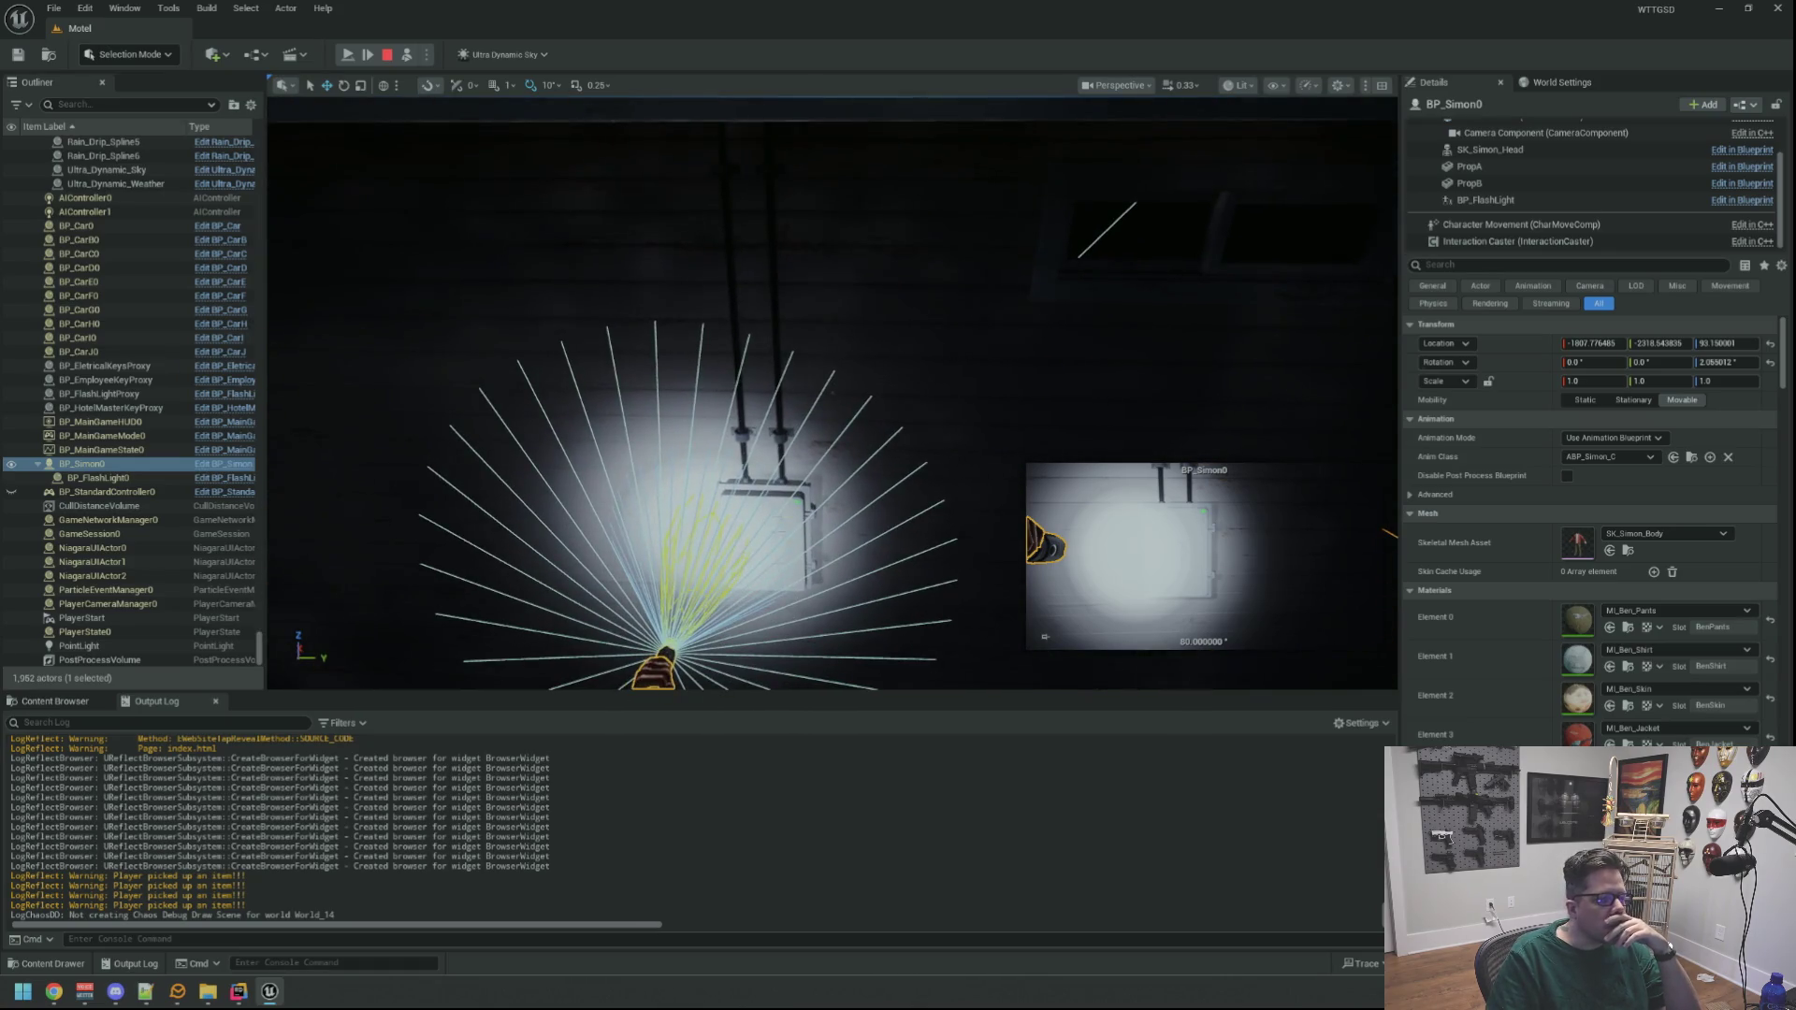
pyautogui.scroll(5, 832, 393)
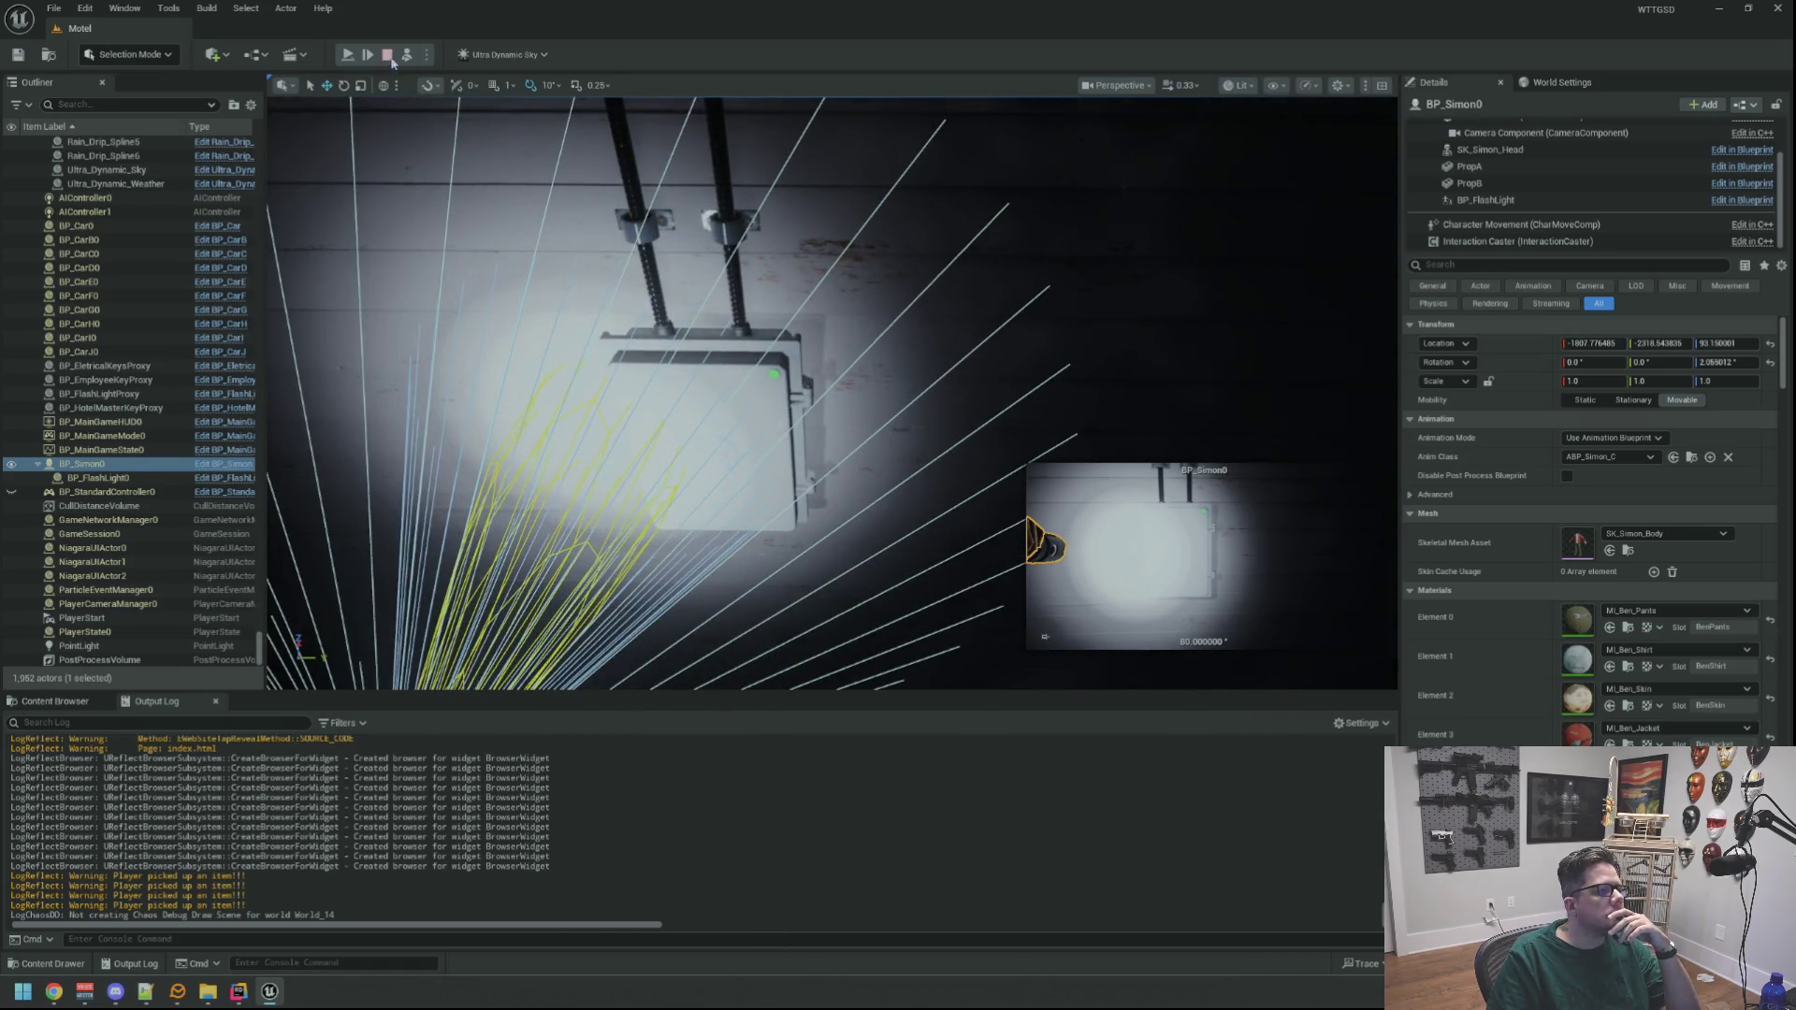
pyautogui.press('Escape')
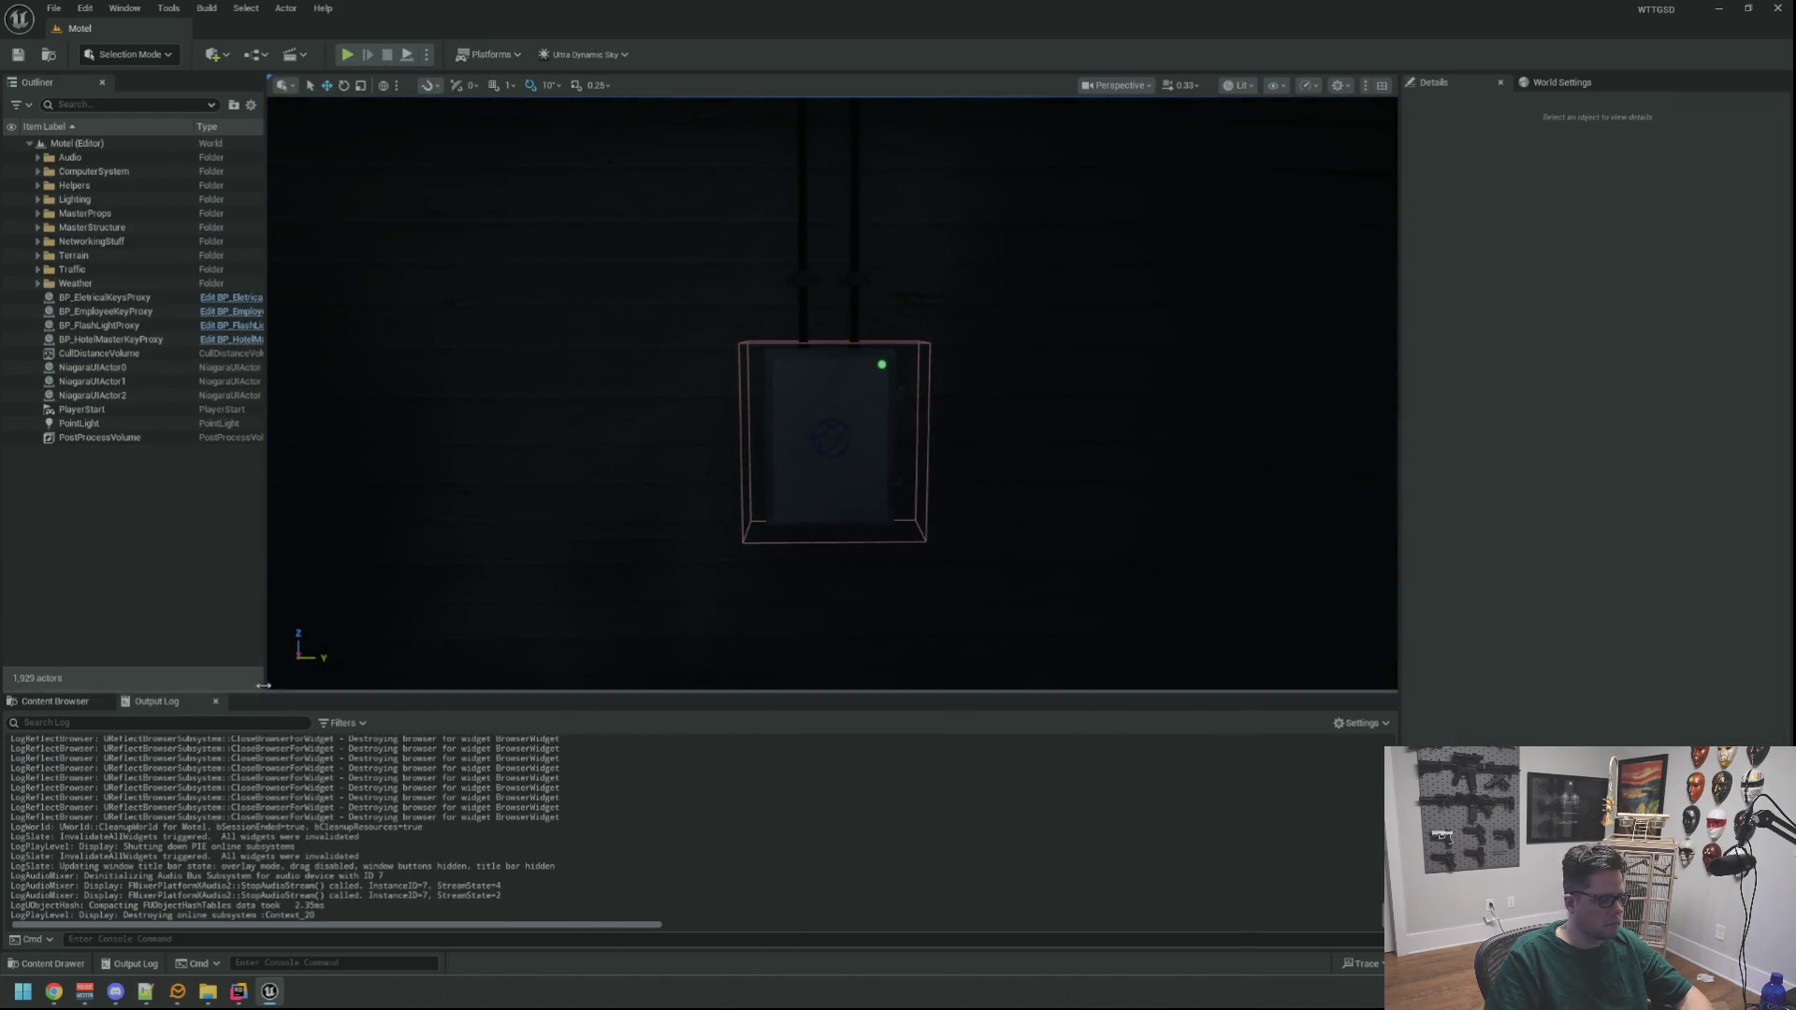
# Stop the play test, find BP_FlashLight via asset search, and drop it into the level
pyautogui.click(47, 702)
pyautogui.click(100, 803)
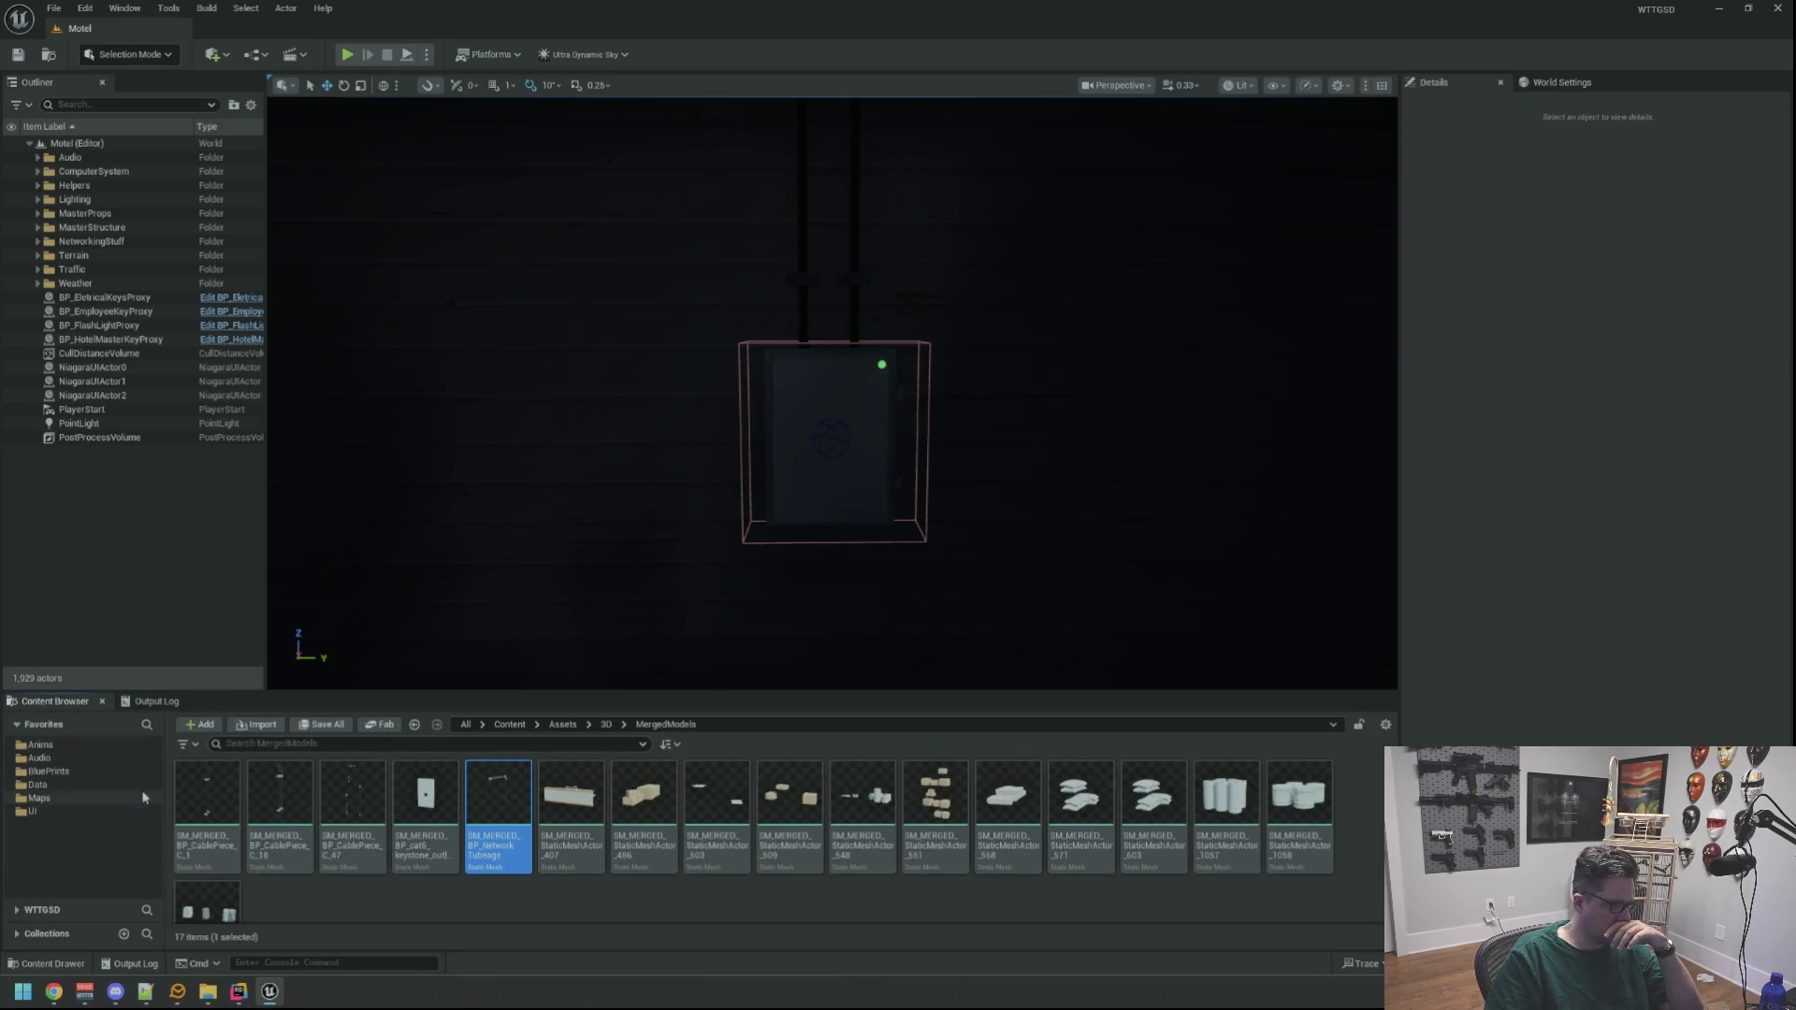
pyautogui.hotkey('ctrl', 'p')
pyautogui.write('B')
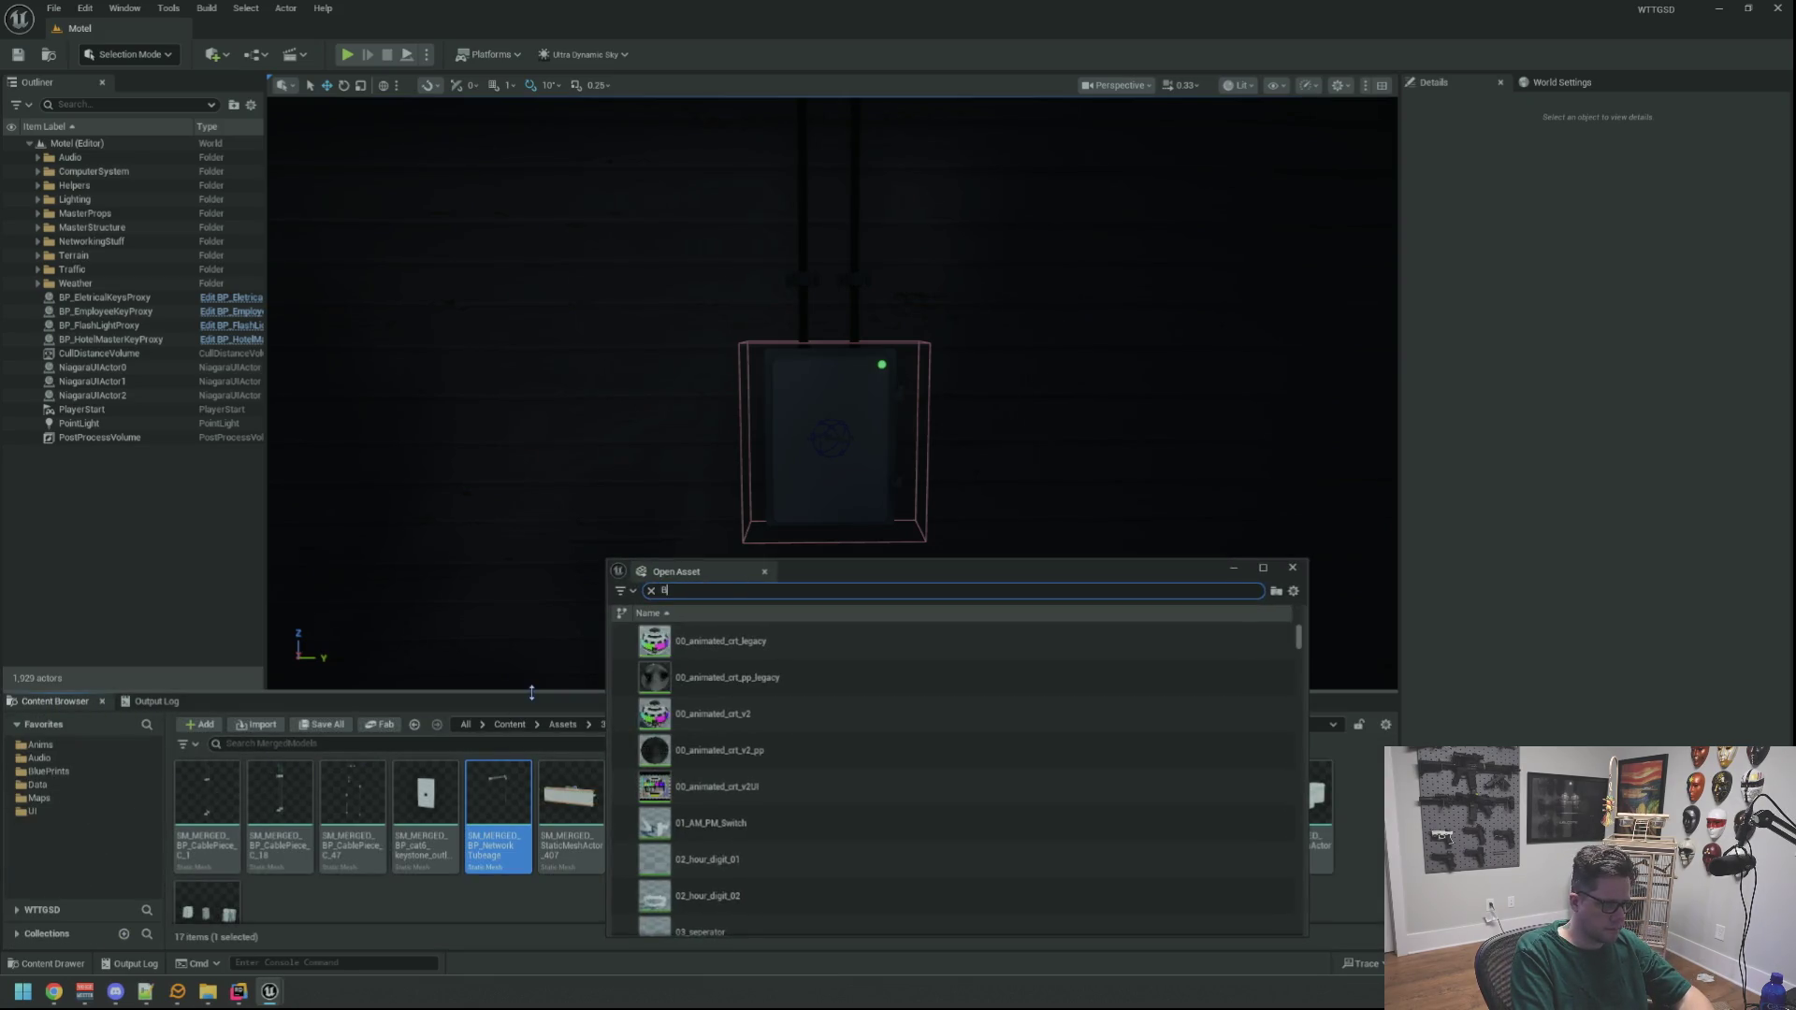
pyautogui.write('P_Flashli')
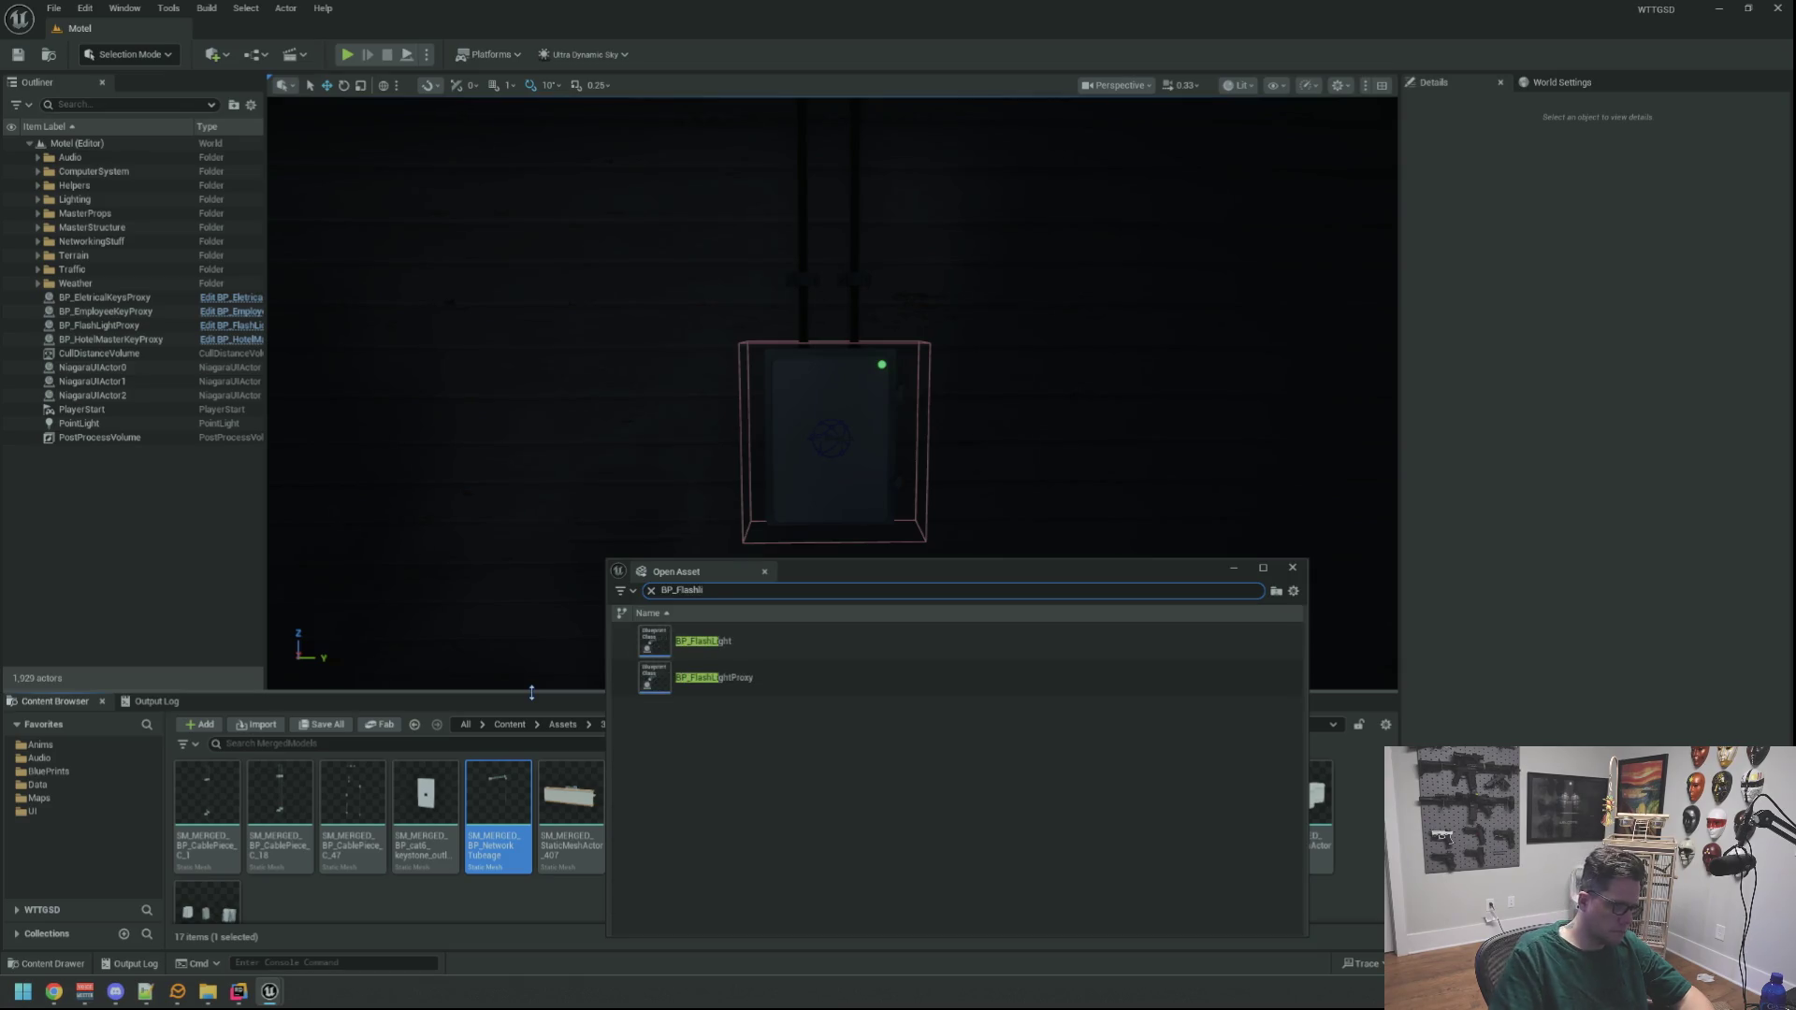
pyautogui.moveTo(702, 641); pyautogui.dragTo(513, 598)
pyautogui.click(1293, 568)
# Position the flashlight below the wall hub box so its beam lights the box, previewed in game view
pyautogui.press('f')
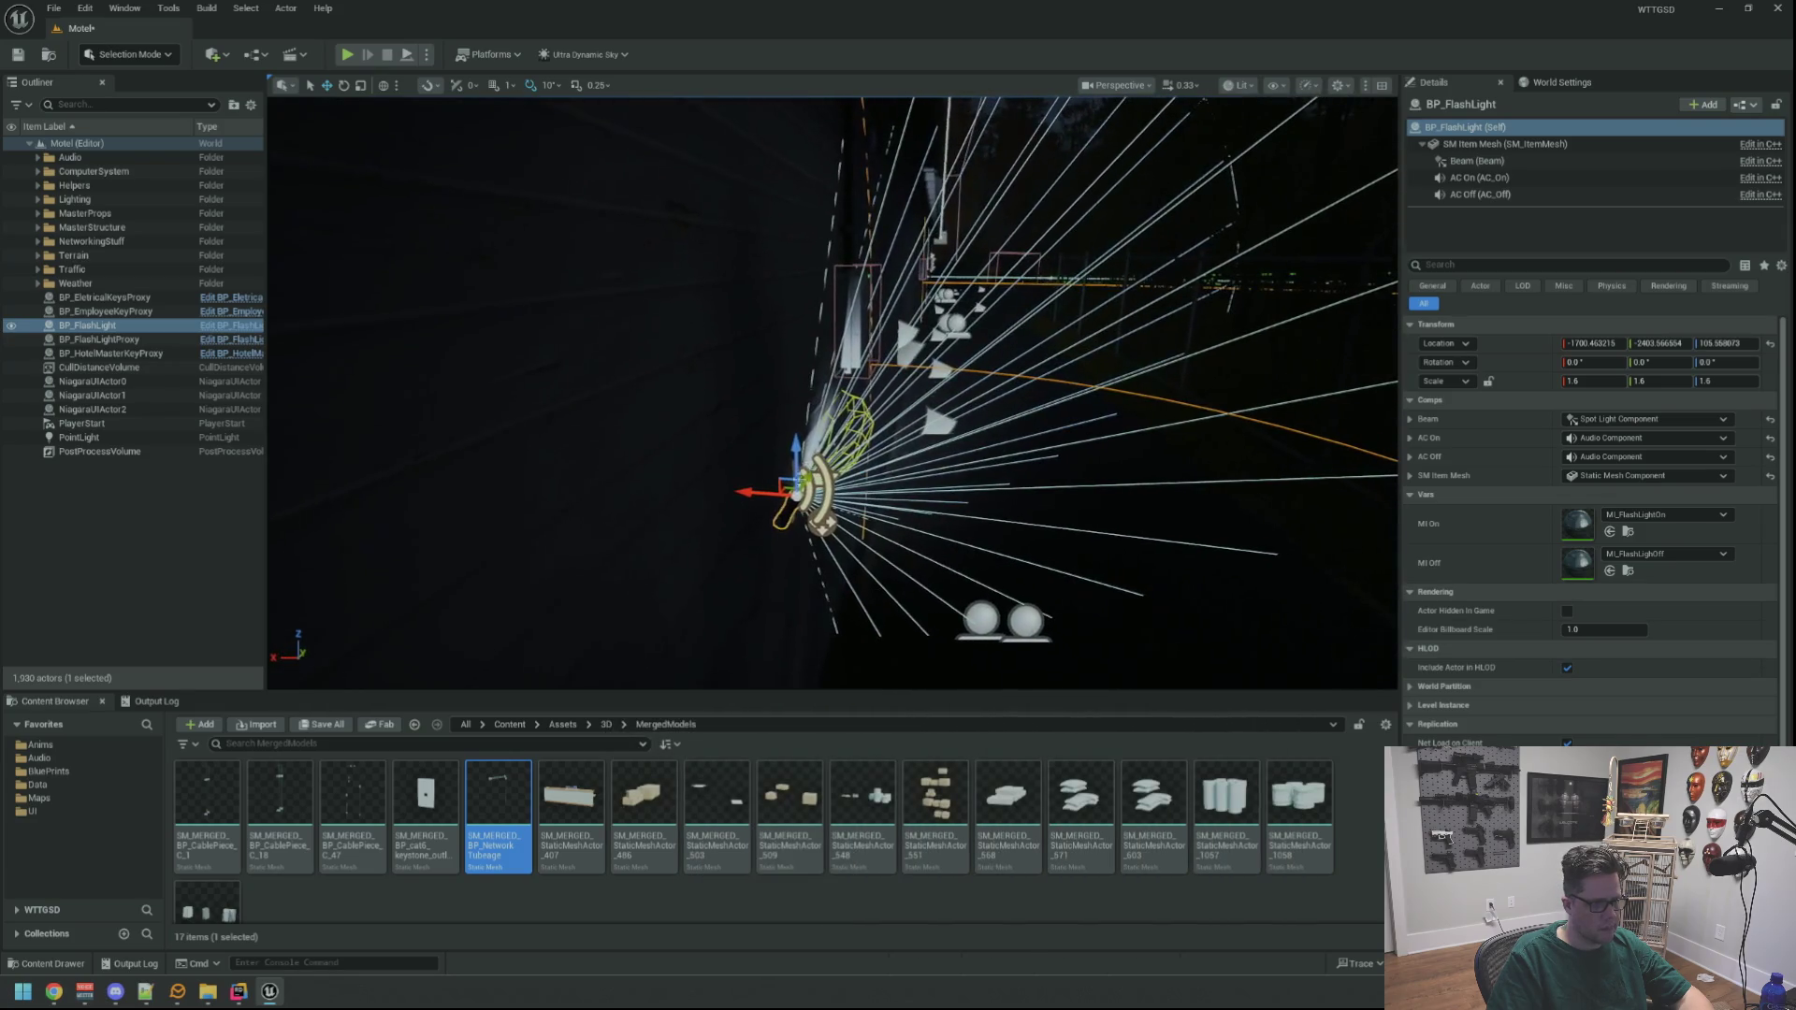
pyautogui.moveTo(796, 444)
pyautogui.mouseDown()
pyautogui.moveTo(797, 300)
pyautogui.moveTo(715, 285)
pyautogui.mouseUp()
pyautogui.moveTo(815, 321)
pyautogui.mouseDown()
pyautogui.moveTo(942, 399)
pyautogui.moveTo(1029, 393)
pyautogui.moveTo(767, 360)
pyautogui.moveTo(608, 314)
pyautogui.moveTo(587, 426)
pyautogui.moveTo(562, 400)
pyautogui.moveTo(963, 421)
pyautogui.moveTo(599, 548)
pyautogui.mouseUp()
pyautogui.press('g')
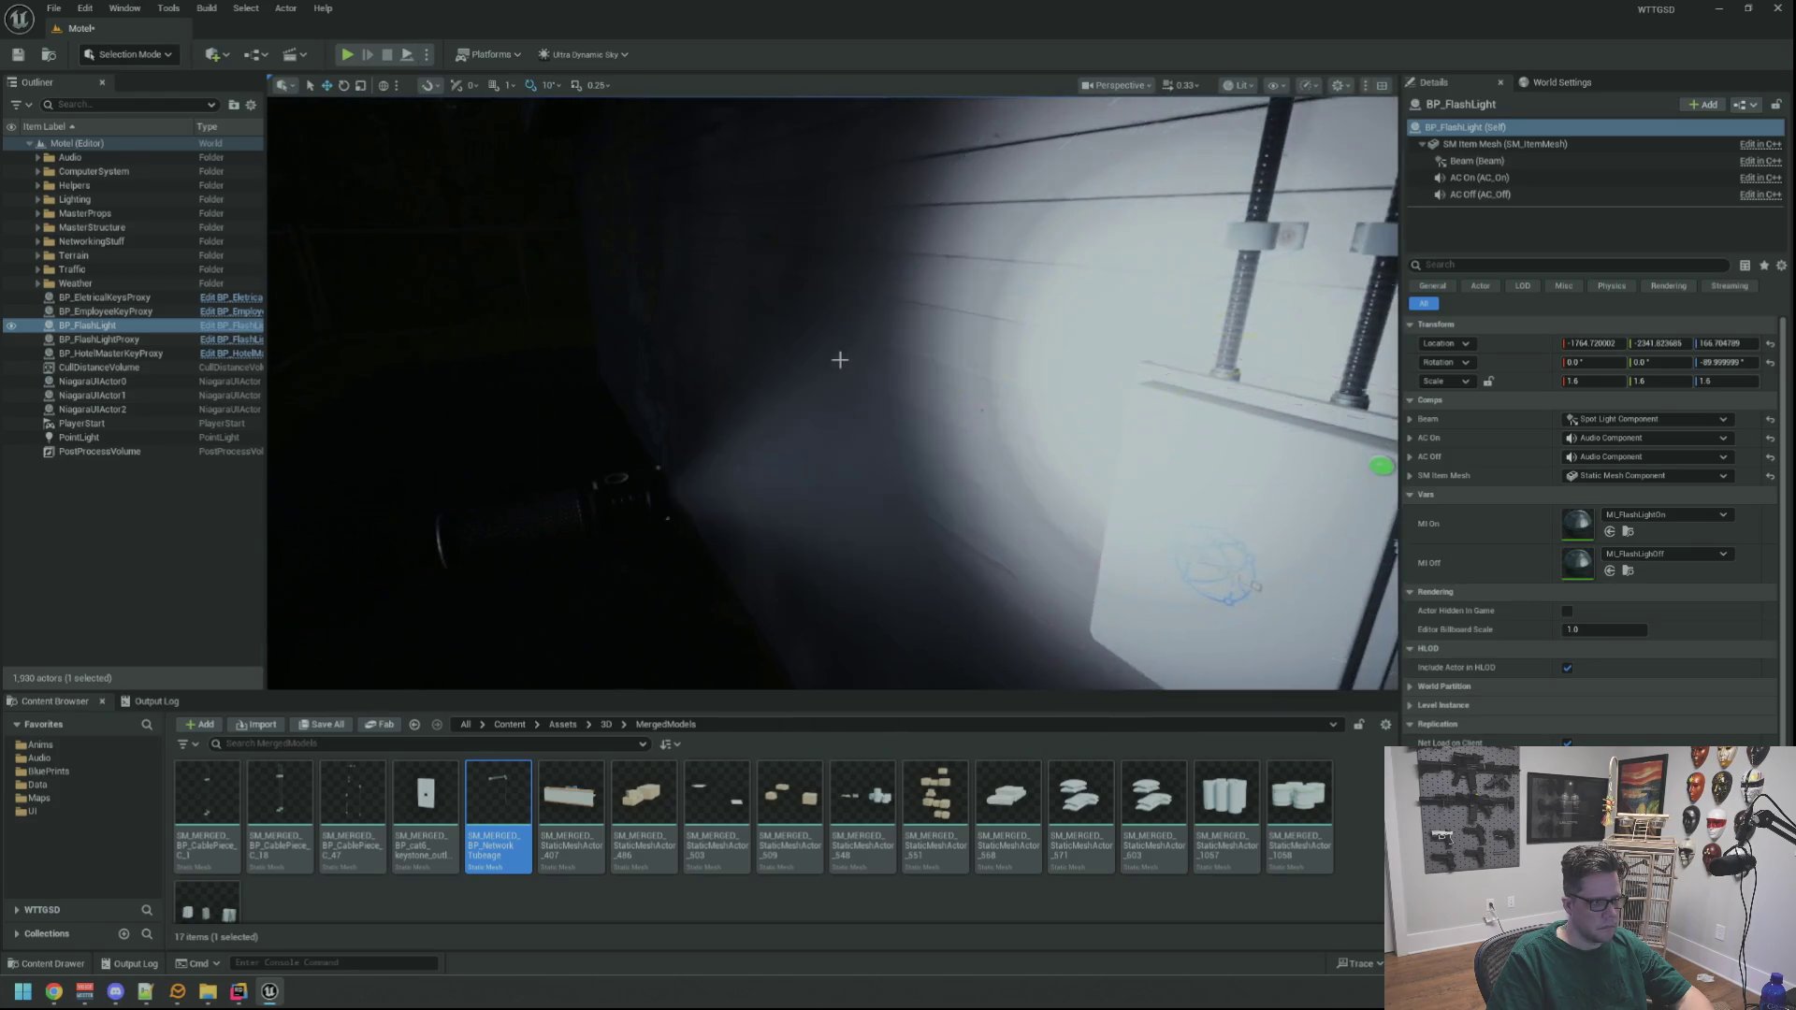
pyautogui.moveTo(810, 374)
pyautogui.mouseDown()
pyautogui.moveTo(838, 374)
pyautogui.moveTo(861, 559)
pyautogui.moveTo(823, 556)
pyautogui.moveTo(842, 562)
pyautogui.moveTo(866, 524)
pyautogui.mouseUp()
pyautogui.moveTo(1153, 412); pyautogui.dragTo(1144, 413)
# Widen the Beam spotlight's cone angles (inner about 27.85) and try a larger Soft Source Radius
pyautogui.click(1477, 161)
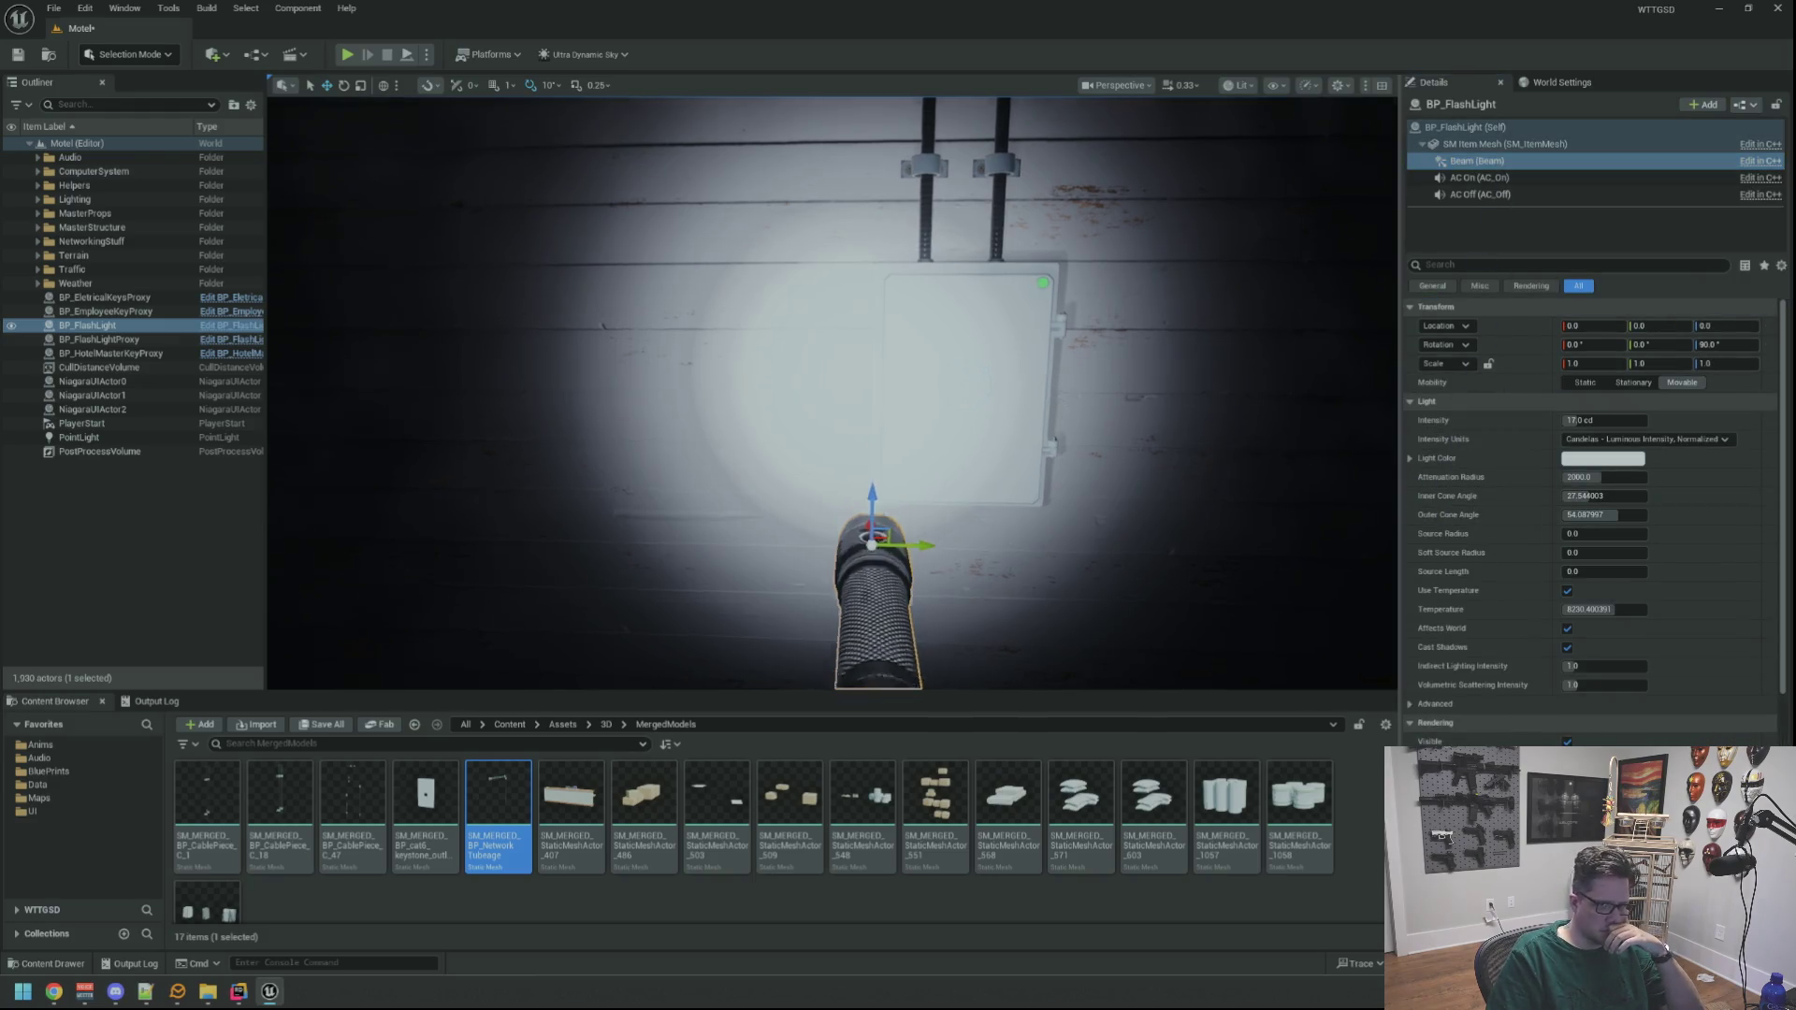
pyautogui.scroll(3, 1166, 415)
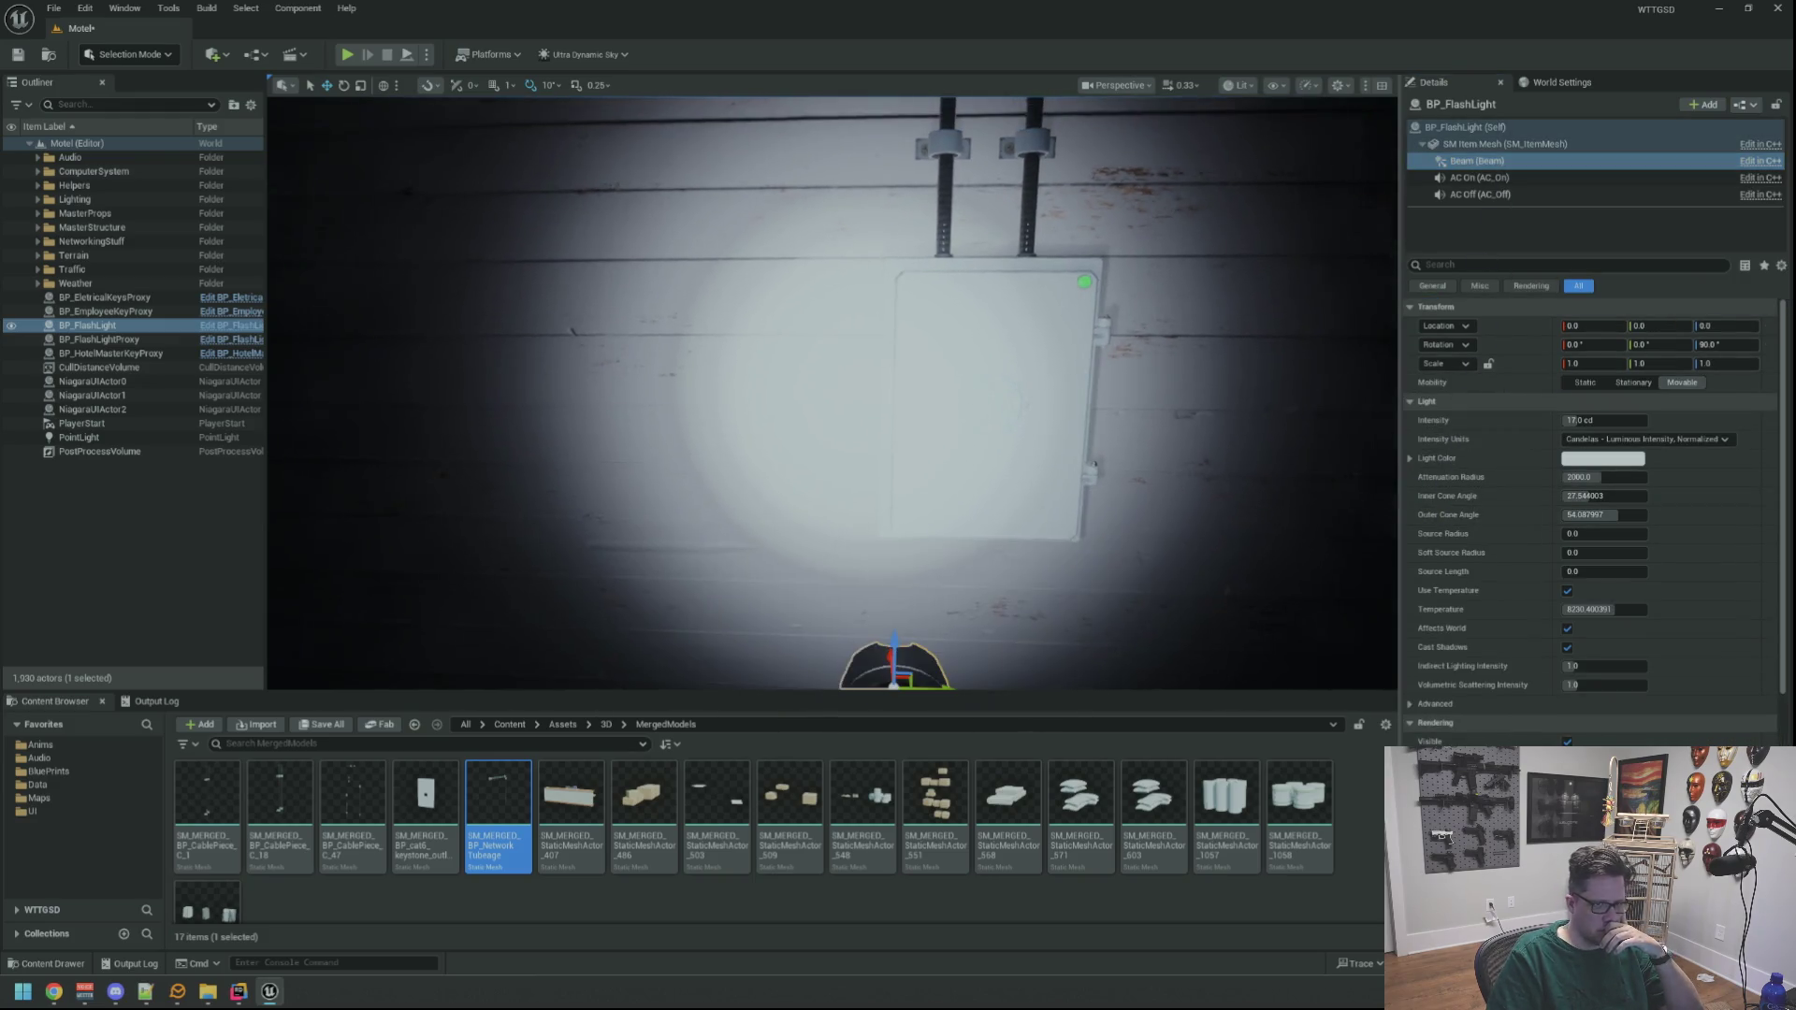
pyautogui.click(1590, 496)
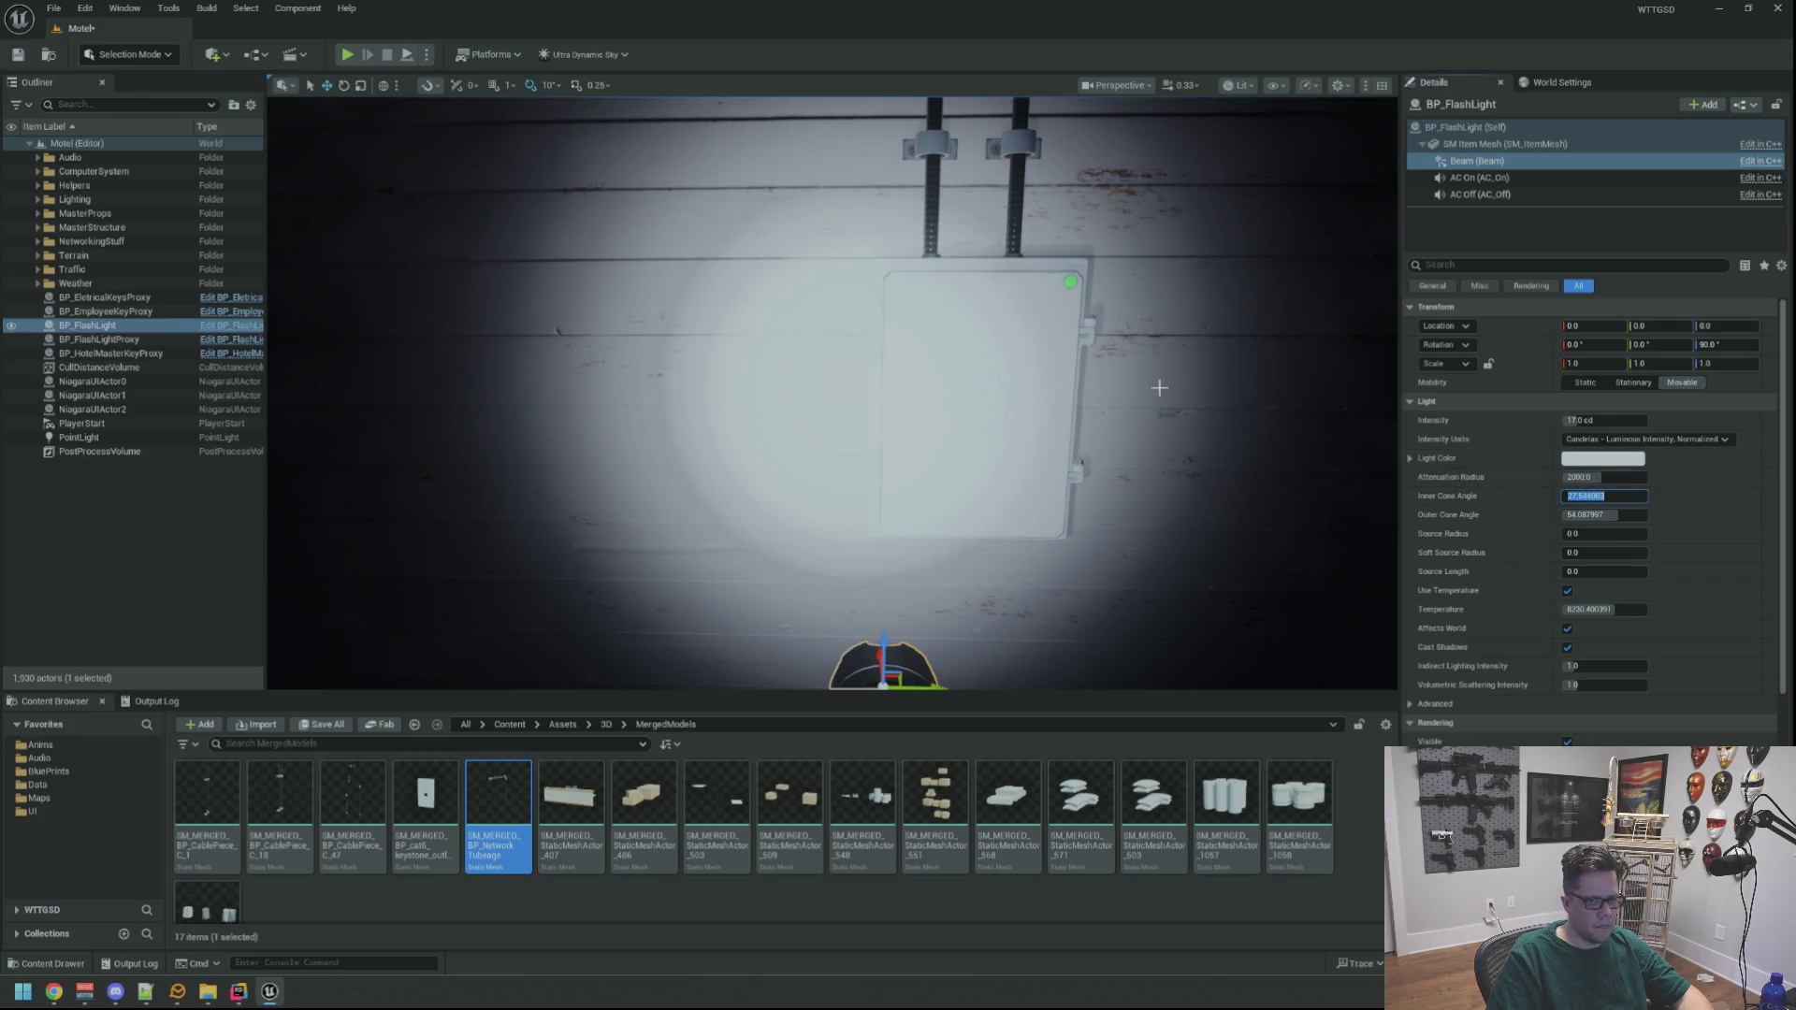
pyautogui.moveTo(1159, 387); pyautogui.dragTo(1159, 412)
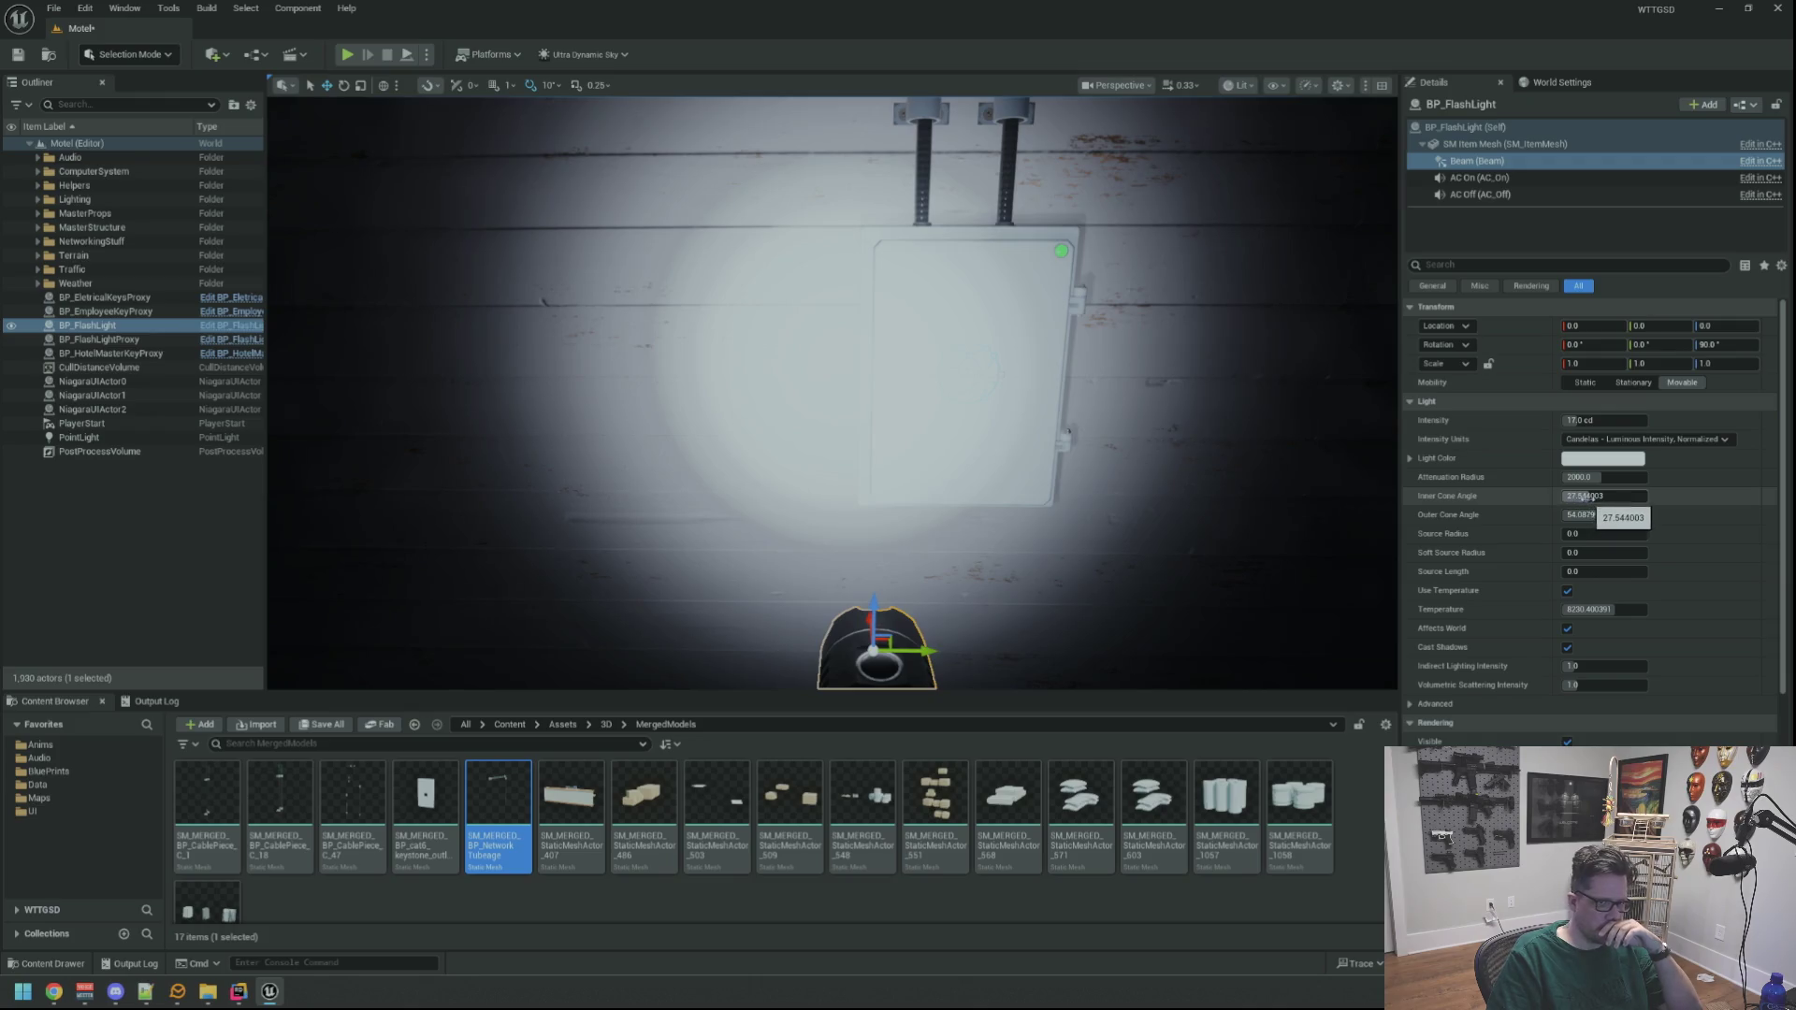
pyautogui.moveTo(1592, 498)
pyautogui.mouseDown()
pyautogui.moveTo(1665, 498)
pyautogui.moveTo(1591, 498)
pyautogui.mouseUp()
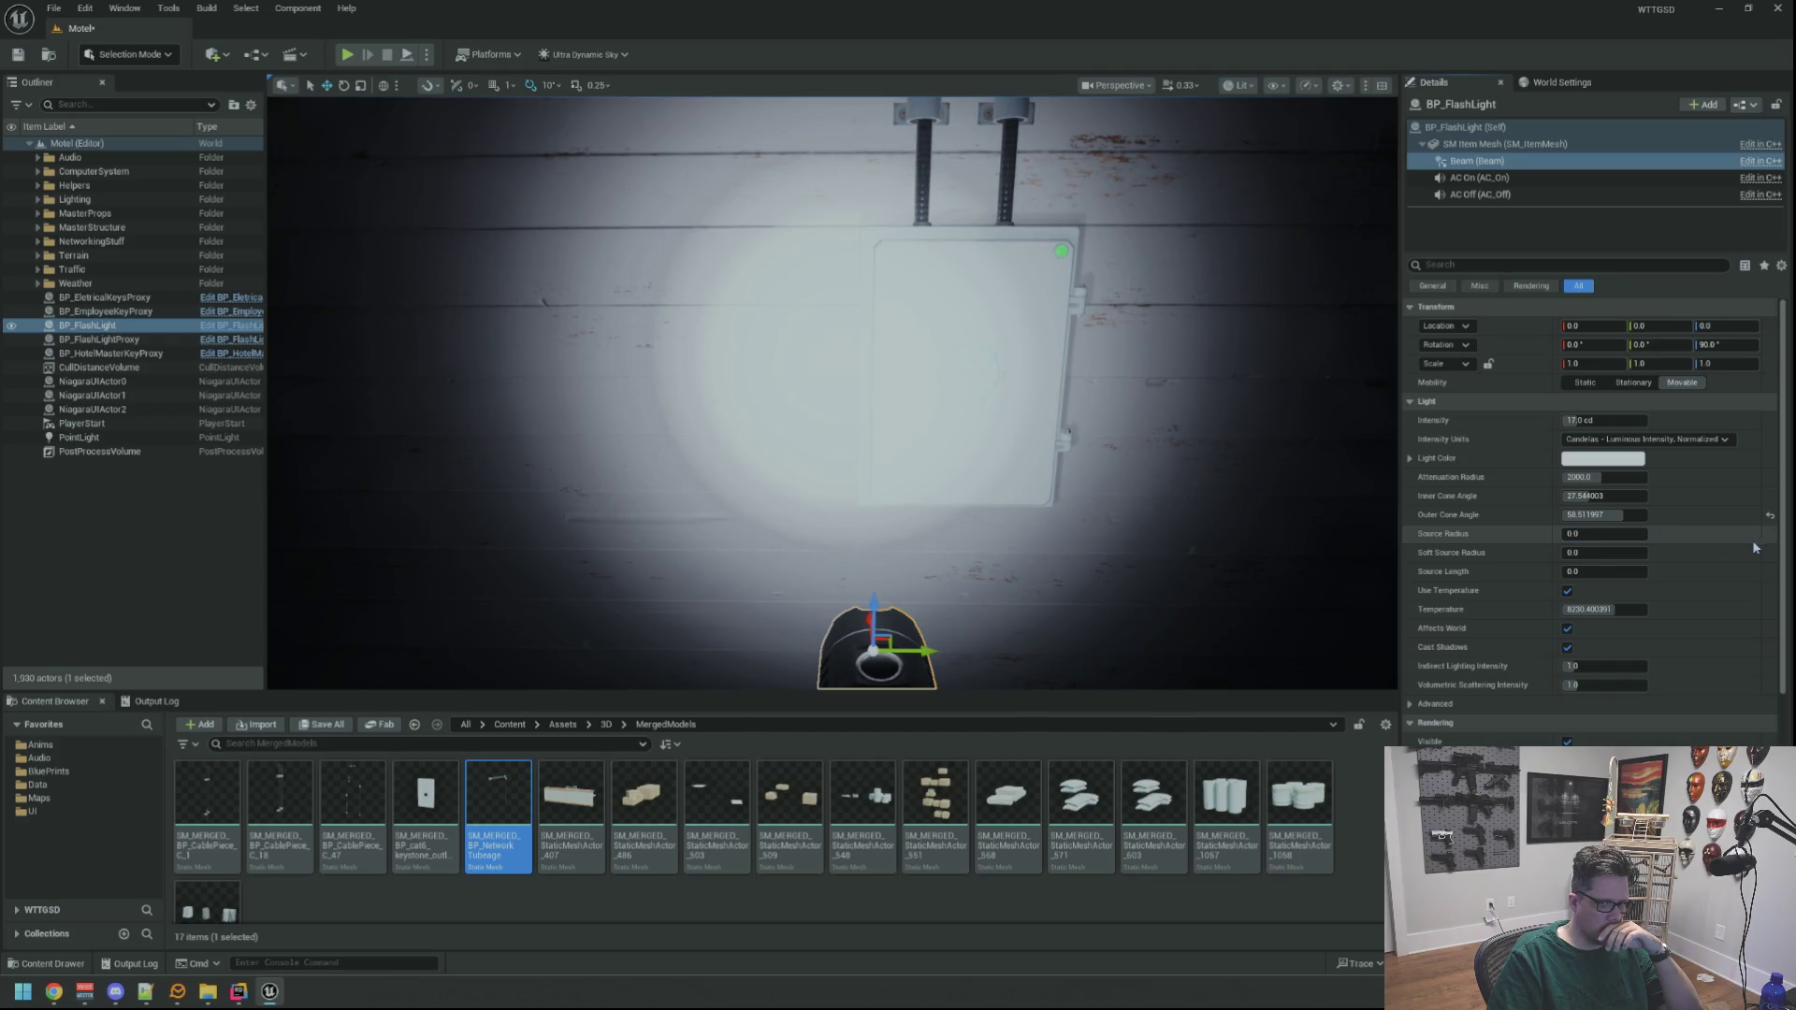
pyautogui.moveTo(1566, 569)
pyautogui.mouseDown()
pyautogui.moveTo(1610, 569)
pyautogui.moveTo(1596, 561)
pyautogui.mouseUp()
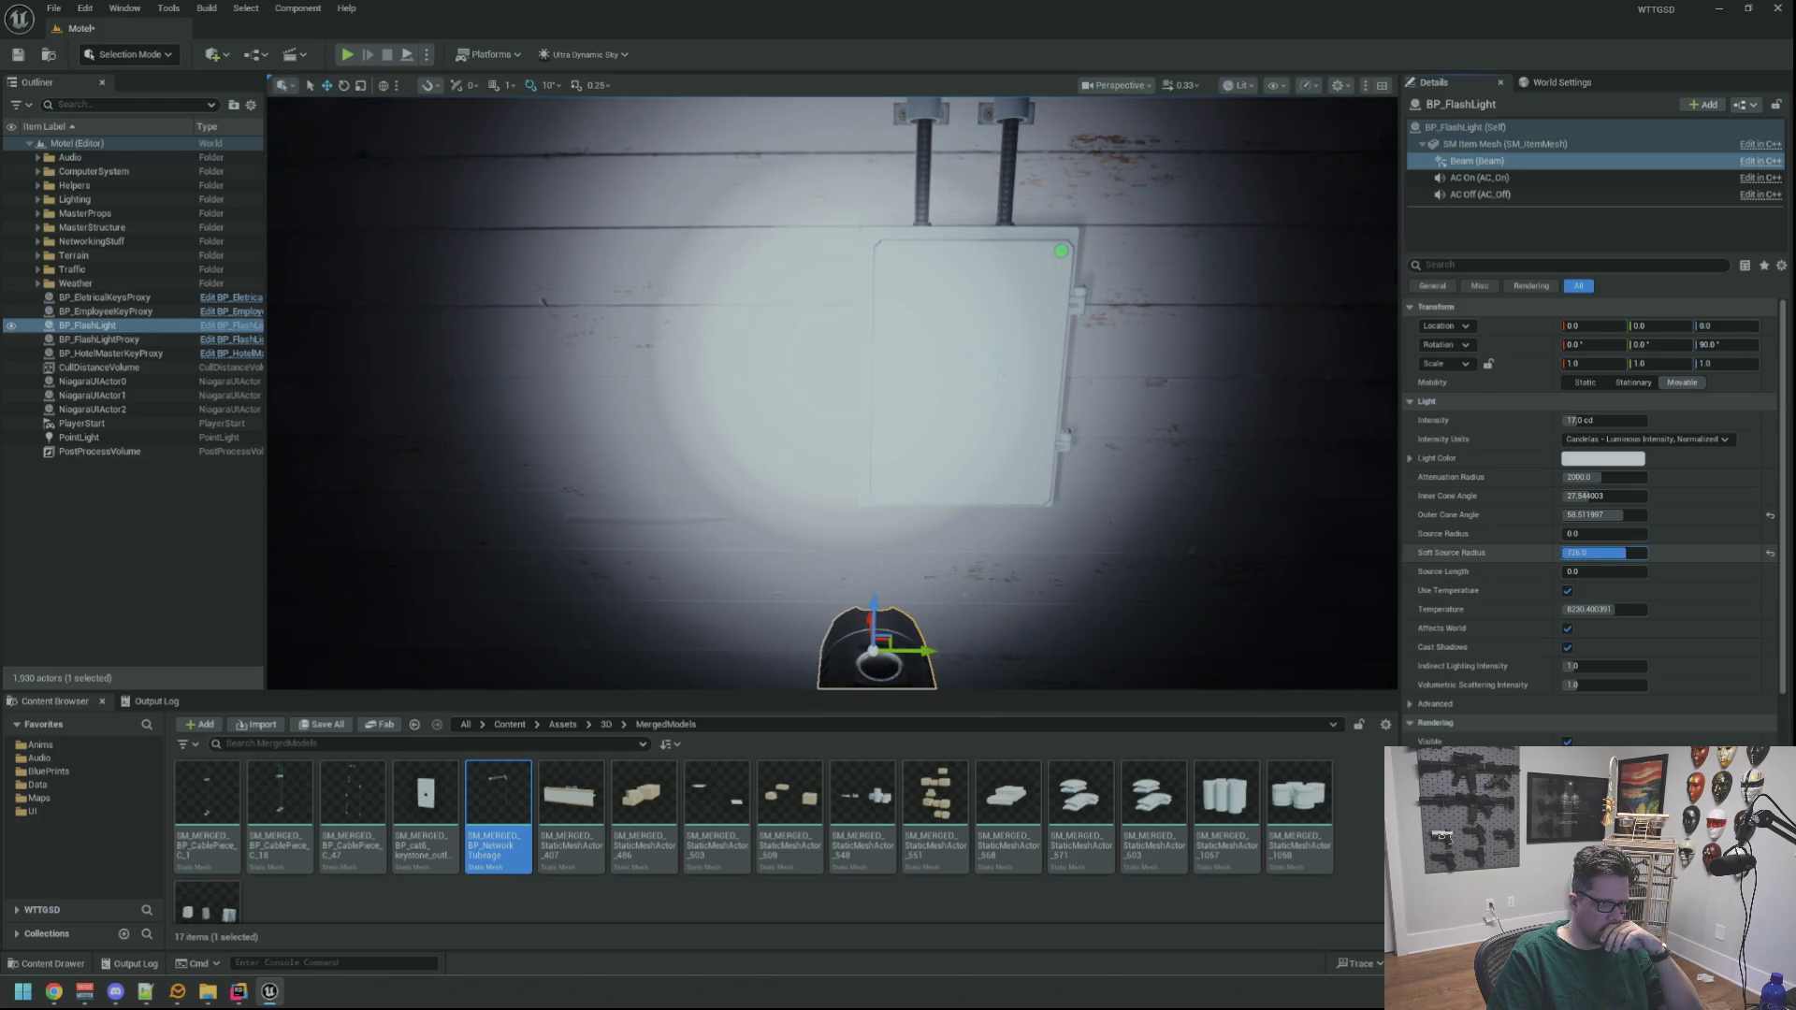
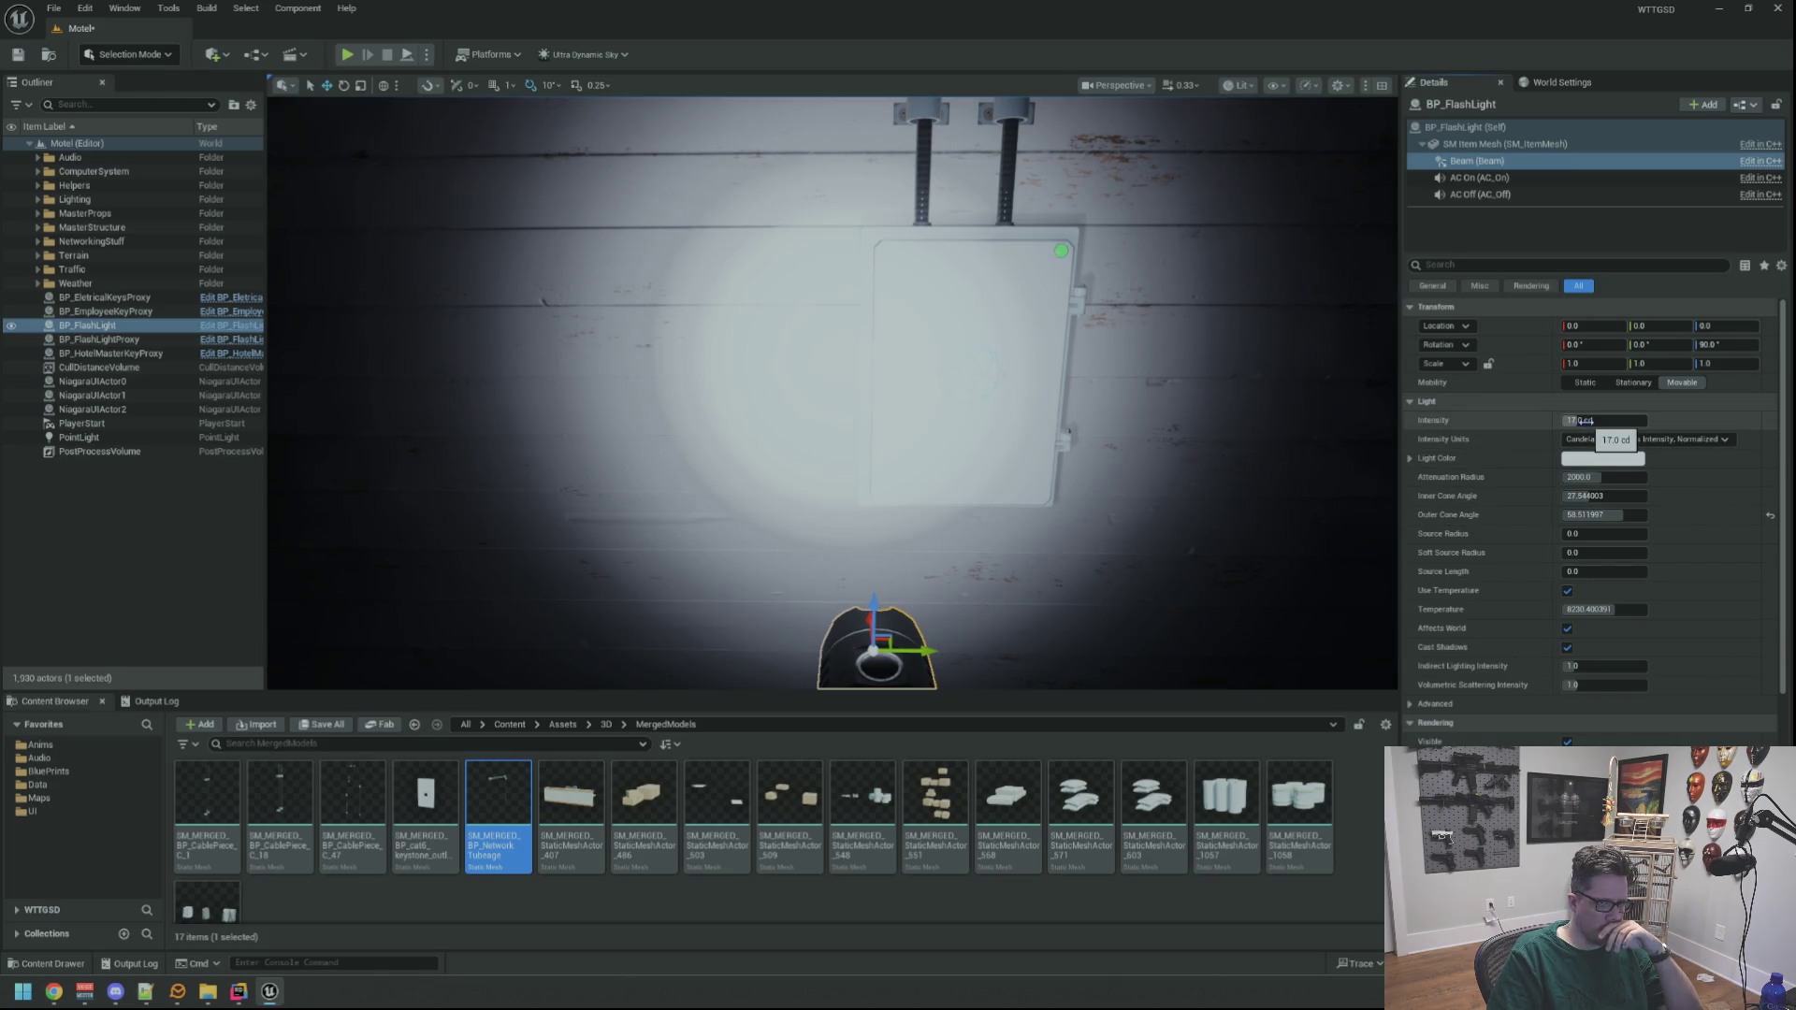
# Restore the flashlight's light intensity to 17 cd while framing the electrical box
pyautogui.moveTo(1581, 421)
pyautogui.mouseDown()
pyautogui.moveTo(1525, 421)
pyautogui.moveTo(1548, 421)
pyautogui.mouseUp()
pyautogui.moveTo(1129, 361)
pyautogui.mouseDown()
pyautogui.moveTo(1076, 375)
pyautogui.moveTo(1076, 449)
pyautogui.moveTo(1029, 355)
pyautogui.mouseUp()
pyautogui.moveTo(833, 393)
pyautogui.mouseDown()
pyautogui.moveTo(804, 412)
pyautogui.moveTo(823, 356)
pyautogui.moveTo(842, 393)
pyautogui.mouseUp()
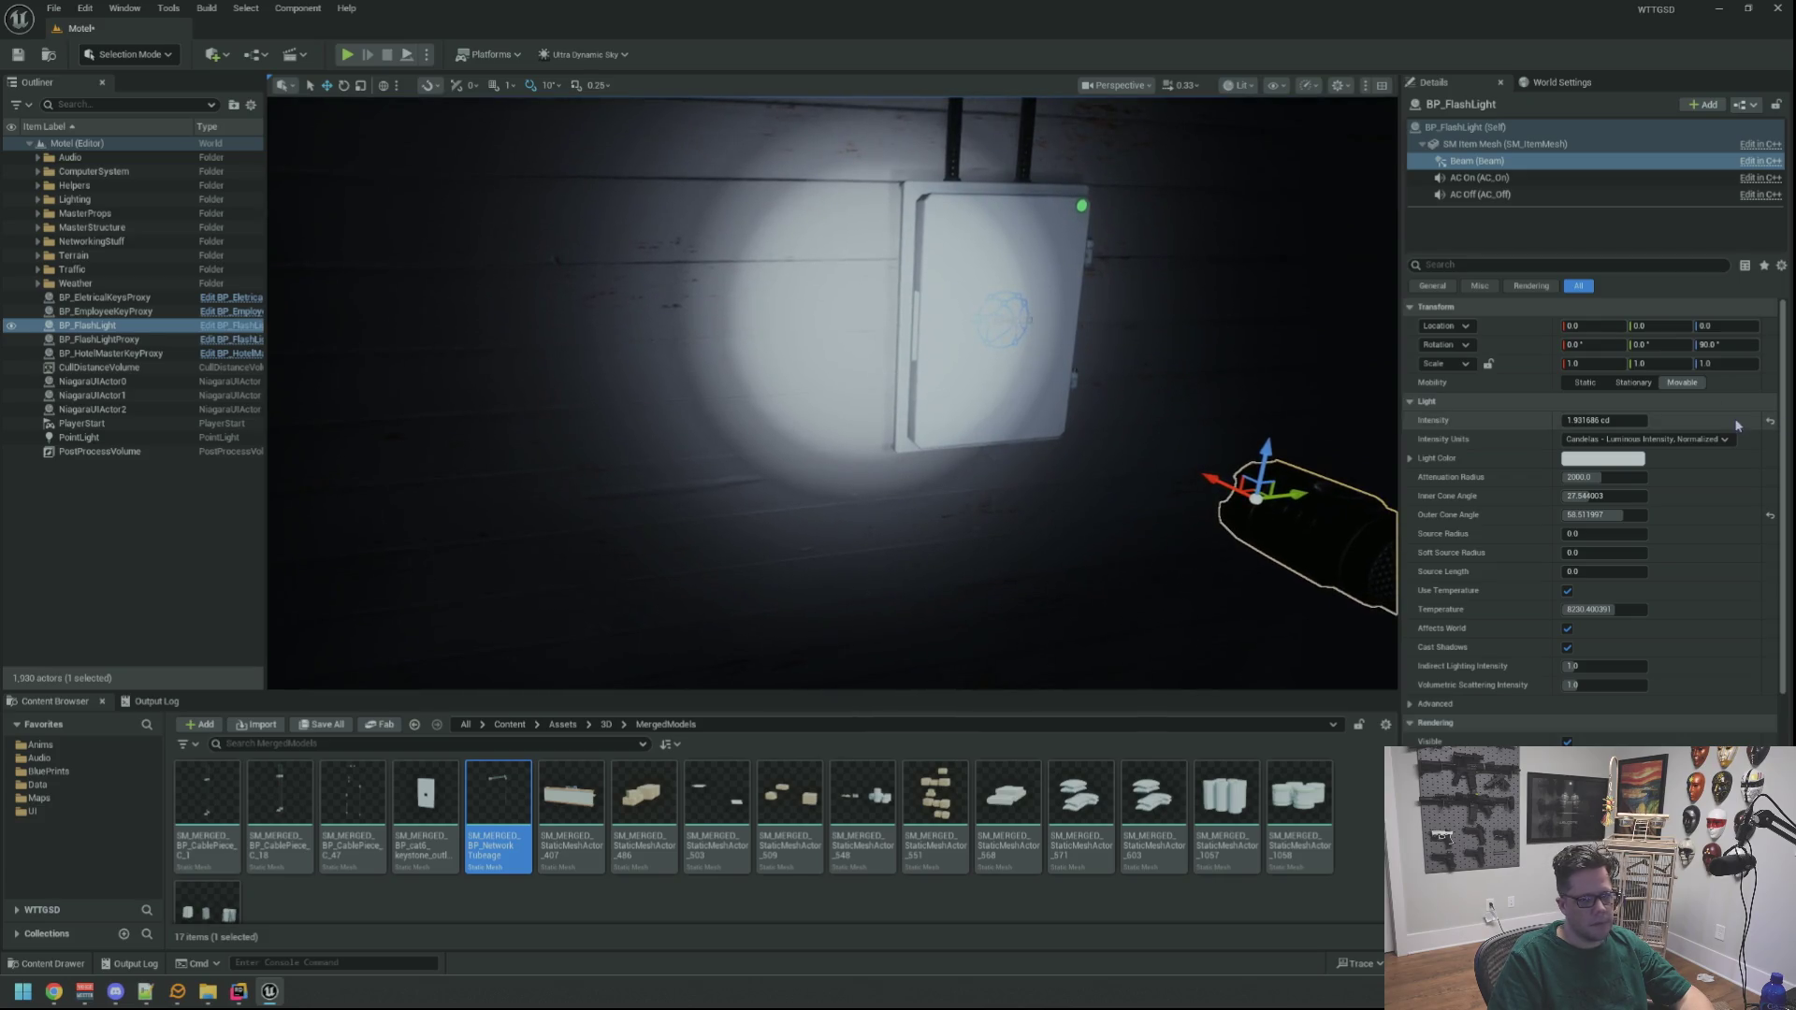
pyautogui.moveTo(1203, 281)
pyautogui.mouseDown()
pyautogui.moveTo(1141, 309)
pyautogui.moveTo(1029, 309)
pyautogui.mouseUp()
pyautogui.click(1769, 421)
pyautogui.moveTo(833, 393)
pyautogui.mouseDown()
pyautogui.moveTo(804, 374)
pyautogui.moveTo(832, 393)
pyautogui.mouseUp()
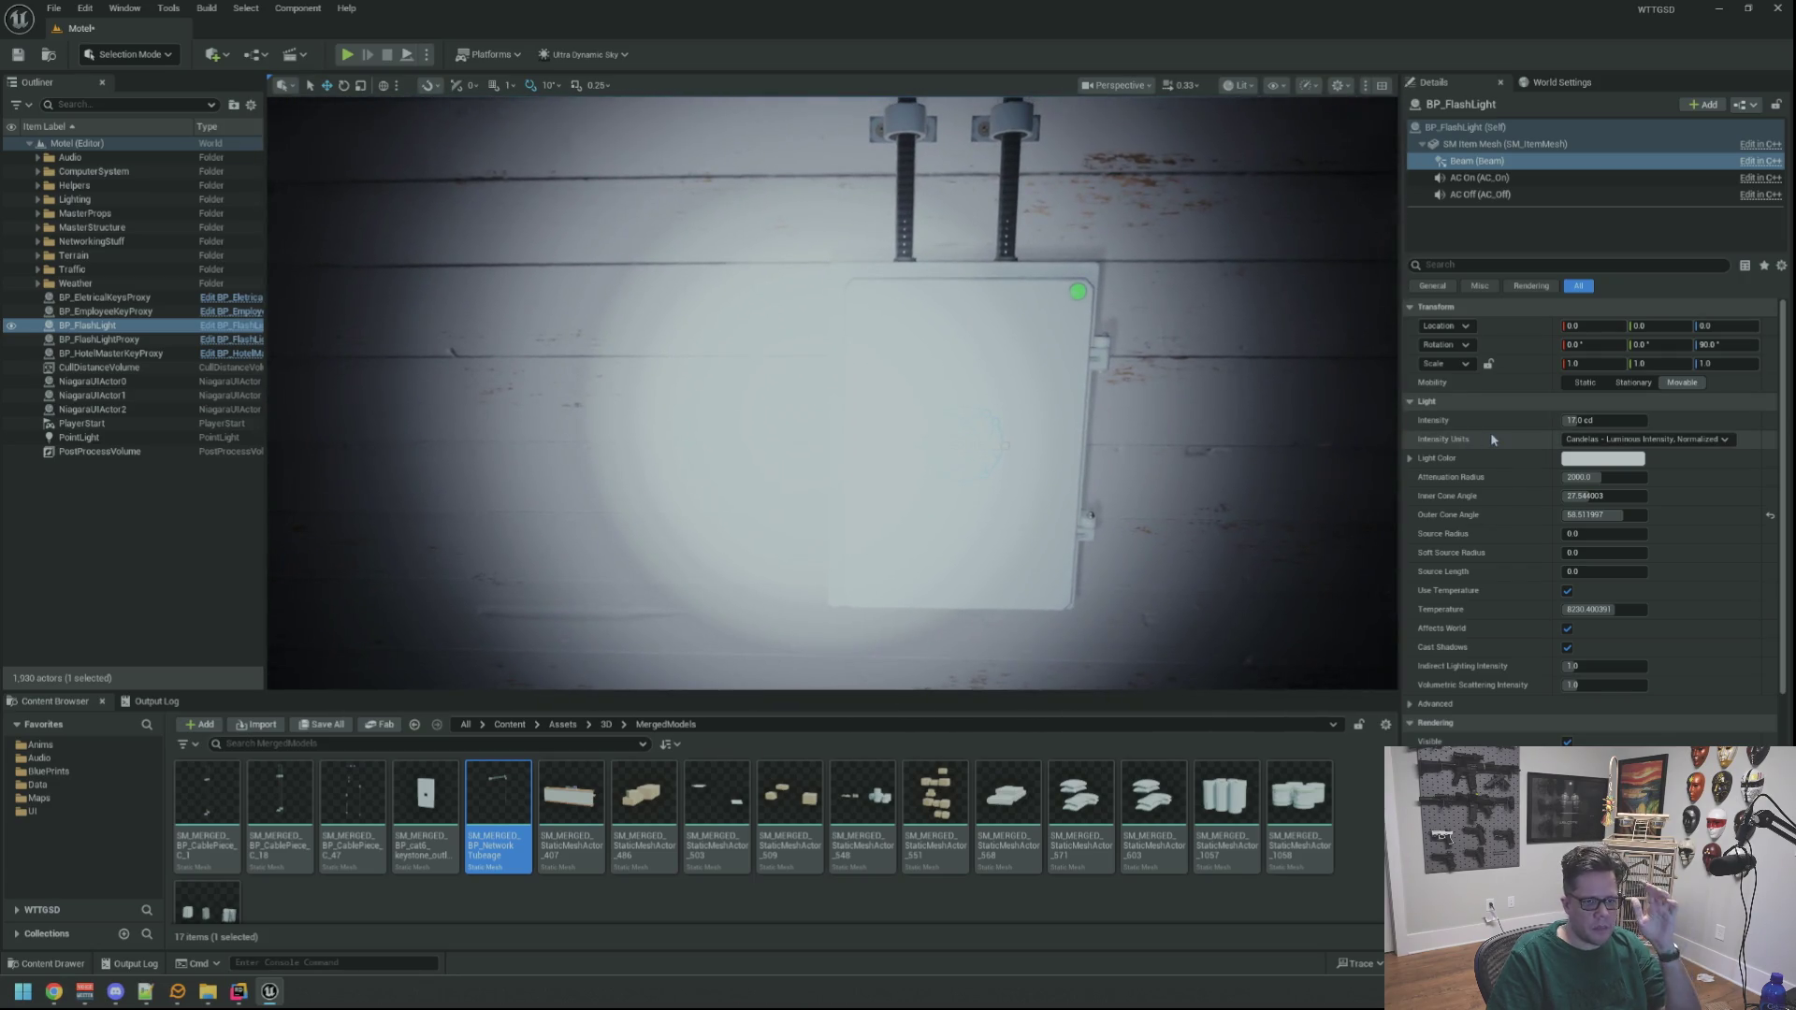
# Reset the temperature to its default 8230.4 and bring the light profile settings into view
pyautogui.click(1626, 610)
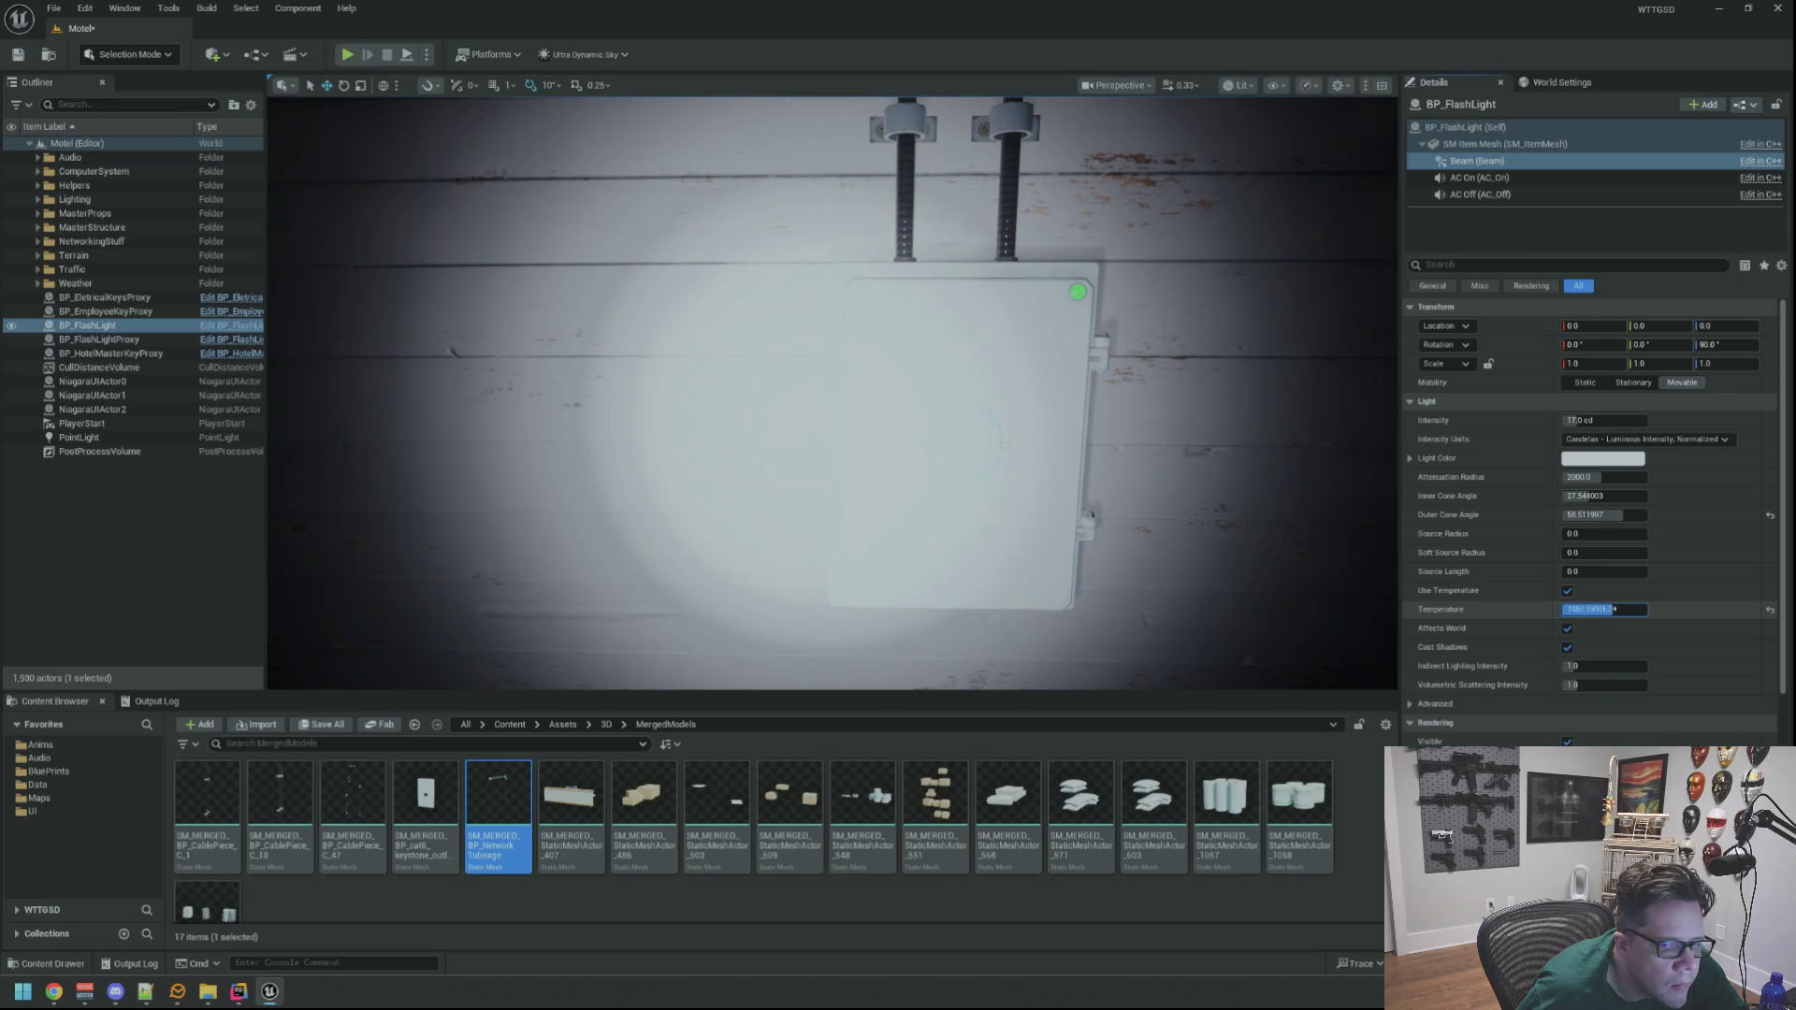
pyautogui.click(1771, 612)
pyautogui.scroll(3, 1187, 398)
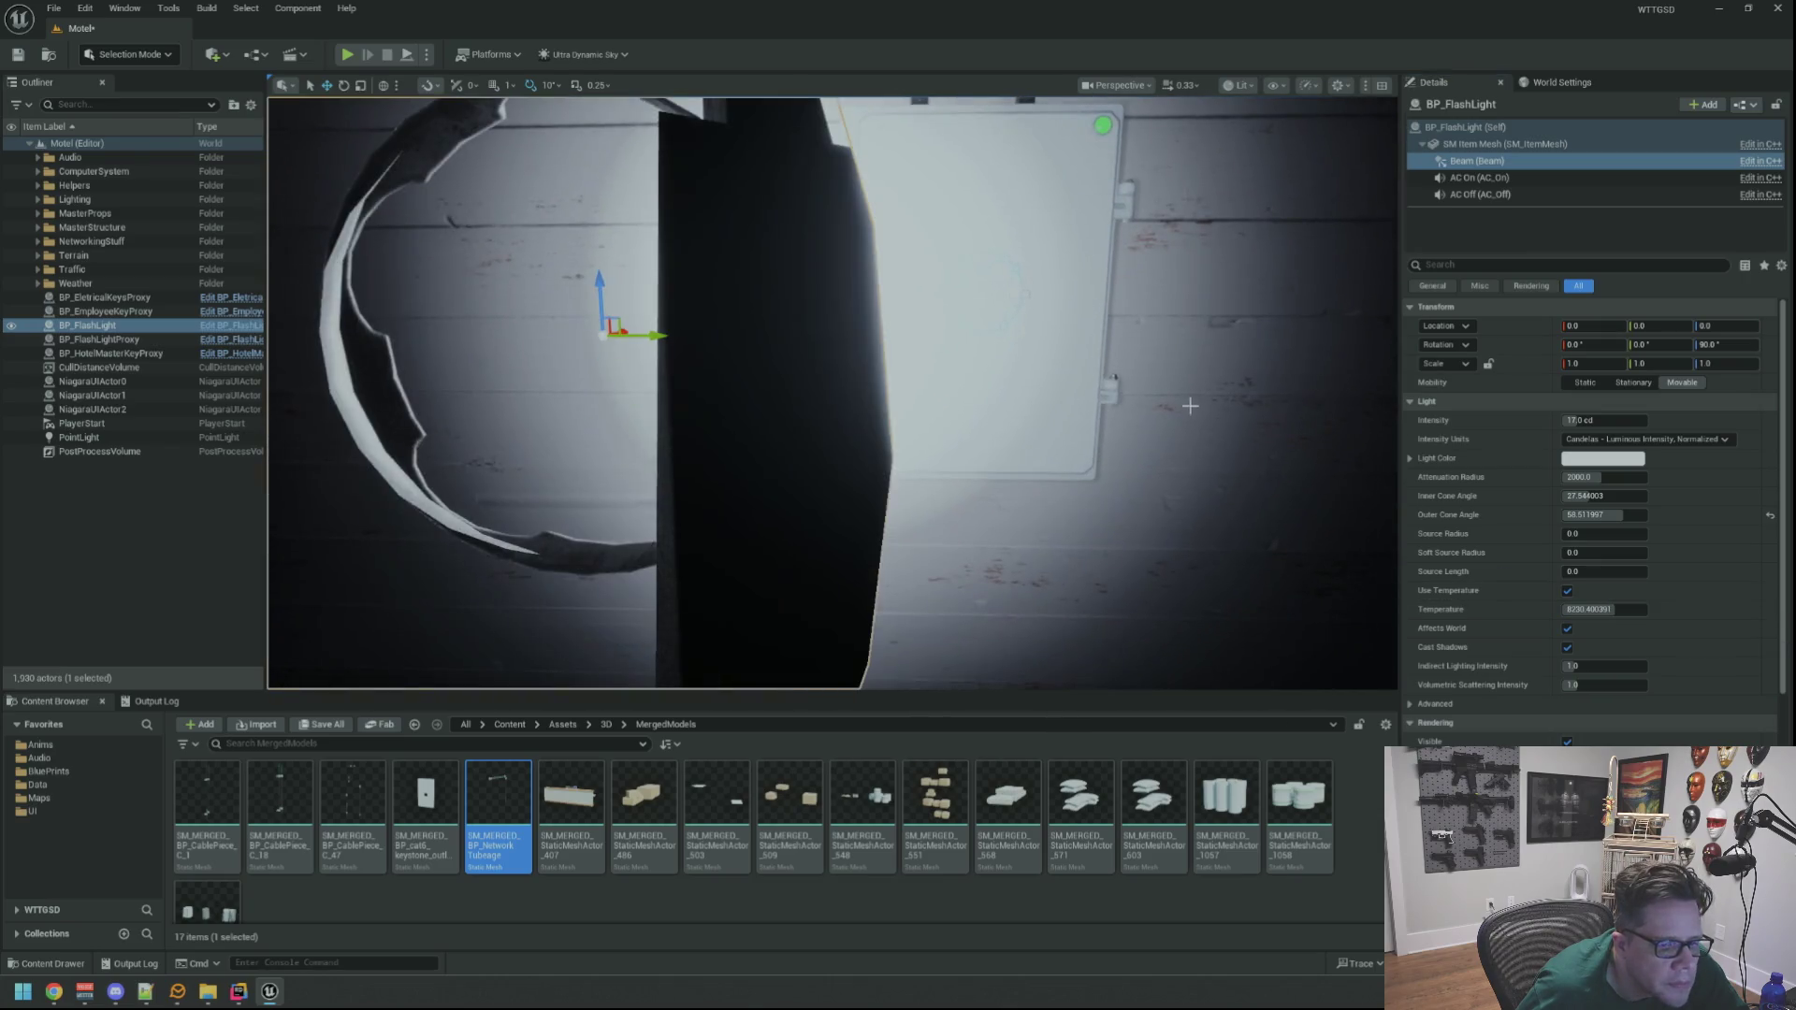
pyautogui.scroll(-10, 1621, 608)
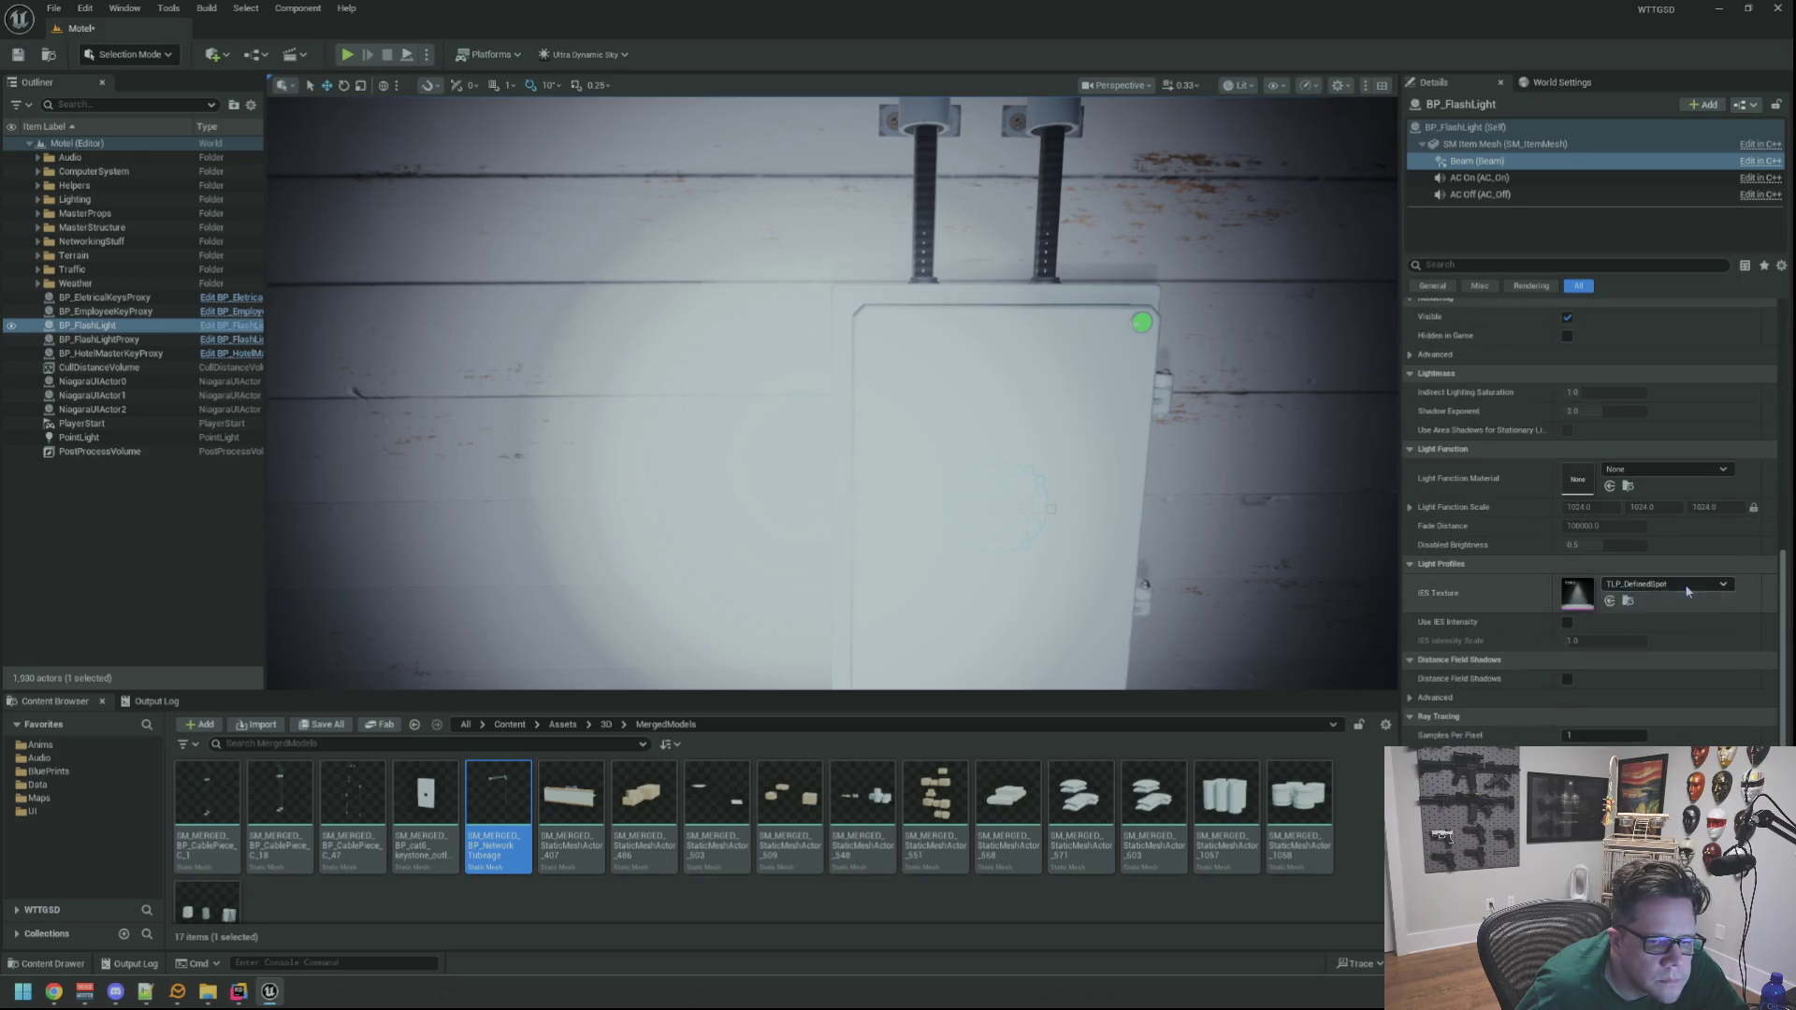
# Try the TLP_Display and 90Degree_IES profiles on the beam
pyautogui.click(1680, 584)
pyautogui.click(1624, 728)
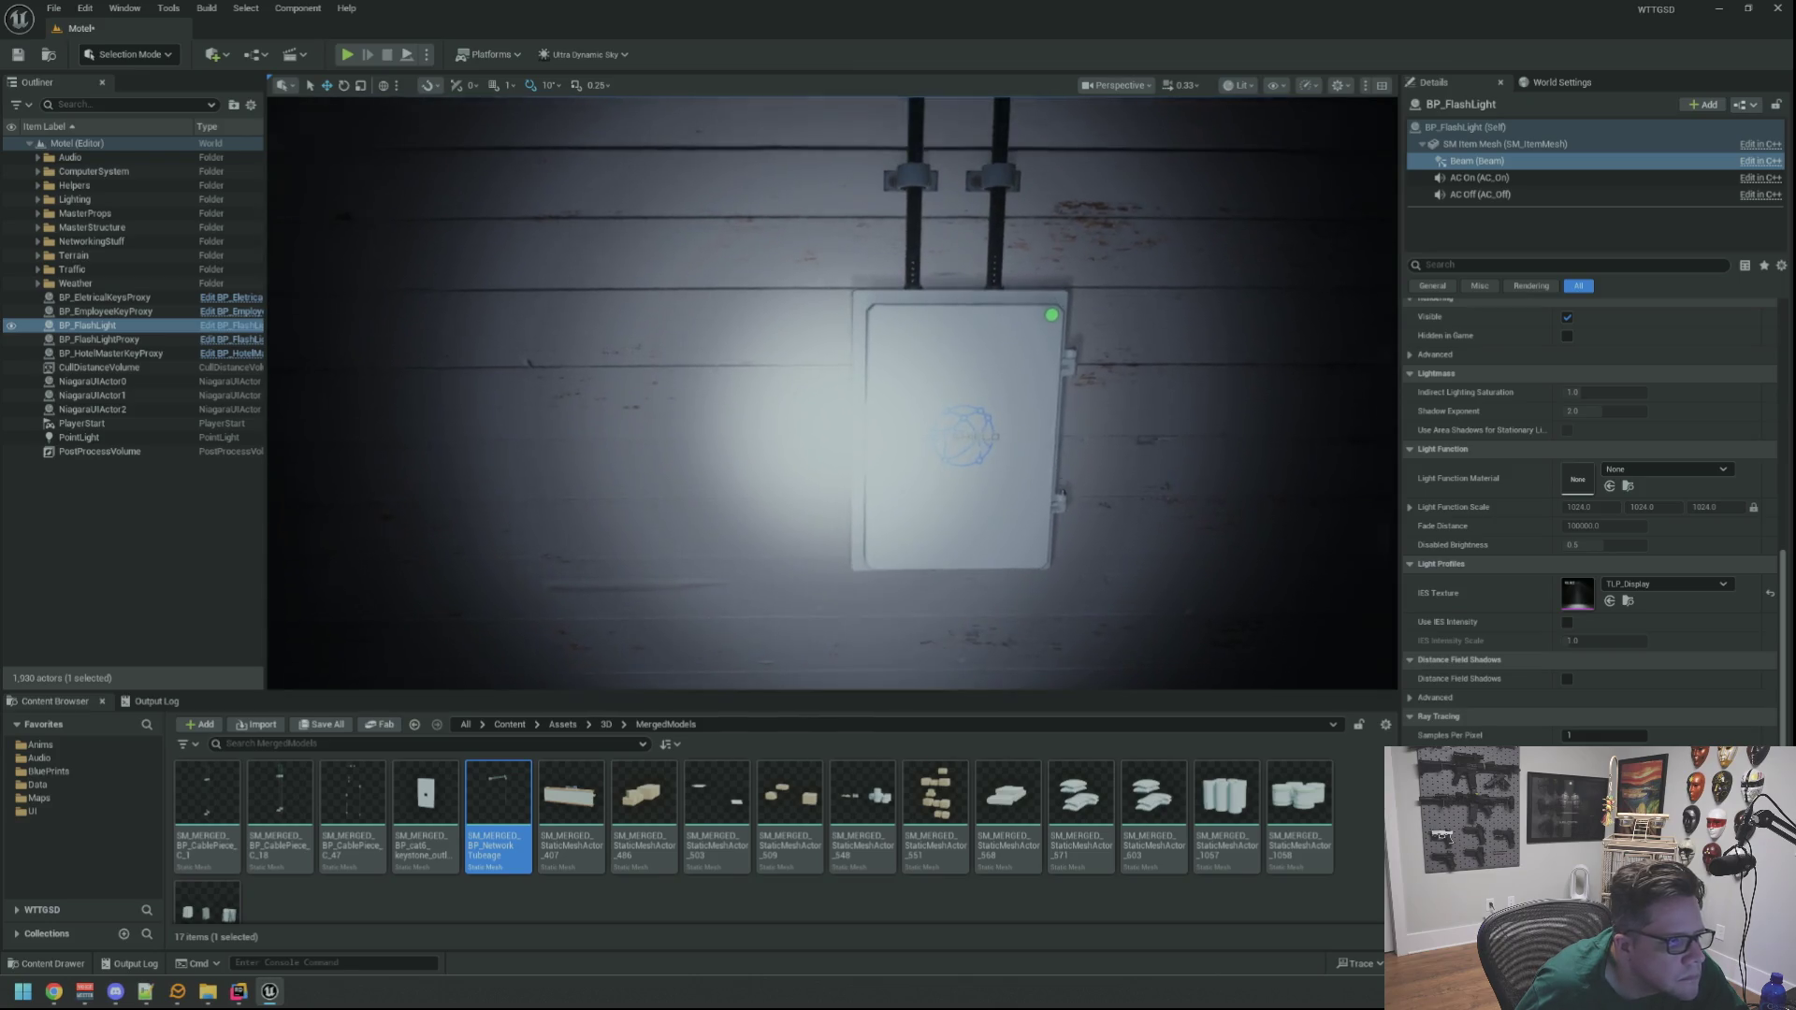
pyautogui.click(1665, 583)
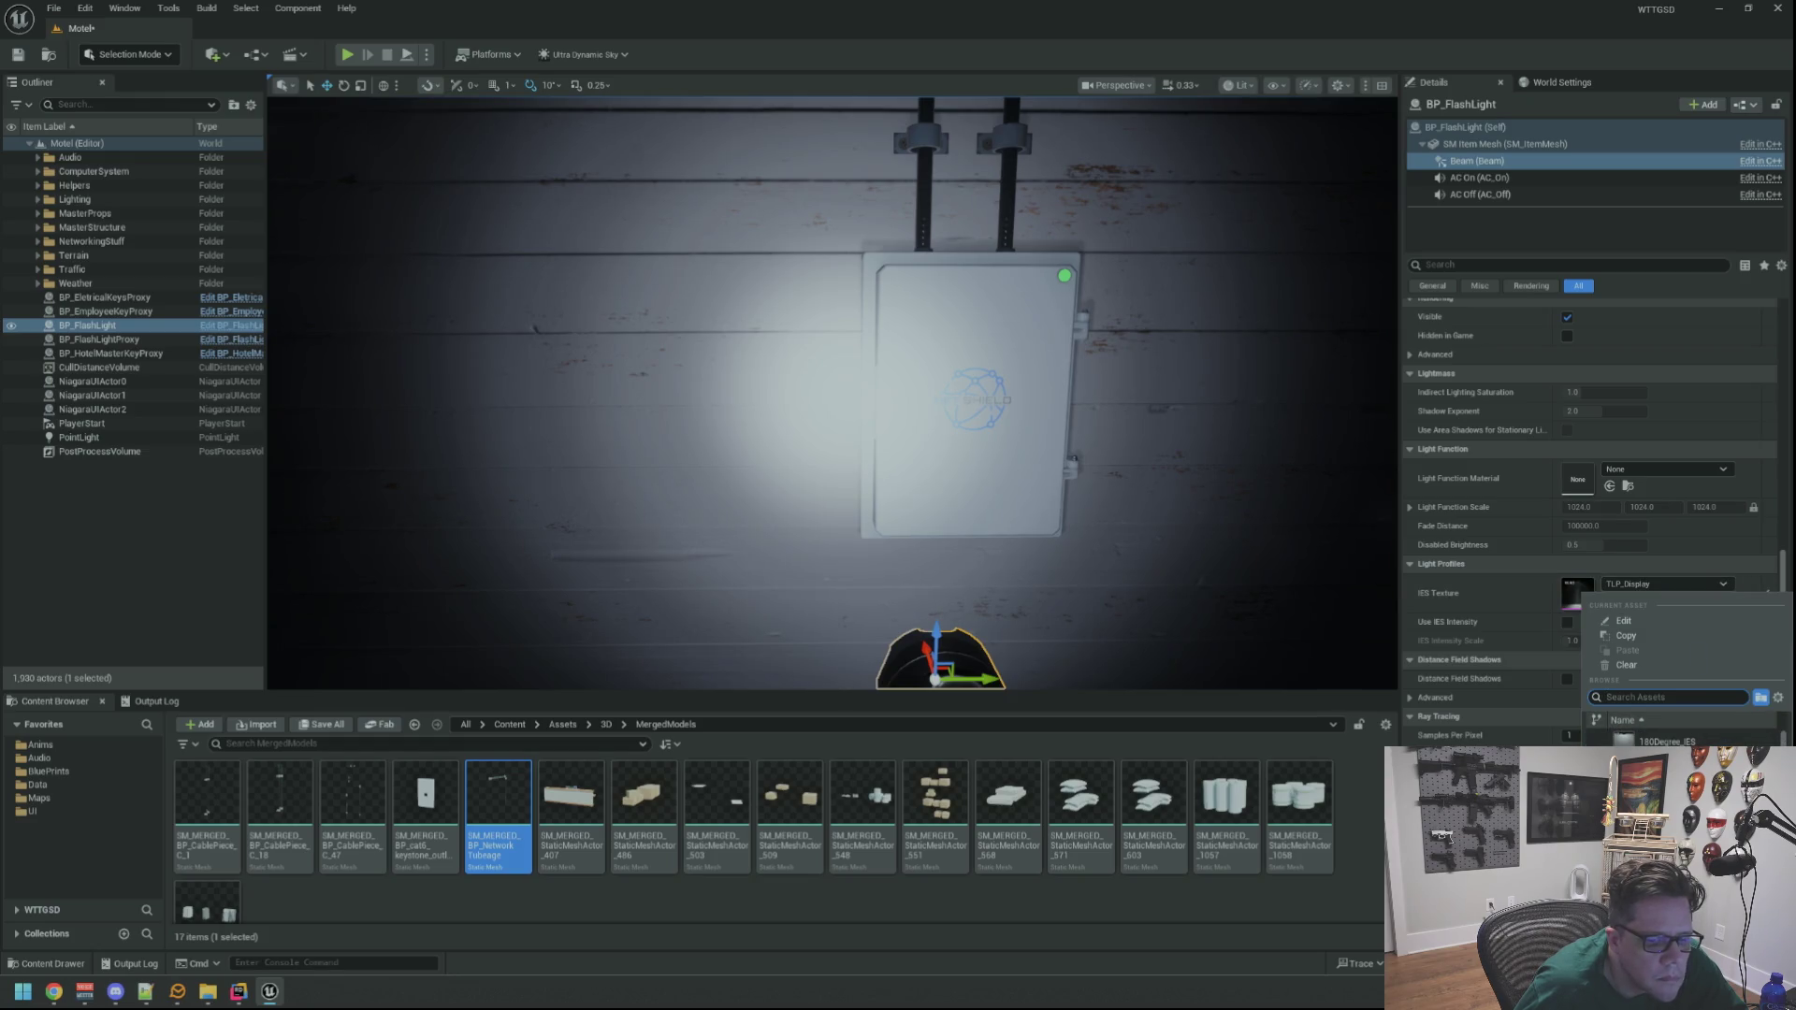
pyautogui.click(1656, 758)
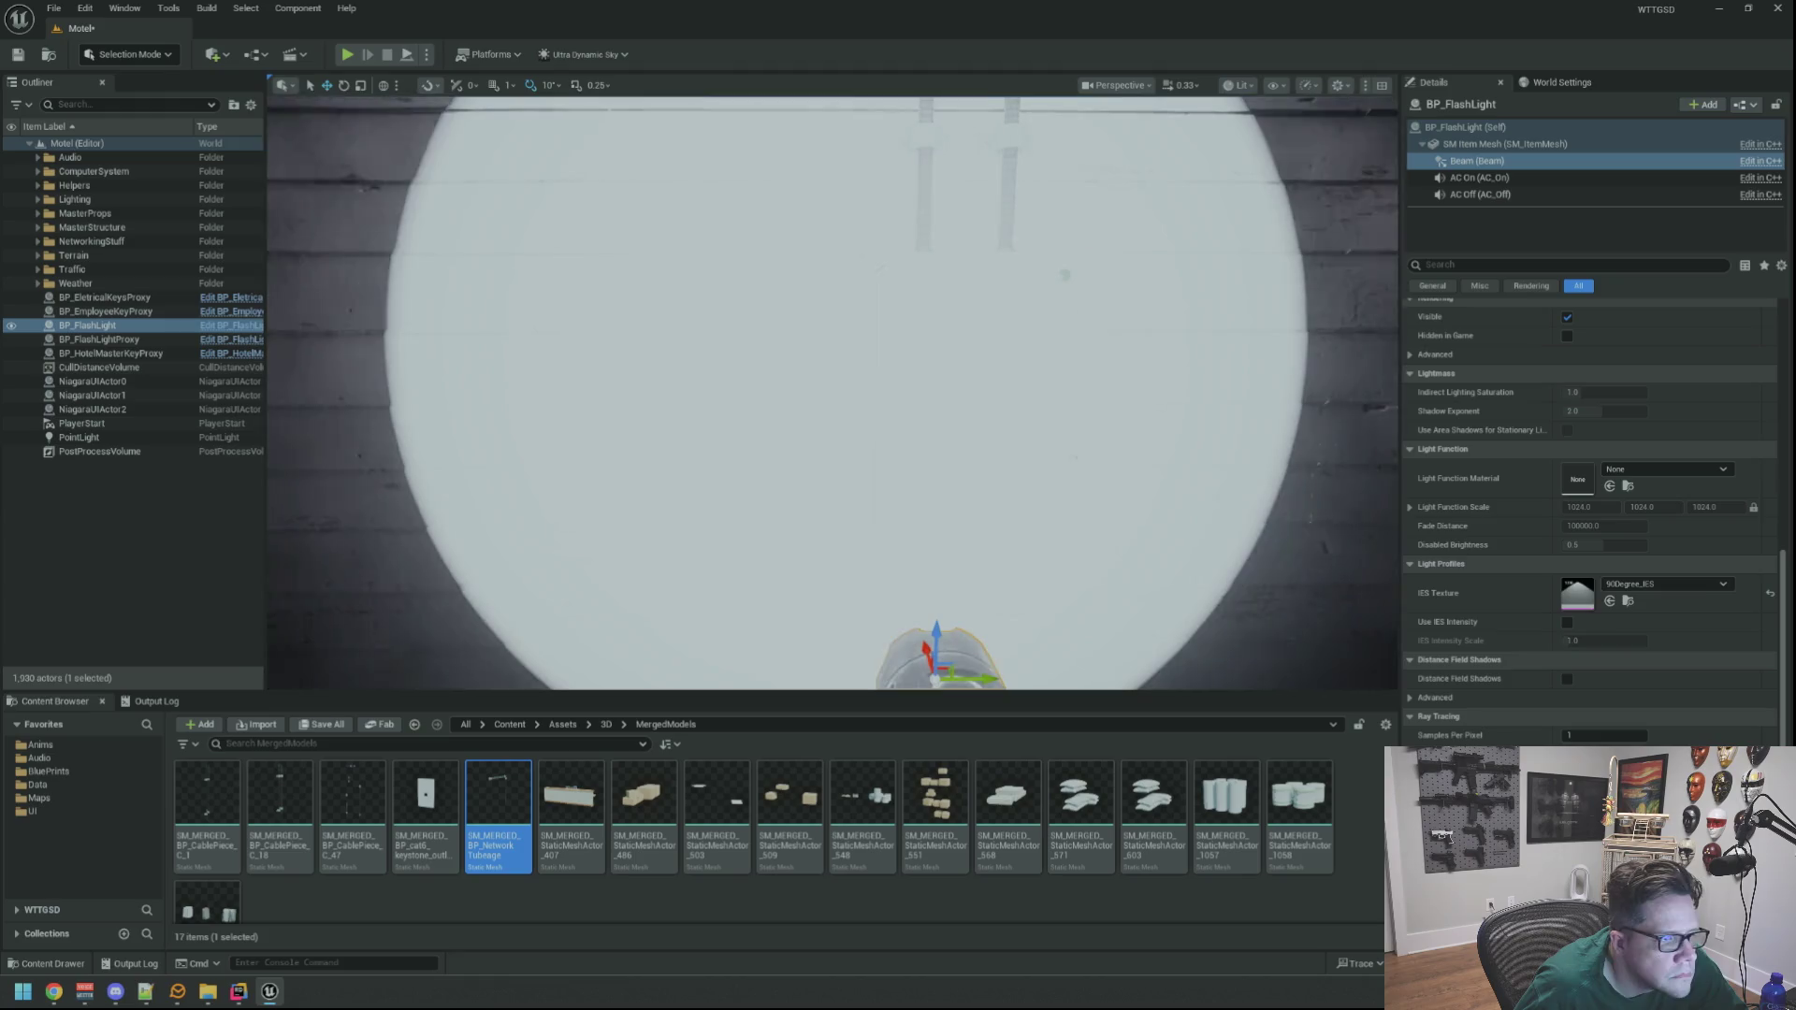
# Preview Complex_IES, Narrow10000 and TLP_Comet, then settle on TLP_Display as the IES profile
pyautogui.click(1674, 584)
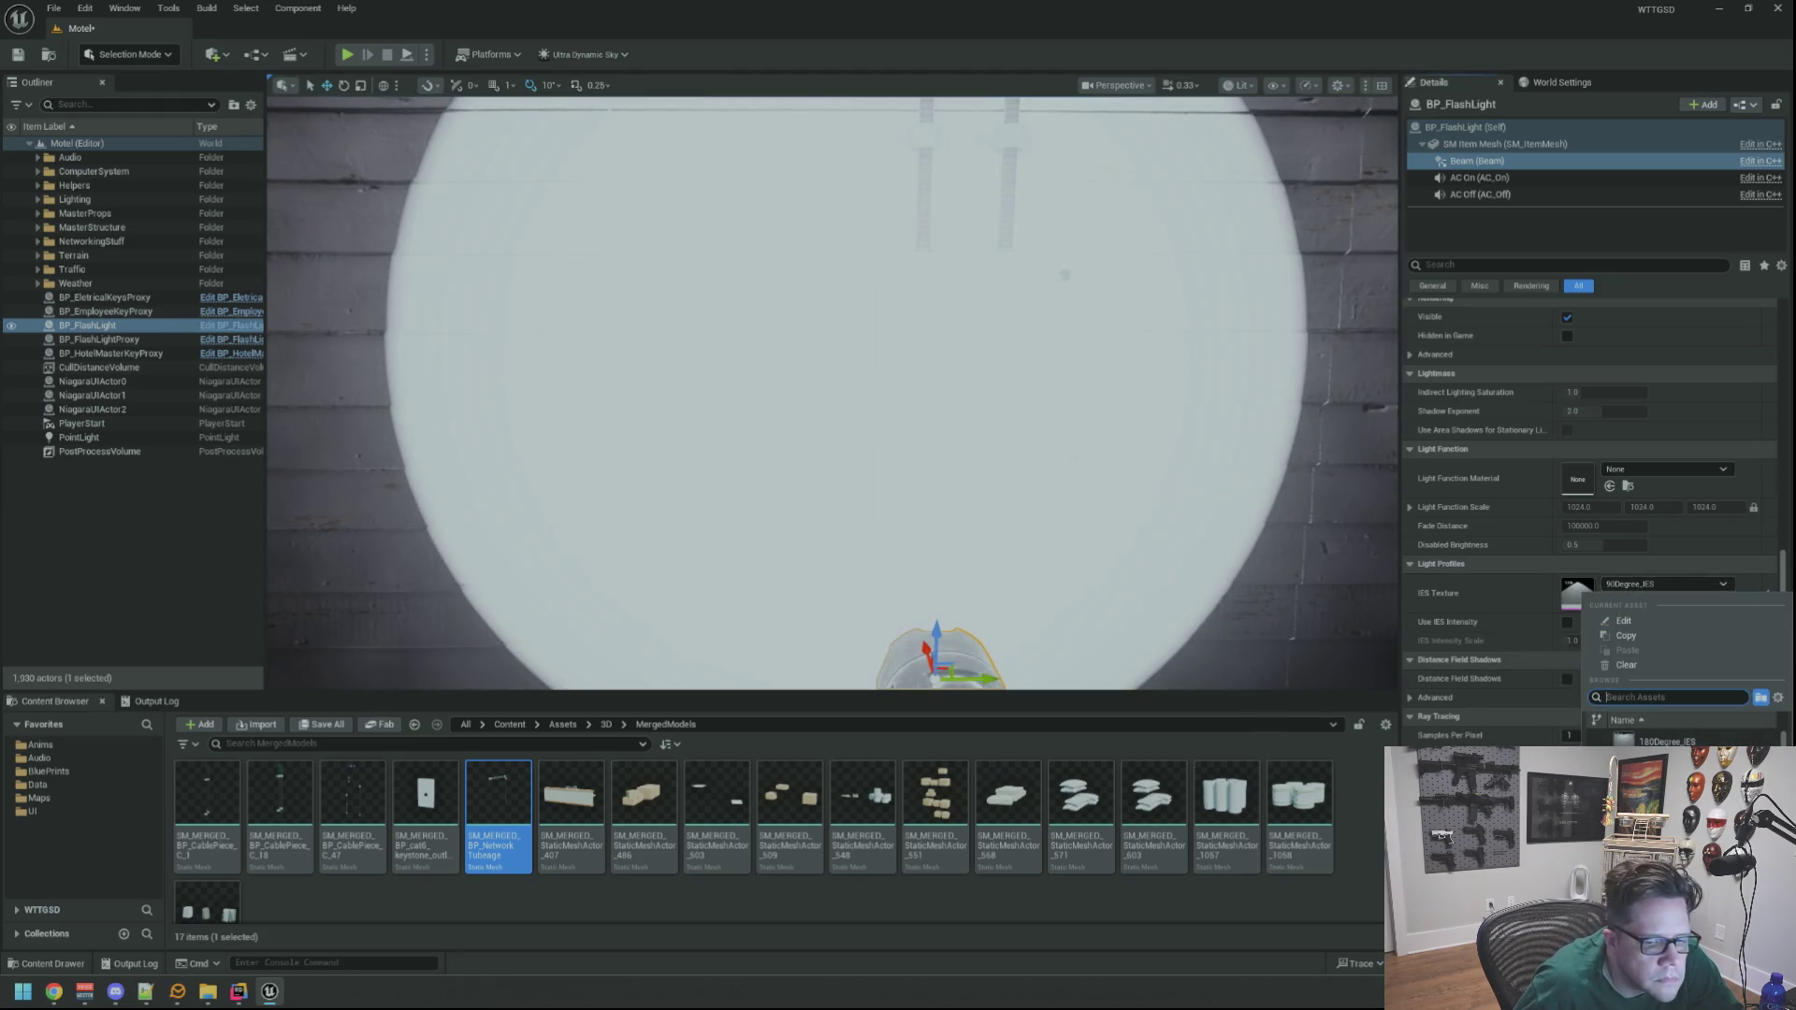
pyautogui.press('Down')
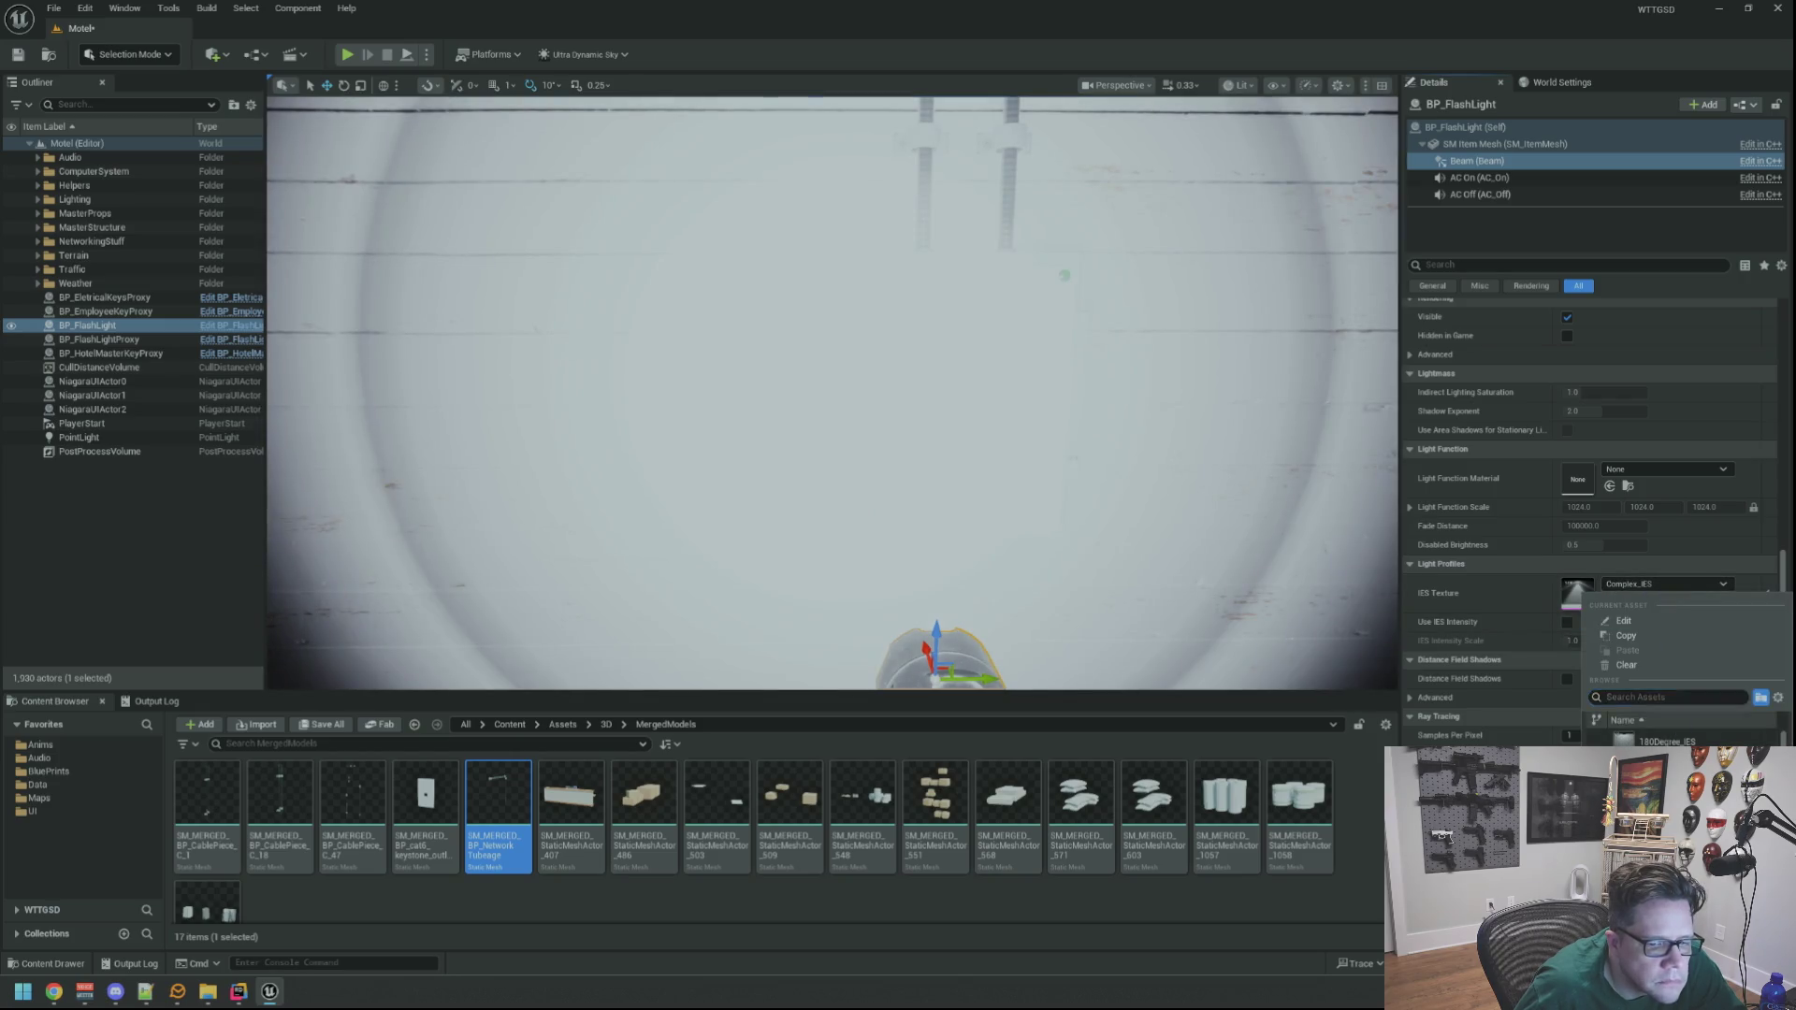
pyautogui.press('Down')
pyautogui.press('Down')
pyautogui.press('Down')
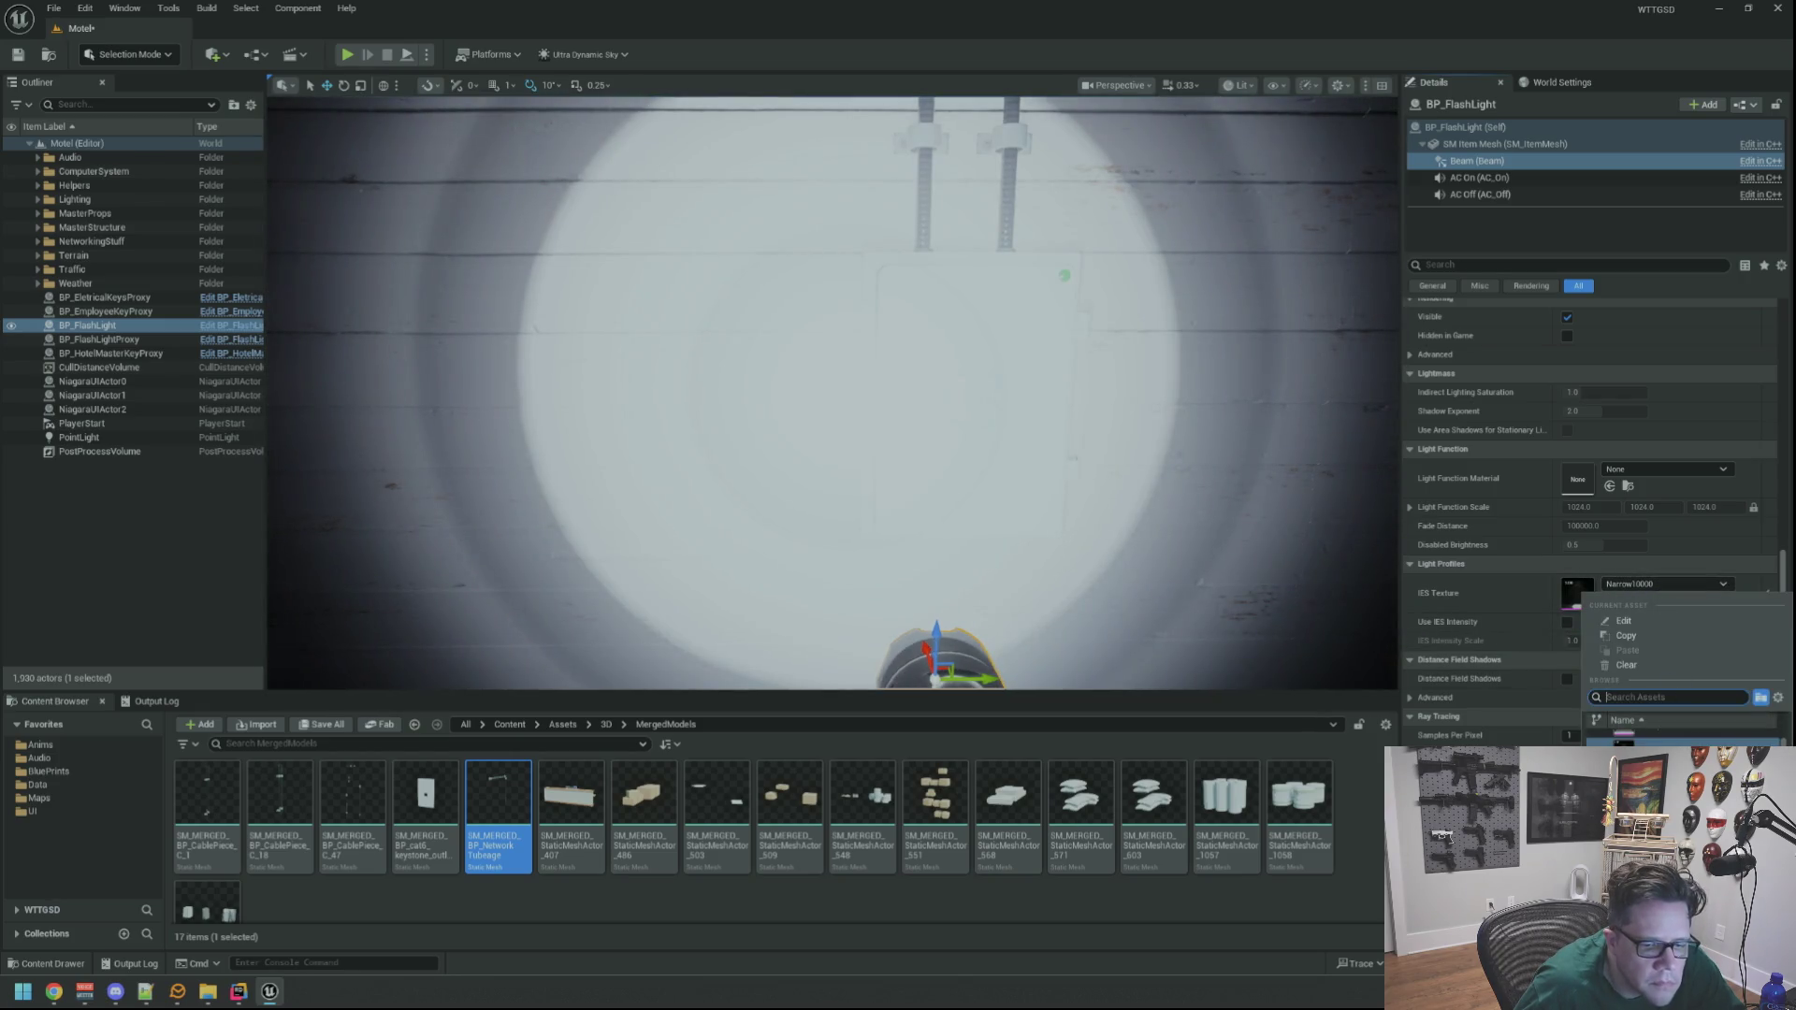
pyautogui.press('Down')
pyautogui.press('Down')
pyautogui.press('Down')
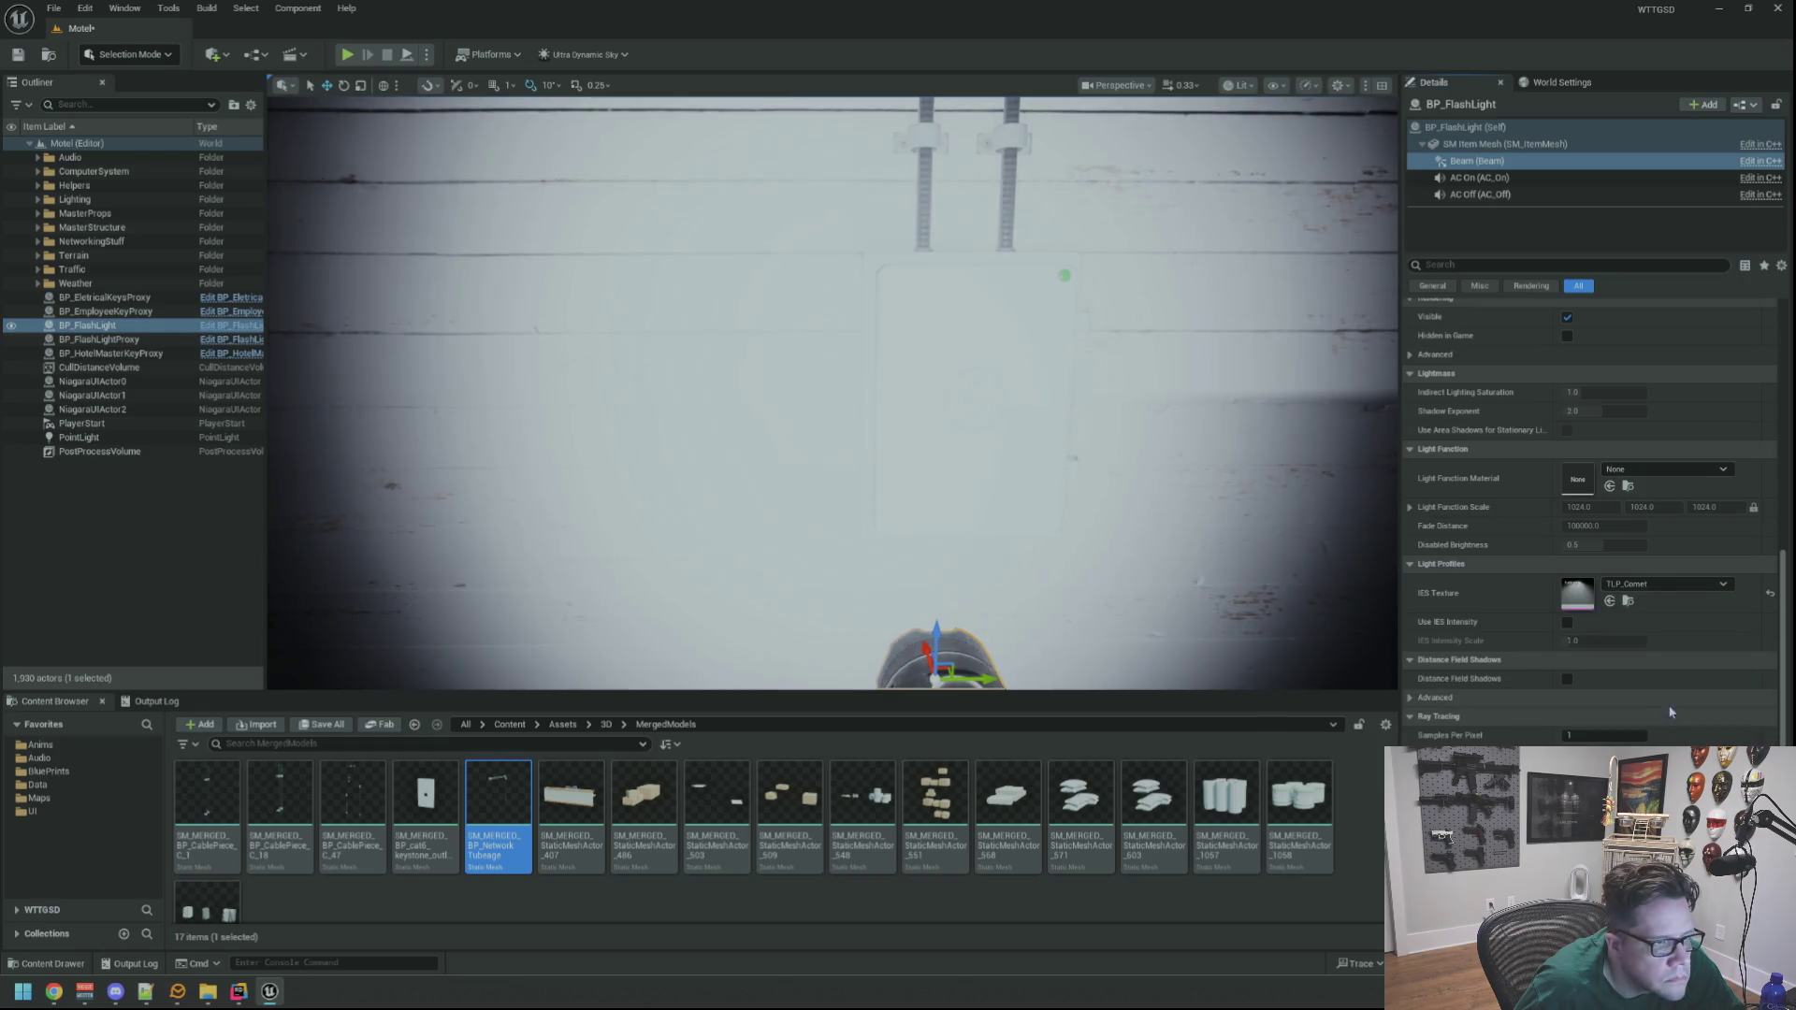
pyautogui.press('Down')
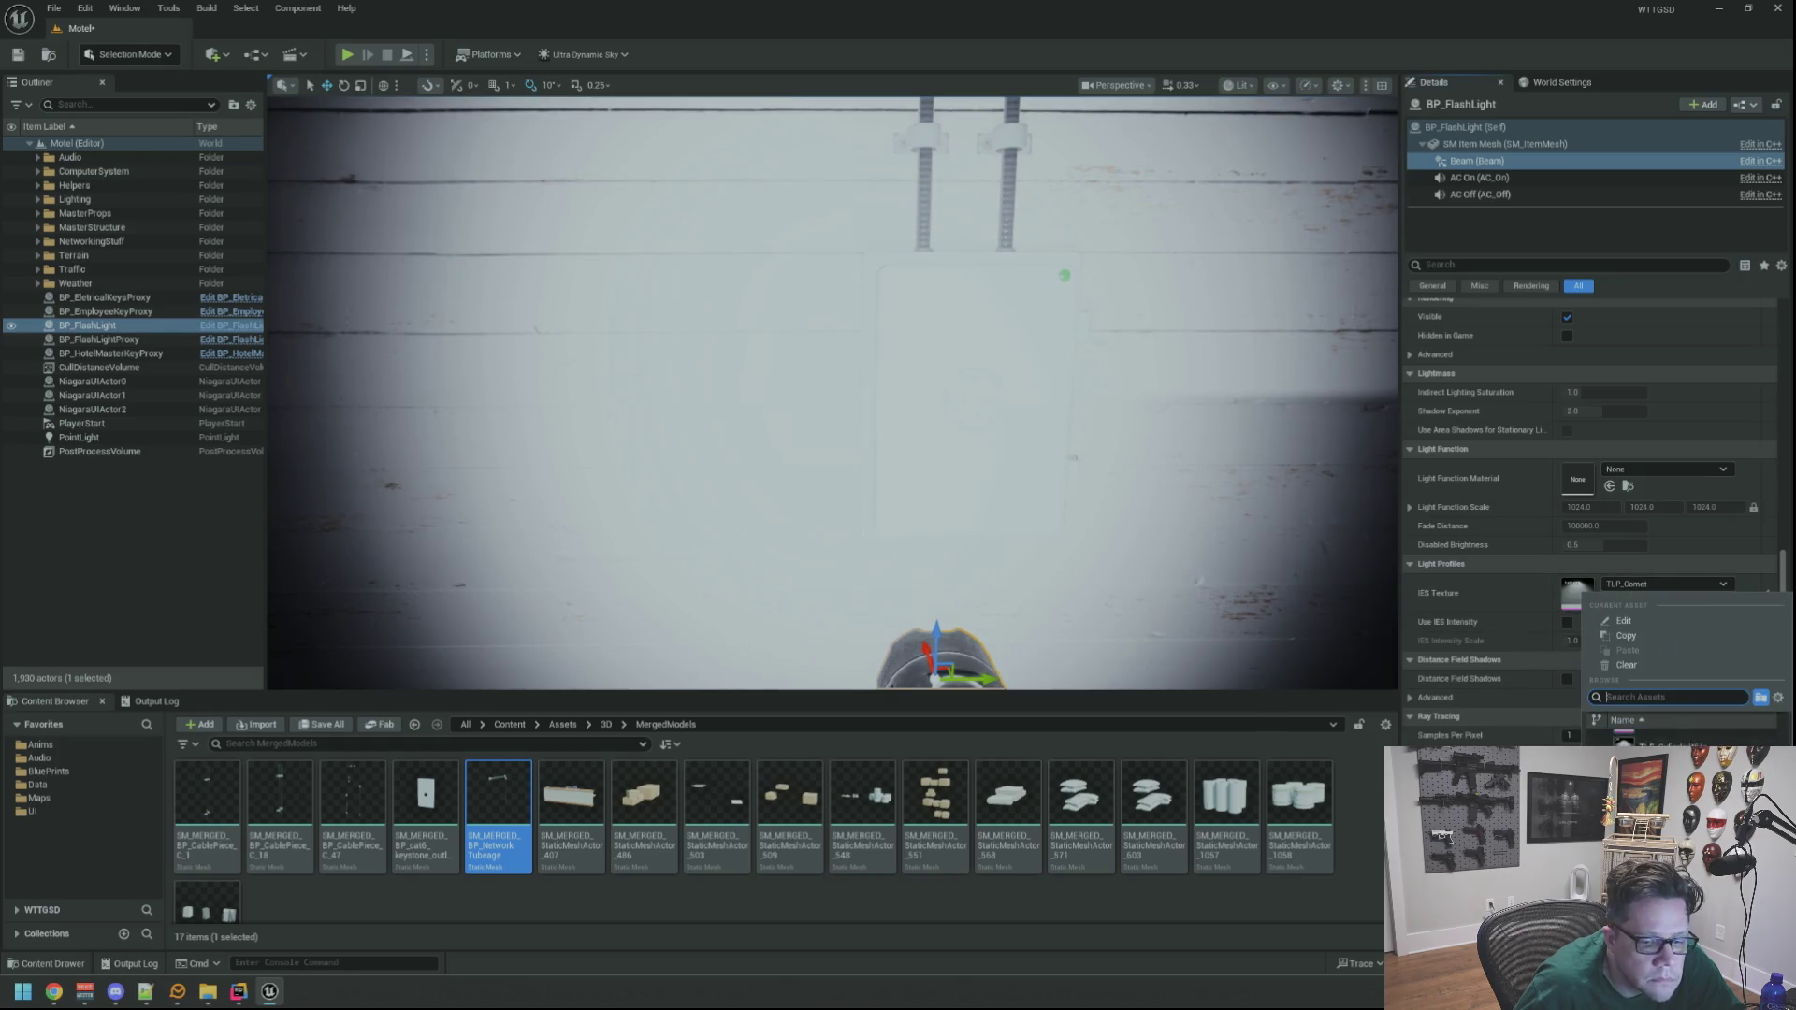
pyautogui.press('Return')
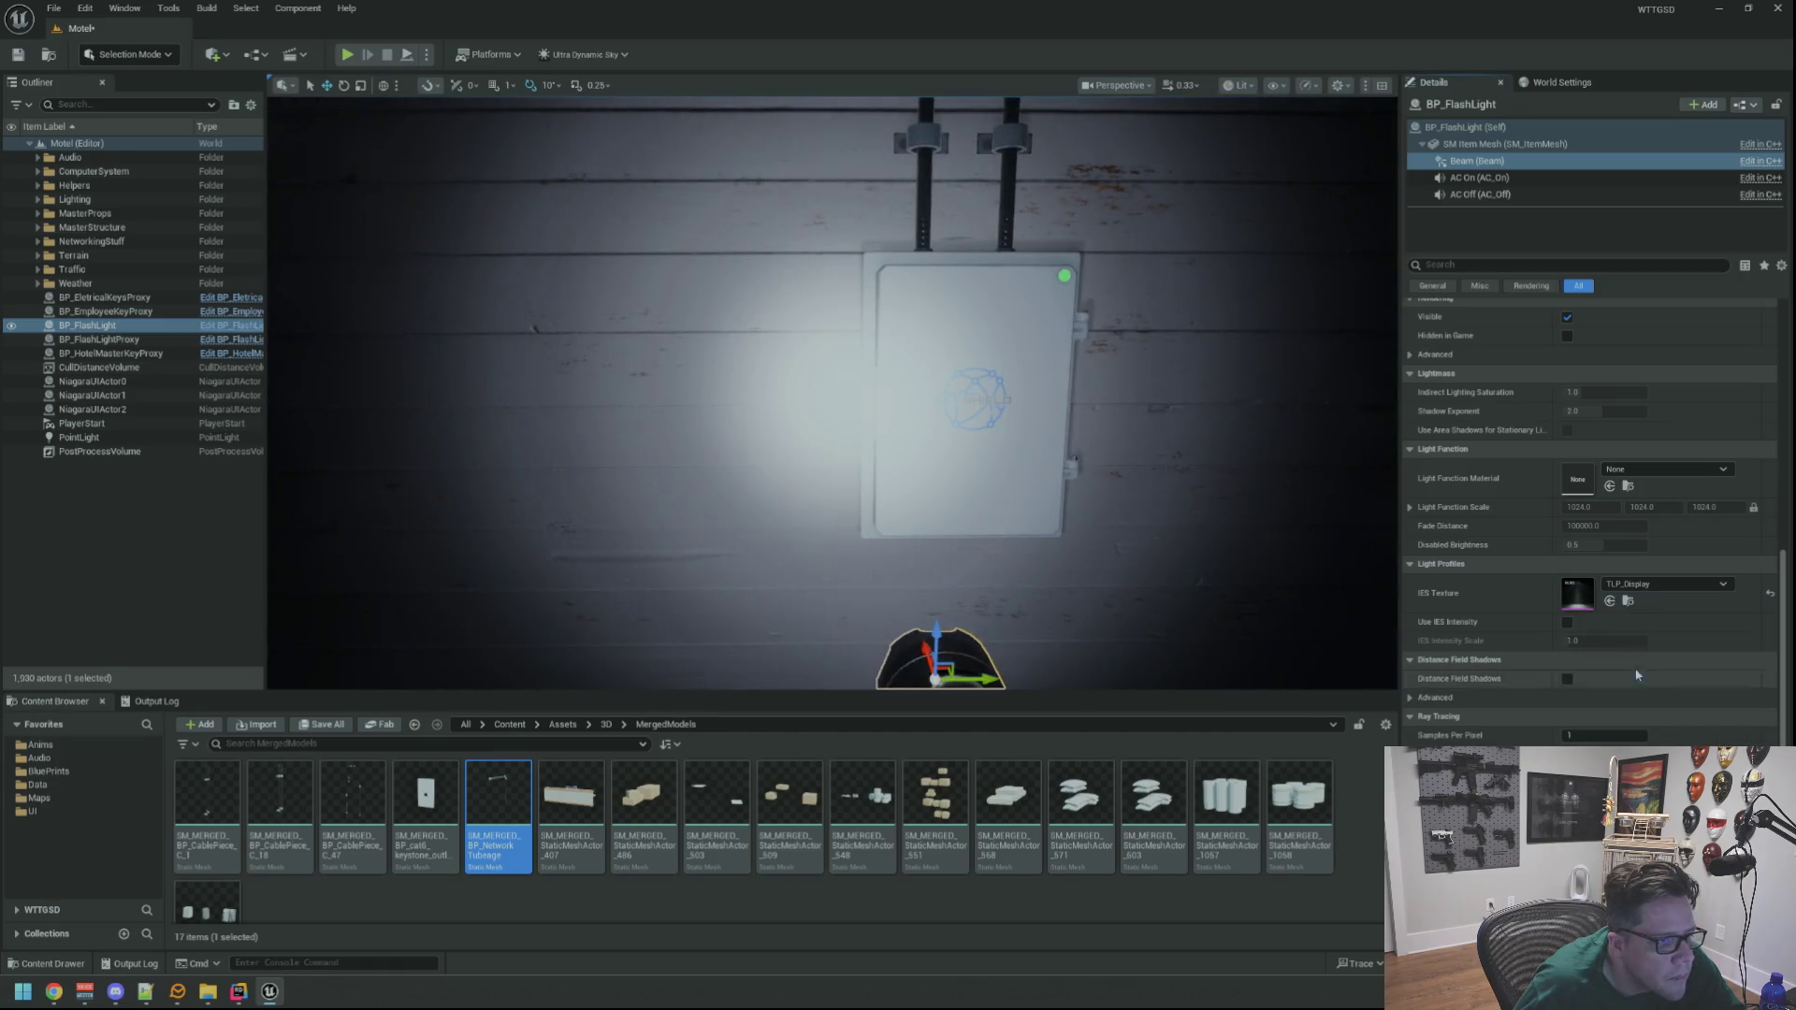
pyautogui.scroll(5, 833, 393)
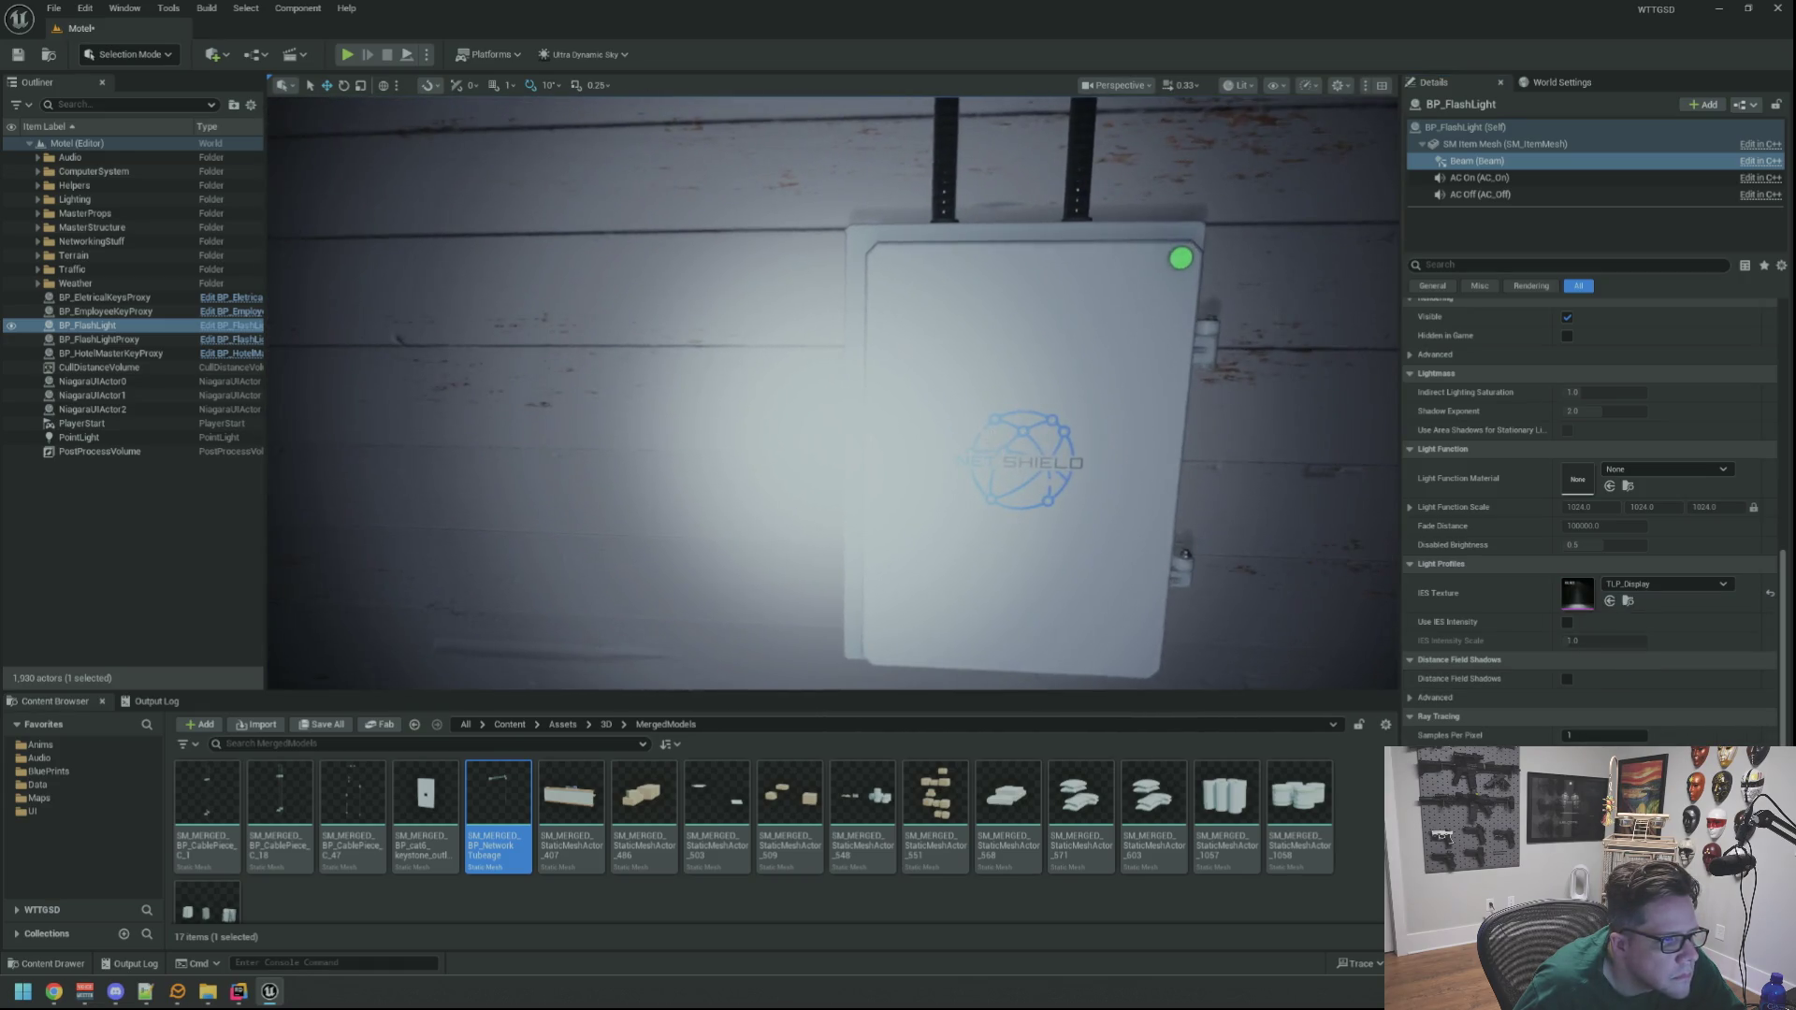
pyautogui.scroll(-1, 1320, 483)
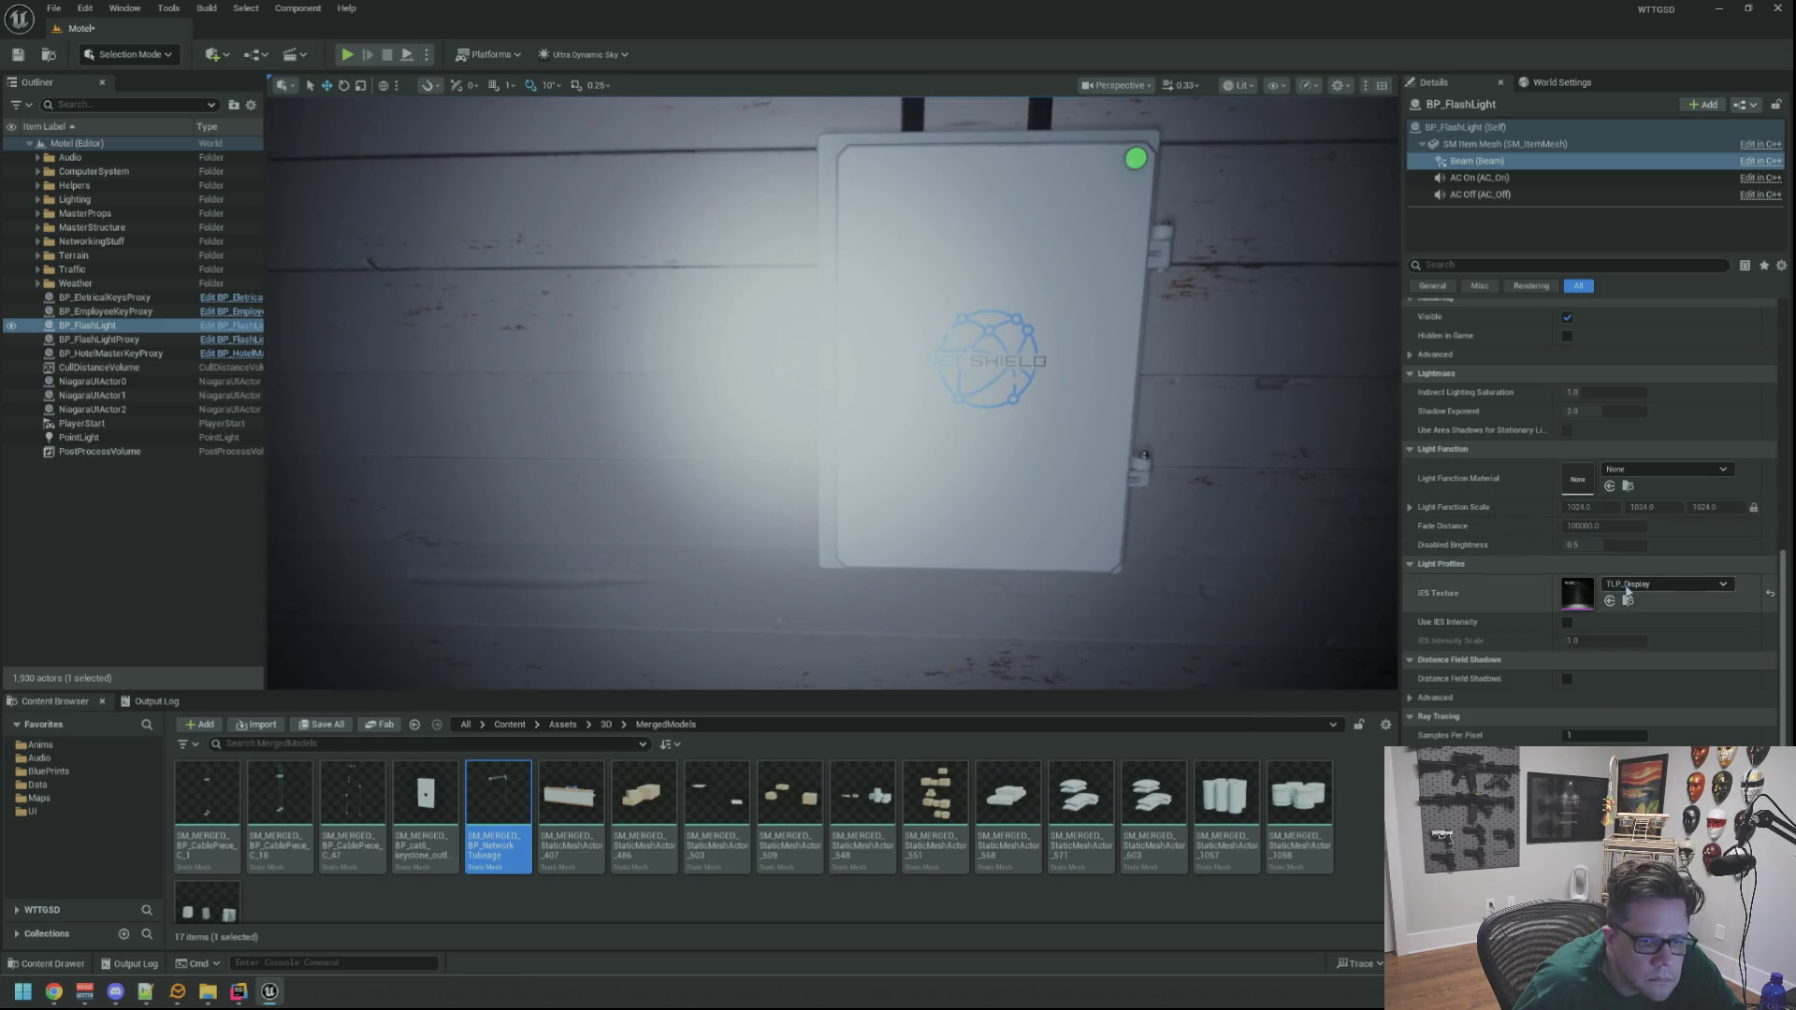
# Try the TLP_Light_14 and TLP_ParallelBeam profiles, framing the flashlight to judge the beam
pyautogui.click(1665, 583)
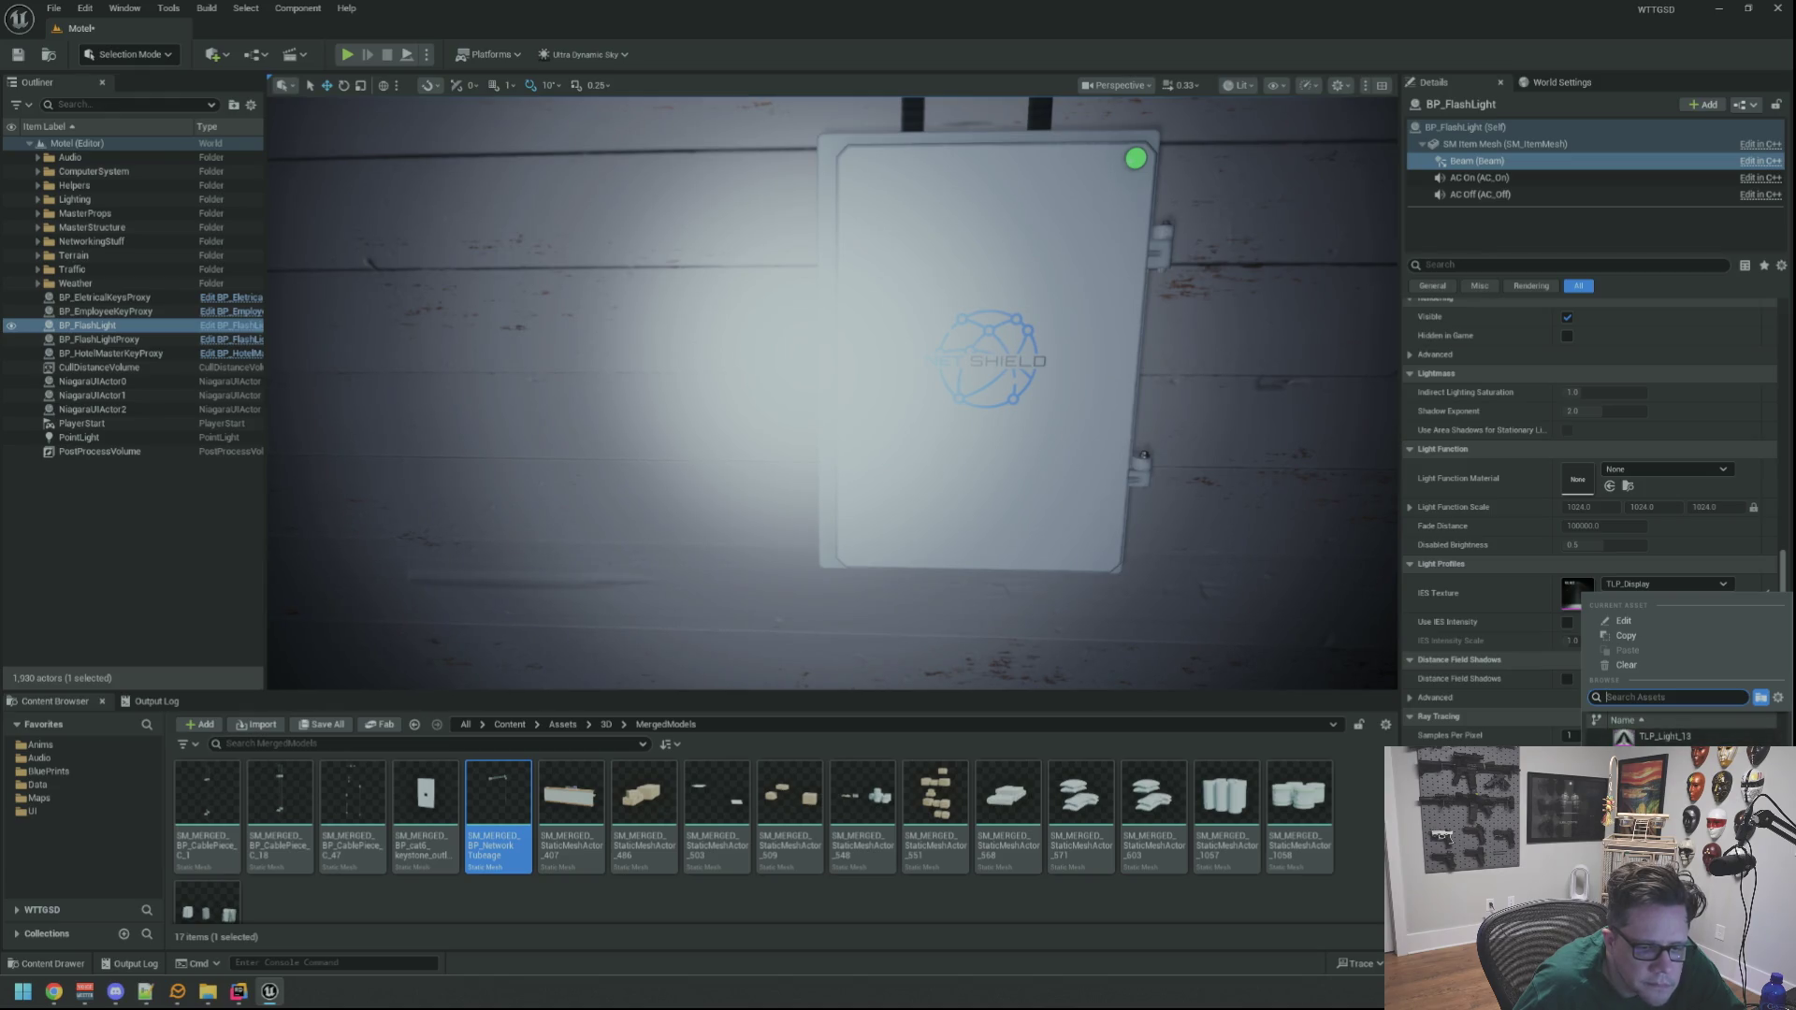
pyautogui.click(1665, 754)
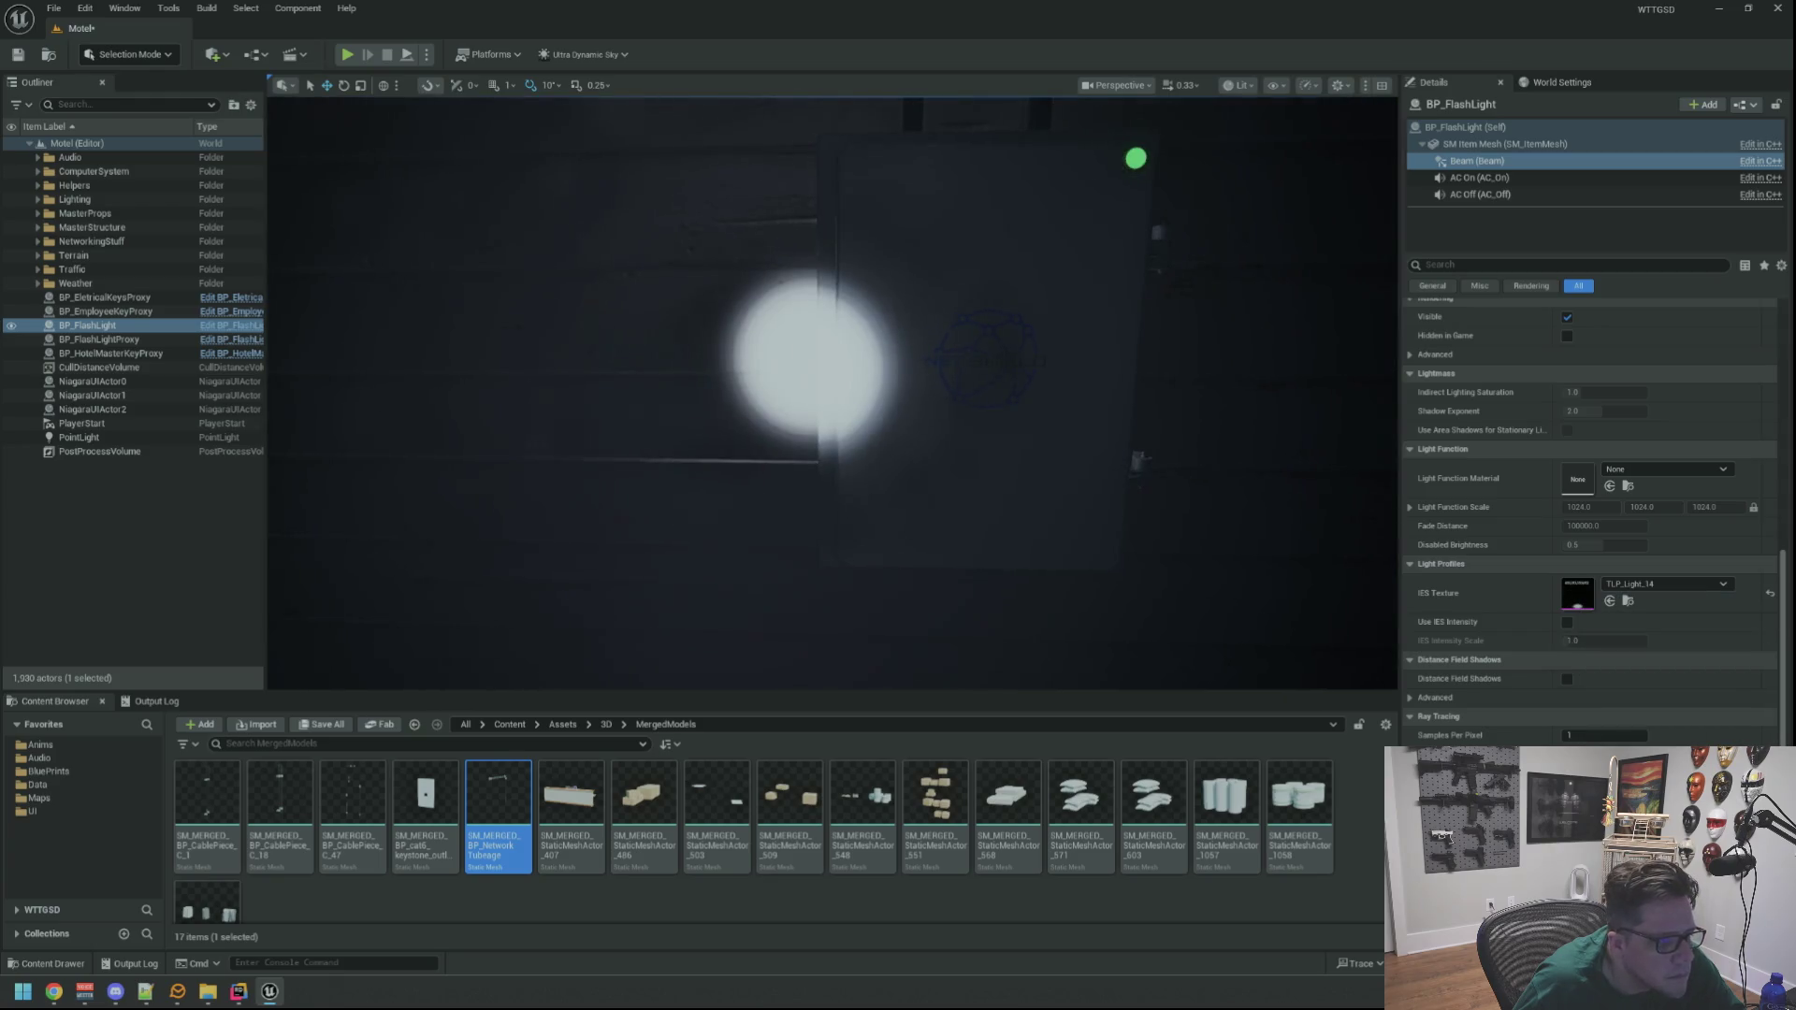
pyautogui.click(1679, 588)
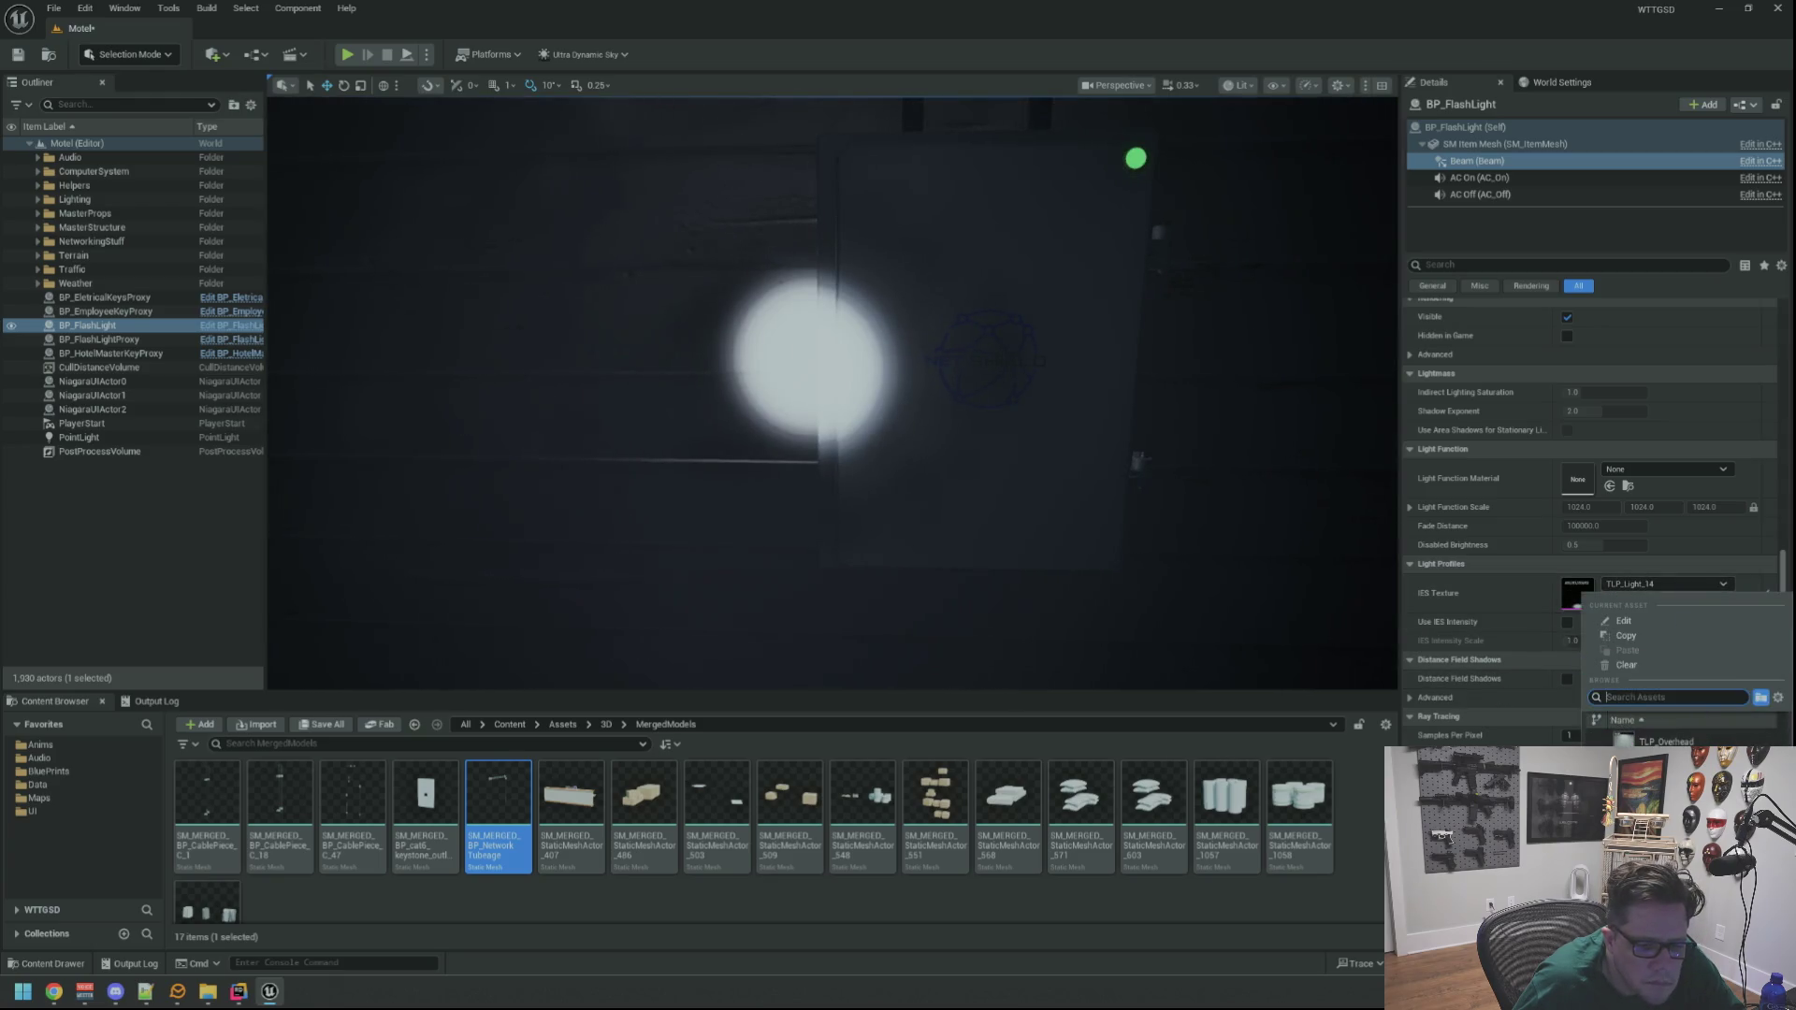
pyautogui.click(1665, 777)
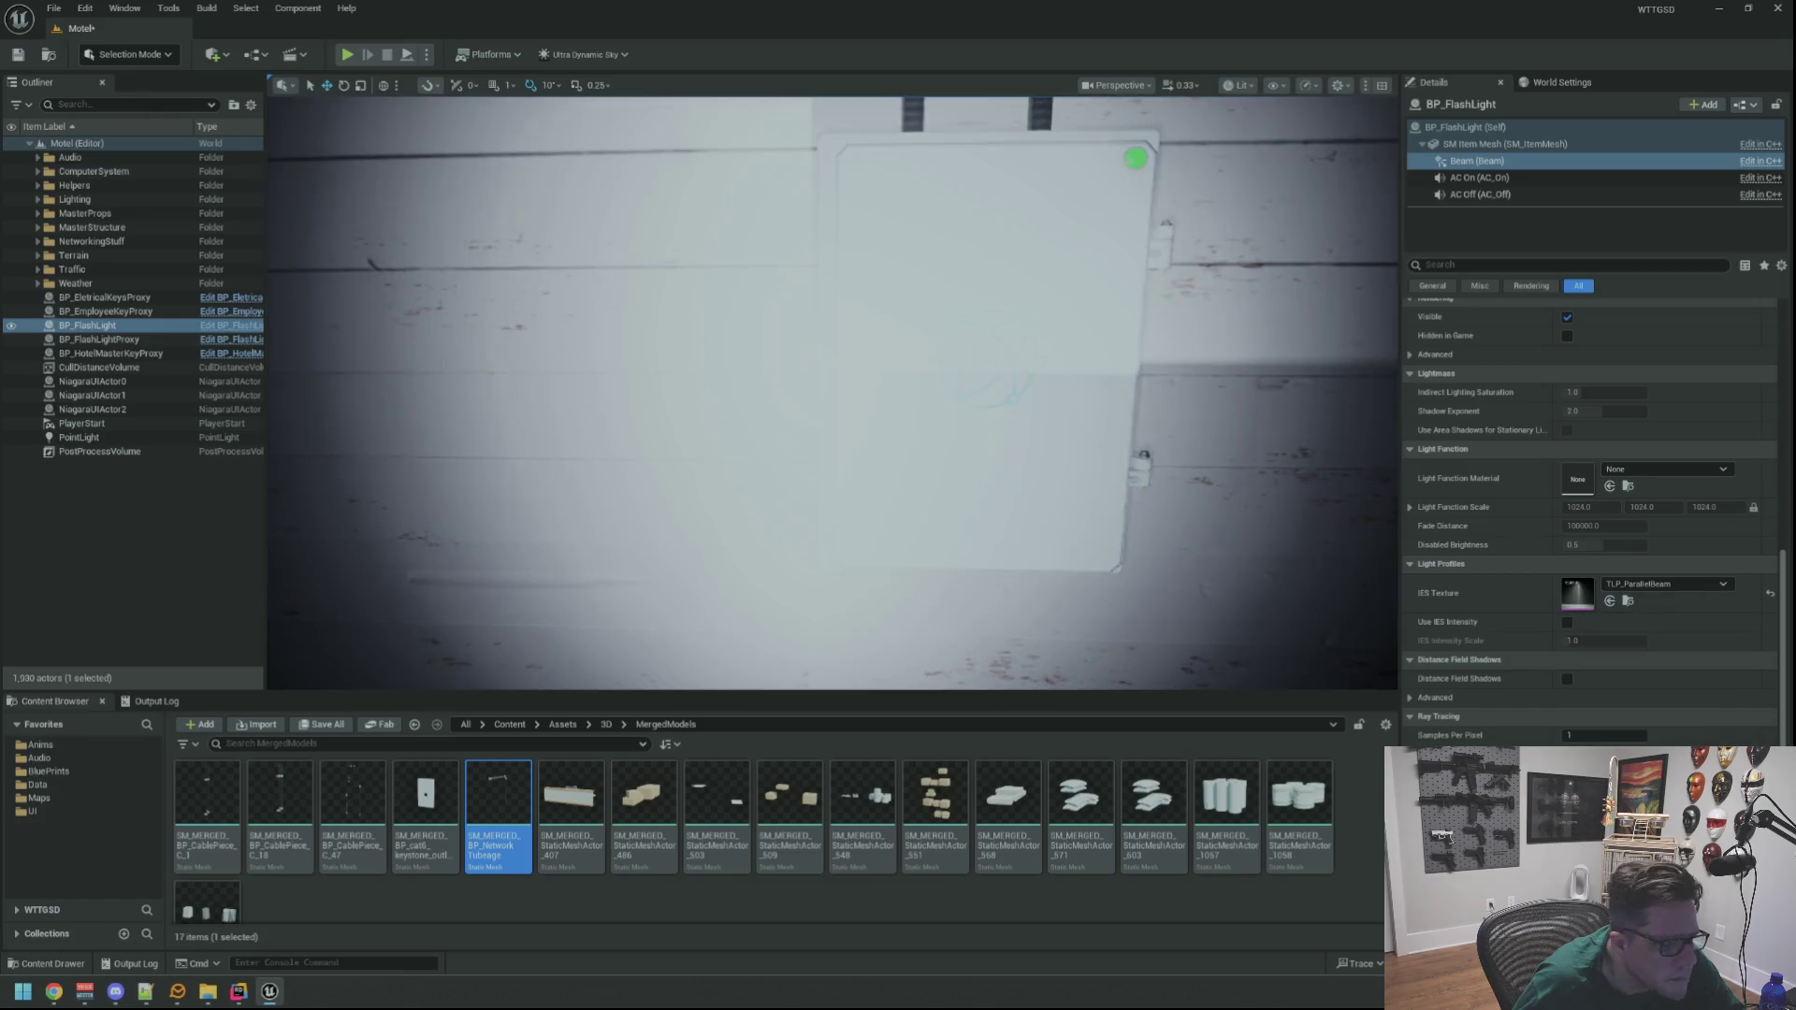
pyautogui.press('f')
pyautogui.scroll(-5, 833, 393)
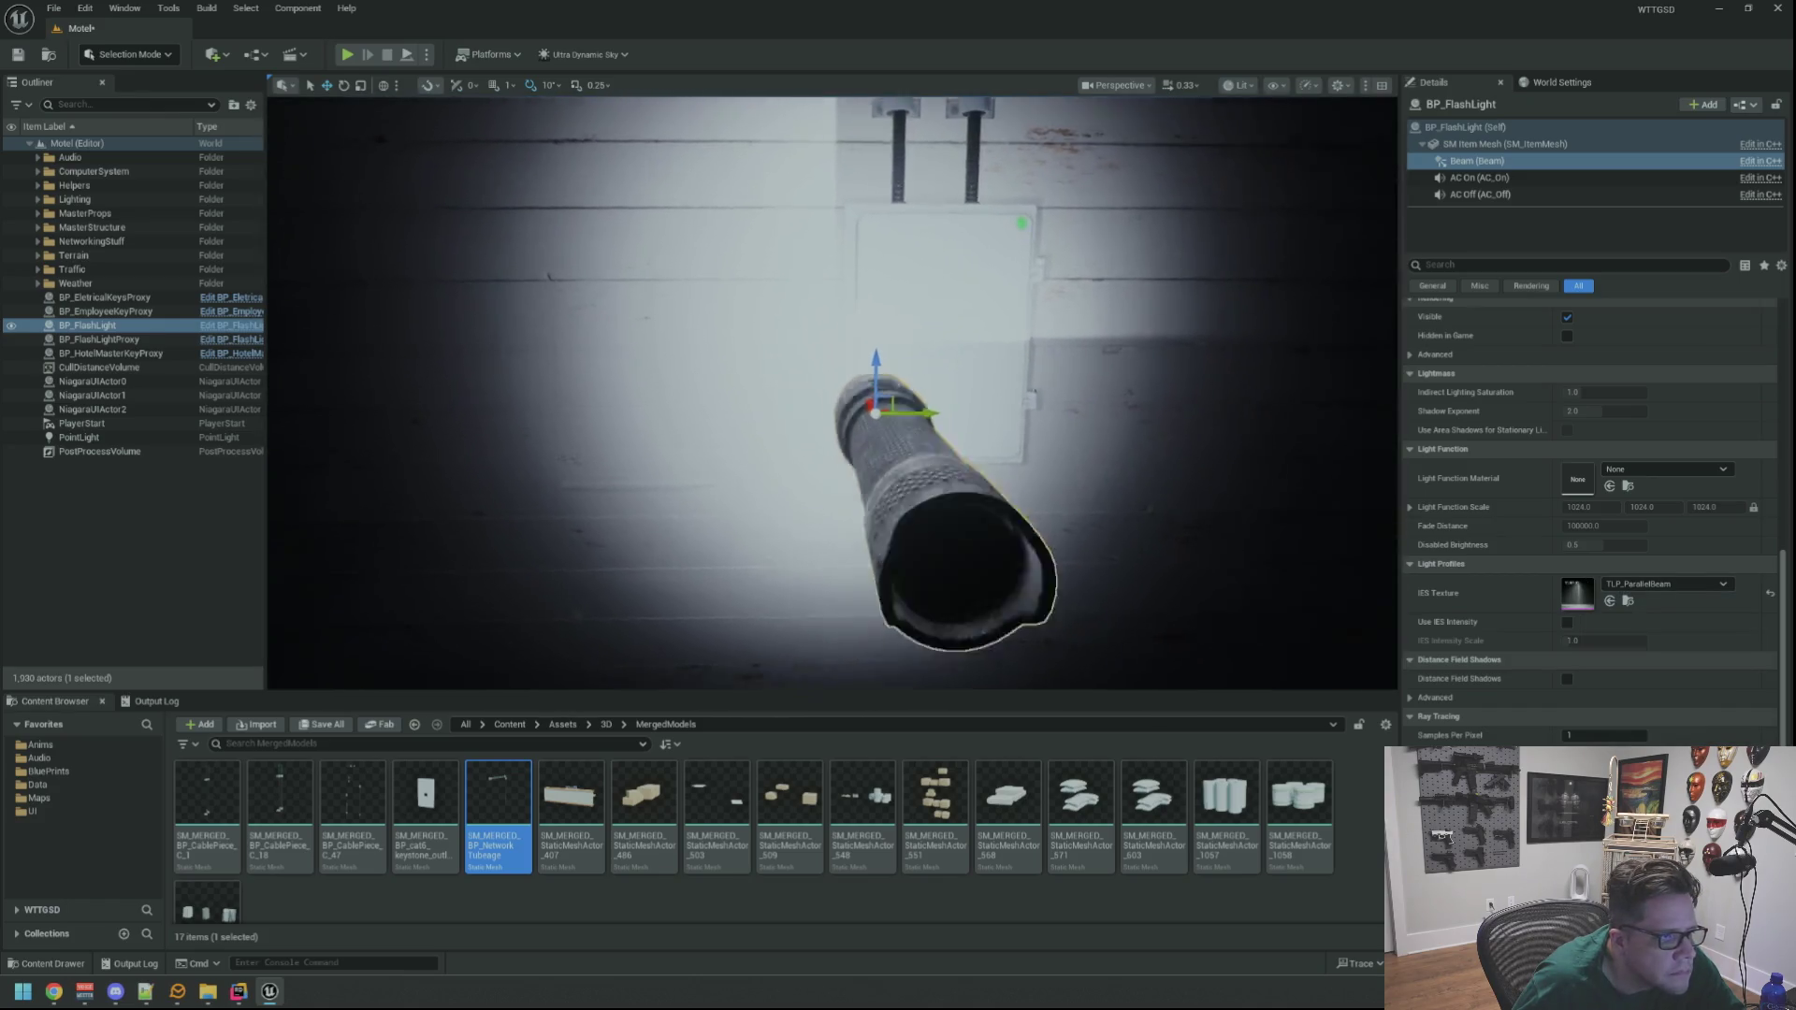
pyautogui.scroll(3, 832, 393)
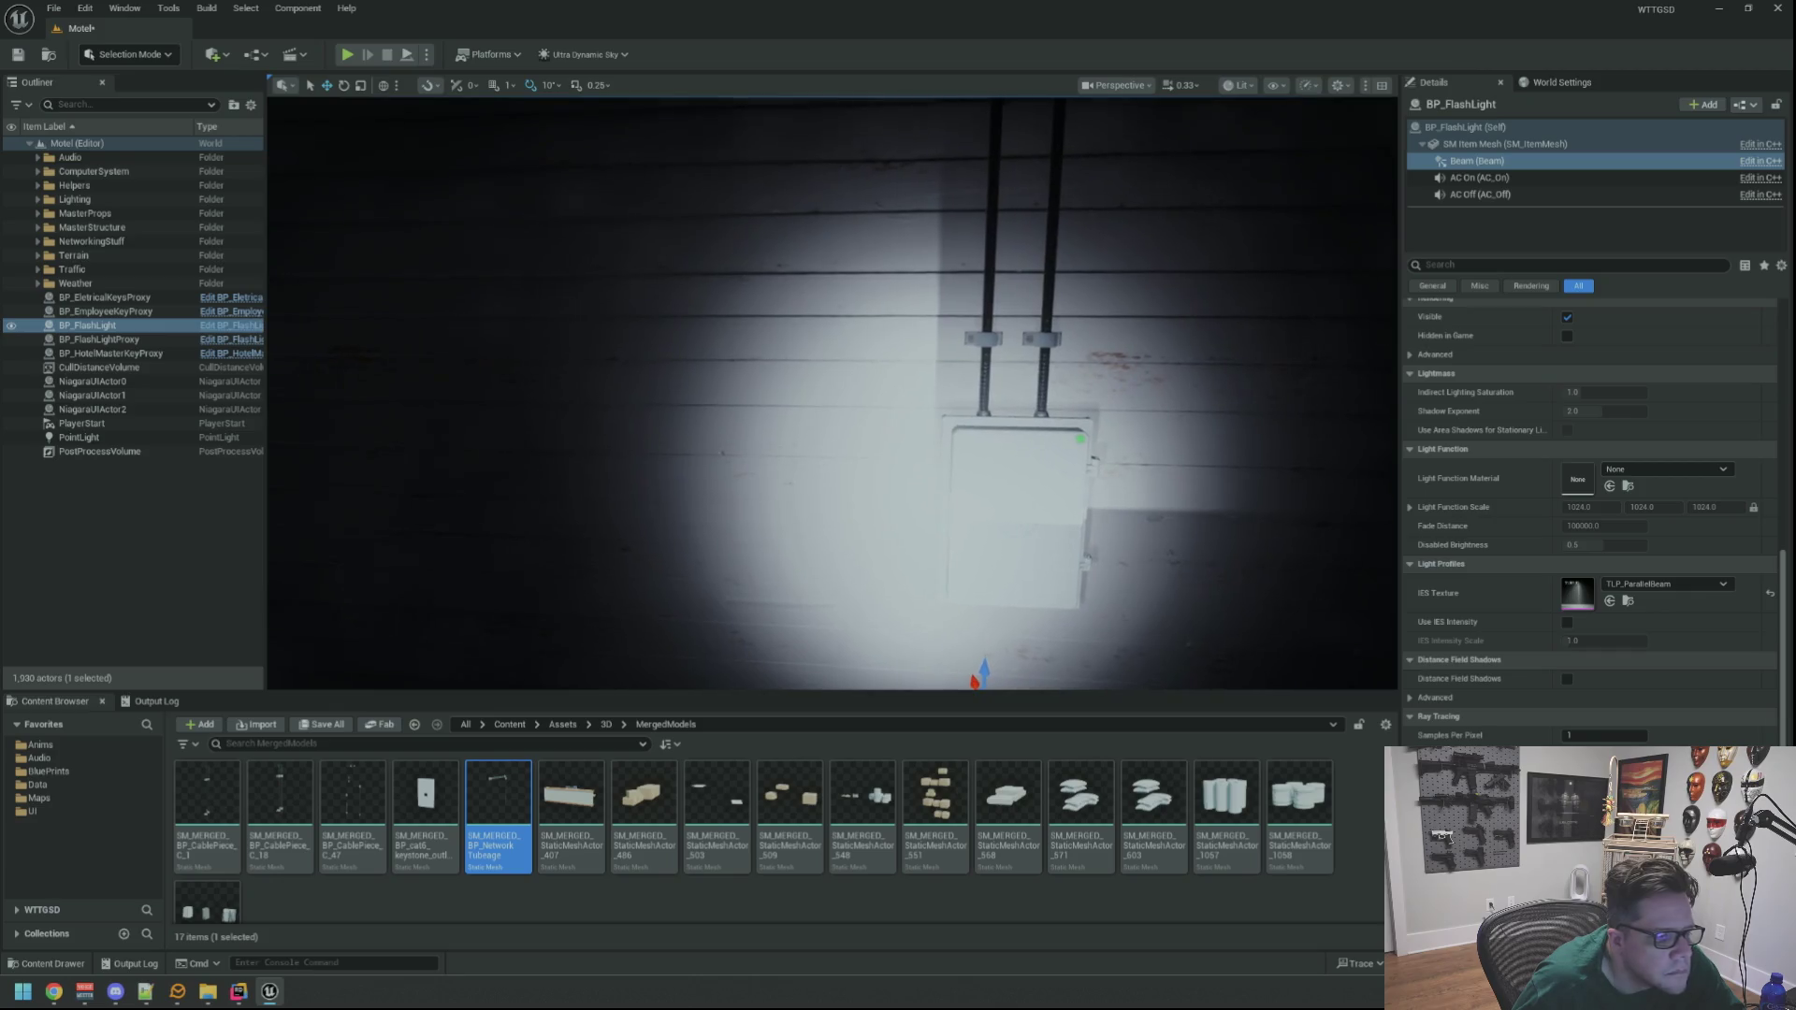
# Test TLP_SoftDisplay, then reset the IES profile to the default TLP_DefinedSpot
pyautogui.click(1665, 584)
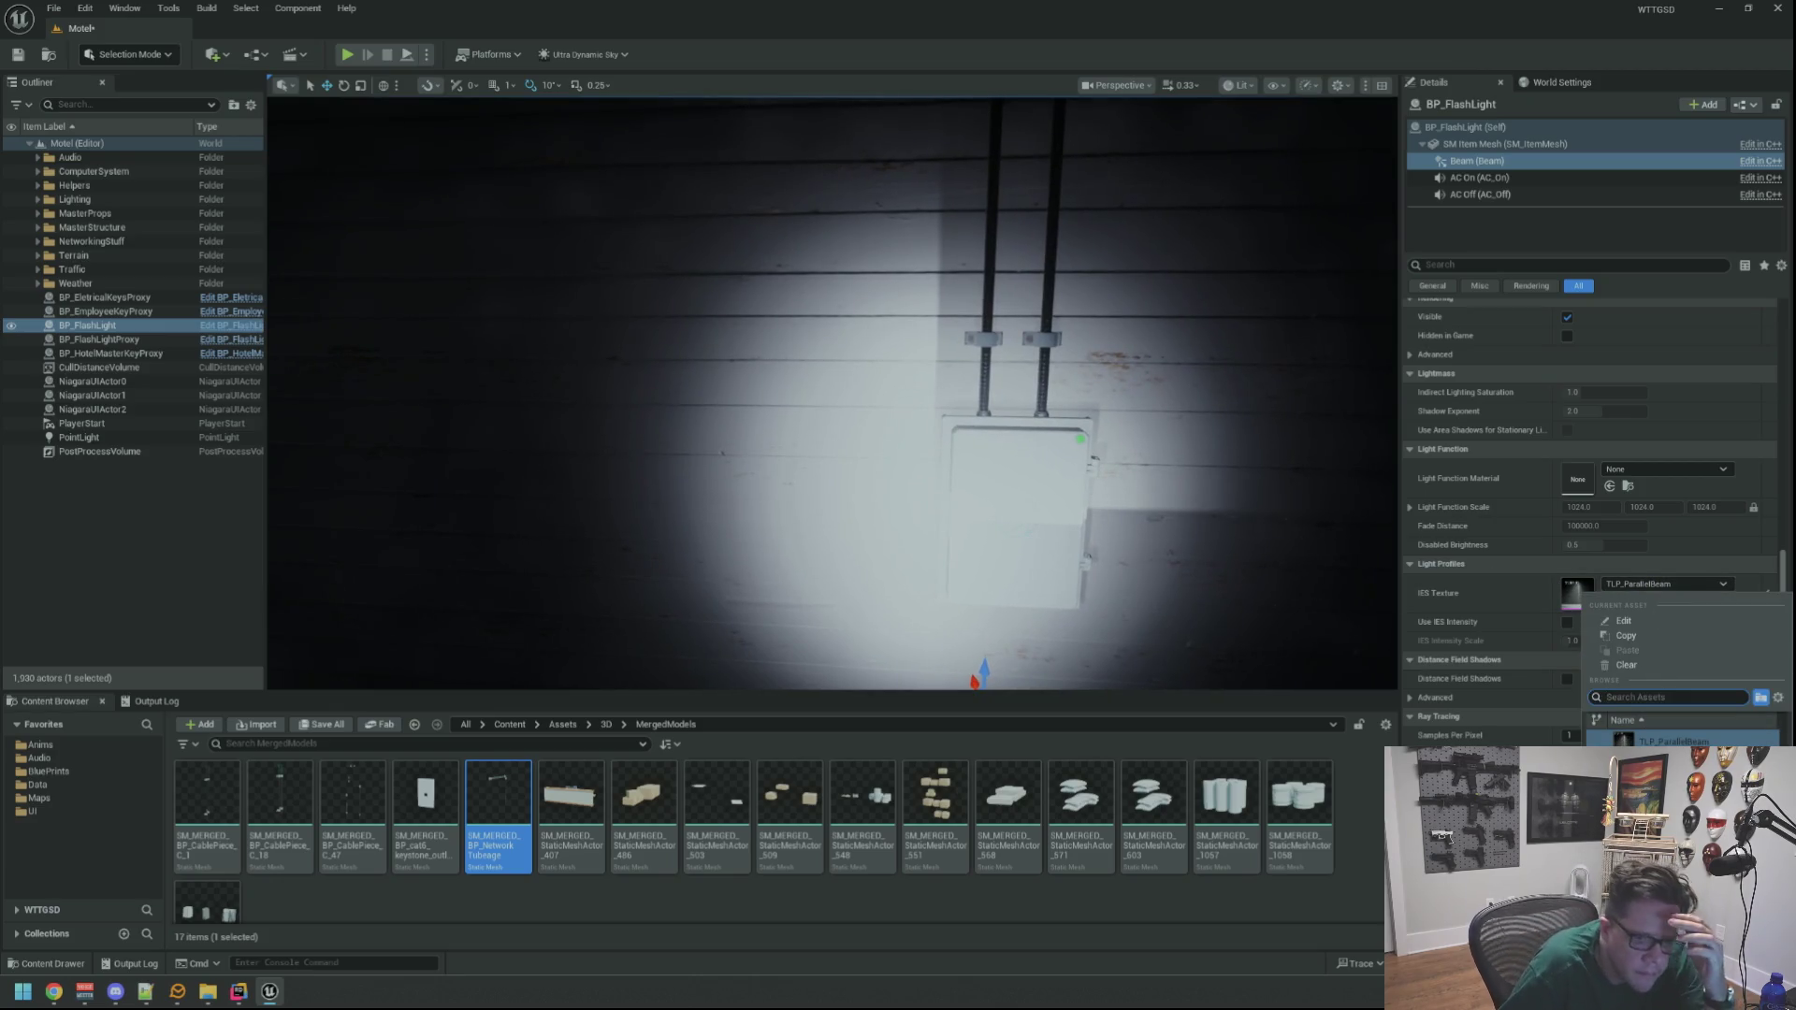
pyautogui.click(1675, 795)
pyautogui.press('f')
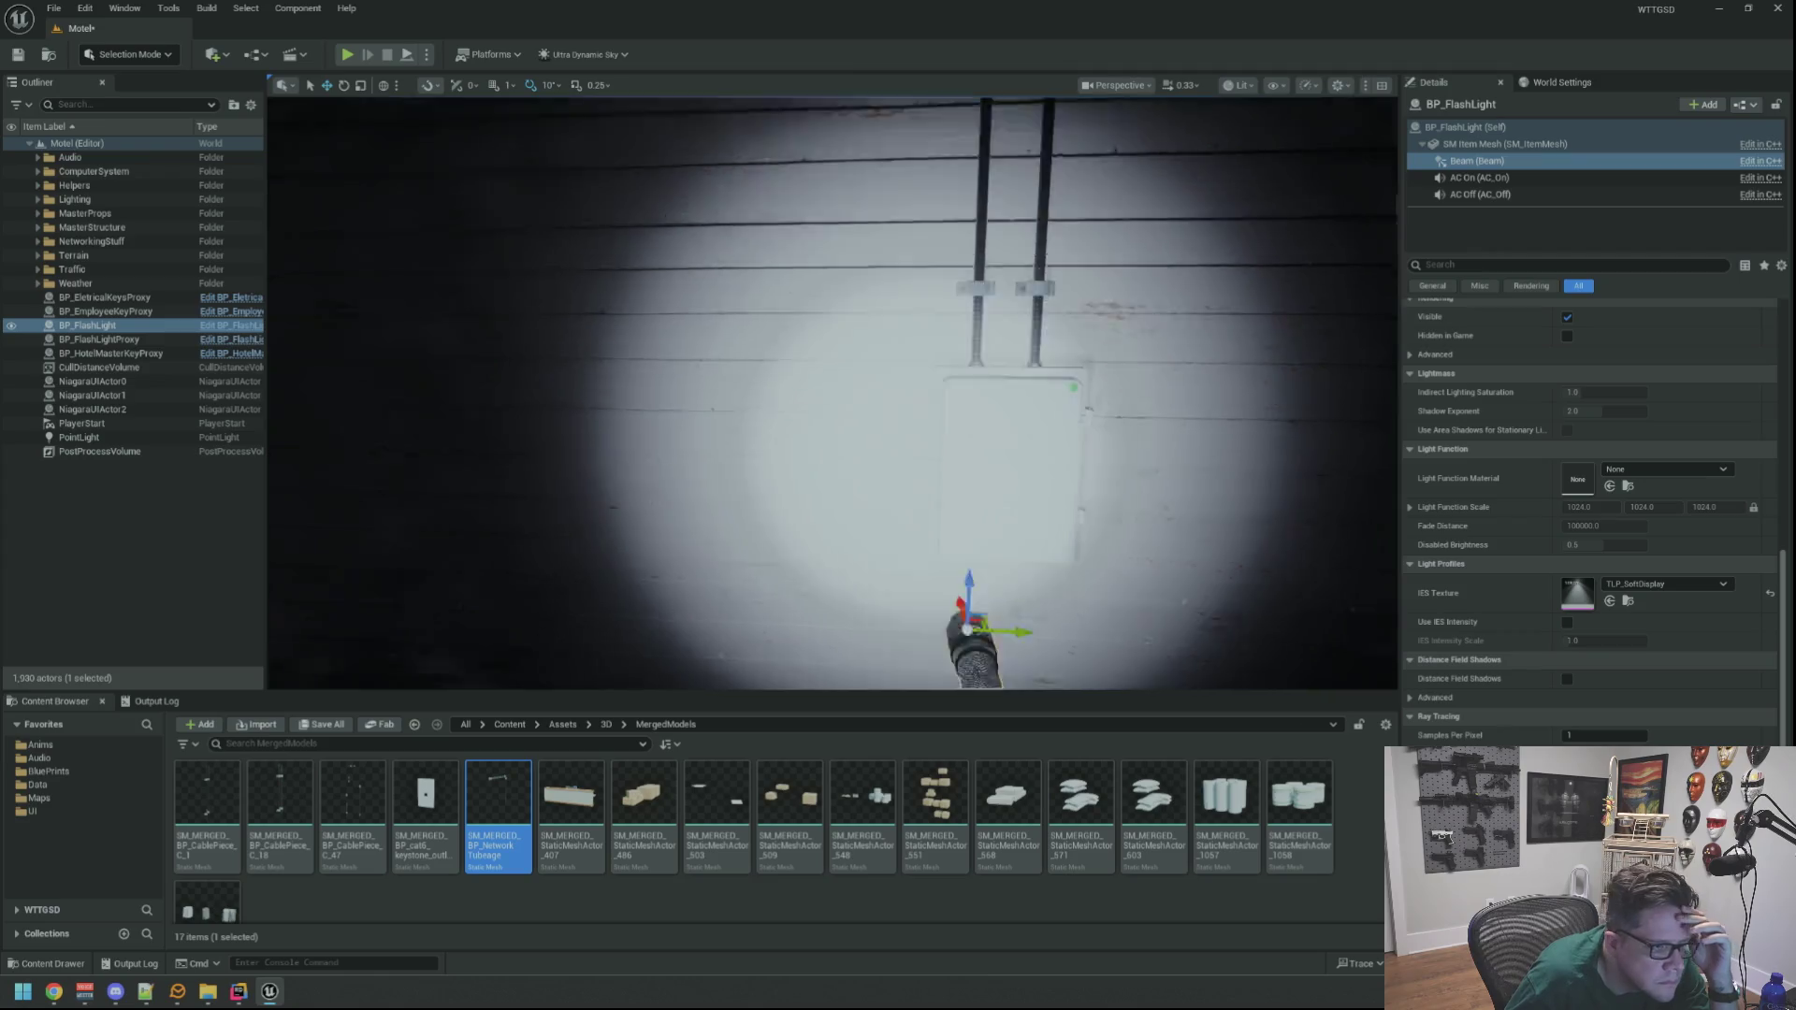
pyautogui.click(1668, 584)
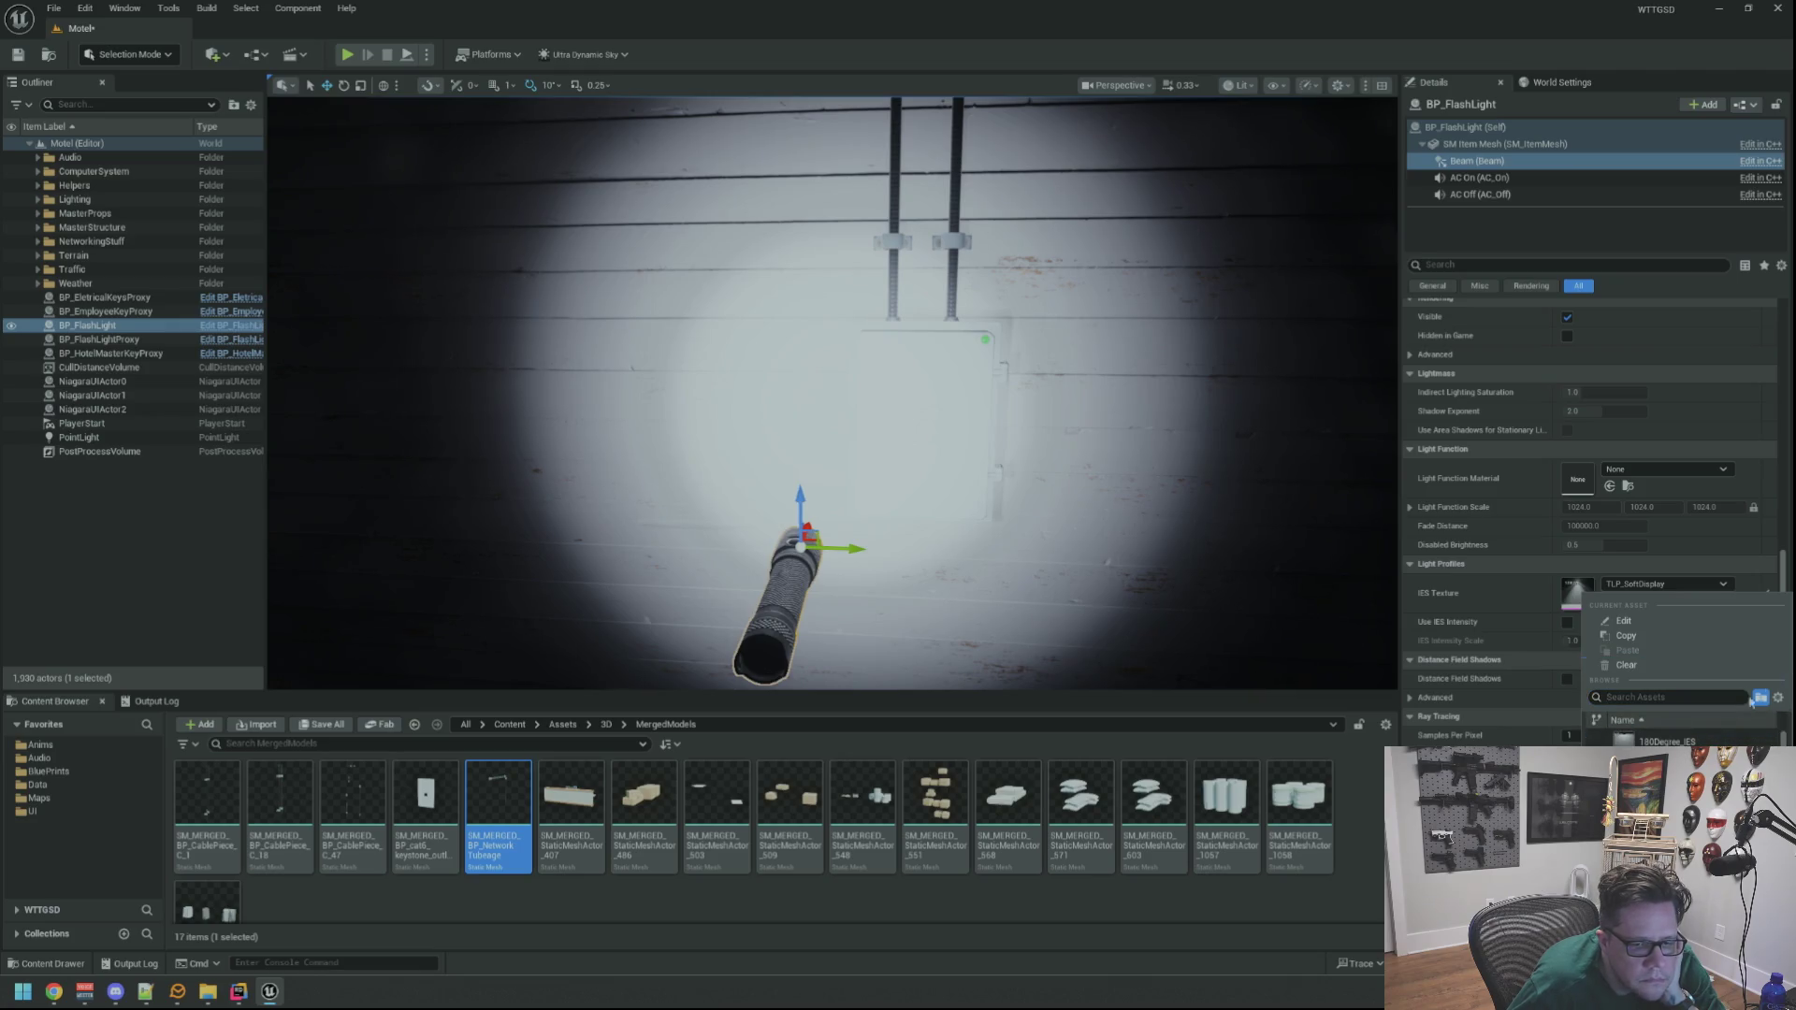
pyautogui.click(1494, 692)
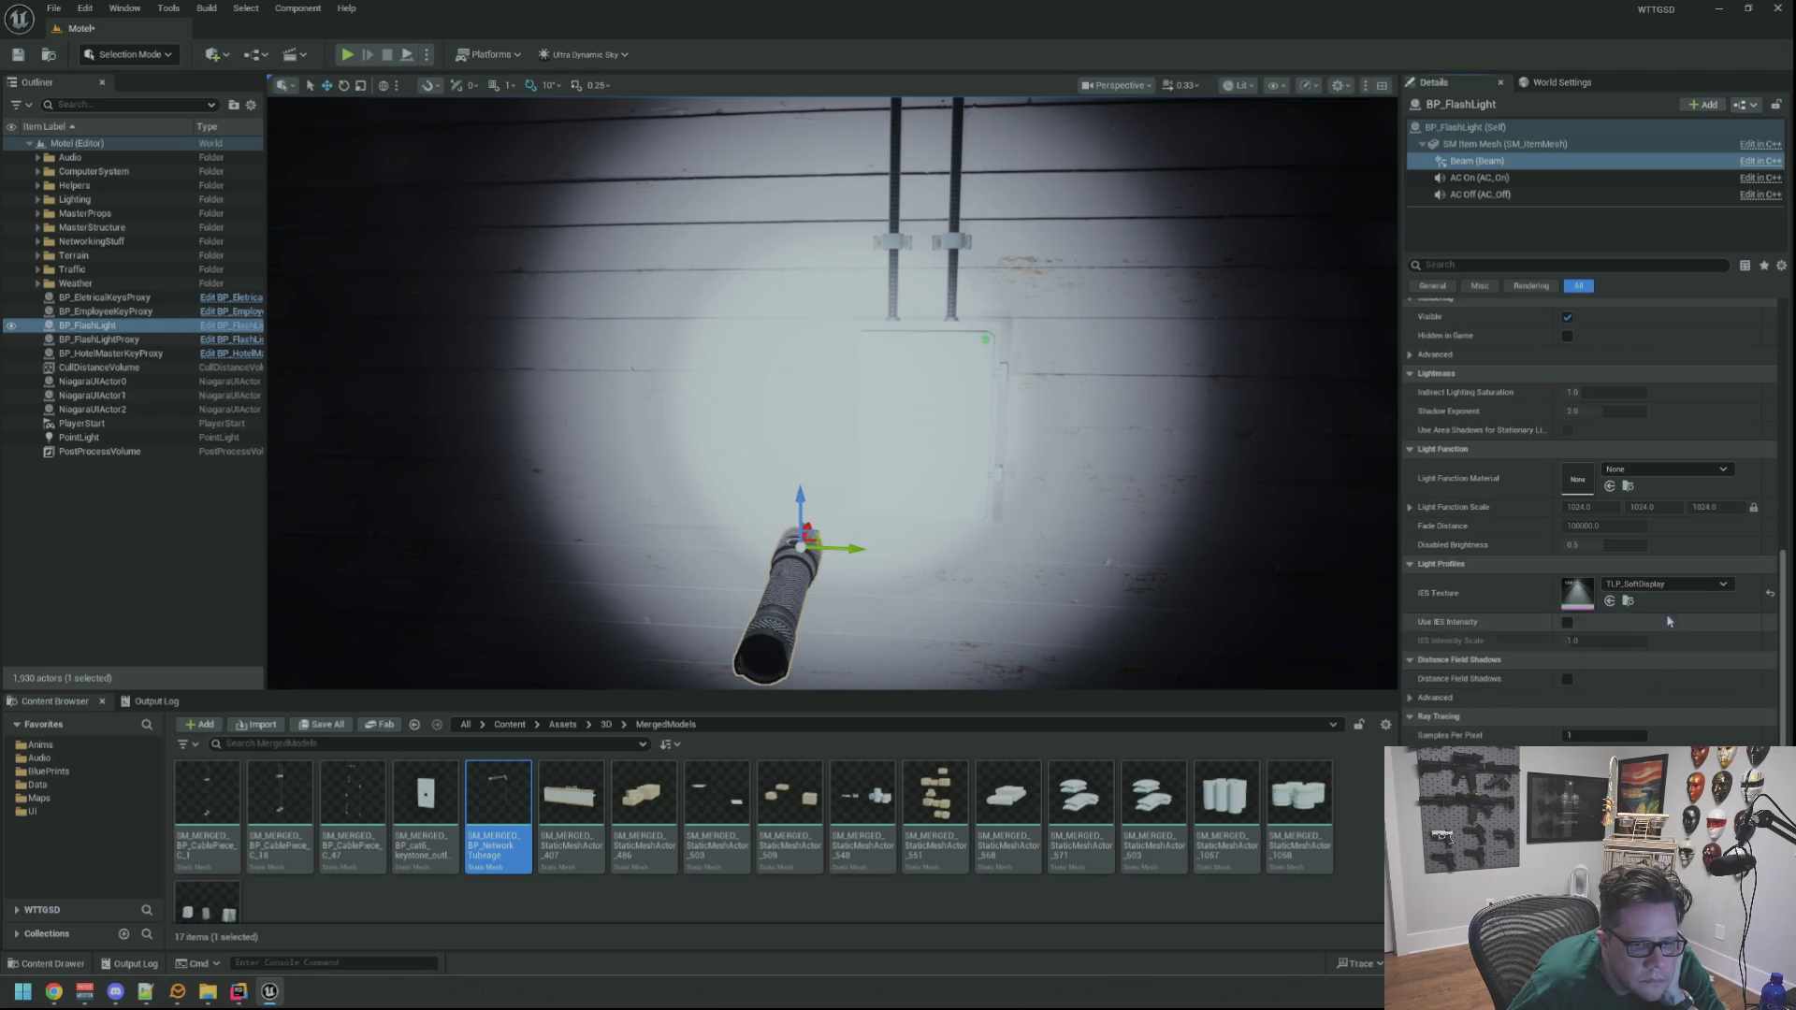
pyautogui.click(1770, 597)
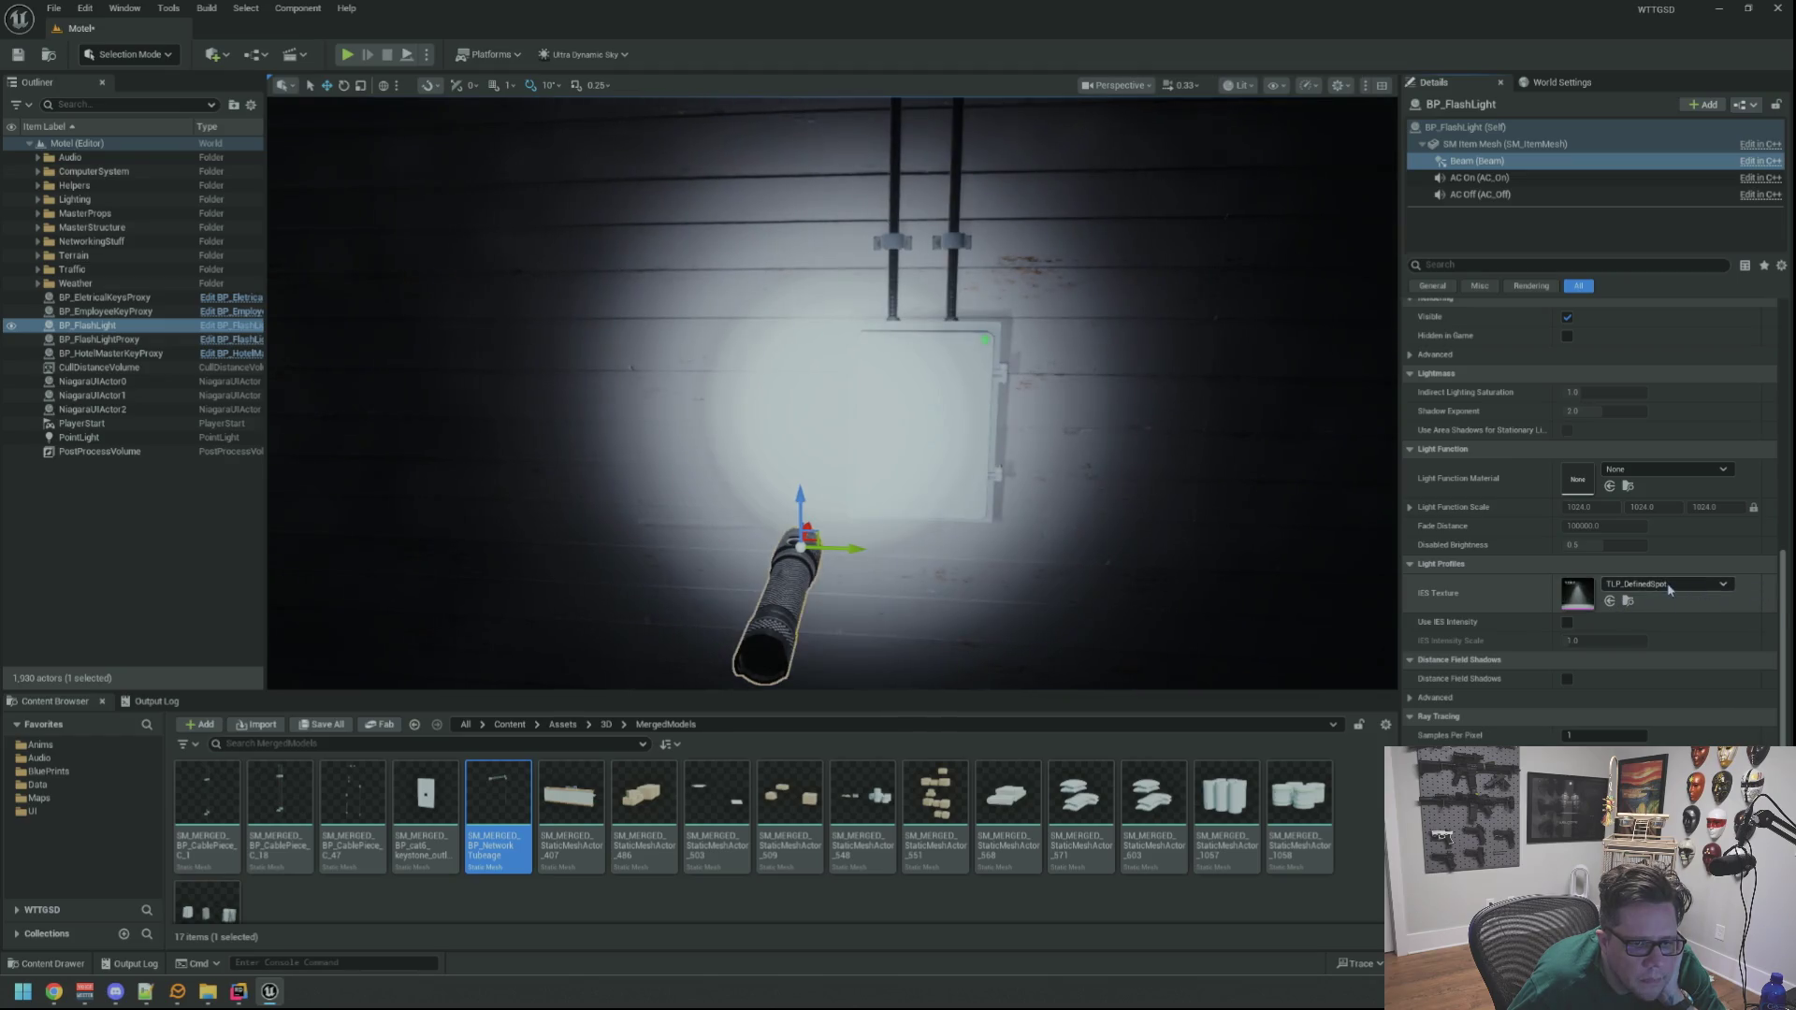
pyautogui.click(1665, 585)
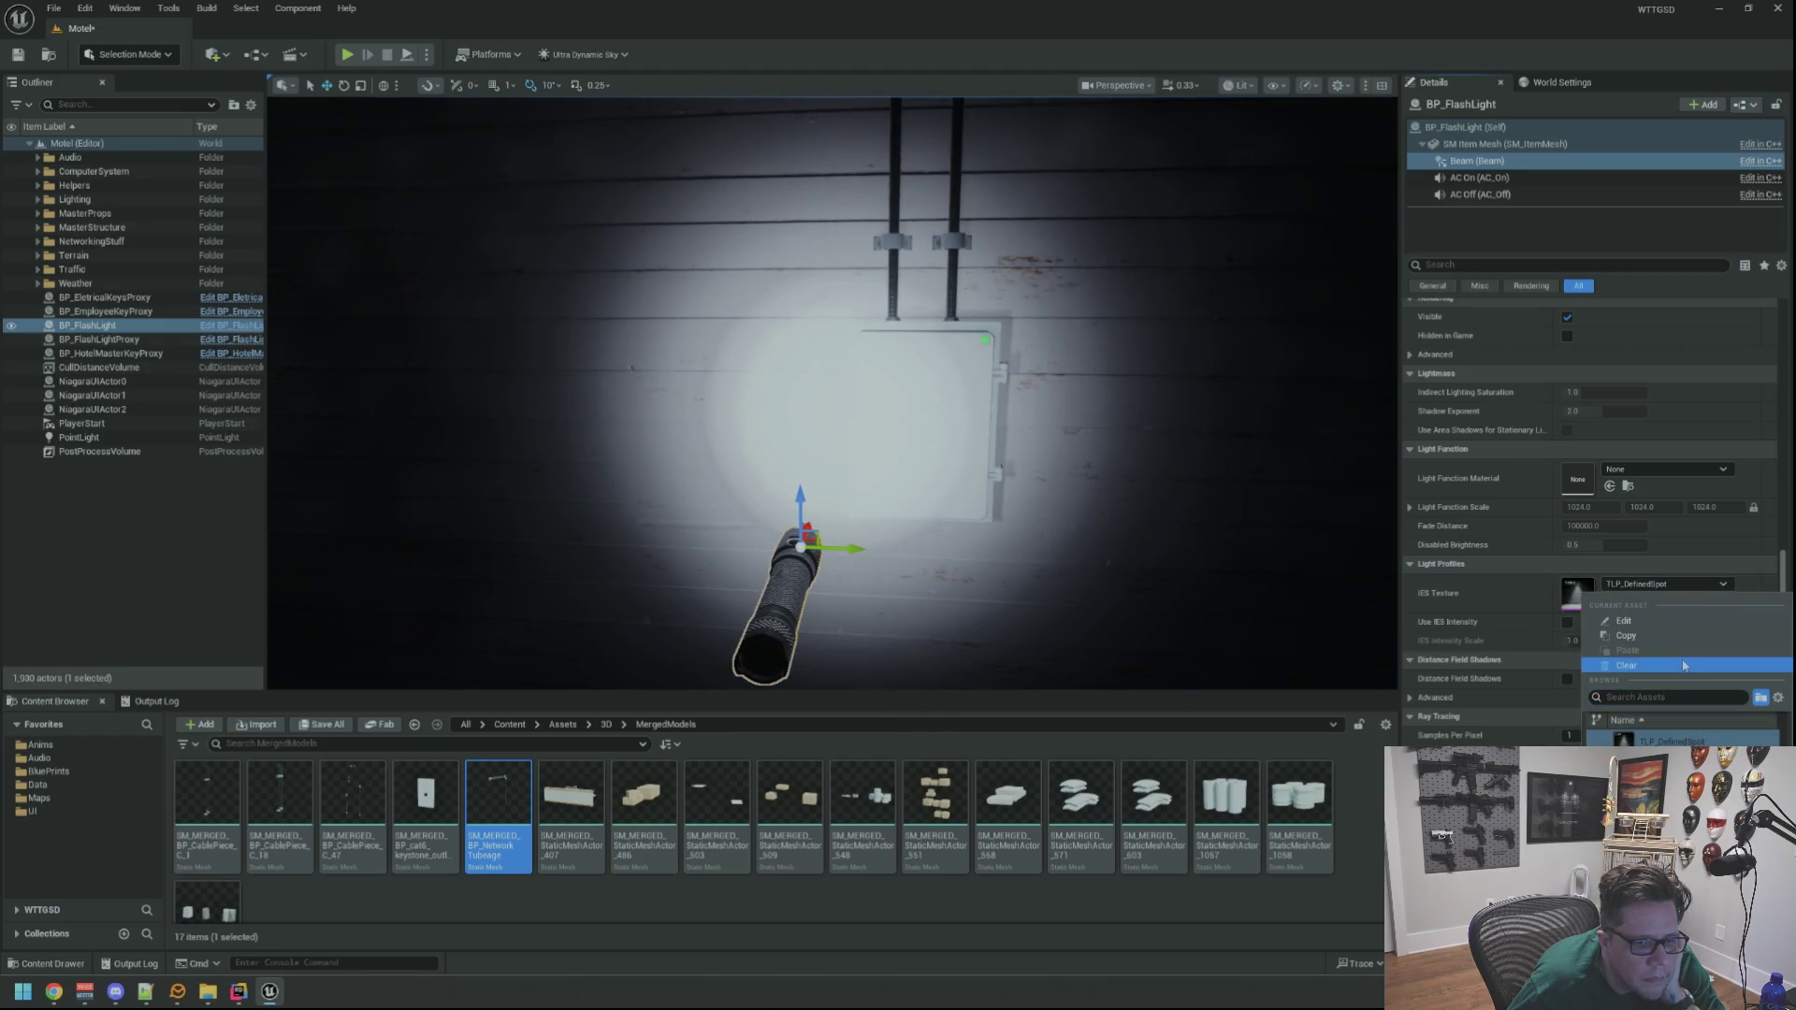
# Clear the profile, try TLP_XArrowSoft, XArrowDiffuse, XArrow and Vee, landing on TLP_TightFocused
pyautogui.click(1684, 665)
pyautogui.click(1688, 583)
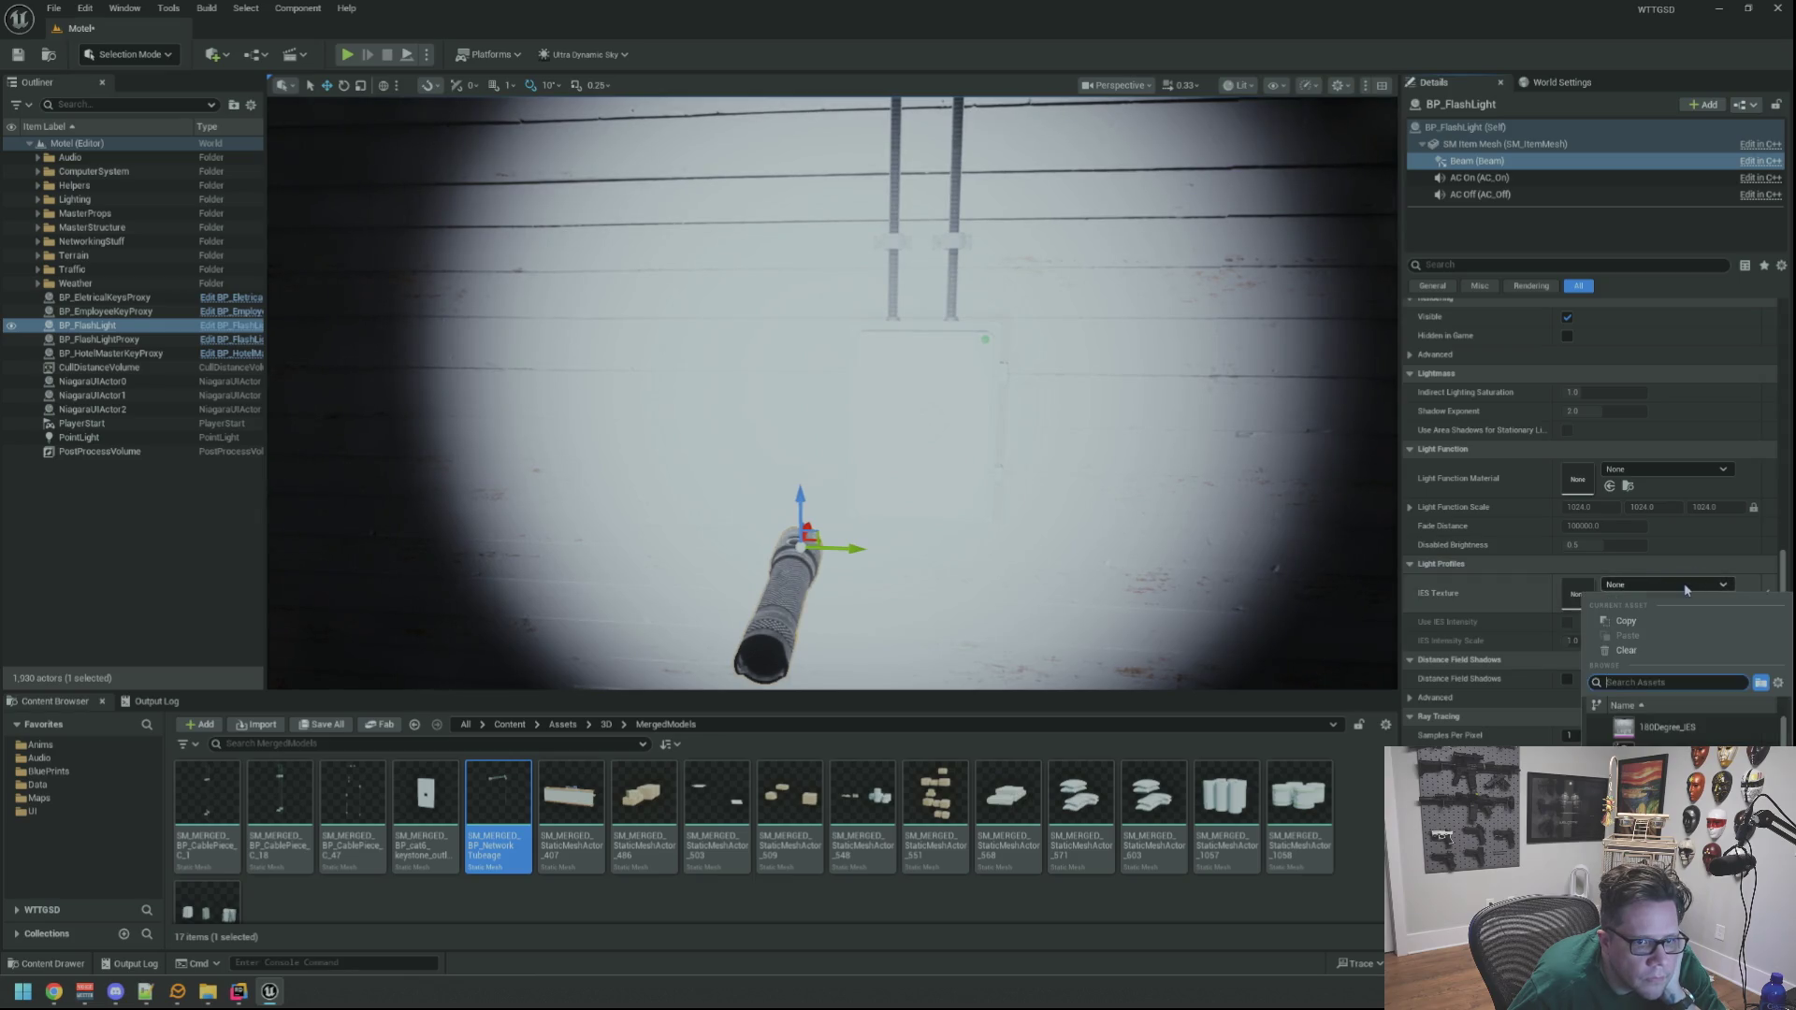
pyautogui.scroll(-10, 1699, 730)
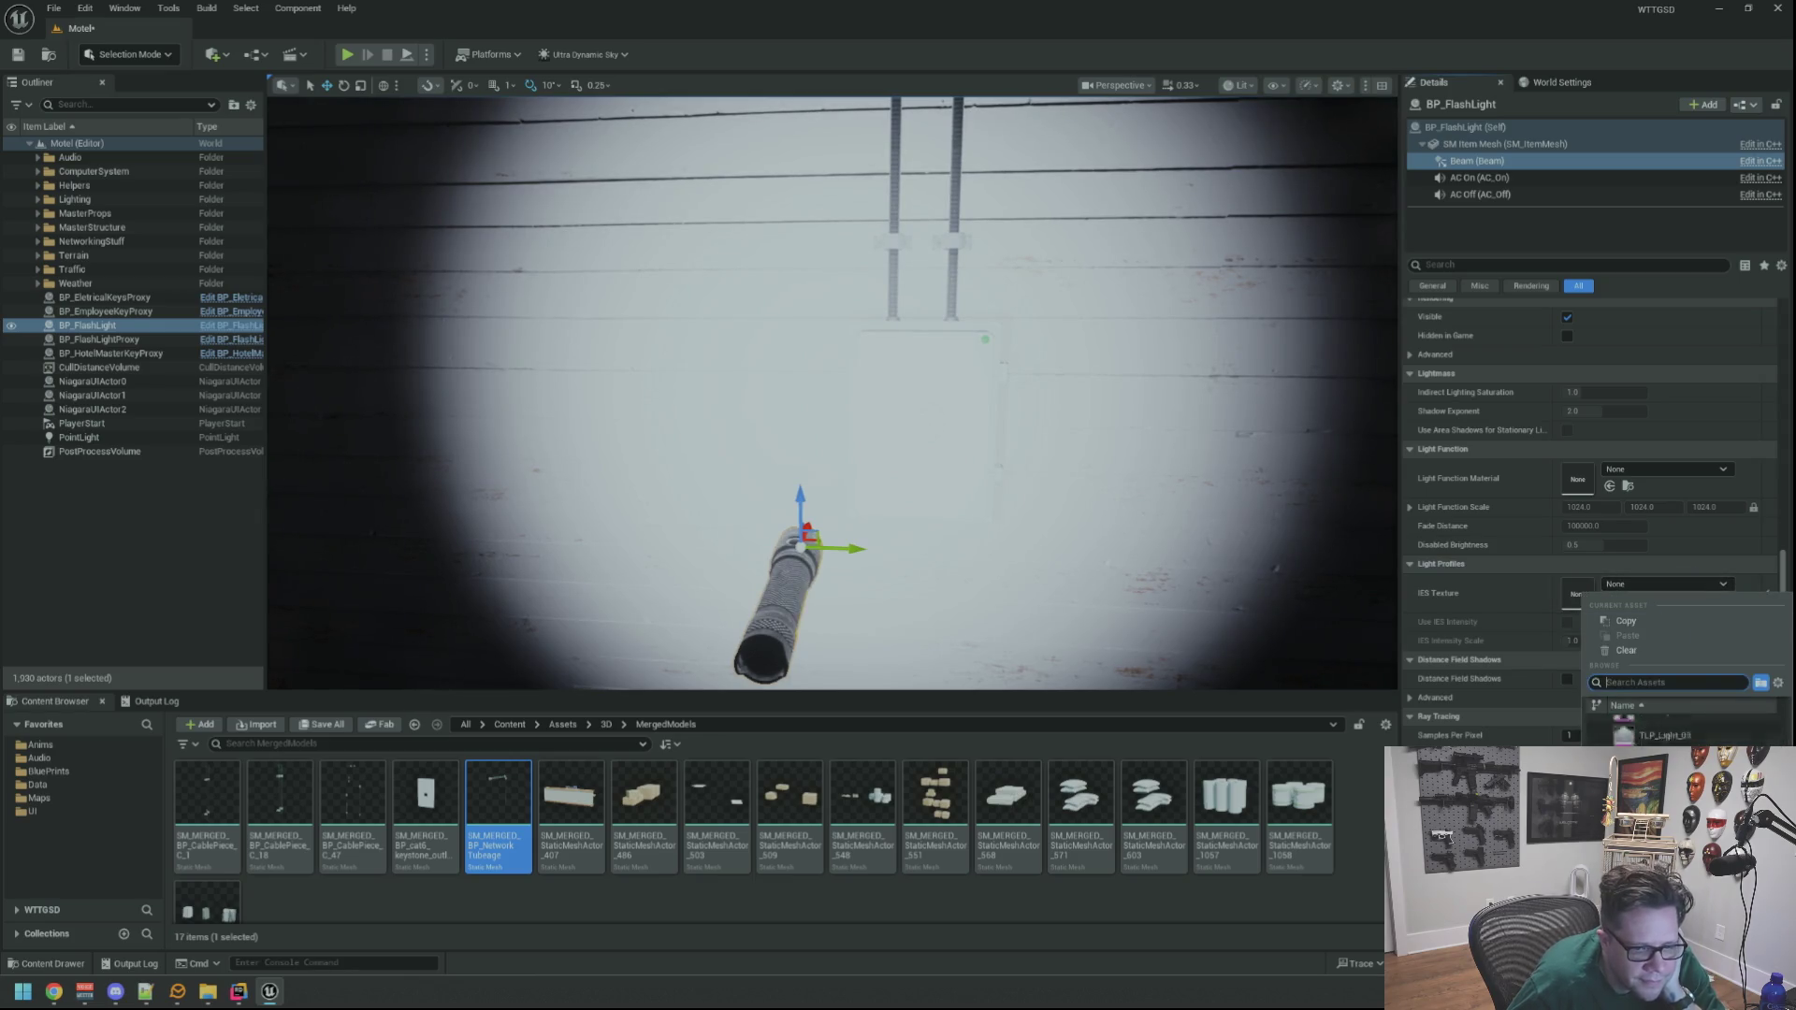
pyautogui.scroll(-3, 1684, 725)
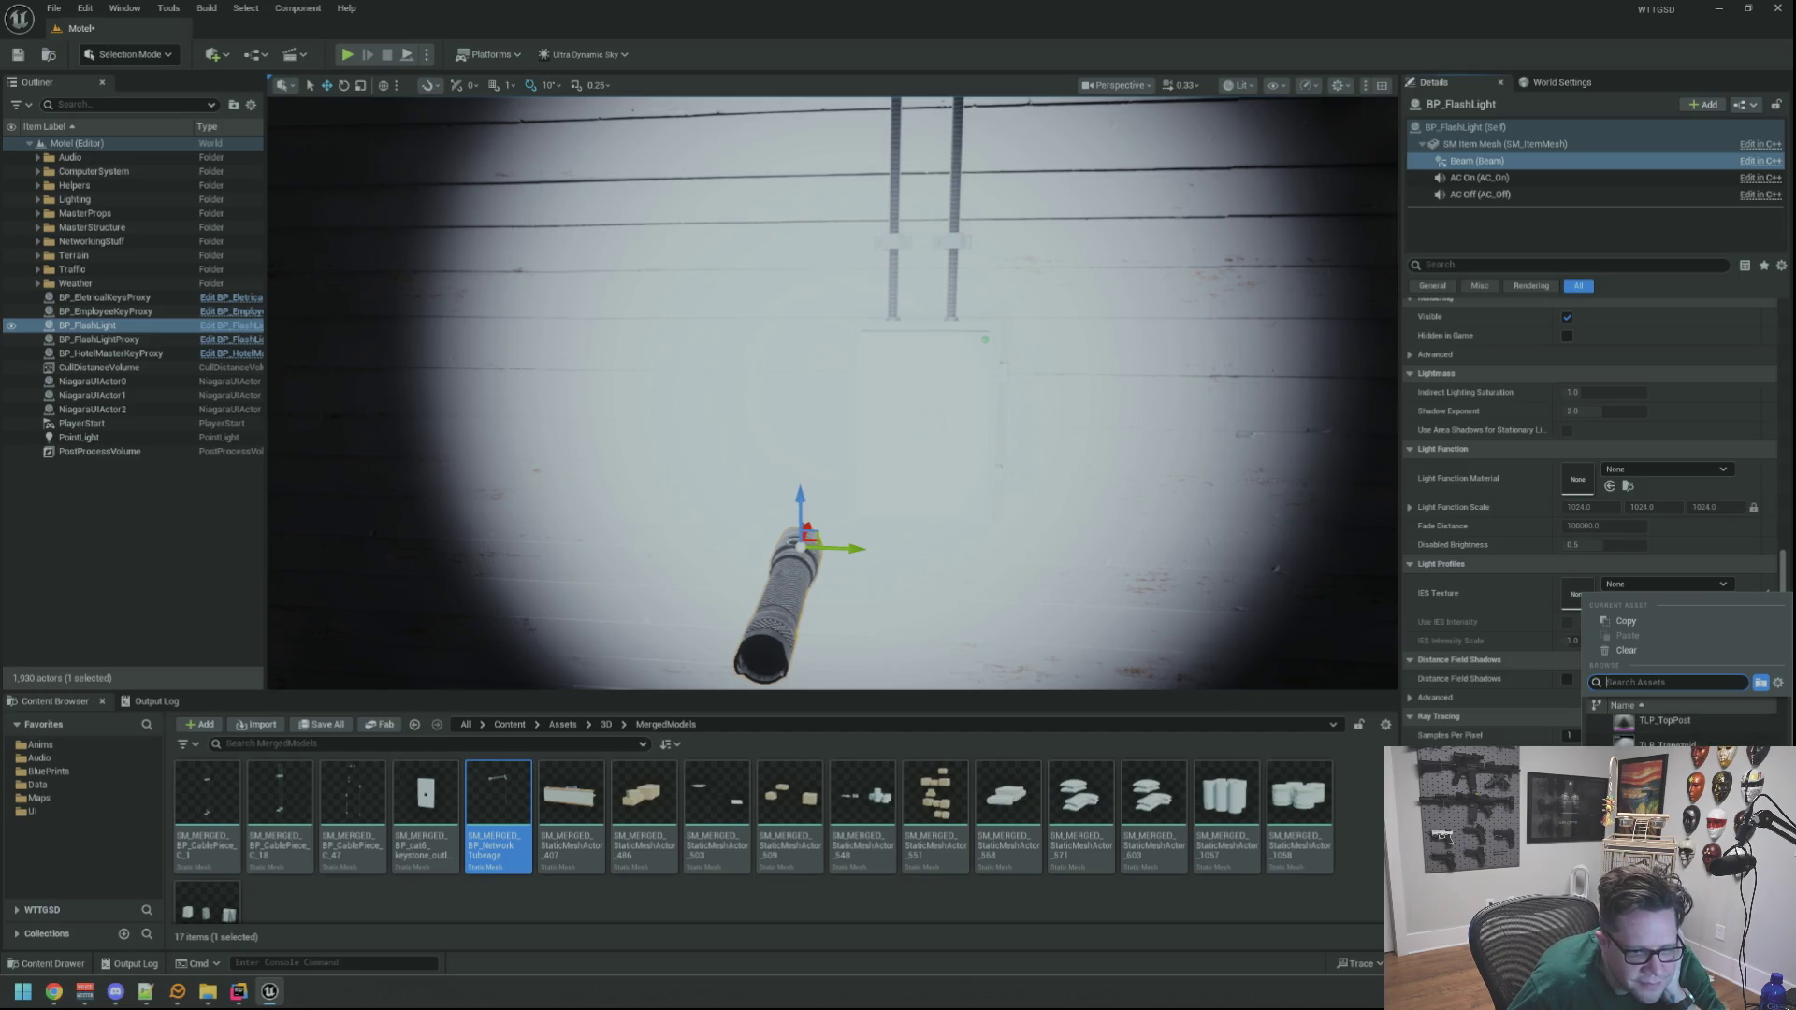
pyautogui.click(1674, 760)
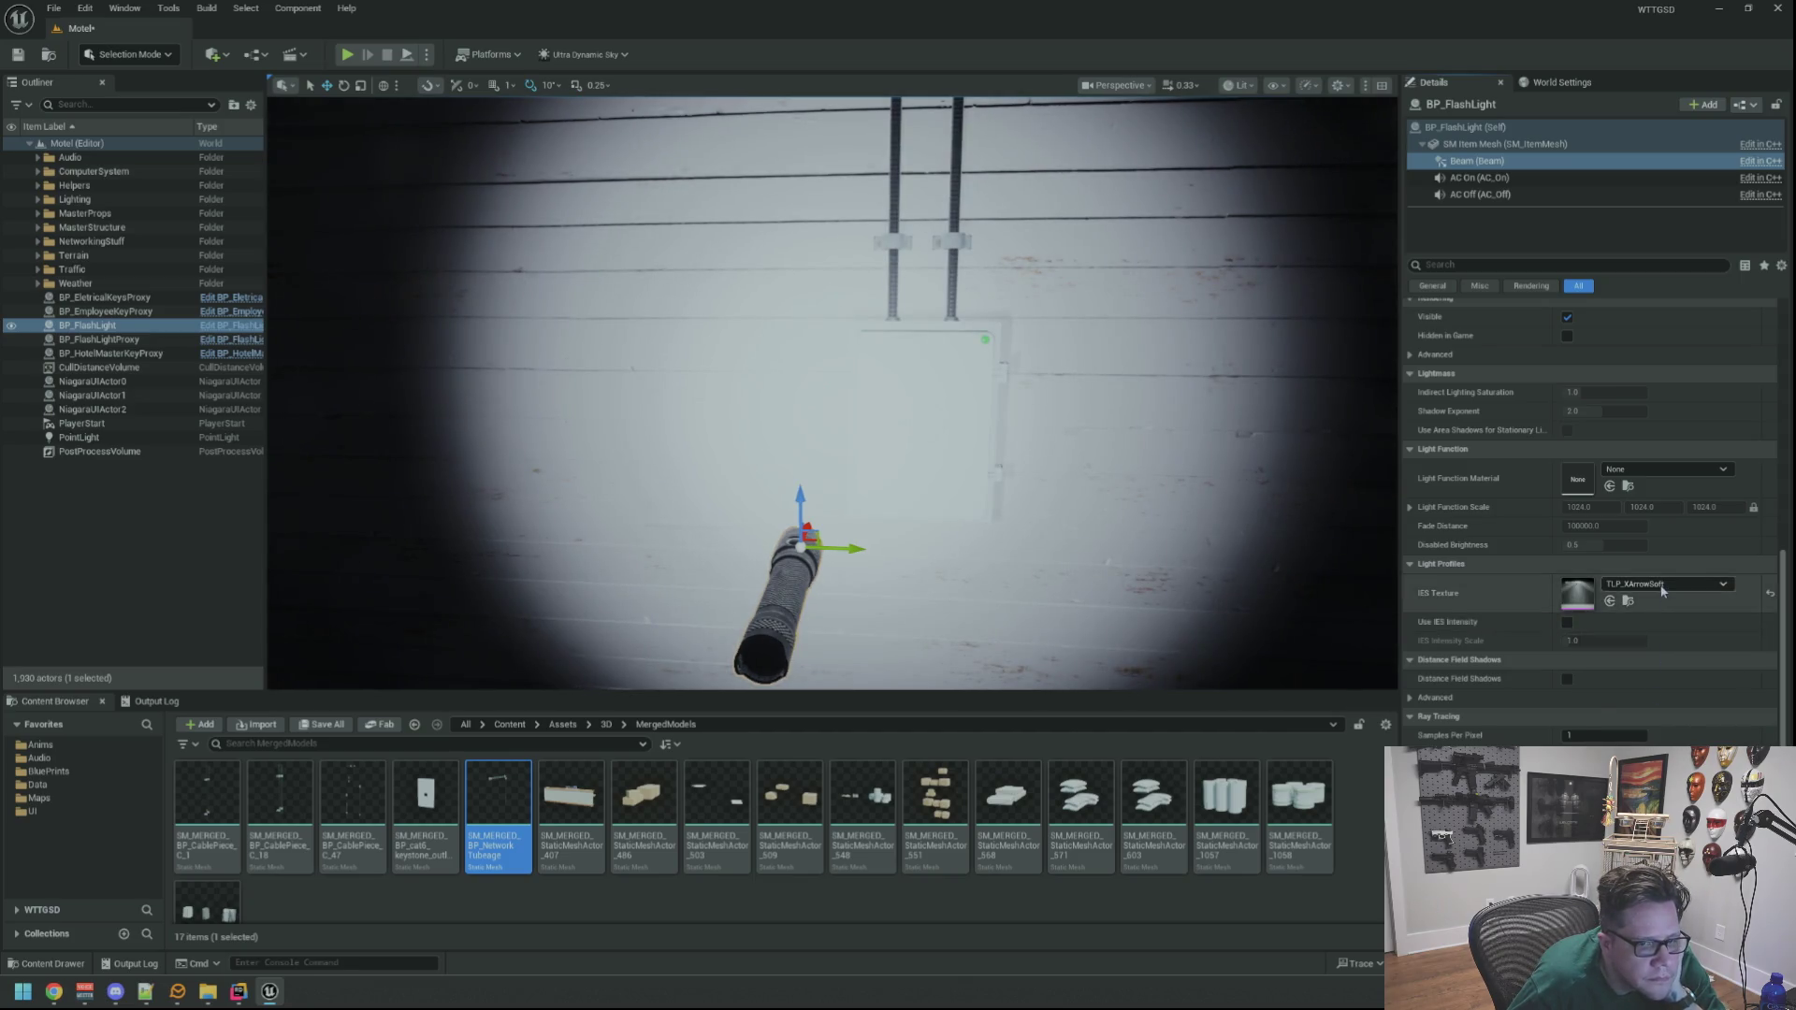
pyautogui.click(1666, 753)
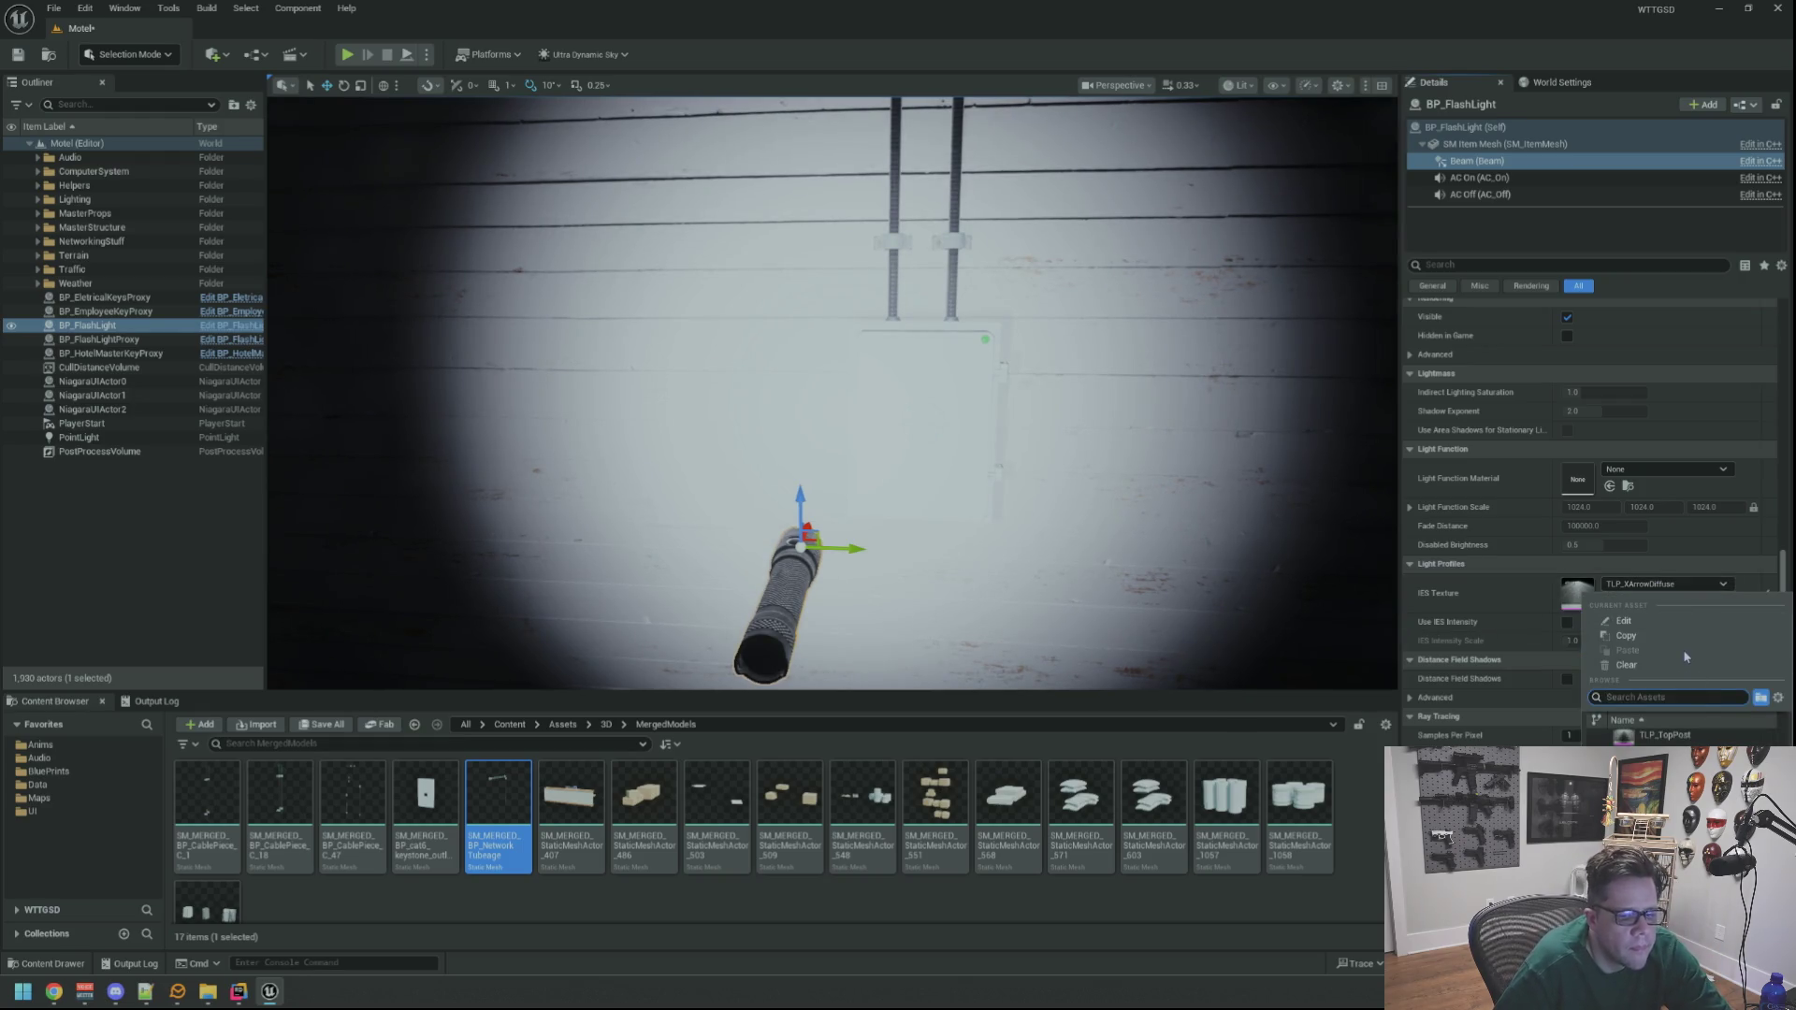
pyautogui.press('Up')
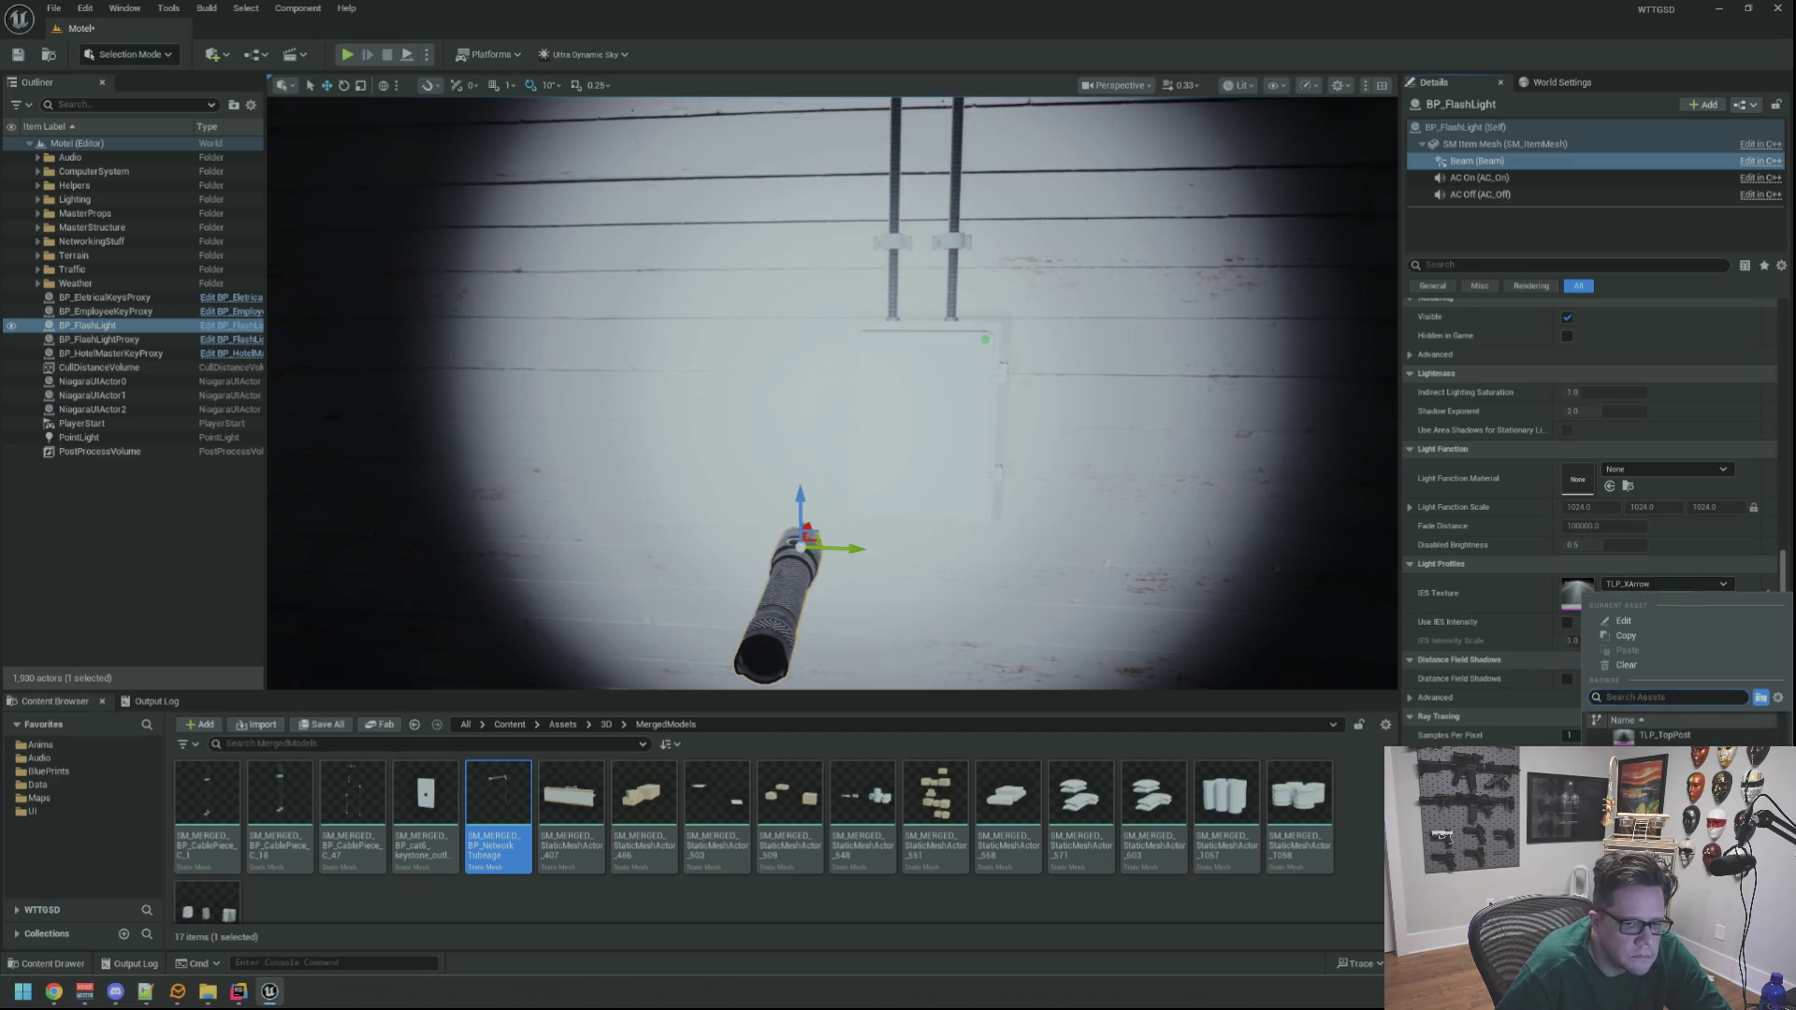
pyautogui.press('Up')
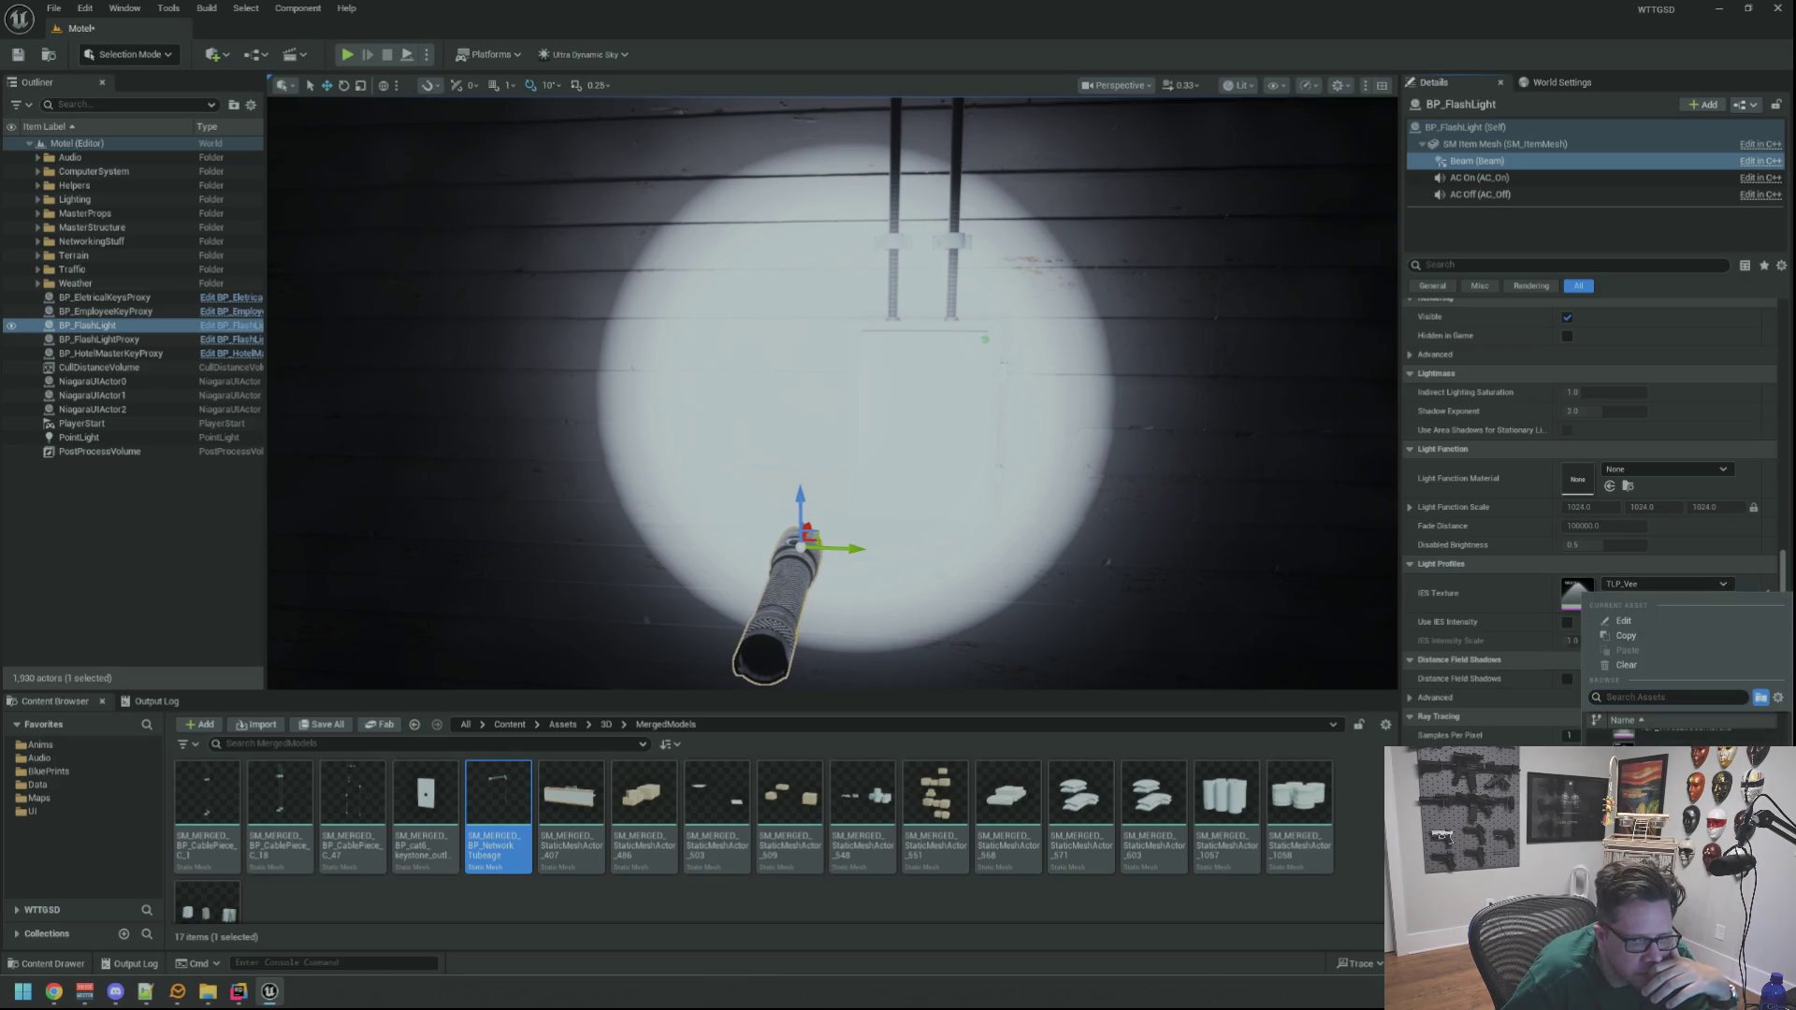
pyautogui.press('Up')
pyautogui.press('Return')
pyautogui.scroll(-5, 1074, 449)
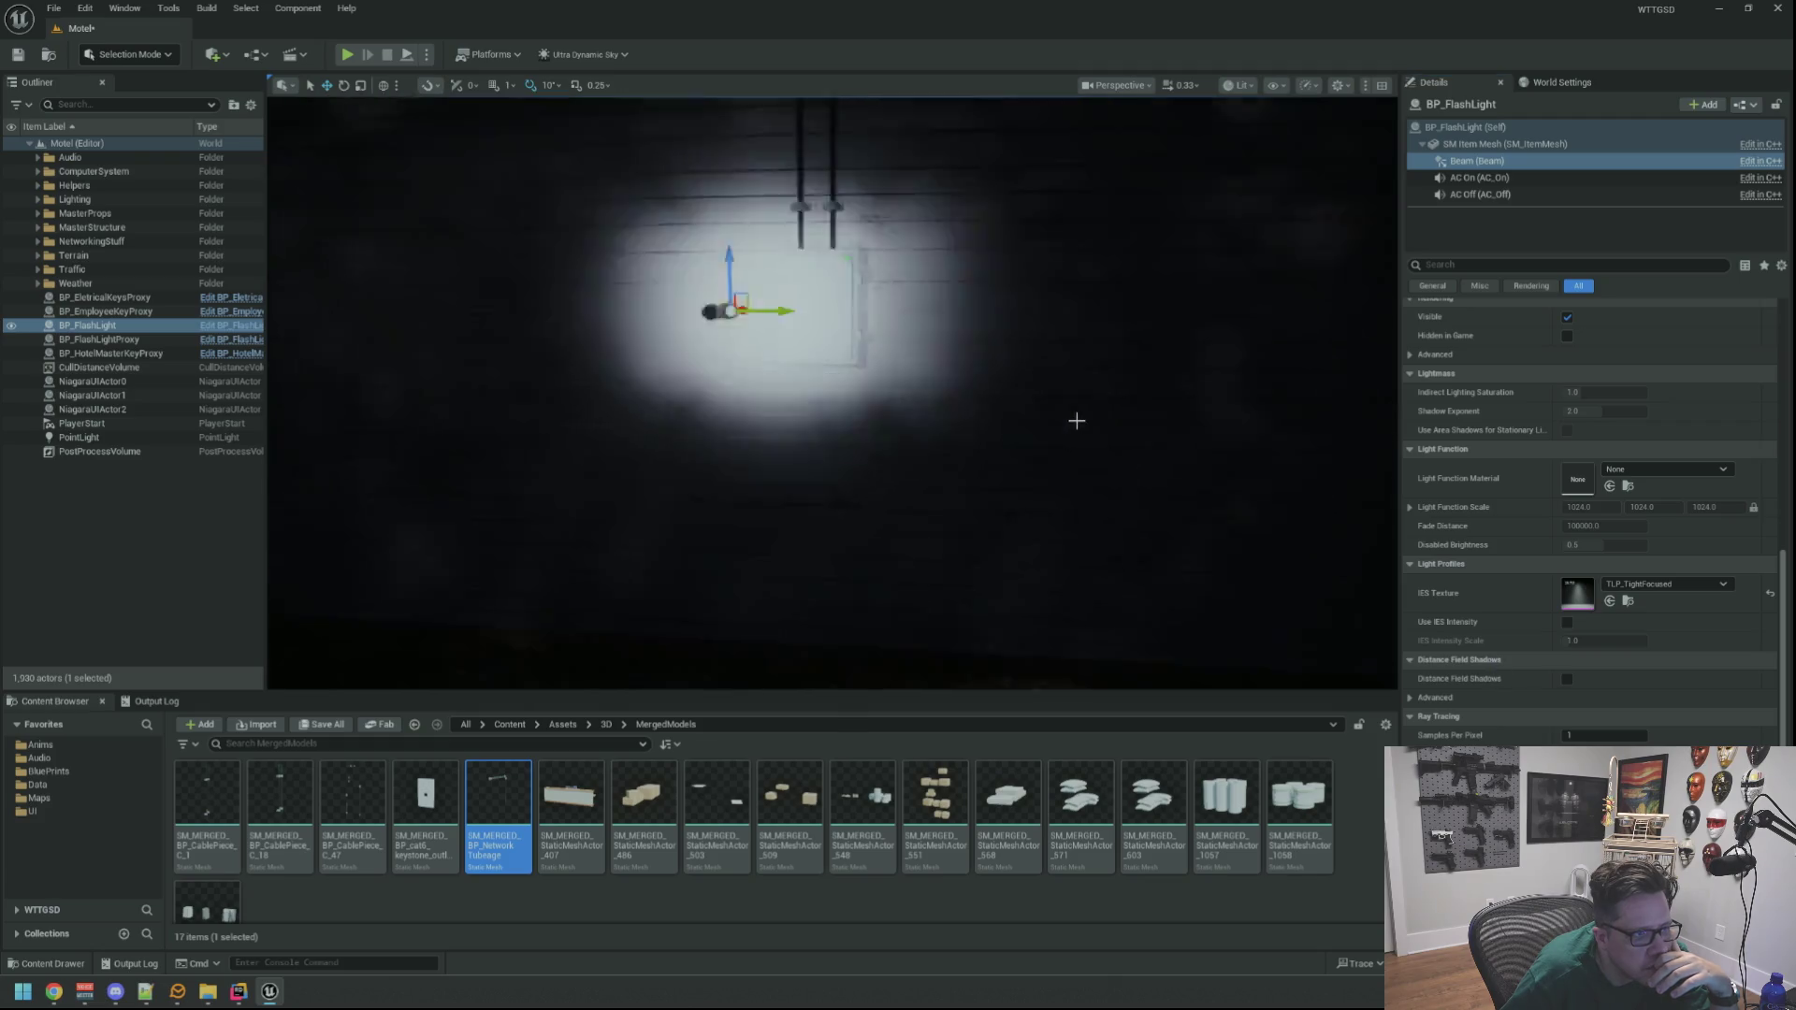
pyautogui.scroll(2, 1053, 412)
pyautogui.scroll(4, 1098, 441)
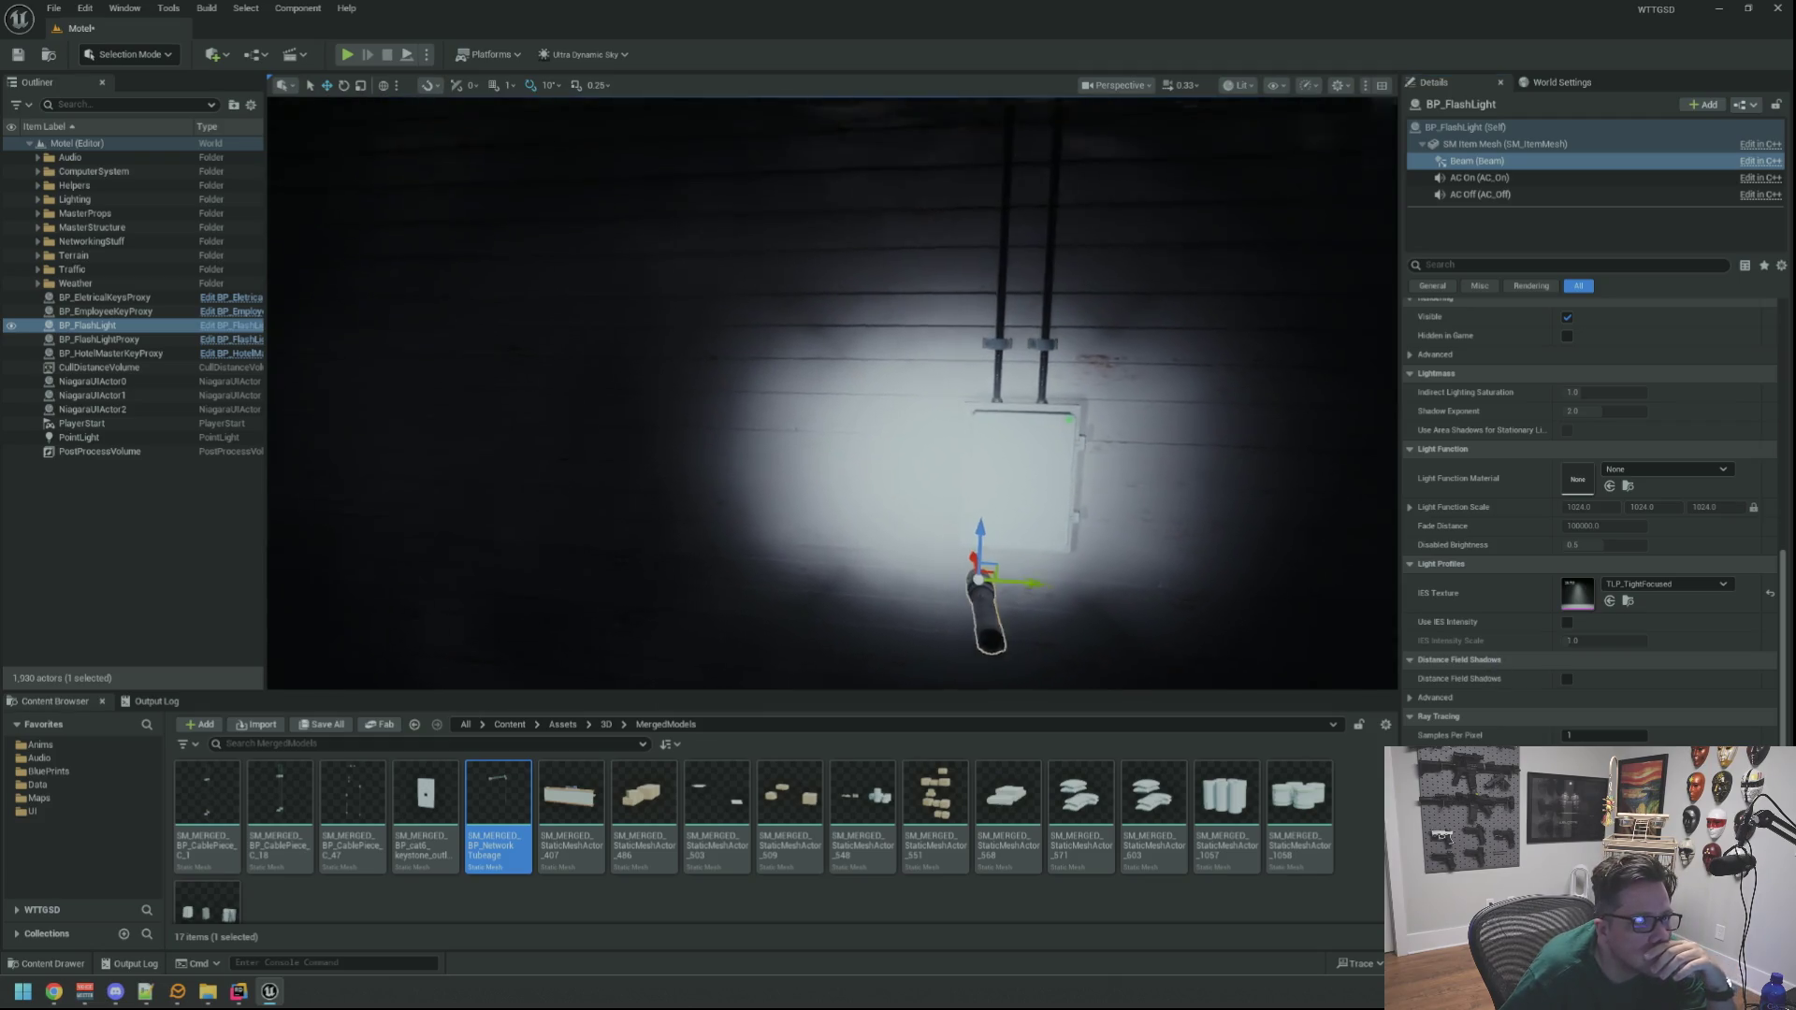
pyautogui.scroll(4, 1195, 485)
# Try the TLP_ThreeLobeVee and TLP_ThreeLobeUmbrella profiles on the beam
pyautogui.click(1665, 584)
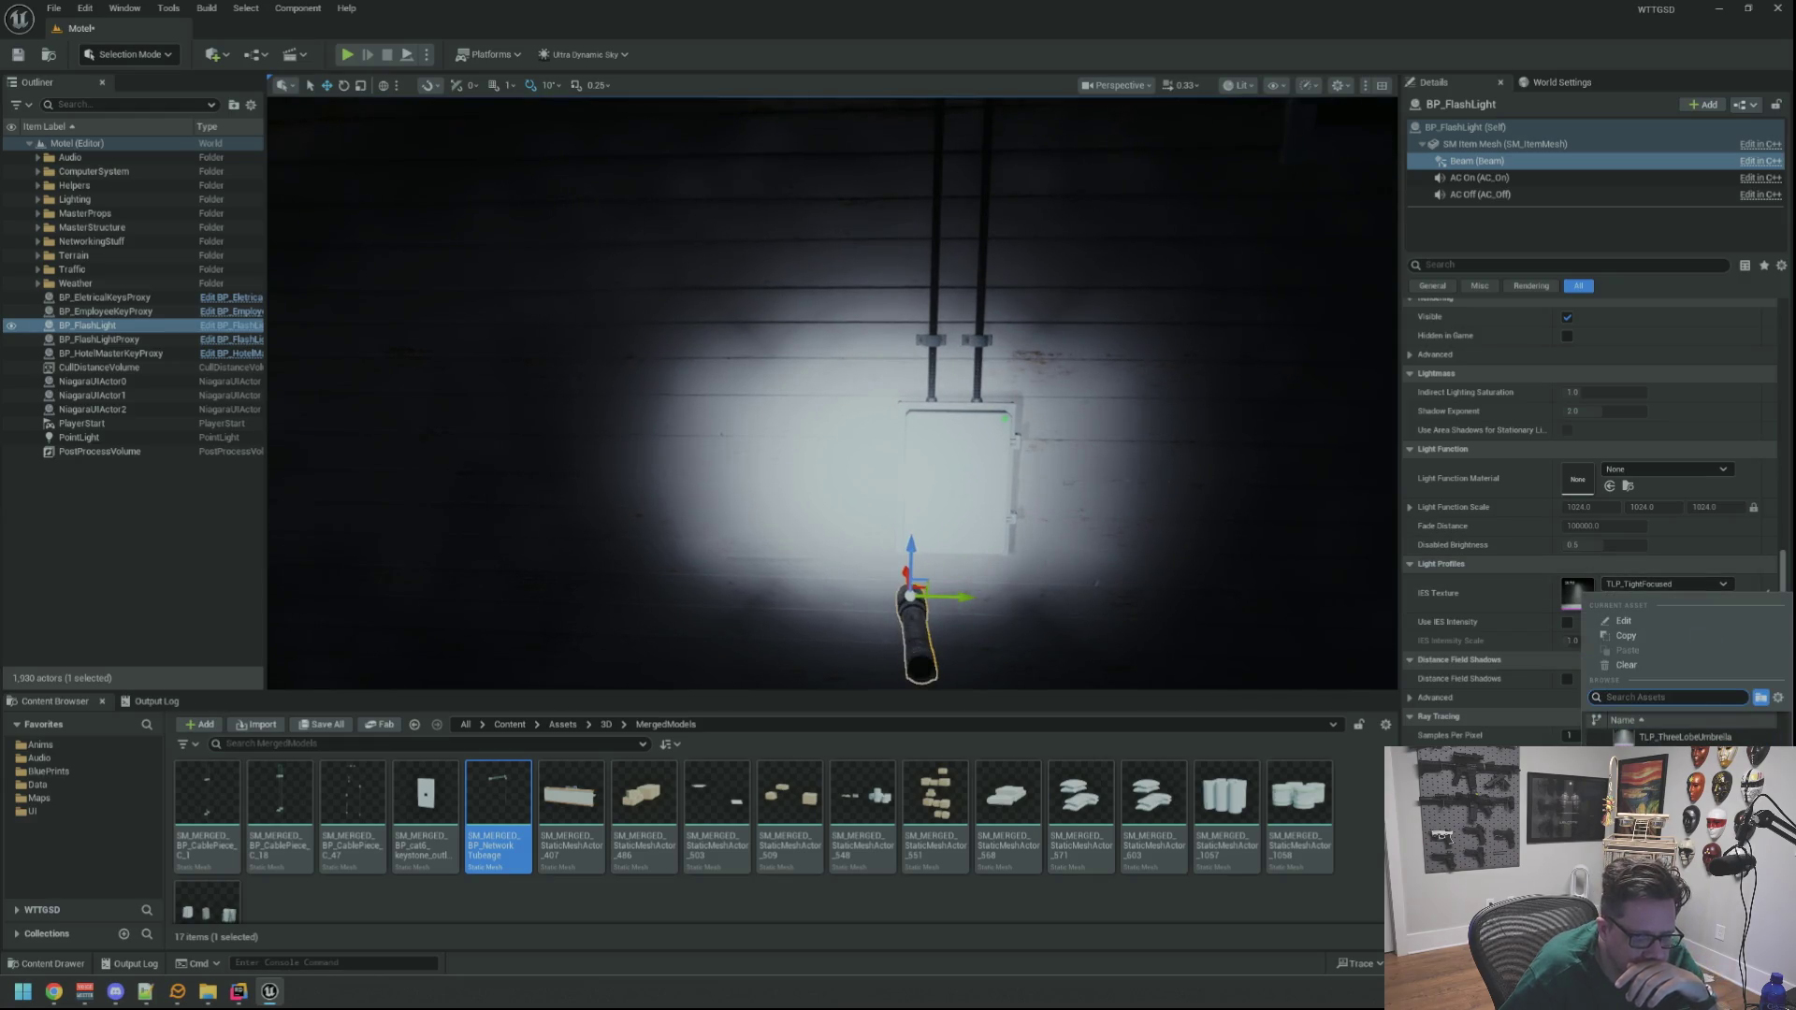
pyautogui.click(1670, 753)
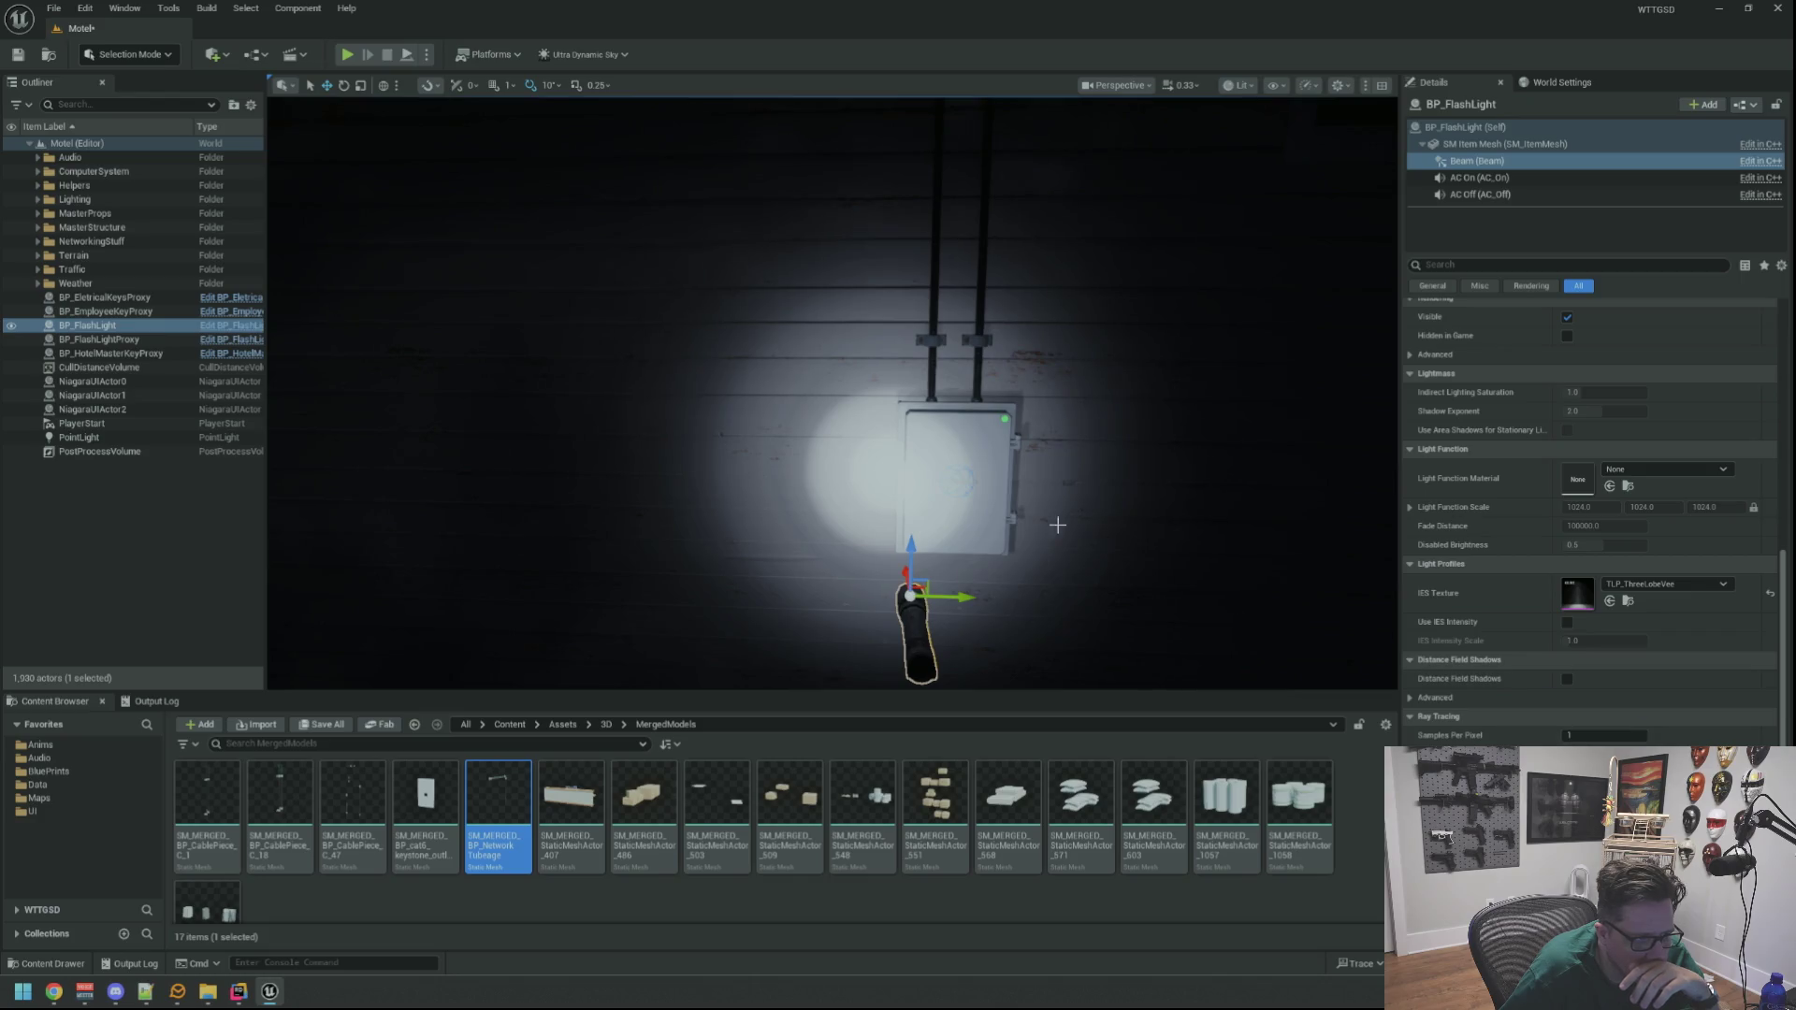
pyautogui.scroll(-3, 1057, 525)
pyautogui.scroll(5, 958, 373)
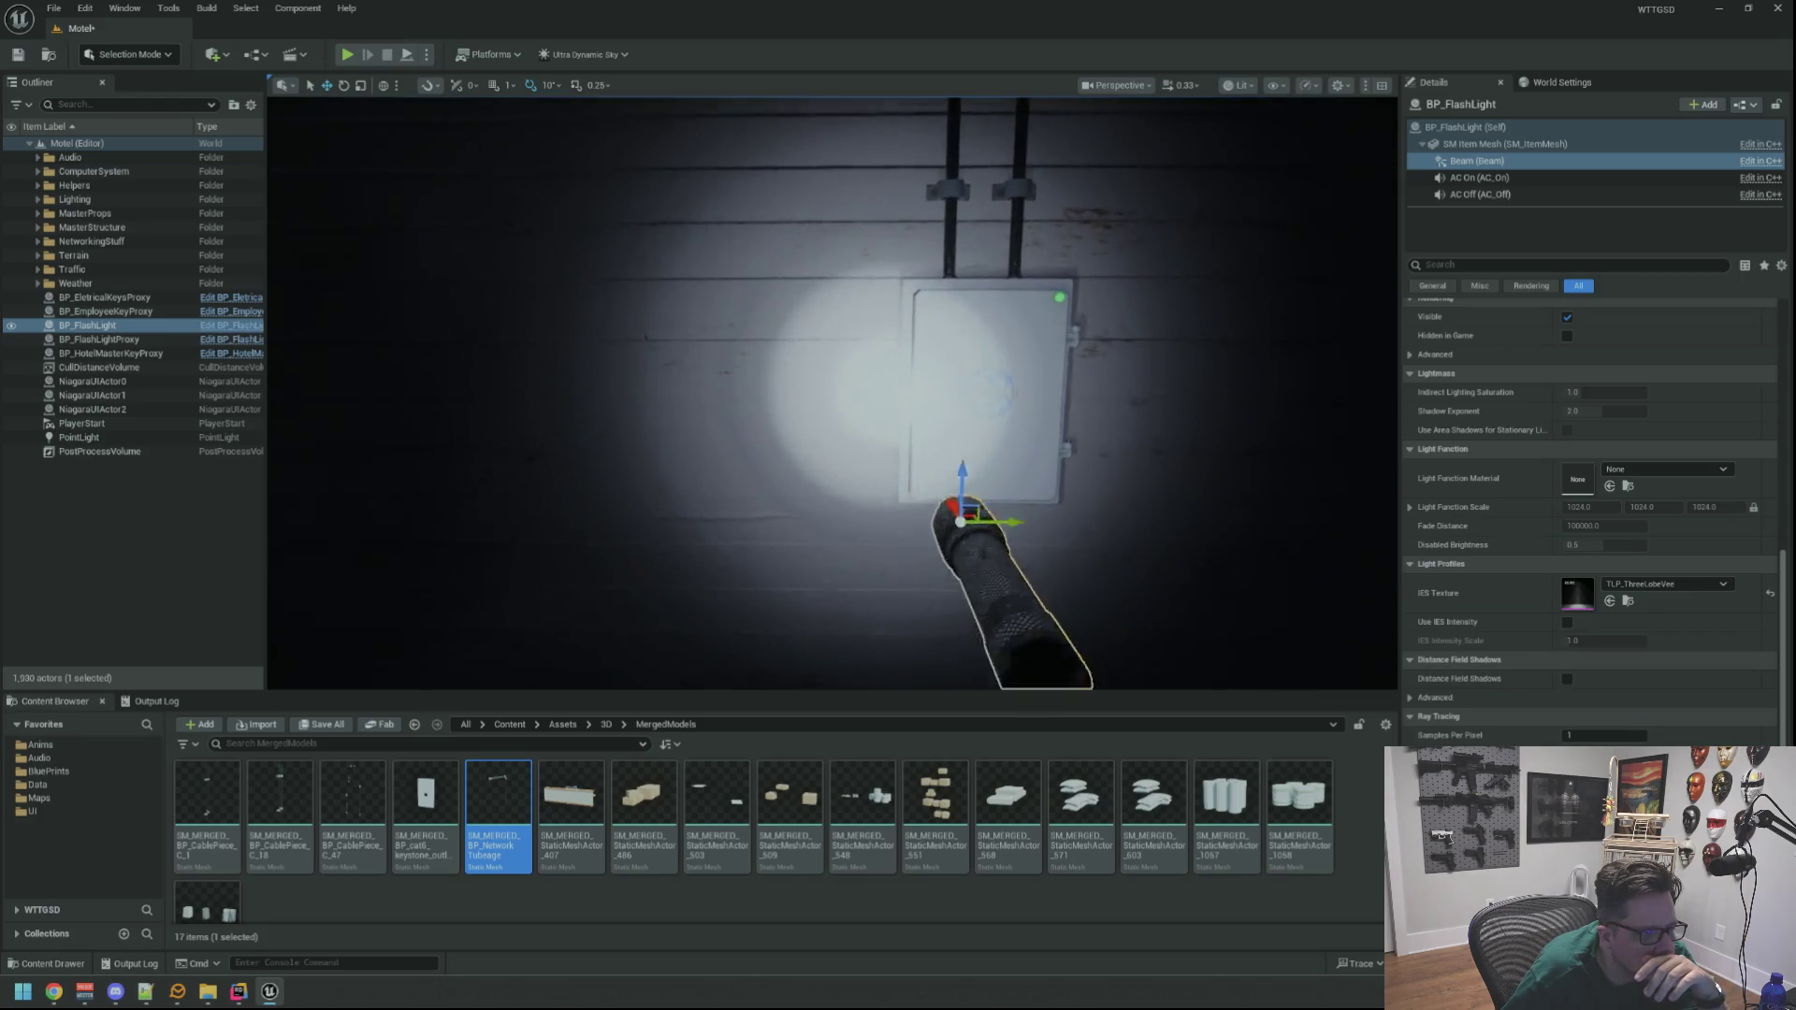
pyautogui.scroll(4, 958, 373)
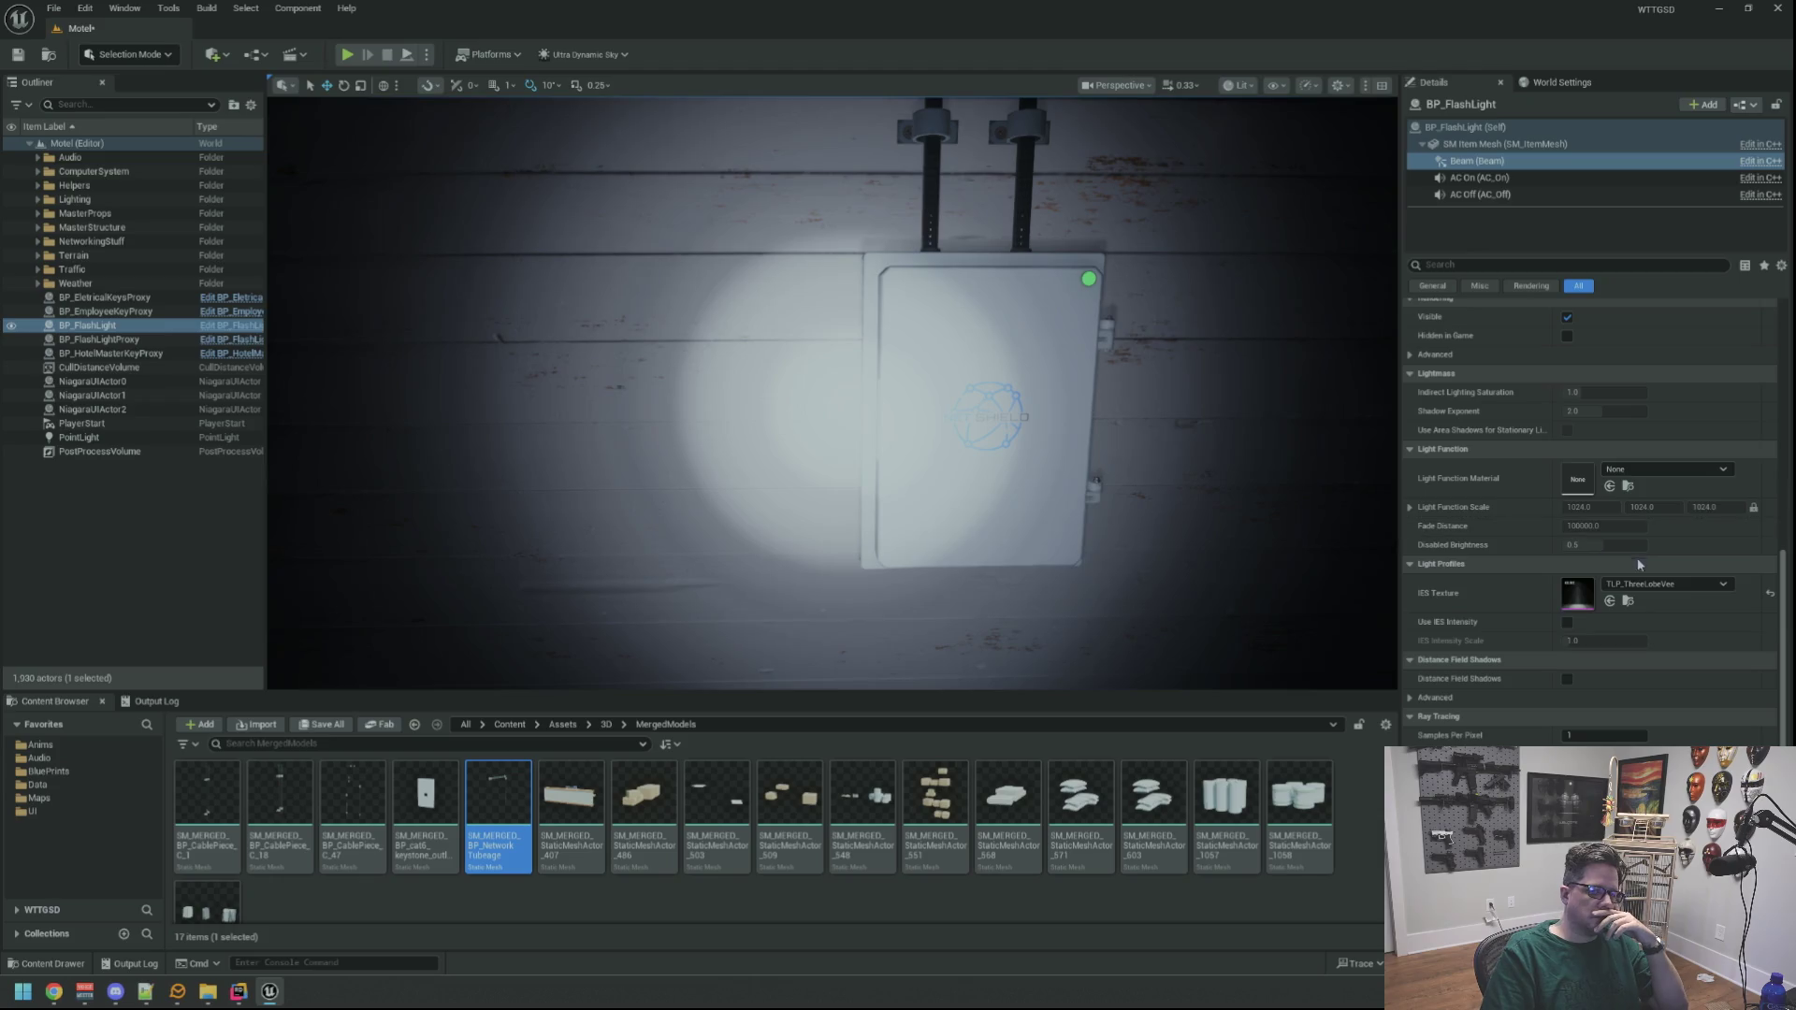
pyautogui.click(1656, 584)
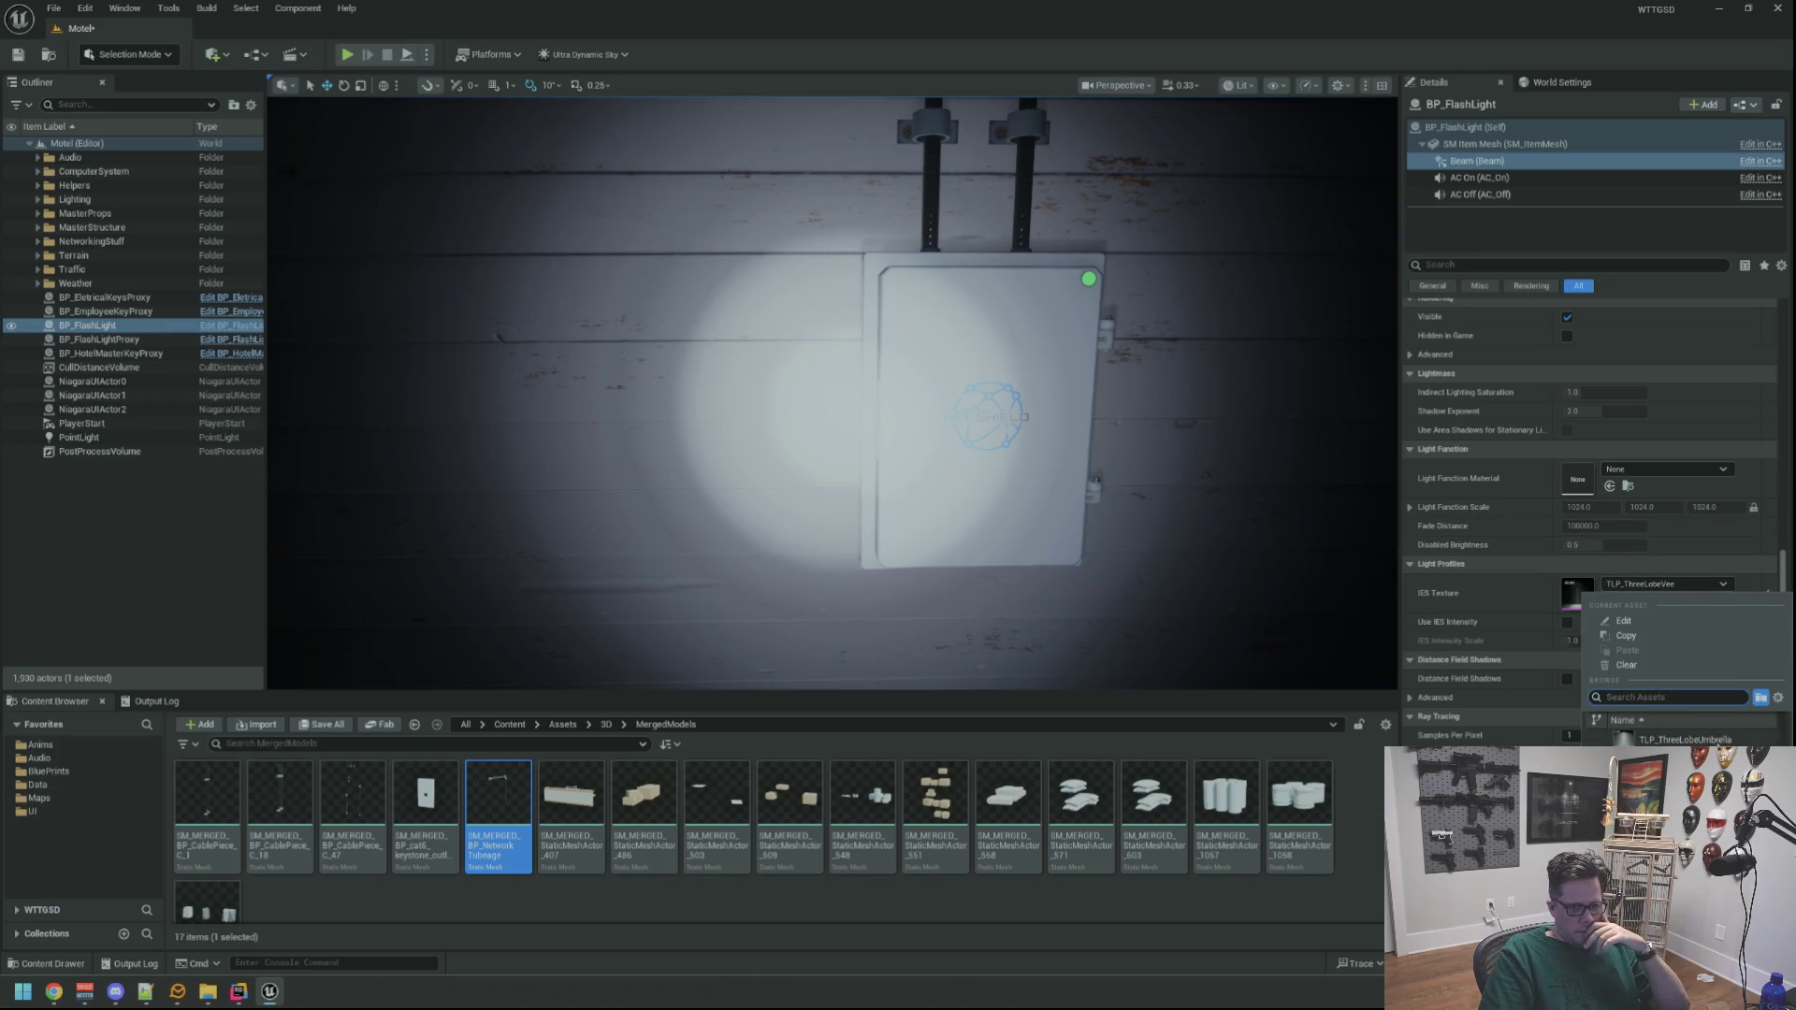
pyautogui.click(1684, 739)
pyautogui.click(1651, 583)
pyautogui.click(1654, 587)
# Cycle through TLP_SoftDisplay, SoftArrow, ScatterLight, Round, Pear and ParallelBeam profiles
pyautogui.click(1653, 588)
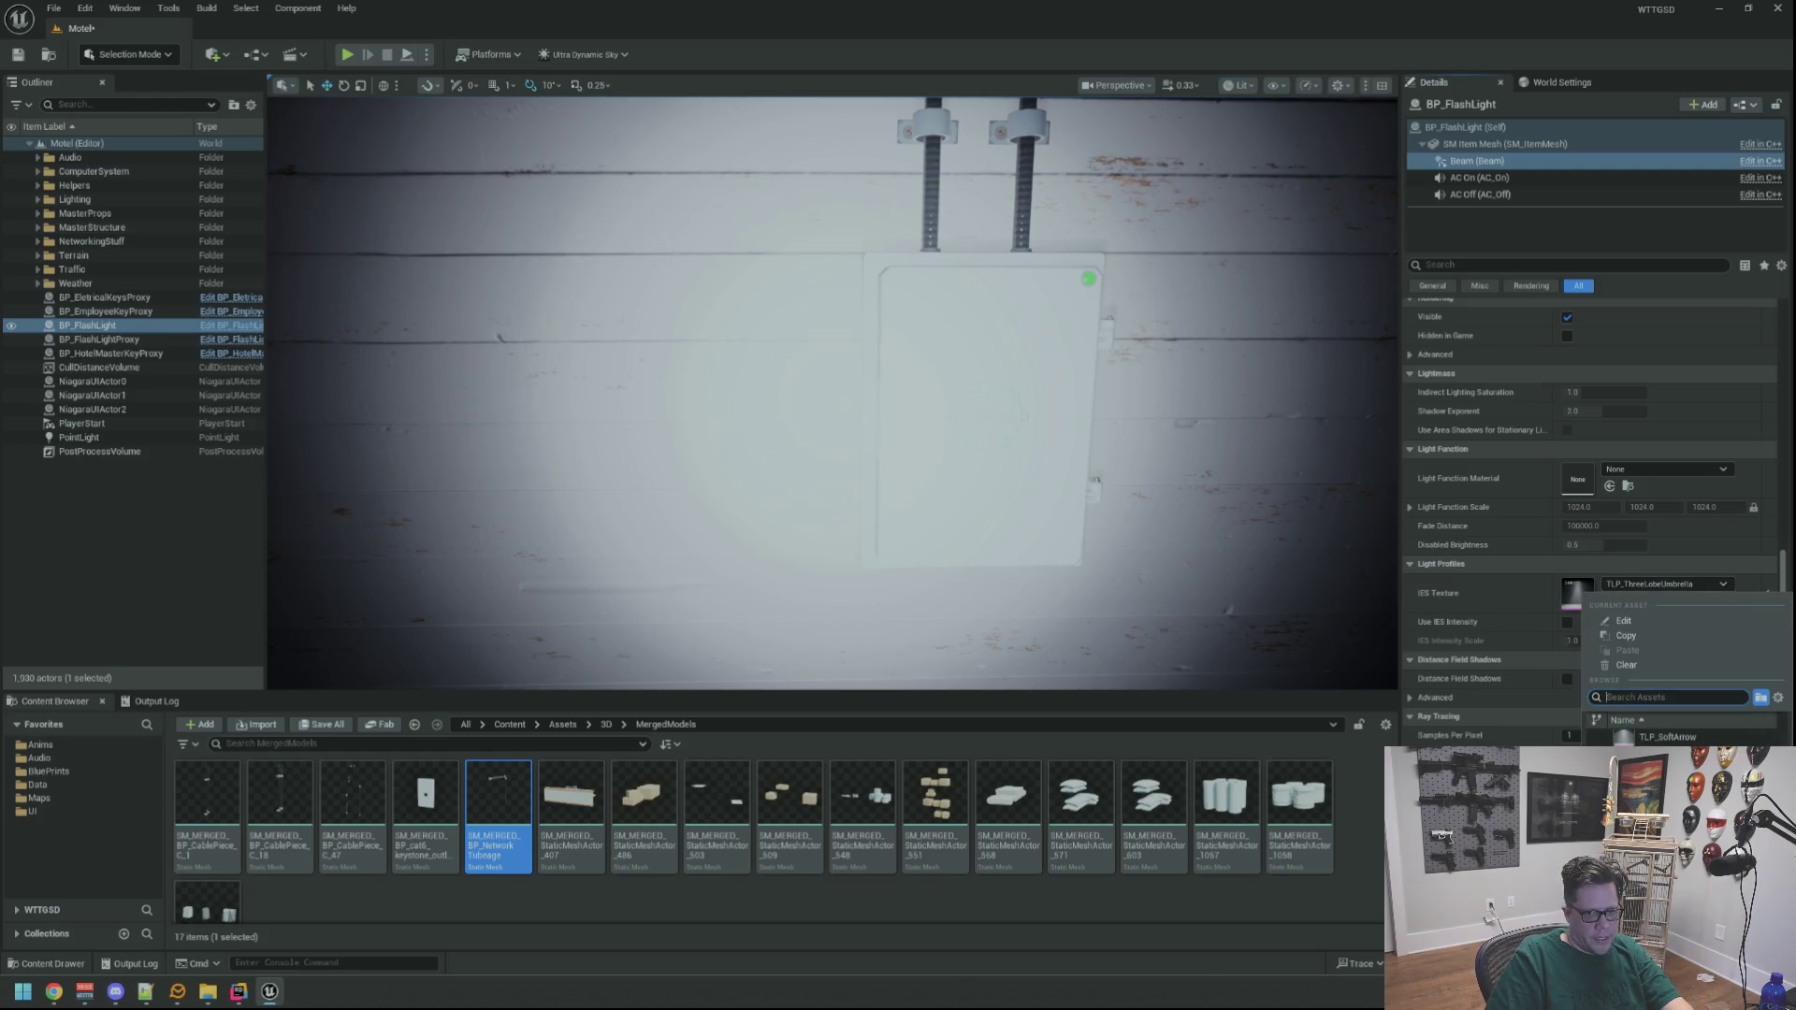
pyautogui.click(1674, 754)
pyautogui.click(1656, 584)
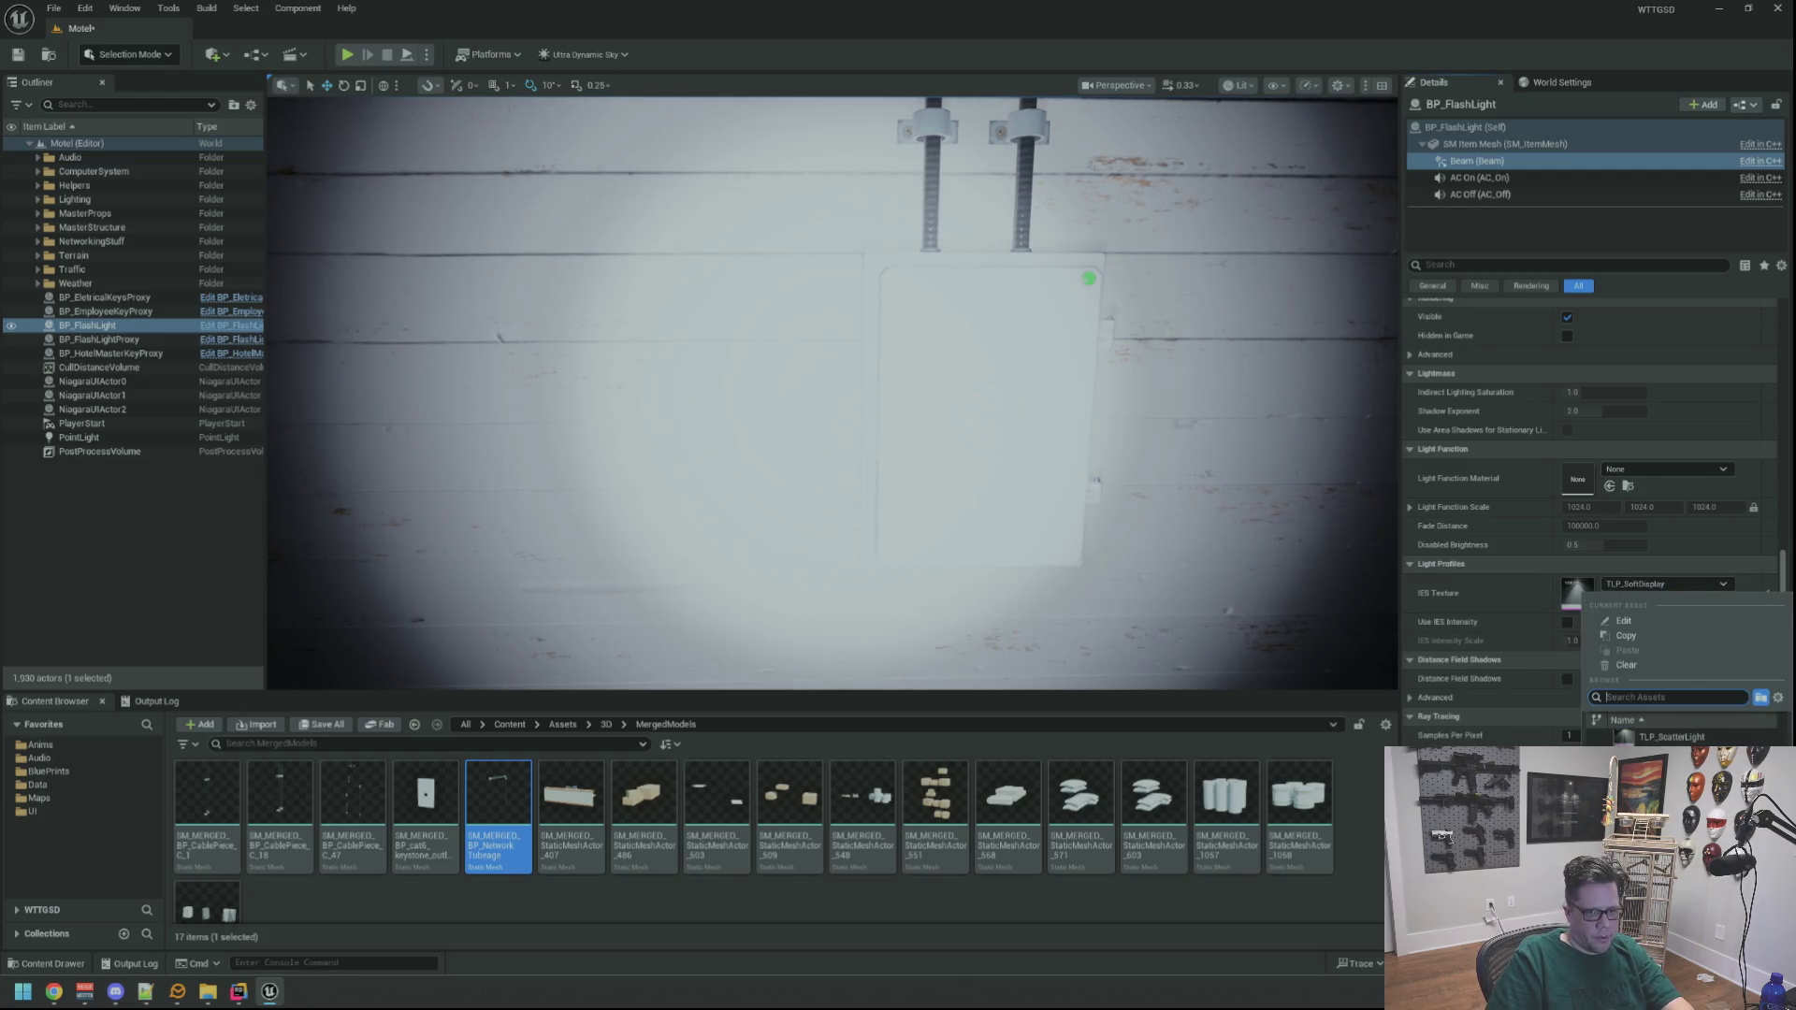
pyautogui.click(1675, 753)
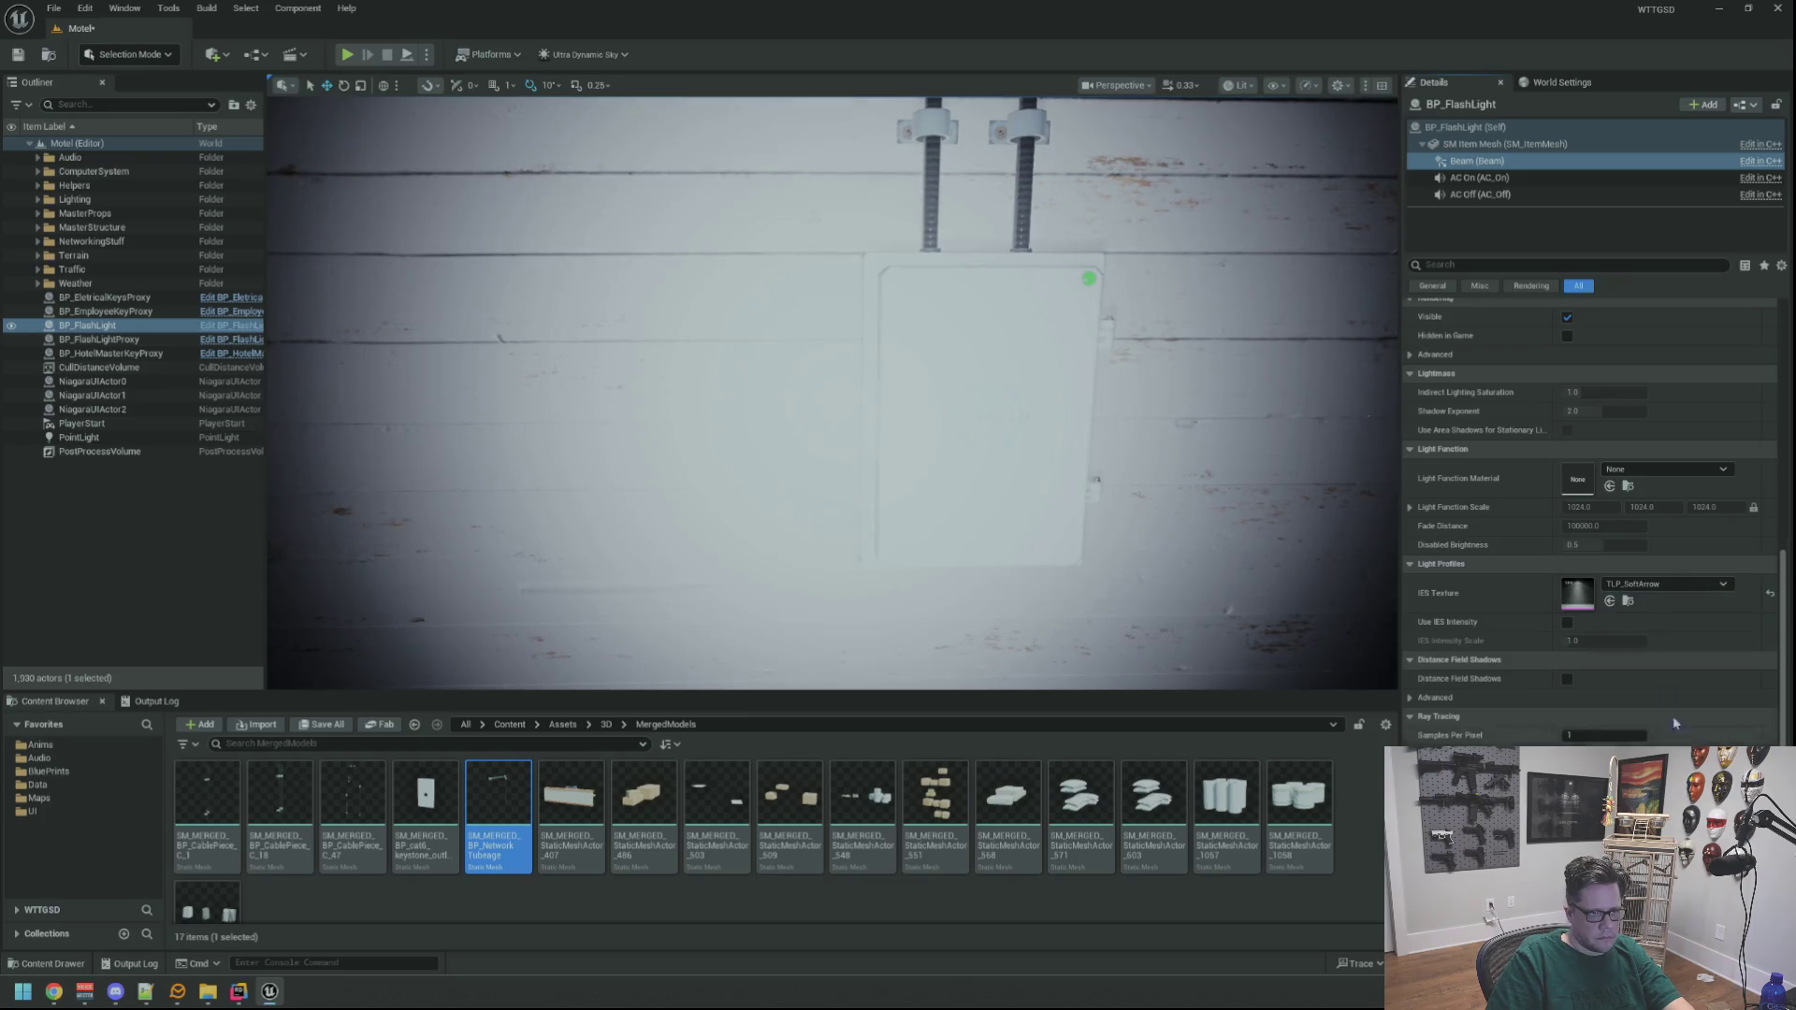
pyautogui.click(1665, 585)
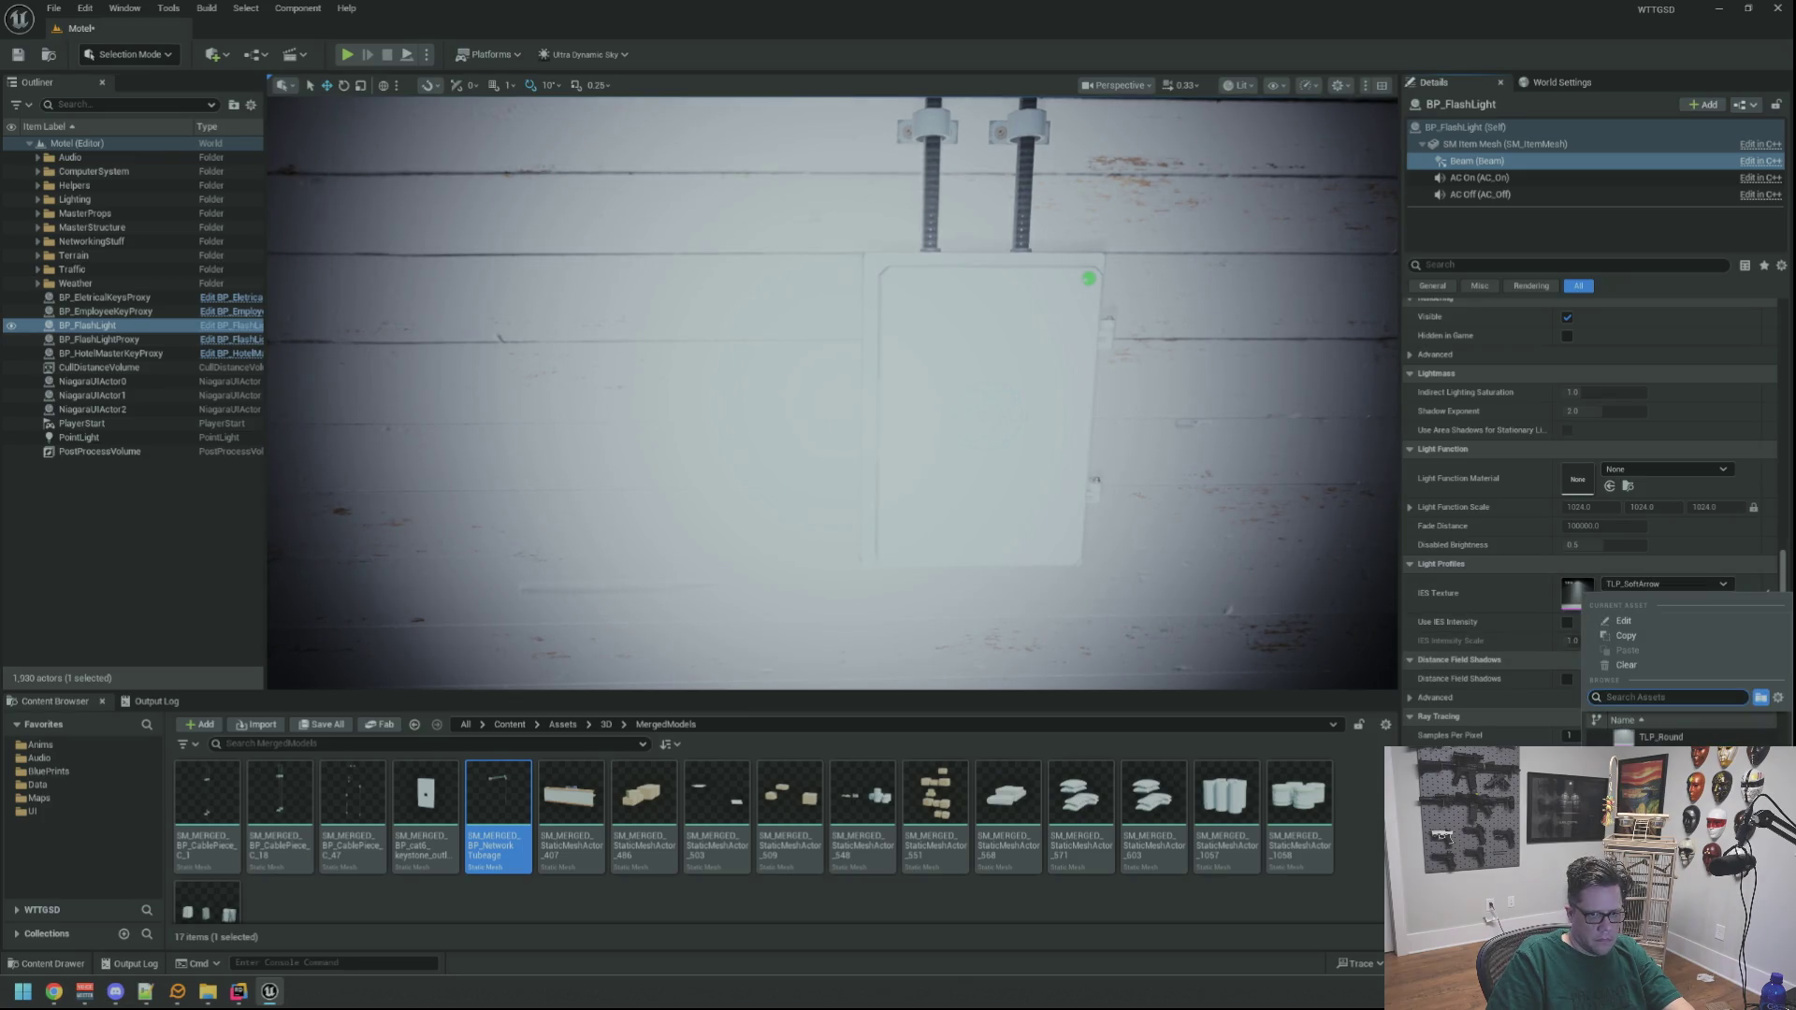
pyautogui.click(1674, 753)
pyautogui.click(1665, 585)
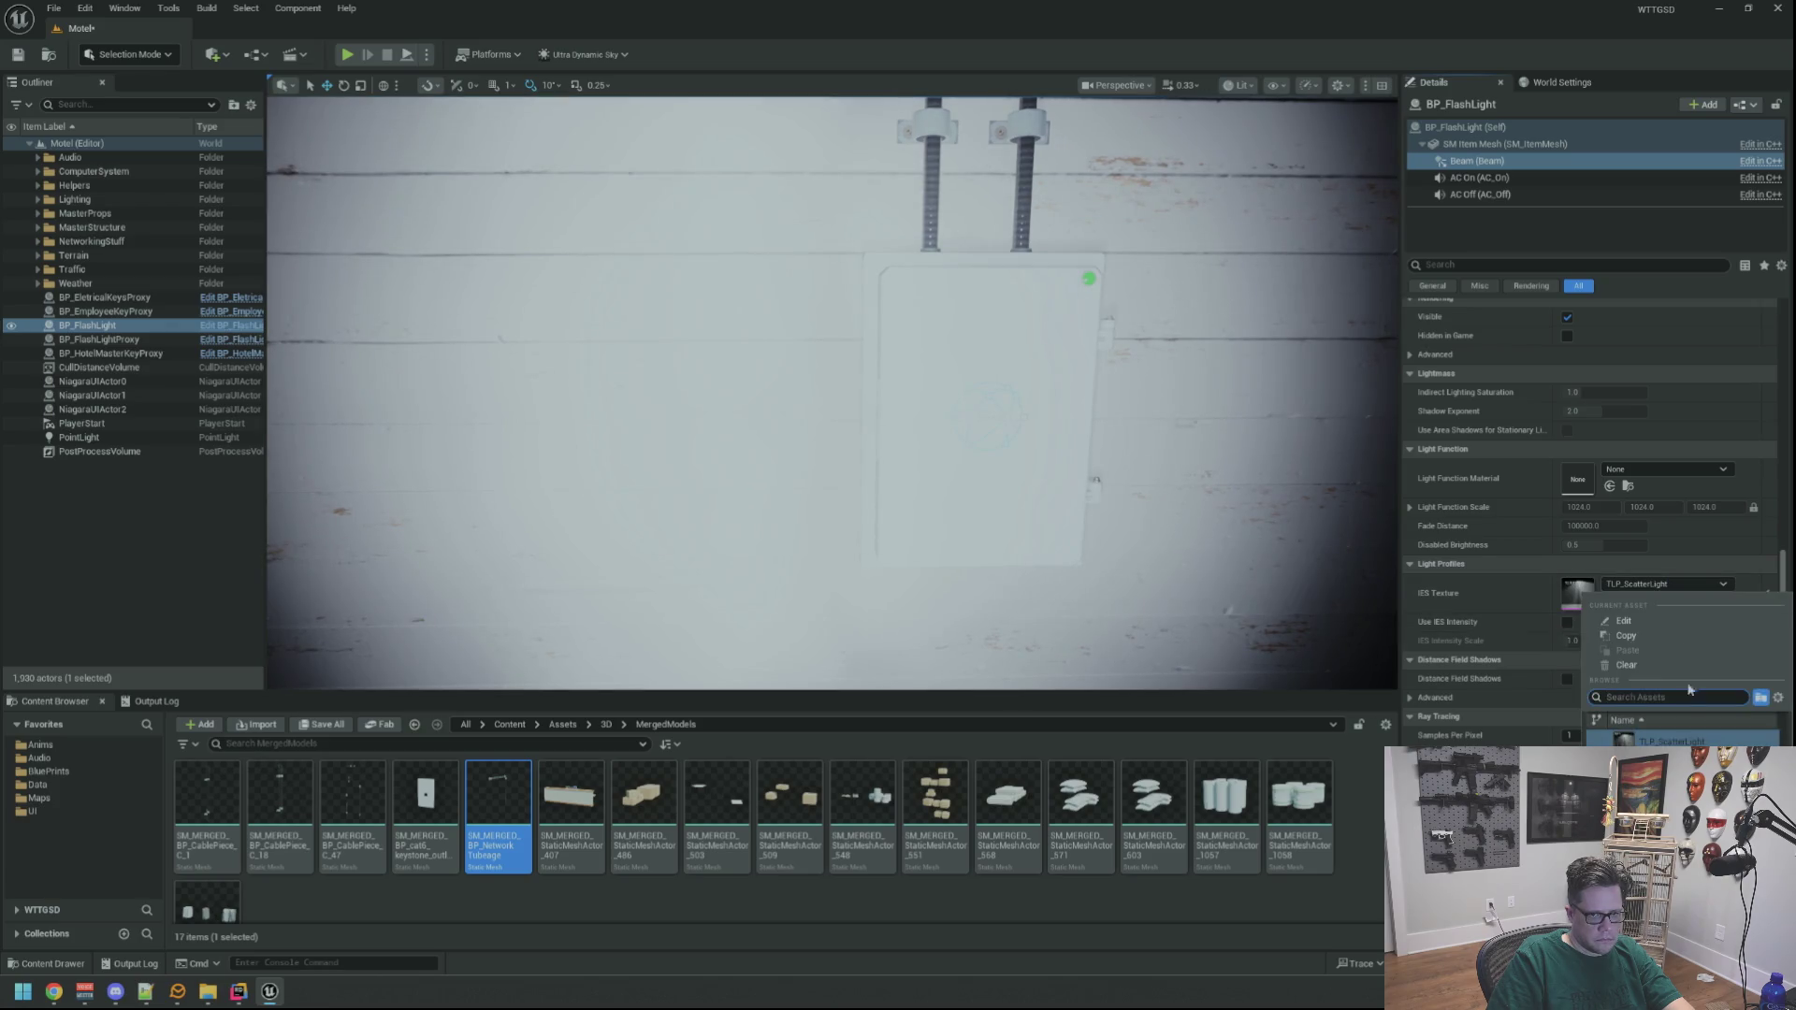
pyautogui.click(1675, 753)
pyautogui.click(1665, 585)
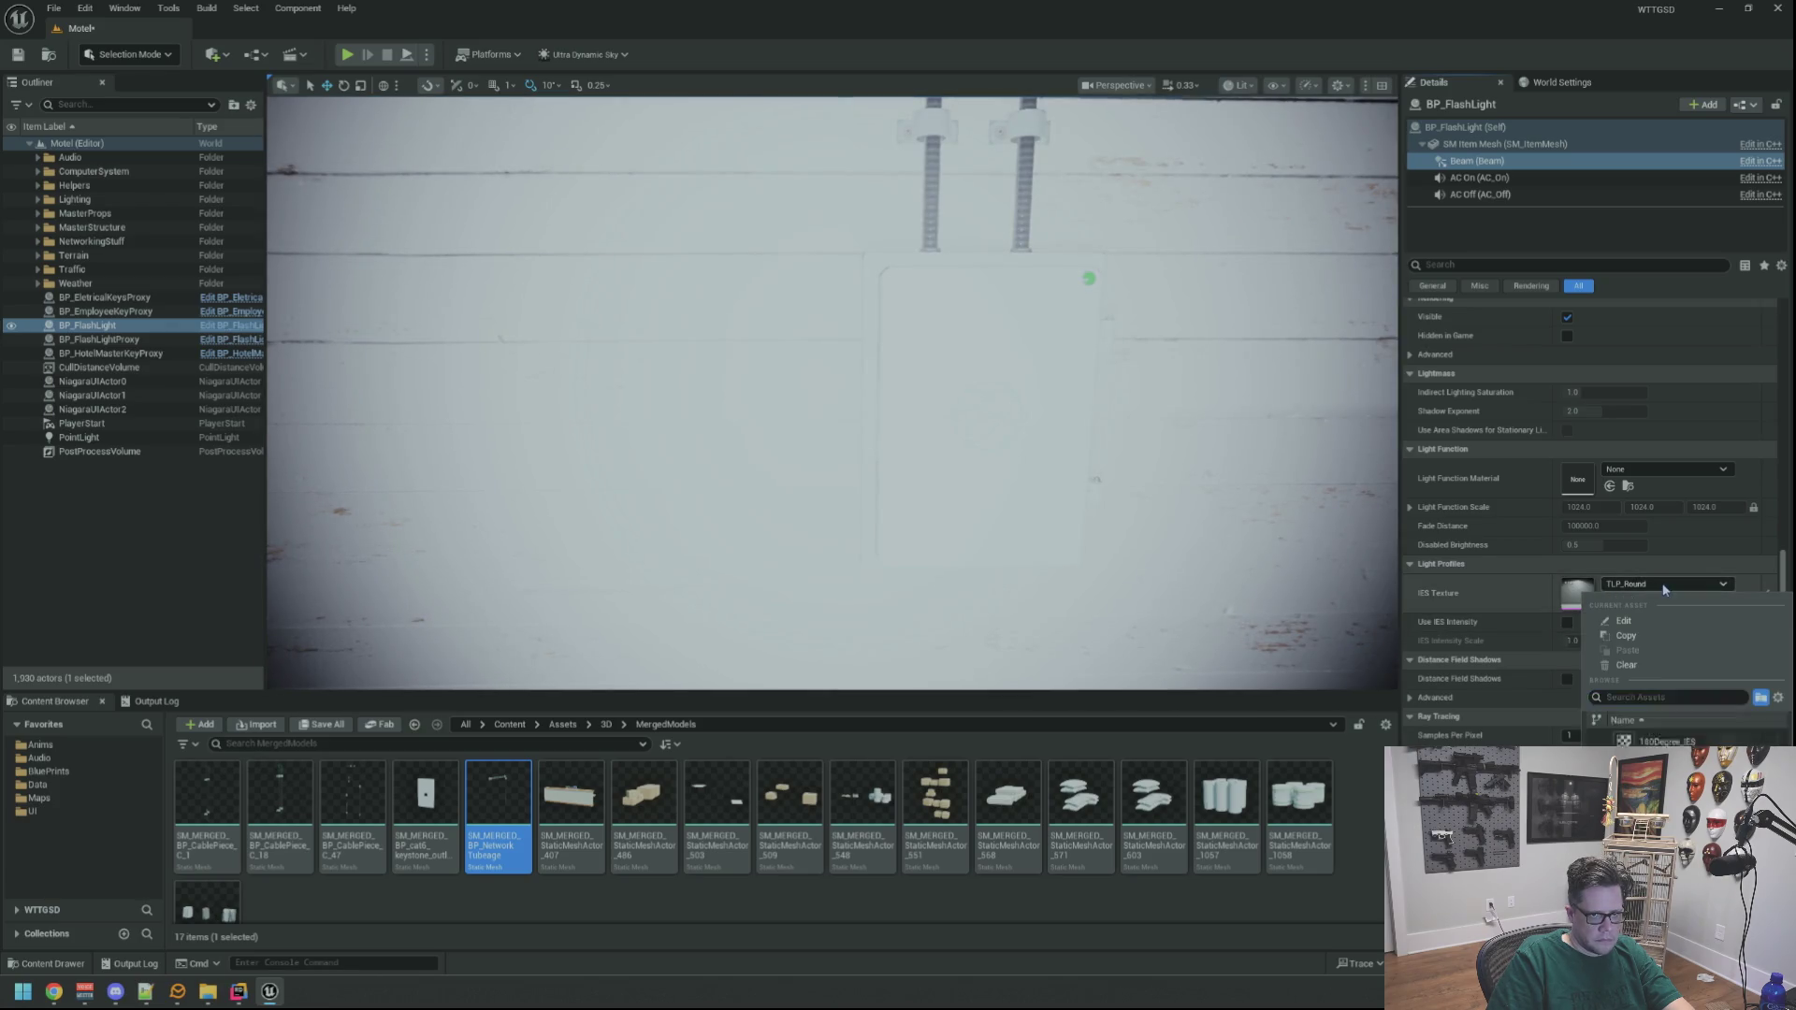
pyautogui.click(1674, 753)
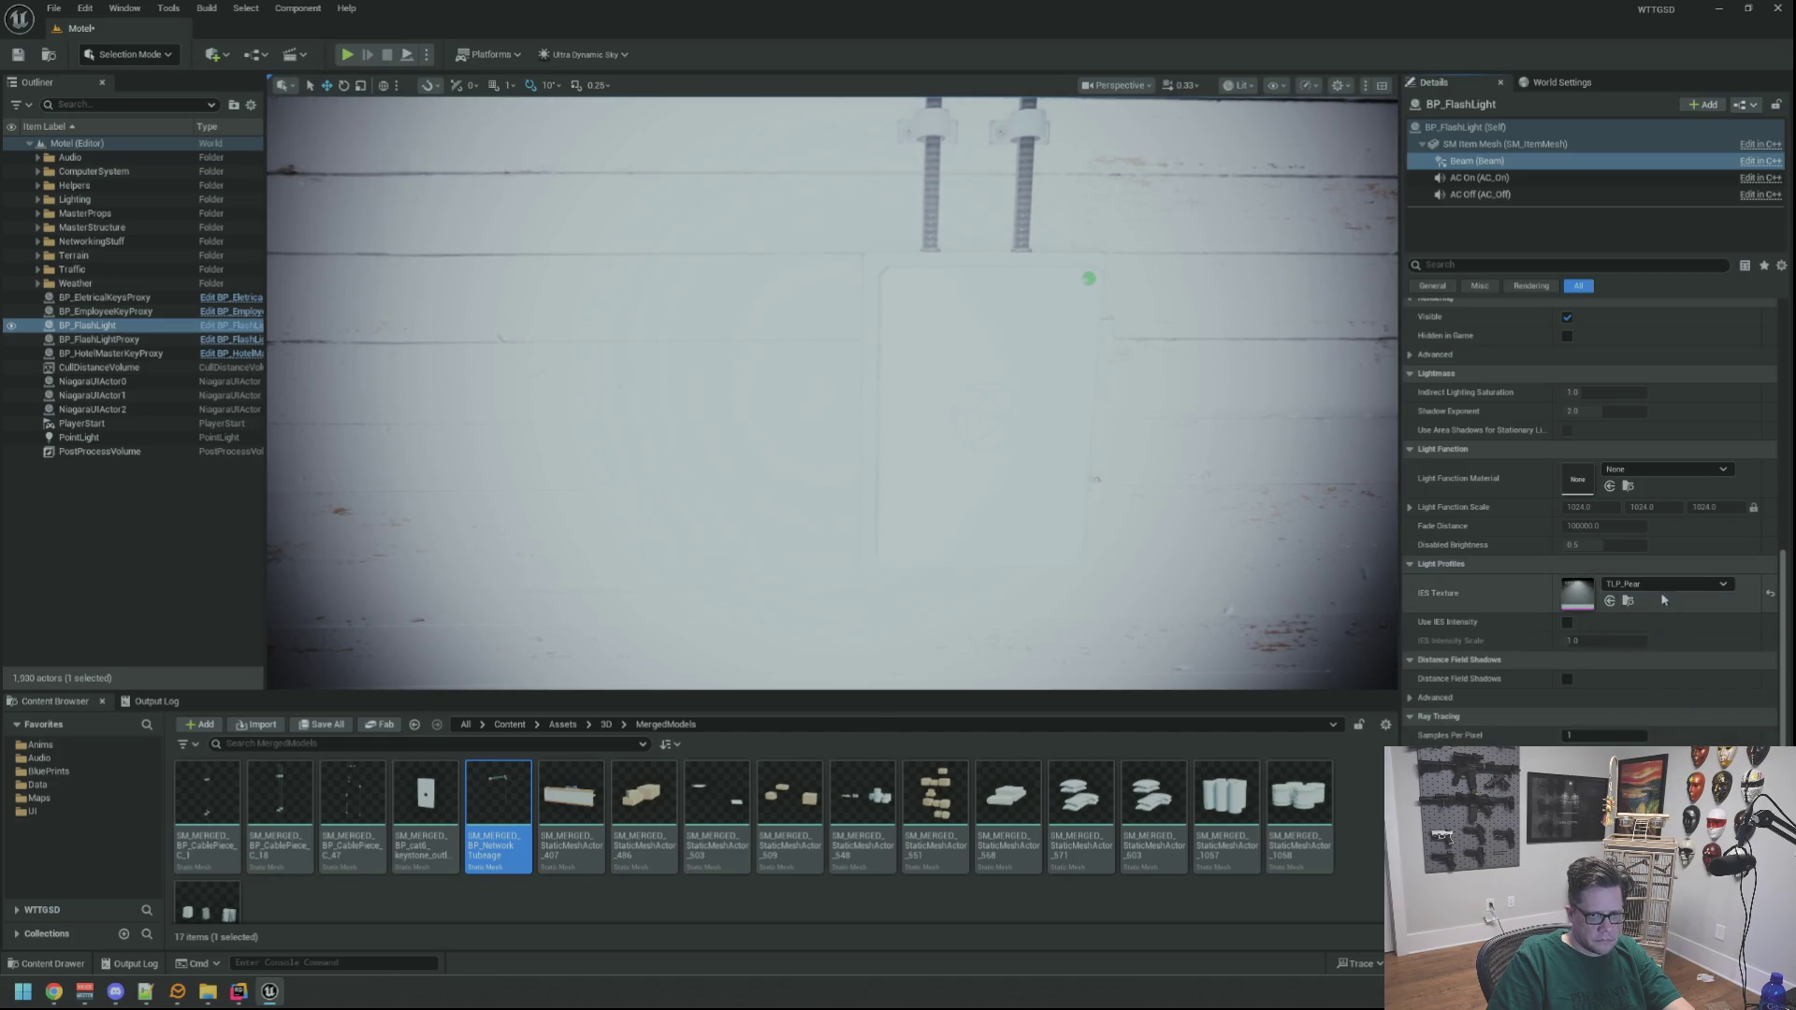
pyautogui.click(1665, 585)
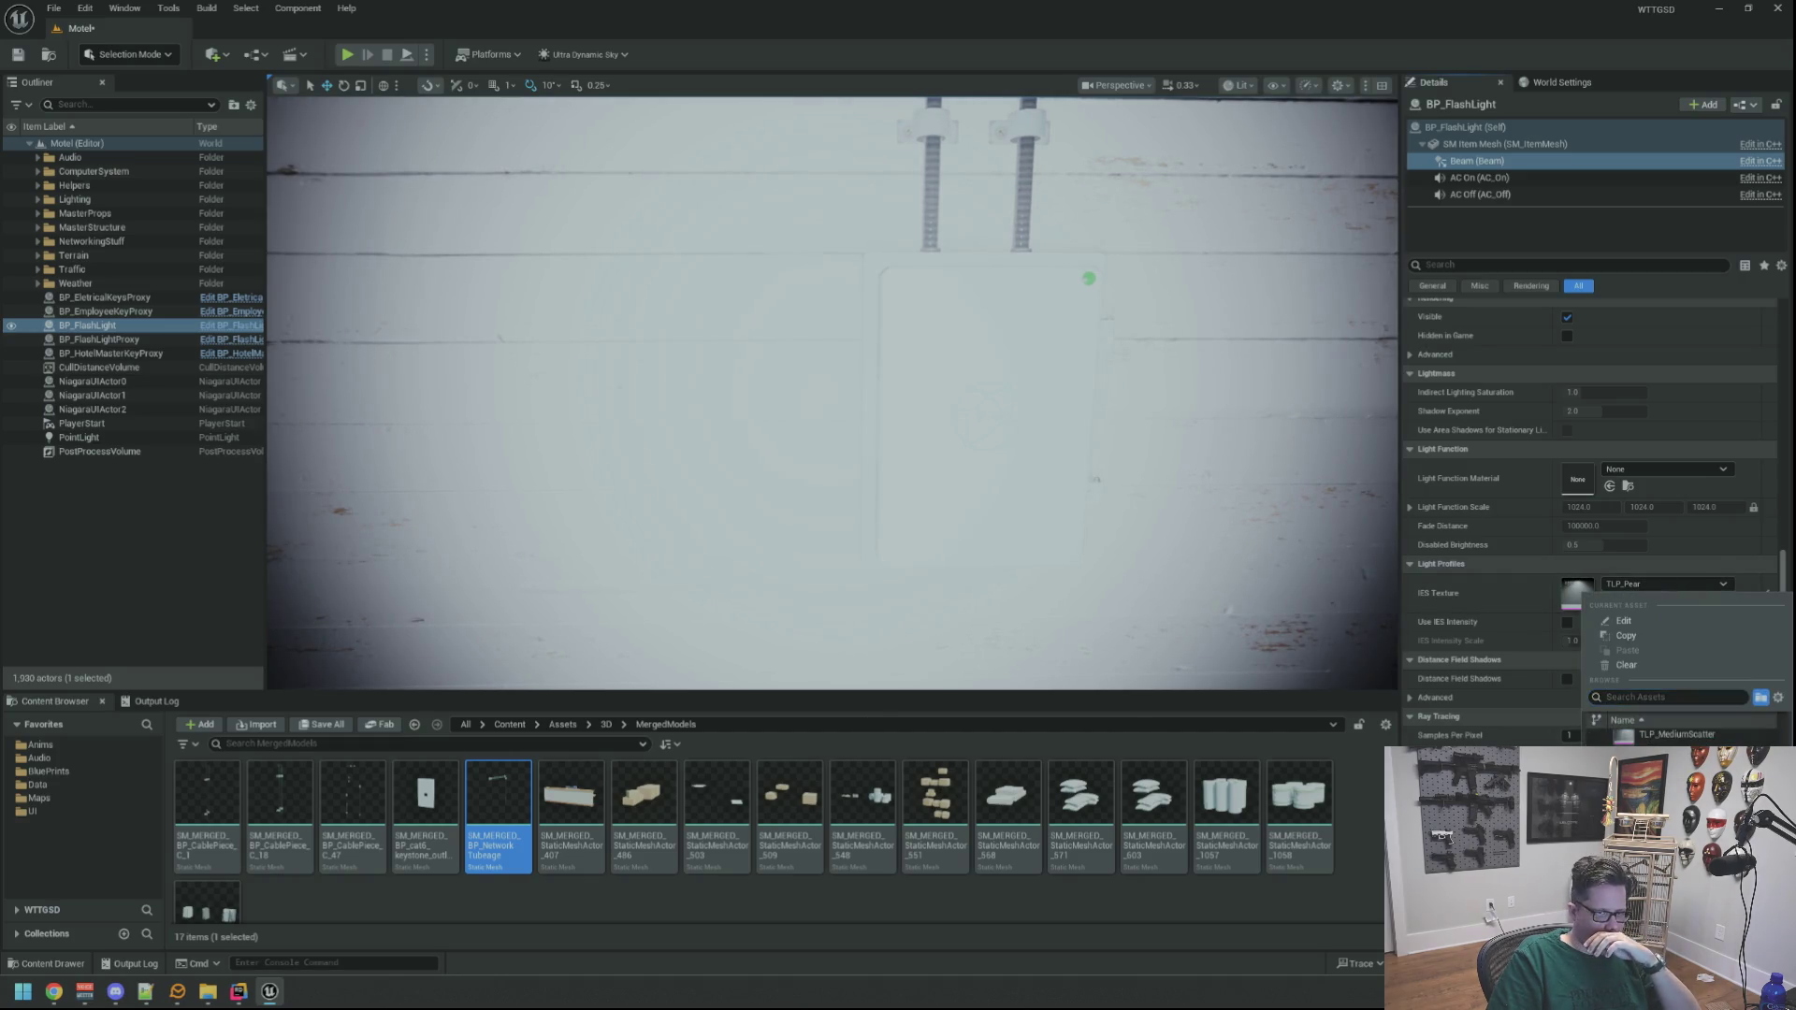
pyautogui.click(1675, 752)
# Try TLP_Overhead, then settle on the TLP_MediumScatter profile
pyautogui.click(1663, 586)
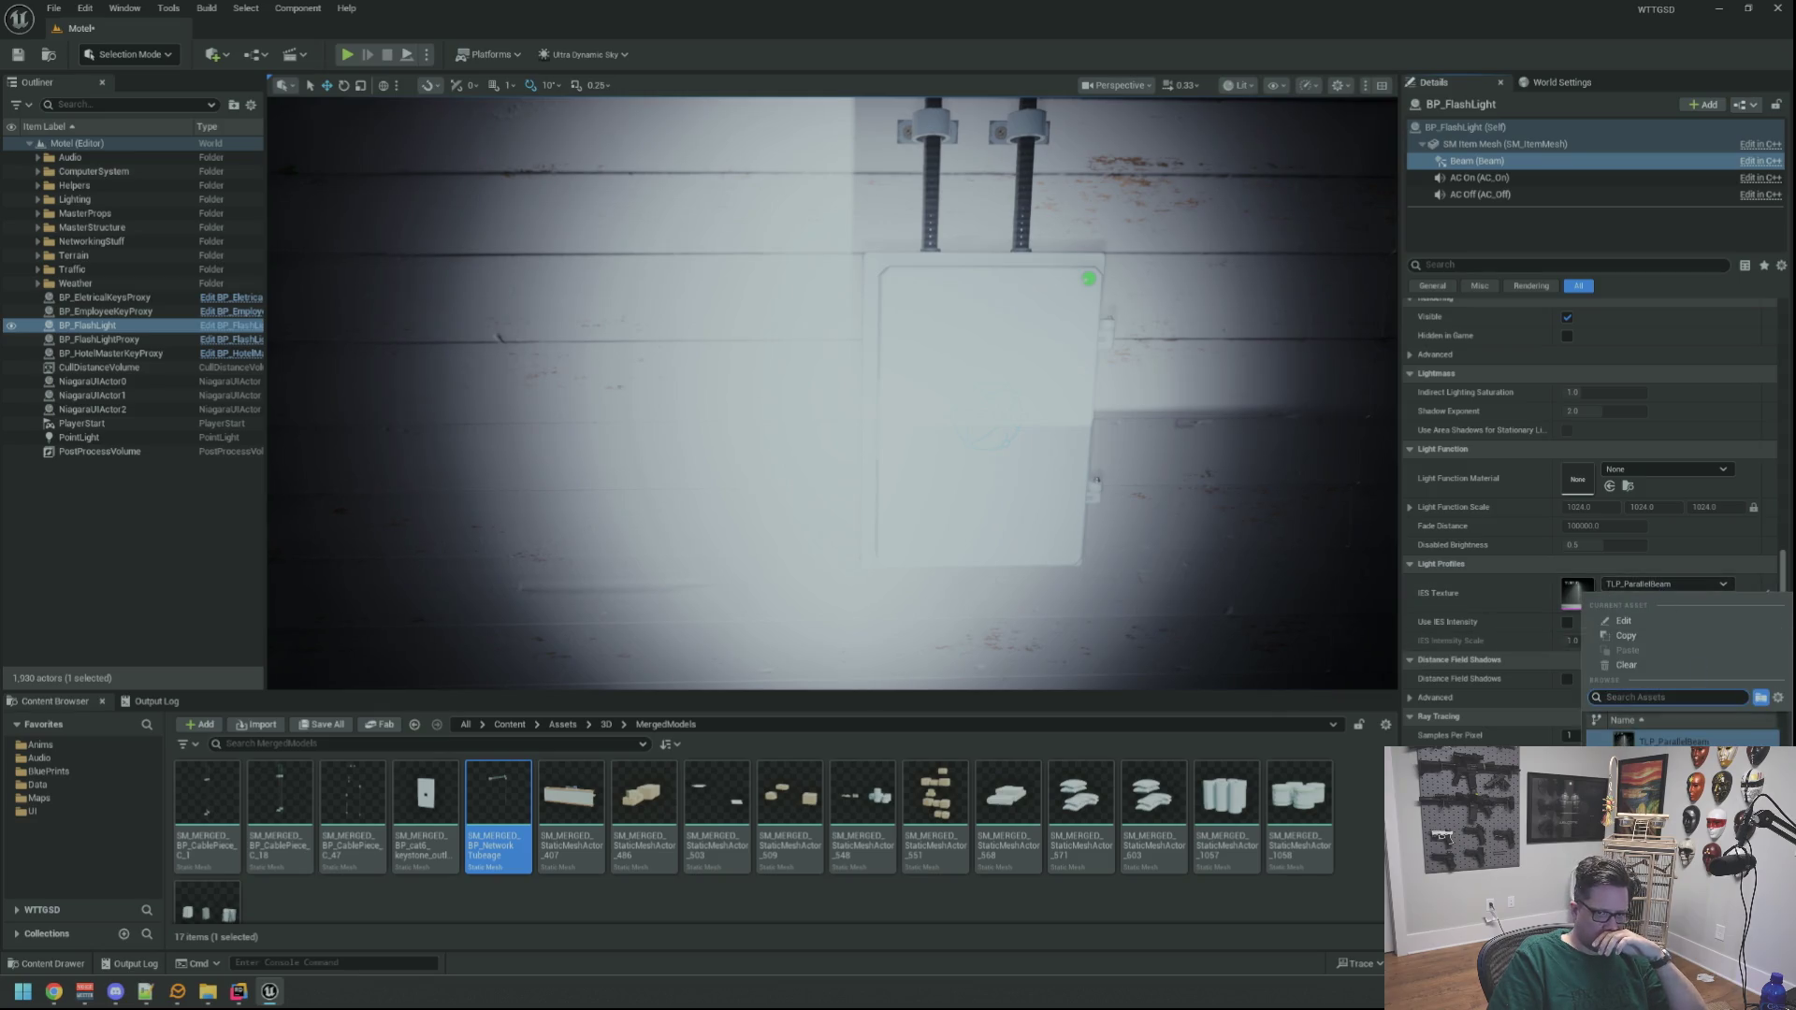
pyautogui.click(1670, 748)
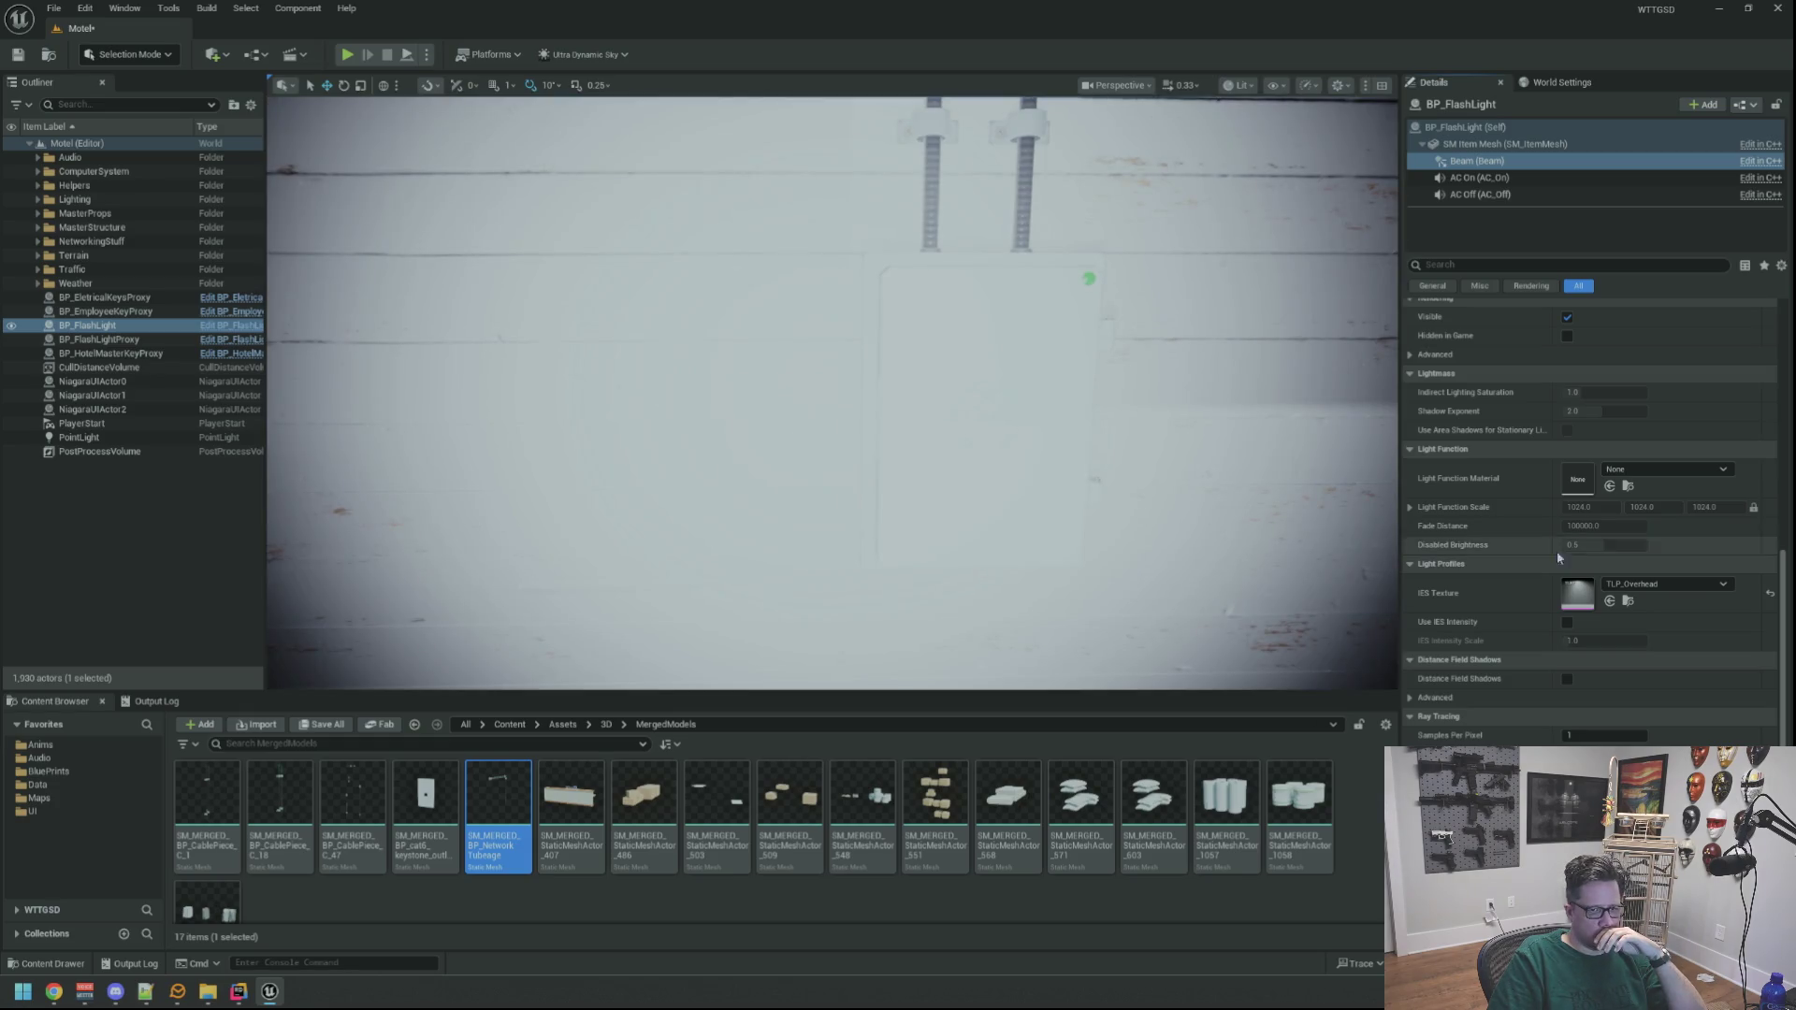
pyautogui.click(1664, 585)
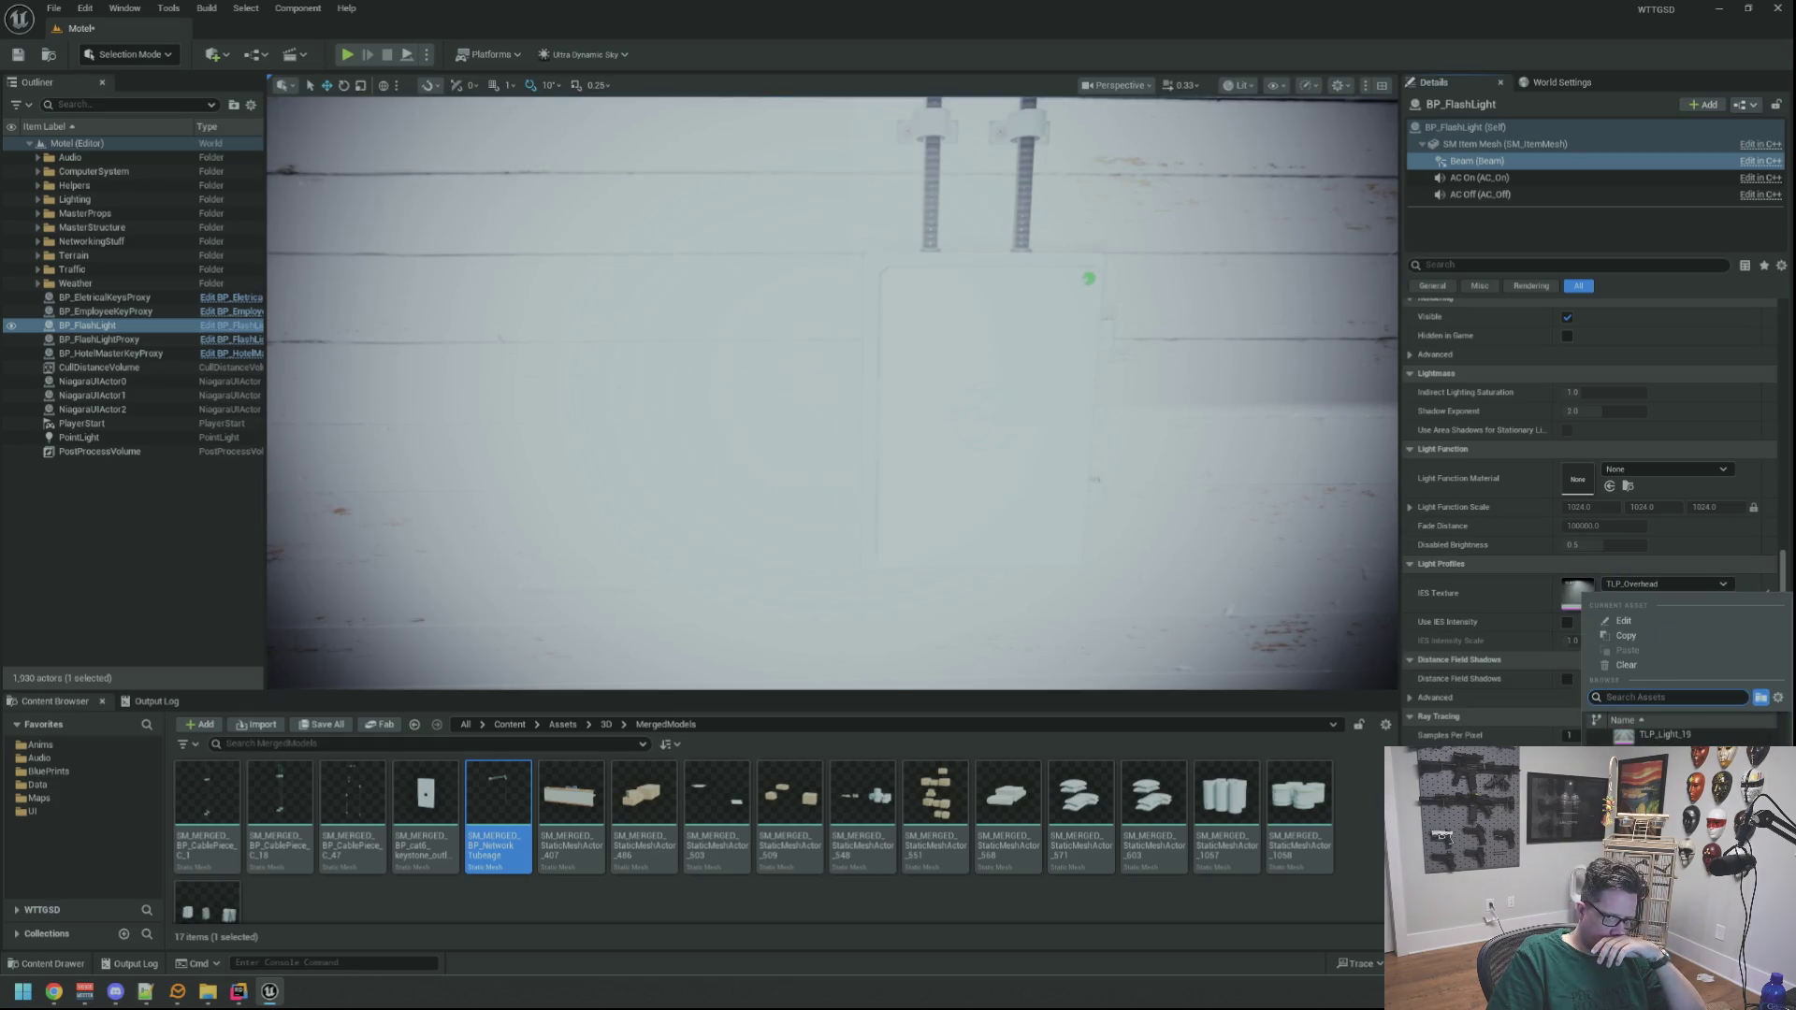
pyautogui.click(1665, 749)
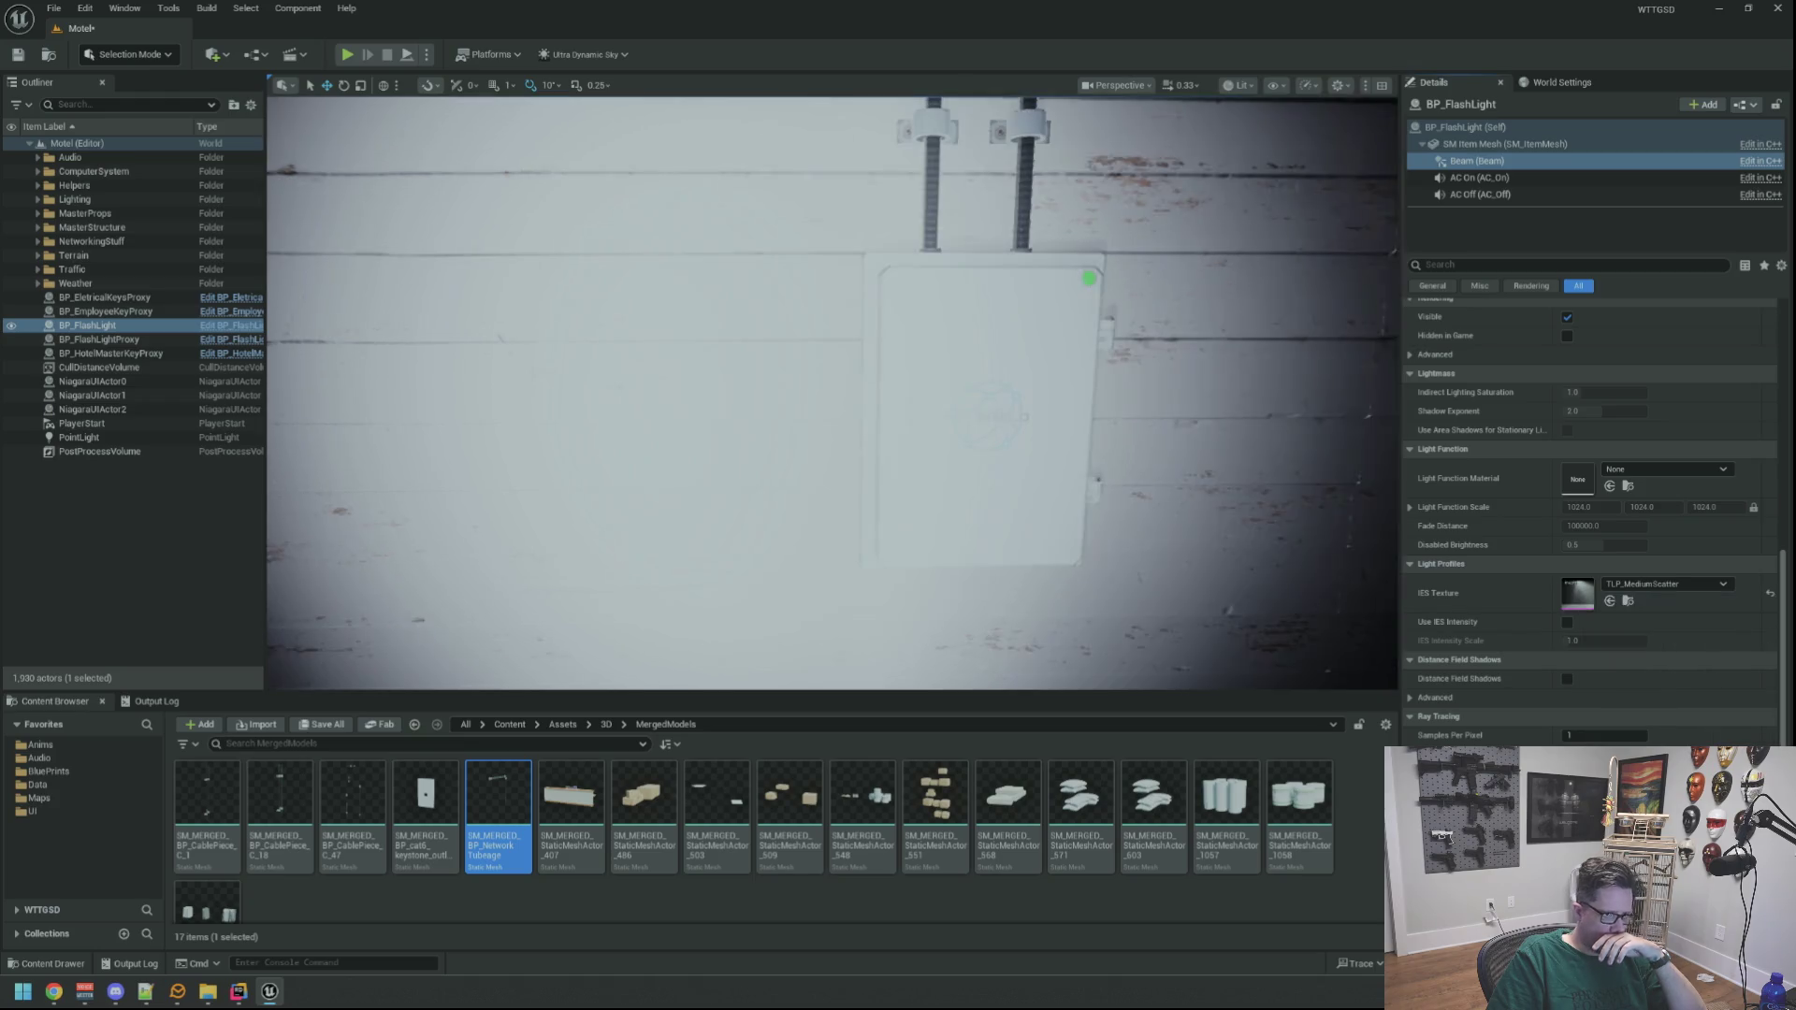
pyautogui.scroll(-5, 832, 393)
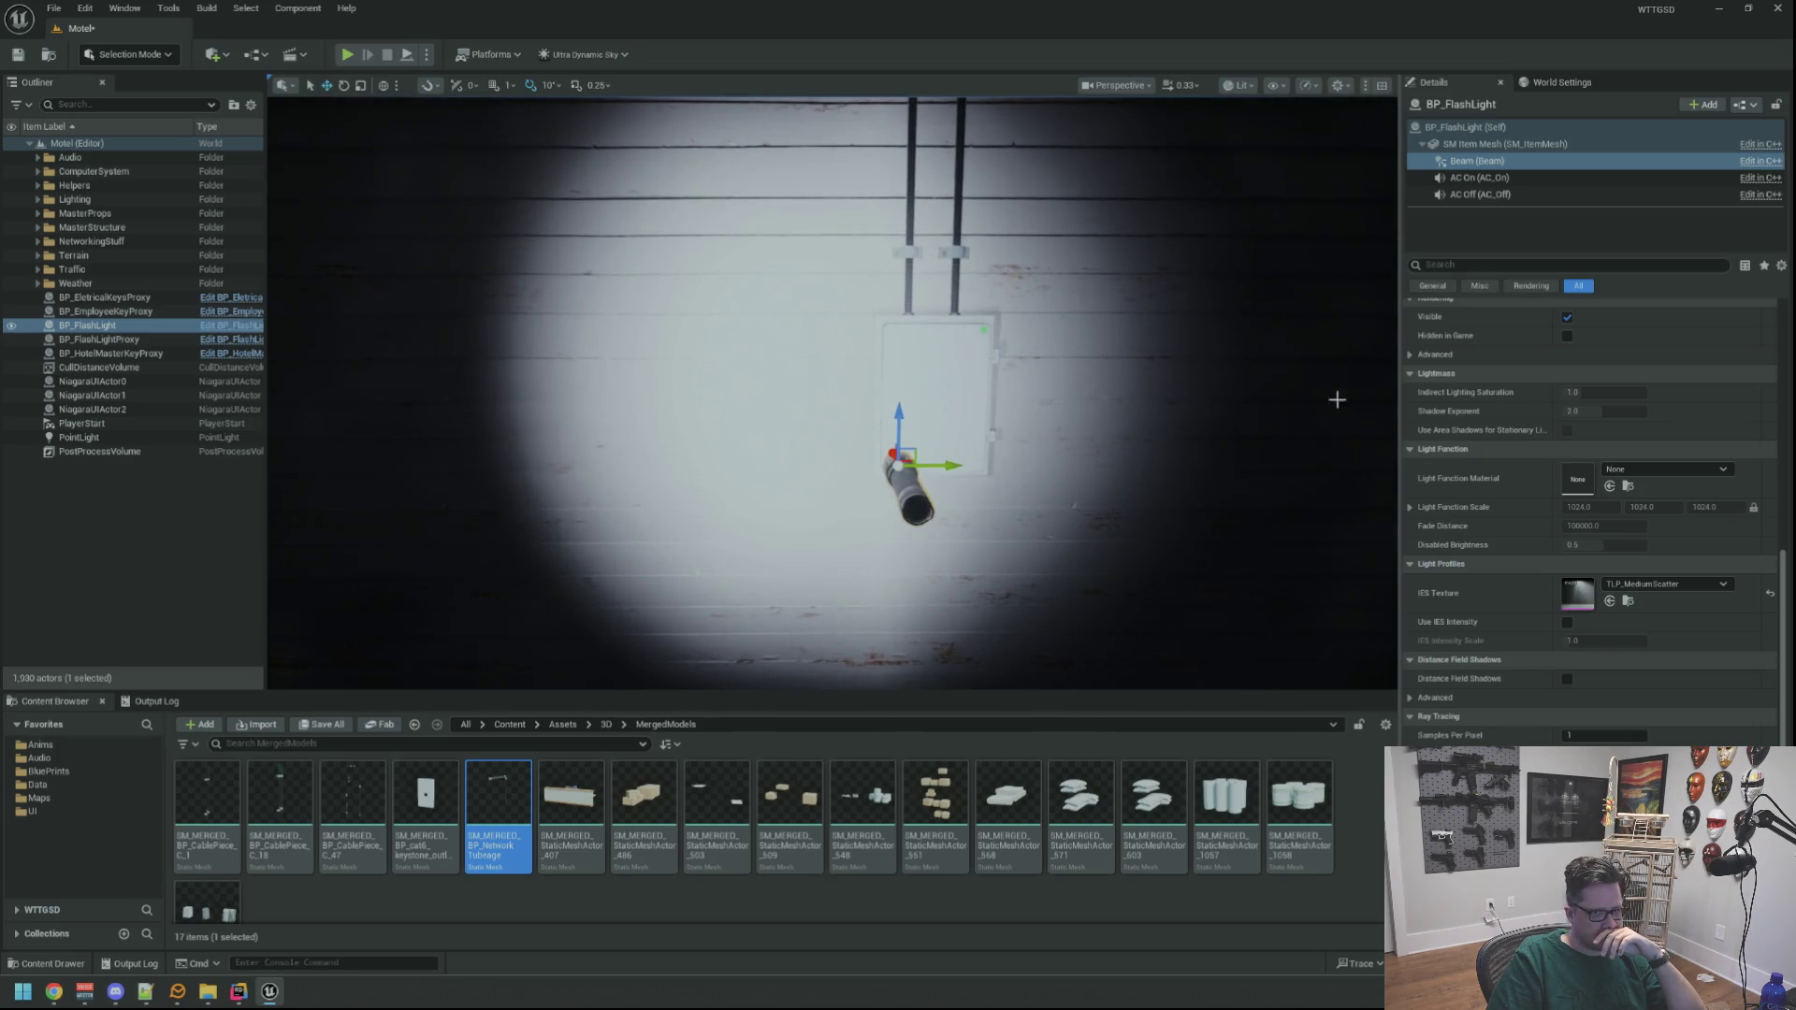
pyautogui.click(1666, 584)
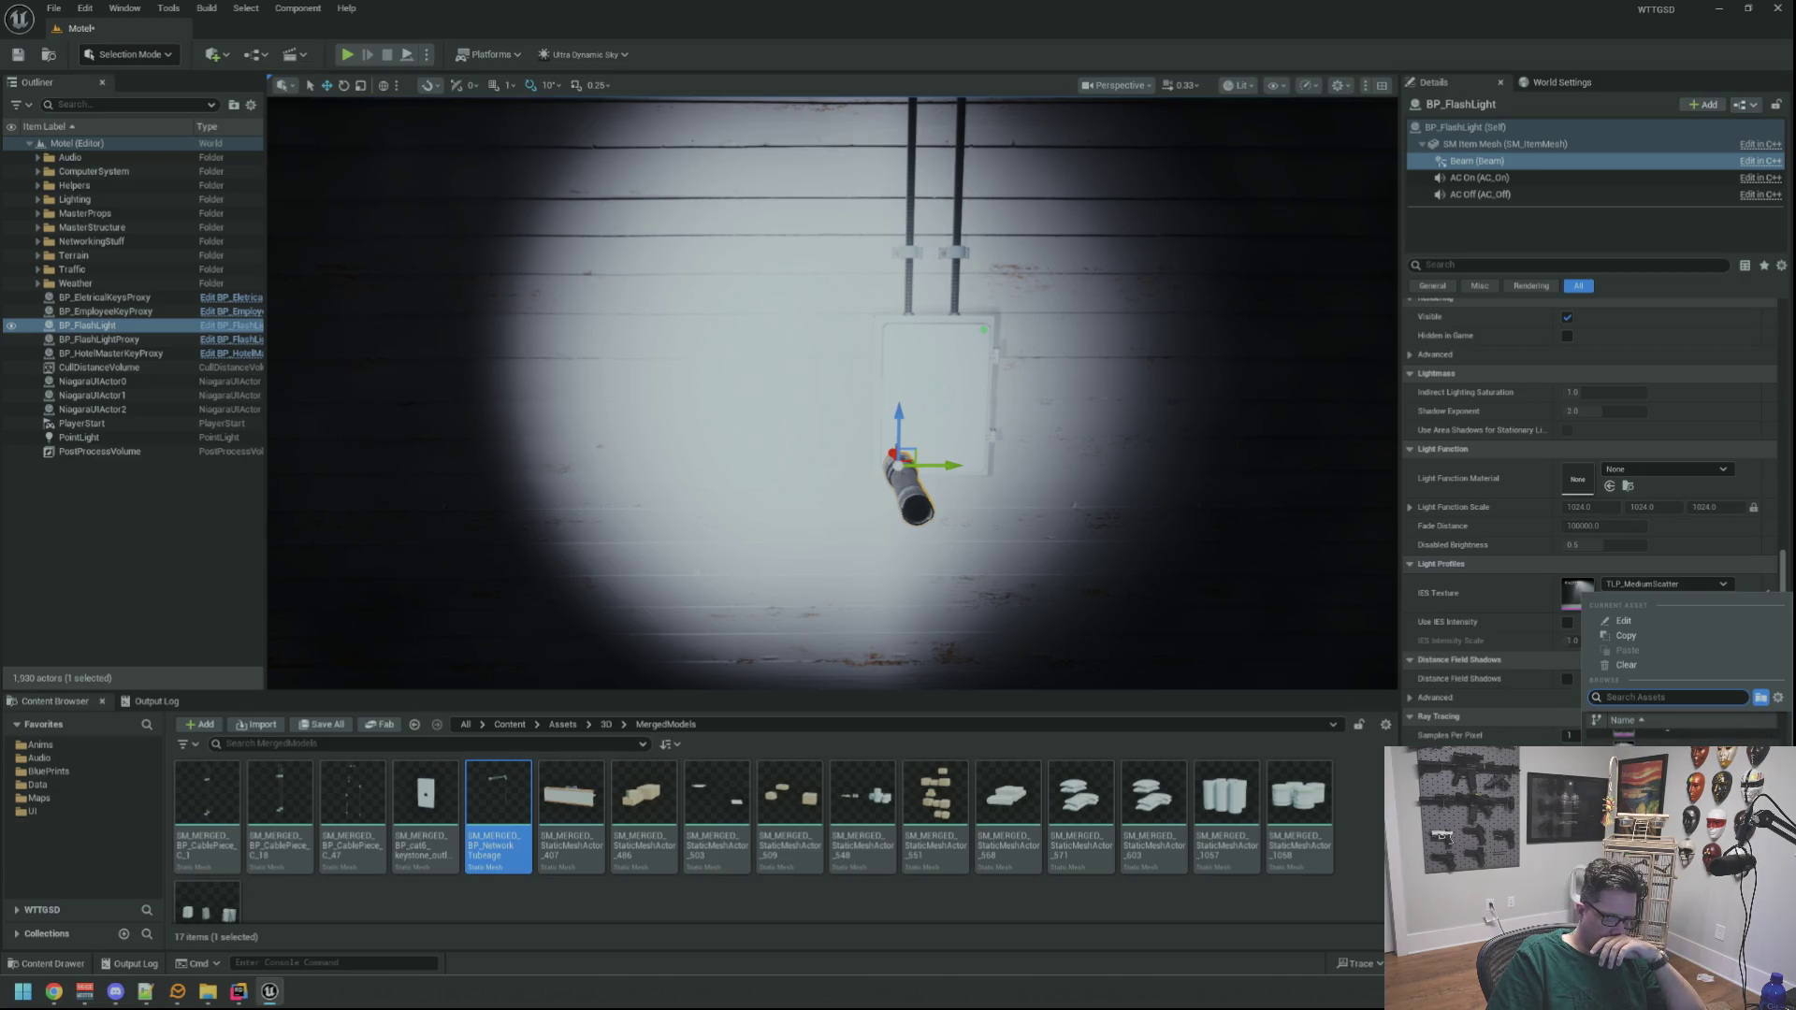
# Try the TLP_Light_20, TLP_Light_19 and TLP_Light_17 profiles on the beam
pyautogui.click(1646, 748)
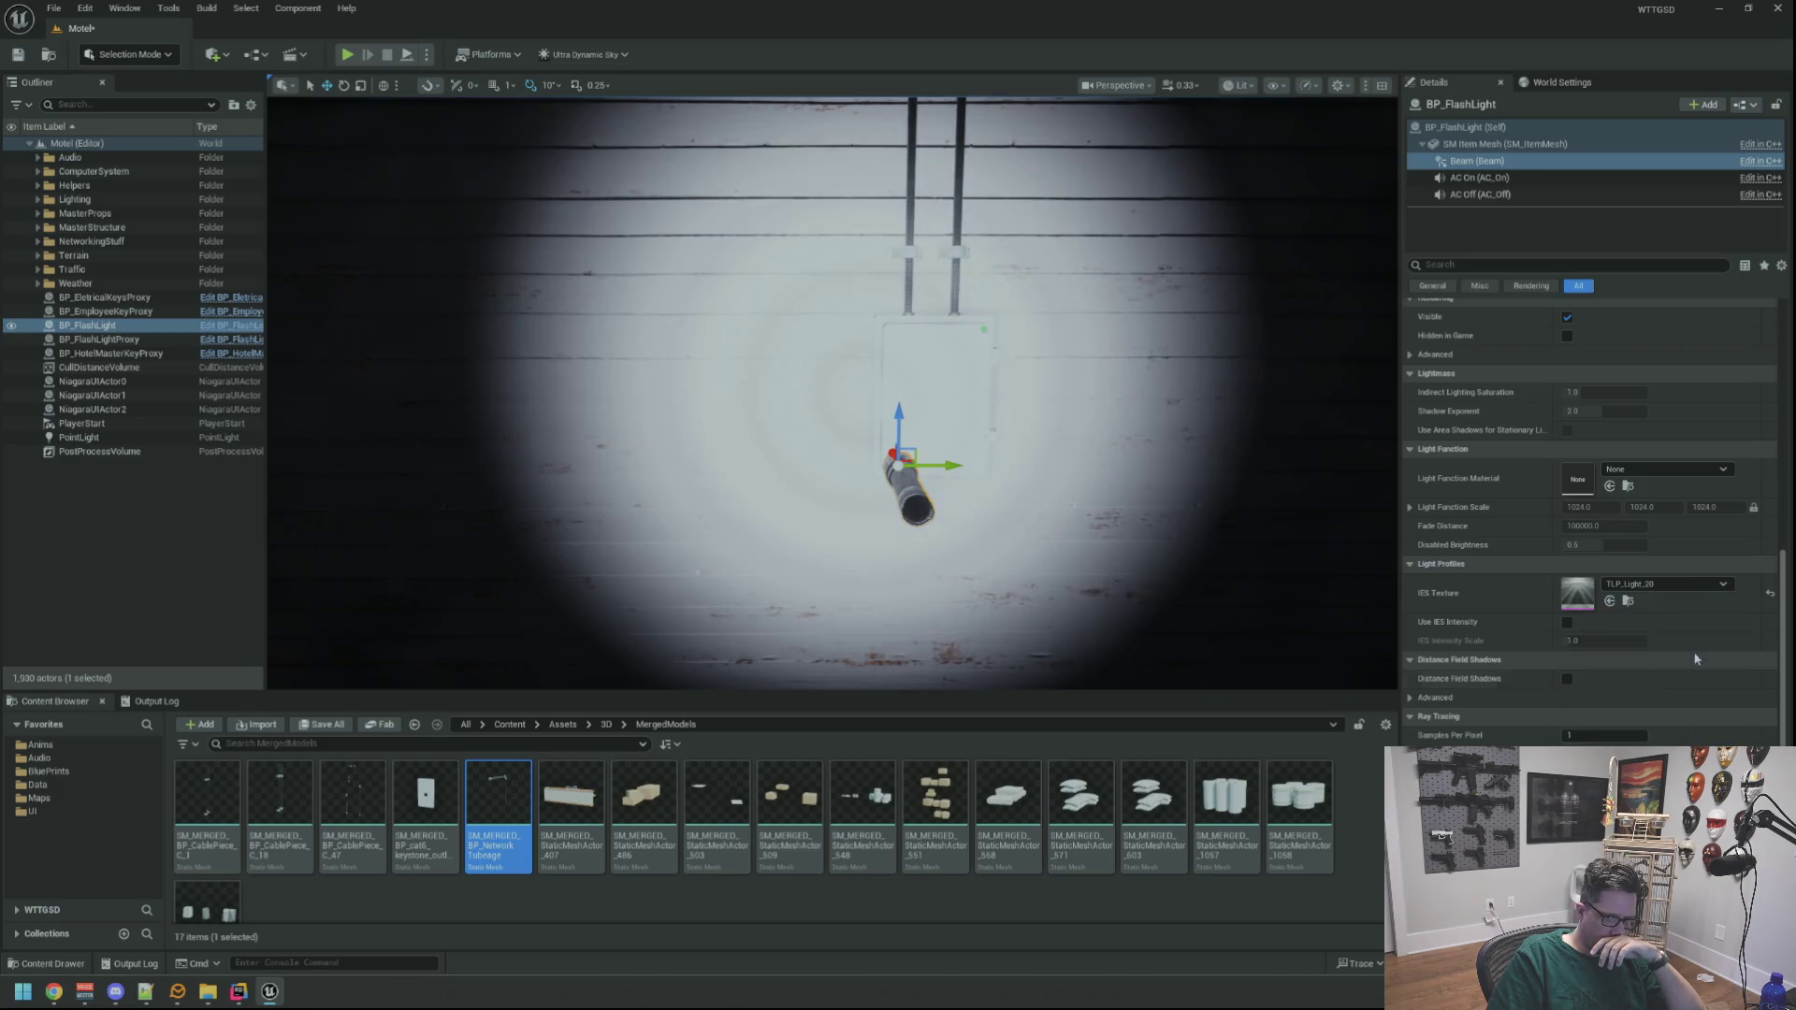
pyautogui.click(1677, 587)
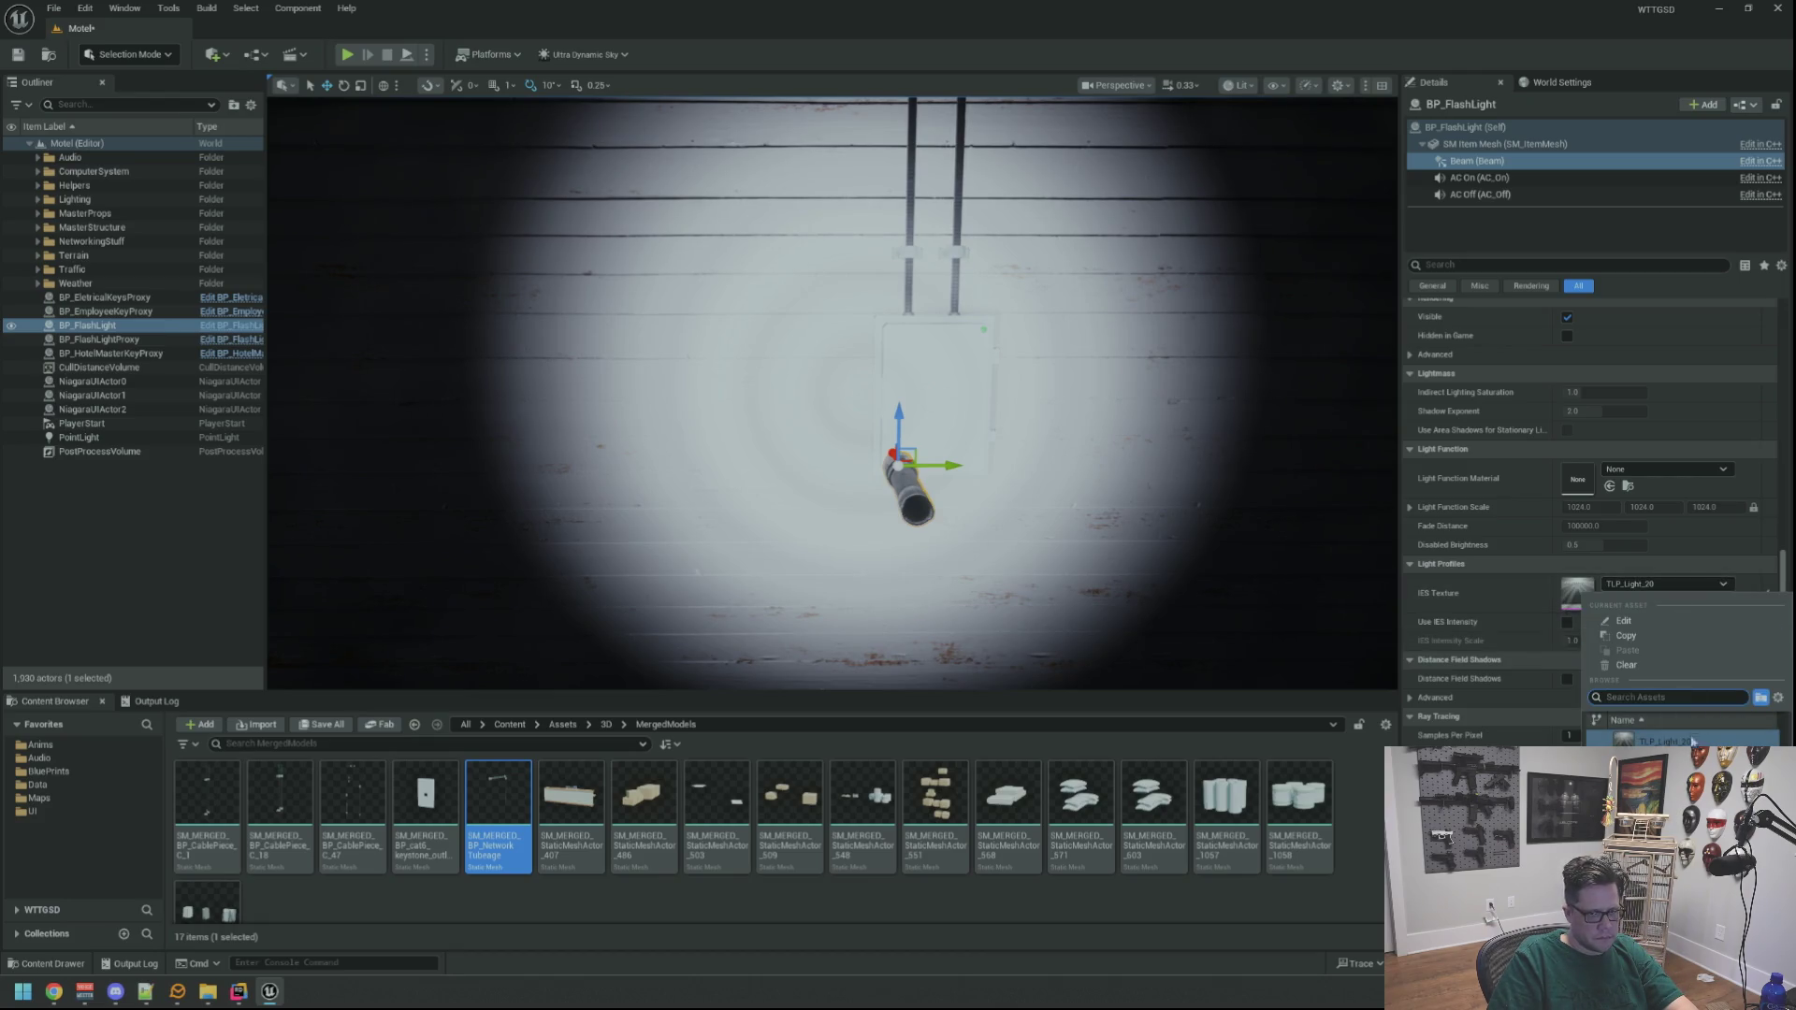
pyautogui.press('Up')
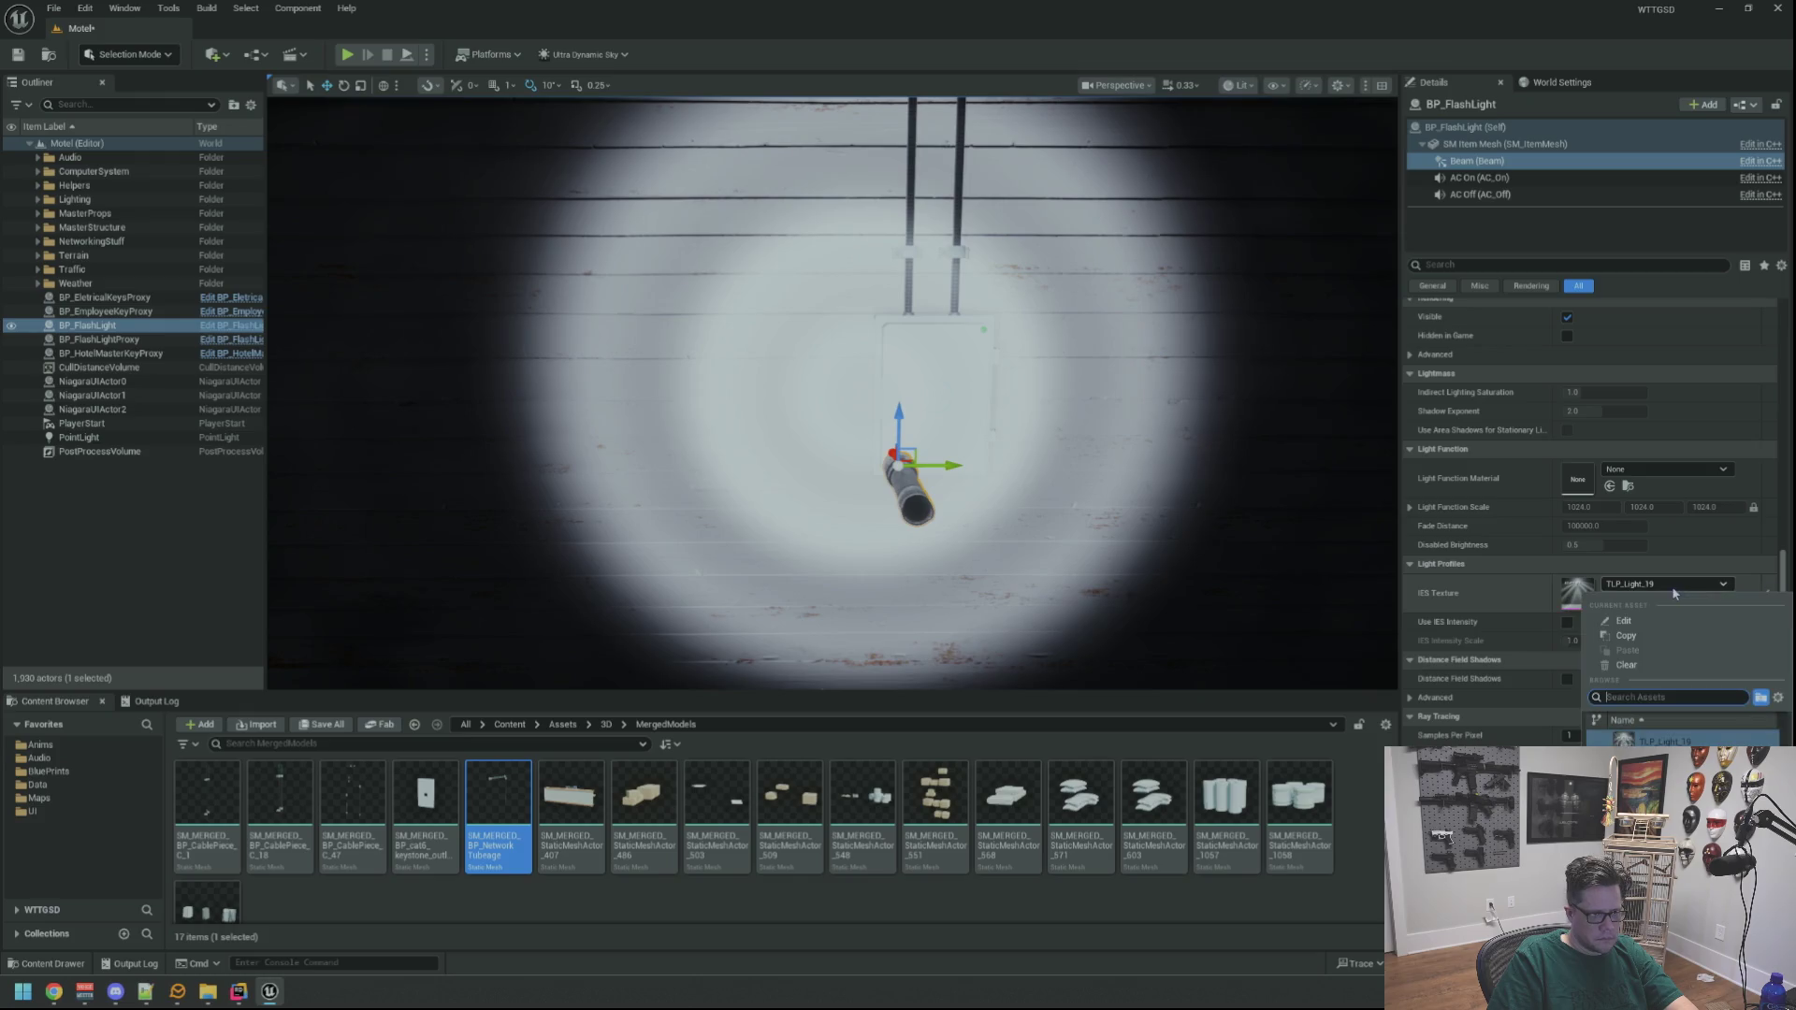
pyautogui.click(1665, 749)
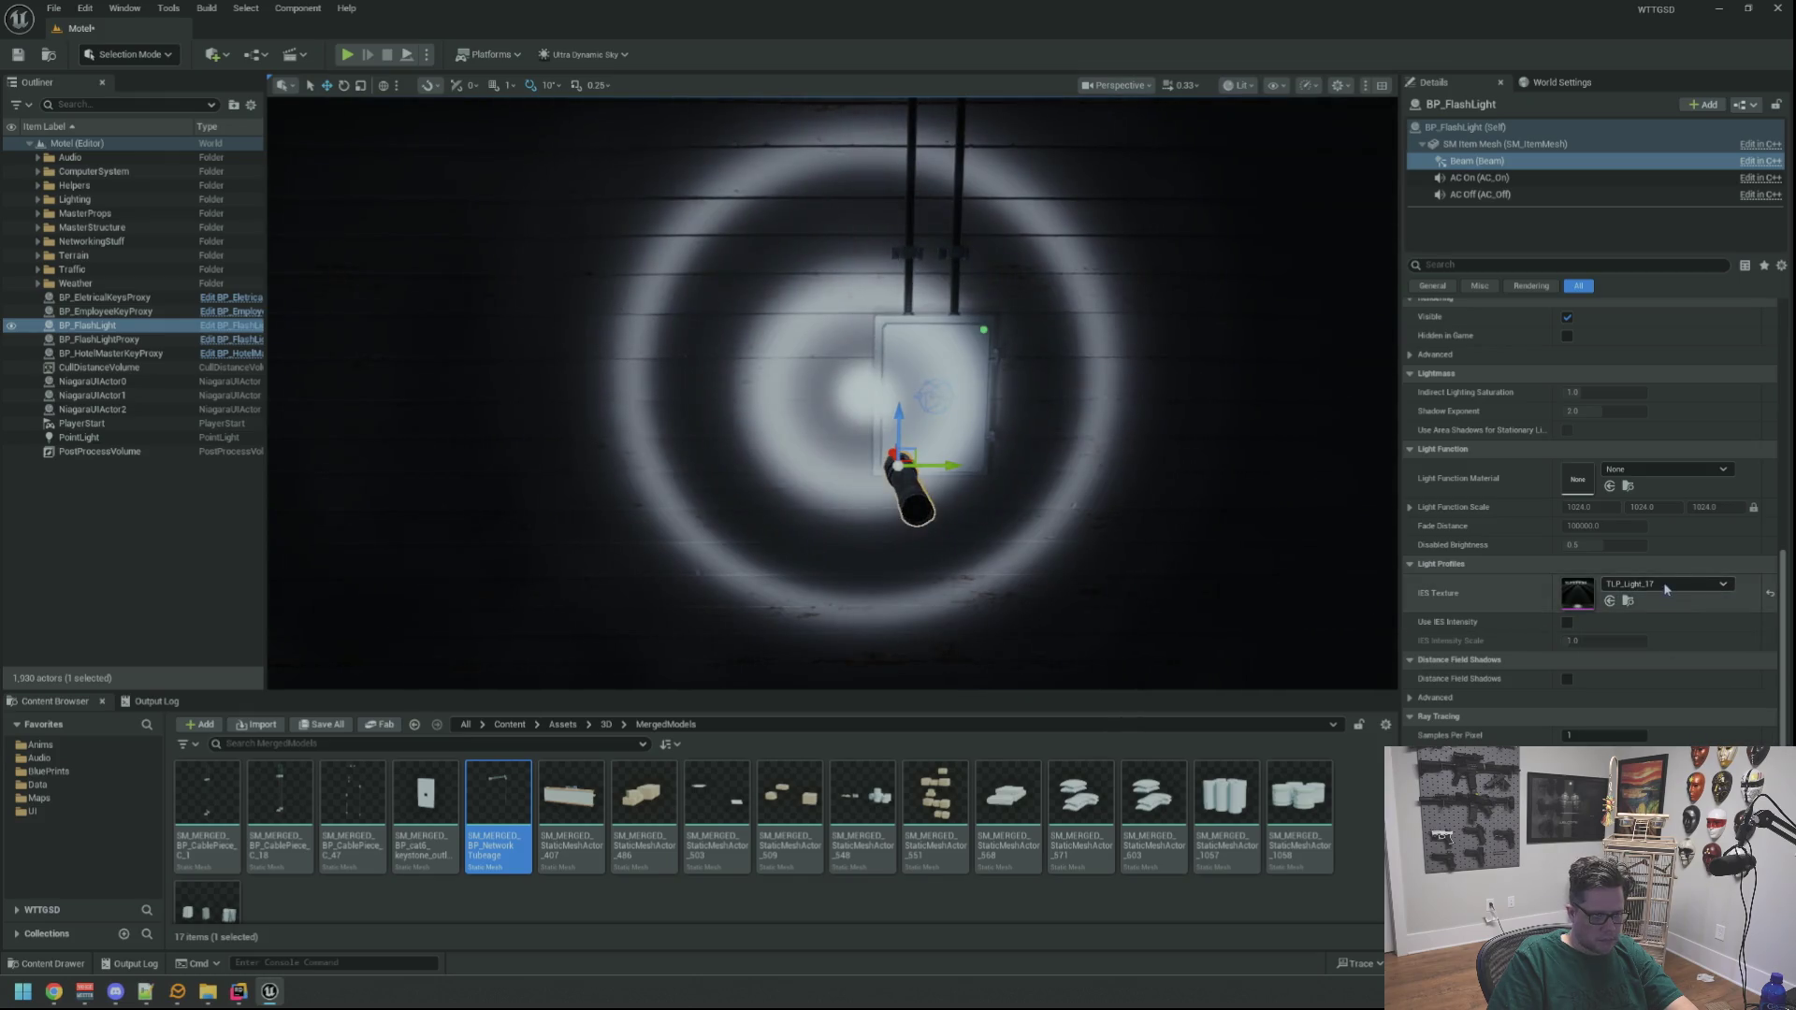
pyautogui.scroll(-5, 1114, 417)
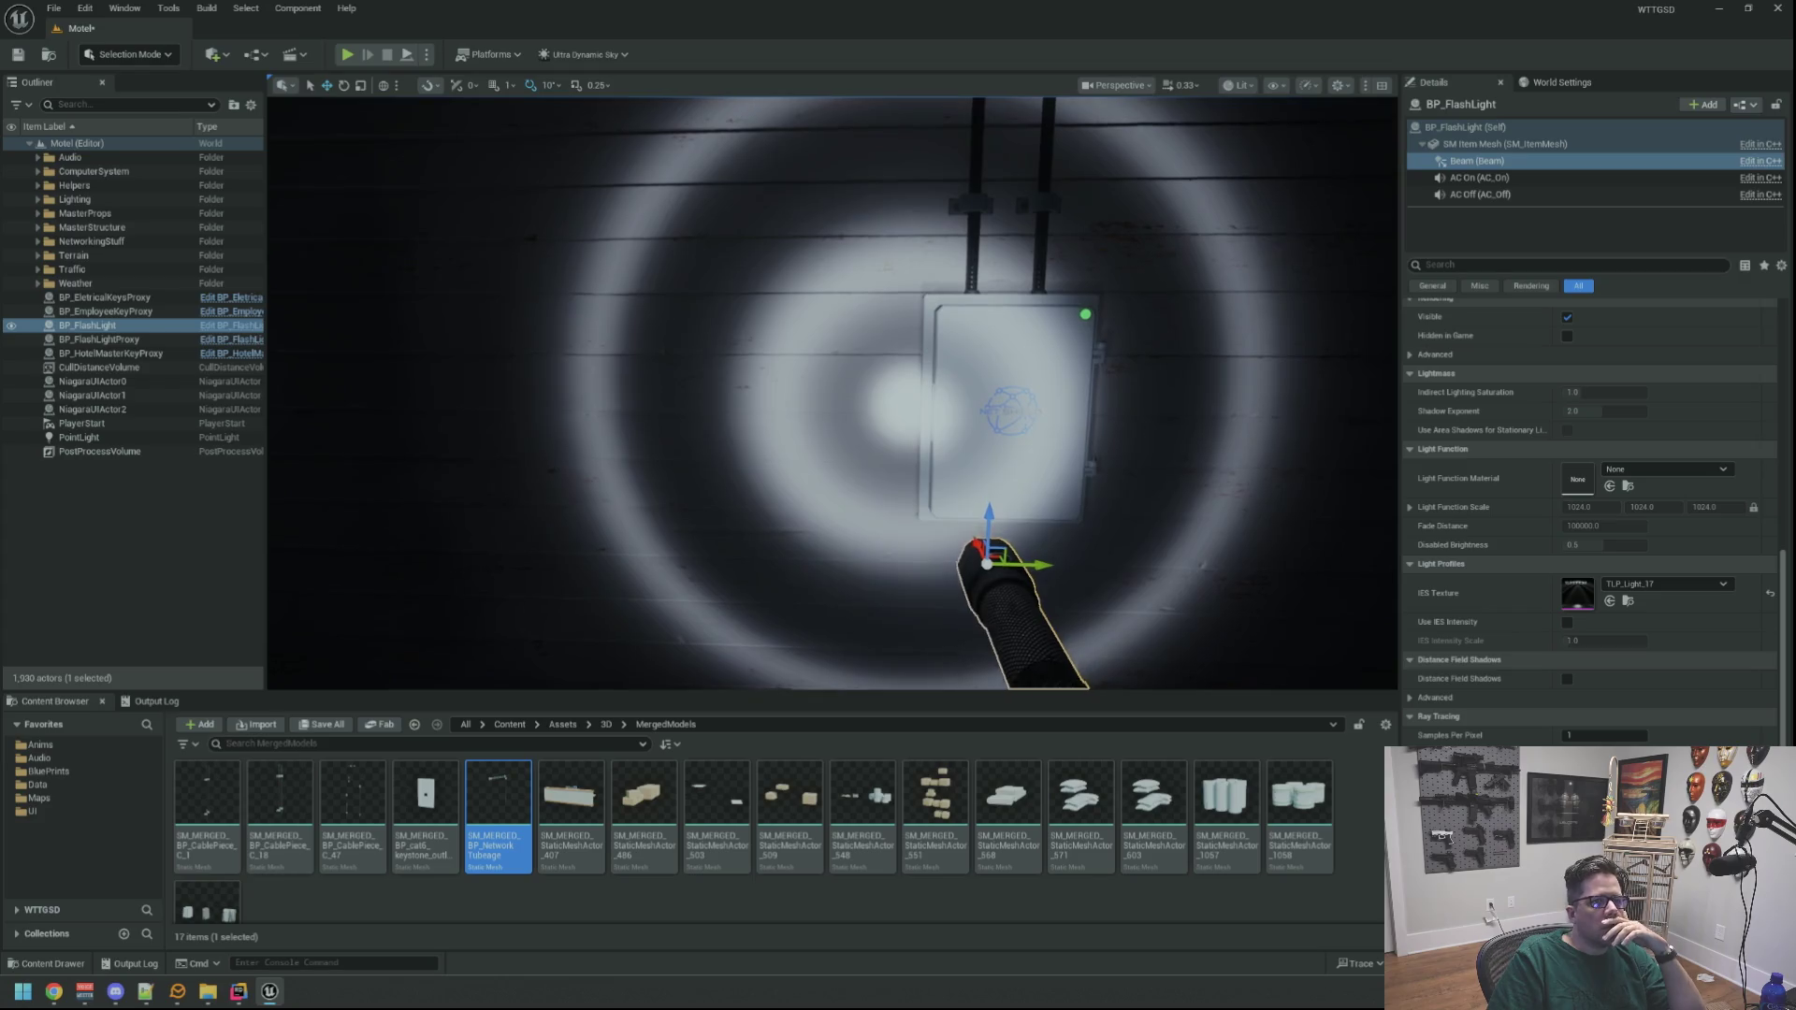
# Step to TLP_Light_18, then reset the IES profile to the default TLP_DefinedSpot
pyautogui.click(1656, 584)
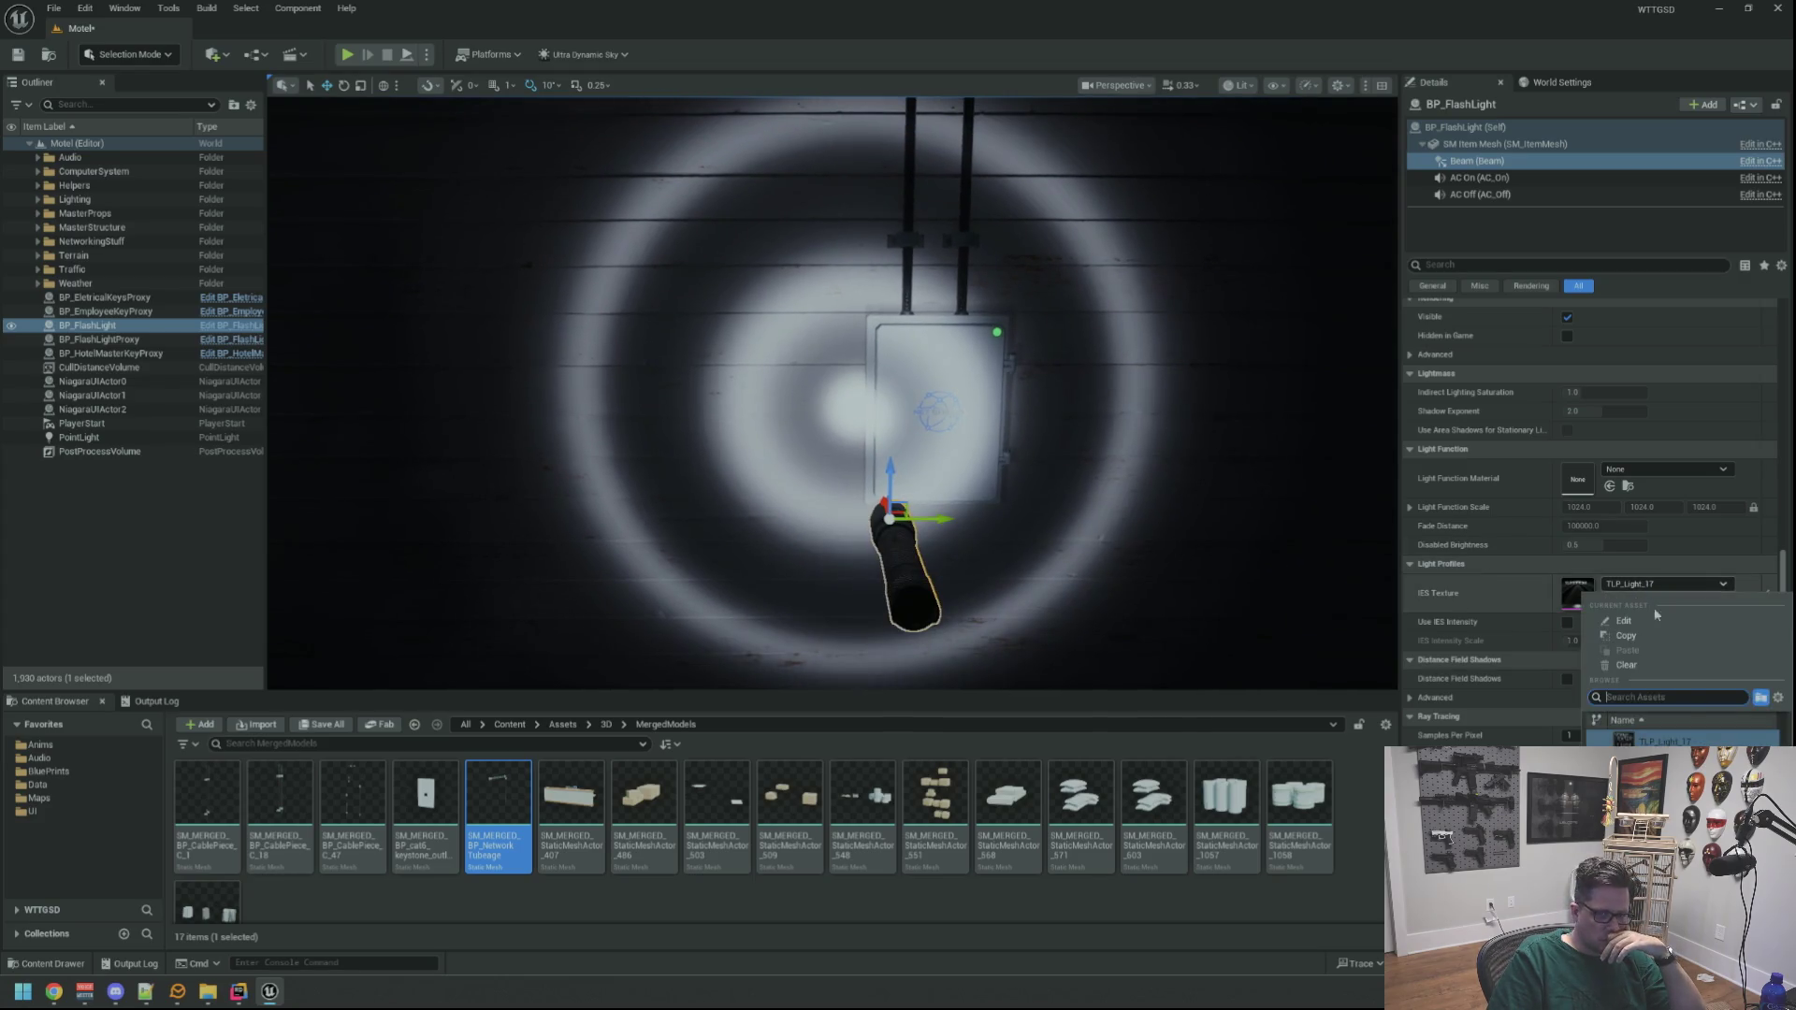
pyautogui.press('Down')
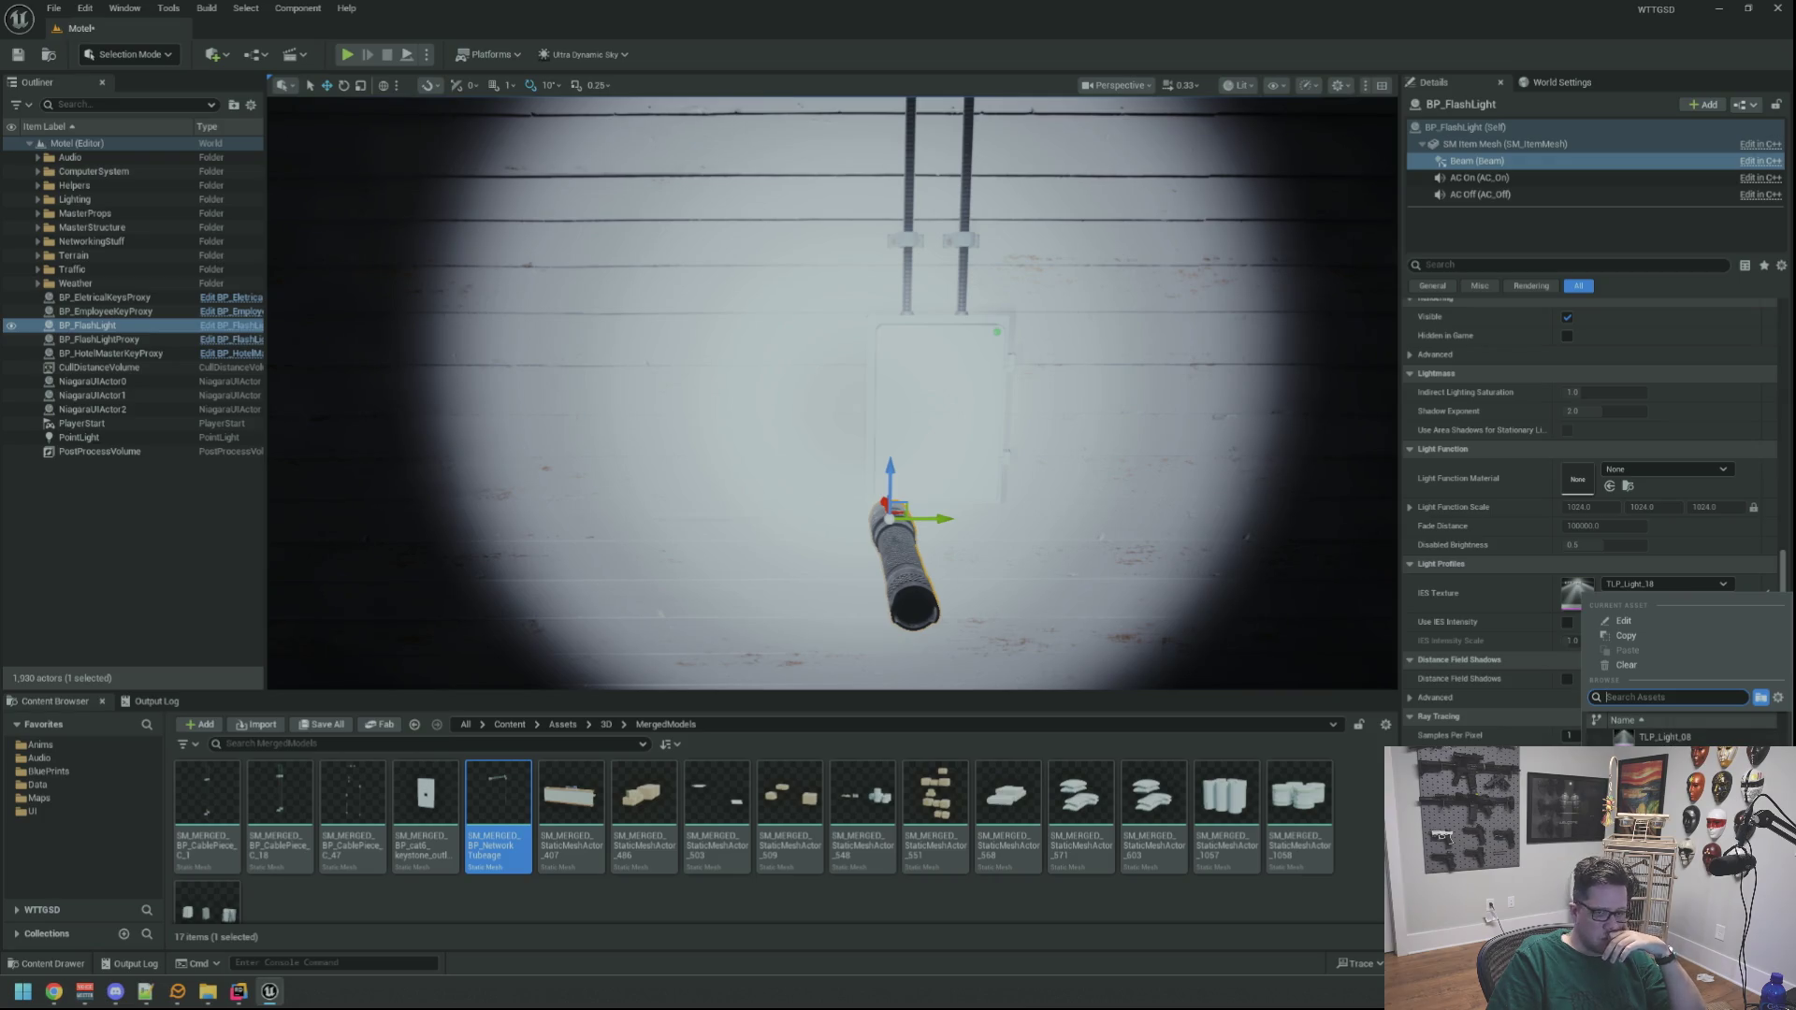
pyautogui.press('Escape')
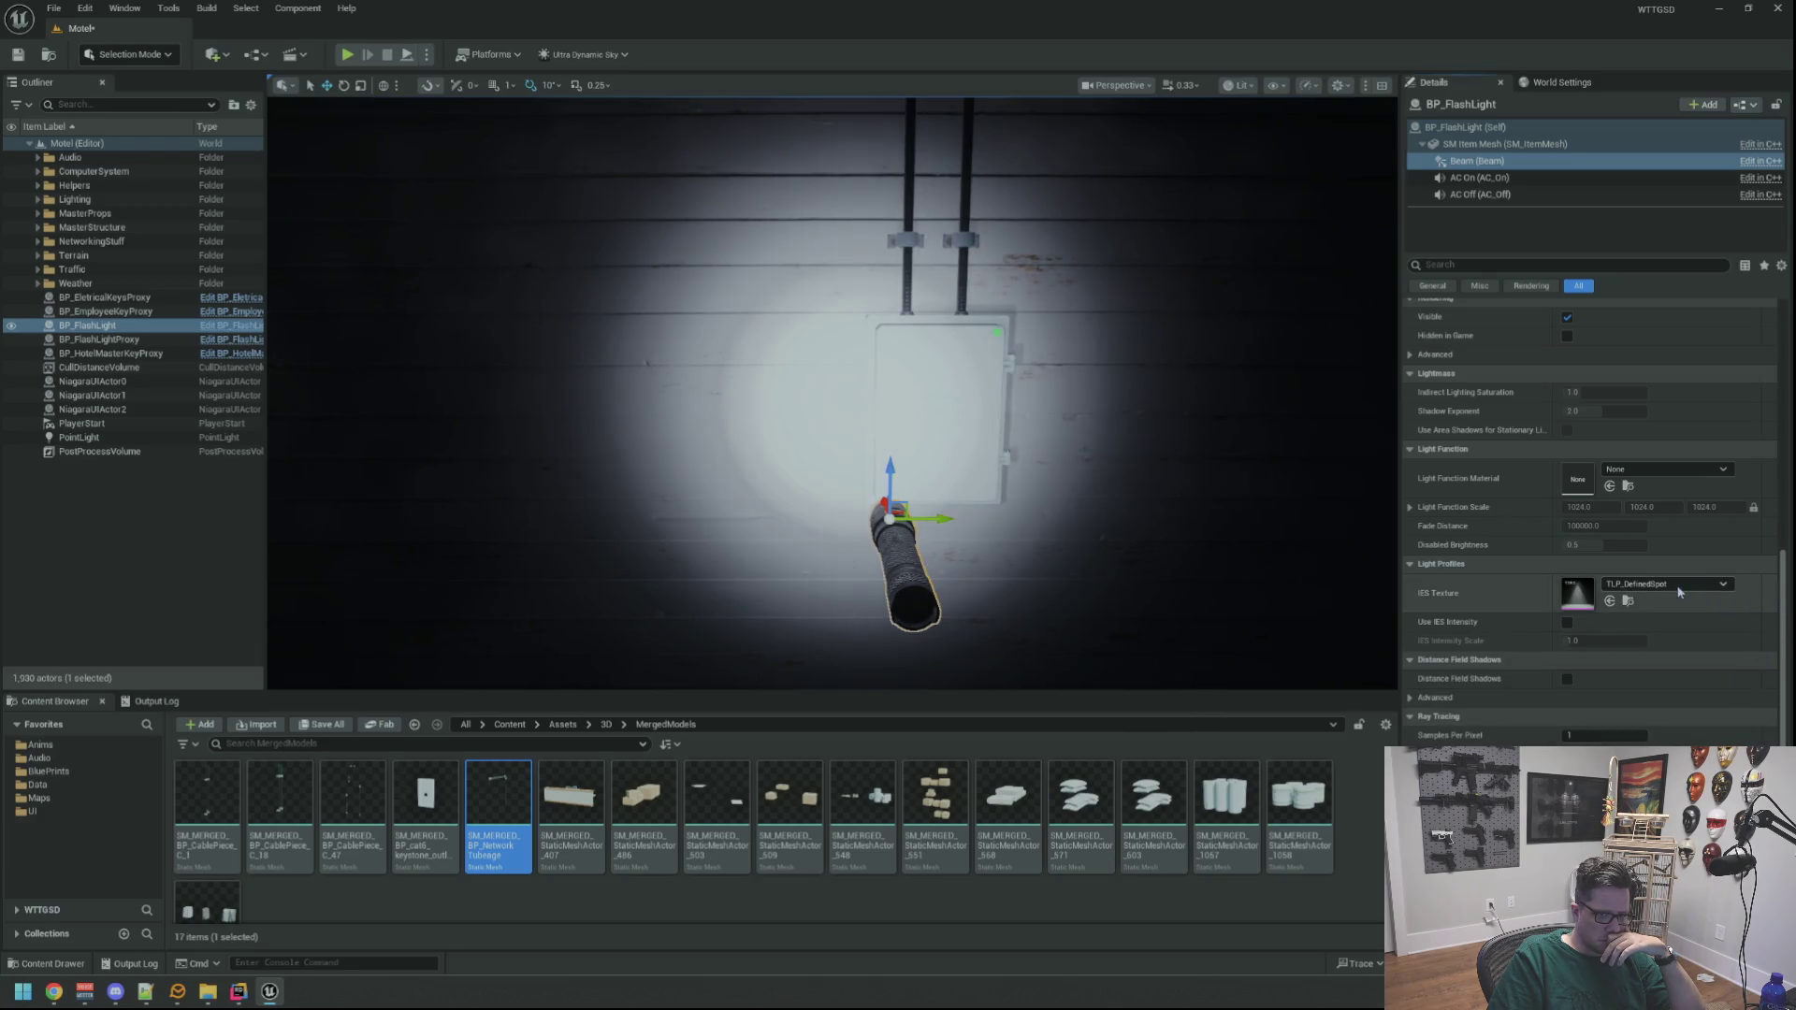
pyautogui.click(1771, 595)
pyautogui.scroll(-5, 1085, 447)
pyautogui.scroll(5, 1084, 447)
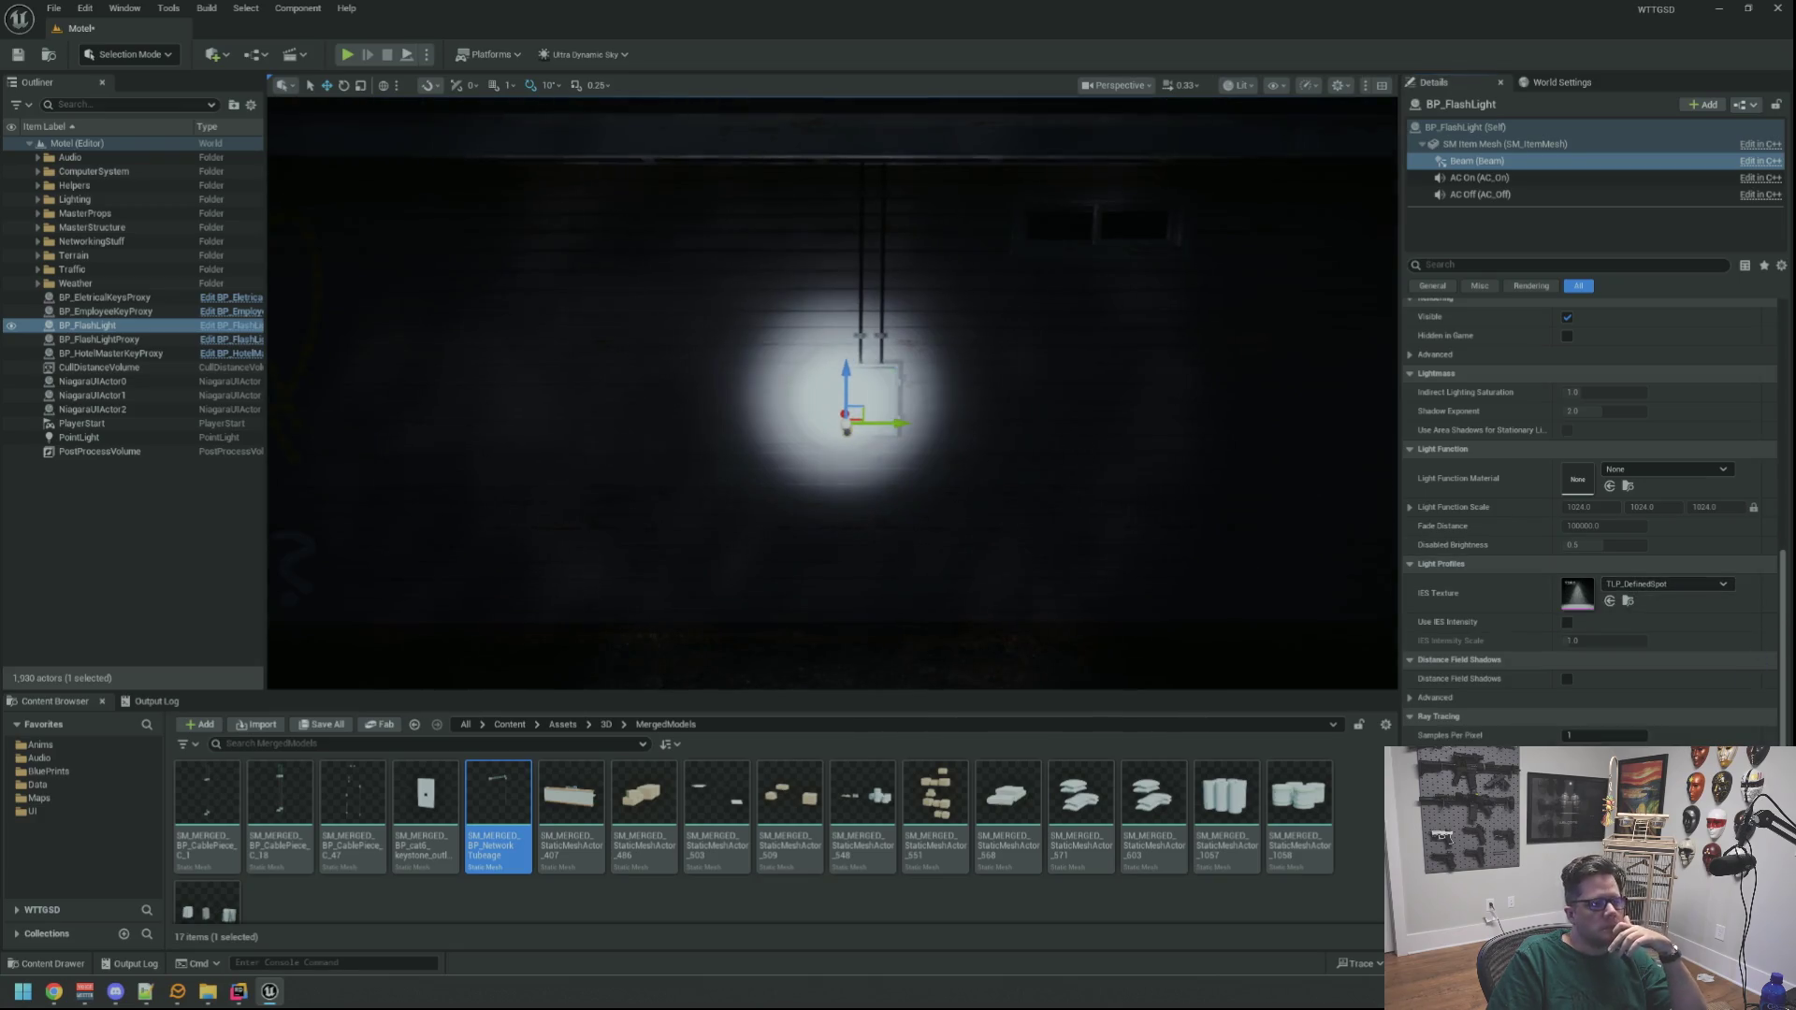
# Look over the beam on the wall box and scroll Details up, then Alt+Tab to Rider
pyautogui.scroll(5, 1231, 509)
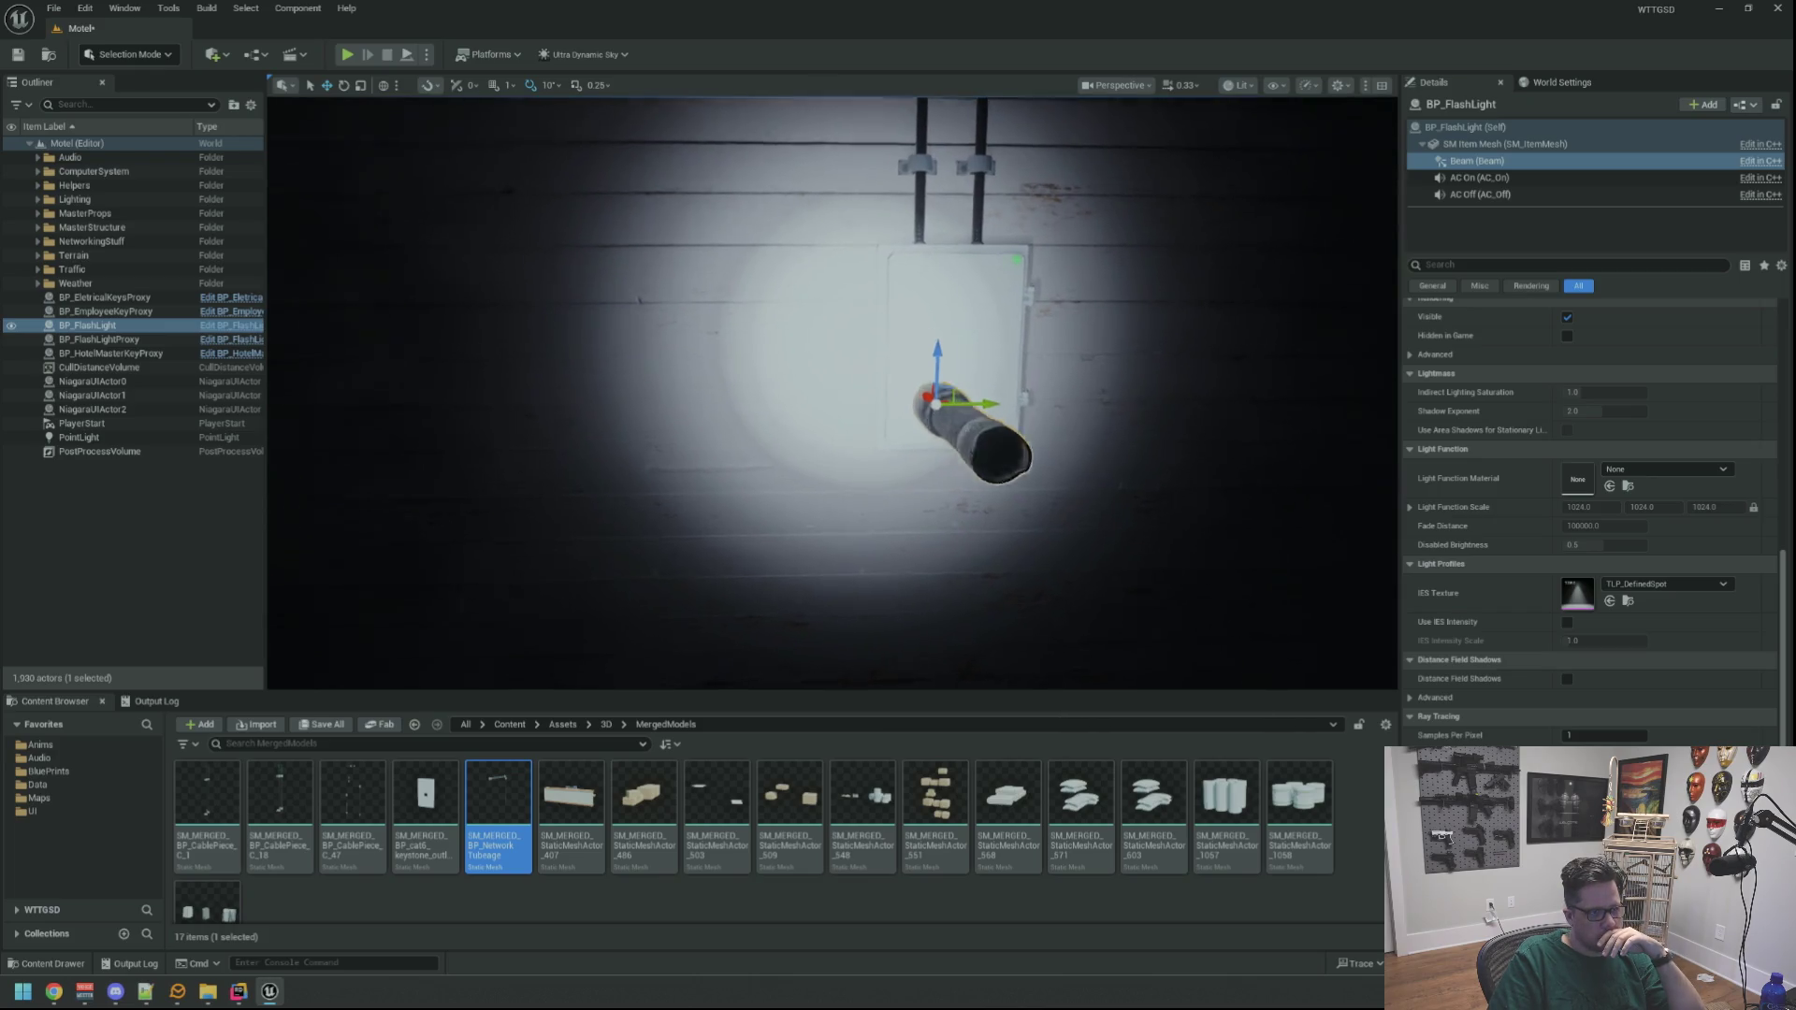
pyautogui.scroll(10, 1553, 619)
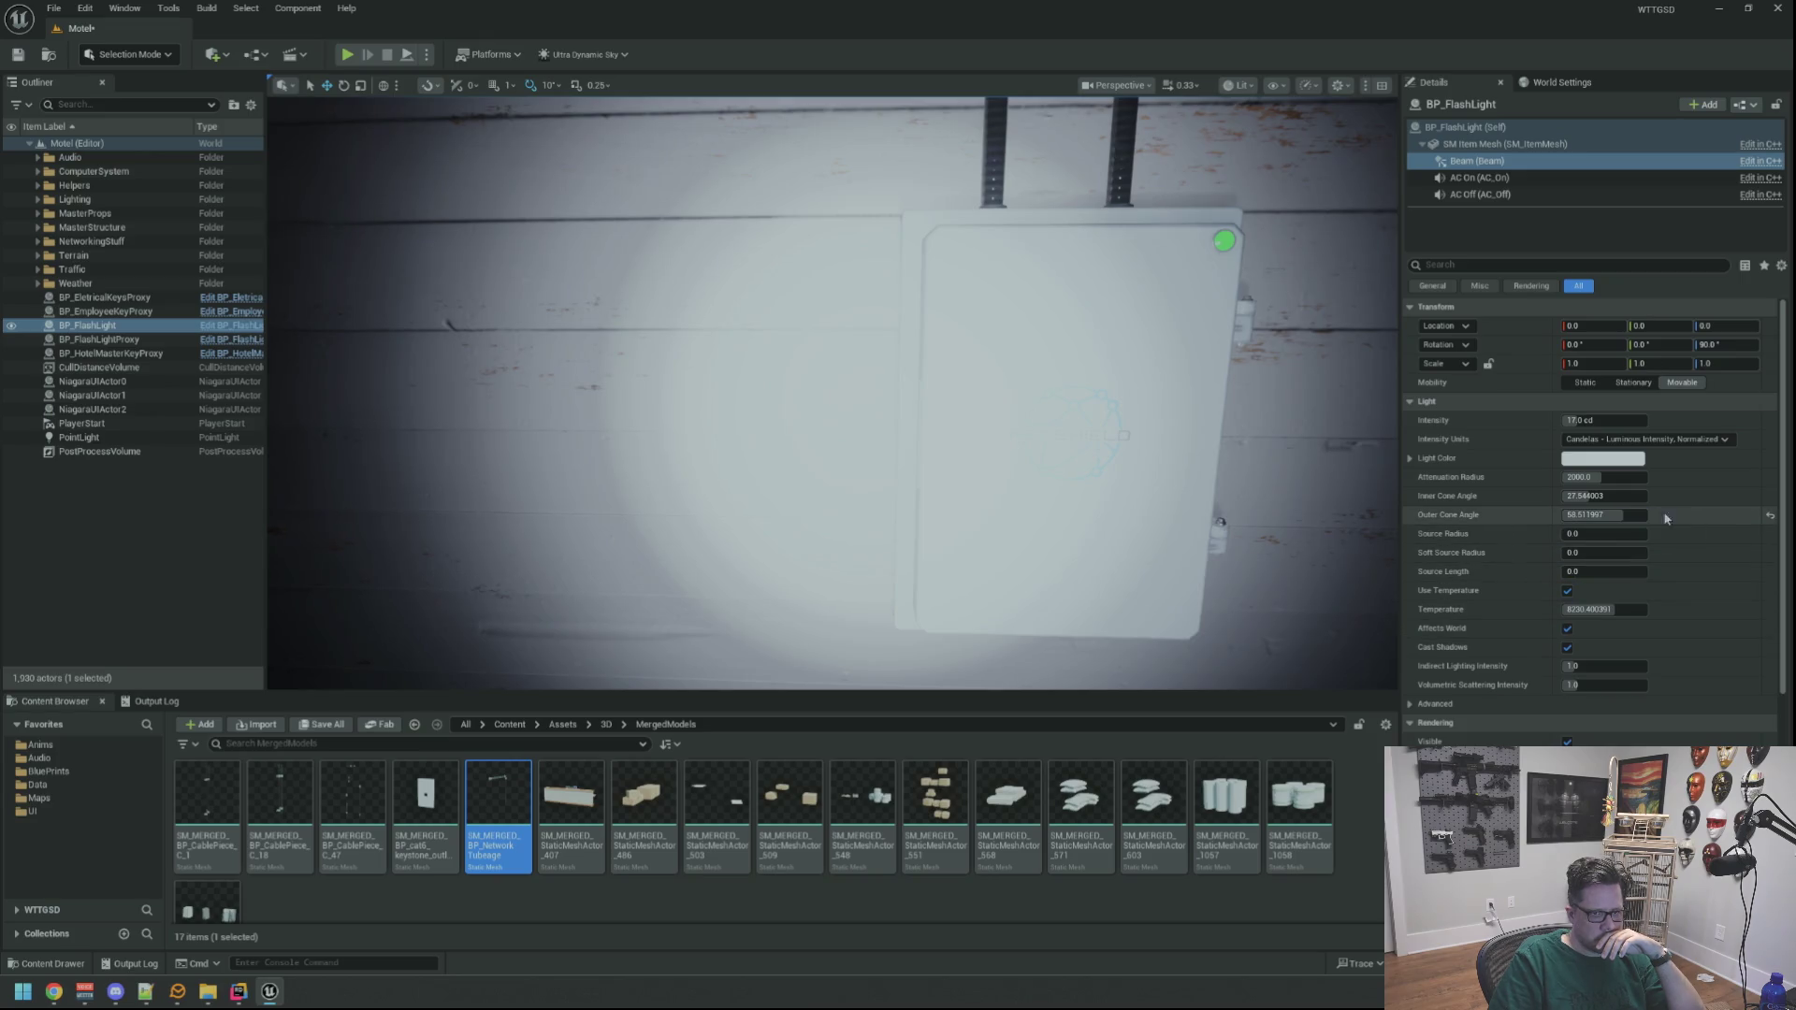
pyautogui.scroll(-5, 1033, 402)
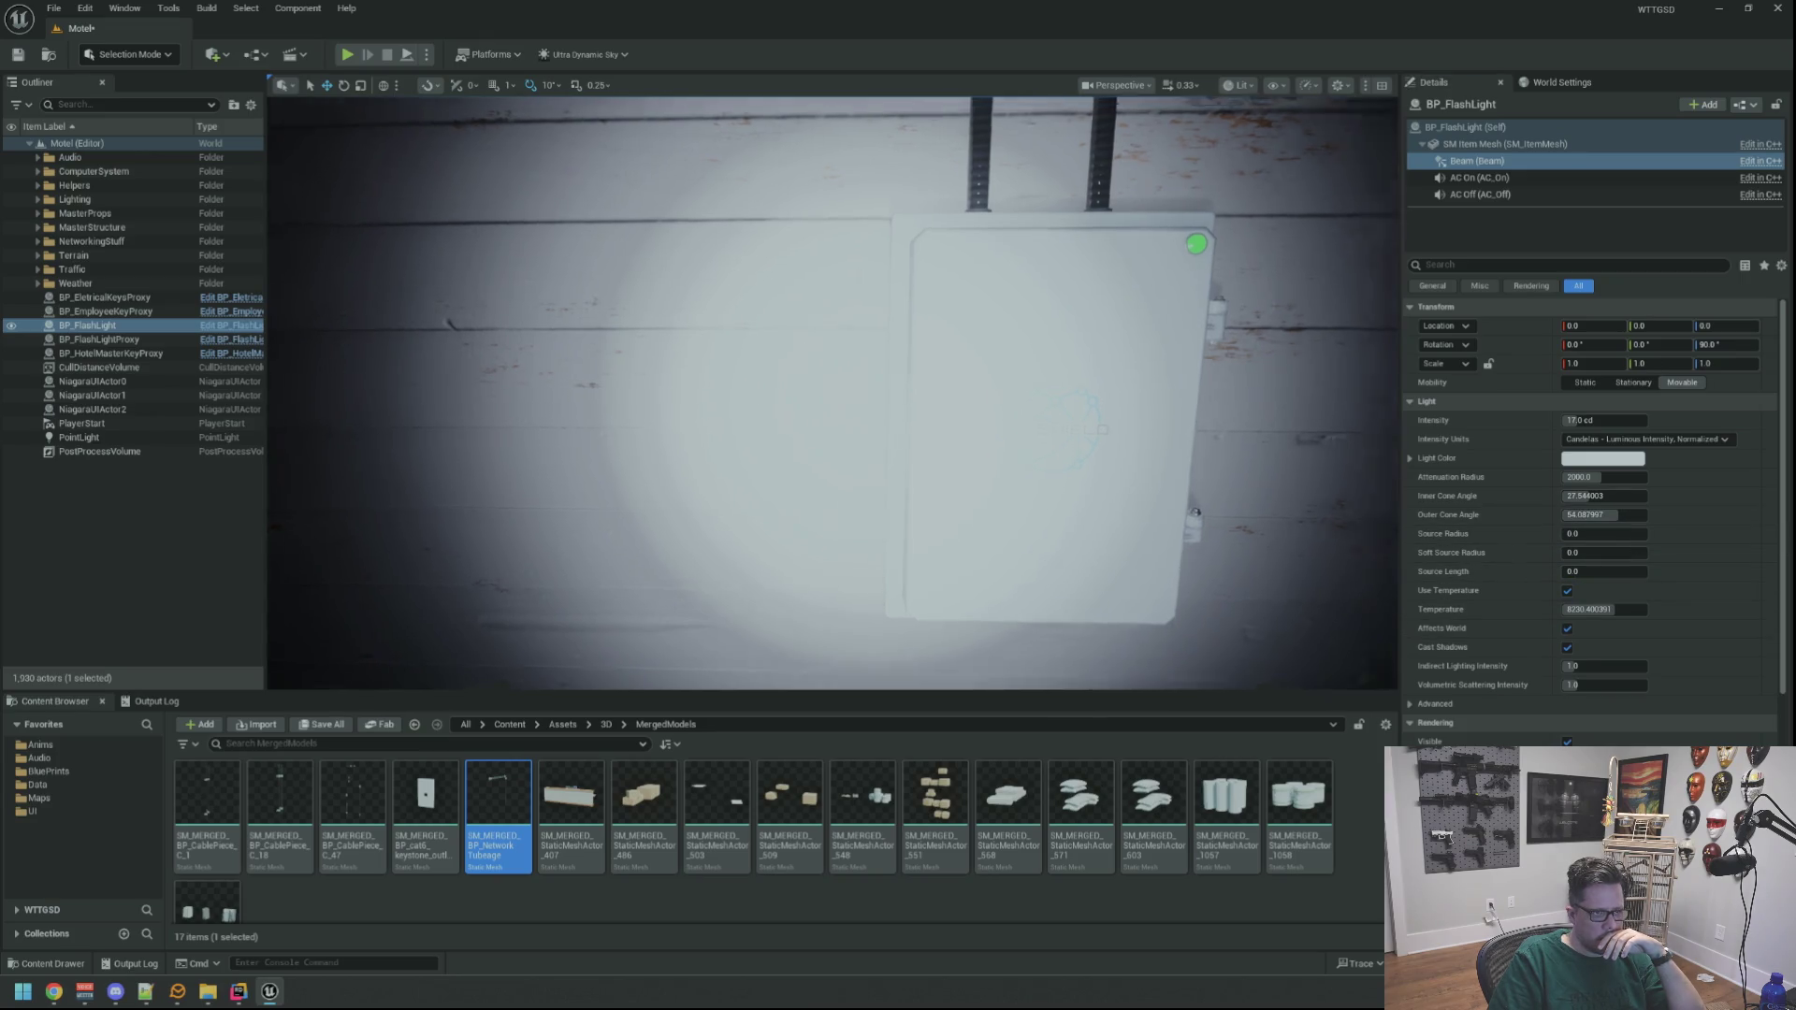
pyautogui.scroll(-5, 1033, 402)
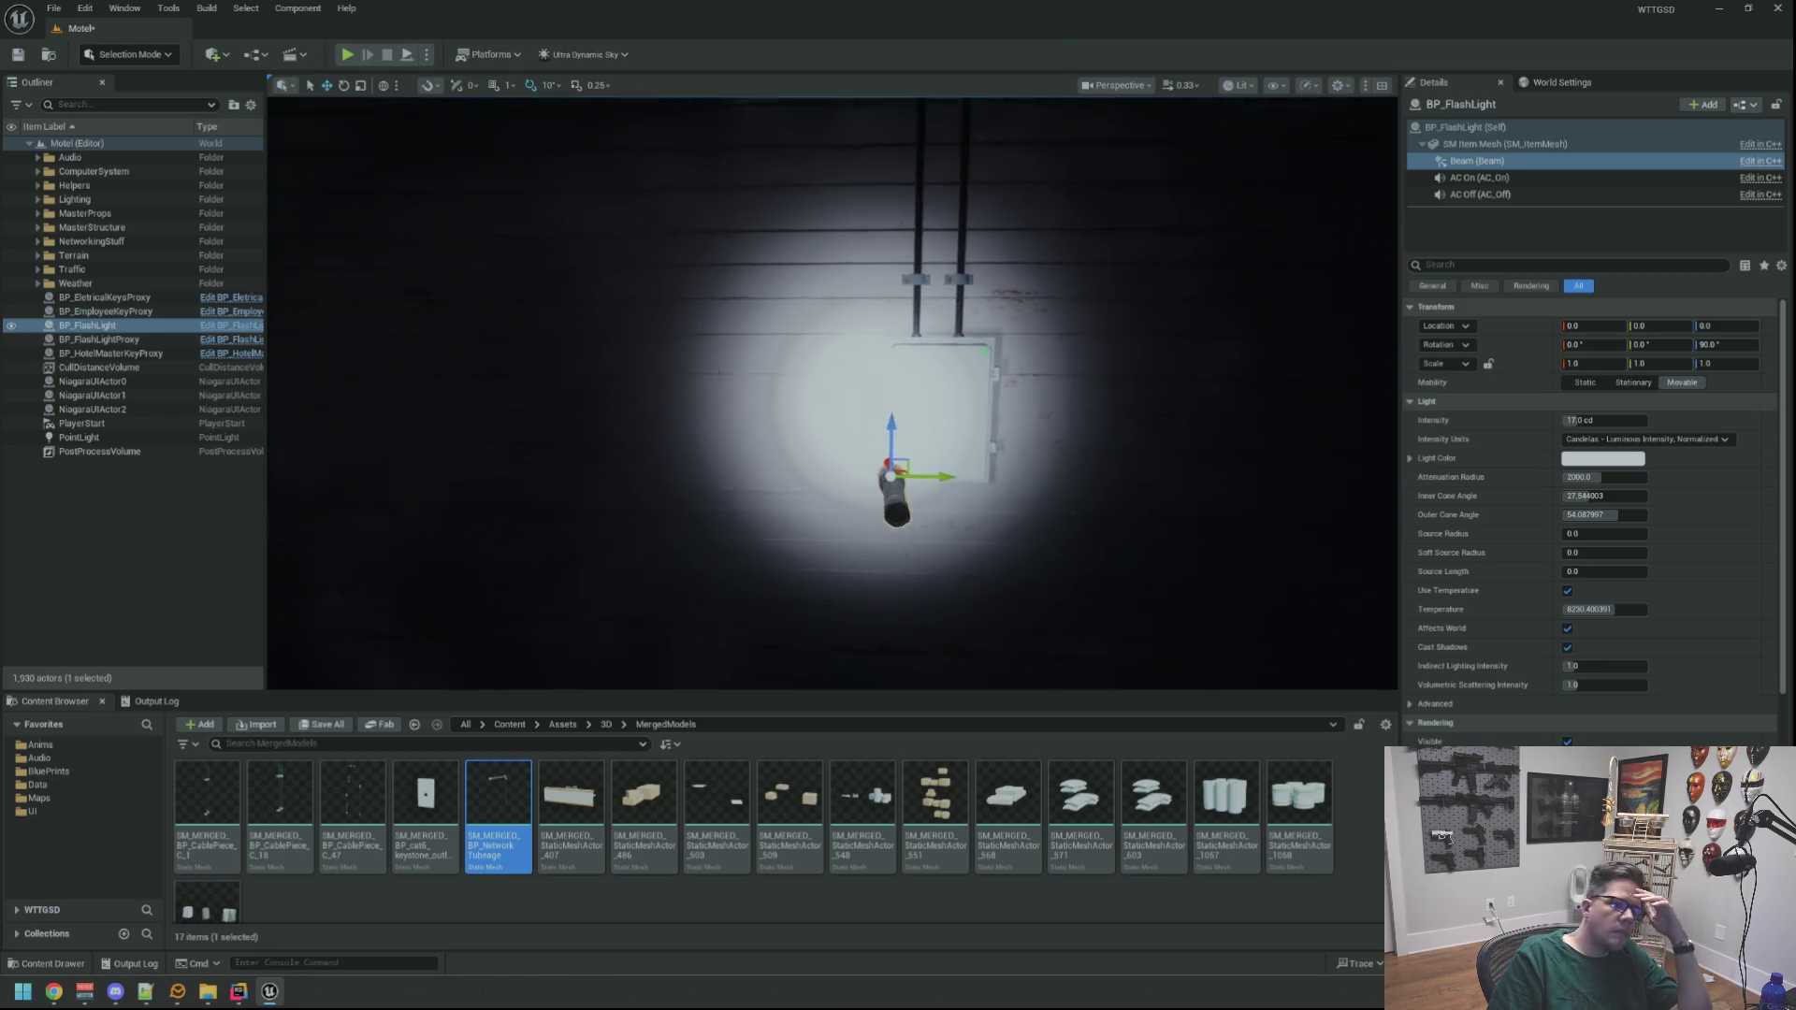
pyautogui.scroll(5, 1033, 403)
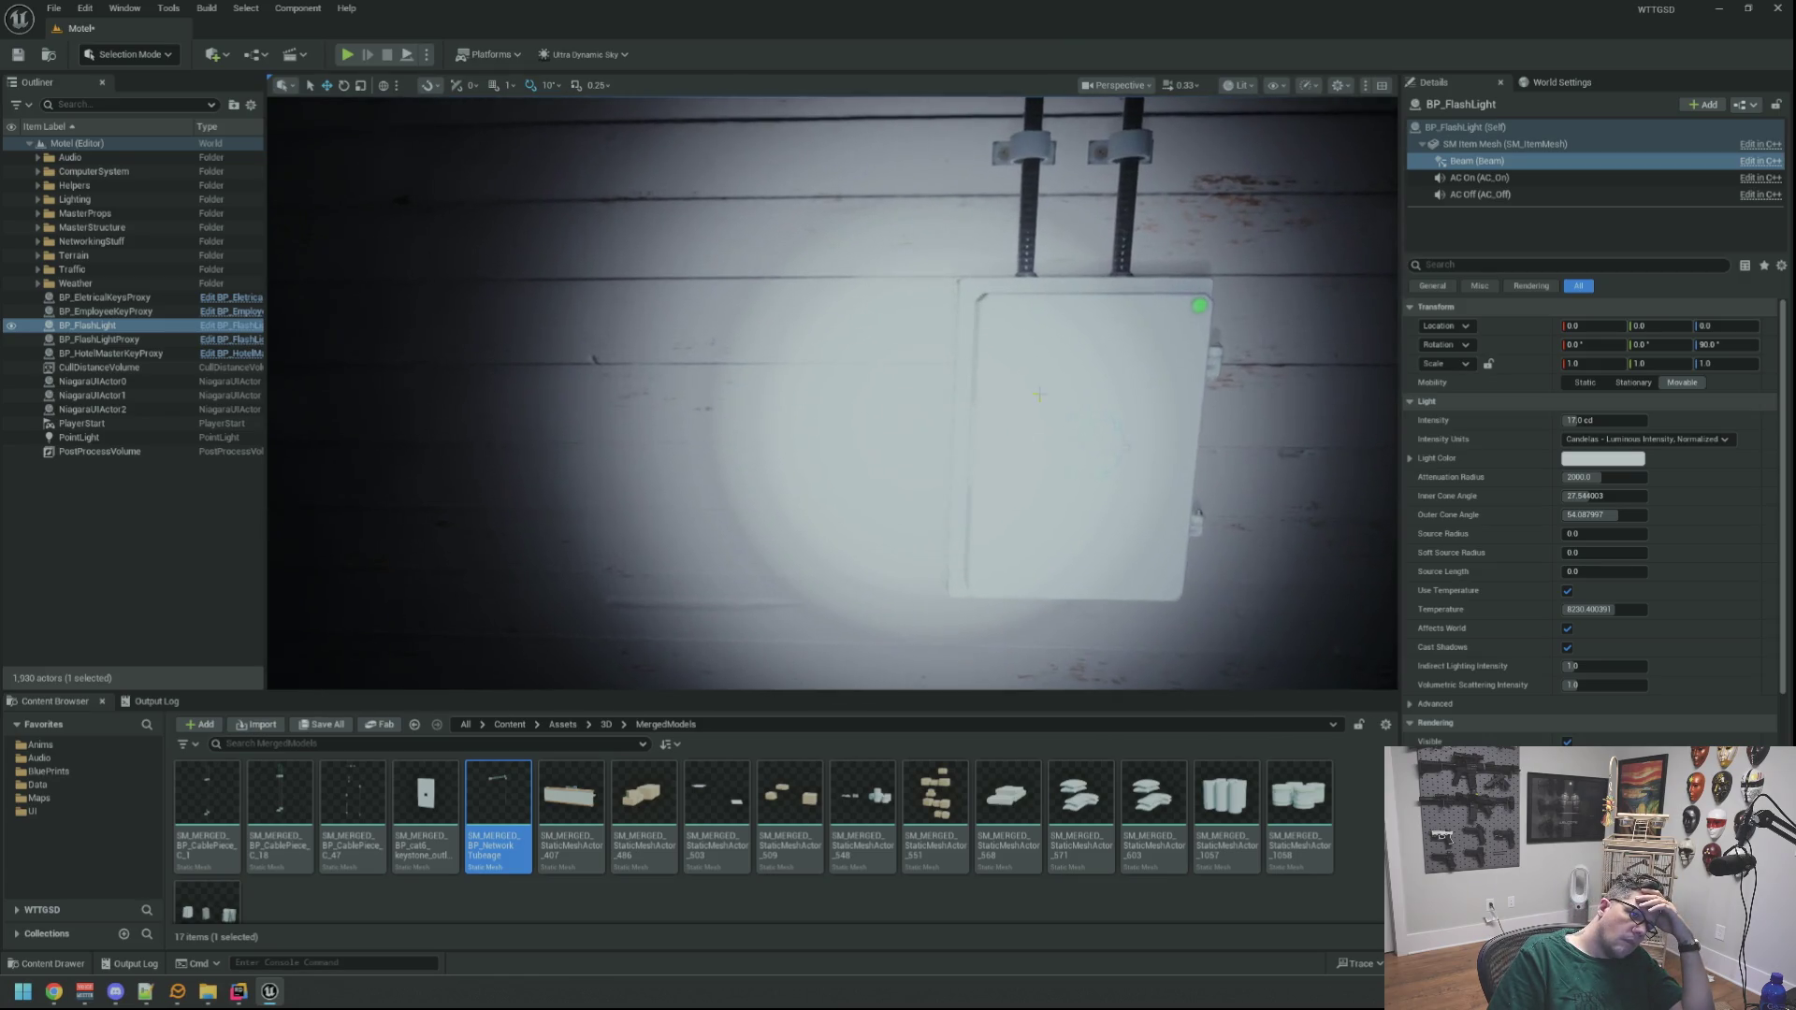
pyautogui.scroll(2, 1045, 418)
pyautogui.hotkey('alt', 'Tab')
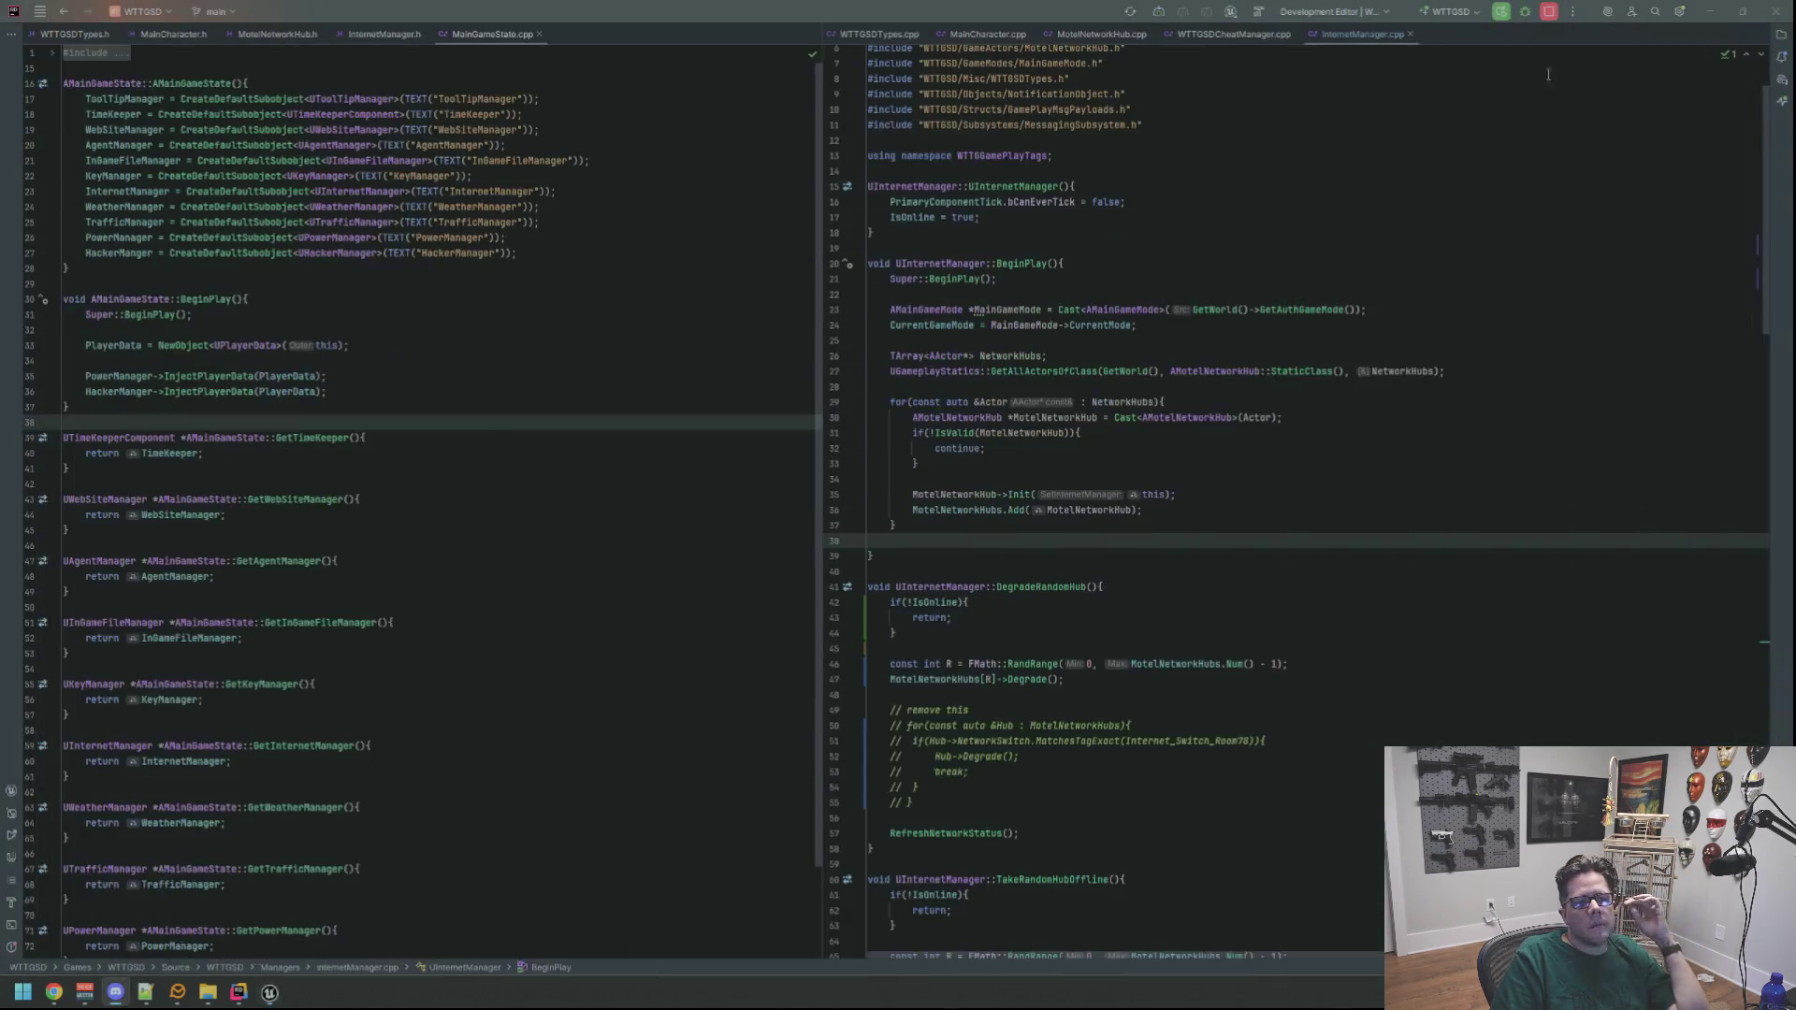
# Launch AssetDump.uproject from the desktop's DumpProjects > AssetDump folder
pyautogui.press('super+d')
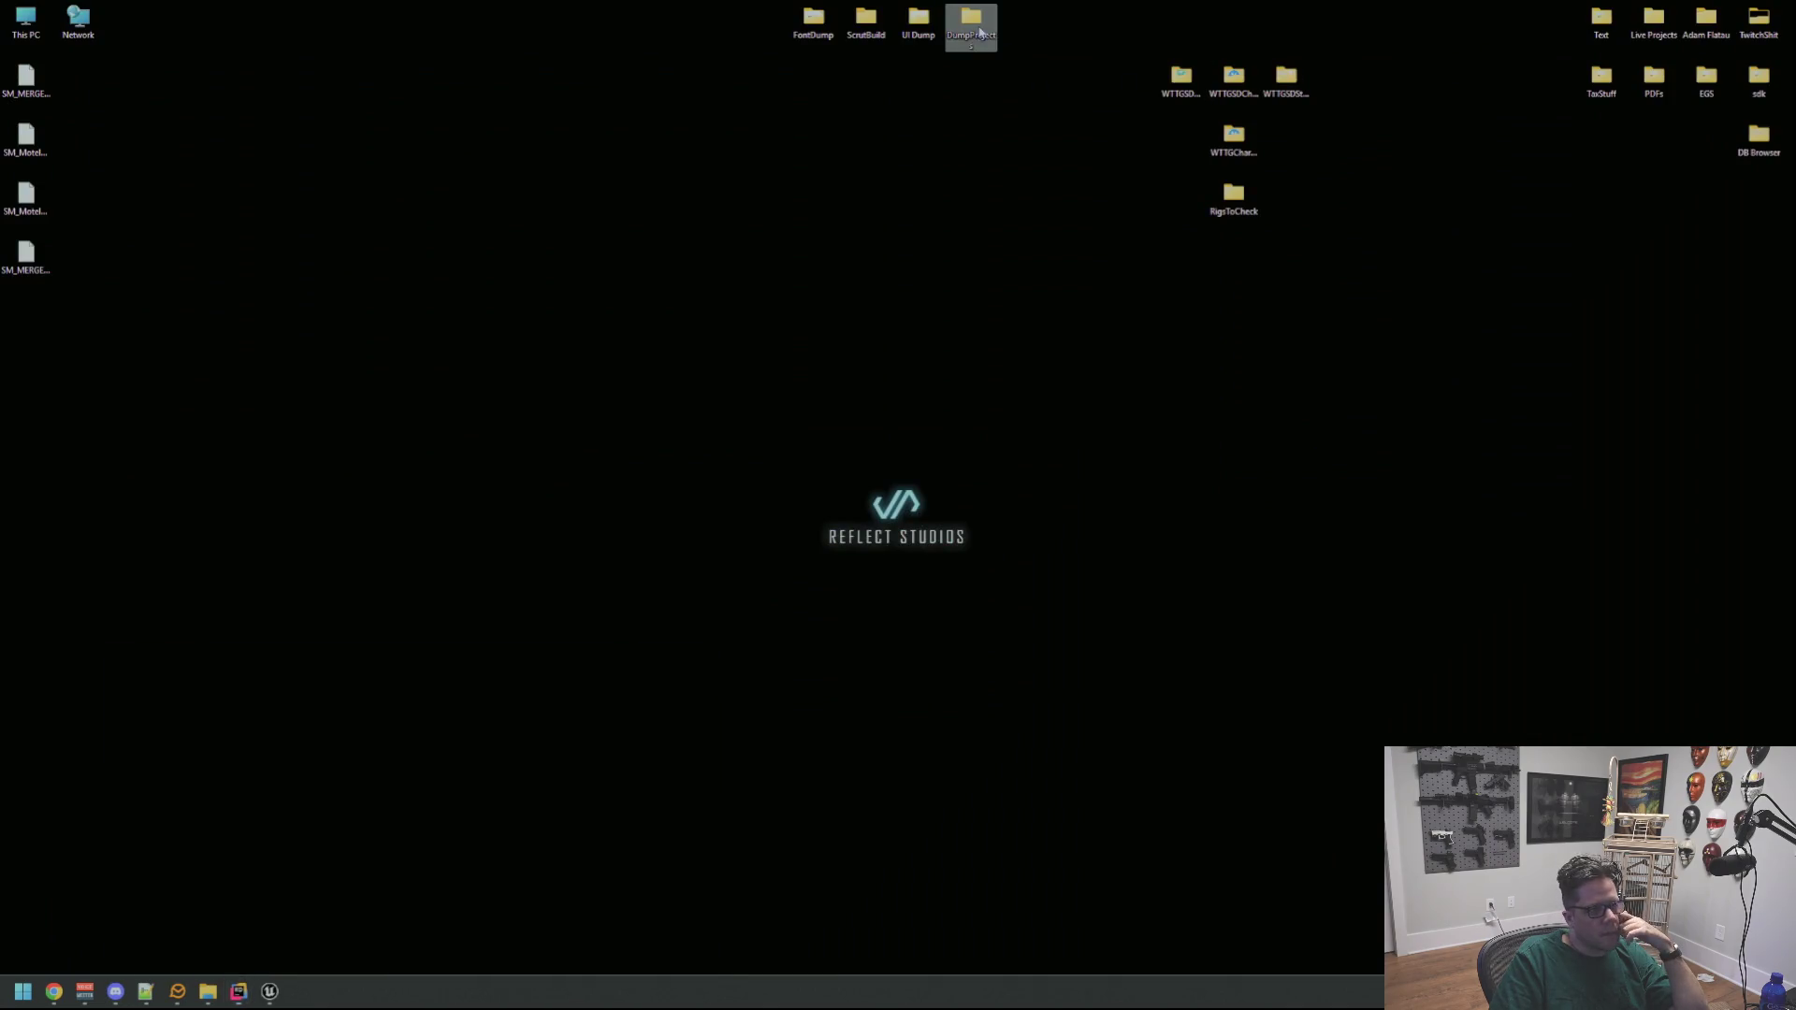
pyautogui.doubleClick(981, 34)
pyautogui.doubleClick(690, 276)
pyautogui.doubleClick(692, 378)
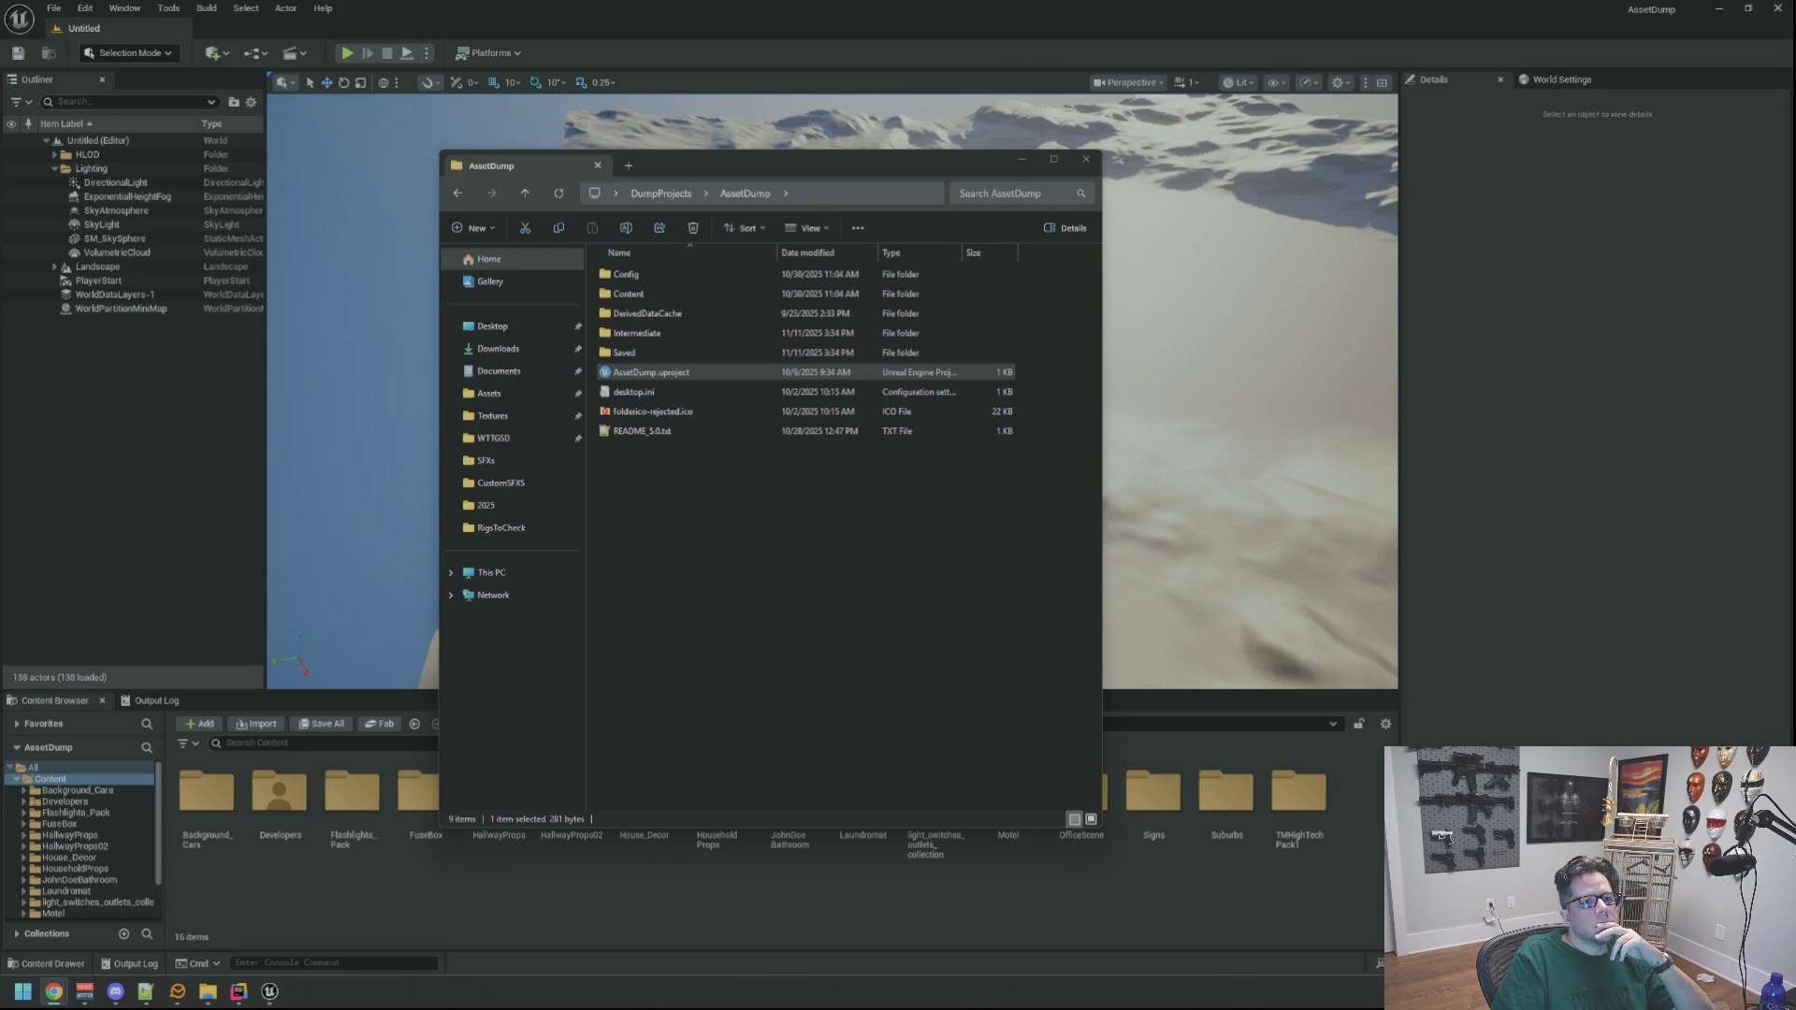
# Load the DemoMap level from Content > Flashlights_Pack > DemoMap
pyautogui.click(1608, 485)
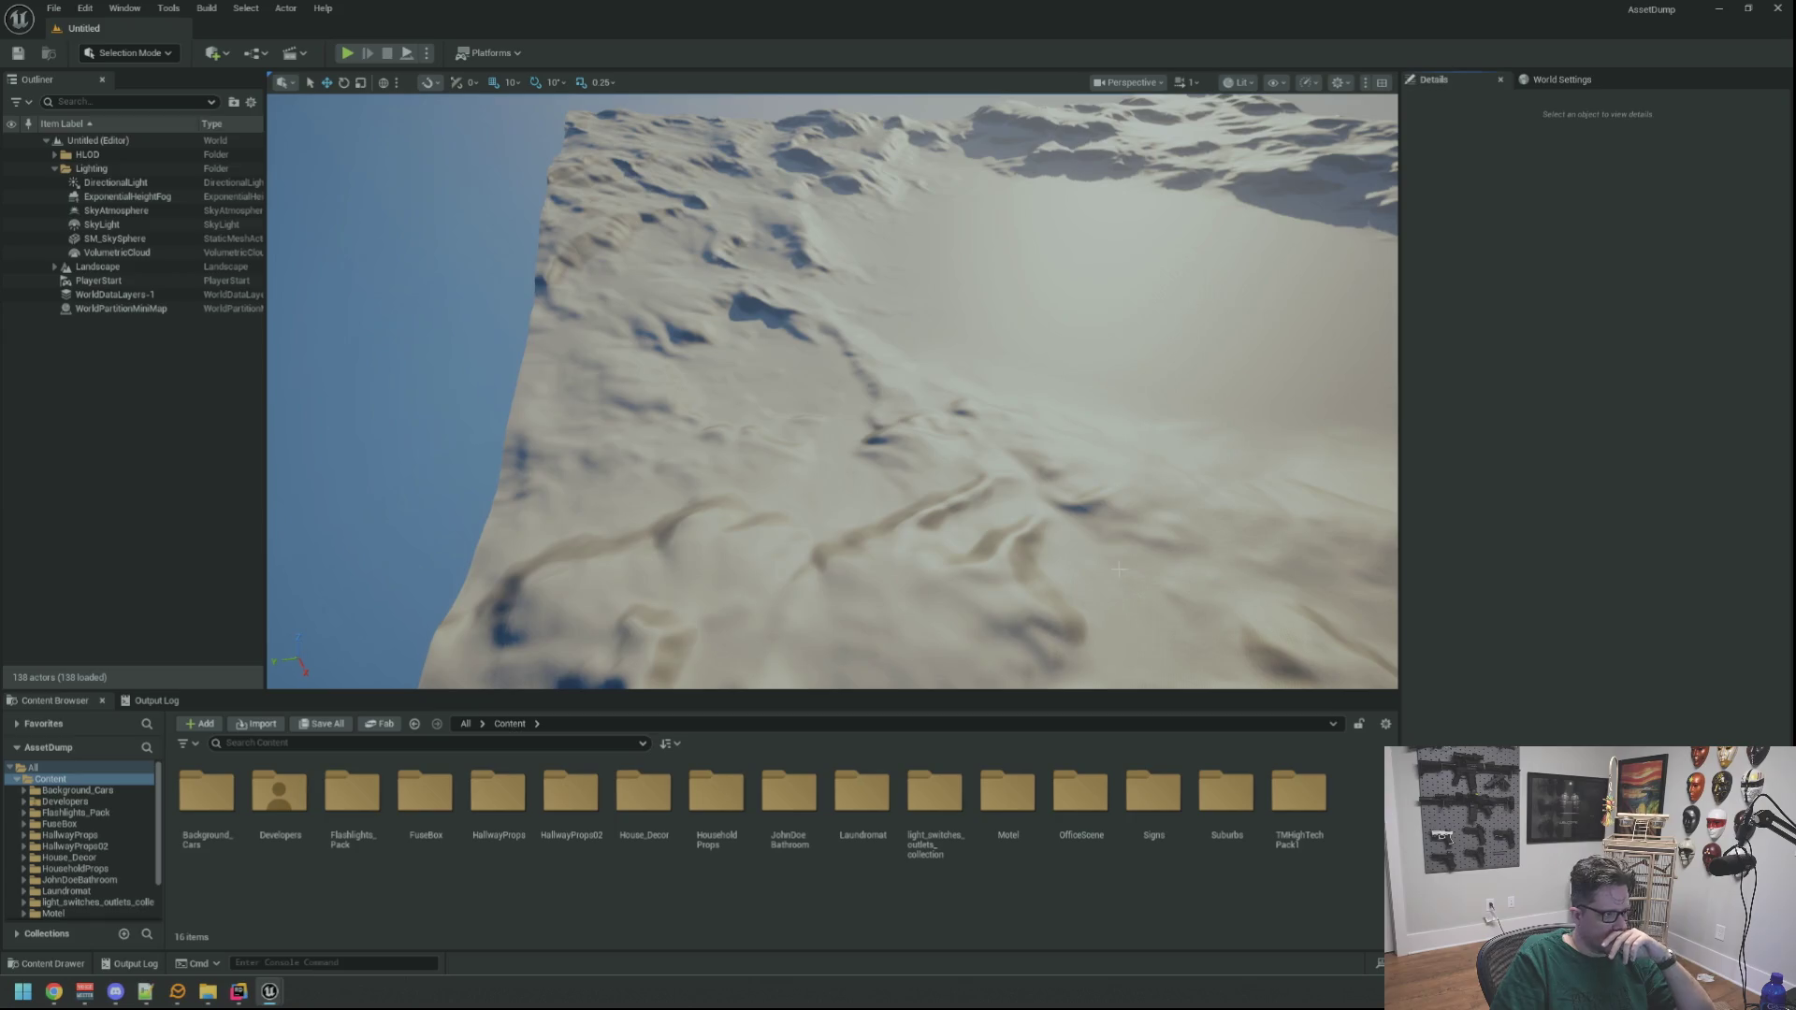
pyautogui.click(121, 813)
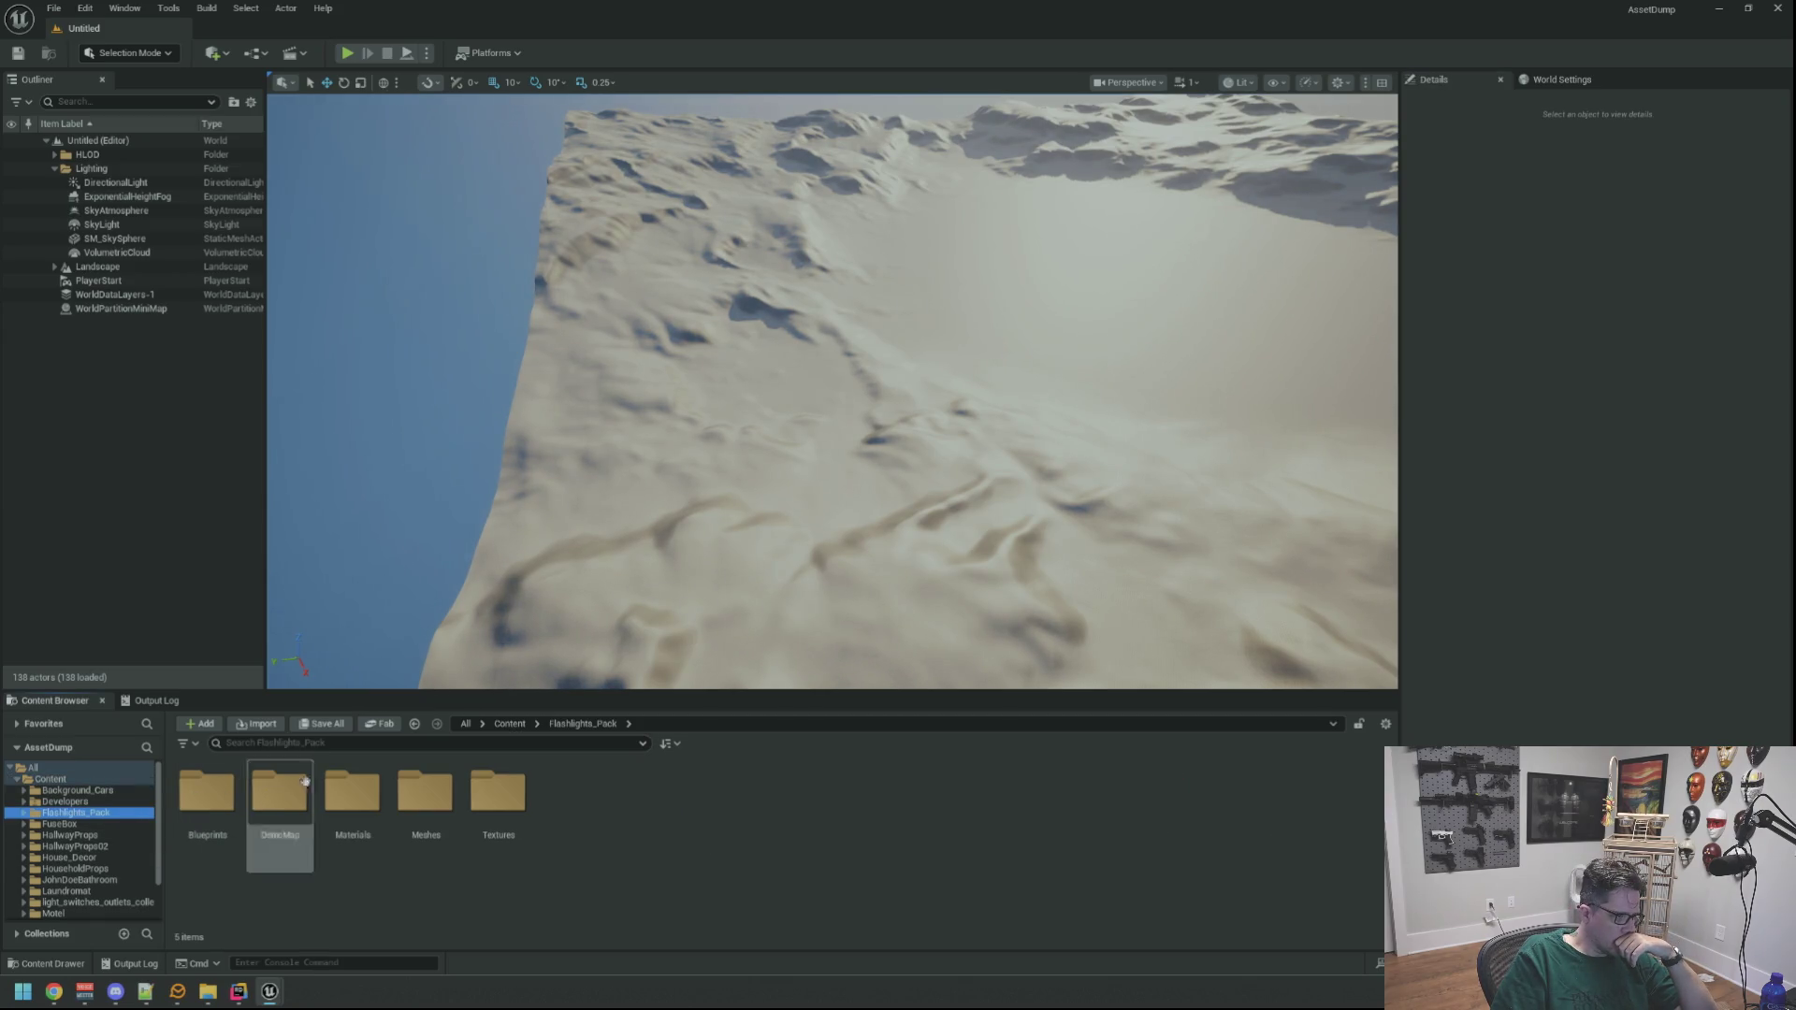
pyautogui.doubleClick(285, 786)
pyautogui.doubleClick(279, 795)
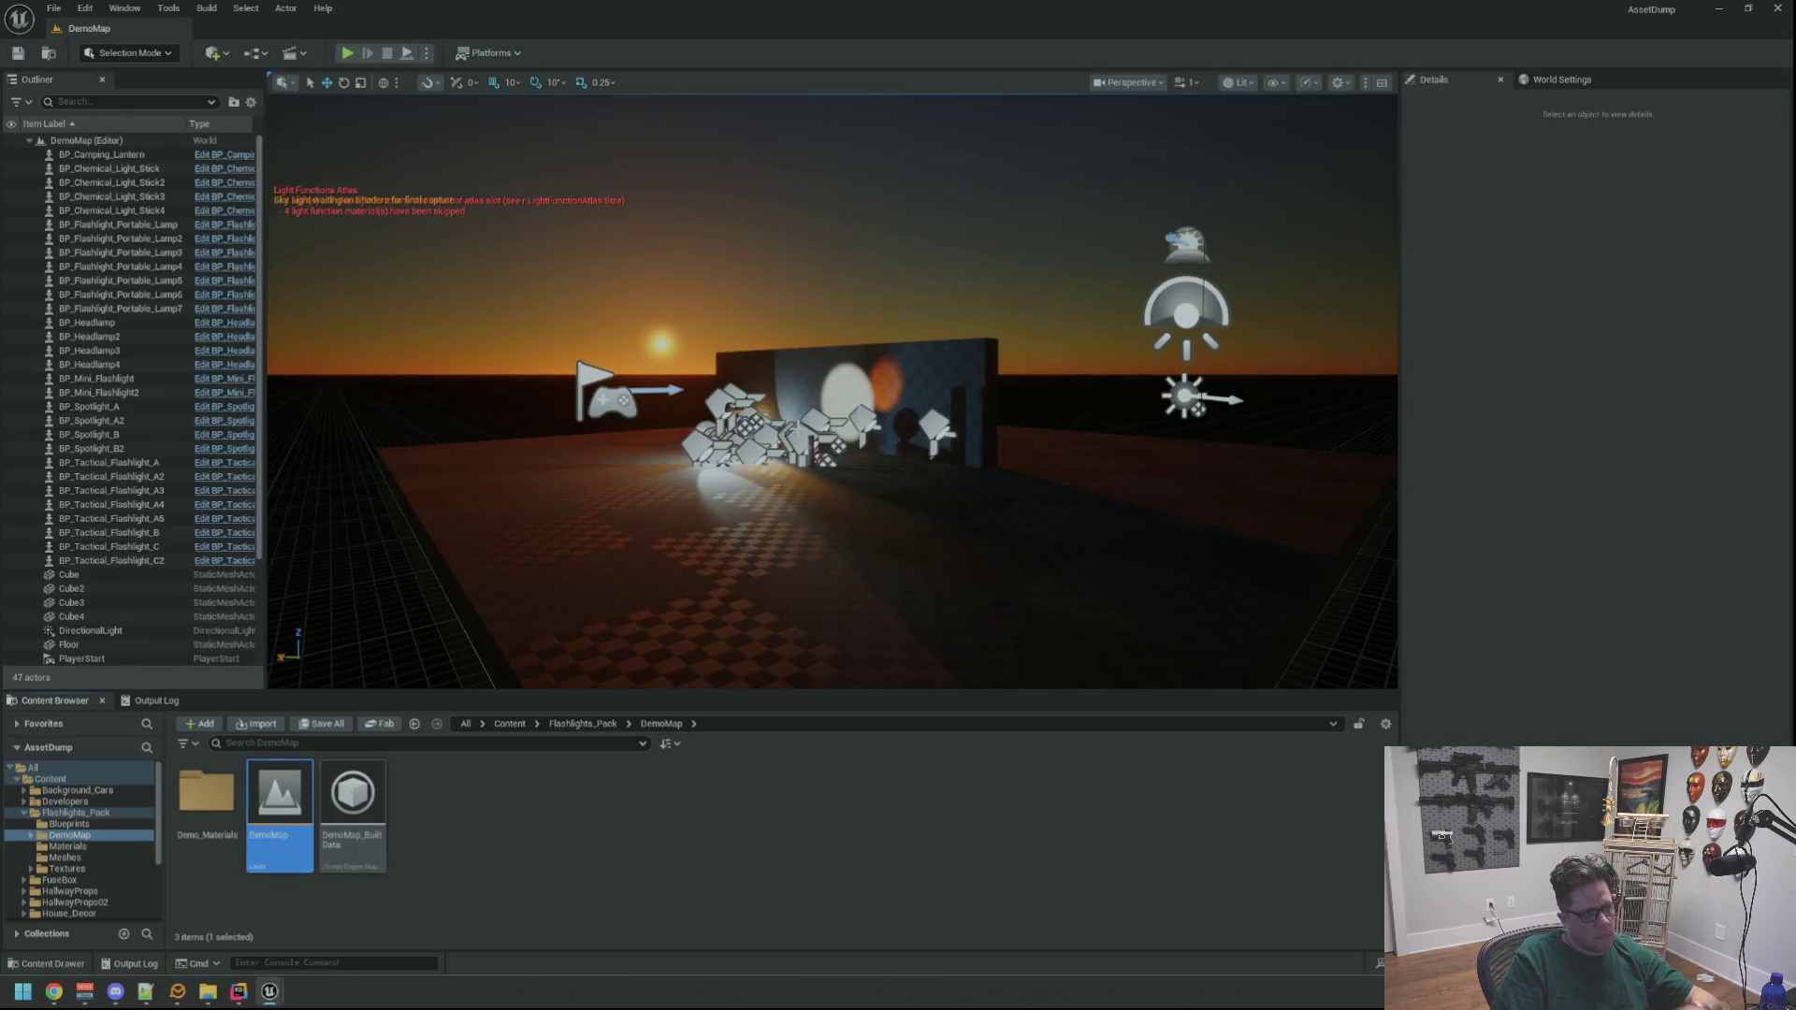
# Select and frame BP_Tactical_Flashlight_A4 beside the wall, then locate its T_Beam_12 texture
pyautogui.scroll(3, 765, 516)
pyautogui.moveTo(765, 515)
pyautogui.mouseDown()
pyautogui.moveTo(655, 608)
pyautogui.moveTo(765, 515)
pyautogui.moveTo(721, 538)
pyautogui.moveTo(739, 543)
pyautogui.mouseUp()
pyautogui.click(900, 599)
pyautogui.moveTo(900, 598)
pyautogui.mouseDown()
pyautogui.moveTo(842, 580)
pyautogui.moveTo(870, 543)
pyautogui.moveTo(856, 515)
pyautogui.moveTo(889, 467)
pyautogui.moveTo(898, 482)
pyautogui.moveTo(889, 463)
pyautogui.mouseUp()
pyautogui.press('f')
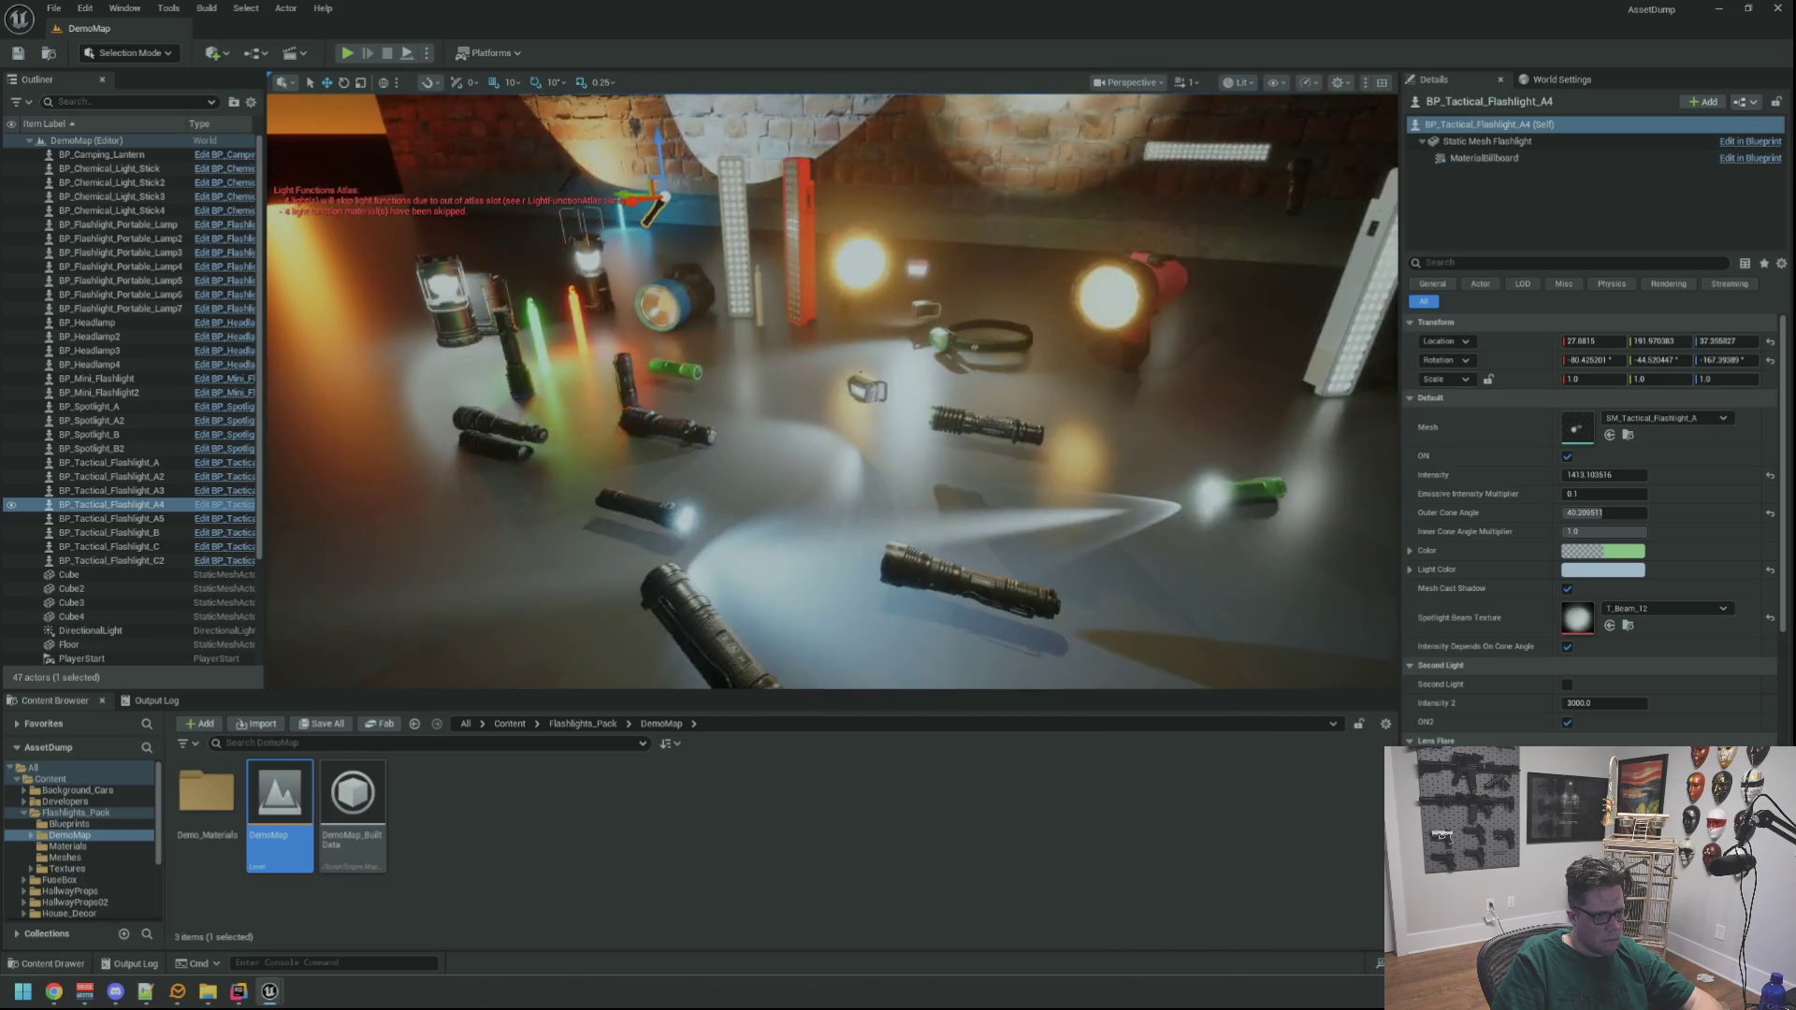
pyautogui.press('f')
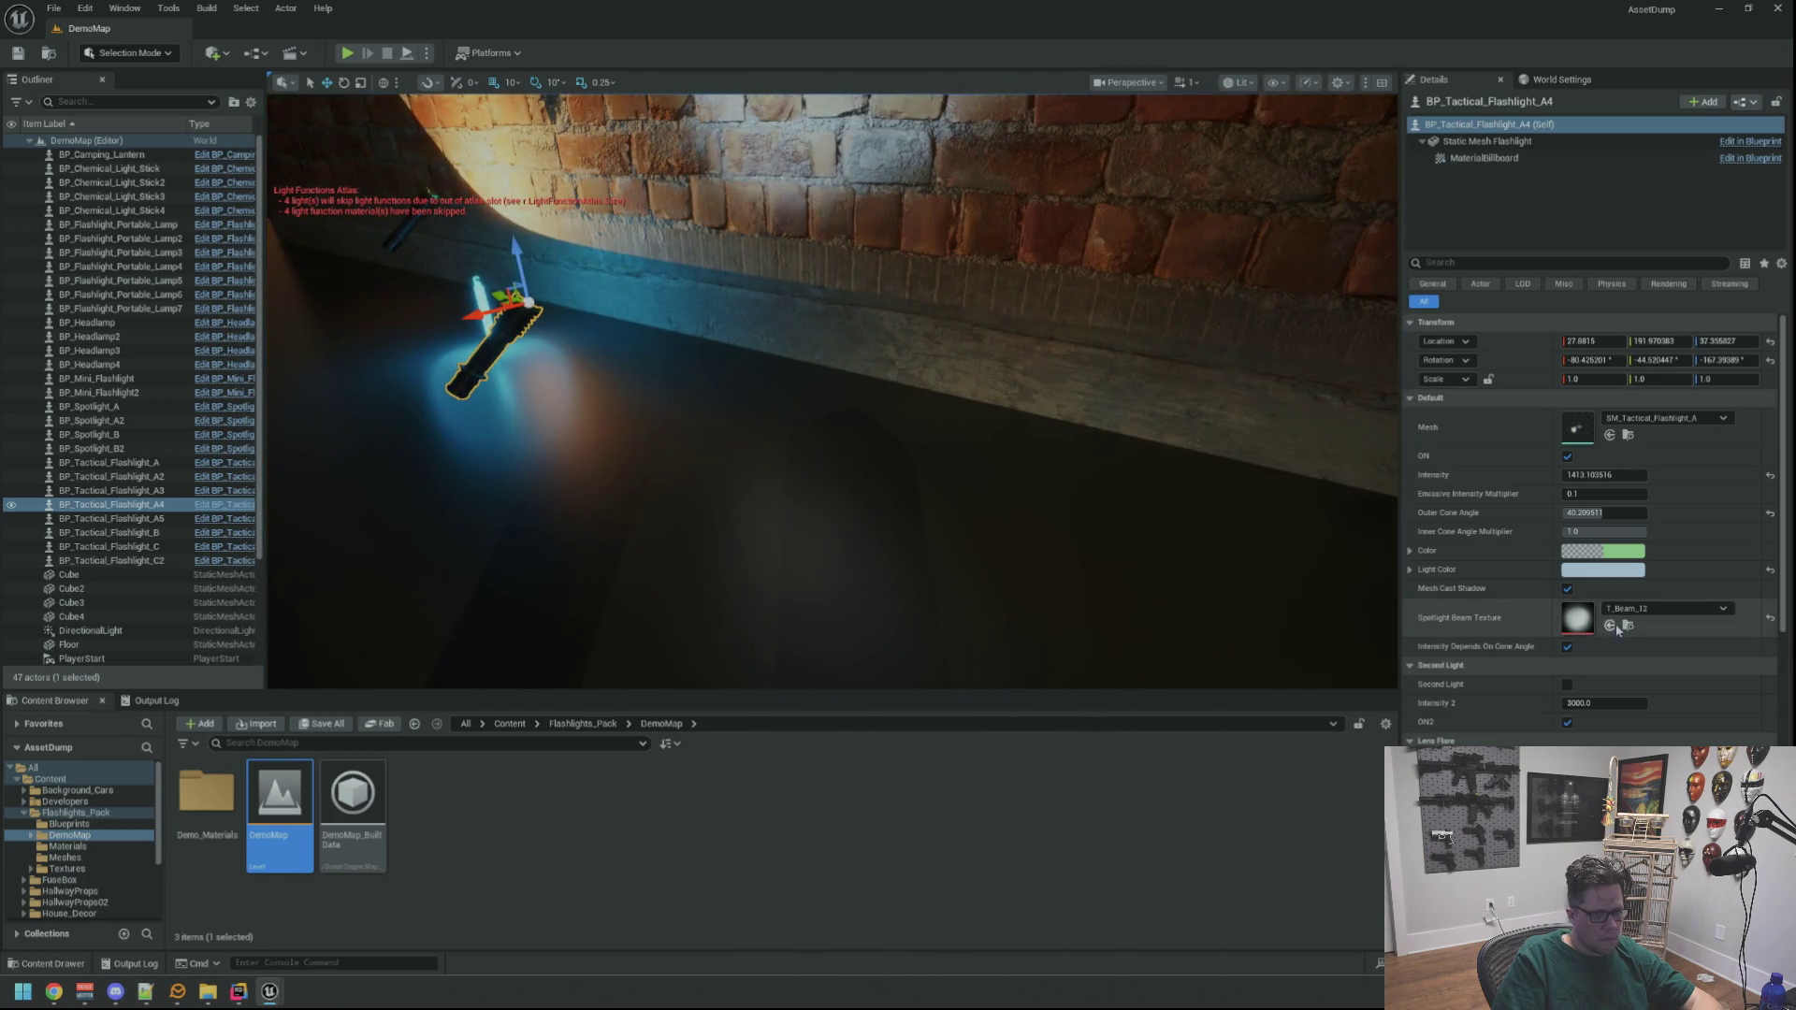
pyautogui.click(1626, 626)
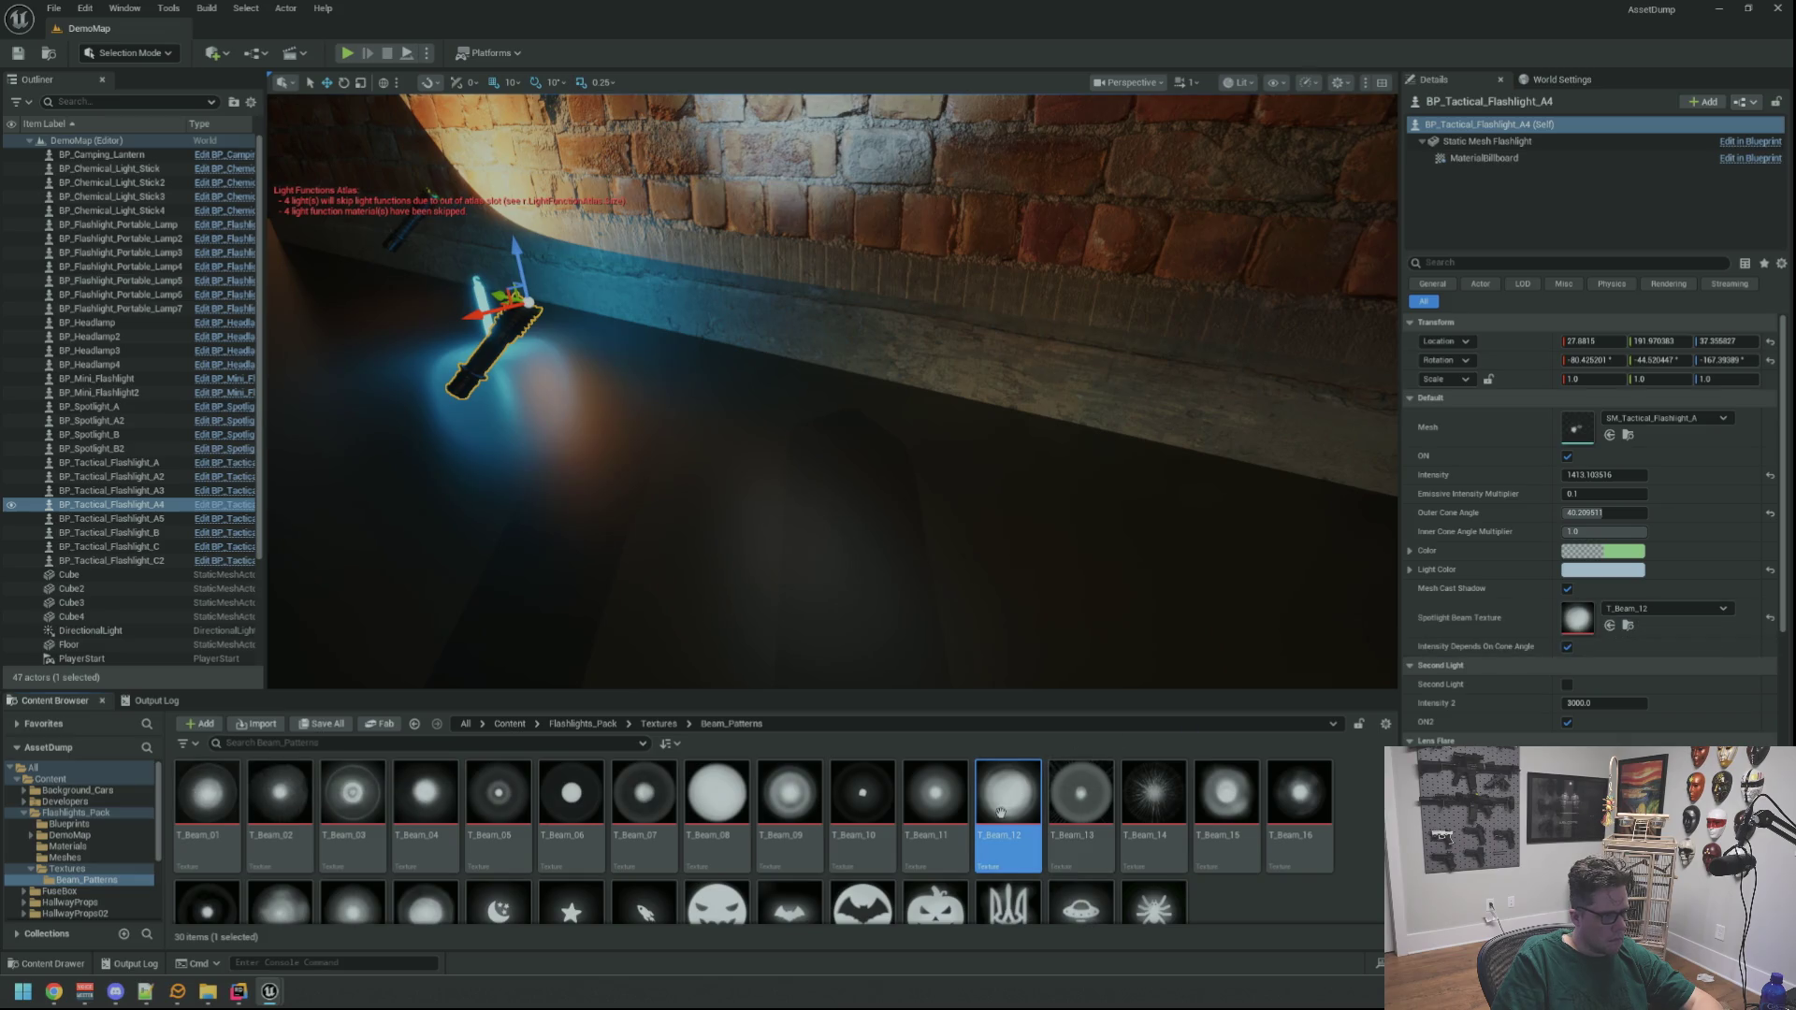
# Fly the viewport along the lit brick wall to compare the flashlight beams
pyautogui.moveTo(849, 645); pyautogui.dragTo(850, 645)
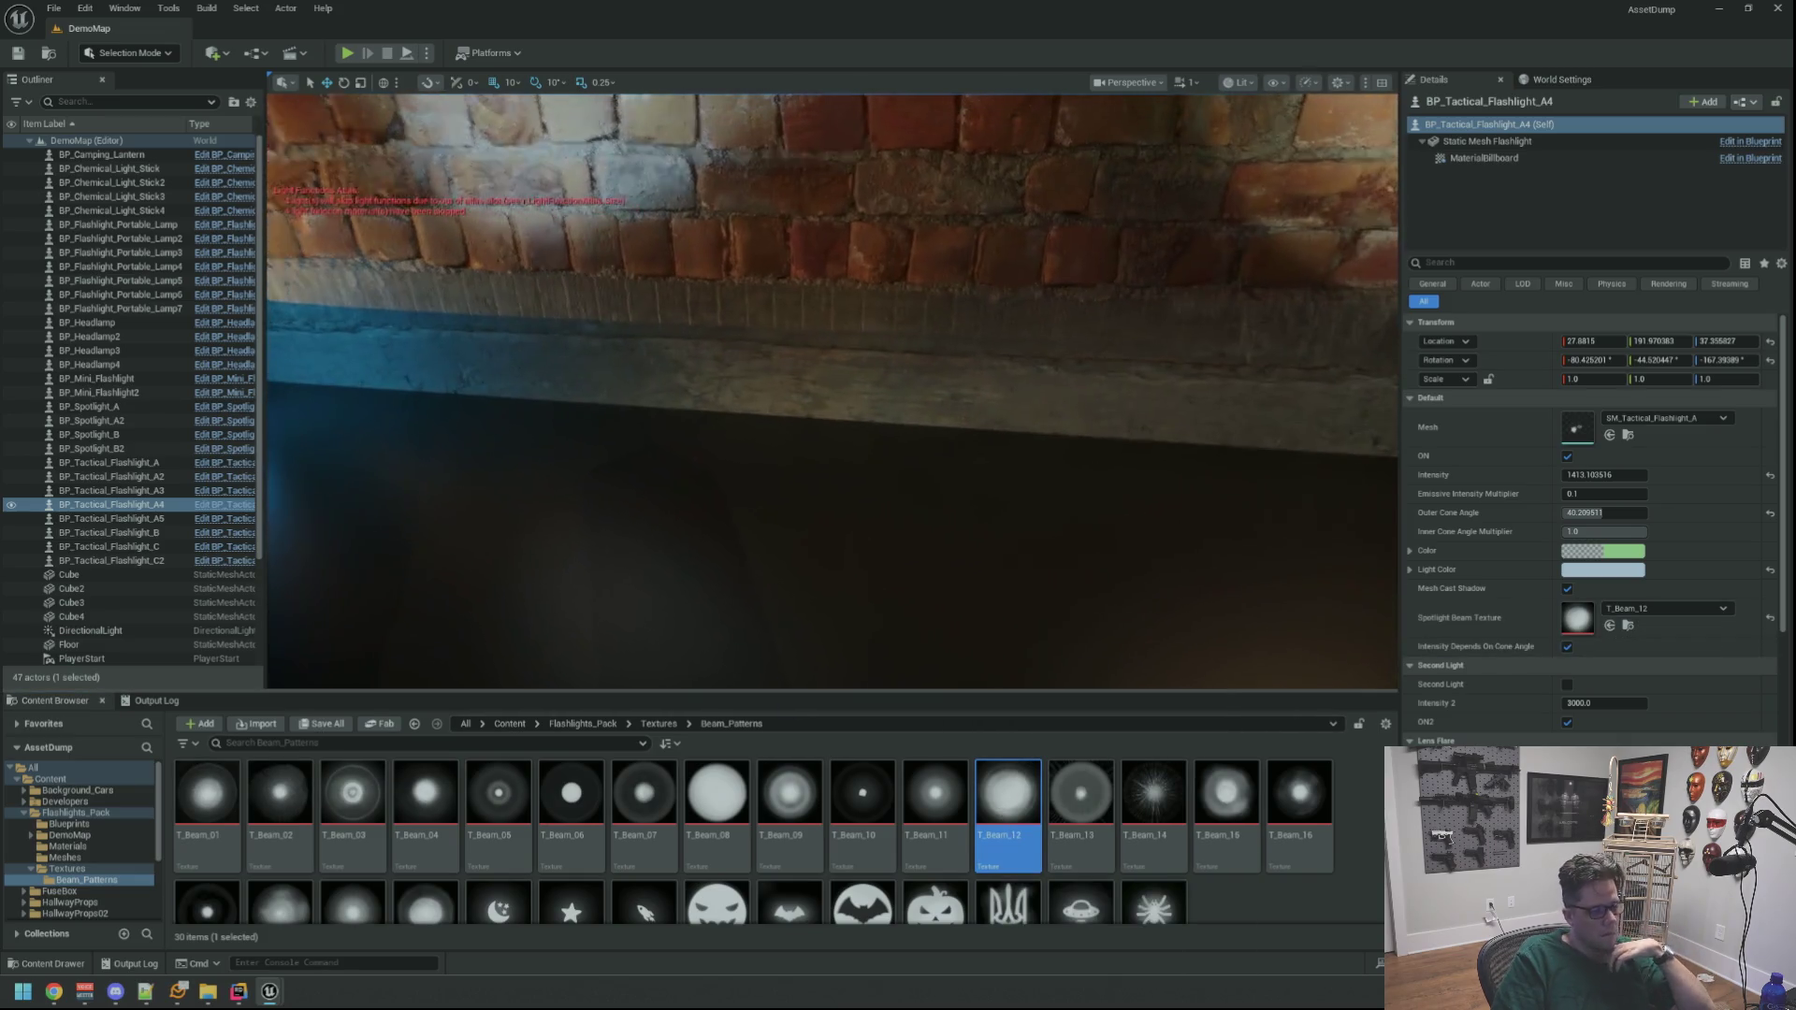
pyautogui.moveTo(879, 572); pyautogui.dragTo(880, 573)
pyautogui.scroll(-1, 1213, 863)
pyautogui.scroll(1, 1213, 863)
pyautogui.moveTo(782, 625); pyautogui.dragTo(770, 621)
pyautogui.scroll(-1, 943, 876)
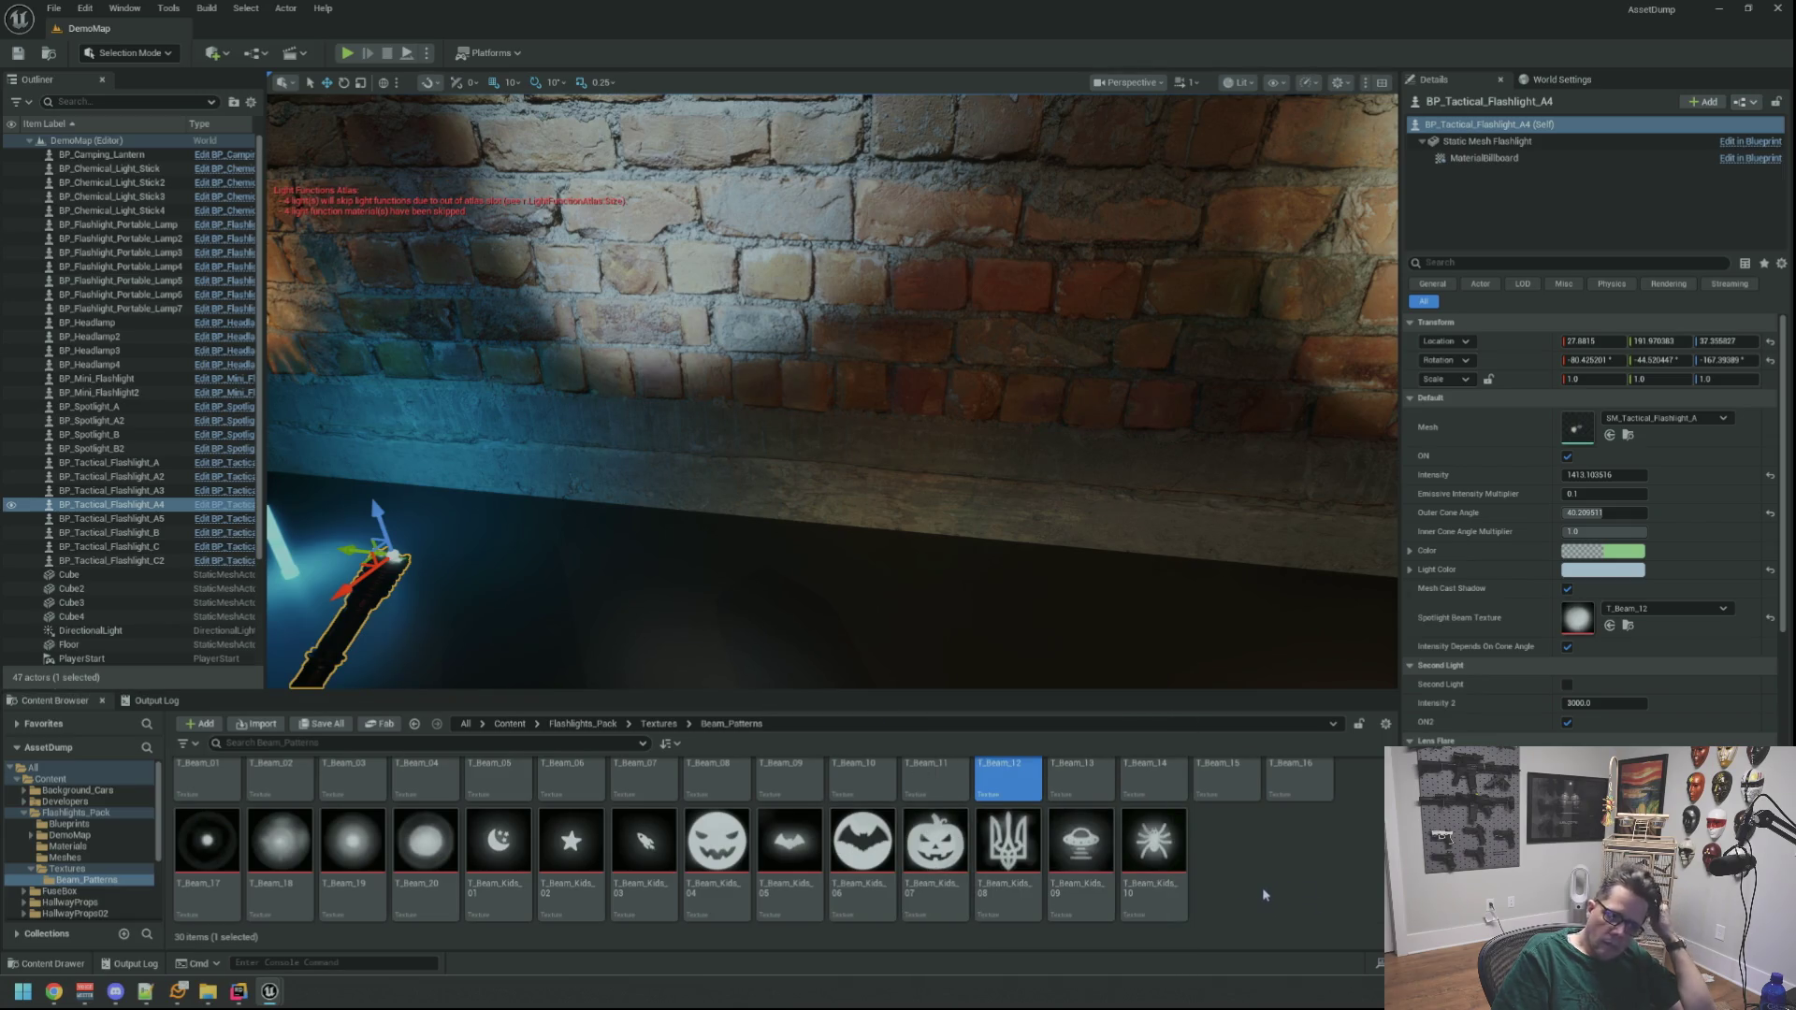
pyautogui.scroll(1, 1261, 887)
pyautogui.moveTo(1114, 533); pyautogui.dragTo(1113, 533)
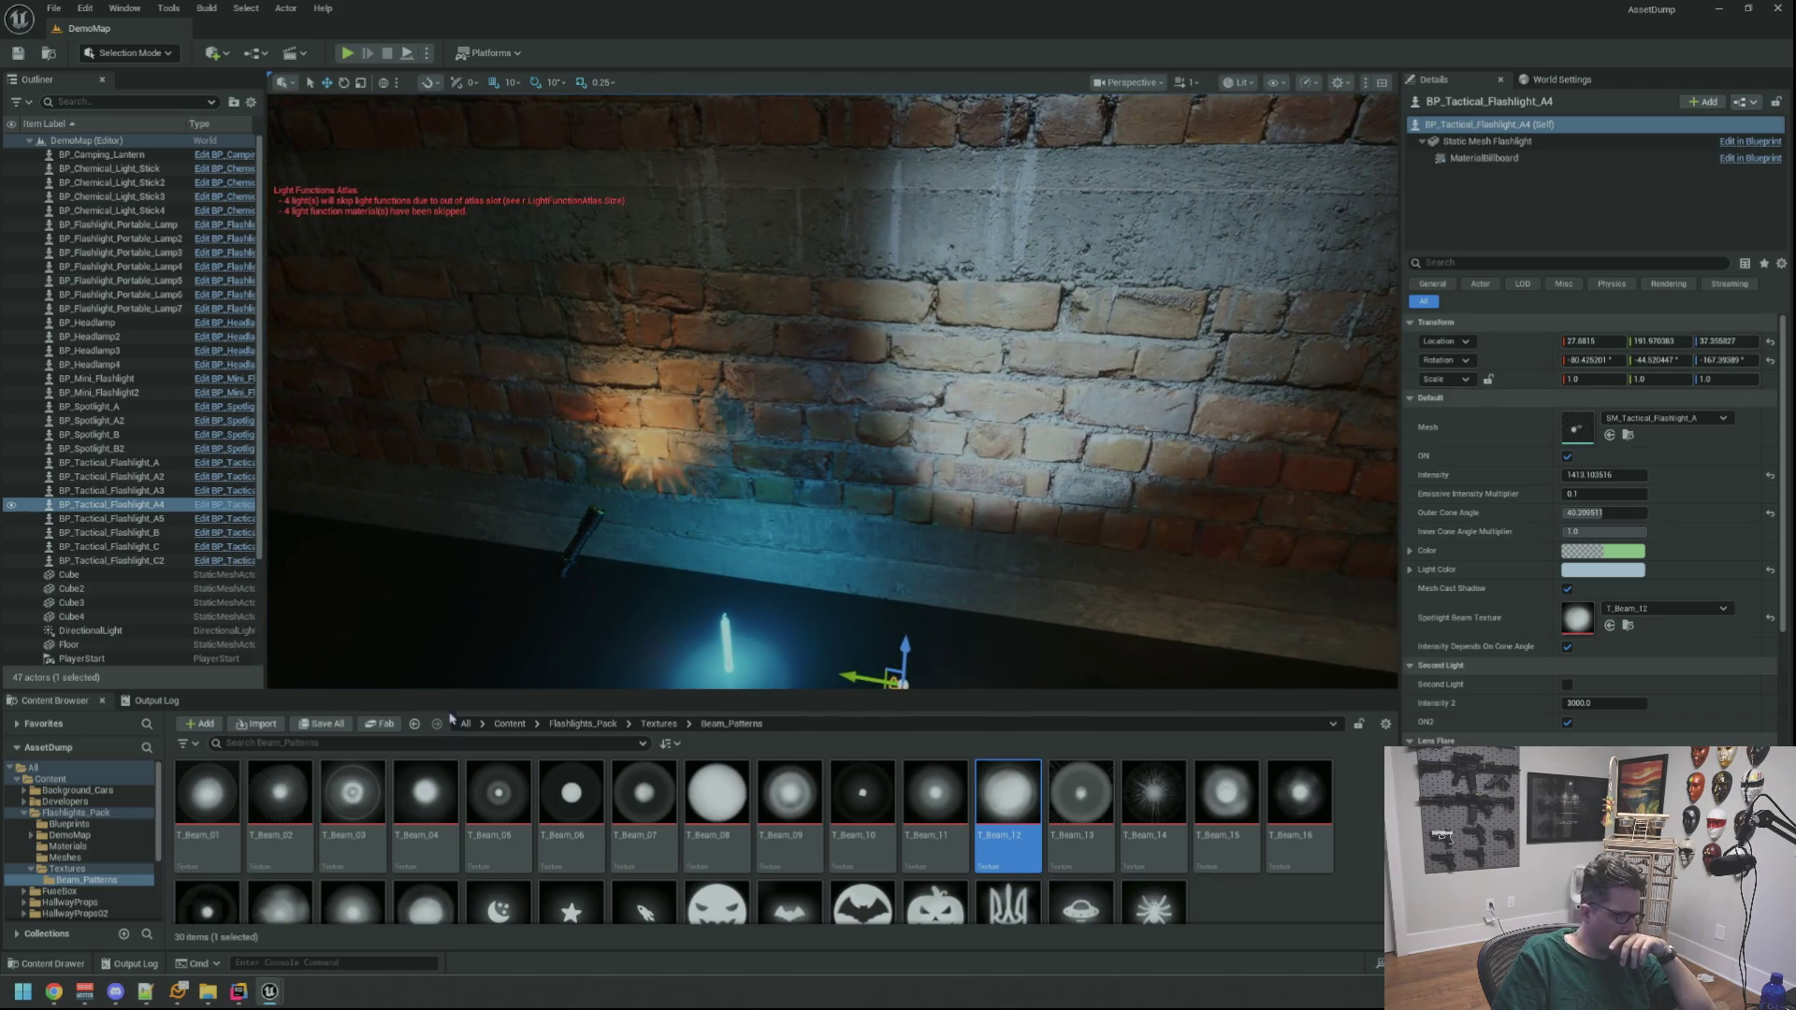
pyautogui.moveTo(677, 576); pyautogui.dragTo(676, 577)
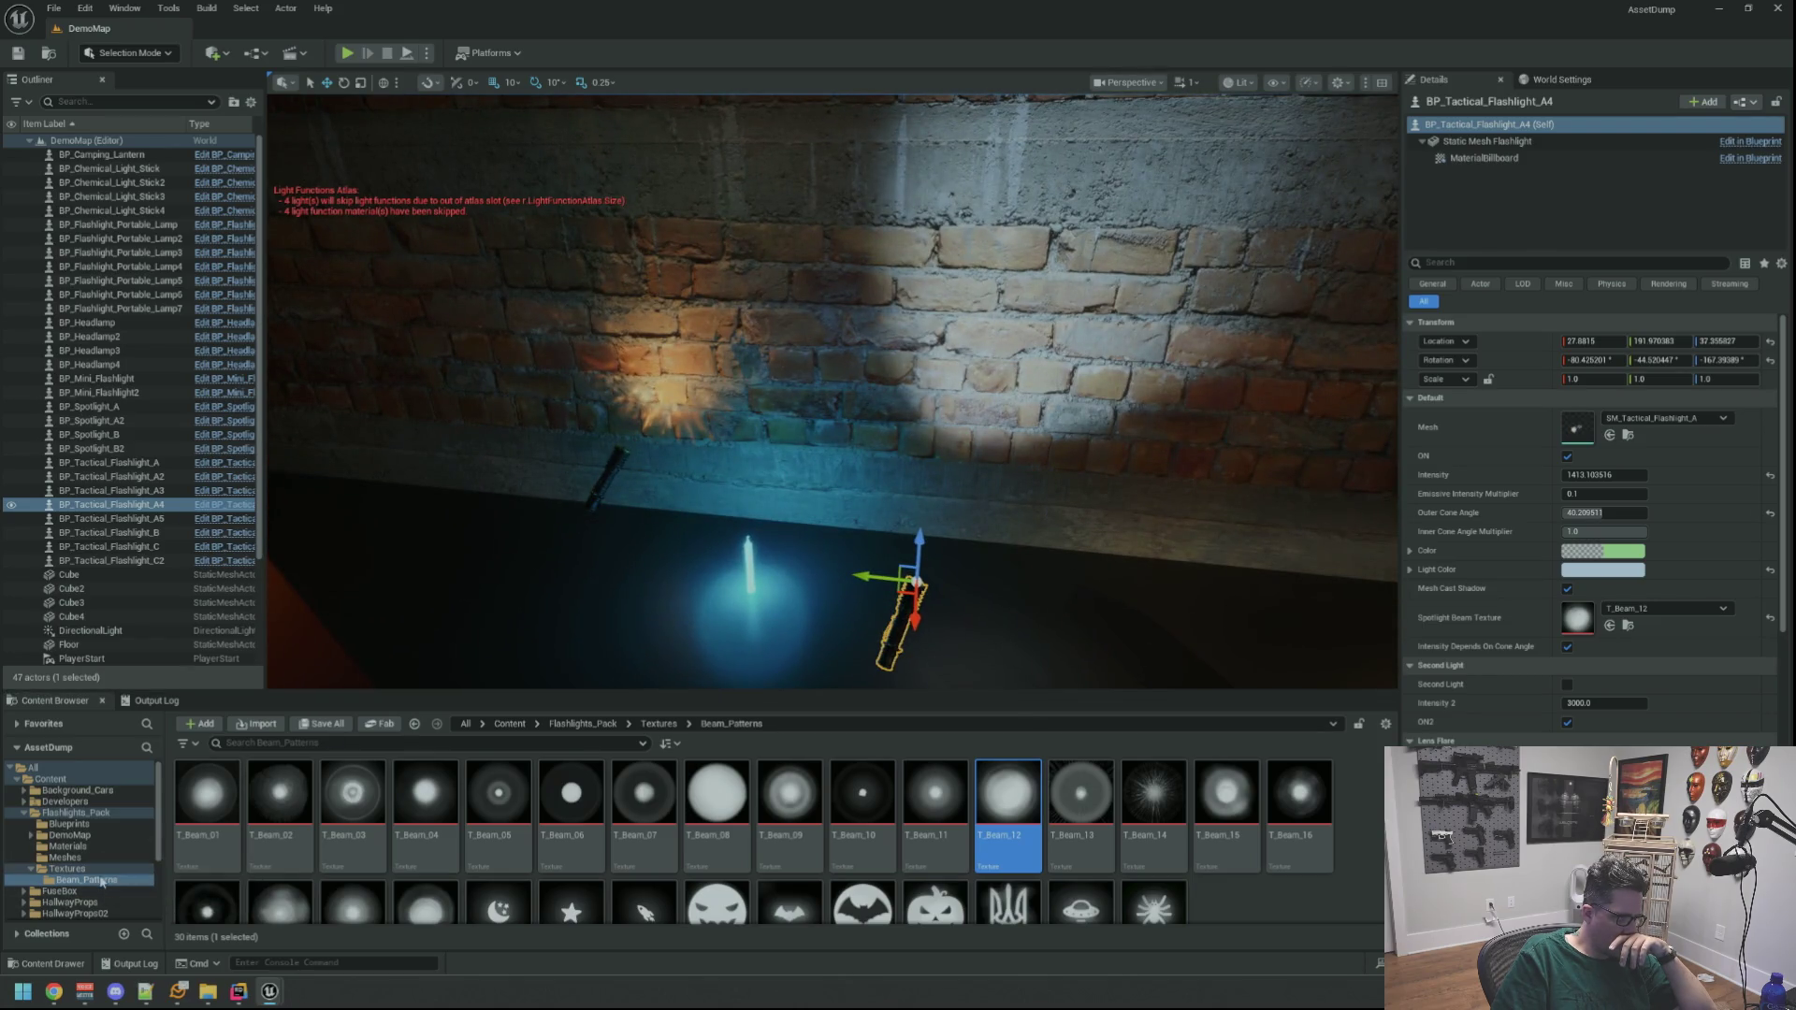
# Migrate the Beam_Patterns folder into the WTTGSD project's Content folder
pyautogui.rightClick(102, 881)
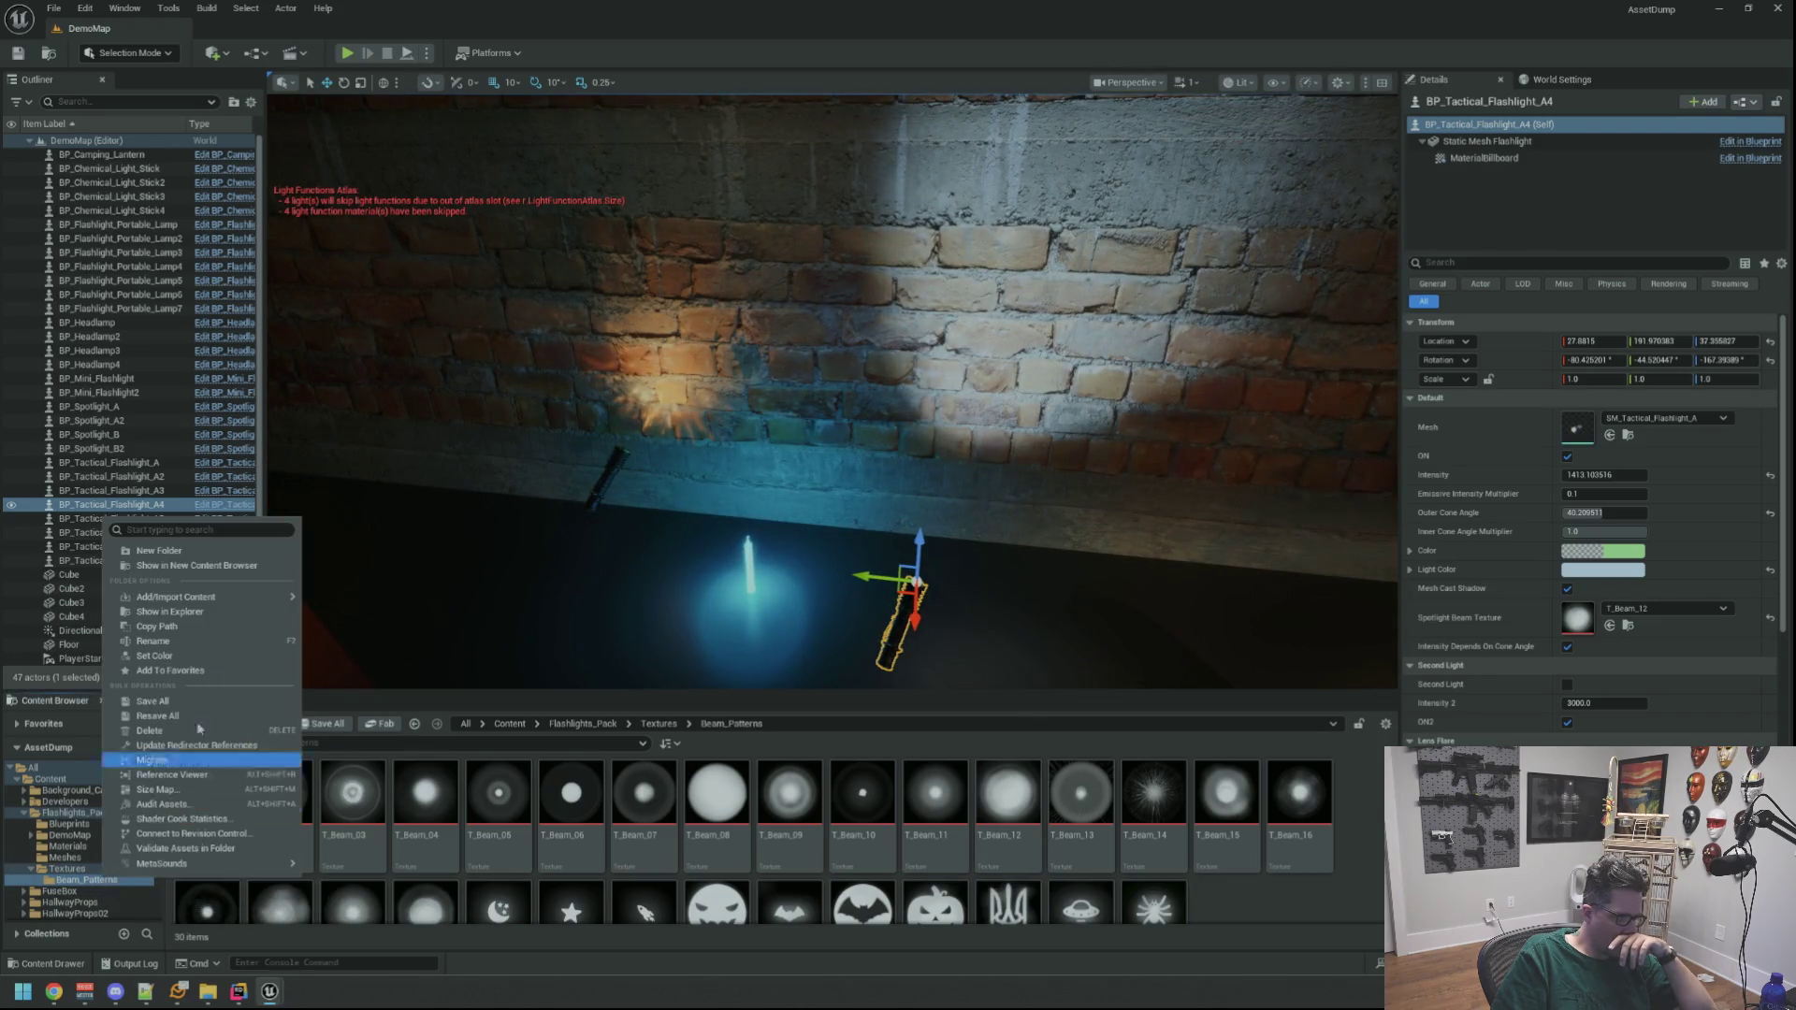
pyautogui.click(239, 761)
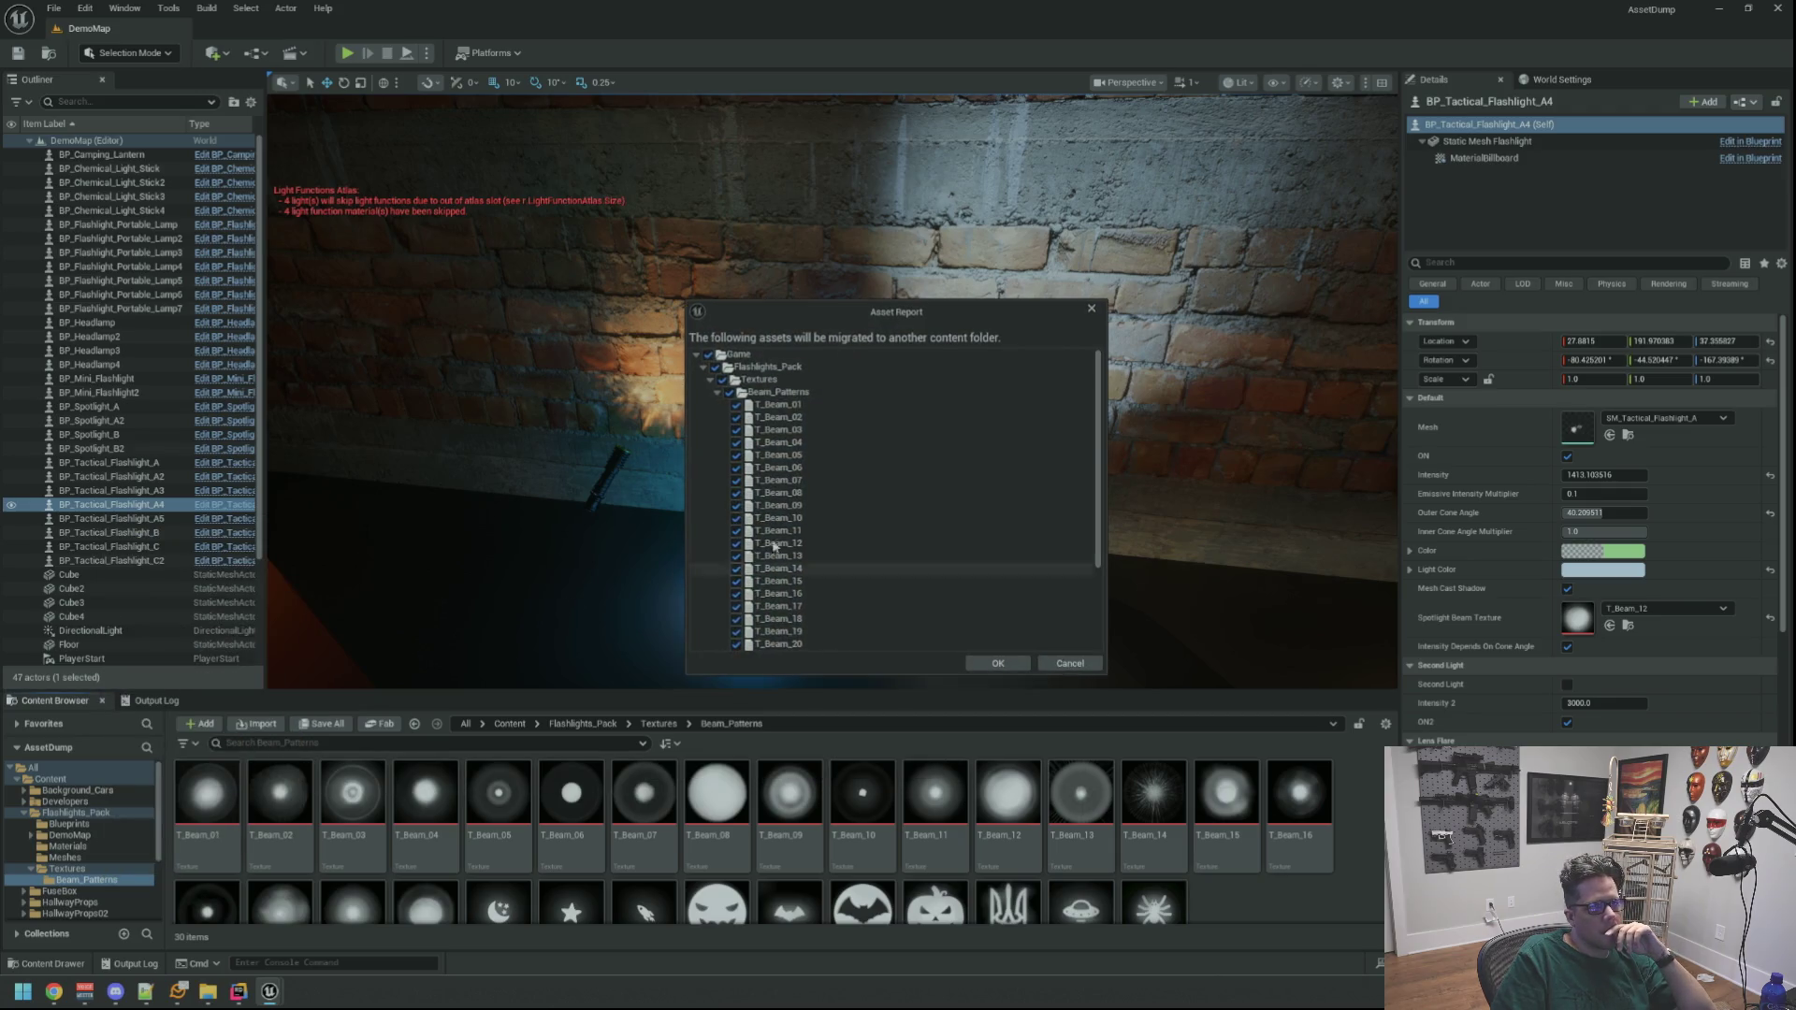
pyautogui.click(998, 663)
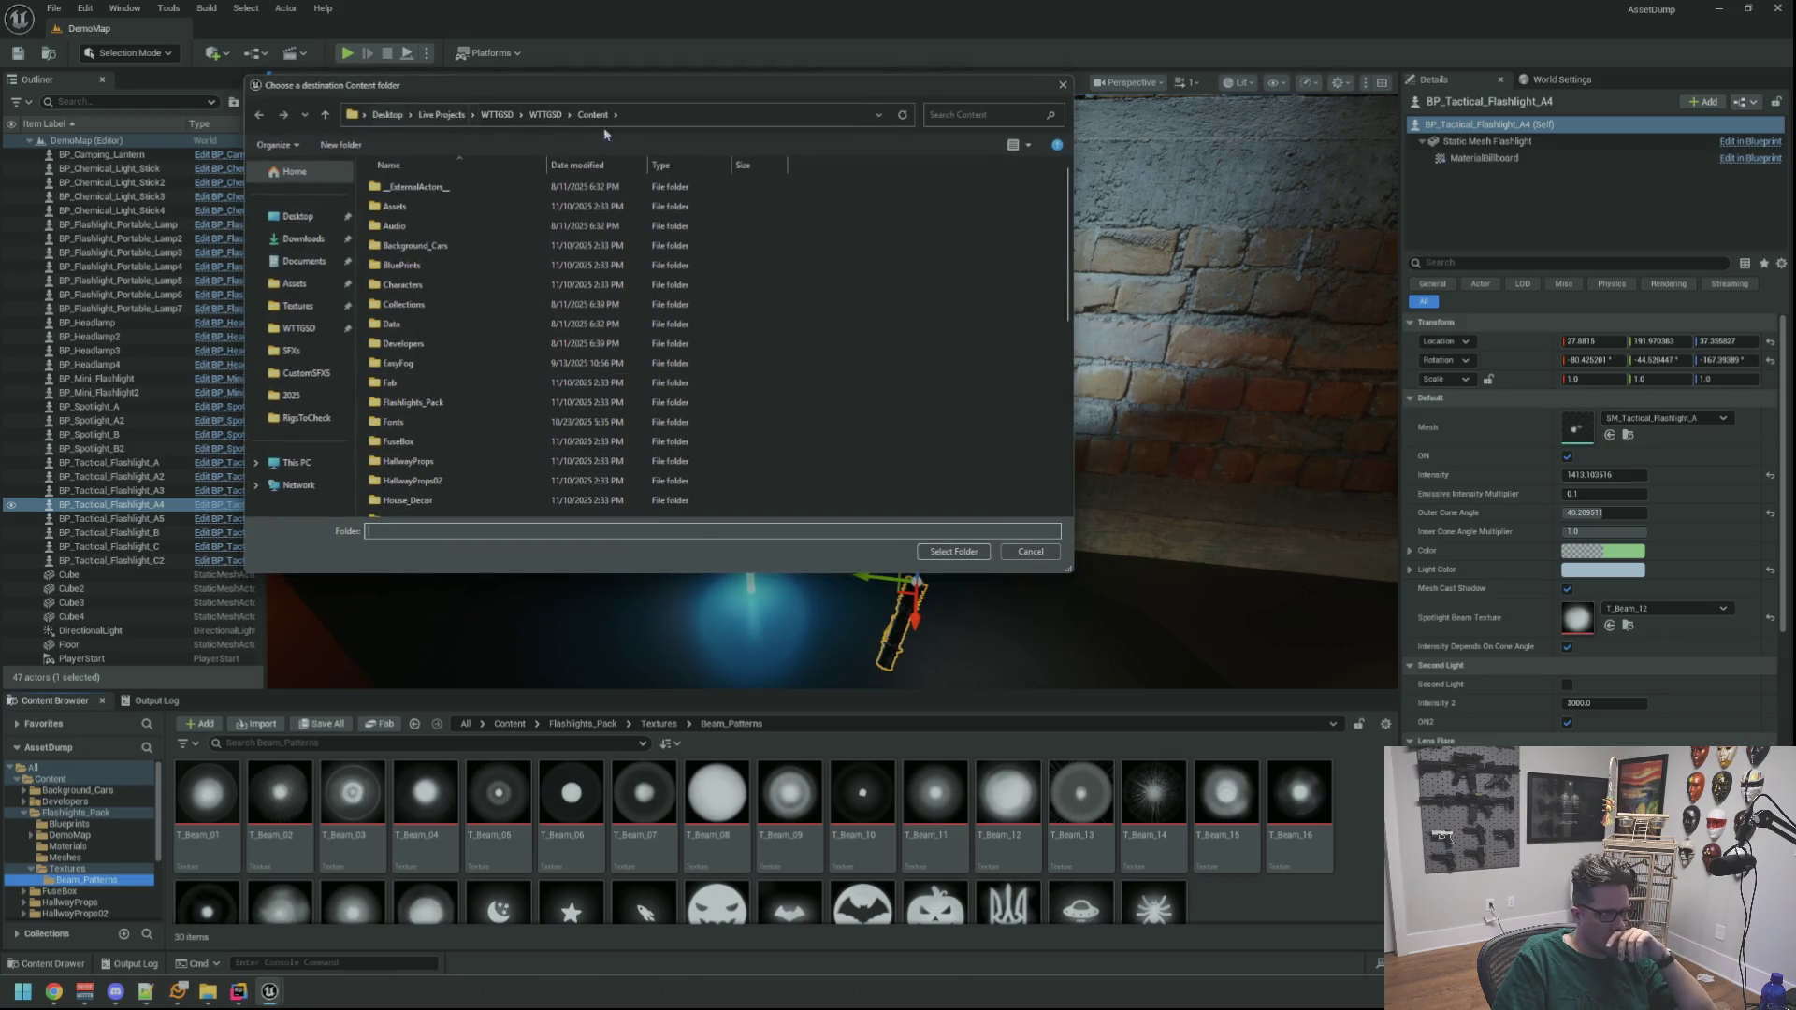
pyautogui.click(952, 550)
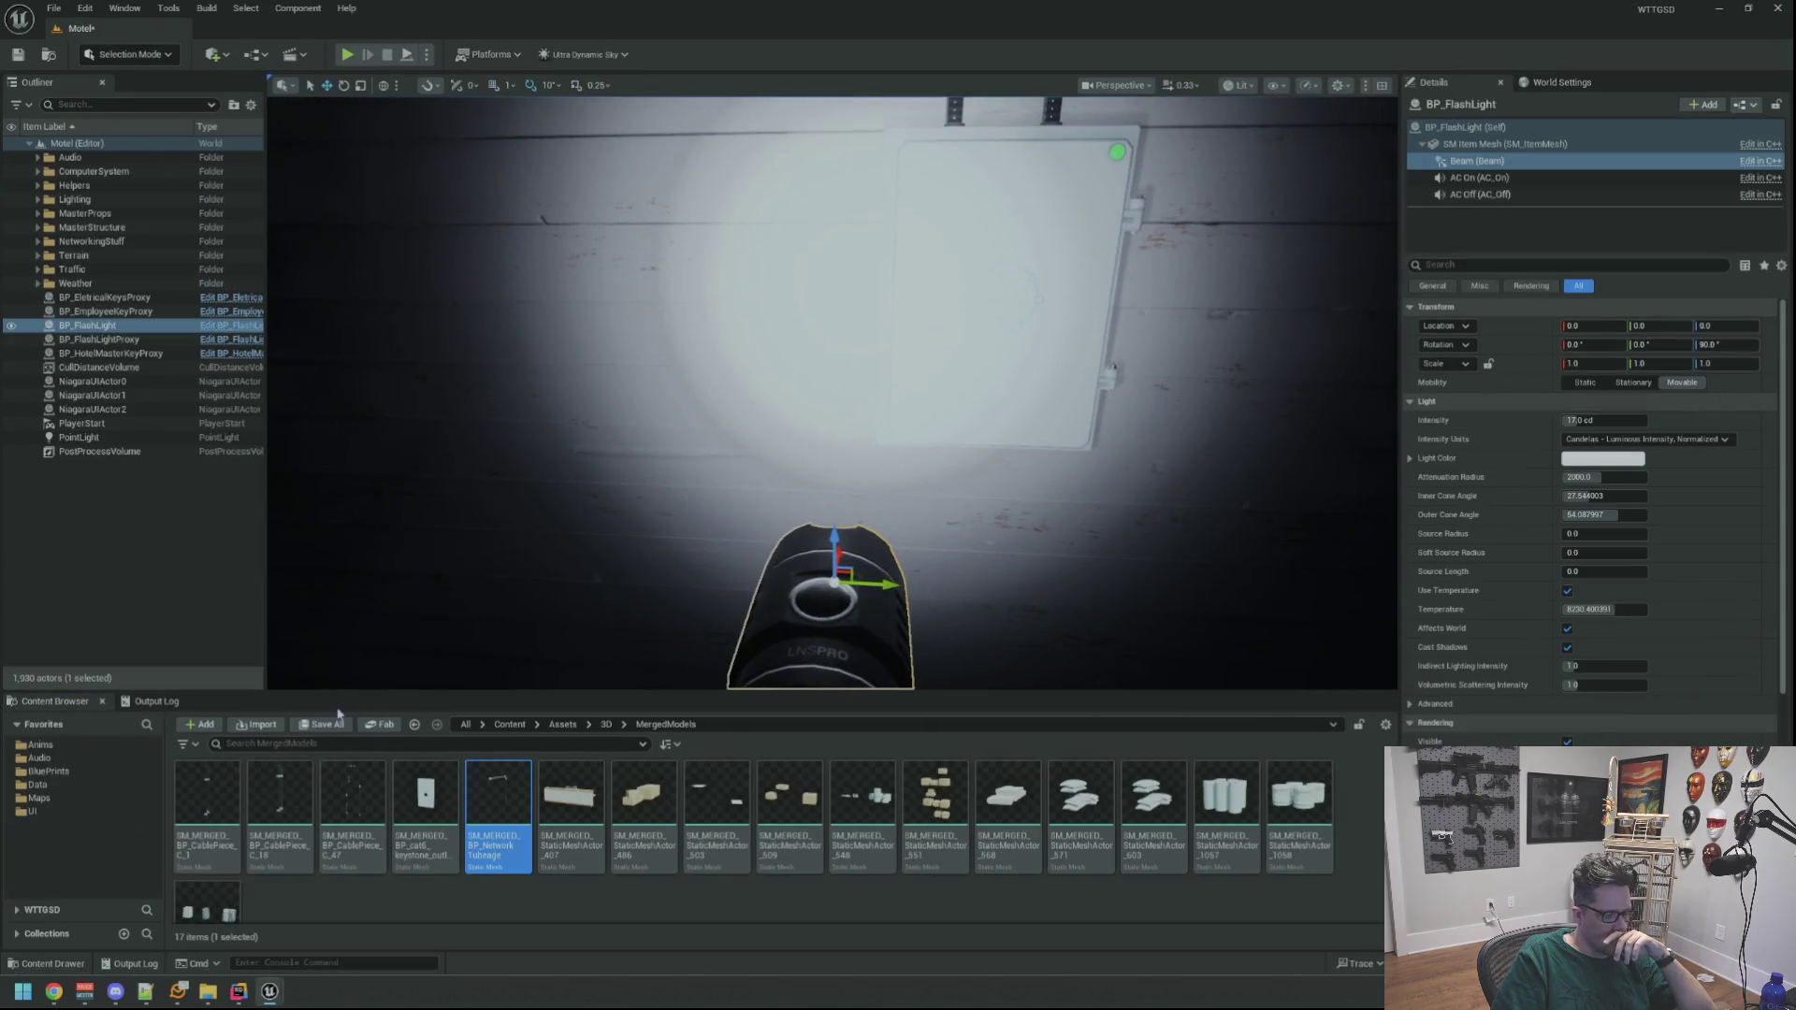
# Expand the WTTGSD folder tree down to Flashlights_Pack/Textures
pyautogui.click(81, 906)
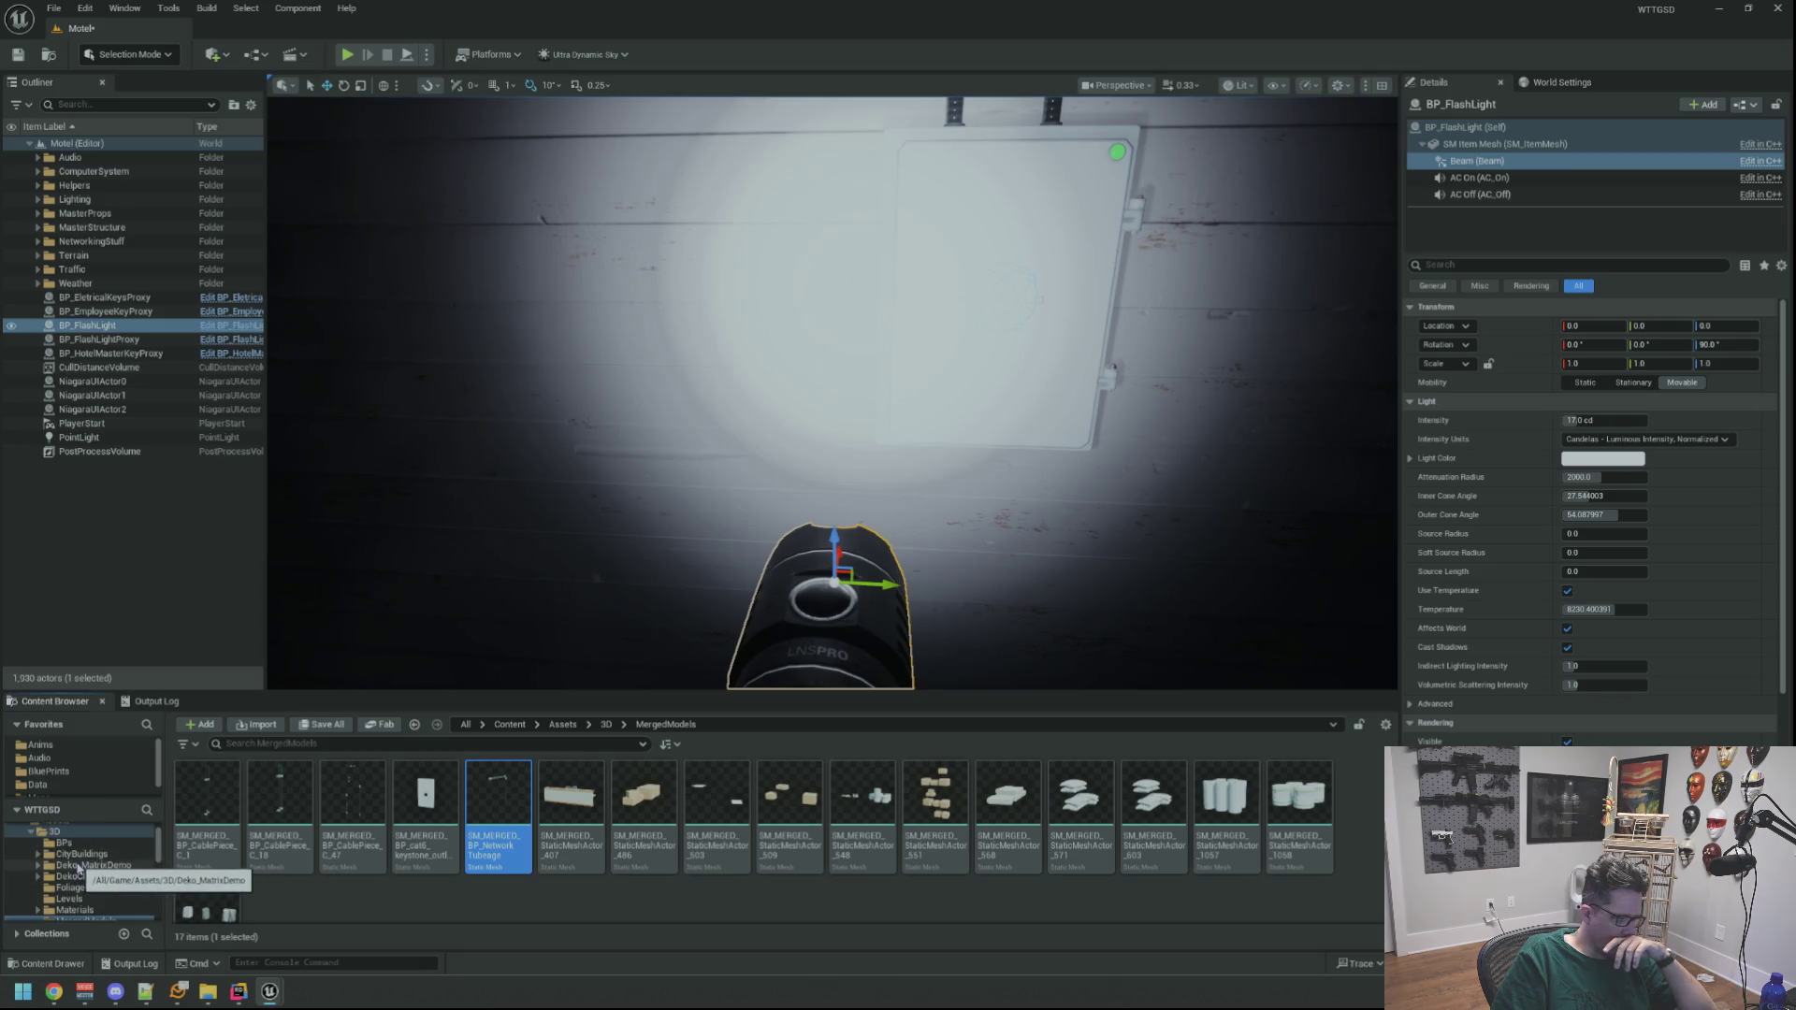
pyautogui.scroll(1, 81, 869)
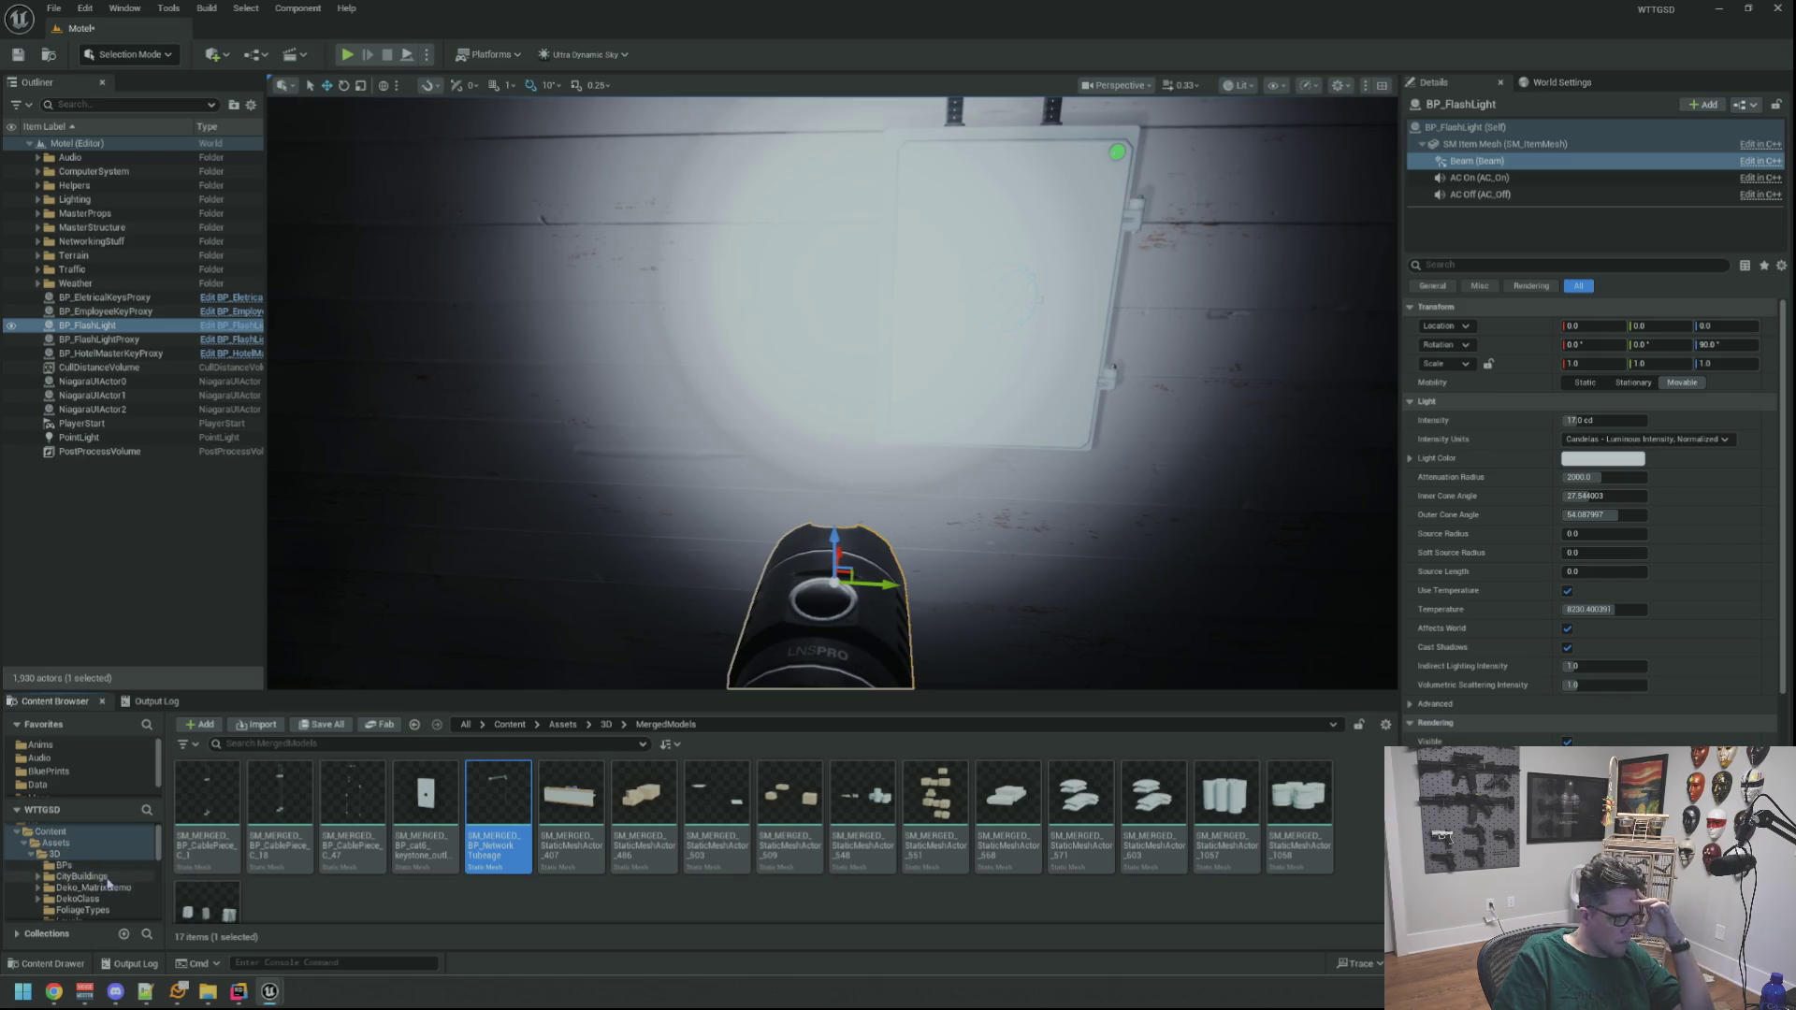
pyautogui.click(105, 866)
pyautogui.scroll(-5, 114, 882)
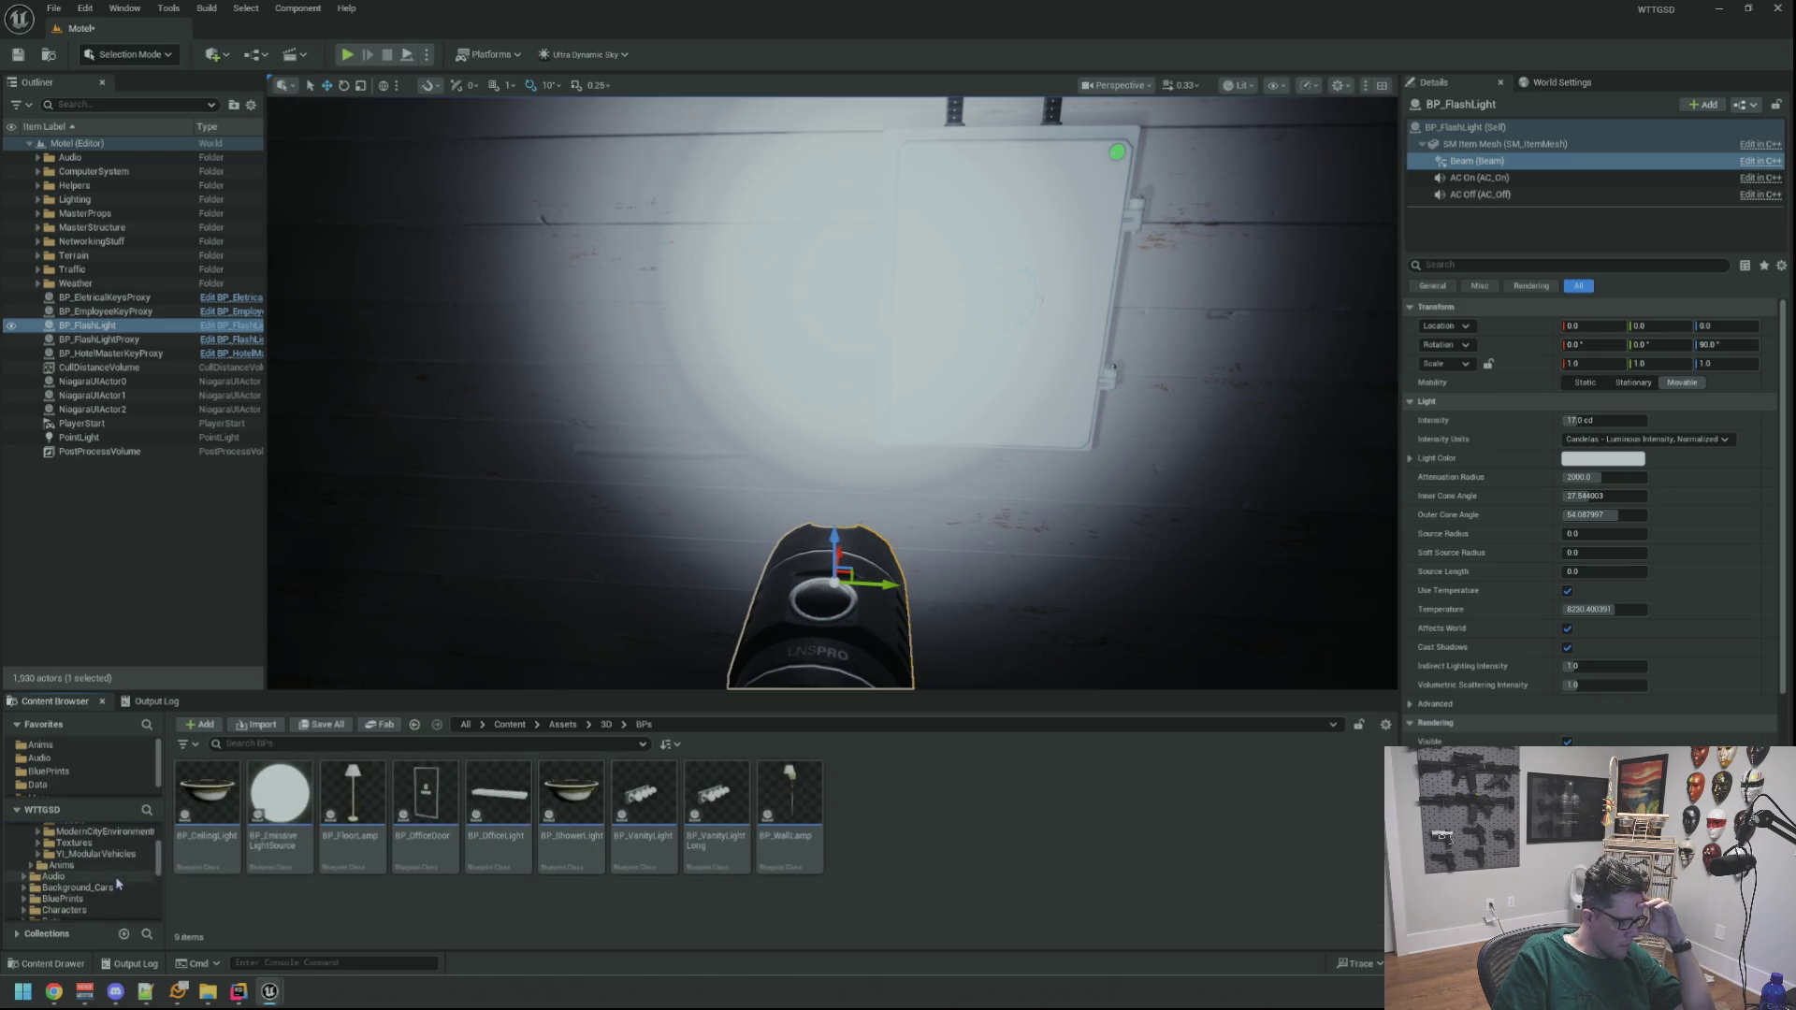
pyautogui.scroll(-5, 116, 881)
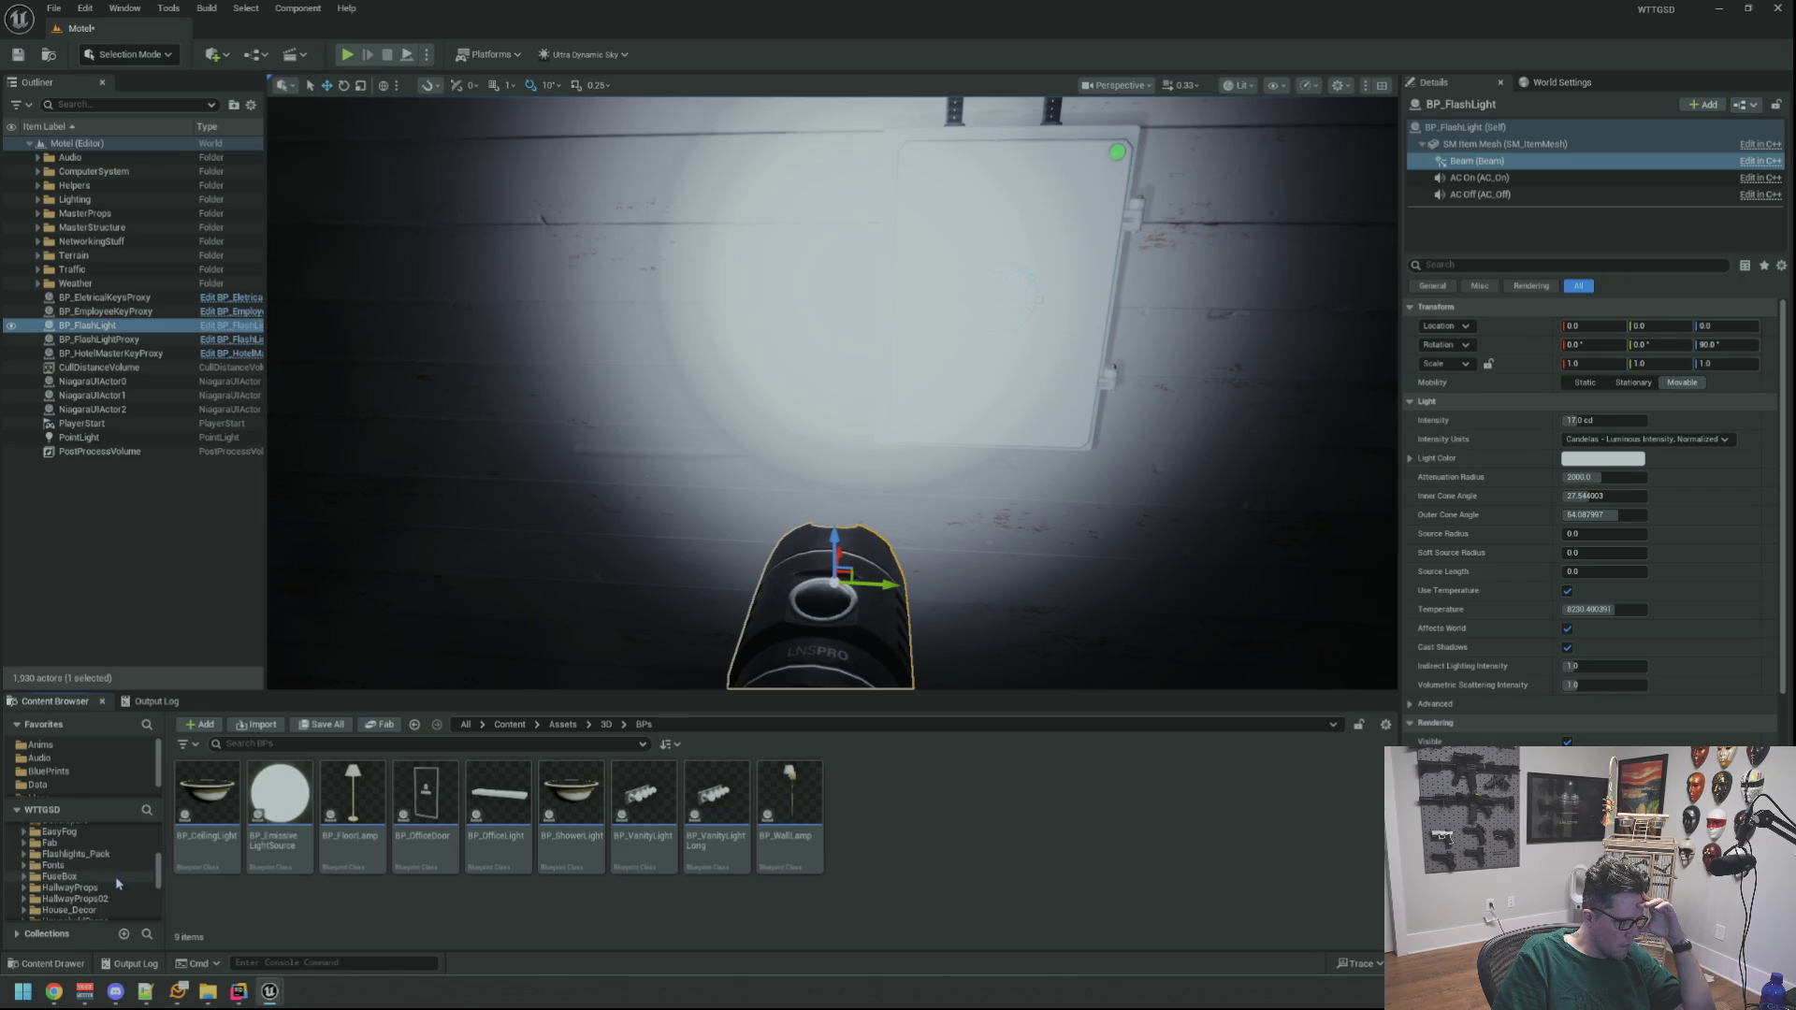
pyautogui.doubleClick(75, 855)
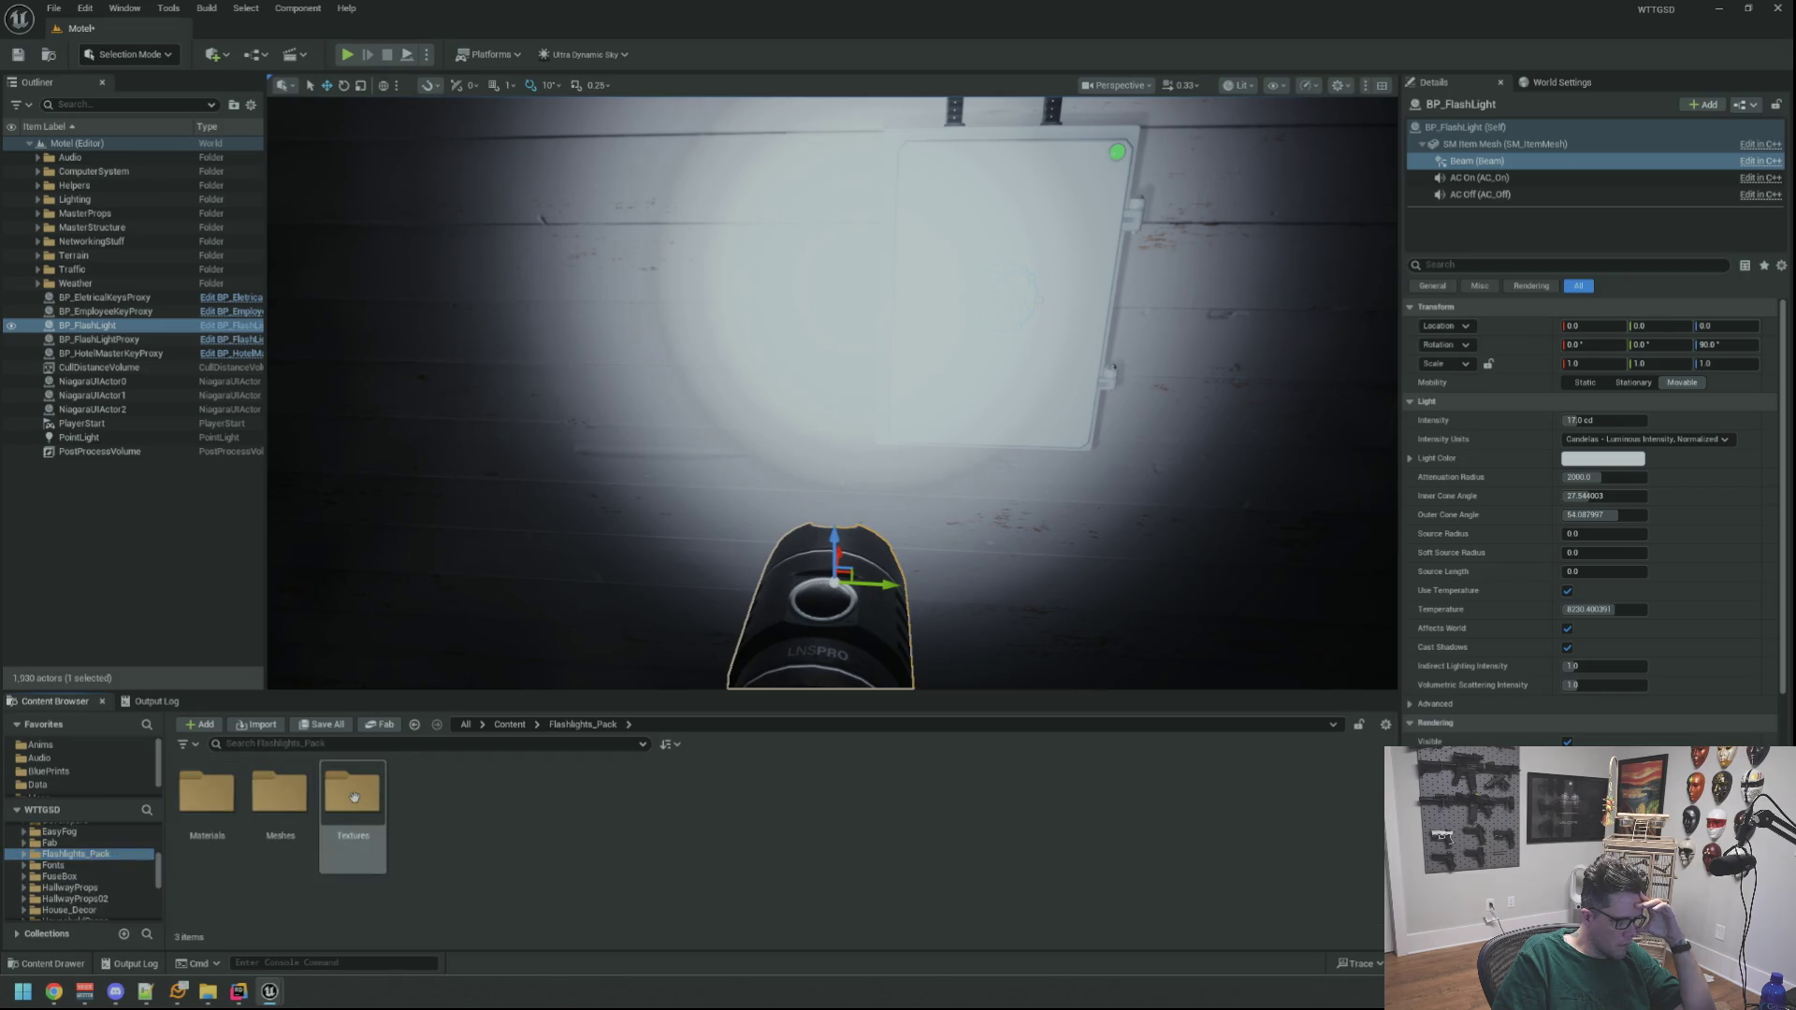
pyautogui.click(66, 886)
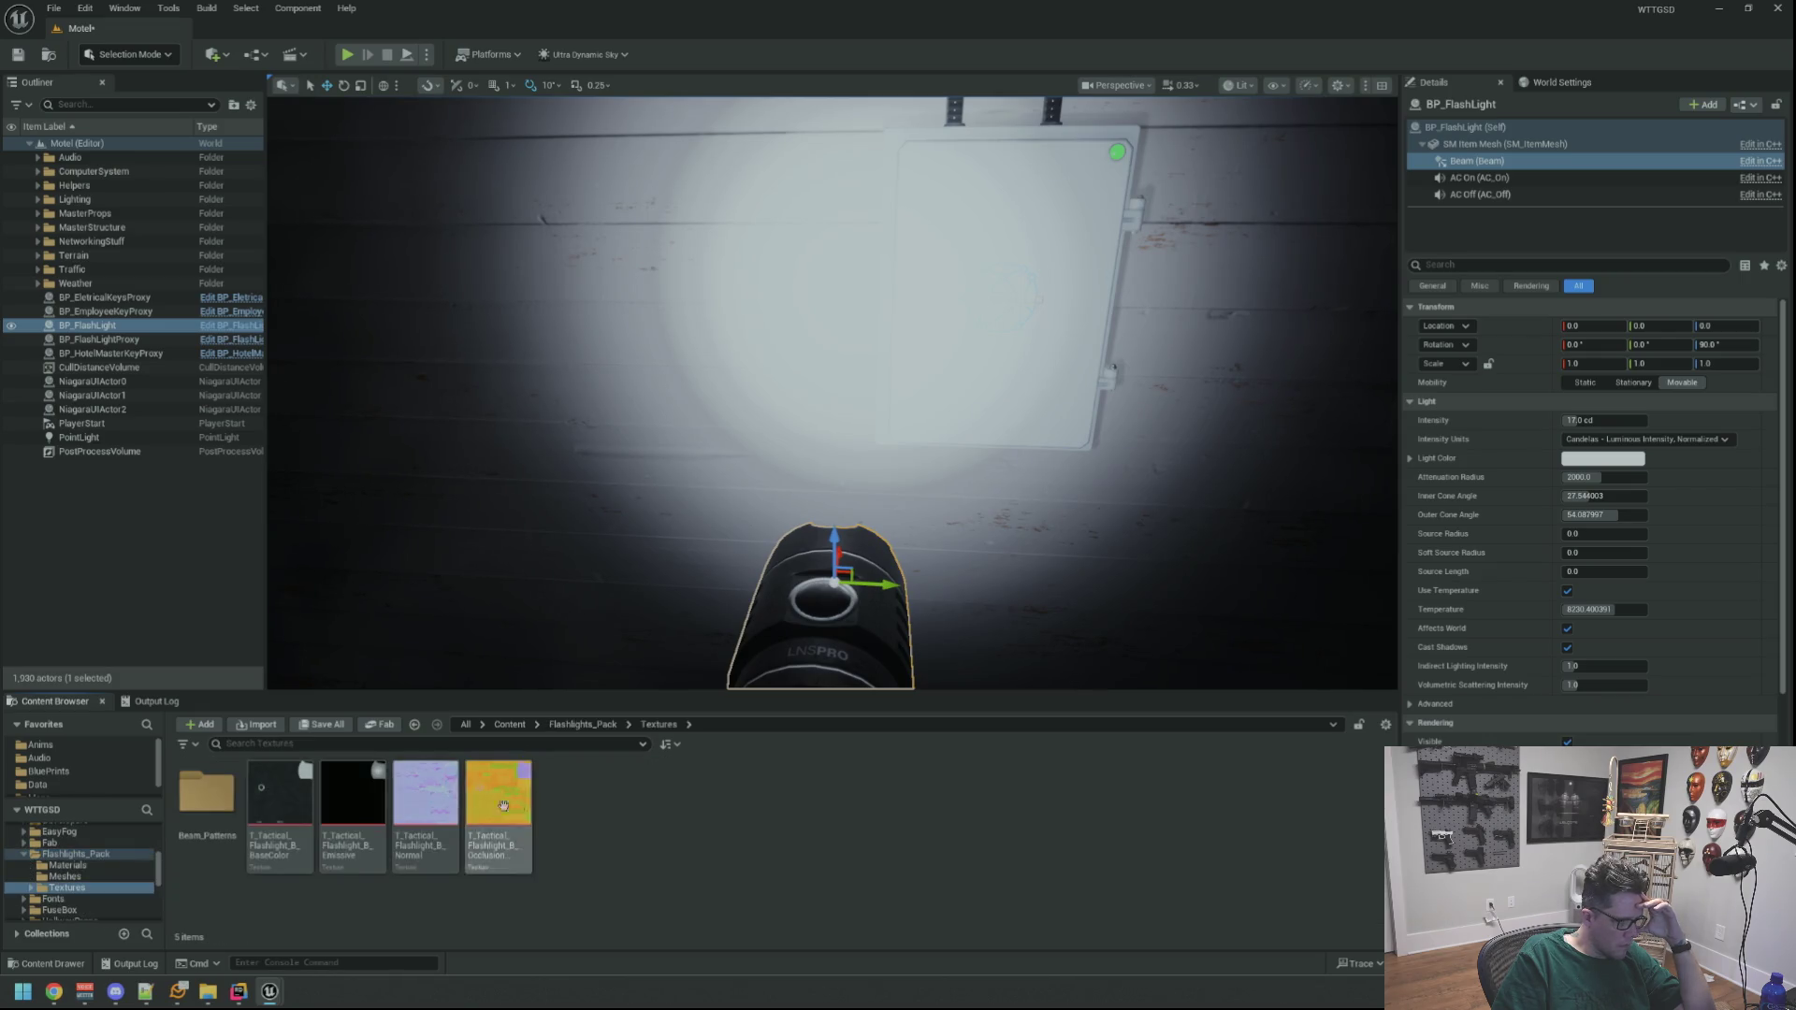
# Open Beam_Patterns to see the 30 migrated textures, then switch to the AssetDump editor
pyautogui.doubleClick(207, 793)
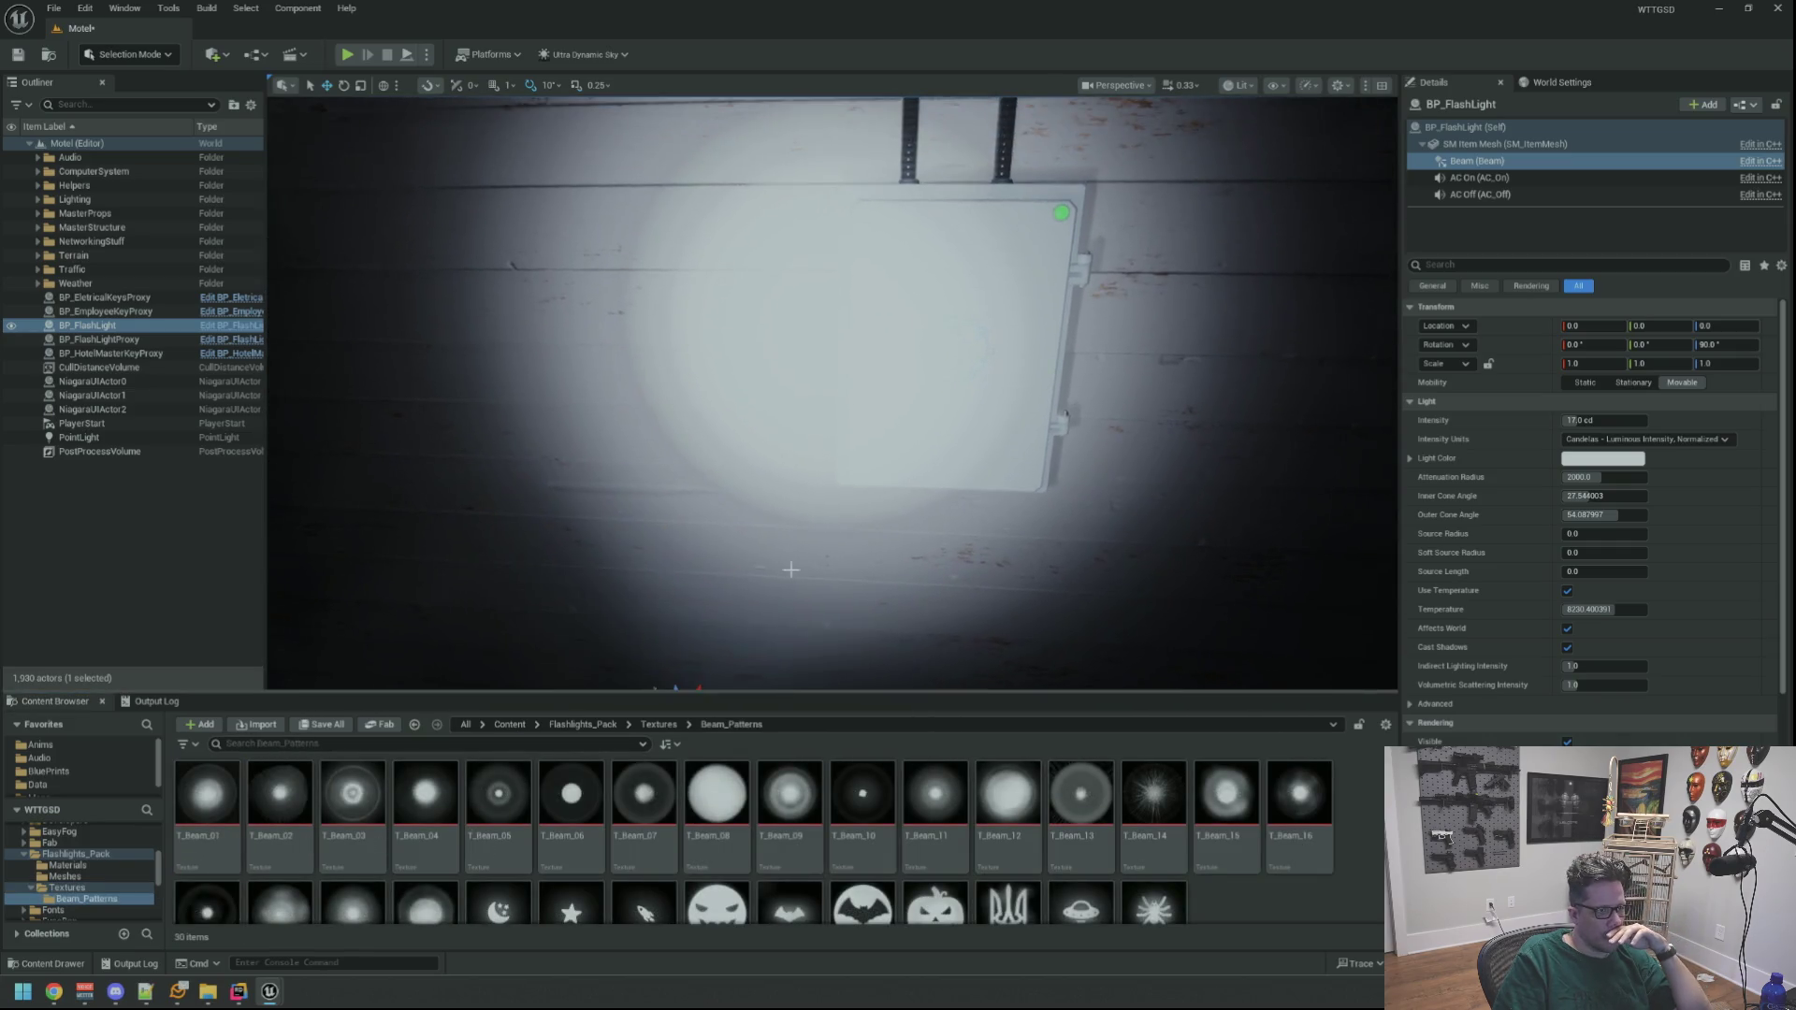
pyautogui.scroll(-5, 1508, 648)
pyautogui.moveTo(207, 794)
pyautogui.mouseDown()
pyautogui.moveTo(906, 784)
pyautogui.moveTo(1646, 741)
pyautogui.mouseUp()
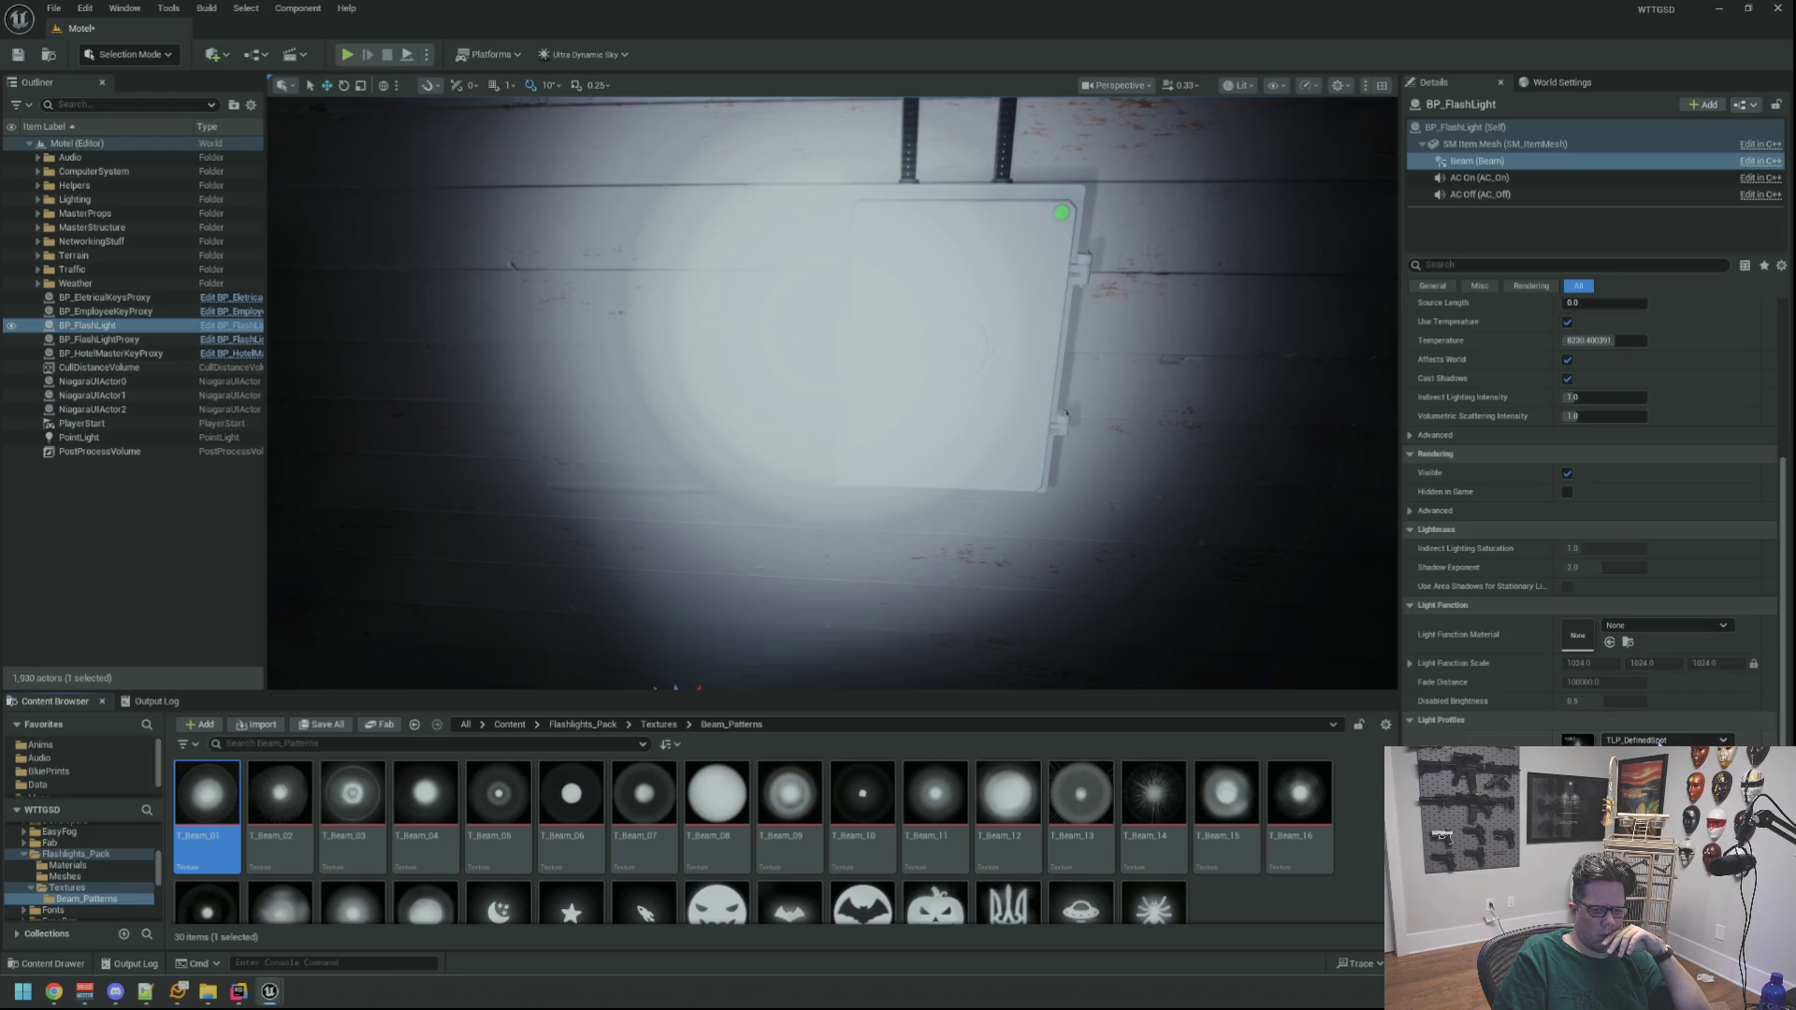
pyautogui.moveTo(268, 996)
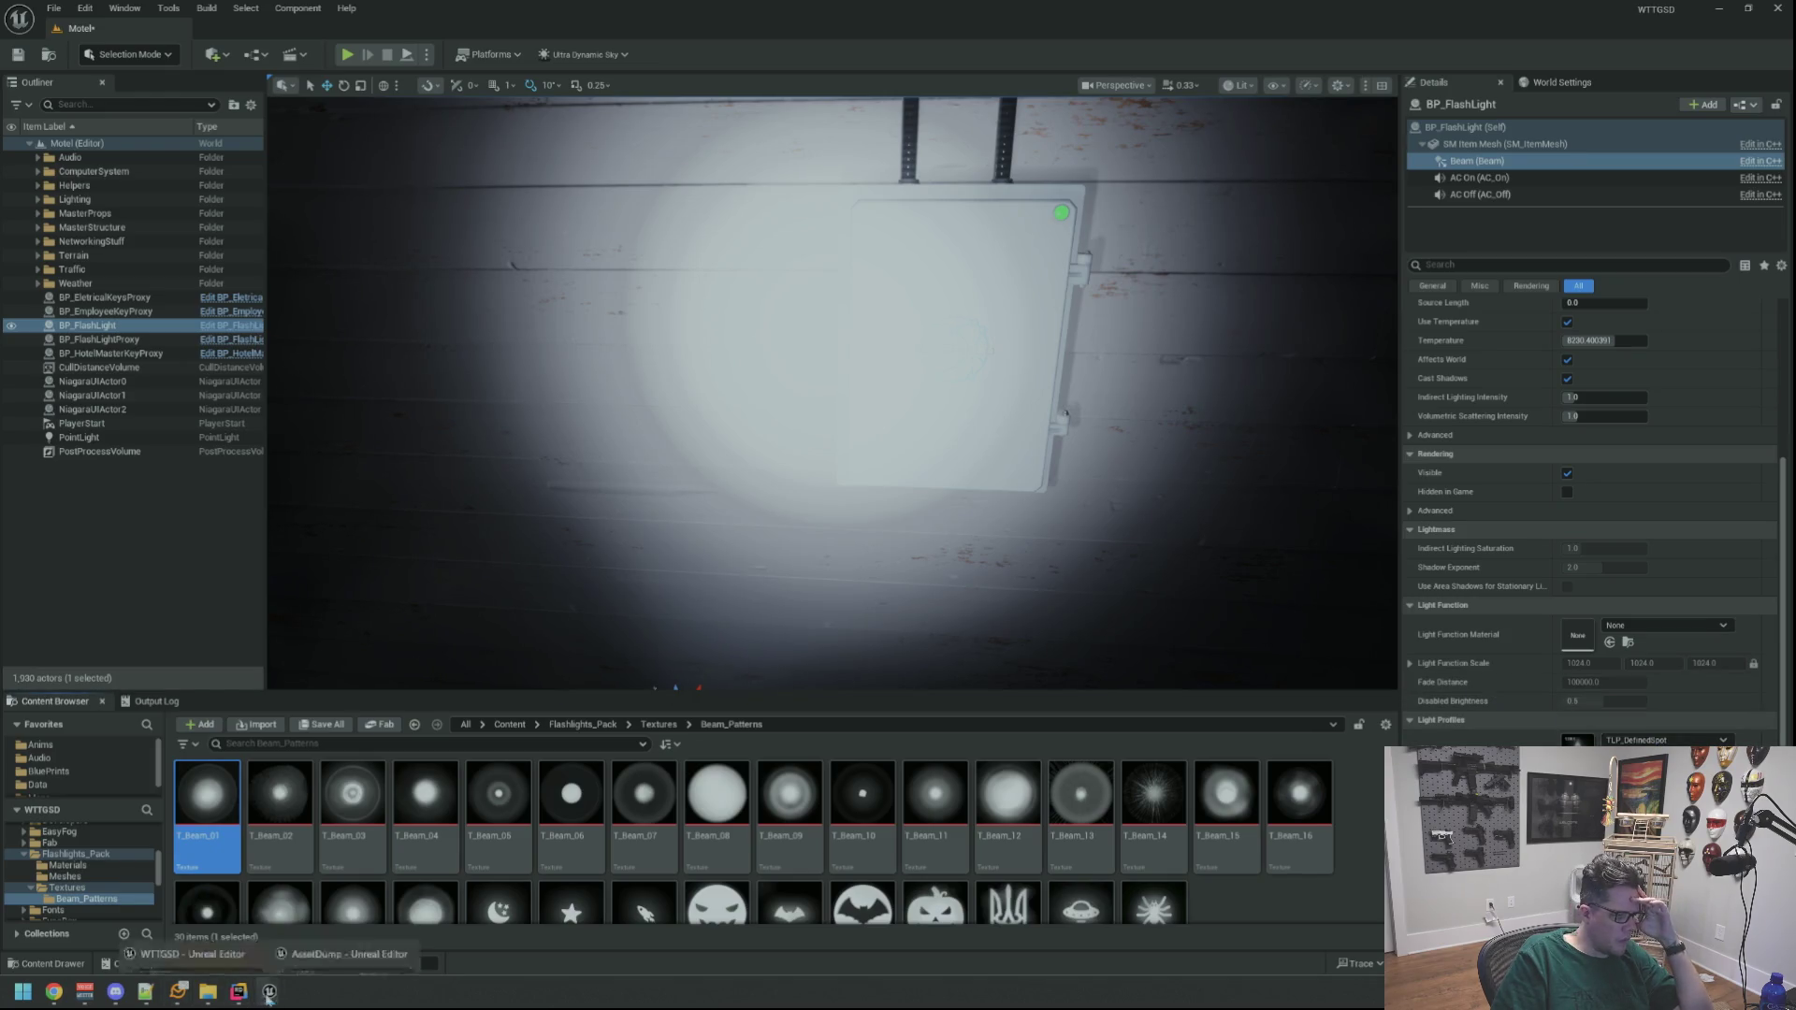
pyautogui.click(348, 954)
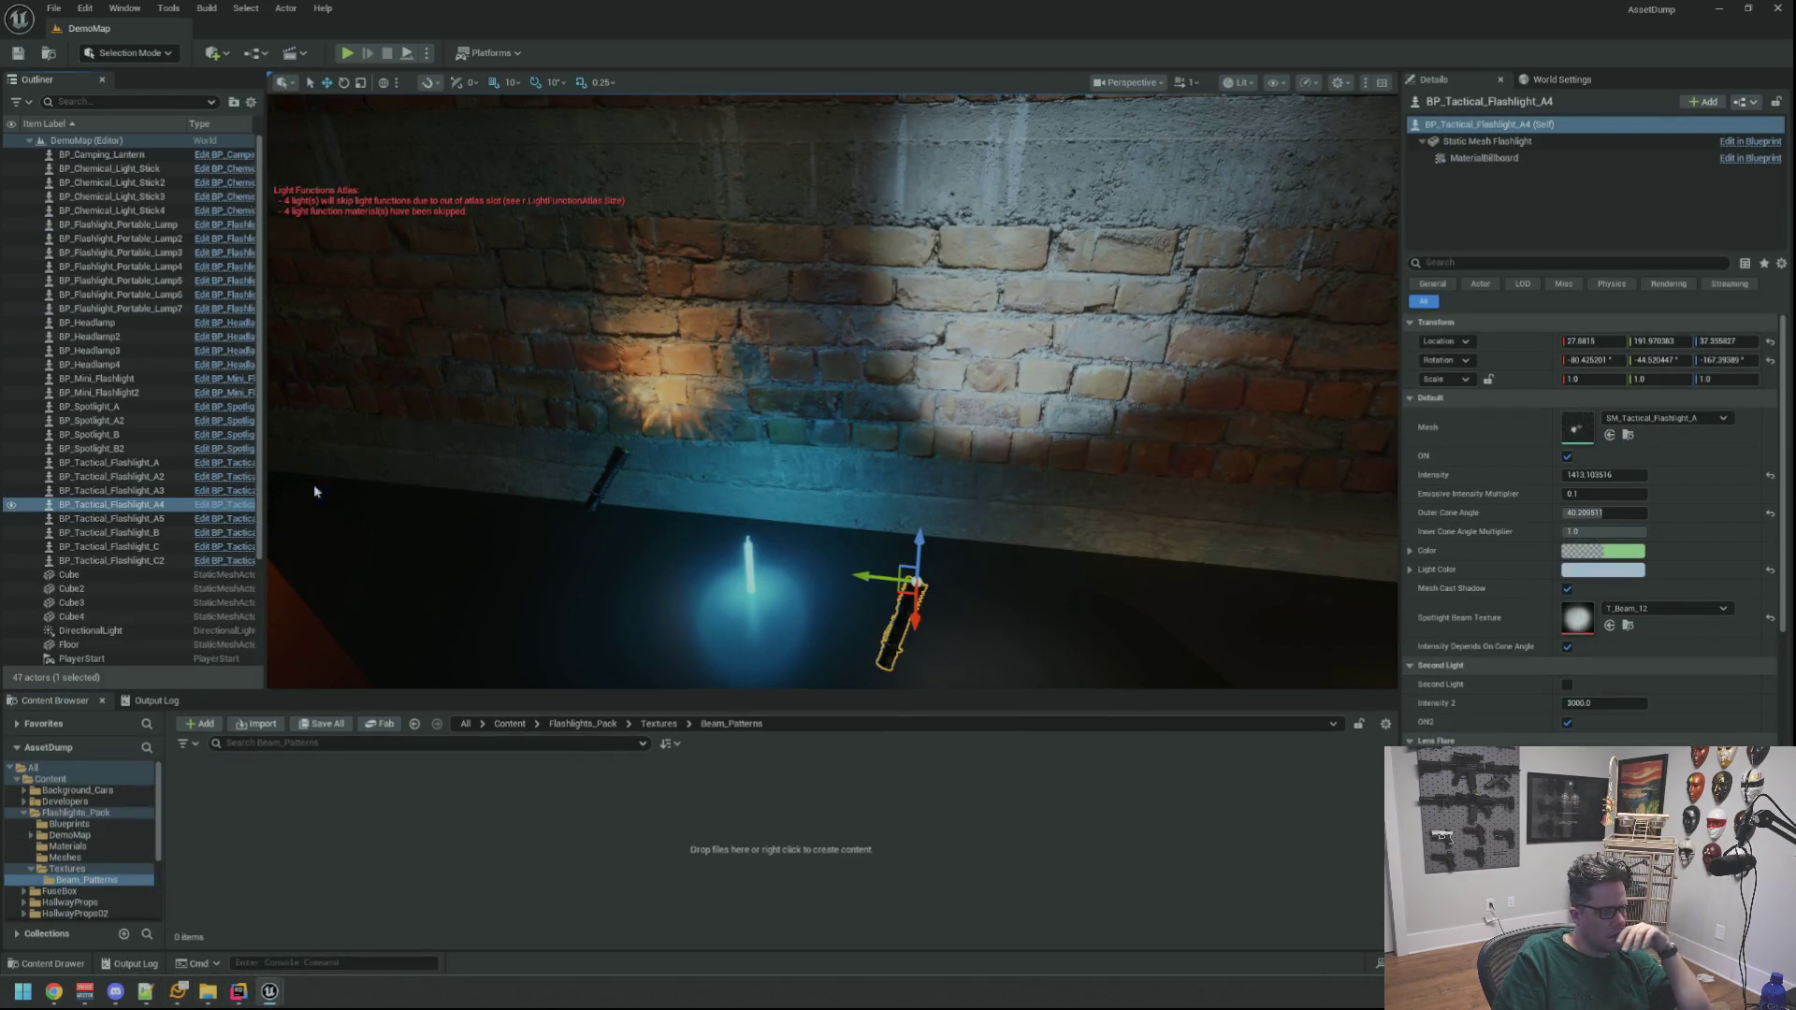
# Open BP_Tactical_Flashlight_A in the full Blueprint editor and inspect its static mesh in the Viewport
pyautogui.hotkey('ctrl', 'e')
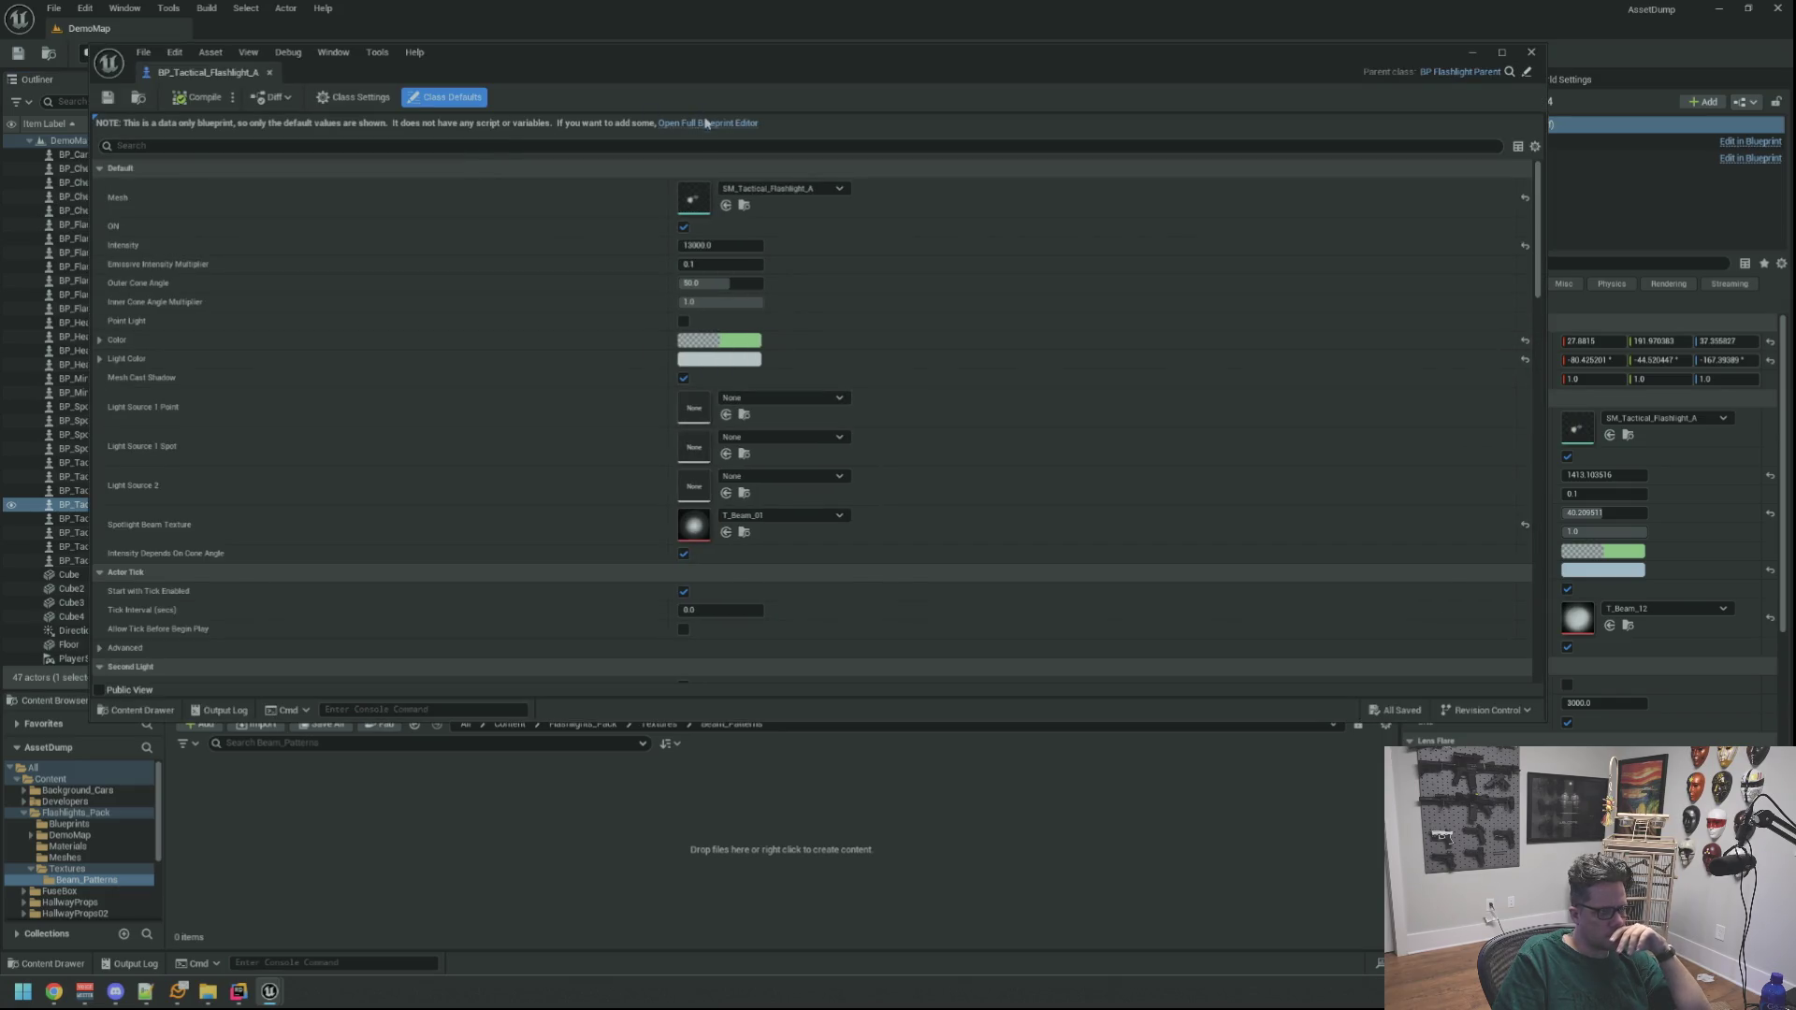
pyautogui.click(705, 122)
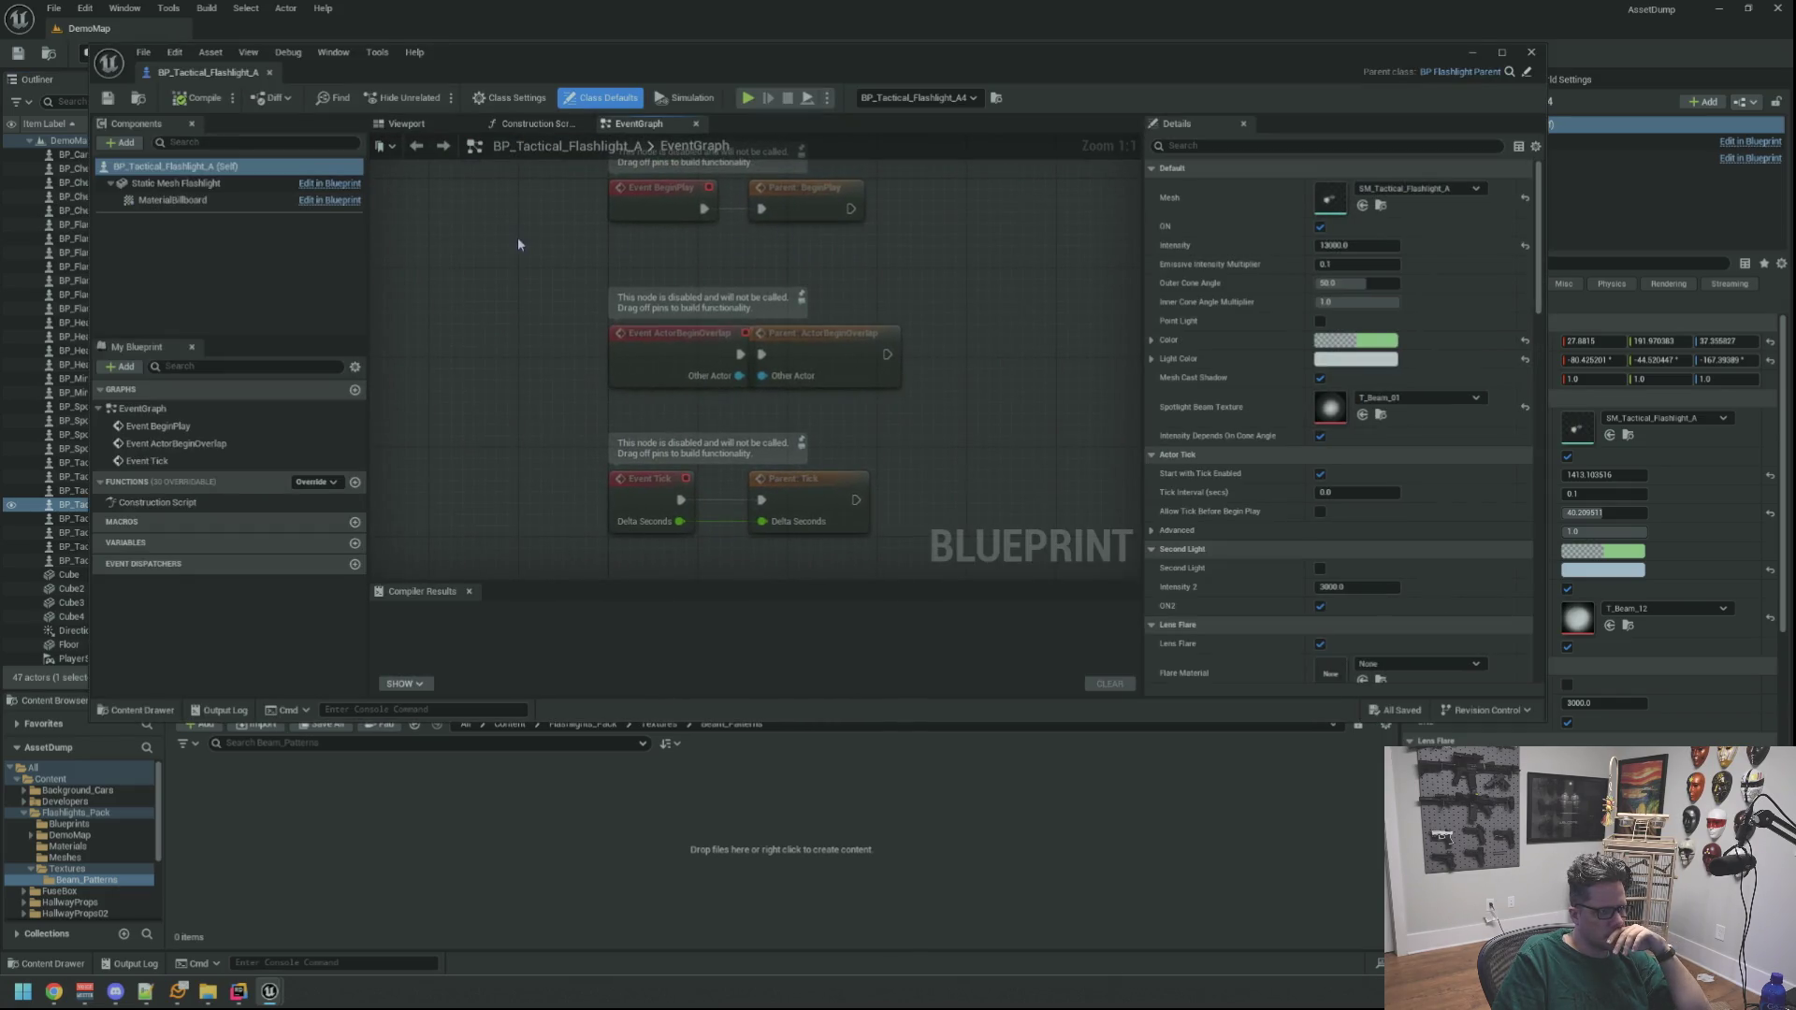
pyautogui.click(412, 128)
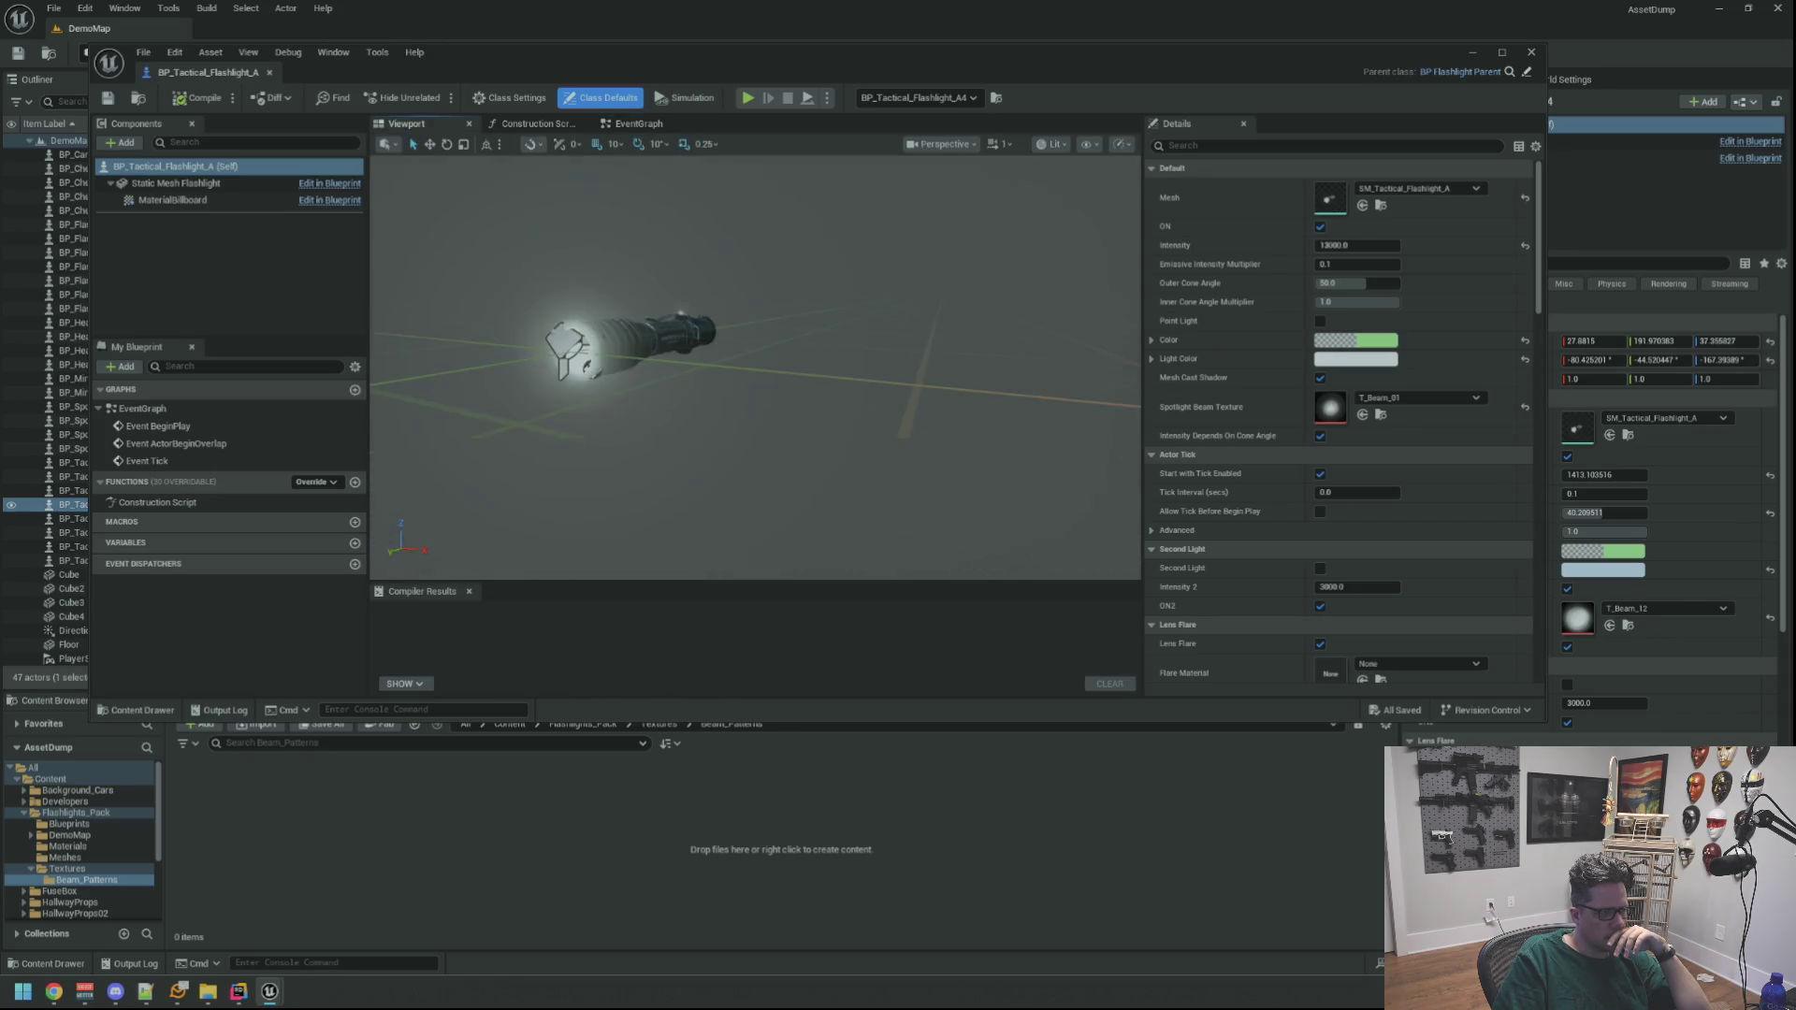
pyautogui.click(176, 183)
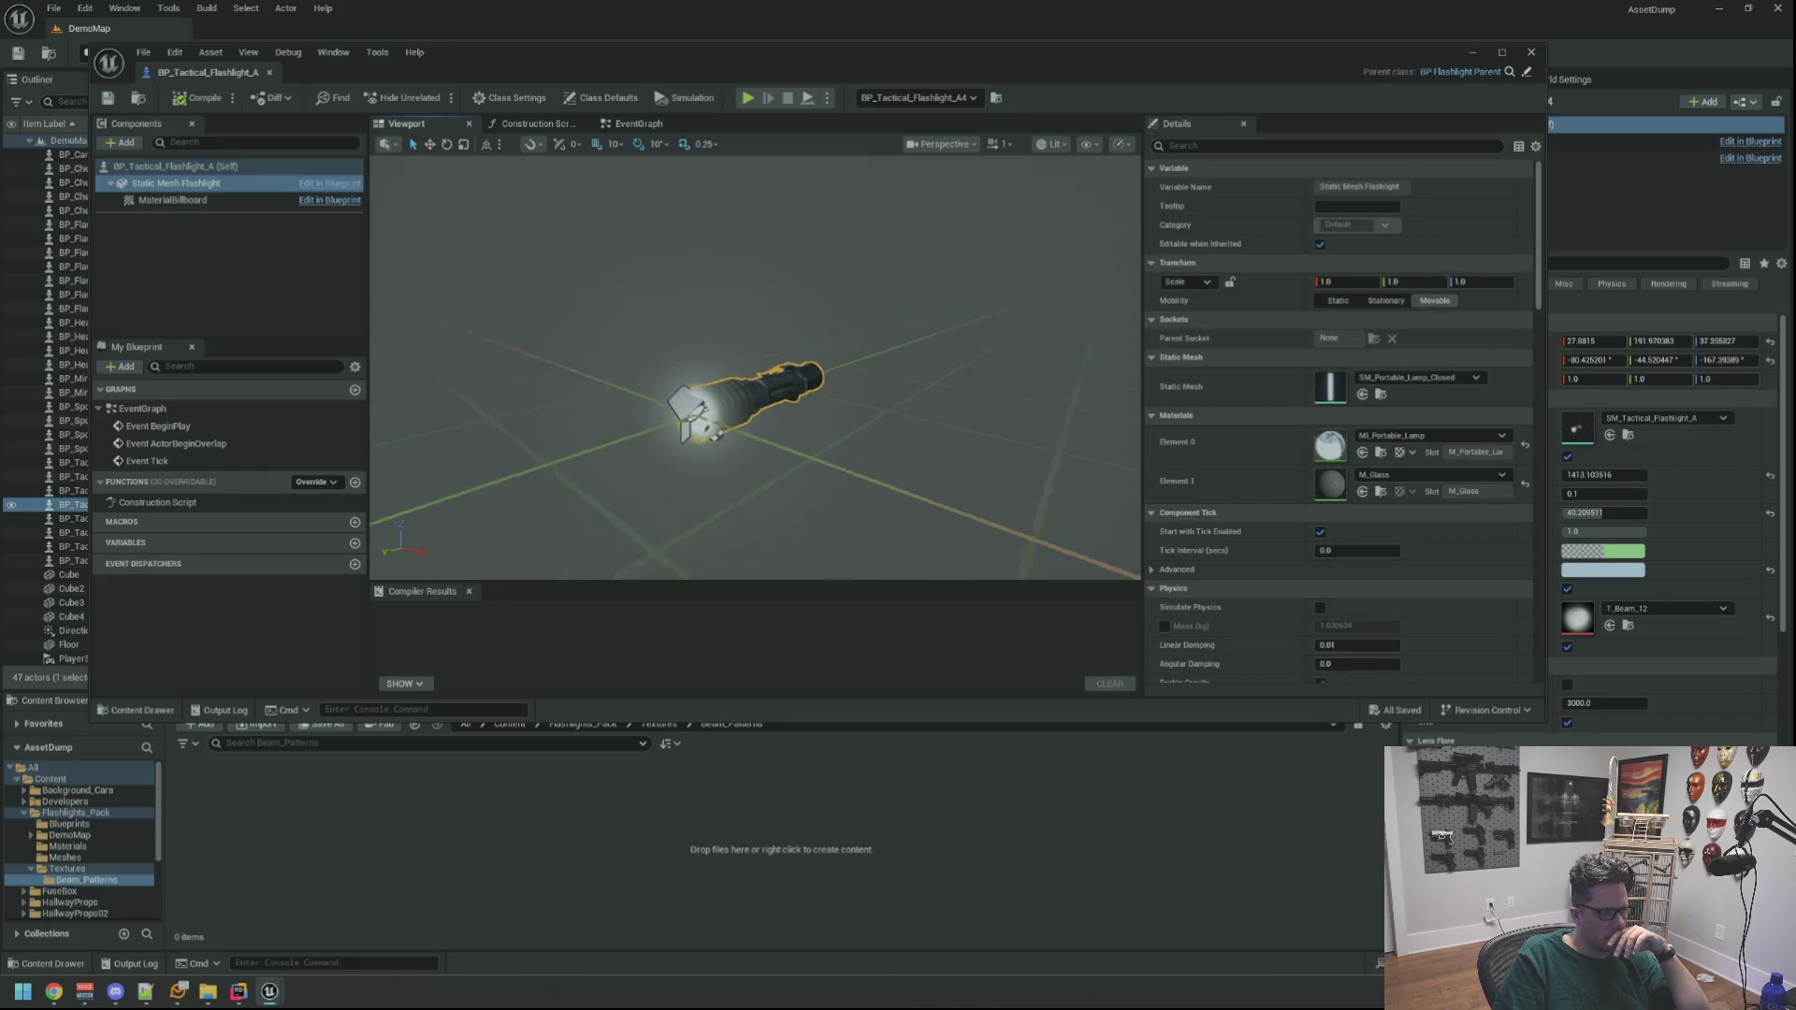
pyautogui.moveTo(774, 416)
pyautogui.mouseDown()
pyautogui.moveTo(756, 393)
pyautogui.moveTo(733, 425)
pyautogui.moveTo(746, 409)
pyautogui.mouseUp()
# Check the Construction Script, then open the parent class BP_Flashlight_Parent
pyautogui.click(536, 126)
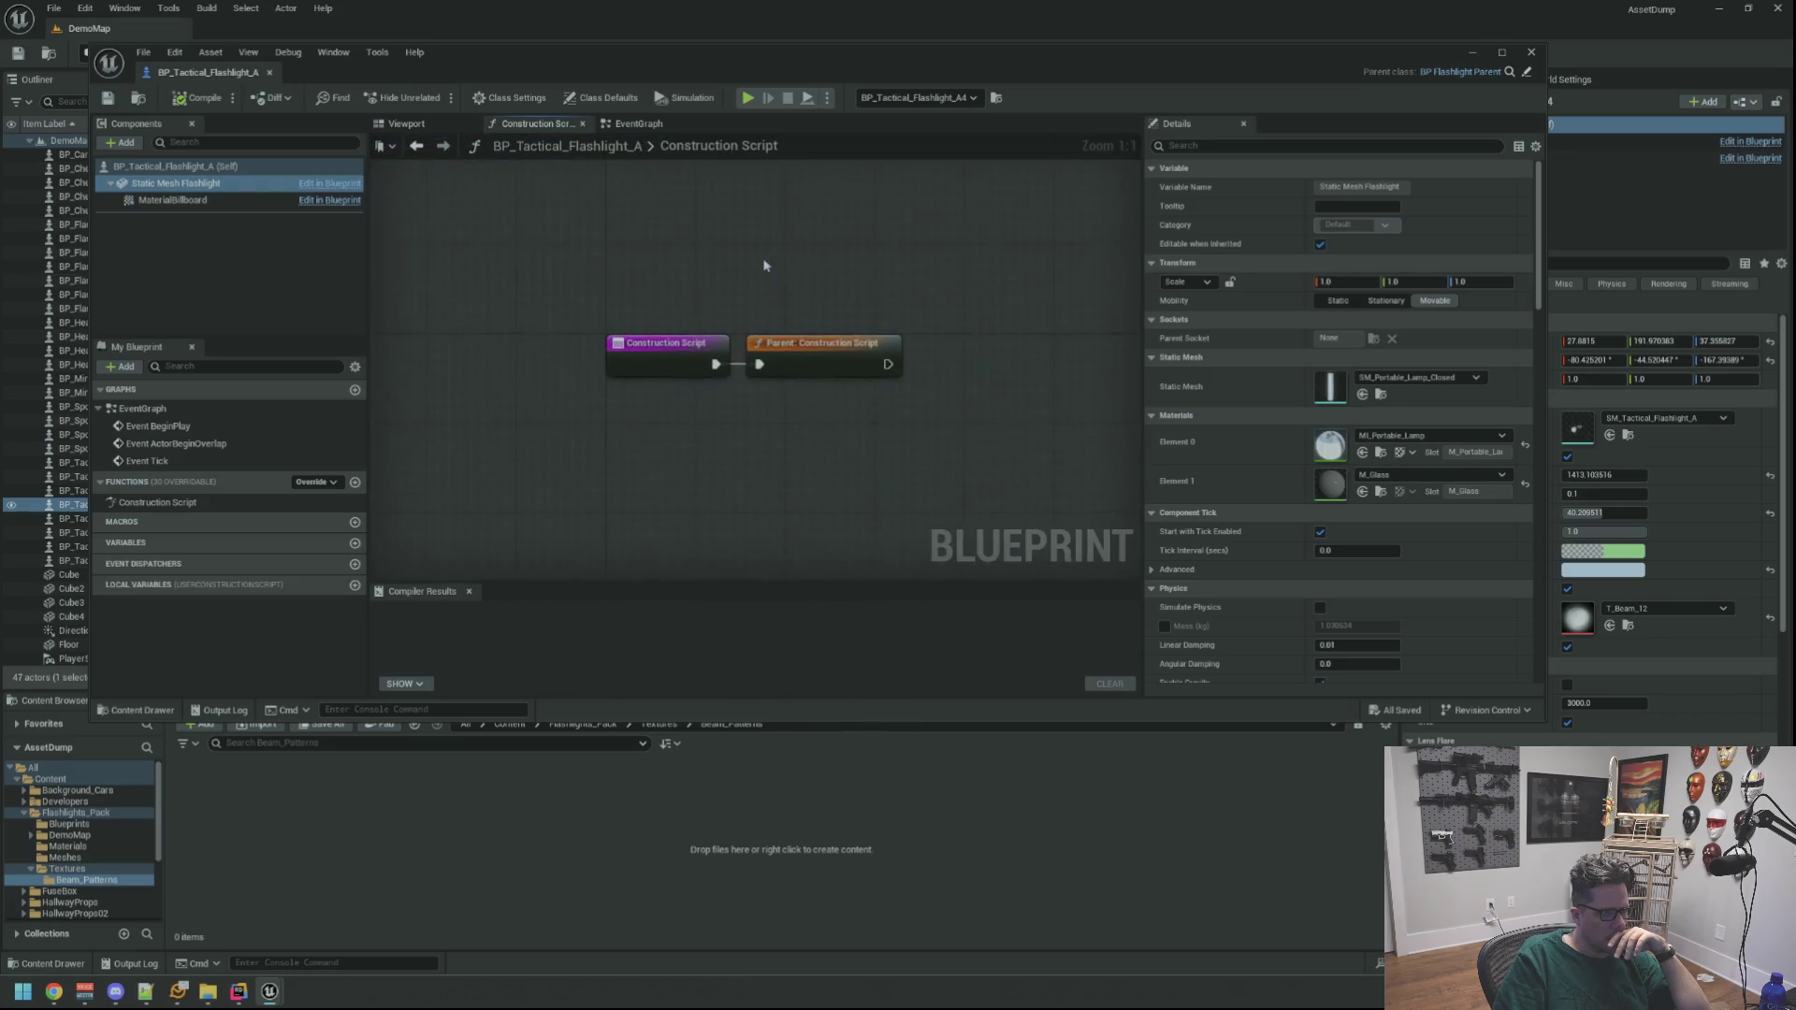
pyautogui.click(795, 346)
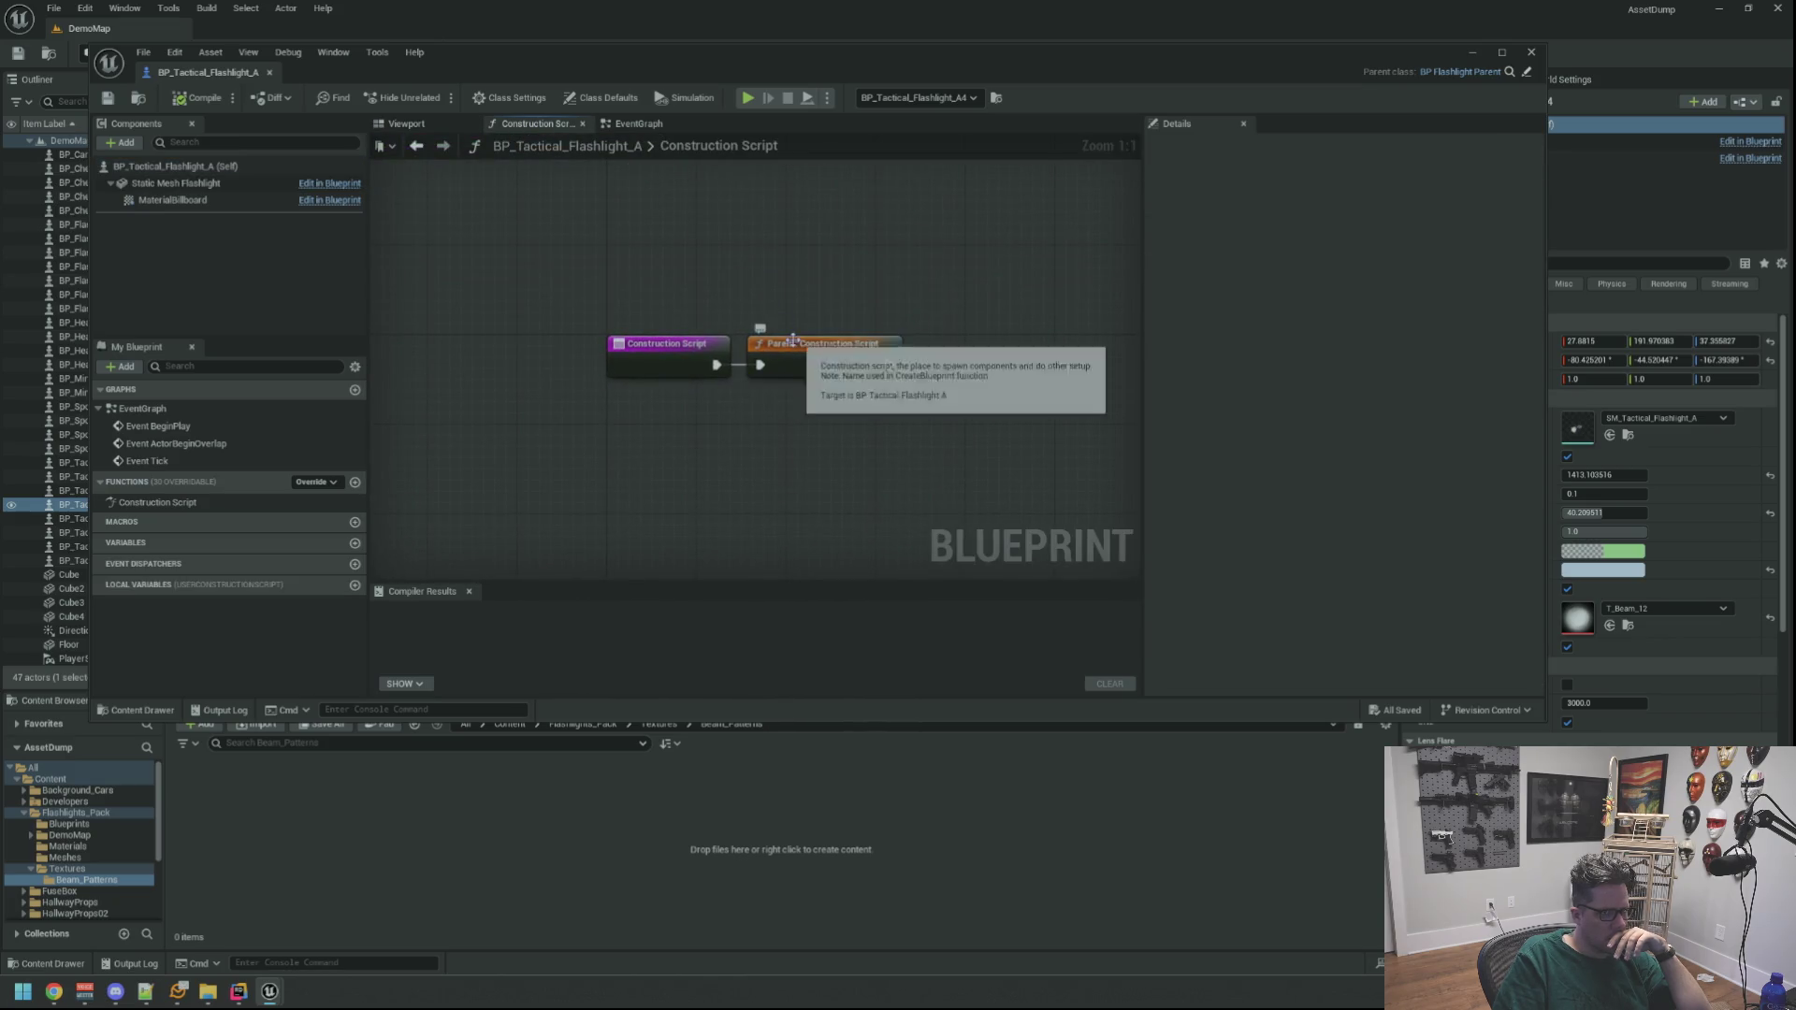
pyautogui.click(1509, 75)
pyautogui.doubleClick(355, 805)
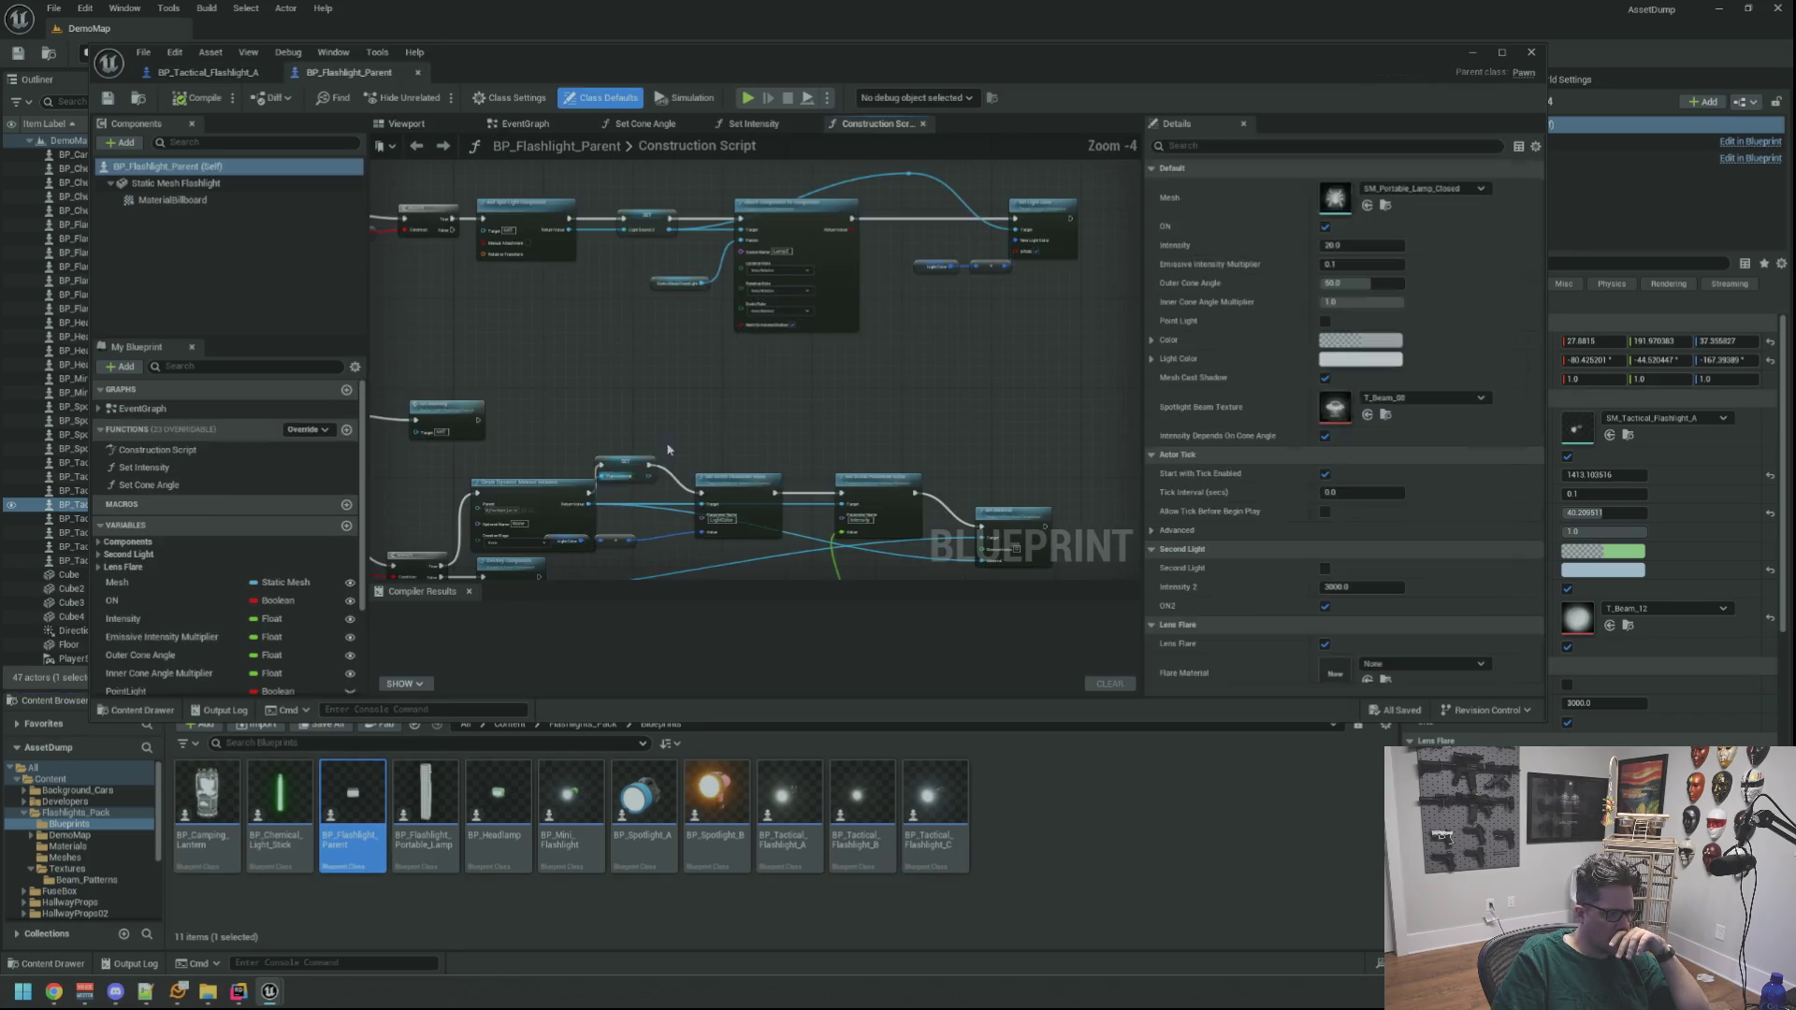
# Pan the Construction Script across the SET, Attach Component, dynamic material instance and Set Cone Angle nodes
pyautogui.scroll(-8, 842, 370)
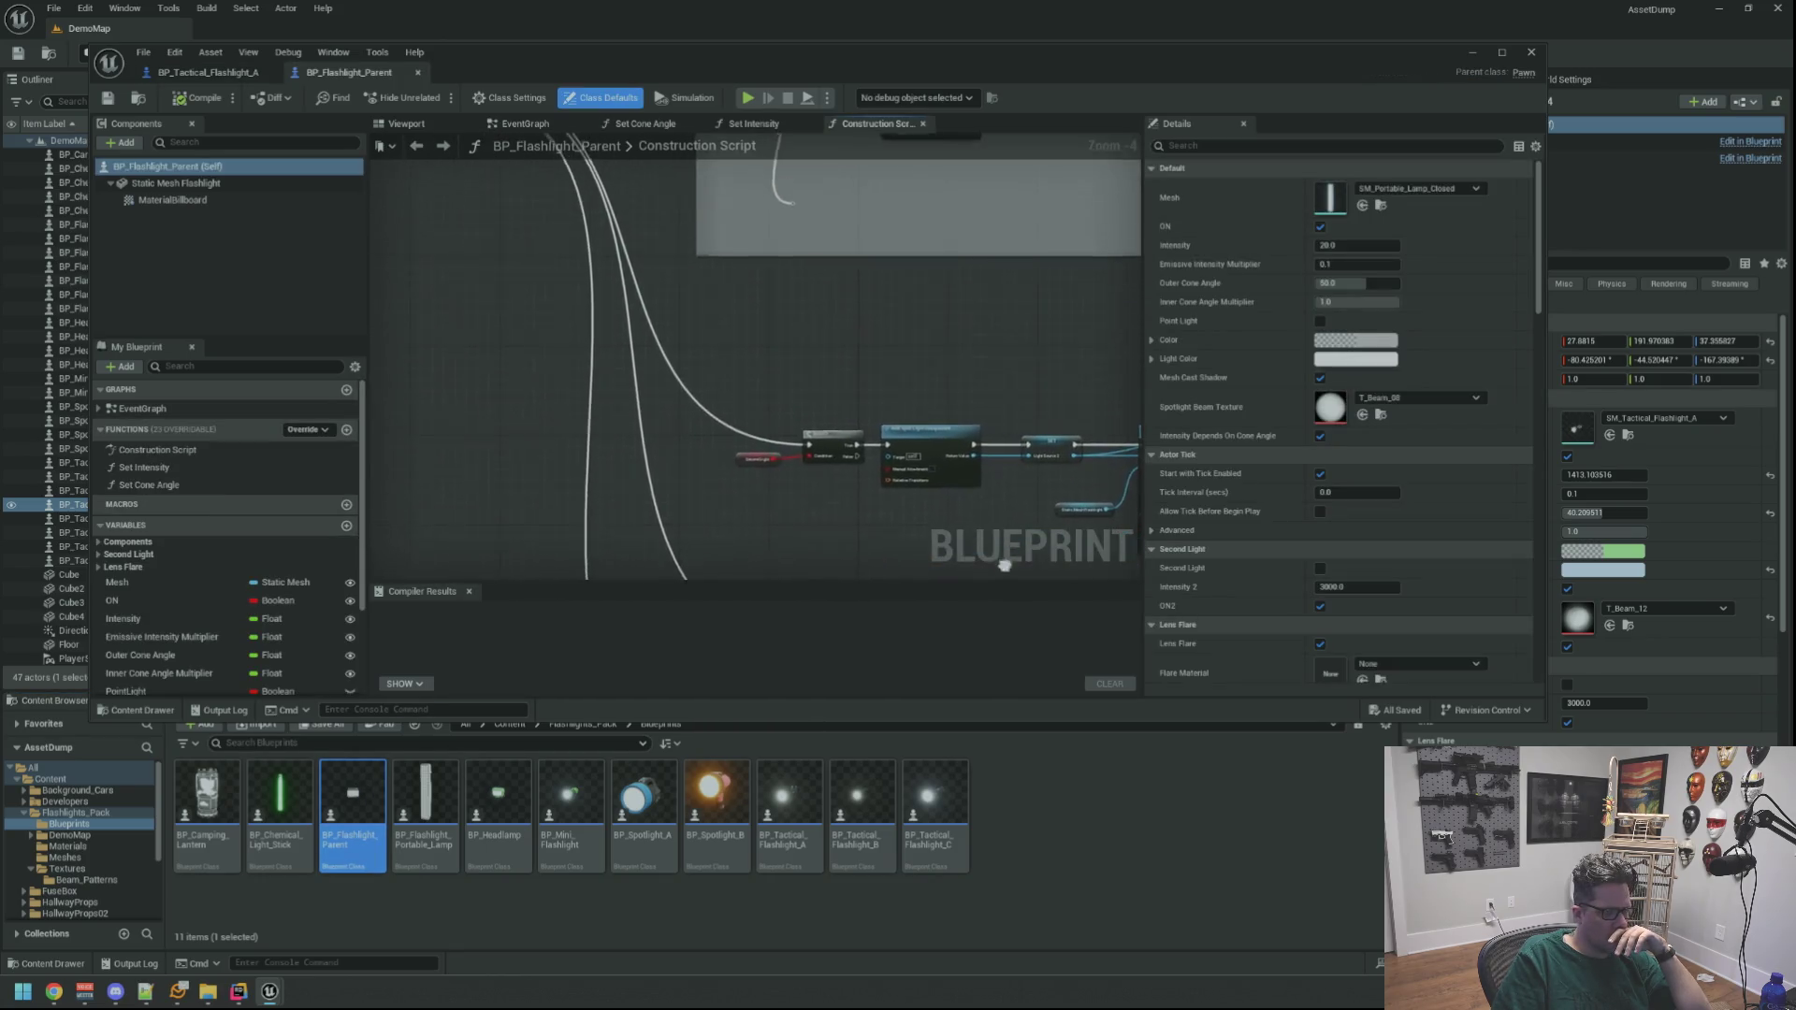
pyautogui.scroll(12, 737, 265)
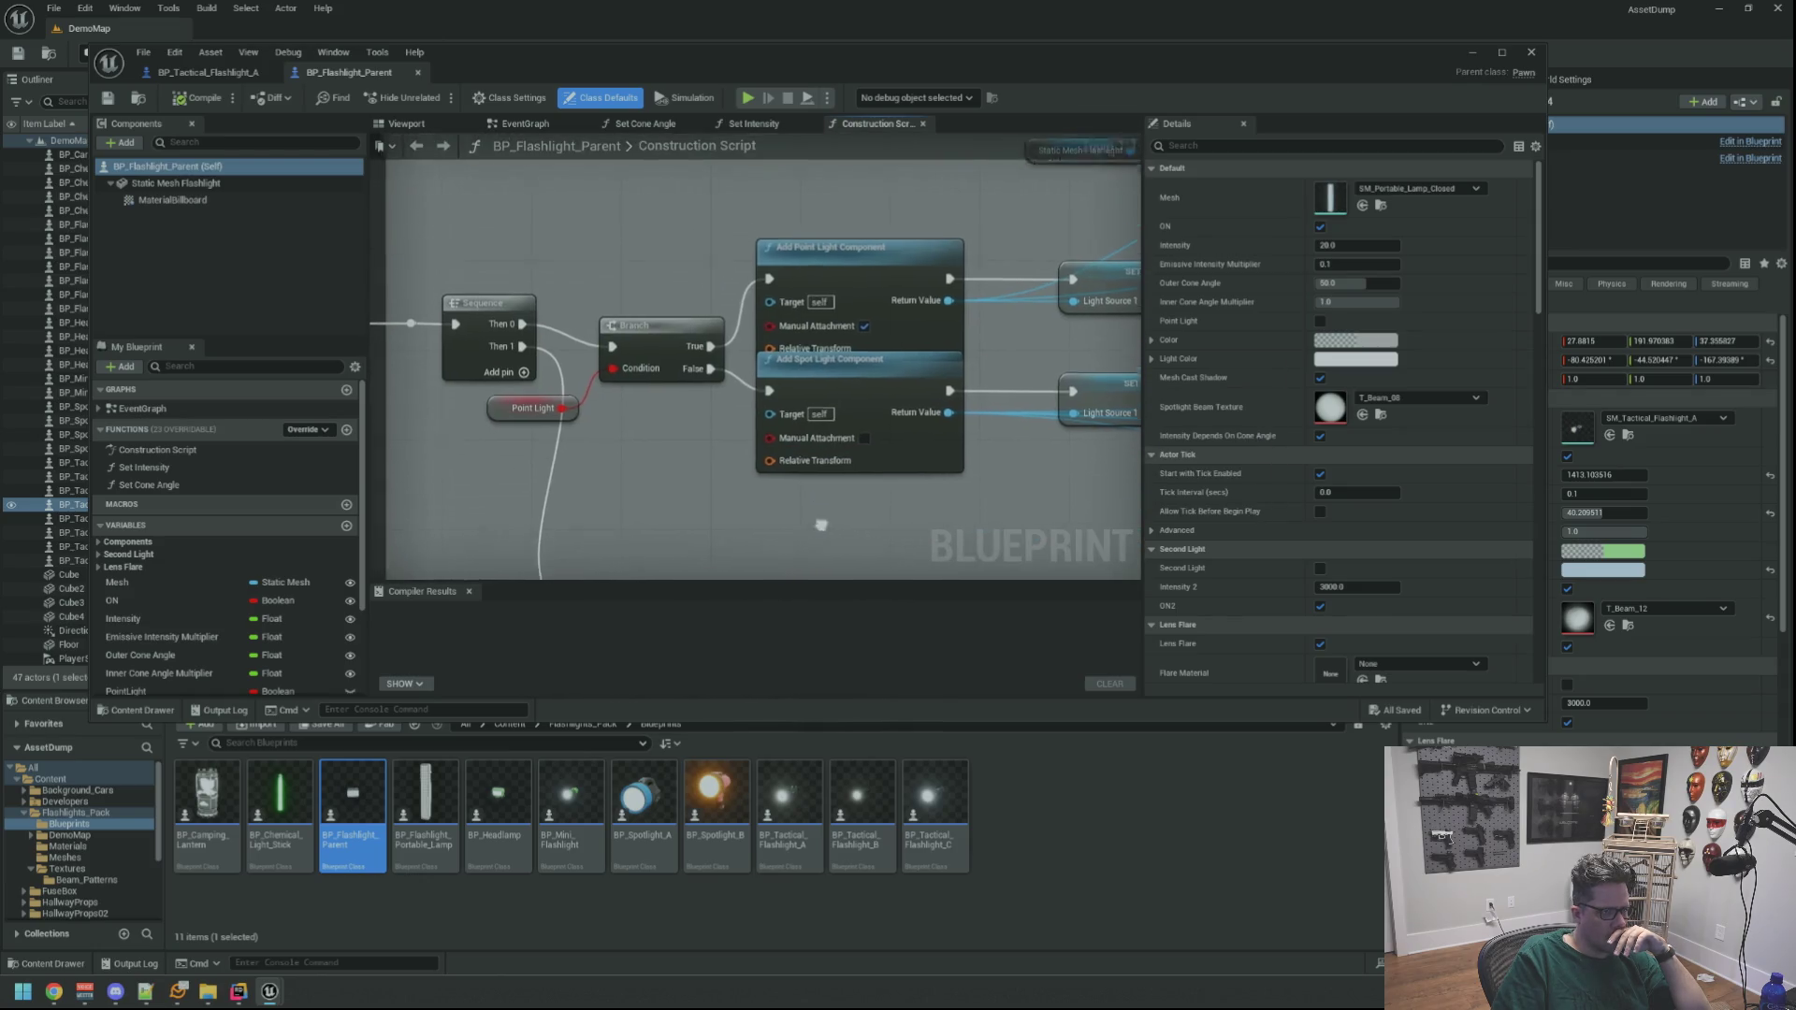
pyautogui.moveTo(966, 524)
pyautogui.mouseDown()
pyautogui.moveTo(757, 466)
pyautogui.moveTo(551, 446)
pyautogui.moveTo(657, 412)
pyautogui.moveTo(640, 337)
pyautogui.mouseUp()
pyautogui.scroll(-1, 826, 390)
pyautogui.moveTo(826, 390)
pyautogui.mouseDown()
pyautogui.moveTo(618, 445)
pyautogui.moveTo(533, 426)
pyautogui.moveTo(484, 390)
pyautogui.moveTo(730, 421)
pyautogui.moveTo(697, 397)
pyautogui.mouseUp()
pyautogui.scroll(1, 869, 383)
pyautogui.moveTo(848, 533); pyautogui.dragTo(823, 431)
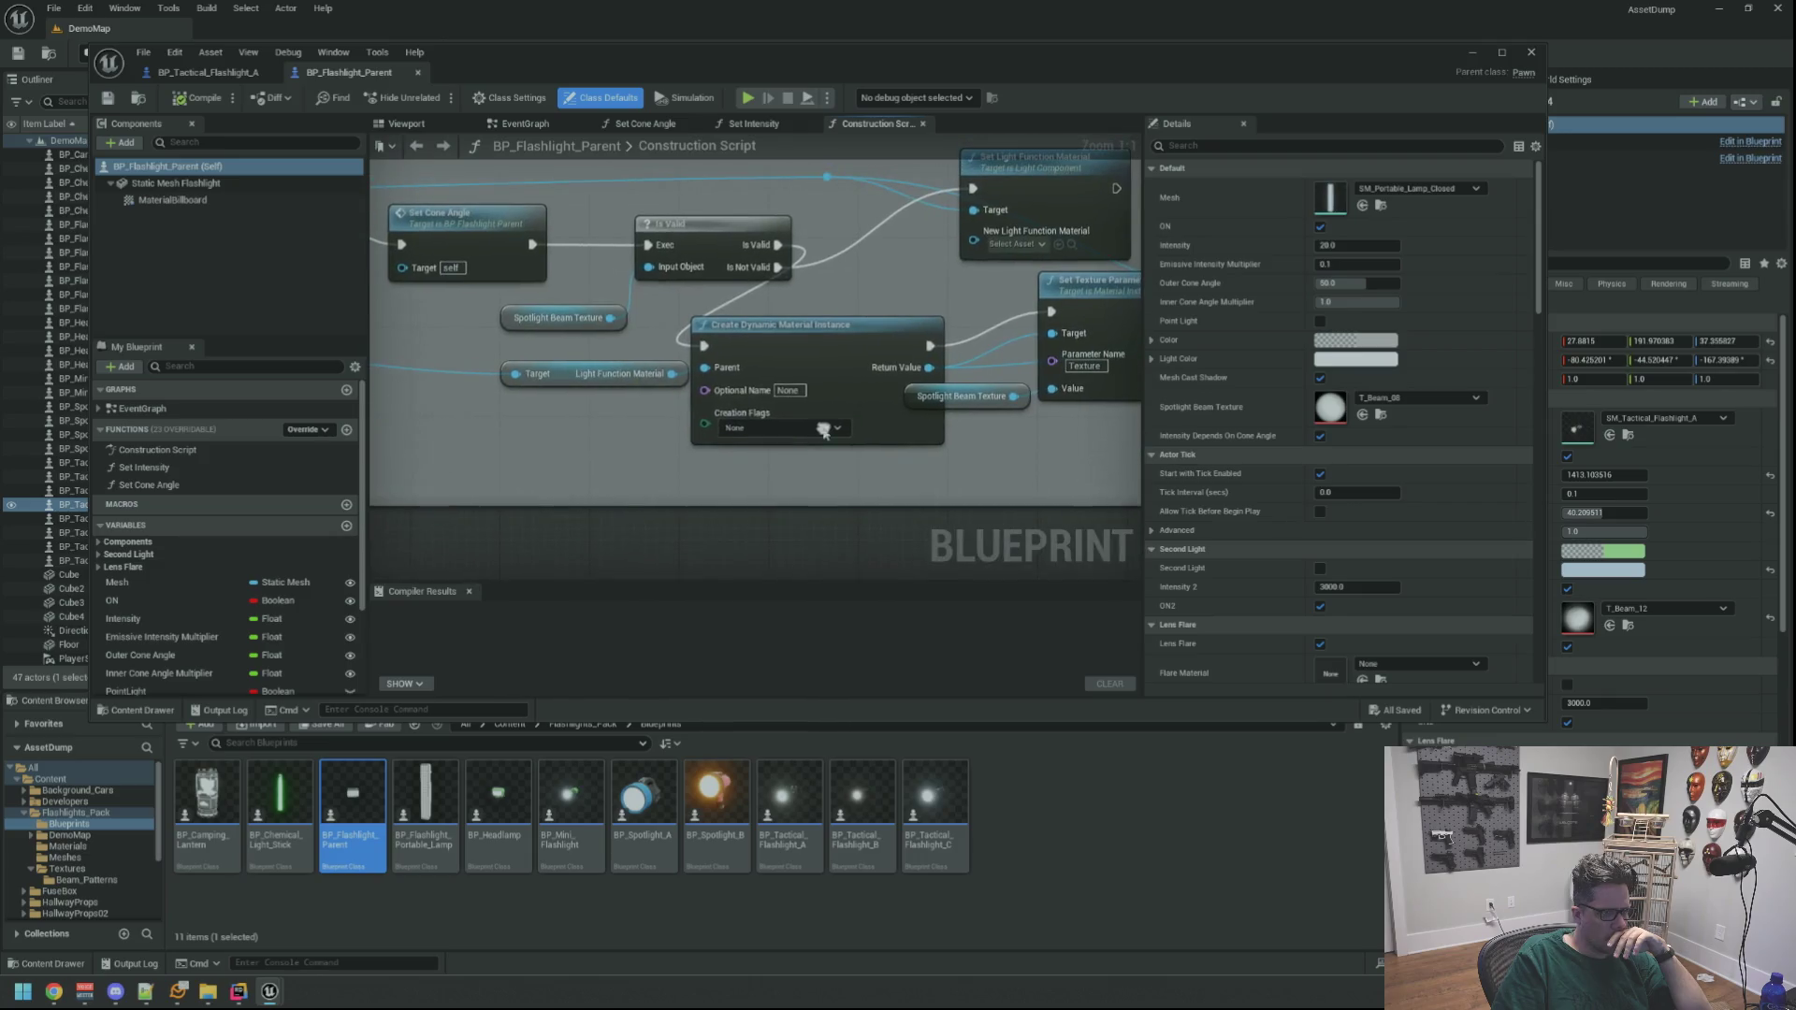
pyautogui.moveTo(652, 415)
pyautogui.mouseDown()
pyautogui.moveTo(714, 479)
pyautogui.moveTo(643, 465)
pyautogui.mouseUp()
pyautogui.moveTo(843, 483); pyautogui.dragTo(711, 480)
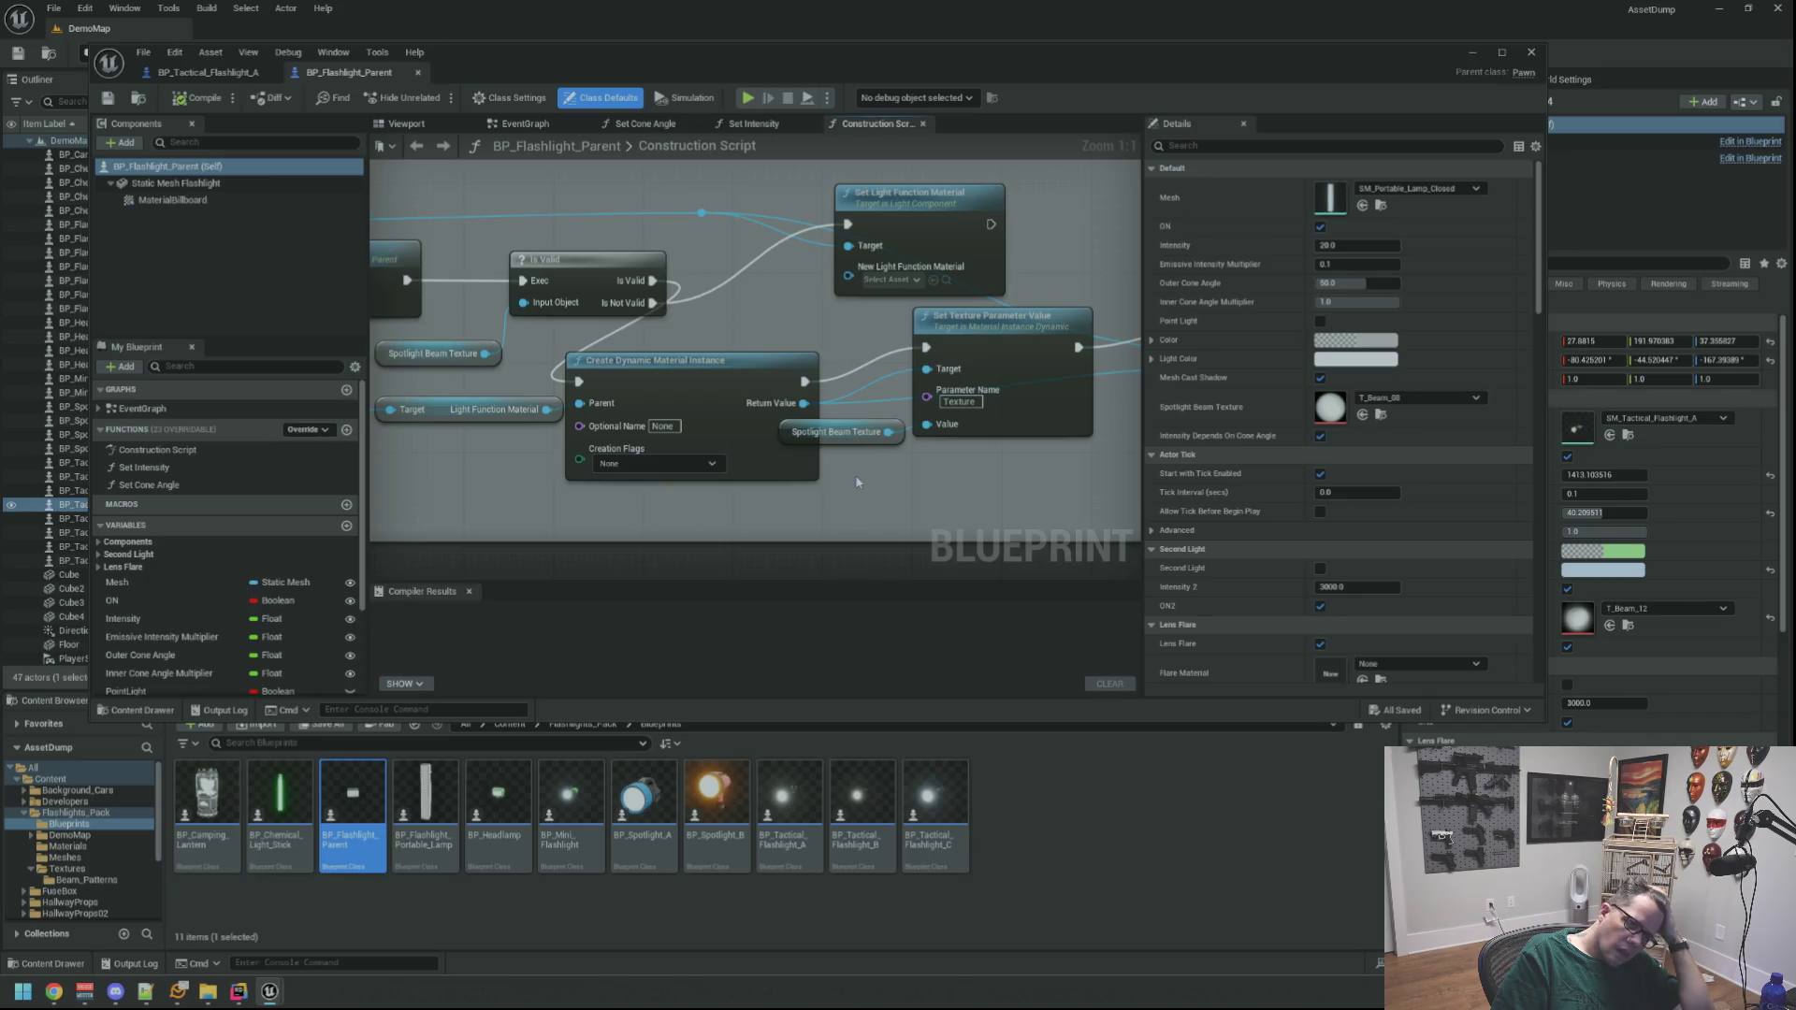
pyautogui.moveTo(856, 479); pyautogui.dragTo(901, 482)
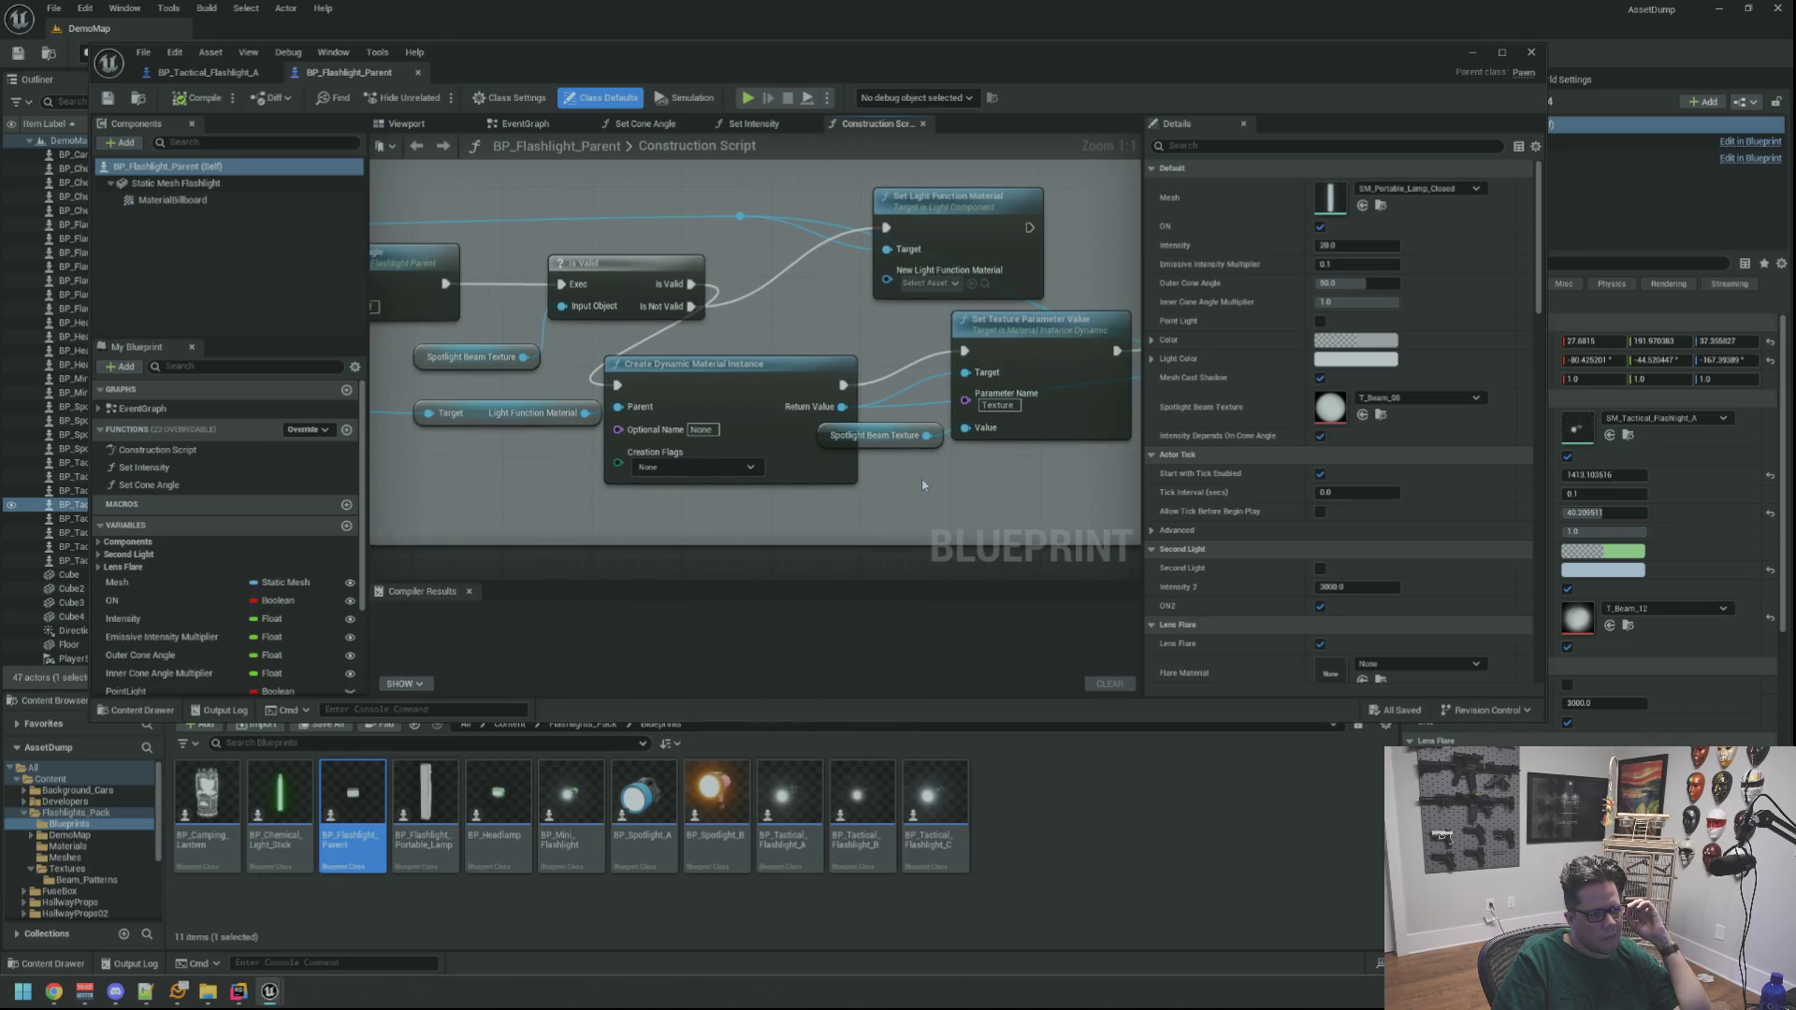
pyautogui.moveTo(549, 454); pyautogui.dragTo(737, 462)
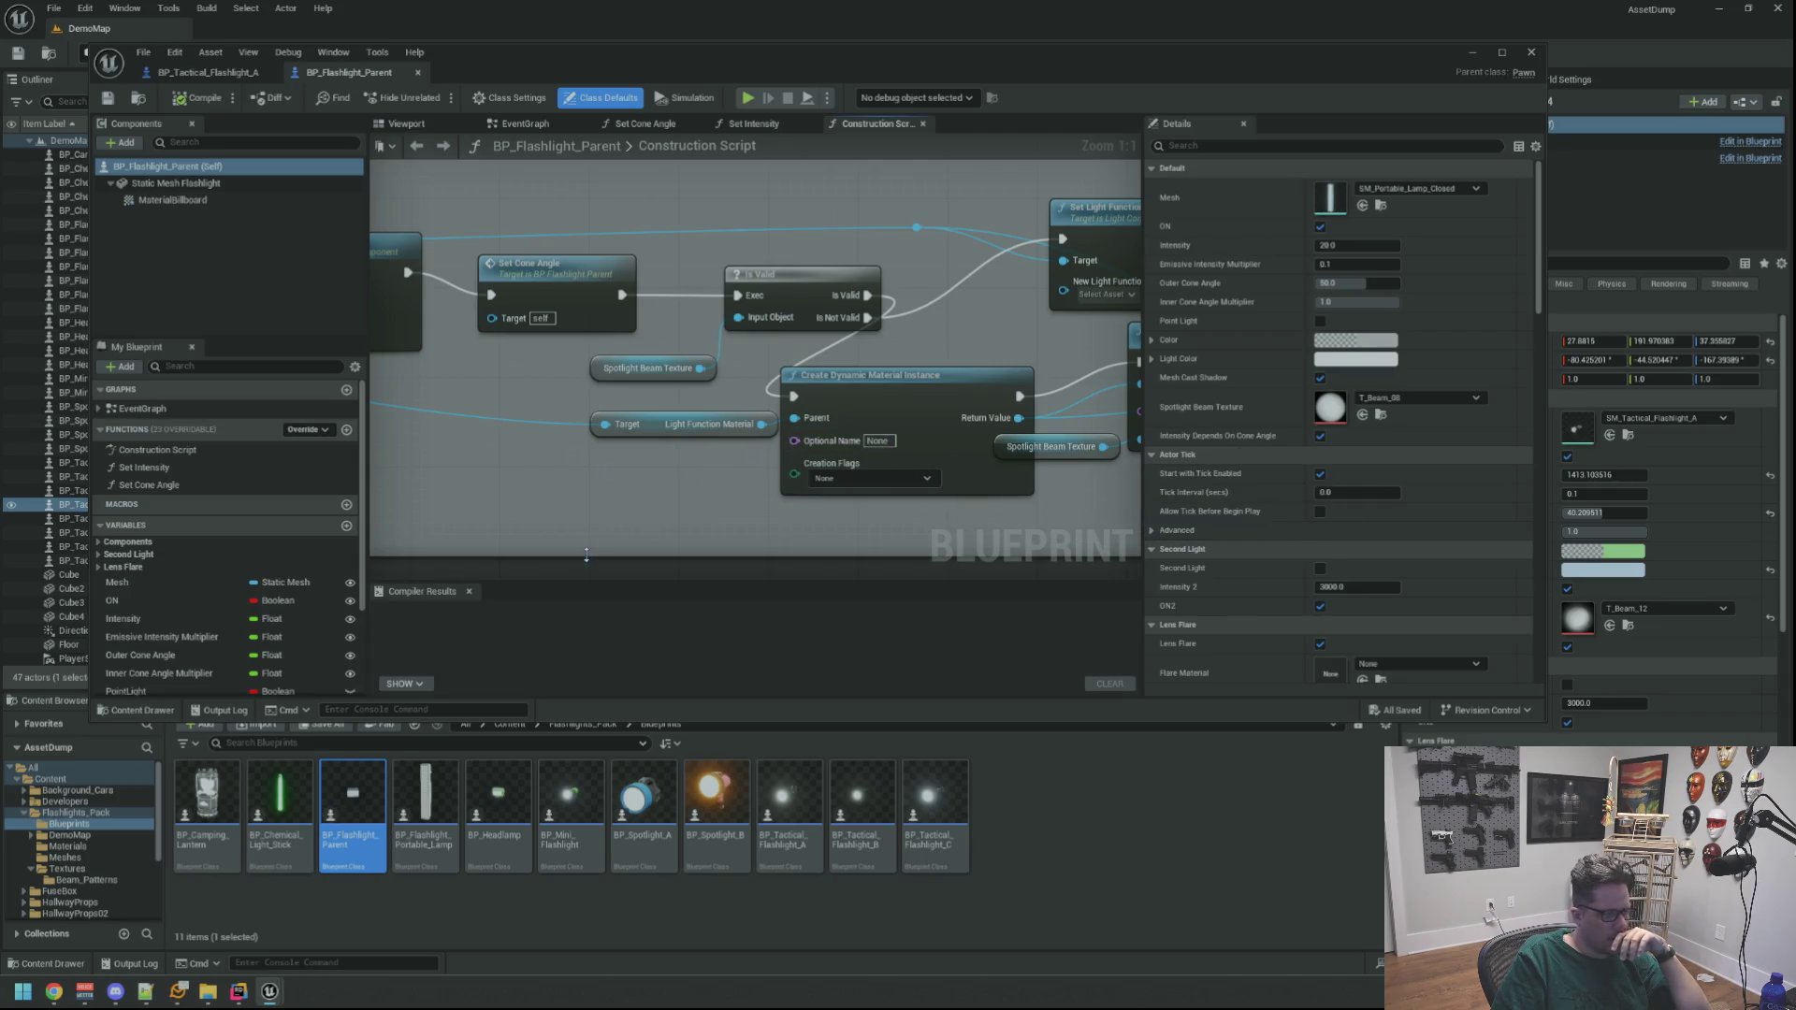
# Show the pack's Materials folder and inspect the Set Light Color and Set Light Function Material nodes
pyautogui.click(125, 855)
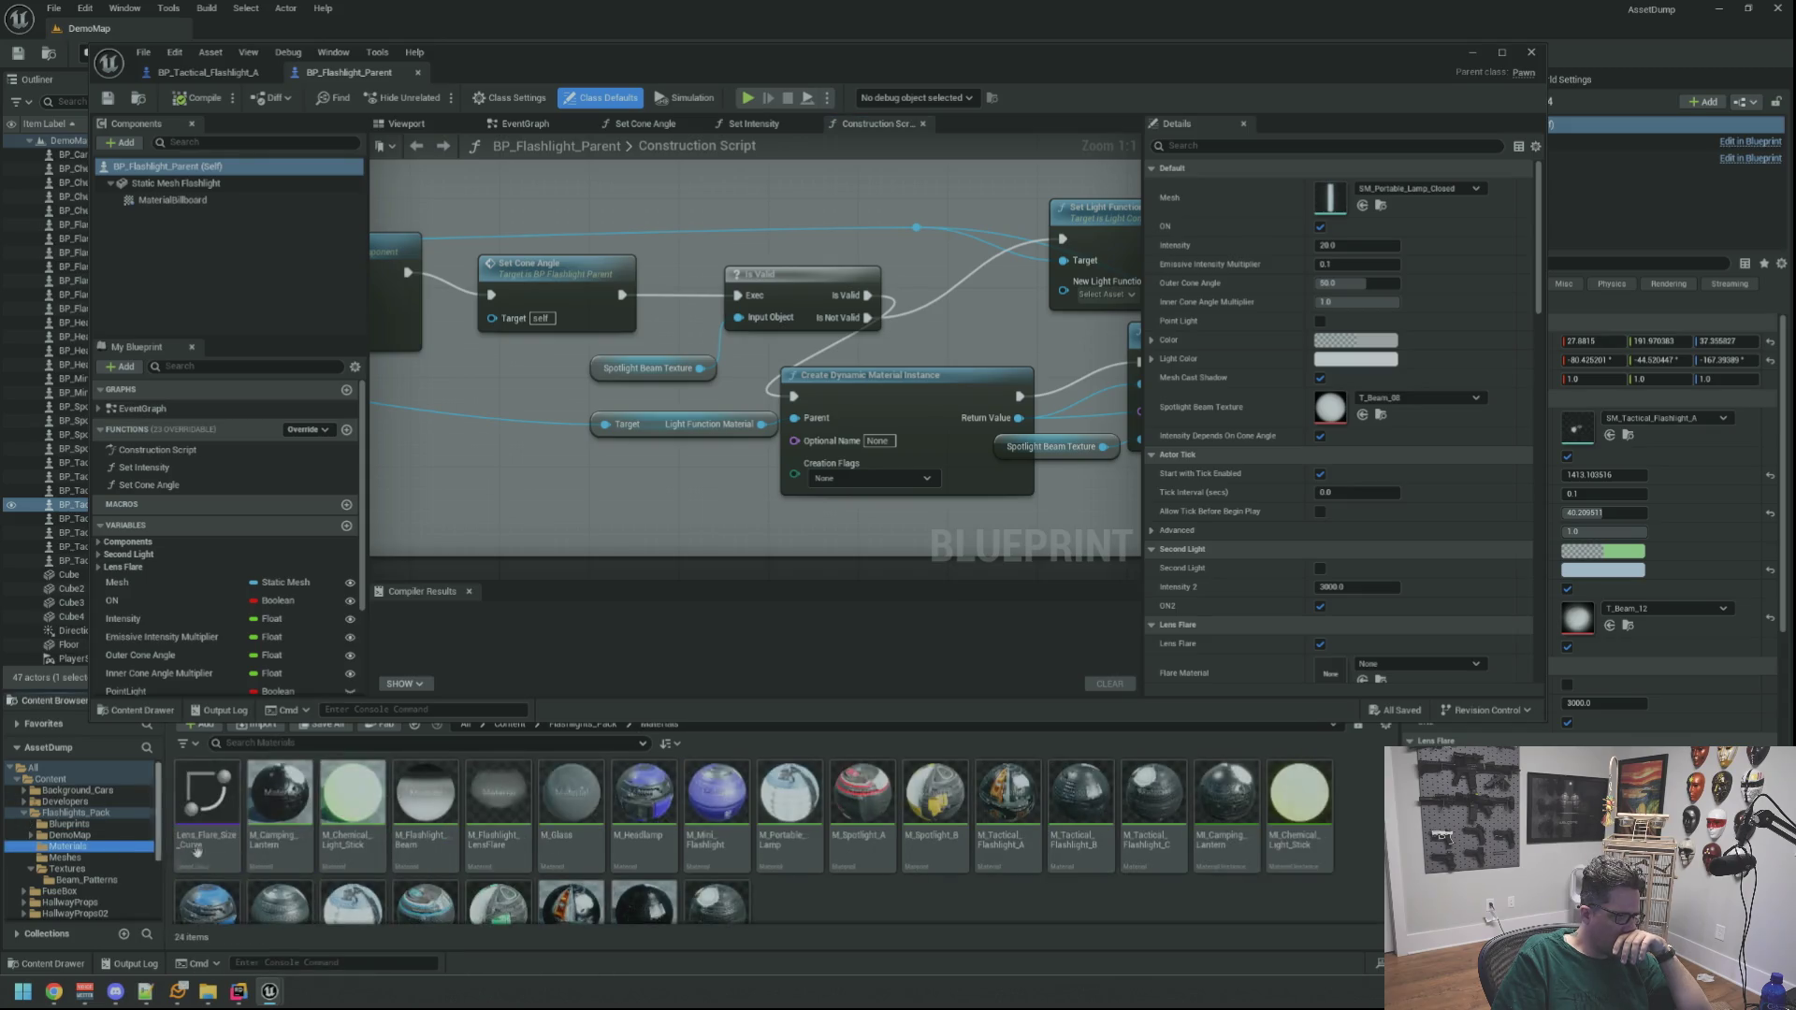
pyautogui.scroll(-2, 924, 908)
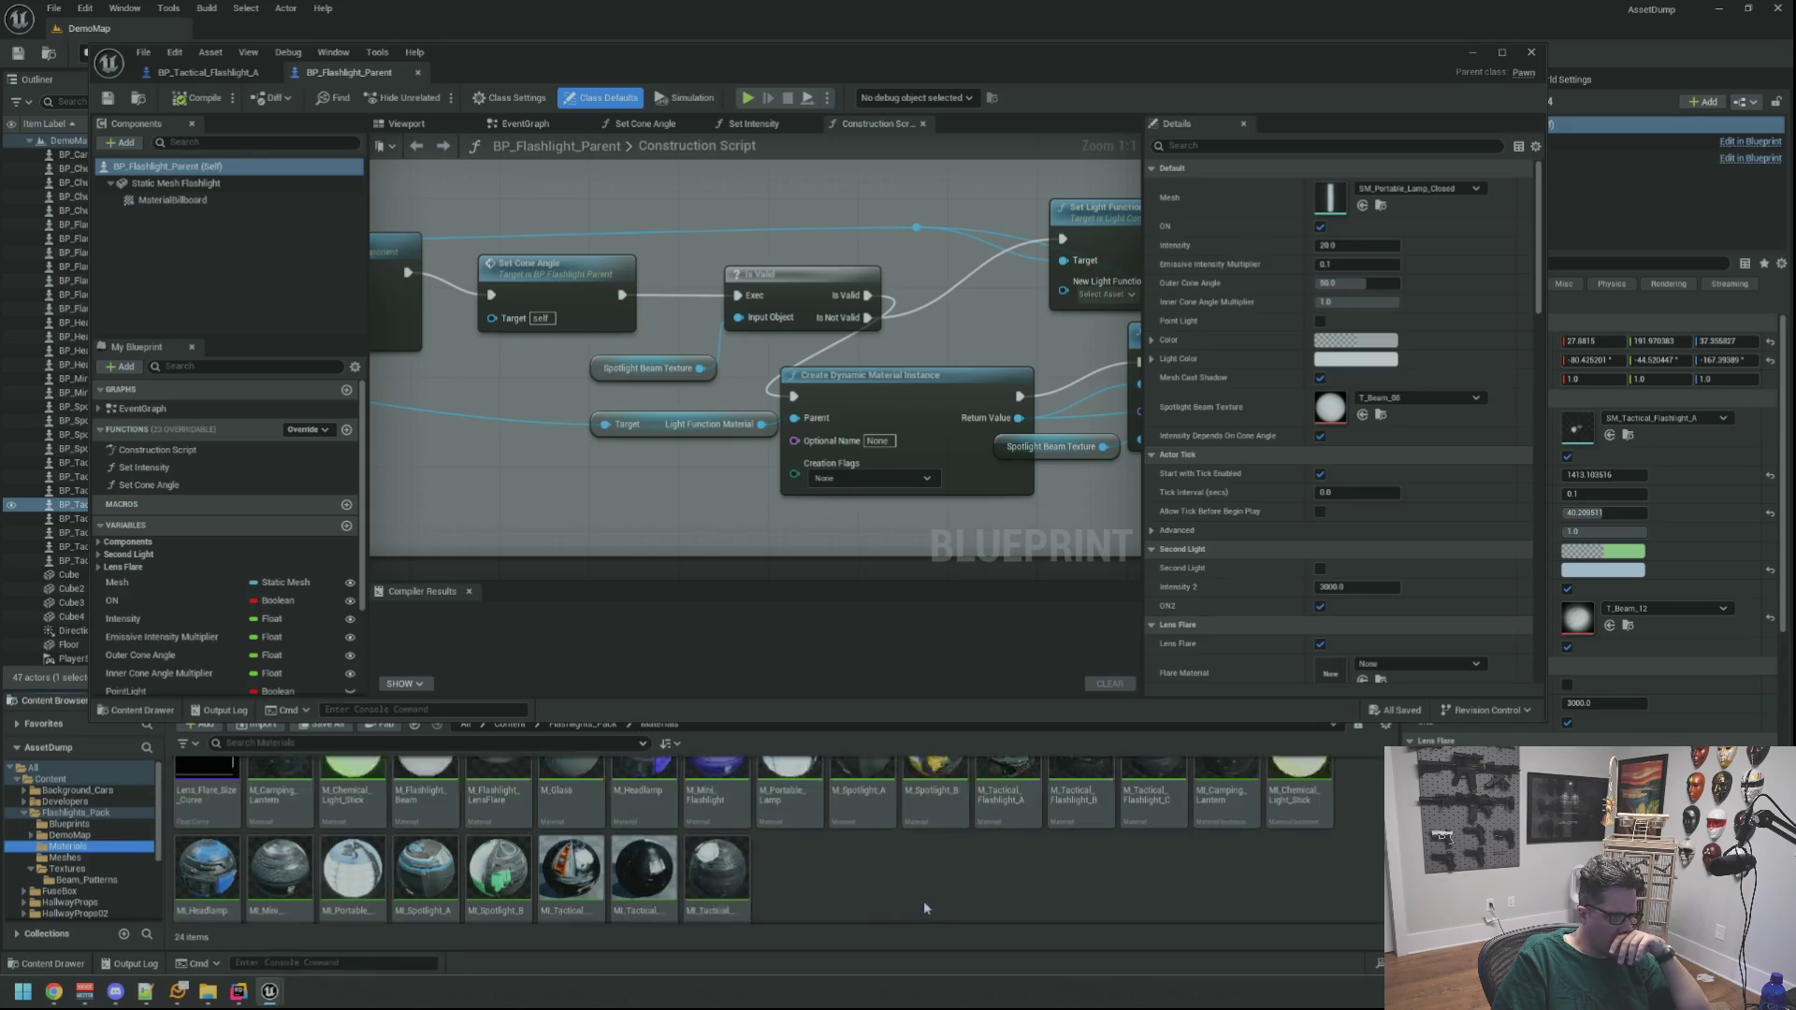
pyautogui.scroll(1, 925, 908)
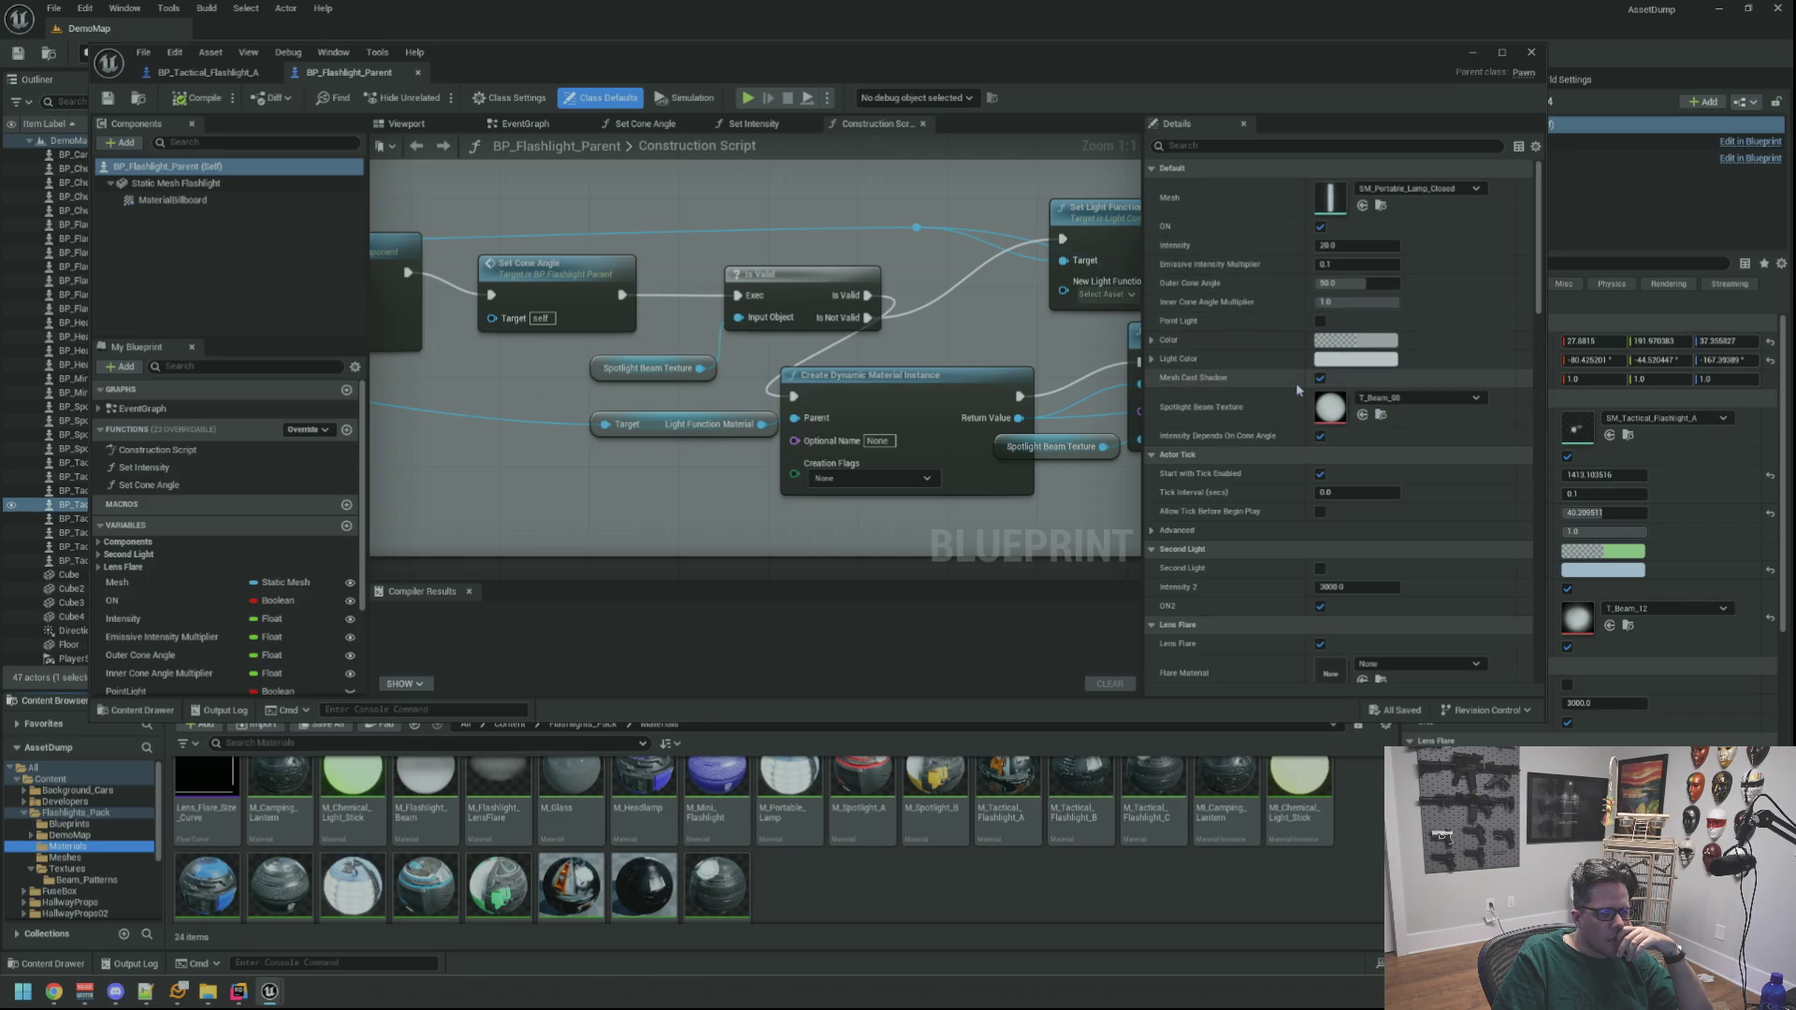
pyautogui.moveTo(544, 403)
pyautogui.mouseDown()
pyautogui.moveTo(994, 417)
pyautogui.moveTo(655, 402)
pyautogui.moveTo(745, 398)
pyautogui.moveTo(807, 443)
pyautogui.moveTo(767, 396)
pyautogui.moveTo(655, 402)
pyautogui.moveTo(704, 399)
pyautogui.mouseUp()
pyautogui.moveTo(1085, 399)
pyautogui.mouseDown()
pyautogui.moveTo(661, 393)
pyautogui.moveTo(678, 451)
pyautogui.mouseUp()
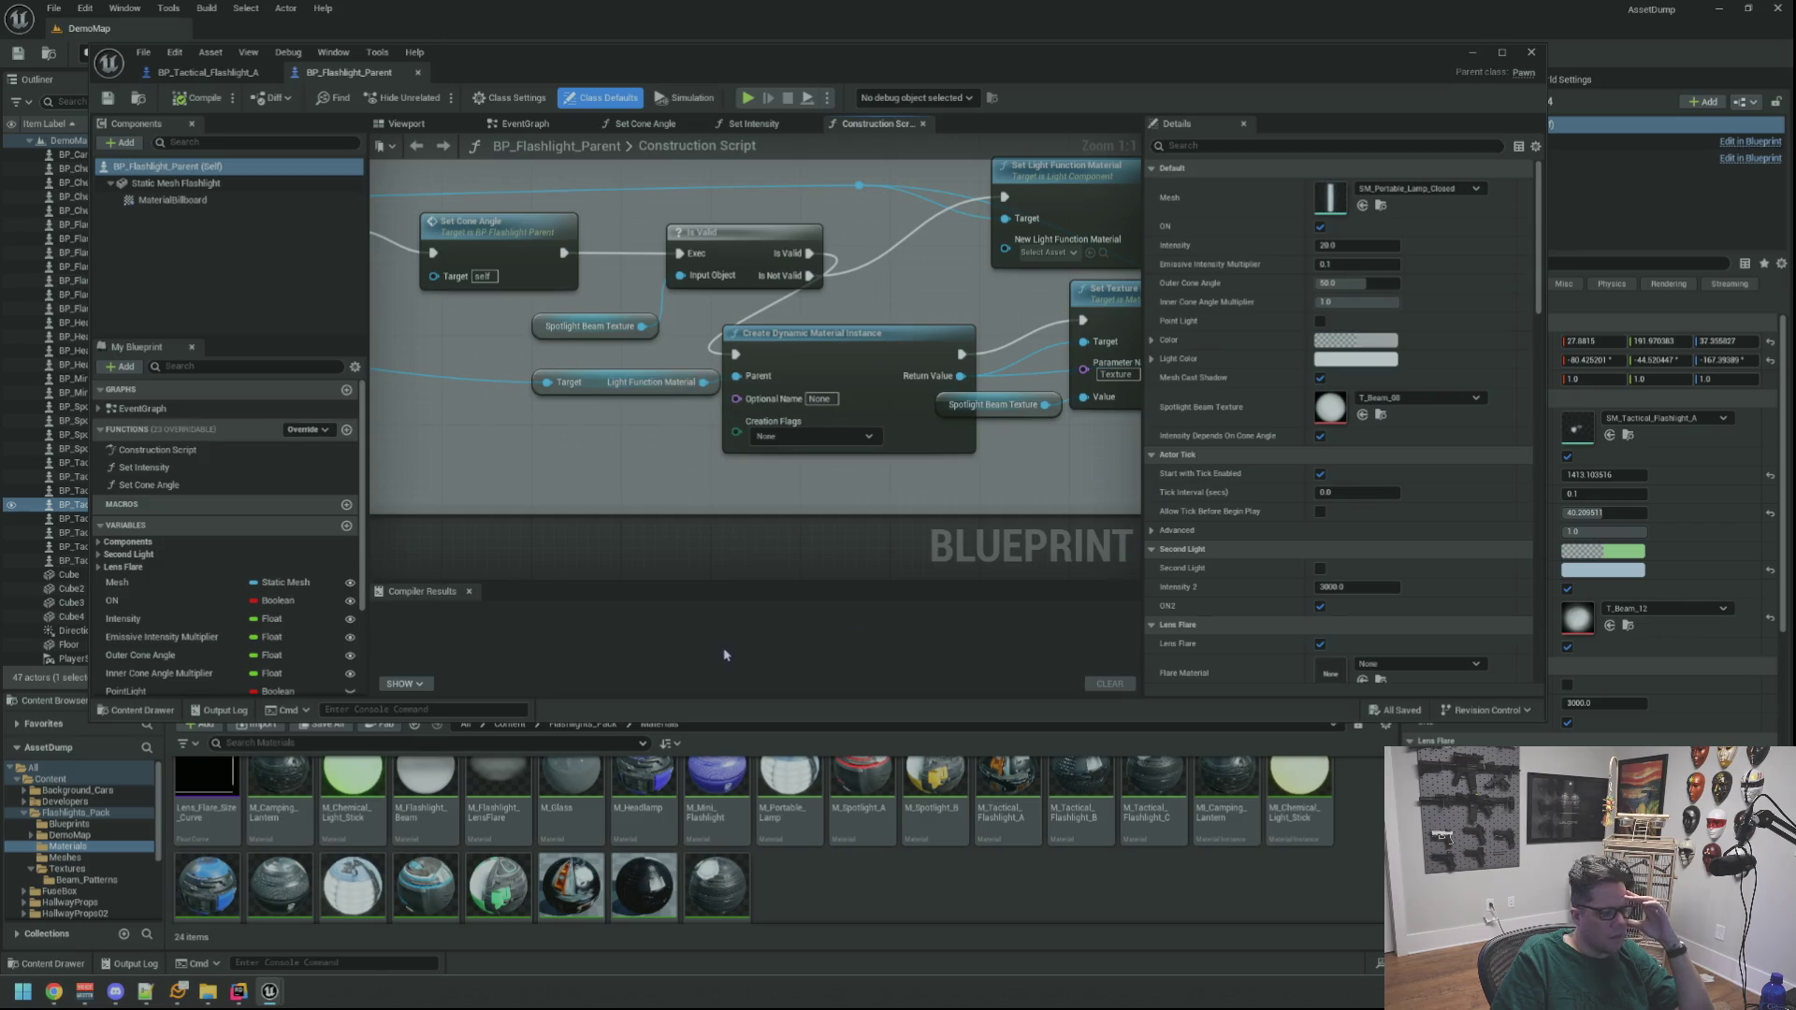
pyautogui.moveTo(285, 998)
pyautogui.moveTo(414, 921)
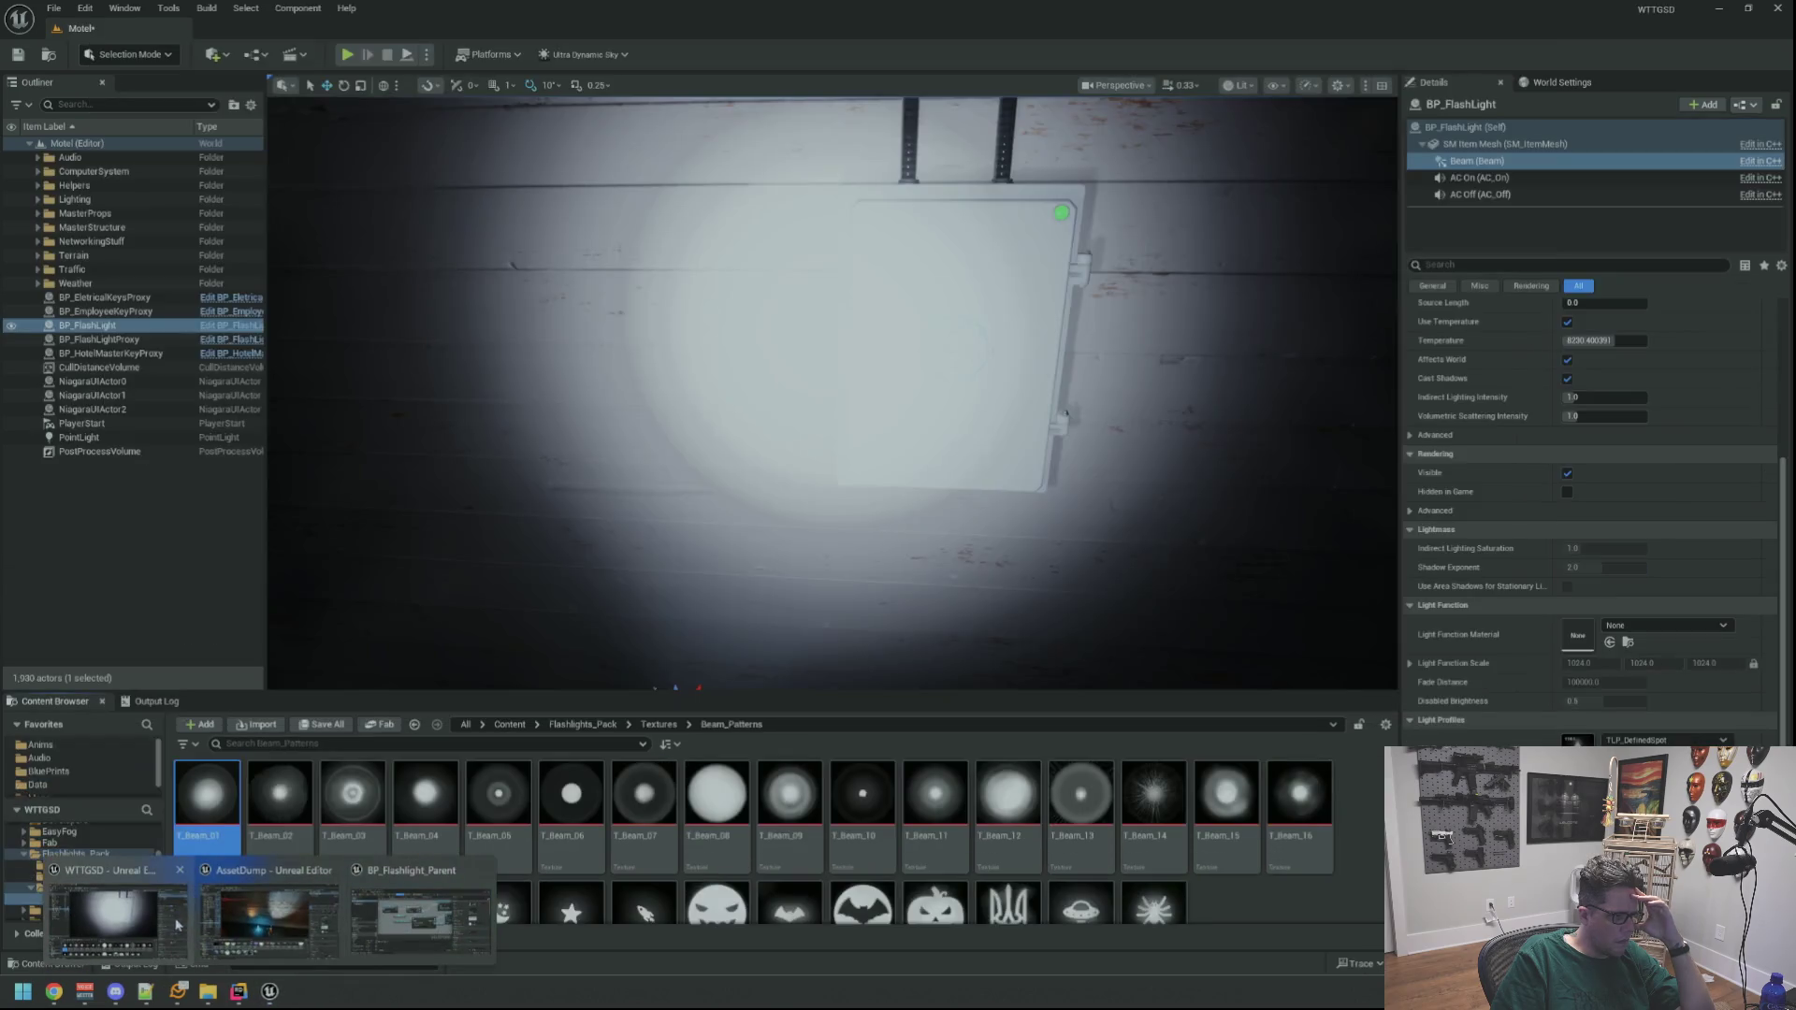
pyautogui.click(164, 919)
pyautogui.press('f')
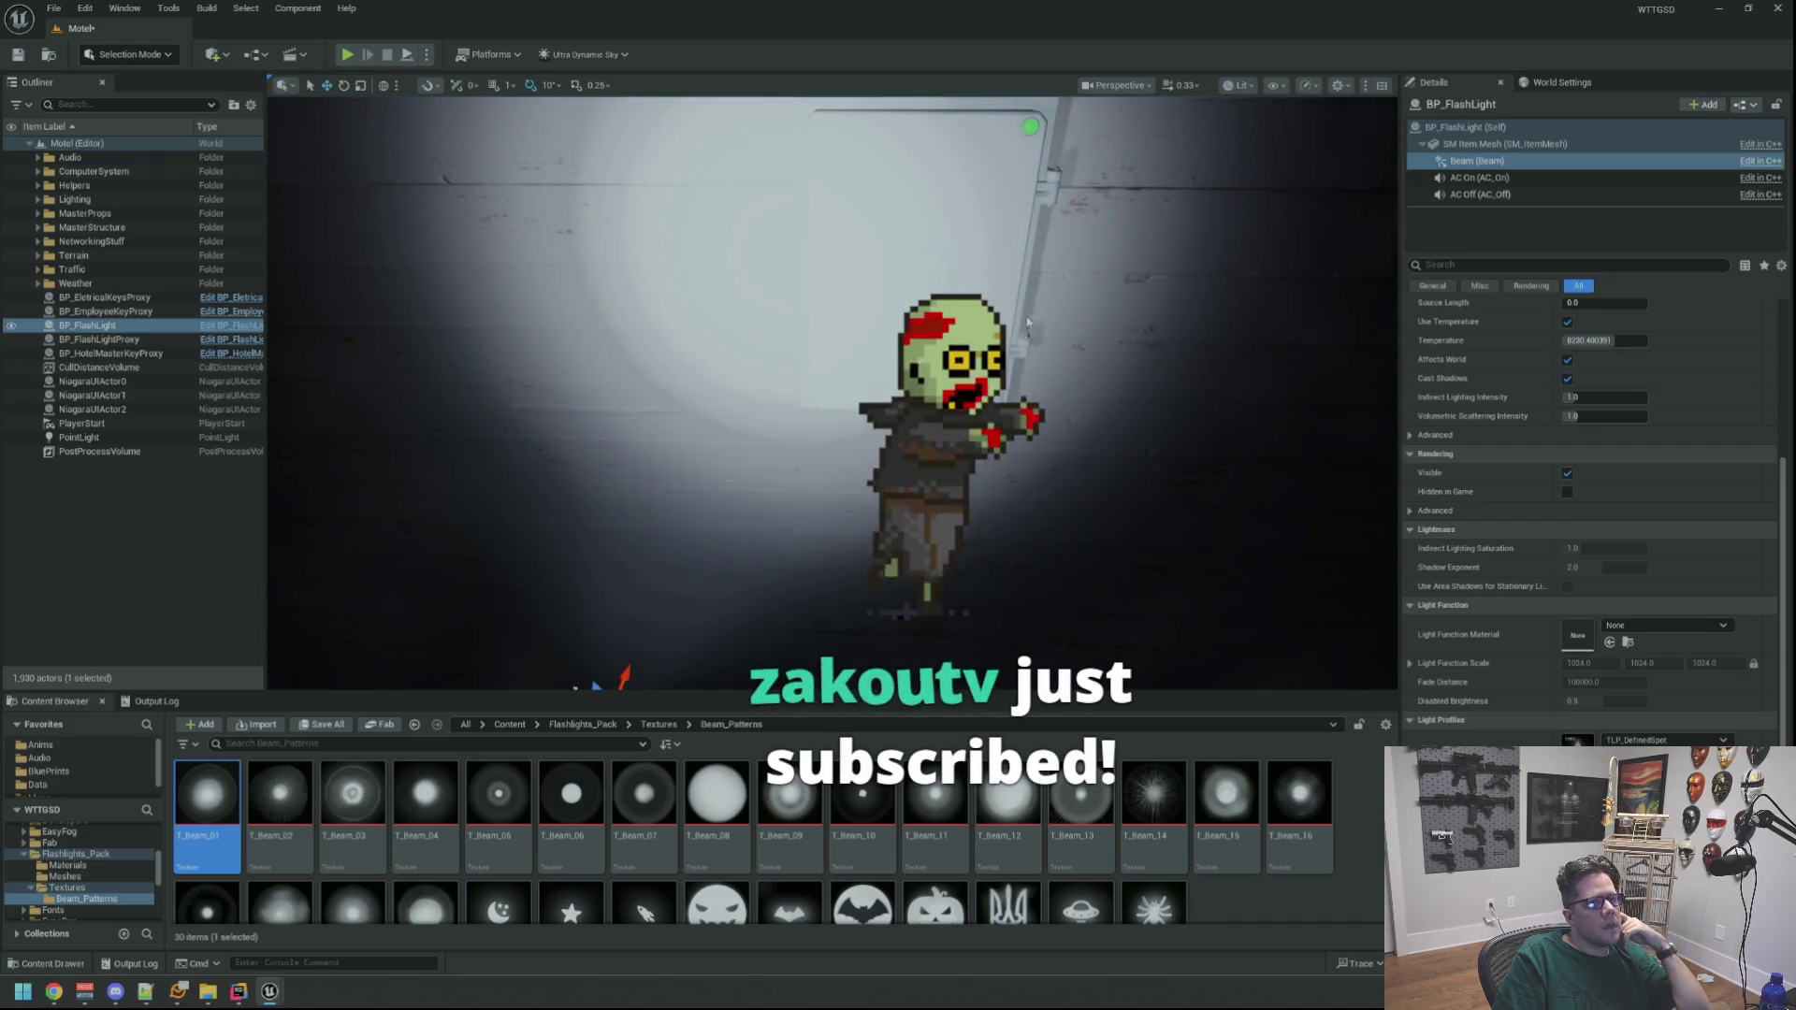
pyautogui.moveTo(1029, 374); pyautogui.dragTo(1175, 349)
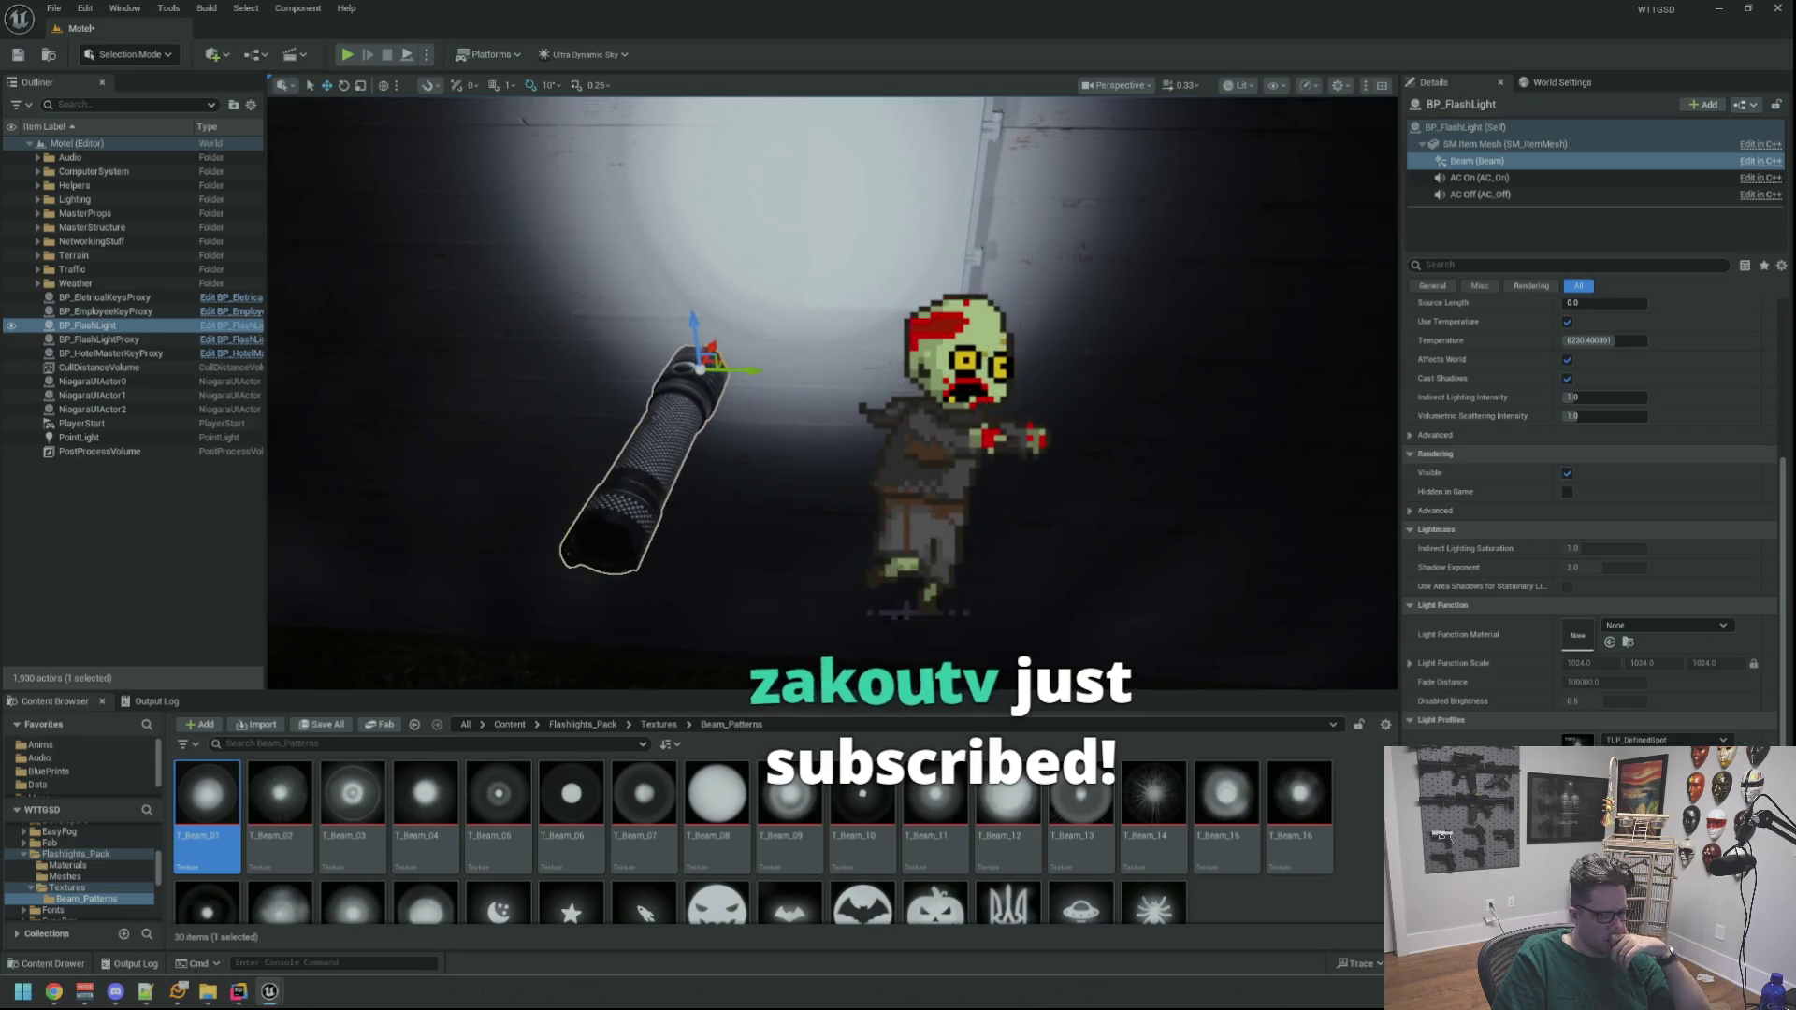
pyautogui.click(1665, 625)
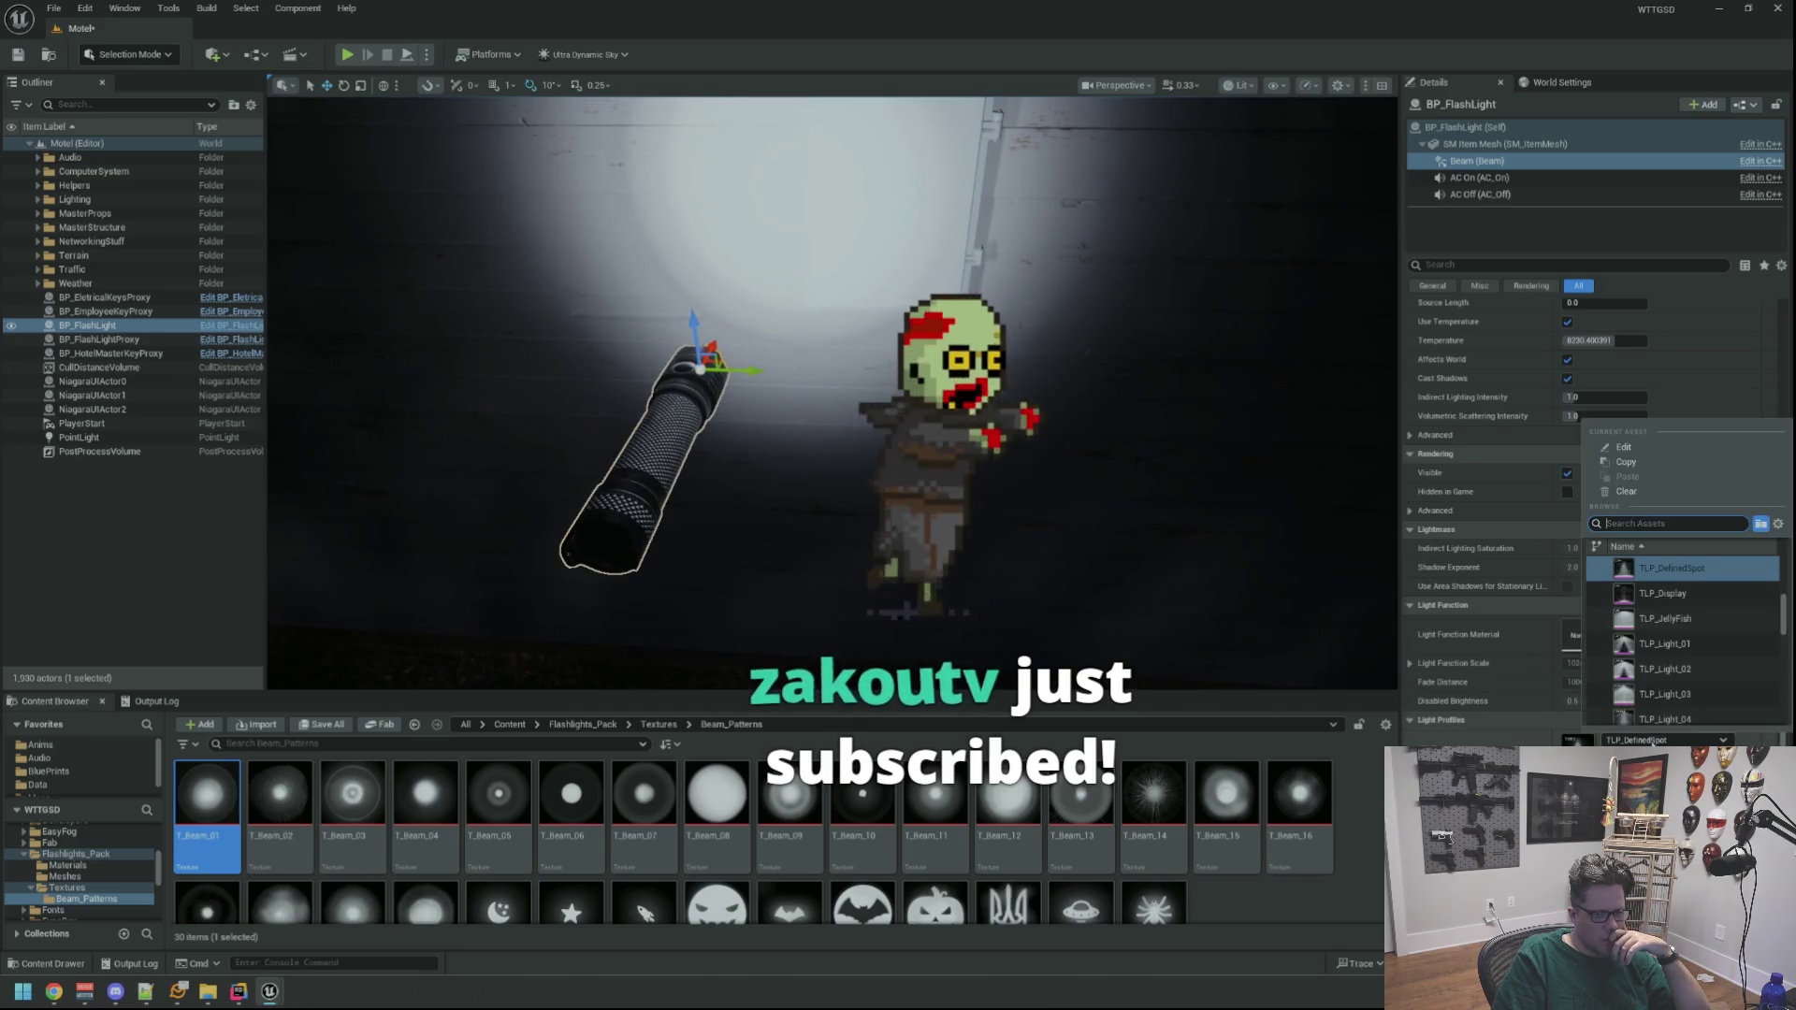
pyautogui.press('Escape')
pyautogui.click(1652, 631)
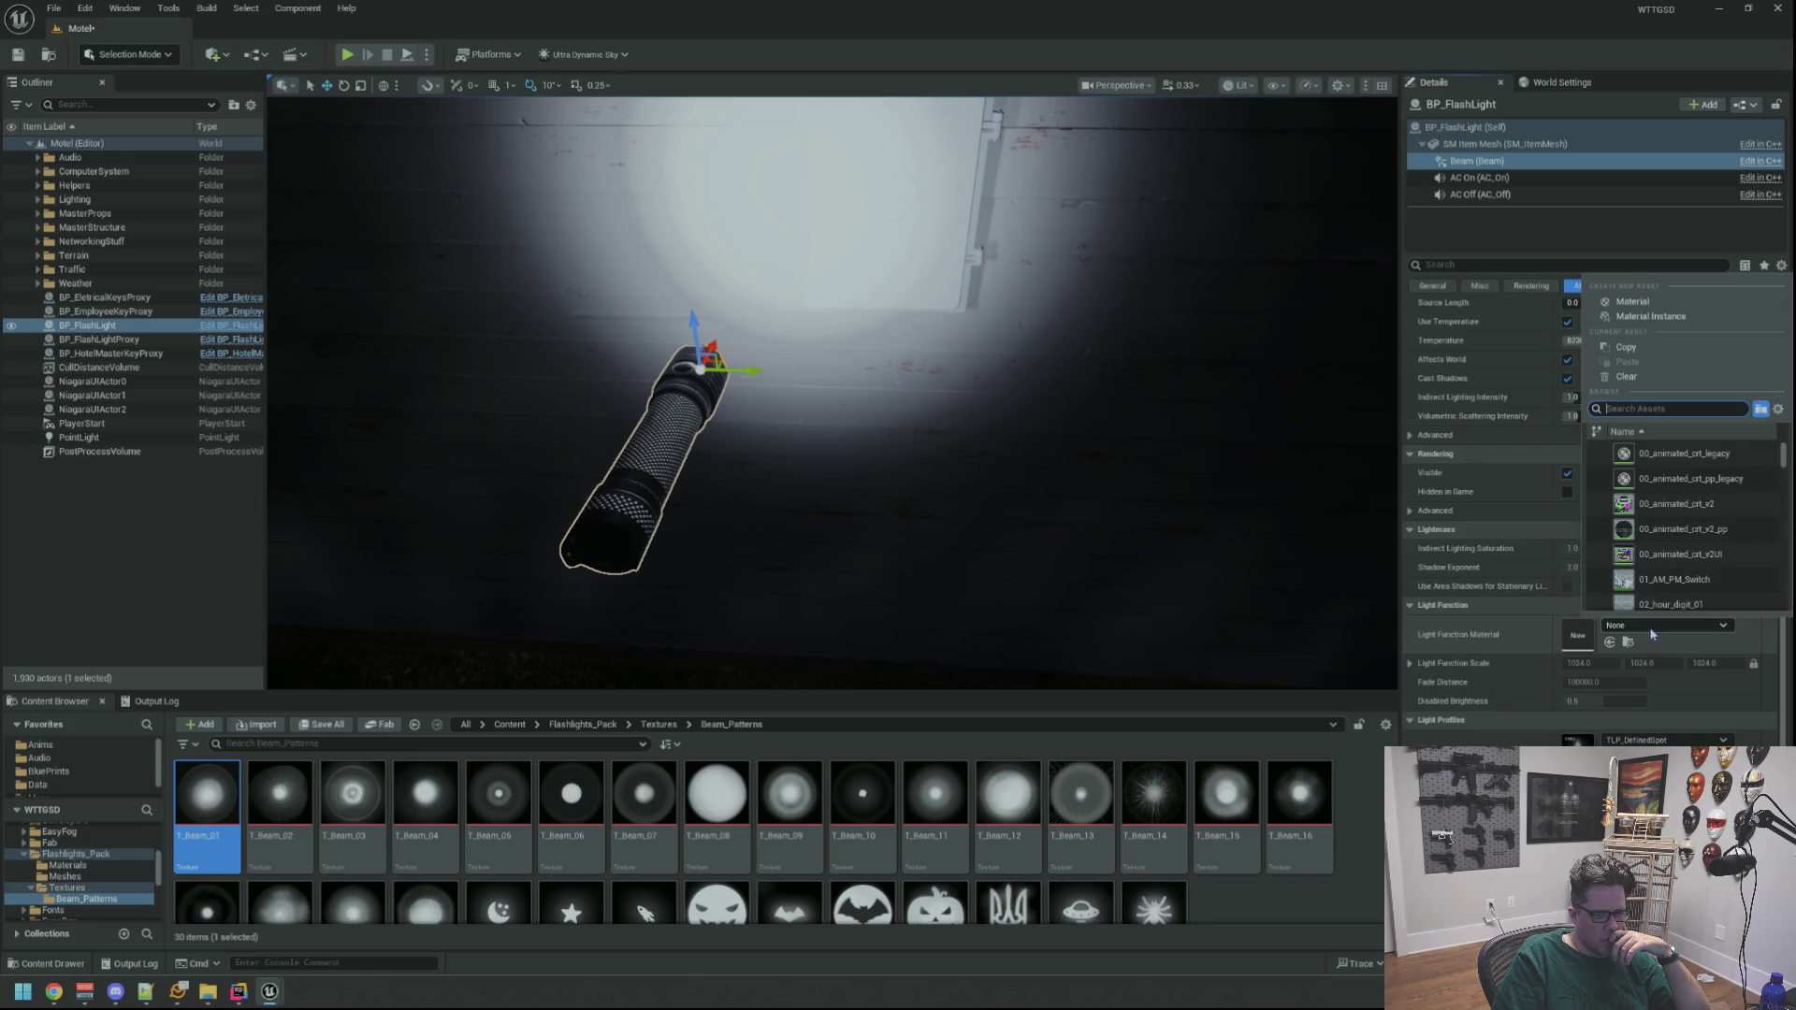
pyautogui.click(1652, 632)
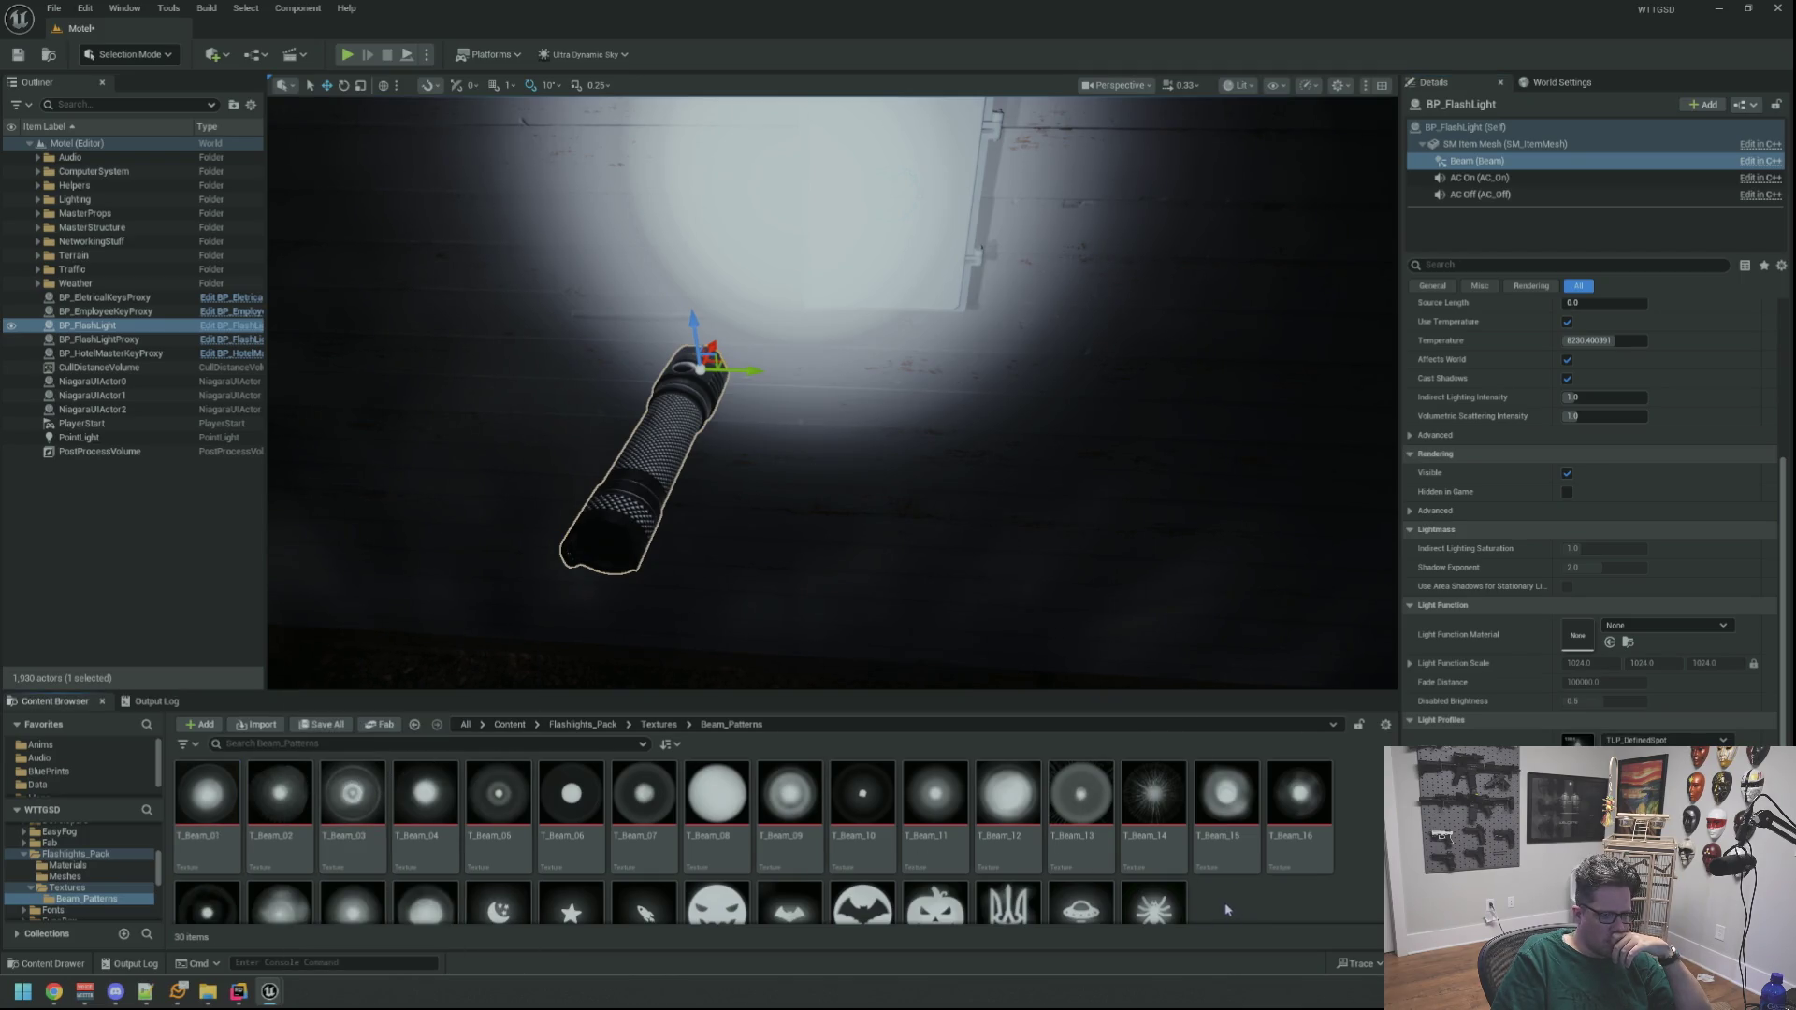
pyautogui.scroll(-2, 1227, 908)
pyautogui.rightClick(1228, 858)
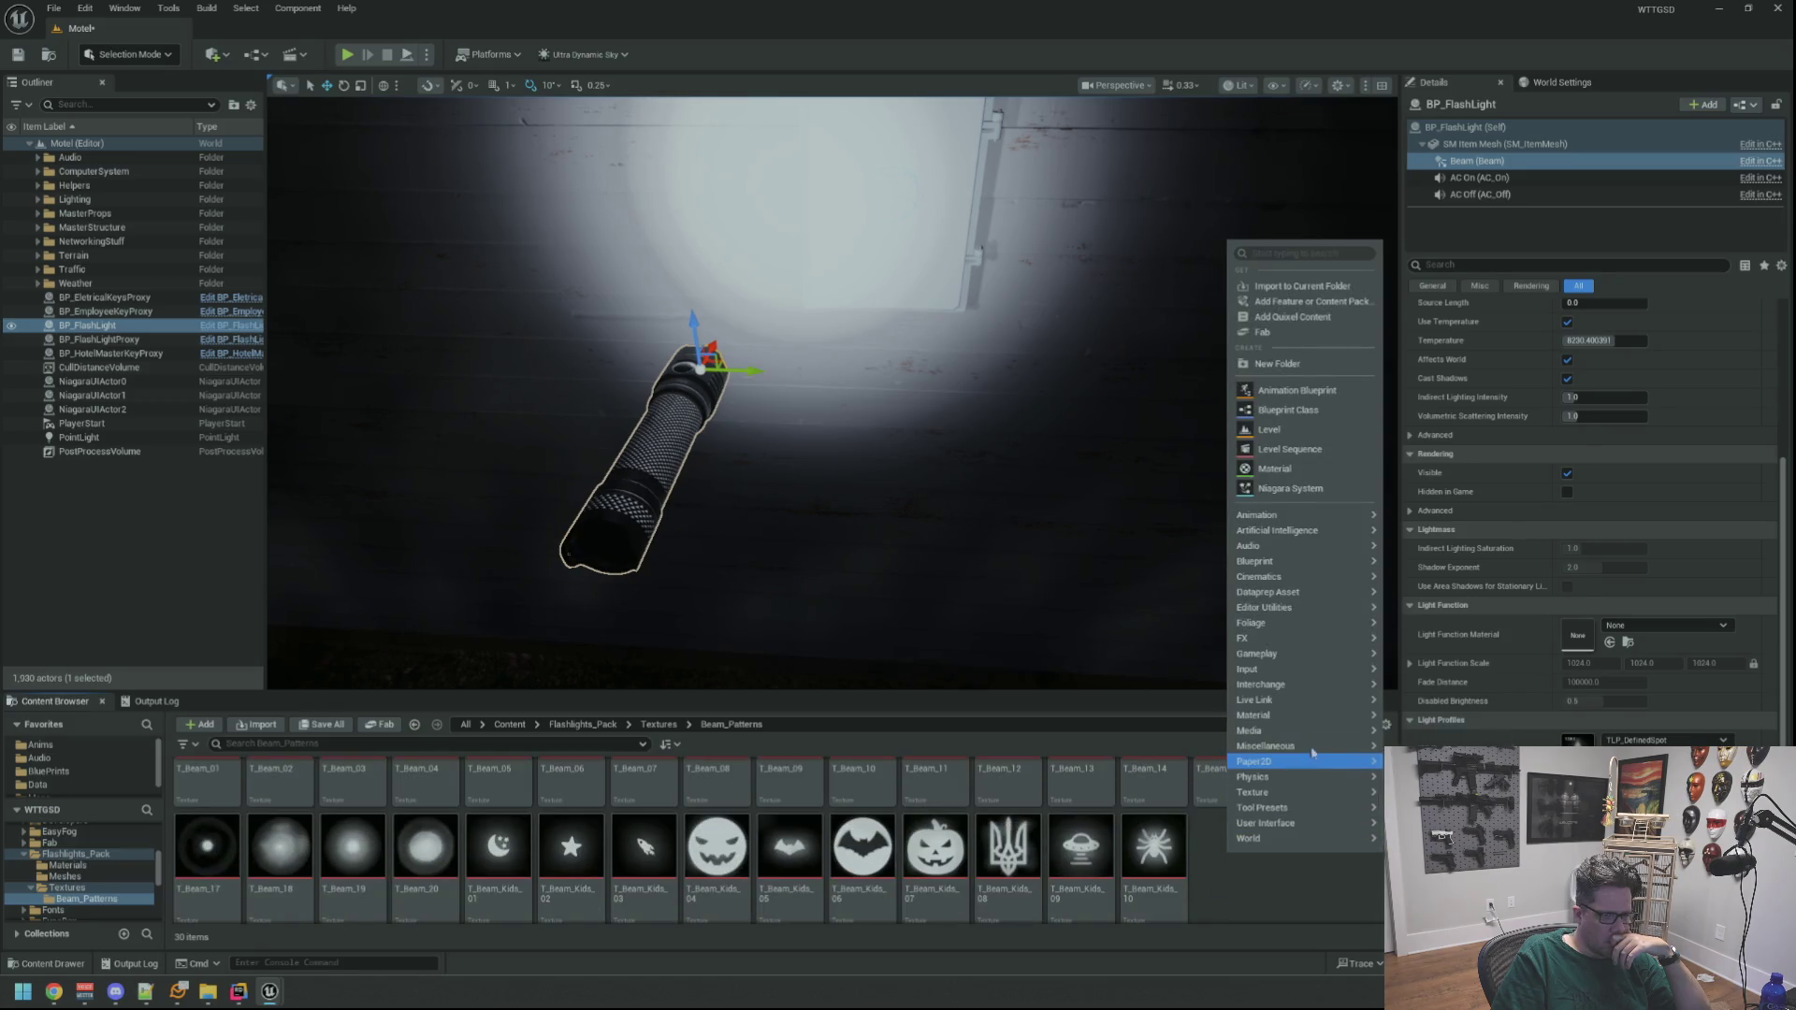
pyautogui.moveTo(1311, 719)
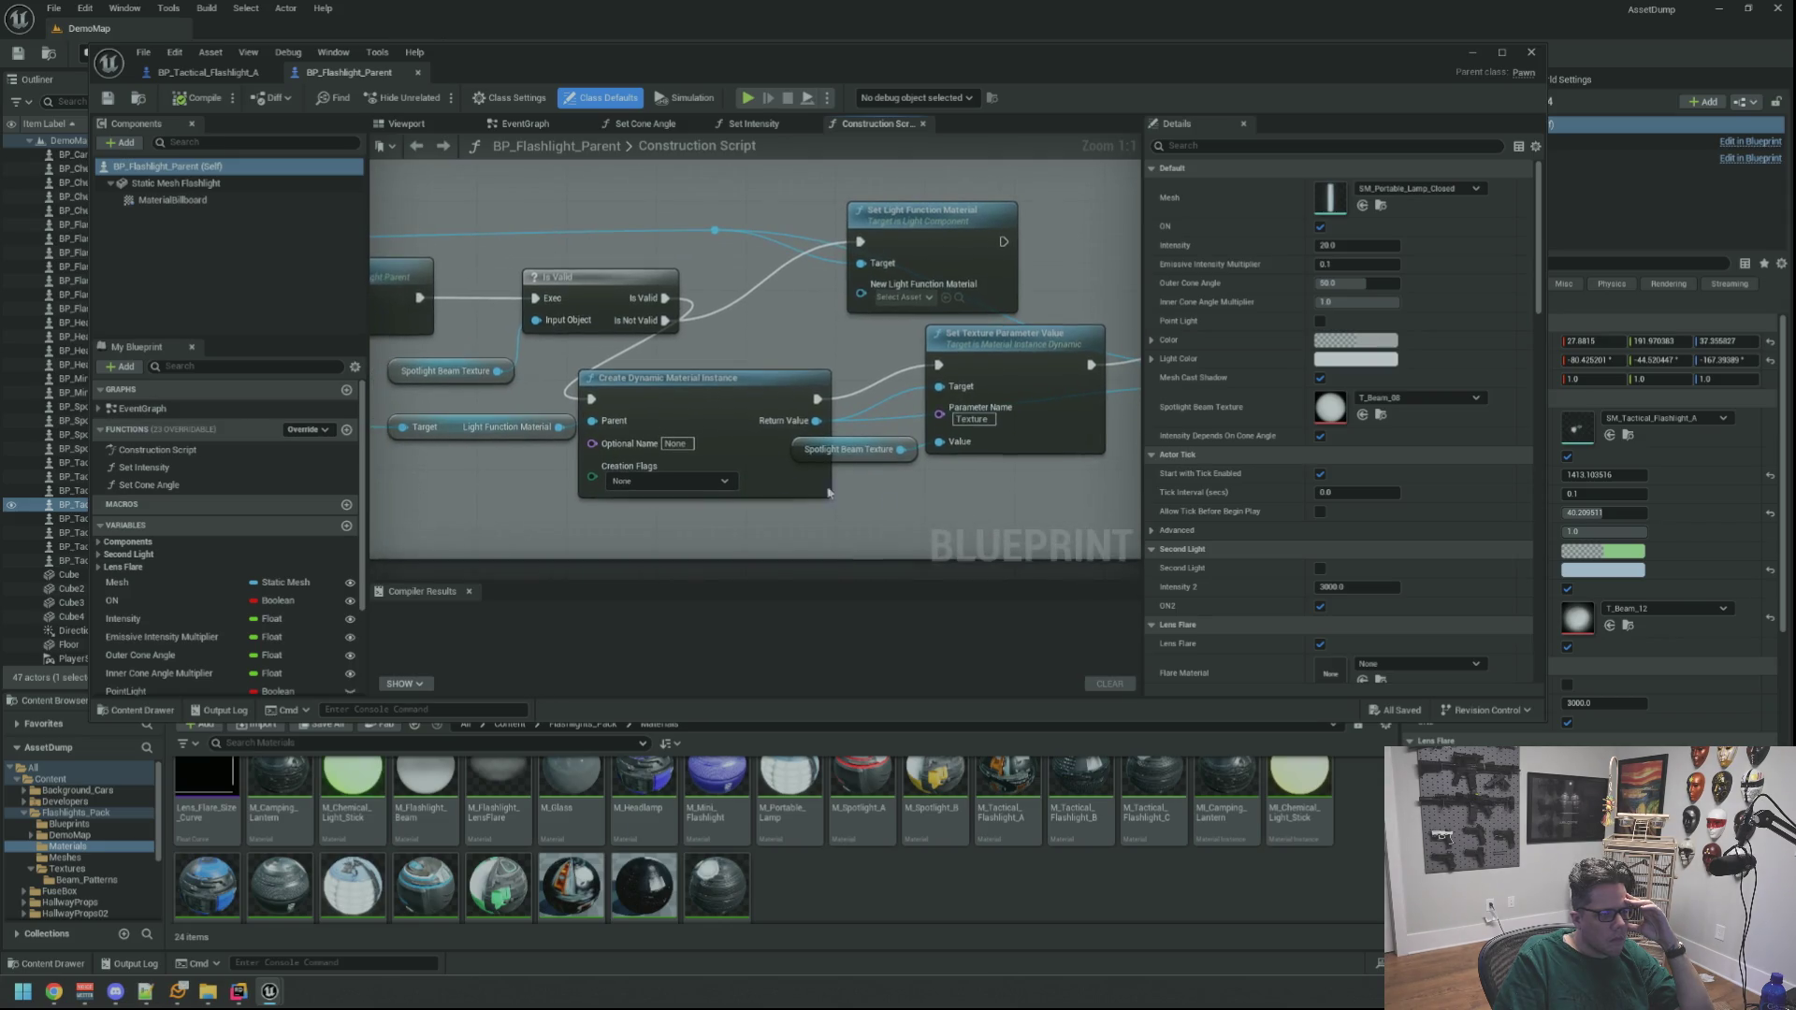
# Rearrange the Add Spot Light Component, Attach Component and Set Cone Angle nodes in the graph
pyautogui.moveTo(817, 365)
pyautogui.mouseDown()
pyautogui.moveTo(861, 360)
pyautogui.moveTo(1085, 436)
pyautogui.mouseUp()
pyautogui.moveTo(486, 375)
pyautogui.mouseDown()
pyautogui.moveTo(693, 442)
pyautogui.moveTo(1035, 393)
pyautogui.mouseUp()
pyautogui.moveTo(653, 438); pyautogui.dragTo(812, 406)
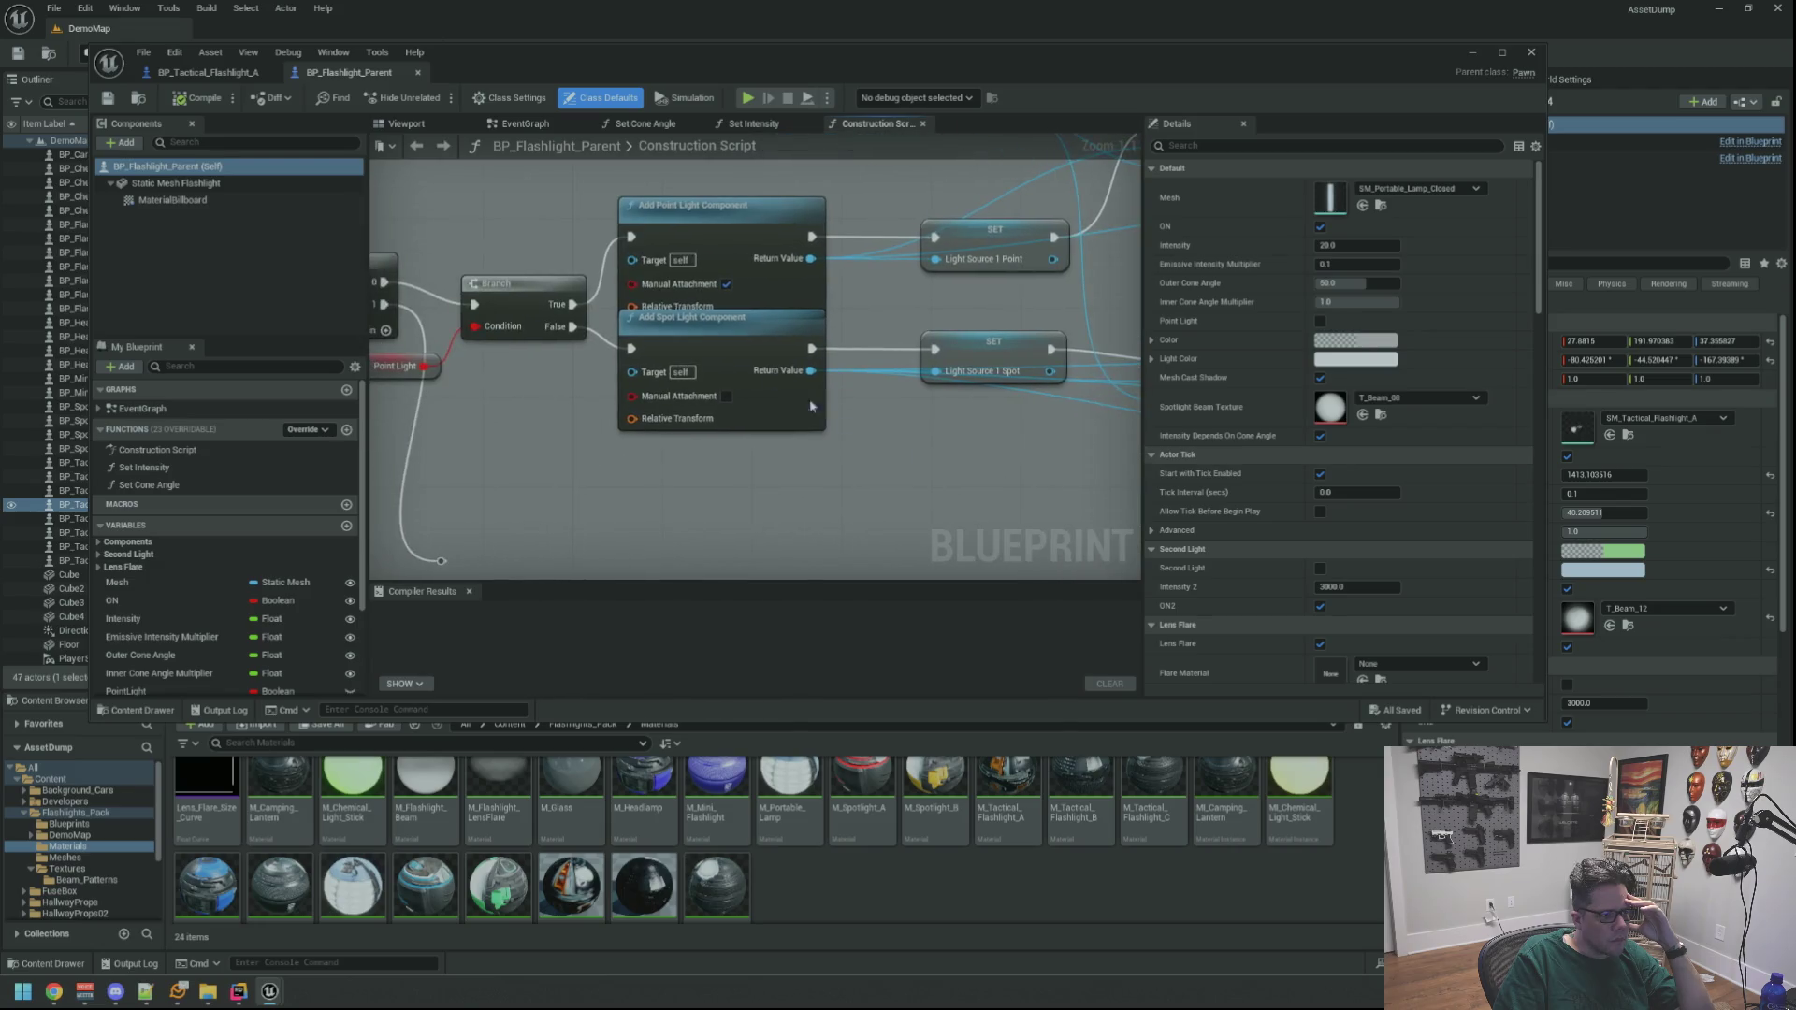
pyautogui.moveTo(690, 418)
pyautogui.mouseDown()
pyautogui.moveTo(823, 393)
pyautogui.moveTo(642, 437)
pyautogui.moveTo(736, 410)
pyautogui.moveTo(735, 468)
pyautogui.moveTo(736, 447)
pyautogui.mouseUp()
pyautogui.moveTo(1076, 375)
pyautogui.mouseDown()
pyautogui.moveTo(804, 300)
pyautogui.moveTo(794, 378)
pyautogui.mouseUp()
pyautogui.moveTo(1132, 304)
pyautogui.mouseDown()
pyautogui.moveTo(823, 239)
pyautogui.moveTo(802, 256)
pyautogui.mouseUp()
pyautogui.moveTo(982, 262); pyautogui.dragTo(970, 230)
pyautogui.moveTo(952, 406); pyautogui.dragTo(647, 345)
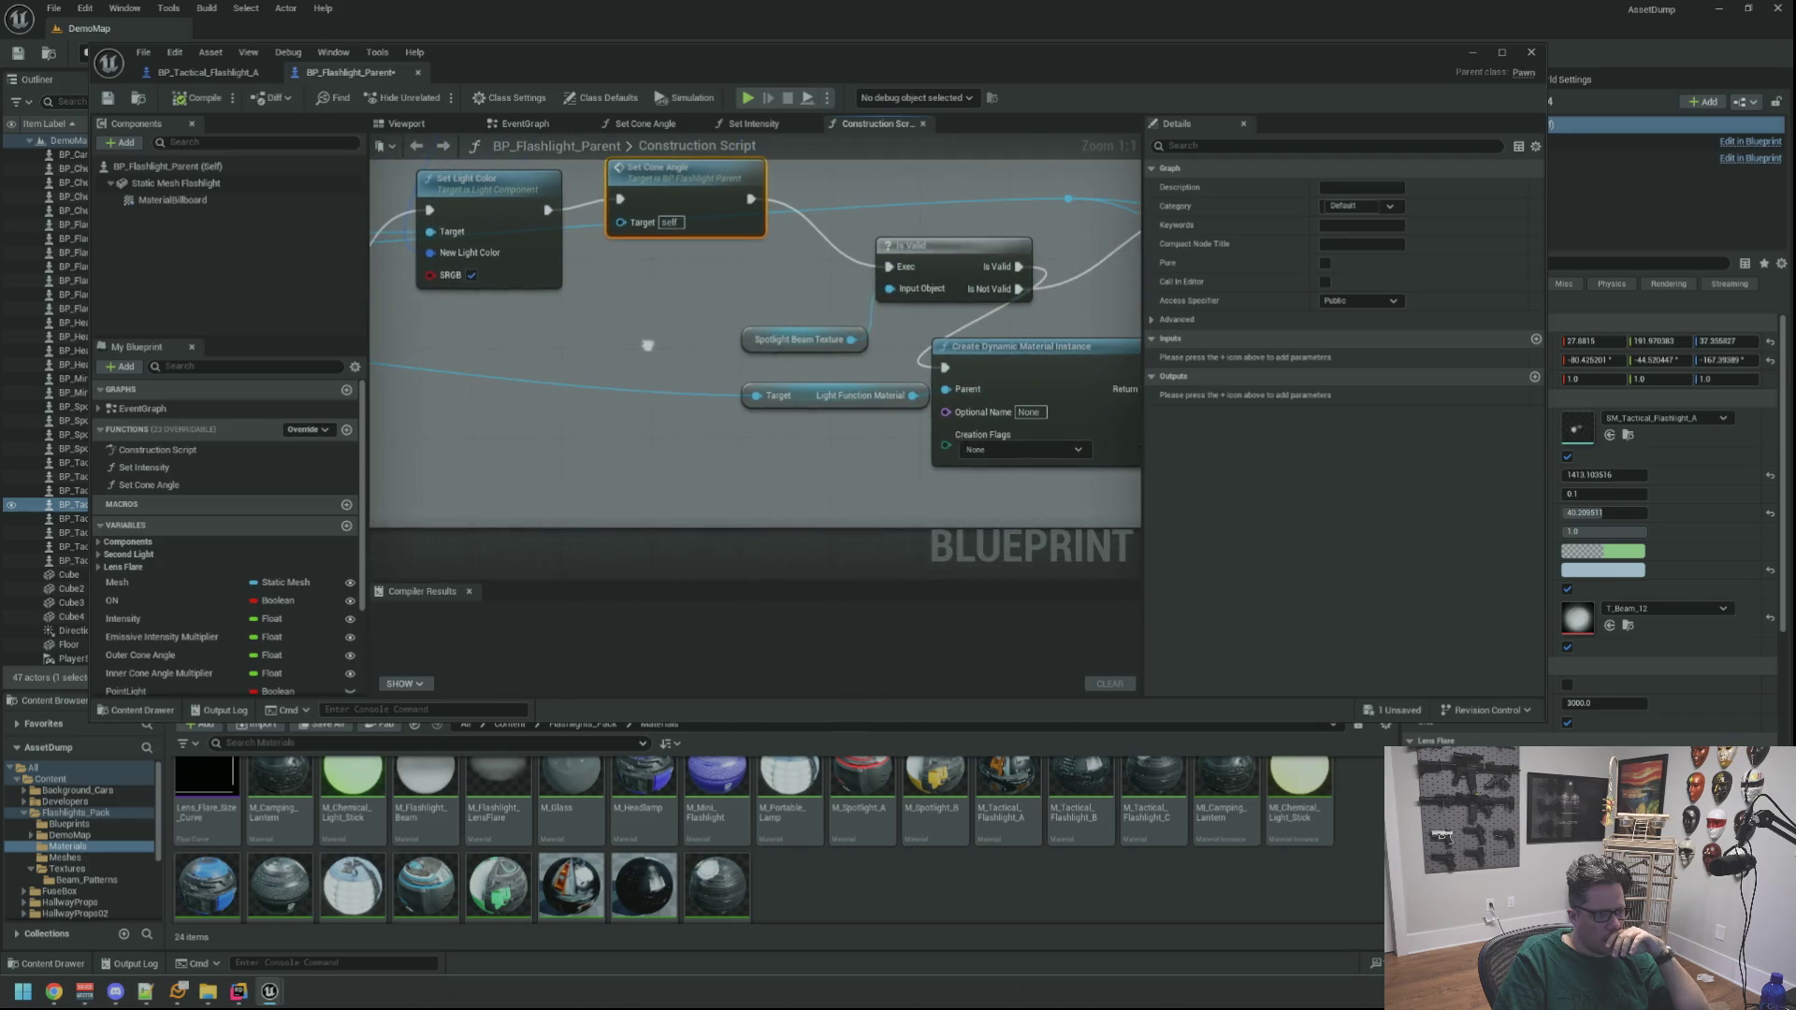
pyautogui.moveTo(893, 341)
pyautogui.mouseDown()
pyautogui.moveTo(835, 325)
pyautogui.moveTo(653, 364)
pyautogui.mouseUp()
# Reposition Set Light Function Material and Create Dynamic Material Instance, and select the Light Function Material variable
pyautogui.moveTo(873, 246); pyautogui.dragTo(901, 176)
pyautogui.moveTo(737, 339); pyautogui.dragTo(875, 357)
pyautogui.moveTo(752, 407)
pyautogui.mouseDown()
pyautogui.moveTo(832, 404)
pyautogui.moveTo(790, 389)
pyautogui.mouseUp()
pyautogui.moveTo(510, 491); pyautogui.dragTo(662, 456)
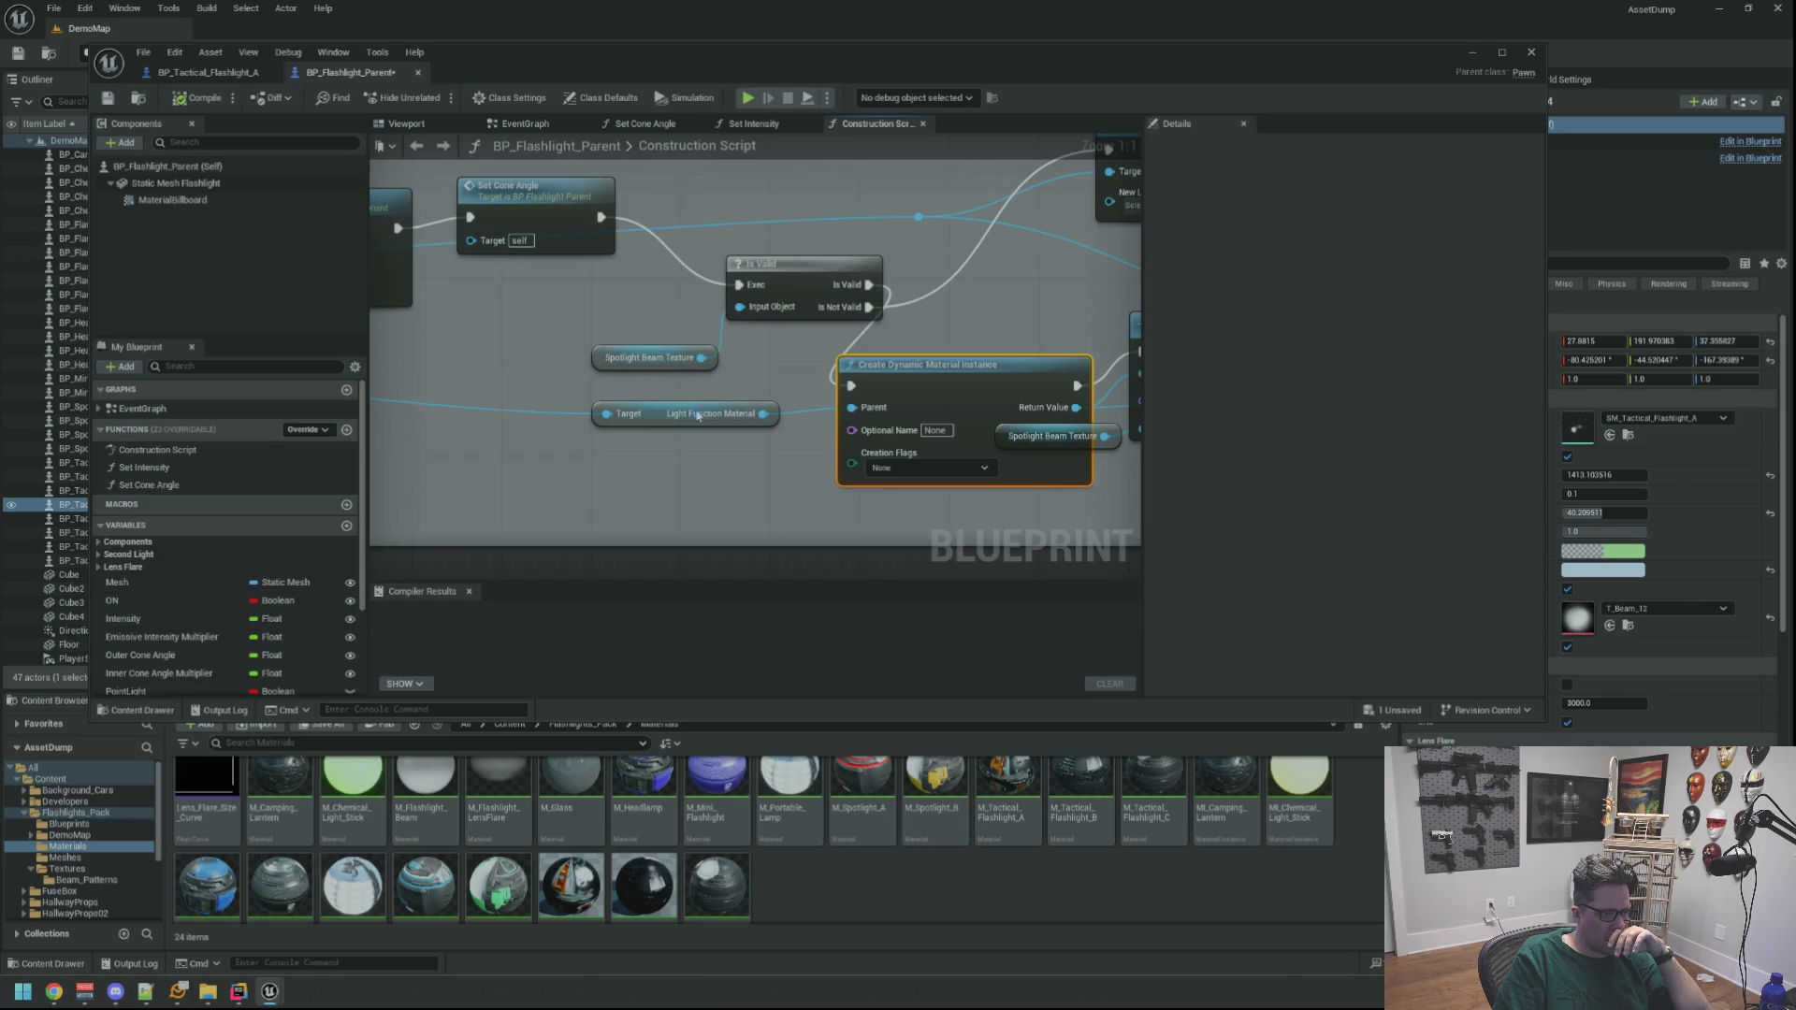
pyautogui.click(662, 420)
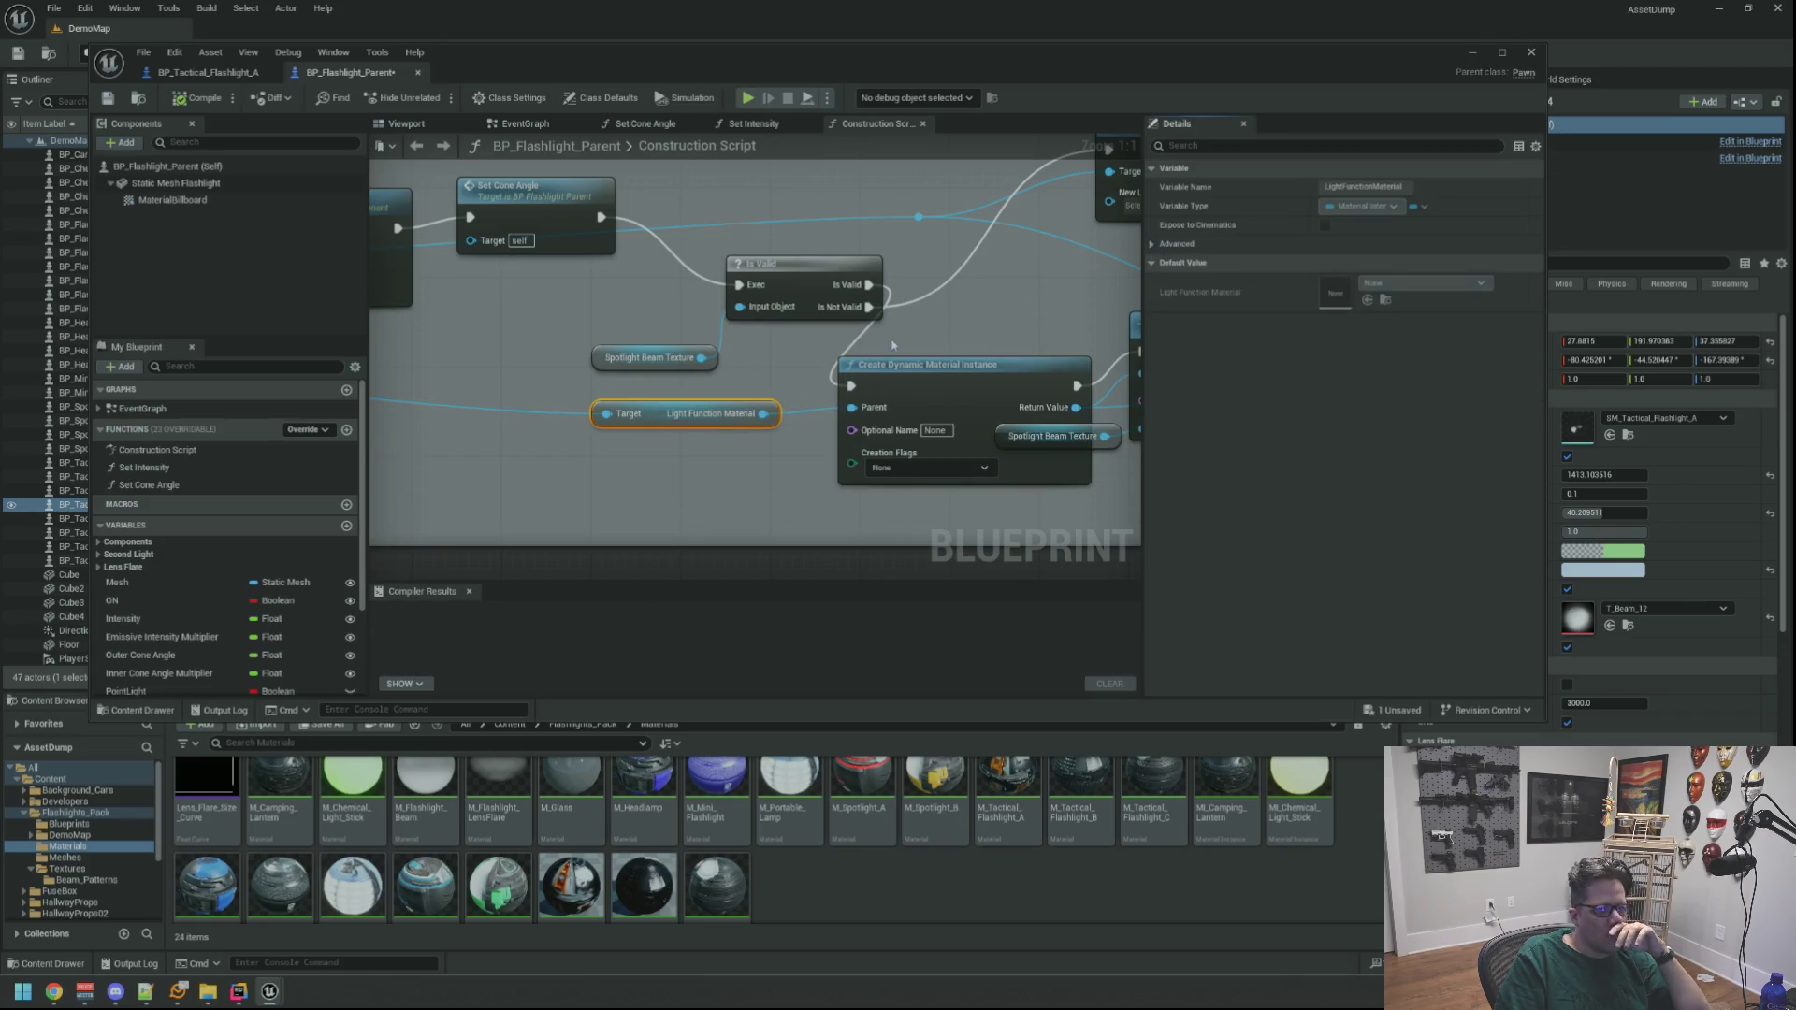
# Move and inspect the Spotlight Beam Texture node near Set Light Function, then switch to the Motel level
pyautogui.moveTo(754, 394); pyautogui.dragTo(825, 384)
pyautogui.scroll(-2, 622, 418)
pyautogui.moveTo(622, 418); pyautogui.dragTo(1054, 441)
pyautogui.moveTo(944, 404); pyautogui.dragTo(1126, 425)
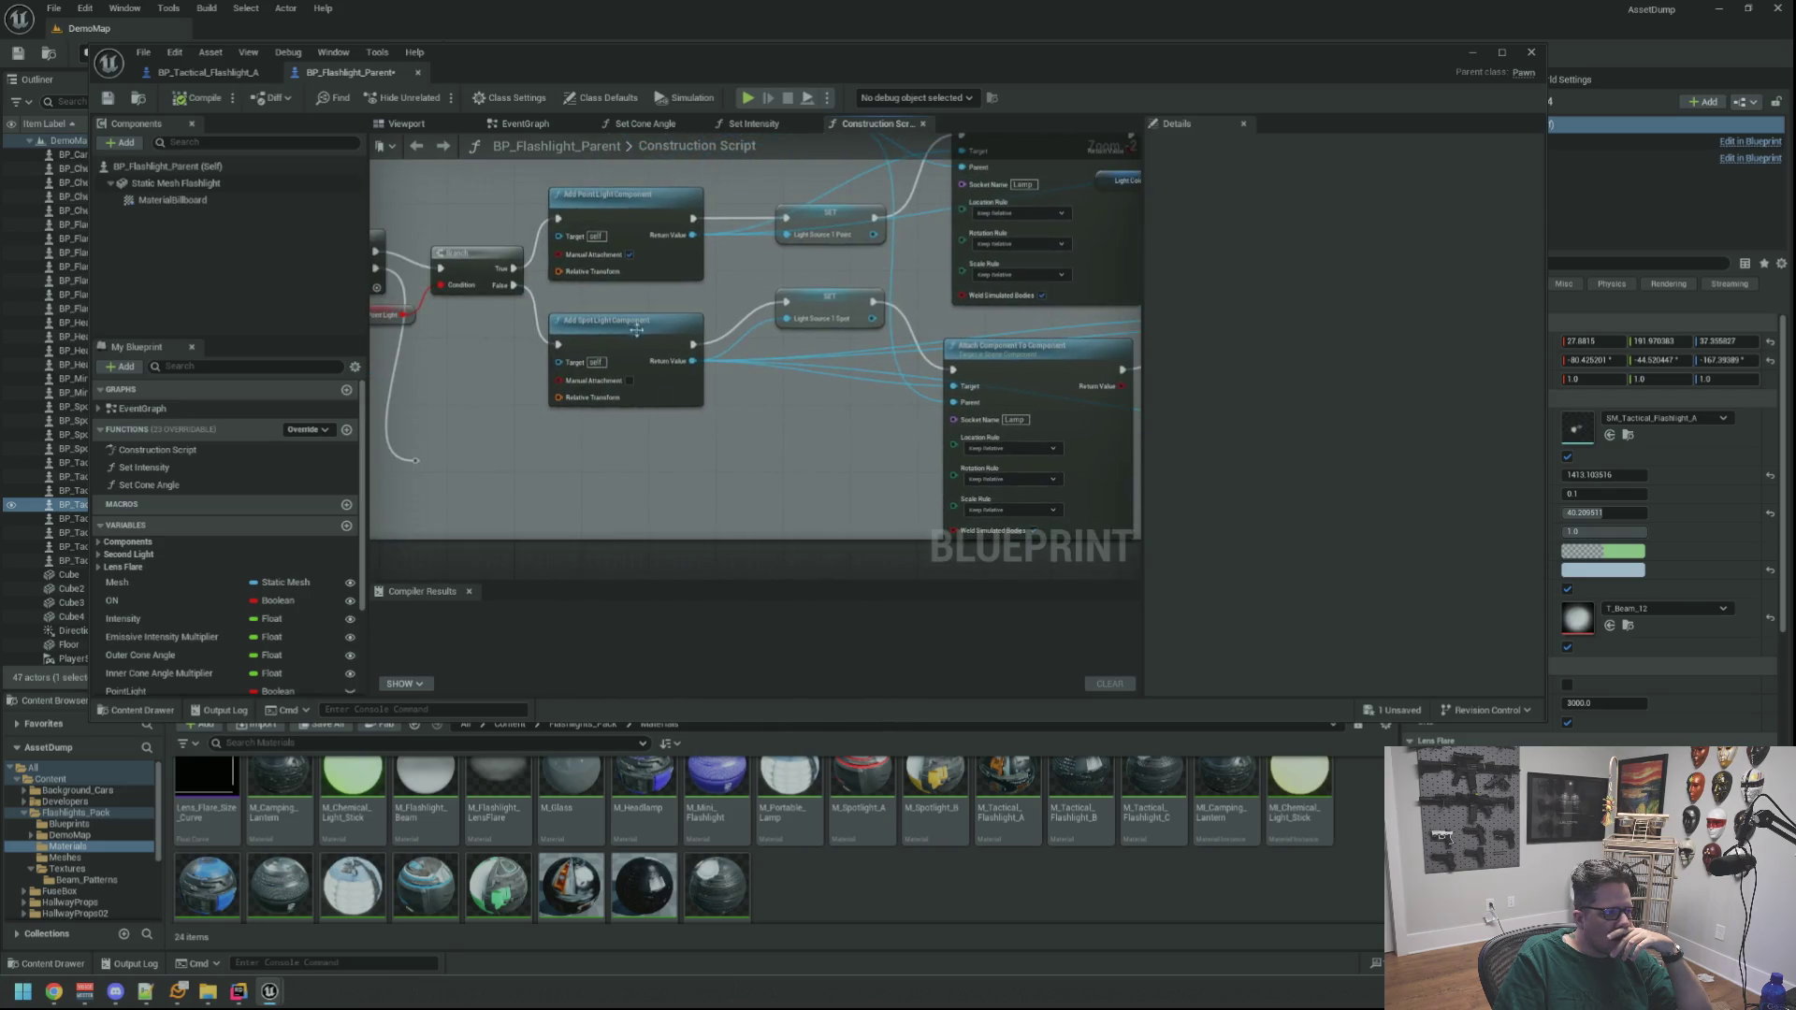
pyautogui.scroll(2, 807, 442)
pyautogui.moveTo(661, 429)
pyautogui.mouseDown()
pyautogui.moveTo(890, 441)
pyautogui.moveTo(686, 456)
pyautogui.mouseUp()
pyautogui.moveTo(842, 425)
pyautogui.mouseDown()
pyautogui.moveTo(800, 417)
pyautogui.moveTo(820, 421)
pyautogui.mouseUp()
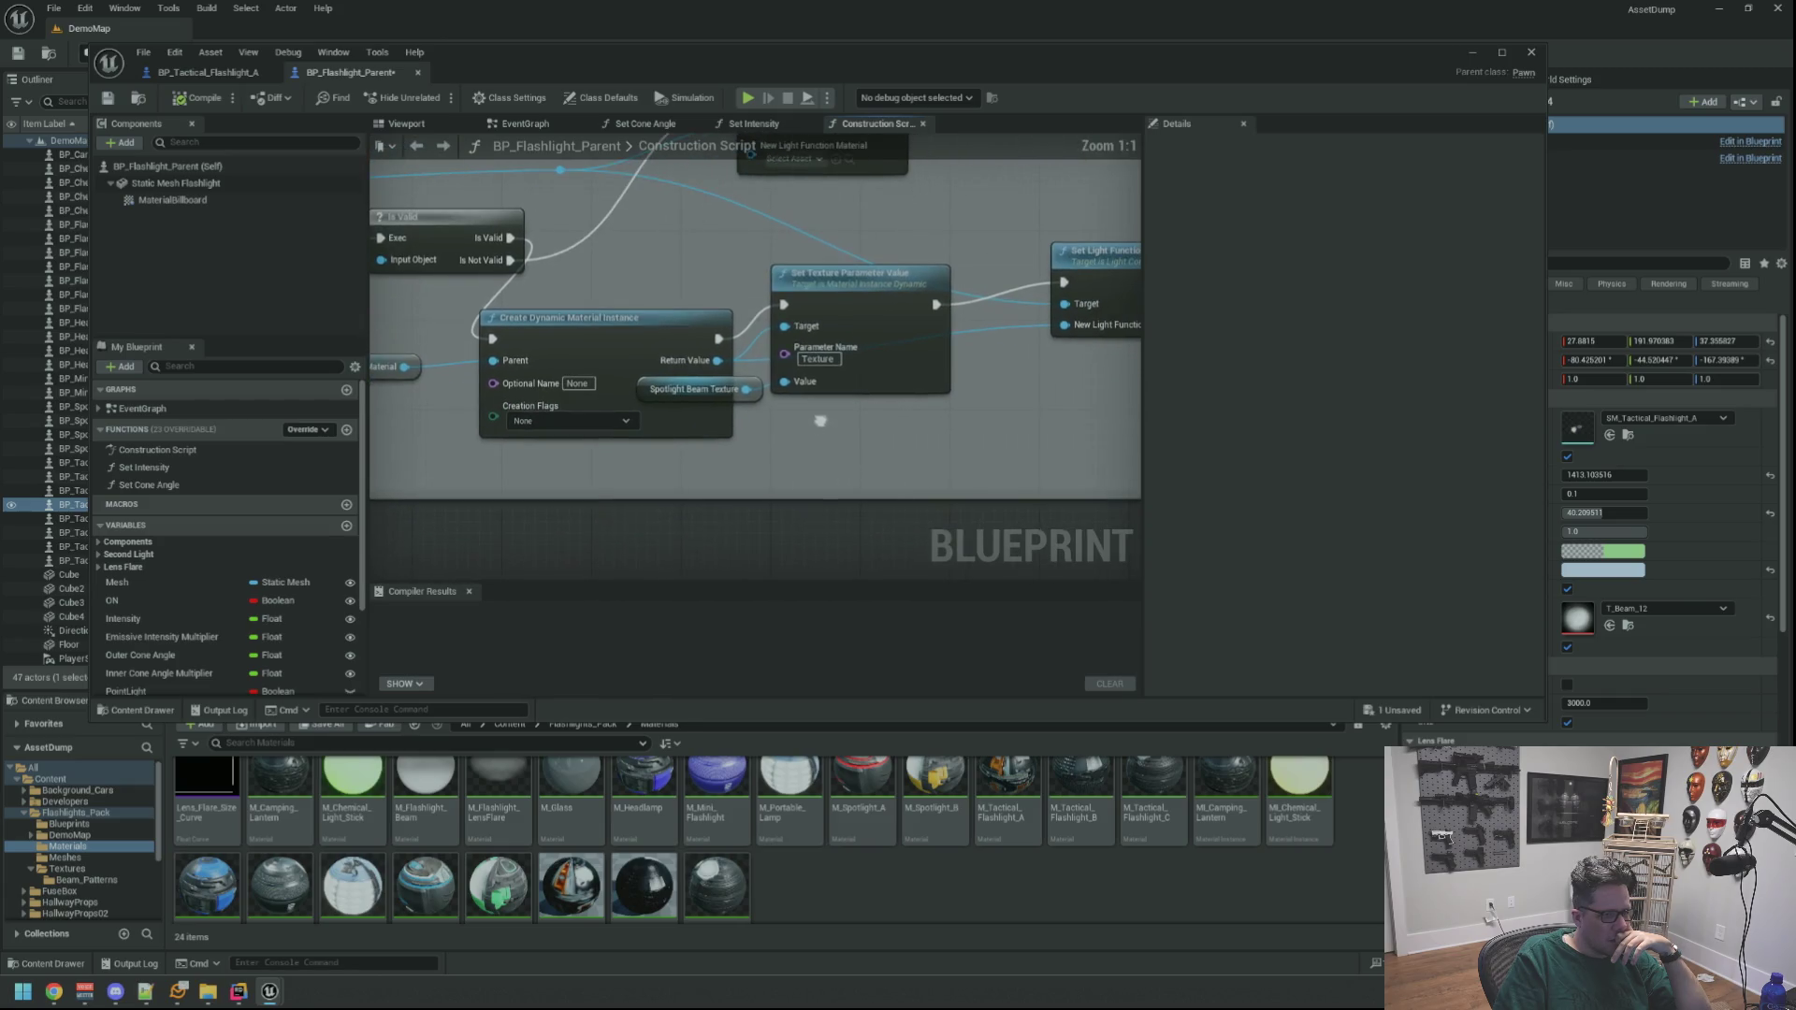
pyautogui.moveTo(655, 389); pyautogui.dragTo(766, 445)
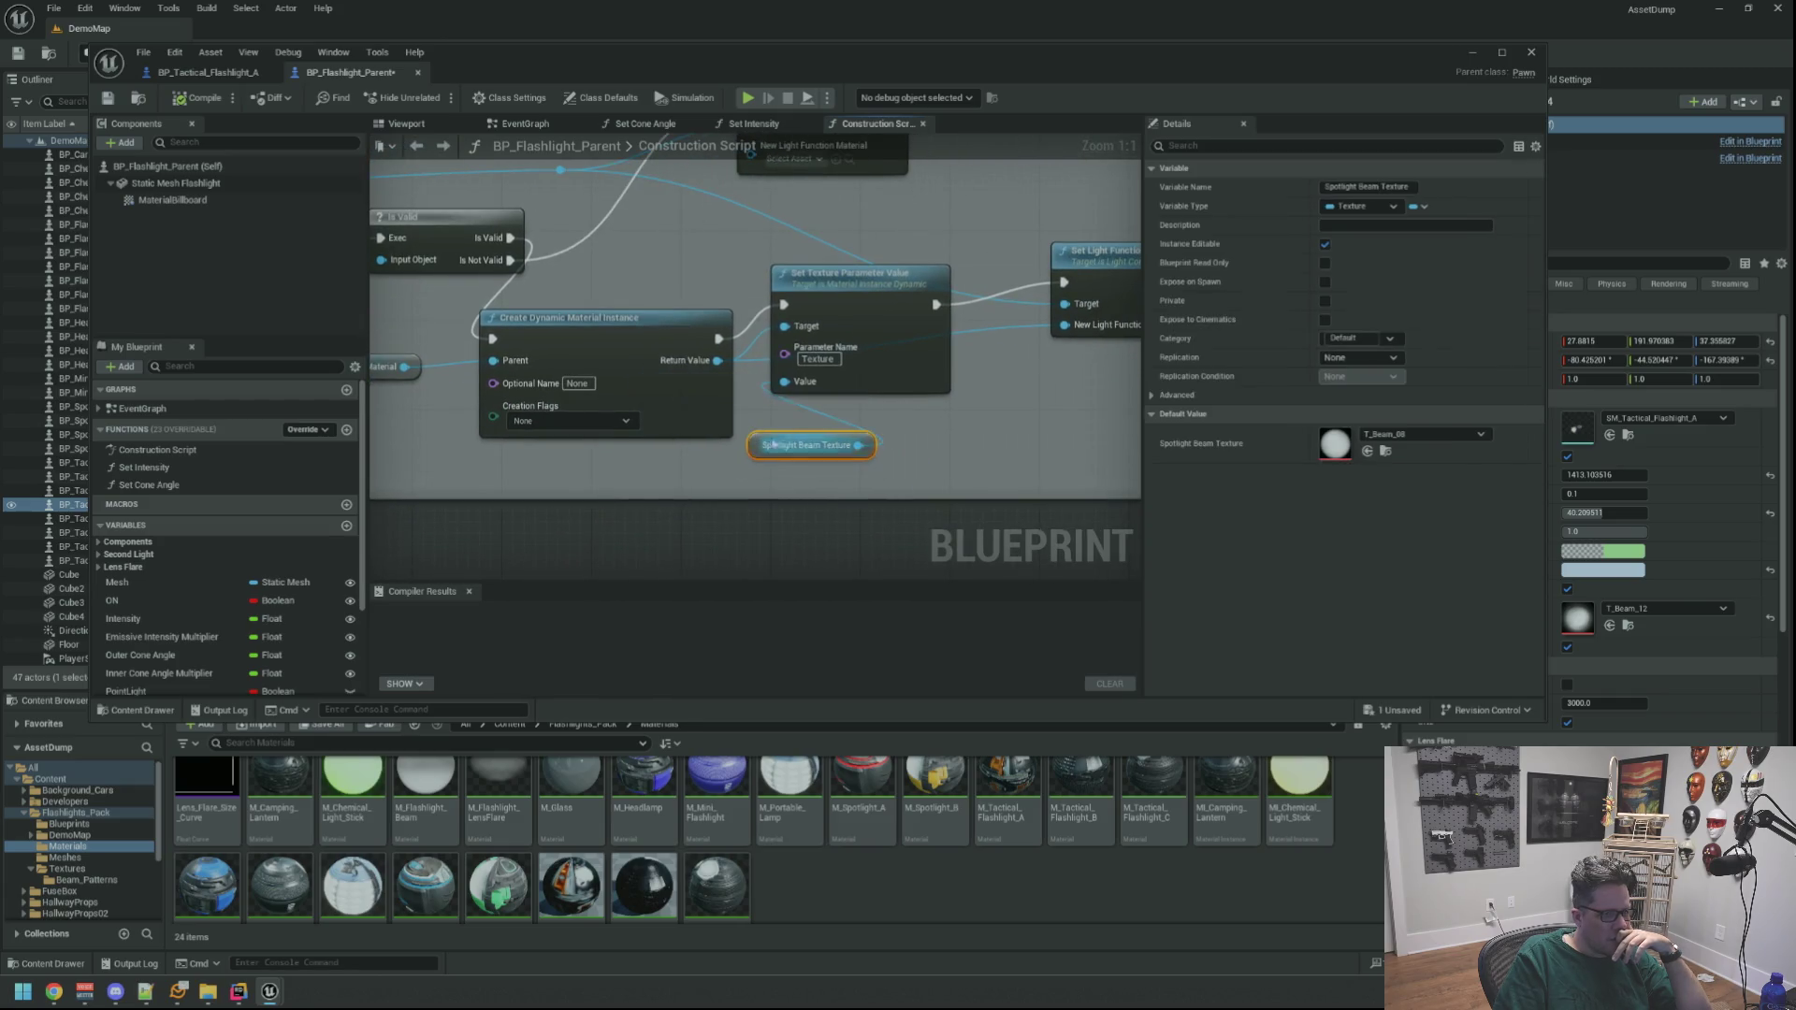
pyautogui.click(952, 450)
pyautogui.moveTo(952, 449)
pyautogui.mouseDown()
pyautogui.moveTo(874, 448)
pyautogui.moveTo(927, 414)
pyautogui.mouseUp()
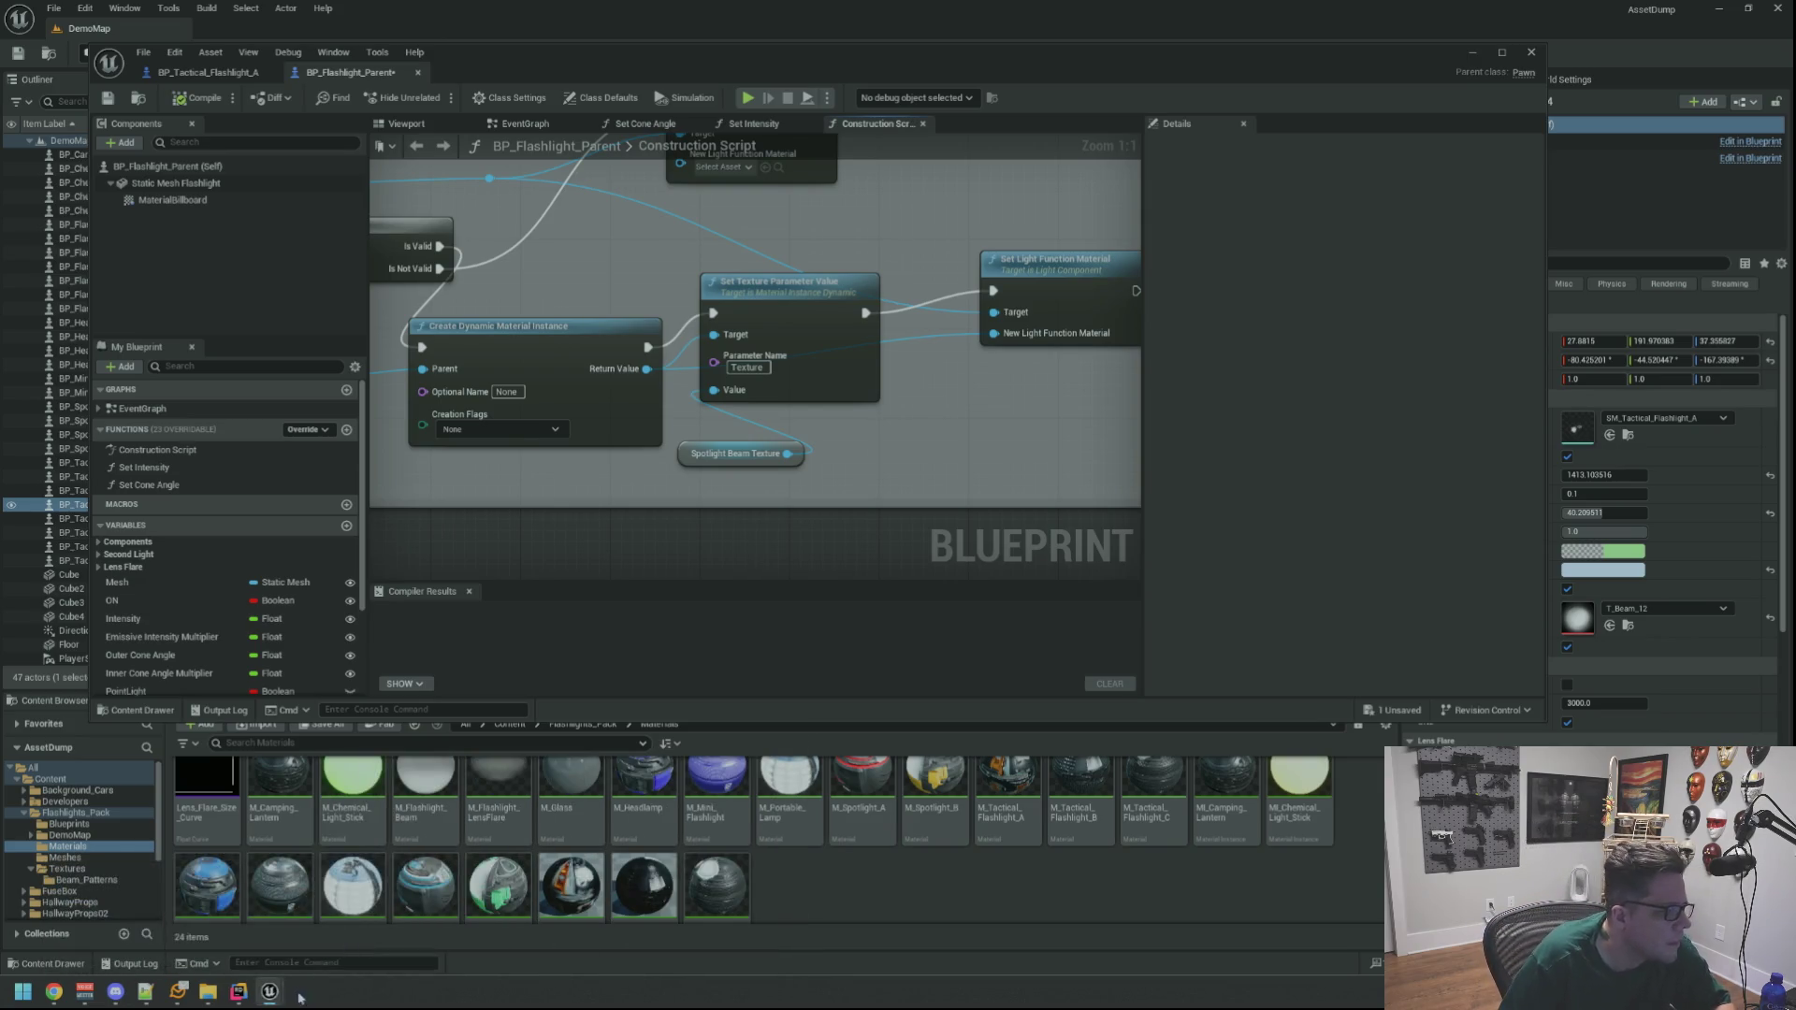
pyautogui.click(430, 912)
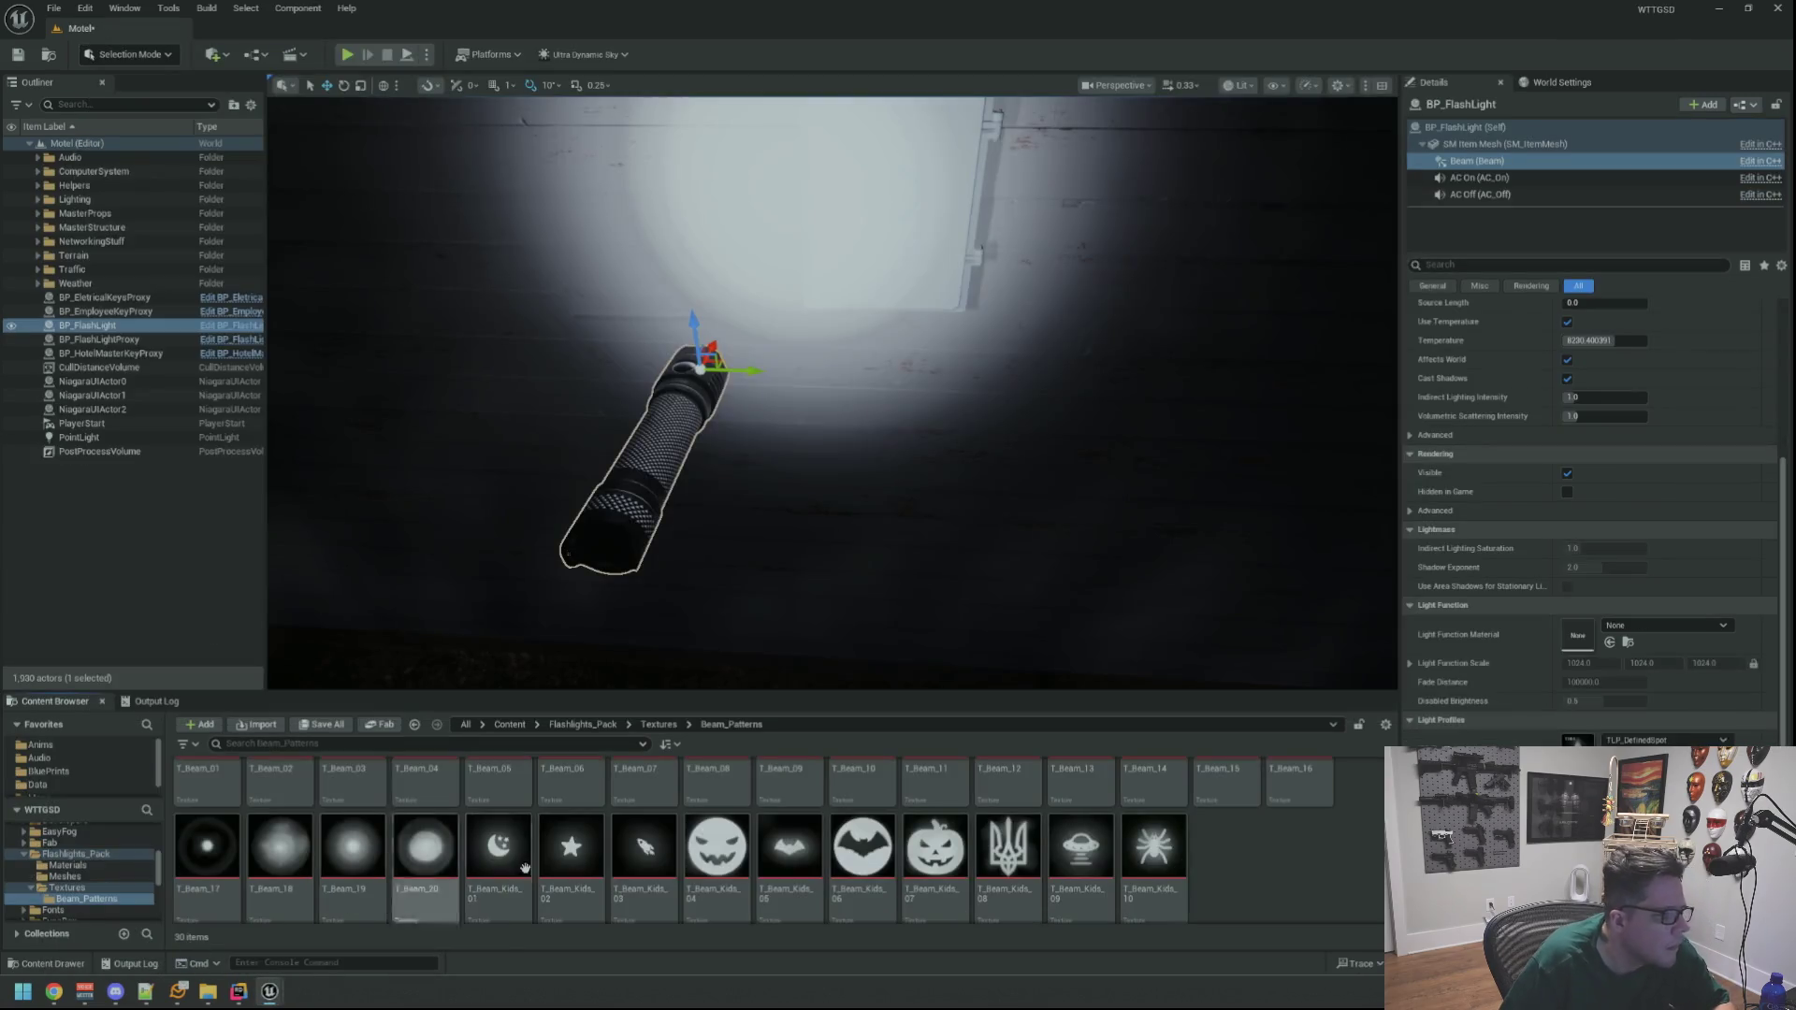
# Create a new Material in the Content Browser and set its Material Domain to Light Function
pyautogui.moveTo(833, 649); pyautogui.dragTo(833, 650)
pyautogui.rightClick(1250, 886)
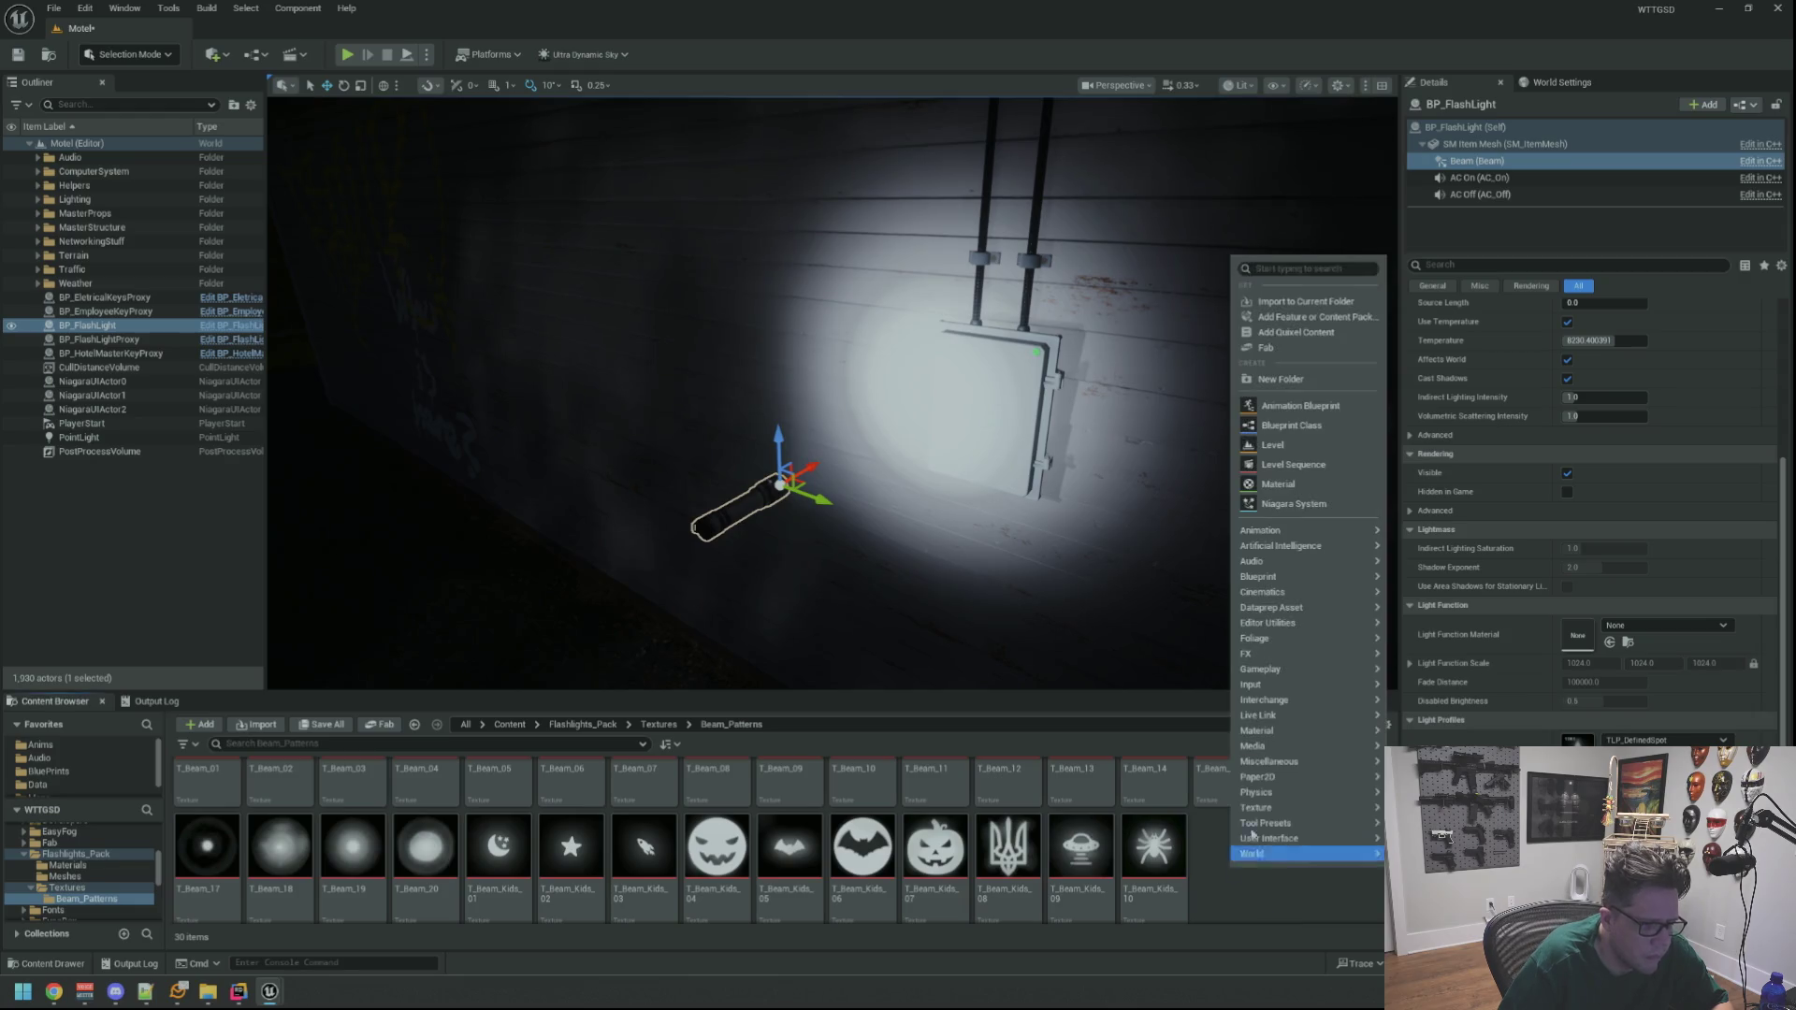
pyautogui.moveTo(1306, 771)
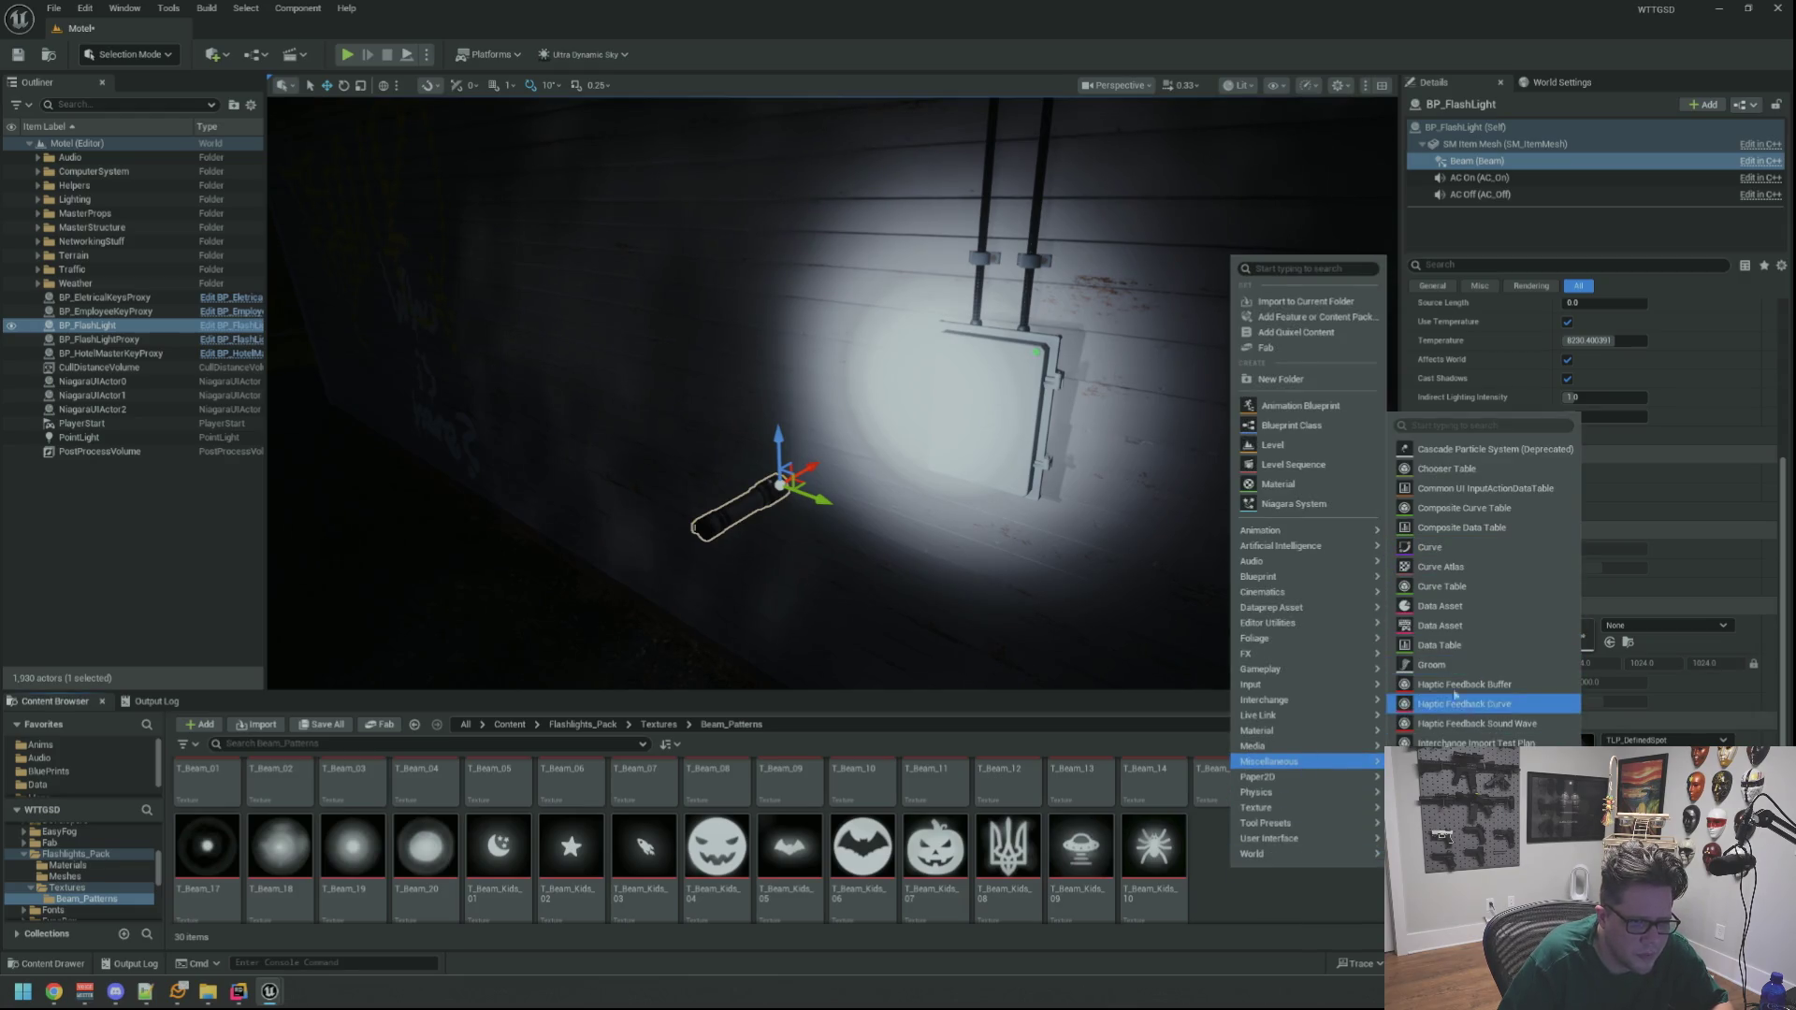
pyautogui.moveTo(1313, 718)
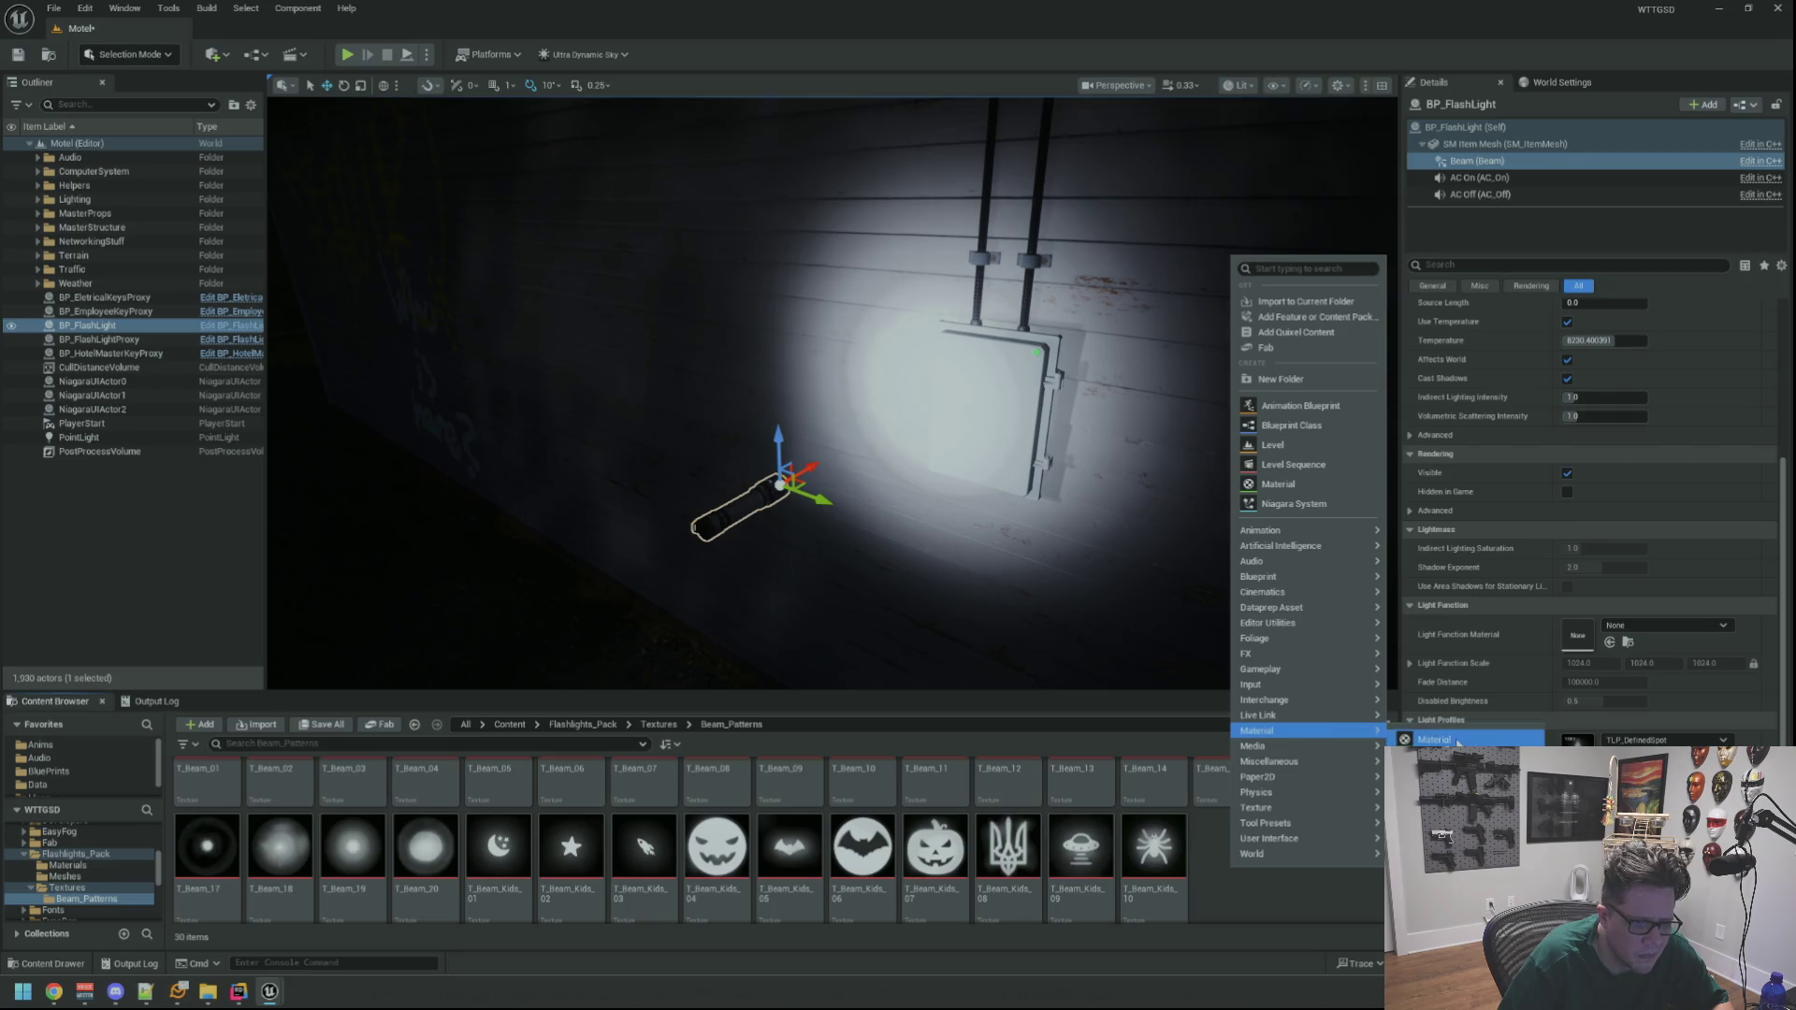
pyautogui.click(1457, 741)
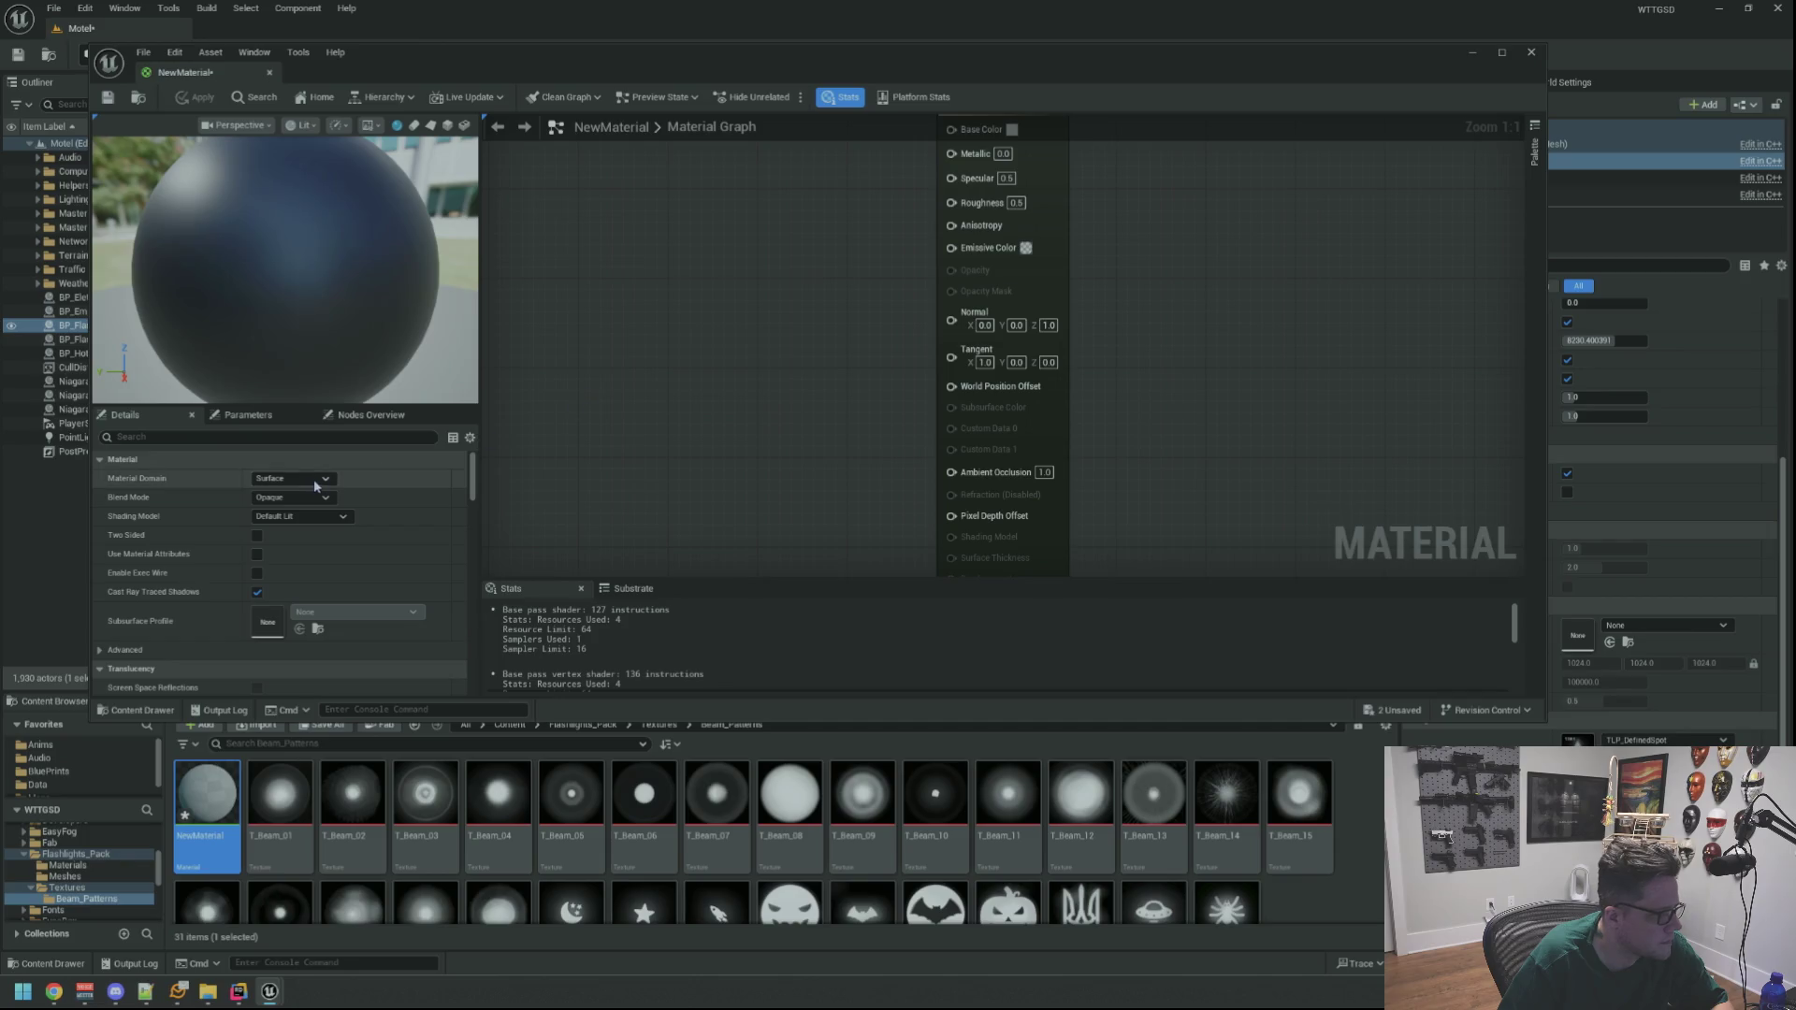
pyautogui.click(292, 478)
pyautogui.click(309, 522)
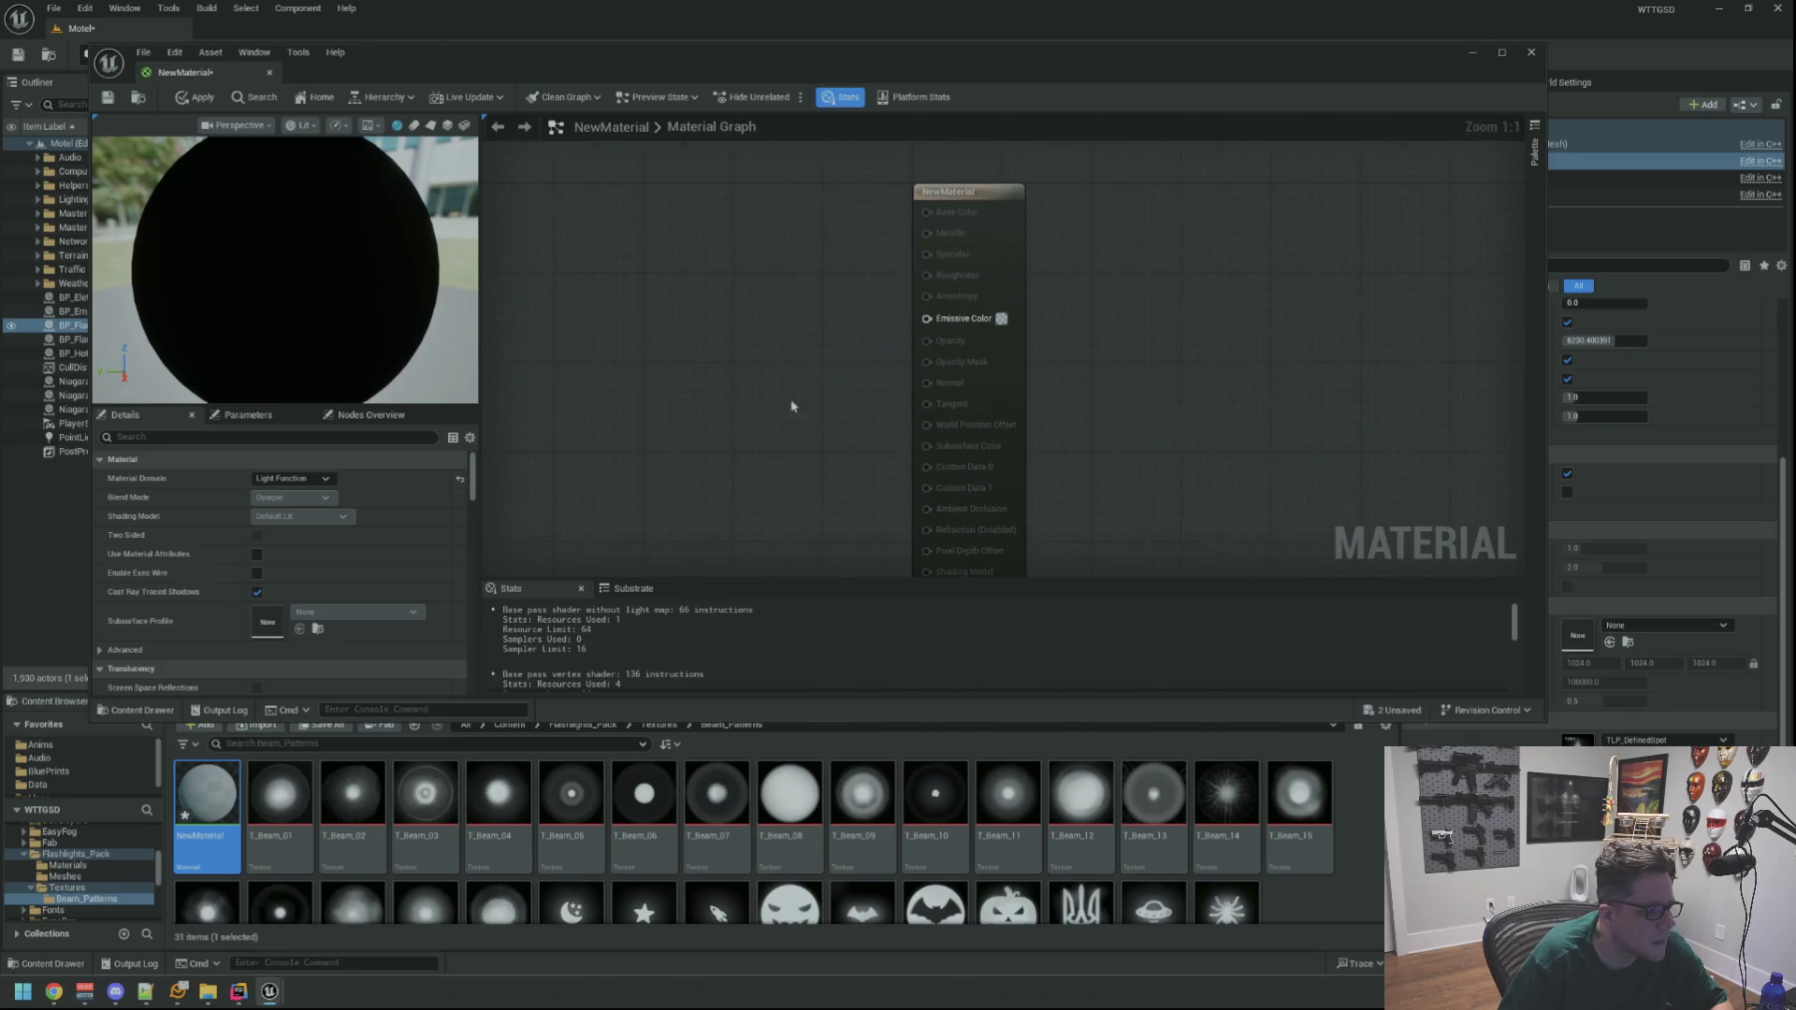
# Feed T_Beam_01 into Emissive Color, then save, apply and close the material
pyautogui.click(671, 365)
pyautogui.moveTo(801, 403)
pyautogui.mouseDown()
pyautogui.moveTo(901, 361)
pyautogui.moveTo(927, 318)
pyautogui.mouseUp()
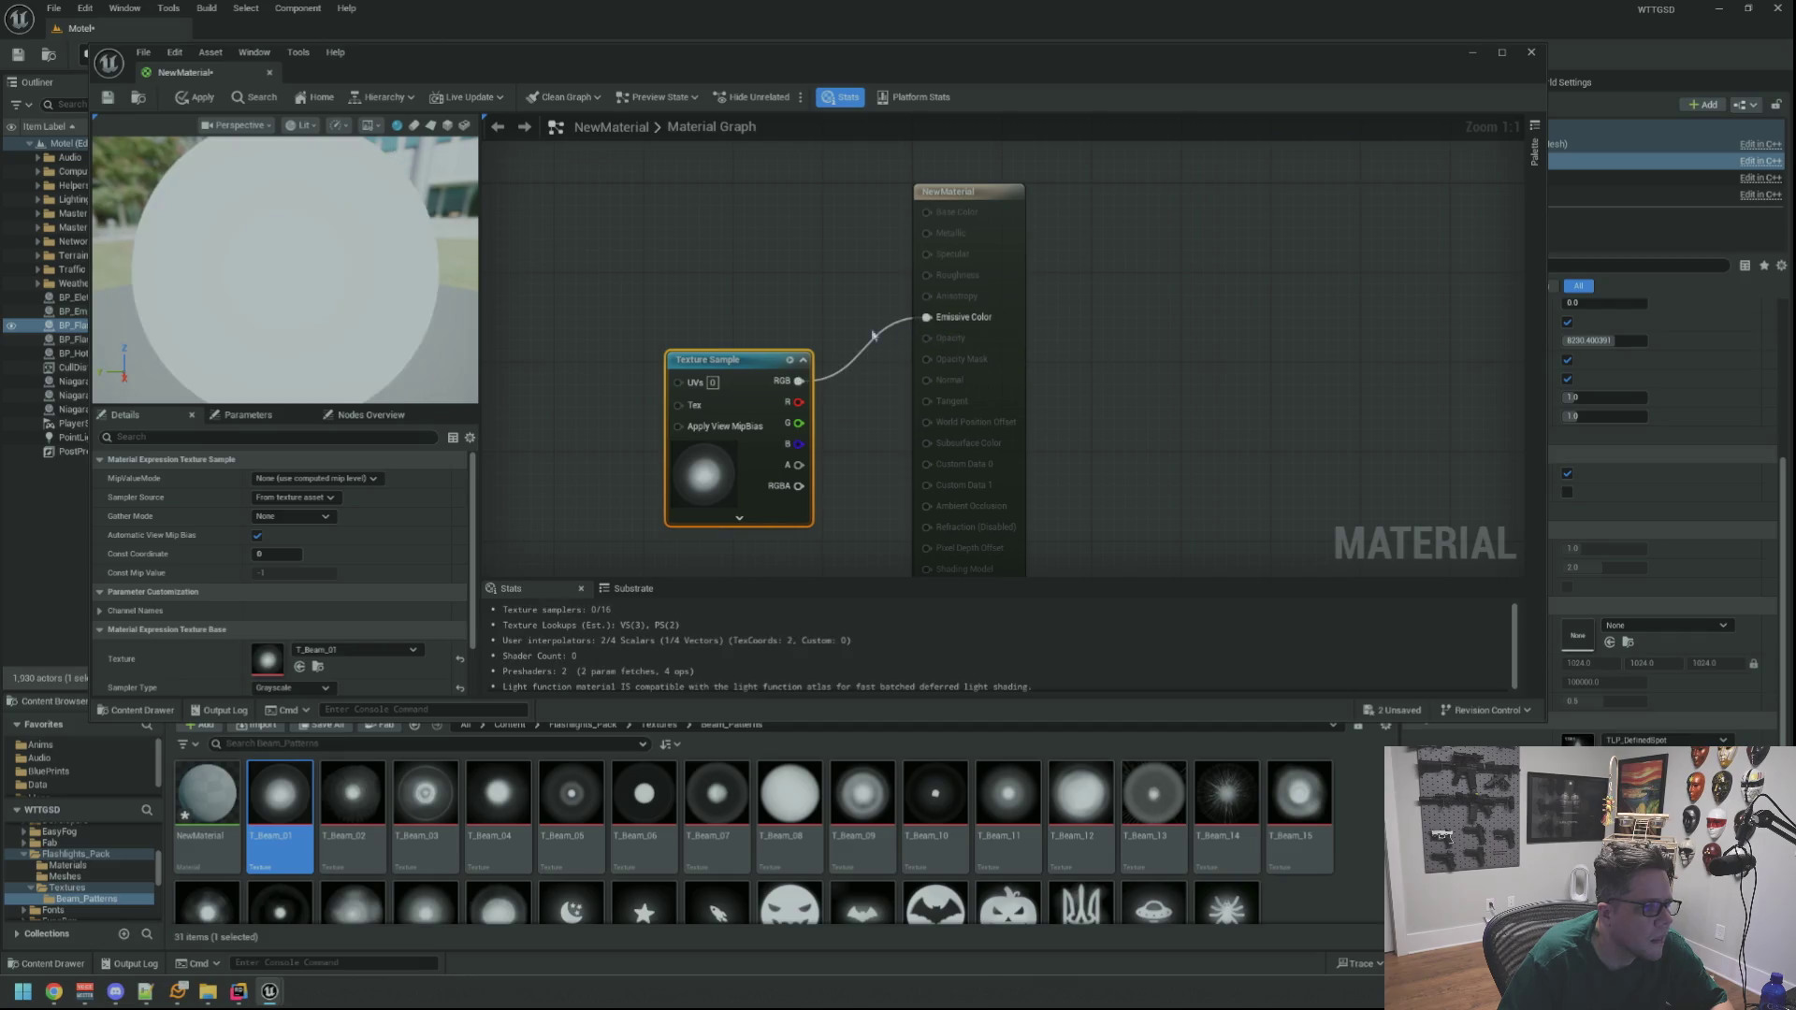
pyautogui.click(100, 105)
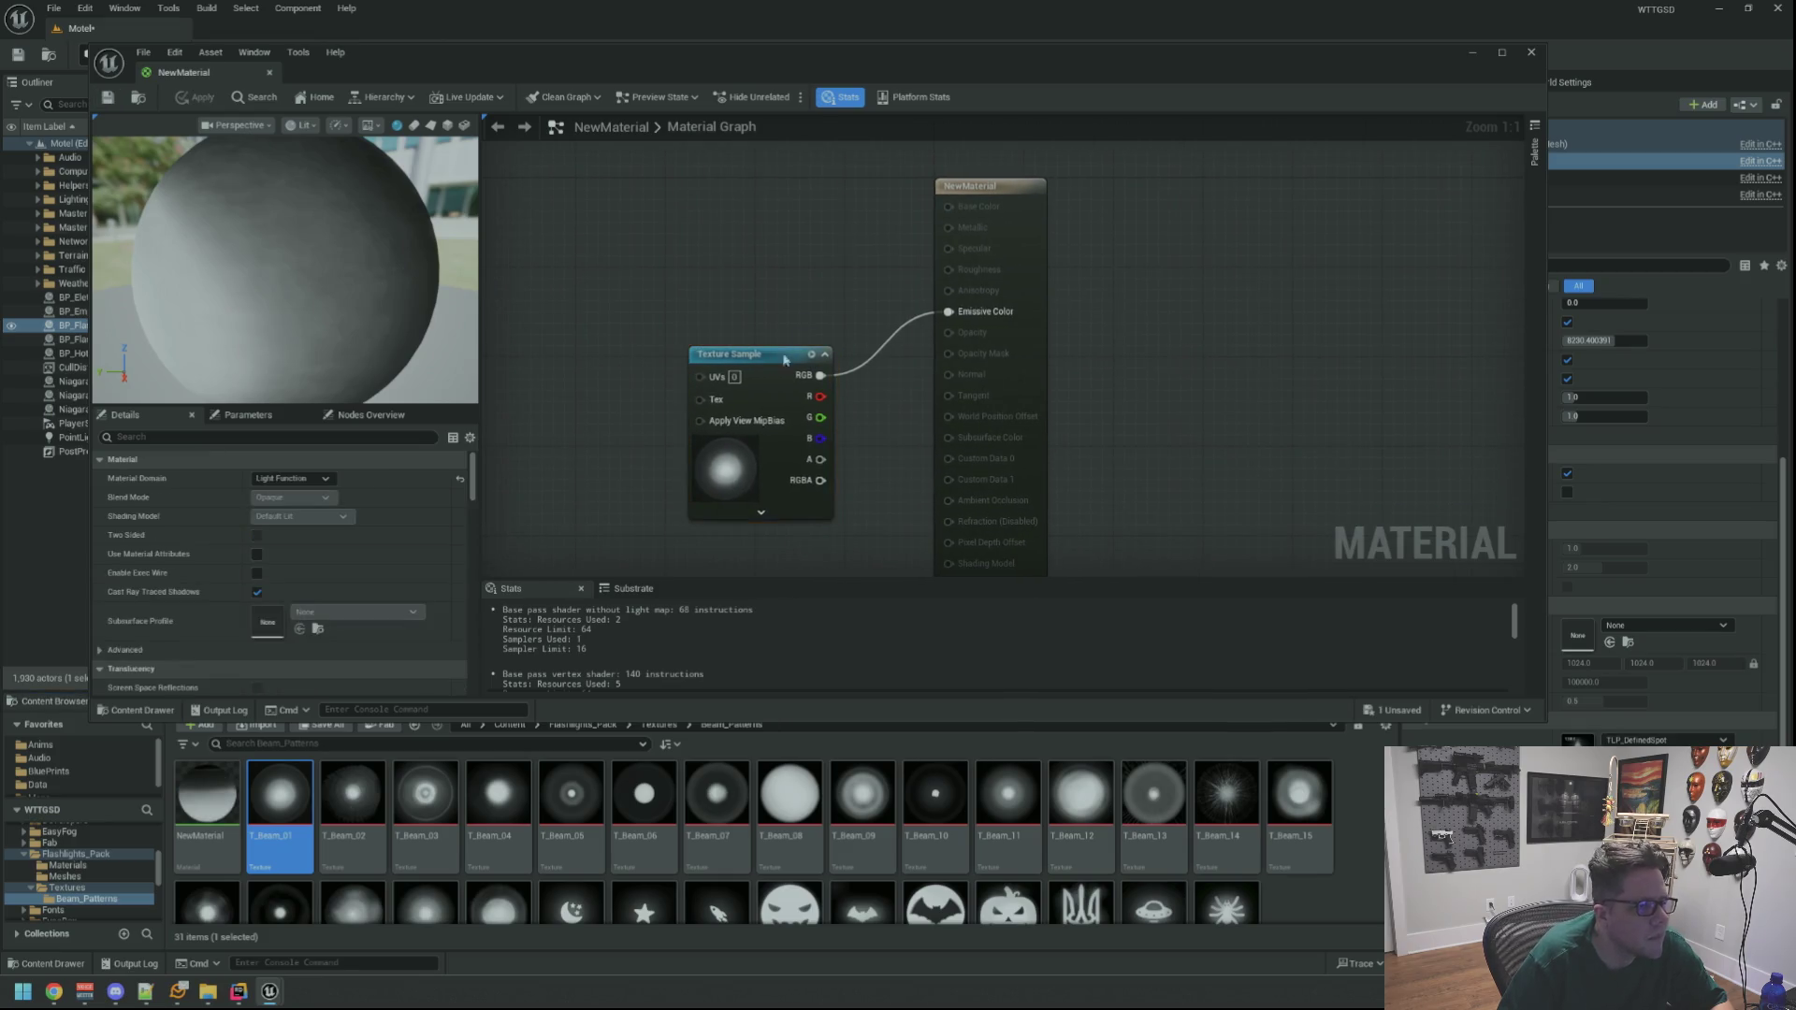
pyautogui.moveTo(739, 352); pyautogui.dragTo(775, 299)
pyautogui.click(1124, 331)
pyautogui.moveTo(1123, 329); pyautogui.dragTo(1075, 360)
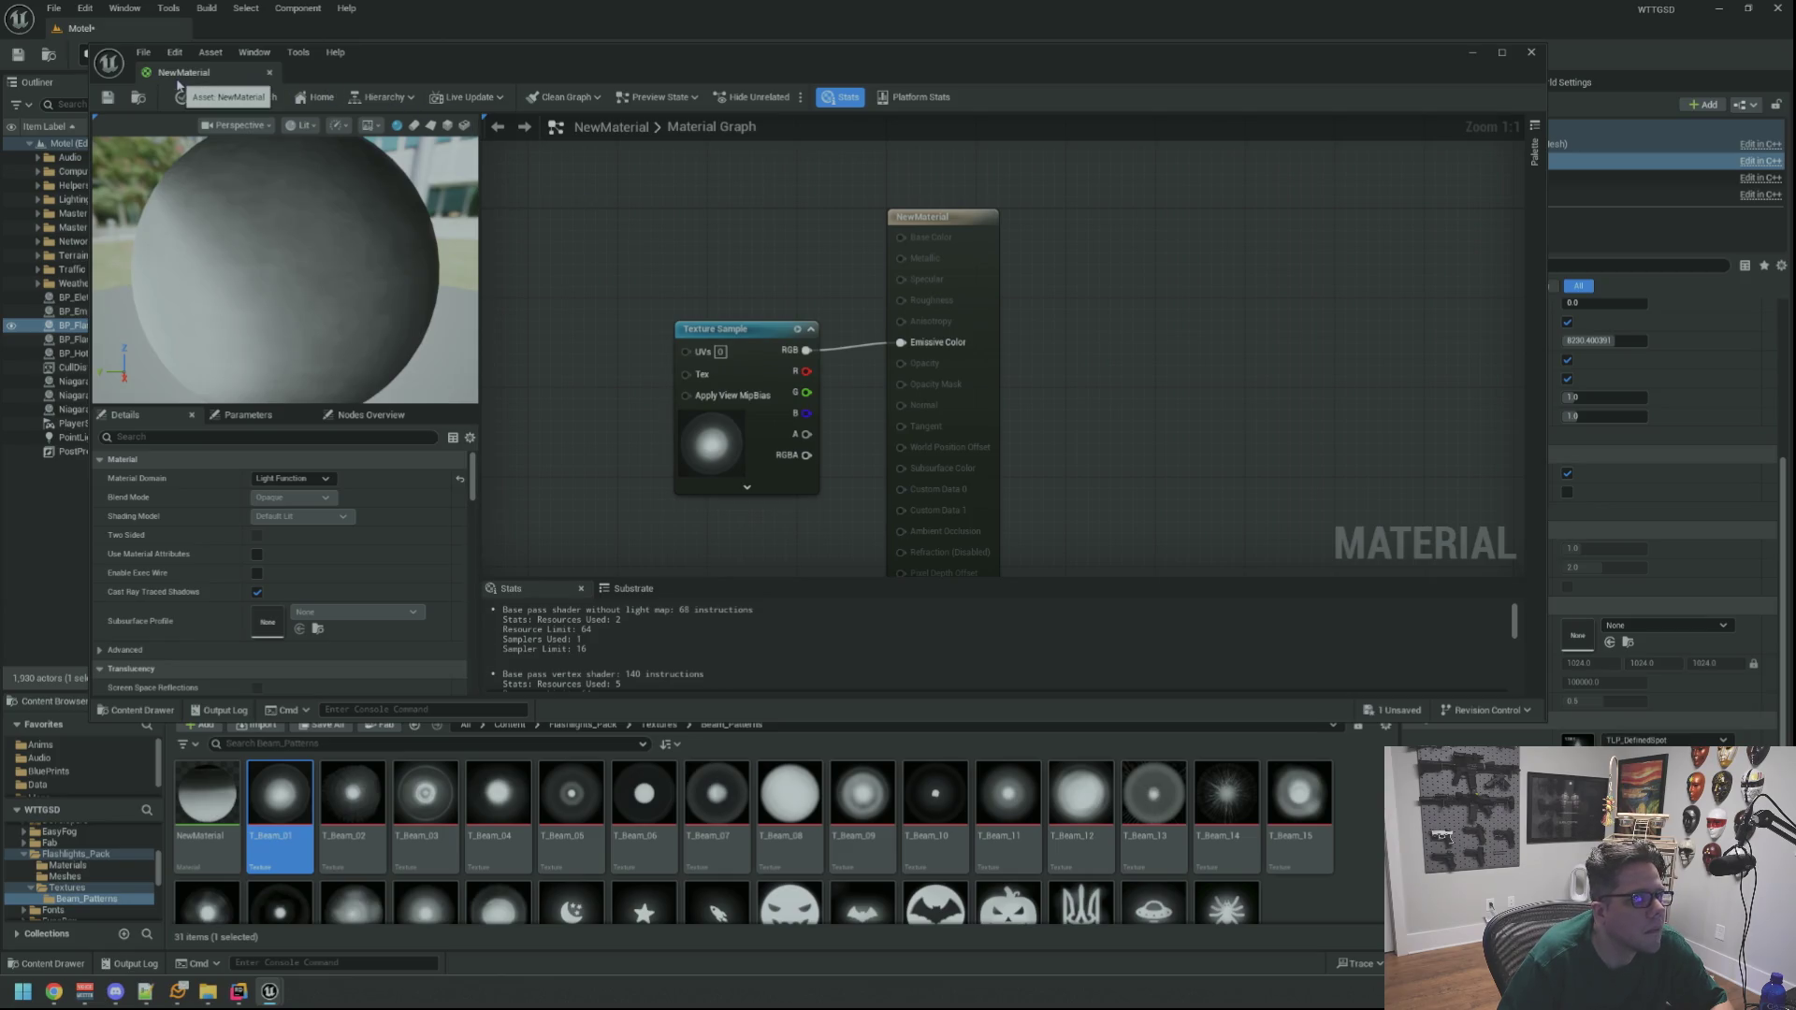
pyautogui.click(269, 72)
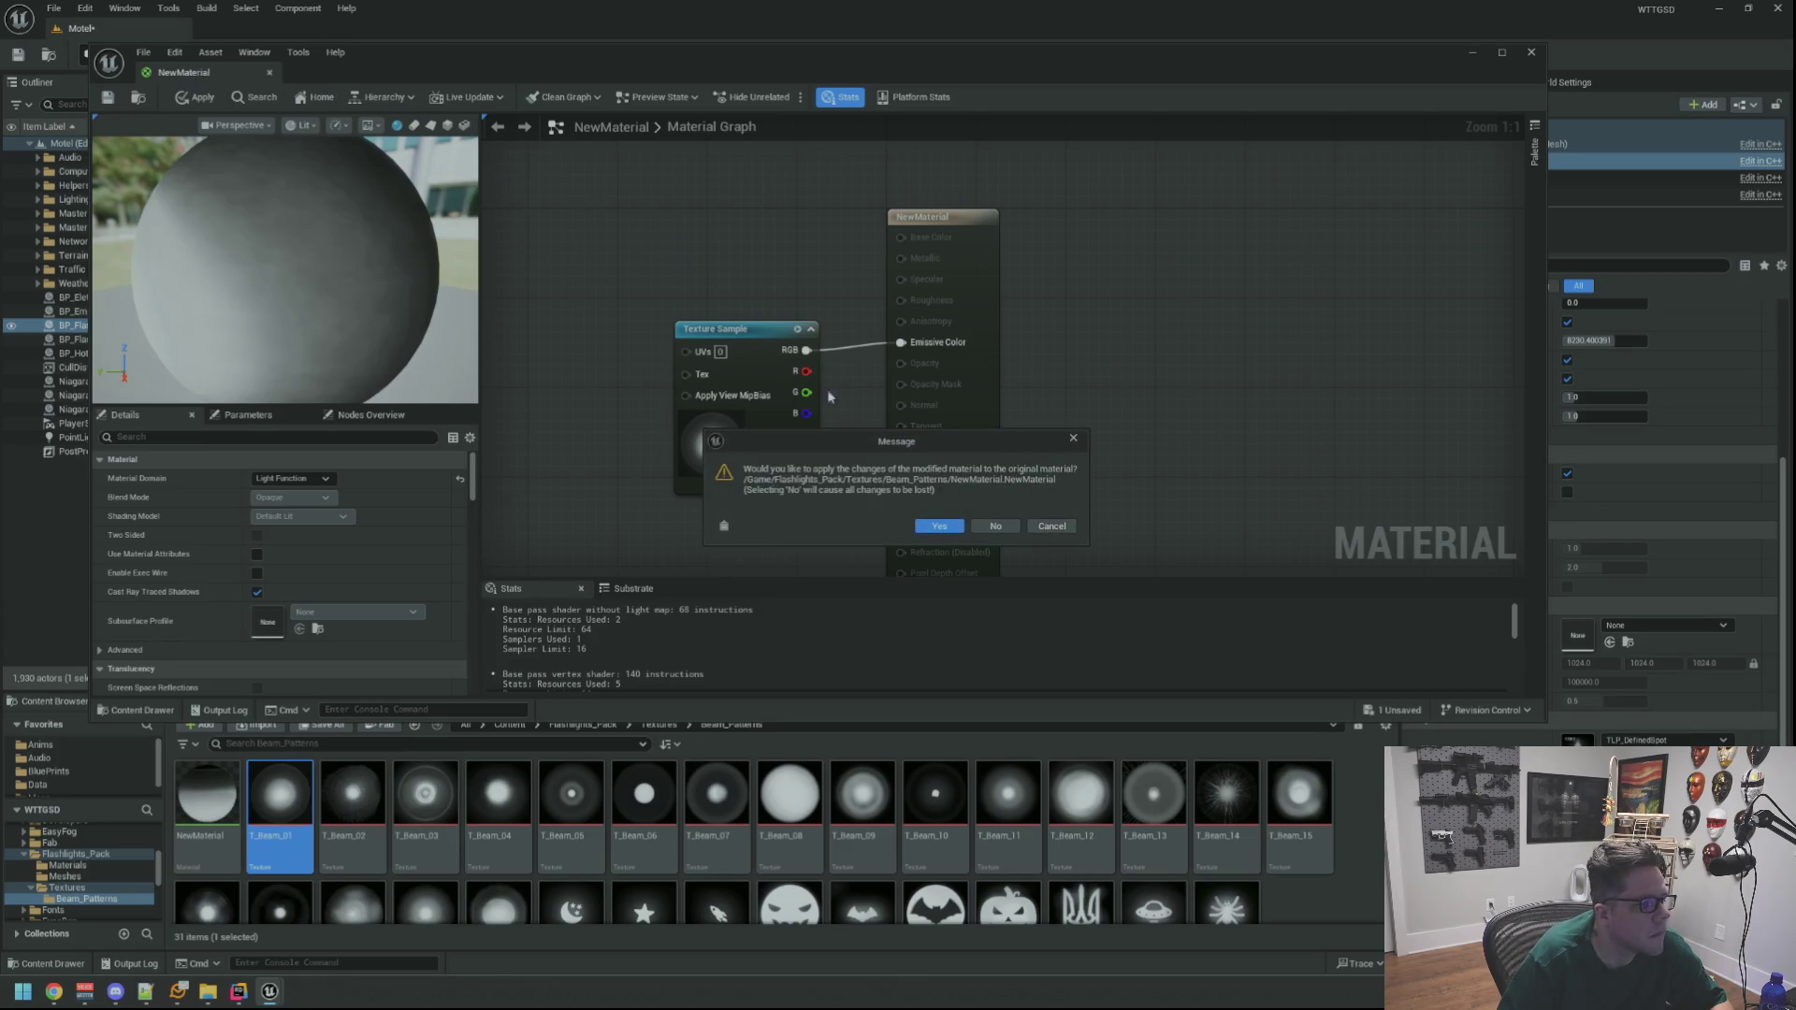
pyautogui.click(947, 529)
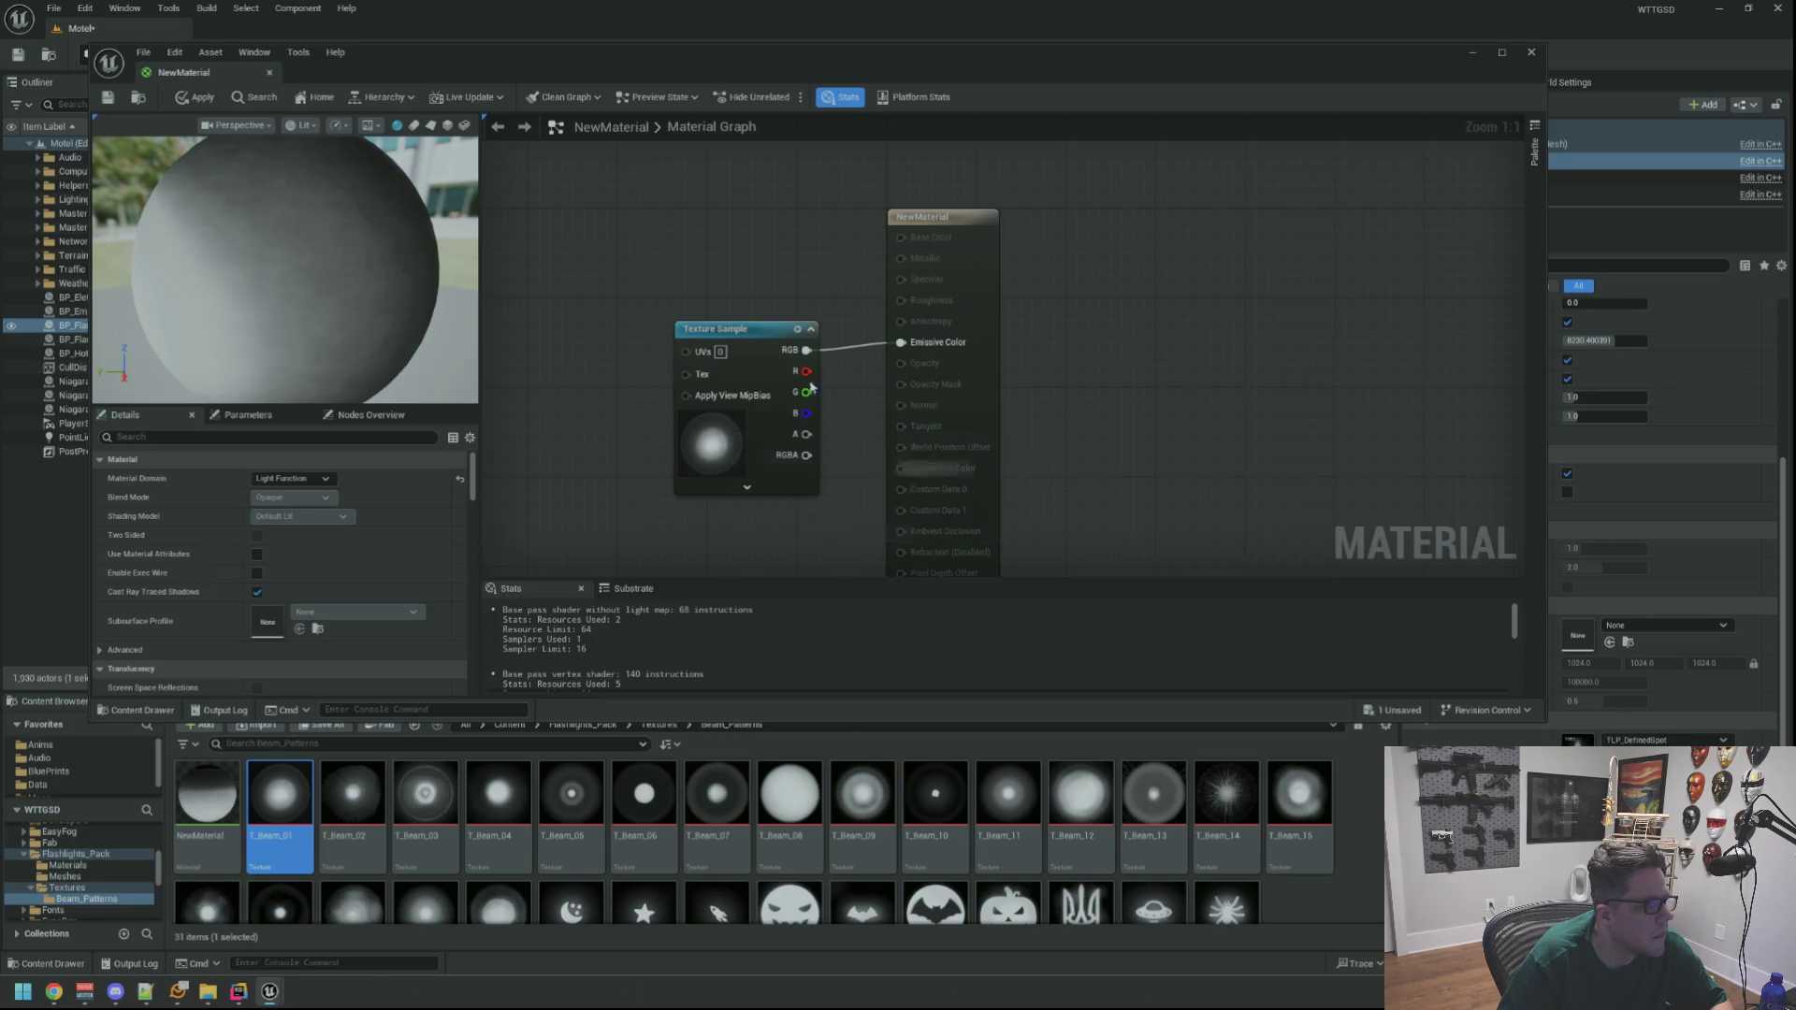
pyautogui.click(170, 100)
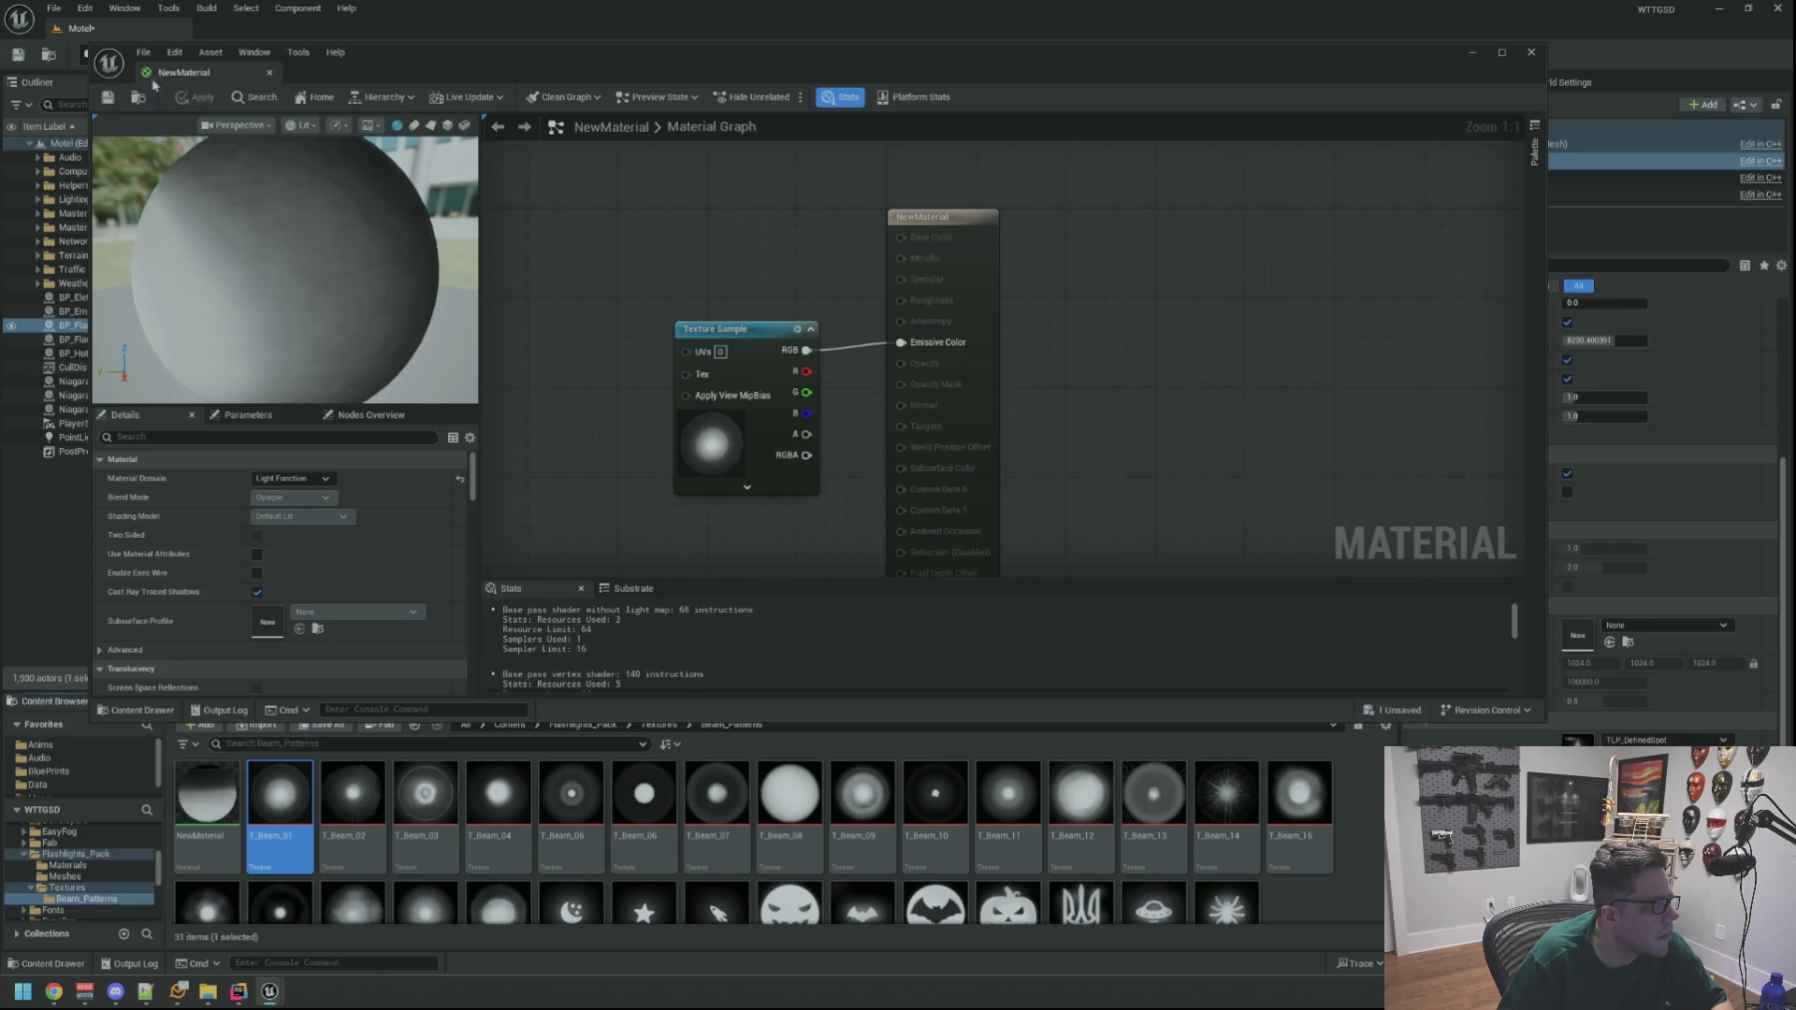
pyautogui.middleClick(187, 79)
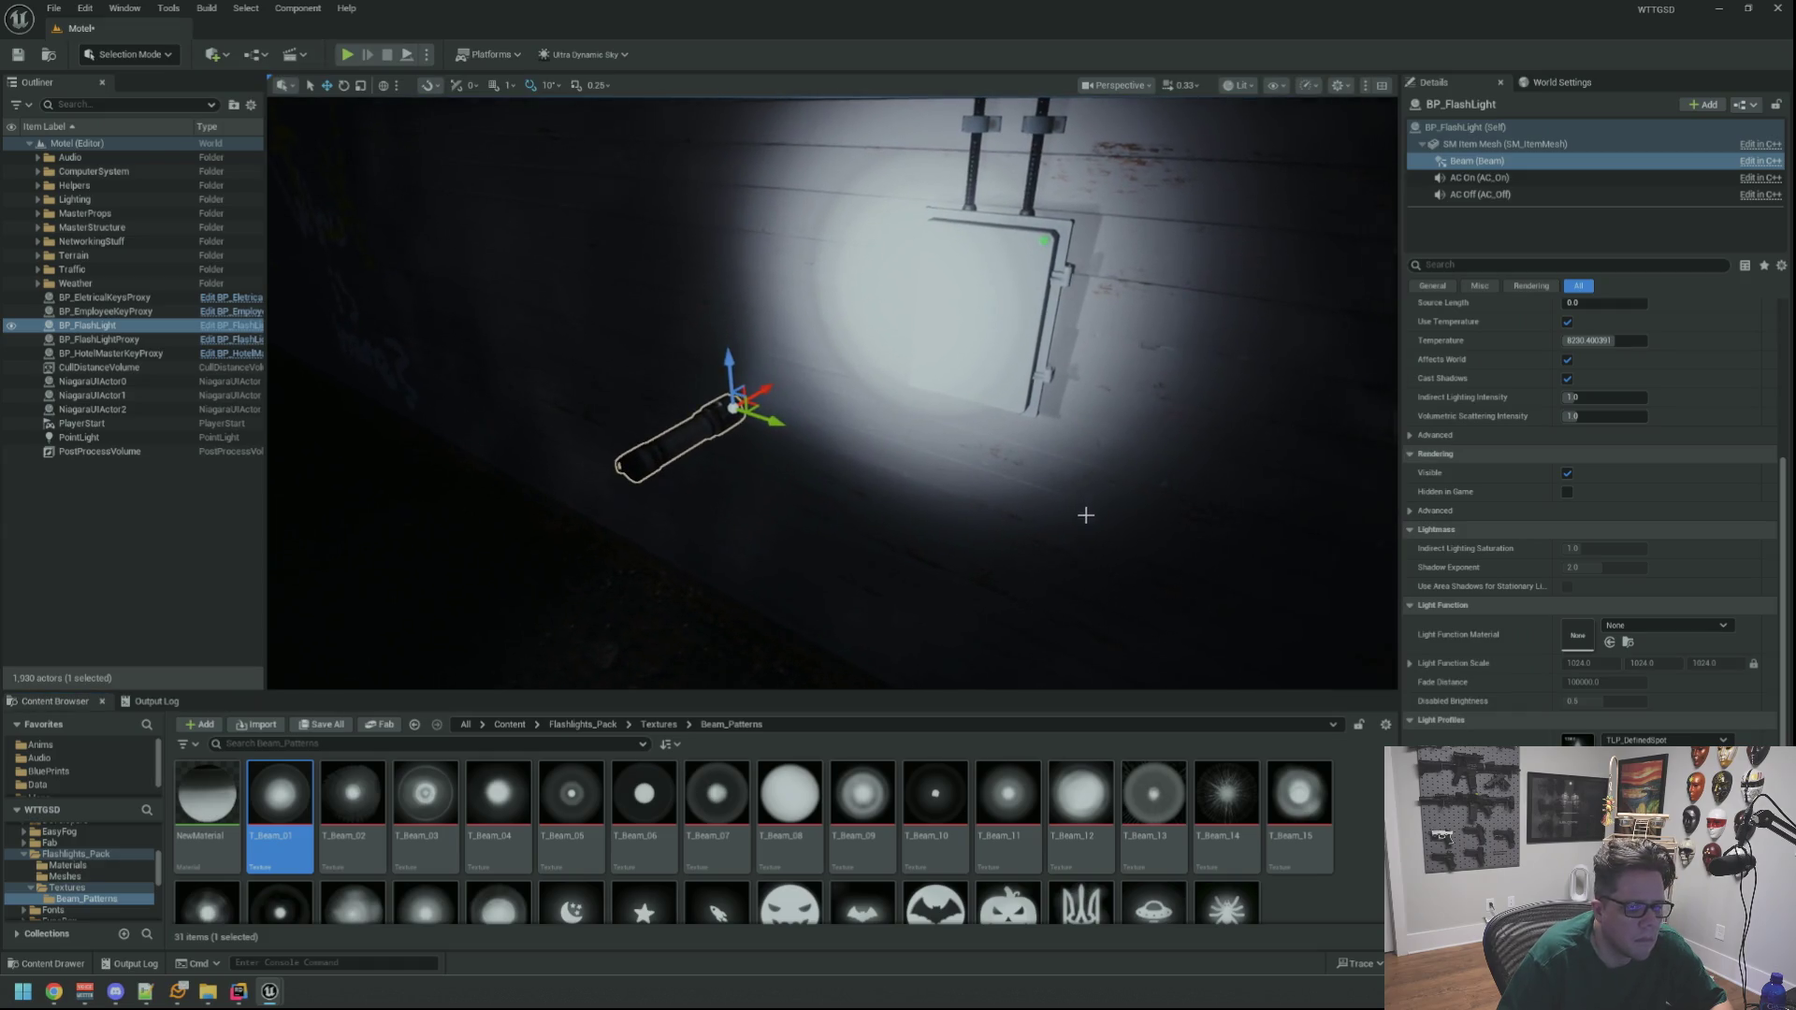
# Clear the beam's IES light profile and assign NewMaterial as its Light Function Material
pyautogui.click(1665, 740)
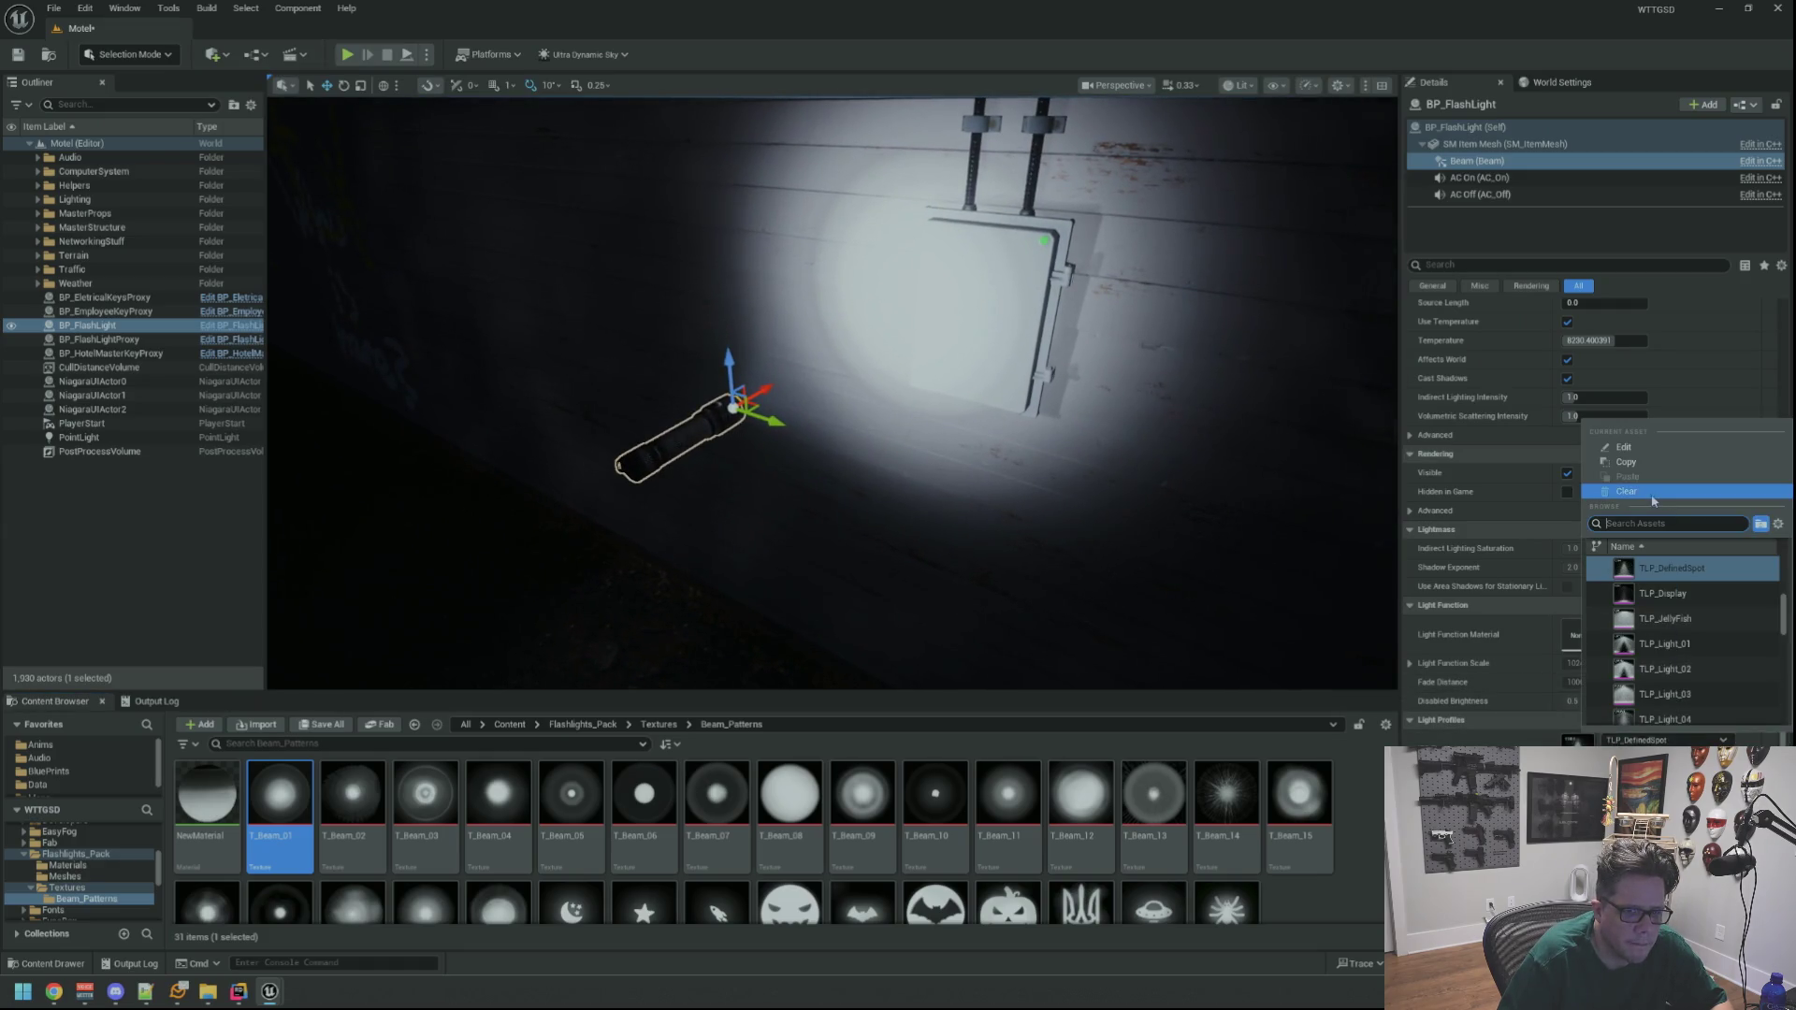
pyautogui.click(1653, 493)
pyautogui.moveTo(206, 795)
pyautogui.mouseDown()
pyautogui.moveTo(1591, 629)
pyautogui.moveTo(1574, 632)
pyautogui.mouseUp()
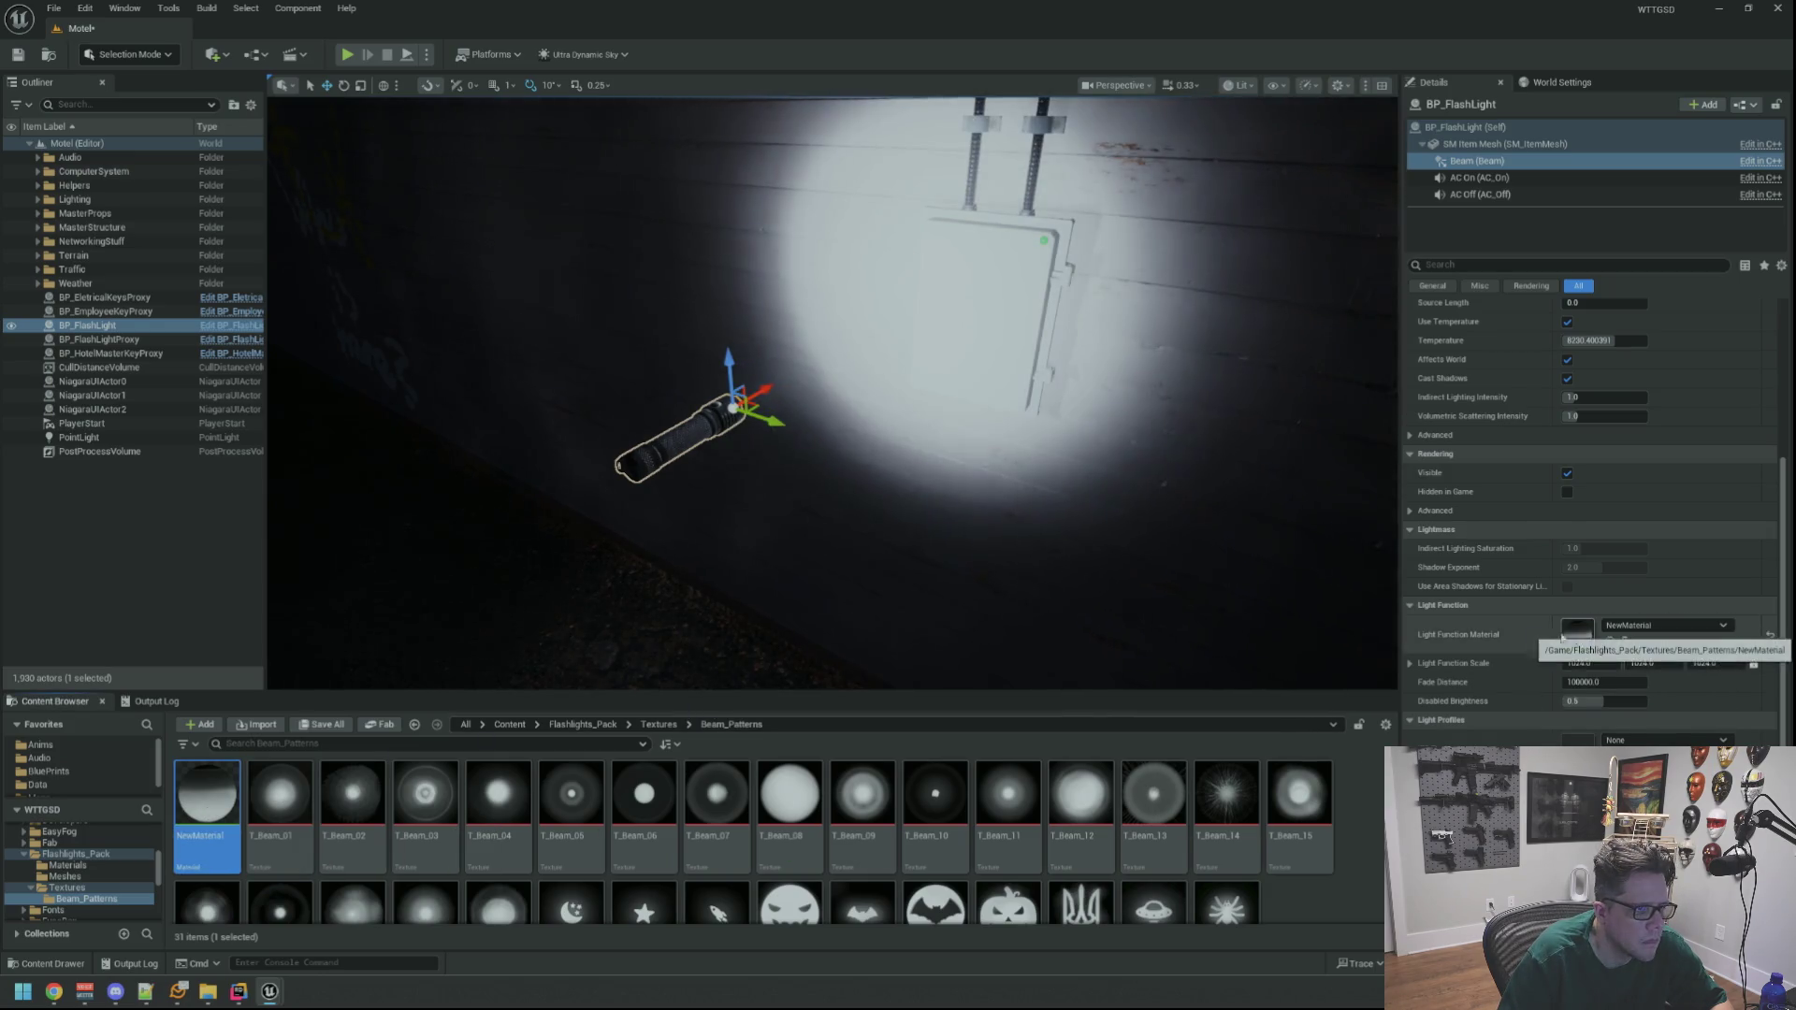
pyautogui.moveTo(940, 497); pyautogui.dragTo(940, 497)
# Check the textured pool around the flashlight, undoing an accidental beam move, and reopen NewMaterial
pyautogui.moveTo(793, 436)
pyautogui.mouseDown()
pyautogui.moveTo(734, 449)
pyautogui.moveTo(853, 418)
pyautogui.mouseUp()
pyautogui.hotkey('ctrl', 'z')
pyautogui.moveTo(749, 576); pyautogui.dragTo(748, 576)
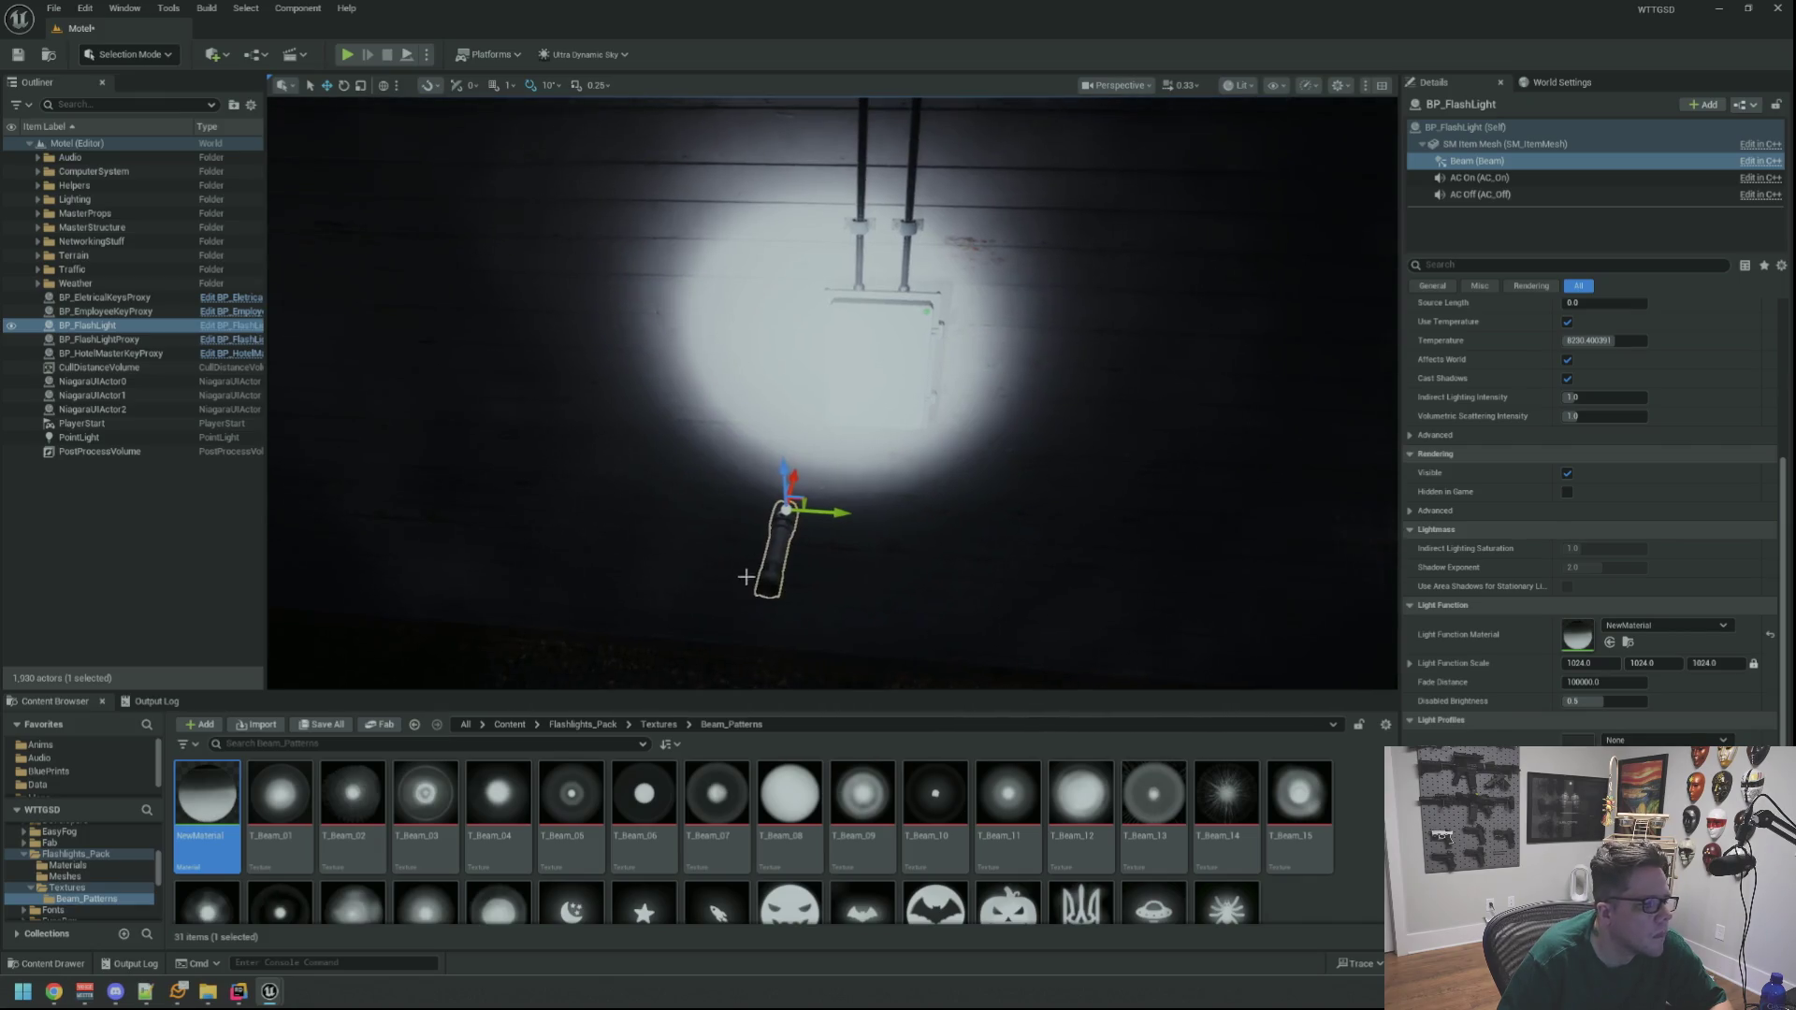
pyautogui.click(862, 534)
pyautogui.moveTo(862, 533); pyautogui.dragTo(786, 505)
pyautogui.click(726, 425)
pyautogui.moveTo(726, 425); pyautogui.dragTo(726, 425)
pyautogui.doubleClick(207, 796)
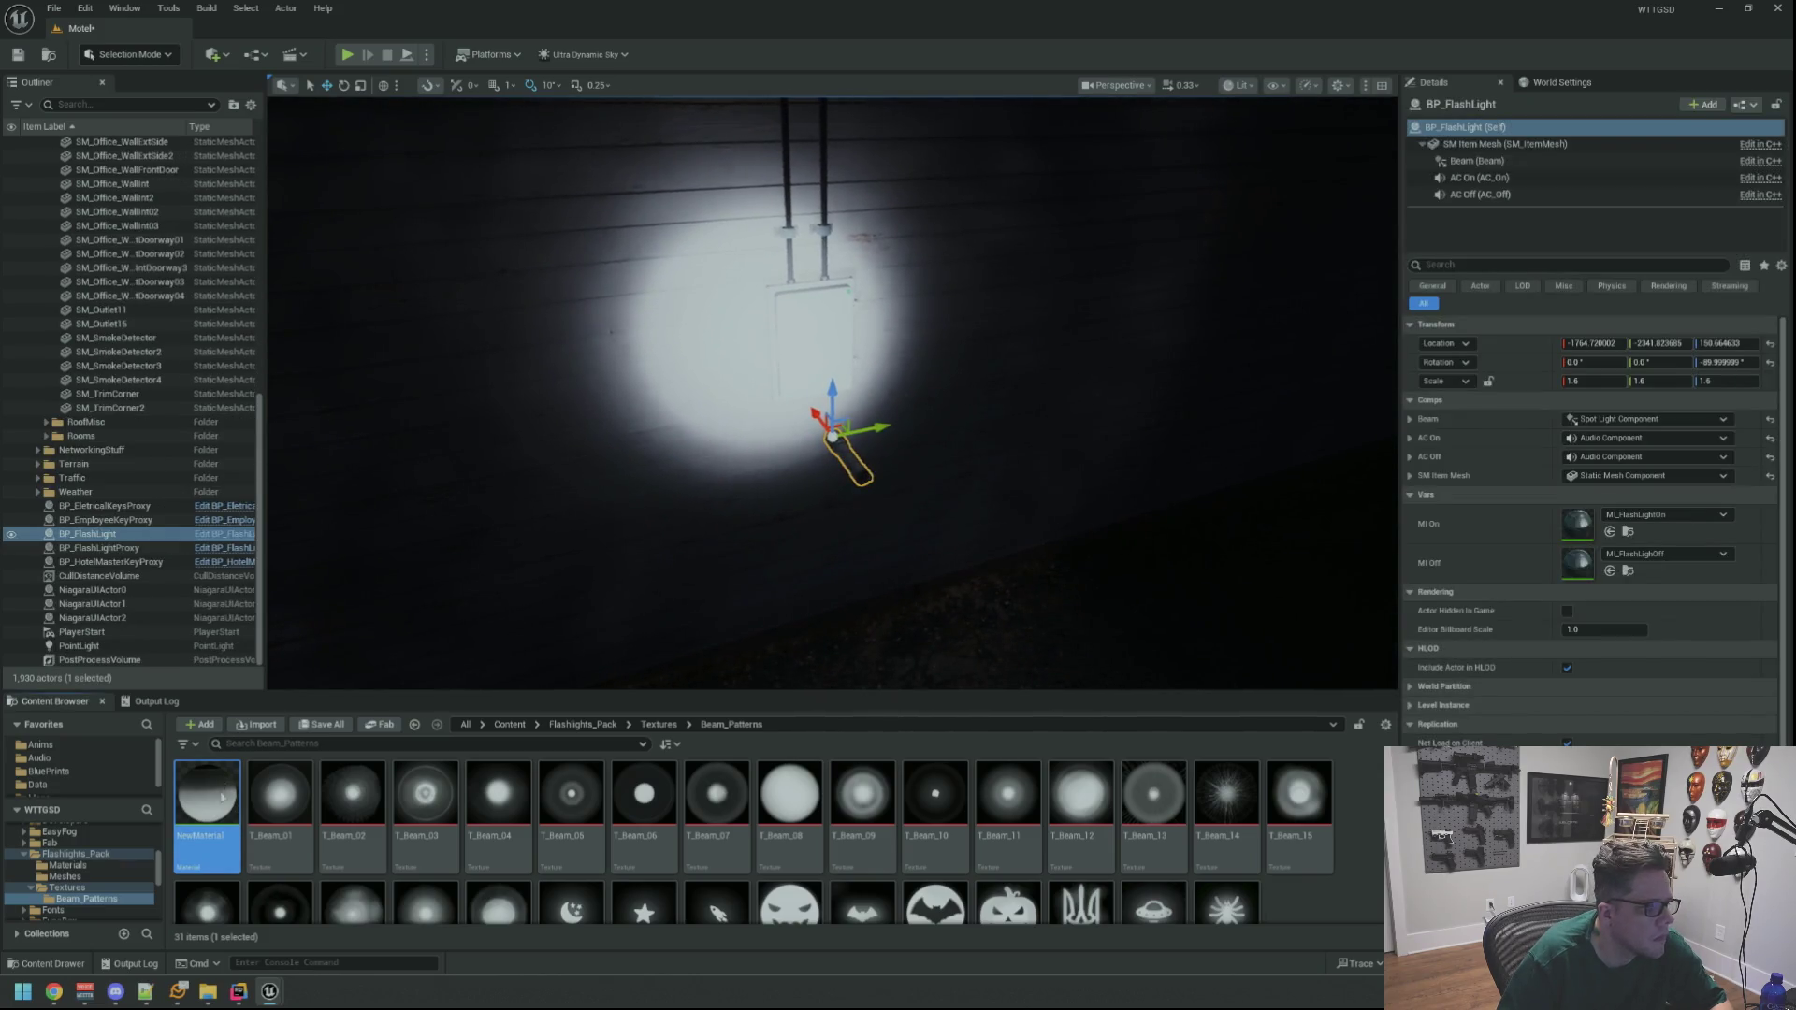
# Swap the beam texture to T_Beam_02, T_Beam_03, then T_Beam_04, checking the lit wall each time
pyautogui.moveTo(786, 79)
pyautogui.mouseDown()
pyautogui.moveTo(1458, 171)
pyautogui.moveTo(1795, 187)
pyautogui.mouseUp()
pyautogui.moveTo(1011, 470); pyautogui.dragTo(1011, 470)
pyautogui.moveTo(353, 805)
pyautogui.mouseDown()
pyautogui.moveTo(1170, 694)
pyautogui.moveTo(1416, 686)
pyautogui.mouseUp()
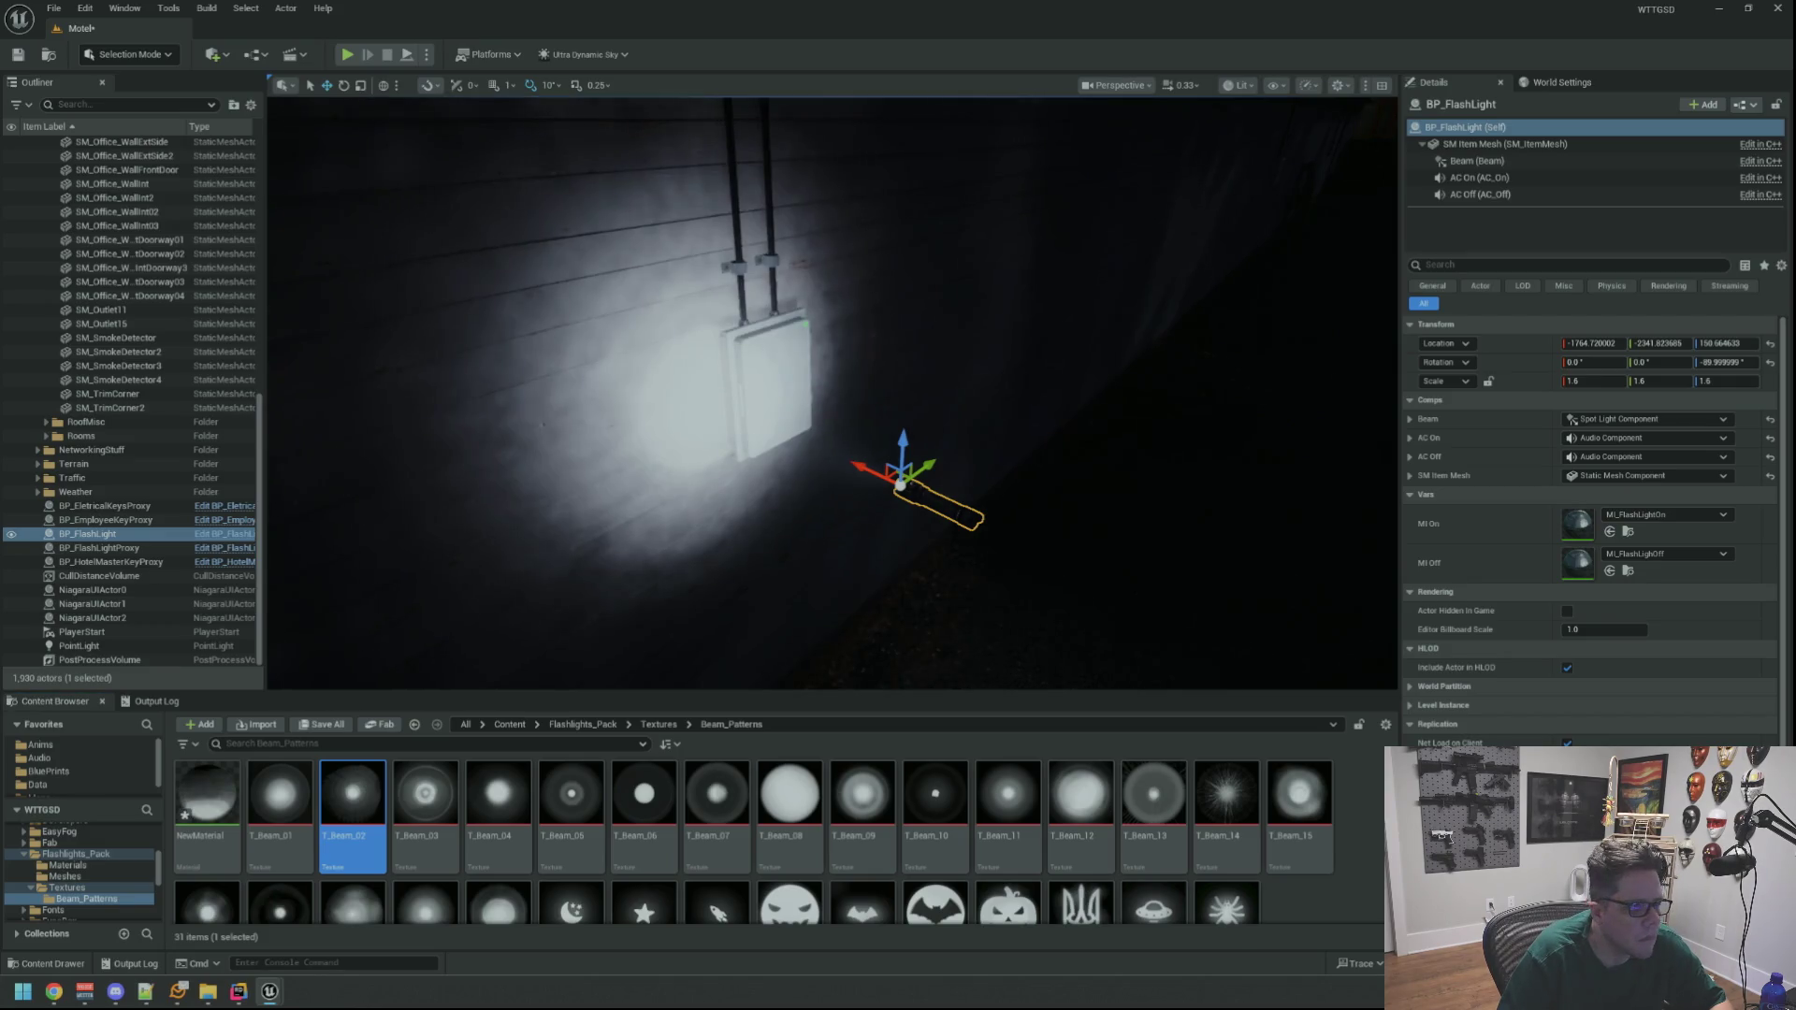
pyautogui.moveTo(1085, 365)
pyautogui.mouseDown()
pyautogui.moveTo(987, 320)
pyautogui.moveTo(973, 341)
pyautogui.mouseUp()
pyautogui.moveTo(426, 800); pyautogui.dragTo(823, 775)
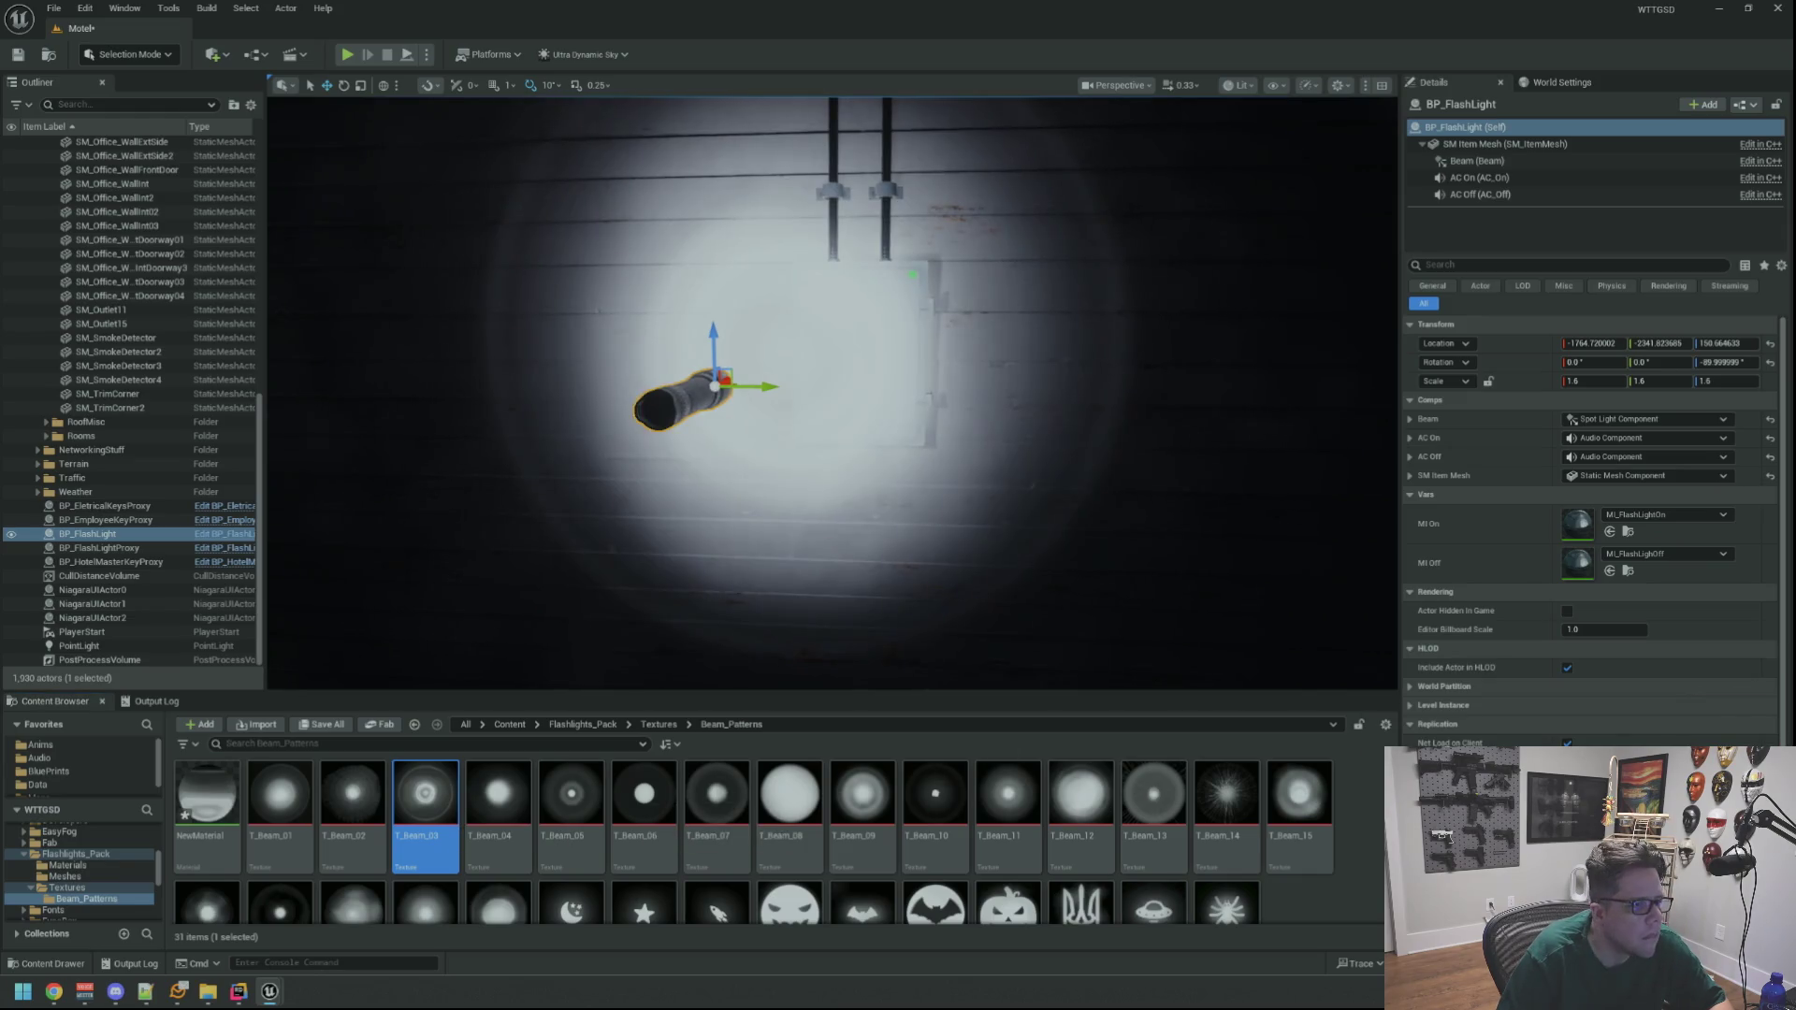
pyautogui.moveTo(1062, 238); pyautogui.dragTo(1061, 238)
pyautogui.click(498, 795)
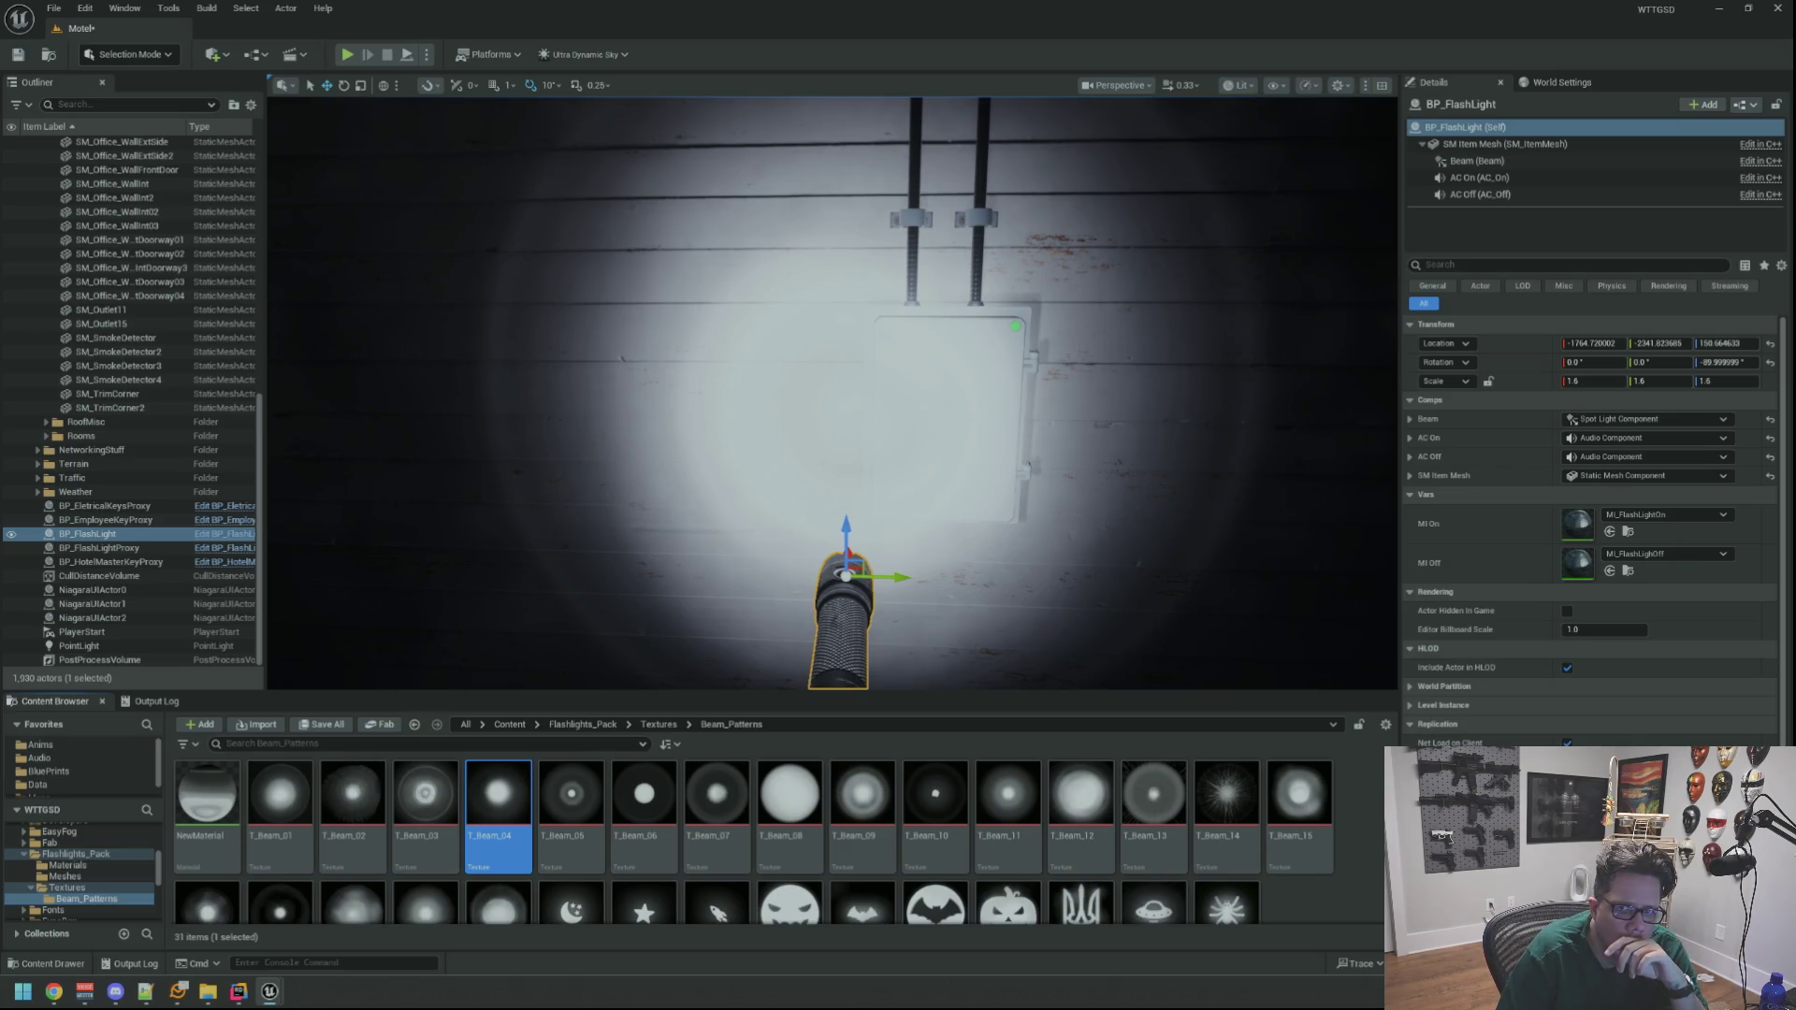
pyautogui.moveTo(1254, 334); pyautogui.dragTo(1253, 335)
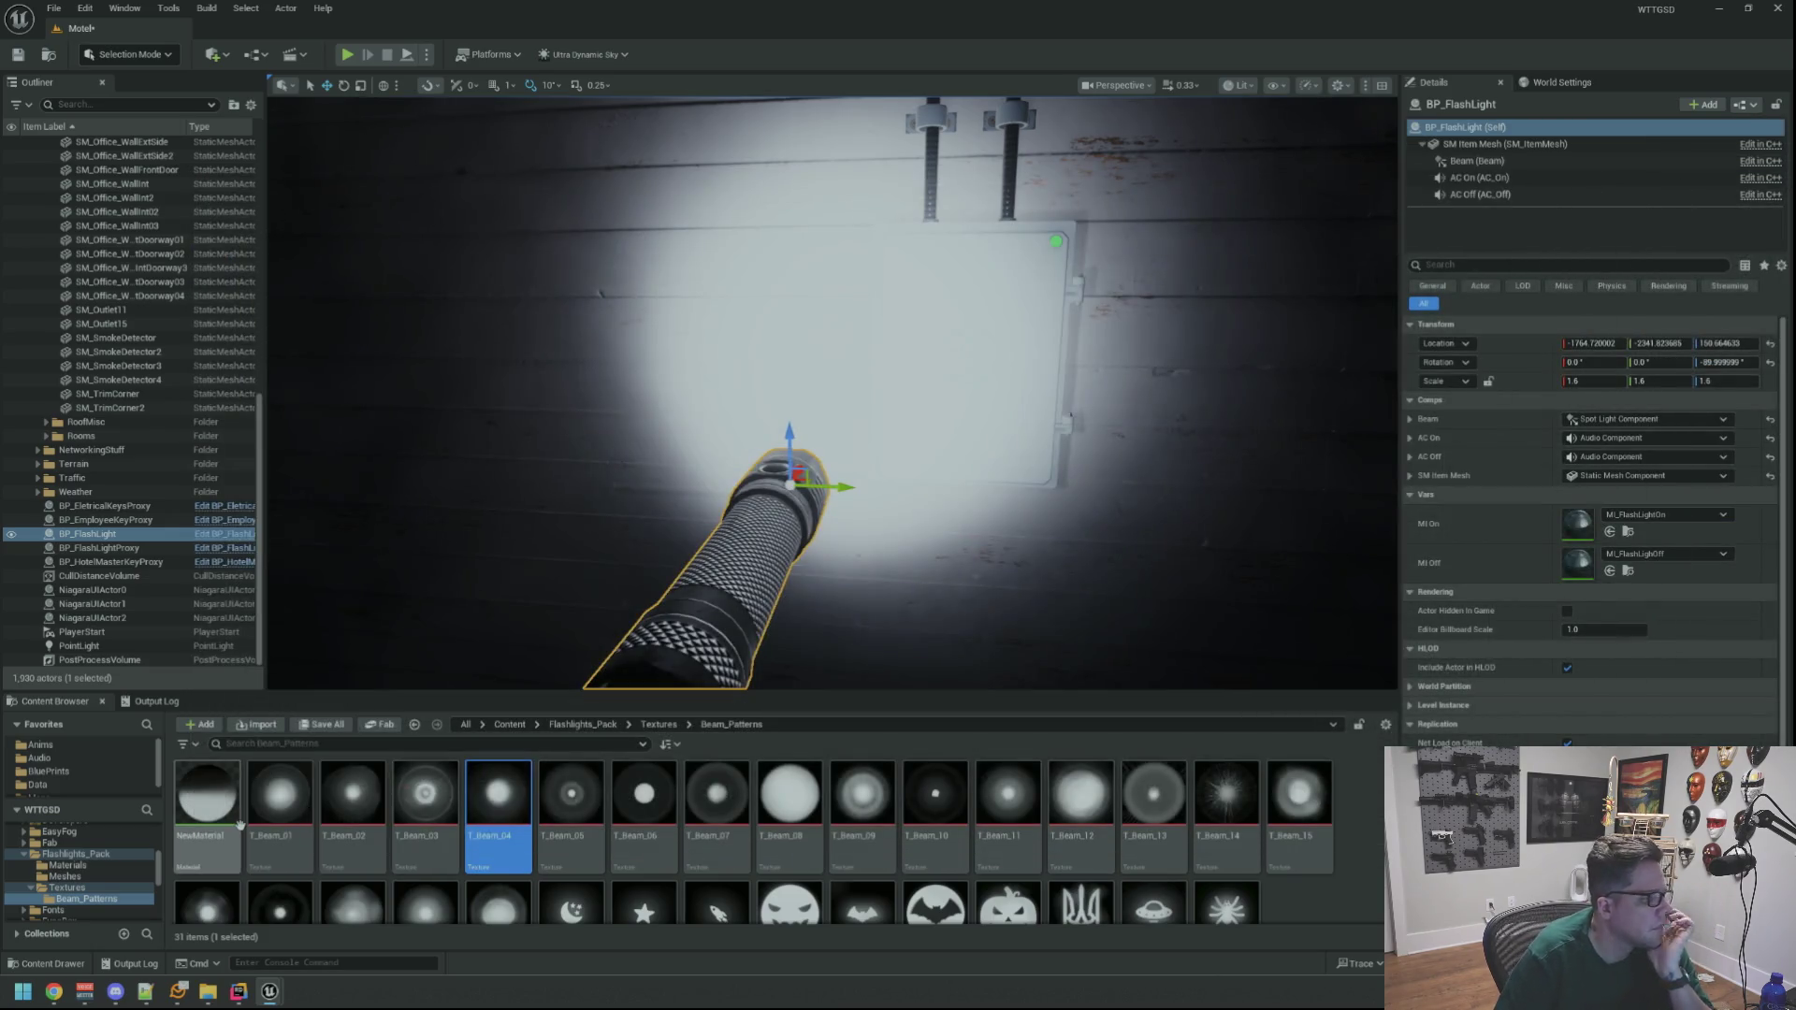
# Rename NewMaterial to M_FlashLight Mat
pyautogui.click(234, 814)
pyautogui.press('F2')
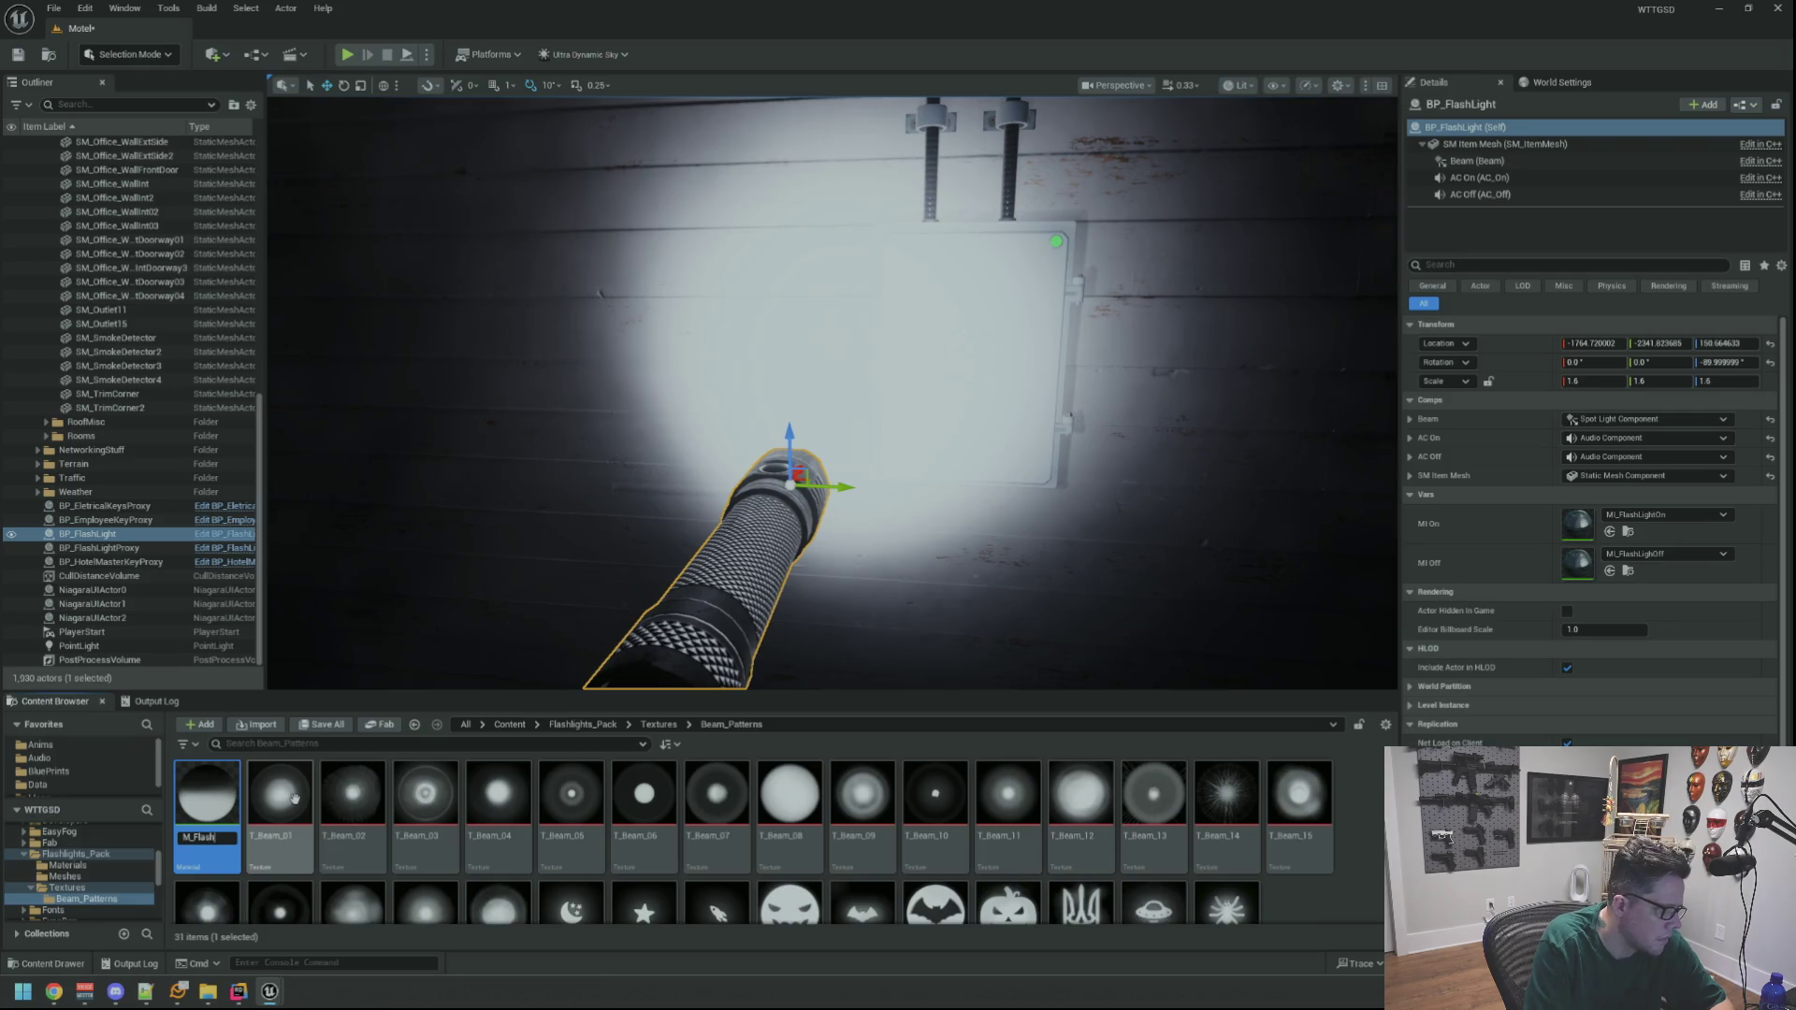
pyautogui.press('Return')
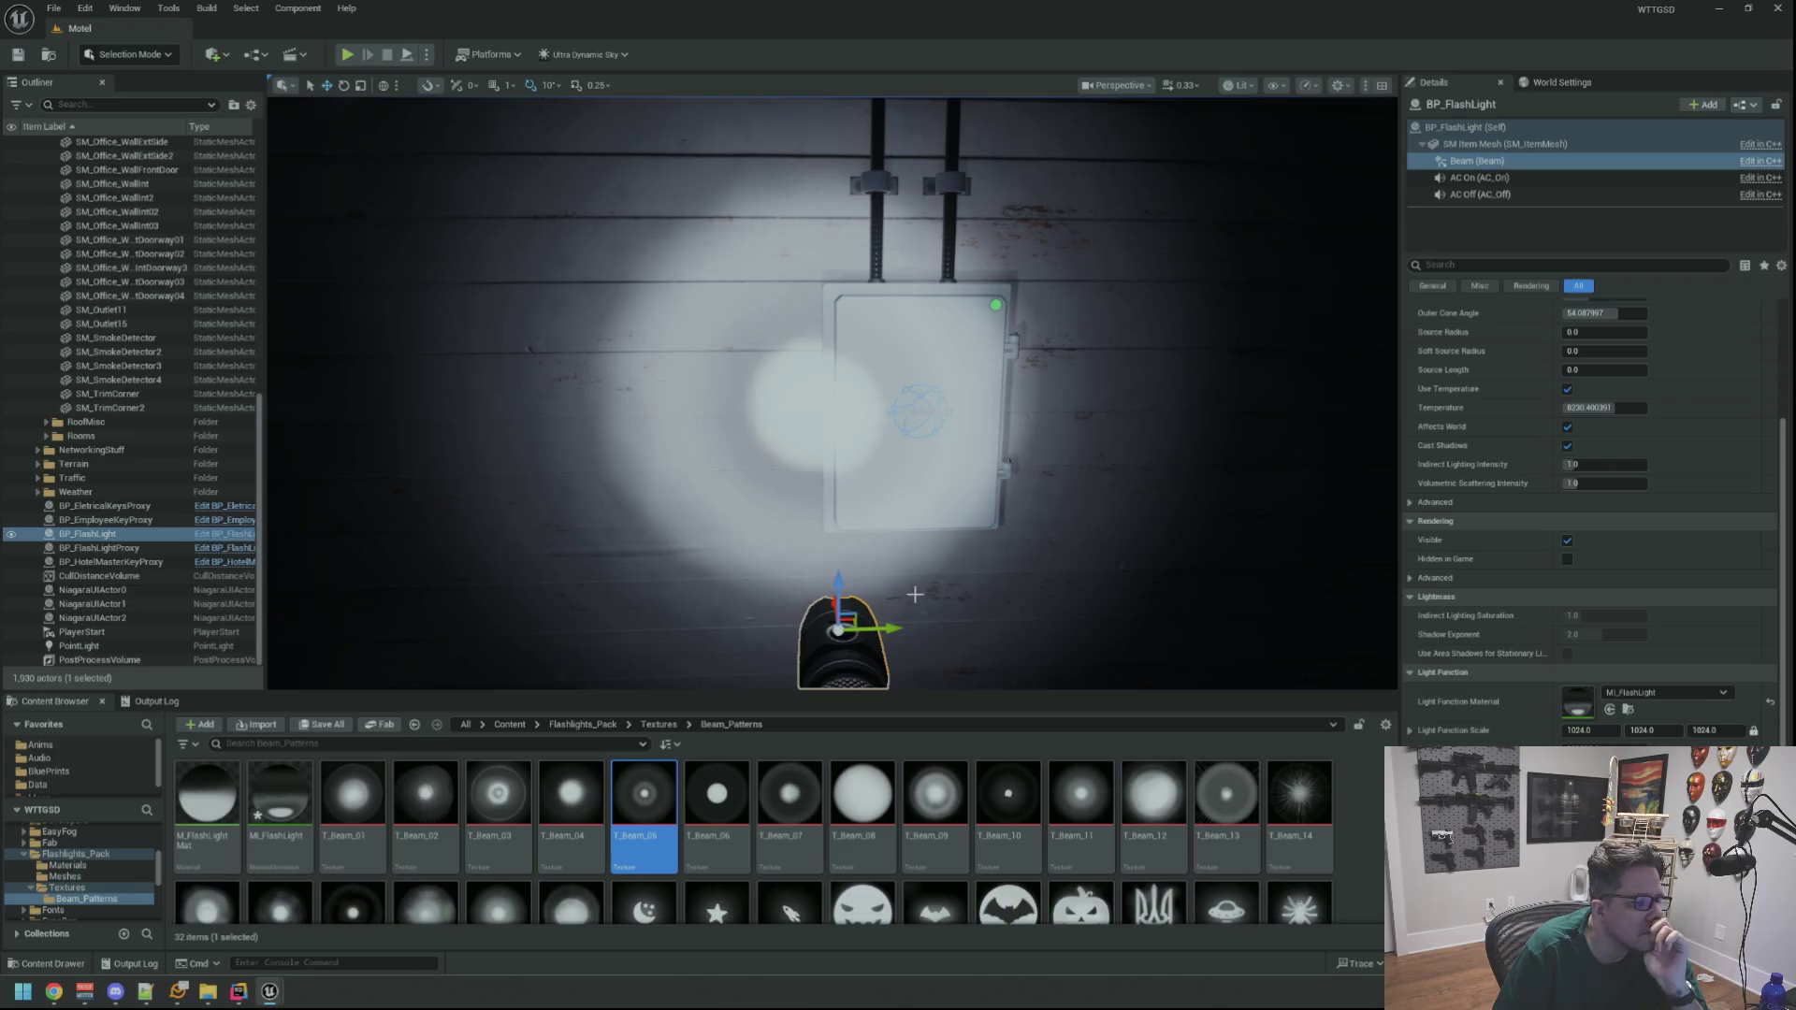
# Try T_Beam_06 and T_Beam_07 as the beam texture, settling back on T_Beam_06
pyautogui.click(716, 805)
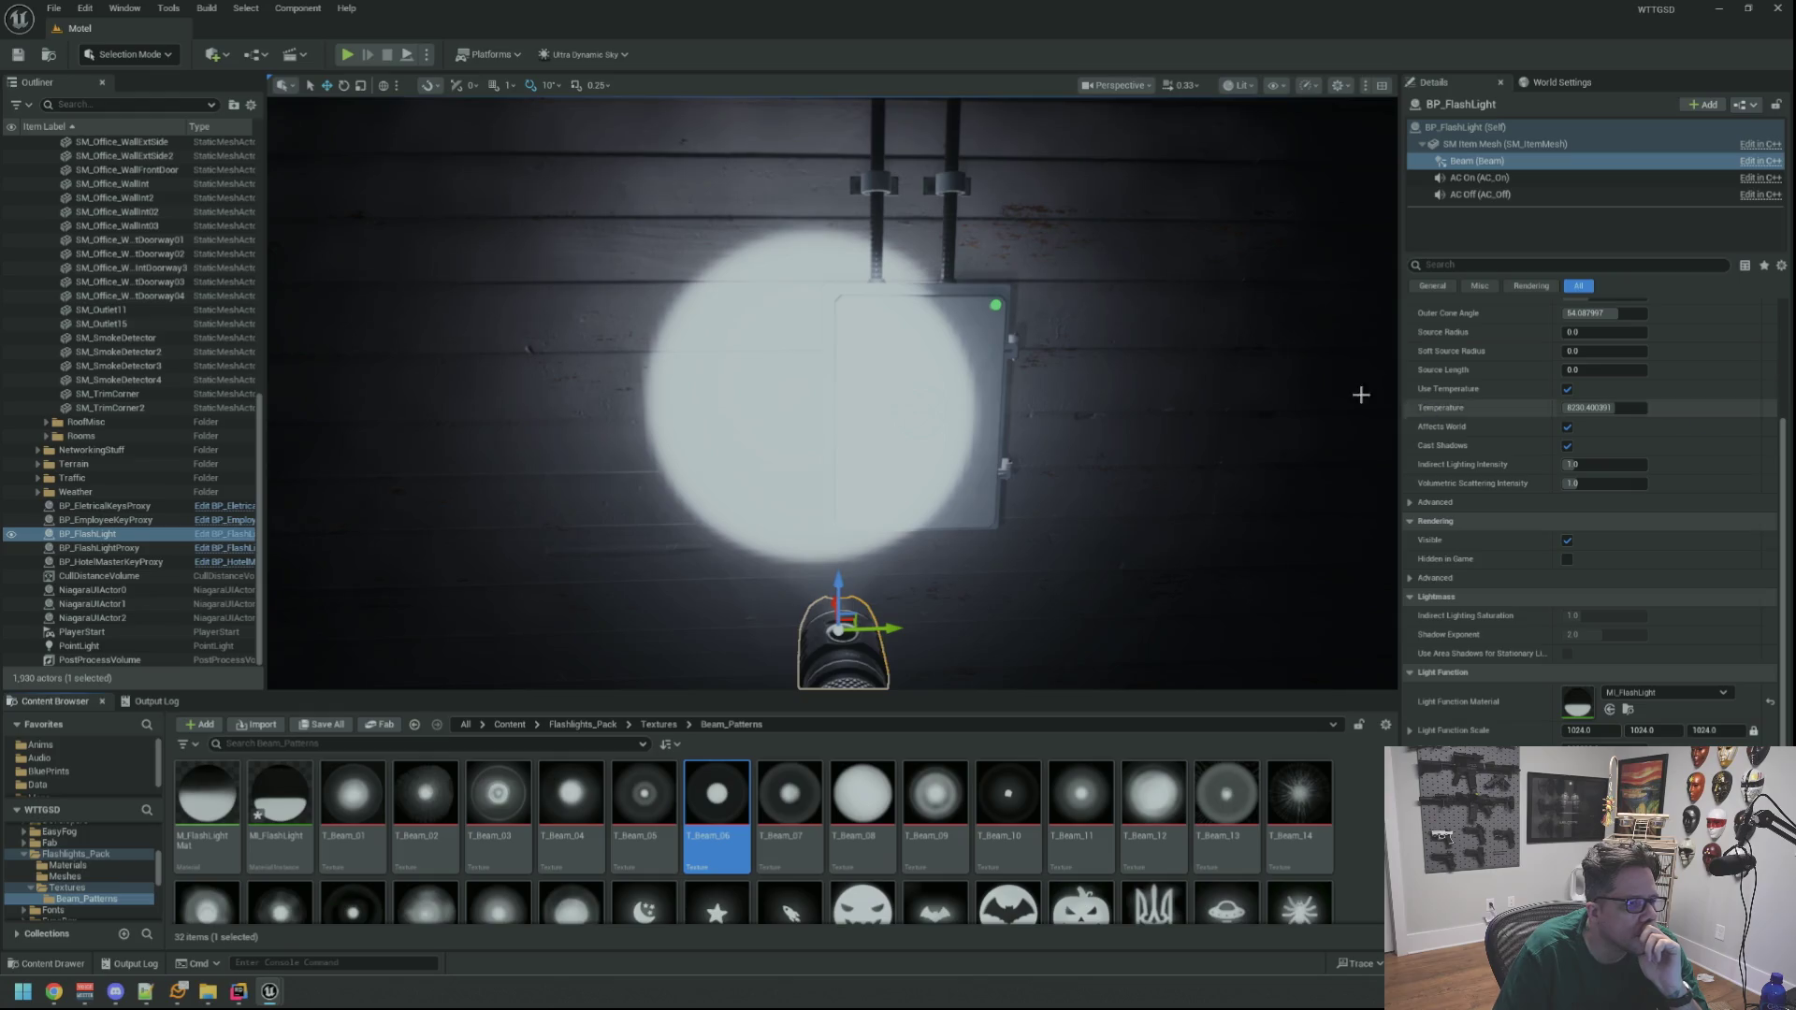
pyautogui.scroll(-5, 923, 380)
pyautogui.scroll(4, 923, 379)
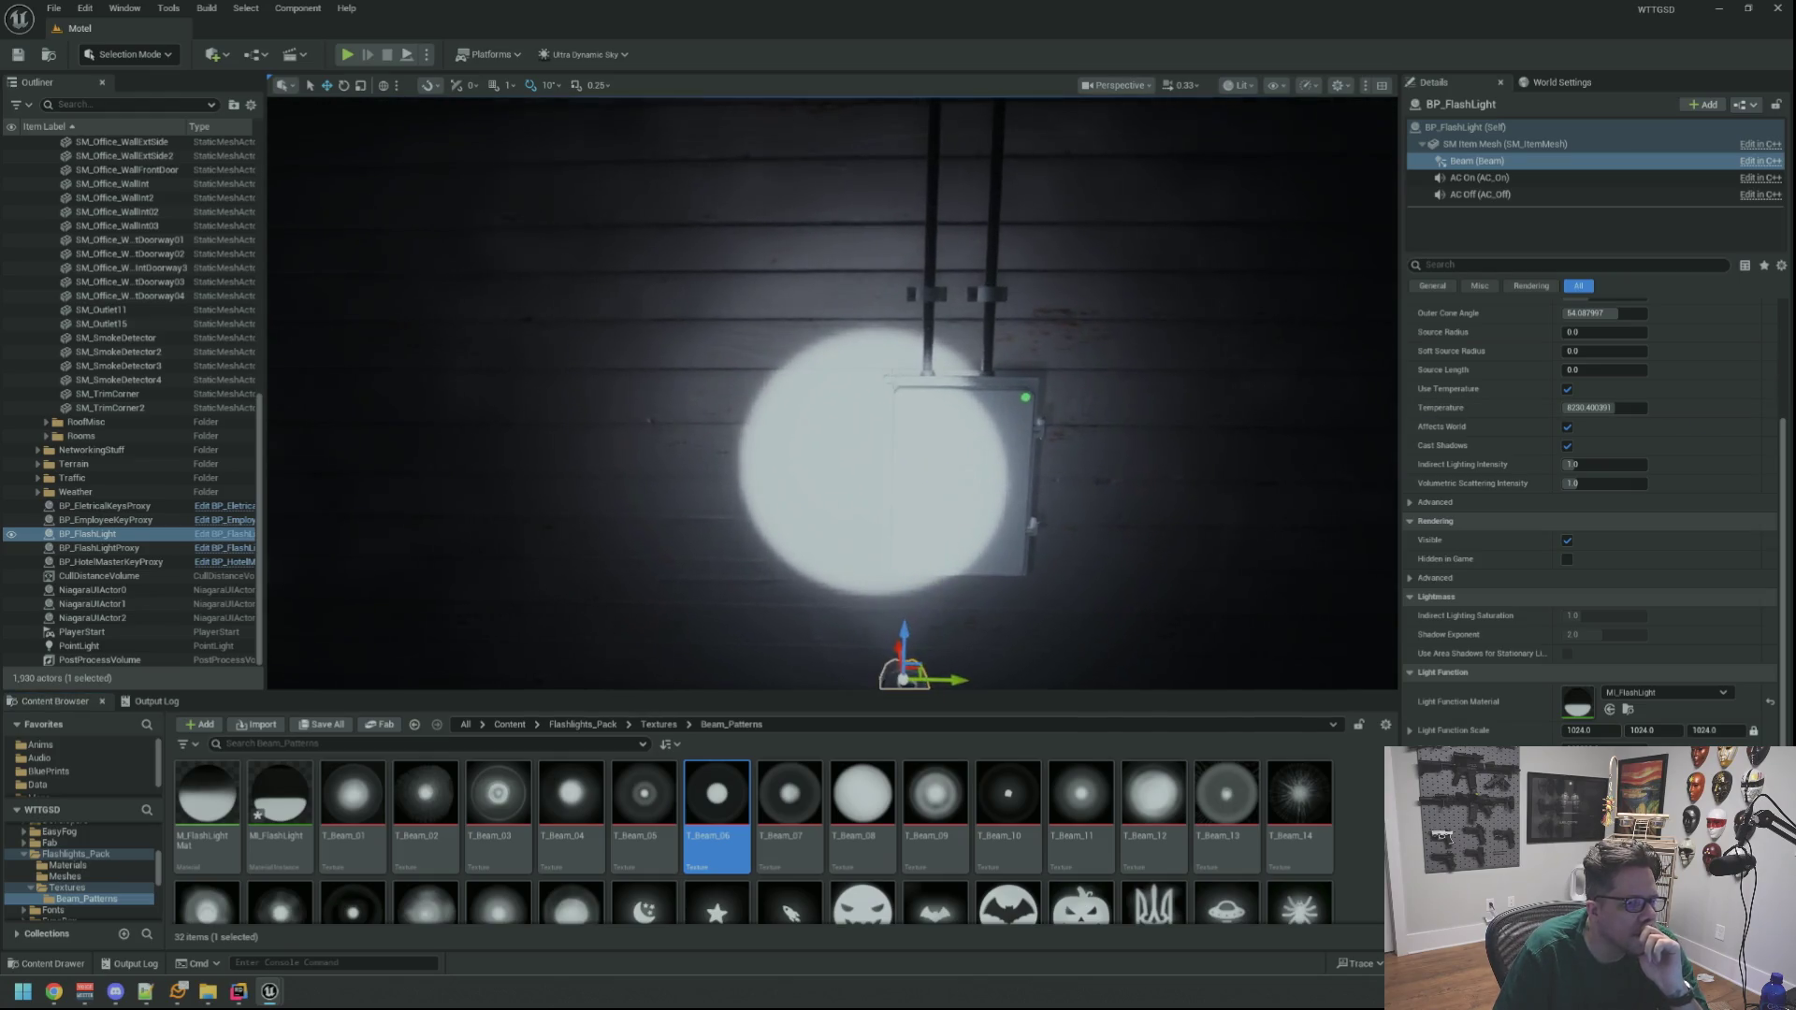
pyautogui.moveTo(896, 391)
pyautogui.mouseDown()
pyautogui.moveTo(912, 397)
pyautogui.moveTo(891, 404)
pyautogui.mouseUp()
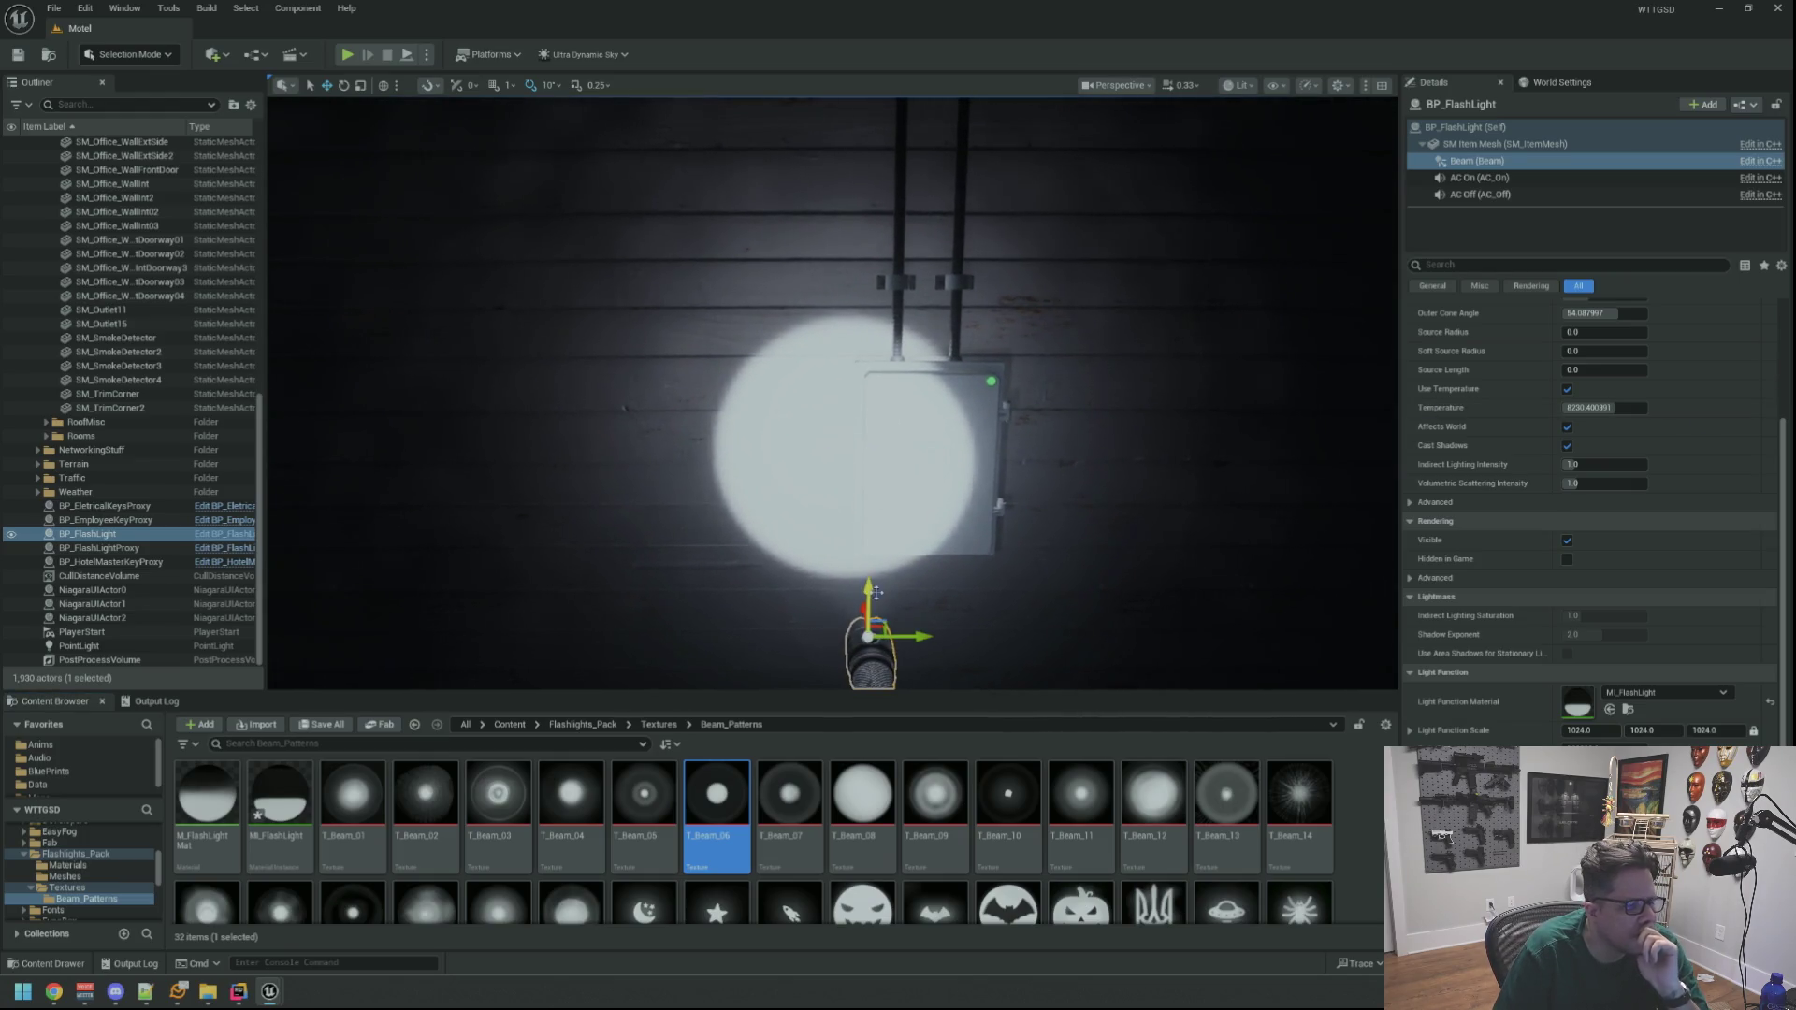
pyautogui.click(790, 795)
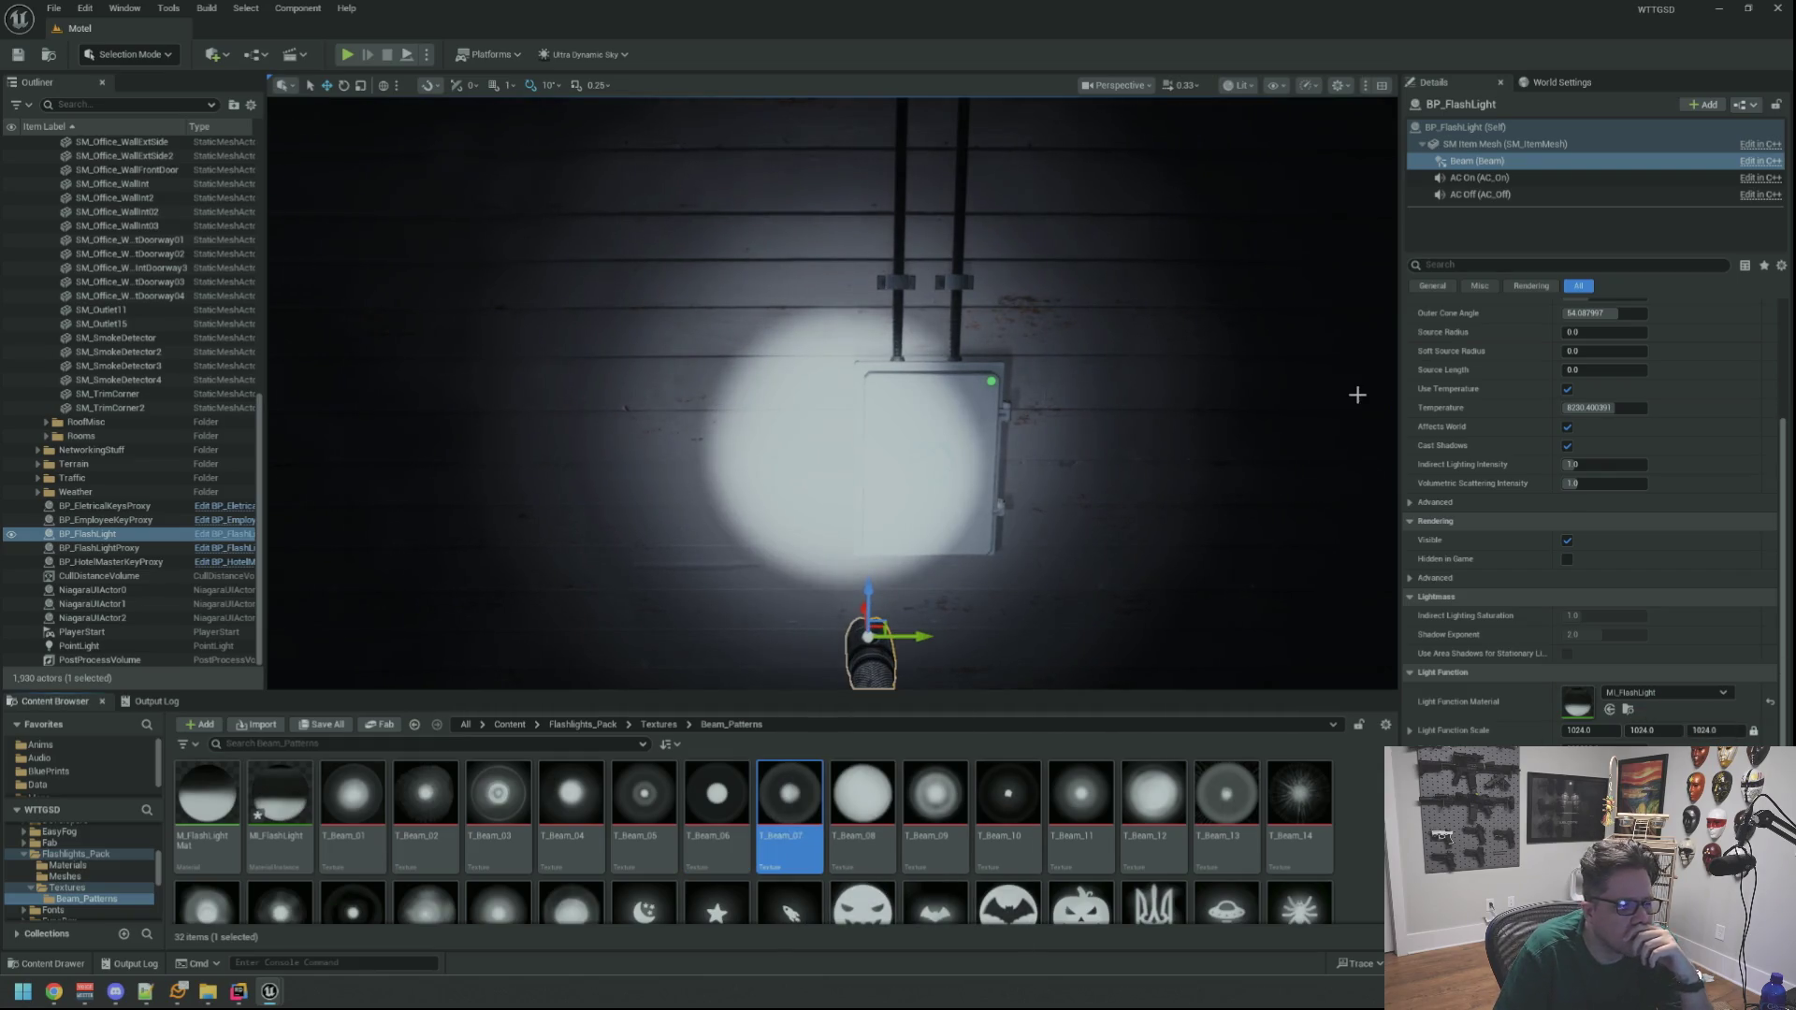
pyautogui.scroll(-8, 959, 364)
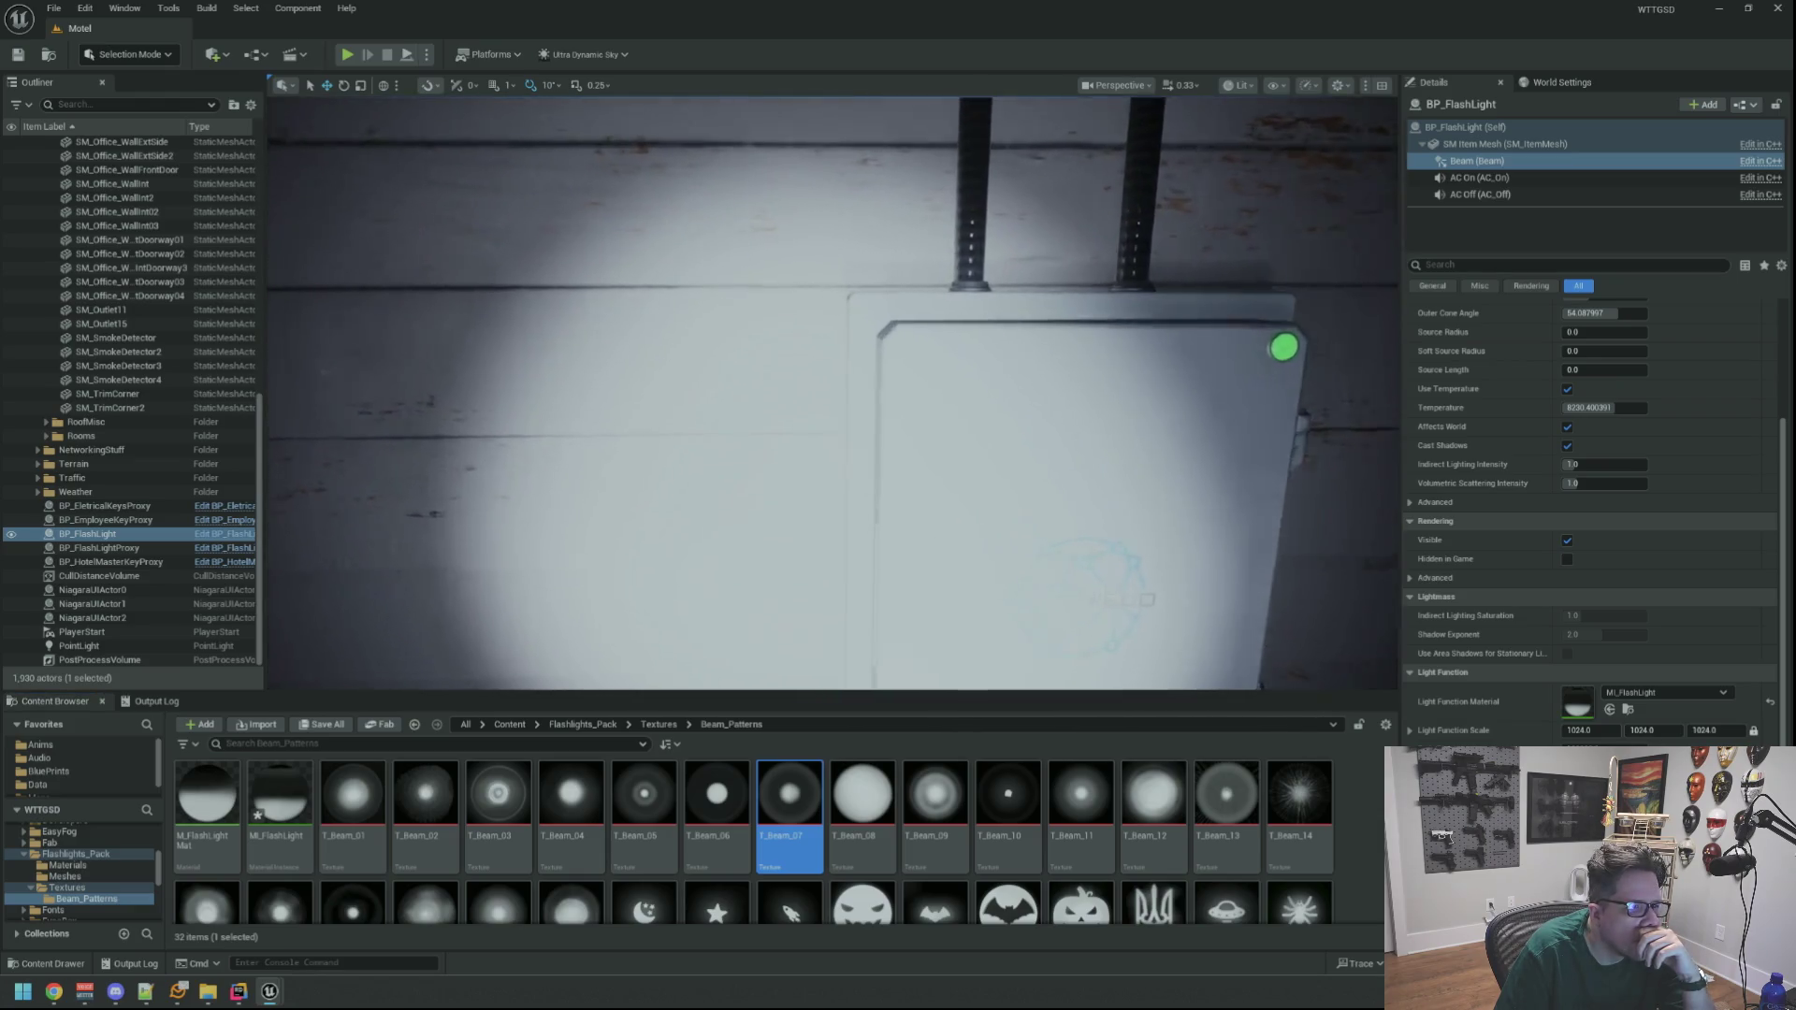
pyautogui.scroll(10, 833, 393)
pyautogui.scroll(-6, 832, 393)
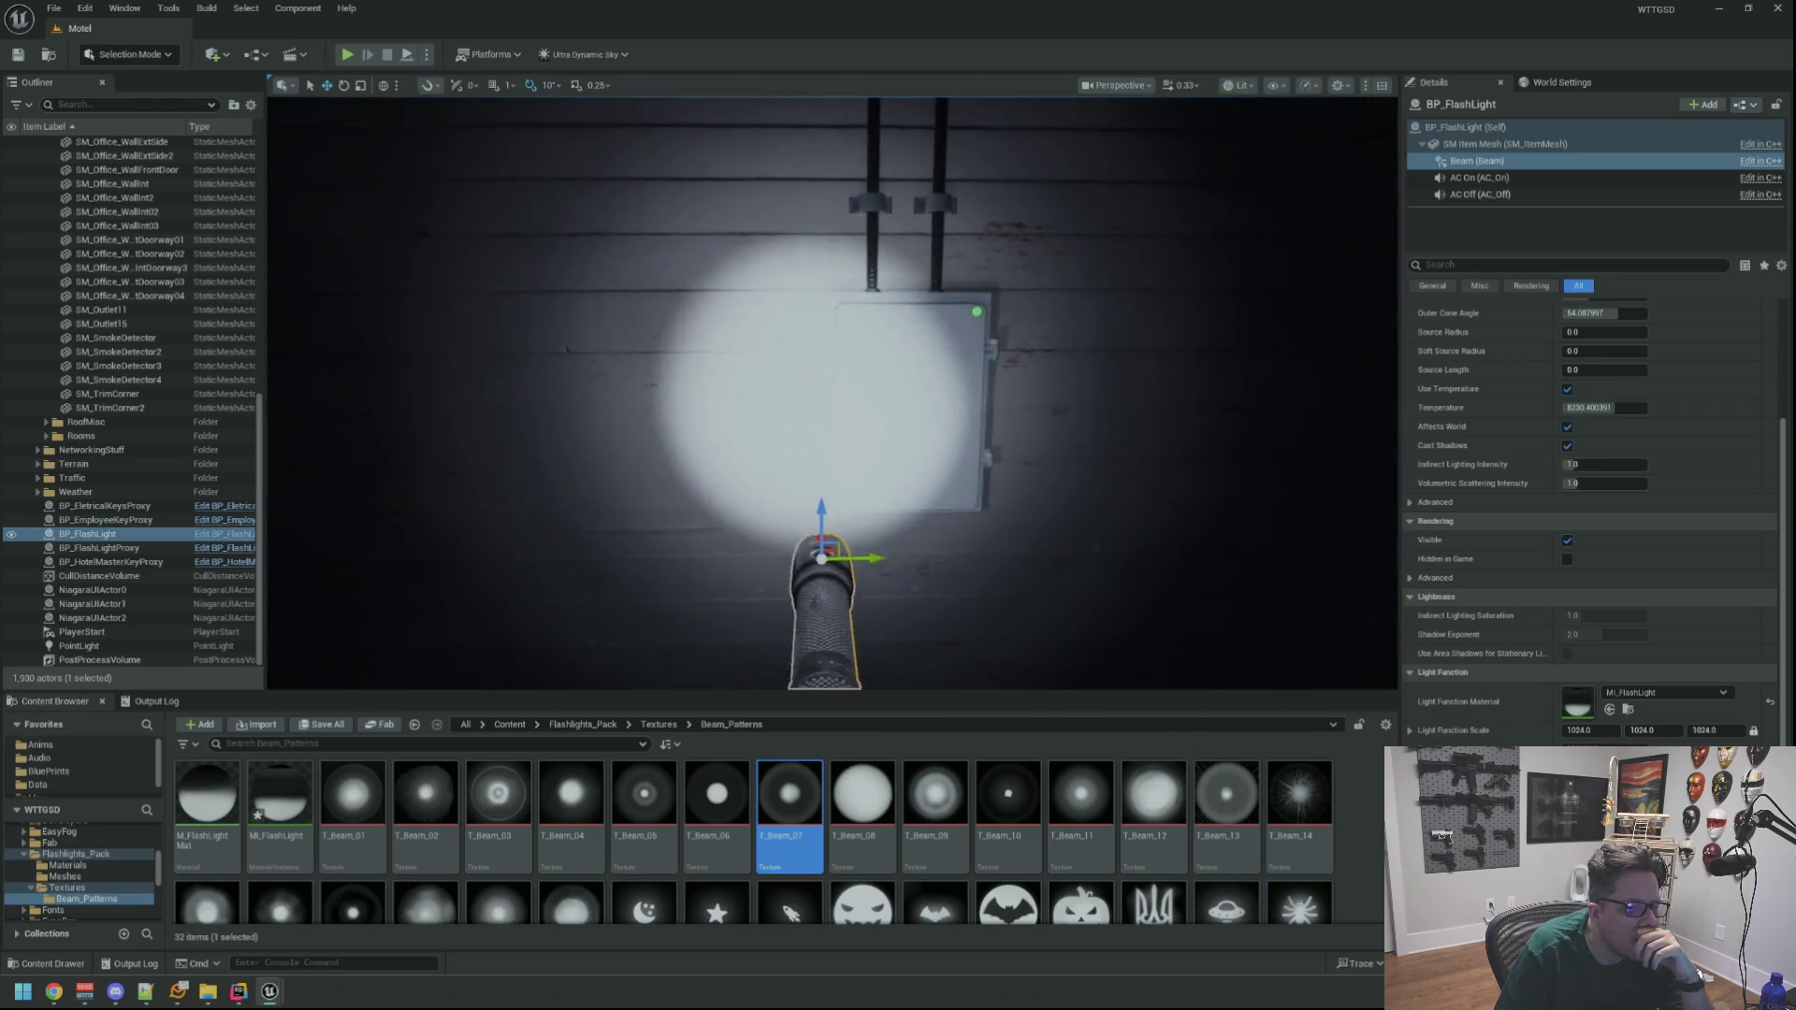
pyautogui.click(747, 791)
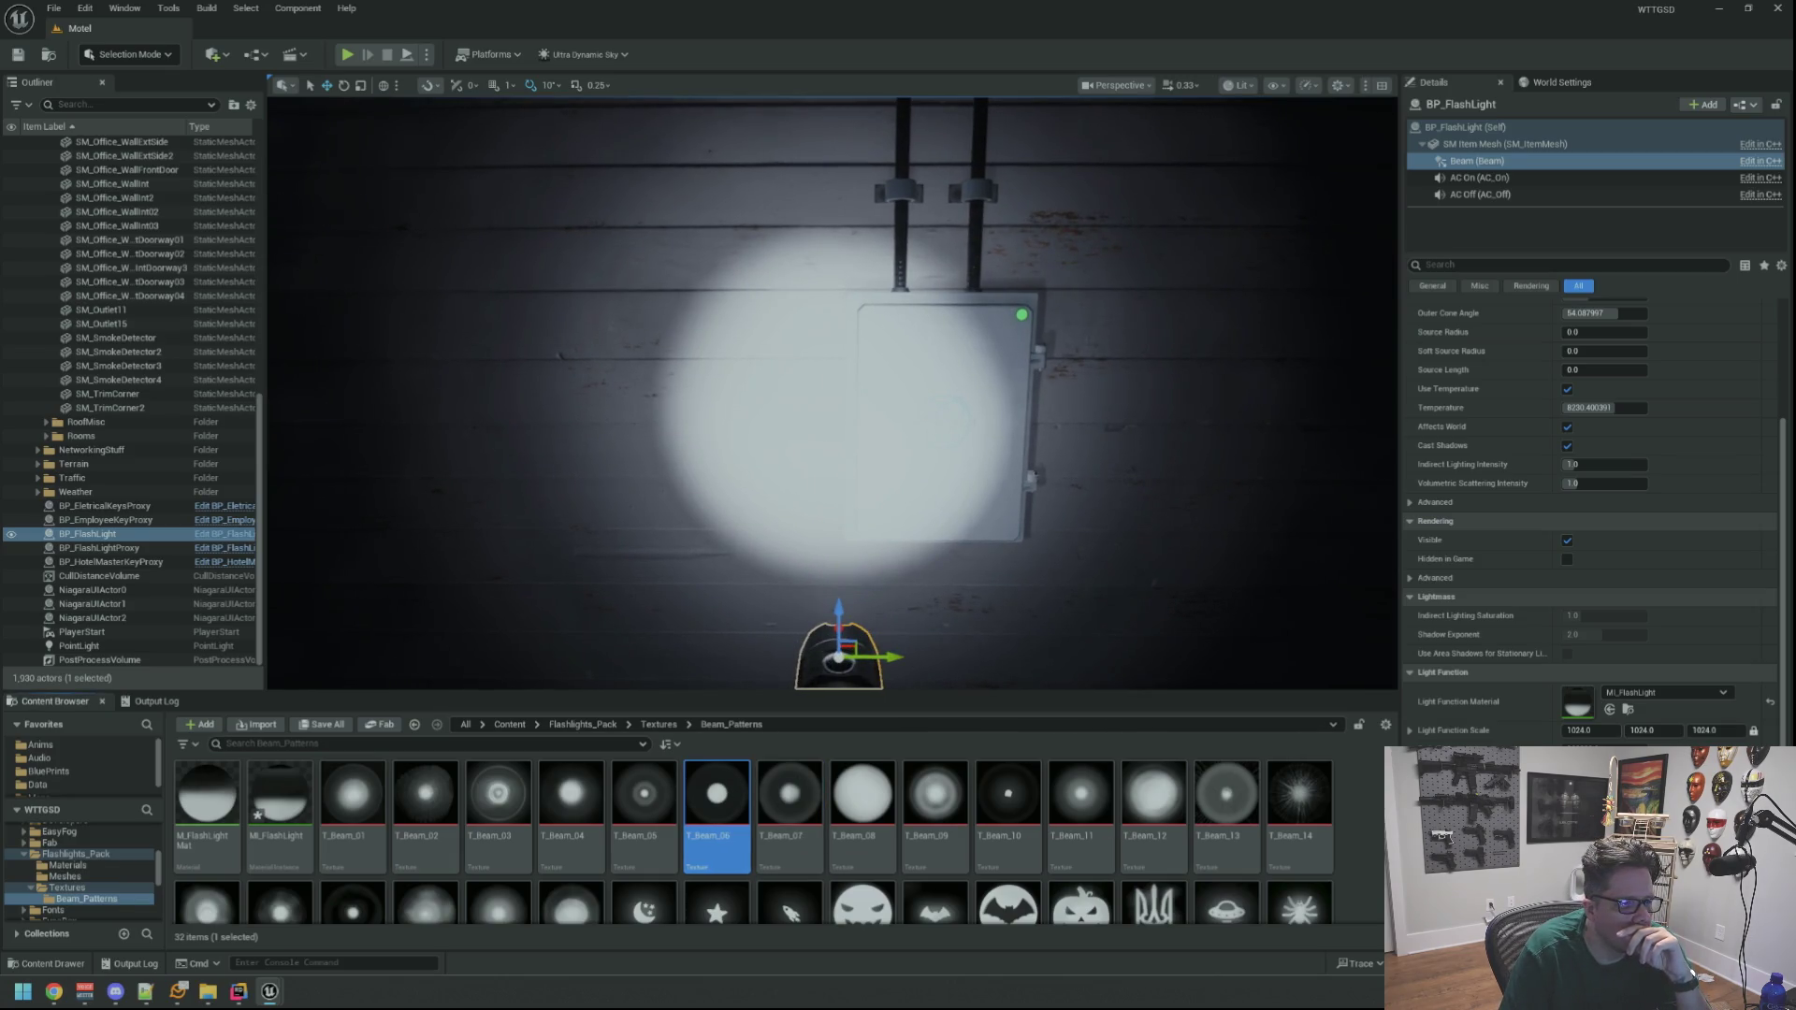
# Change the beam's Light Function Scale from 1024 to 512, then switch to the AssetDump editor
pyautogui.click(1581, 730)
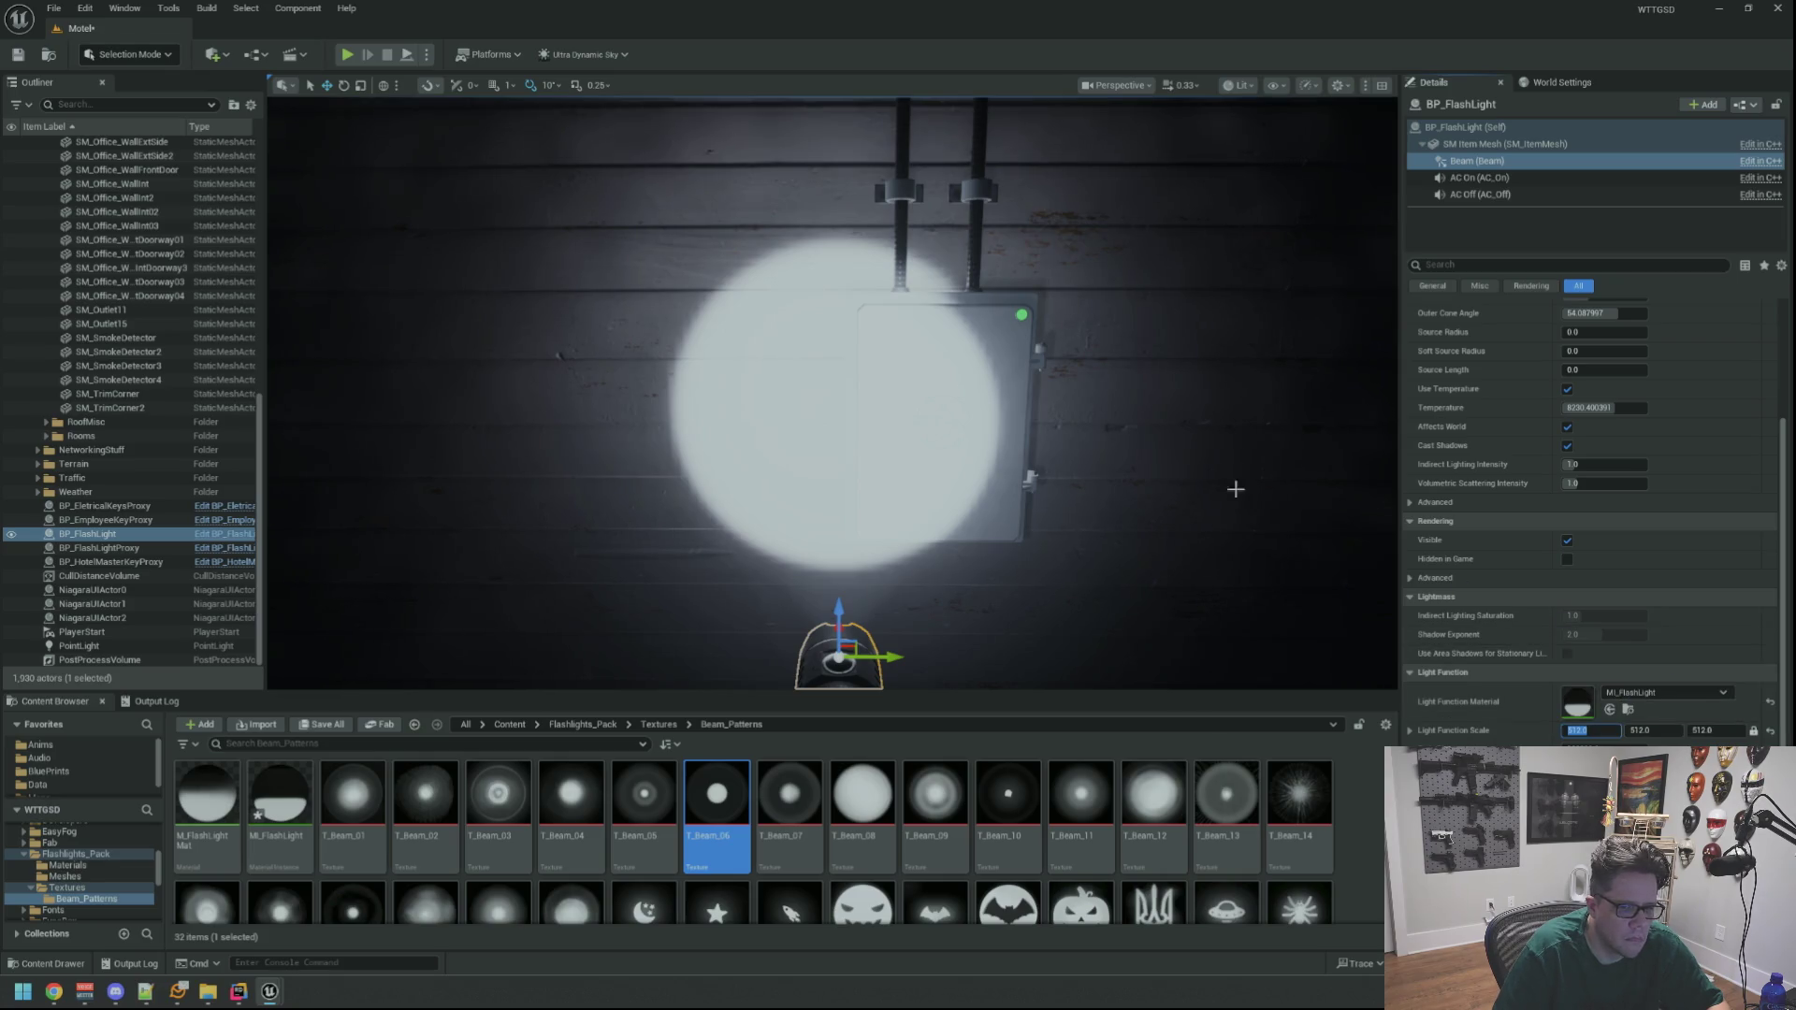
pyautogui.scroll(-4, 1197, 468)
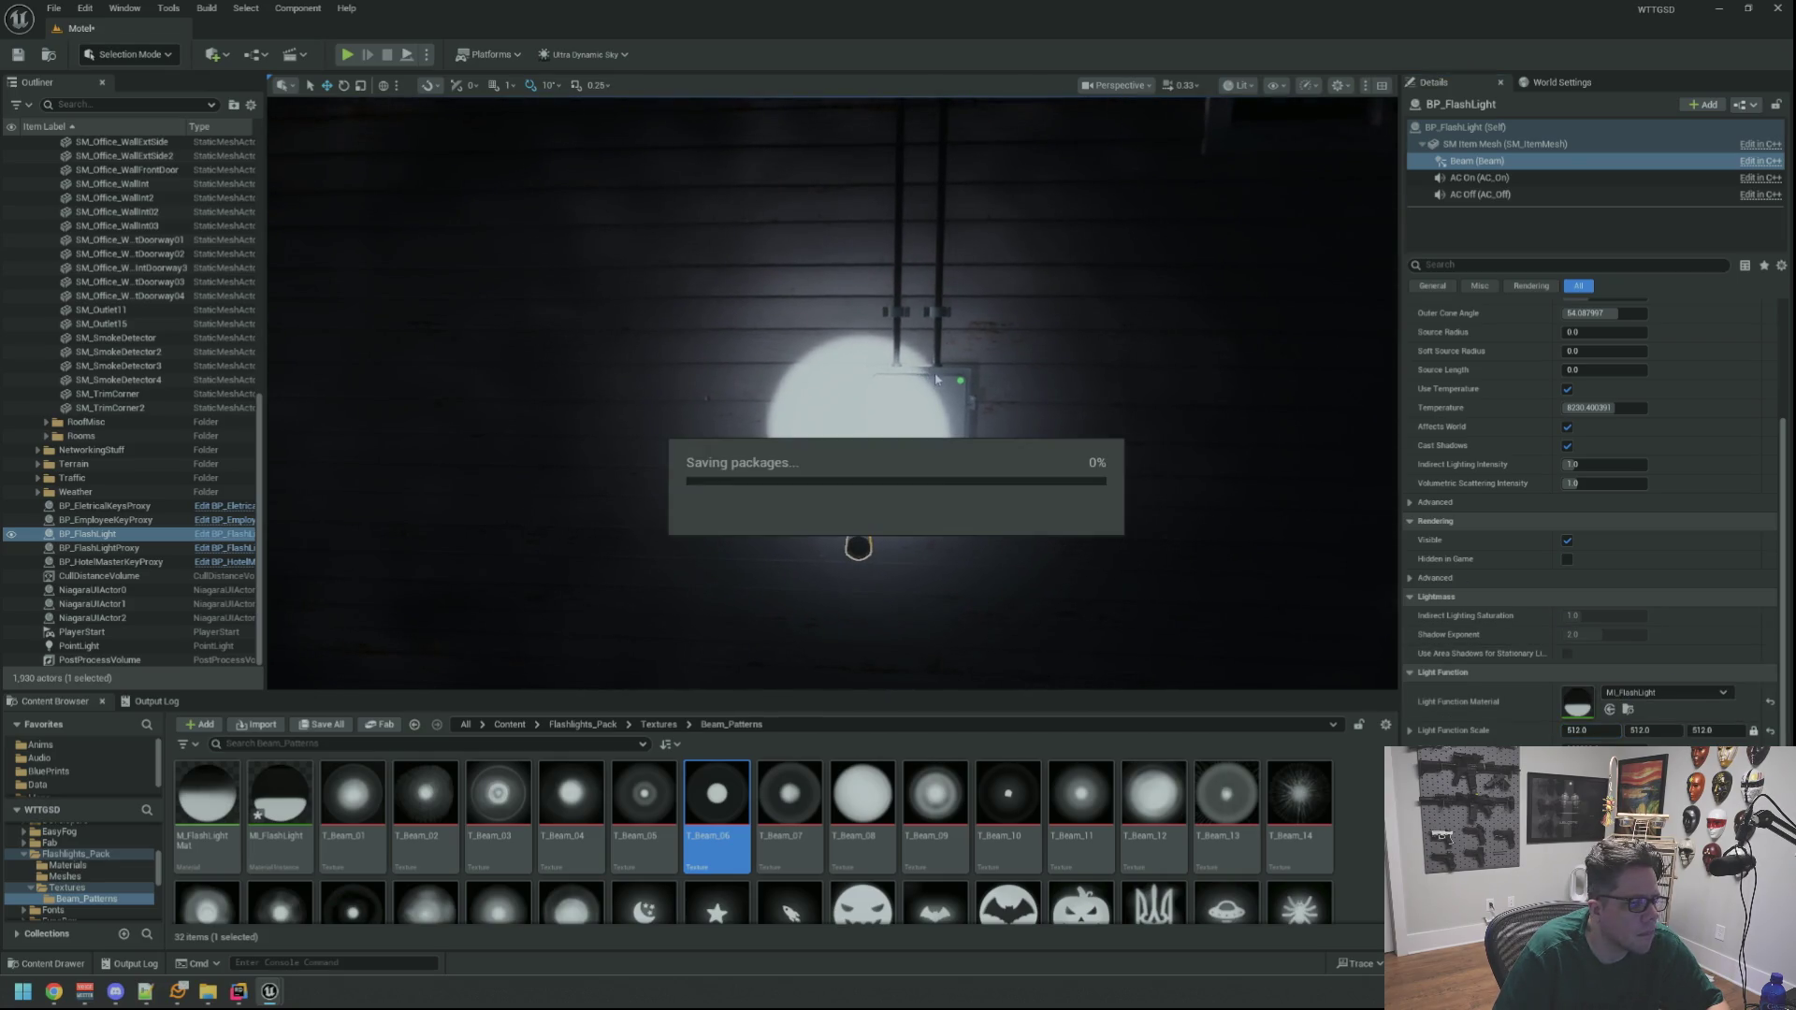
pyautogui.scroll(4, 832, 393)
pyautogui.moveTo(832, 393)
pyautogui.mouseDown()
pyautogui.moveTo(739, 393)
pyautogui.moveTo(842, 402)
pyautogui.mouseUp()
pyautogui.scroll(-3, 833, 393)
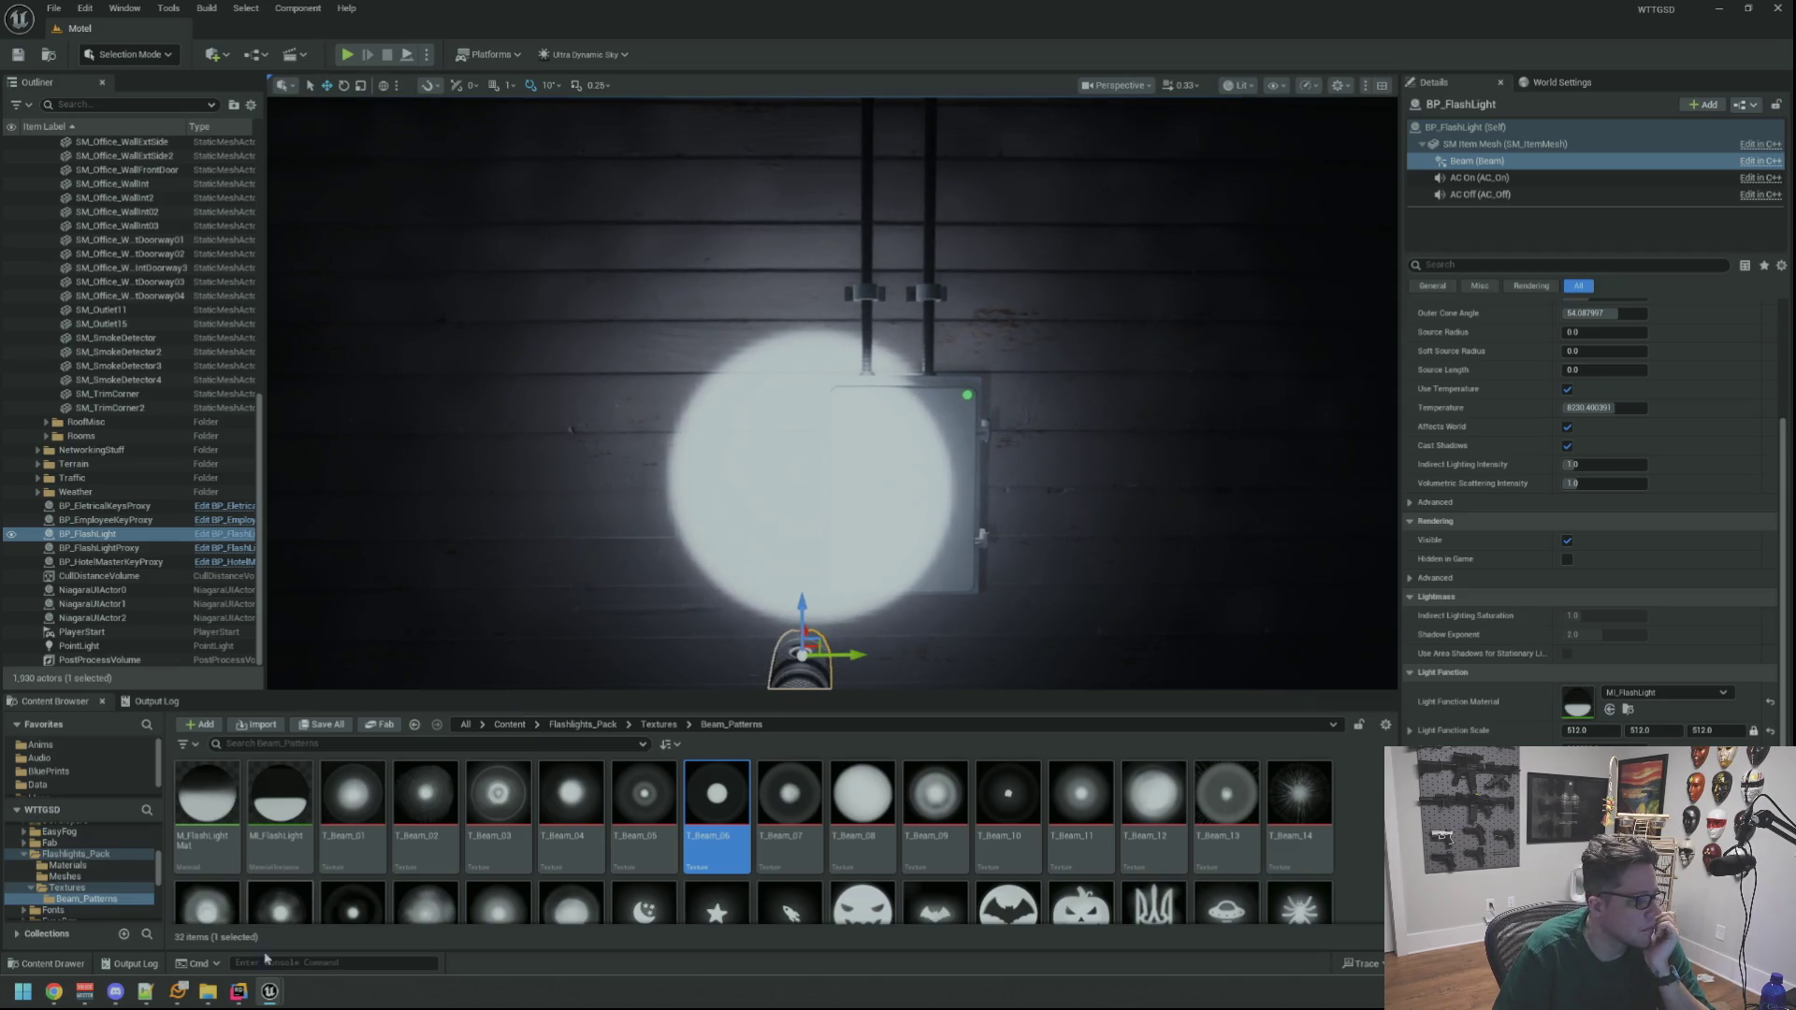
pyautogui.moveTo(269, 990)
pyautogui.click(524, 912)
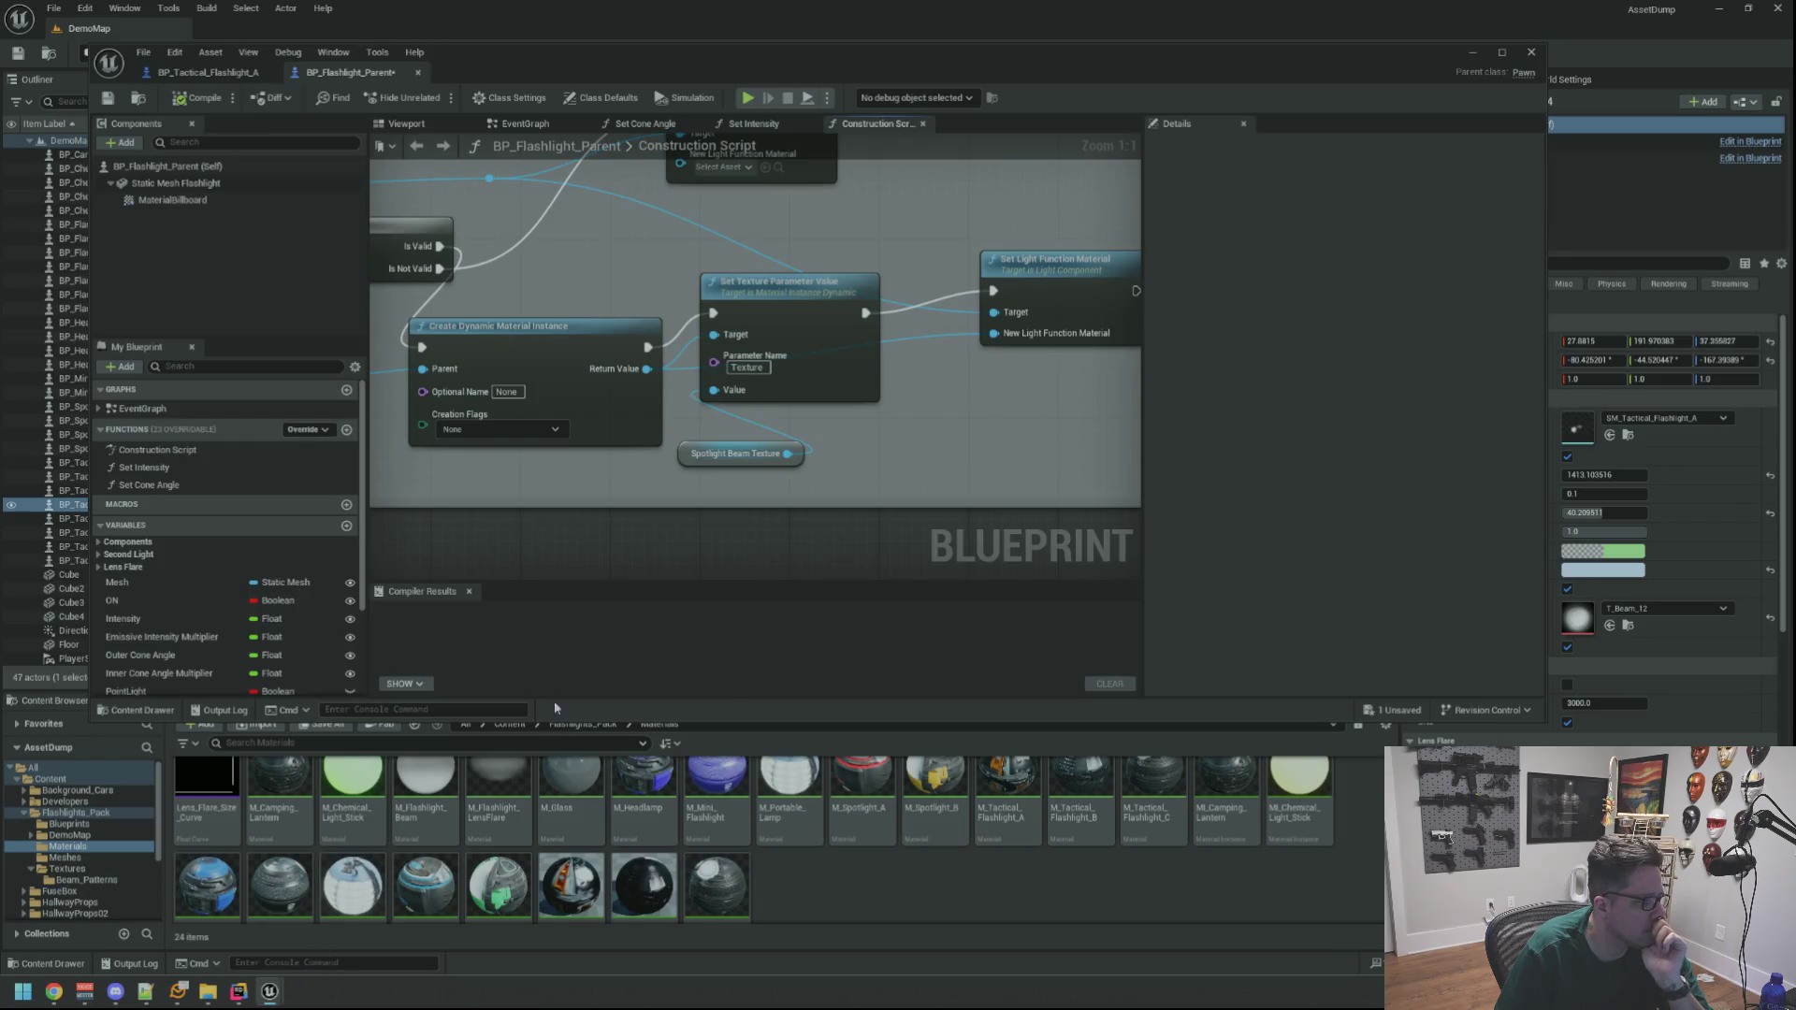
# Open M_Flashlight_Beam and inspect its Texture parameter and Power node
pyautogui.scroll(1, 778, 898)
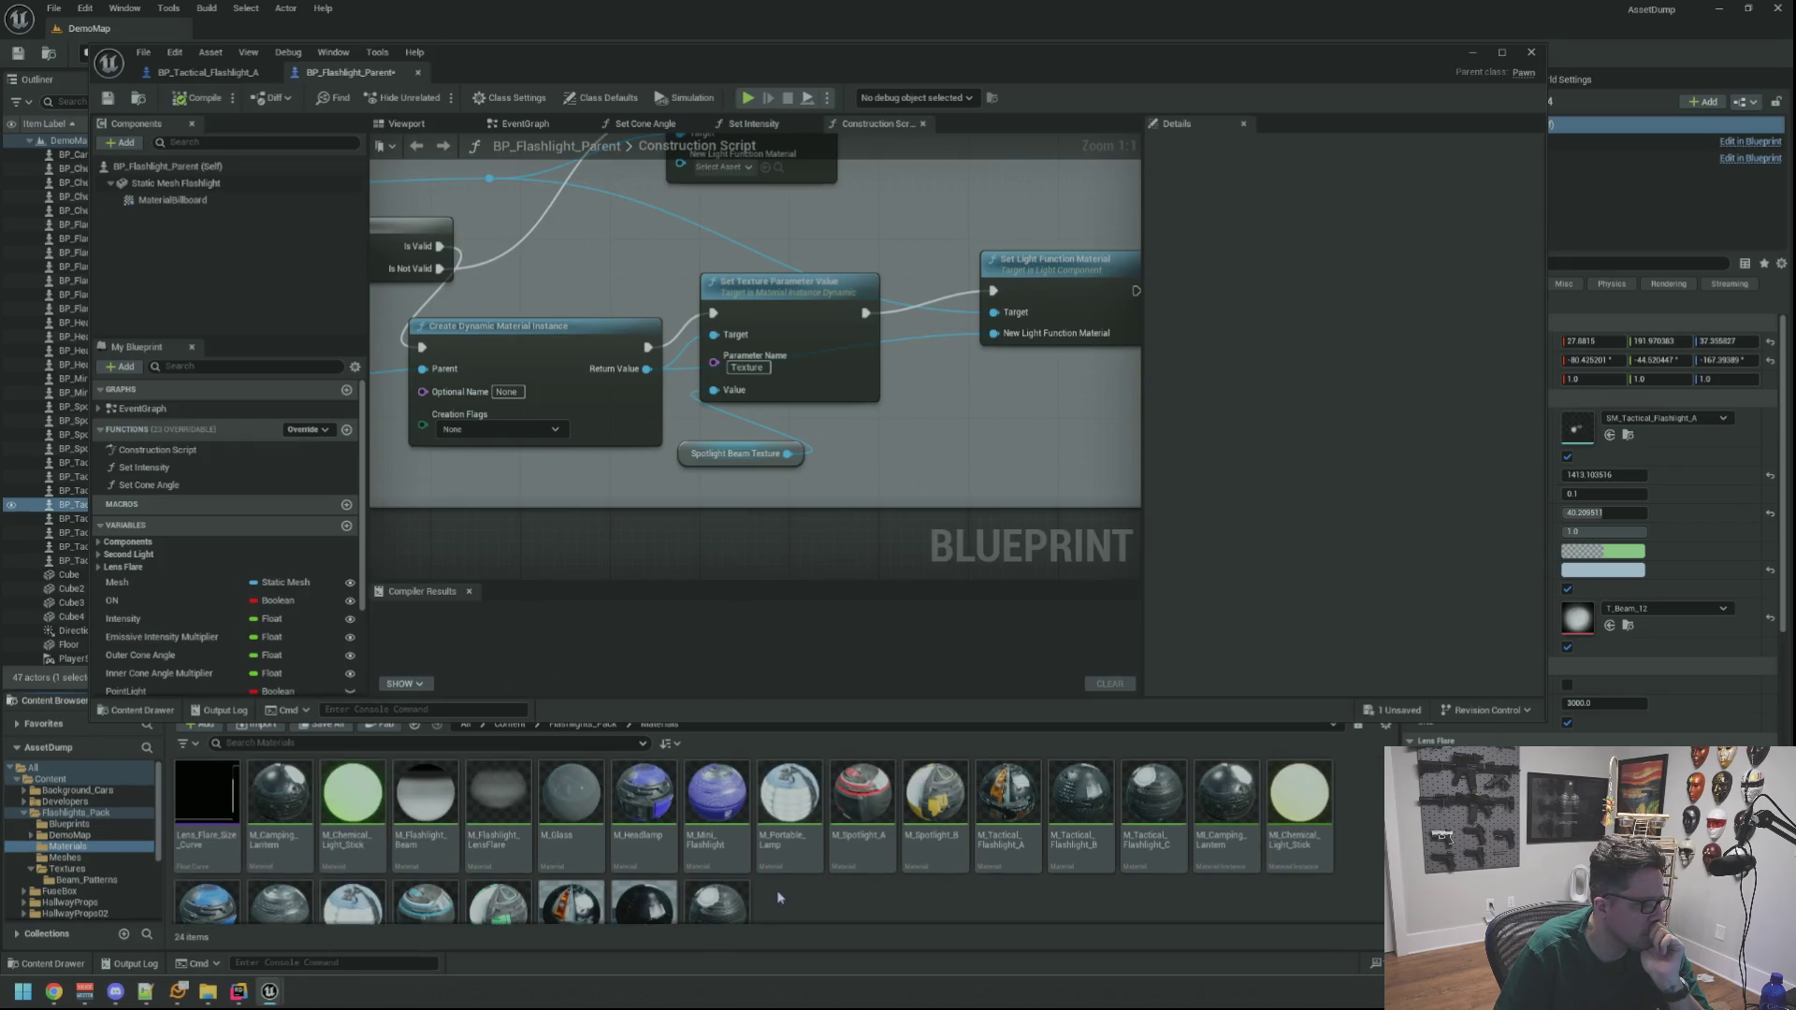
pyautogui.click(399, 794)
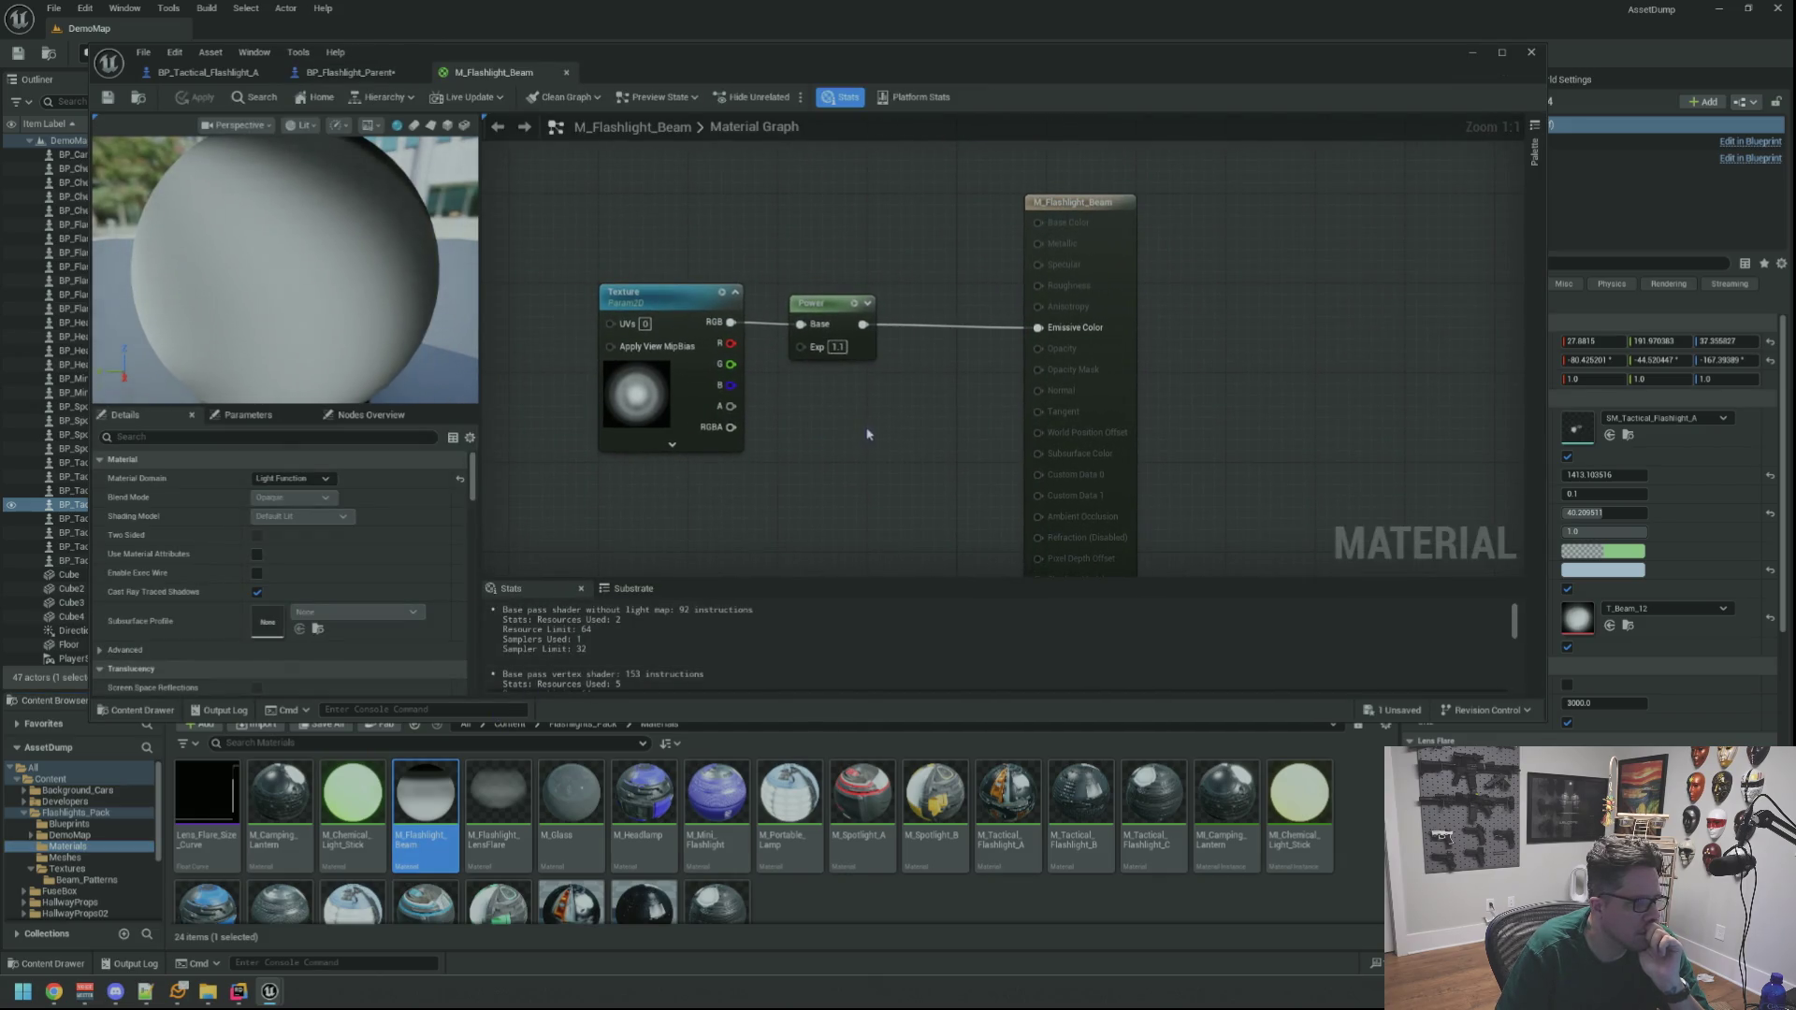
pyautogui.moveTo(835, 306); pyautogui.dragTo(849, 267)
pyautogui.click(821, 259)
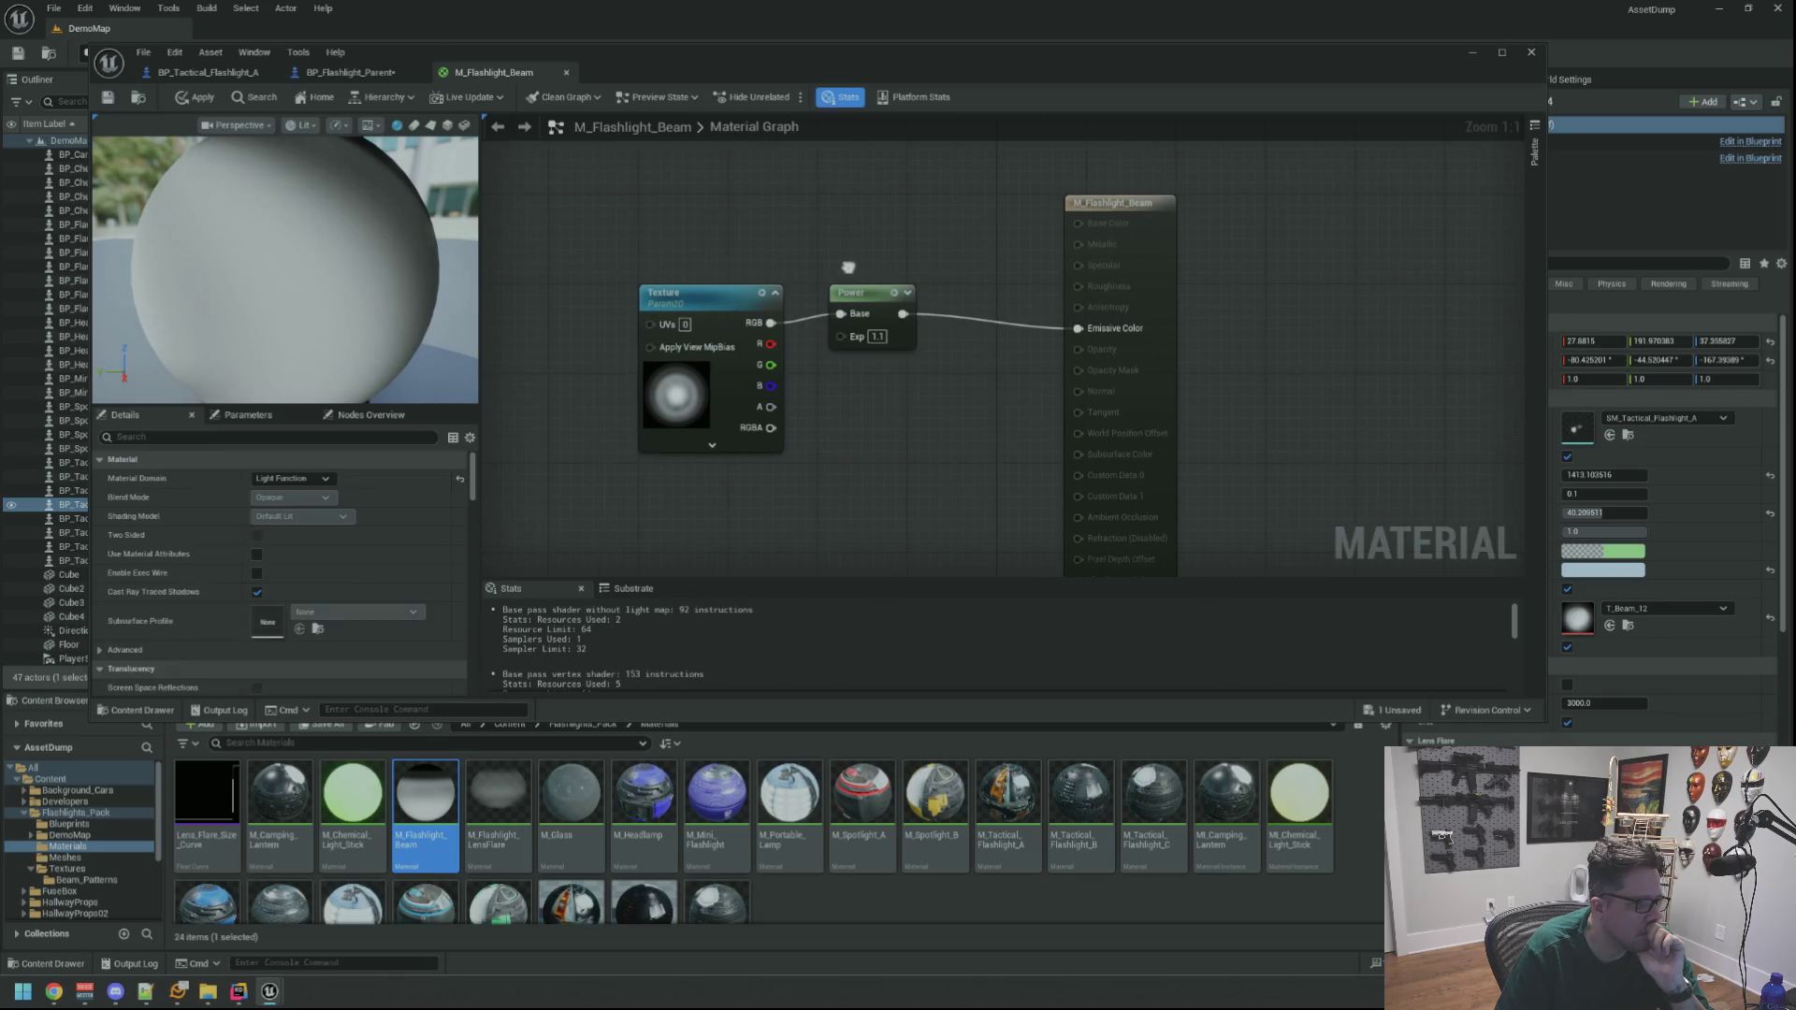
pyautogui.click(739, 293)
pyautogui.click(795, 258)
pyautogui.moveTo(749, 255); pyautogui.dragTo(760, 259)
pyautogui.click(711, 297)
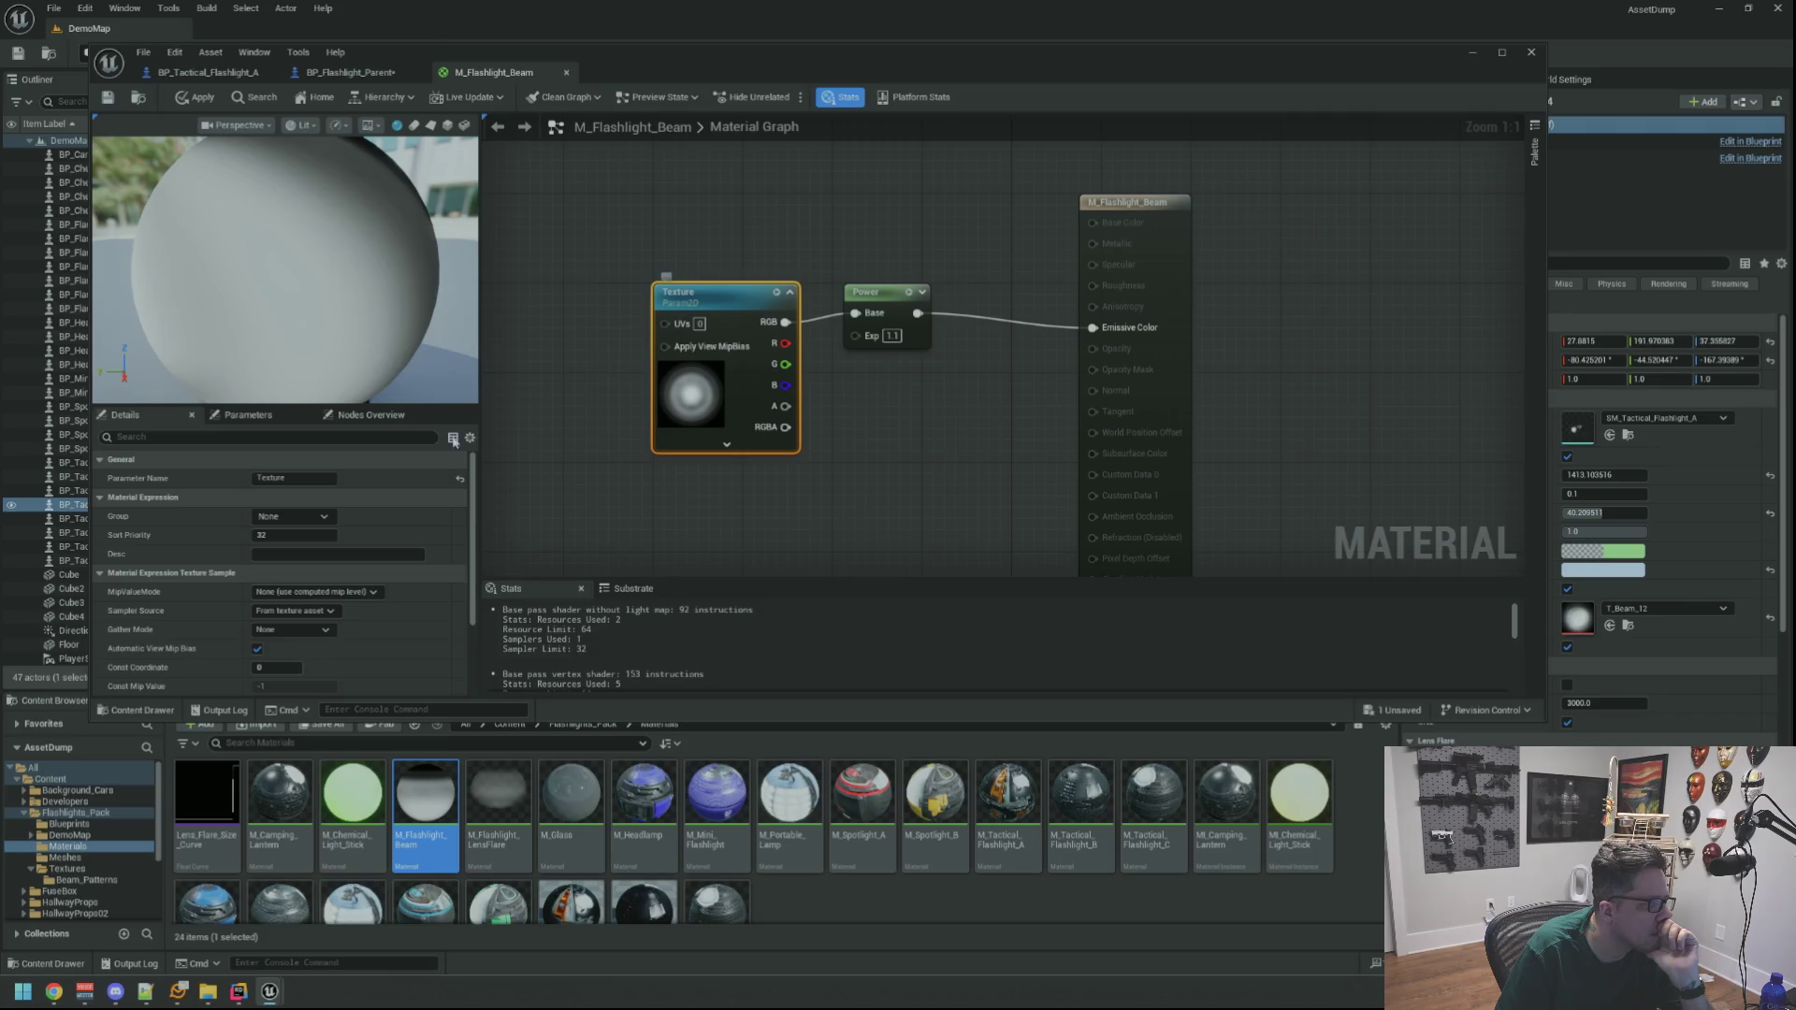
pyautogui.scroll(-5, 406, 526)
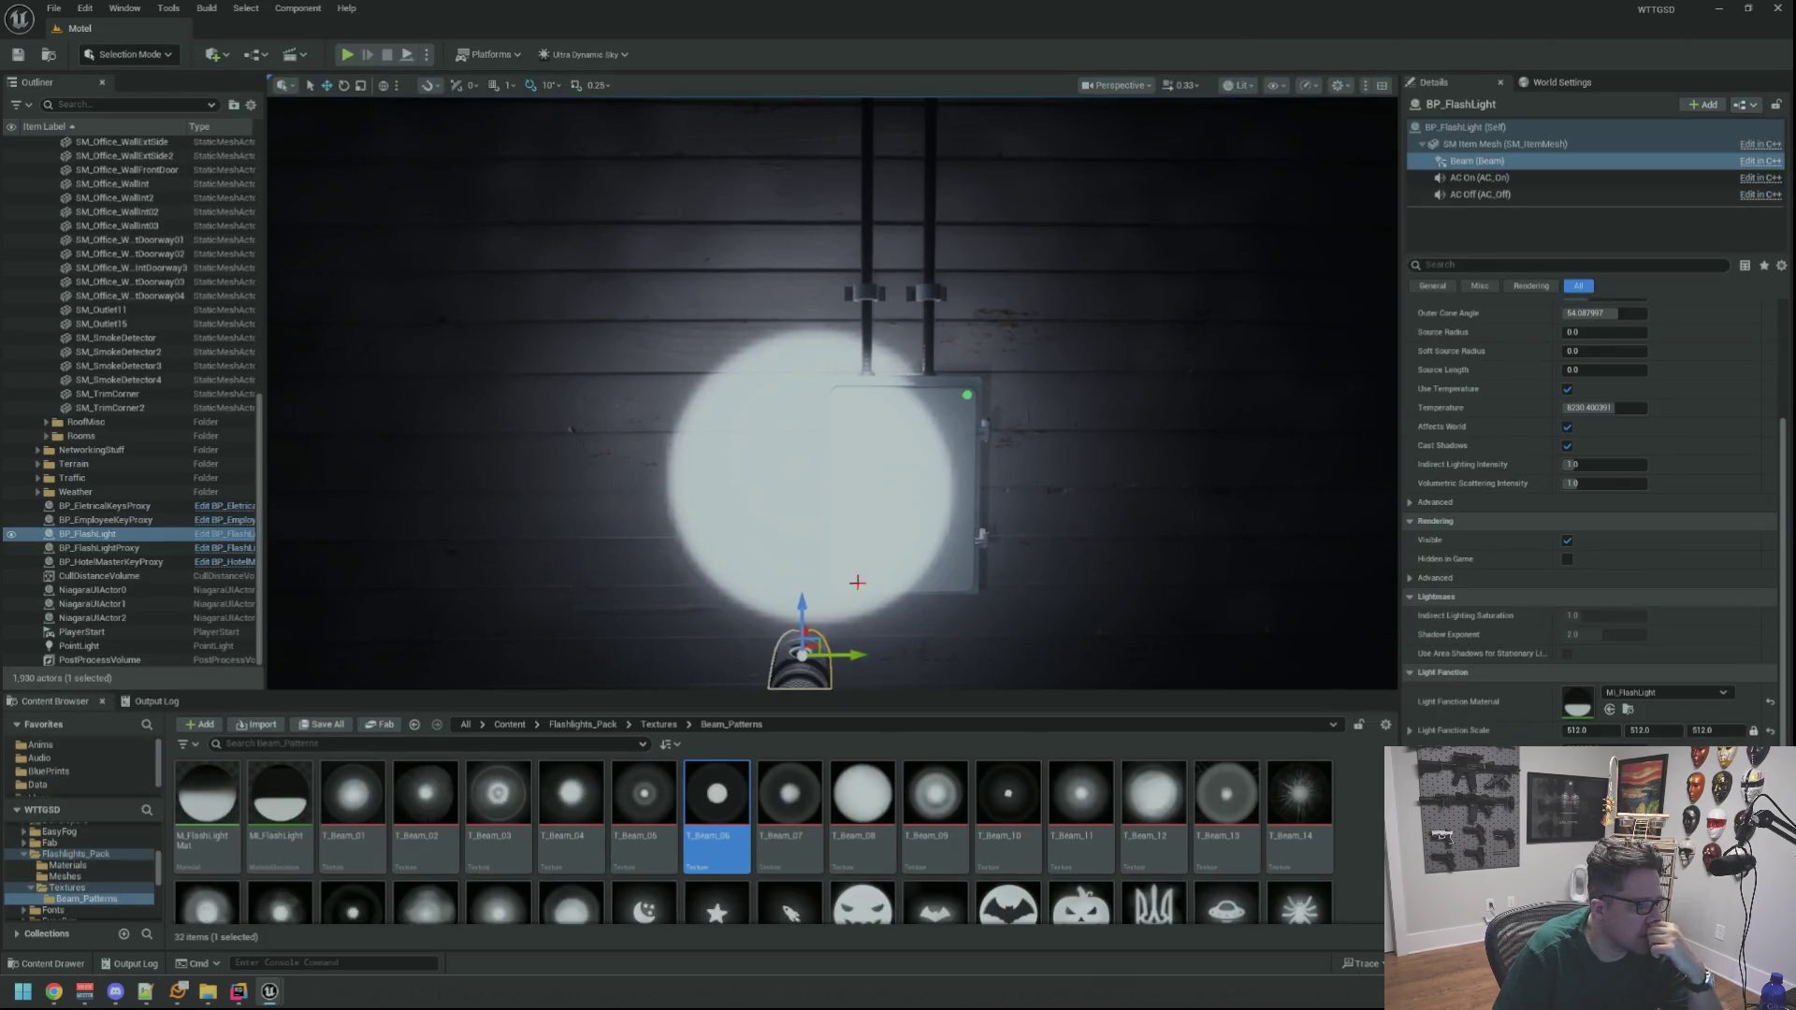
# Return to the Motel level editor and bring the beam material editor forward
pyautogui.click(234, 797)
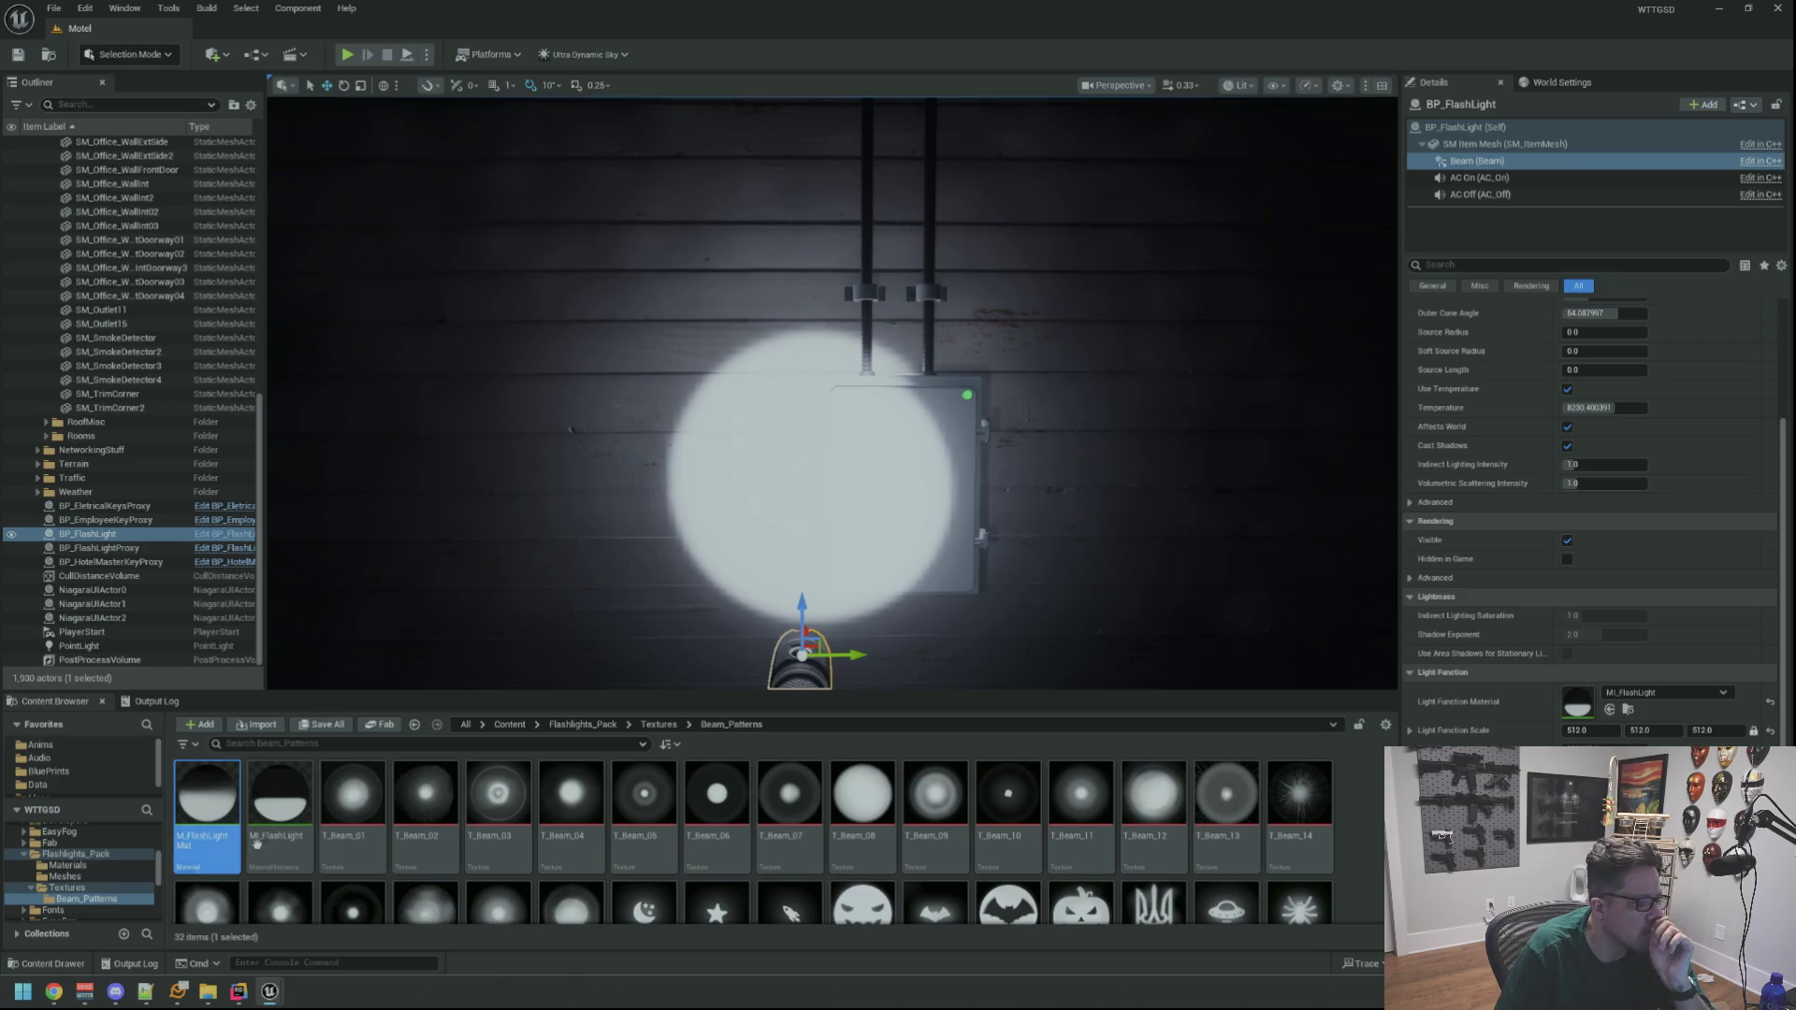
pyautogui.moveTo(269, 991)
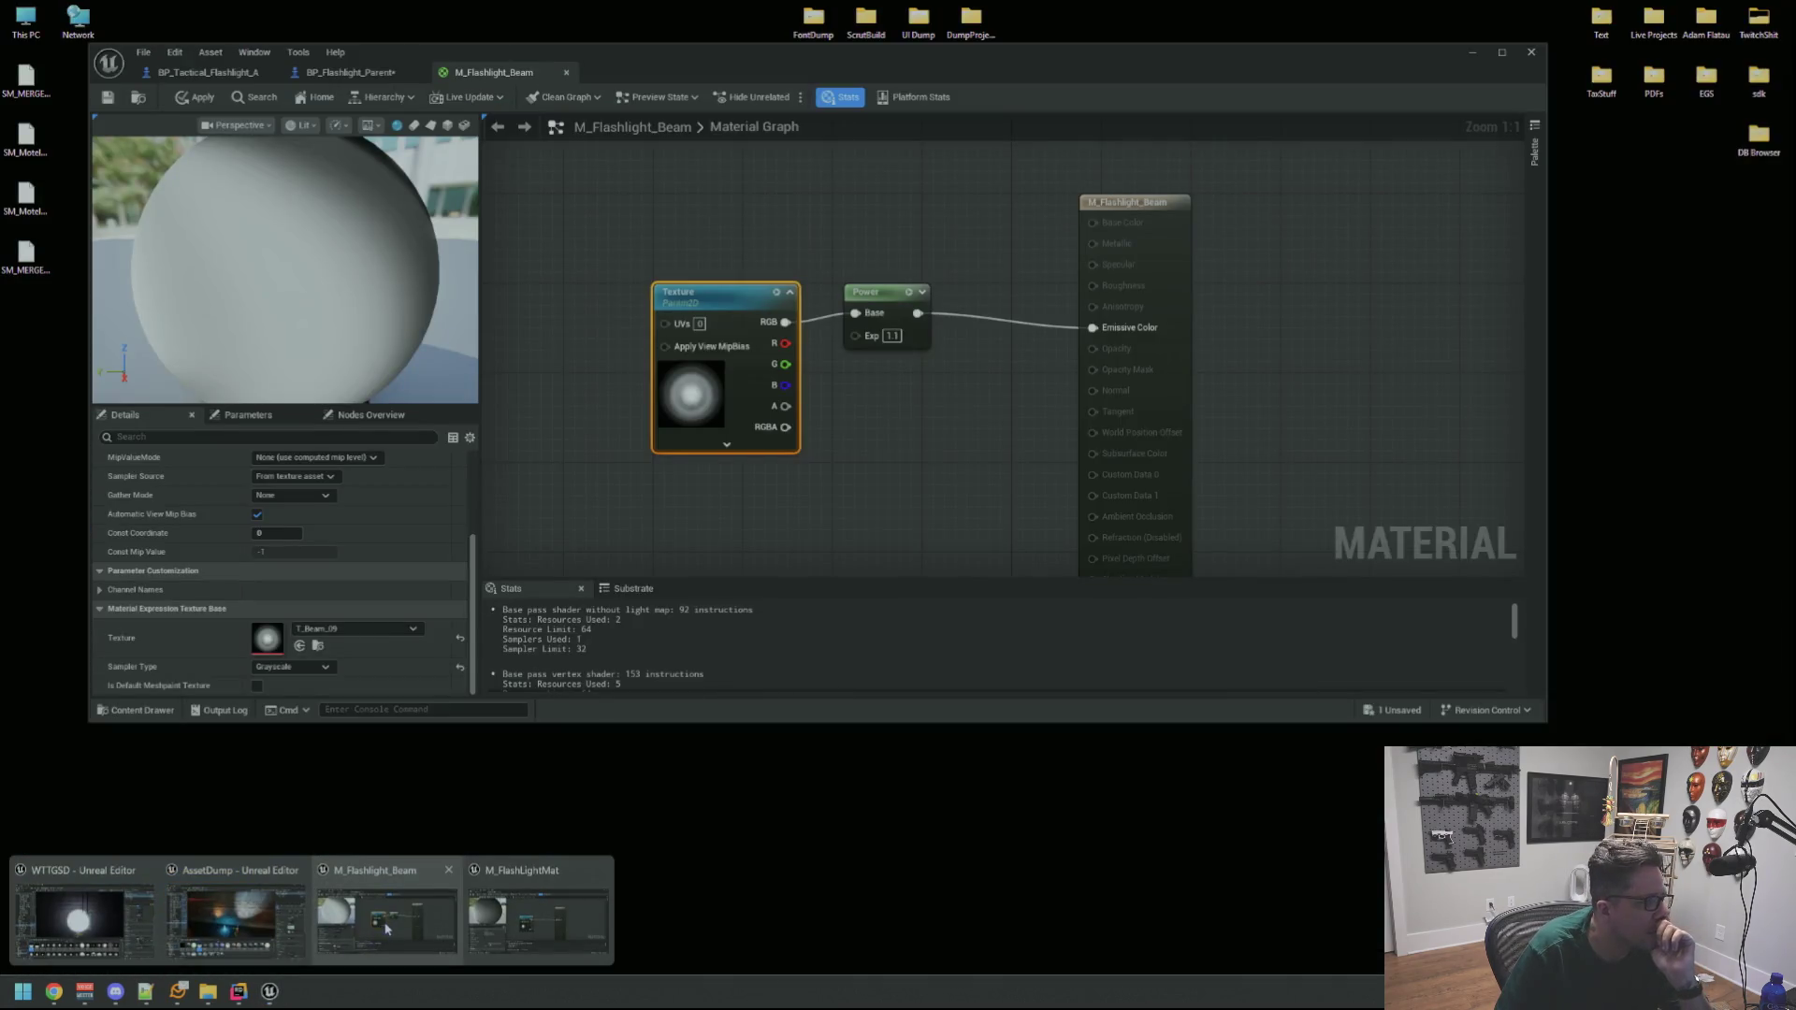
pyautogui.click(386, 928)
pyautogui.click(915, 499)
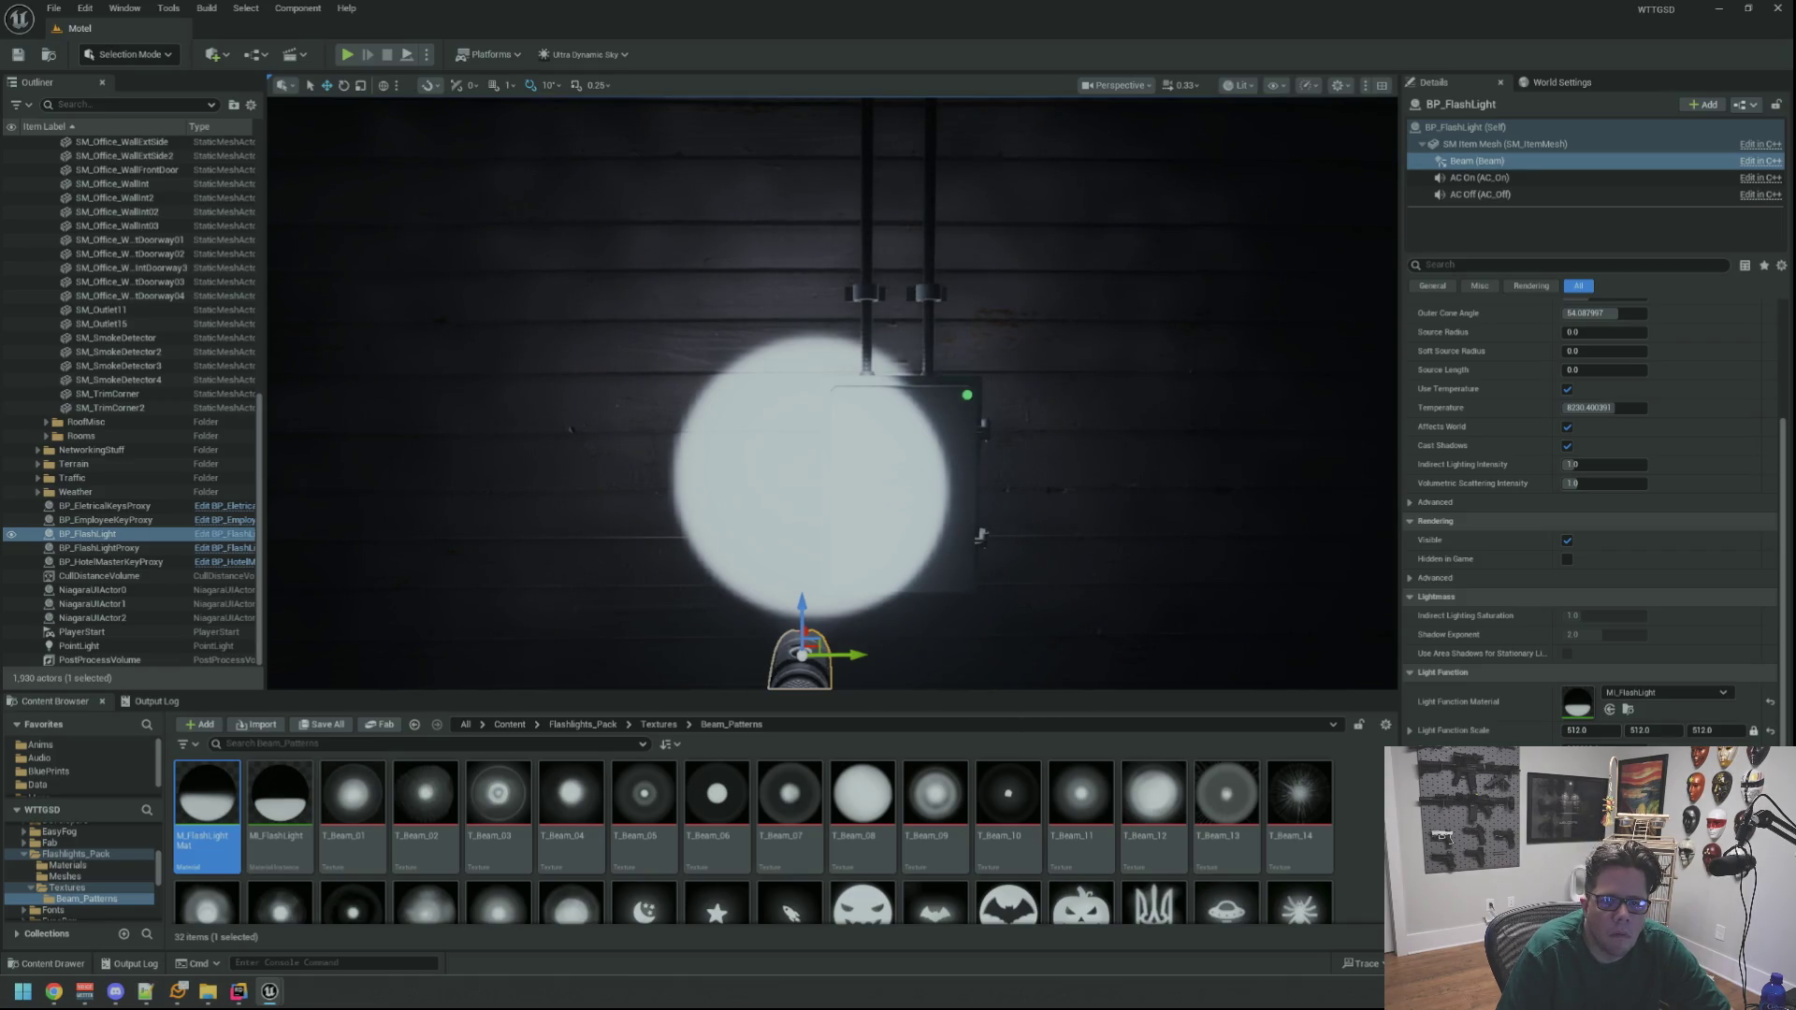
pyautogui.press('f')
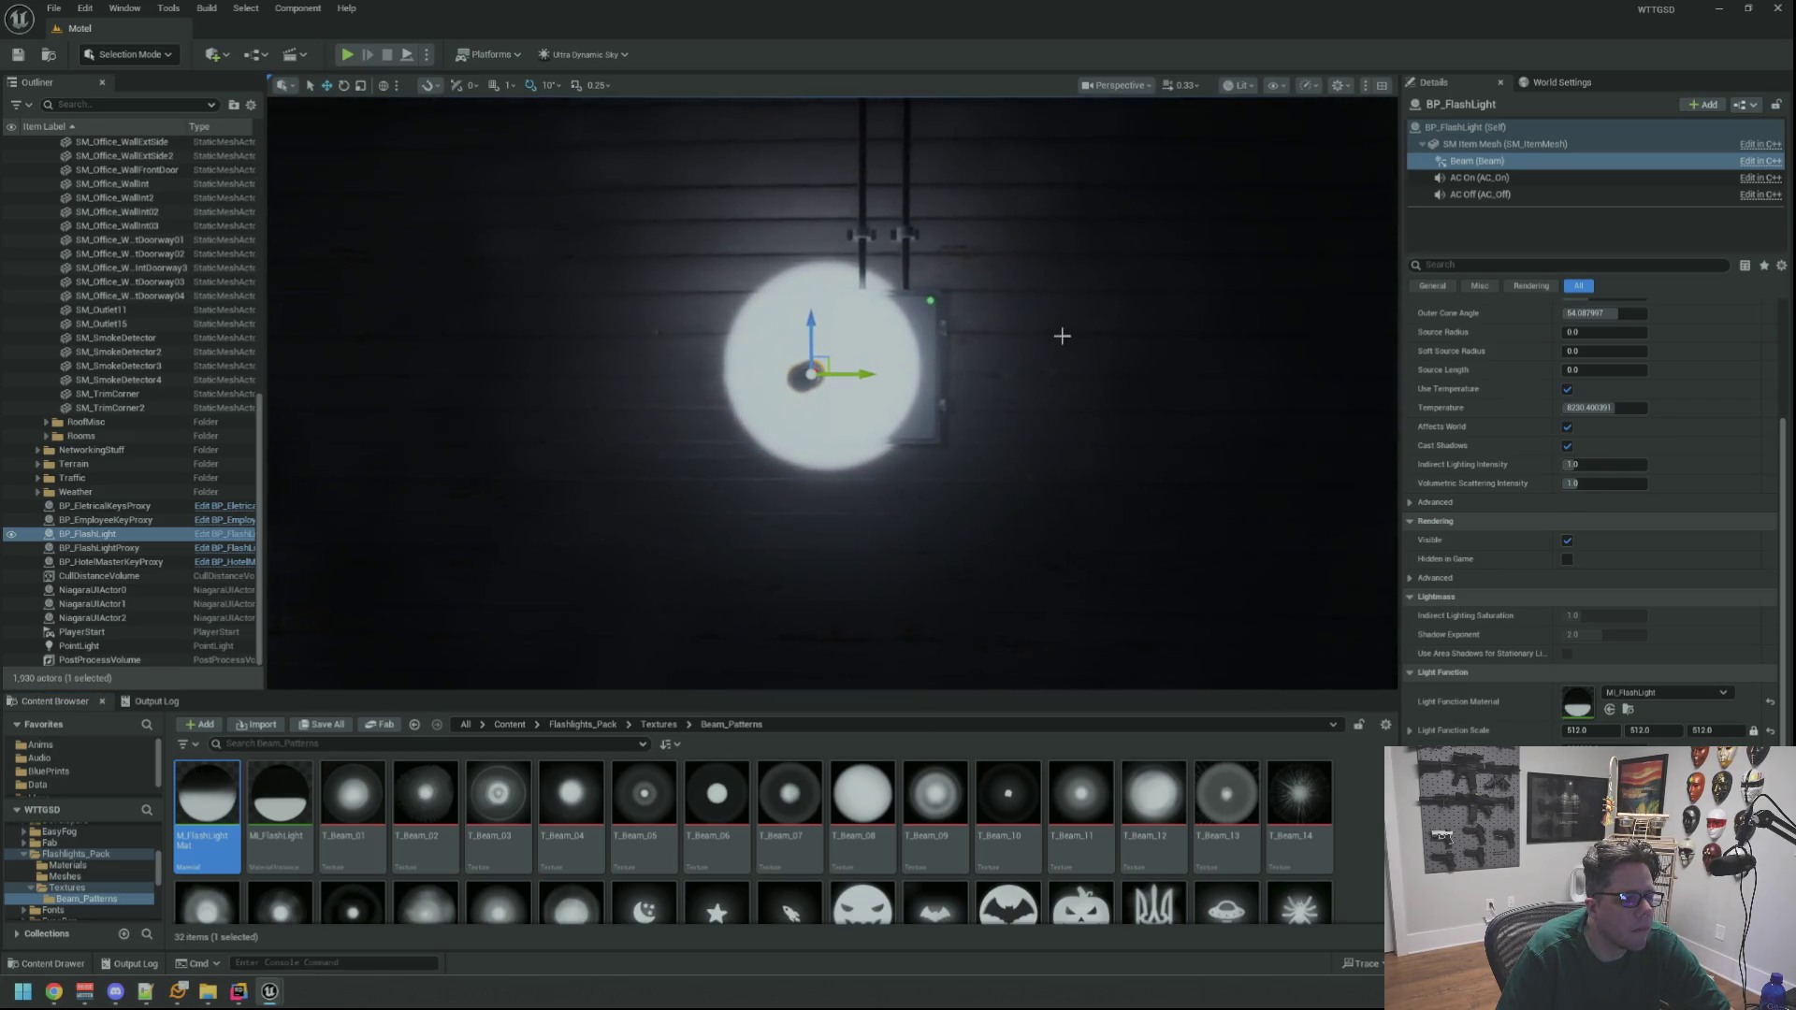
pyautogui.scroll(5, 1062, 335)
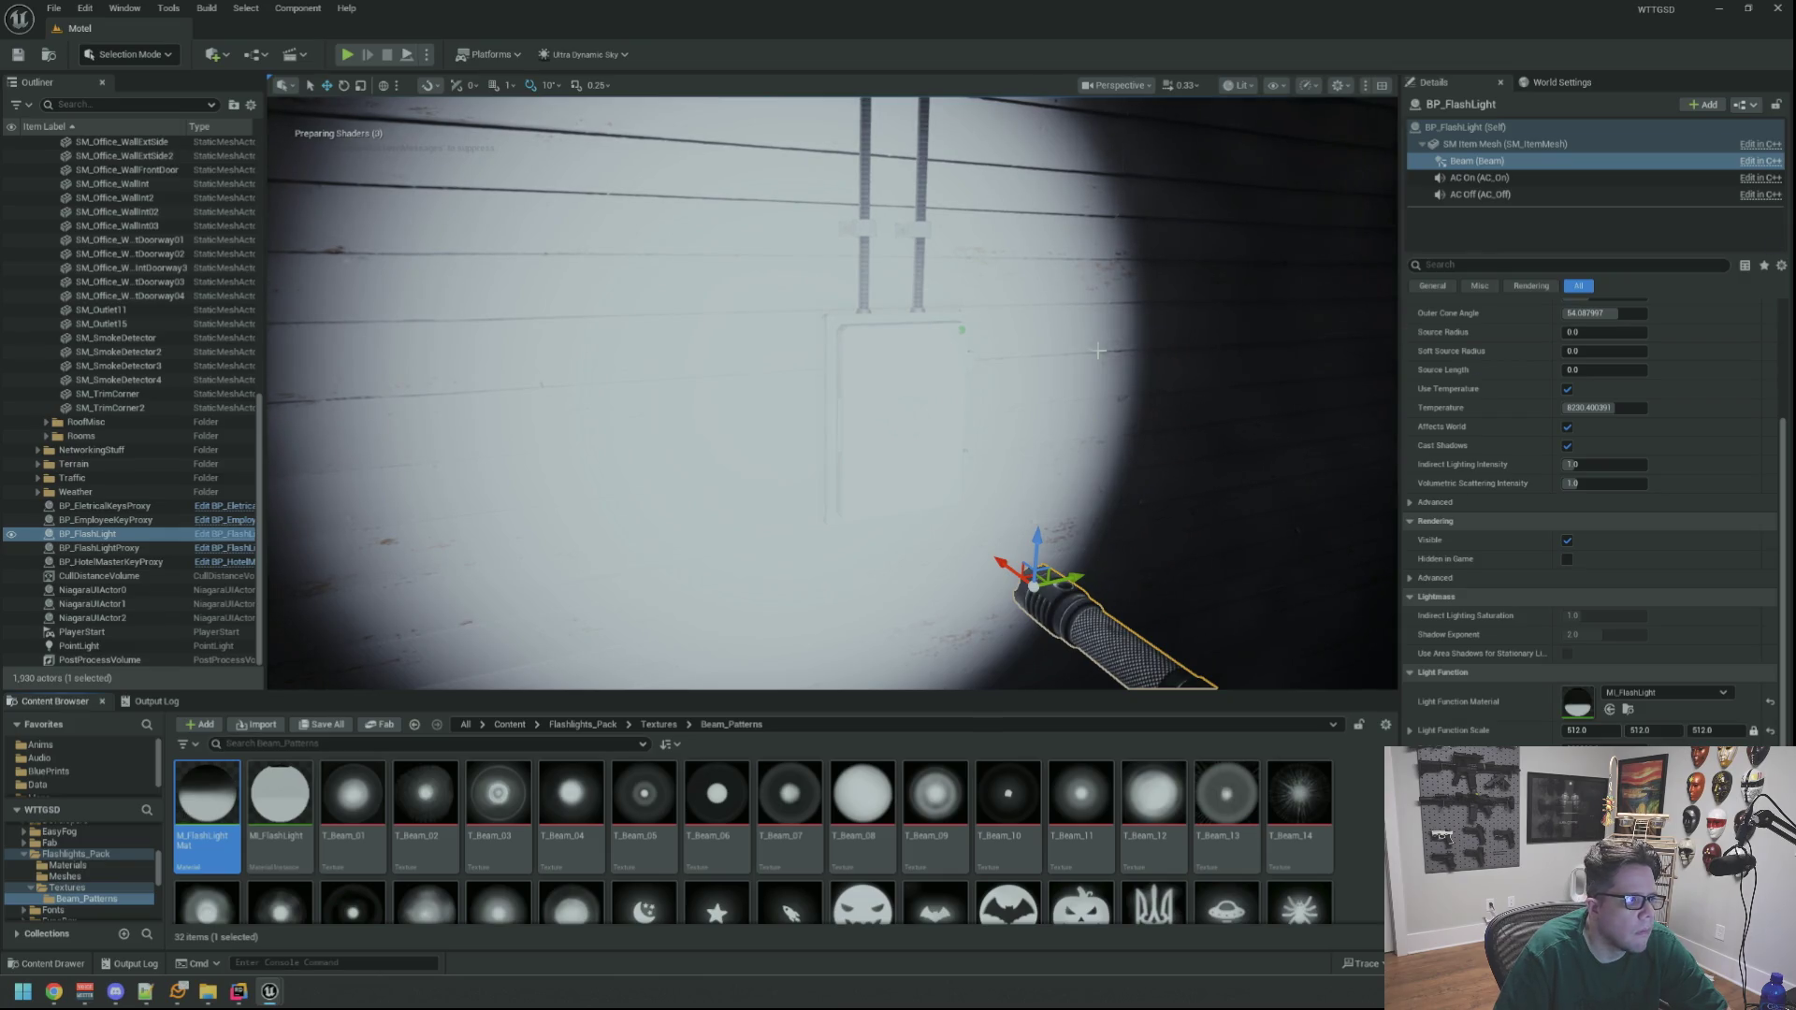
pyautogui.scroll(-4, 946, 308)
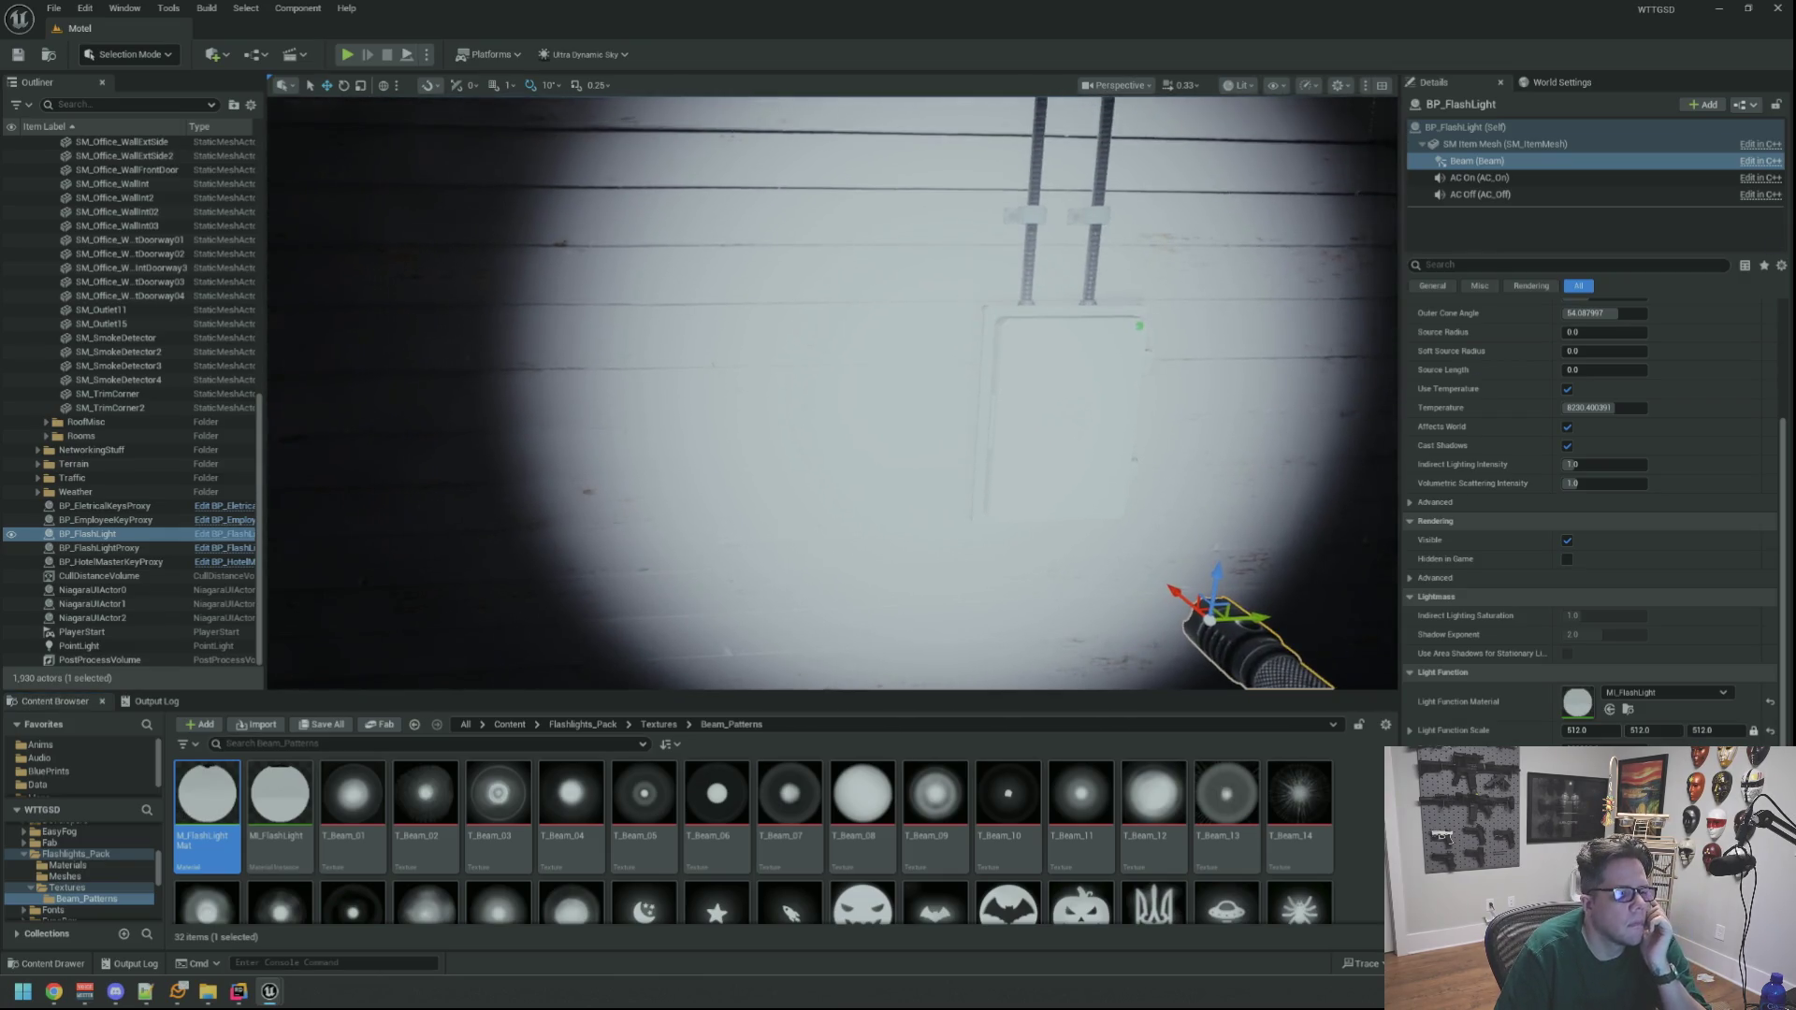
pyautogui.scroll(5, 833, 393)
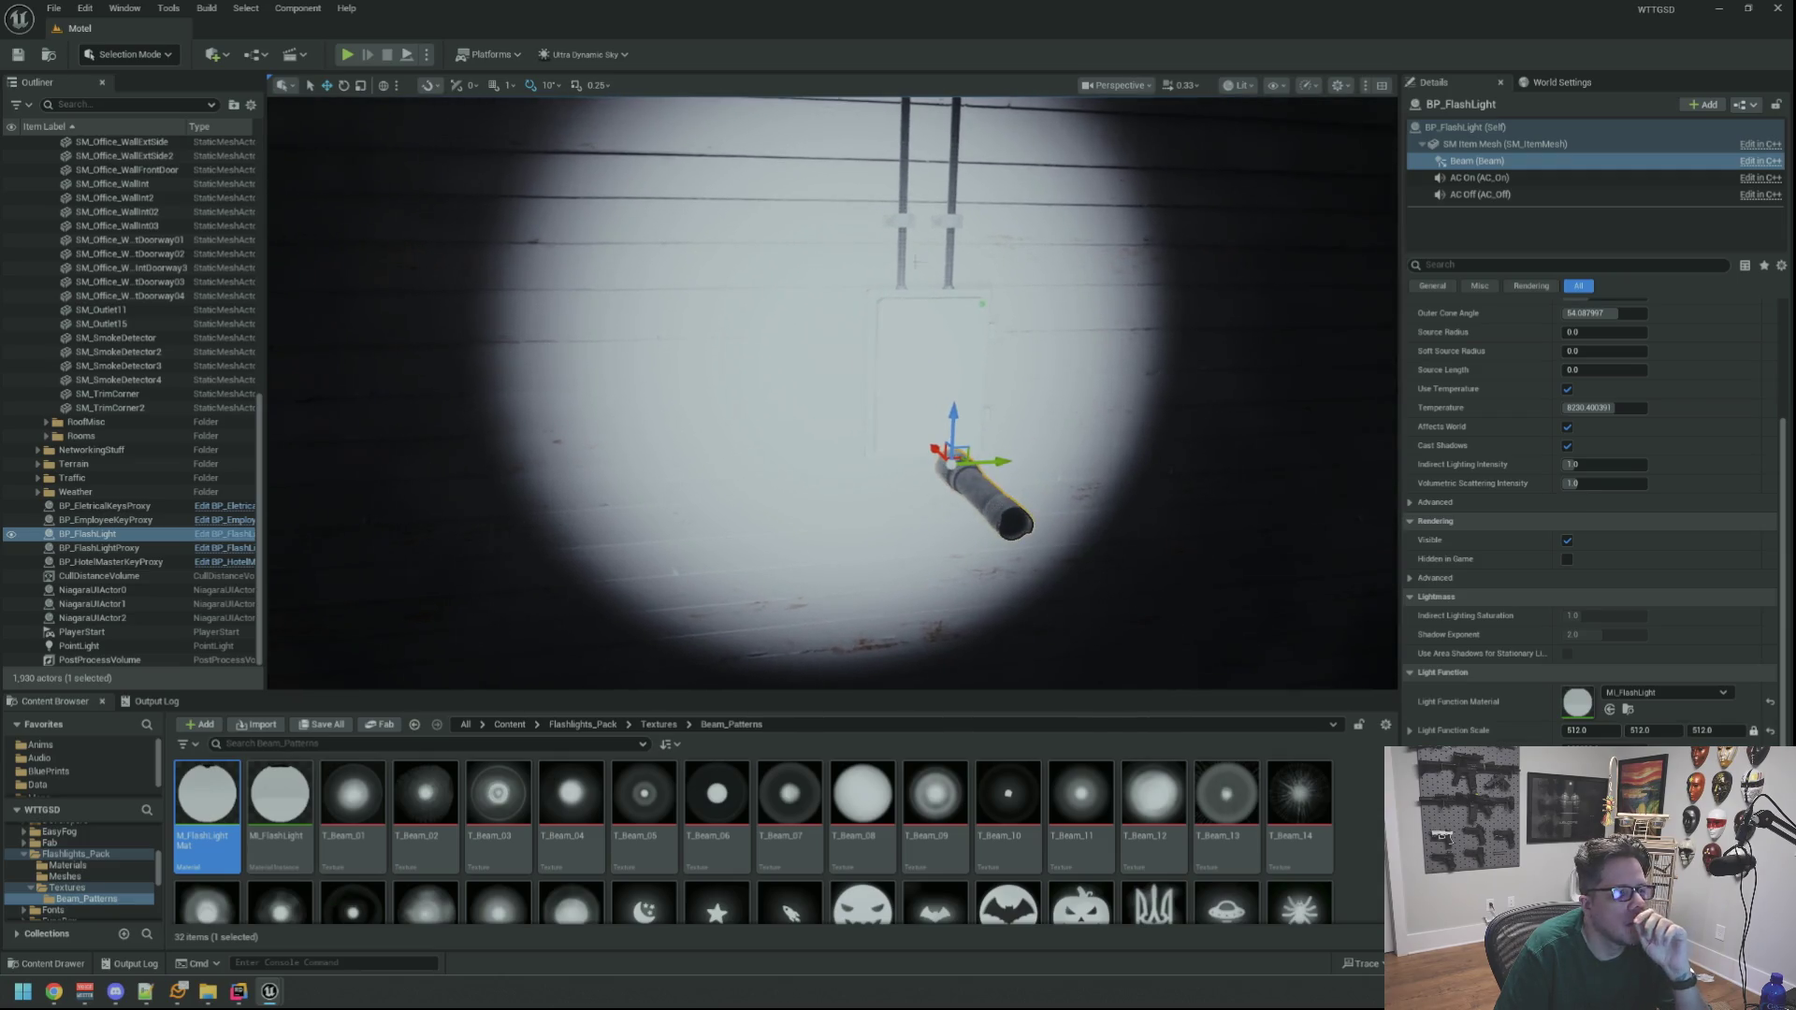
pyautogui.scroll(-3, 832, 393)
pyautogui.scroll(6, 833, 393)
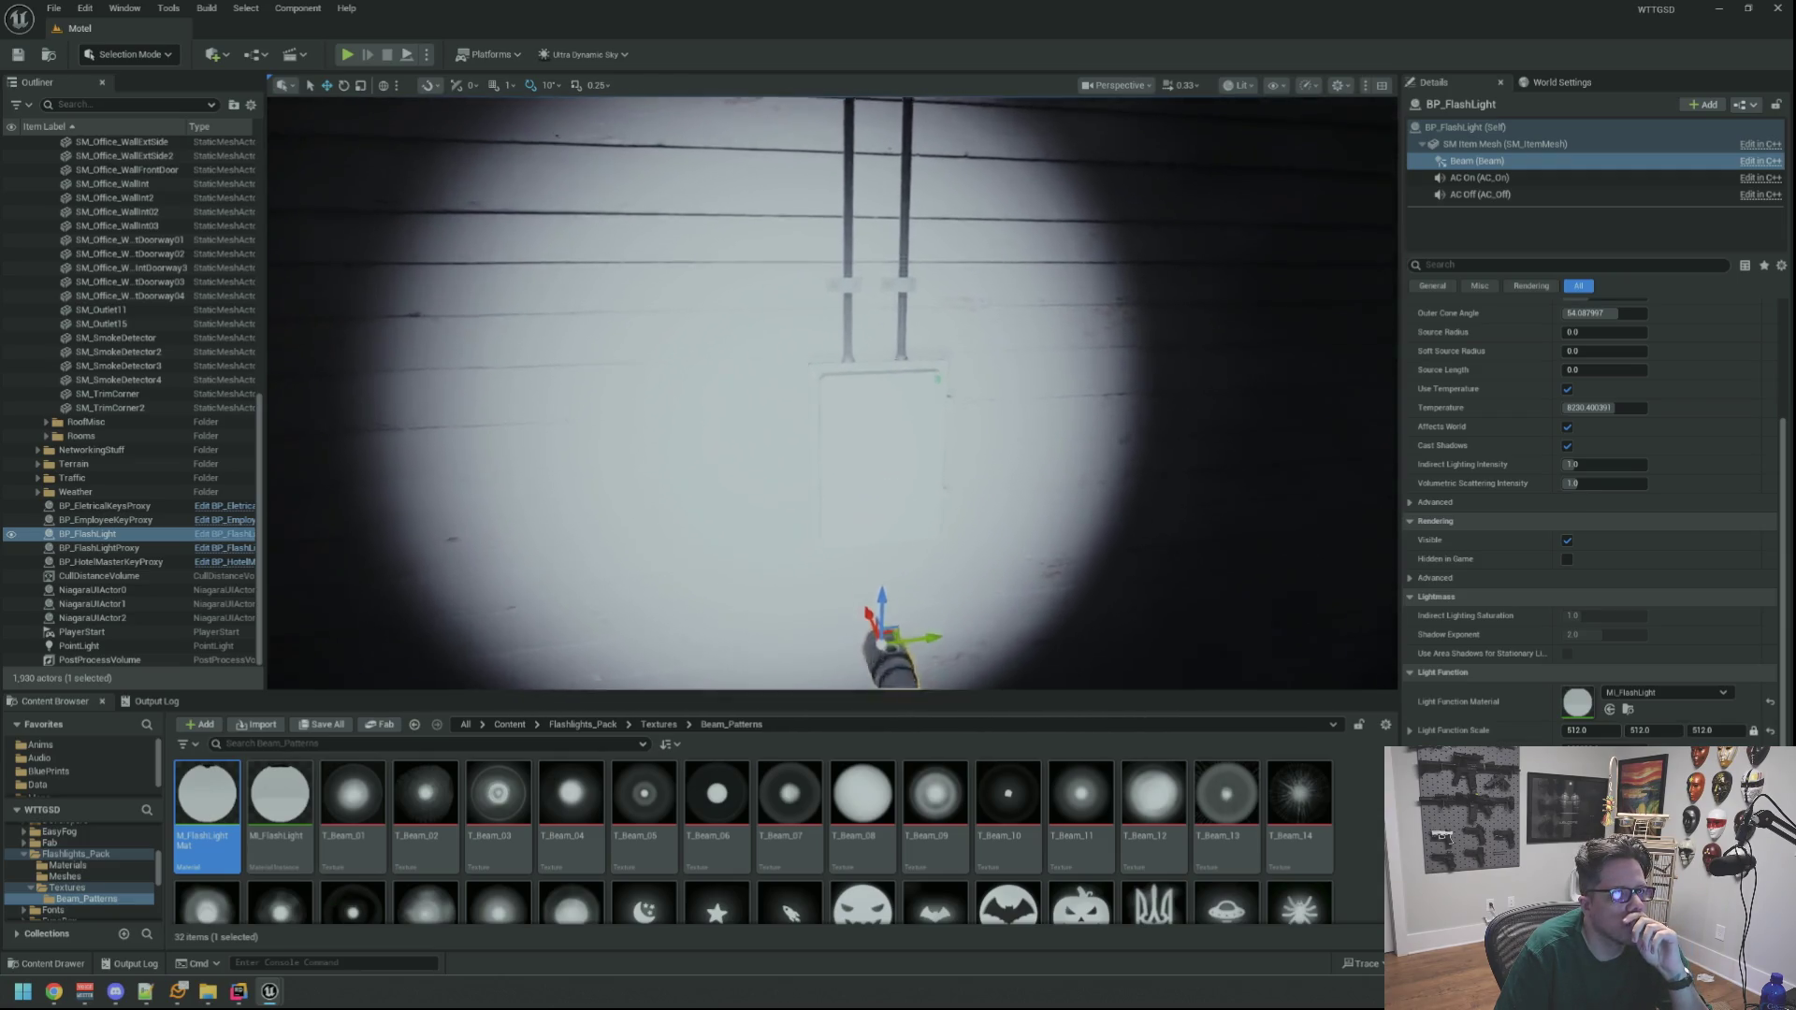
pyautogui.scroll(-3, 833, 393)
pyautogui.scroll(3, 833, 393)
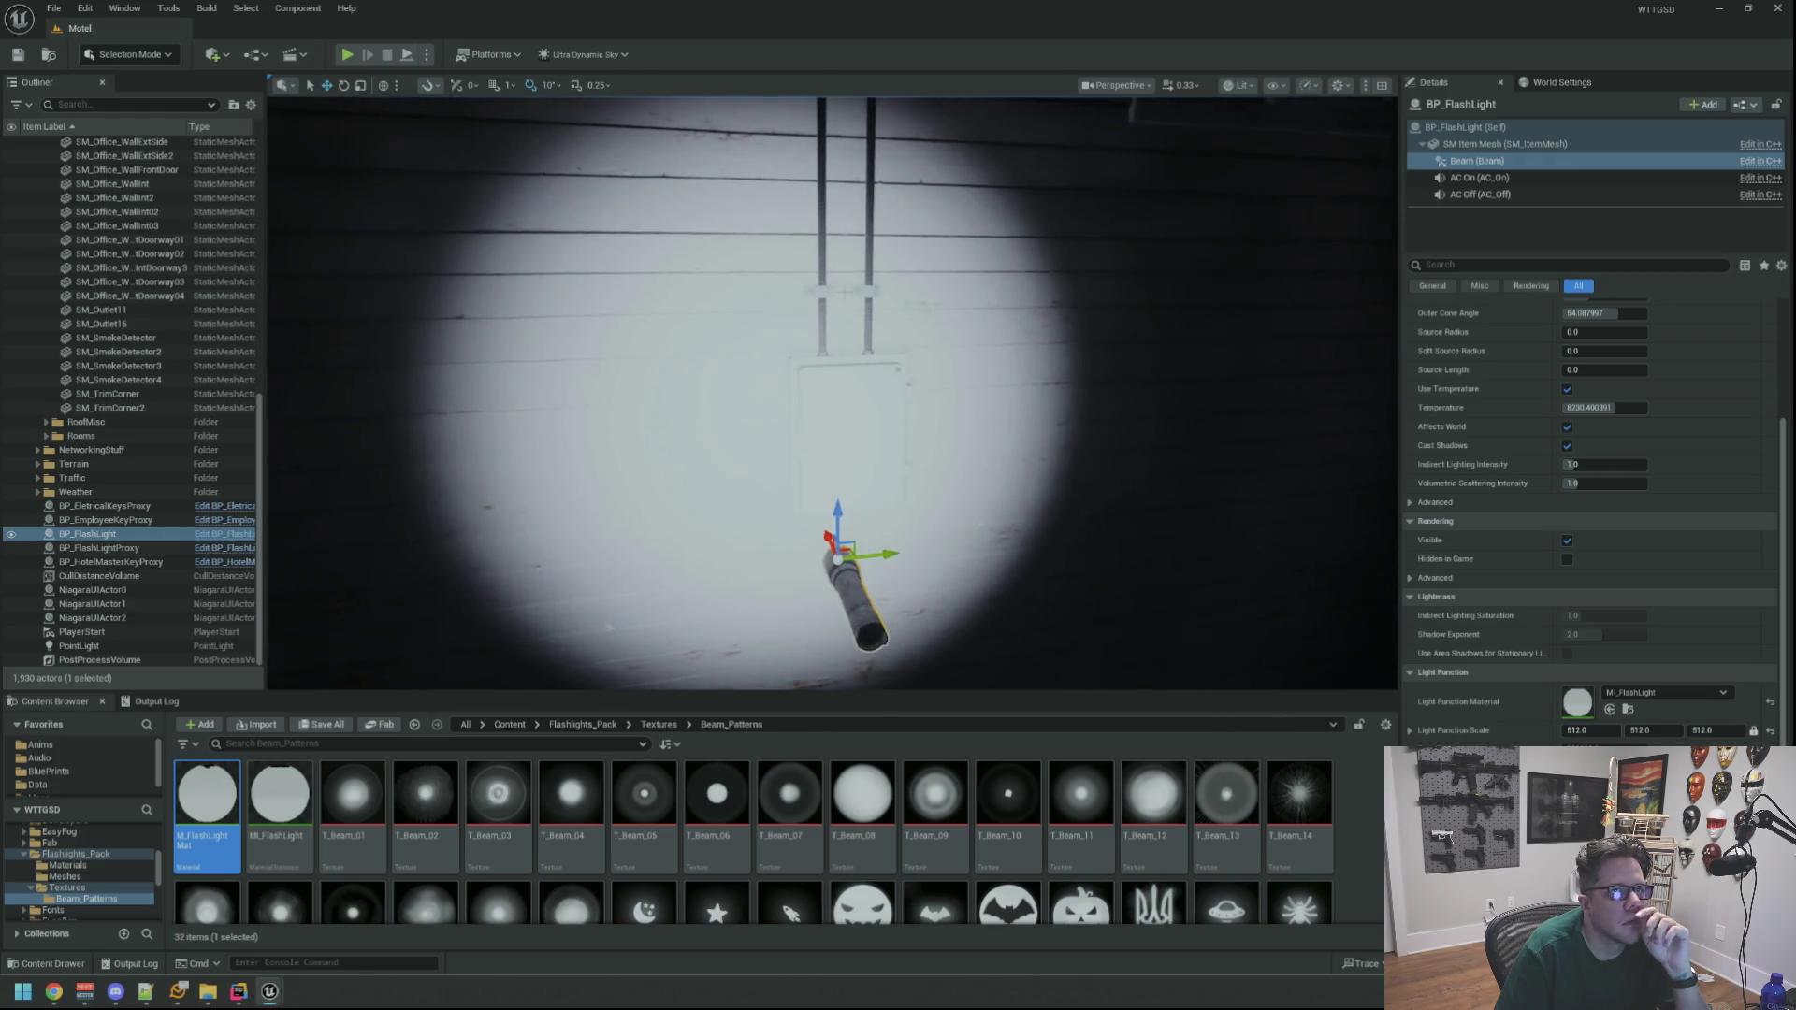
pyautogui.scroll(3, 832, 393)
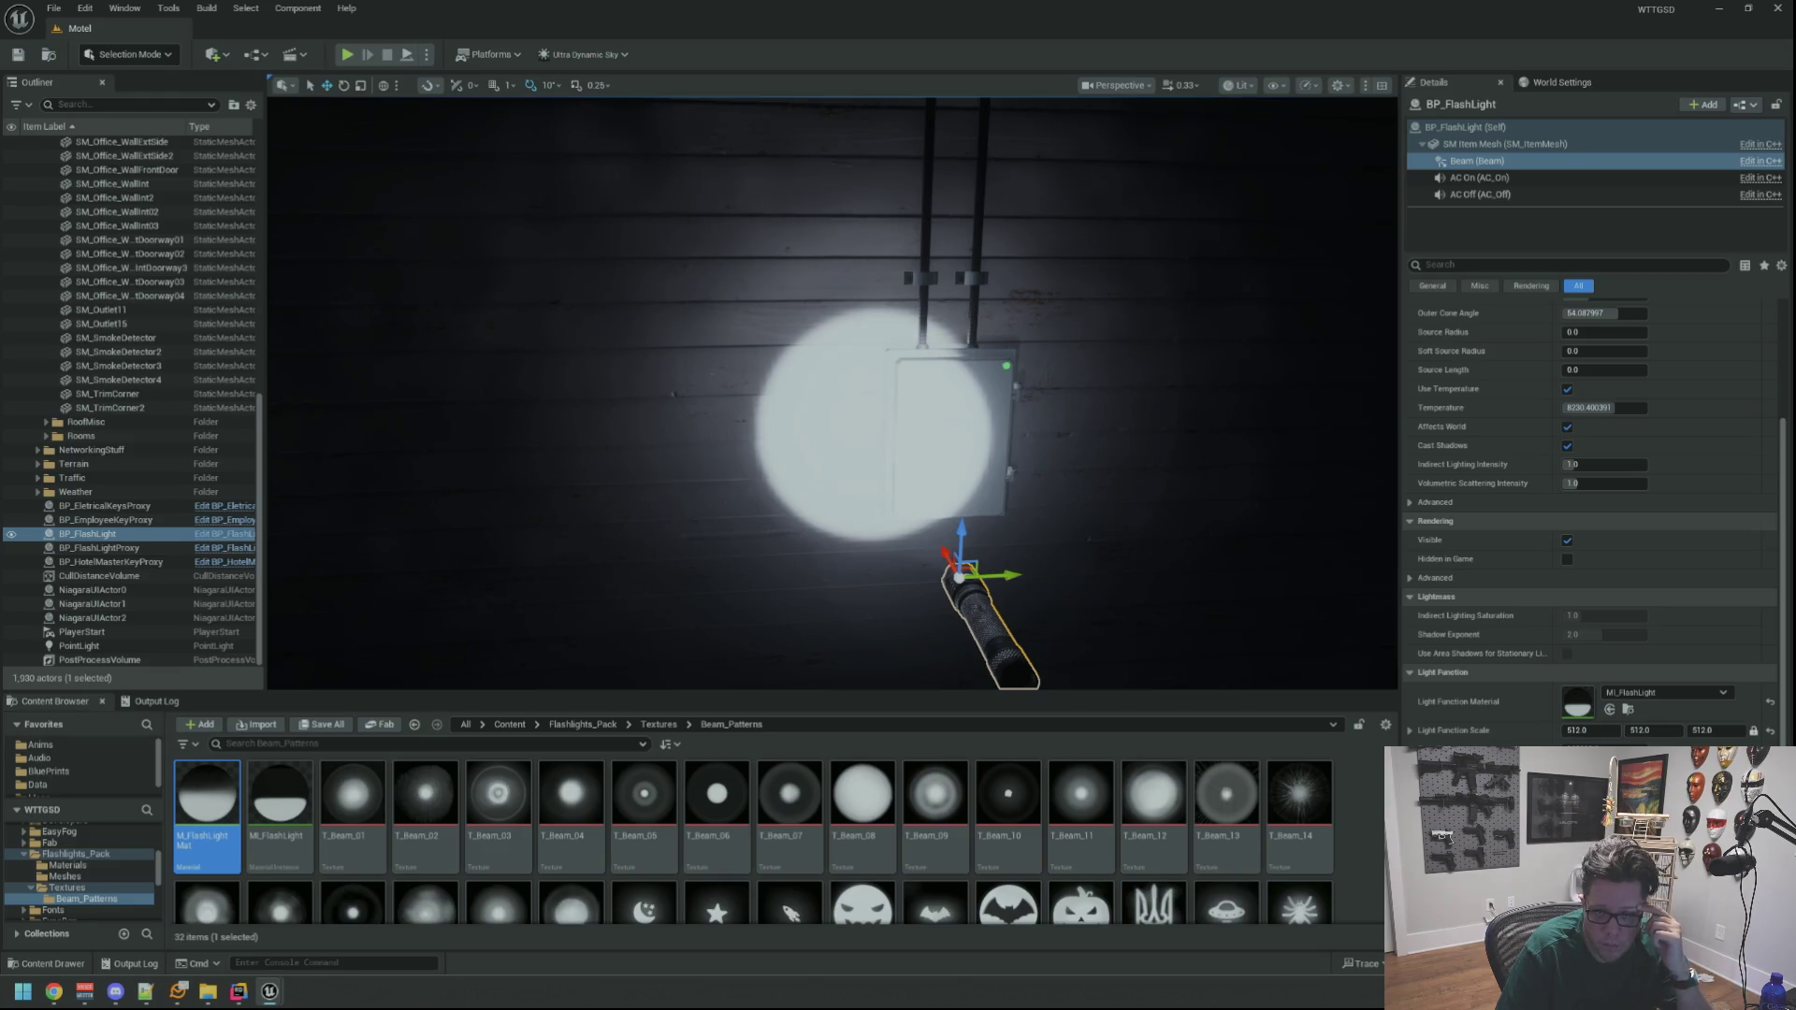
pyautogui.moveTo(1069, 558); pyautogui.dragTo(1022, 586)
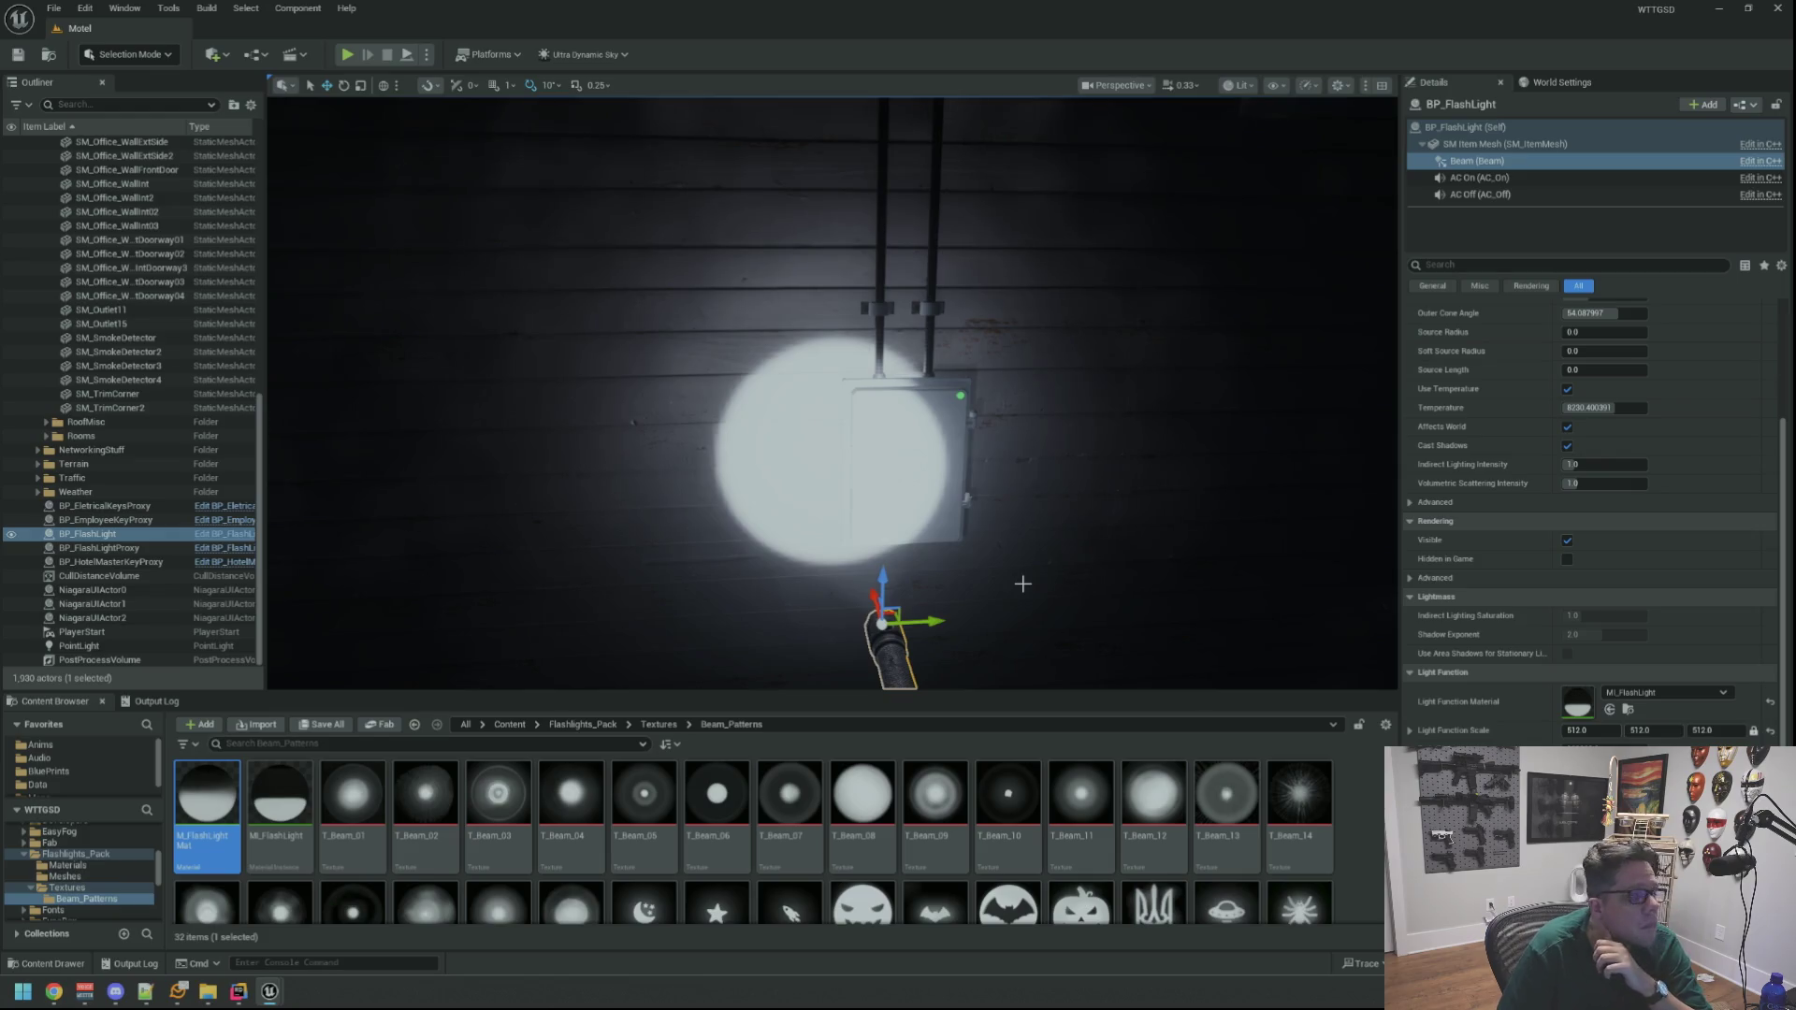
pyautogui.click(935, 799)
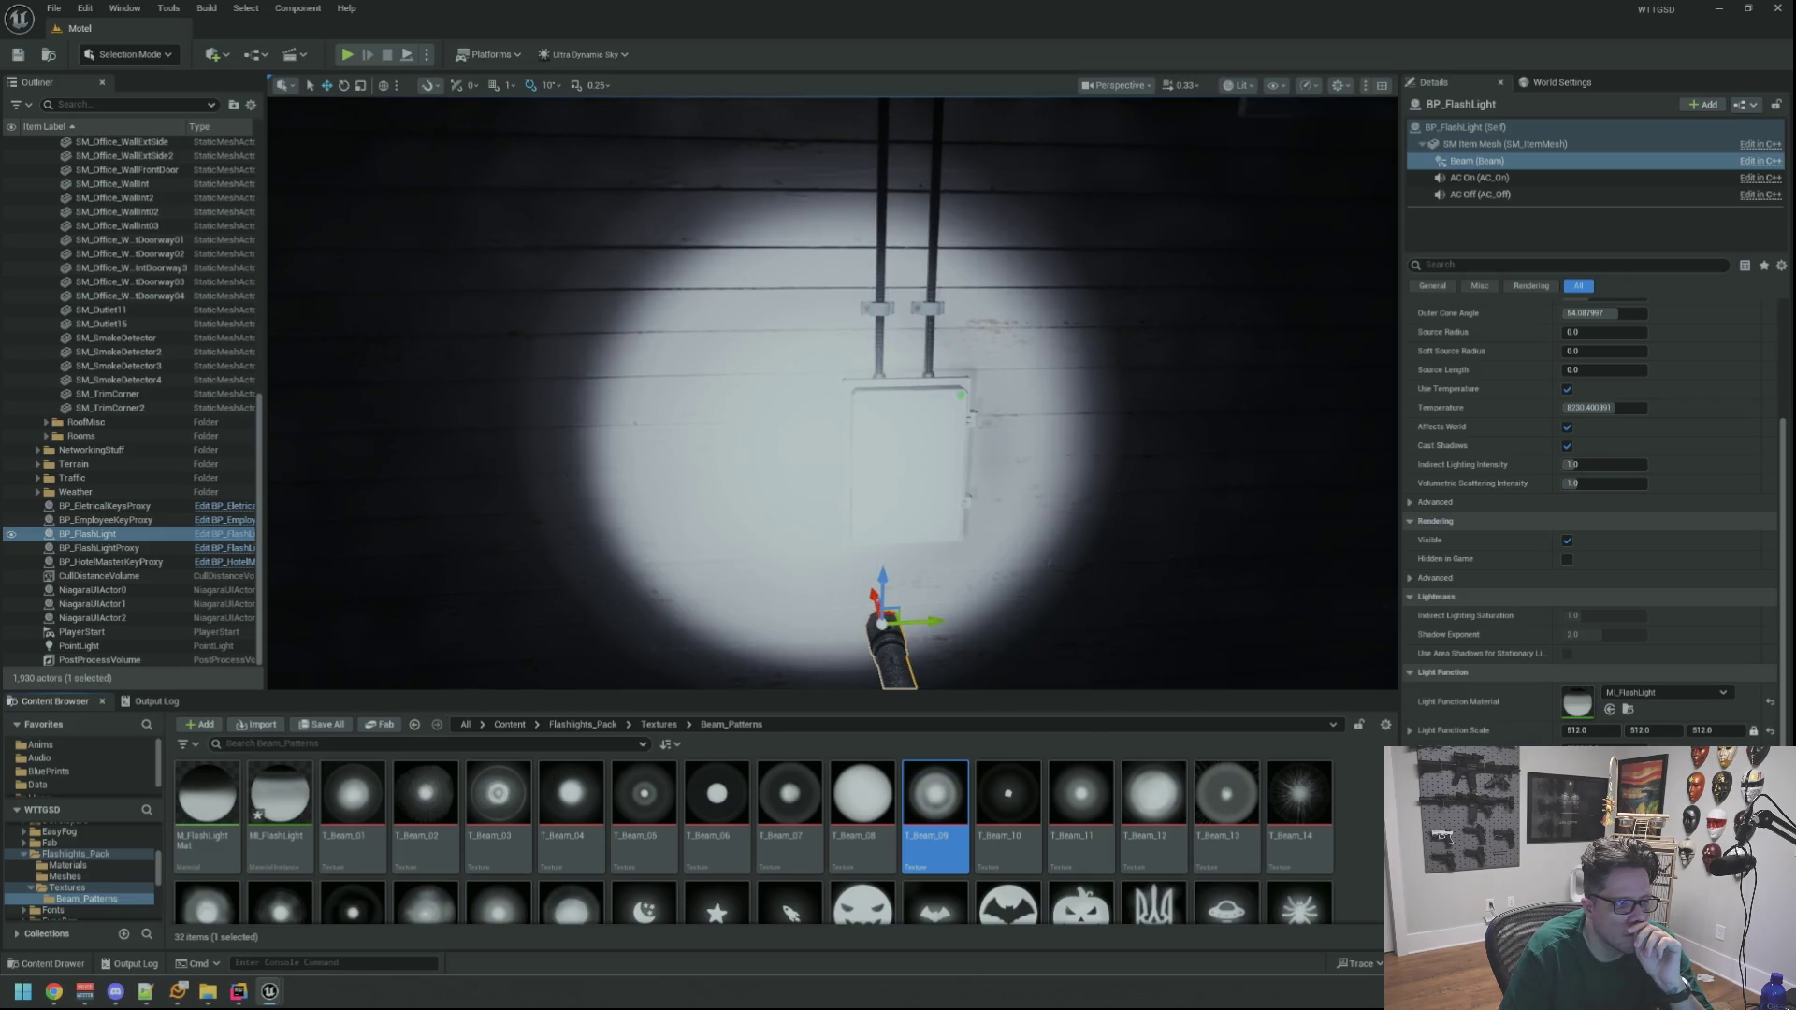
# Browse Beam_Patterns and apply T_Beam_19, then T_Beam_20, as the flashlight's beam pattern
pyautogui.scroll(2, 833, 393)
pyautogui.scroll(4, 832, 393)
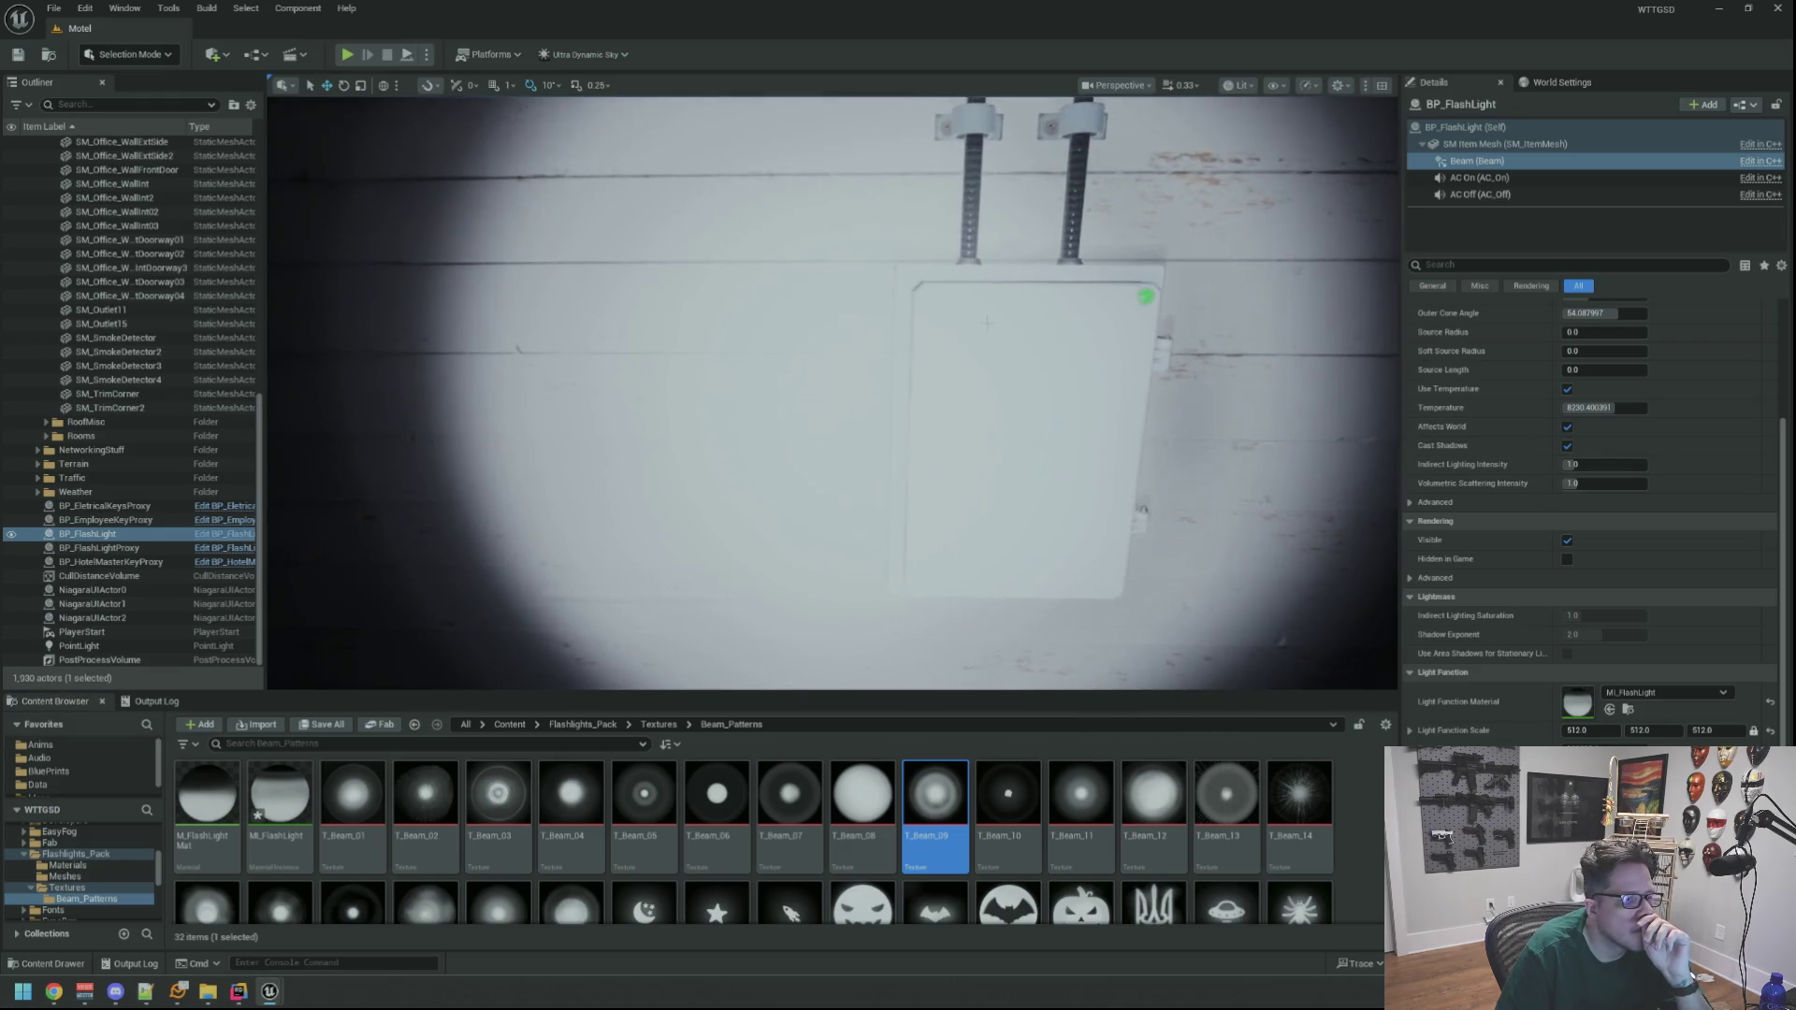
pyautogui.scroll(-2, 832, 393)
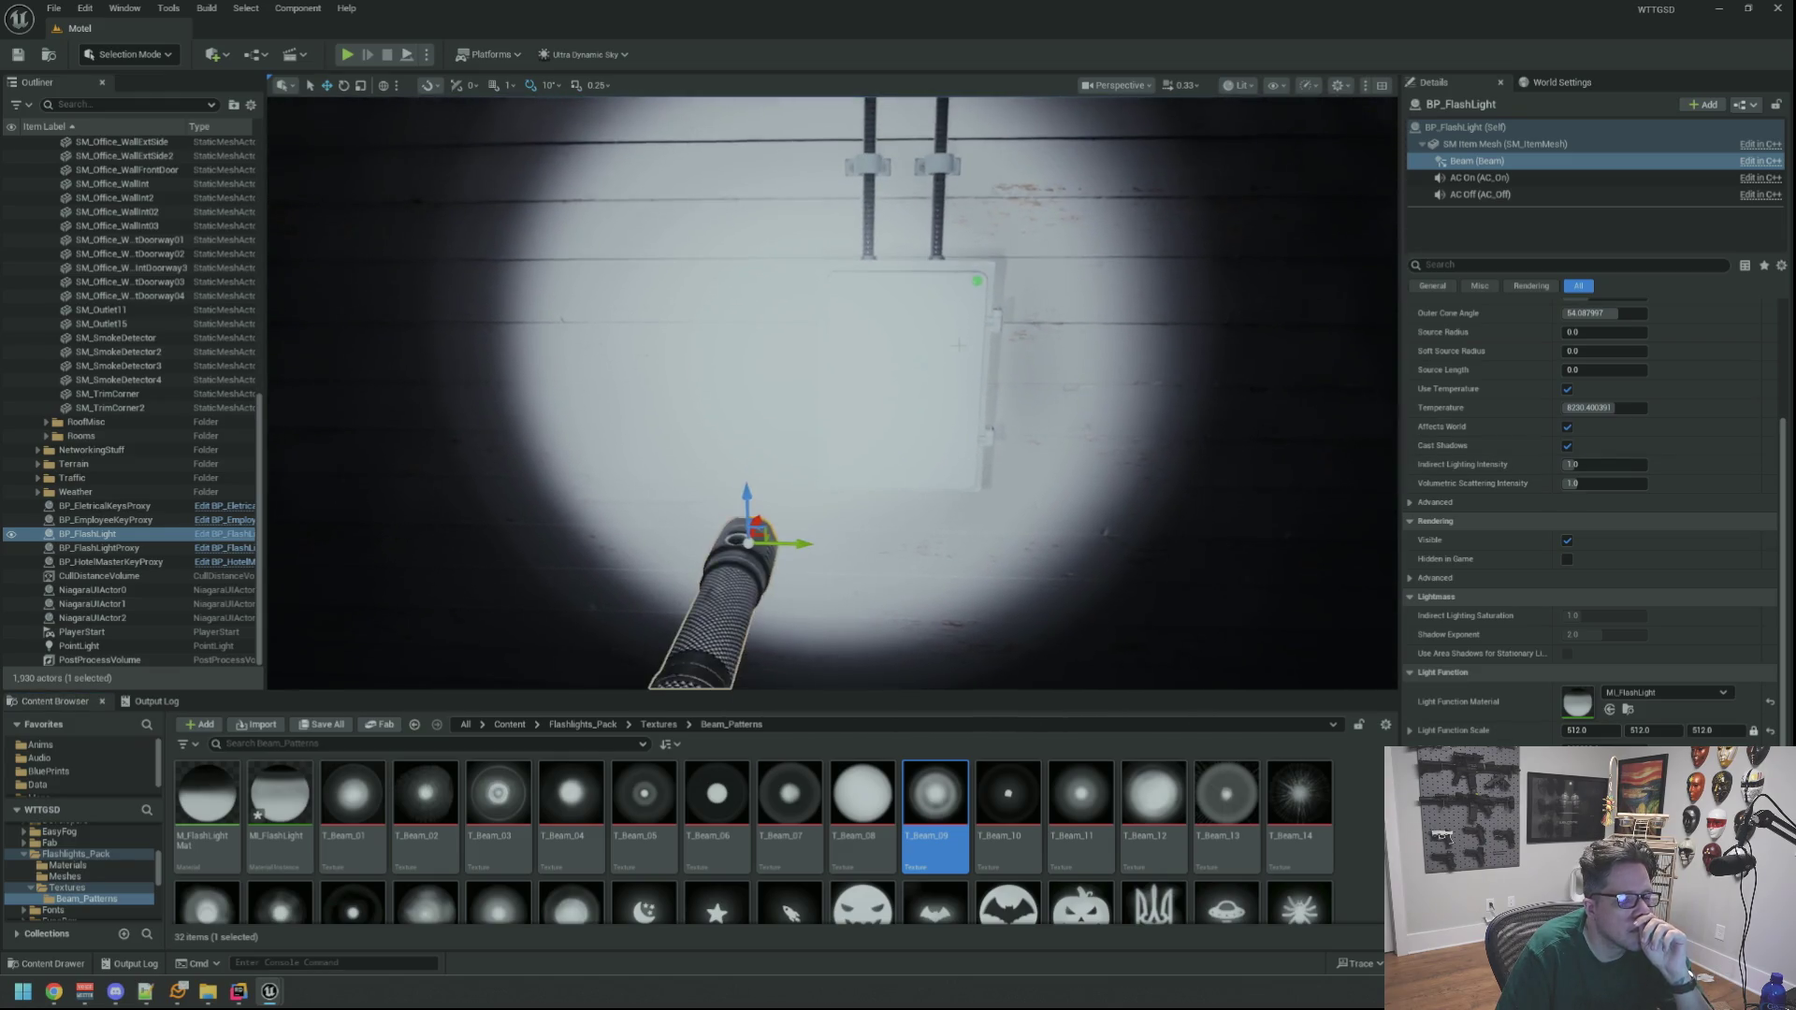
pyautogui.scroll(4, 832, 393)
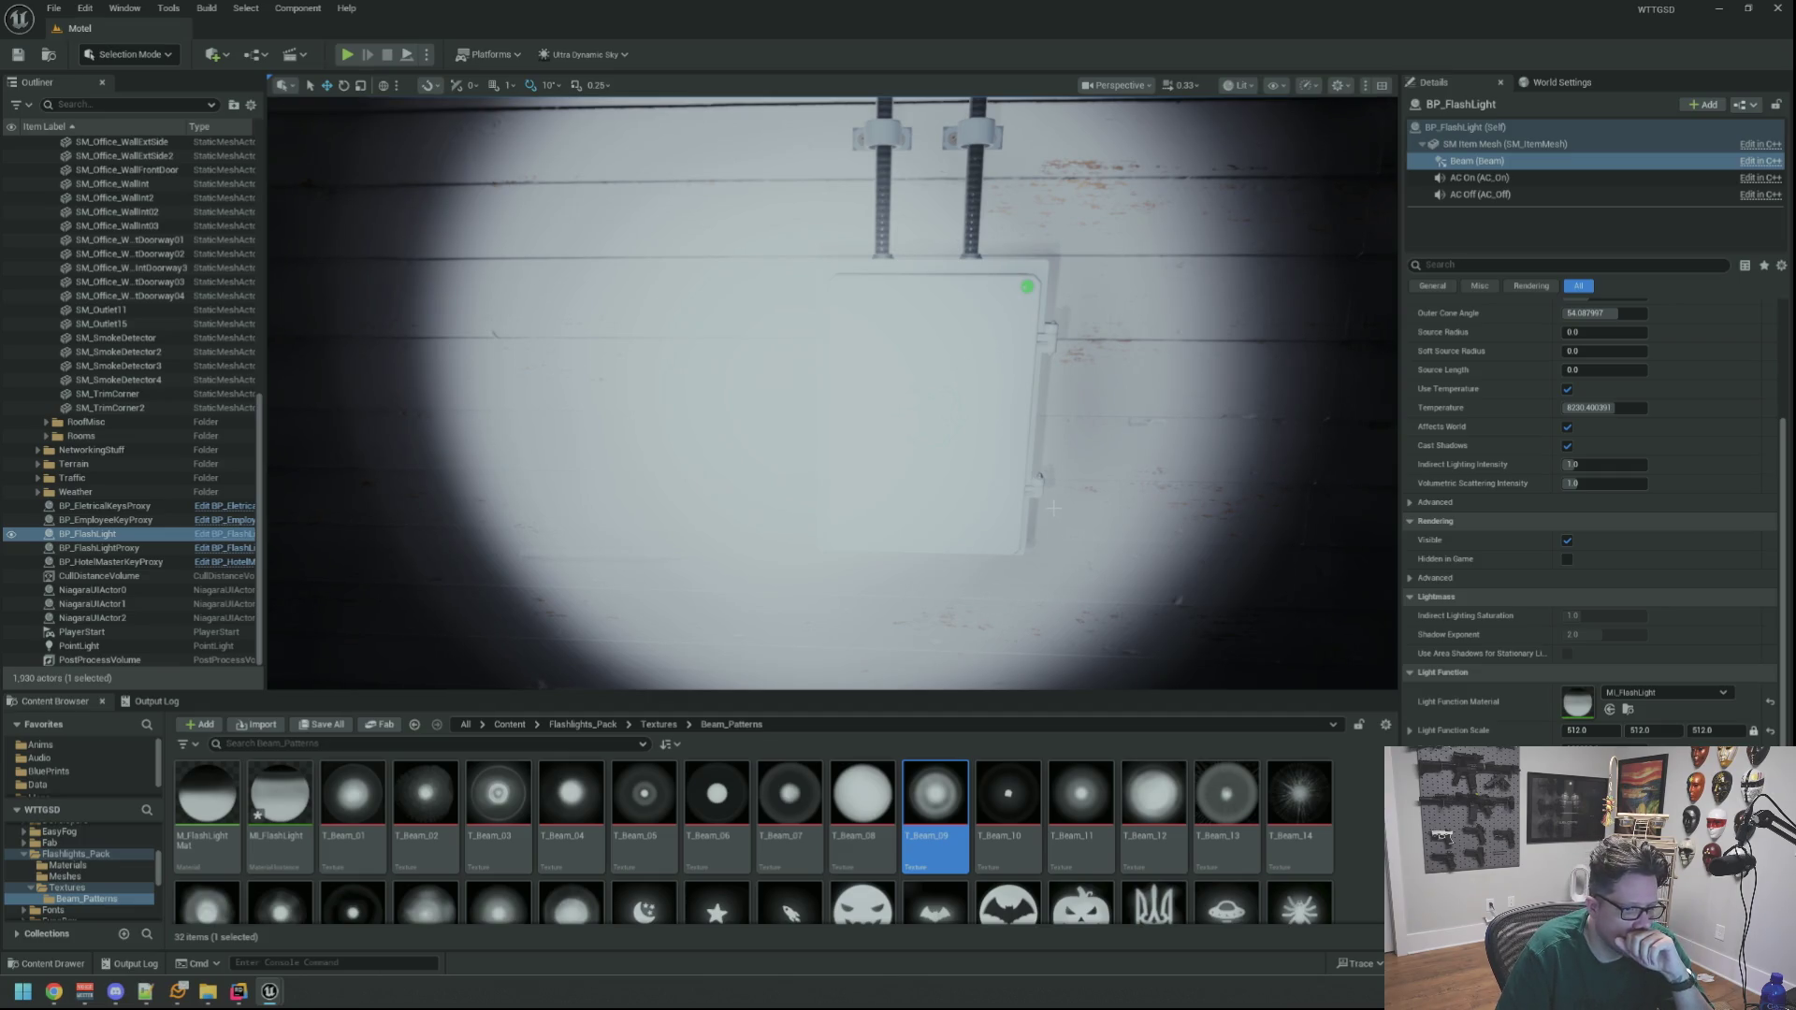
pyautogui.scroll(-2, 670, 827)
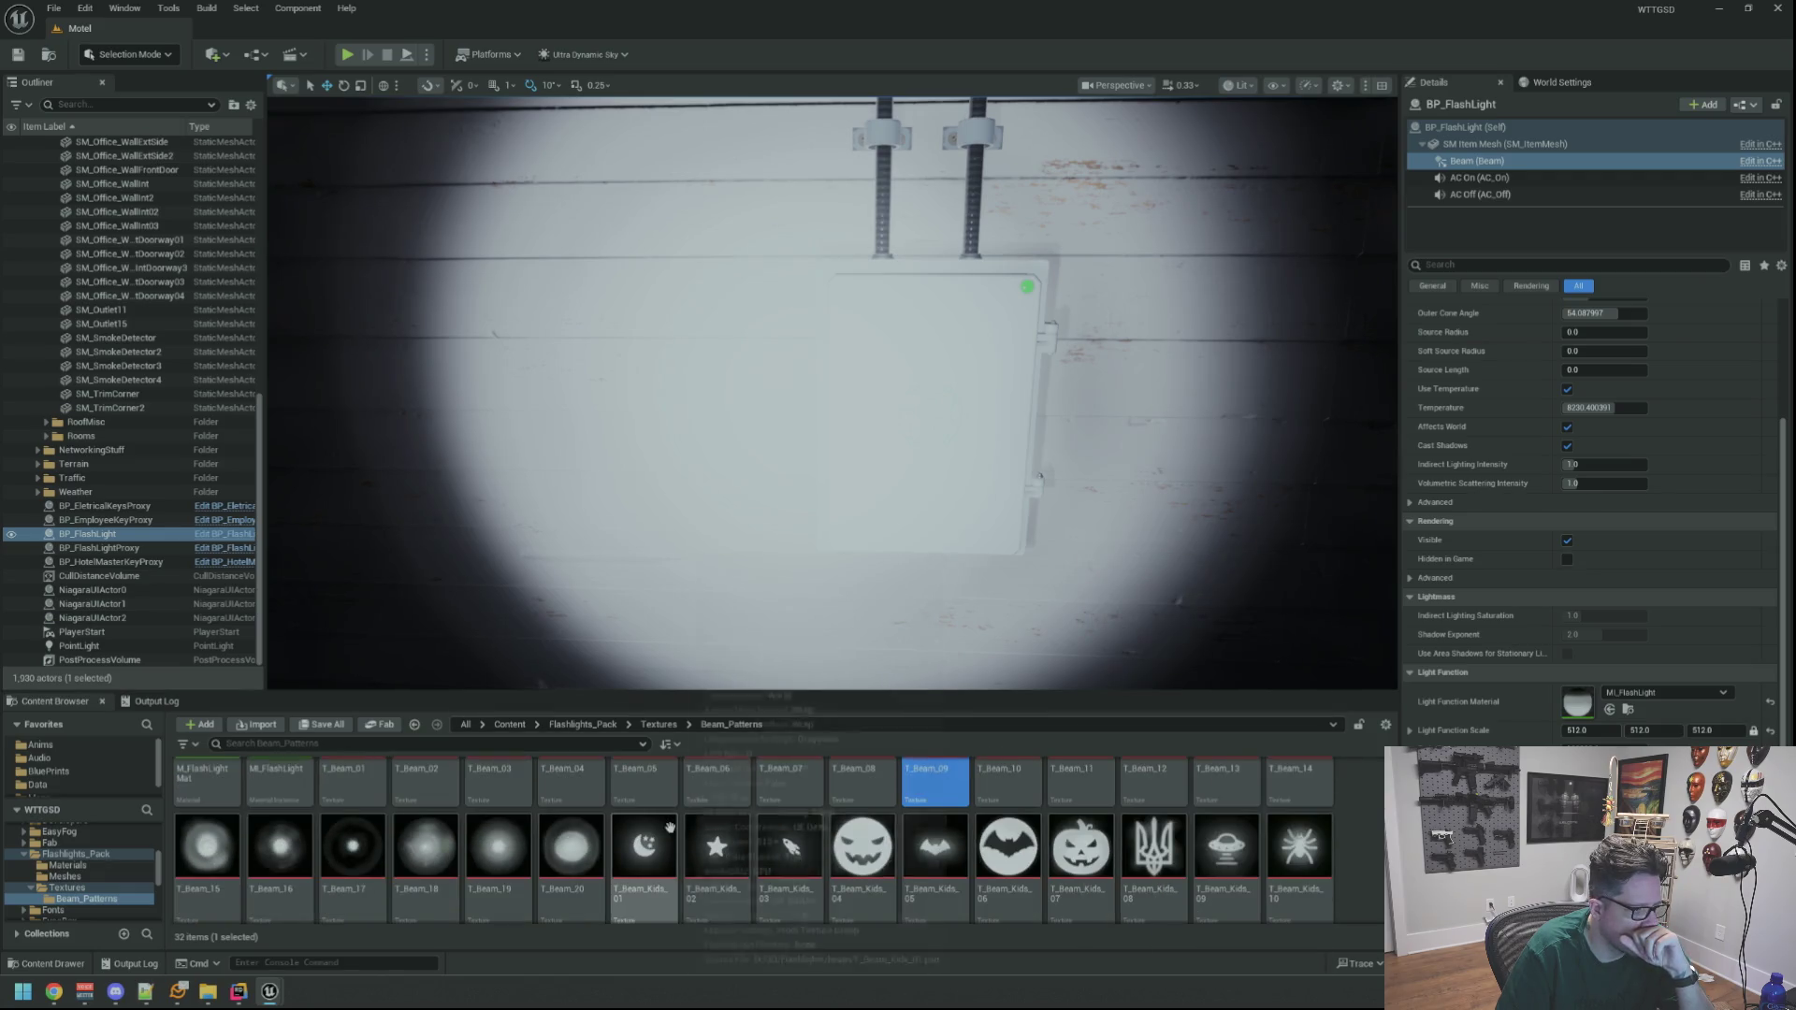
pyautogui.click(505, 847)
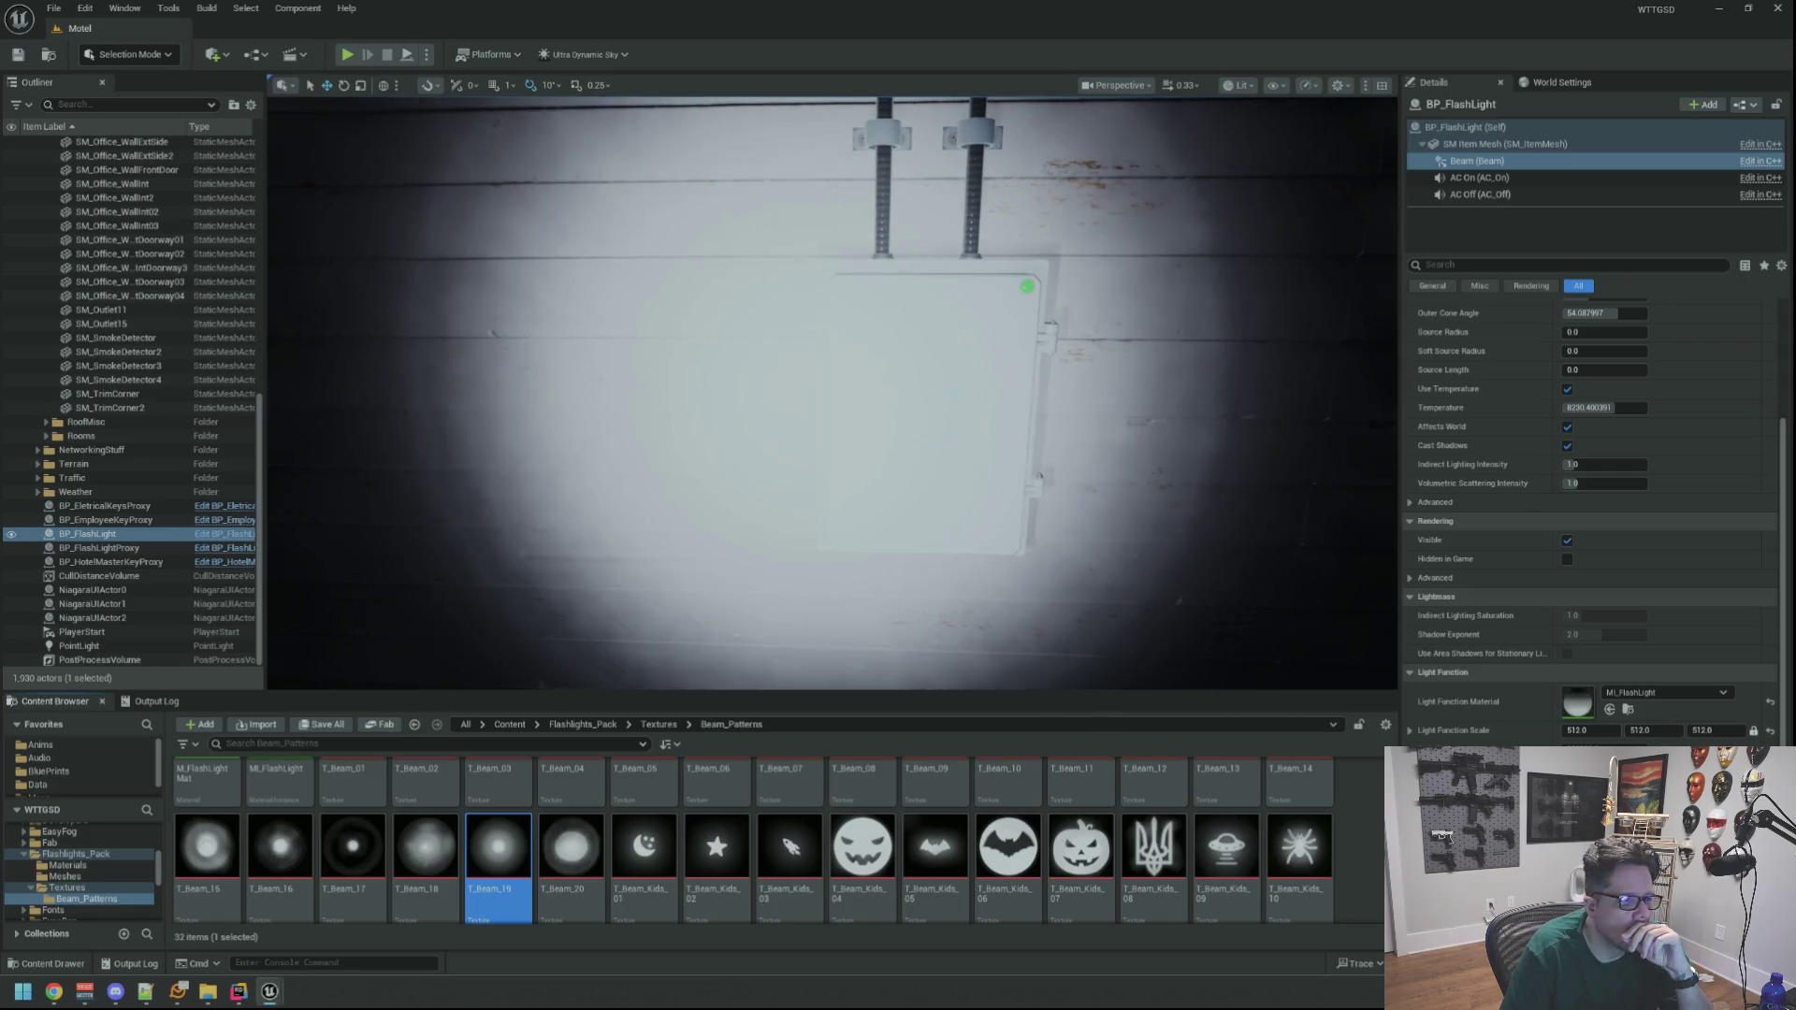
pyautogui.scroll(-3, 833, 393)
pyautogui.scroll(1, 812, 352)
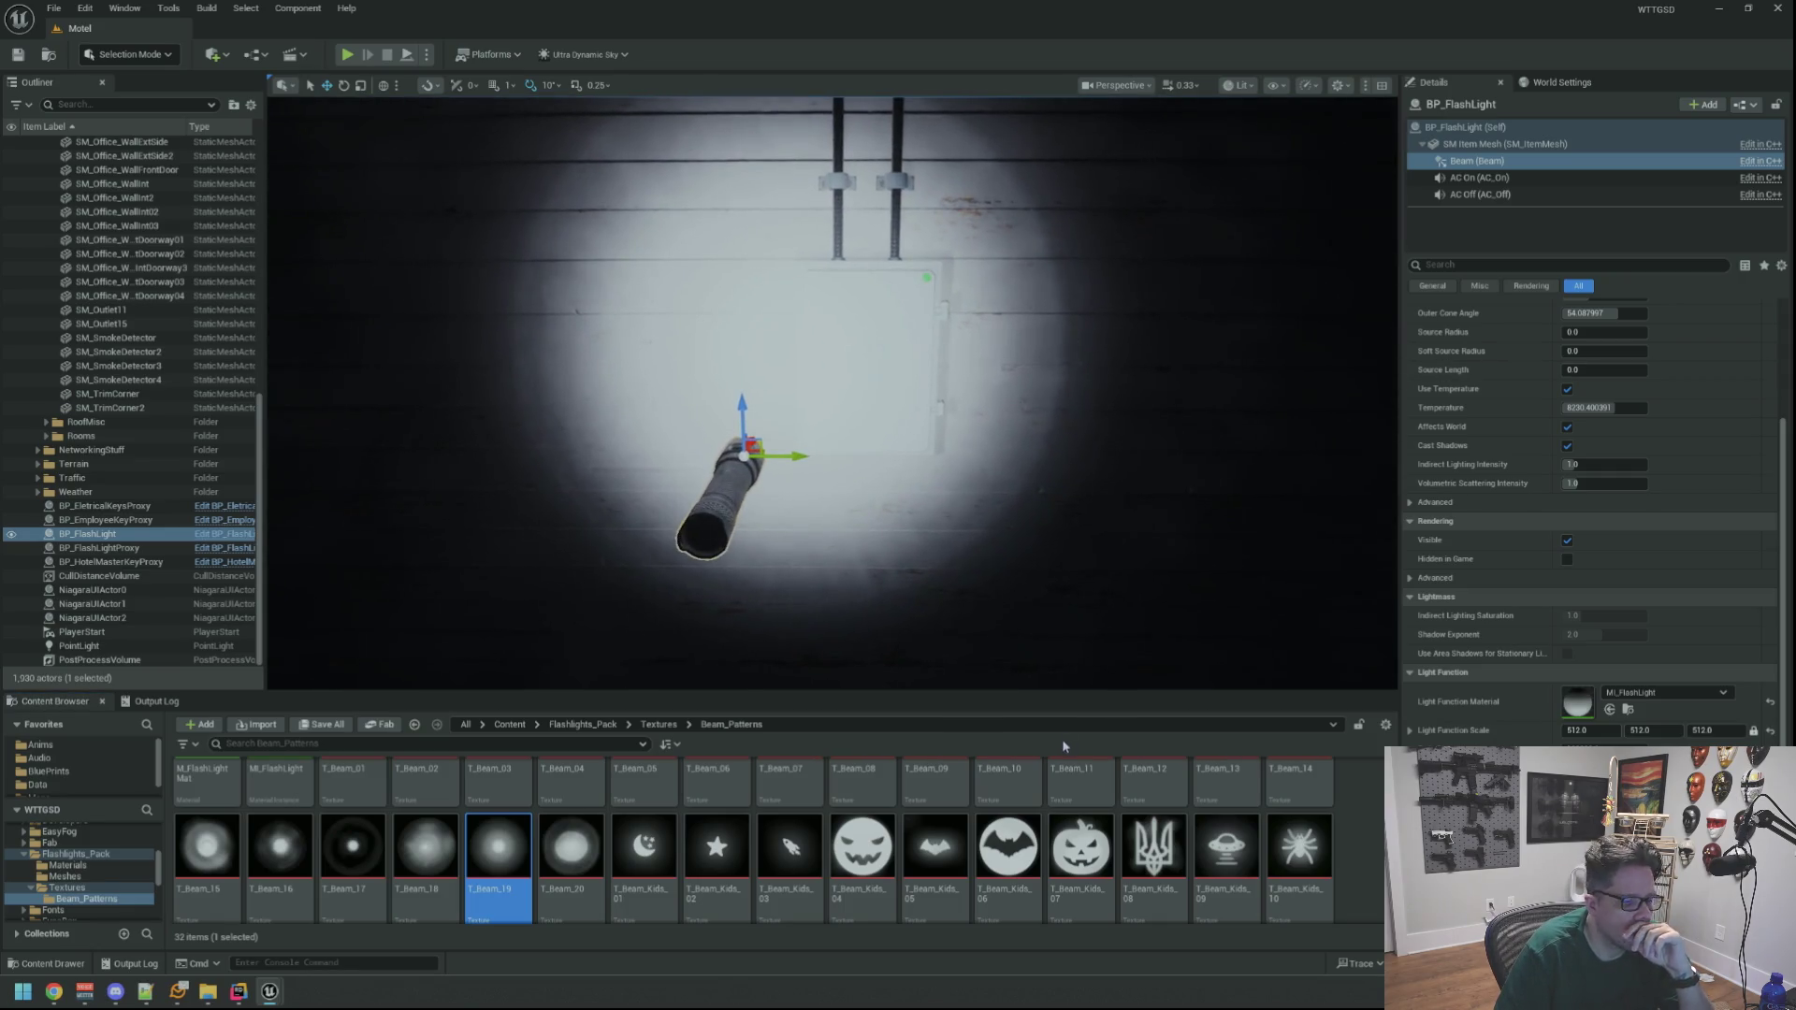
pyautogui.click(570, 846)
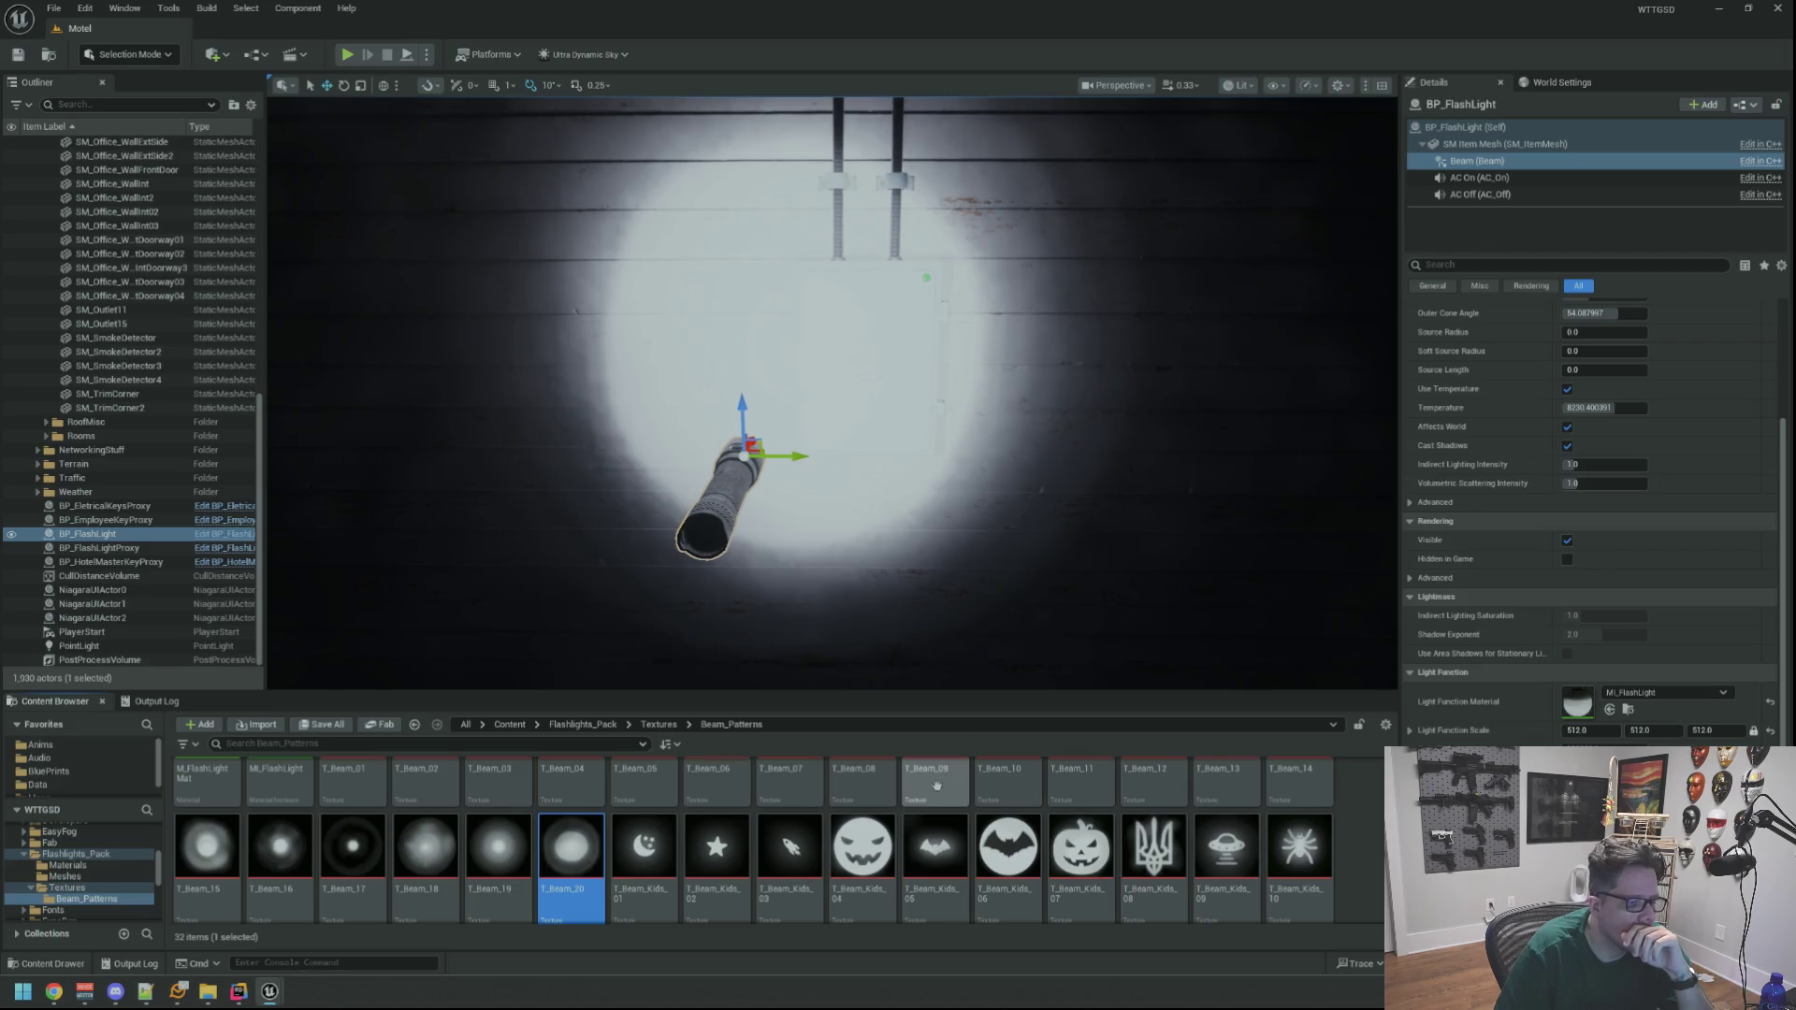
# Swap the beam's light function texture from T_Beam_Kids_04 to the T_Beam_Kids_07 pumpkin pattern
pyautogui.moveTo(862, 847); pyautogui.dragTo(1211, 819)
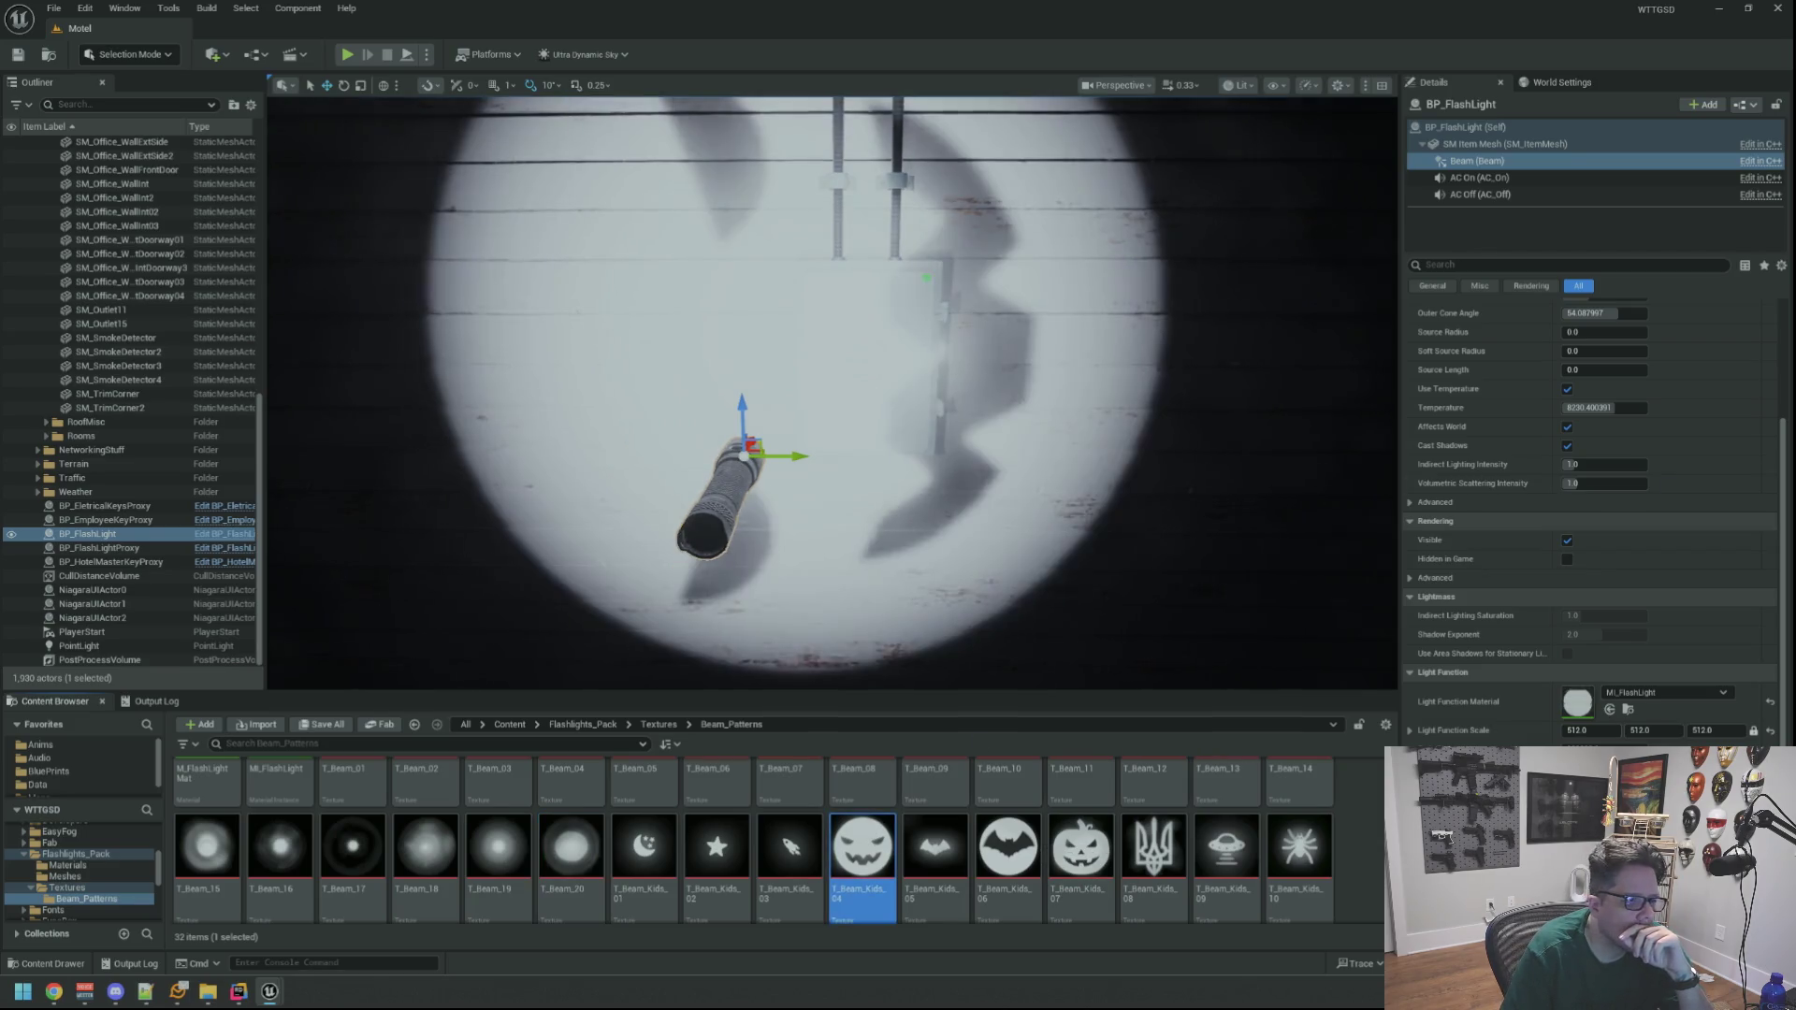
pyautogui.press('f')
pyautogui.scroll(5, 857, 306)
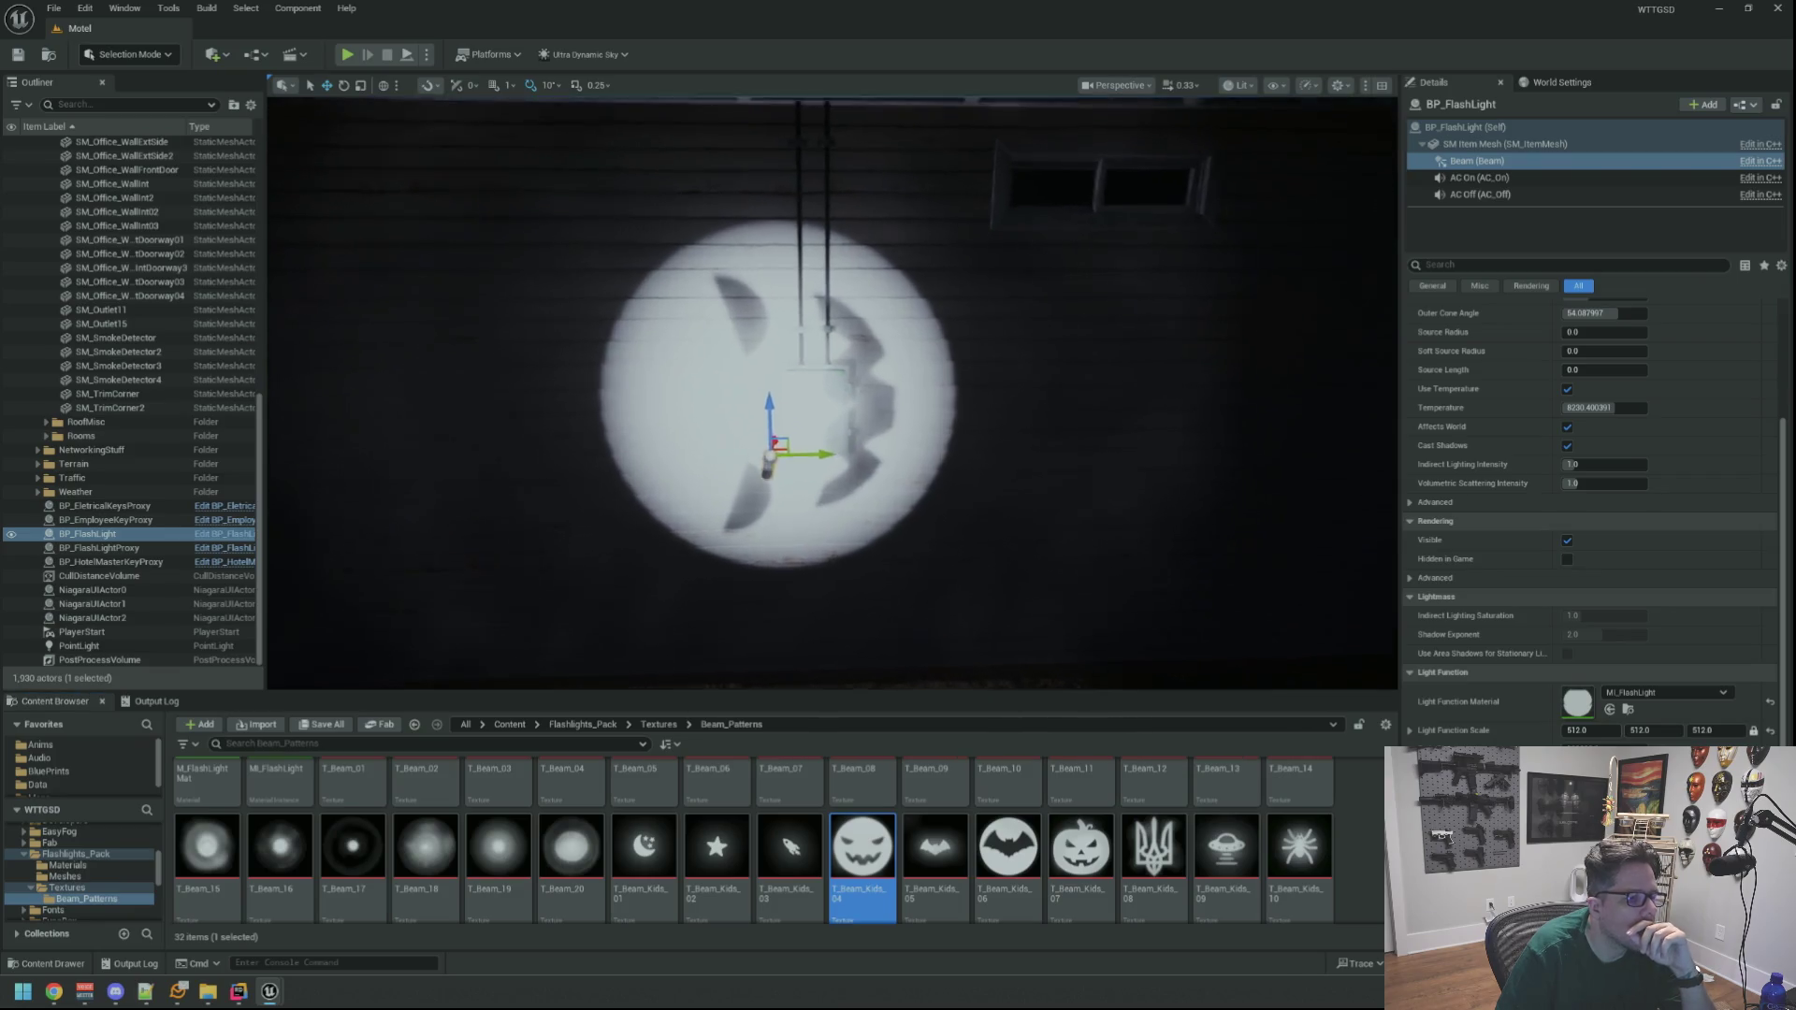
pyautogui.scroll(3, 879, 357)
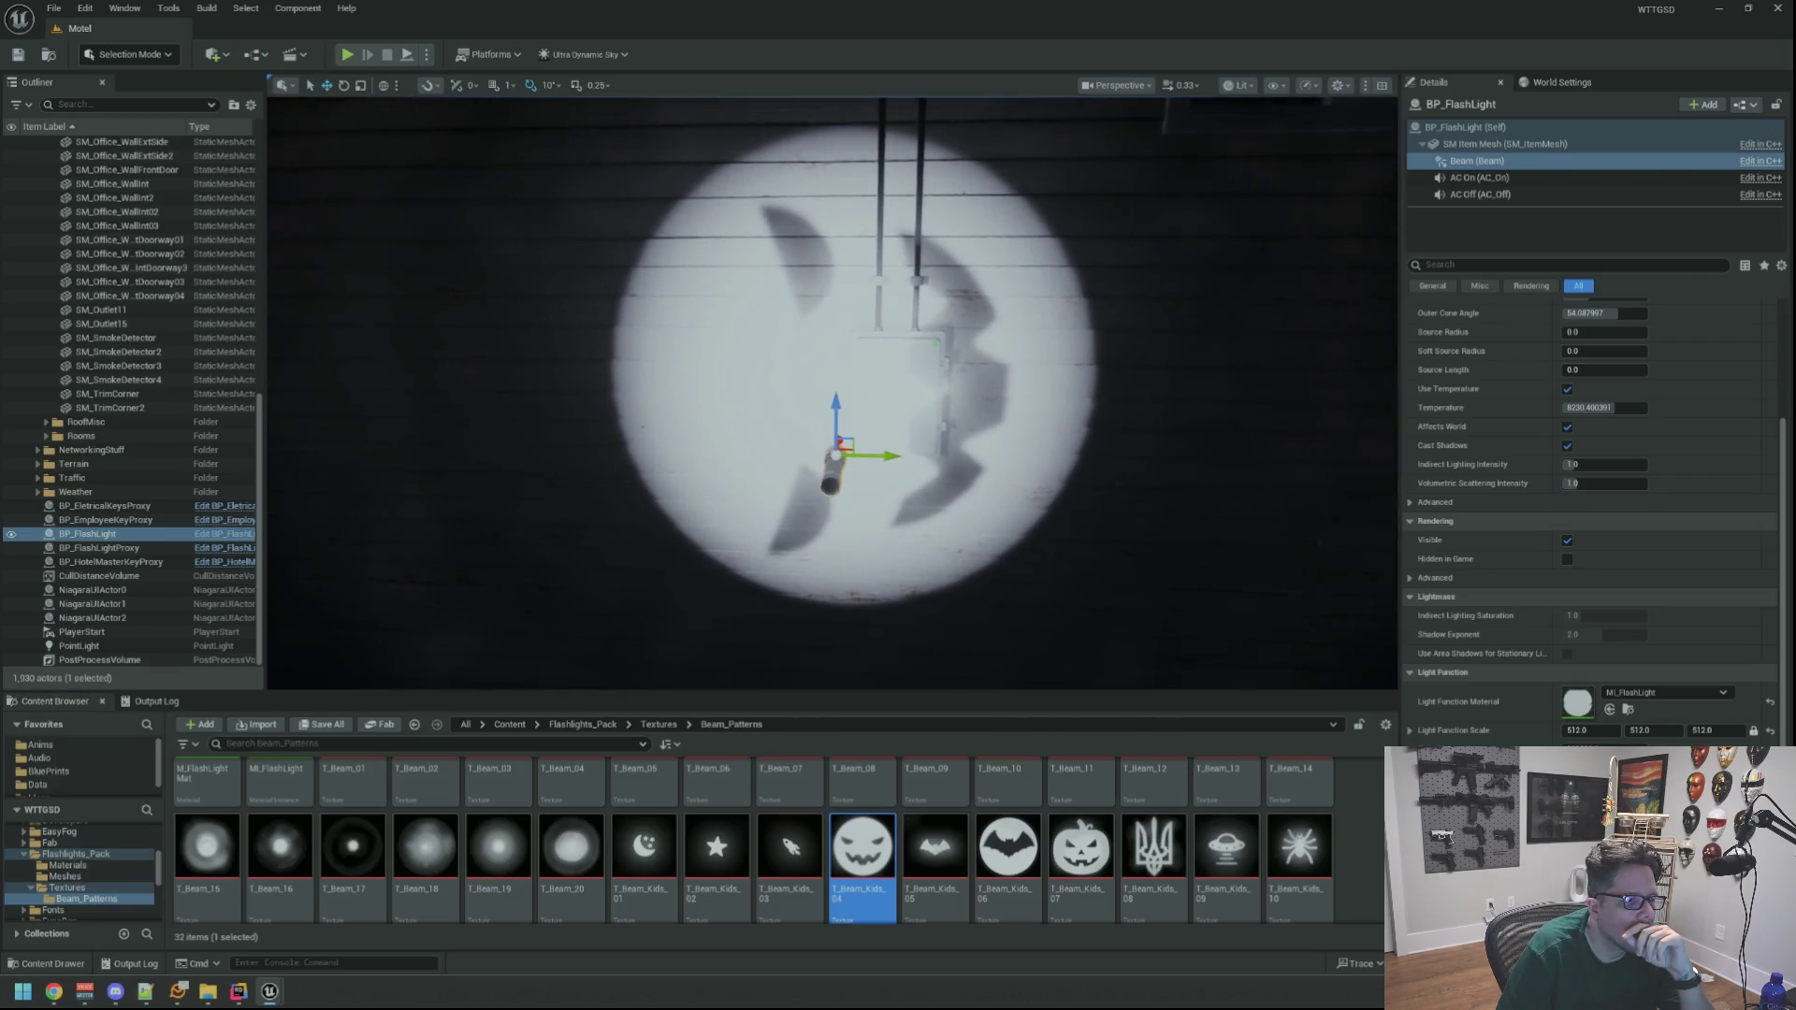
pyautogui.click(1072, 838)
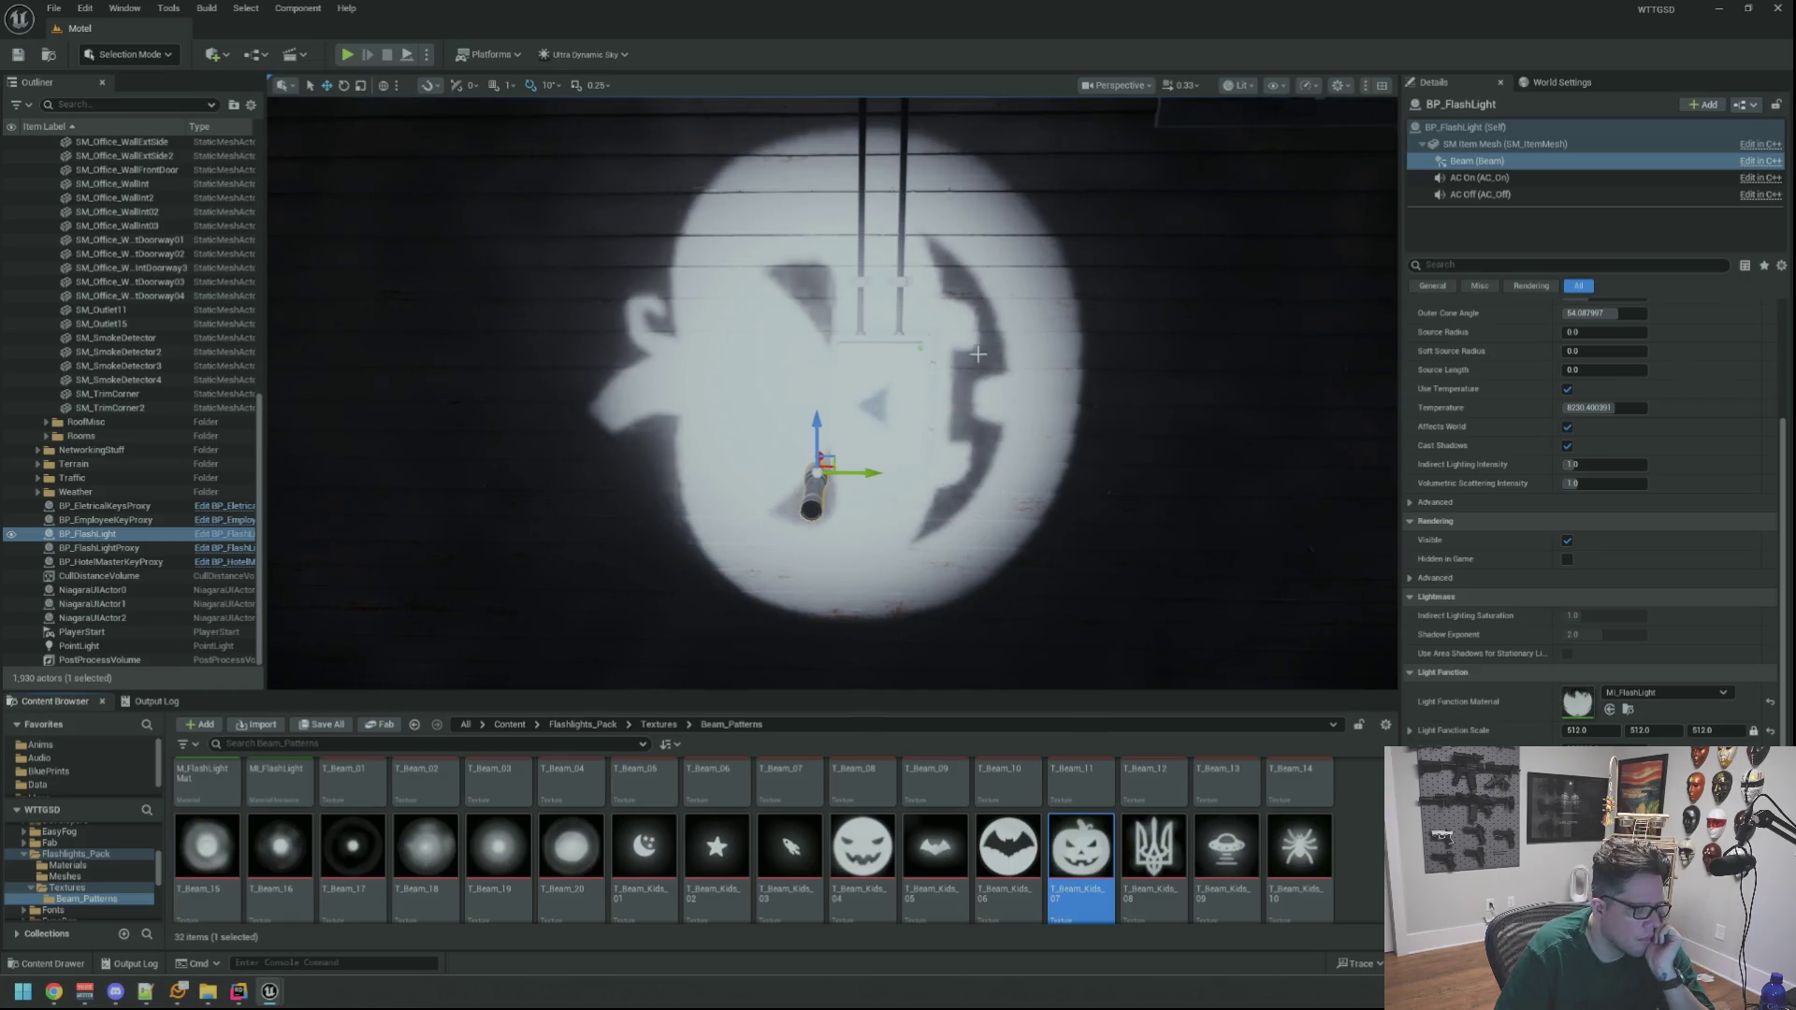
pyautogui.scroll(5, 978, 356)
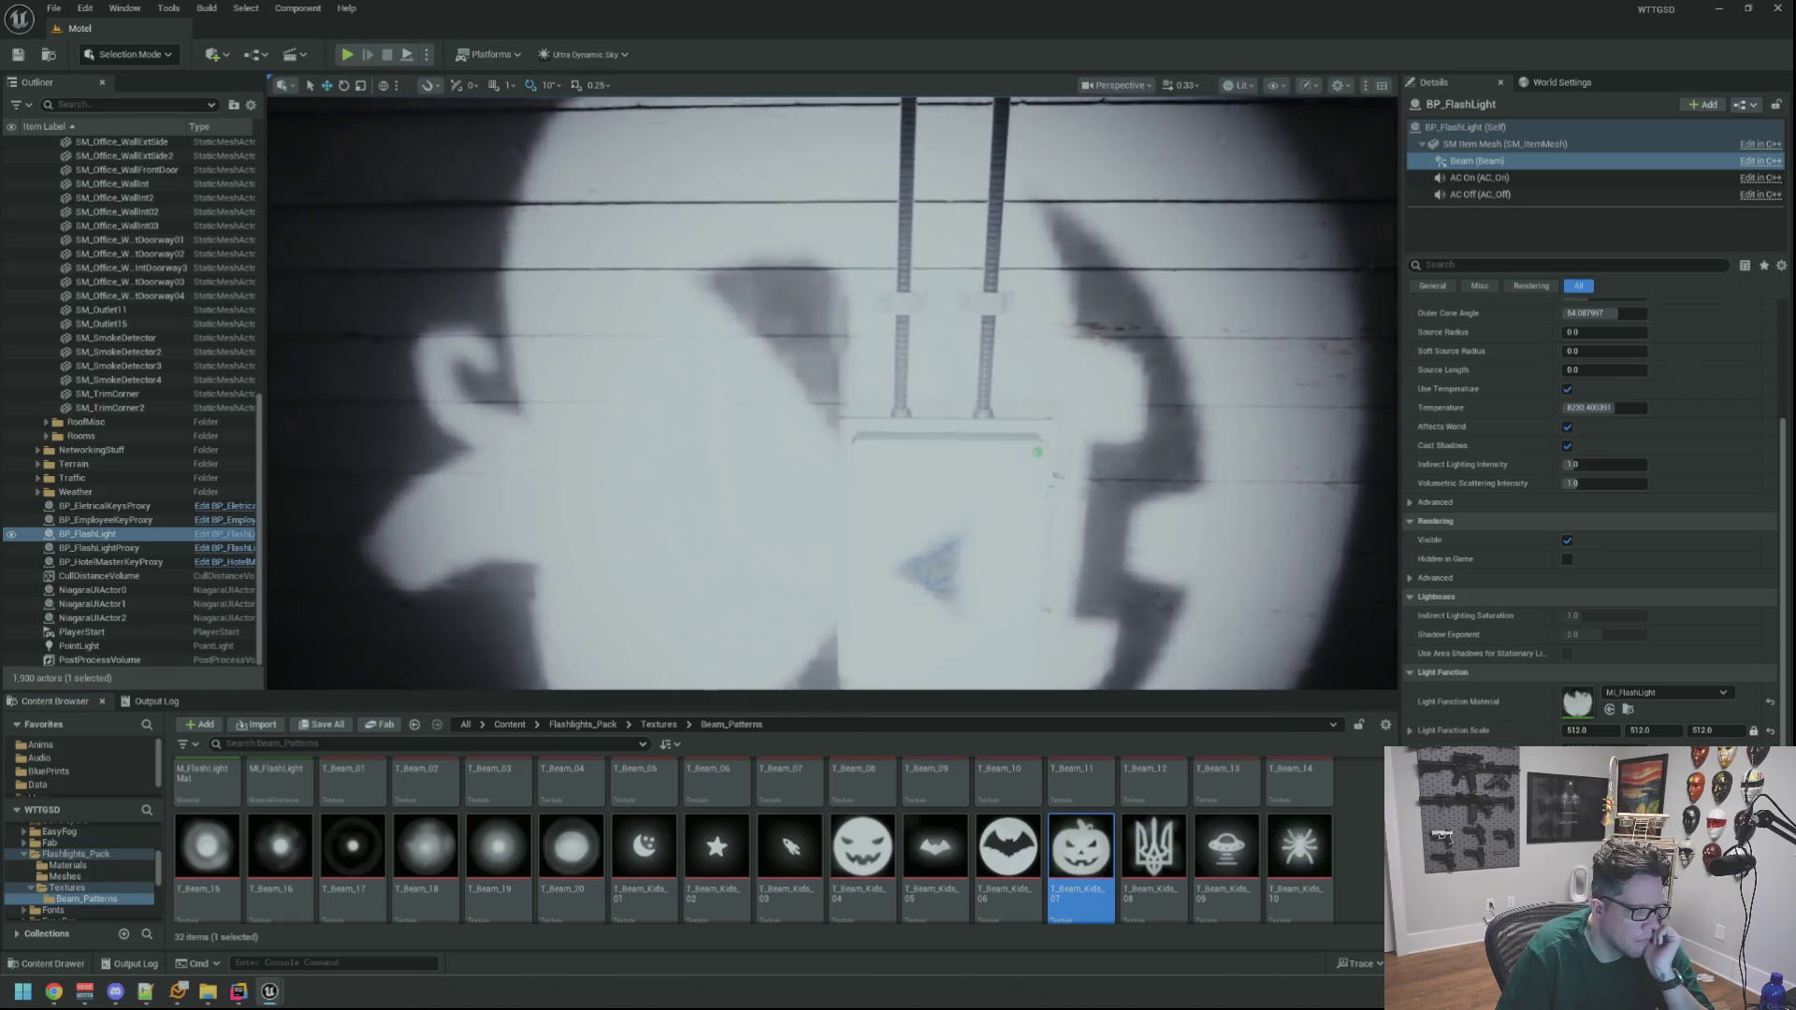
pyautogui.scroll(-5, 982, 353)
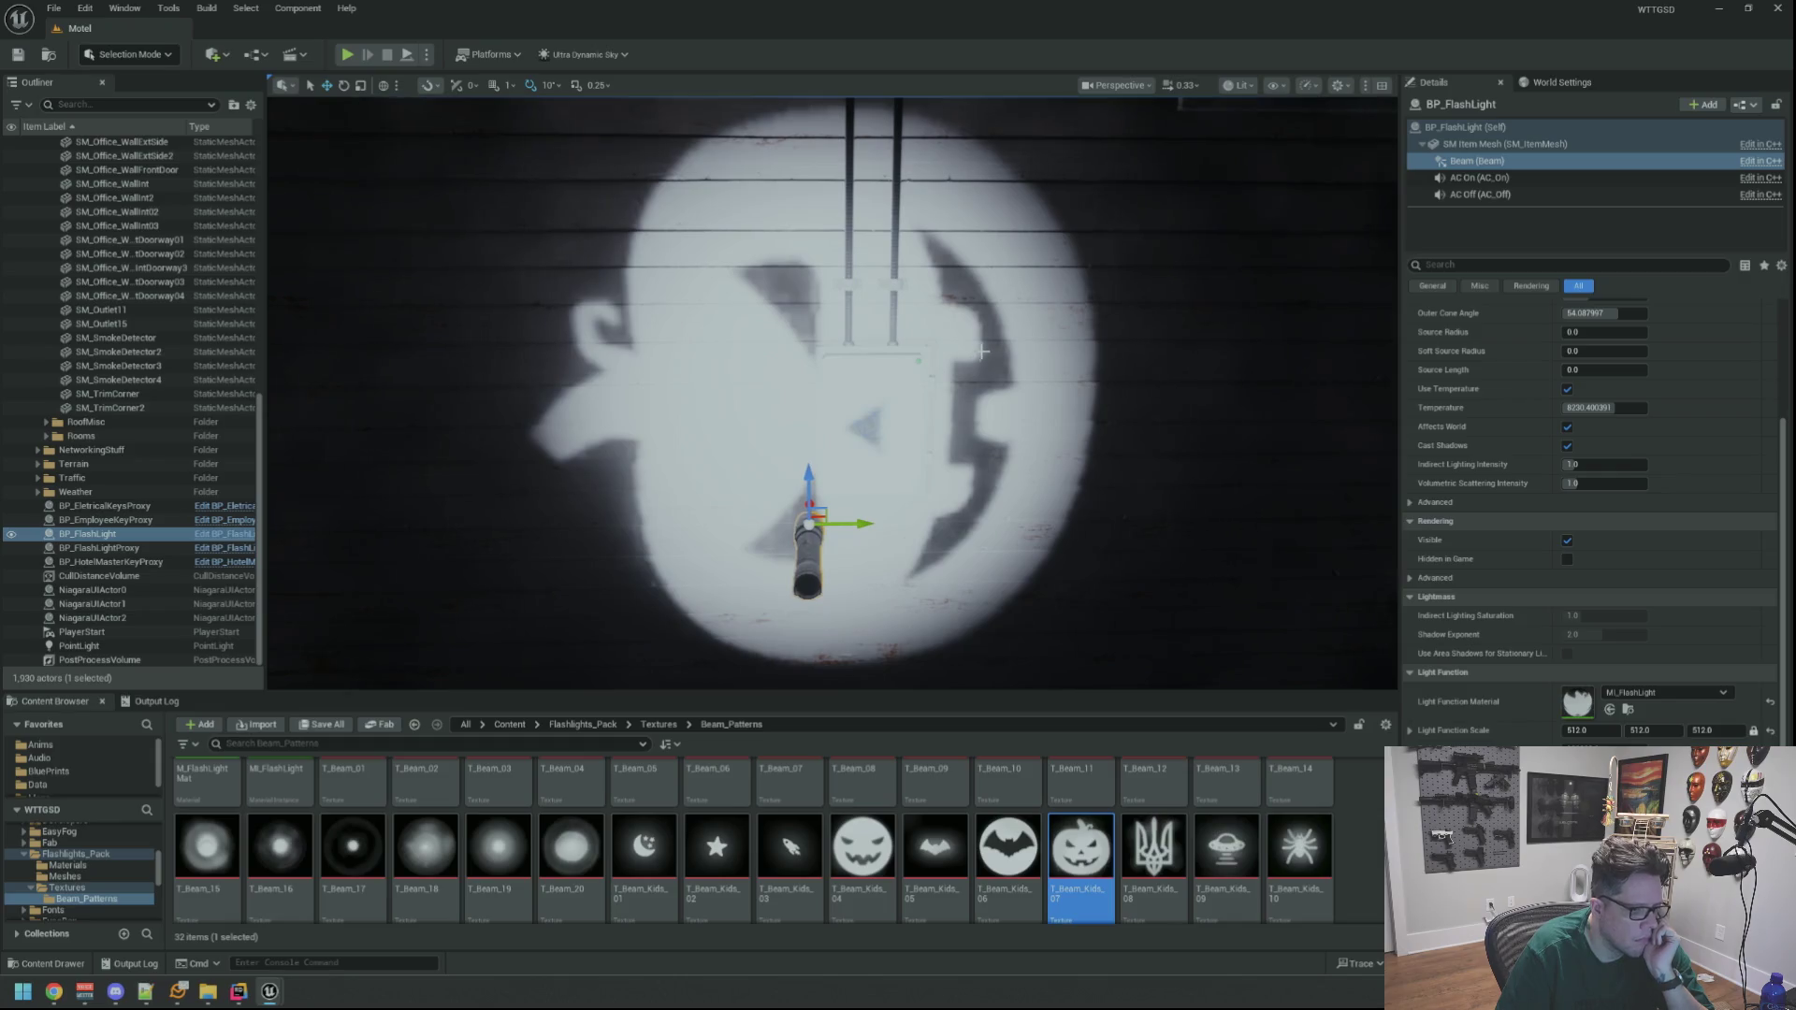
pyautogui.scroll(-1, 996, 328)
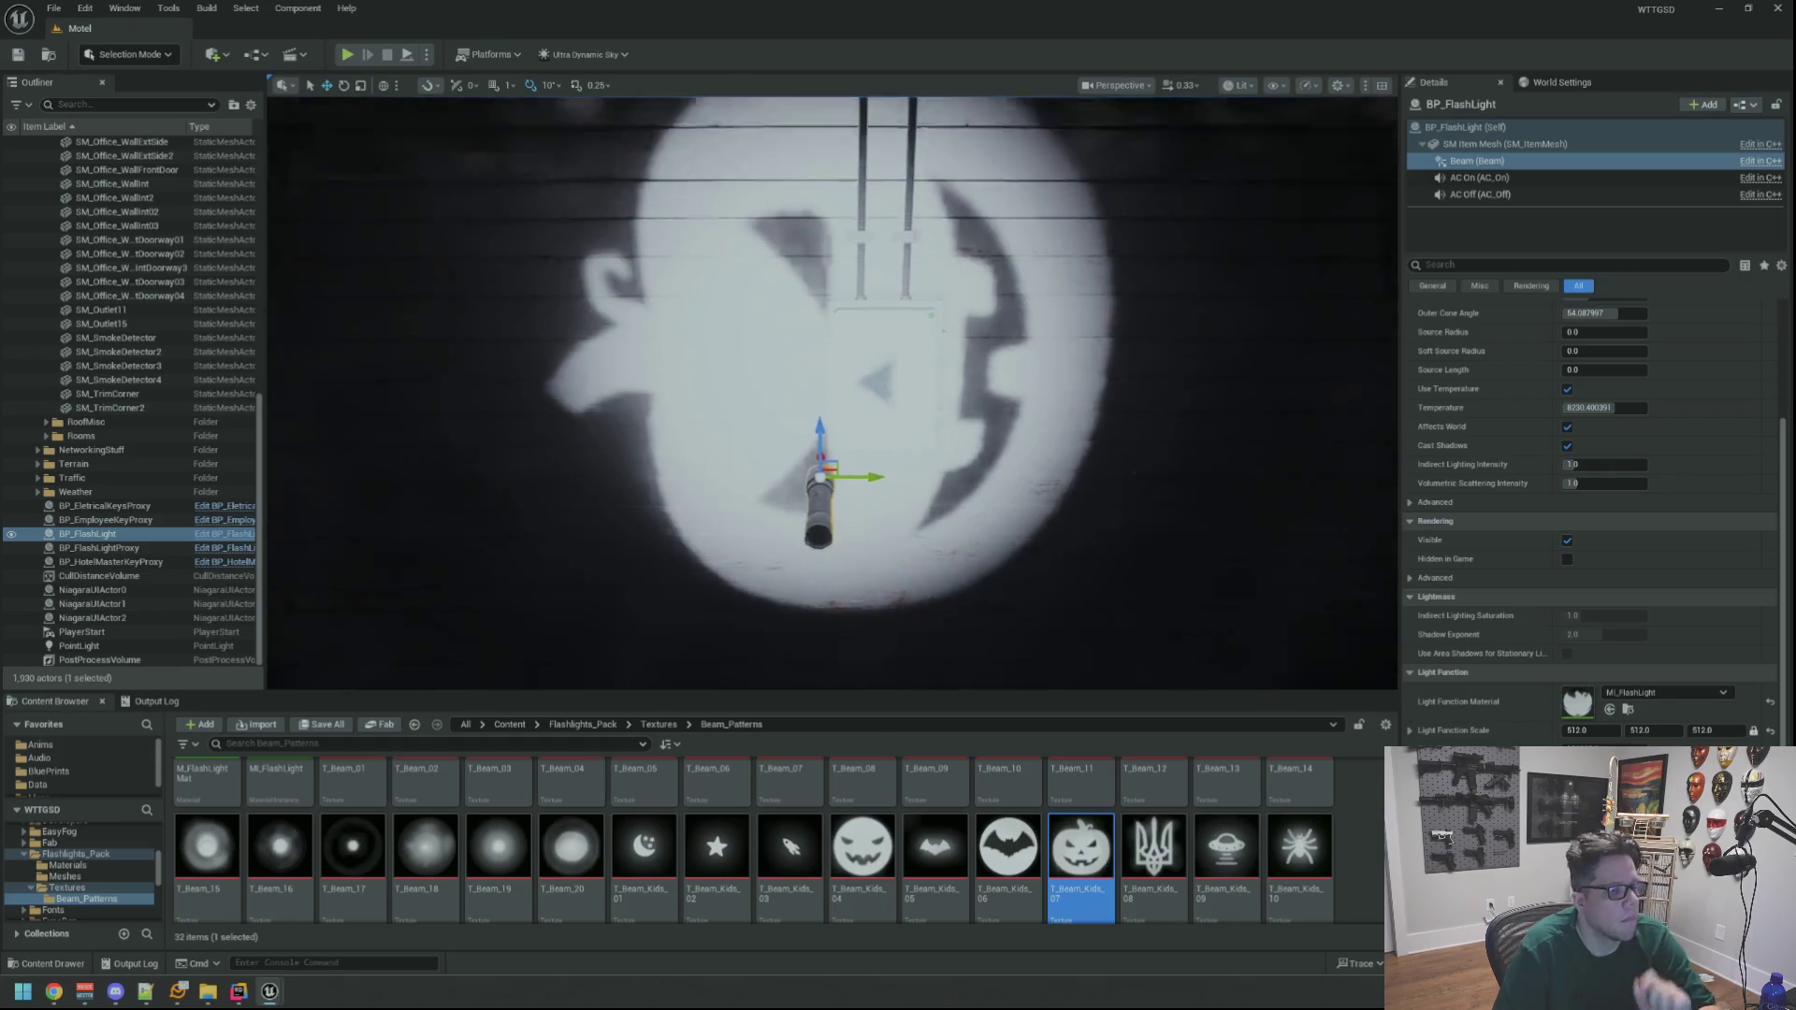
# Select BP_FlashLight (Self), orbit around it, and bring up the pumpkin texture's options
pyautogui.click(1465, 126)
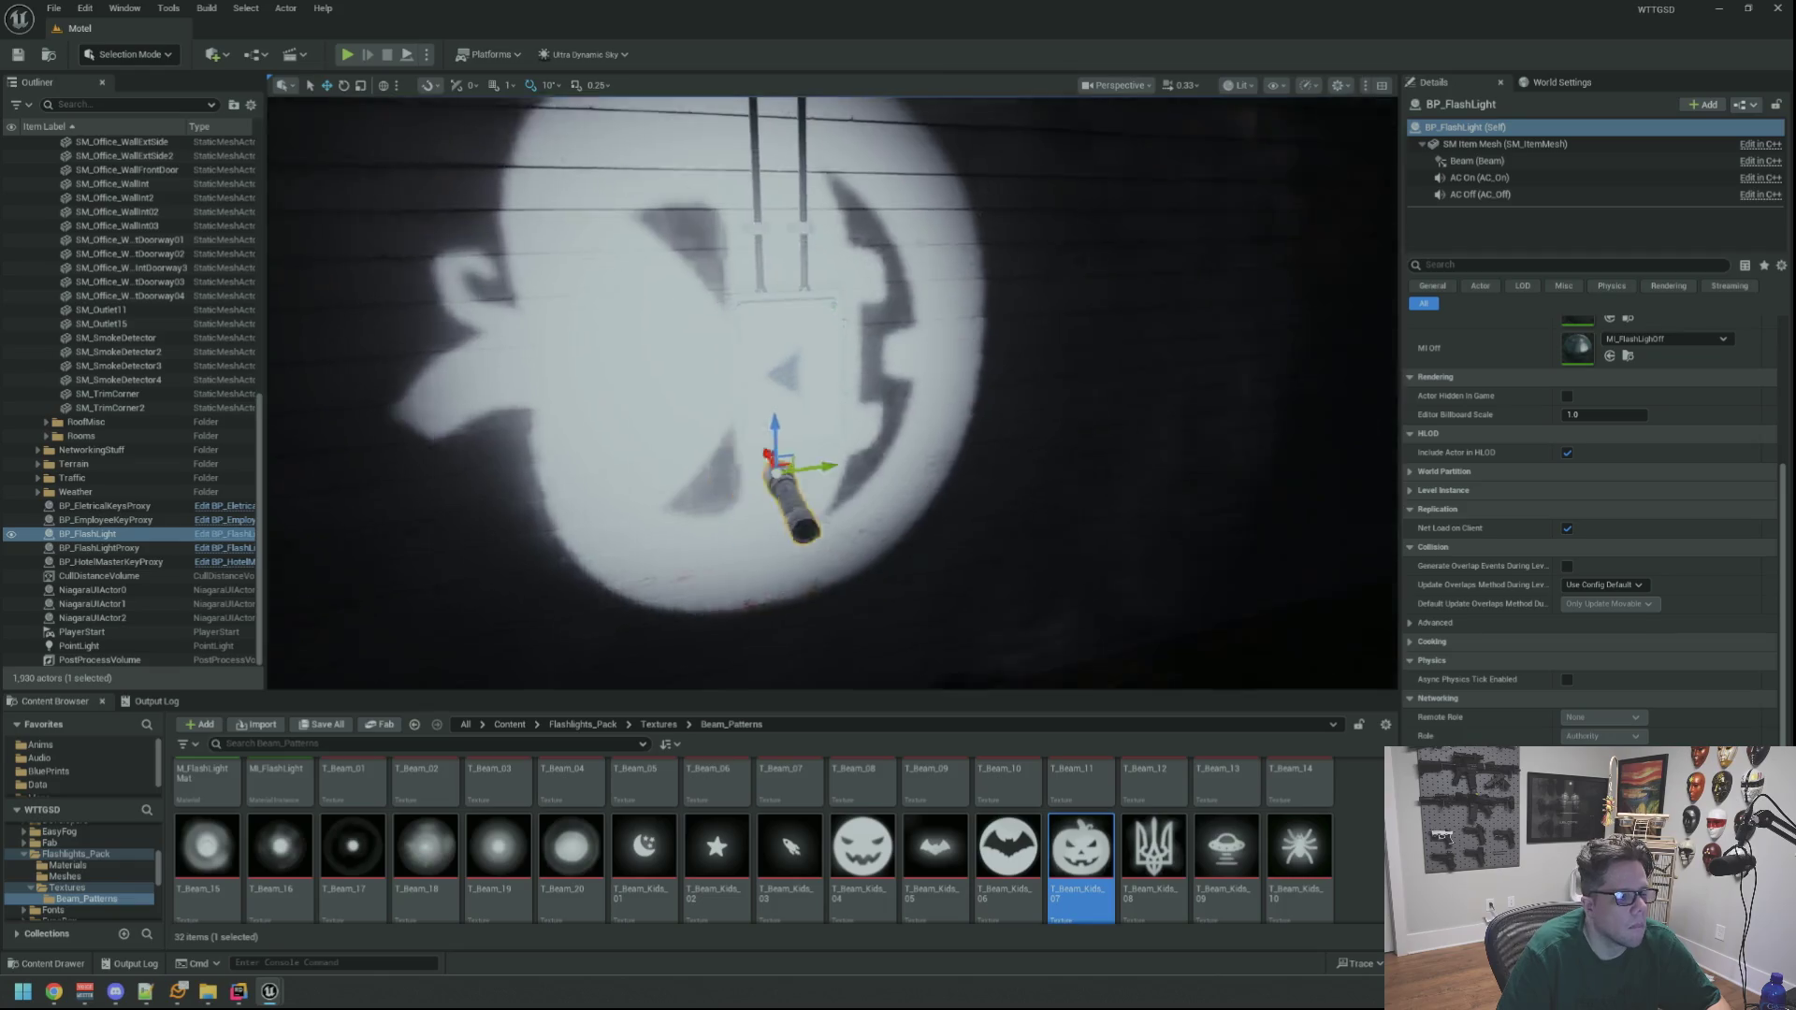
pyautogui.moveTo(711, 356)
pyautogui.mouseDown()
pyautogui.moveTo(791, 356)
pyautogui.moveTo(763, 338)
pyautogui.moveTo(739, 338)
pyautogui.moveTo(795, 369)
pyautogui.moveTo(739, 319)
pyautogui.moveTo(1092, 315)
pyautogui.moveTo(1076, 332)
pyautogui.moveTo(1085, 290)
pyautogui.mouseUp()
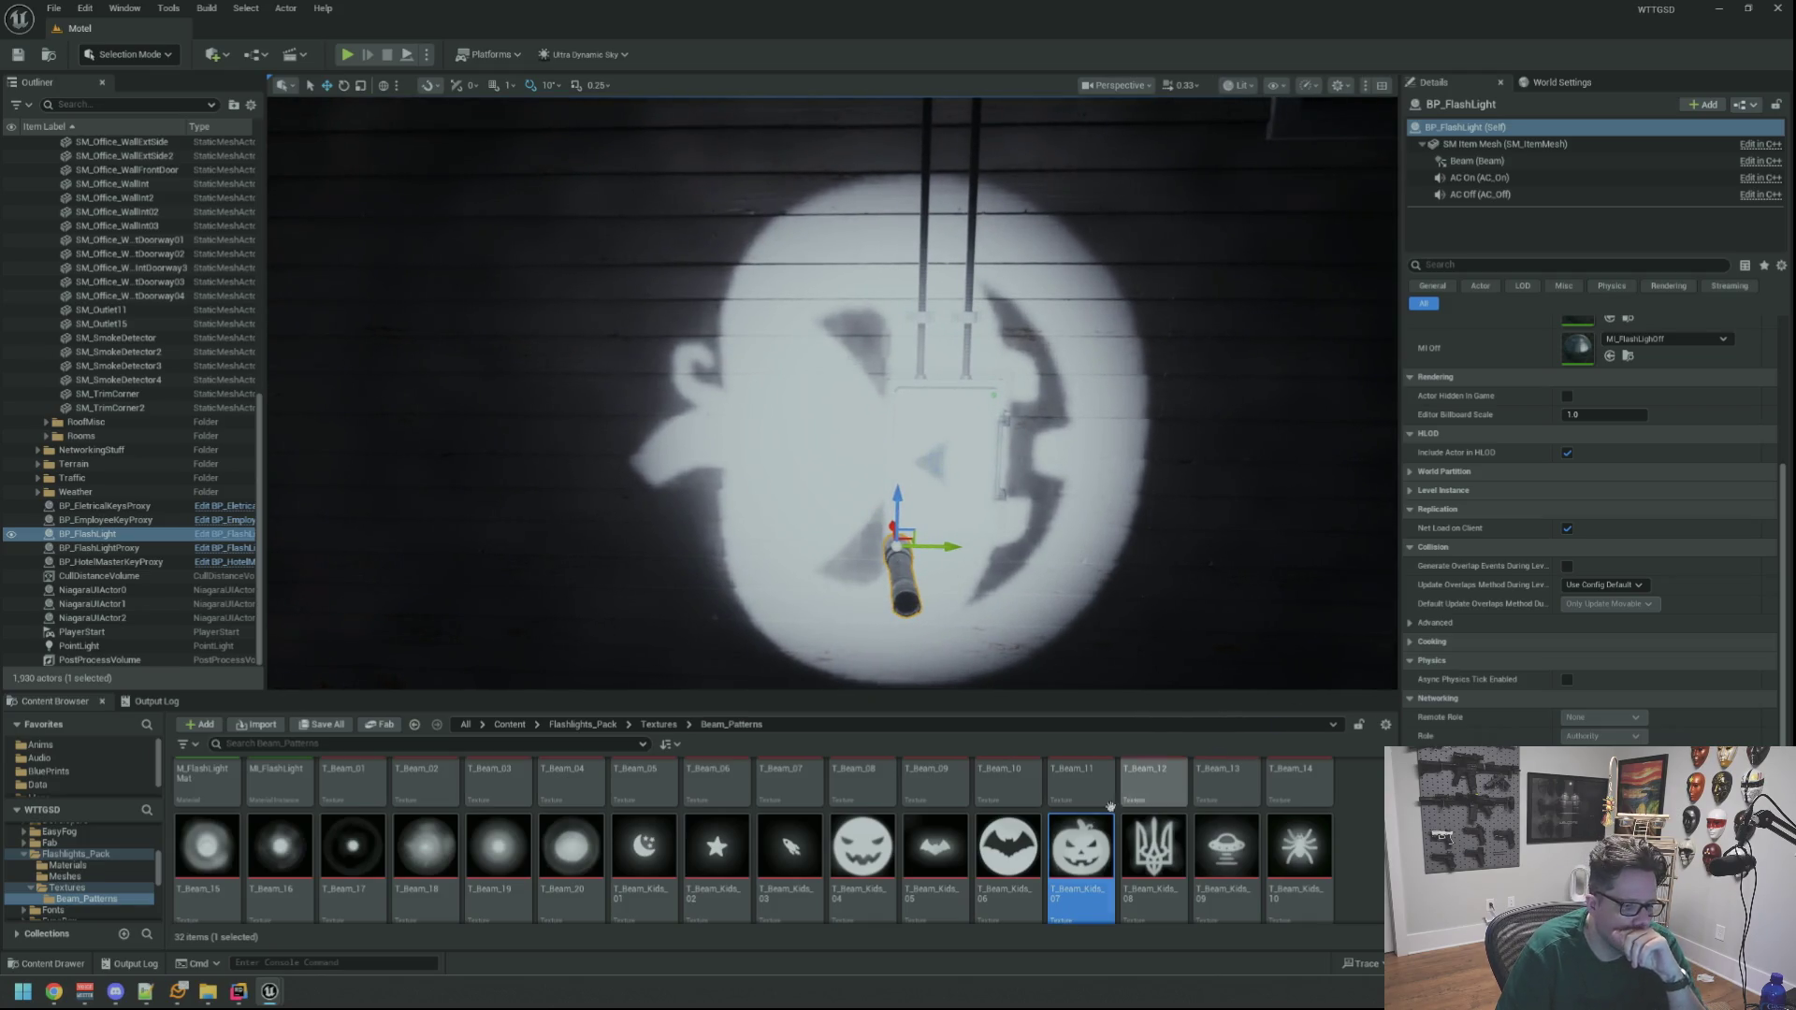
pyautogui.moveTo(1083, 826)
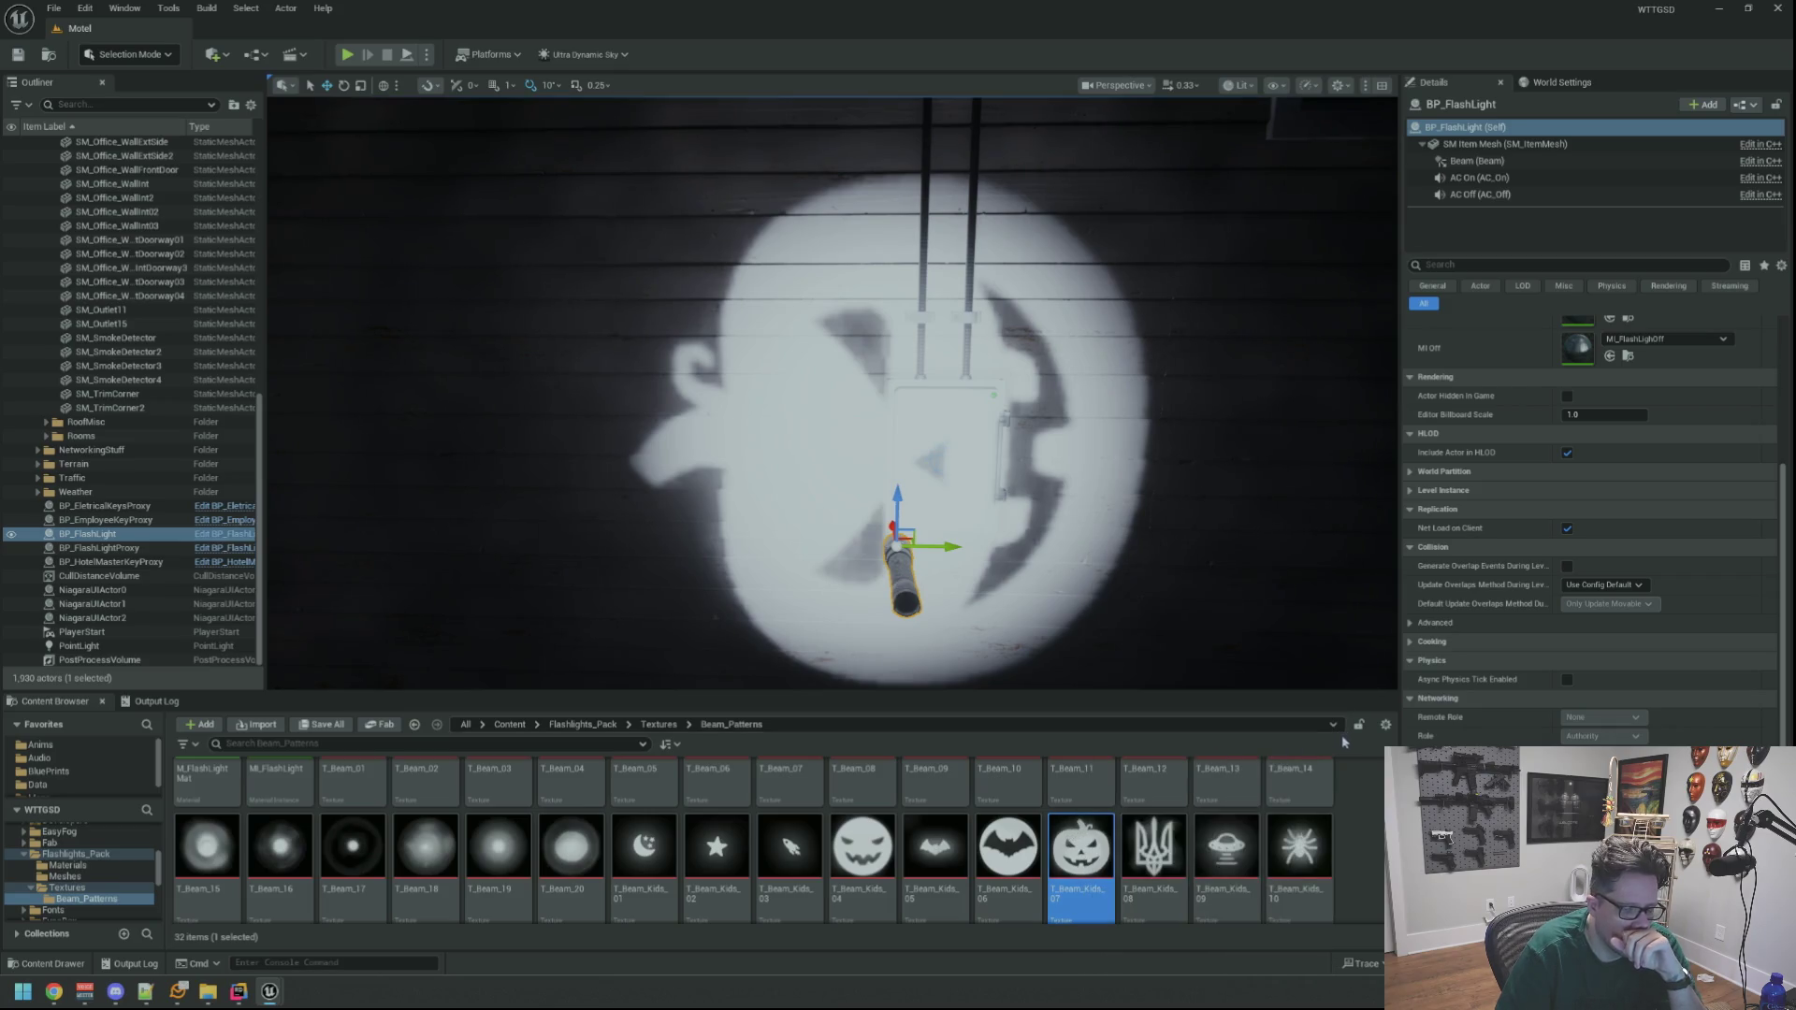
pyautogui.rightClick(1066, 837)
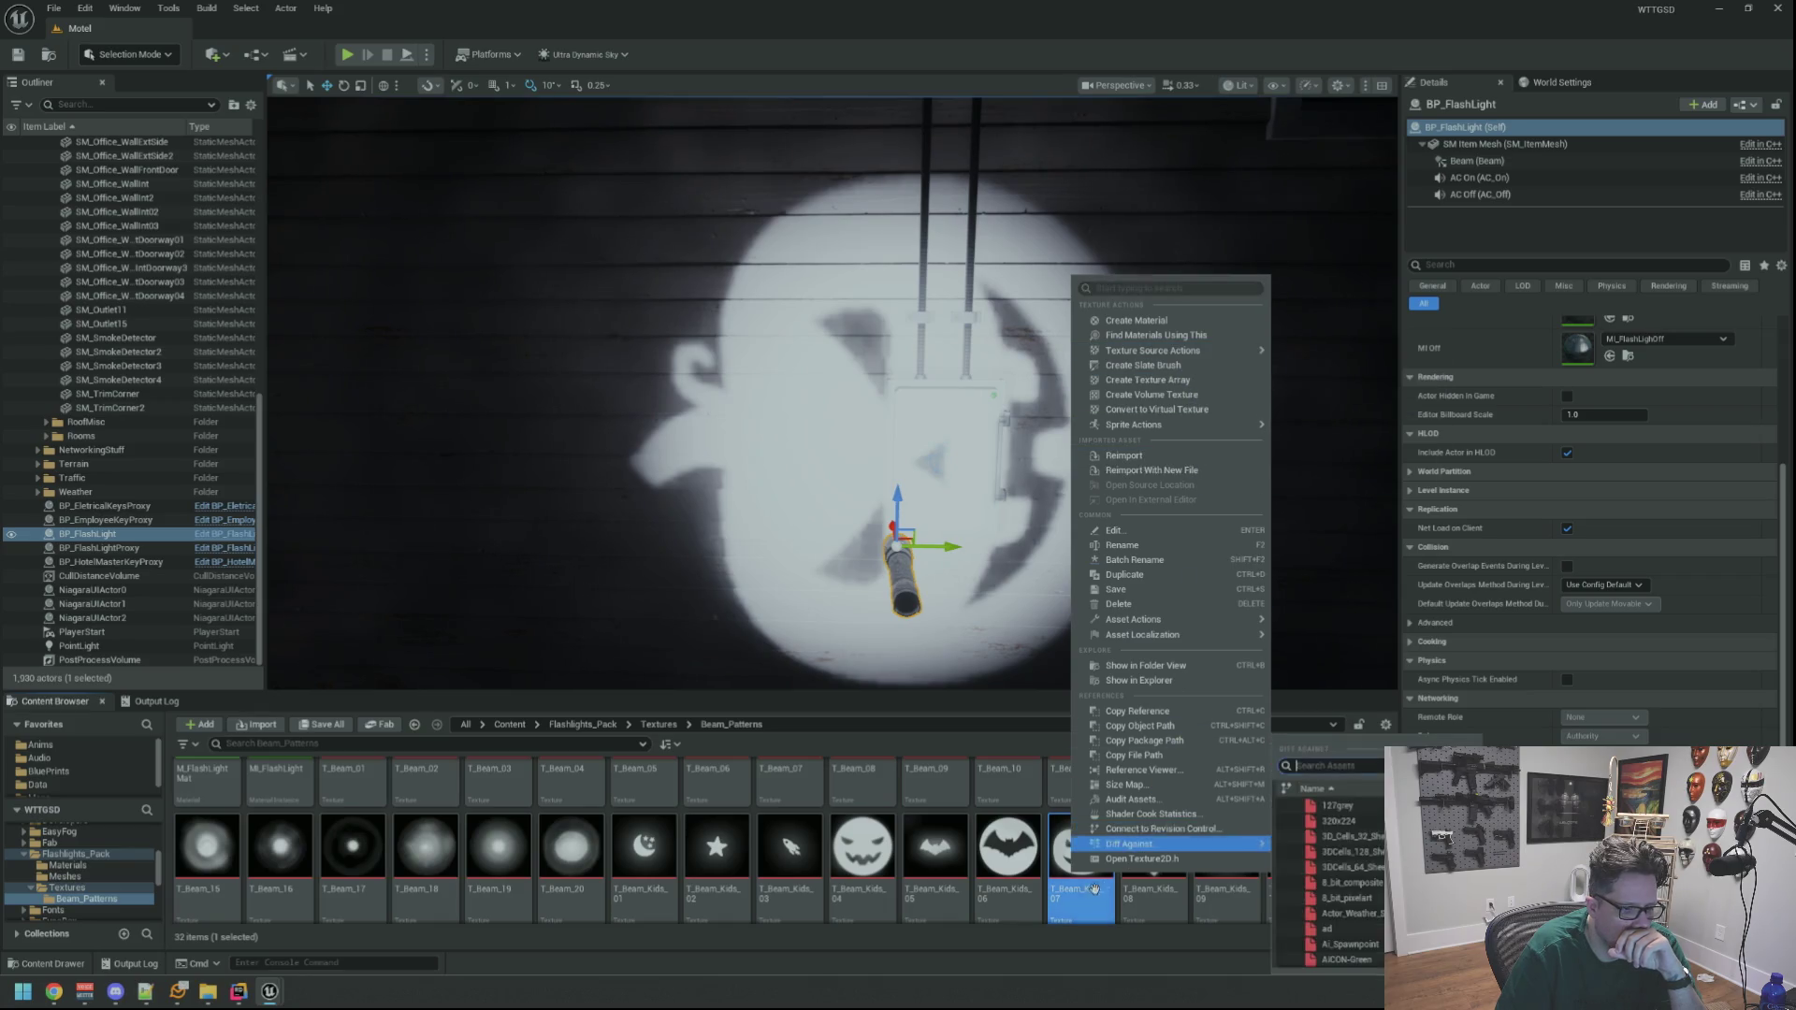
pyautogui.click(1328, 844)
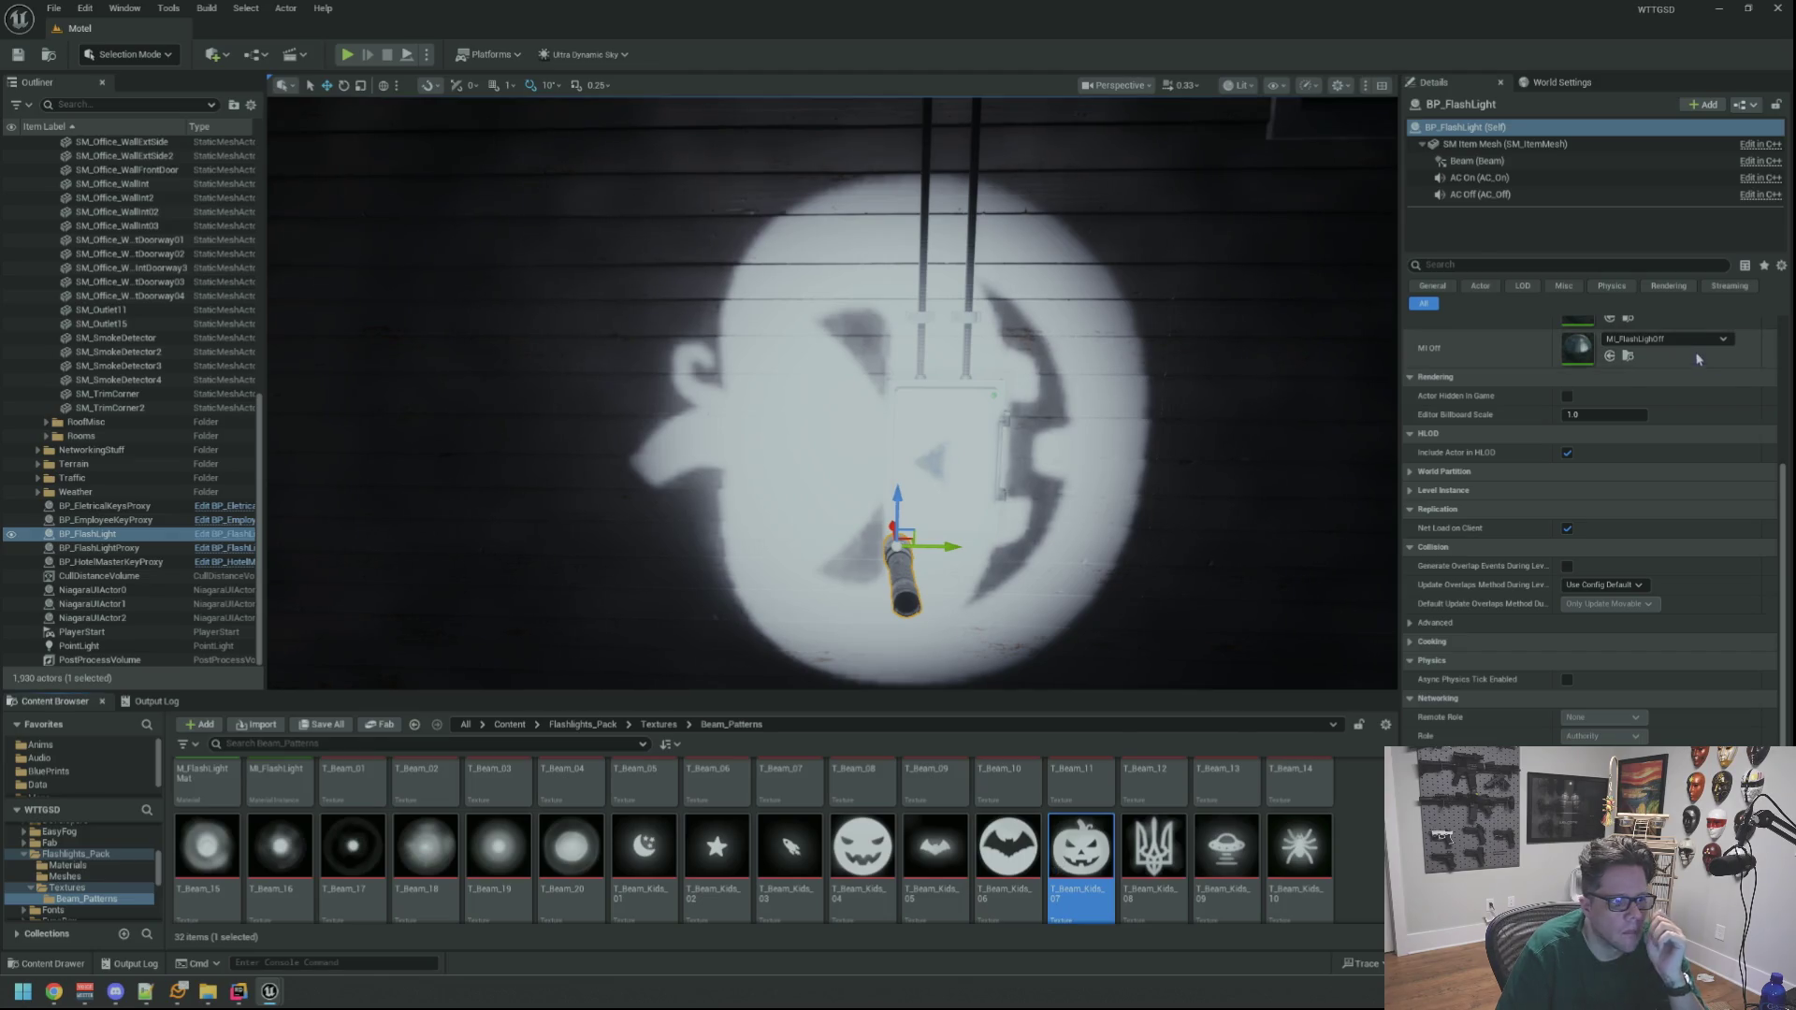
pyautogui.scroll(1, 832, 393)
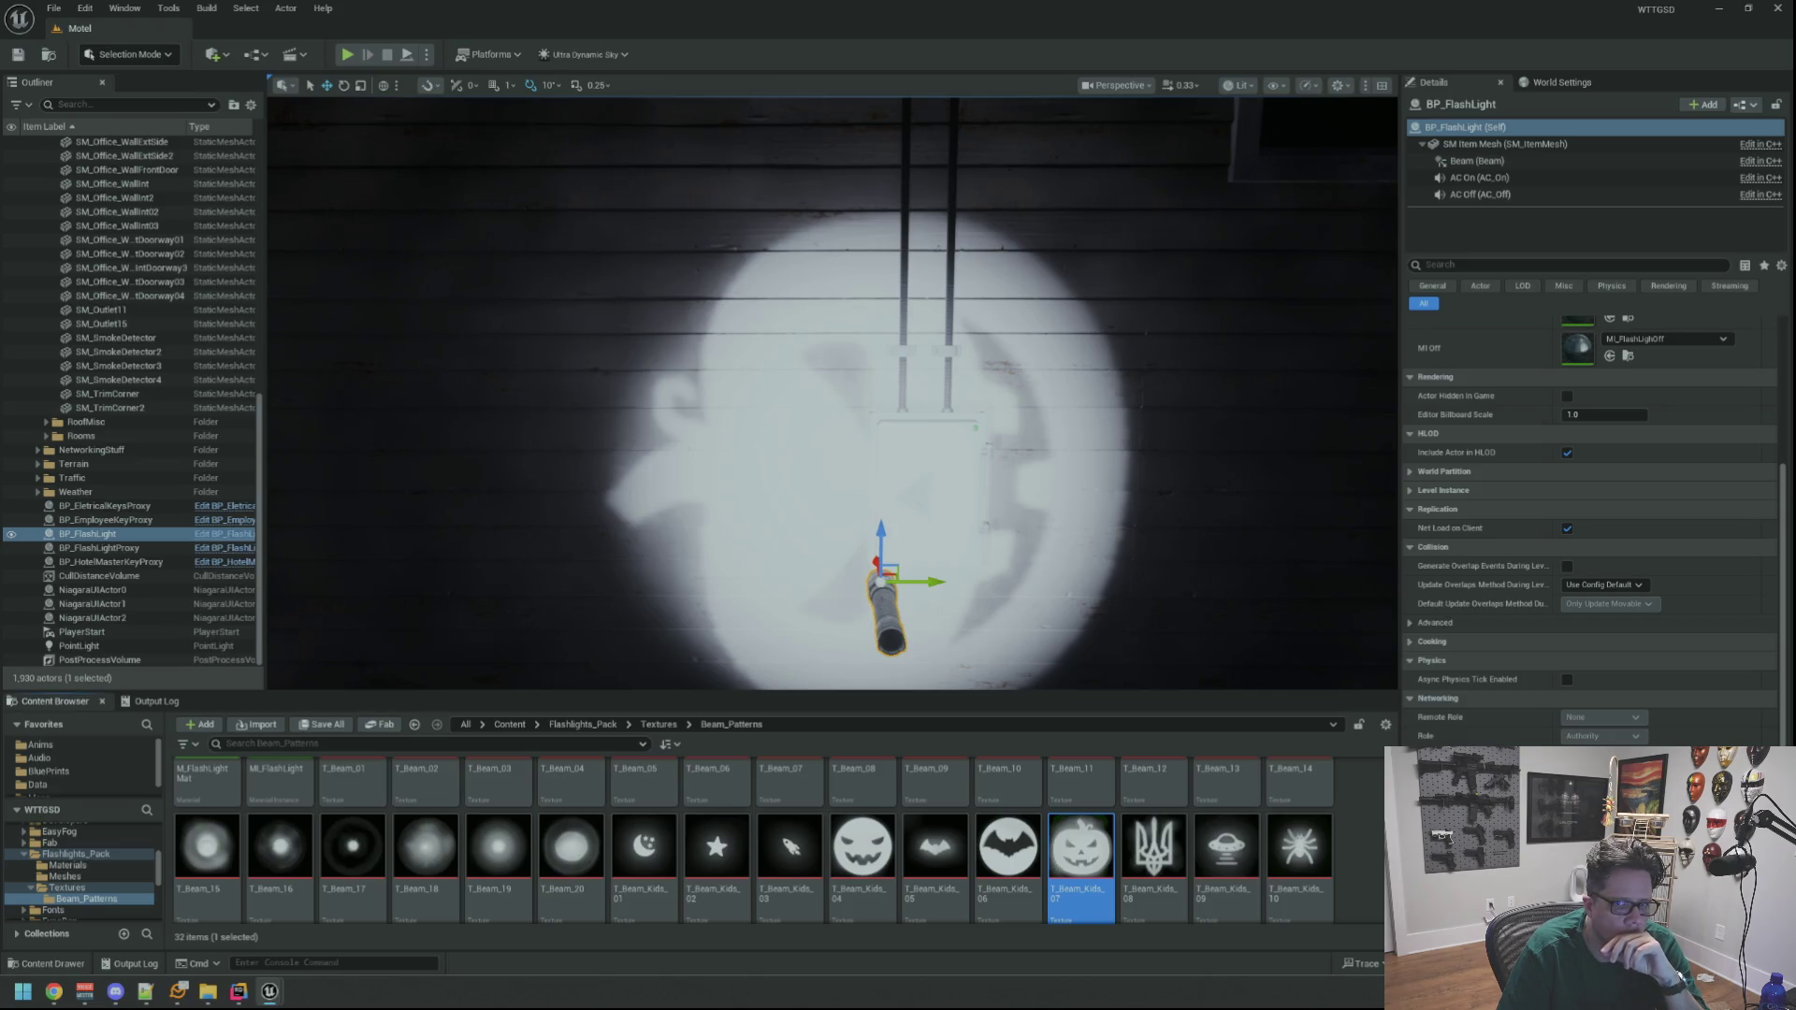
pyautogui.scroll(-5, 1050, 311)
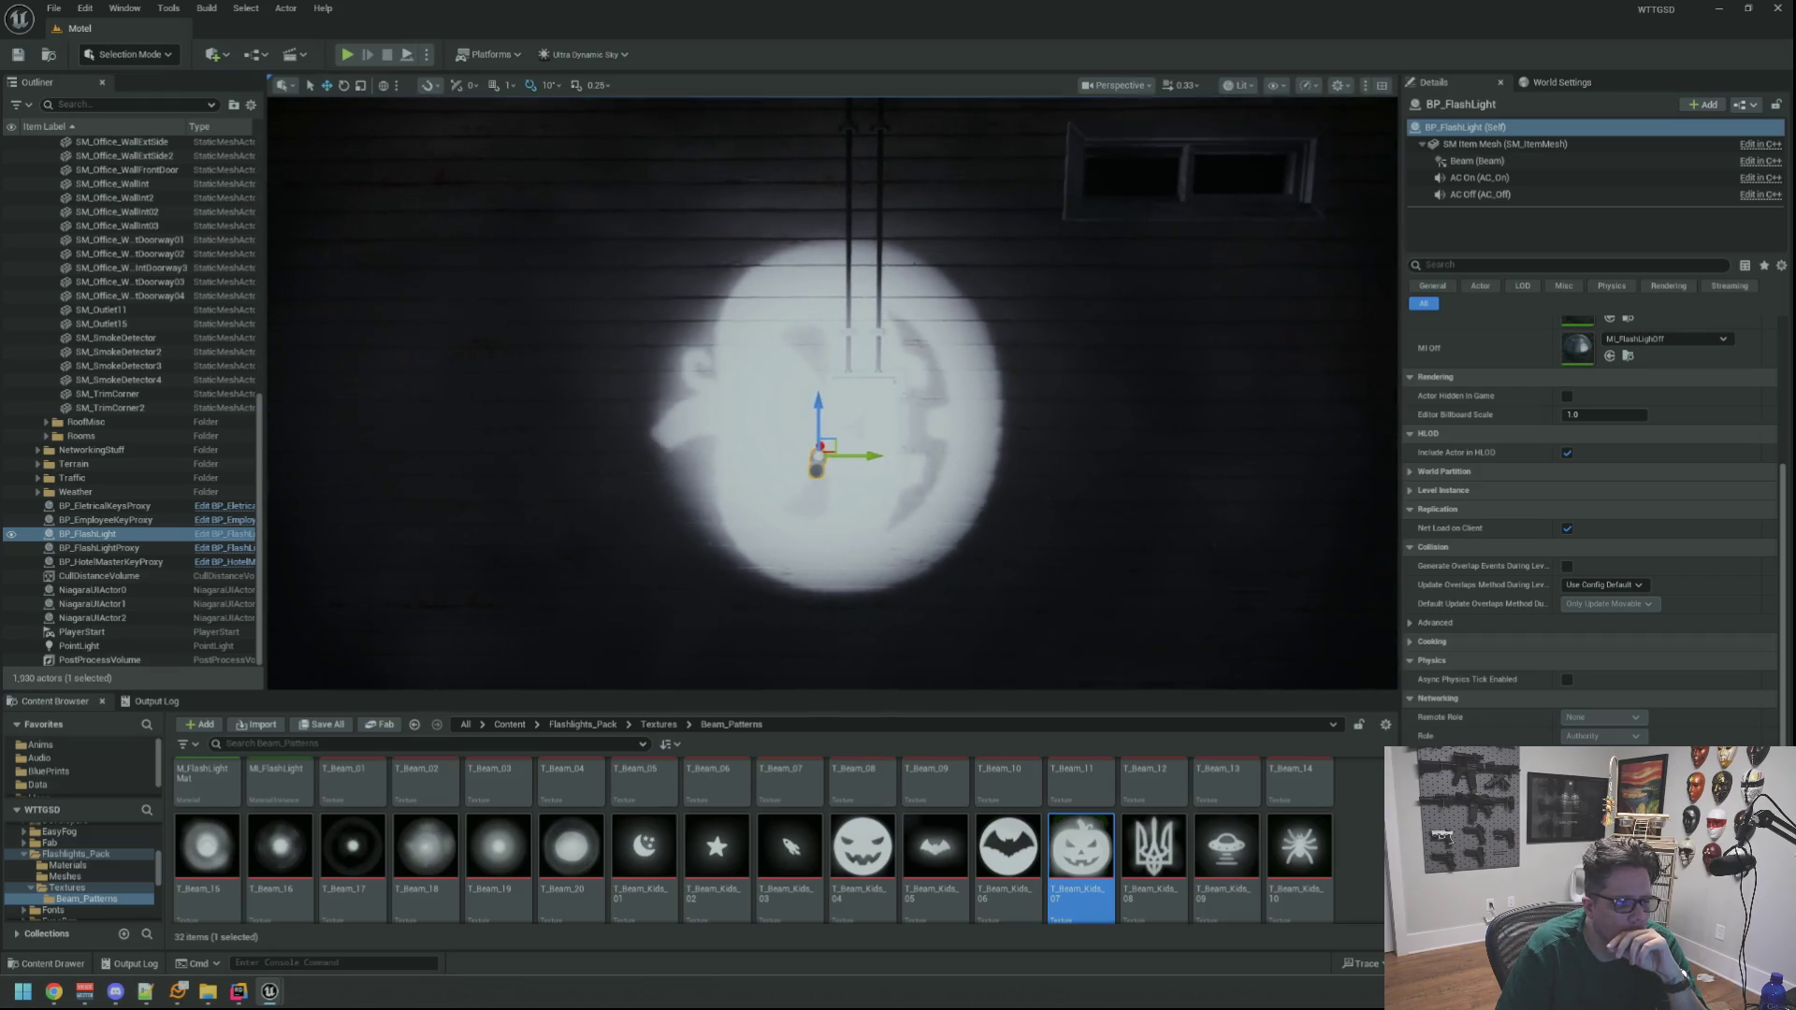
pyautogui.scroll(3, 966, 297)
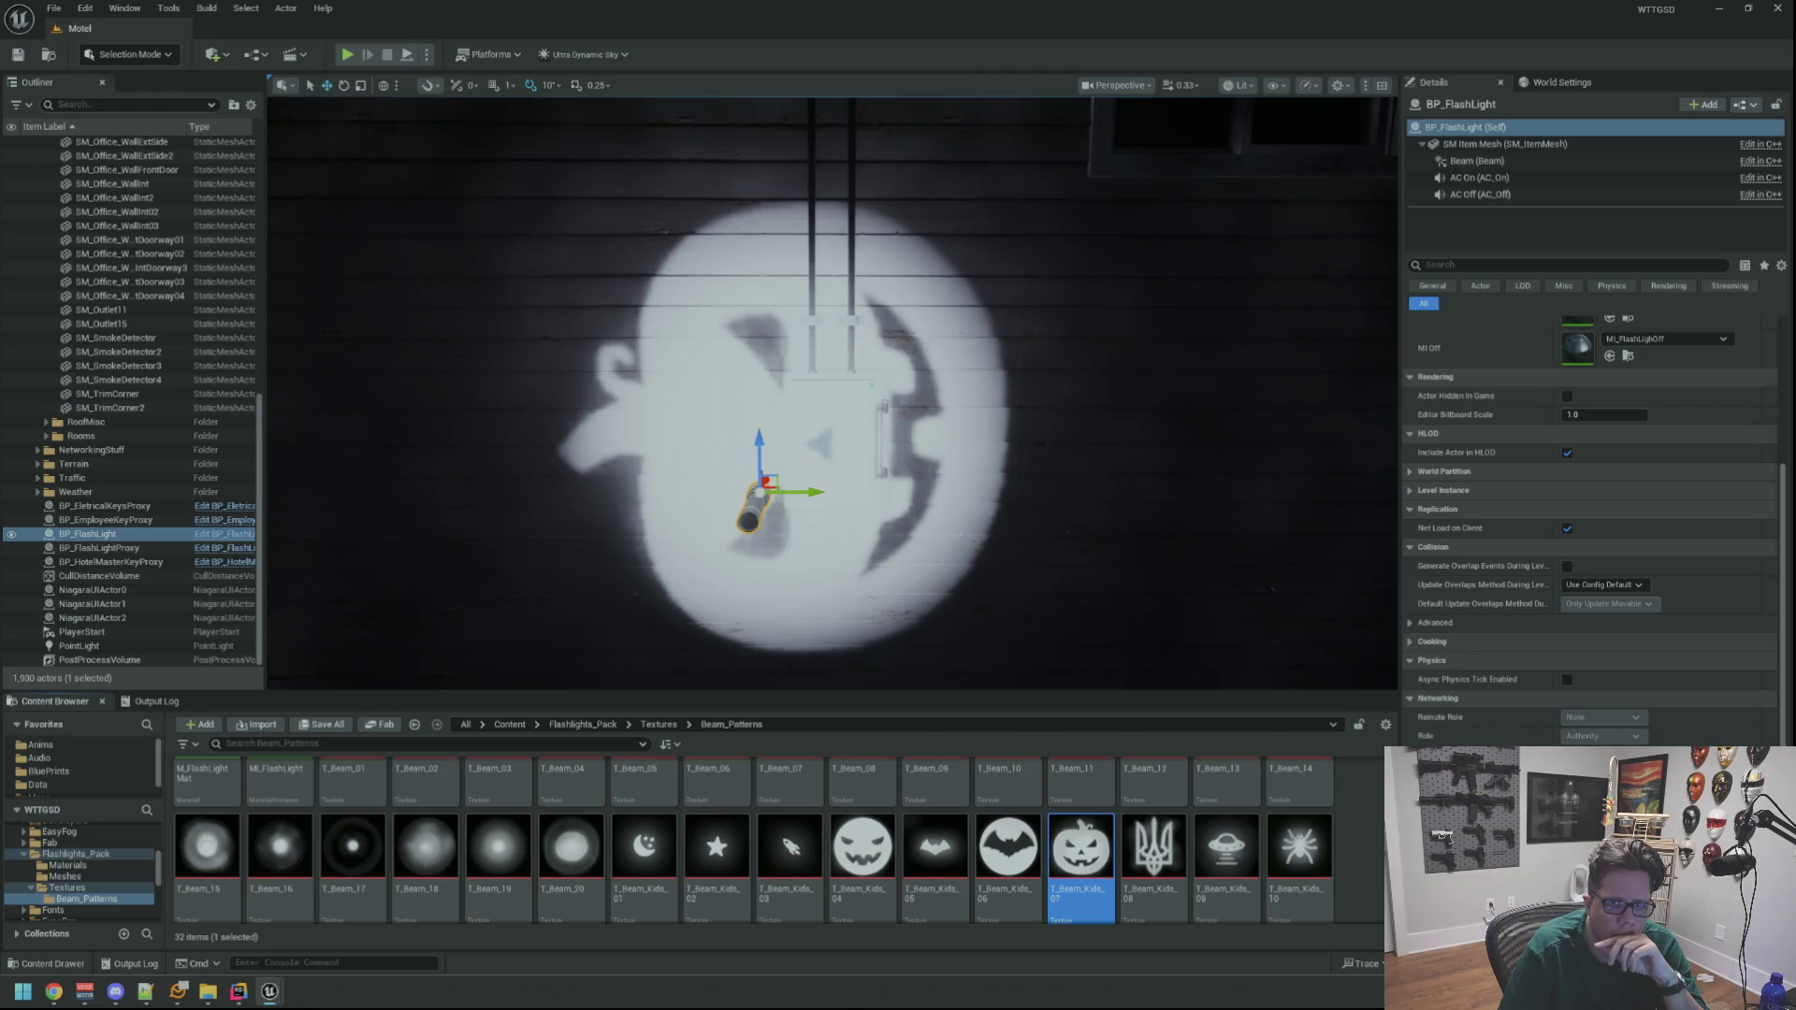
pyautogui.moveTo(832, 393); pyautogui.dragTo(762, 314)
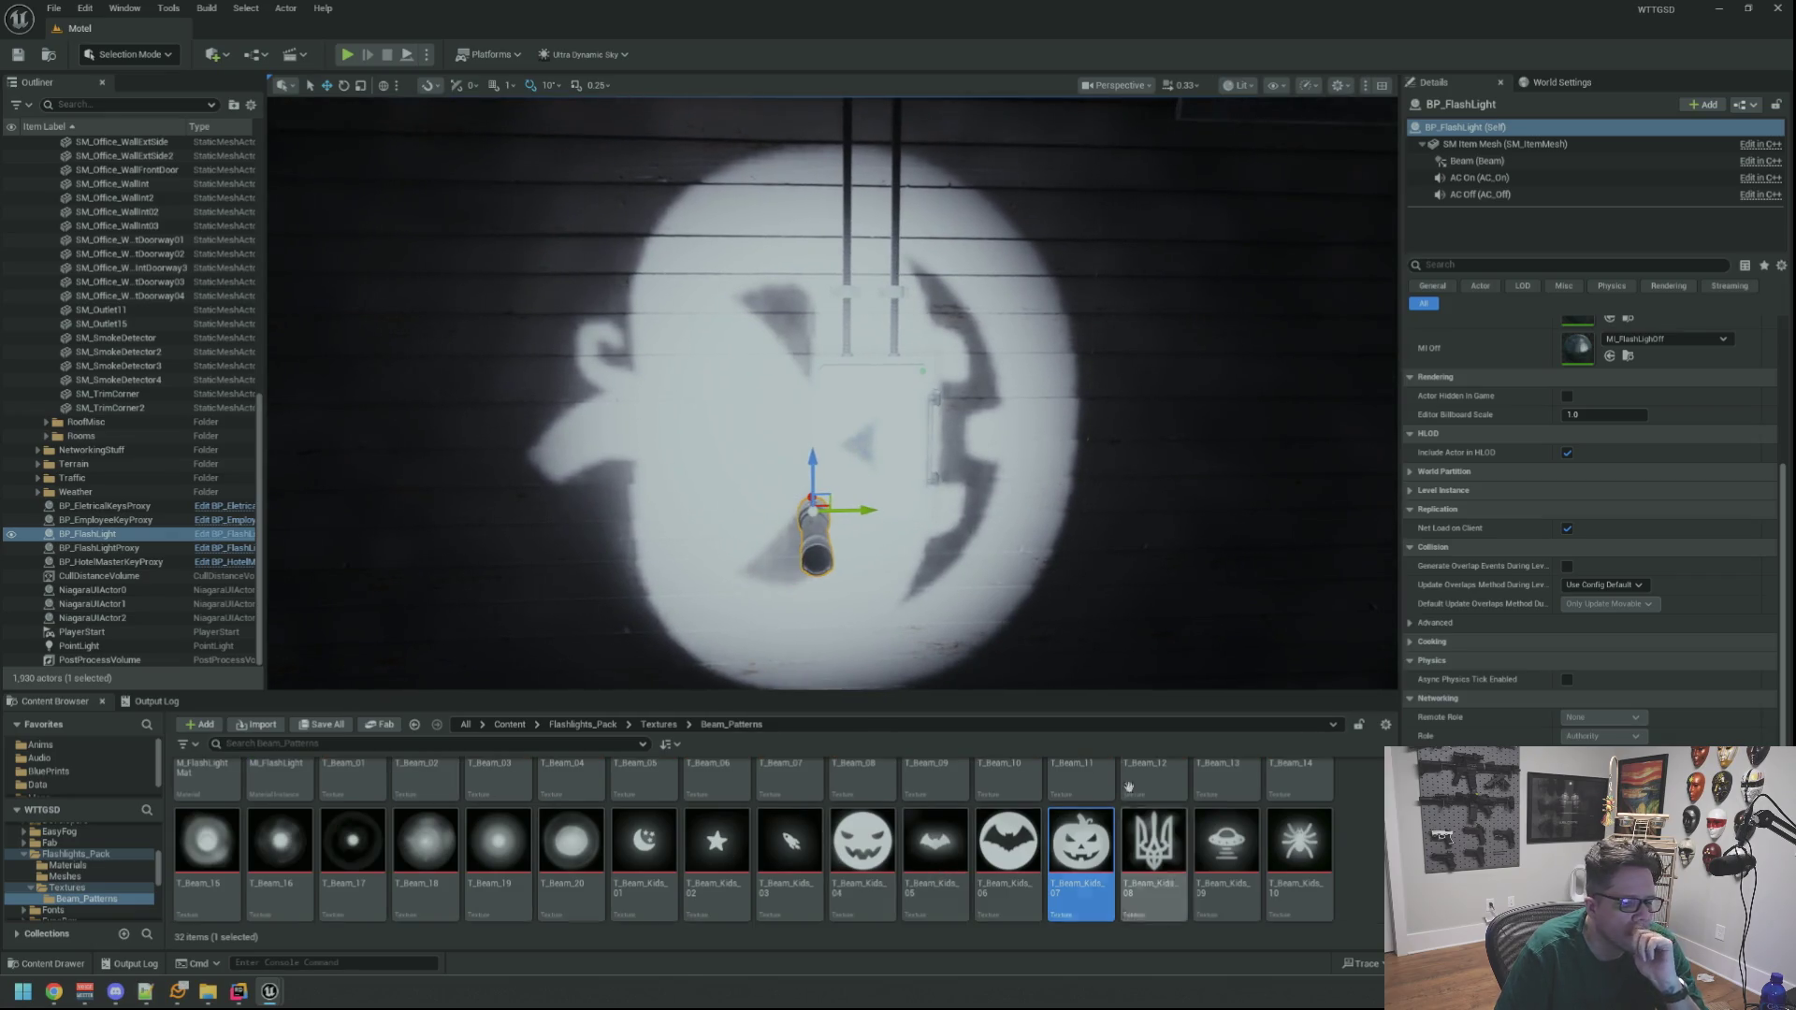
pyautogui.scroll(5, 832, 393)
pyautogui.scroll(-5, 832, 392)
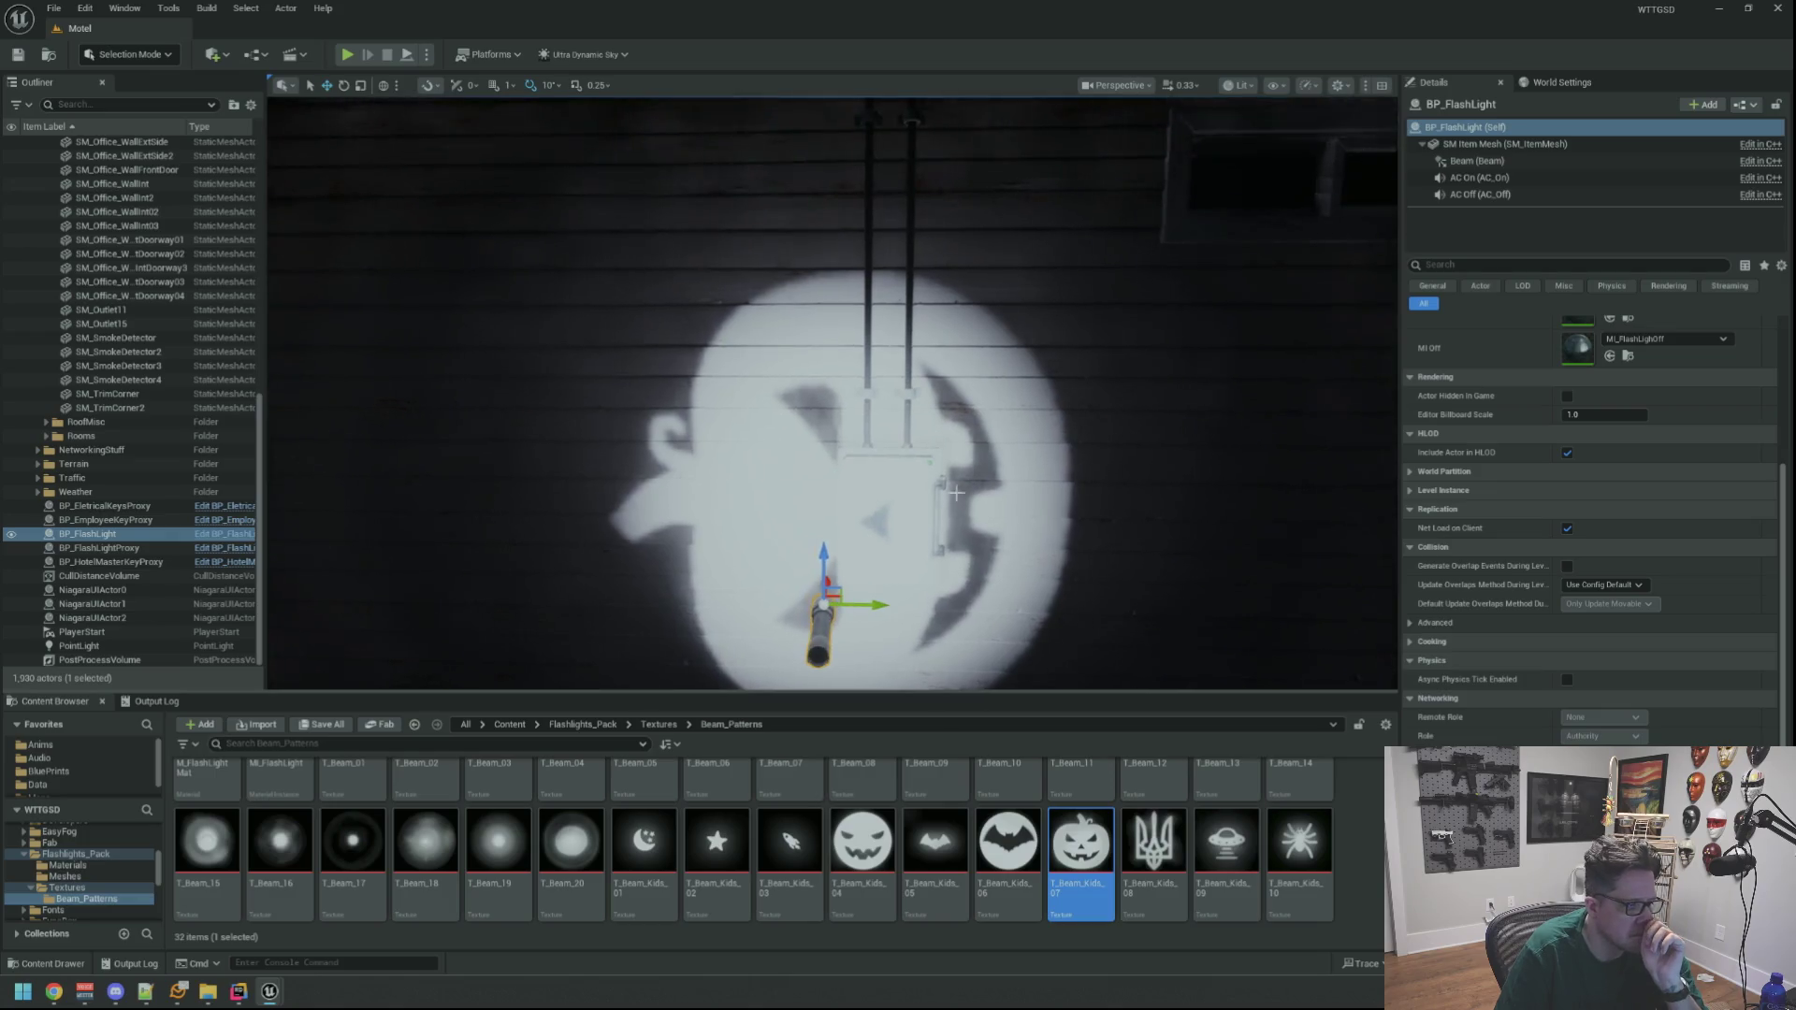
pyautogui.scroll(2, 542, 824)
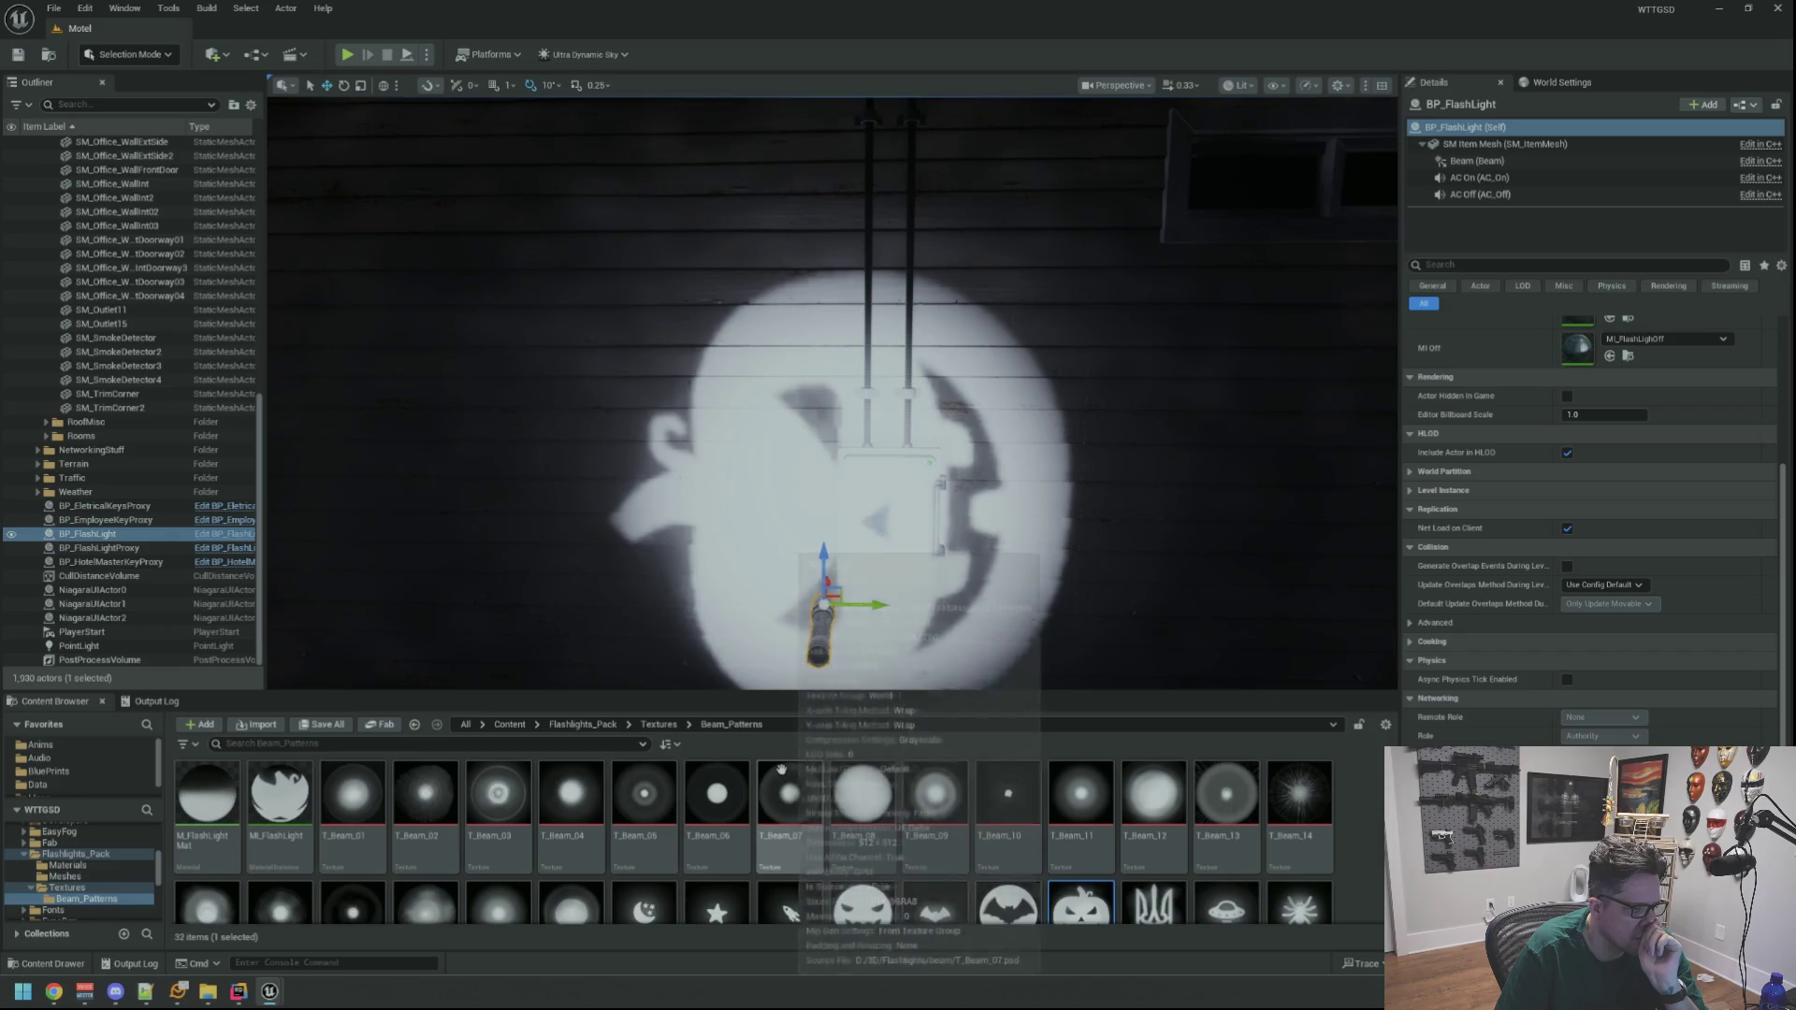
# Try the T_Beam_05 pattern on the beam and frame the flashlight with F
pyautogui.moveTo(644, 795); pyautogui.dragTo(1427, 702)
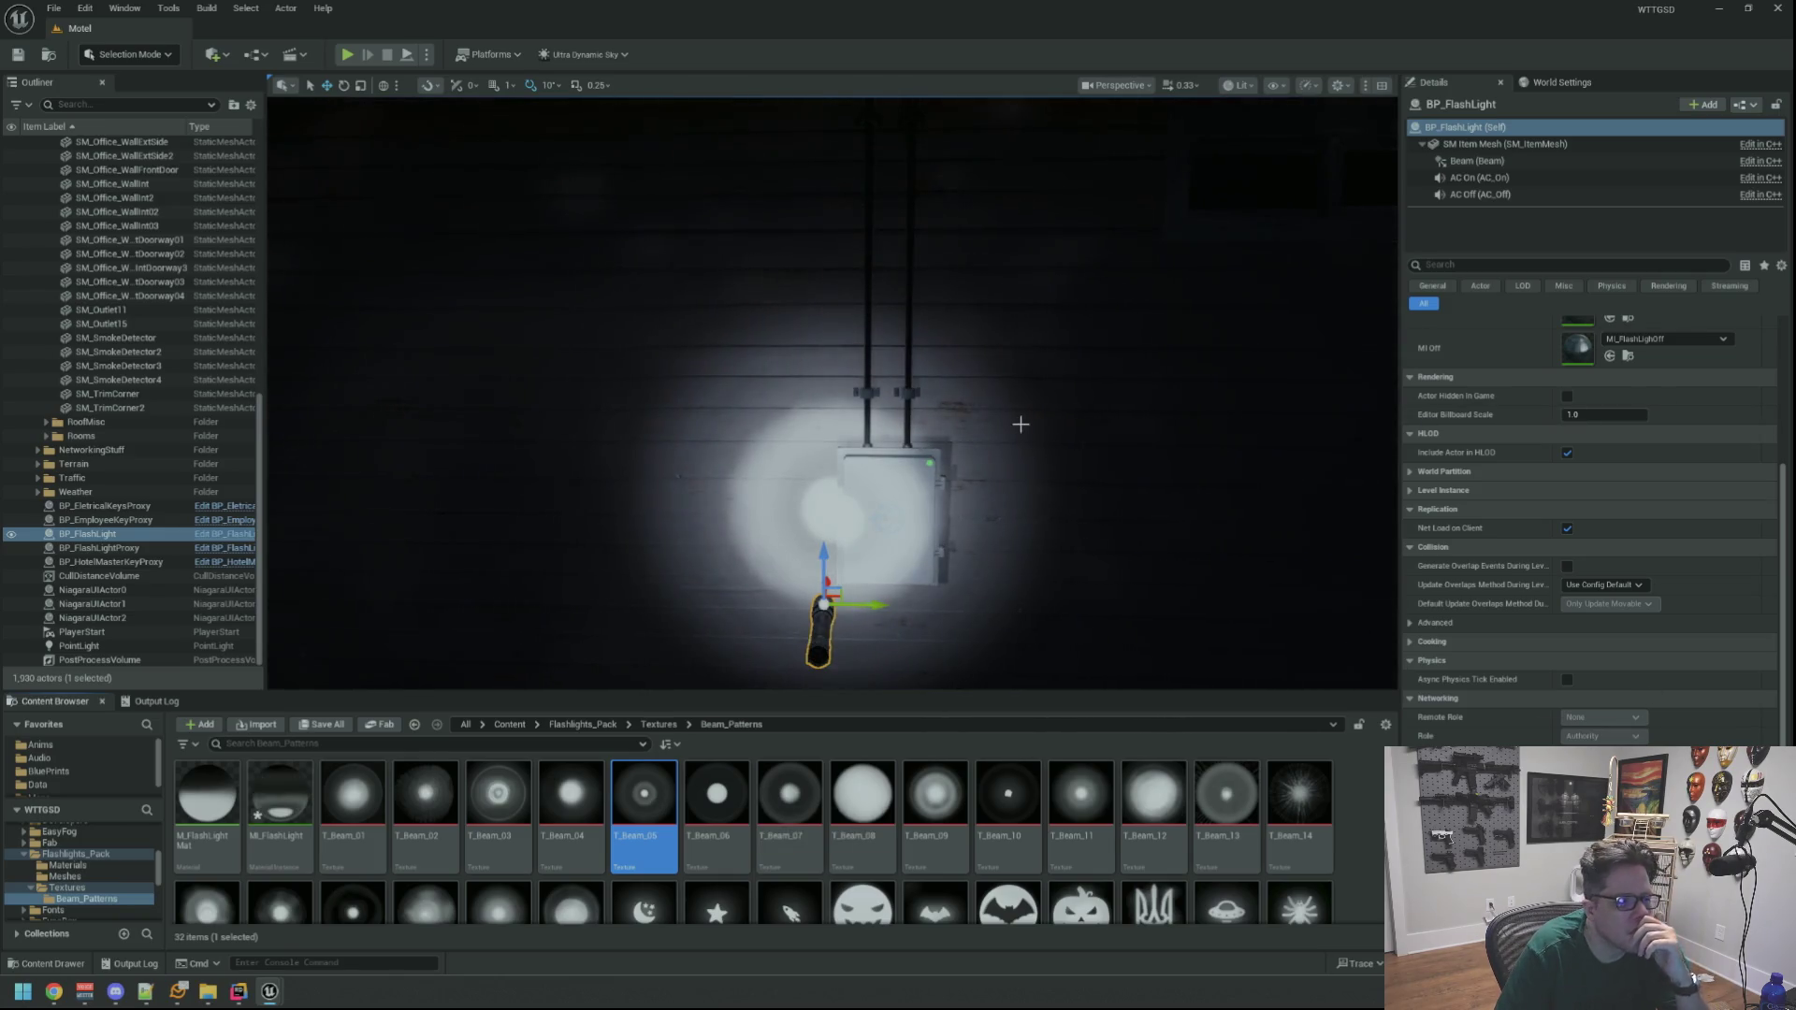
pyautogui.scroll(-5, 1020, 425)
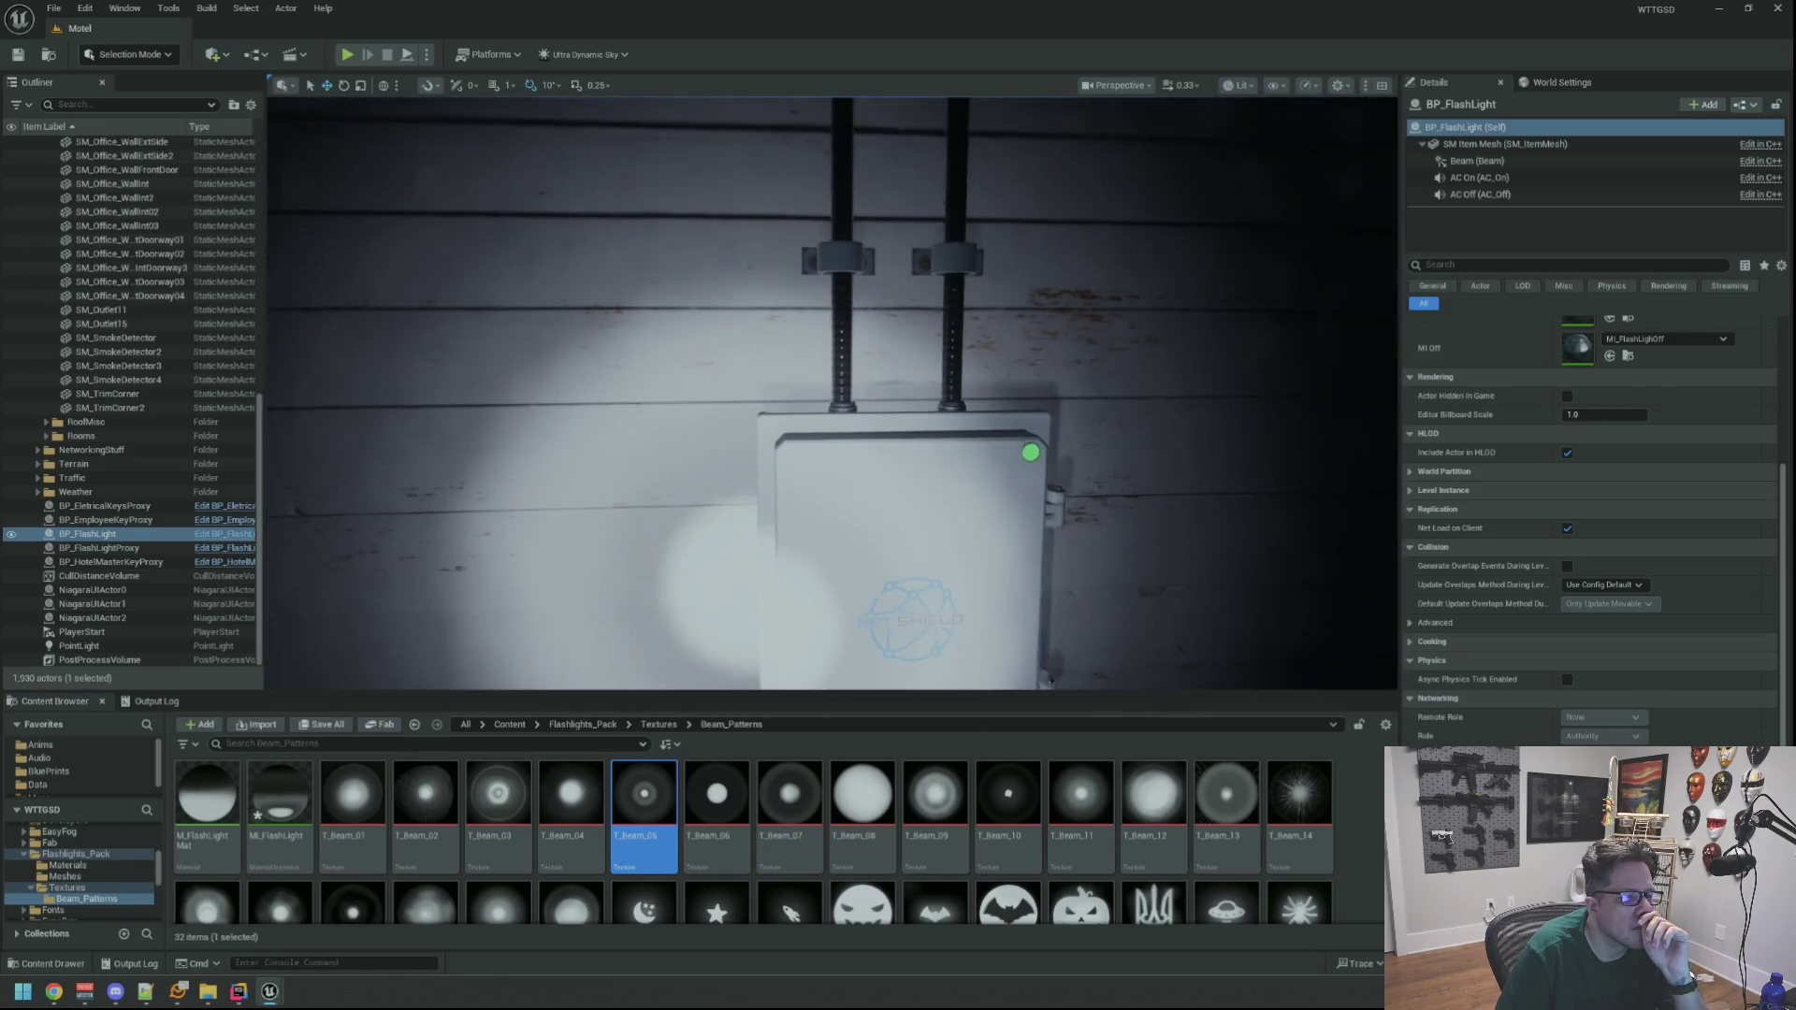
pyautogui.press('f')
pyautogui.scroll(-3, 832, 392)
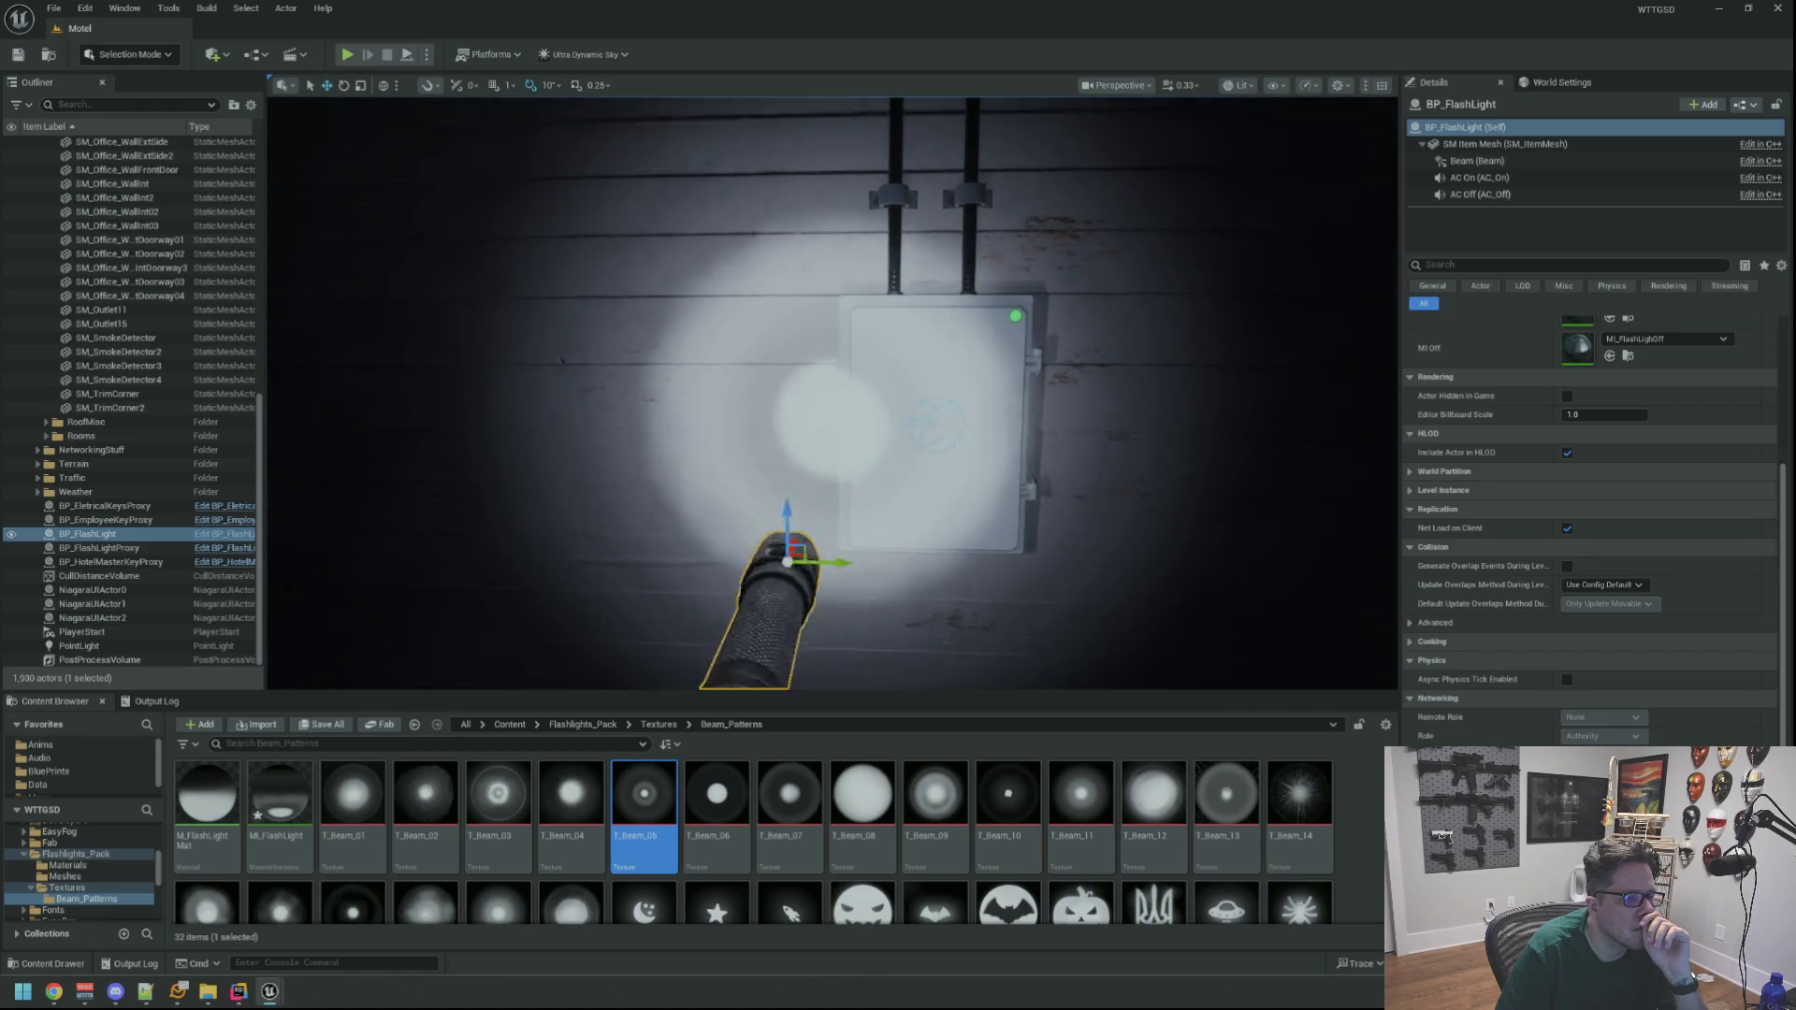
pyautogui.scroll(1, 831, 393)
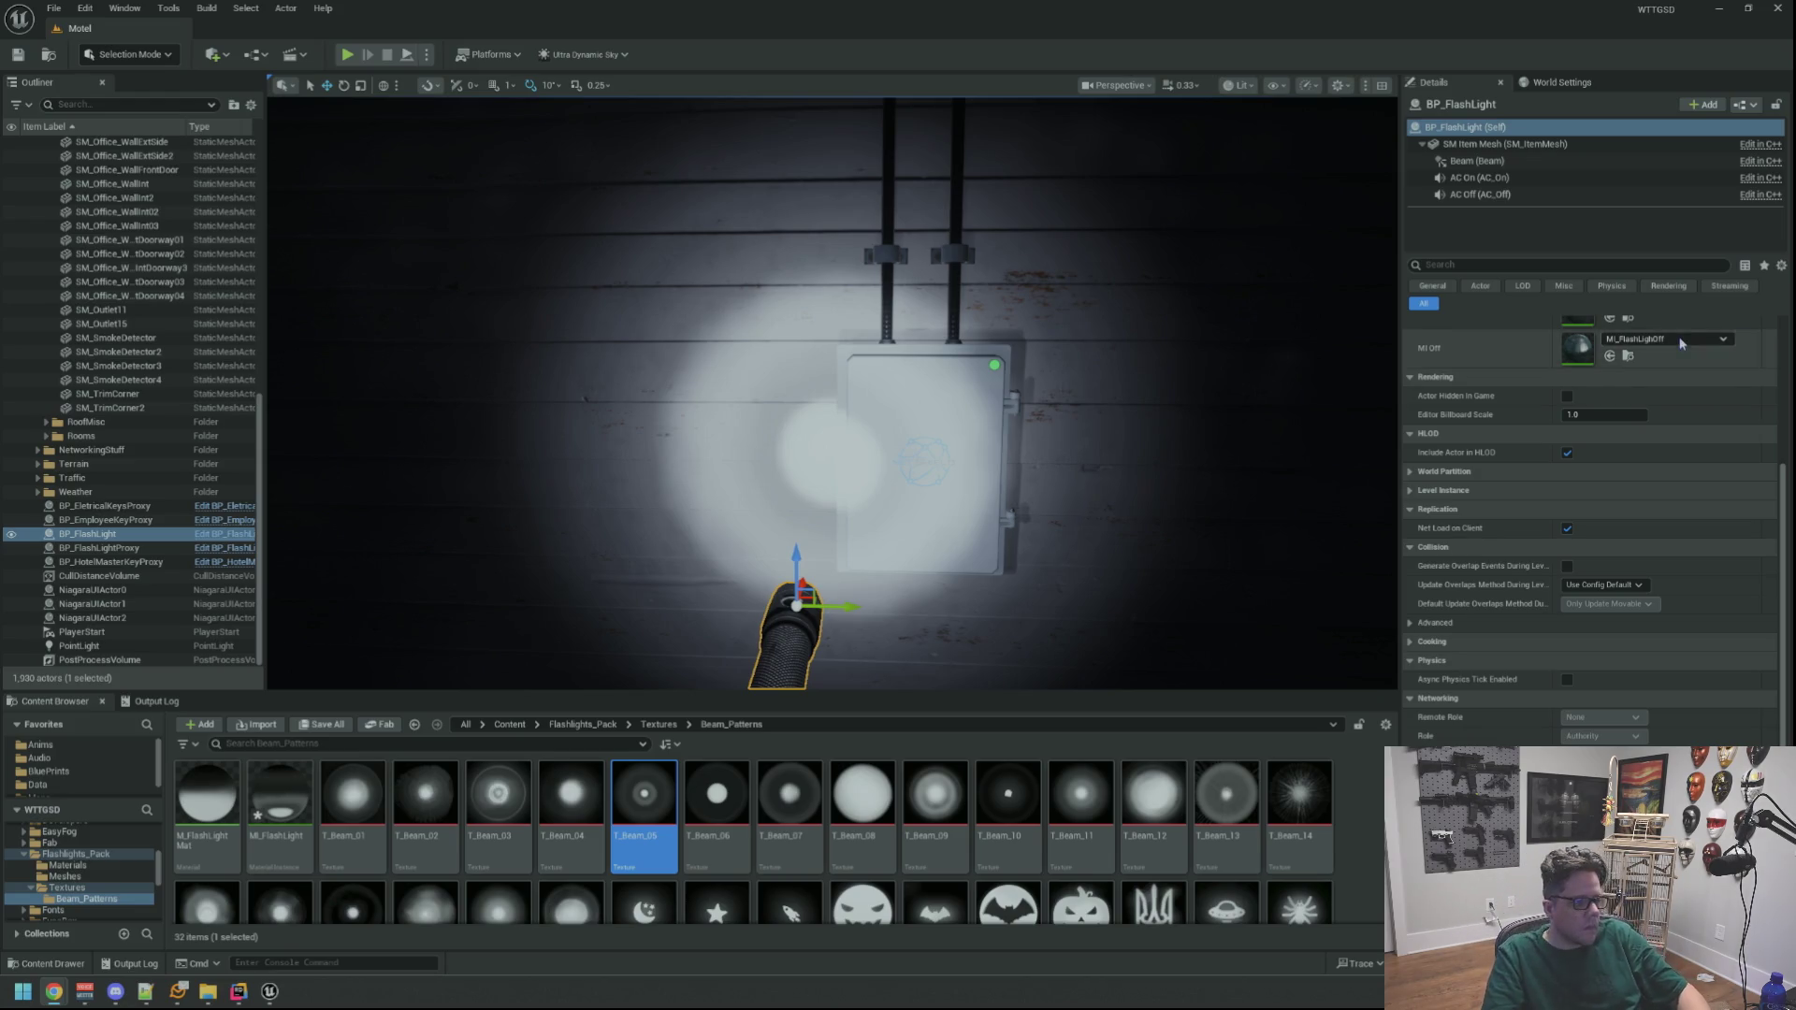
pyautogui.scroll(-5, 833, 393)
pyautogui.scroll(3, 832, 393)
pyautogui.scroll(-2, 1066, 374)
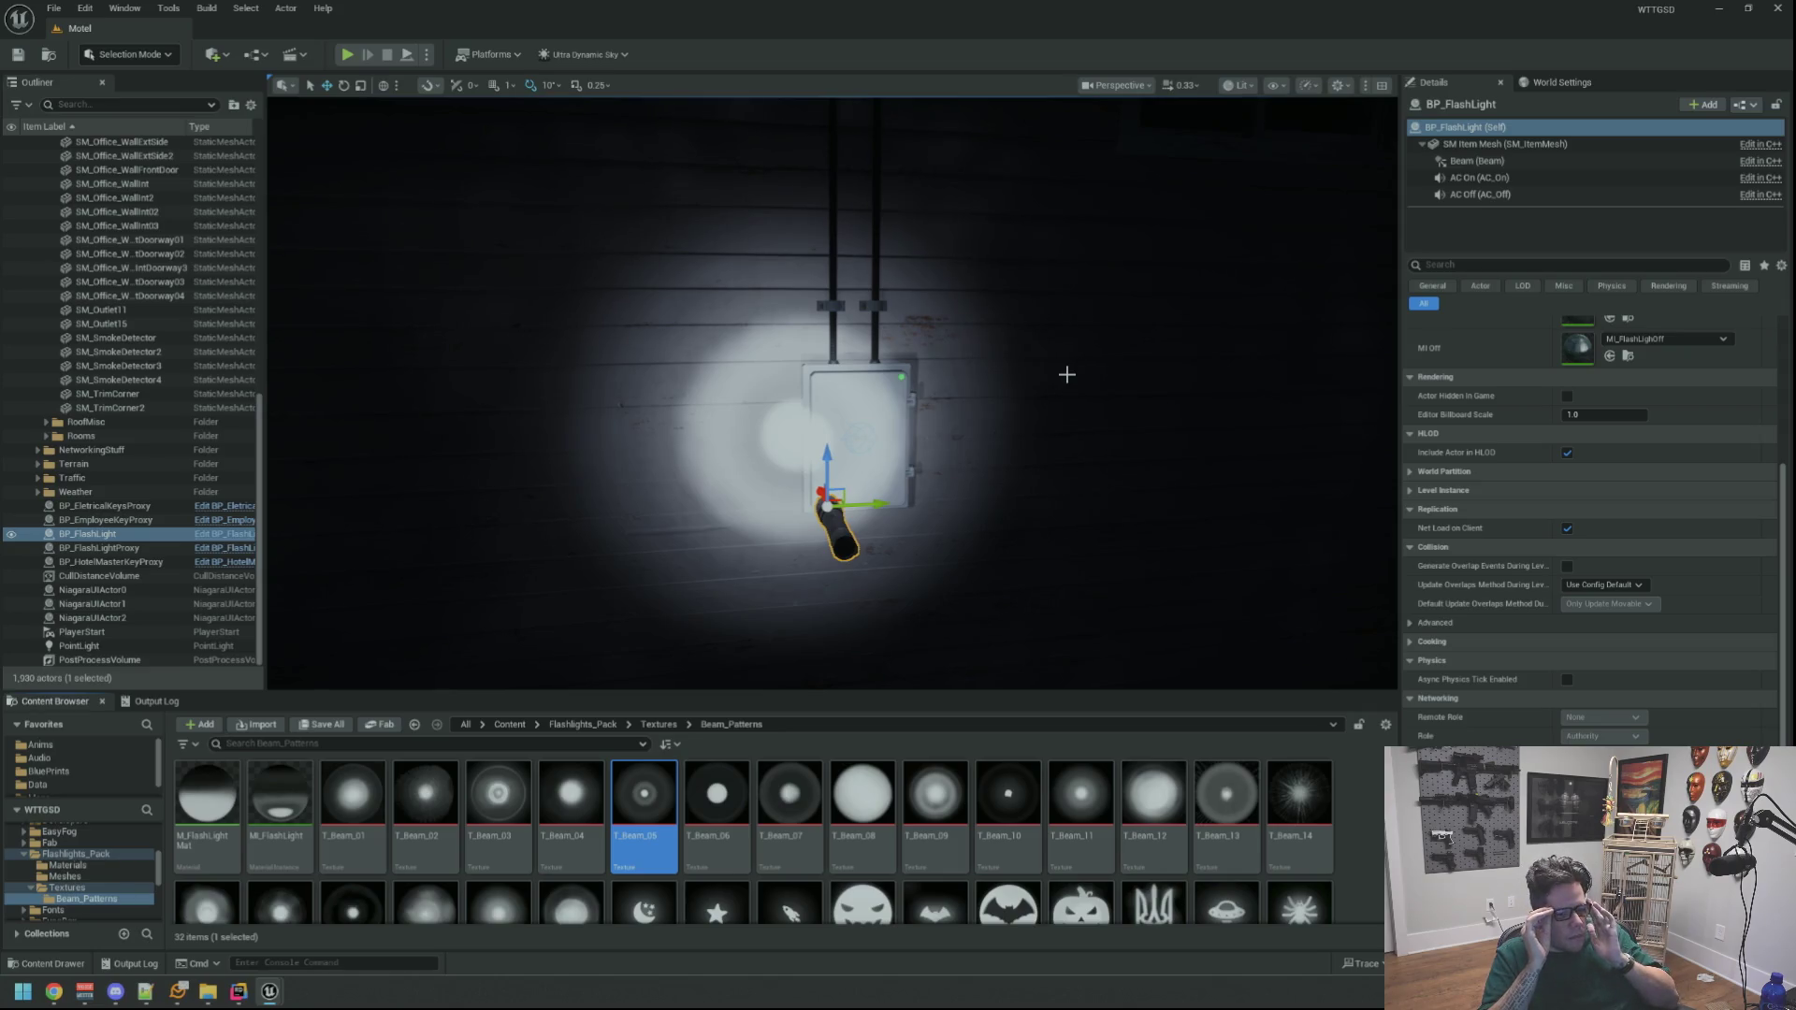
pyautogui.scroll(5, 1091, 362)
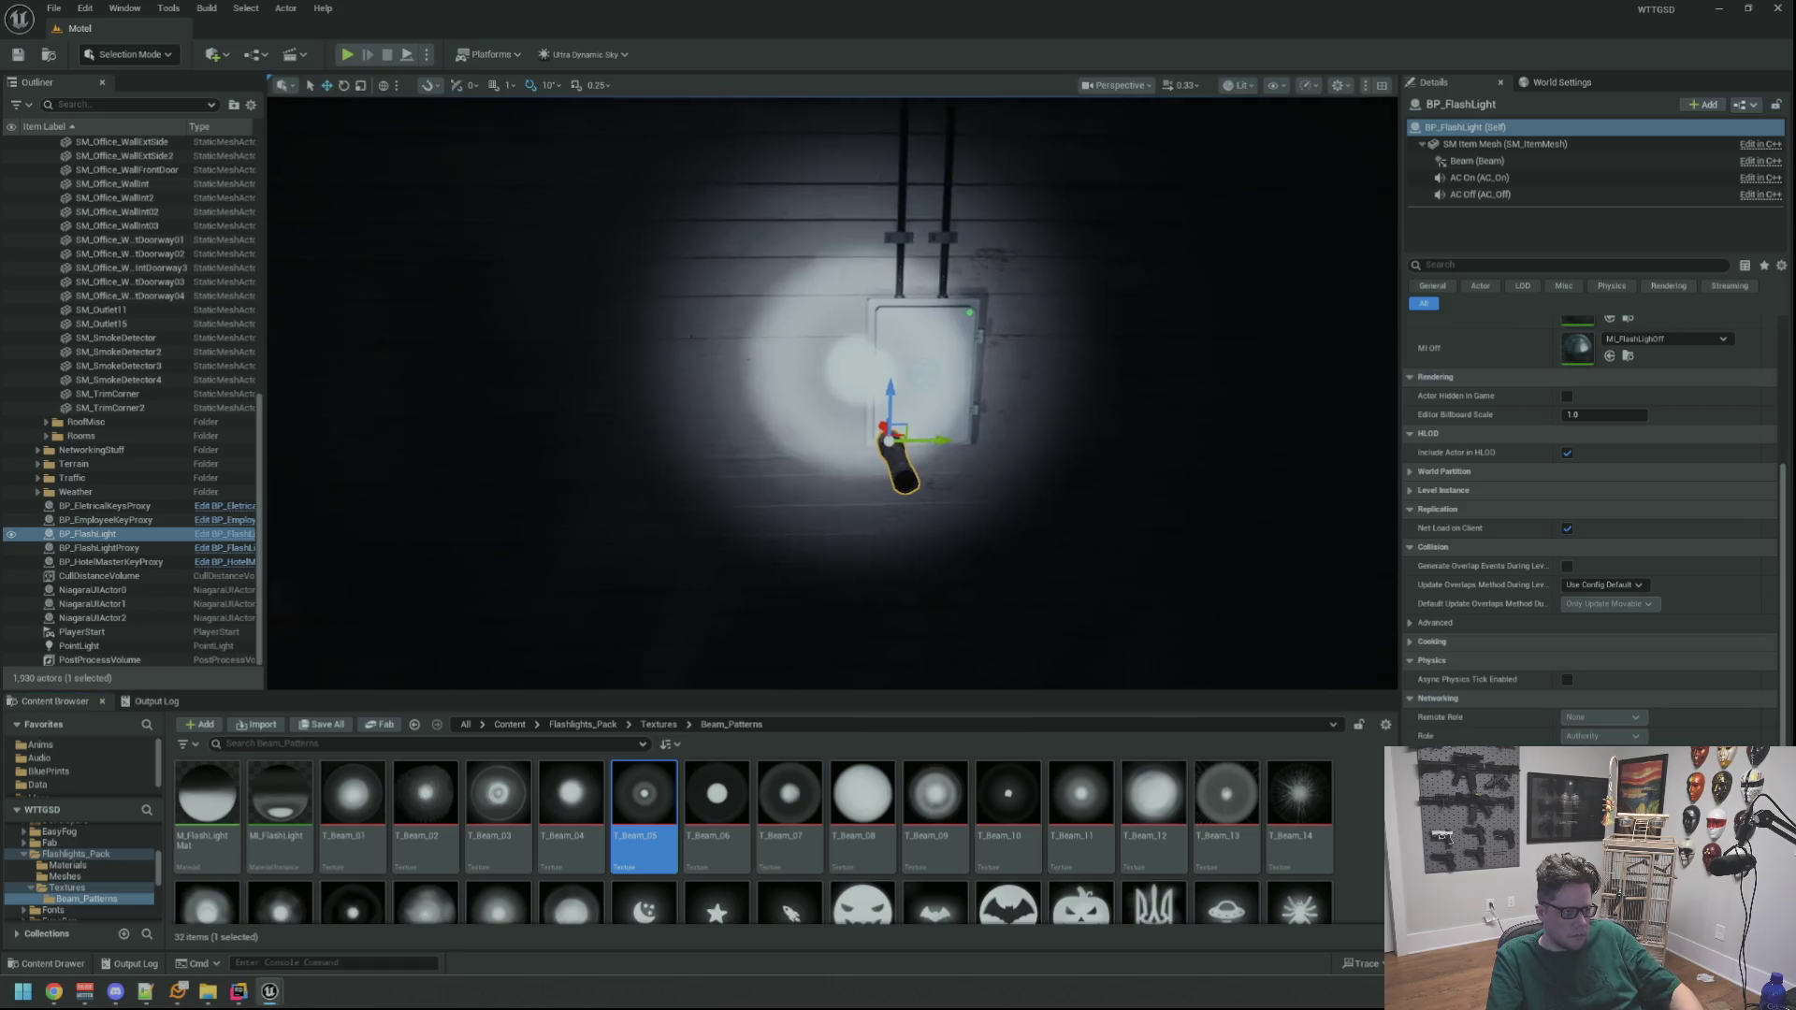
# Move the flashlight along the wall toward the electrical box, then delete it from the level
pyautogui.moveTo(833, 393); pyautogui.dragTo(954, 382)
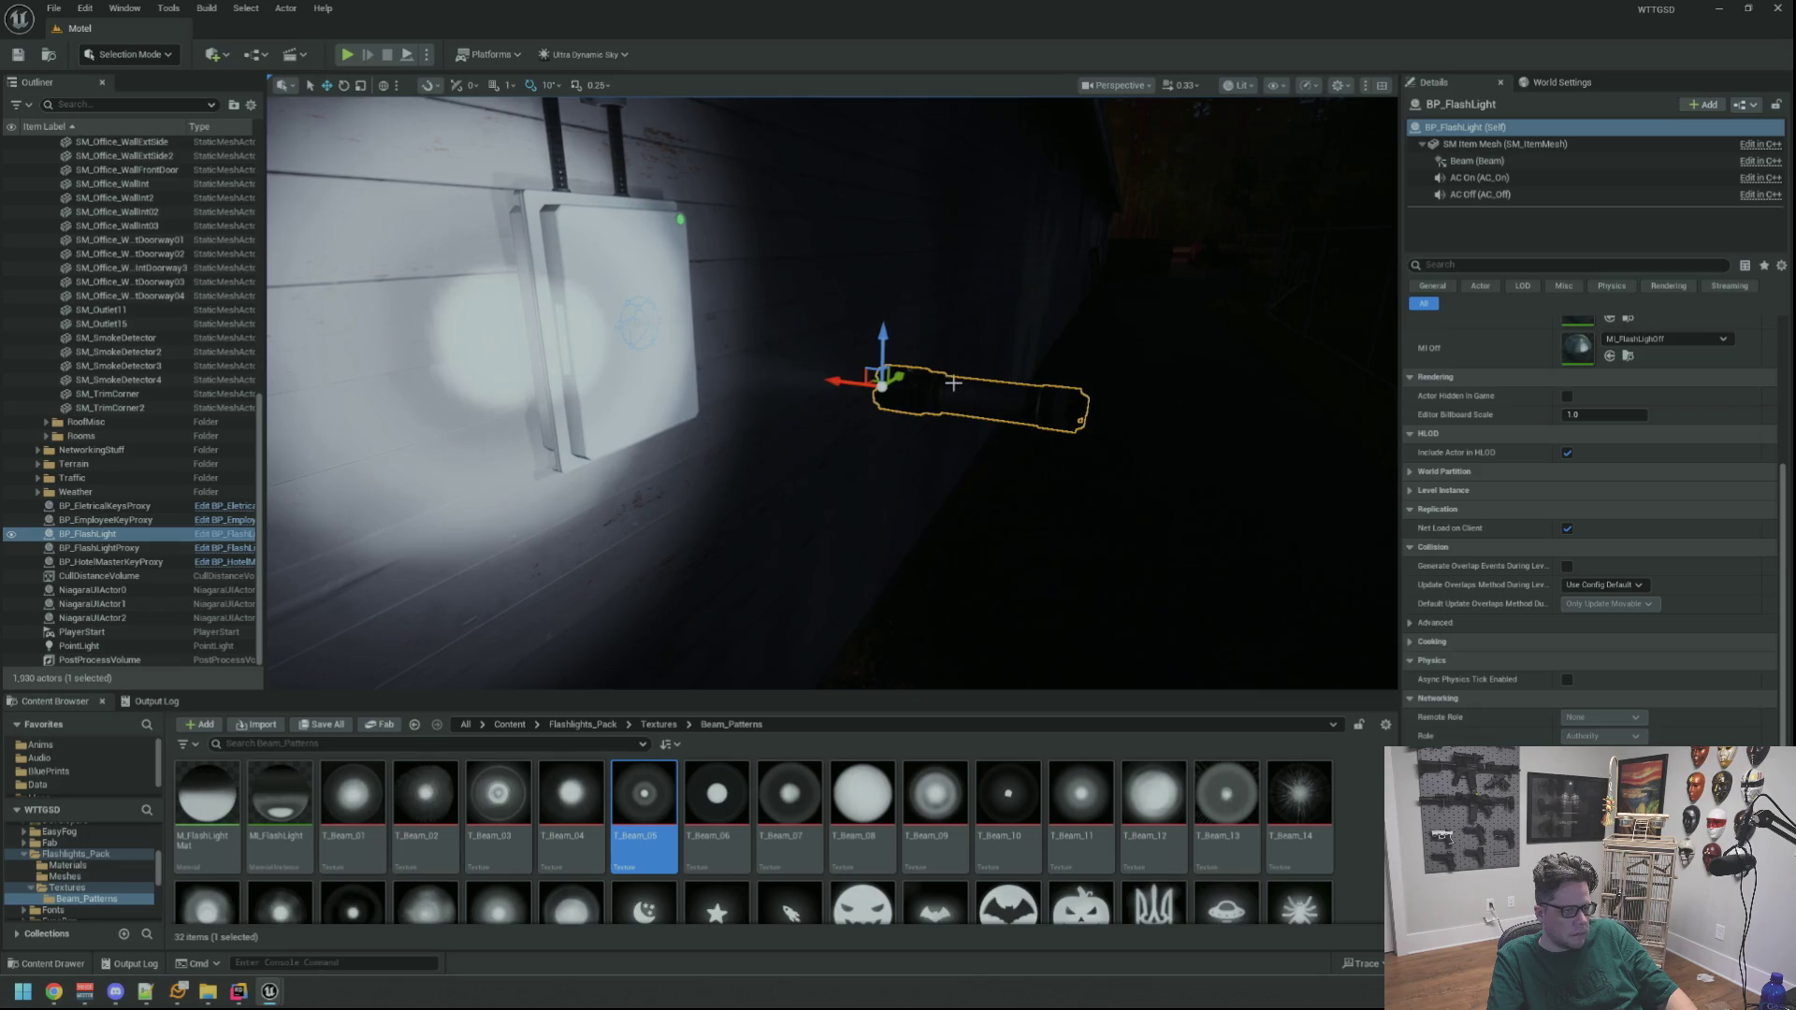
pyautogui.moveTo(828, 384)
pyautogui.mouseDown()
pyautogui.moveTo(749, 375)
pyautogui.moveTo(1328, 421)
pyautogui.moveTo(1043, 440)
pyautogui.moveTo(1124, 440)
pyautogui.moveTo(936, 421)
pyautogui.moveTo(917, 403)
pyautogui.moveTo(1076, 356)
pyautogui.moveTo(590, 318)
pyautogui.mouseUp()
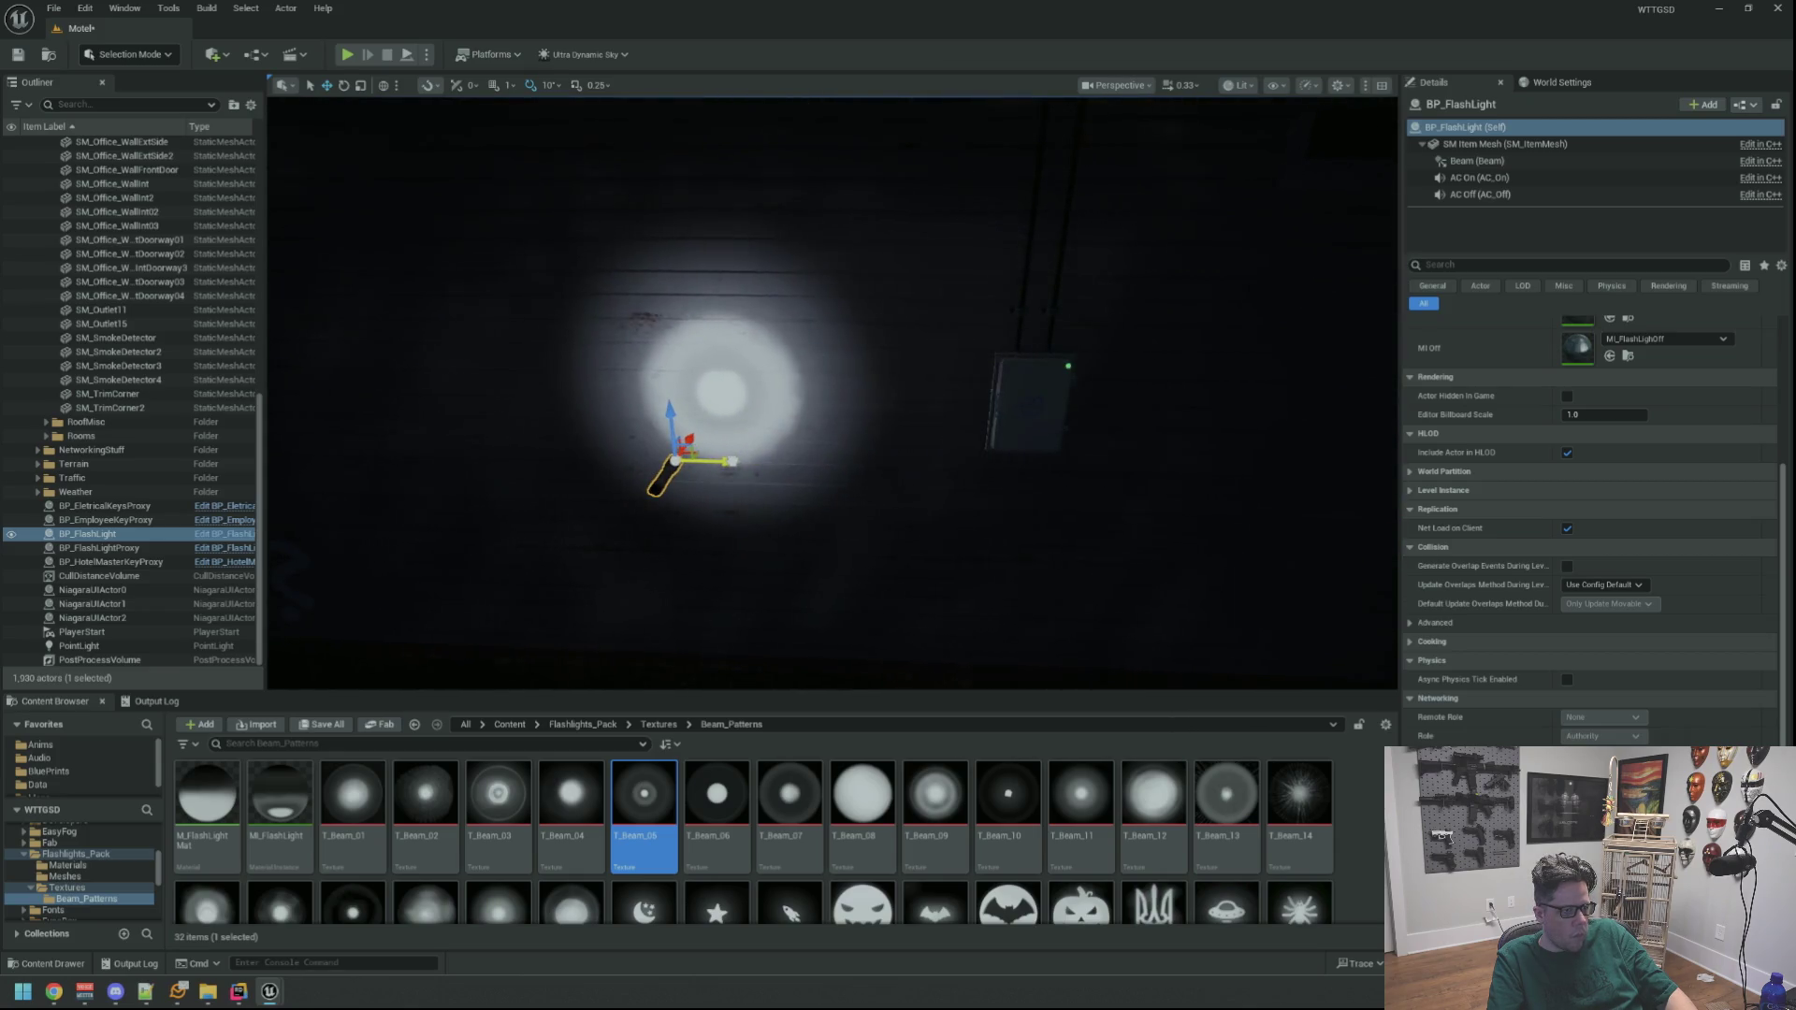
pyautogui.moveTo(870, 446)
pyautogui.mouseDown()
pyautogui.moveTo(903, 521)
pyautogui.moveTo(762, 482)
pyautogui.moveTo(1113, 468)
pyautogui.moveTo(1052, 599)
pyautogui.moveTo(834, 481)
pyautogui.moveTo(1319, 468)
pyautogui.moveTo(955, 514)
pyautogui.moveTo(994, 521)
pyautogui.moveTo(1058, 478)
pyautogui.mouseUp()
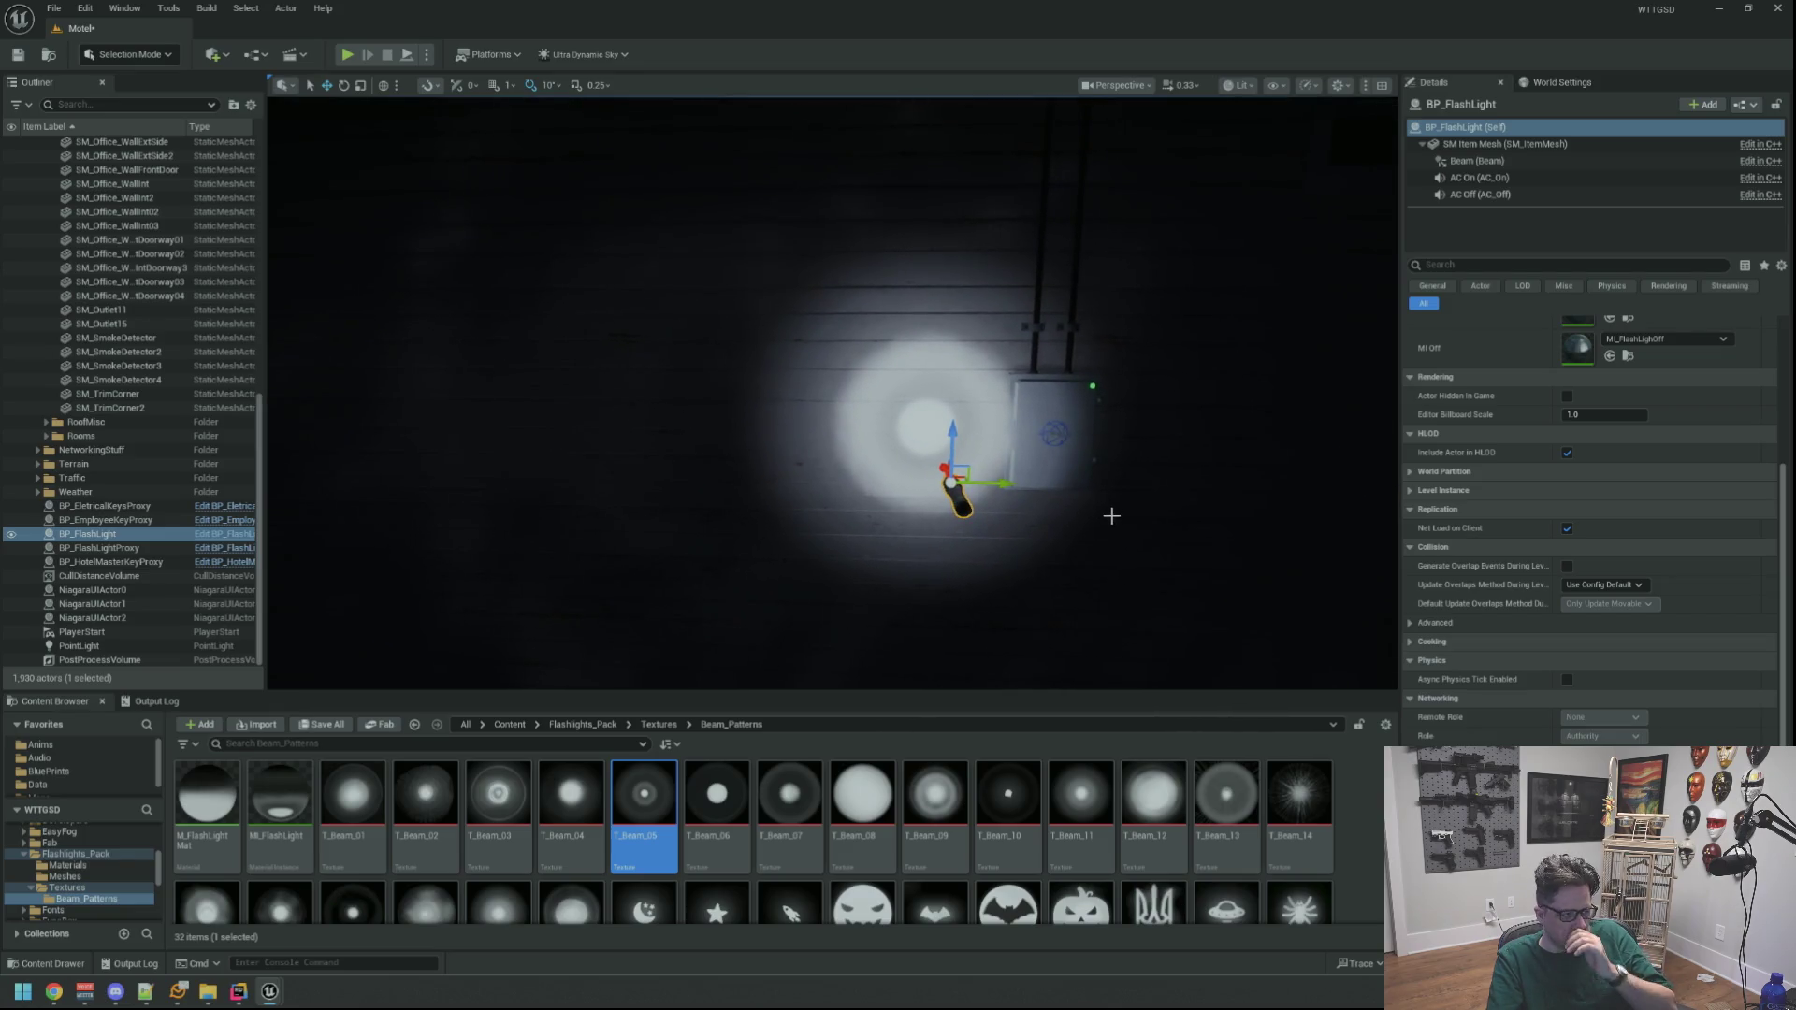
pyautogui.press('Delete')
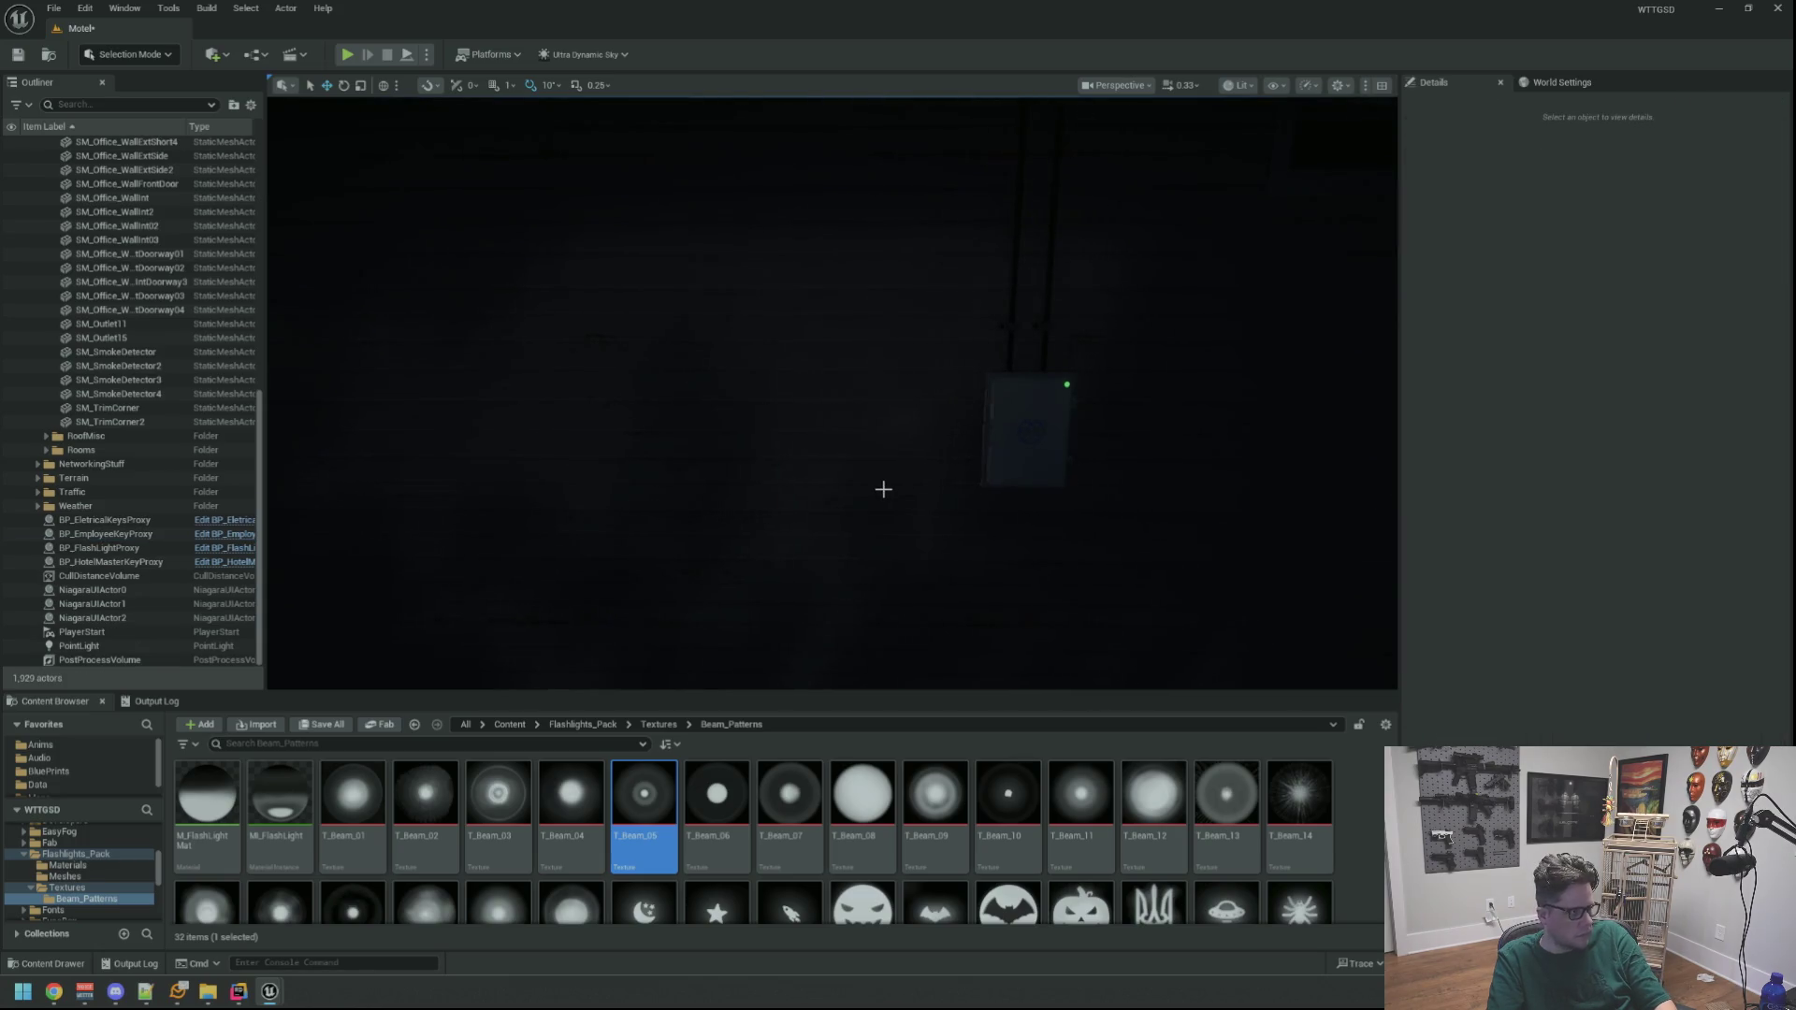
# Place a new BP_FlashLight from the Ctrl+P asset search and slide it along X
pyautogui.hotkey('ctrl', 'p')
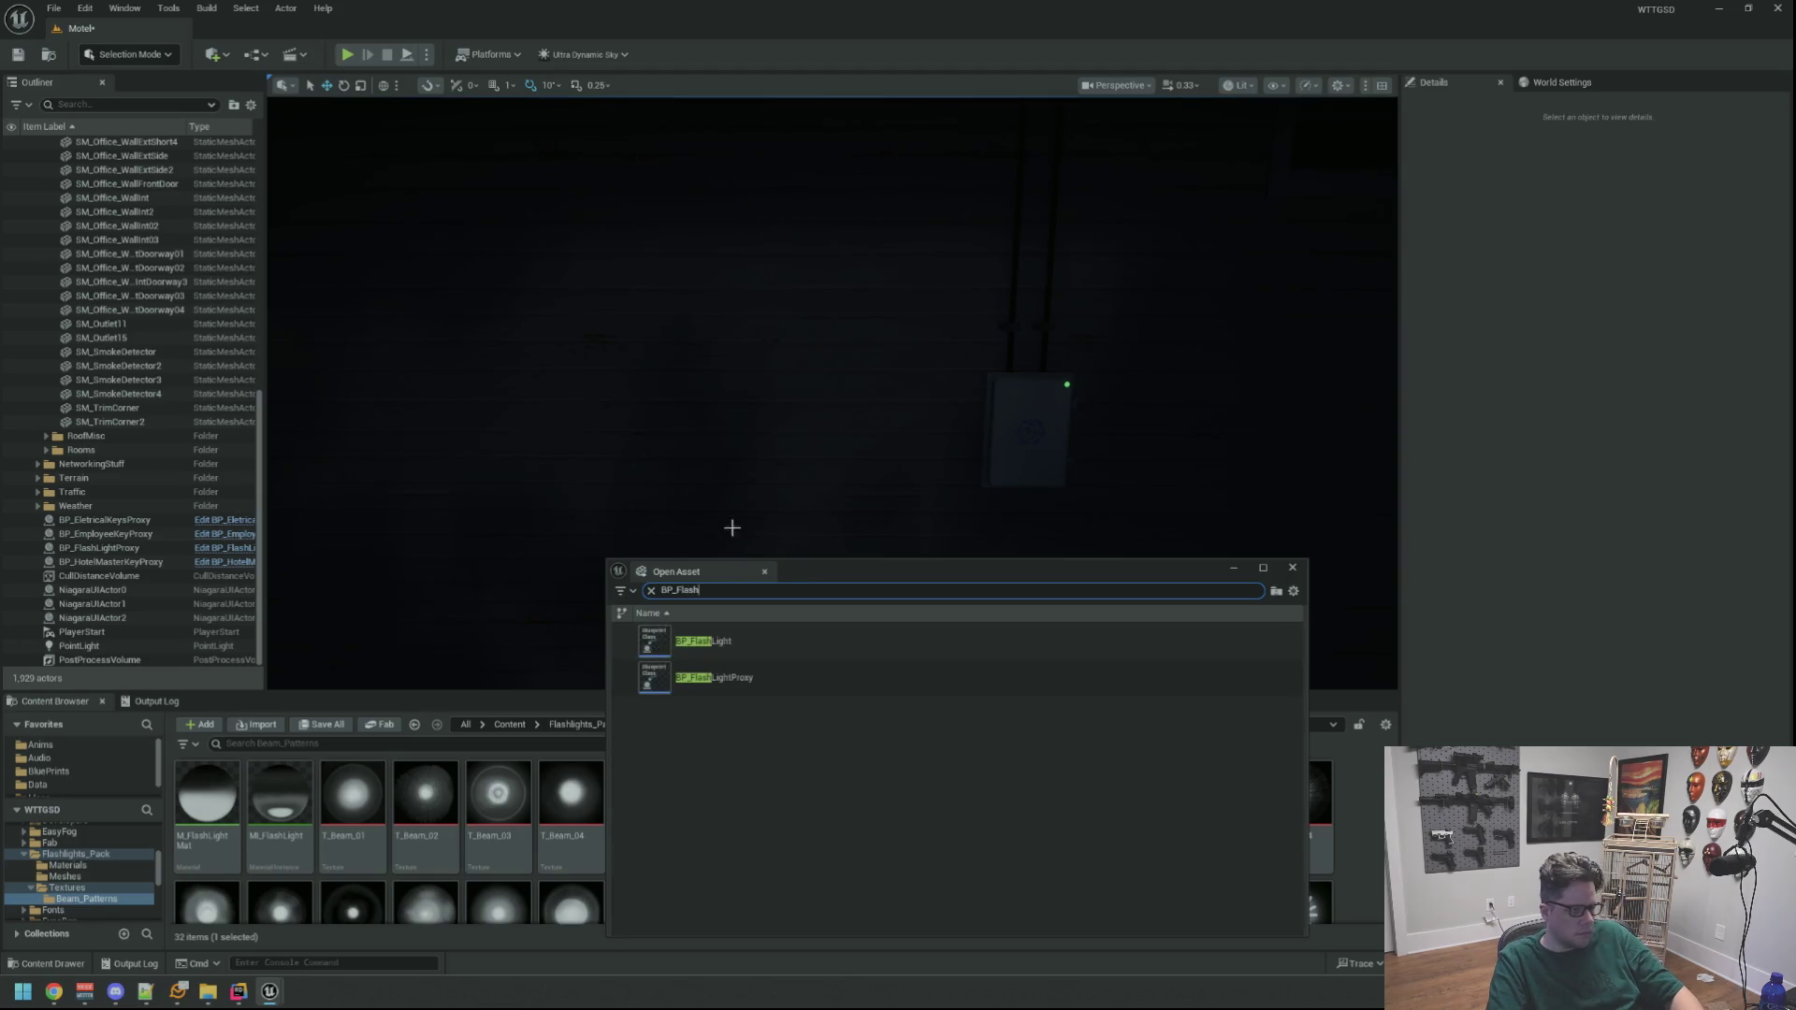
pyautogui.moveTo(704, 642); pyautogui.dragTo(787, 495)
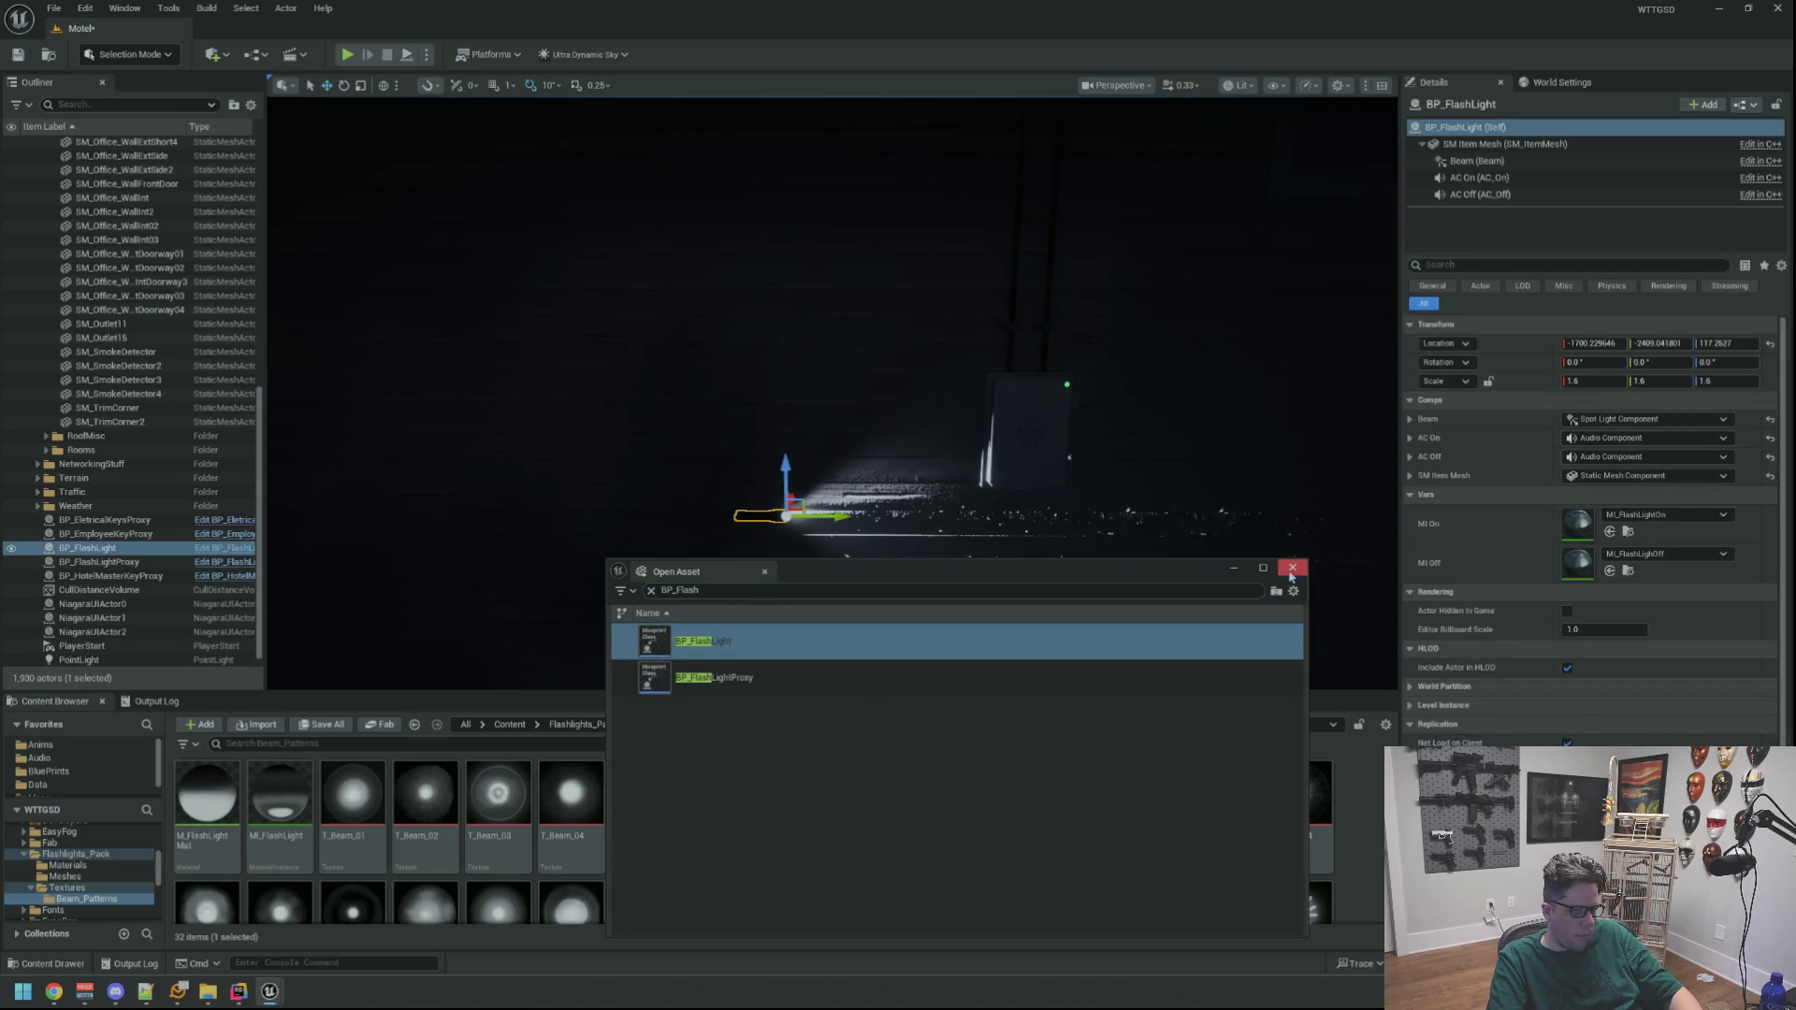
pyautogui.click(1292, 568)
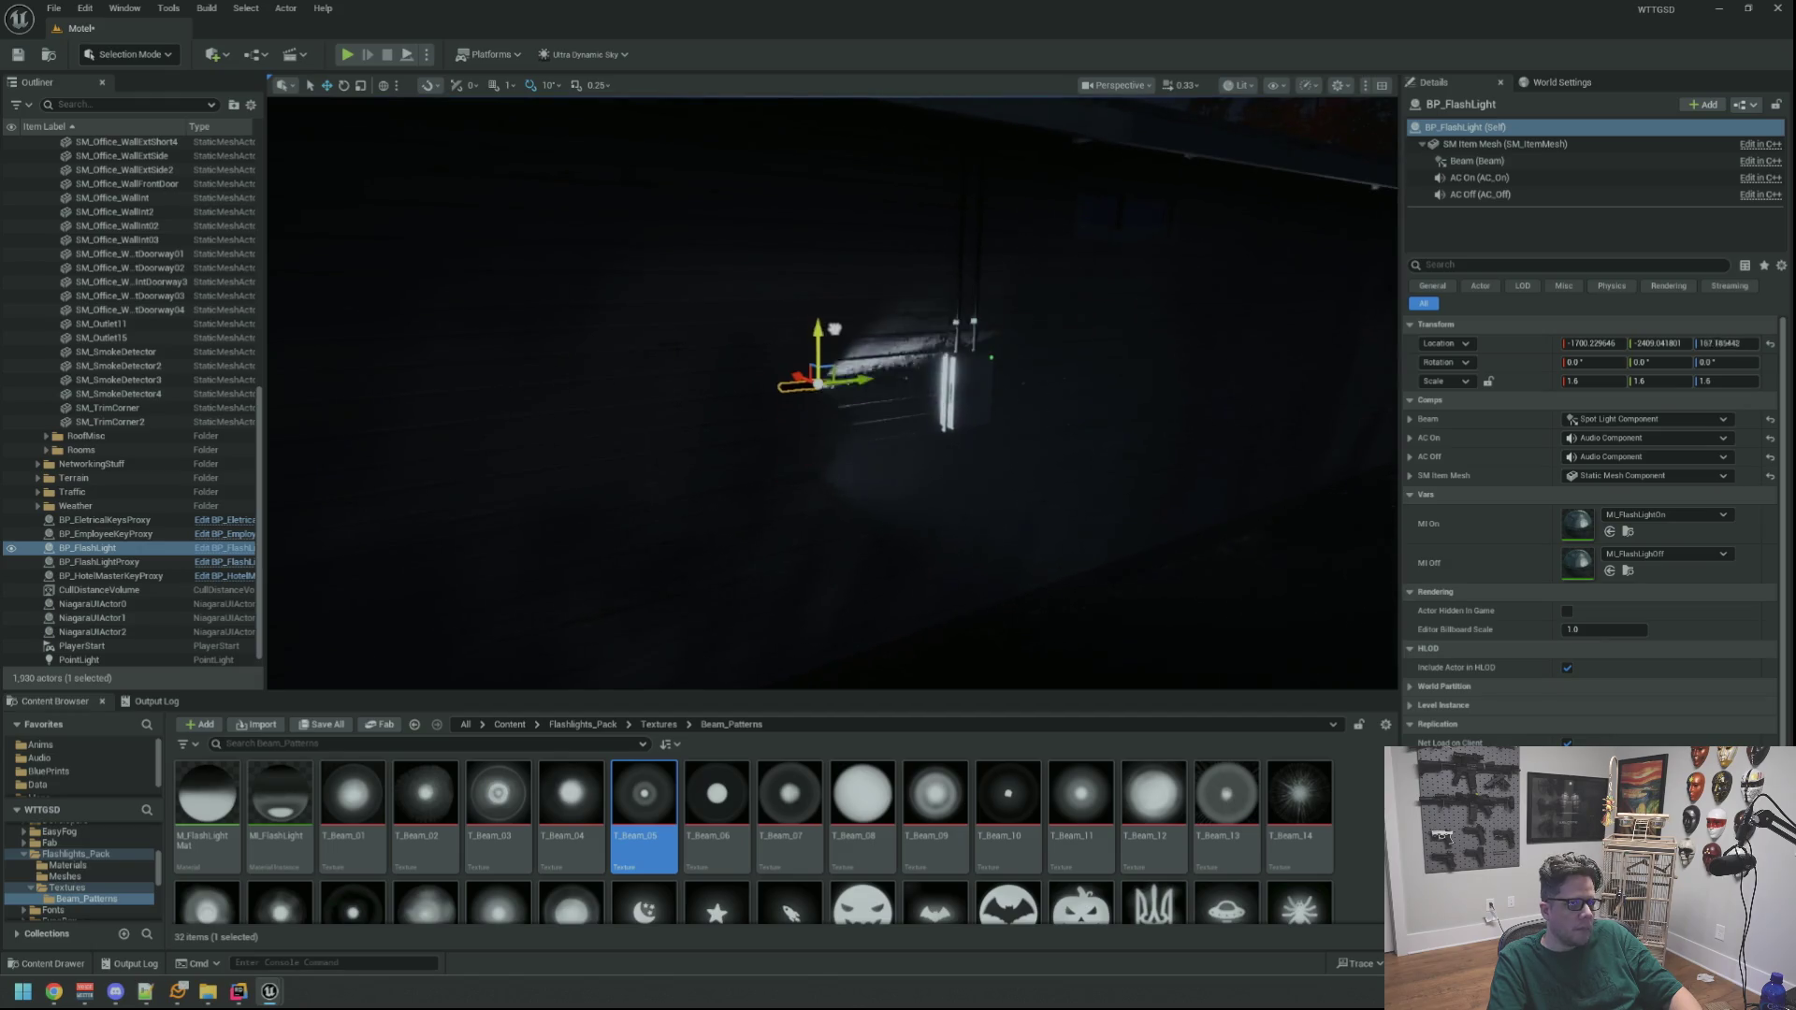
pyautogui.moveTo(833, 329)
pyautogui.mouseDown()
pyautogui.moveTo(439, 383)
pyautogui.moveTo(655, 369)
pyautogui.moveTo(1002, 401)
pyautogui.moveTo(655, 407)
pyautogui.moveTo(655, 351)
pyautogui.moveTo(748, 350)
pyautogui.moveTo(654, 370)
pyautogui.moveTo(655, 346)
pyautogui.moveTo(655, 374)
pyautogui.mouseUp()
# Rotate the flashlight to face the alley wall and select its Beam component
pyautogui.press('e')
pyautogui.press('Escape')
pyautogui.click(753, 585)
pyautogui.moveTo(1202, 372)
pyautogui.mouseDown()
pyautogui.moveTo(1258, 370)
pyautogui.moveTo(1226, 356)
pyautogui.moveTo(1202, 373)
pyautogui.mouseUp()
pyautogui.click(1478, 161)
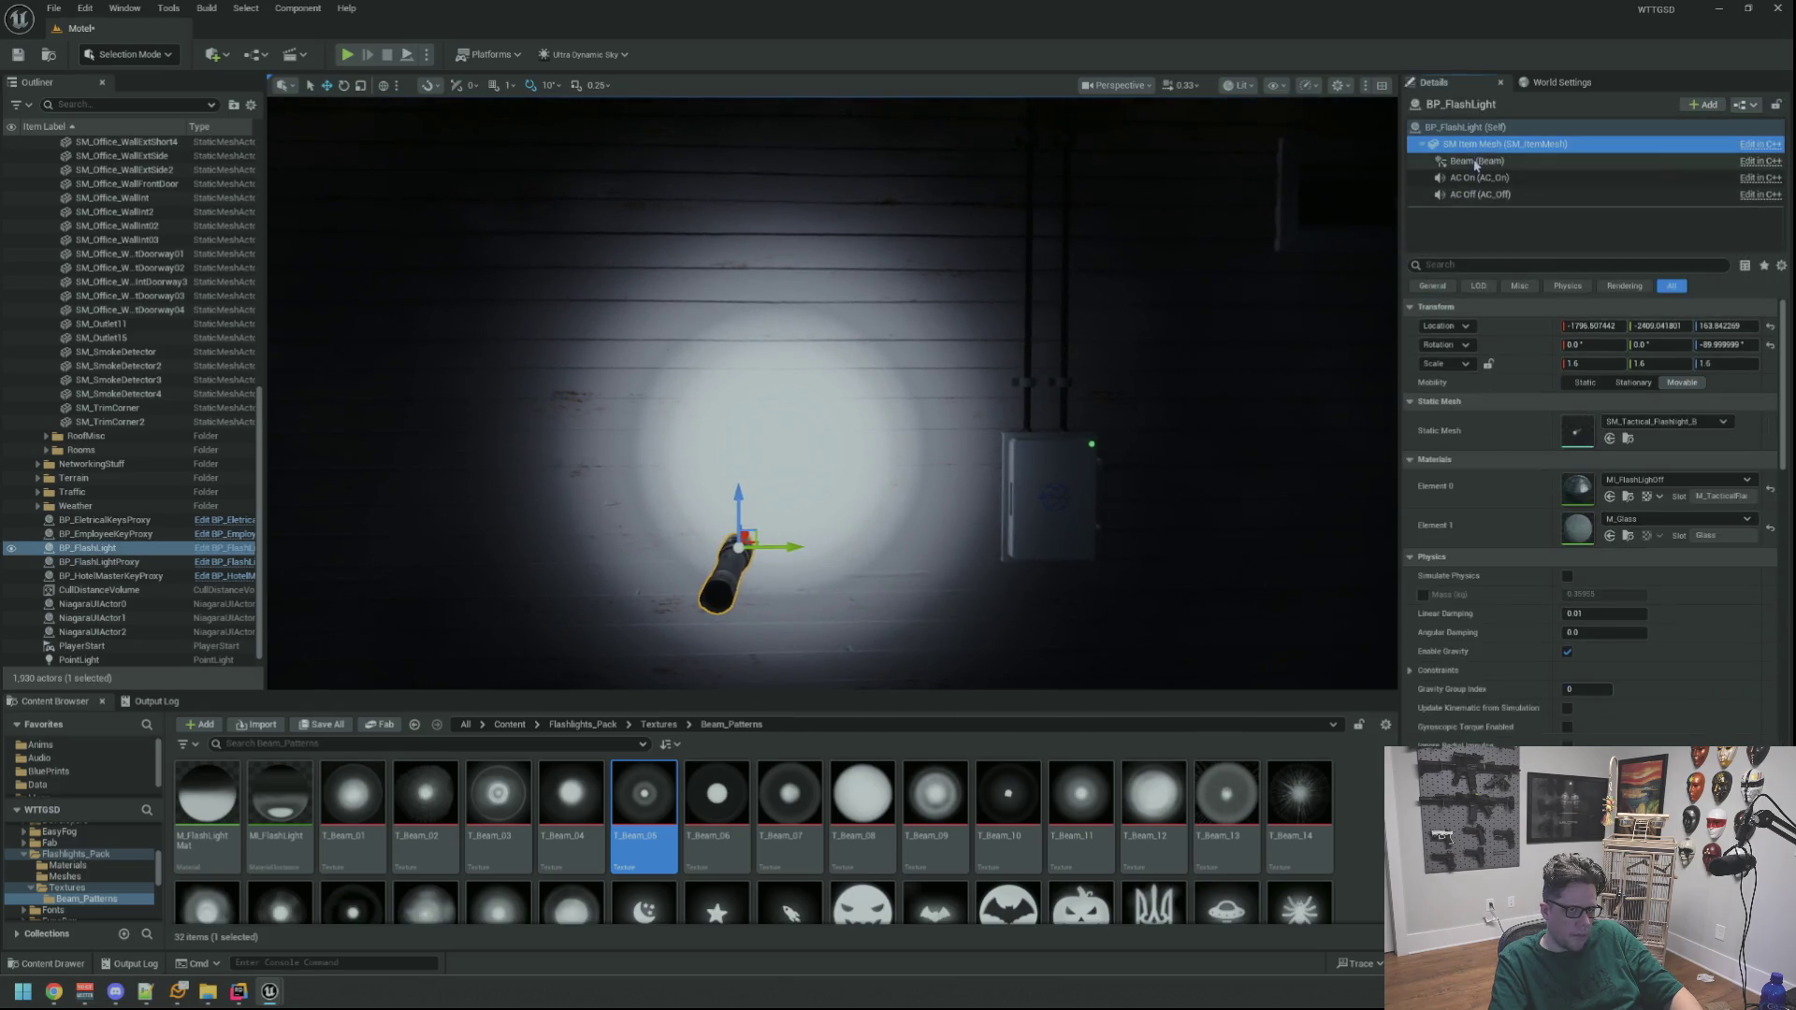
pyautogui.scroll(-10, 1539, 416)
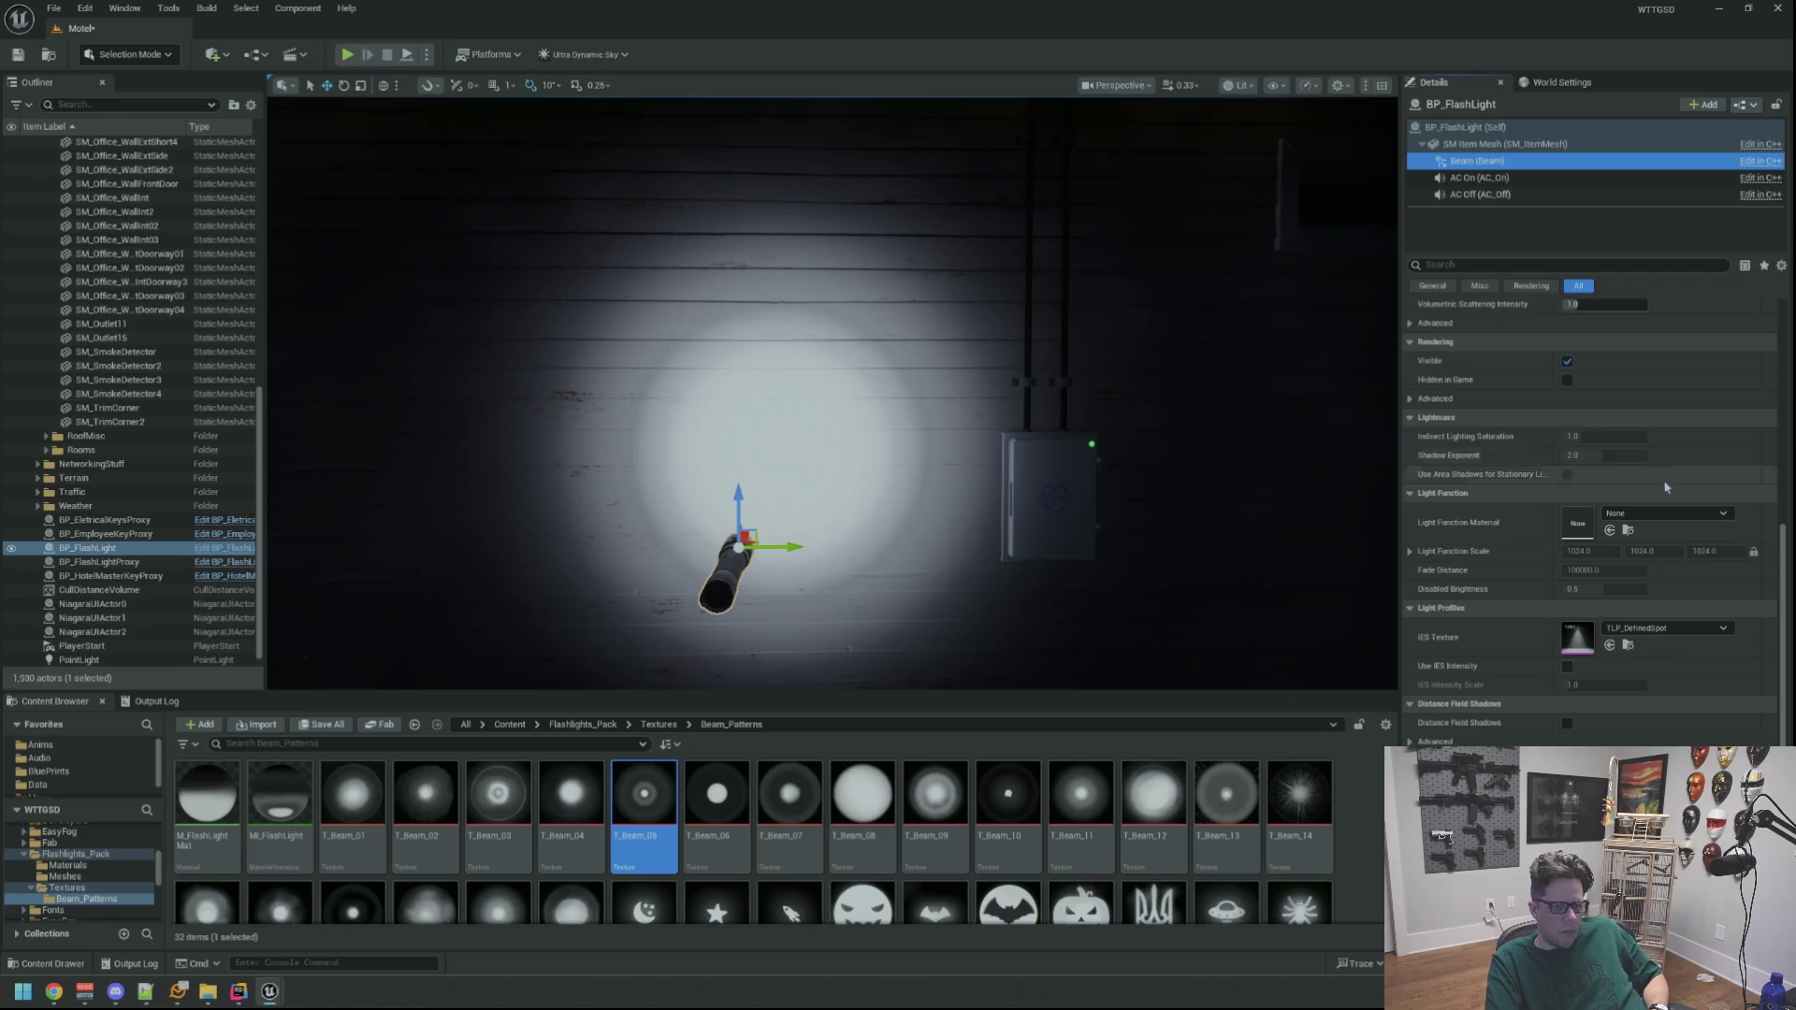
pyautogui.click(1664, 515)
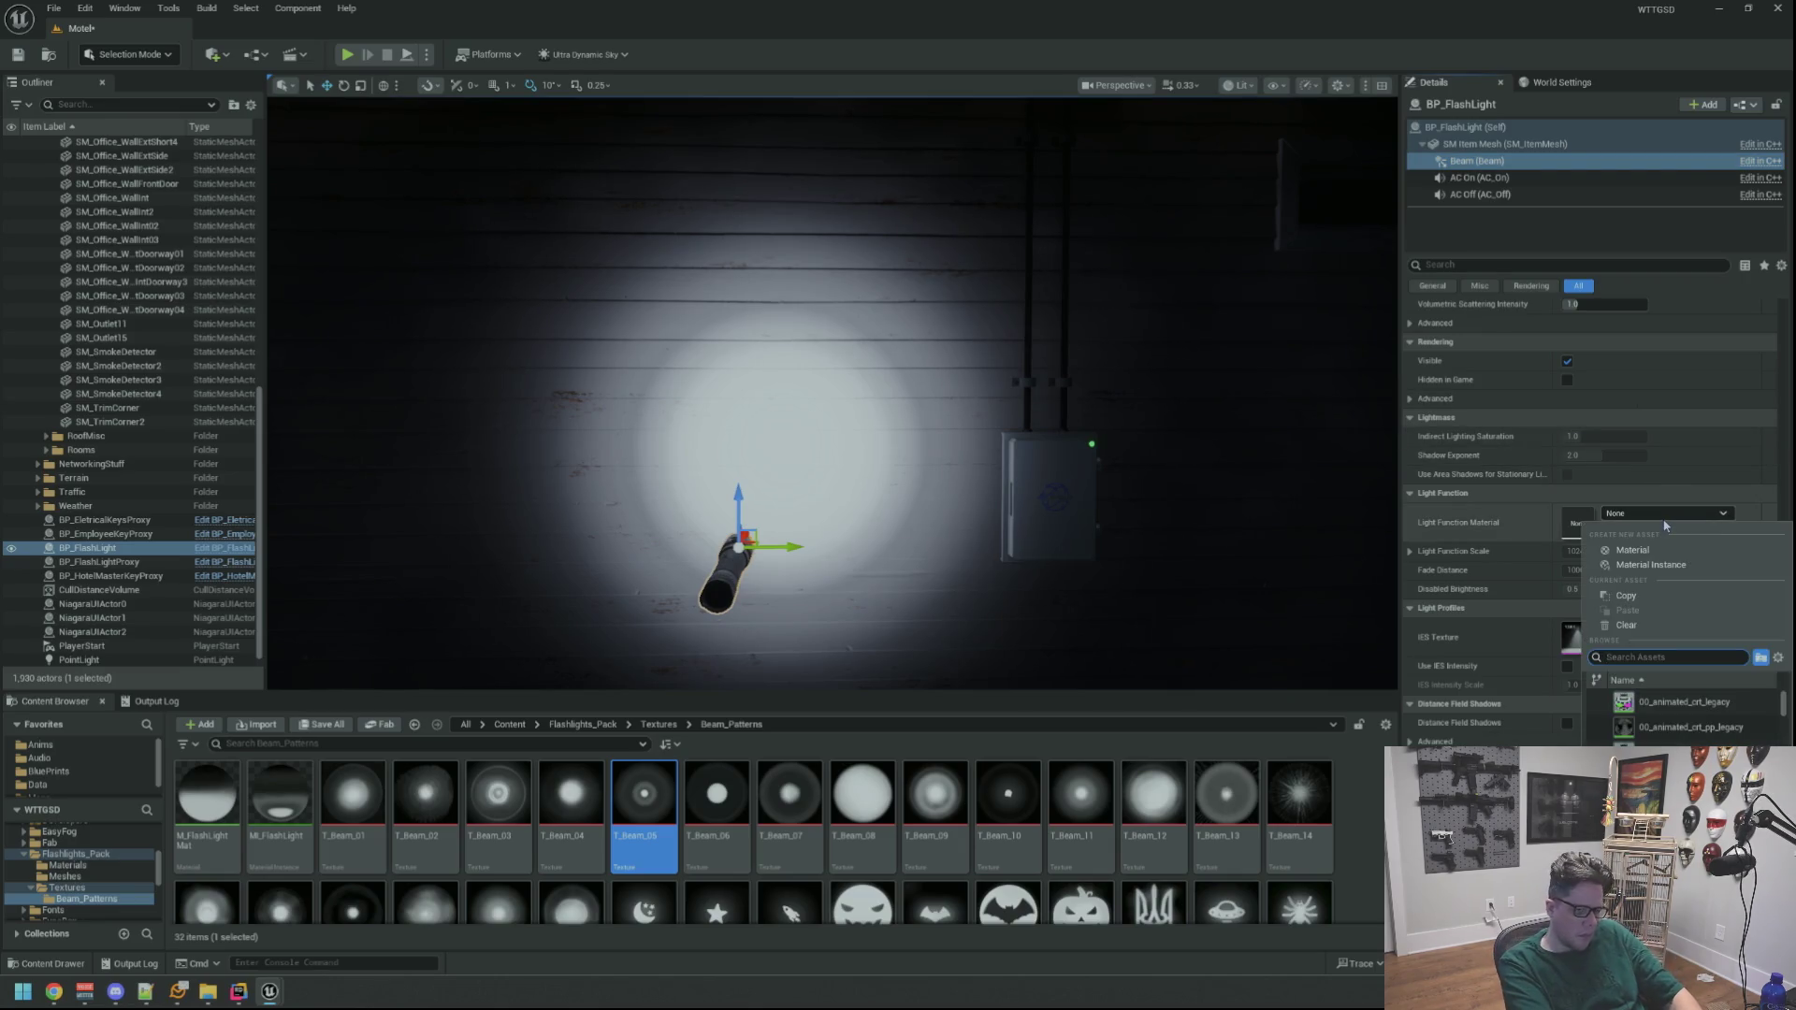
pyautogui.write('MI_Flas')
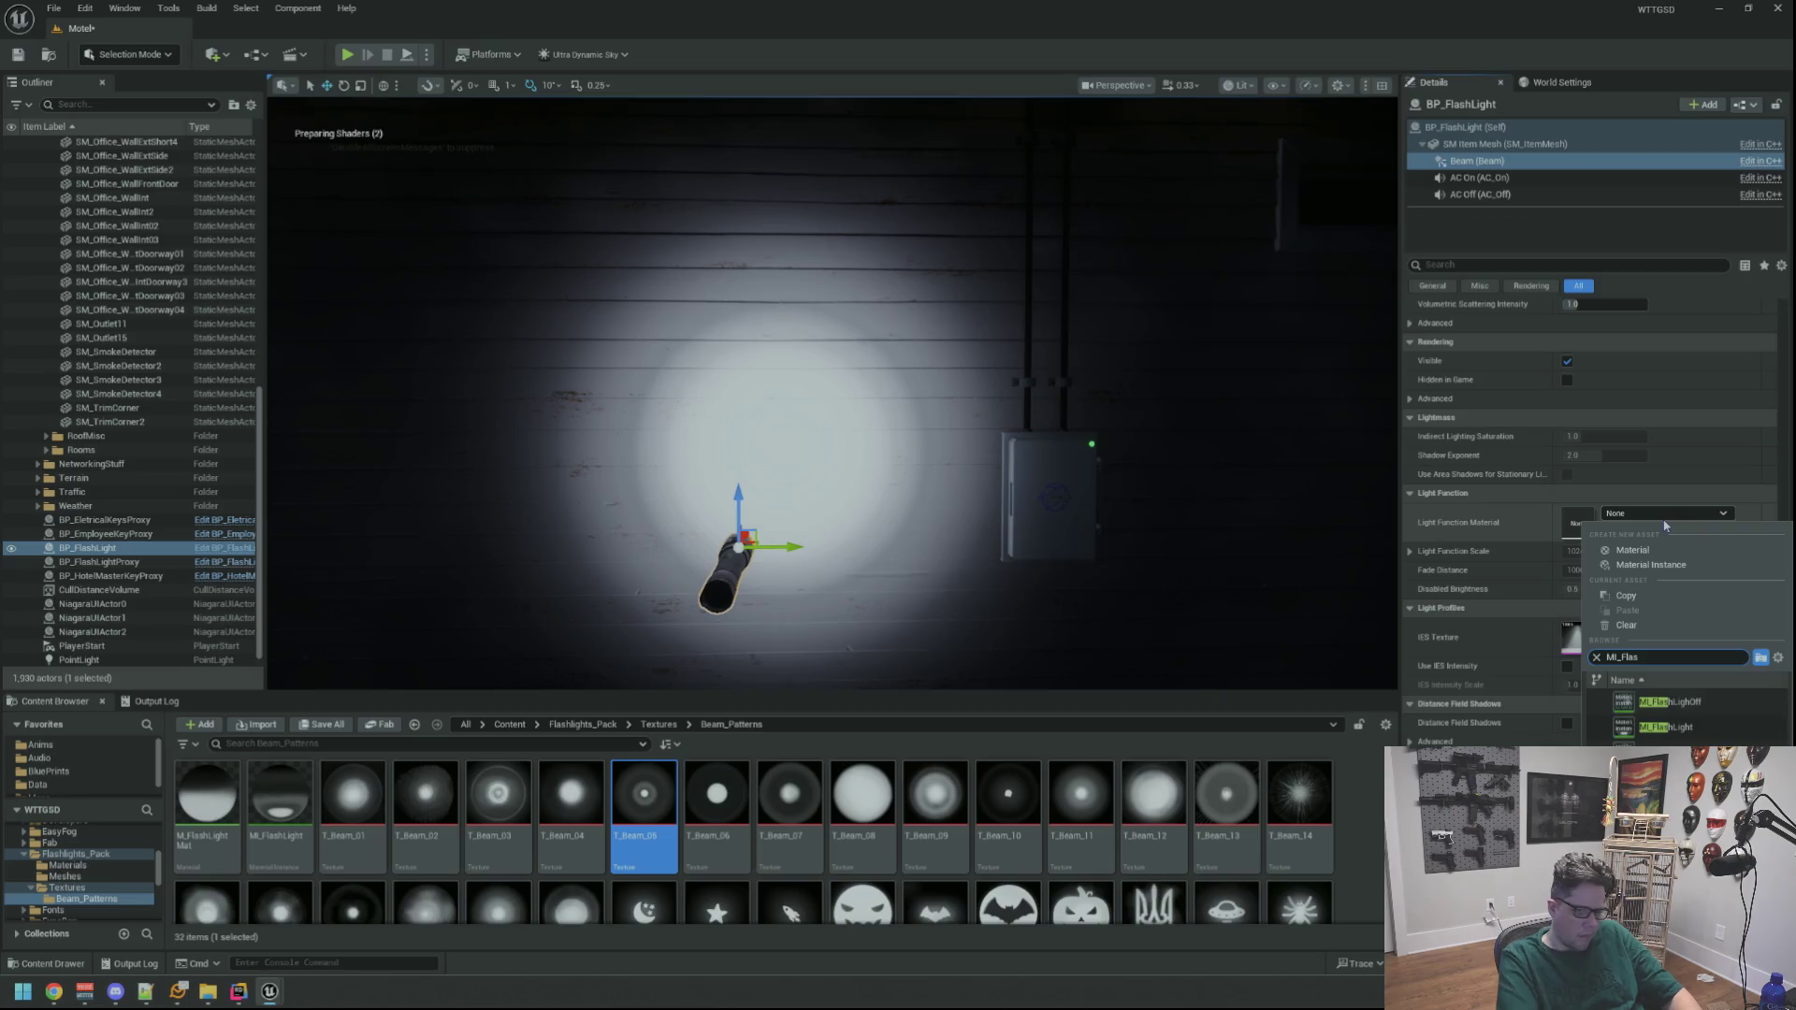
pyautogui.click(1706, 728)
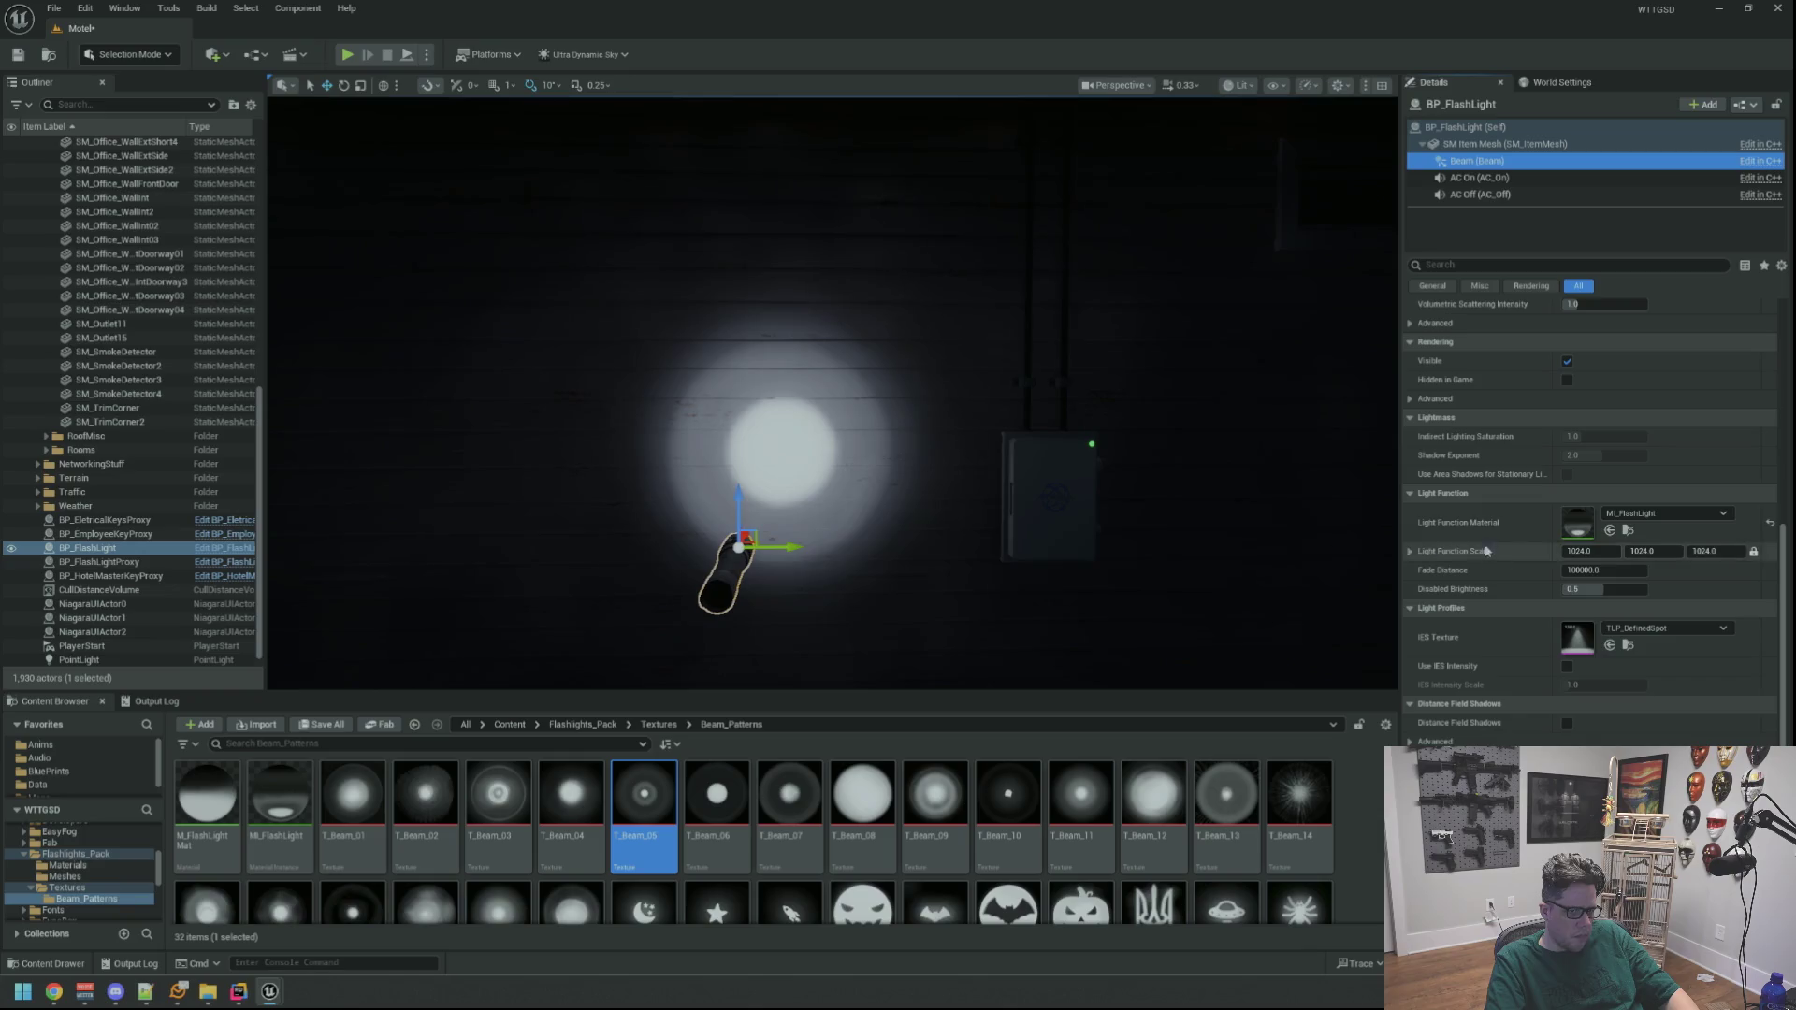
pyautogui.click(1723, 513)
pyautogui.click(1632, 614)
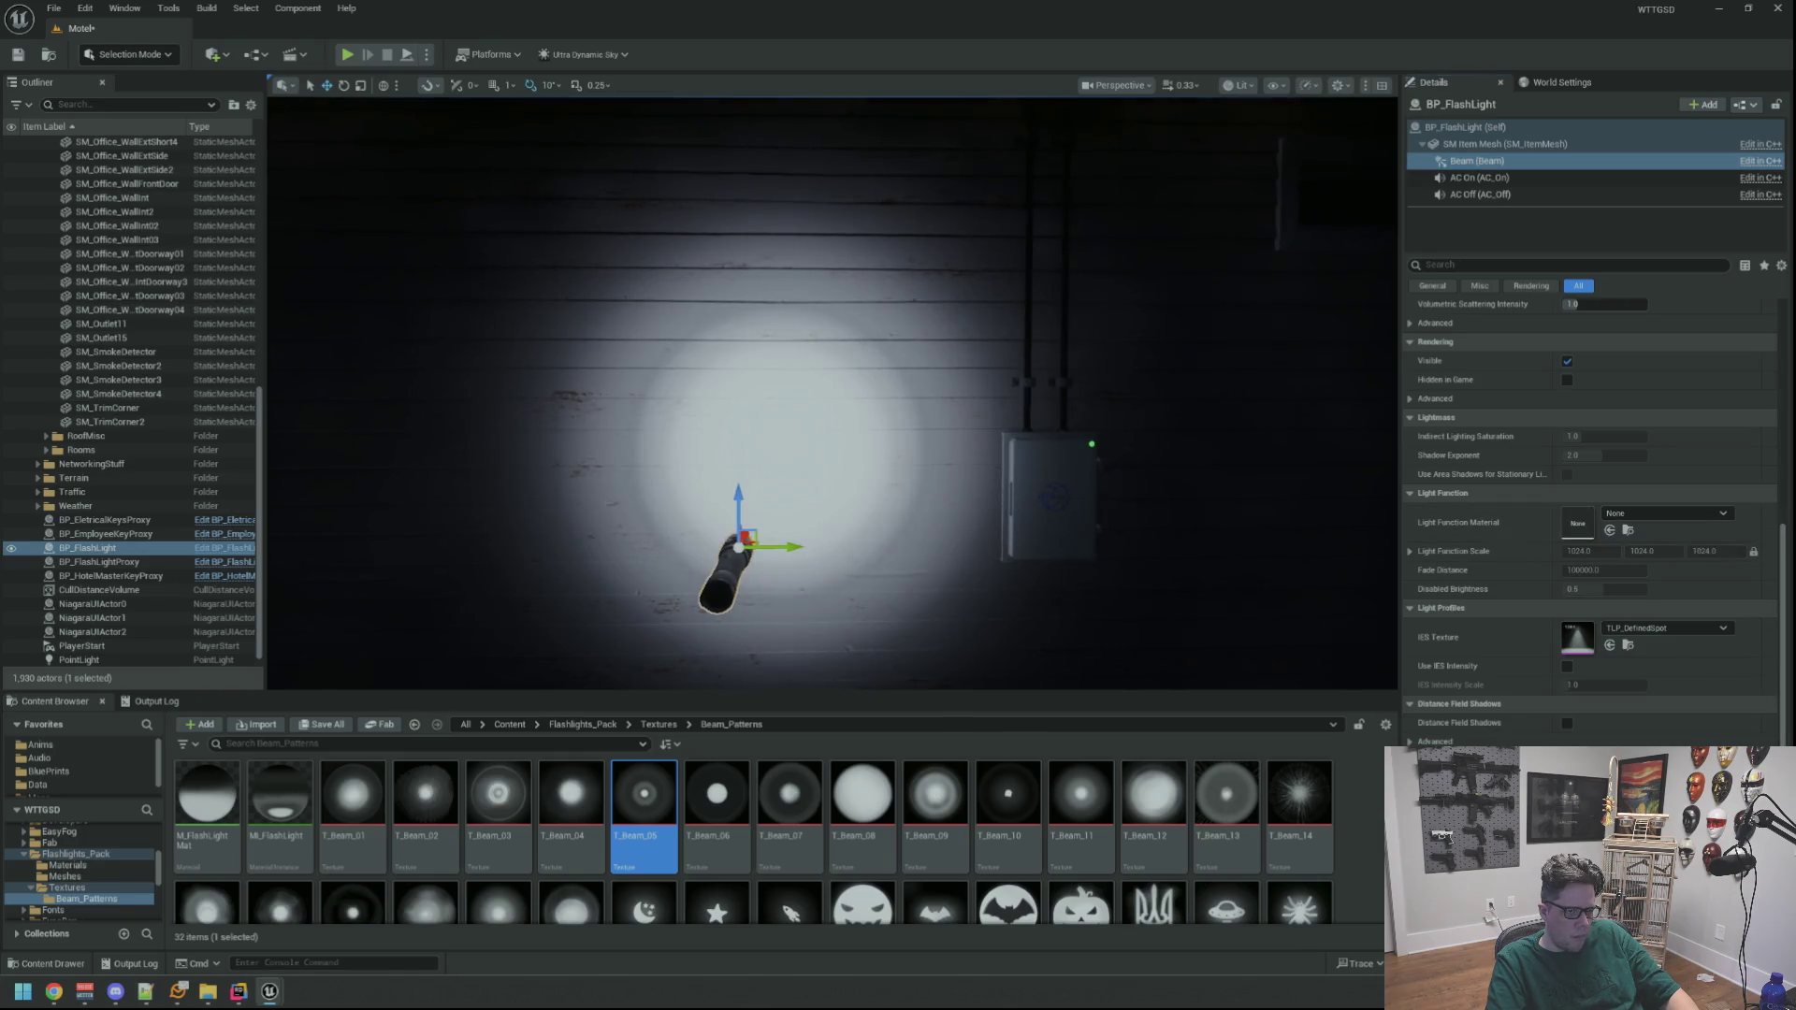
pyautogui.moveTo(833, 393); pyautogui.dragTo(833, 290)
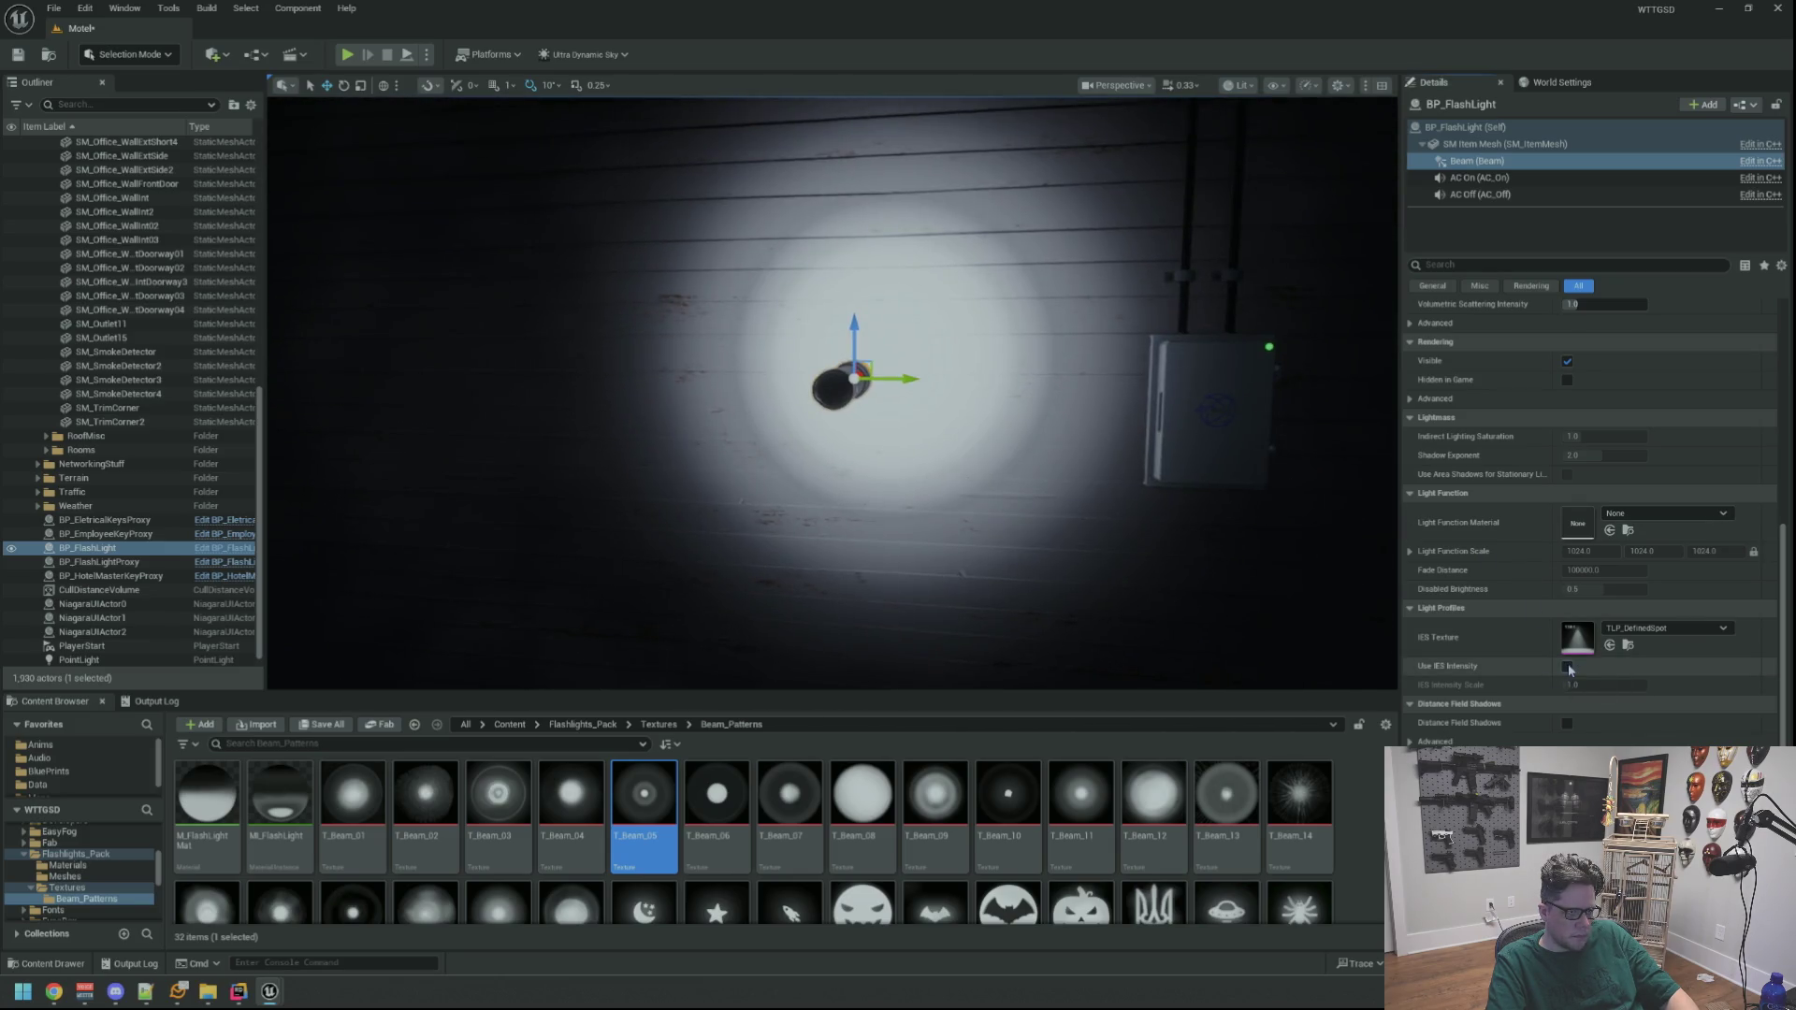
# Enable Use IES Intensity, scrub IES Intensity Scale down, then reset it and turn it off
pyautogui.click(1567, 666)
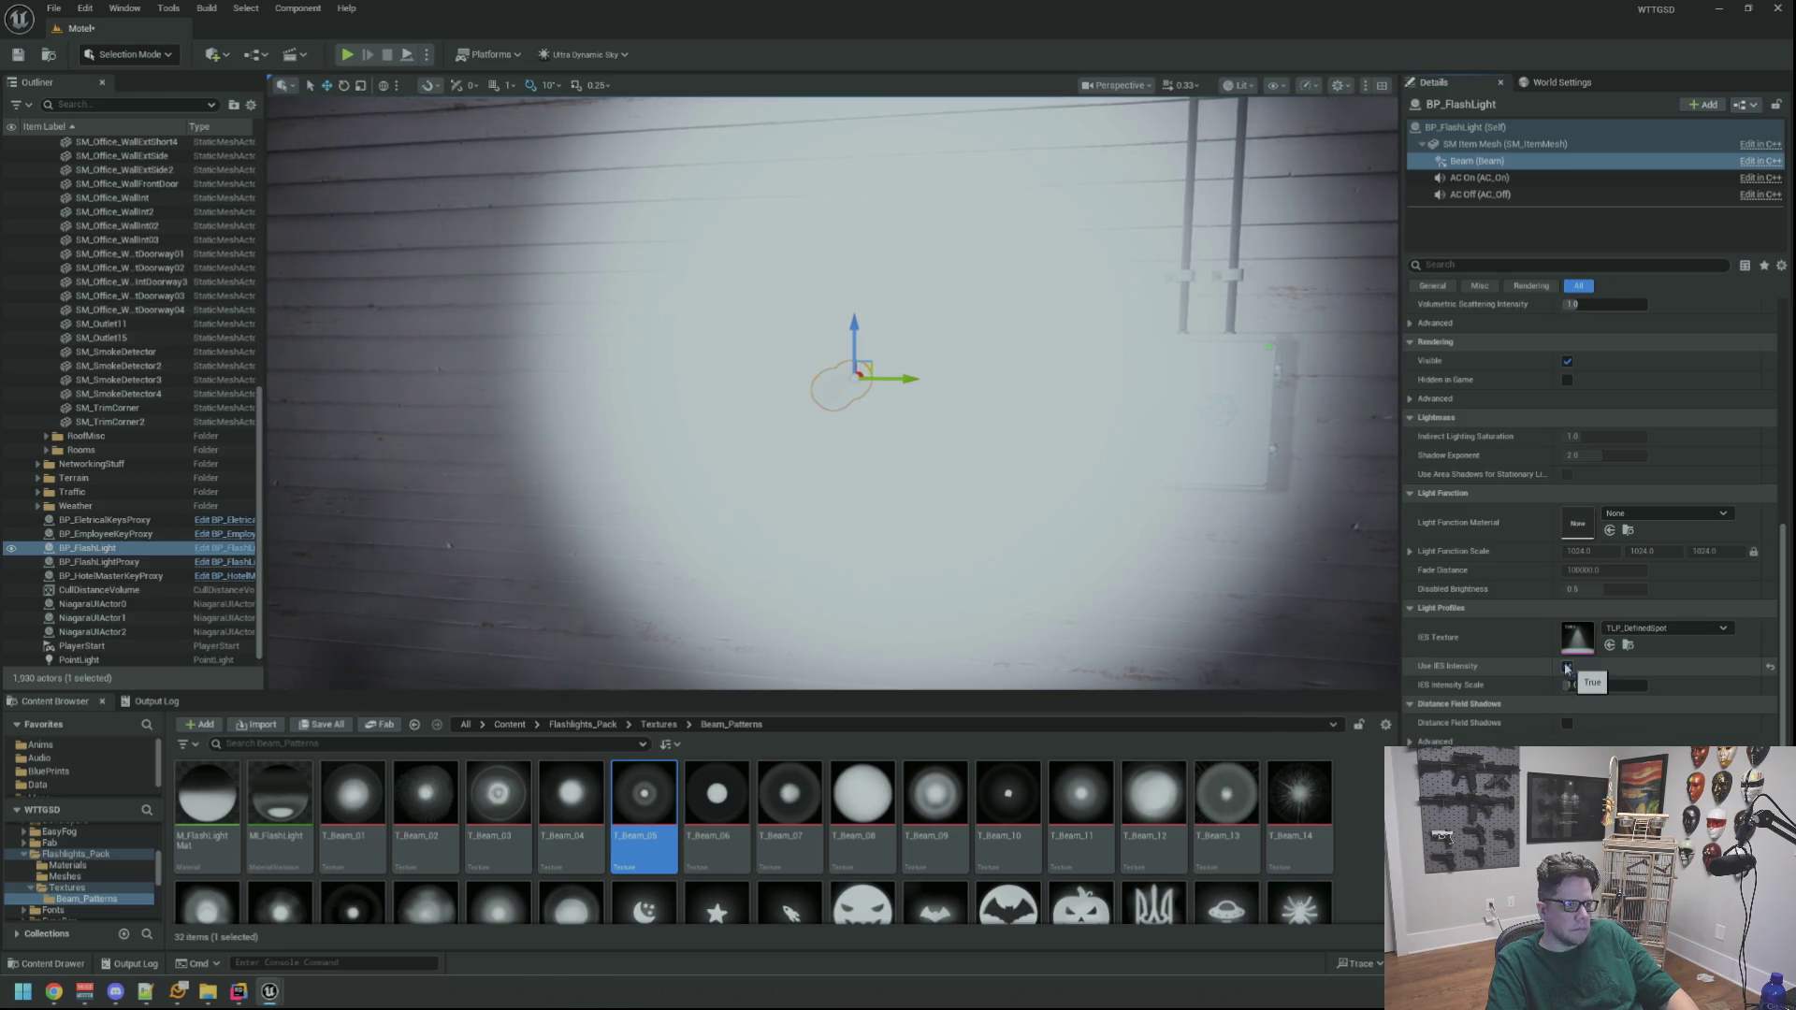
pyautogui.moveTo(832, 393)
pyautogui.mouseDown()
pyautogui.moveTo(796, 375)
pyautogui.moveTo(823, 402)
pyautogui.mouseUp()
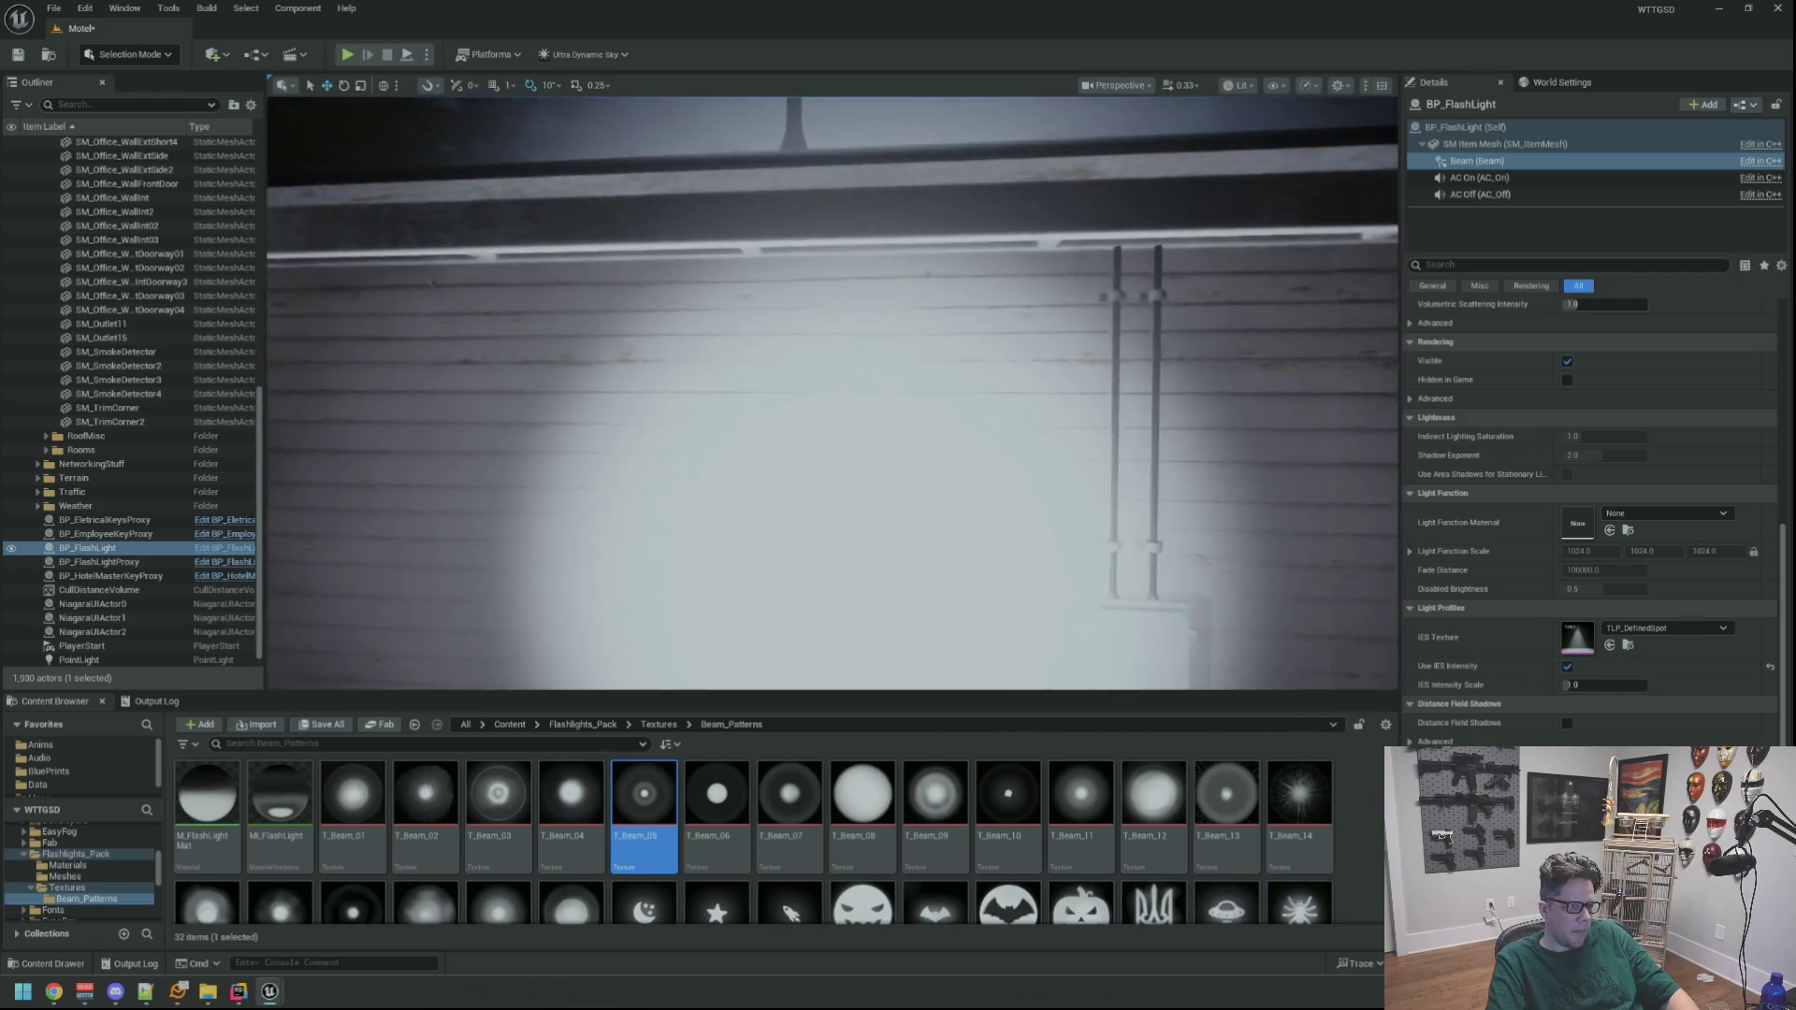
pyautogui.click(1567, 685)
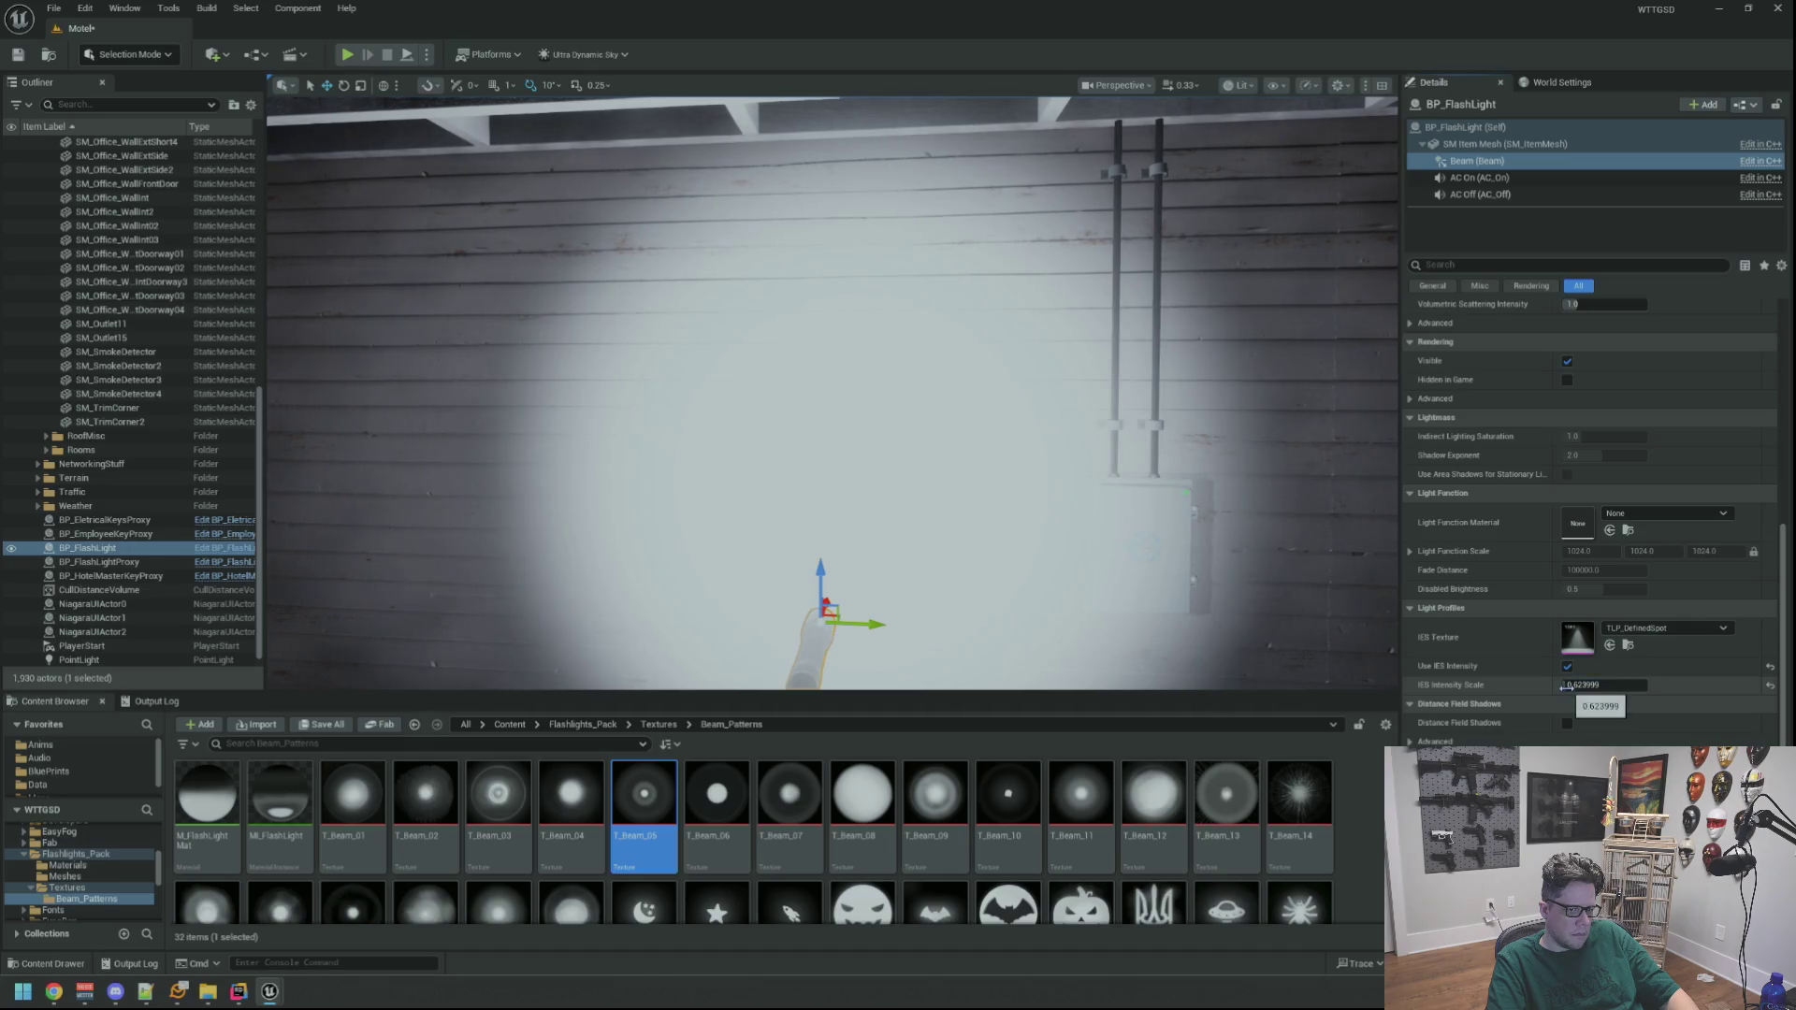
pyautogui.moveTo(1605, 685); pyautogui.dragTo(1573, 685)
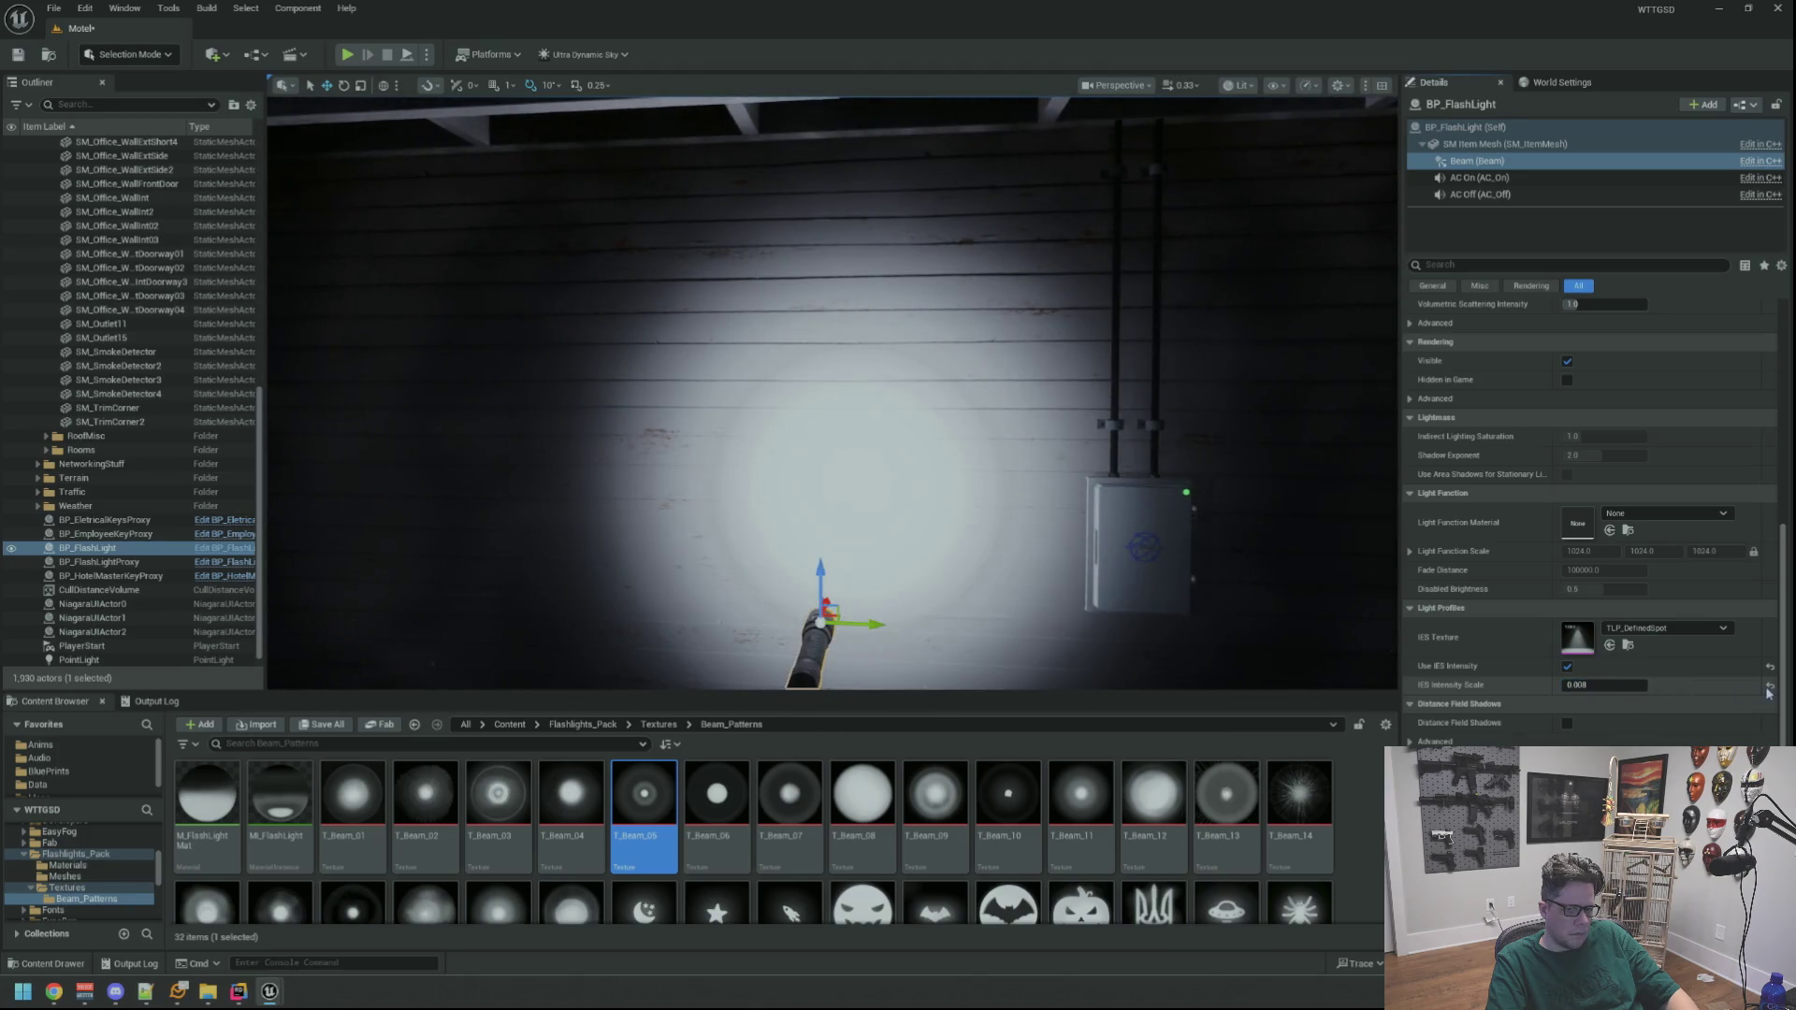
pyautogui.click(1770, 686)
pyautogui.click(1770, 666)
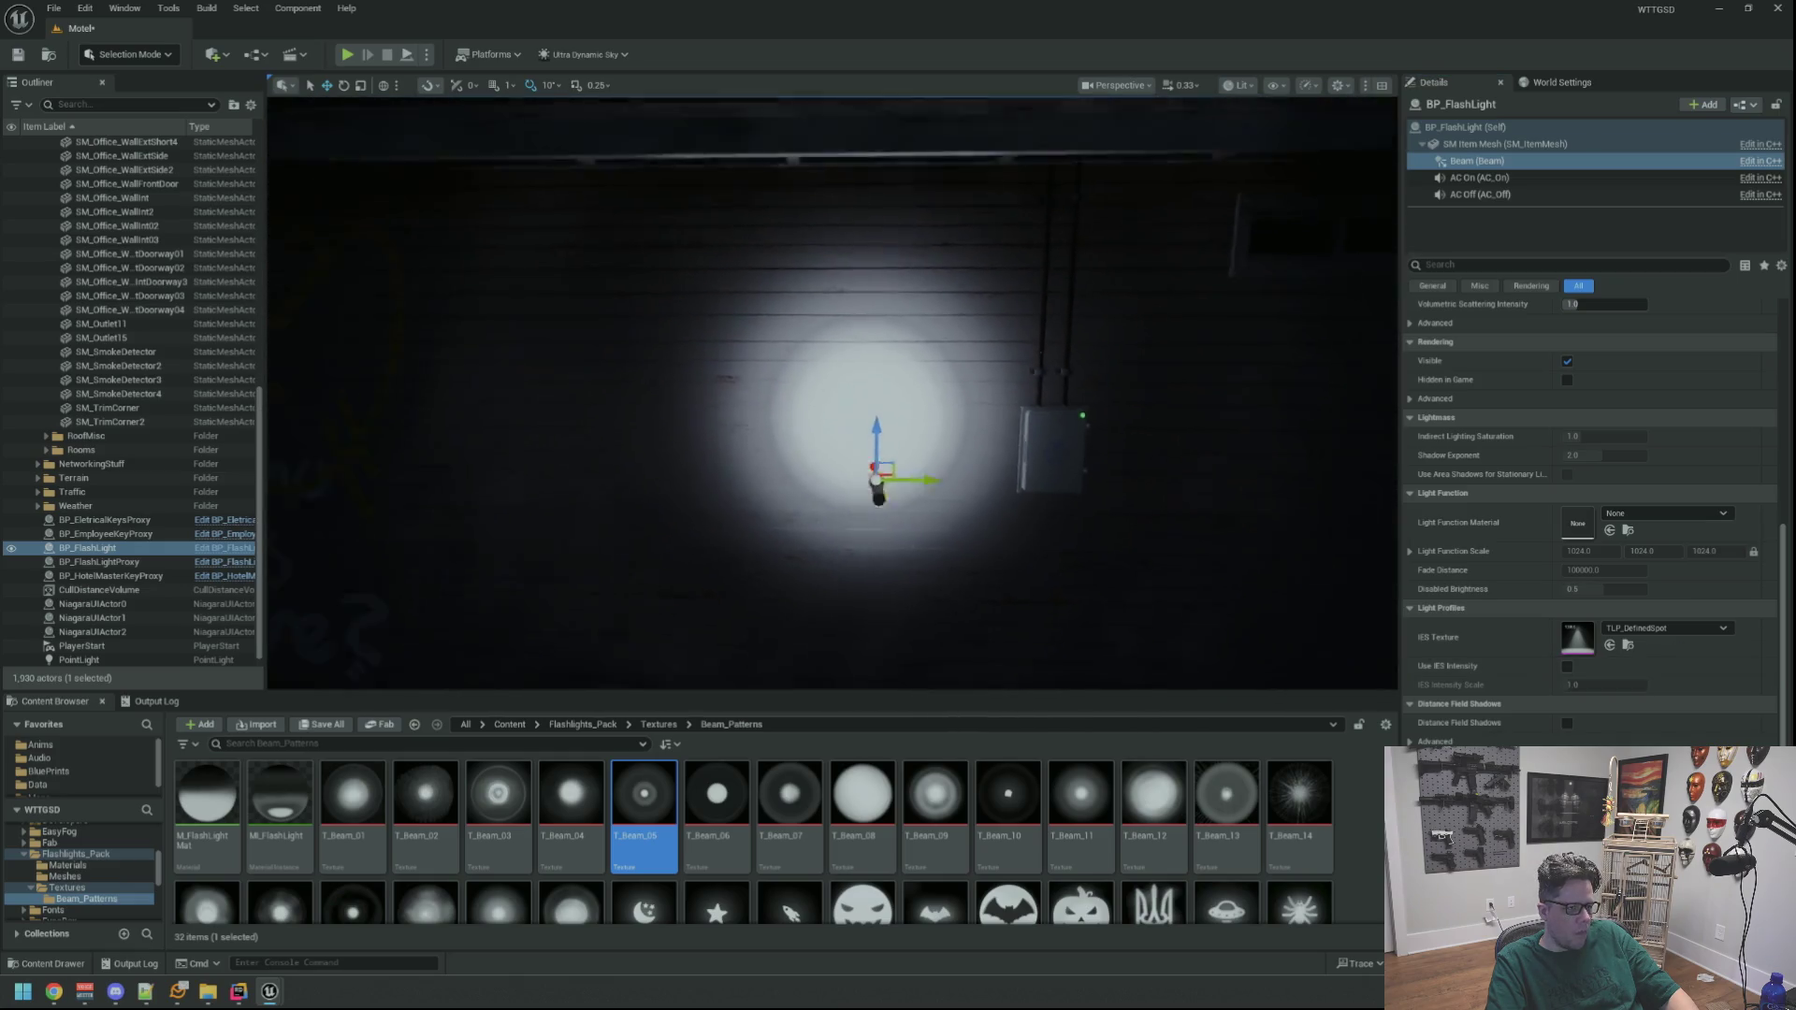
# Select the whole BP_FlashLight actor and reframe the view on it and the wall
pyautogui.moveTo(1099, 467)
pyautogui.mouseDown()
pyautogui.moveTo(1085, 449)
pyautogui.moveTo(1099, 468)
pyautogui.mouseUp()
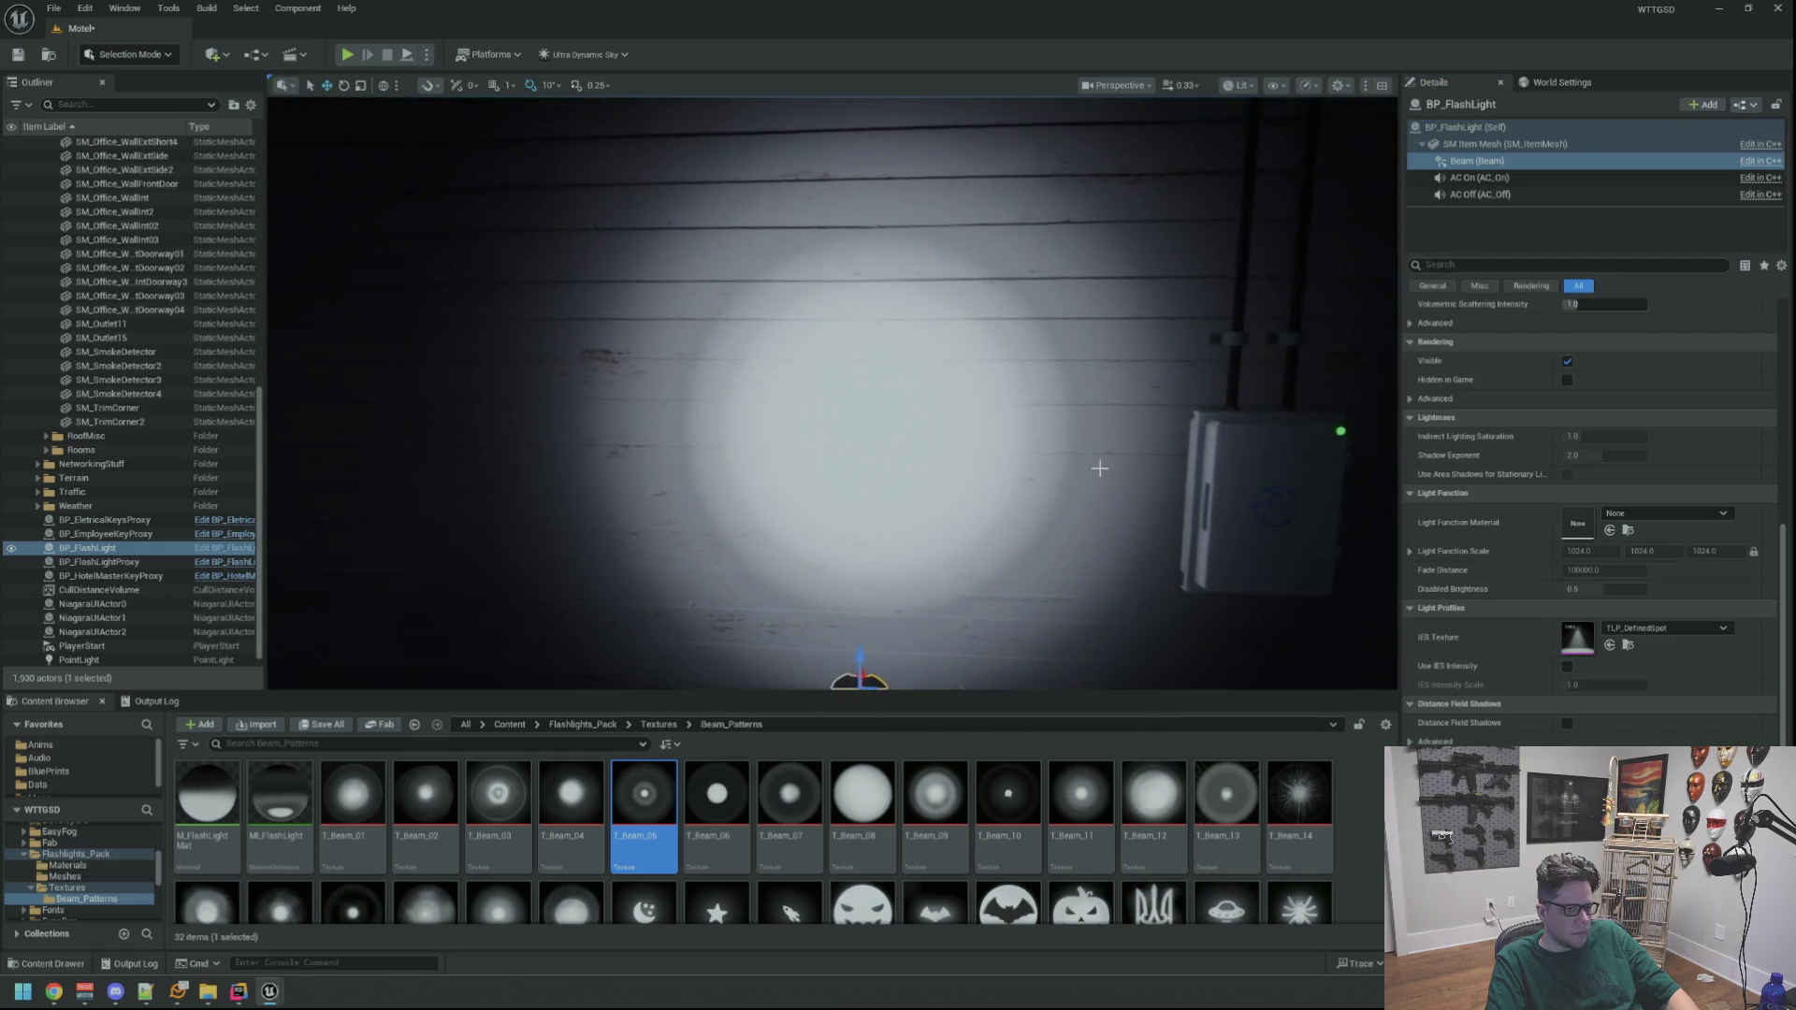
pyautogui.scroll(-4, 1099, 468)
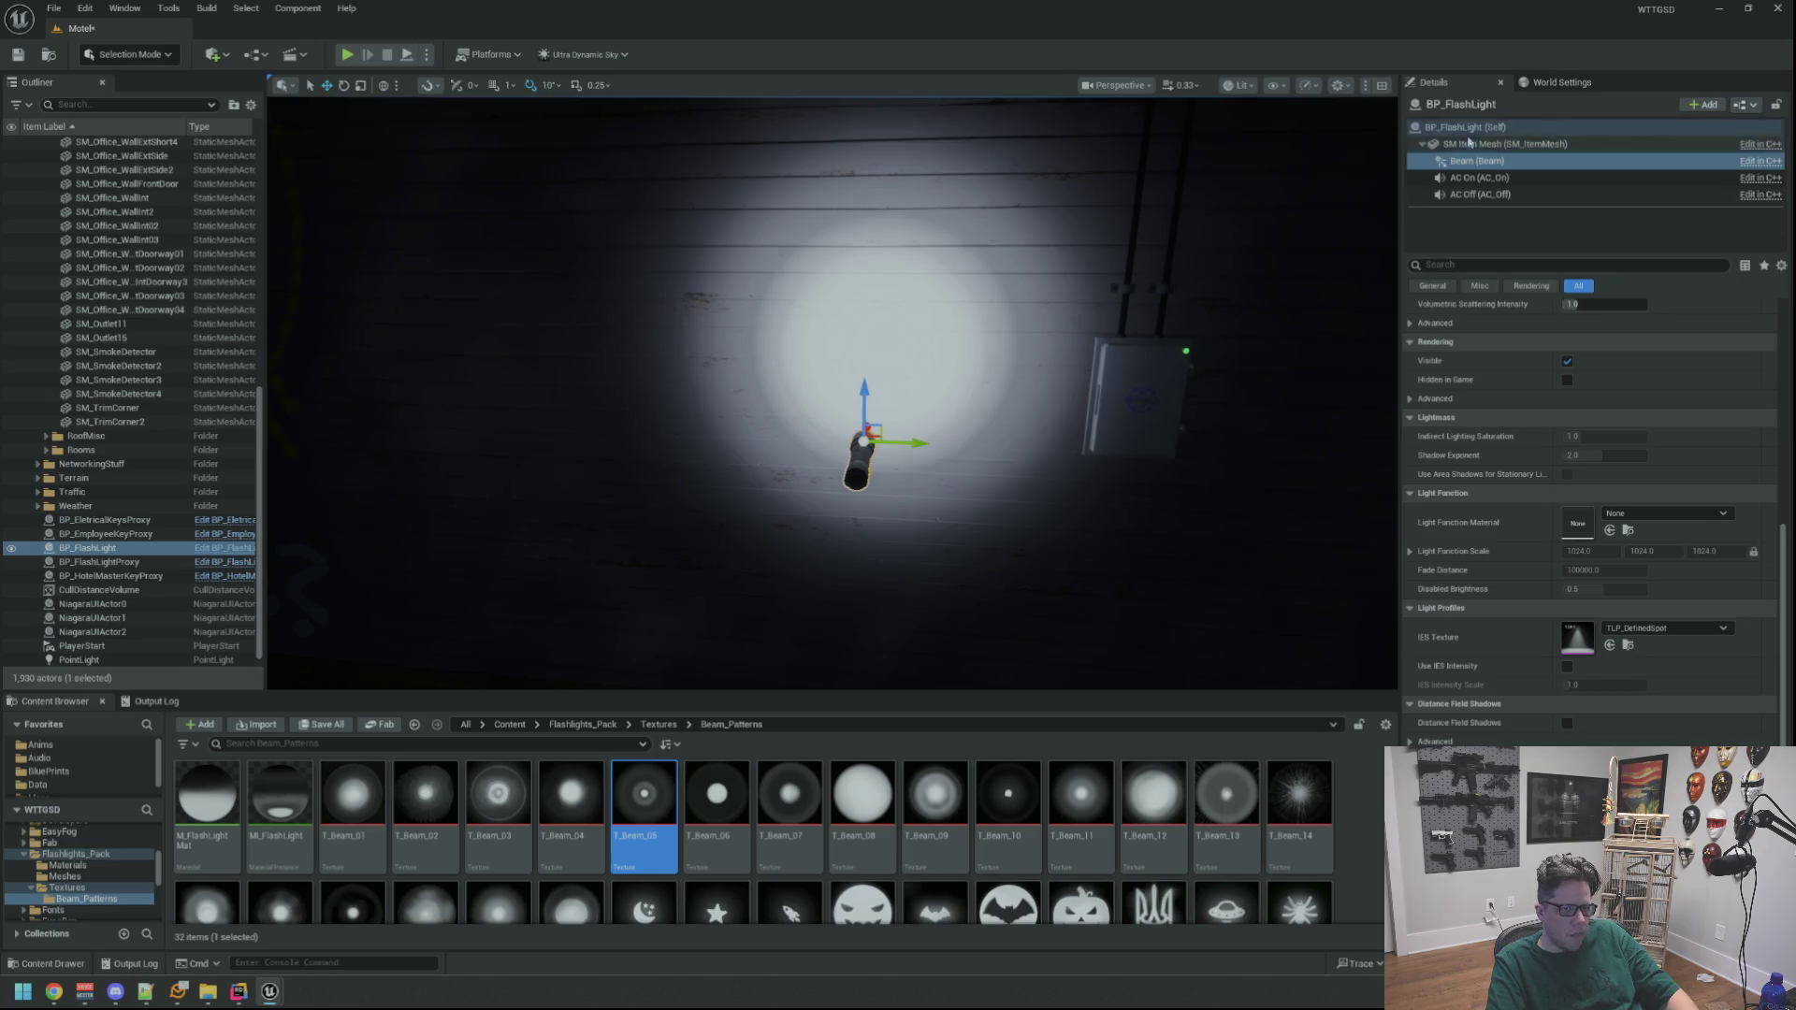
pyautogui.click(856, 458)
pyautogui.moveTo(926, 441); pyautogui.dragTo(921, 444)
pyautogui.scroll(3, 1479, 435)
pyautogui.scroll(2, 1493, 447)
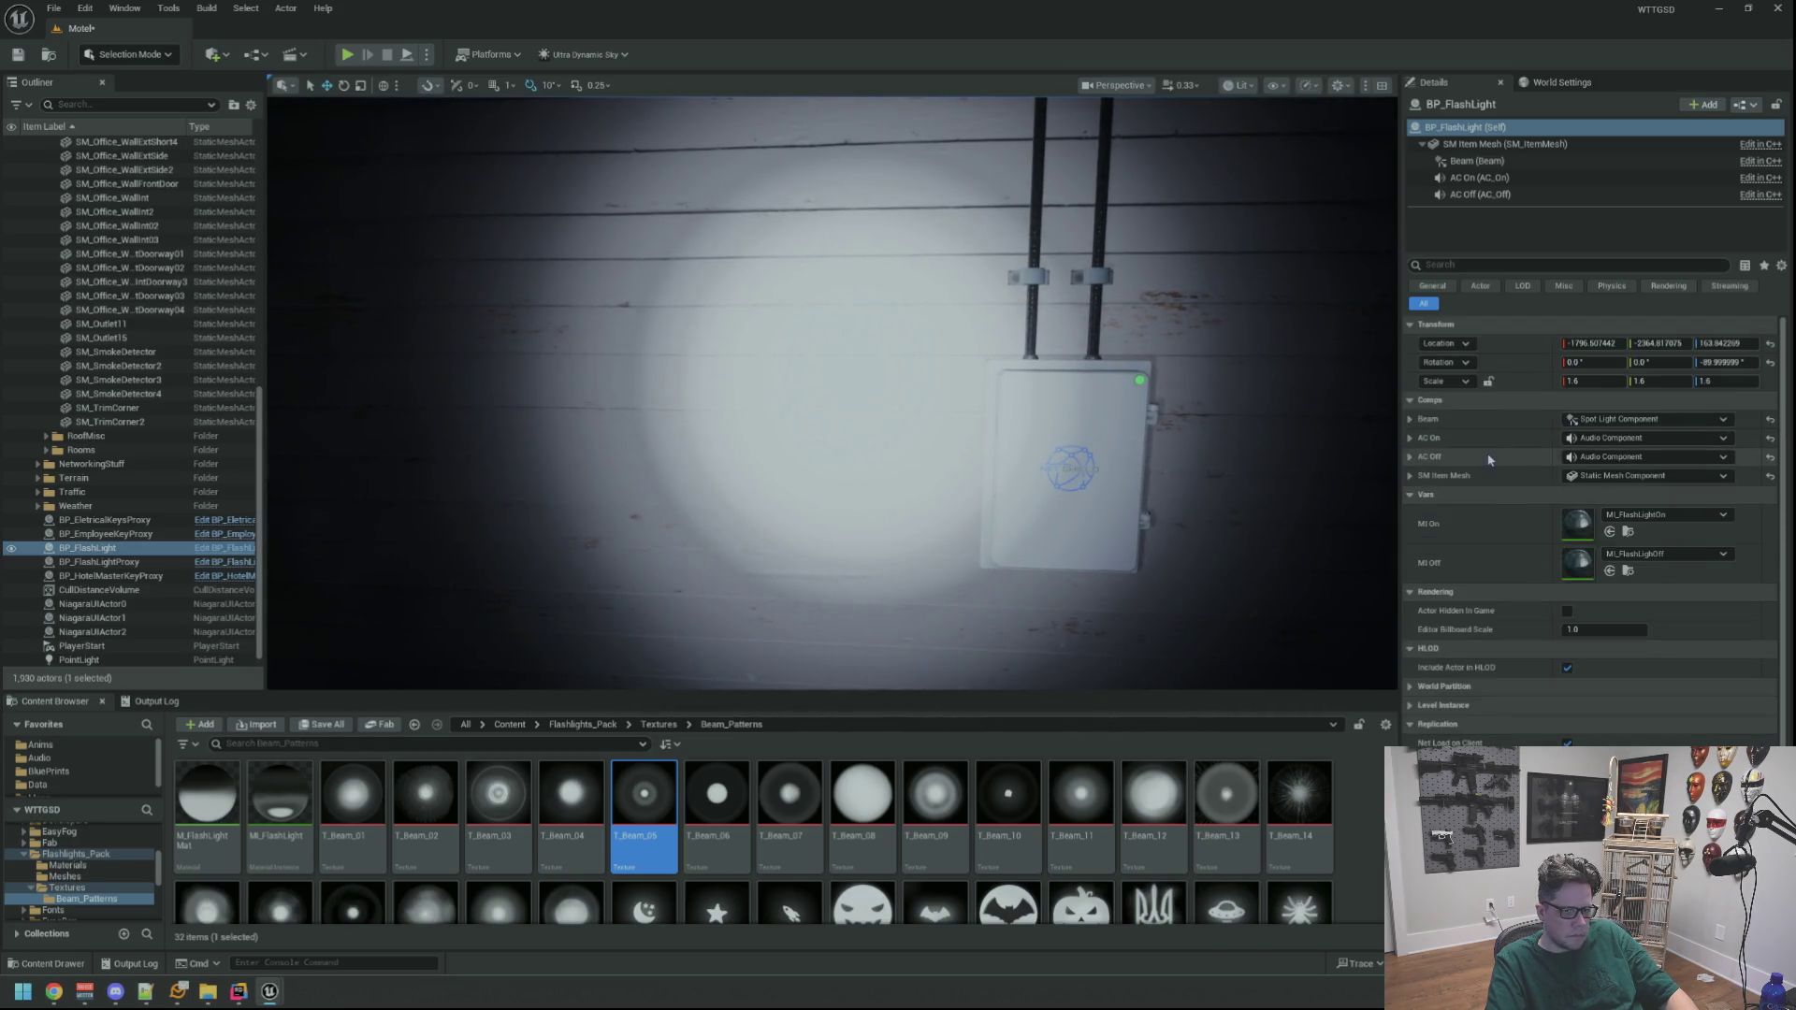
# Scrub the Beam's Attenuation Radius down to about 186 and inspect the light cone outlines
pyautogui.click(1492, 163)
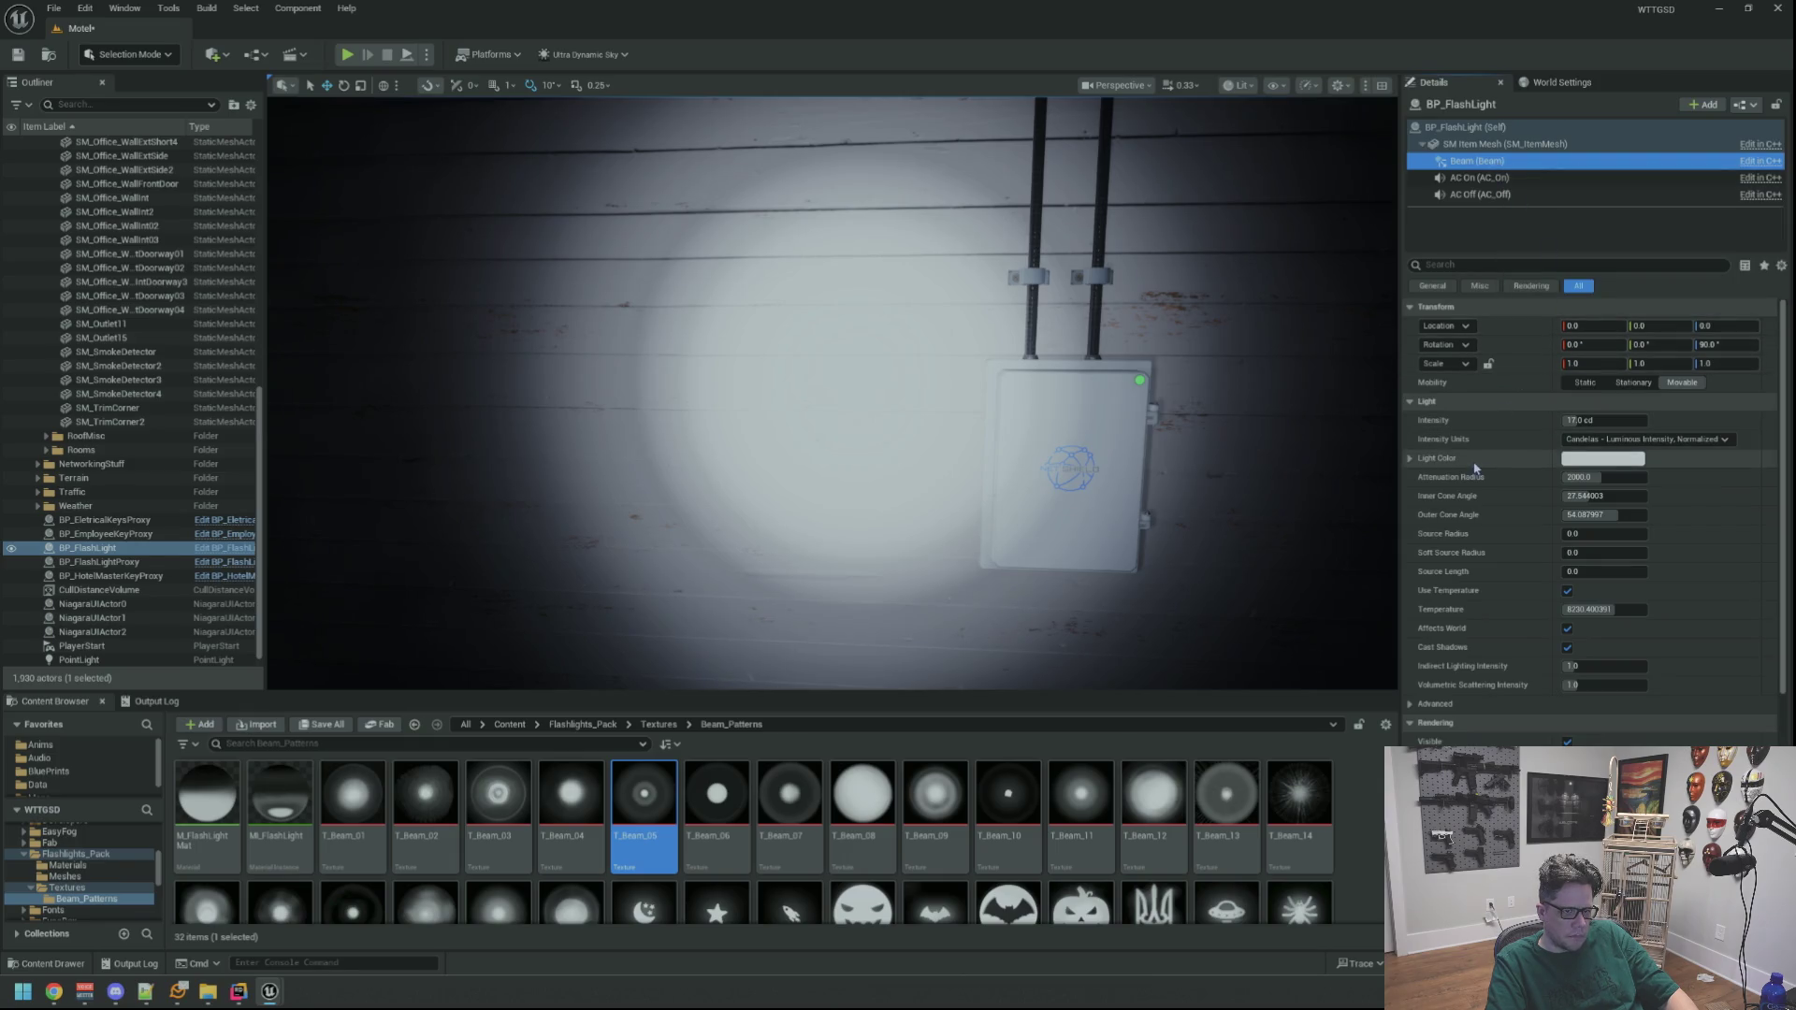
pyautogui.click(1601, 479)
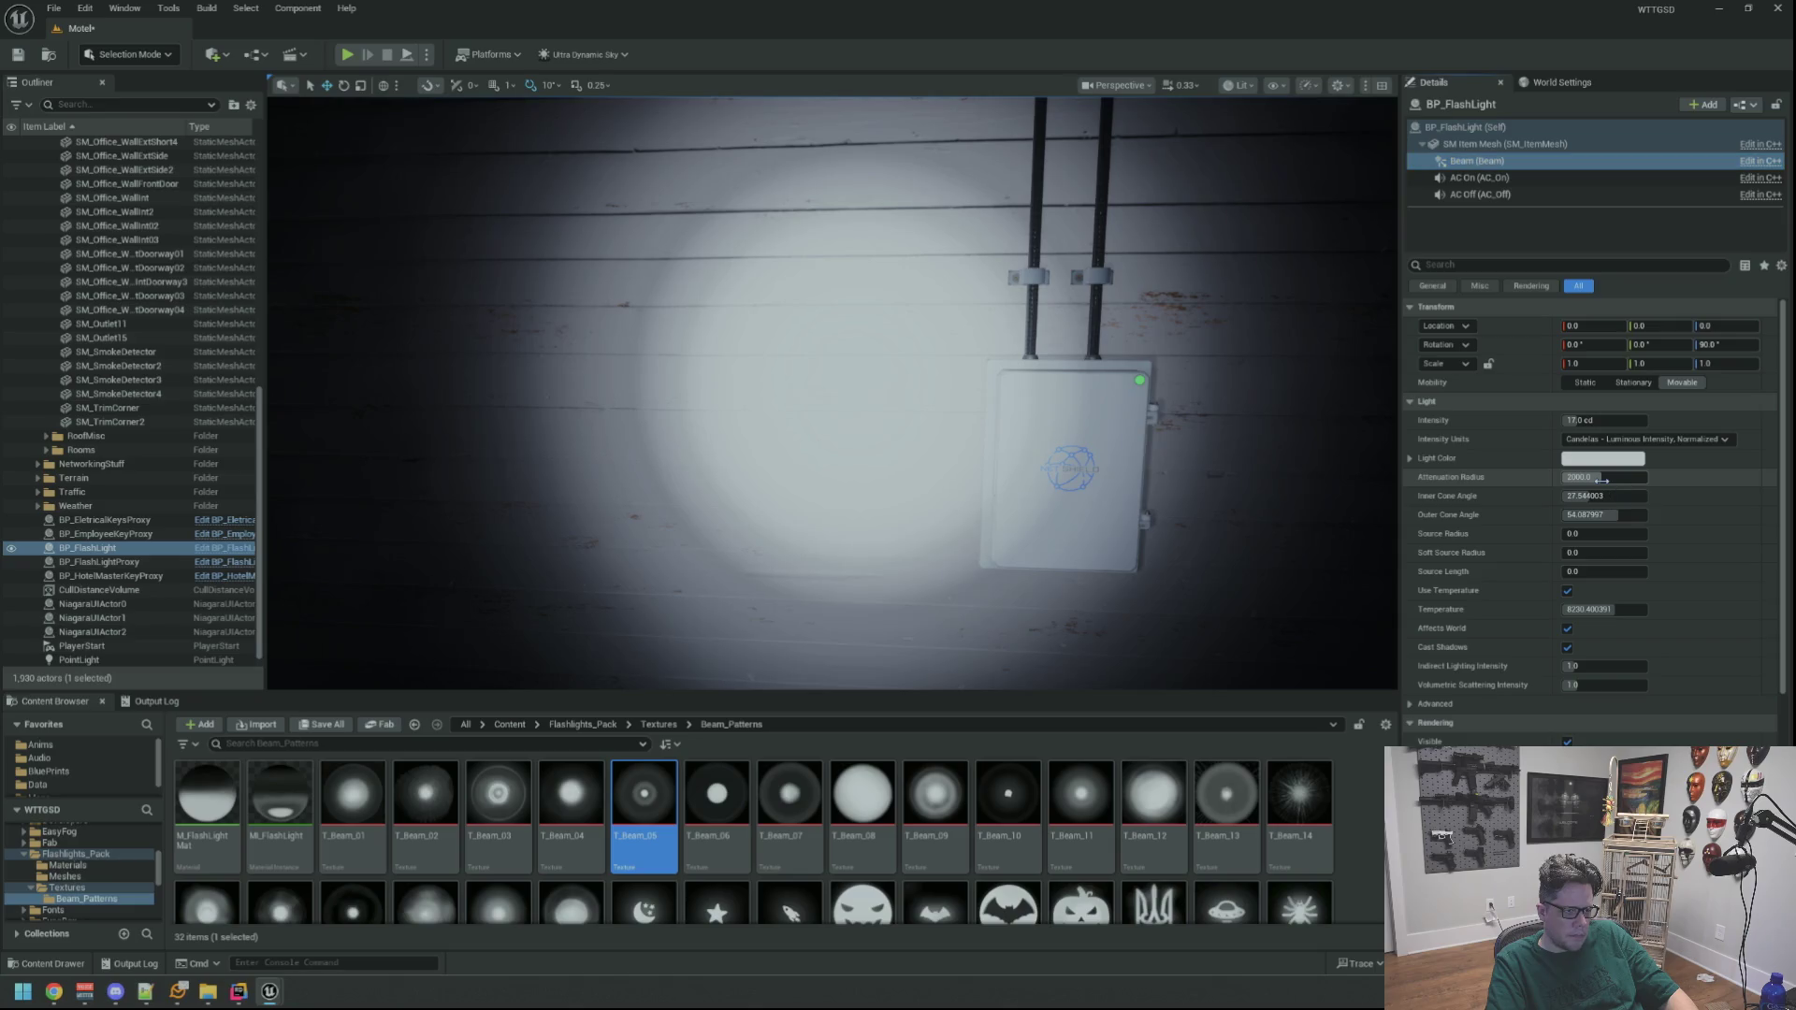
pyautogui.moveTo(1602, 477); pyautogui.dragTo(1574, 477)
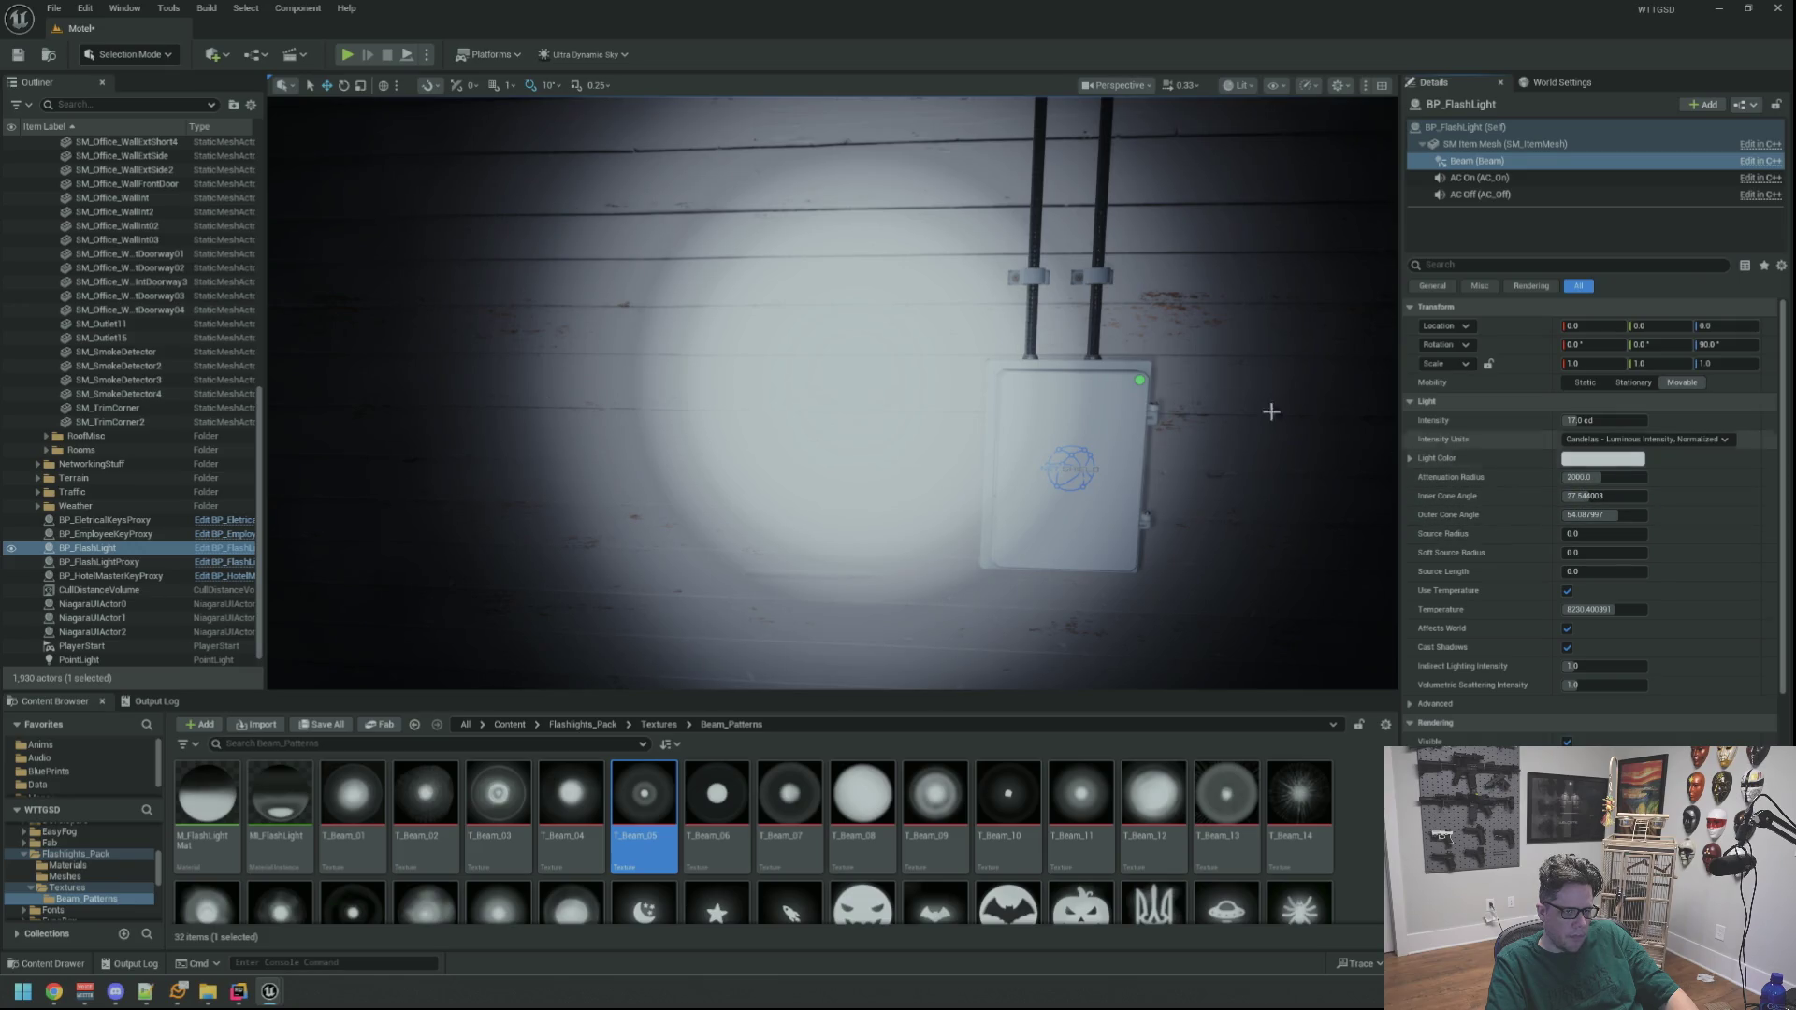
pyautogui.scroll(-3, 1275, 405)
pyautogui.press('f')
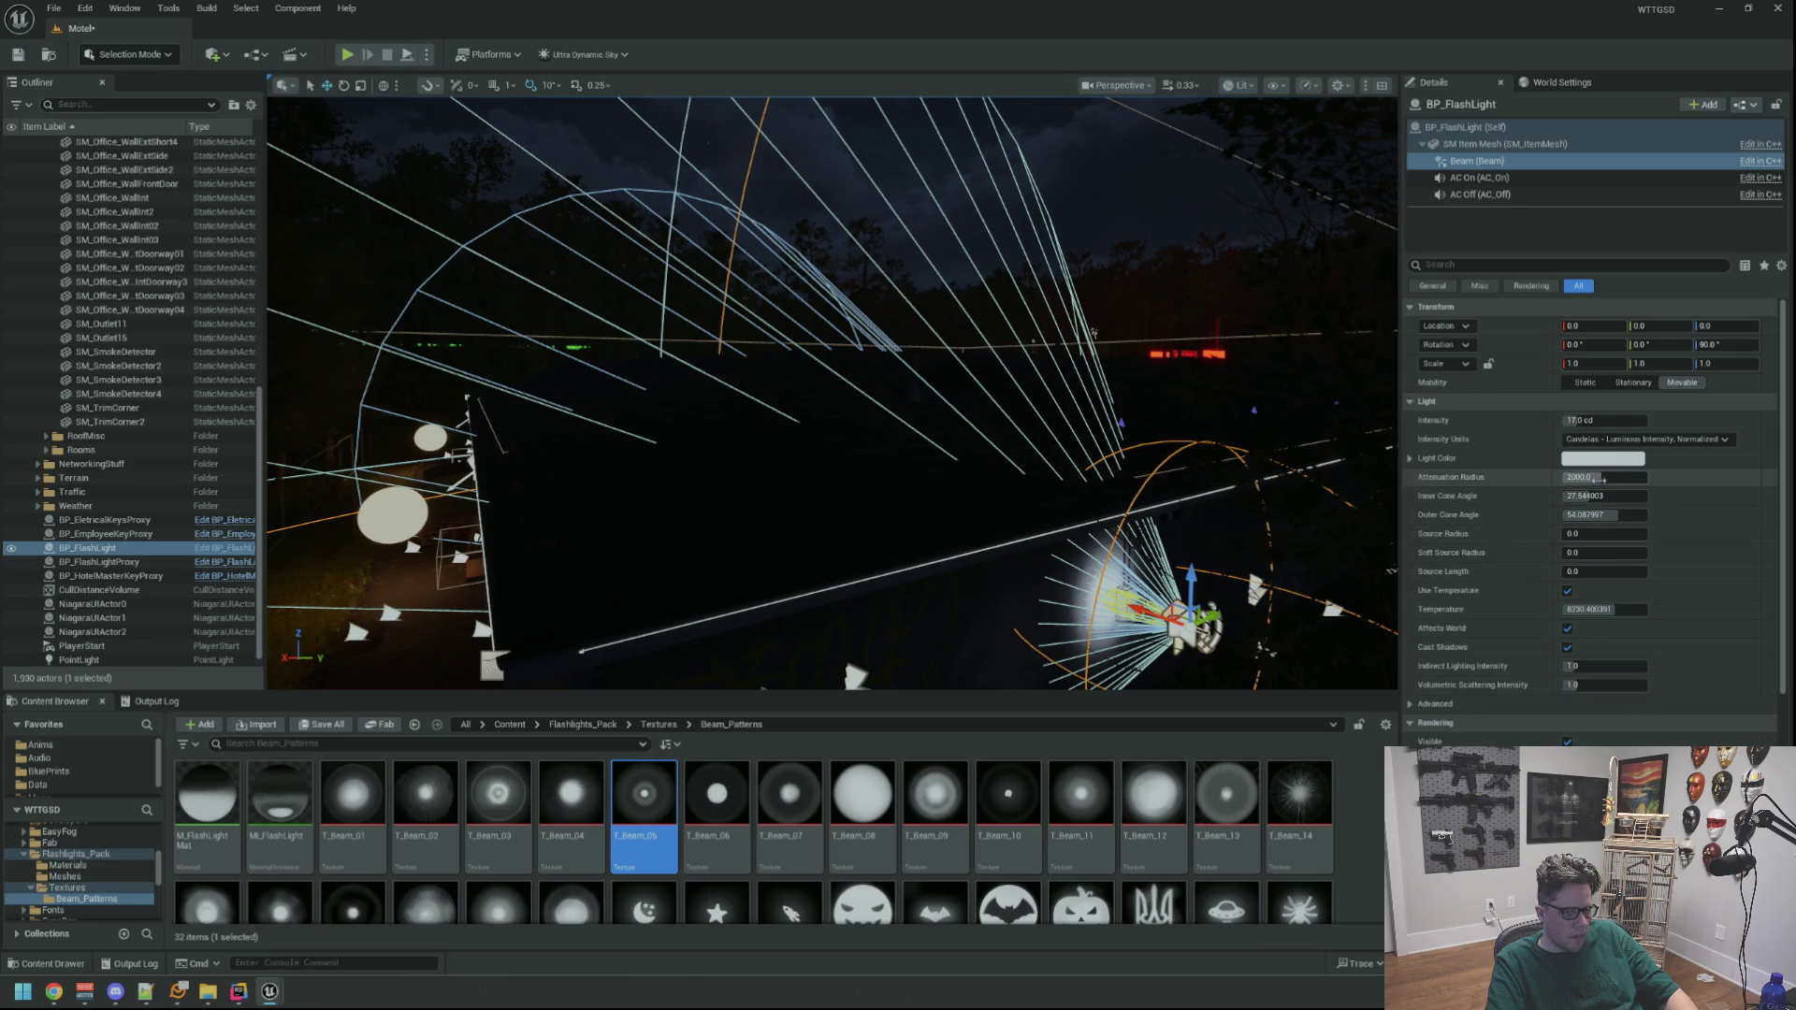
pyautogui.moveTo(1599, 478)
pyautogui.mouseDown()
pyautogui.moveTo(1534, 478)
pyautogui.moveTo(1567, 478)
pyautogui.moveTo(1551, 478)
pyautogui.mouseUp()
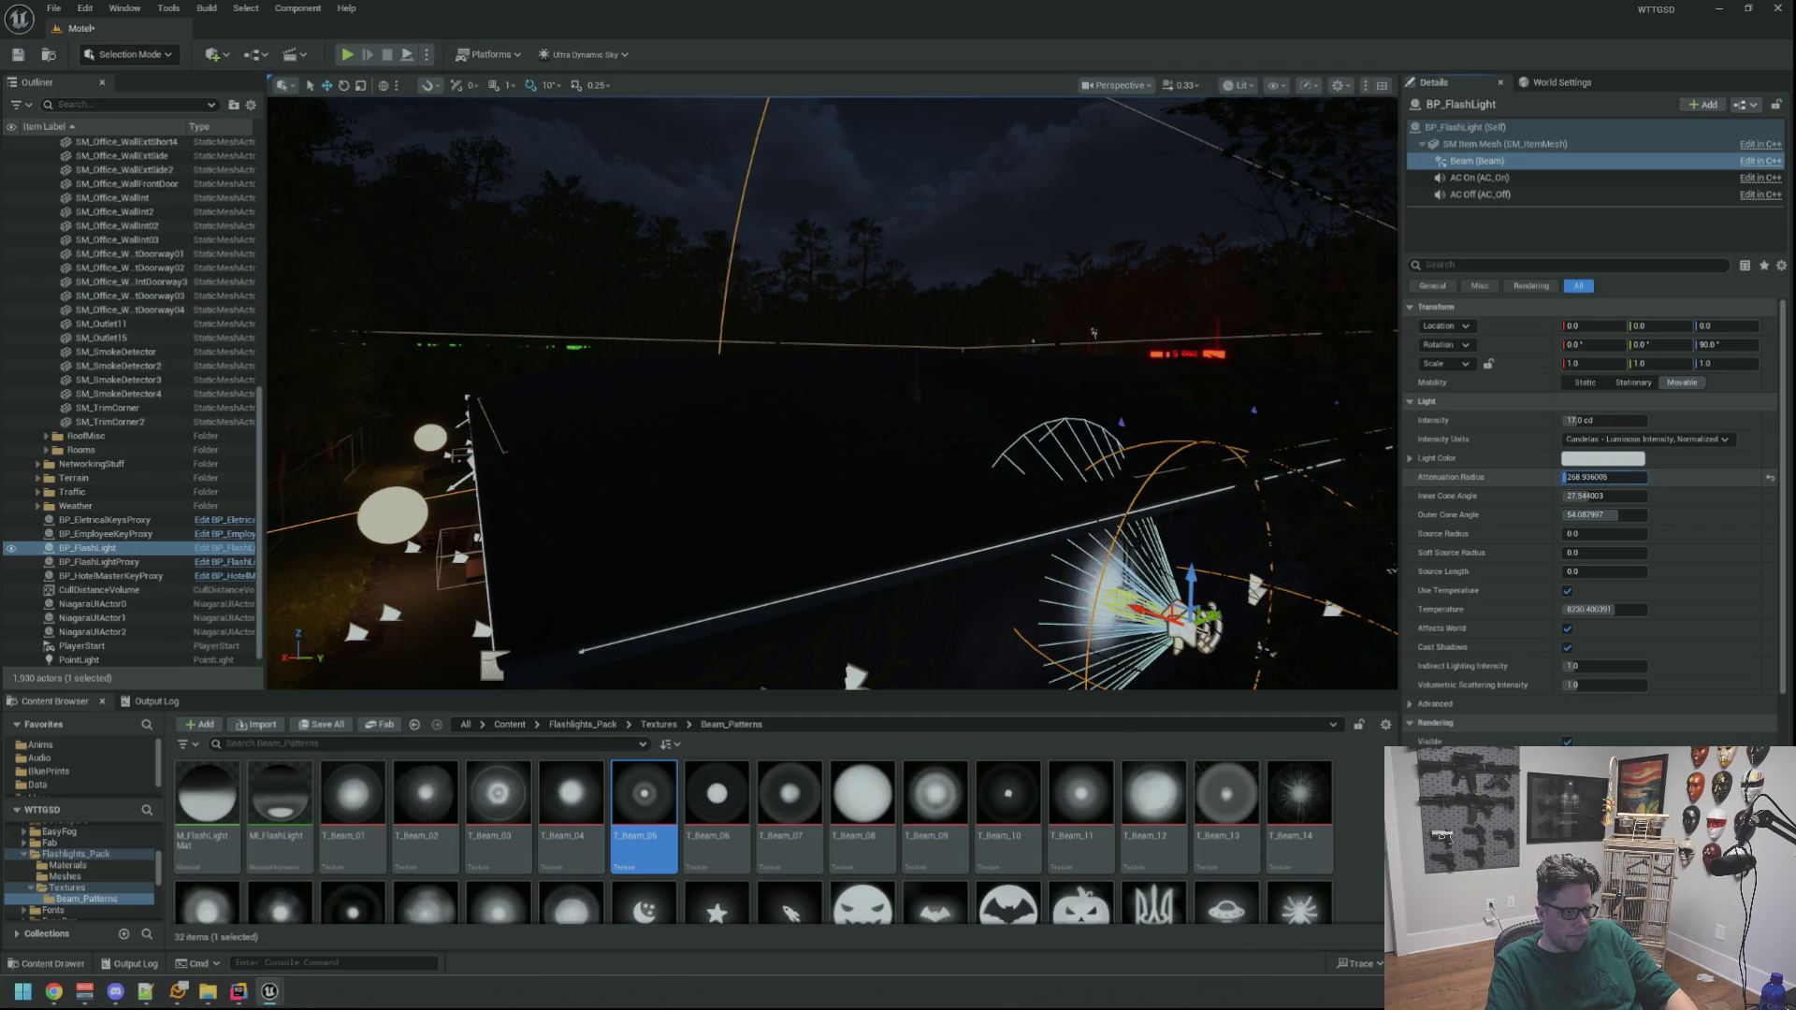
pyautogui.press('f')
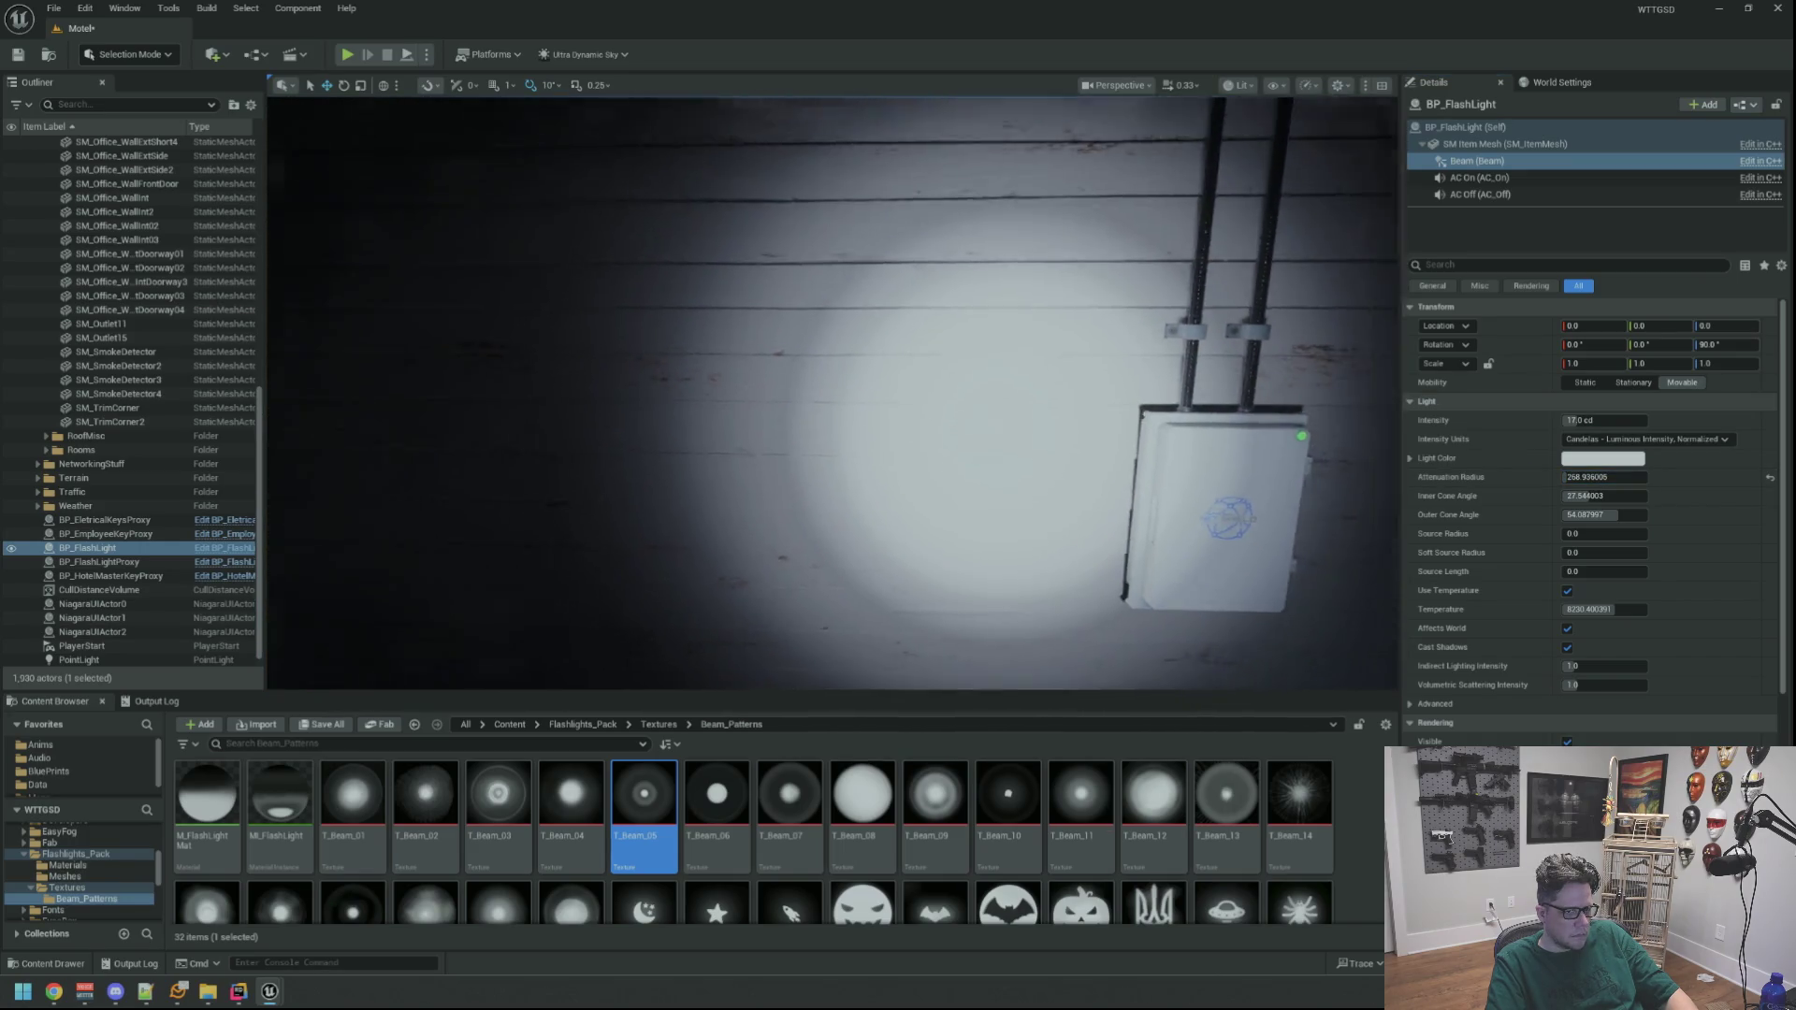
pyautogui.press('f')
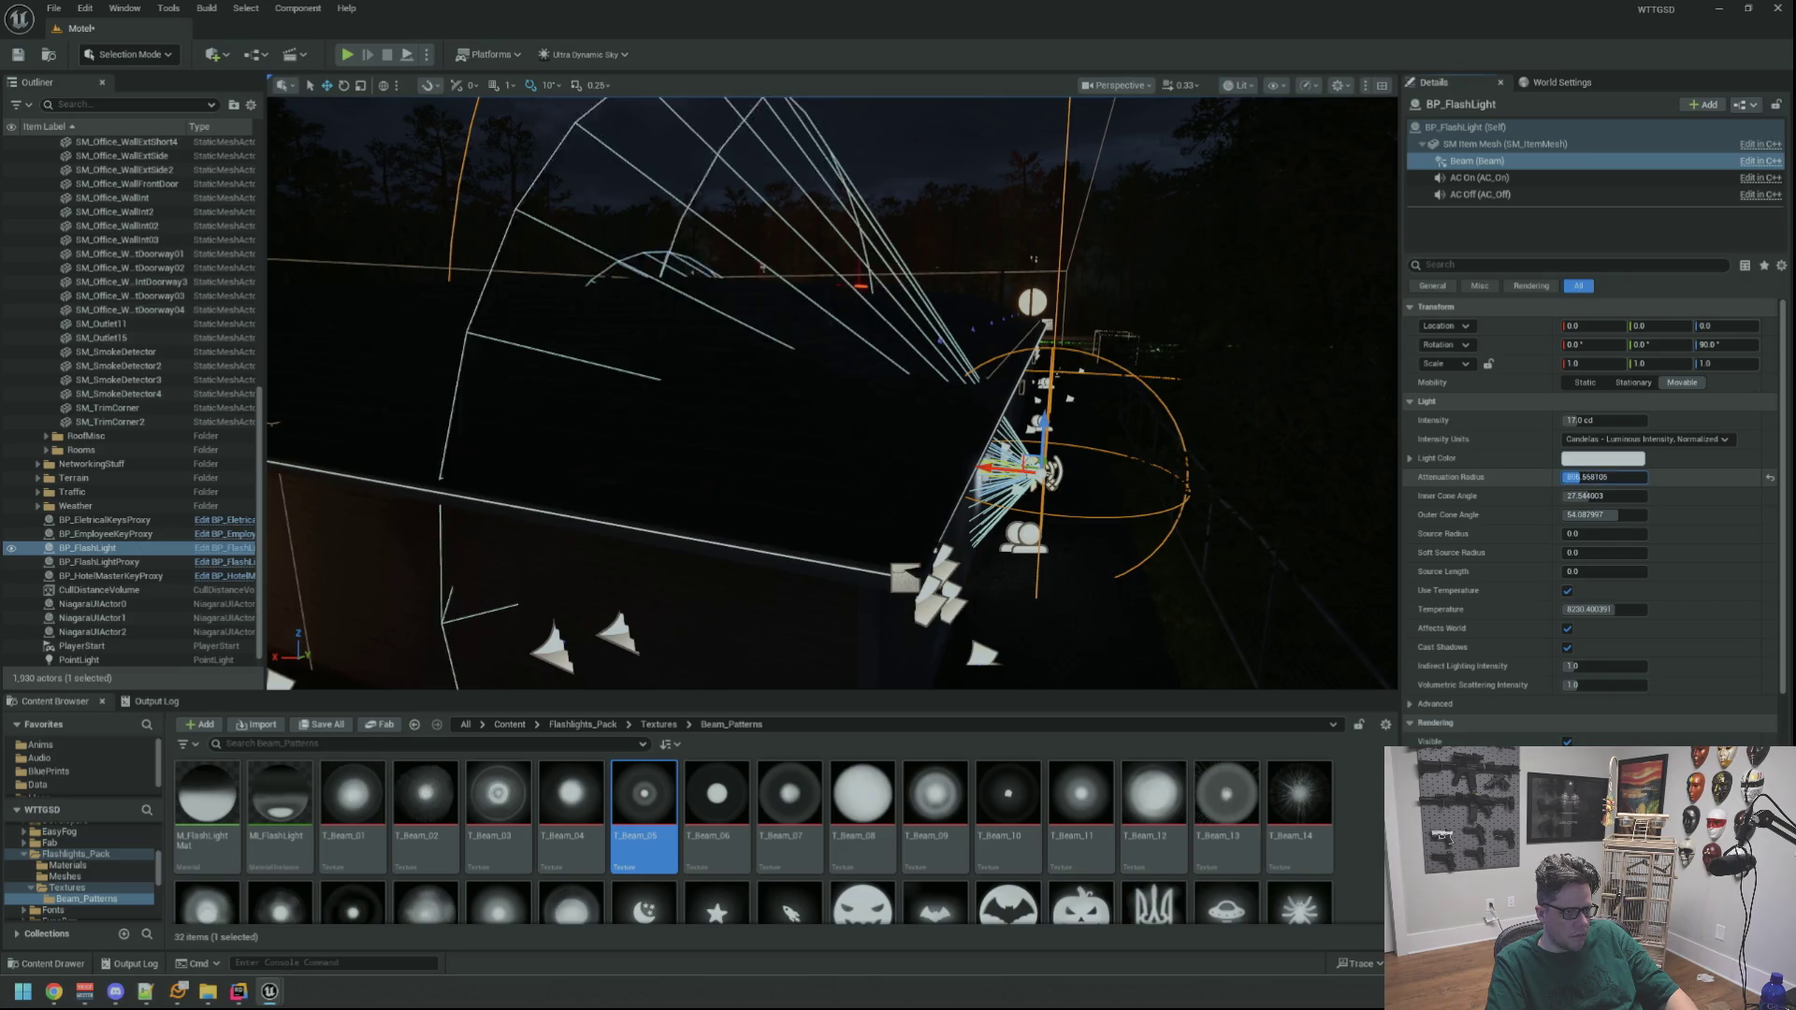
# Reset the Attenuation Radius to 2000.0 and view the lit wall up close
pyautogui.moveTo(1572, 477); pyautogui.dragTo(1605, 477)
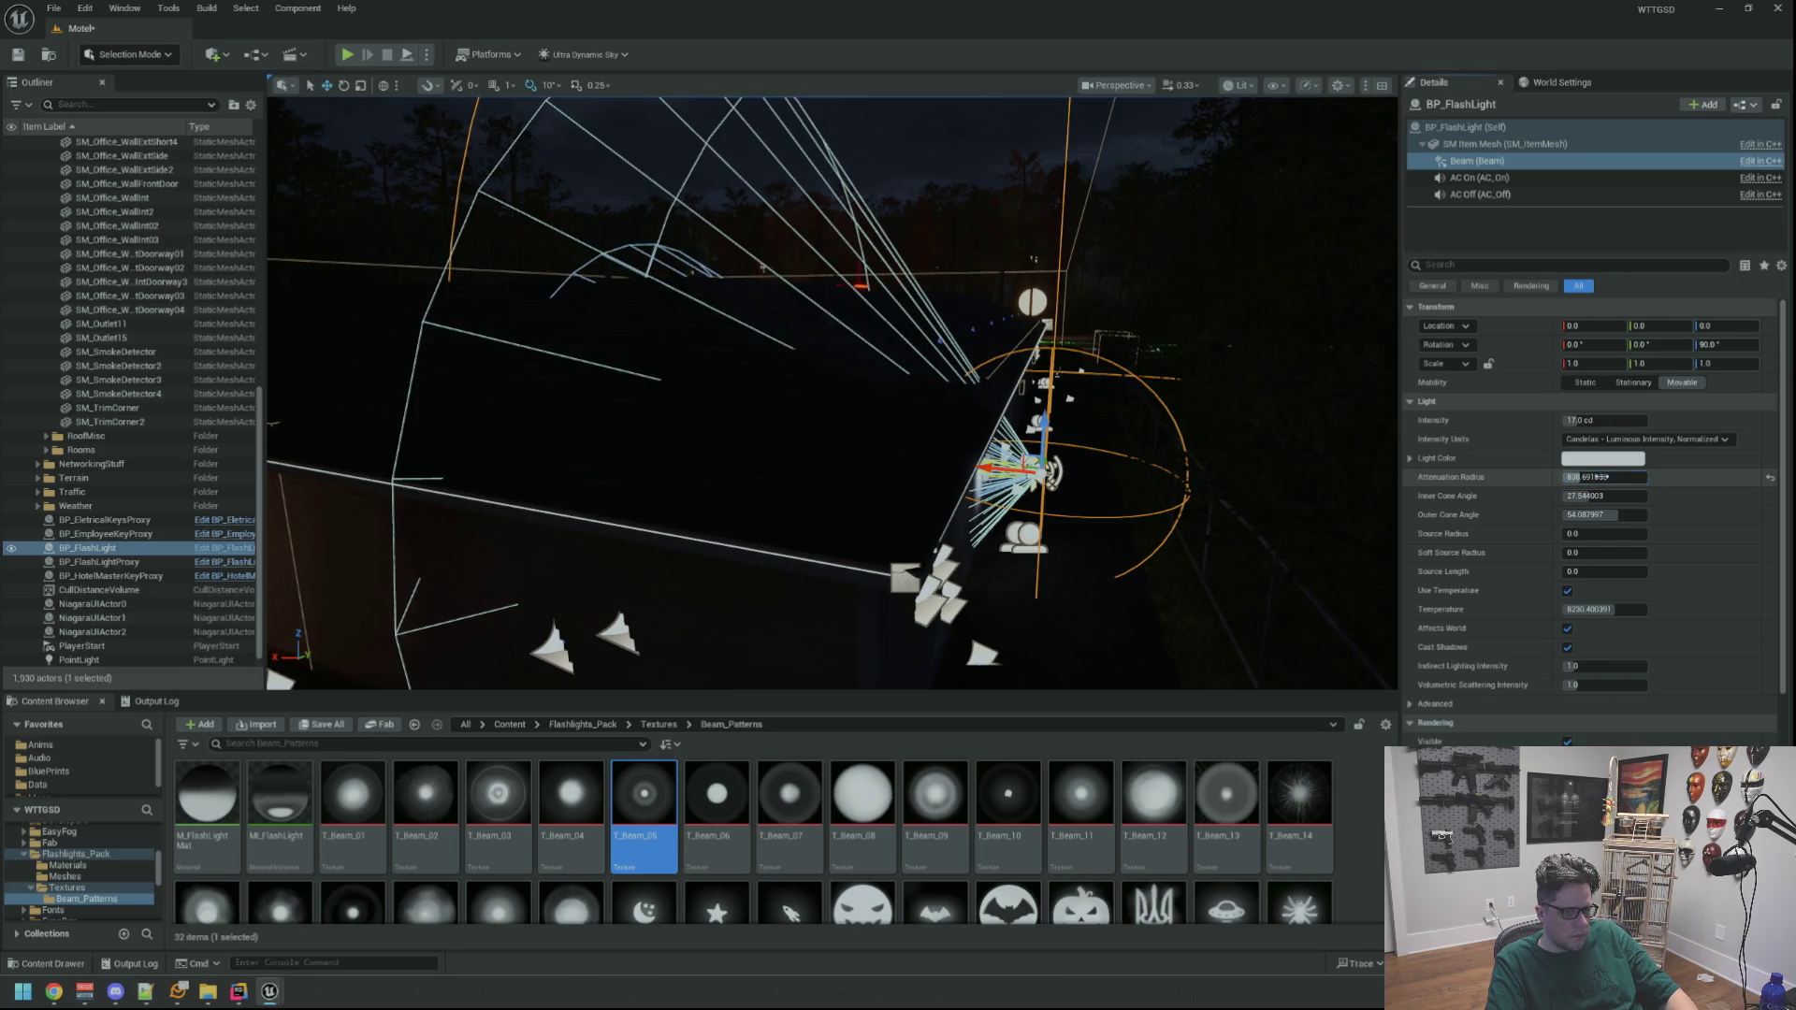
pyautogui.click(1770, 478)
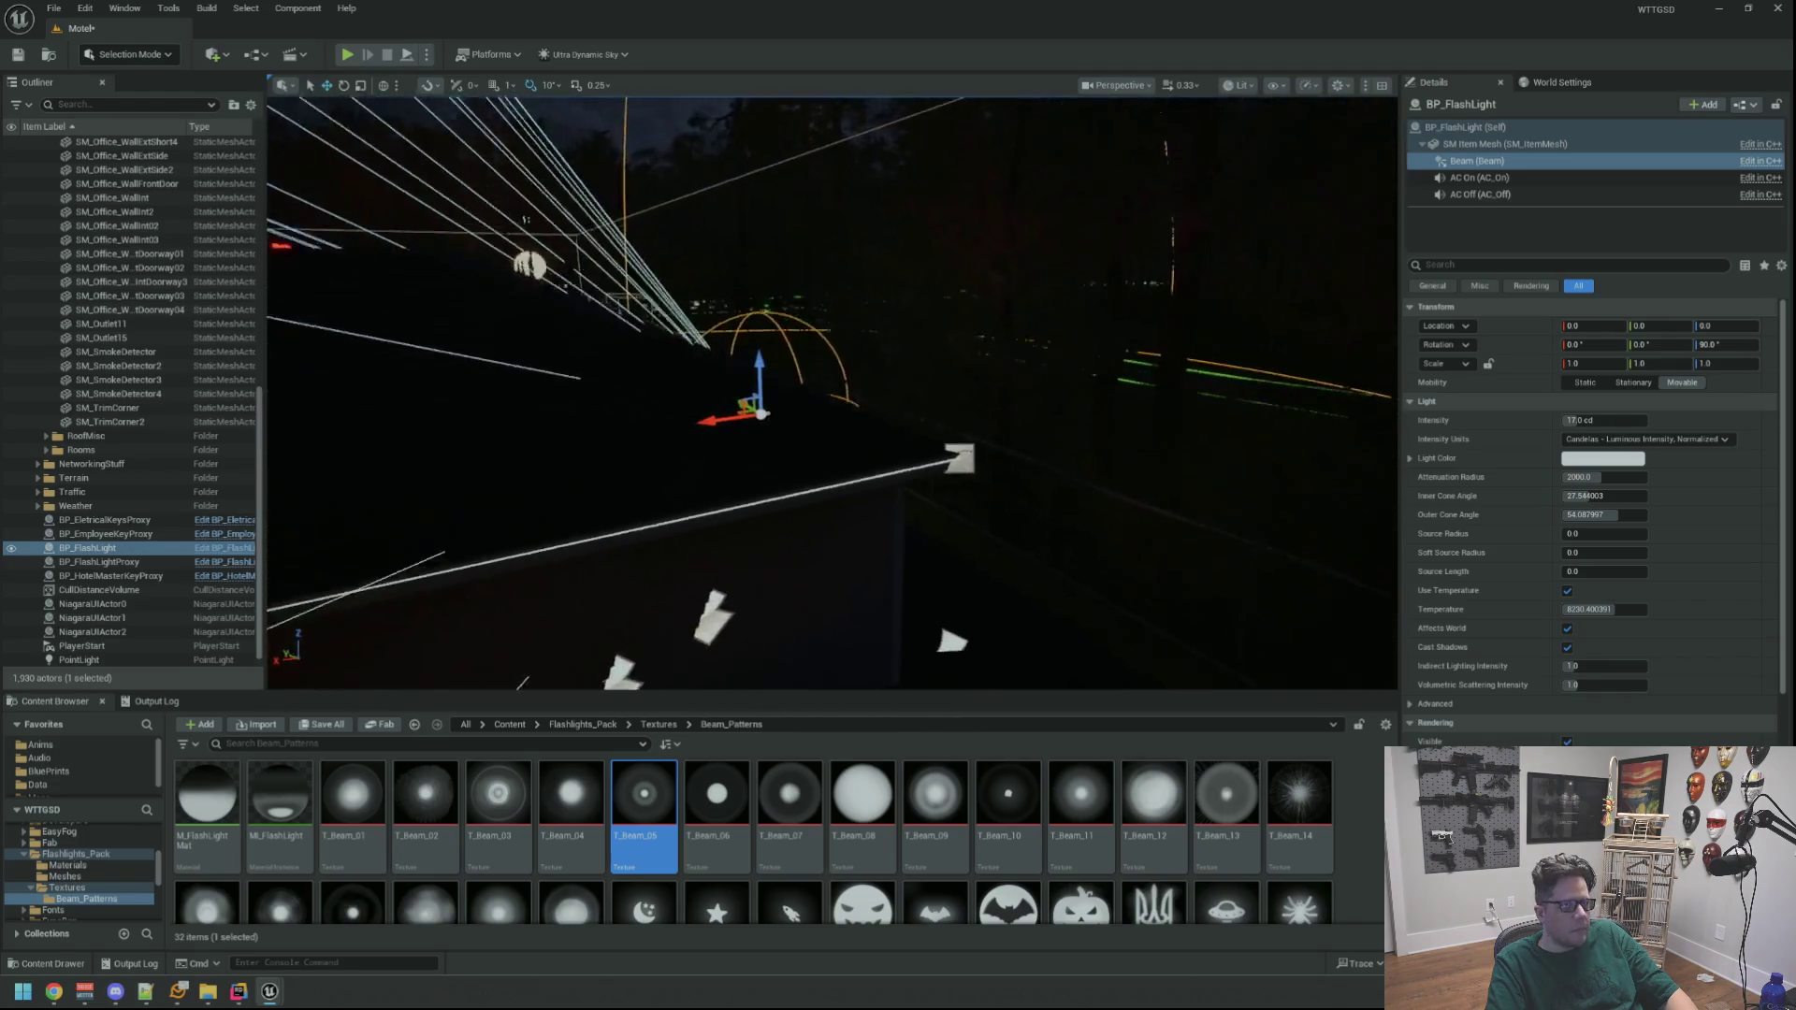
pyautogui.moveTo(1063, 310); pyautogui.dragTo(1076, 304)
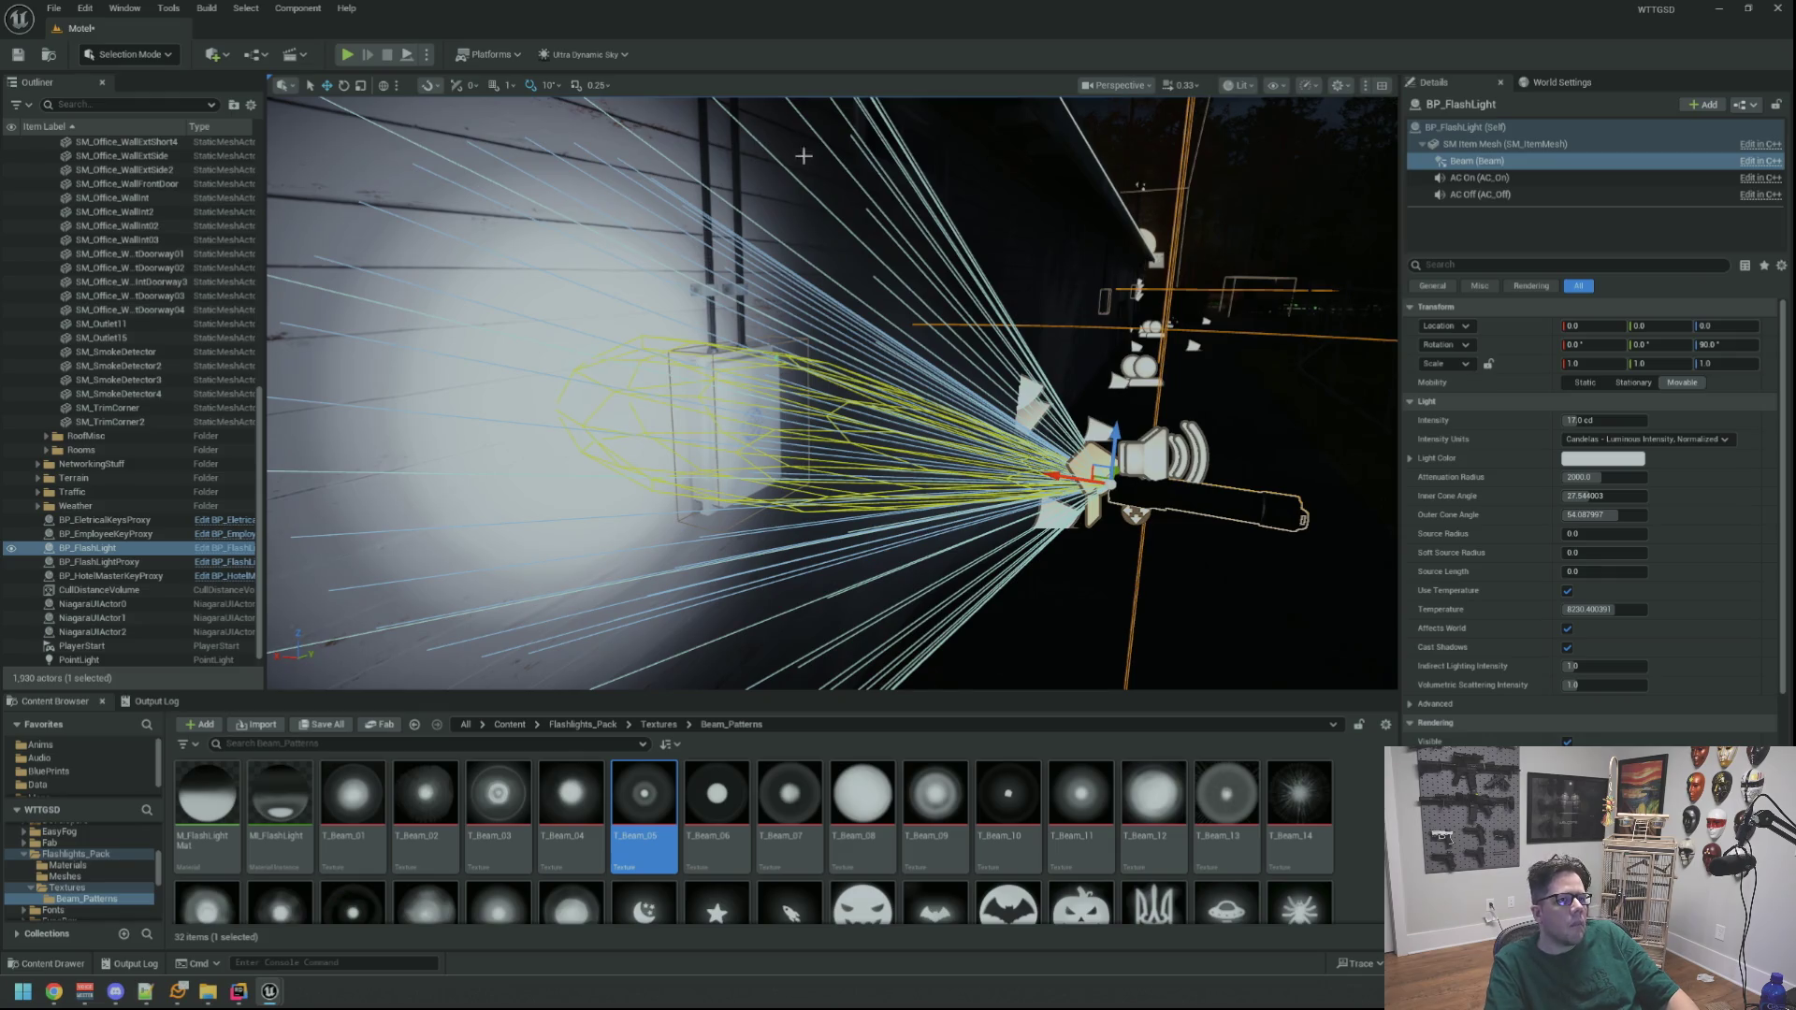
pyautogui.moveTo(803, 156); pyautogui.dragTo(878, 189)
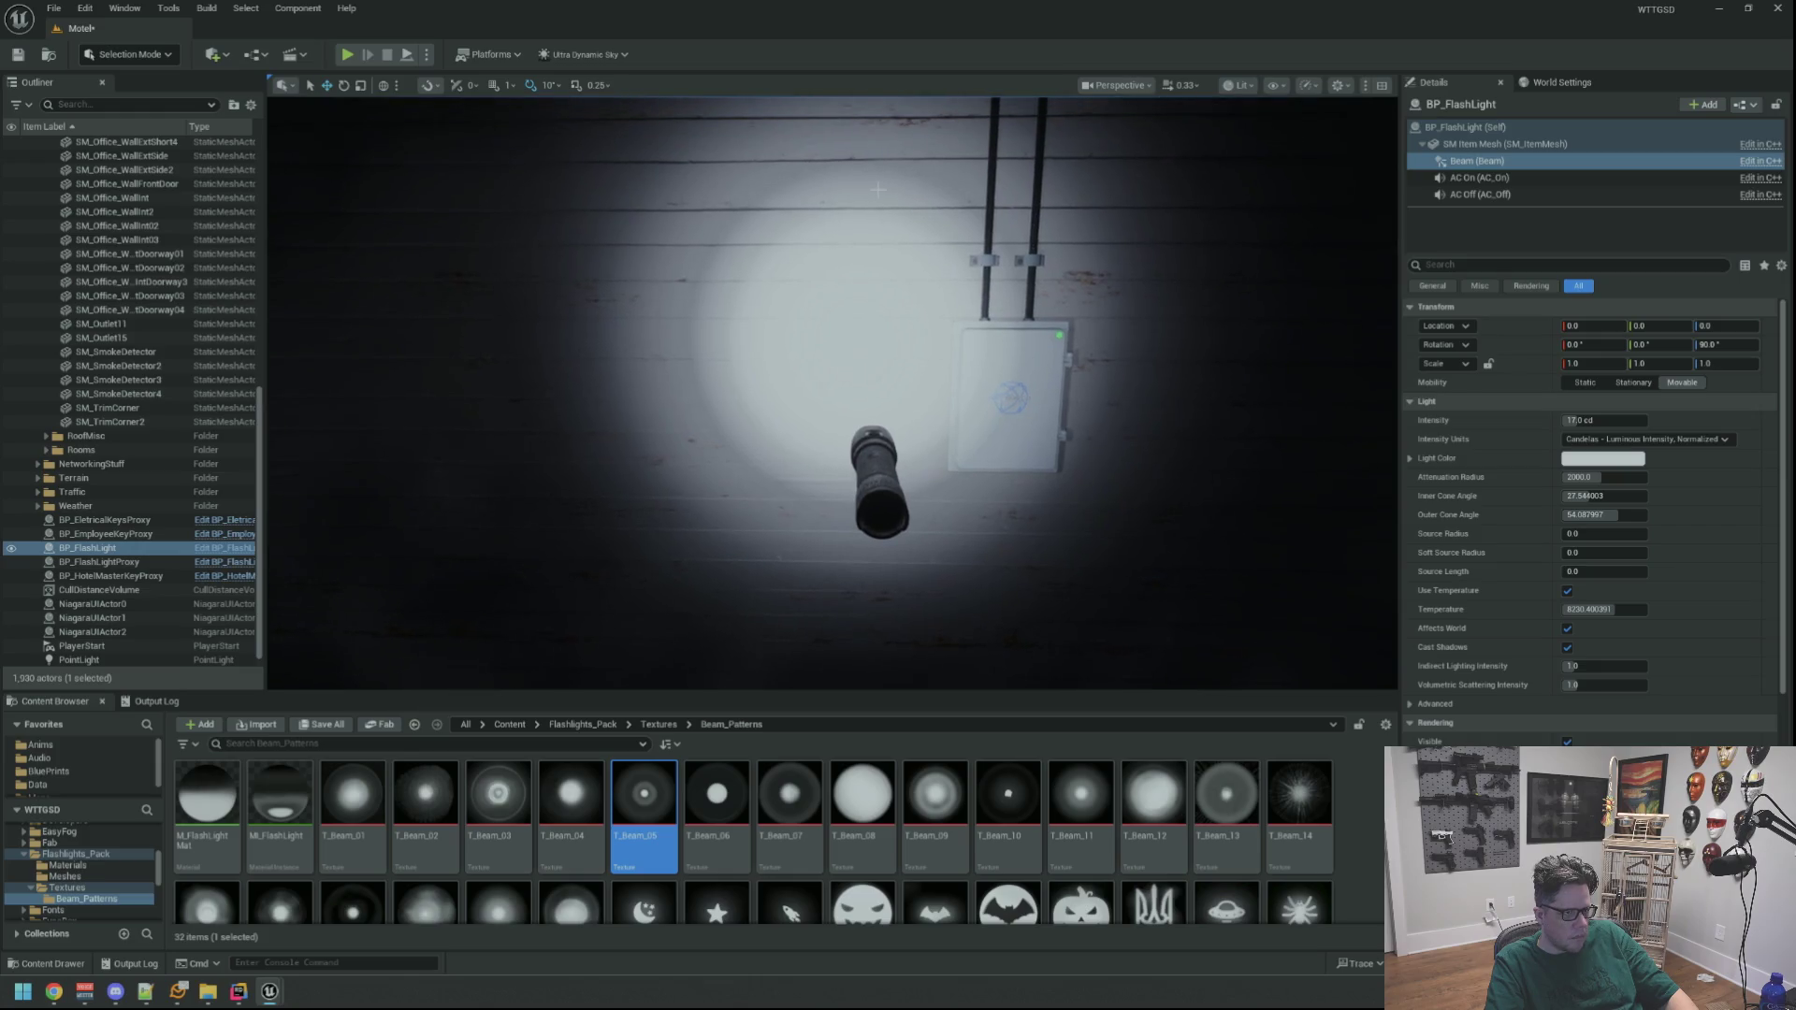
# Browse to the Beam's TLP_DefinedSpot IES texture, then check Use IES Intensity
pyautogui.click(1478, 161)
pyautogui.scroll(-10, 1591, 468)
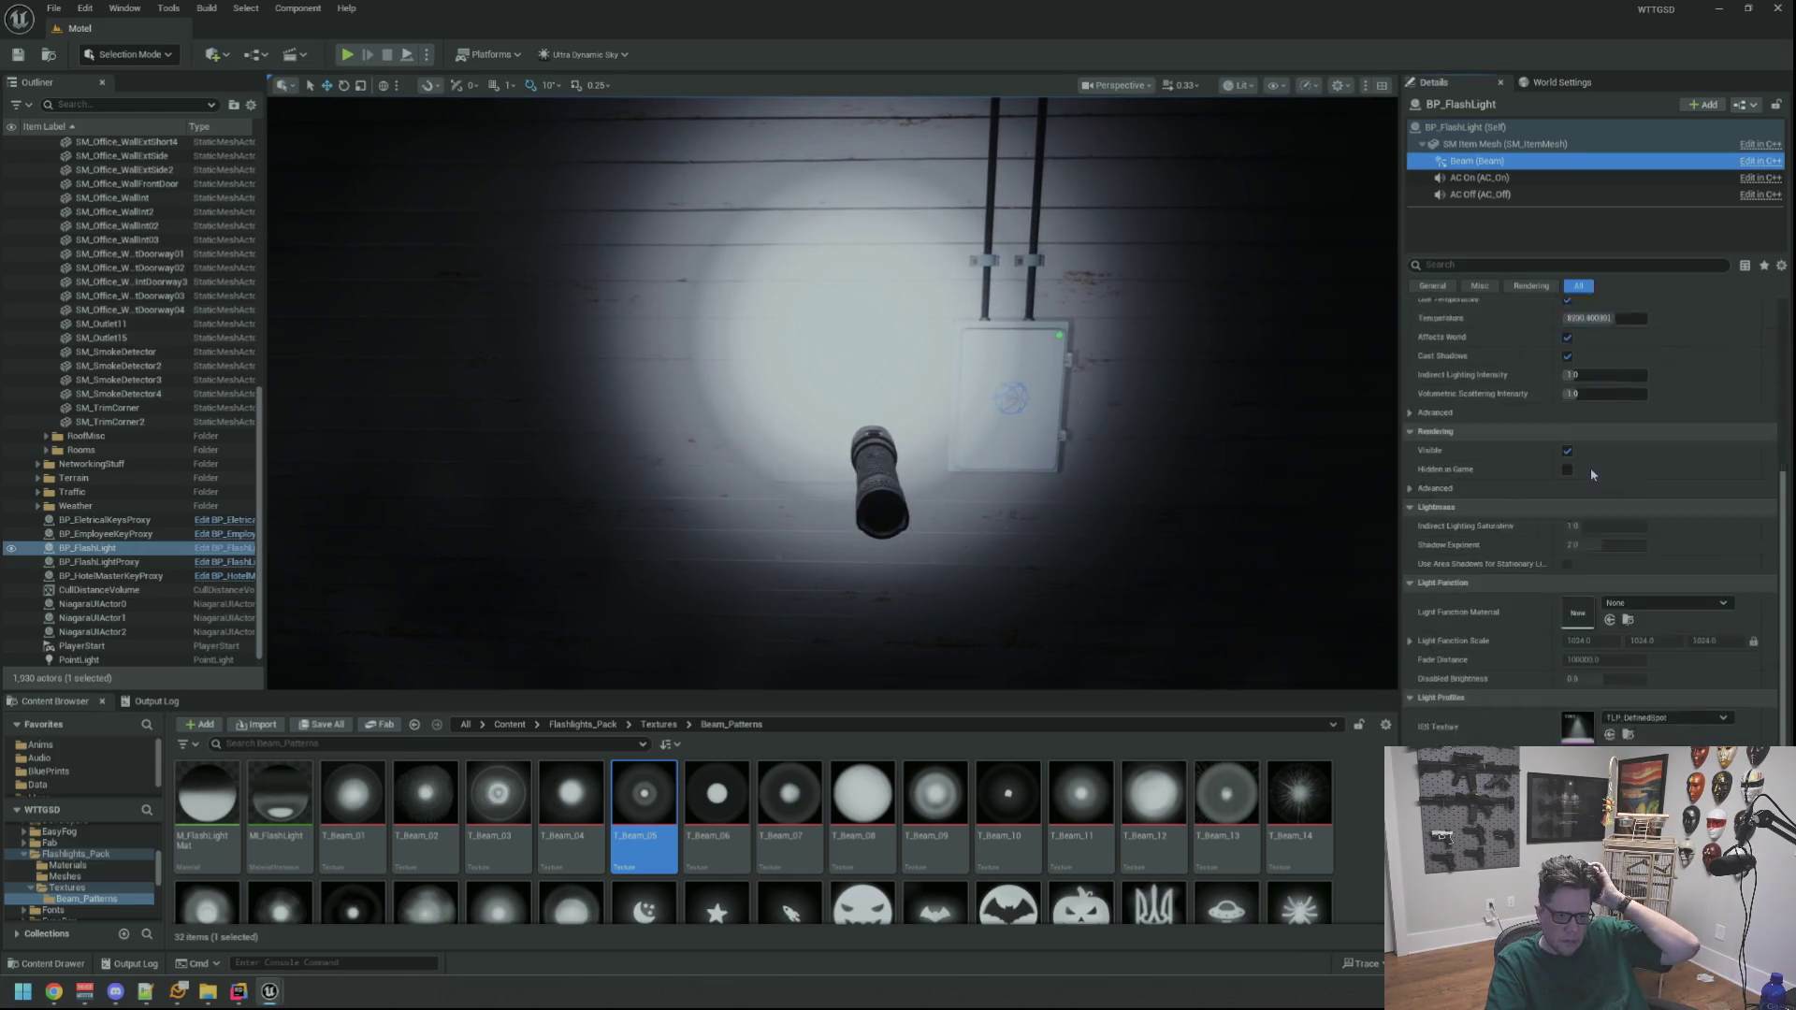
pyautogui.click(1627, 576)
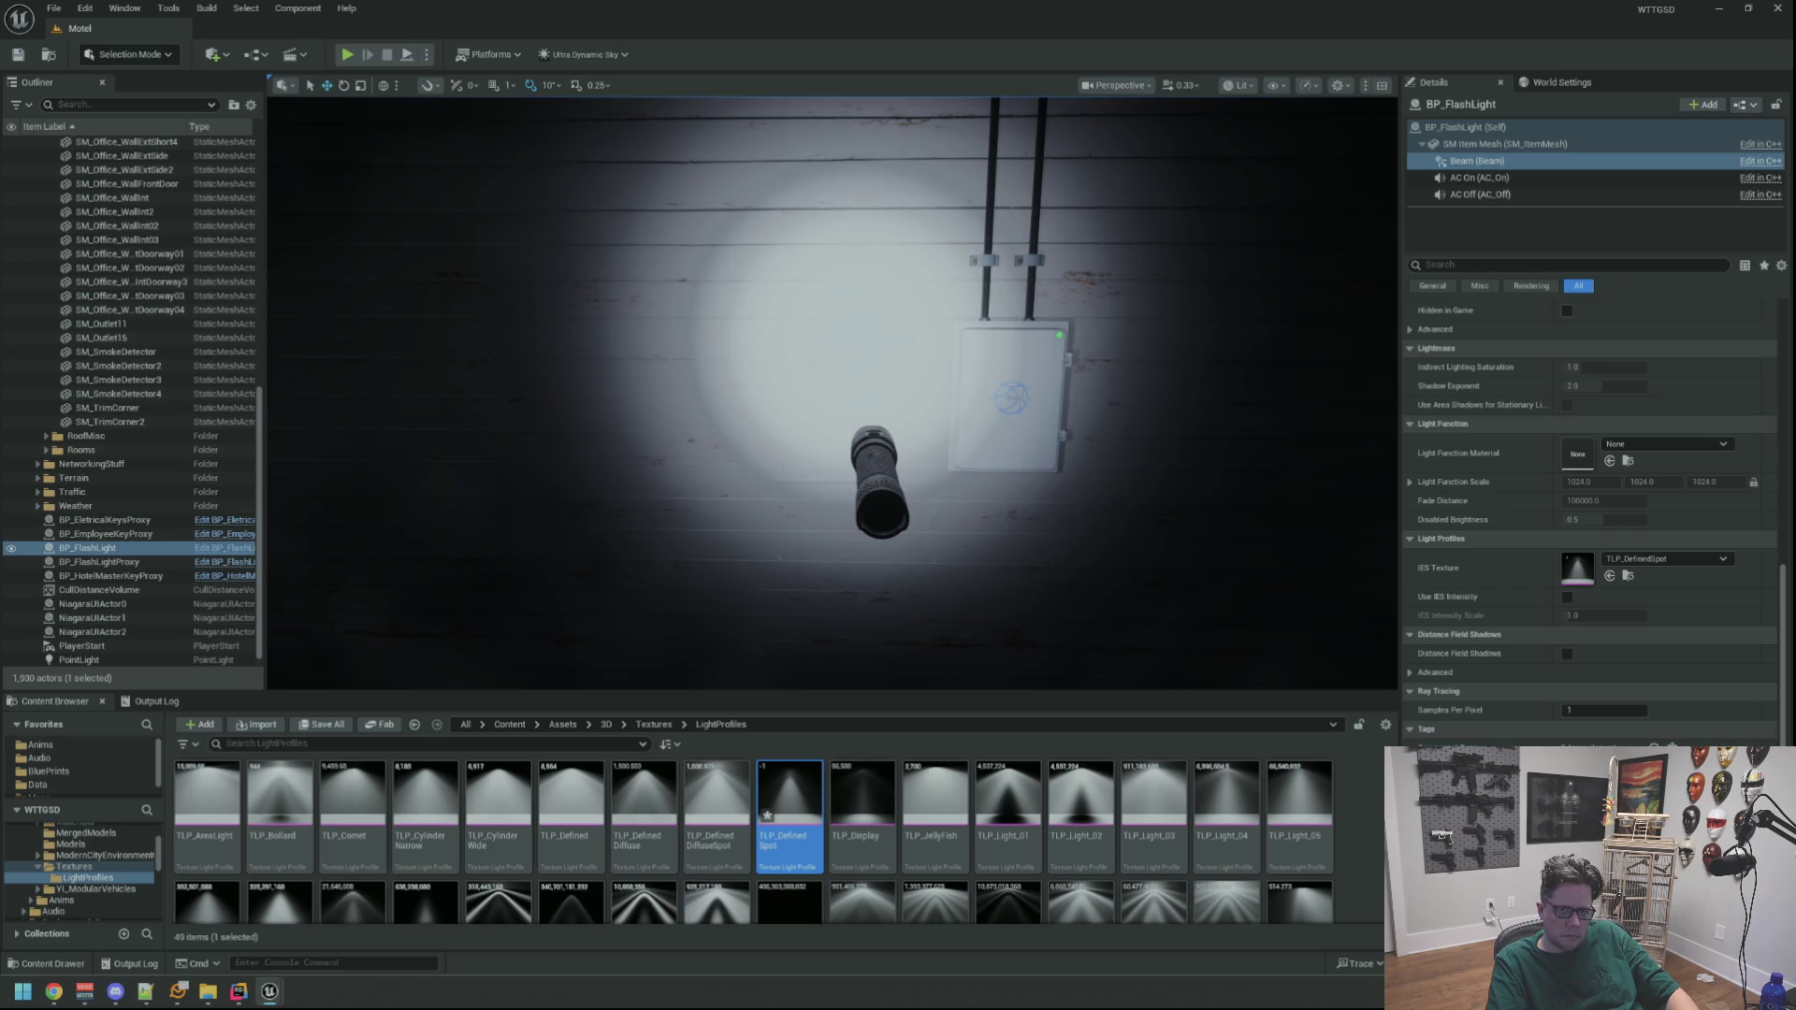
pyautogui.click(1476, 161)
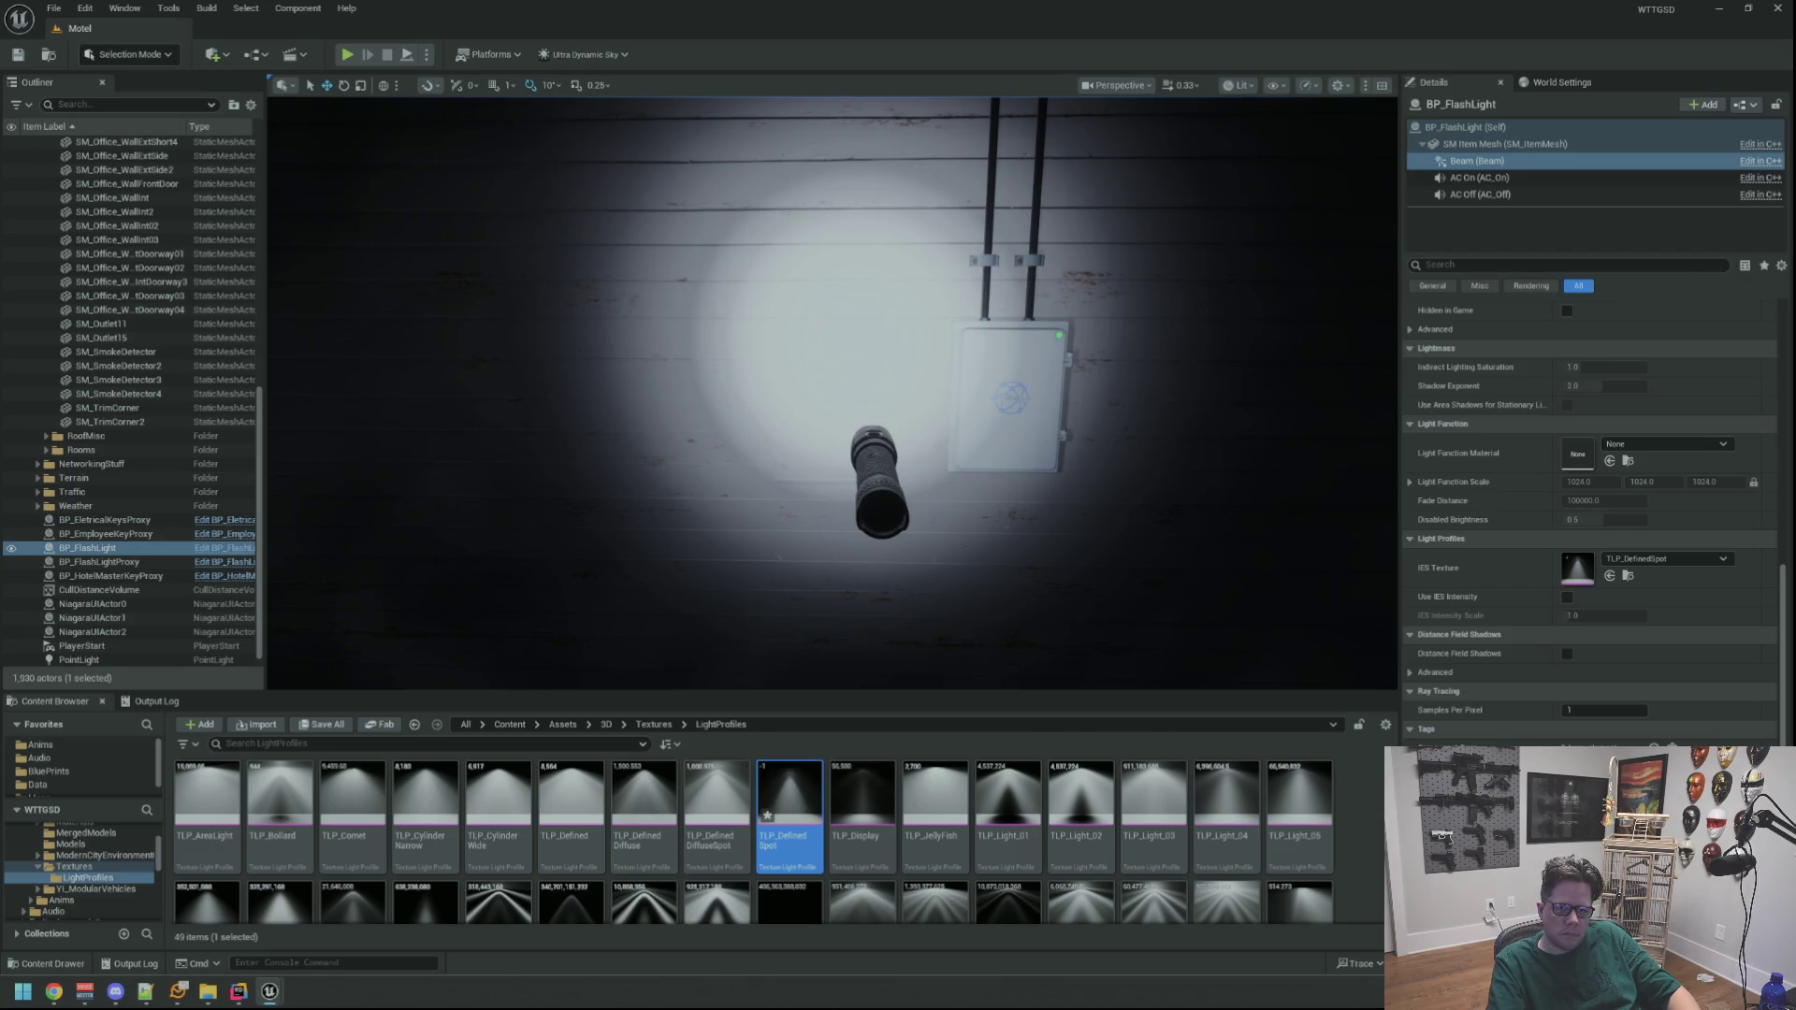
pyautogui.click(1478, 161)
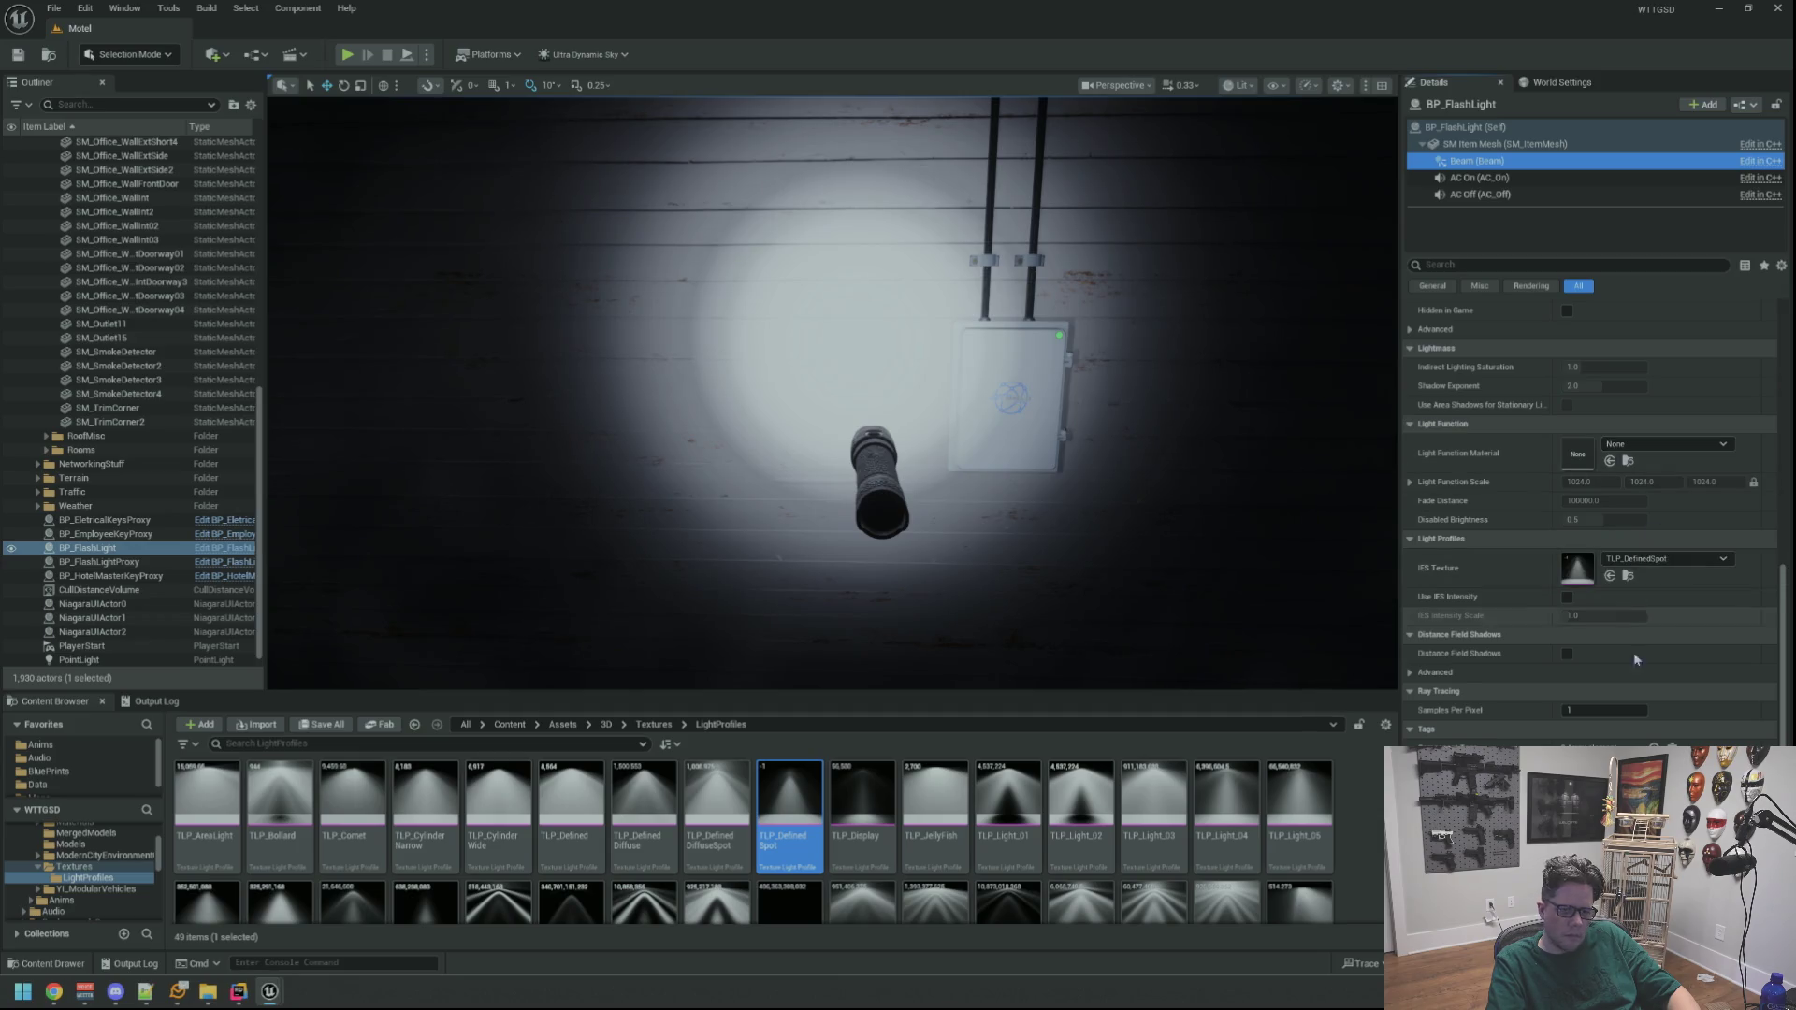
pyautogui.click(1568, 598)
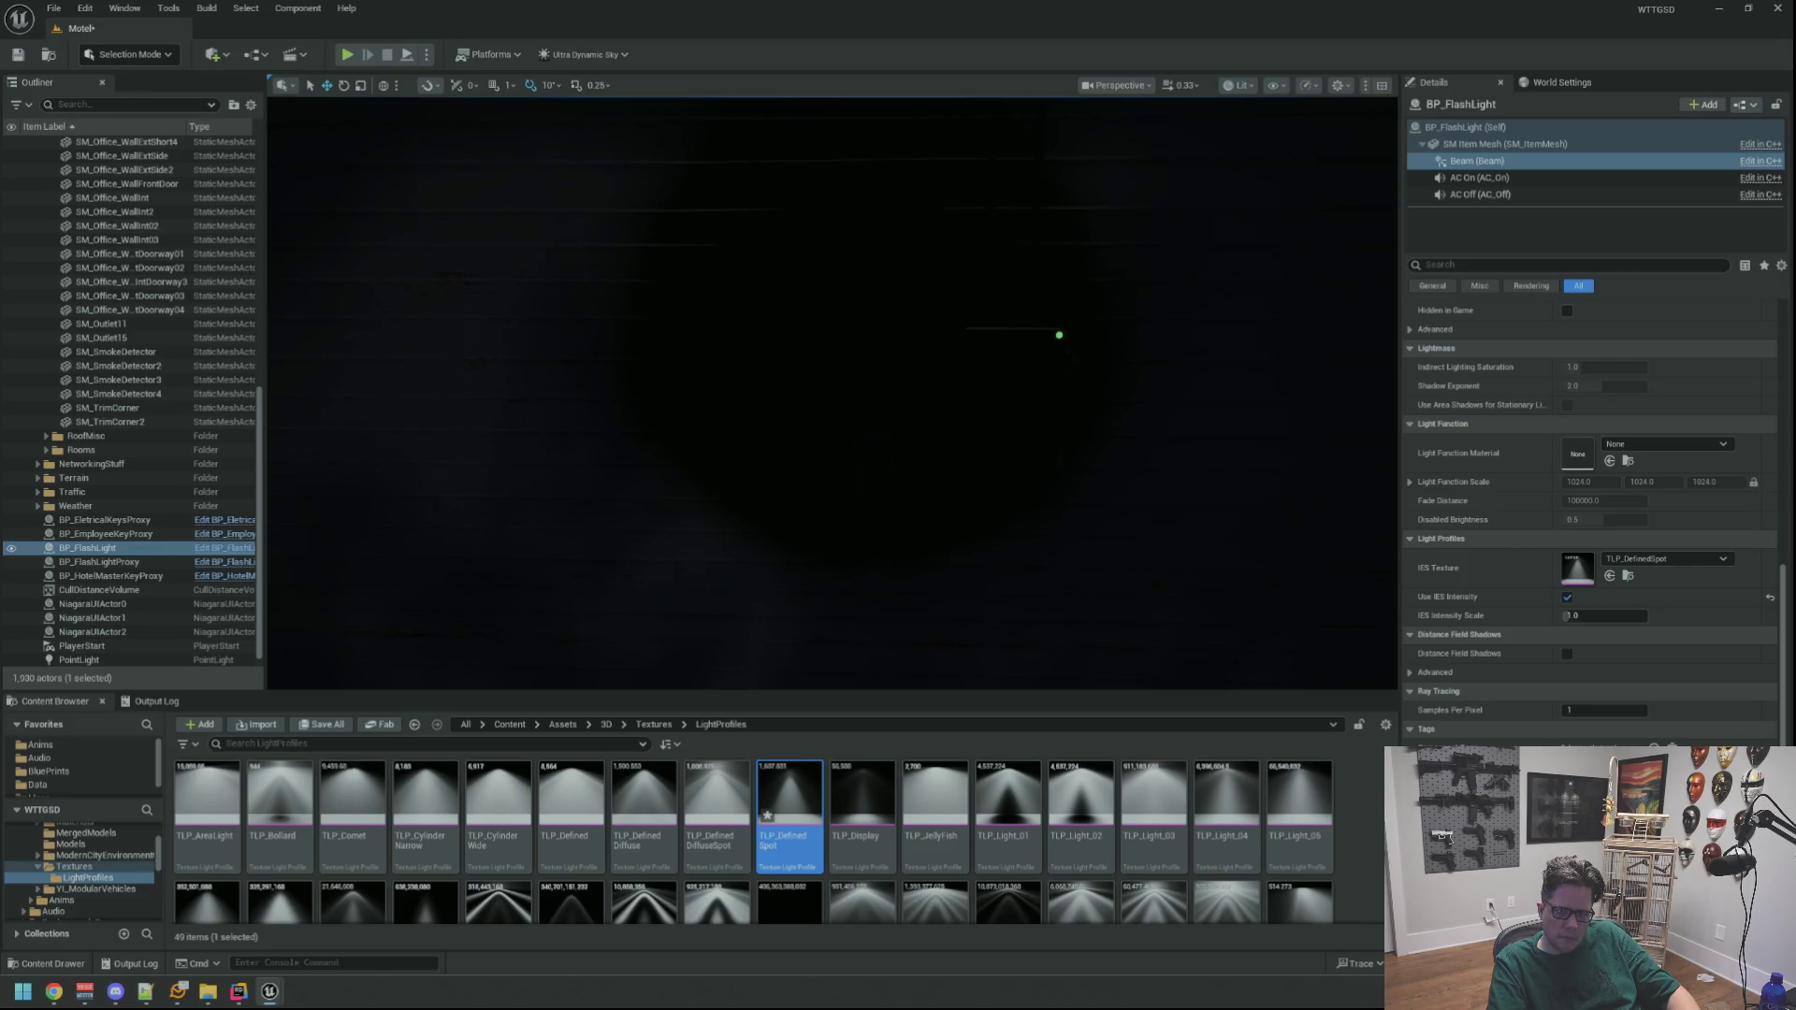
# Uncheck Use IES Intensity on the Beam and inspect the dim spot on the wall box
pyautogui.click(1476, 161)
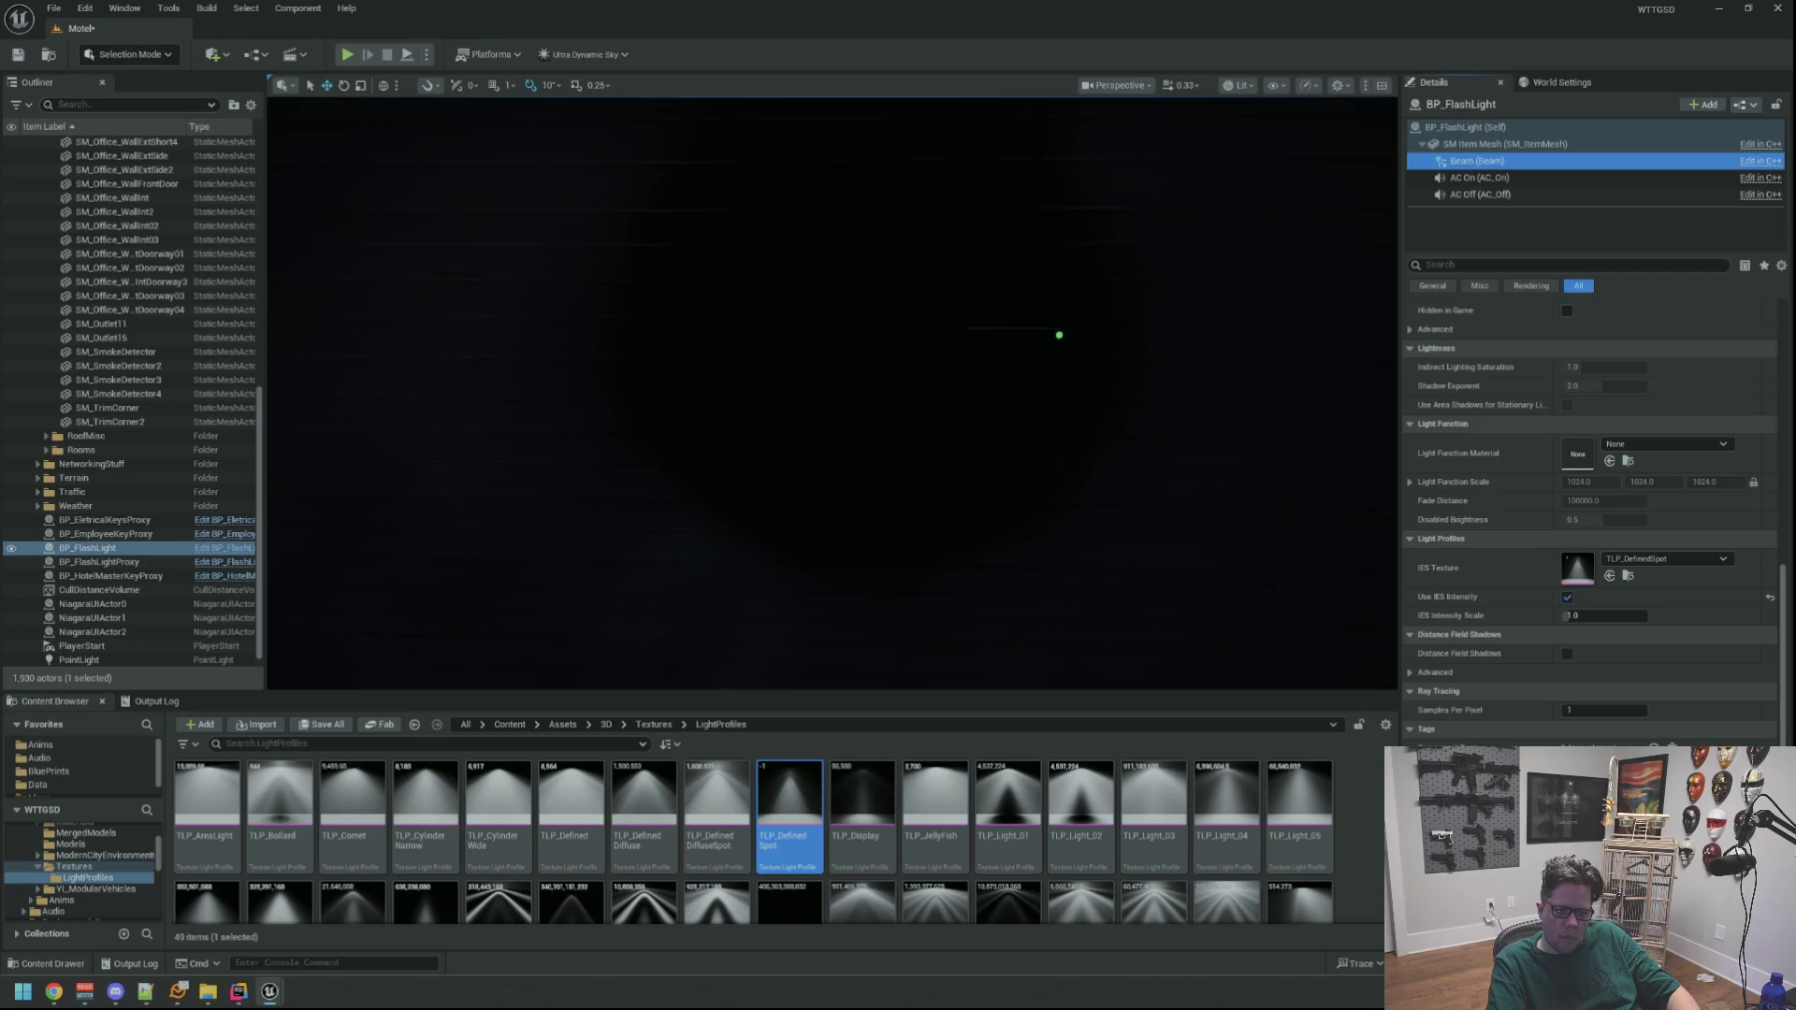
pyautogui.click(1567, 597)
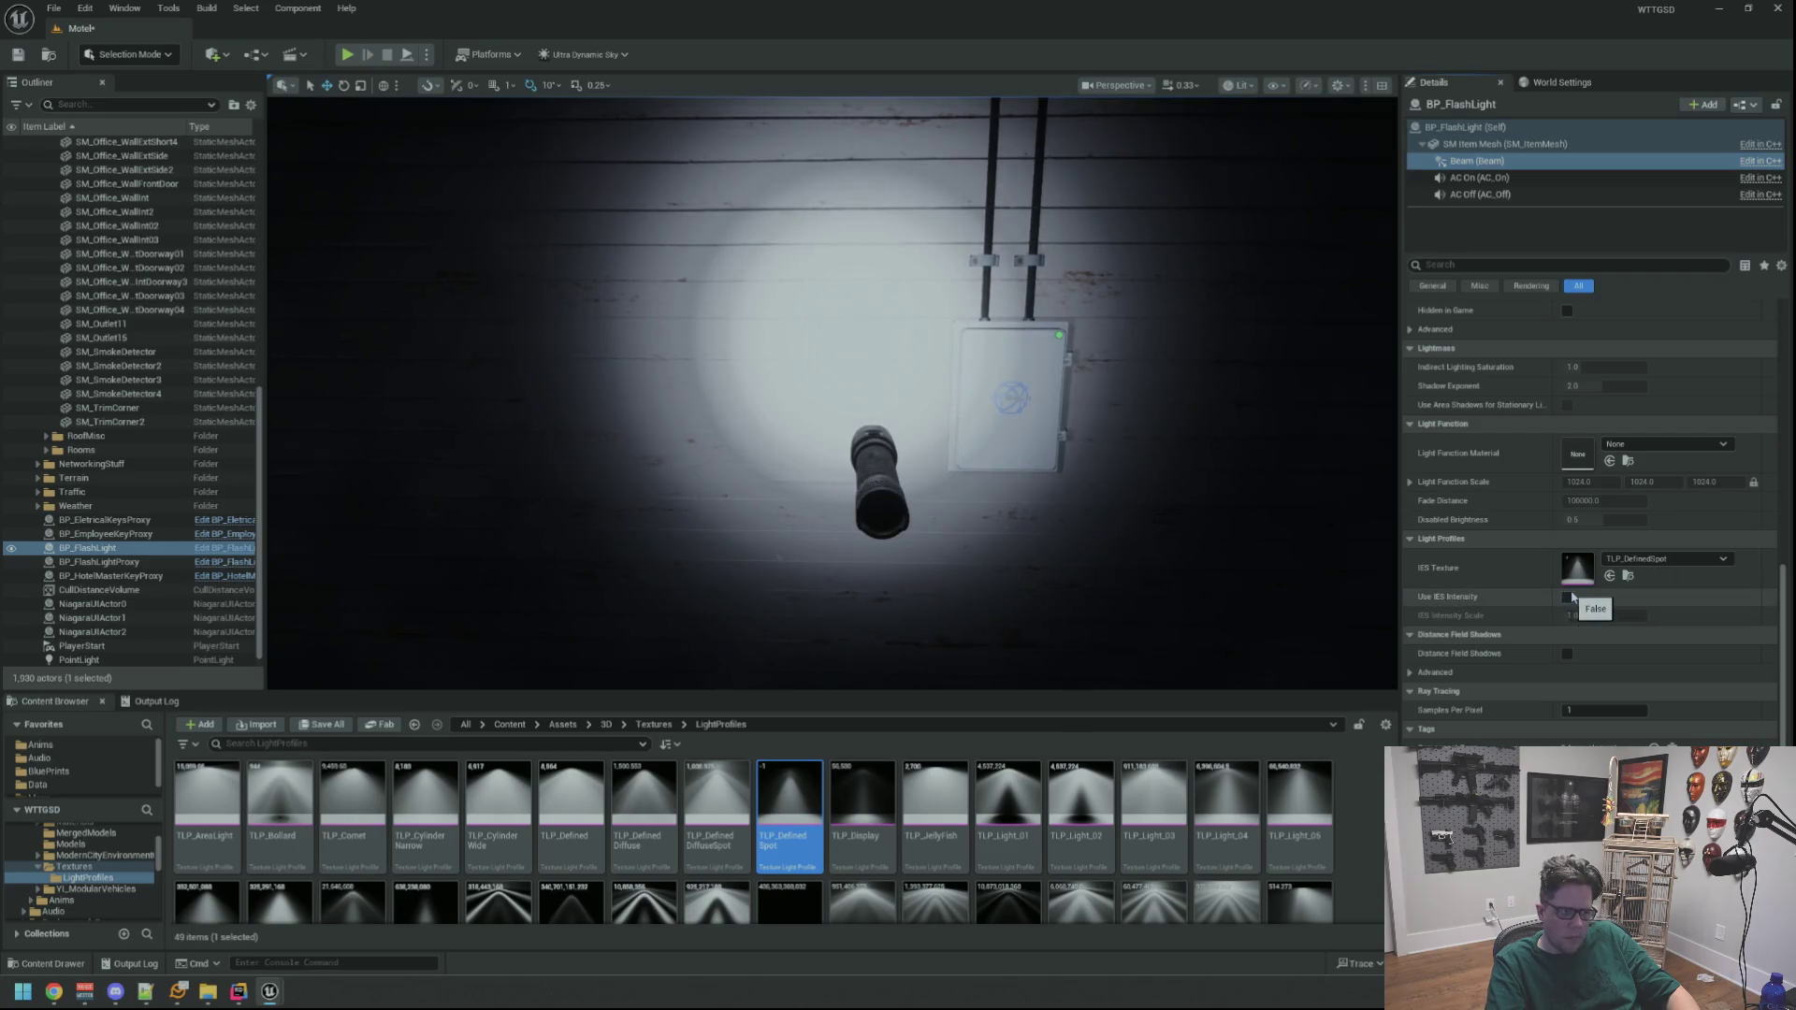
pyautogui.scroll(2, 1112, 485)
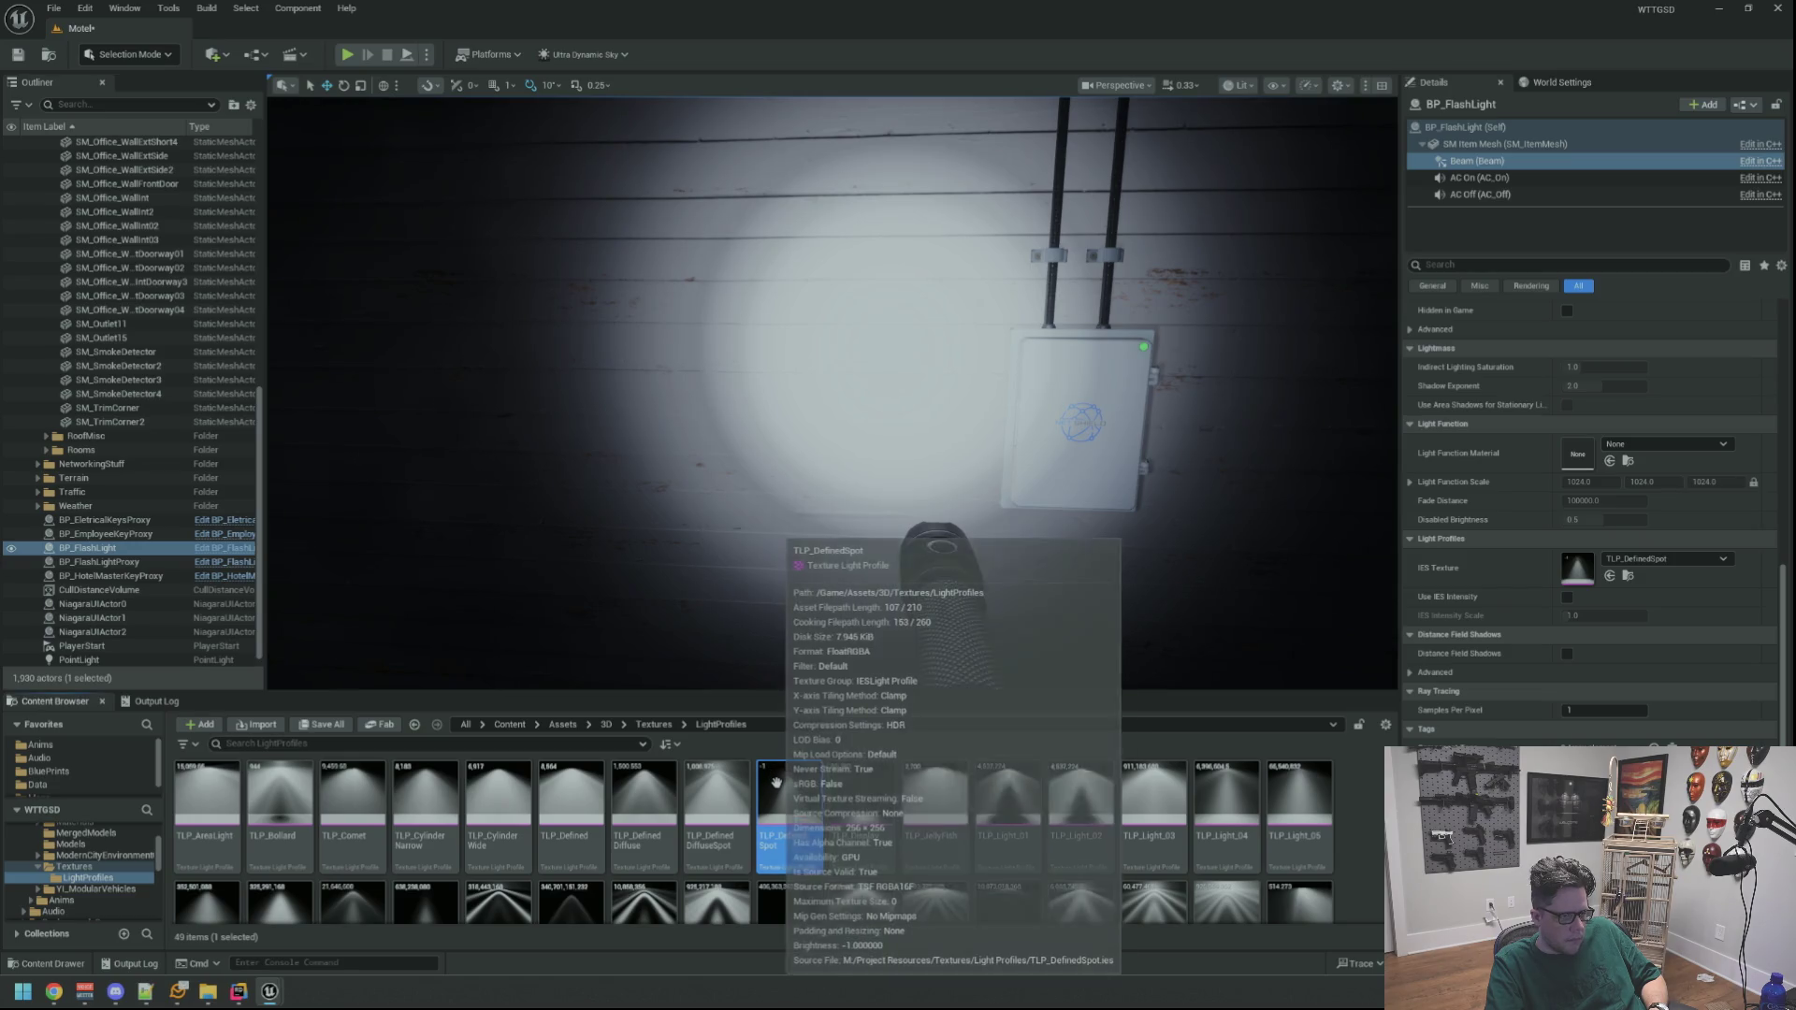
pyautogui.moveTo(1084, 482); pyautogui.dragTo(1141, 404)
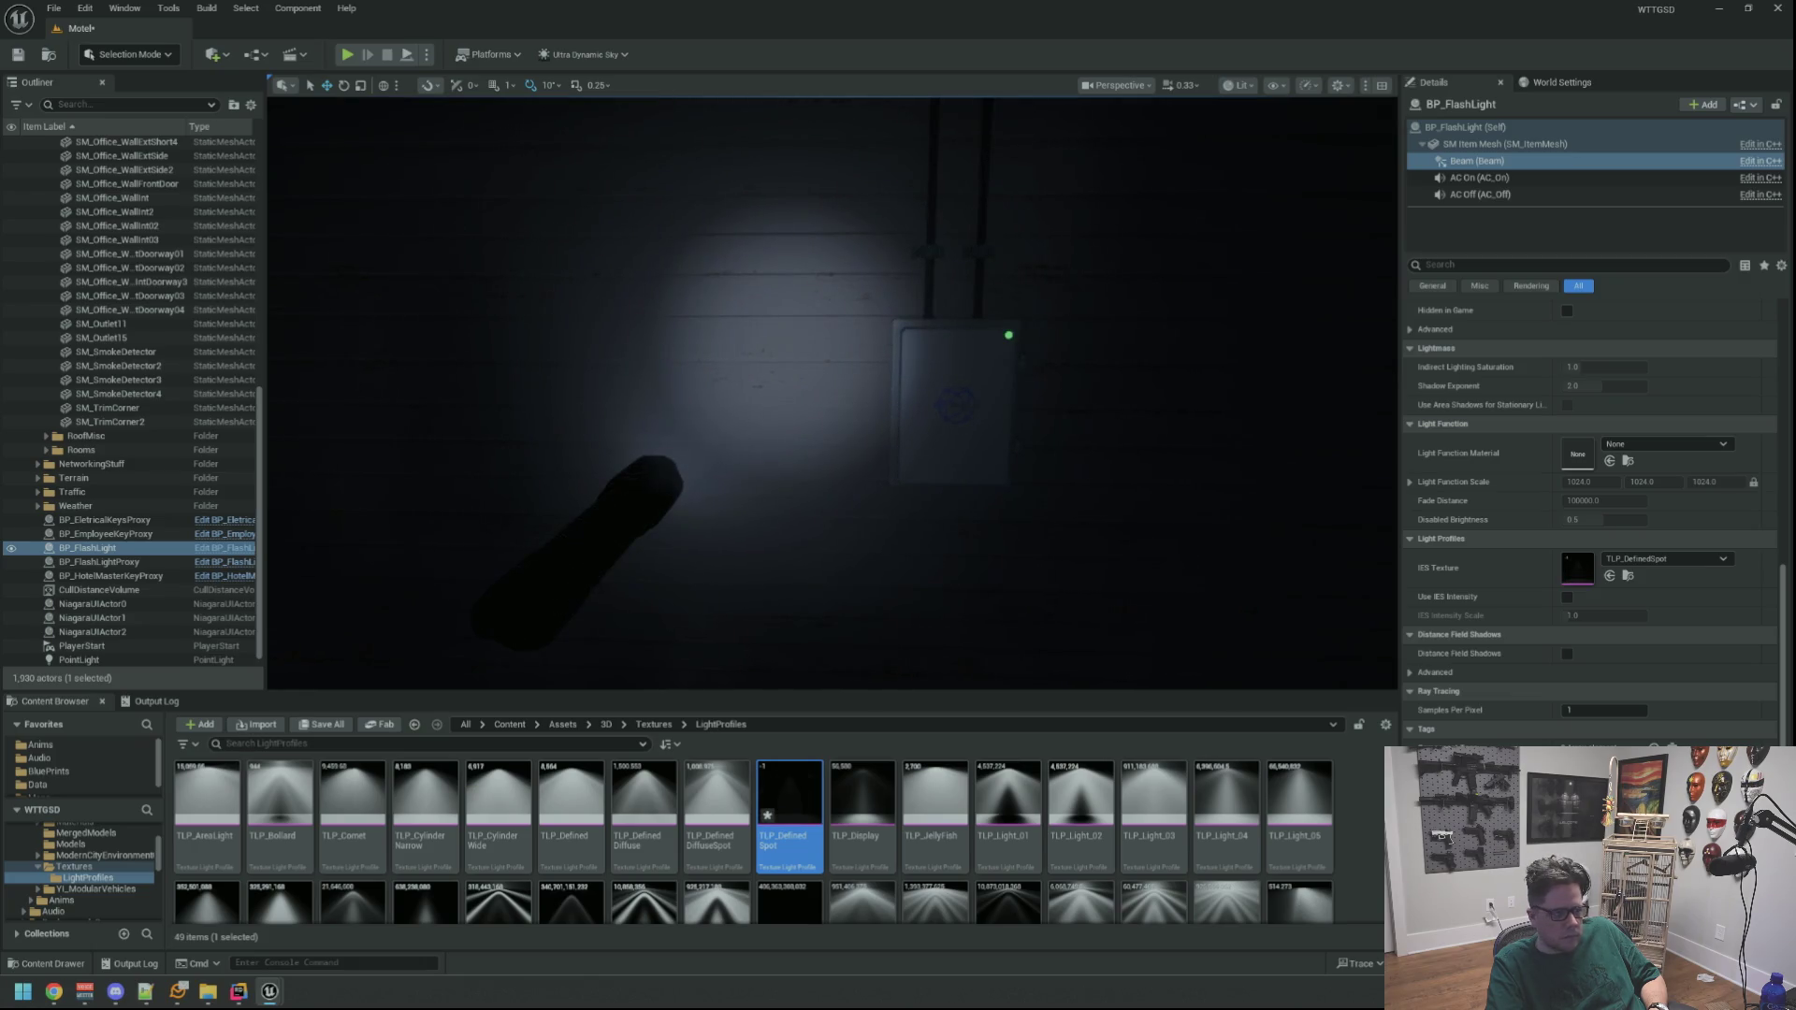
pyautogui.scroll(-5, 1033, 319)
pyautogui.scroll(5, 1033, 319)
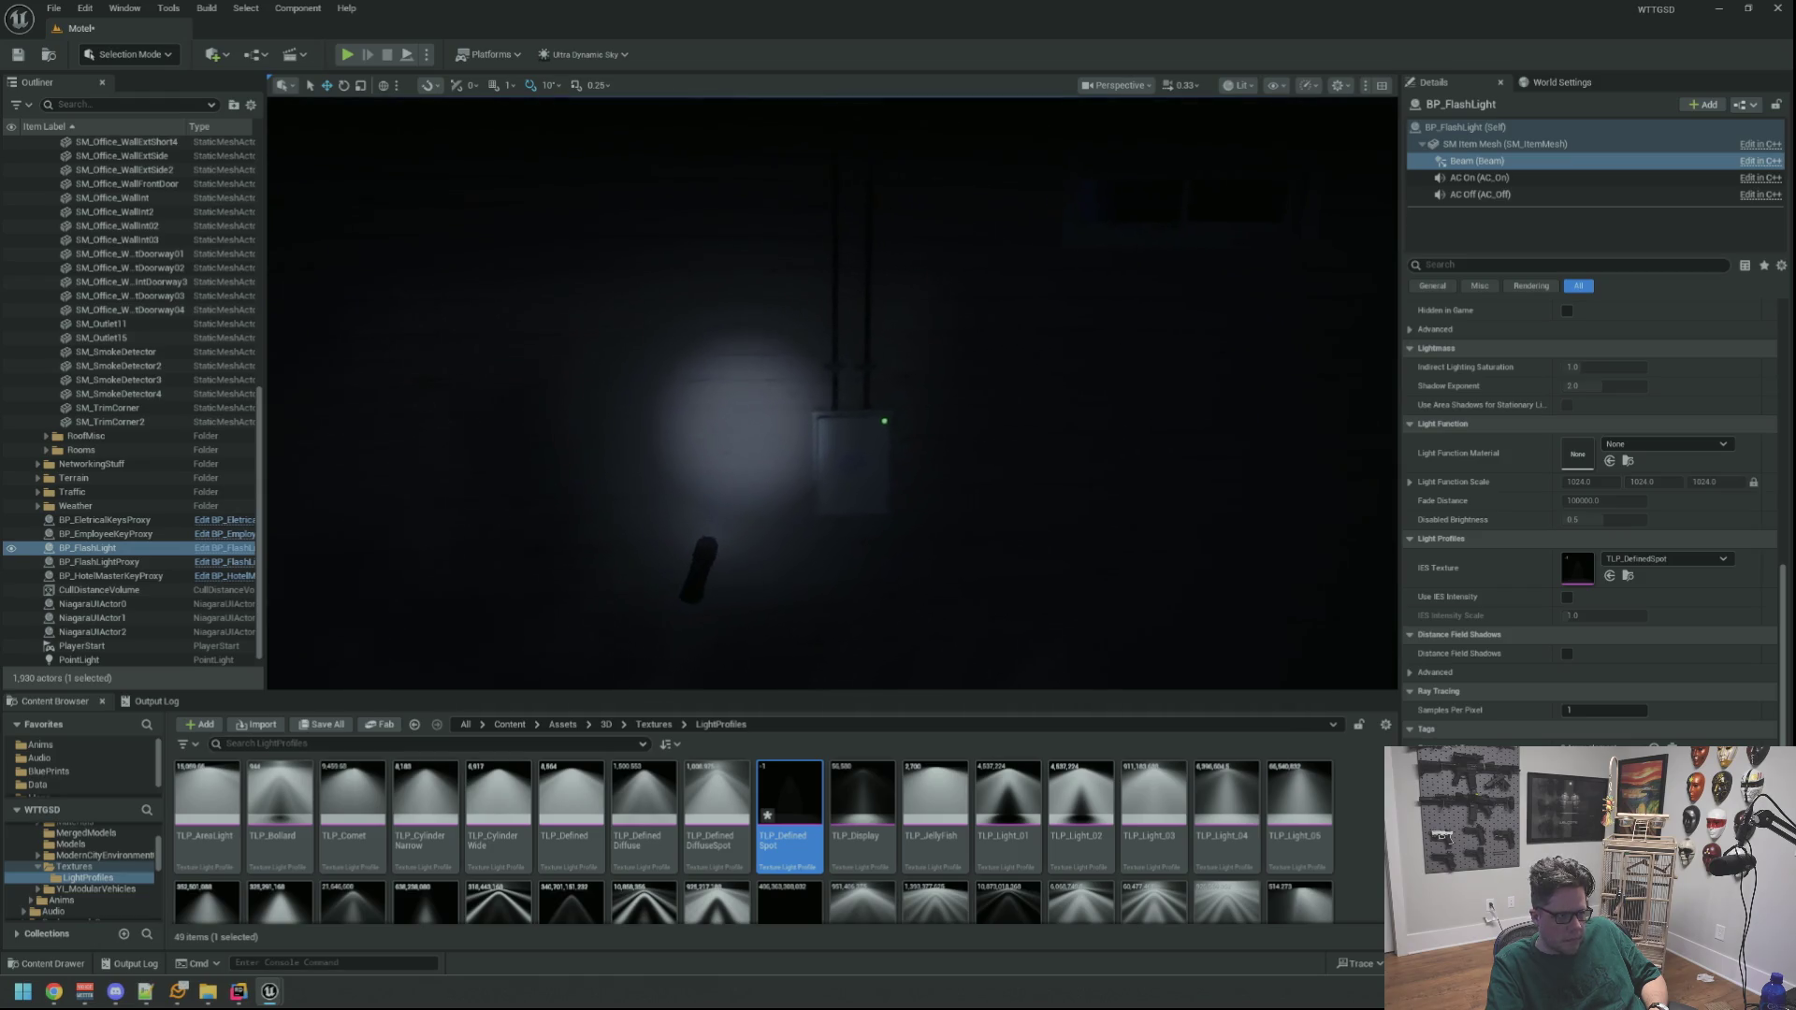
pyautogui.scroll(5, 914, 433)
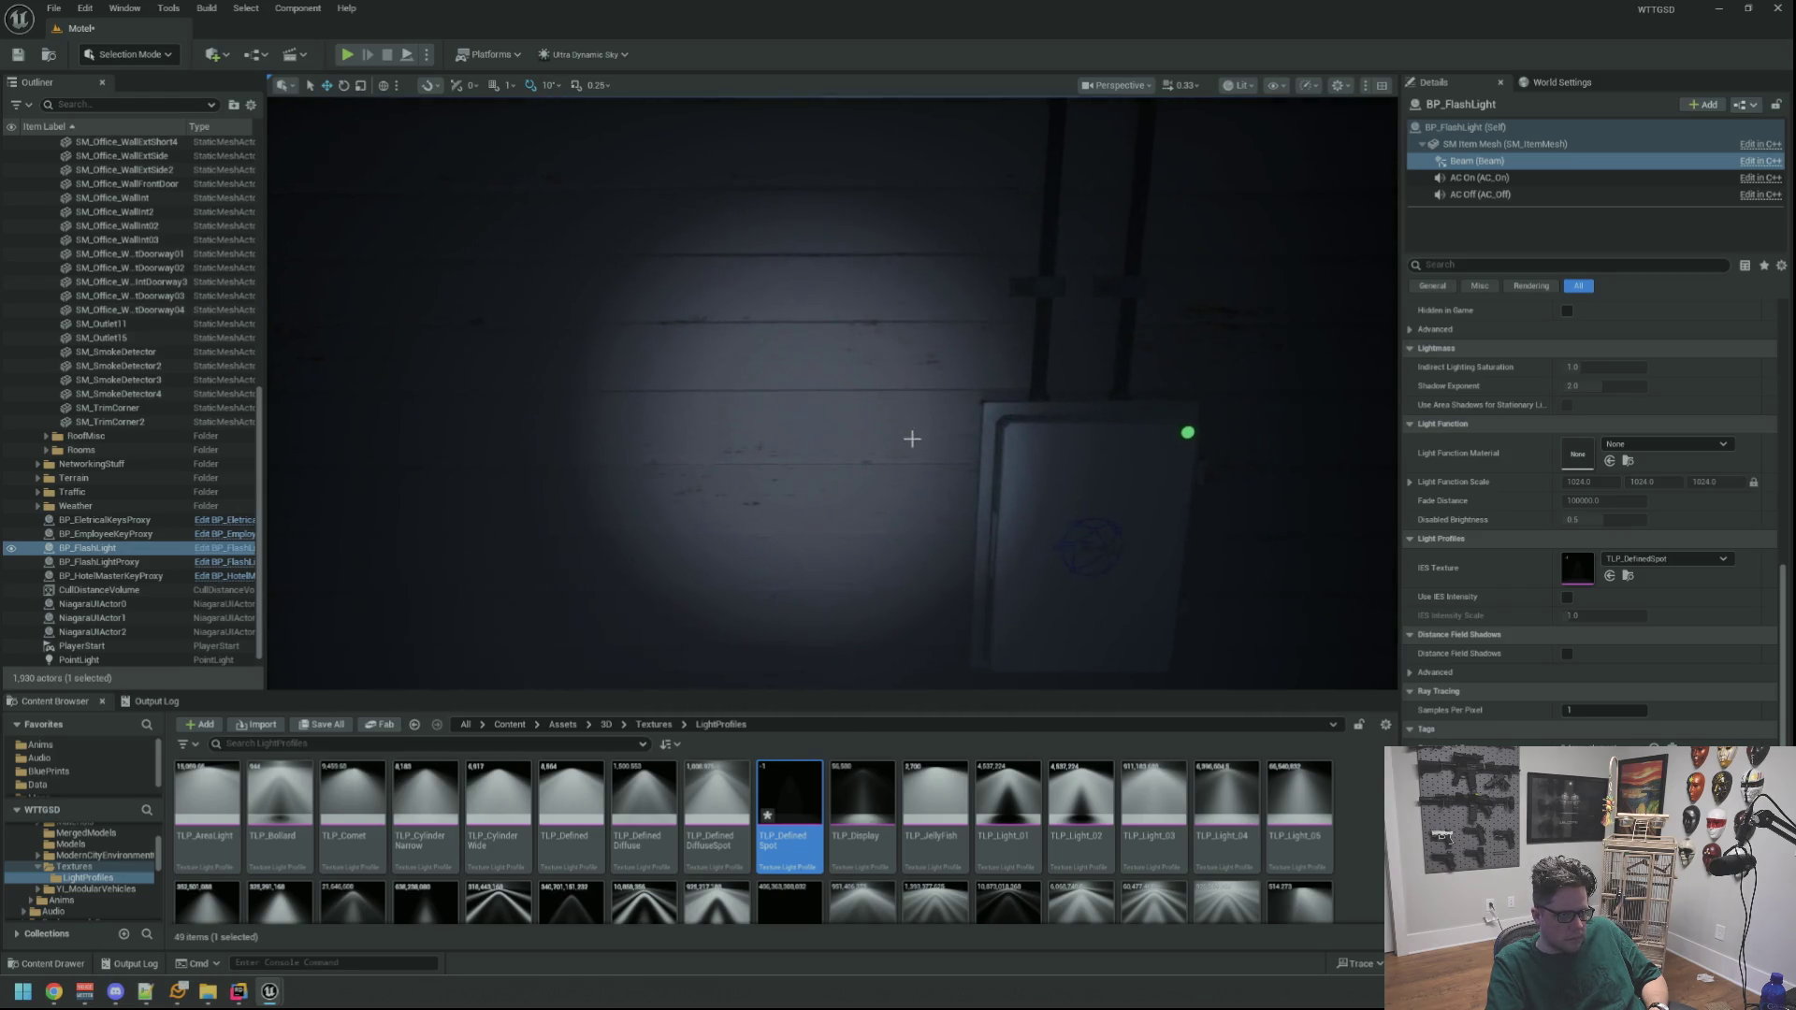
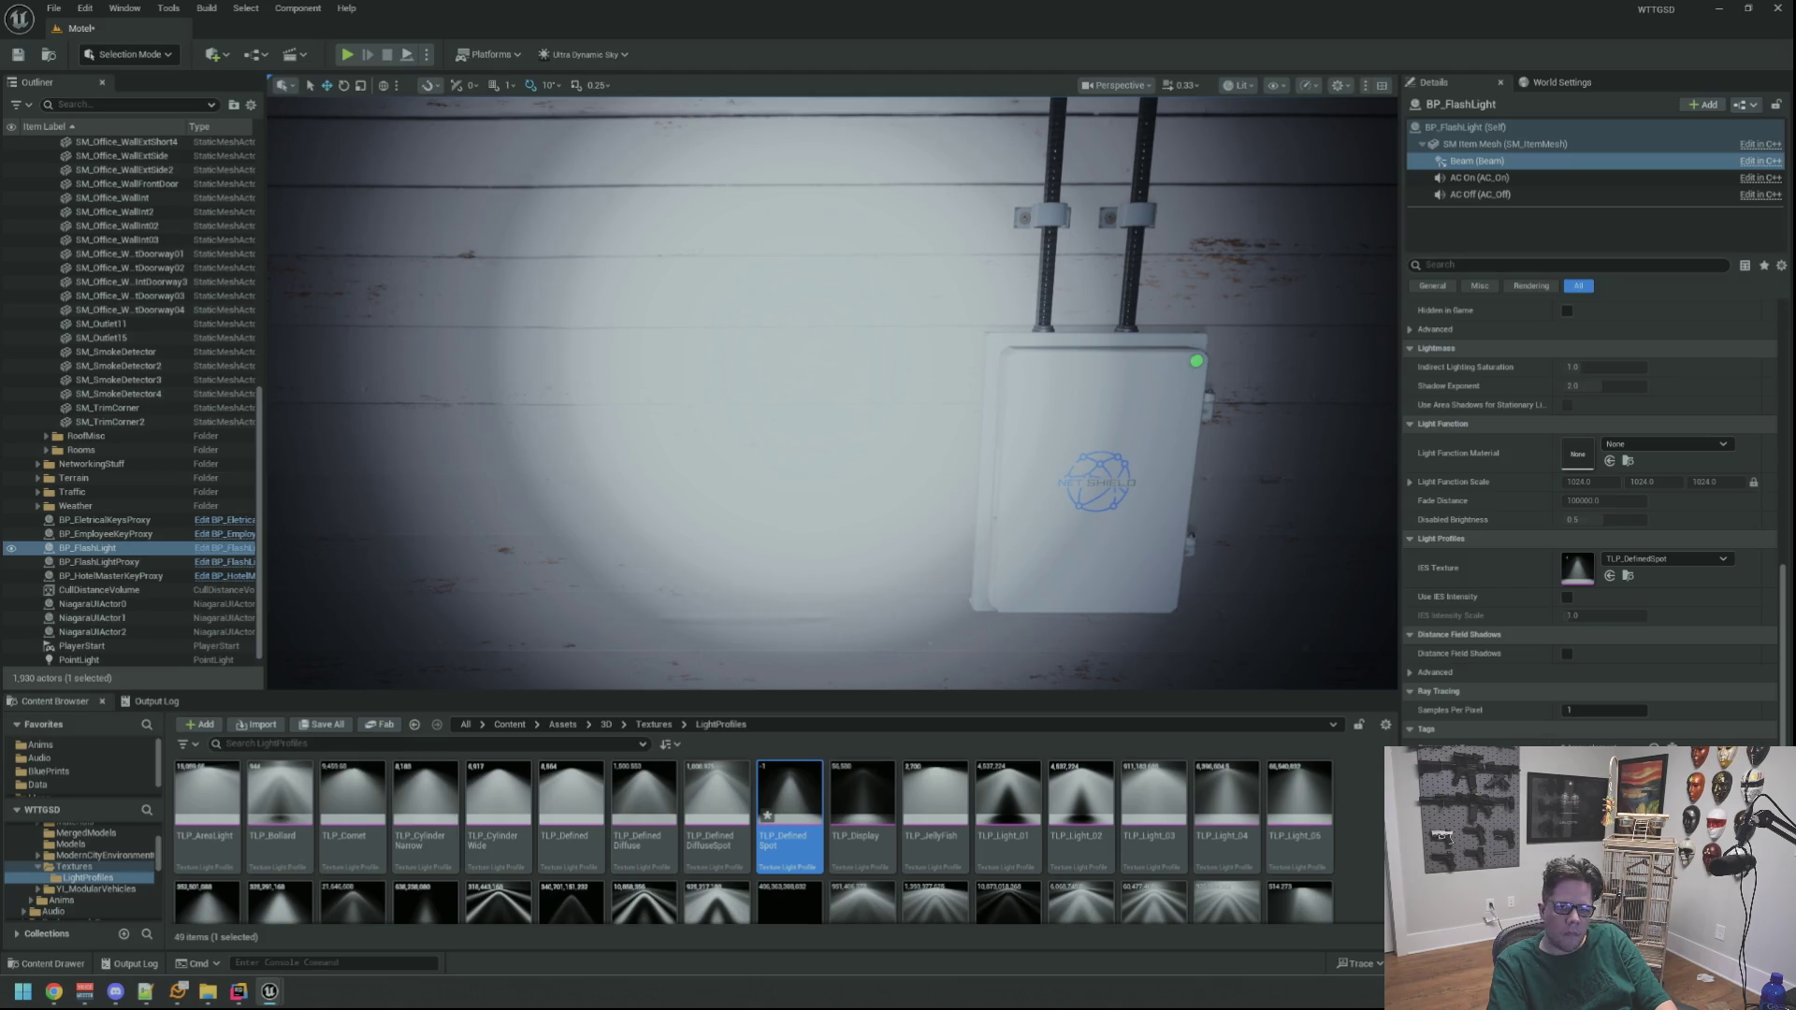
# Look over the junction box wall, then save the Motel level
pyautogui.moveTo(1322, 349)
pyautogui.mouseDown()
pyautogui.moveTo(1328, 332)
pyautogui.moveTo(1335, 373)
pyautogui.mouseUp()
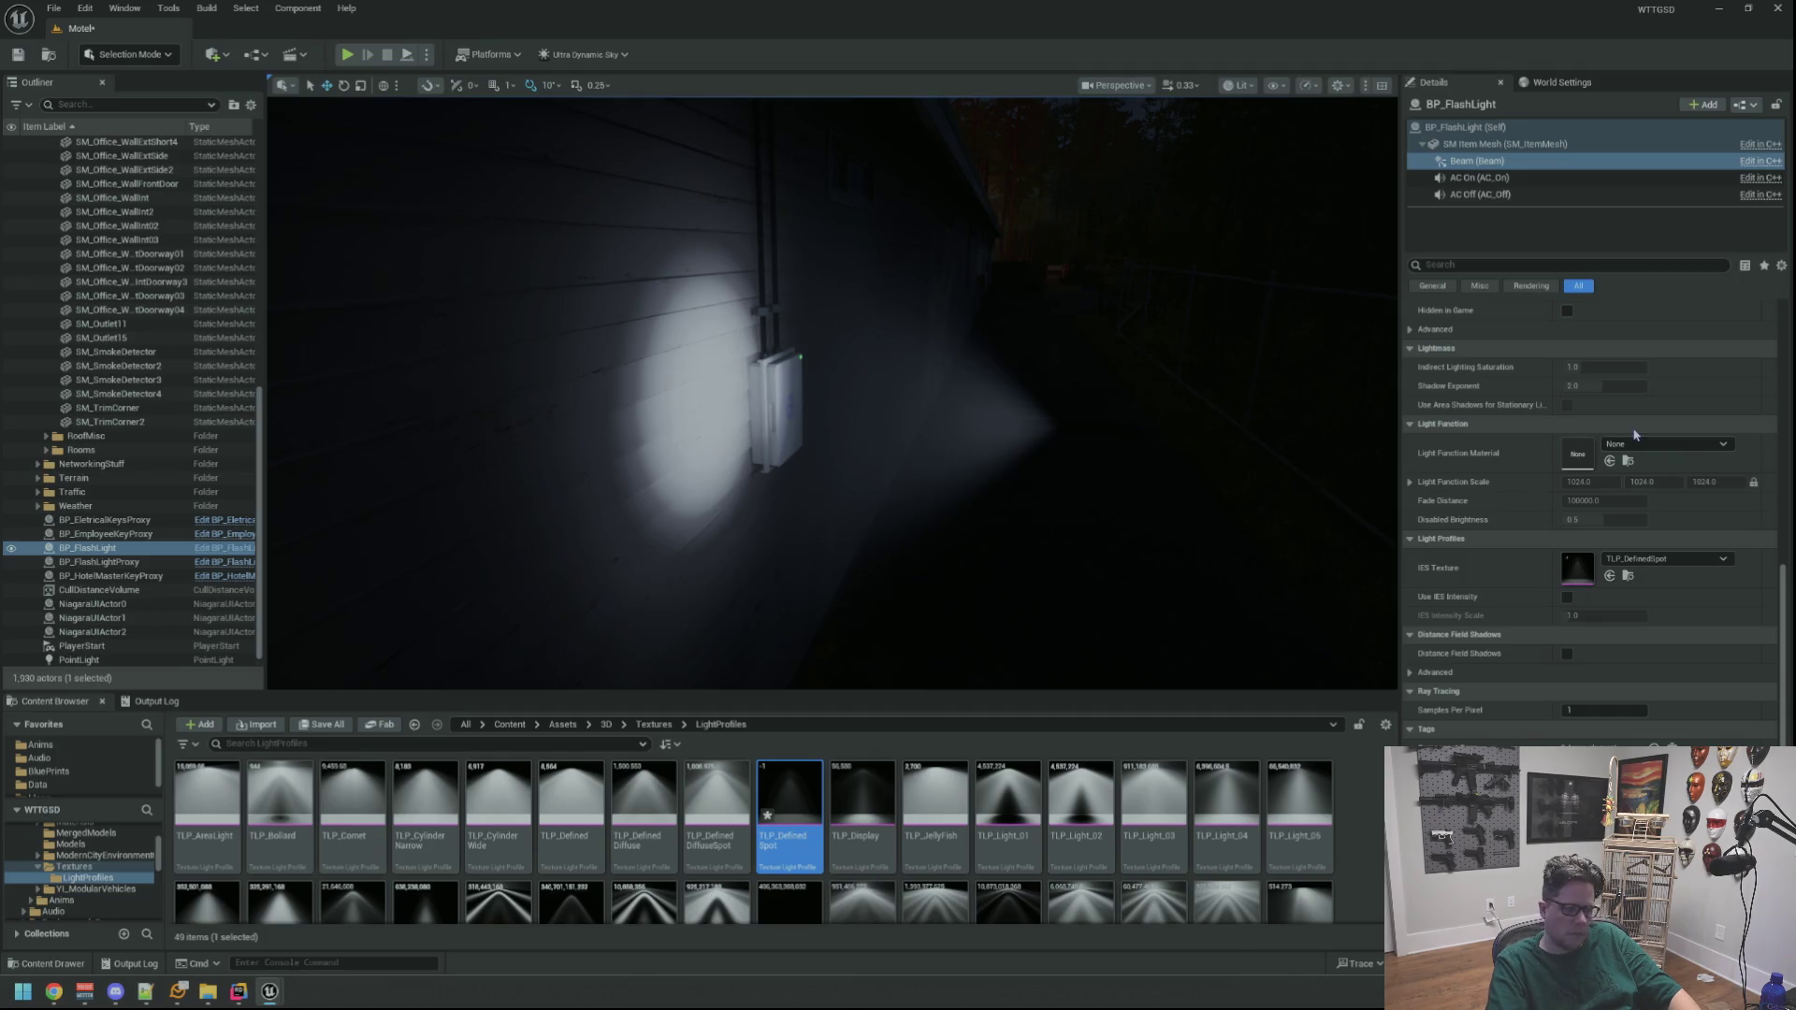
pyautogui.press('w')
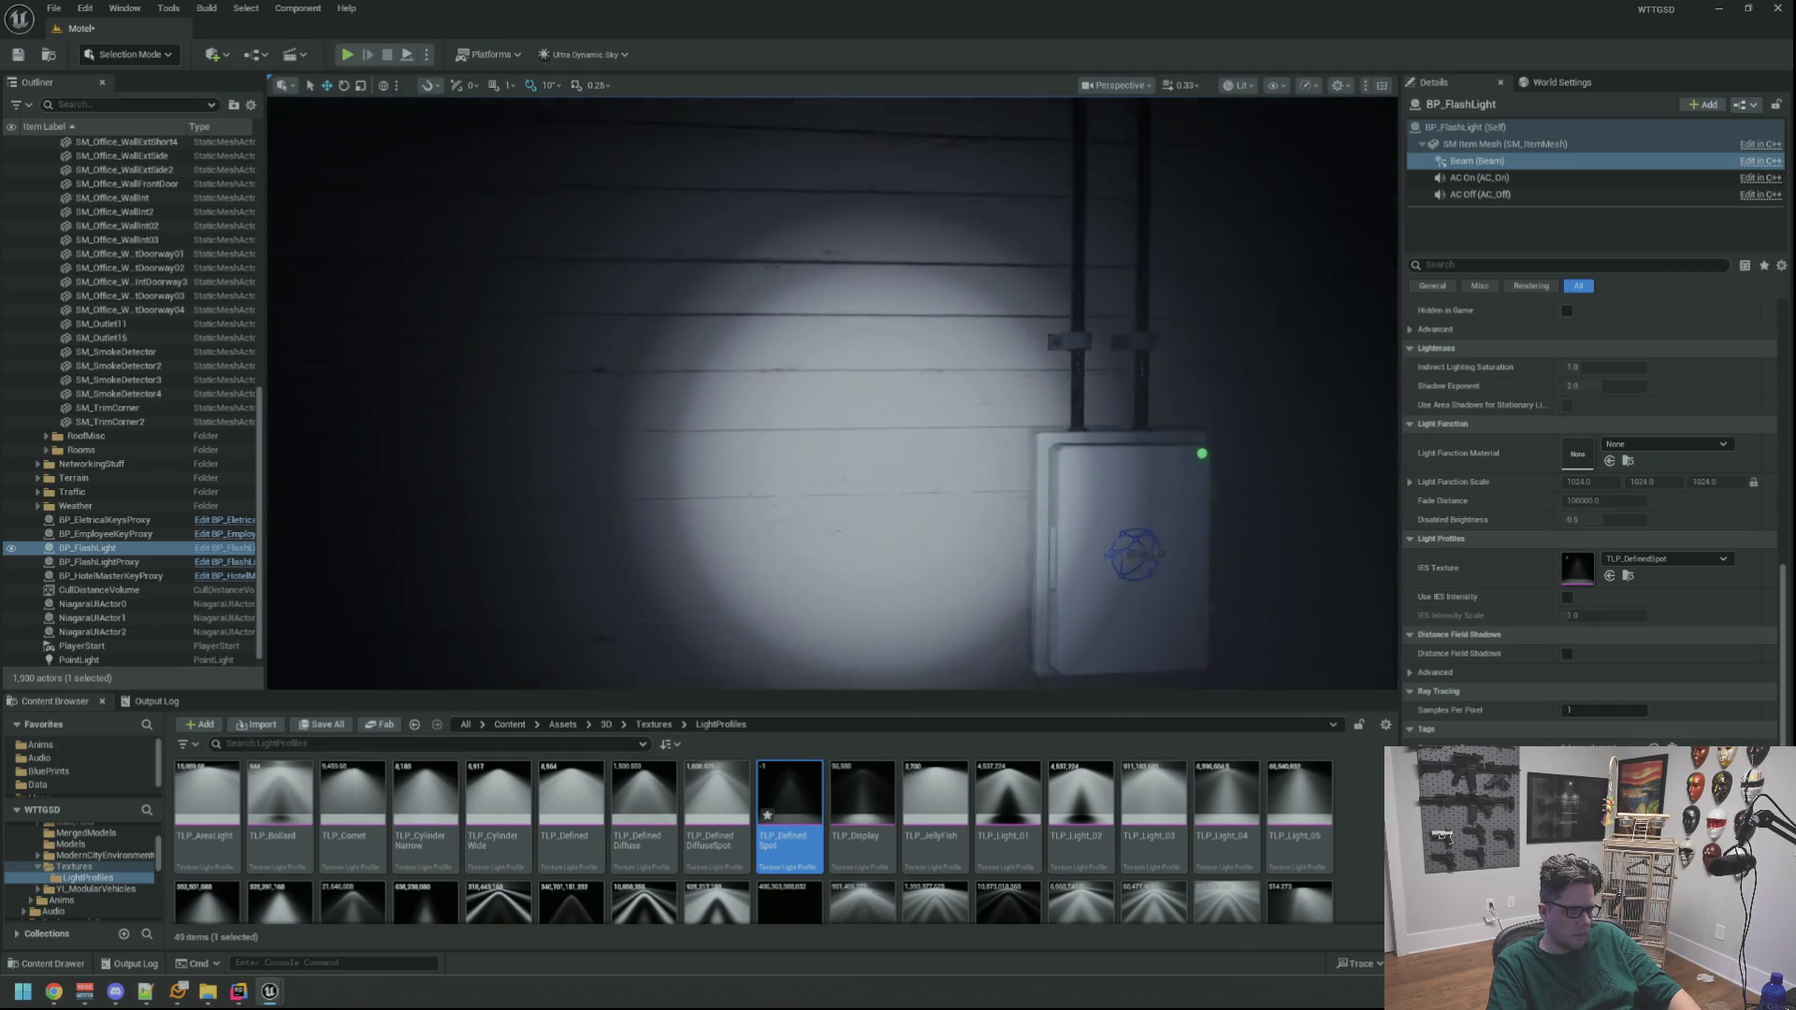
pyautogui.press('Right')
pyautogui.press('Left')
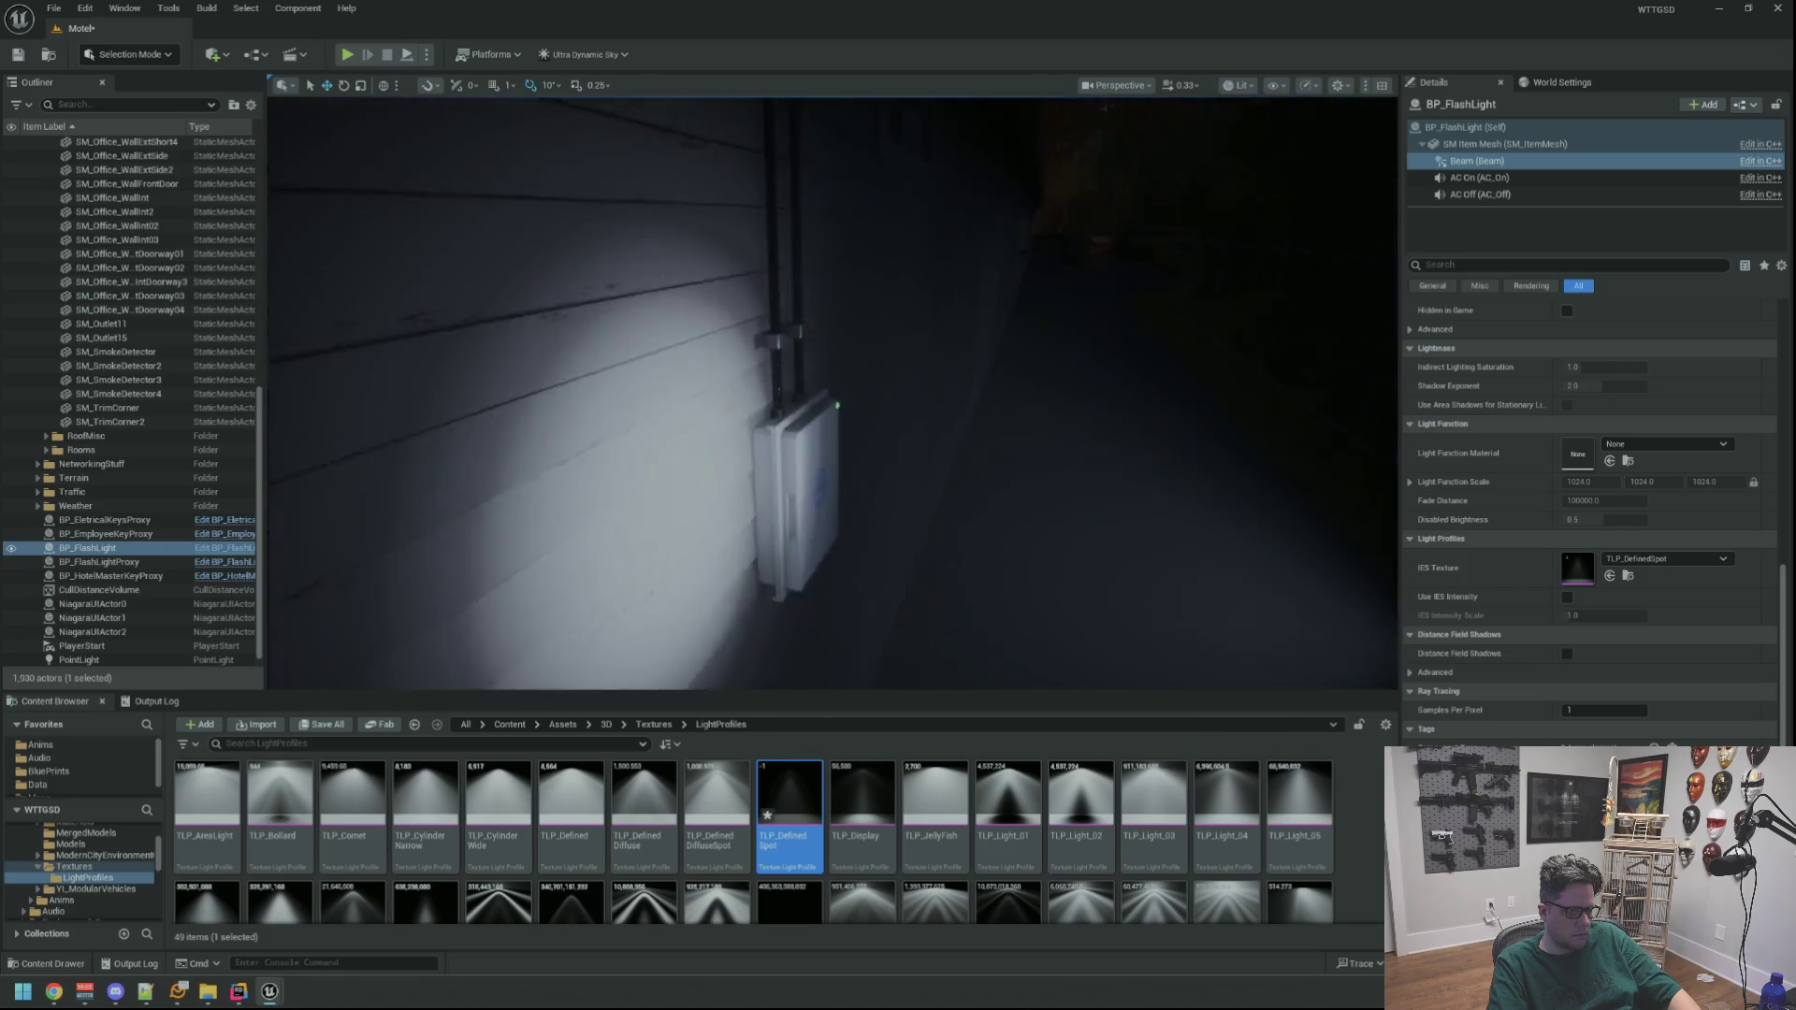
pyautogui.press('w')
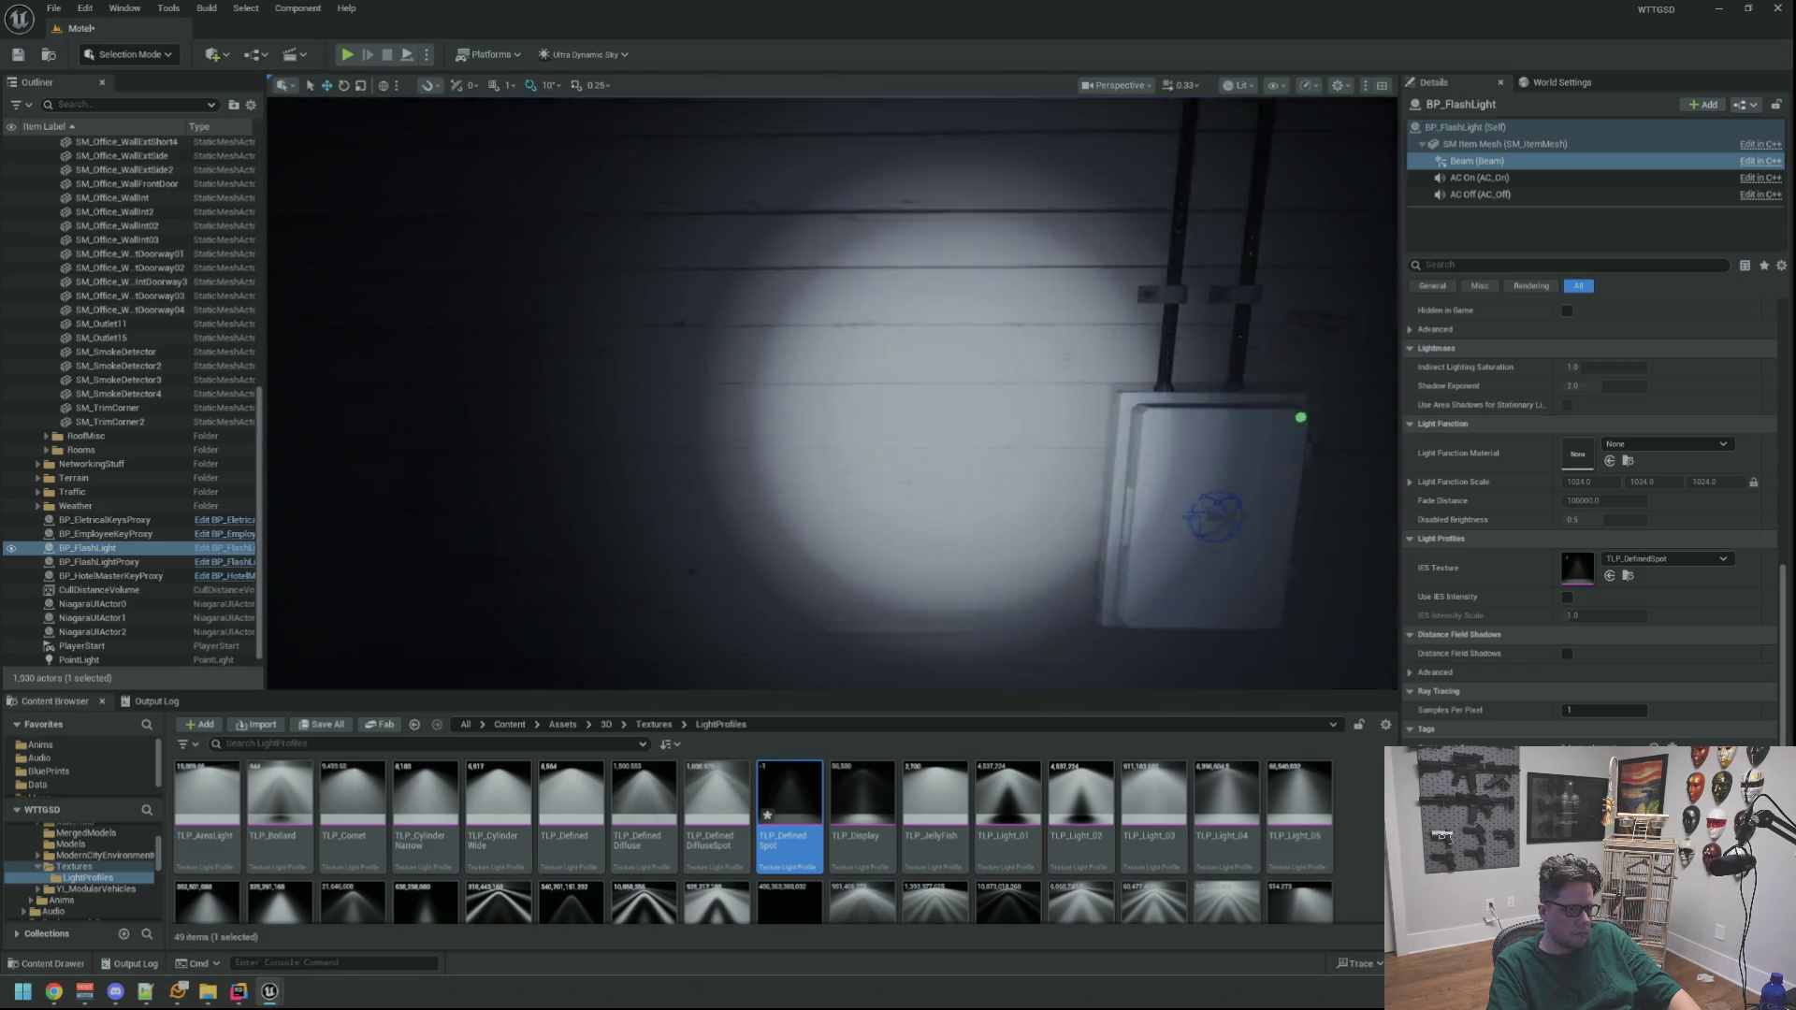
pyautogui.hotkey('ctrl', 's')
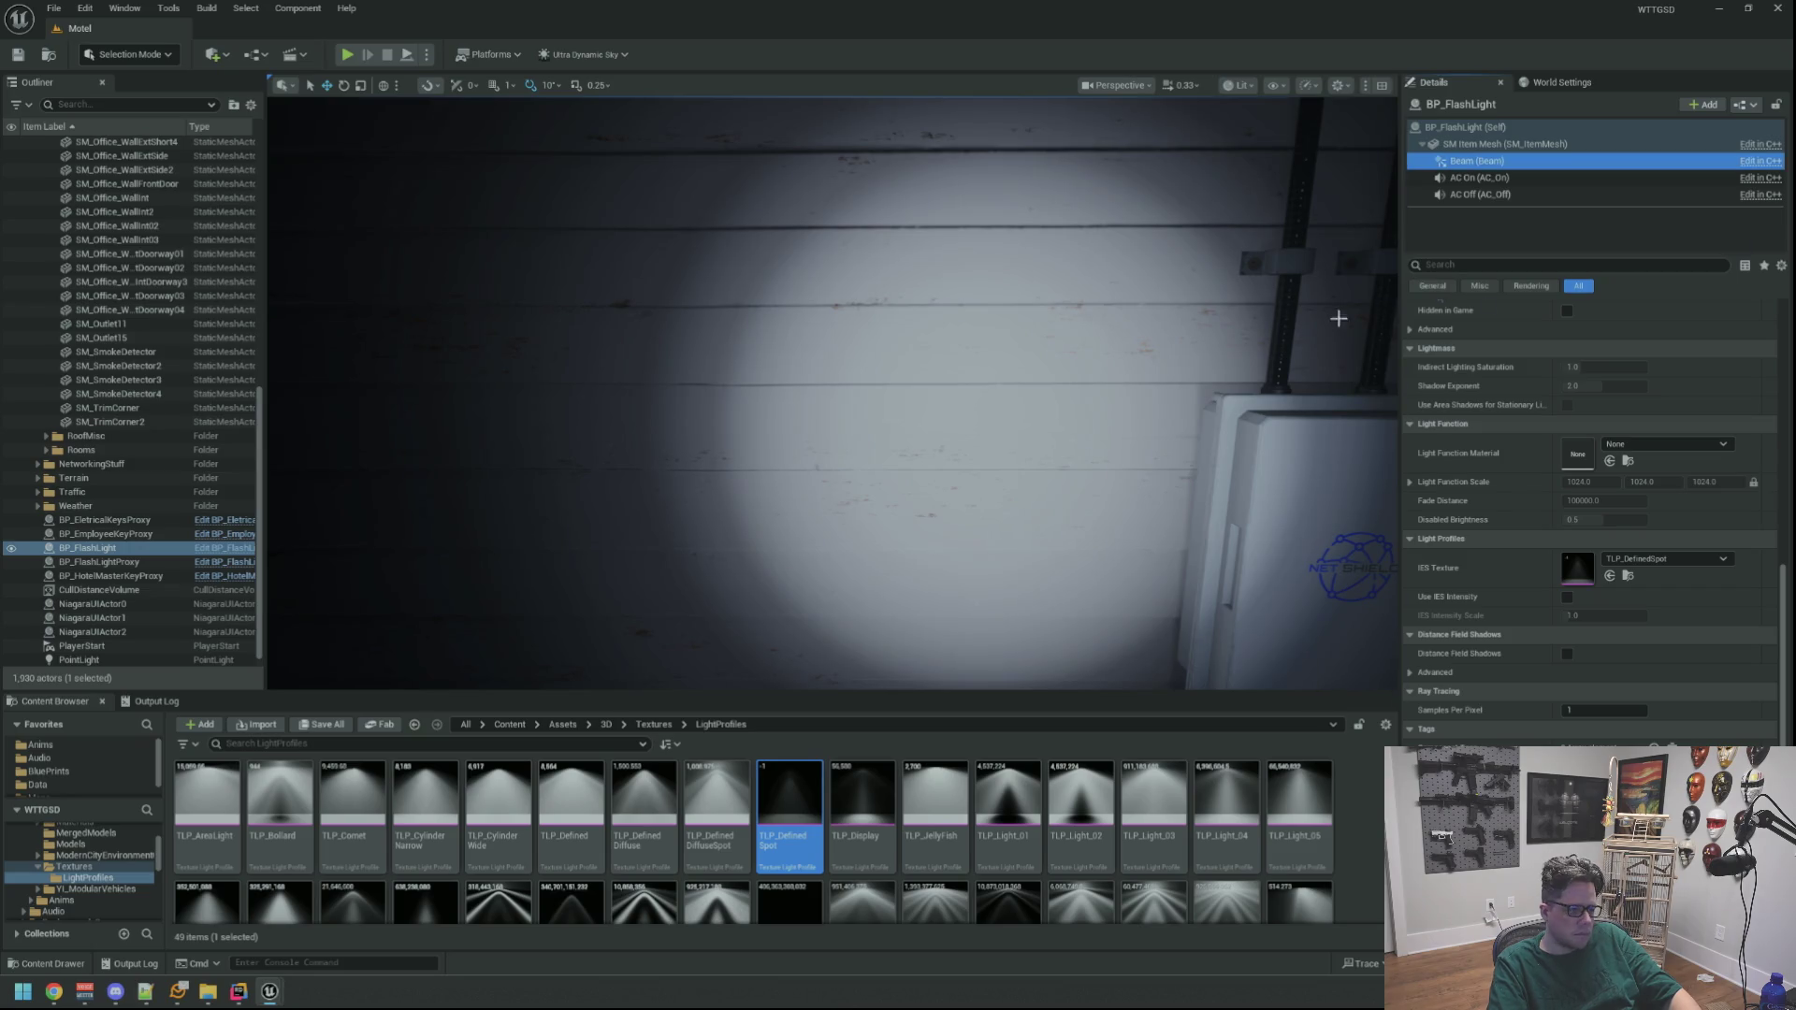
# Delete the BP_FlashLight actor from the level
pyautogui.scroll(-5, 1340, 318)
pyautogui.moveTo(693, 354); pyautogui.dragTo(907, 484)
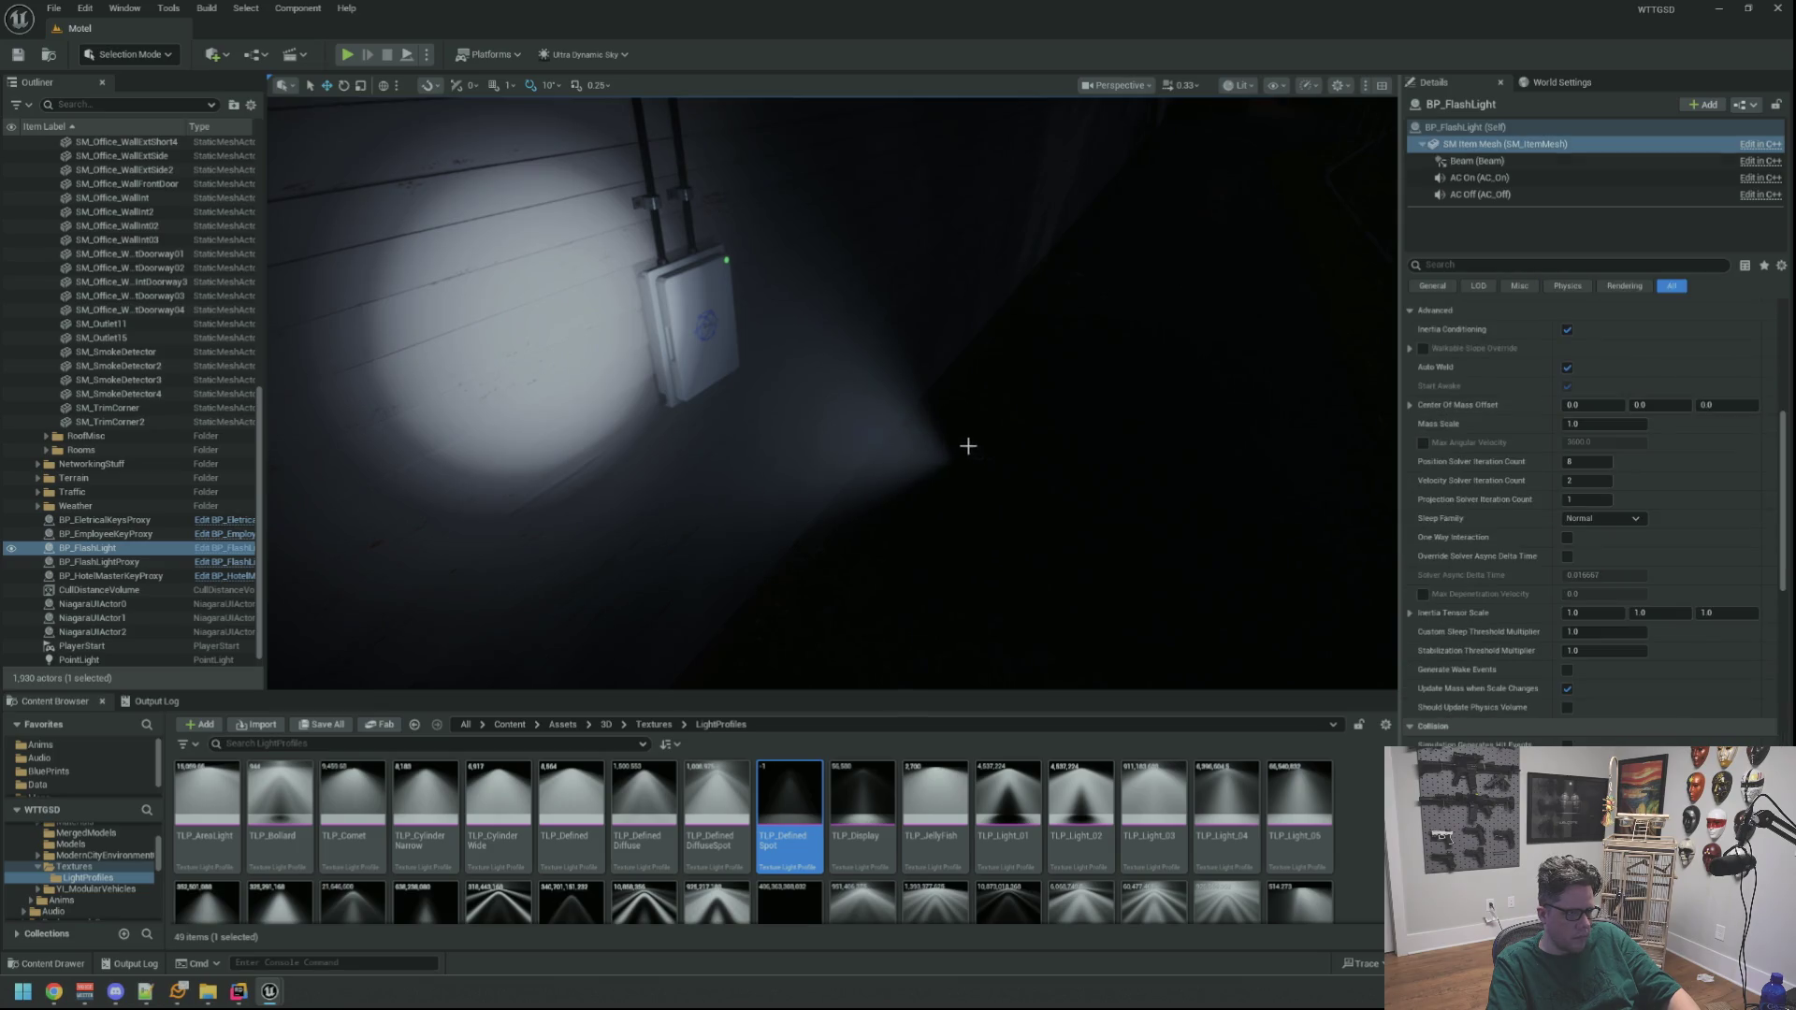
pyautogui.click(127, 551)
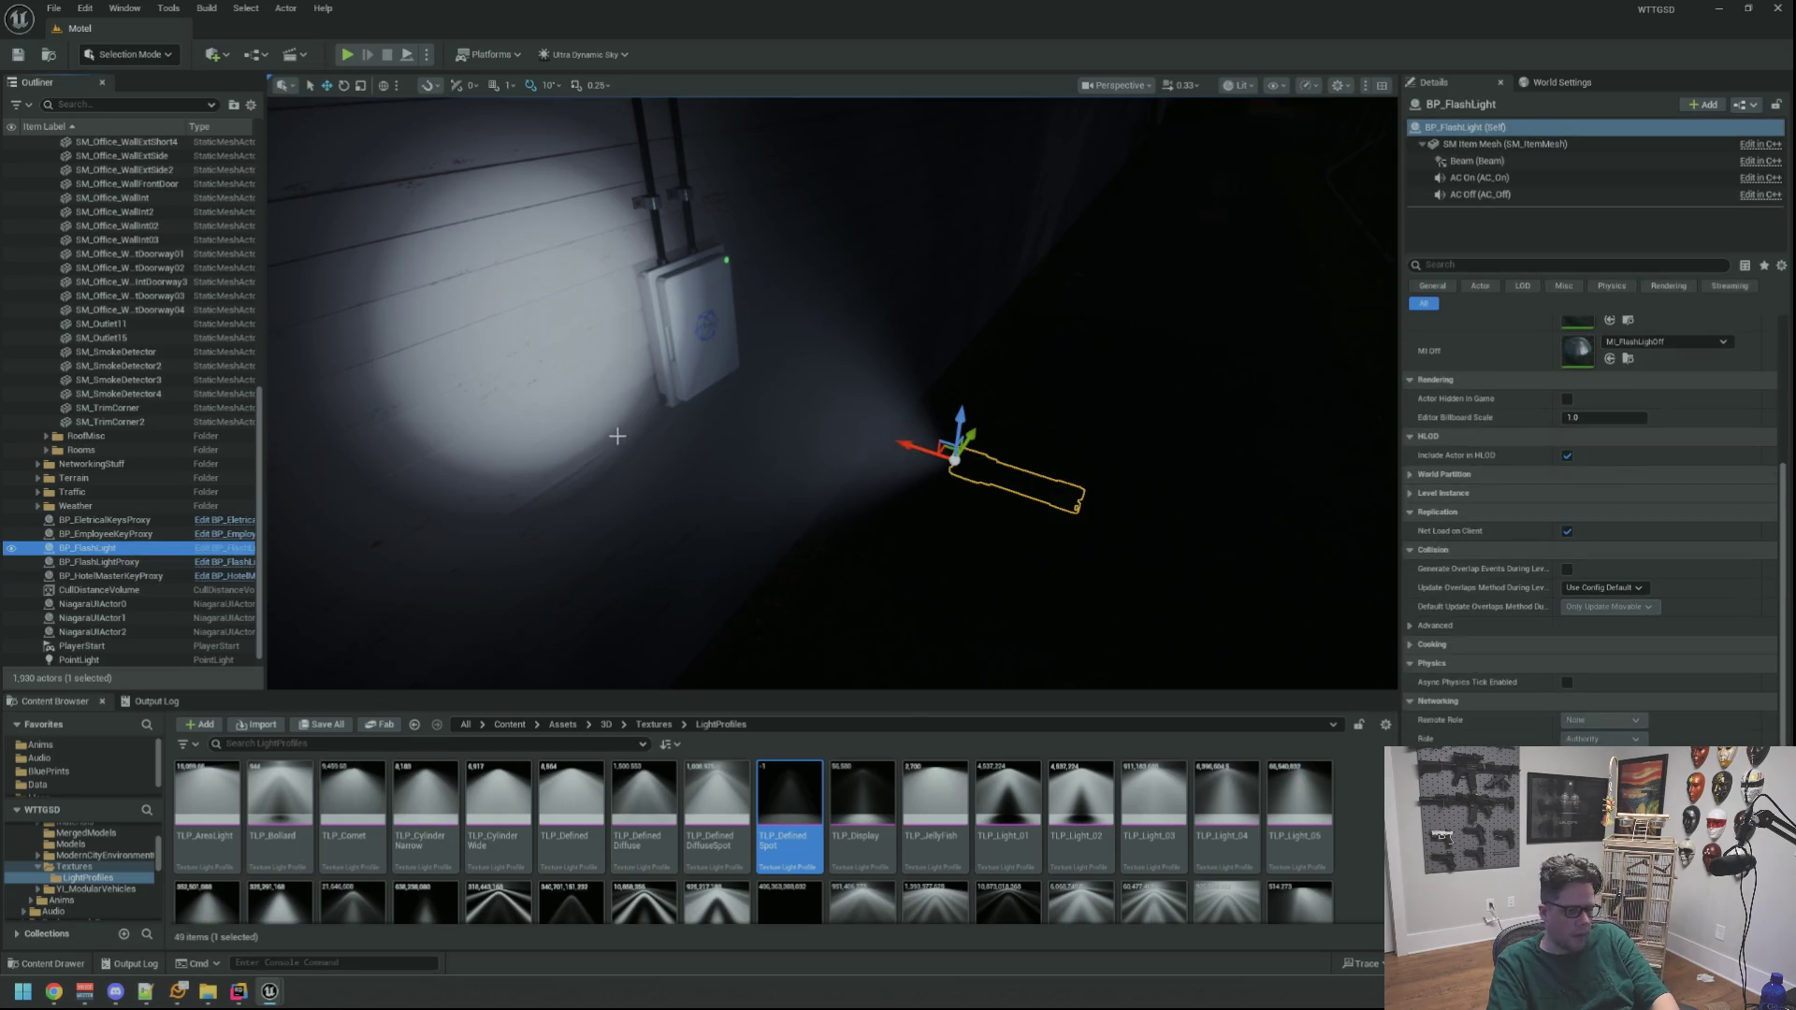
pyautogui.press('Delete')
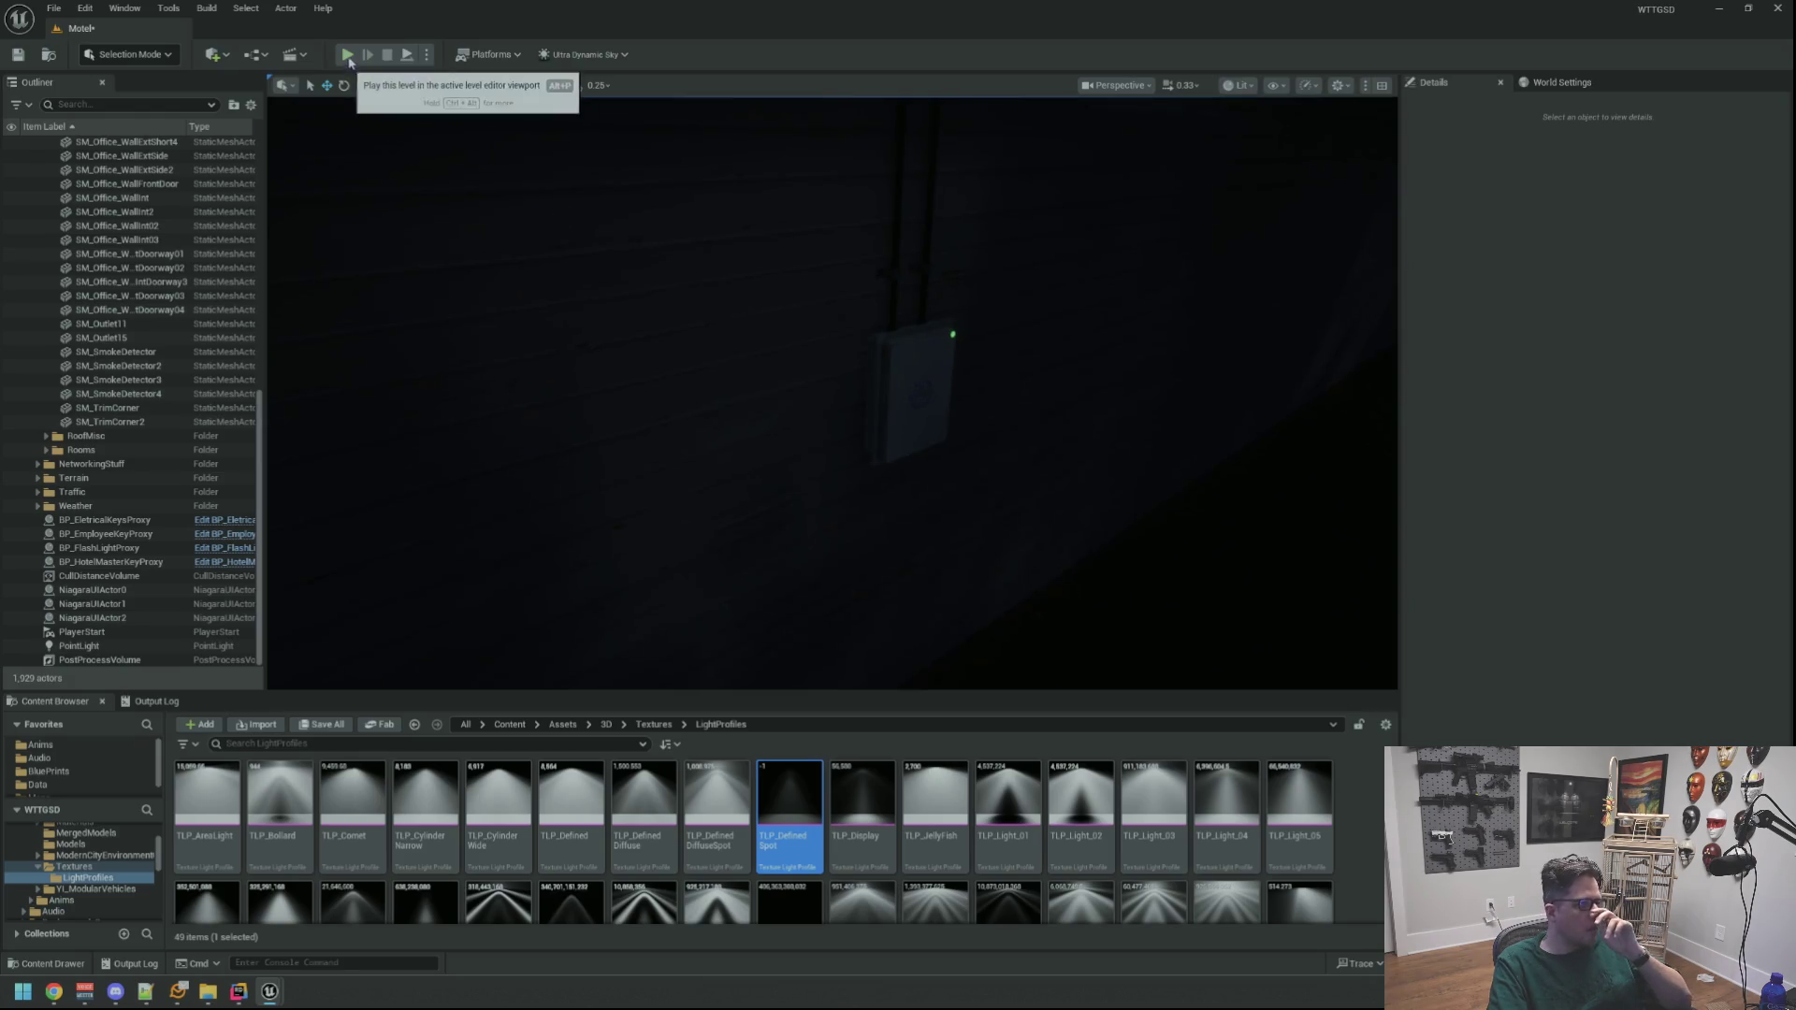
# Start a Standalone Game preview of the Motel level from the Play options
pyautogui.click(428, 56)
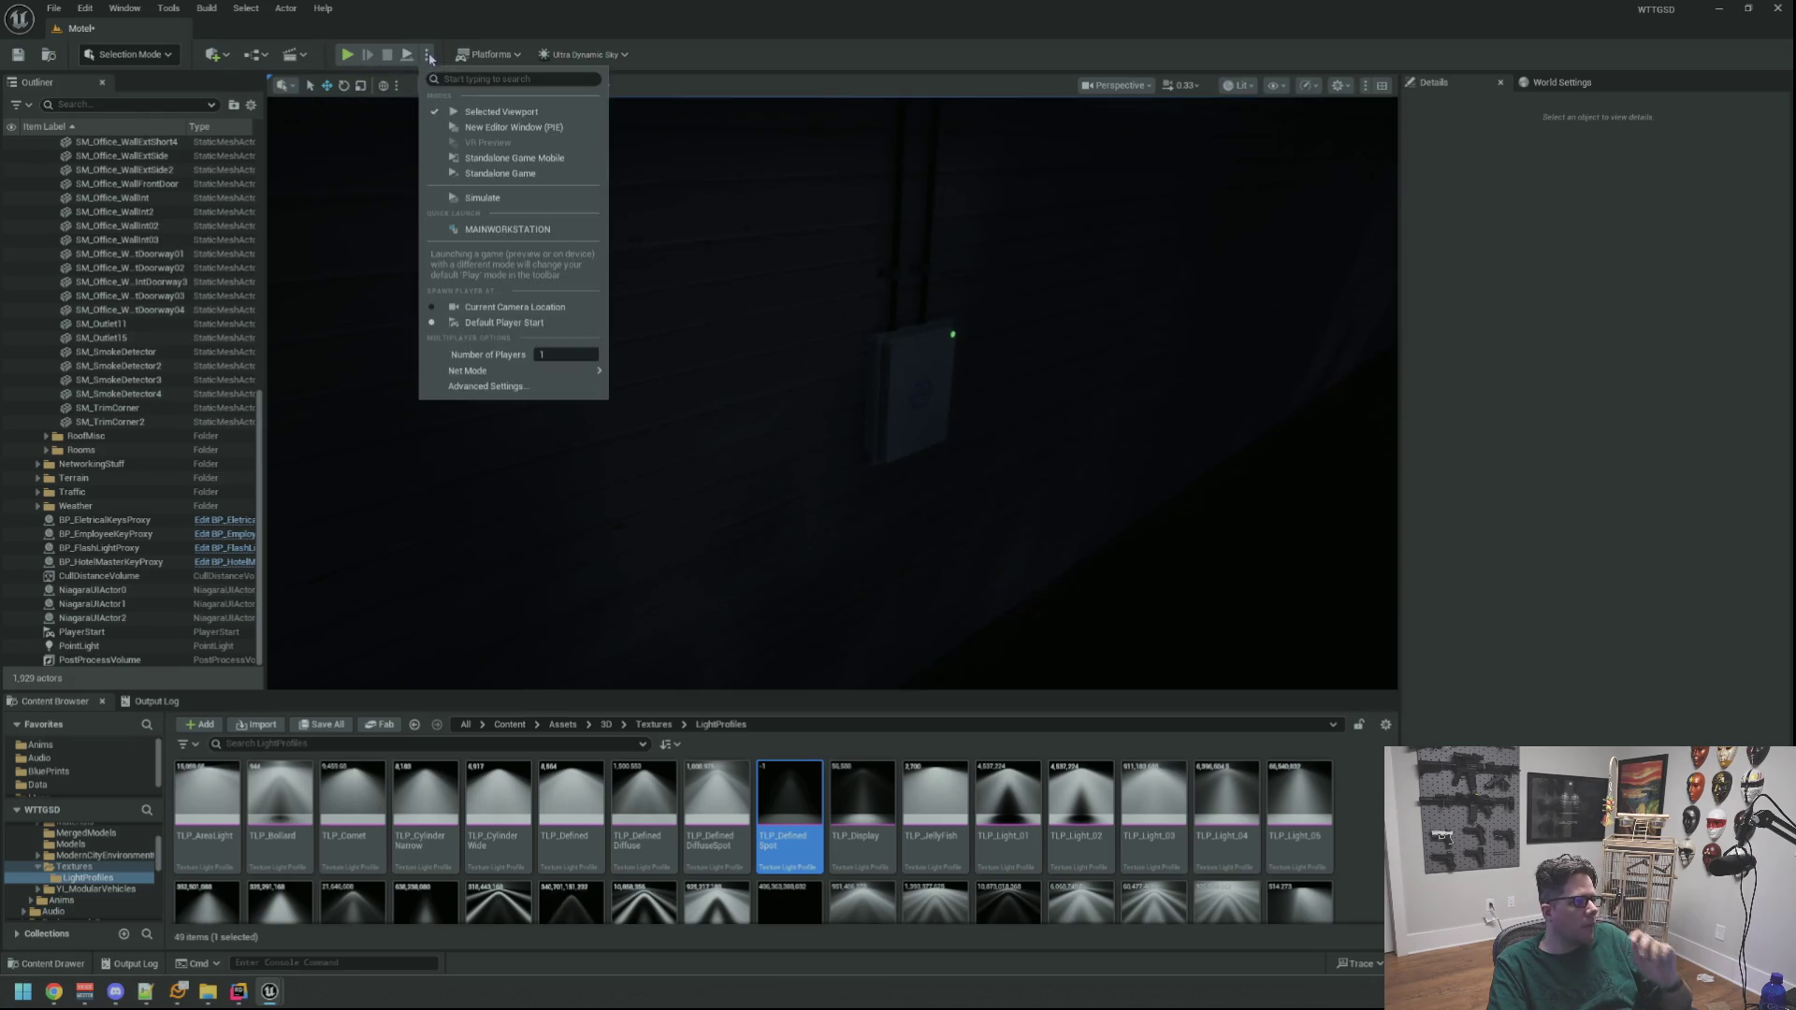
pyautogui.click(496, 127)
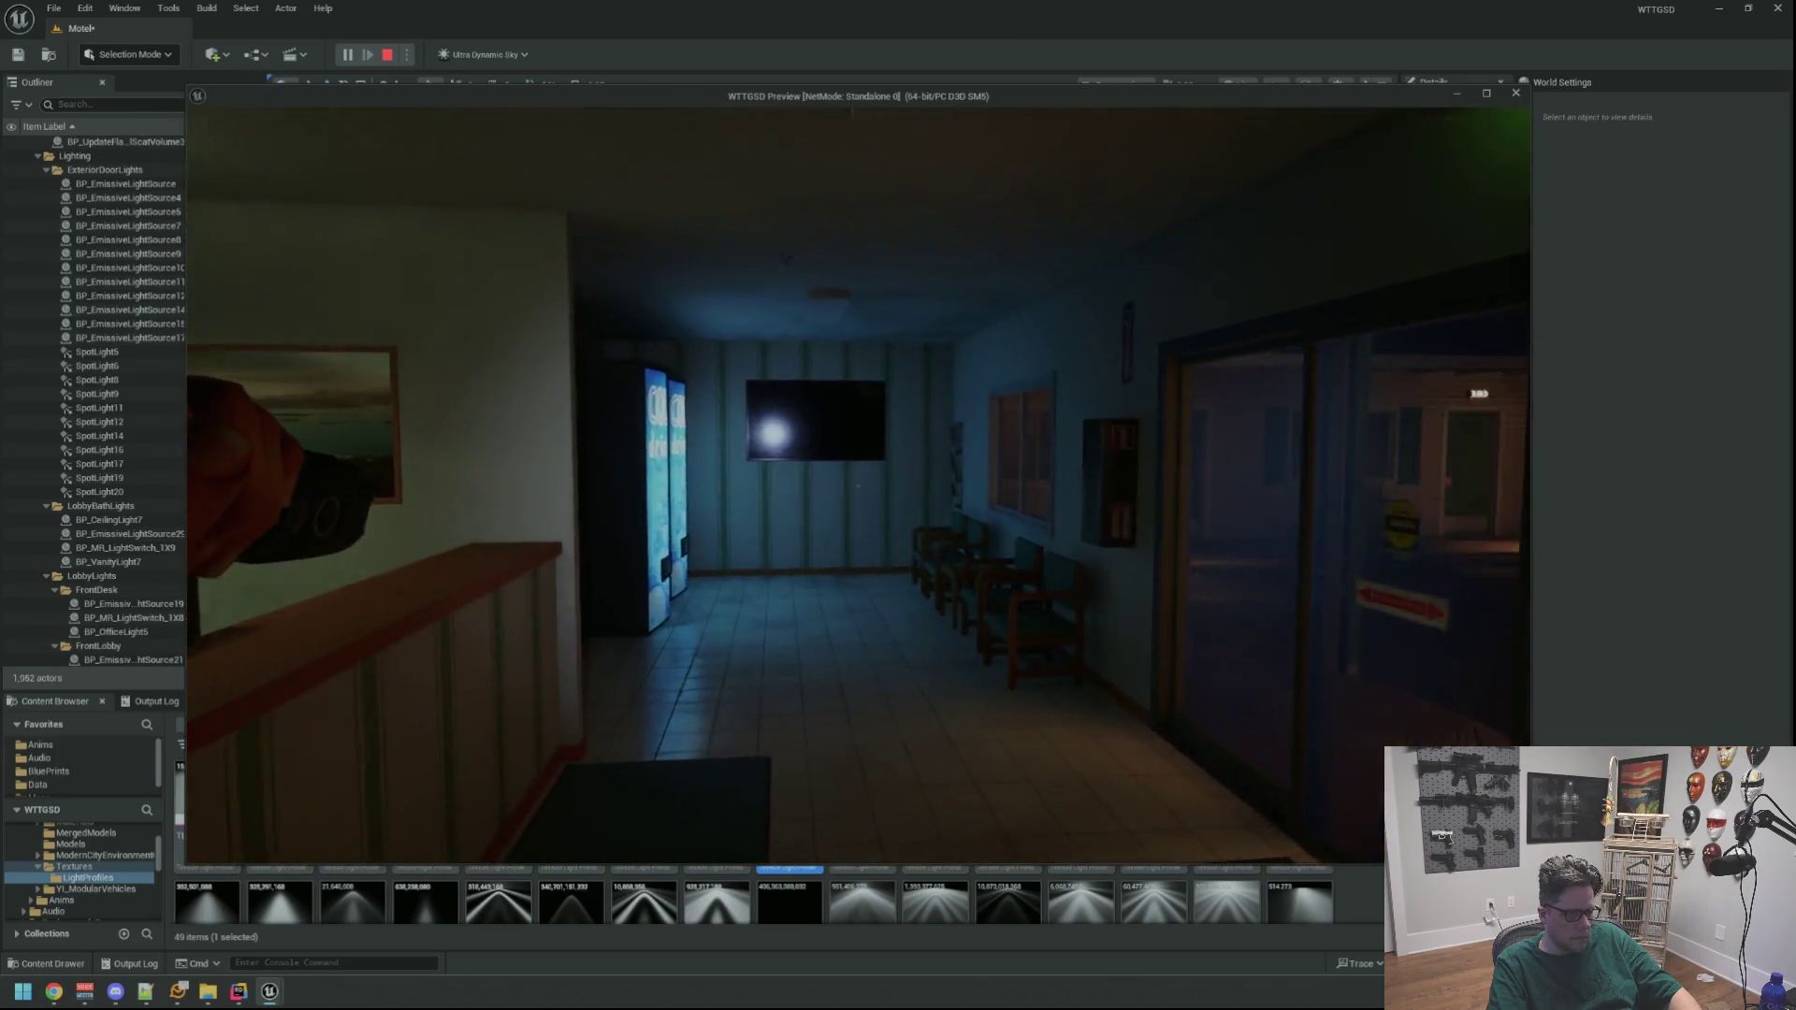
# Walk through the Private door into the yard, past the graffiti wall and lit electrical box
pyautogui.press('w')
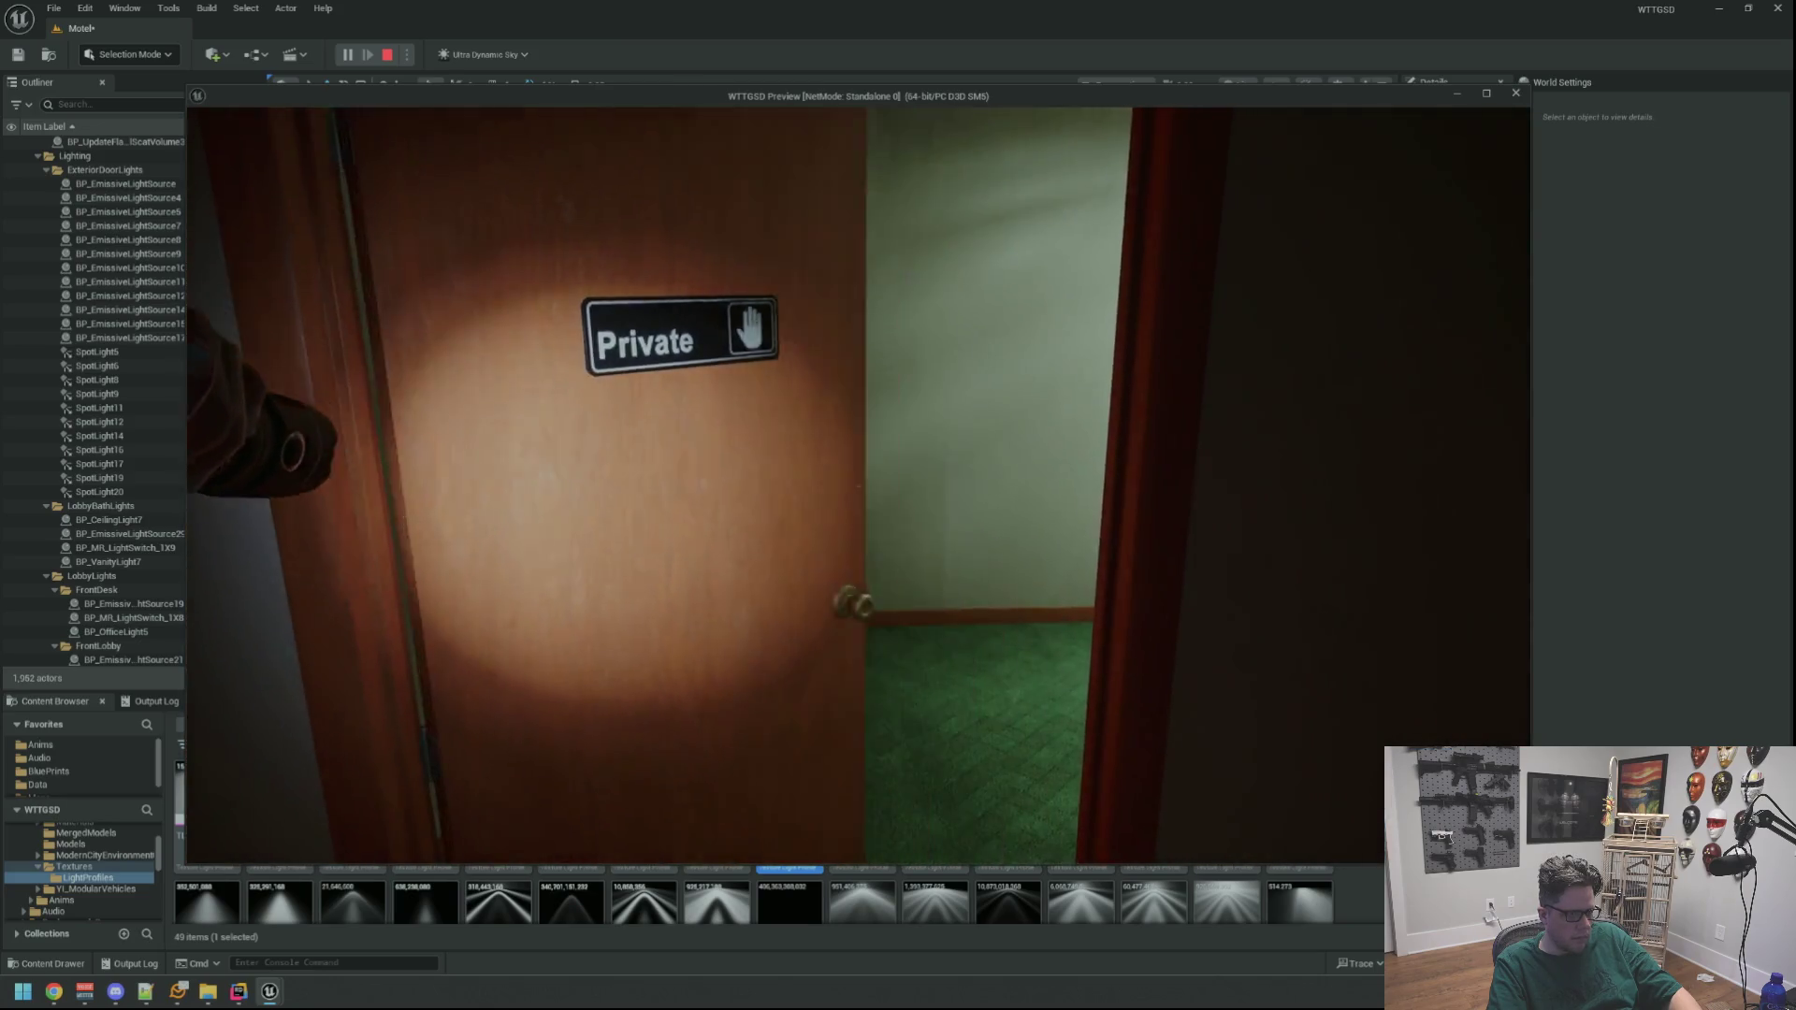
pyautogui.press('w')
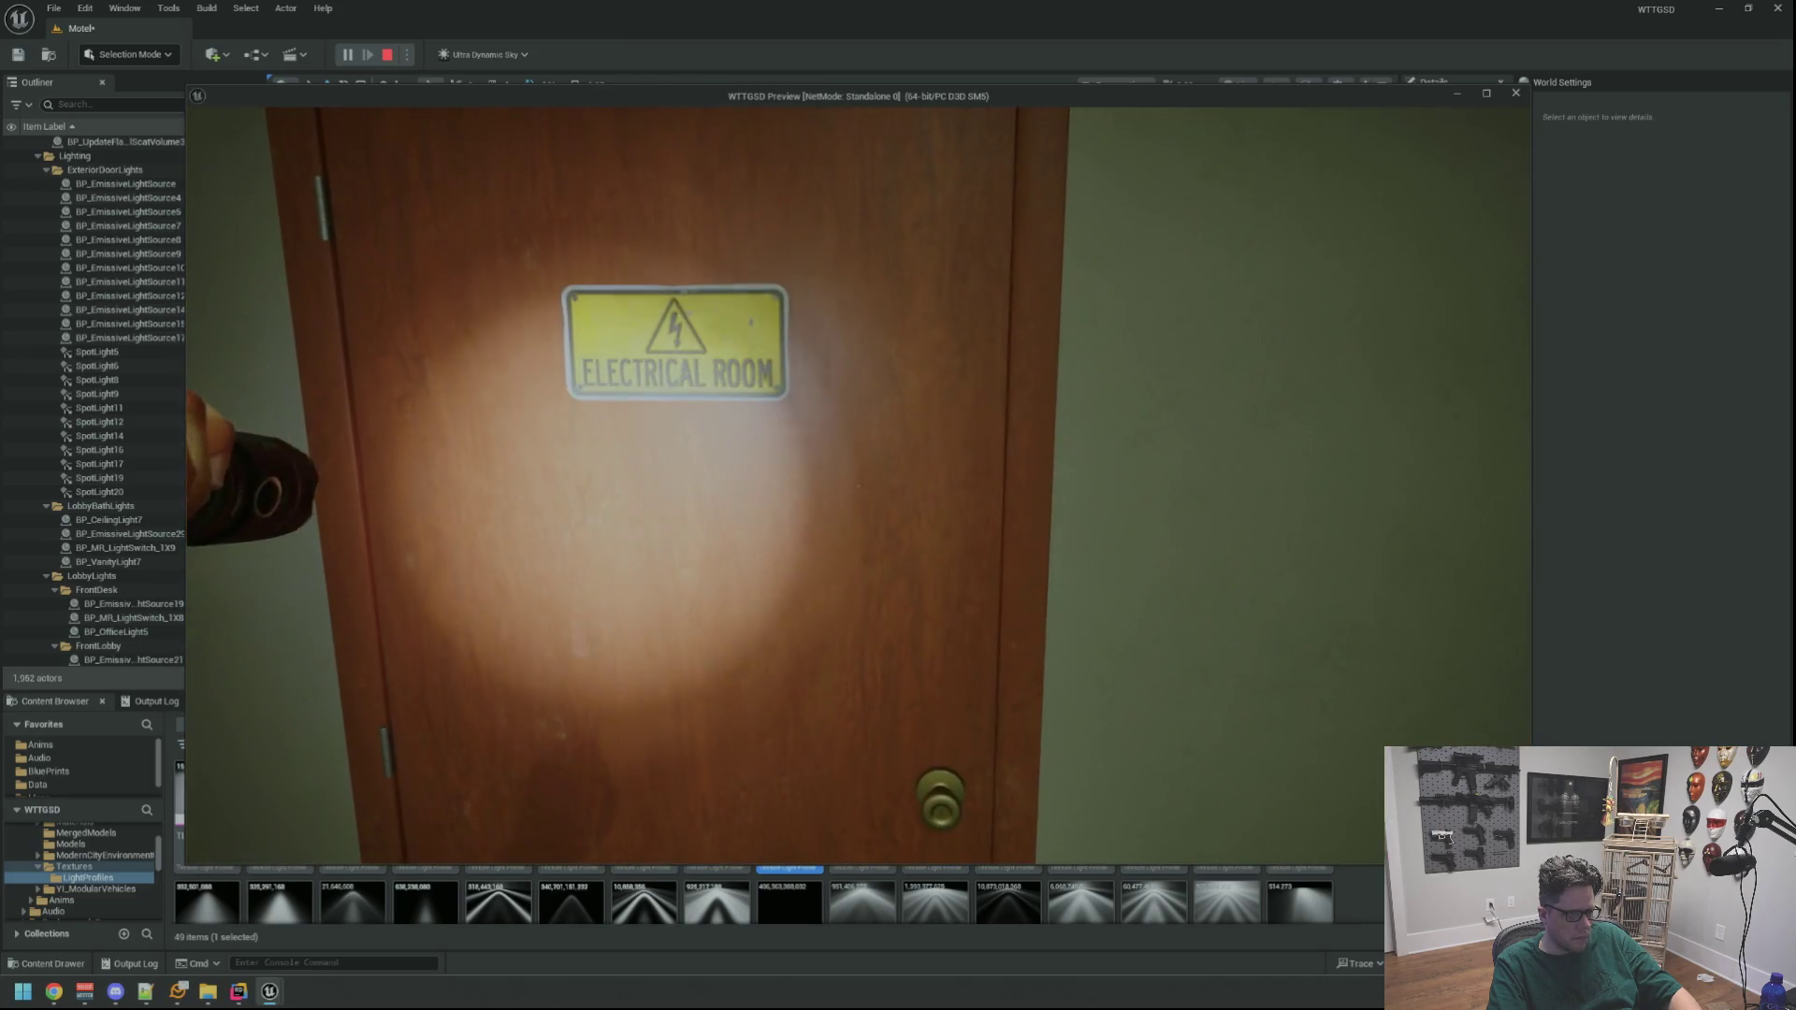
pyautogui.press('w')
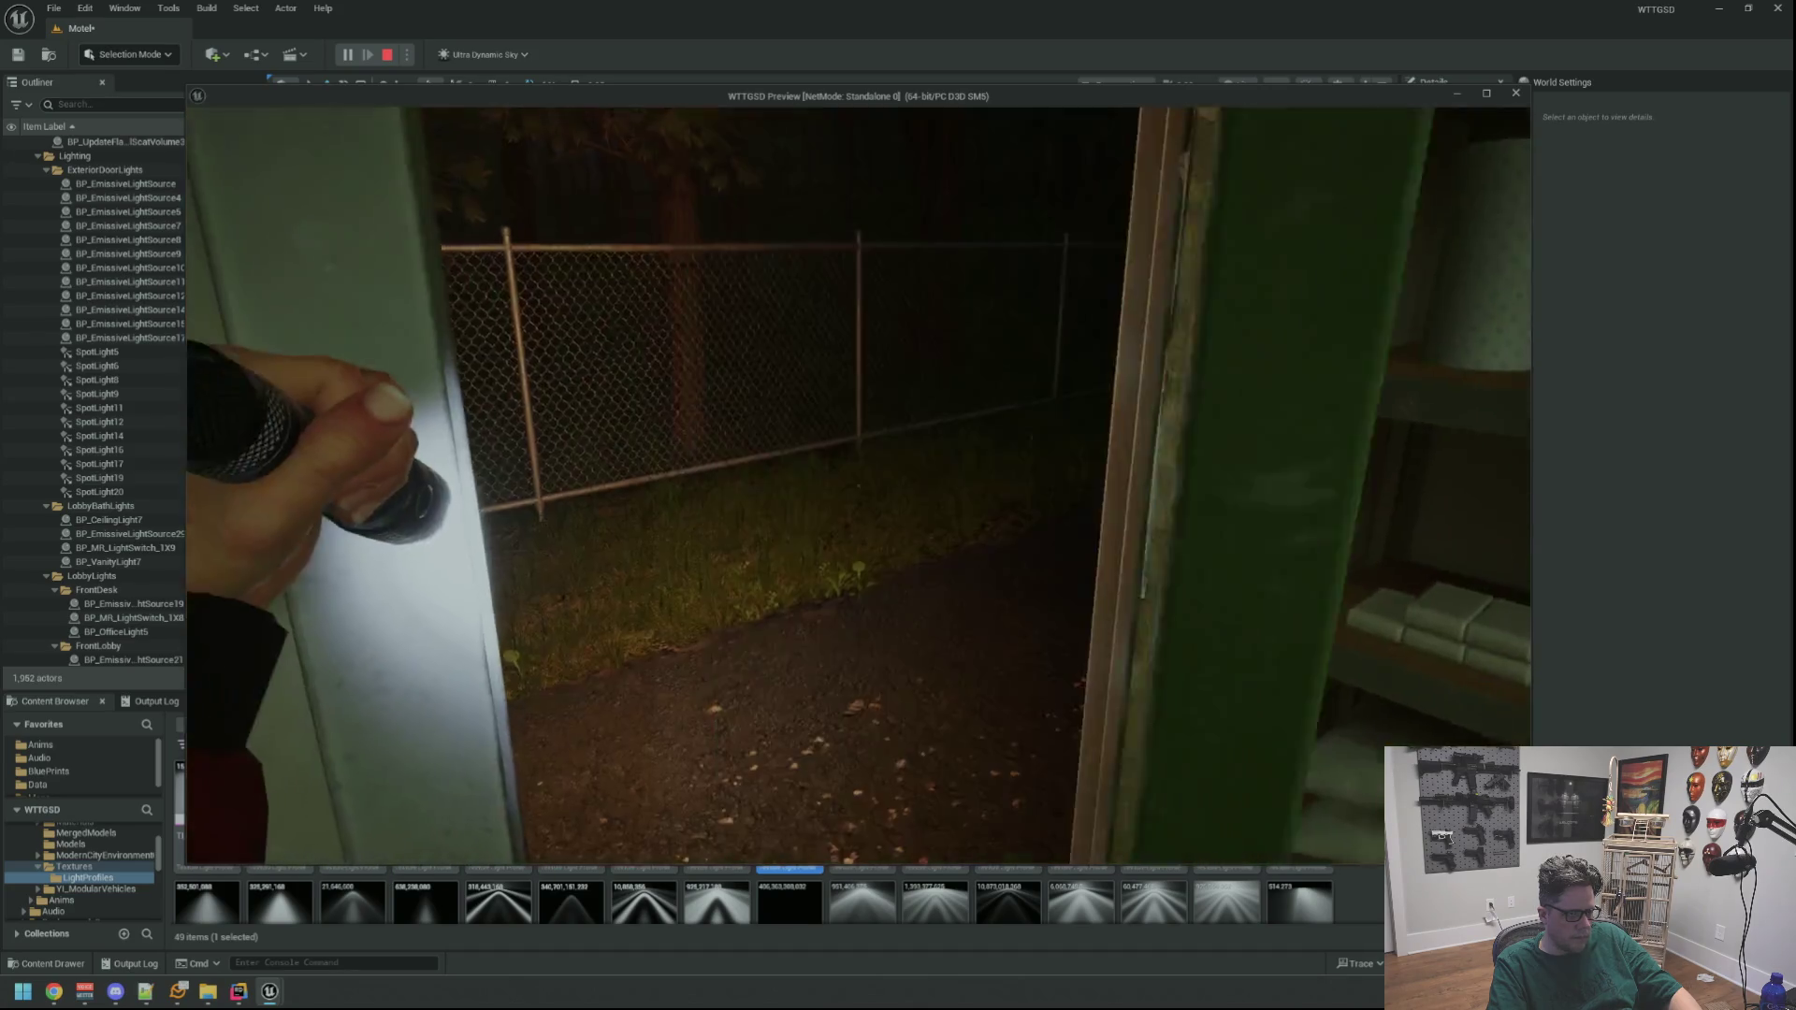
pyautogui.press('w')
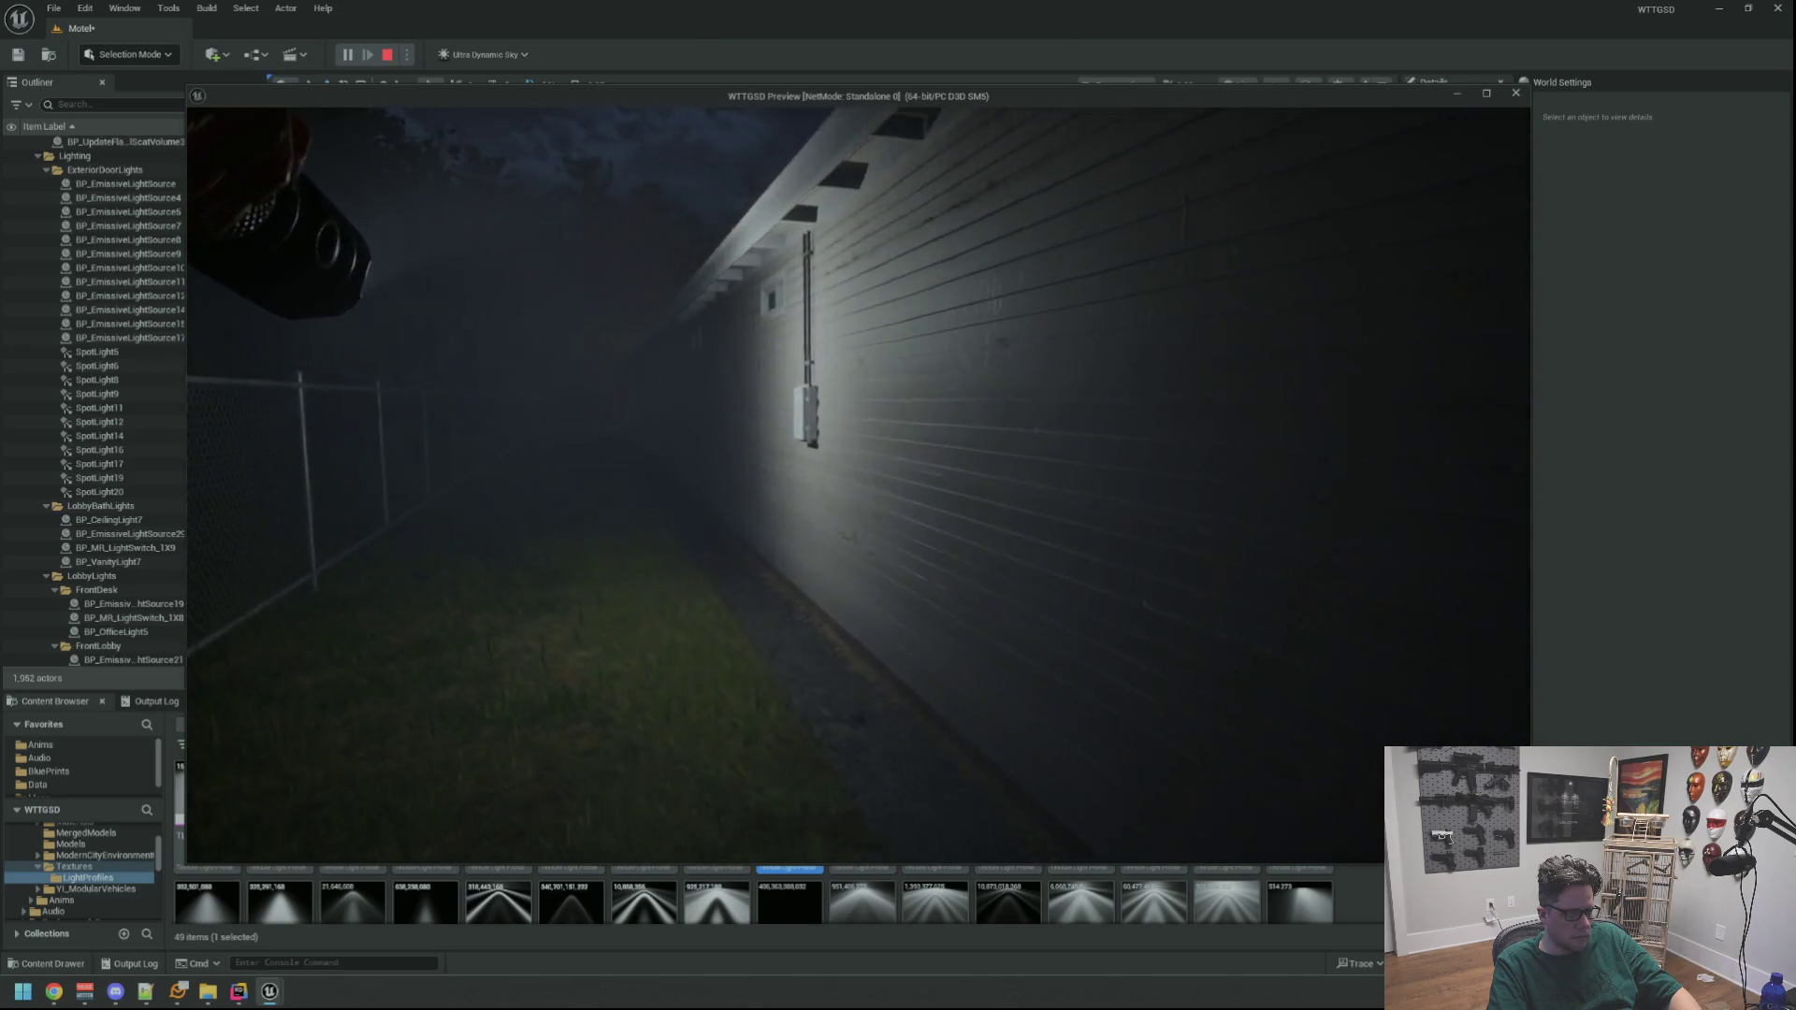
pyautogui.press('w')
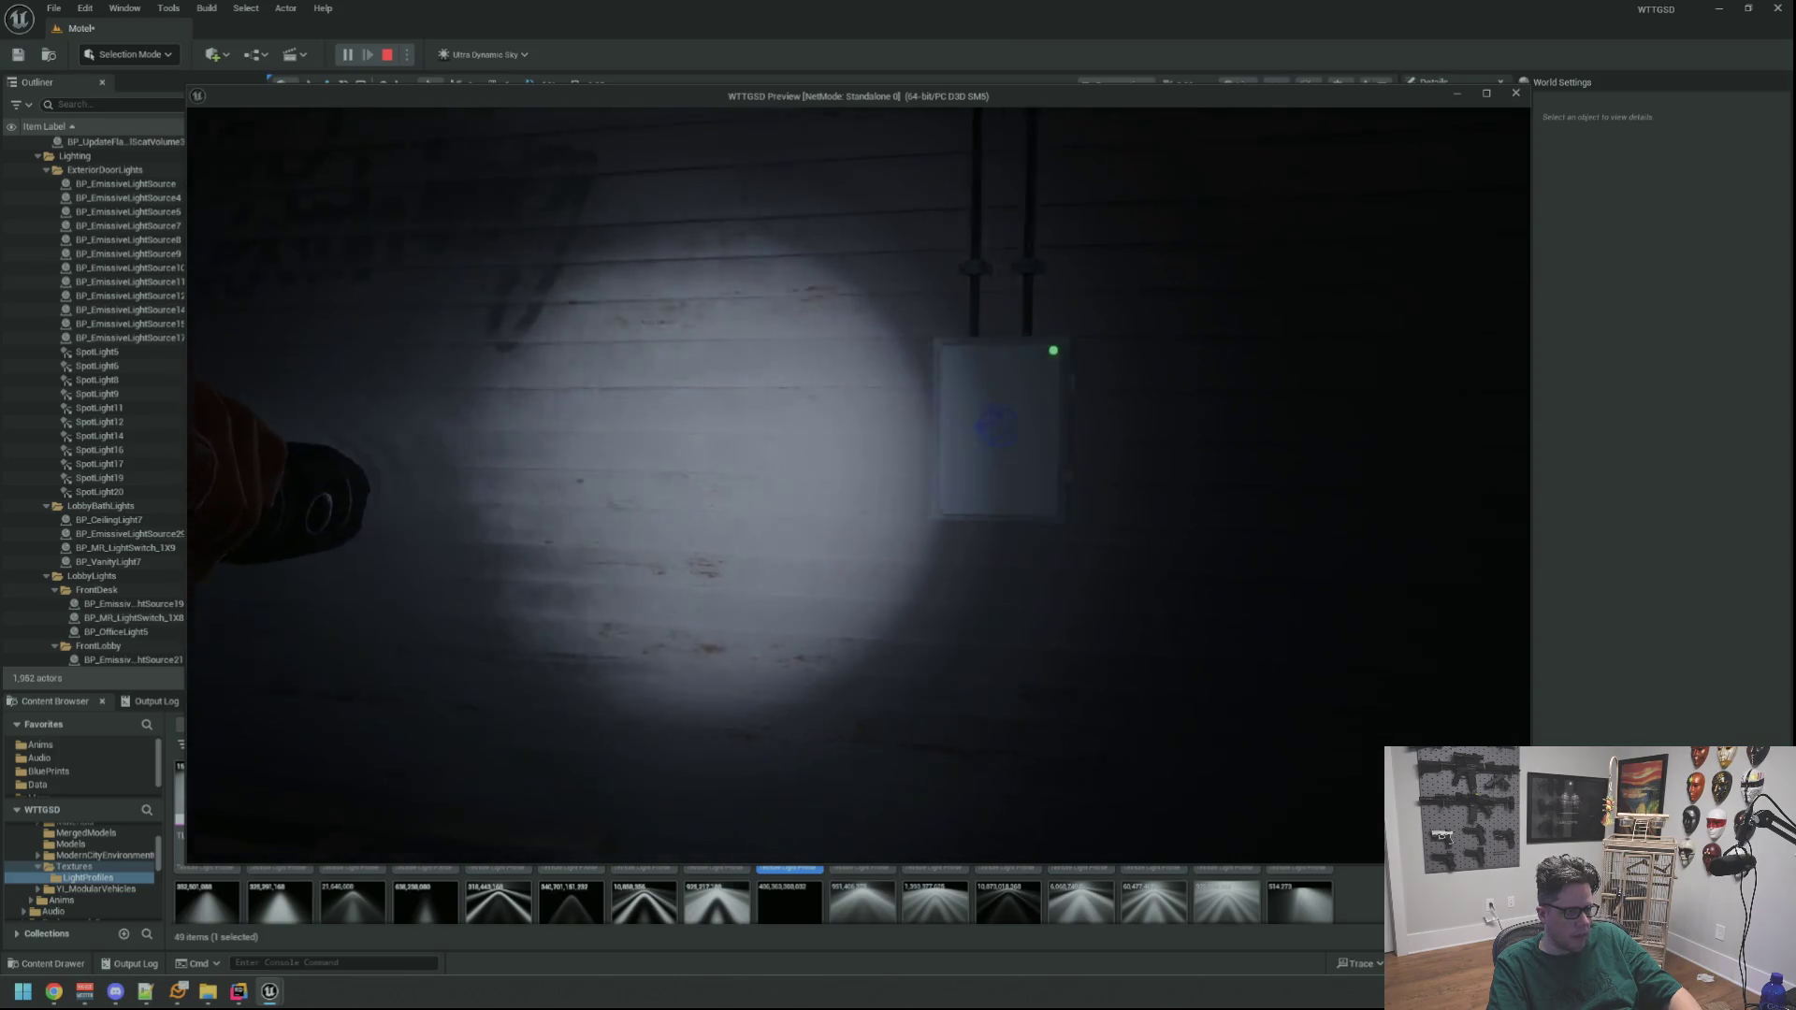
pyautogui.press('f')
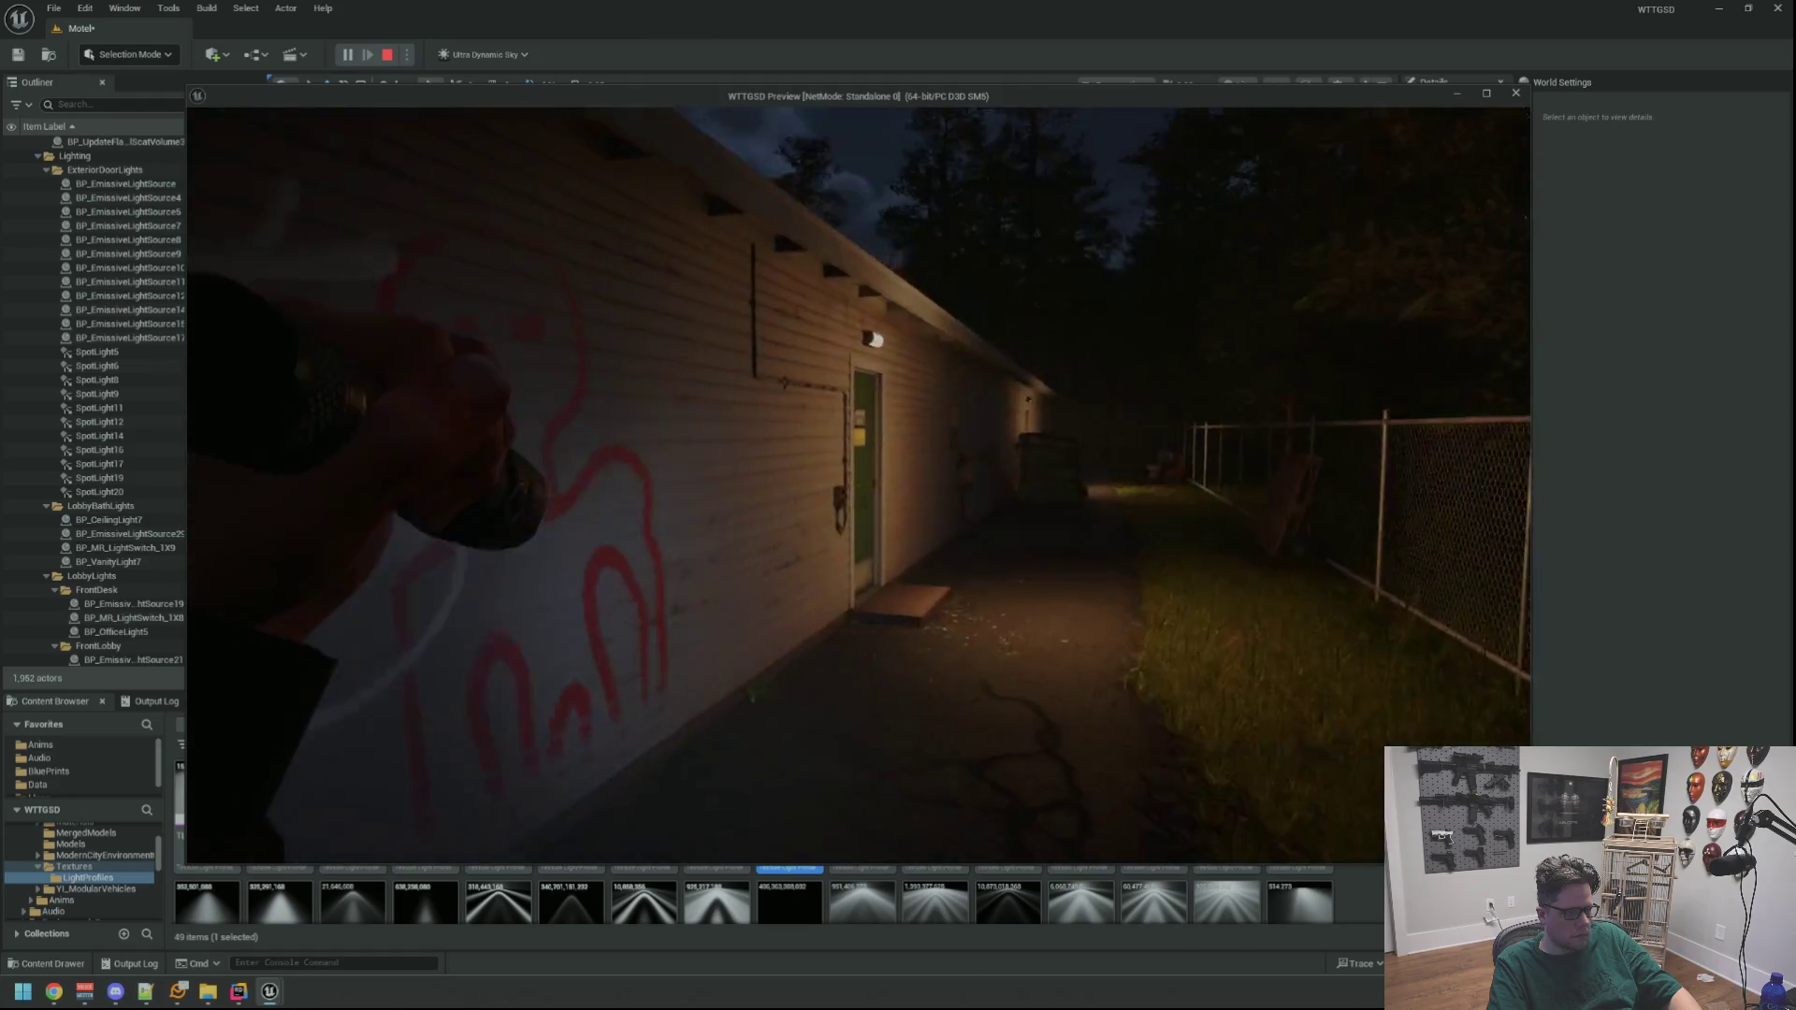
# Go through the Electrical Room door and the dark office up to the front desk
pyautogui.press('w')
pyautogui.press('e')
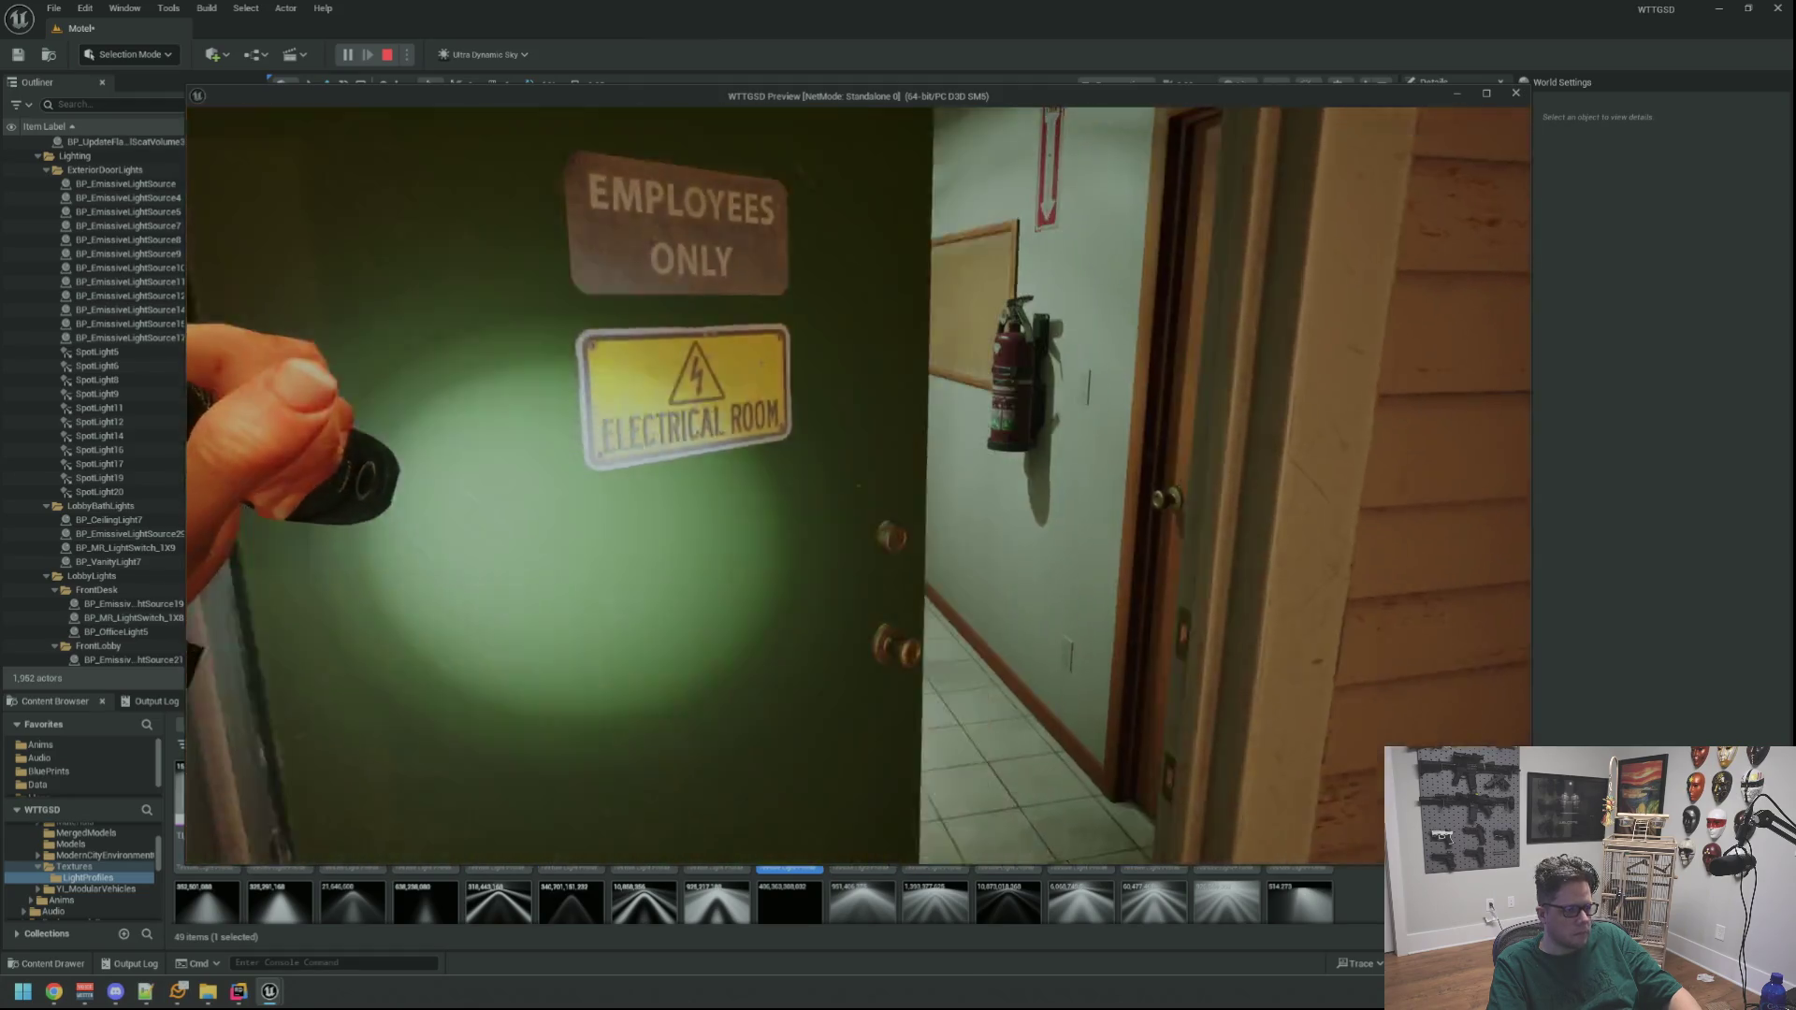
pyautogui.press('w')
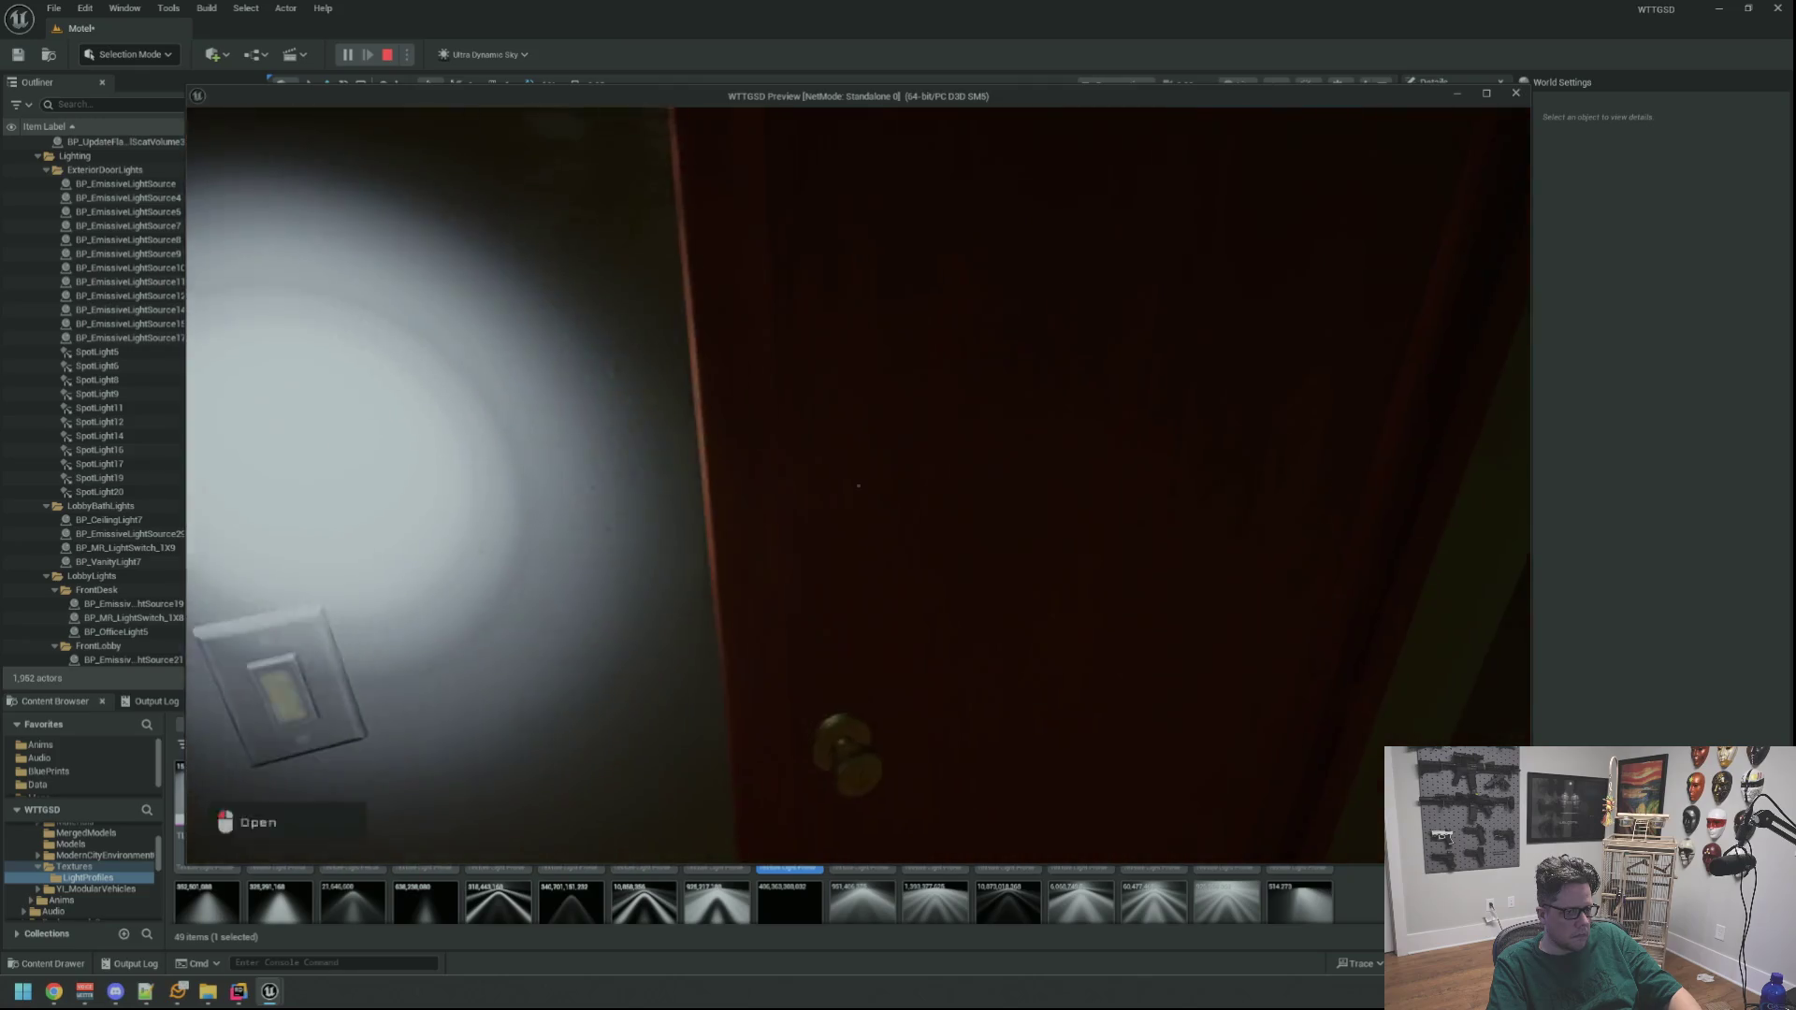
pyautogui.press('w')
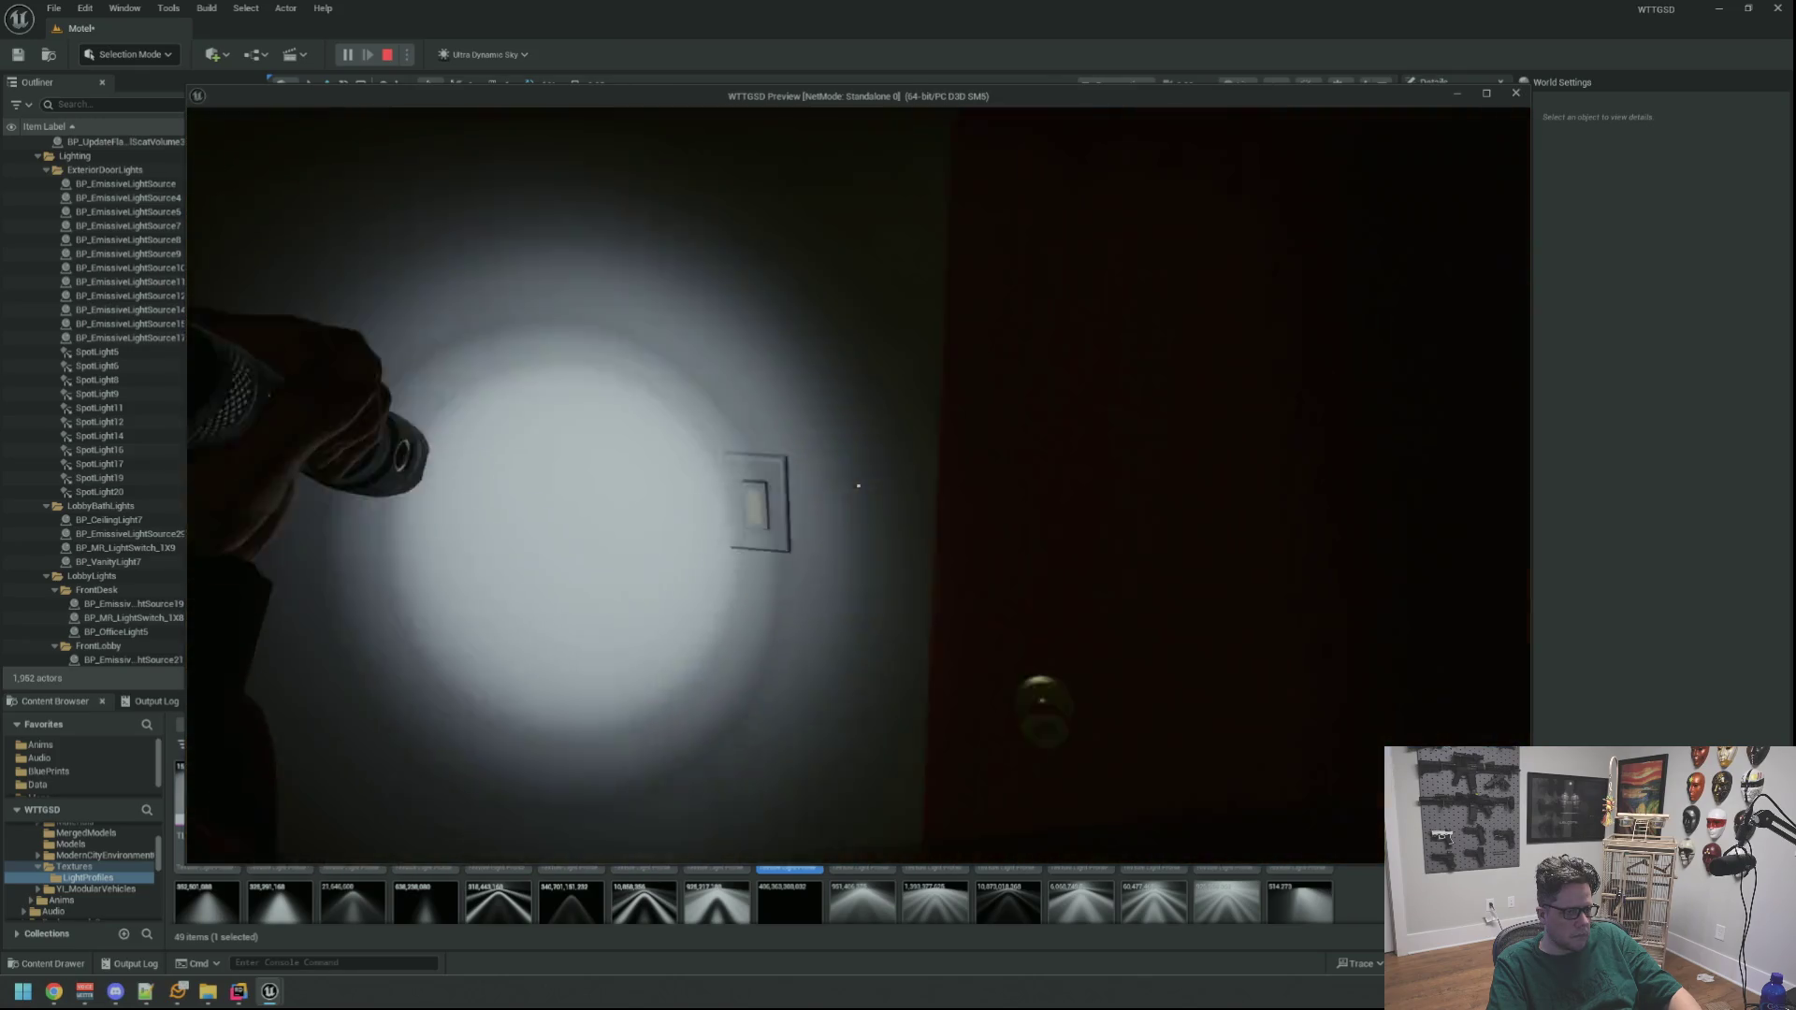
pyautogui.press('w')
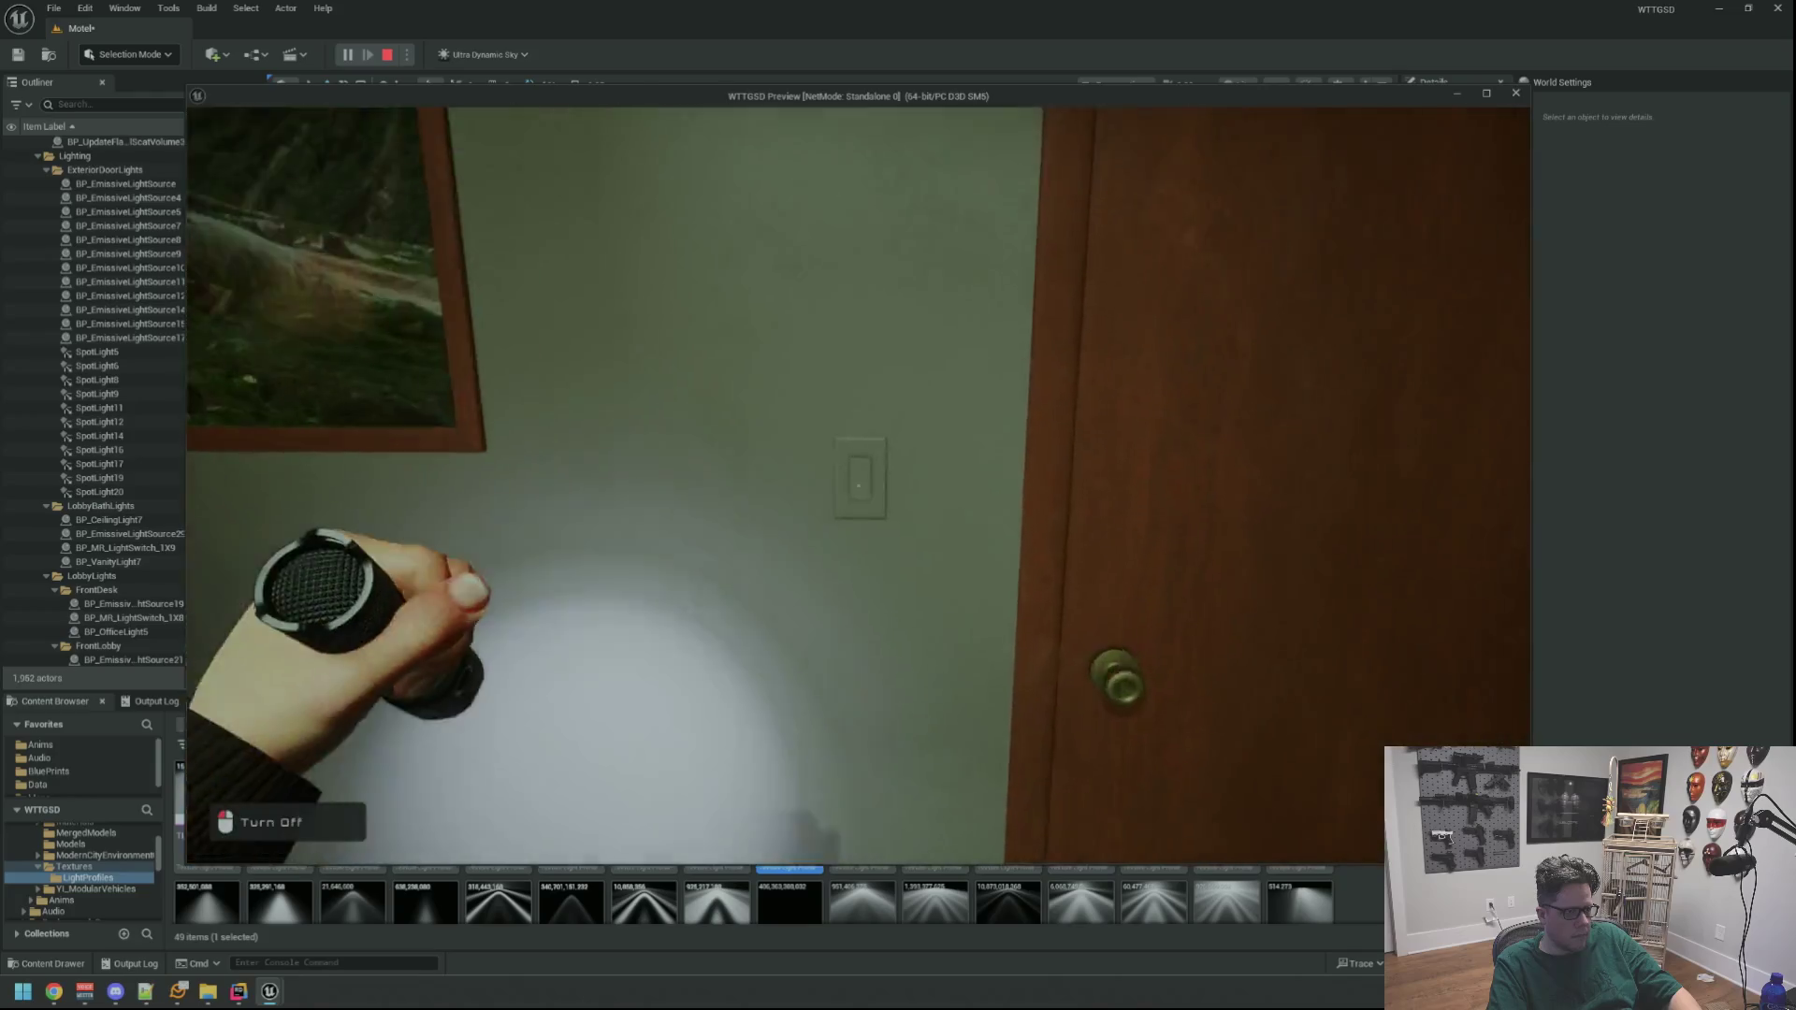
pyautogui.press('s')
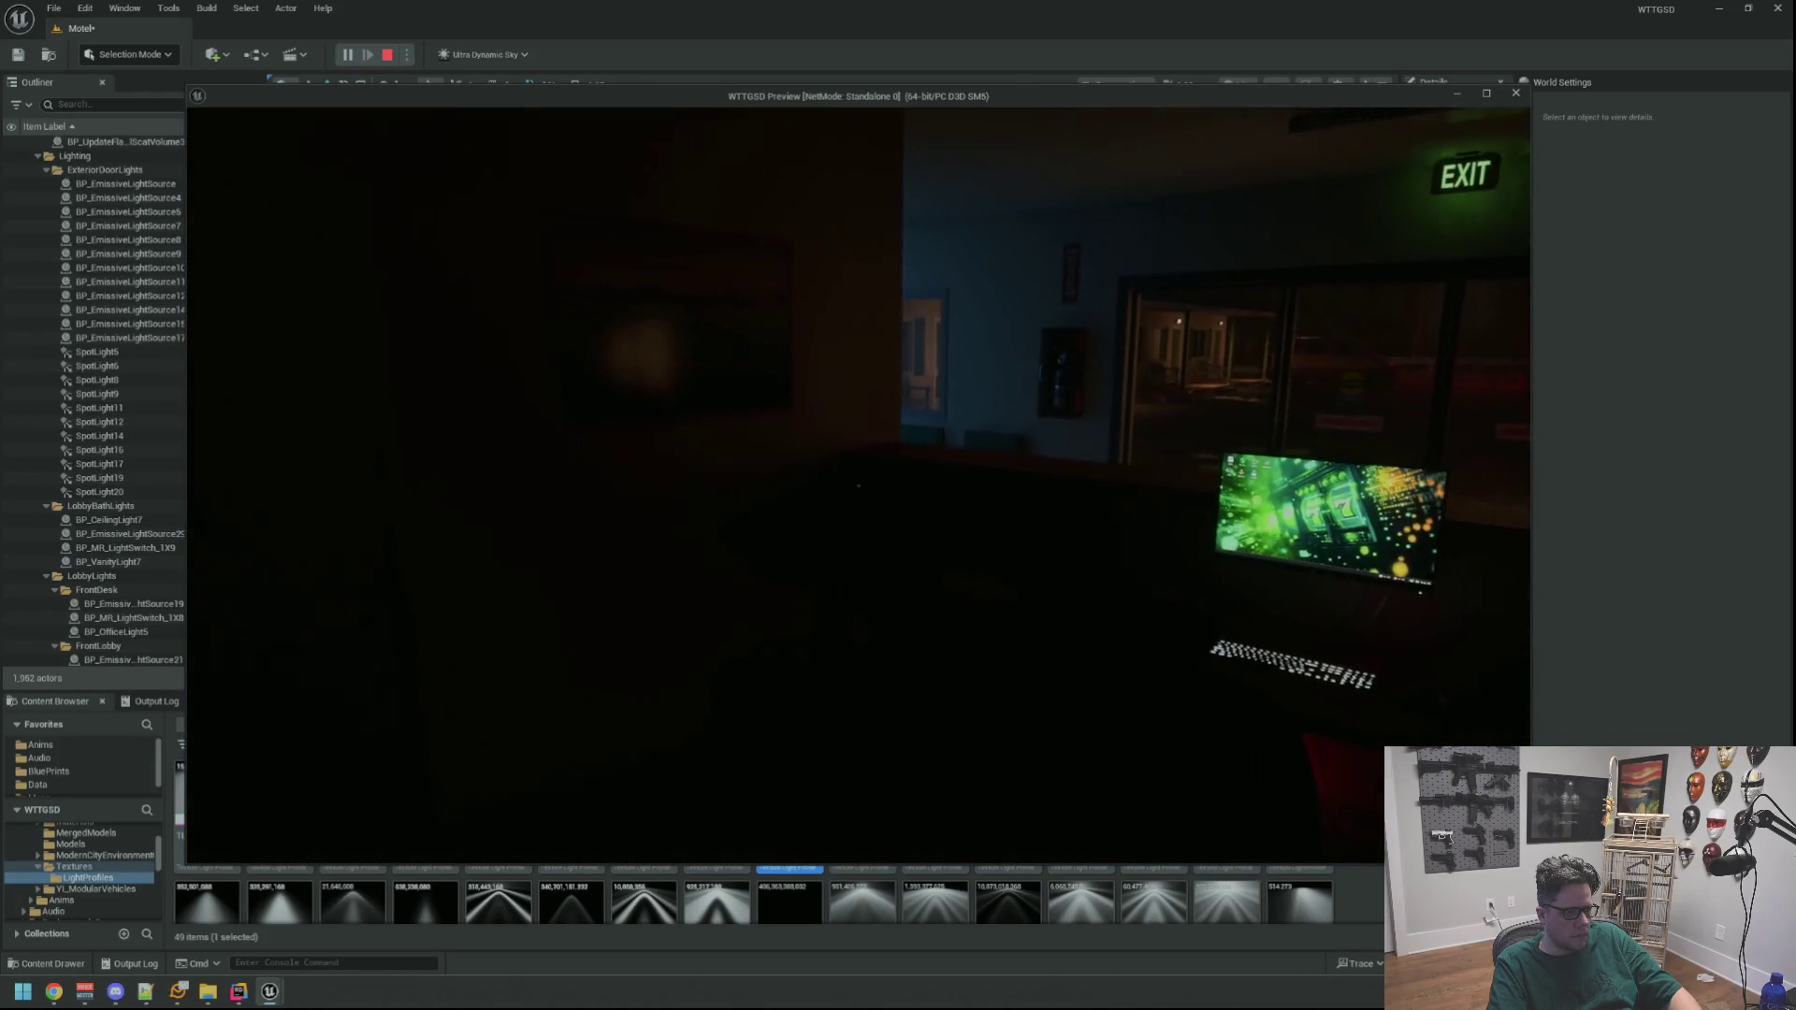
# Head back out the Electrical Room door to the graffiti wall and open the console
pyautogui.moveTo(859, 485)
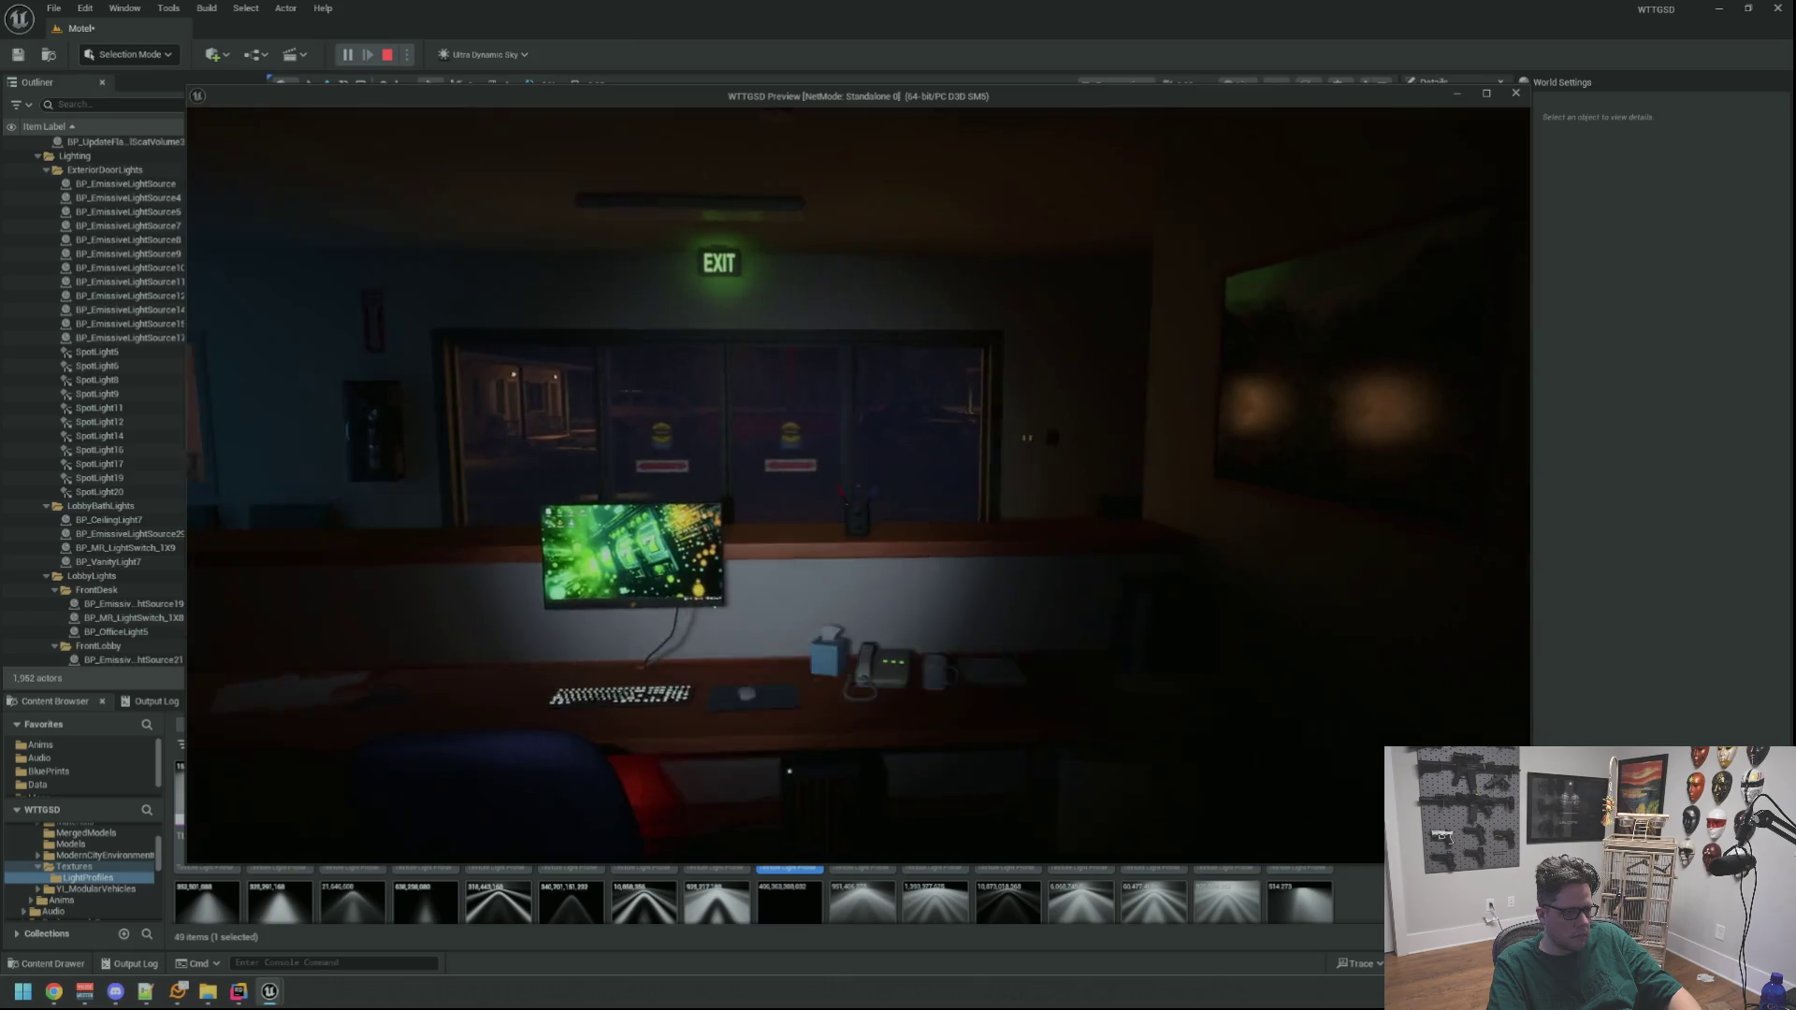
pyautogui.press('w')
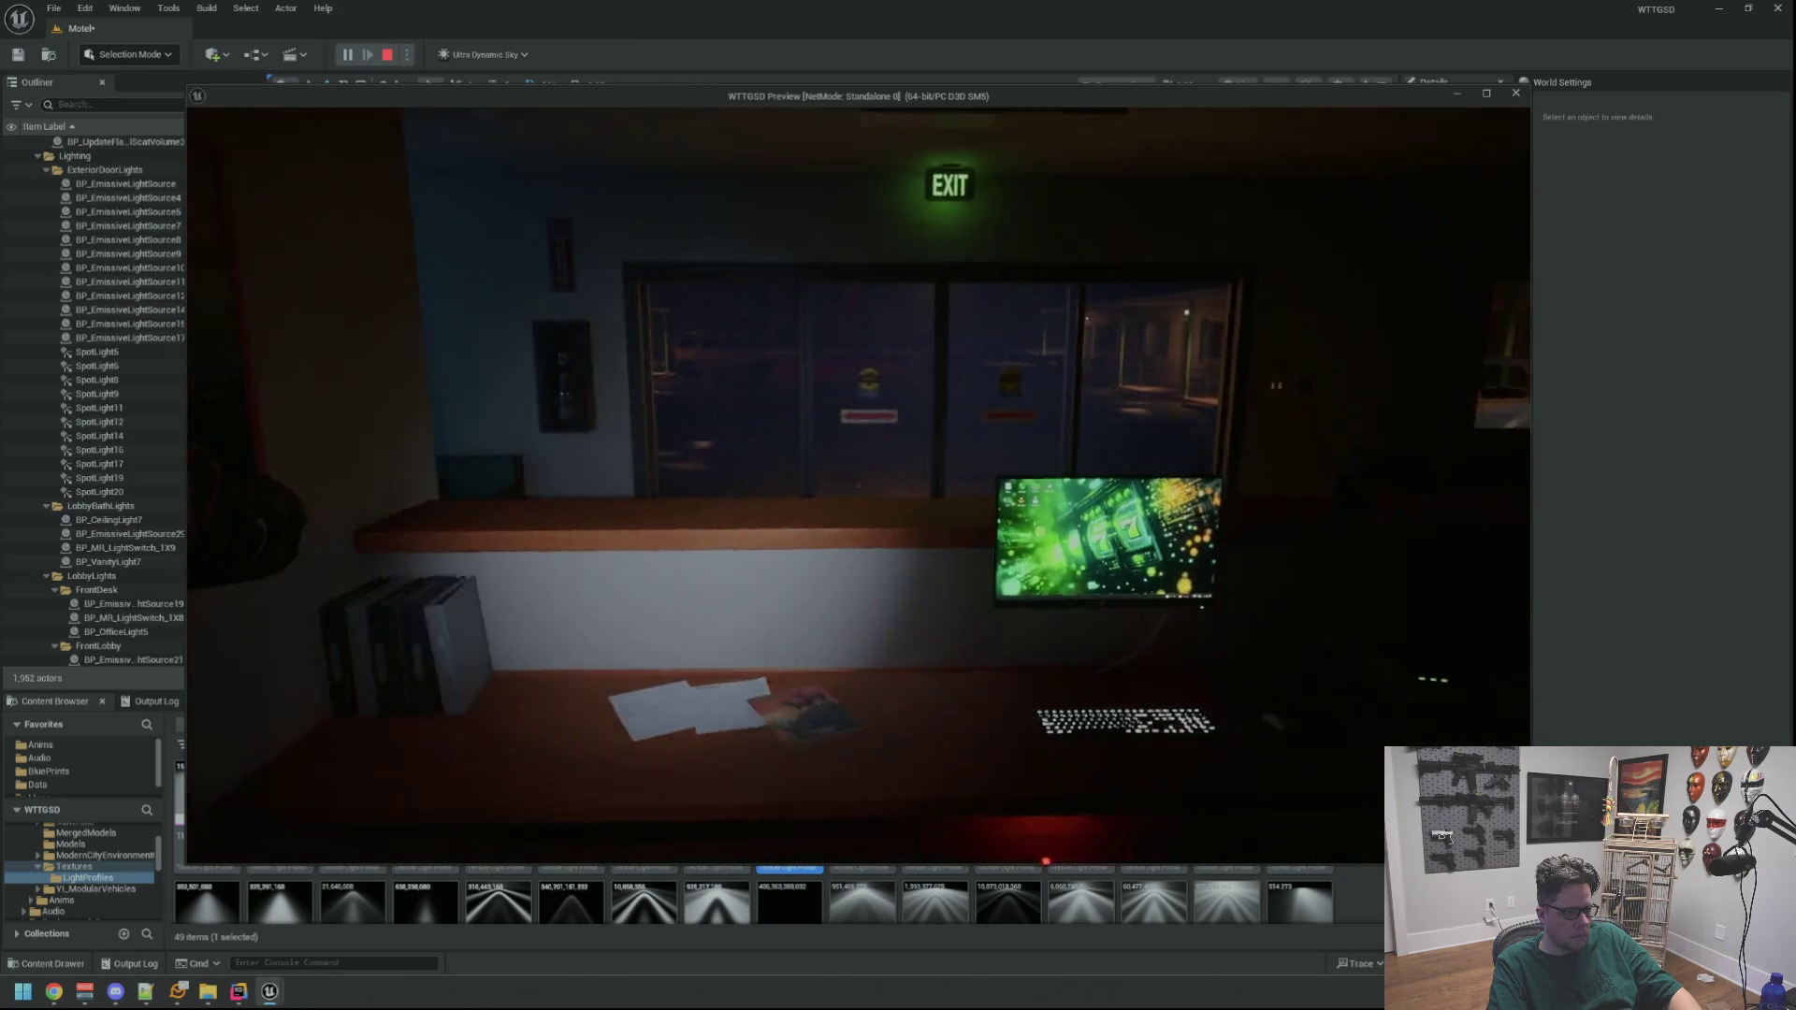
pyautogui.press('s')
pyautogui.press('w')
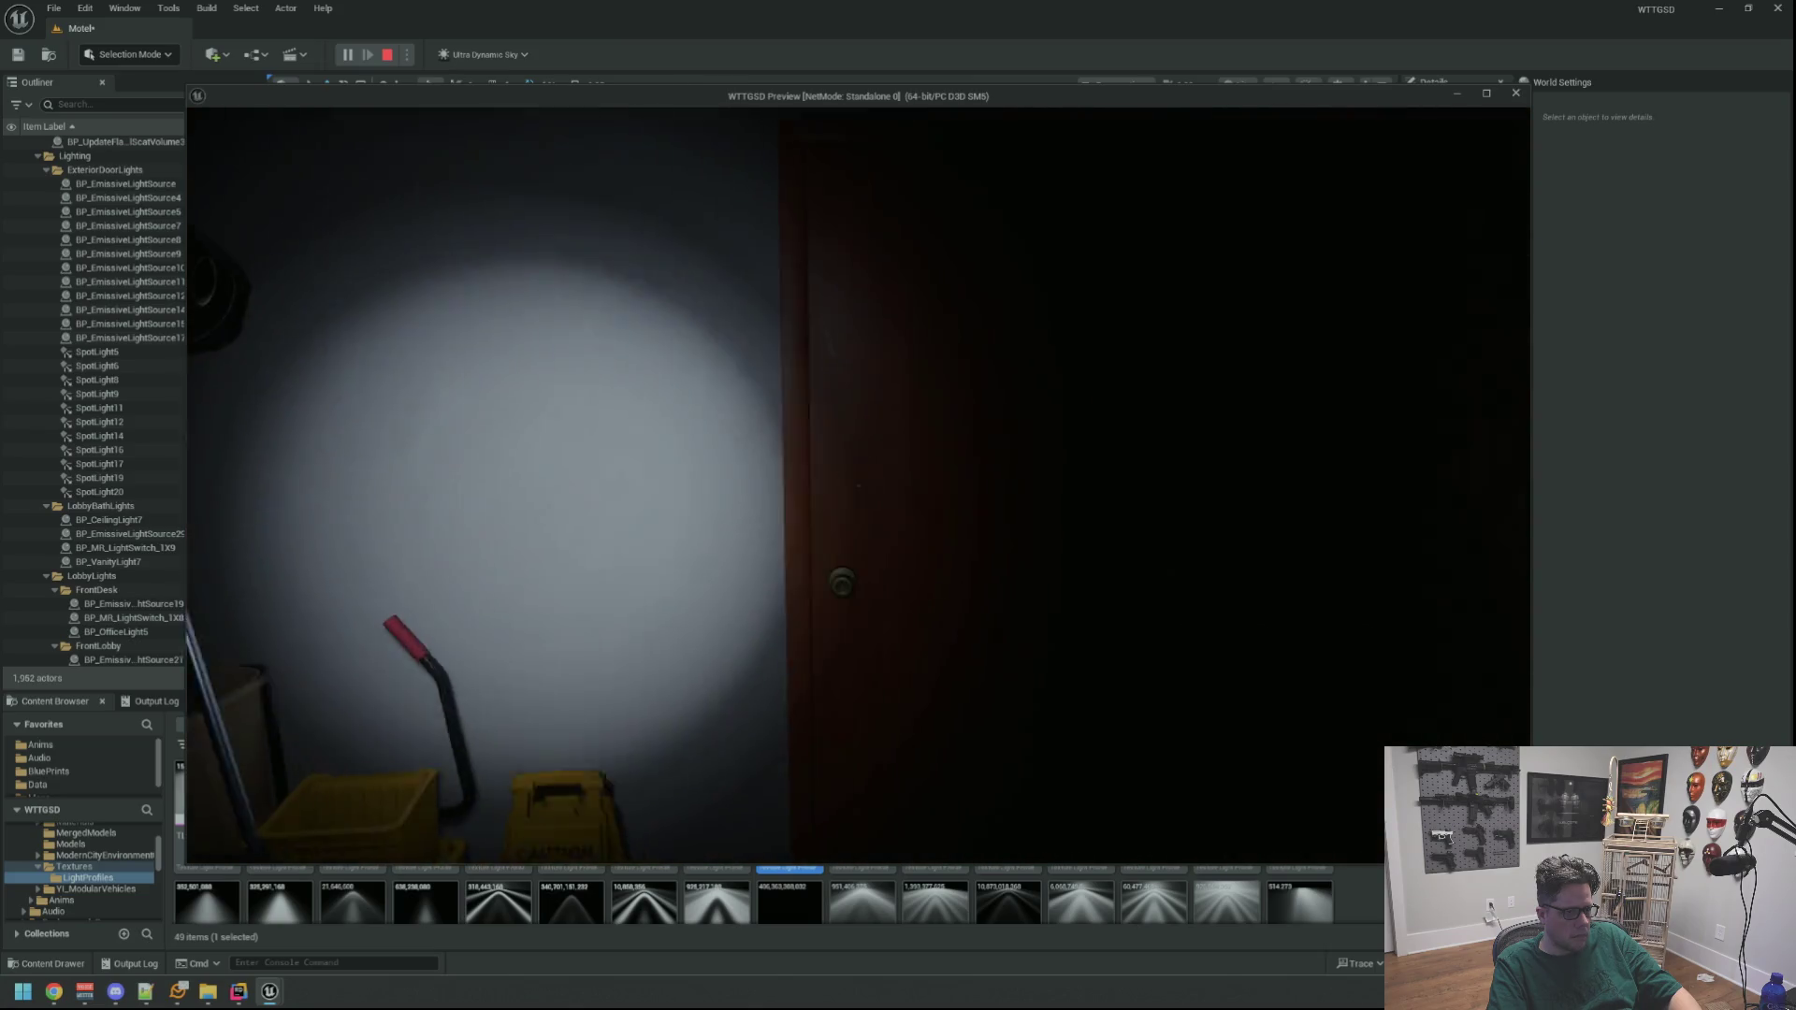
pyautogui.press('w')
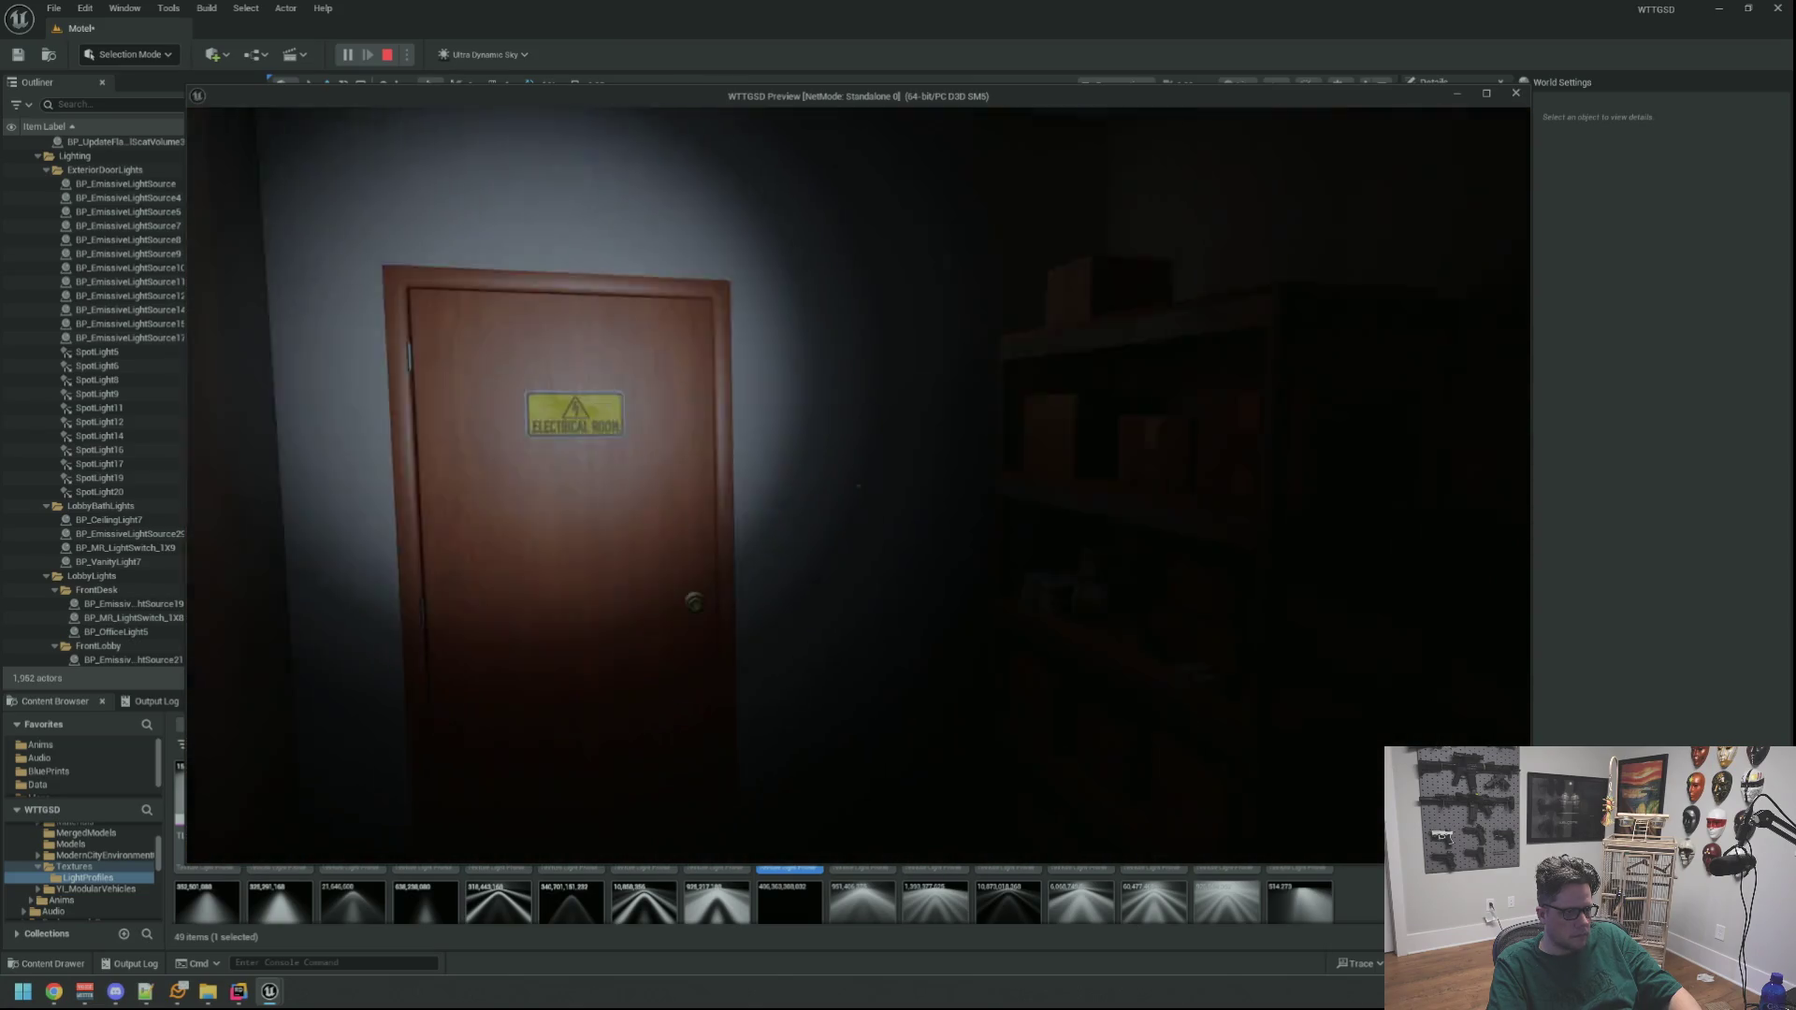
pyautogui.press('w')
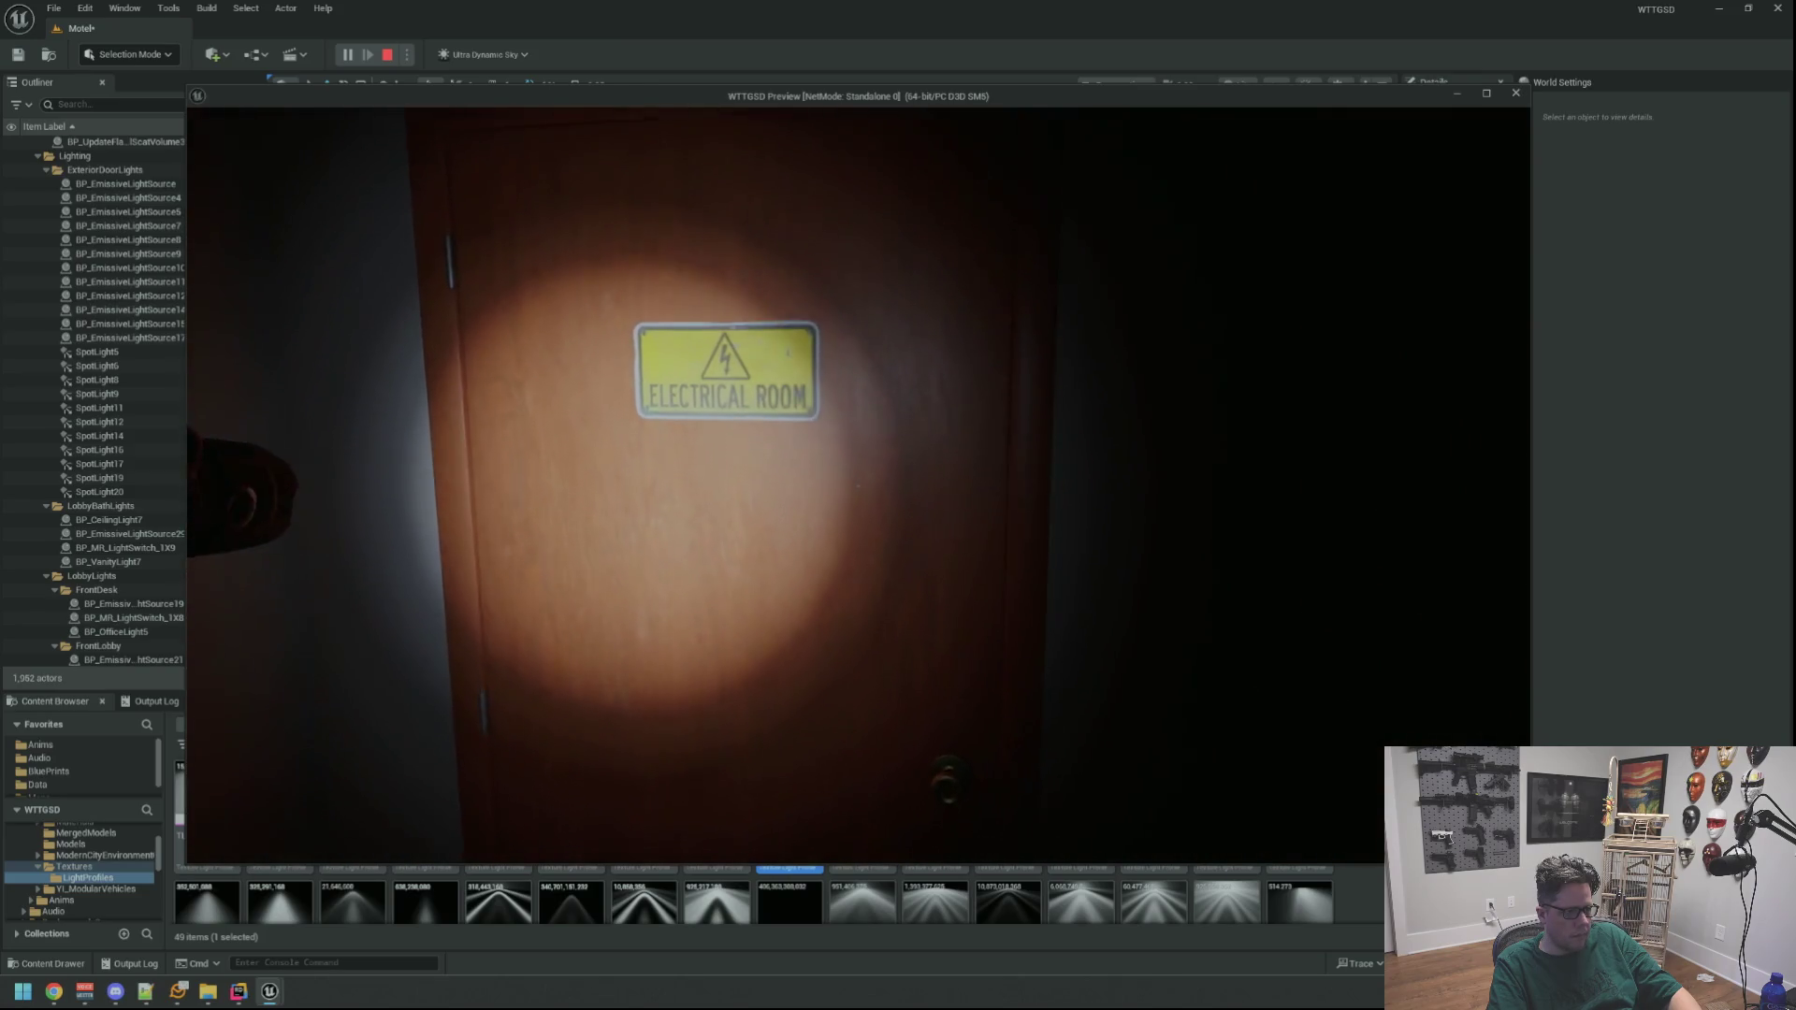
pyautogui.press('w')
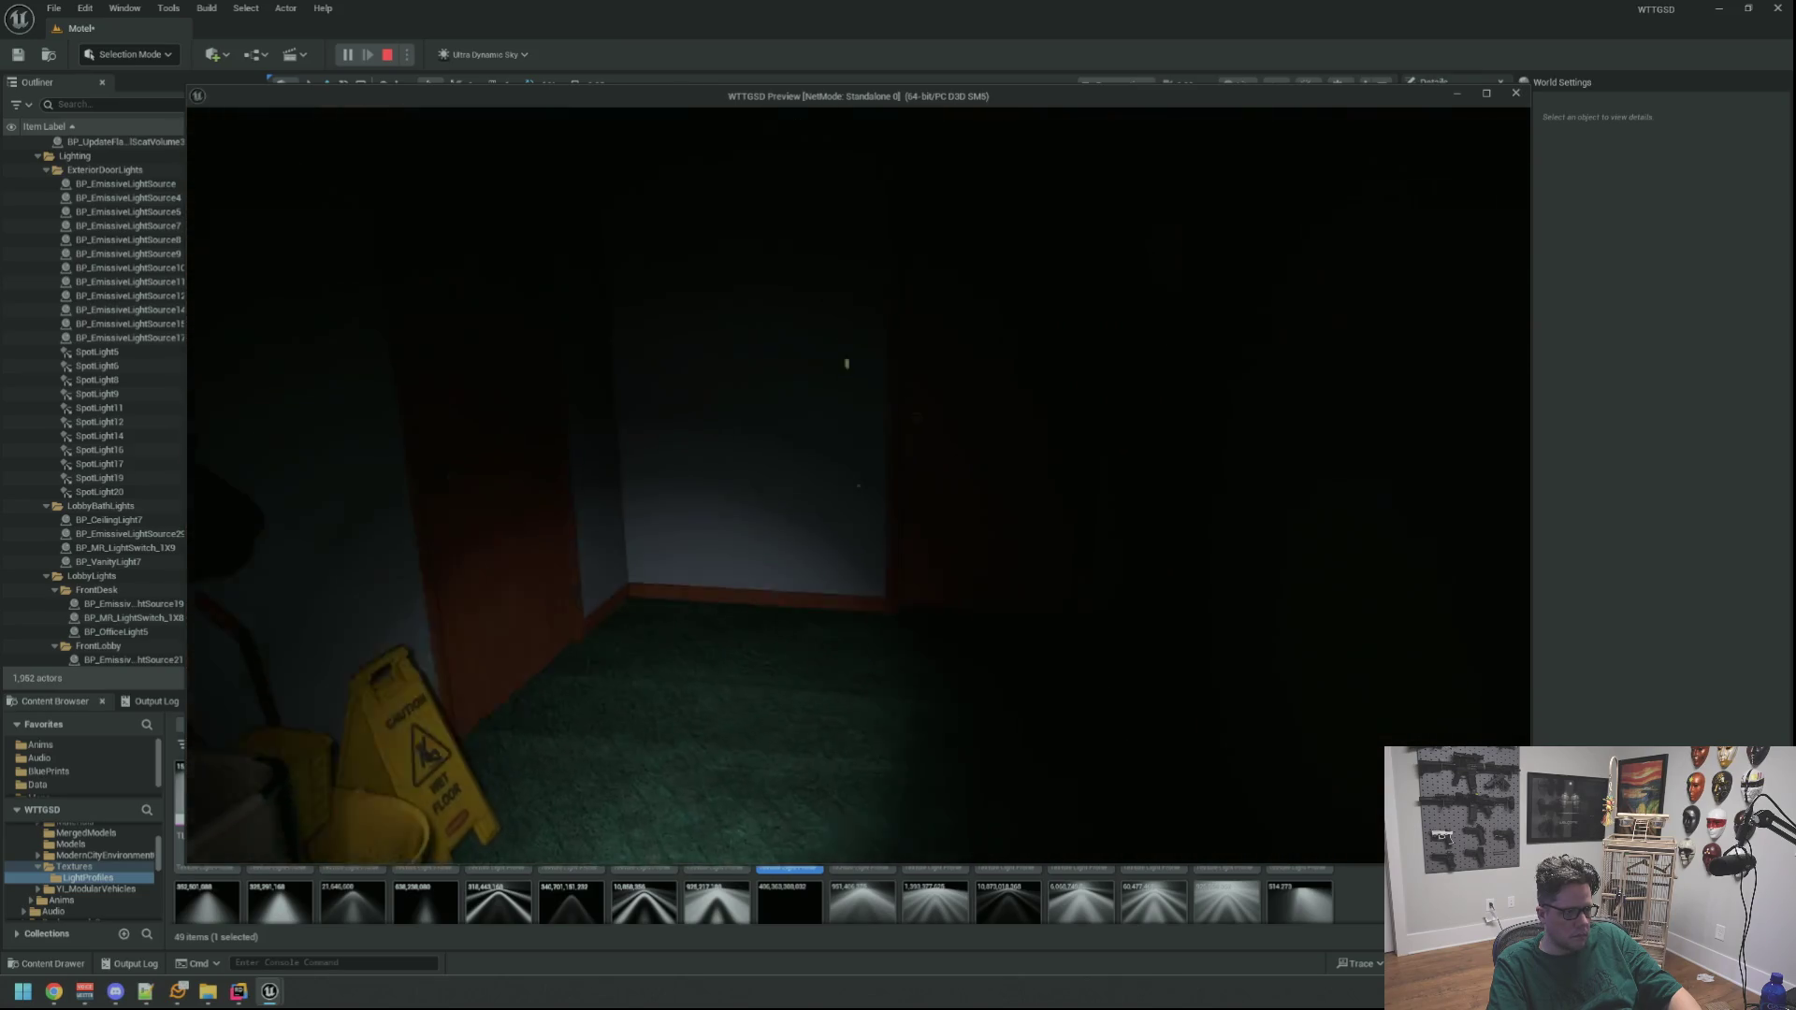
pyautogui.press('w')
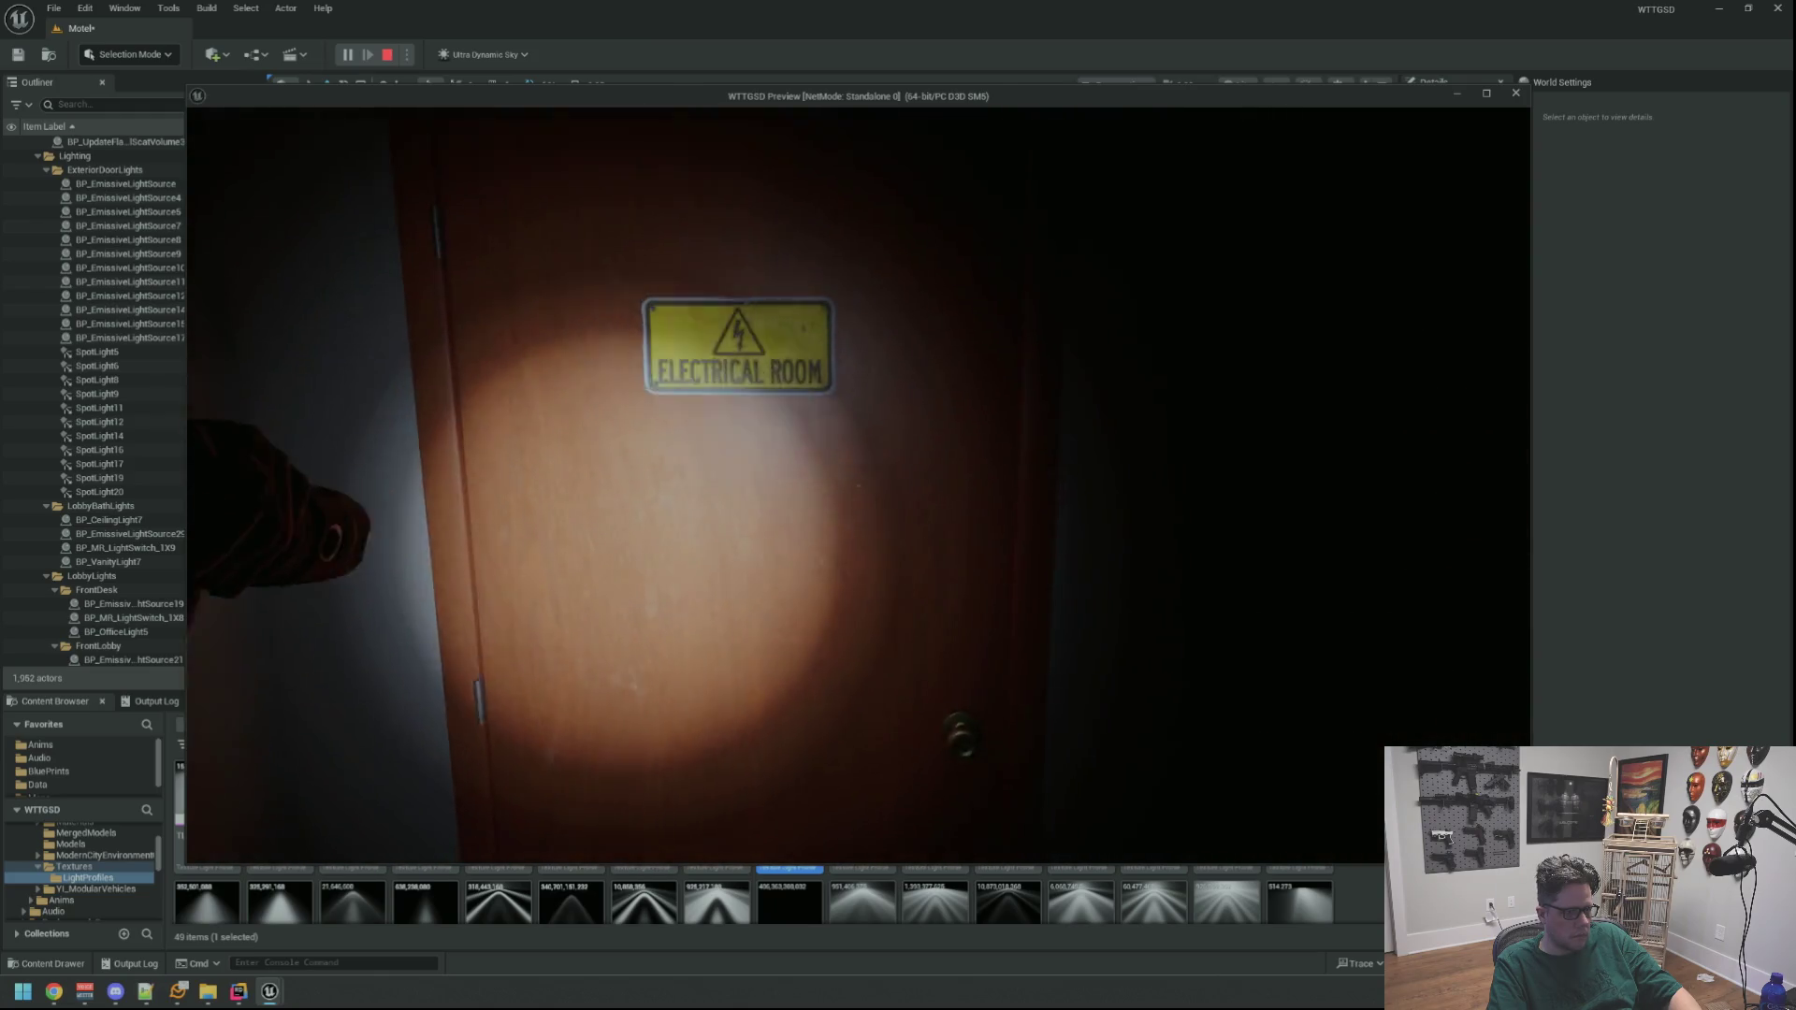
pyautogui.press('w')
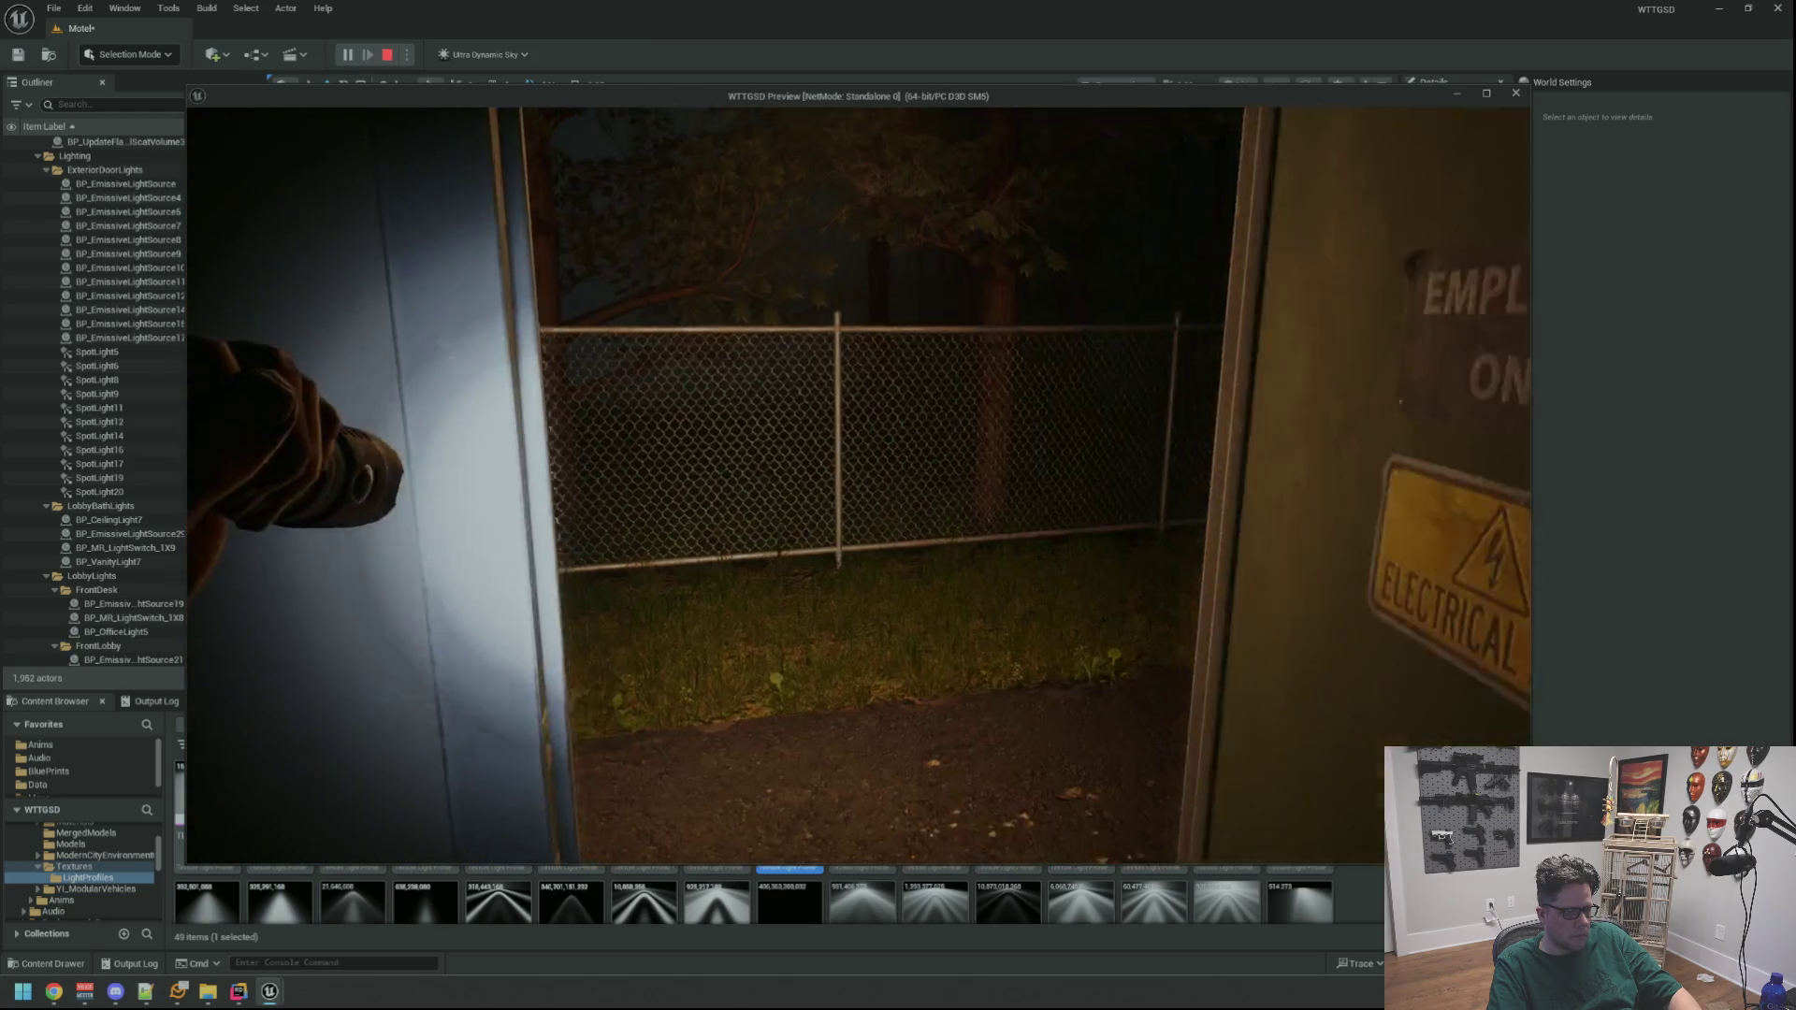
pyautogui.press('w')
pyautogui.press('`')
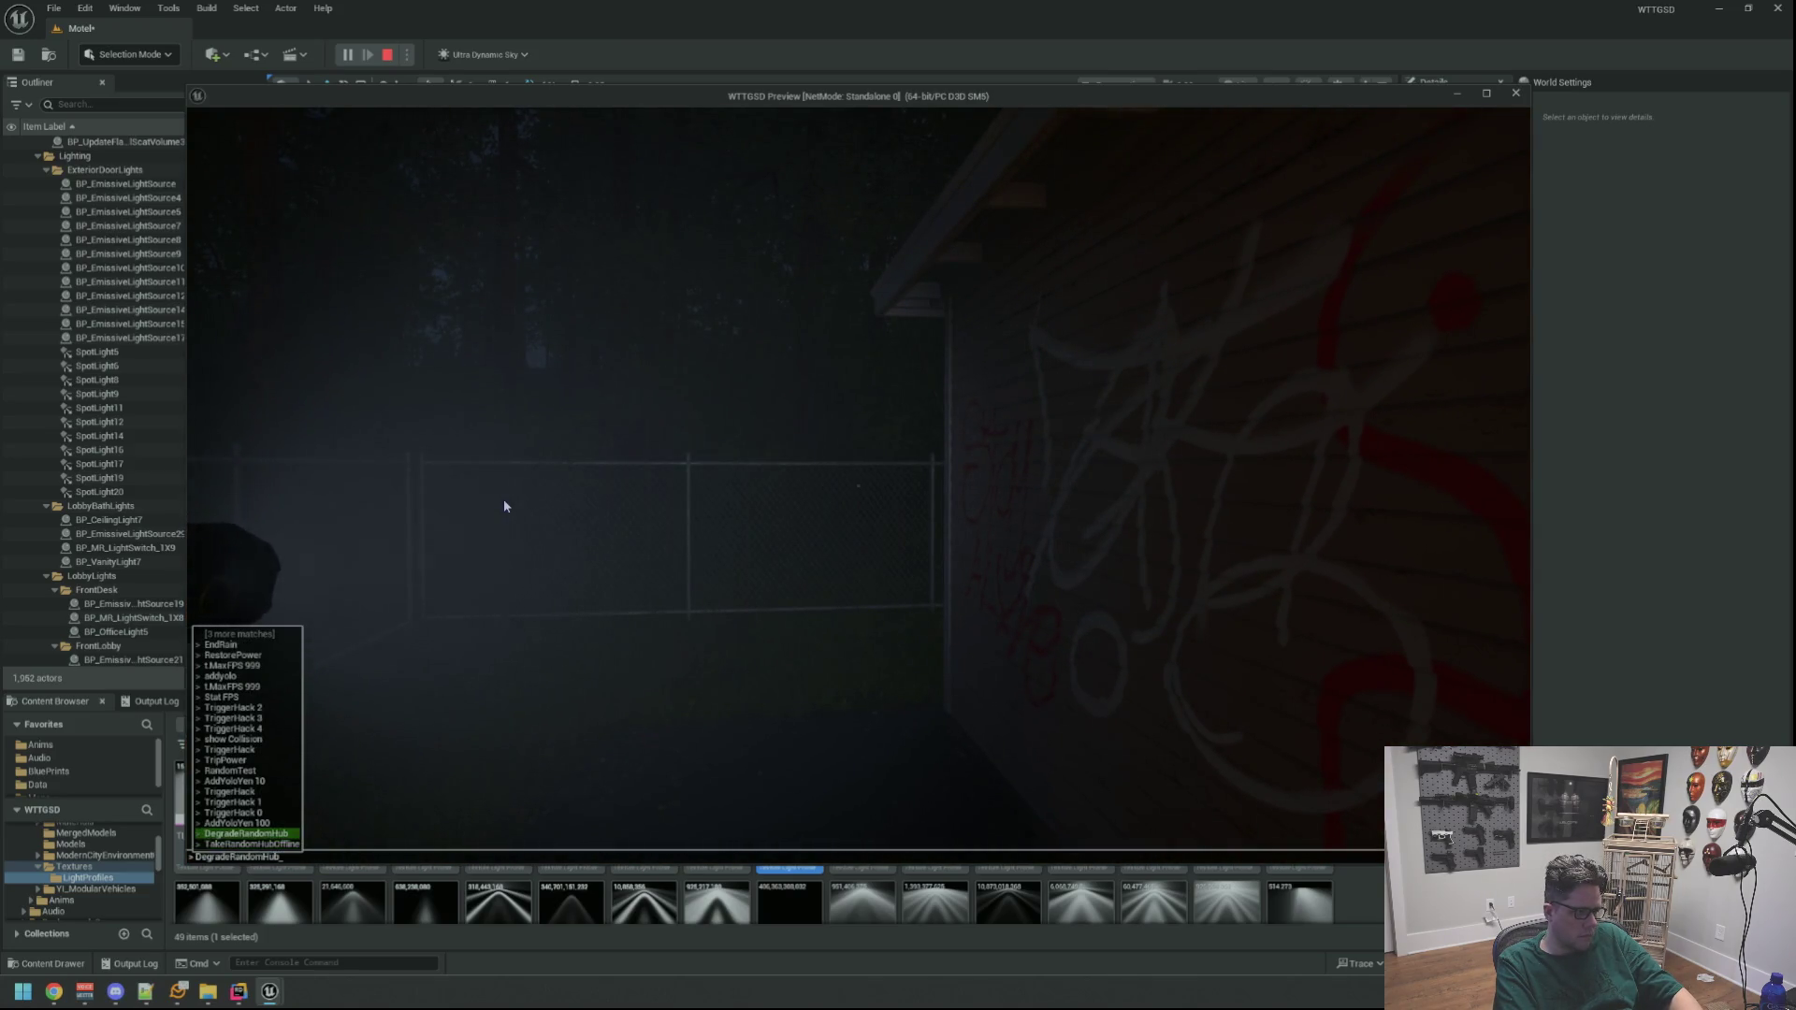
# Run the recalled console command, walk to the wall's electrical box, and recall DegradeRandomHub
pyautogui.press('Return')
pyautogui.press('w')
pyautogui.press('w')
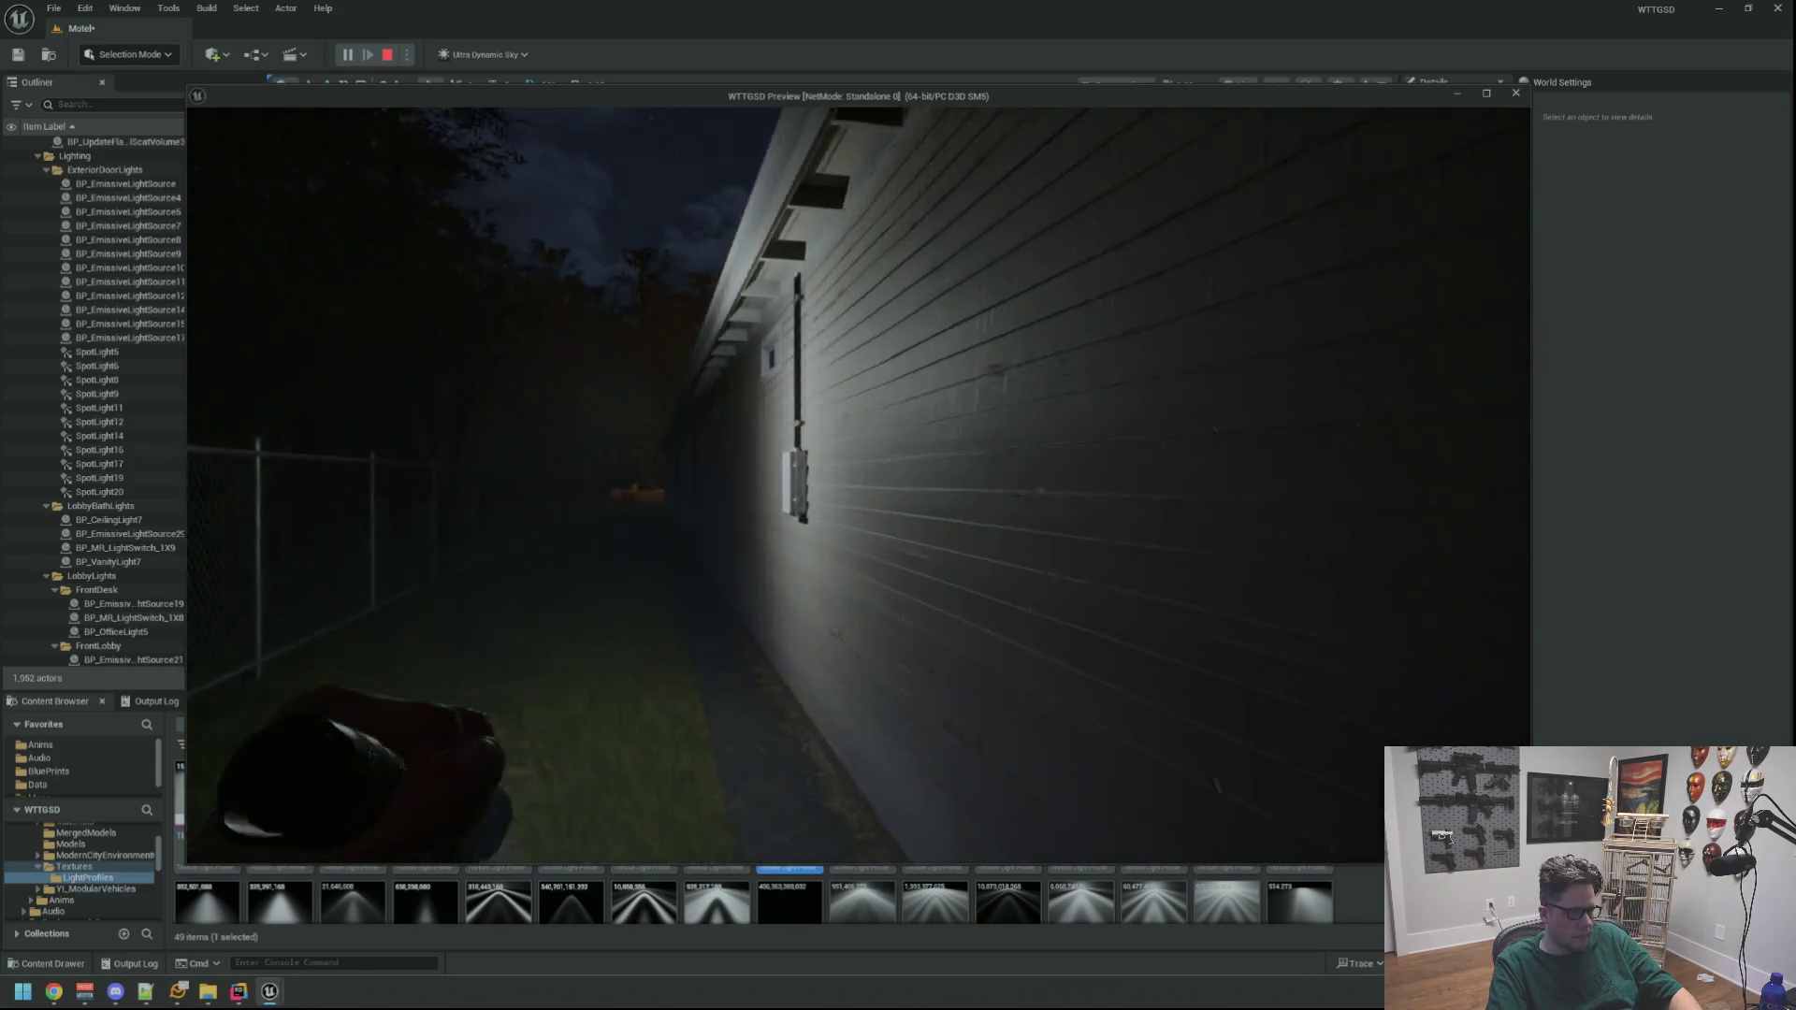
pyautogui.press('w')
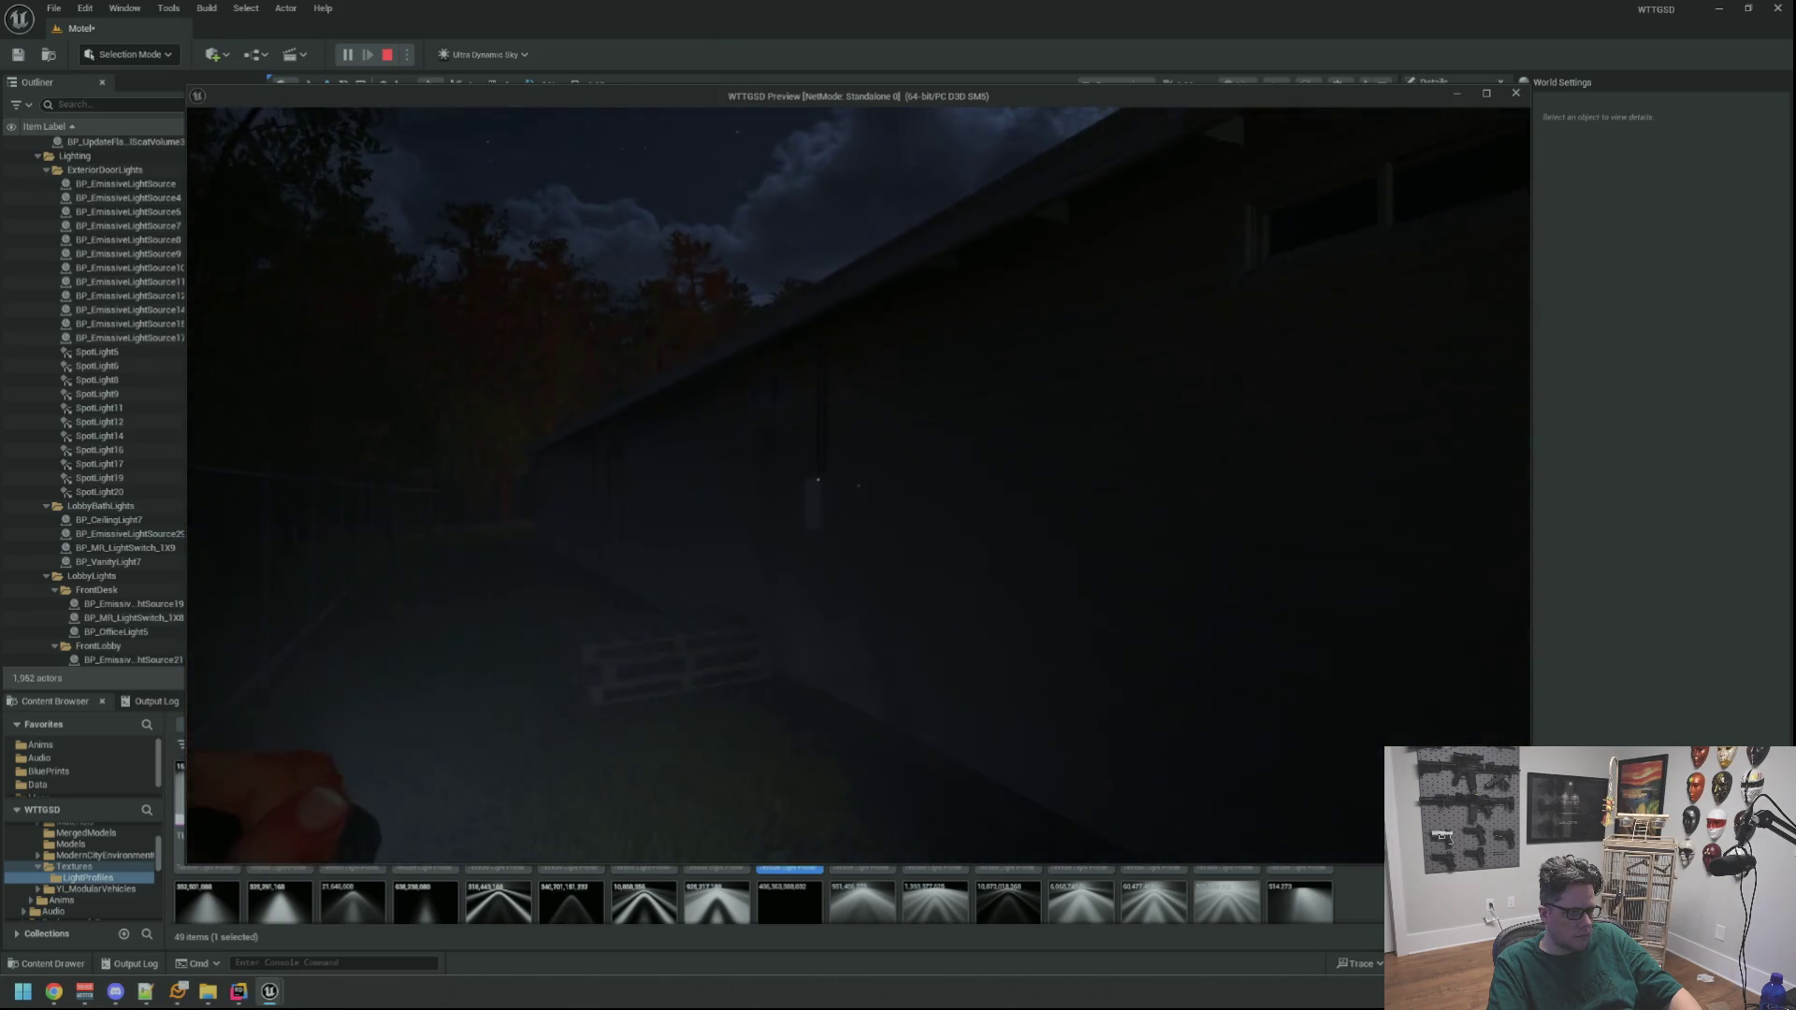
pyautogui.press('`')
pyautogui.press('Up')
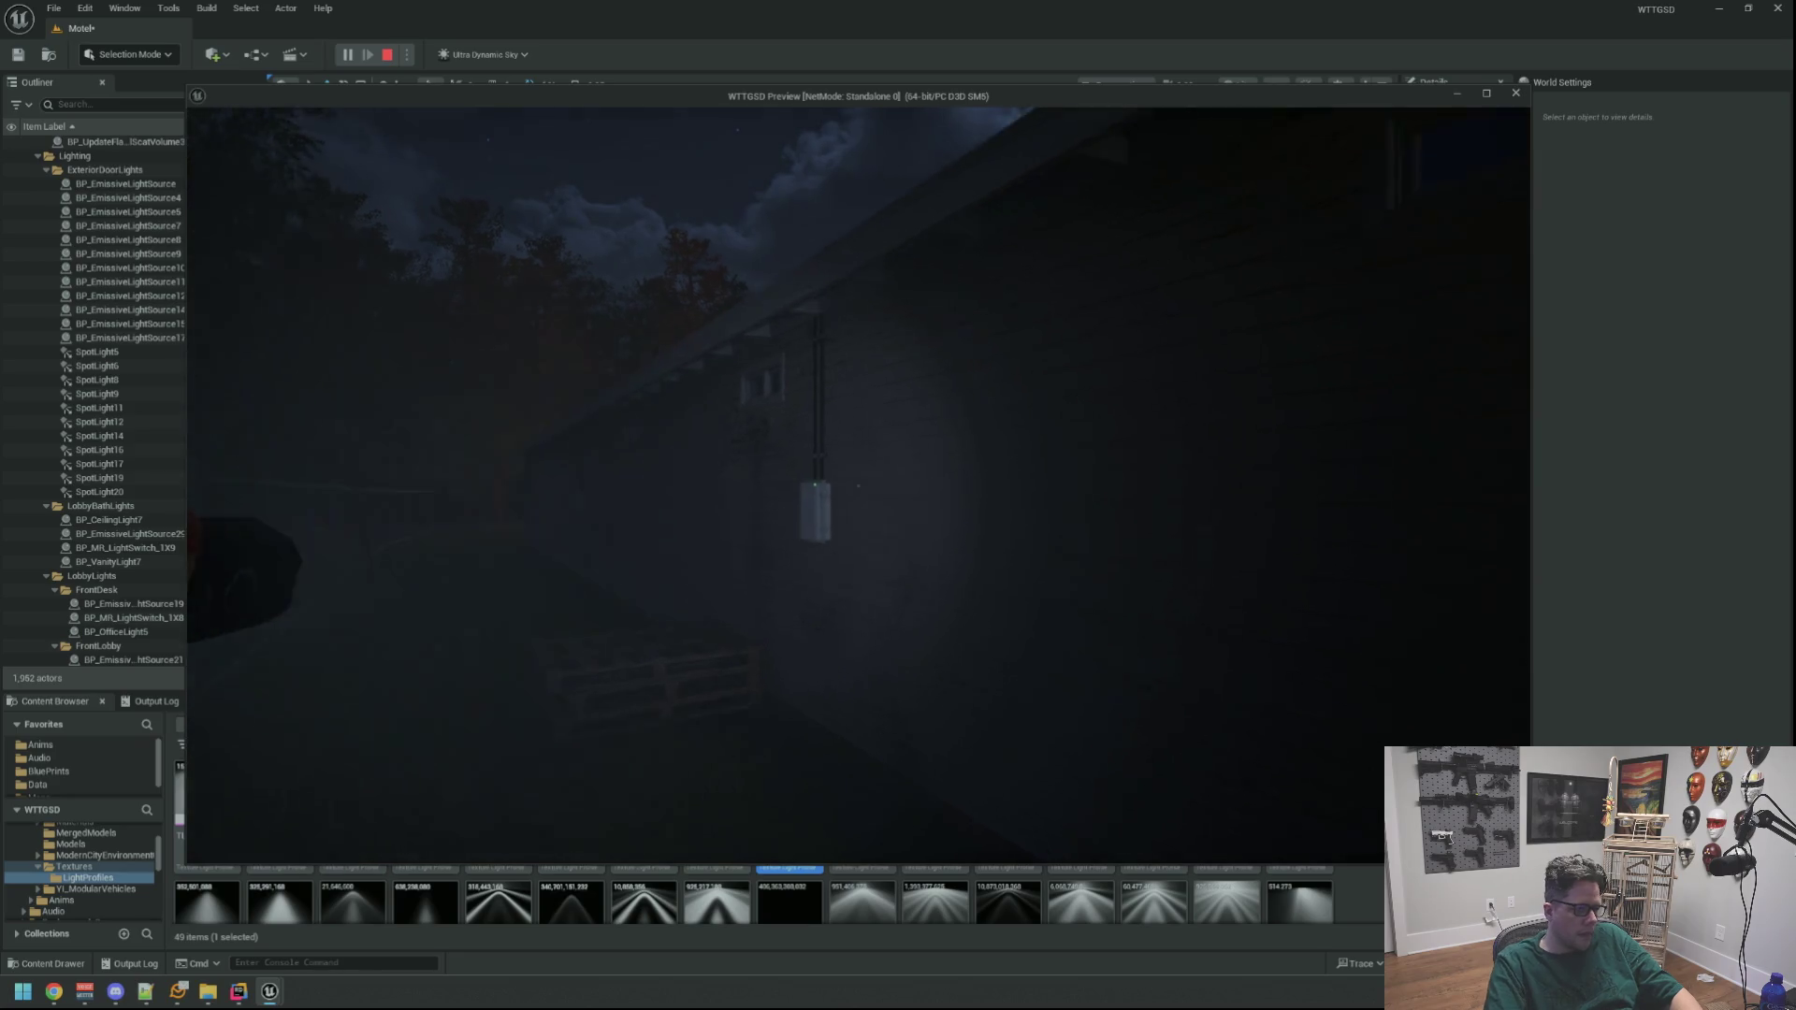
# Switch the flashlight on, walk along the lit wall to the NetShield box and slap it
pyautogui.press('f')
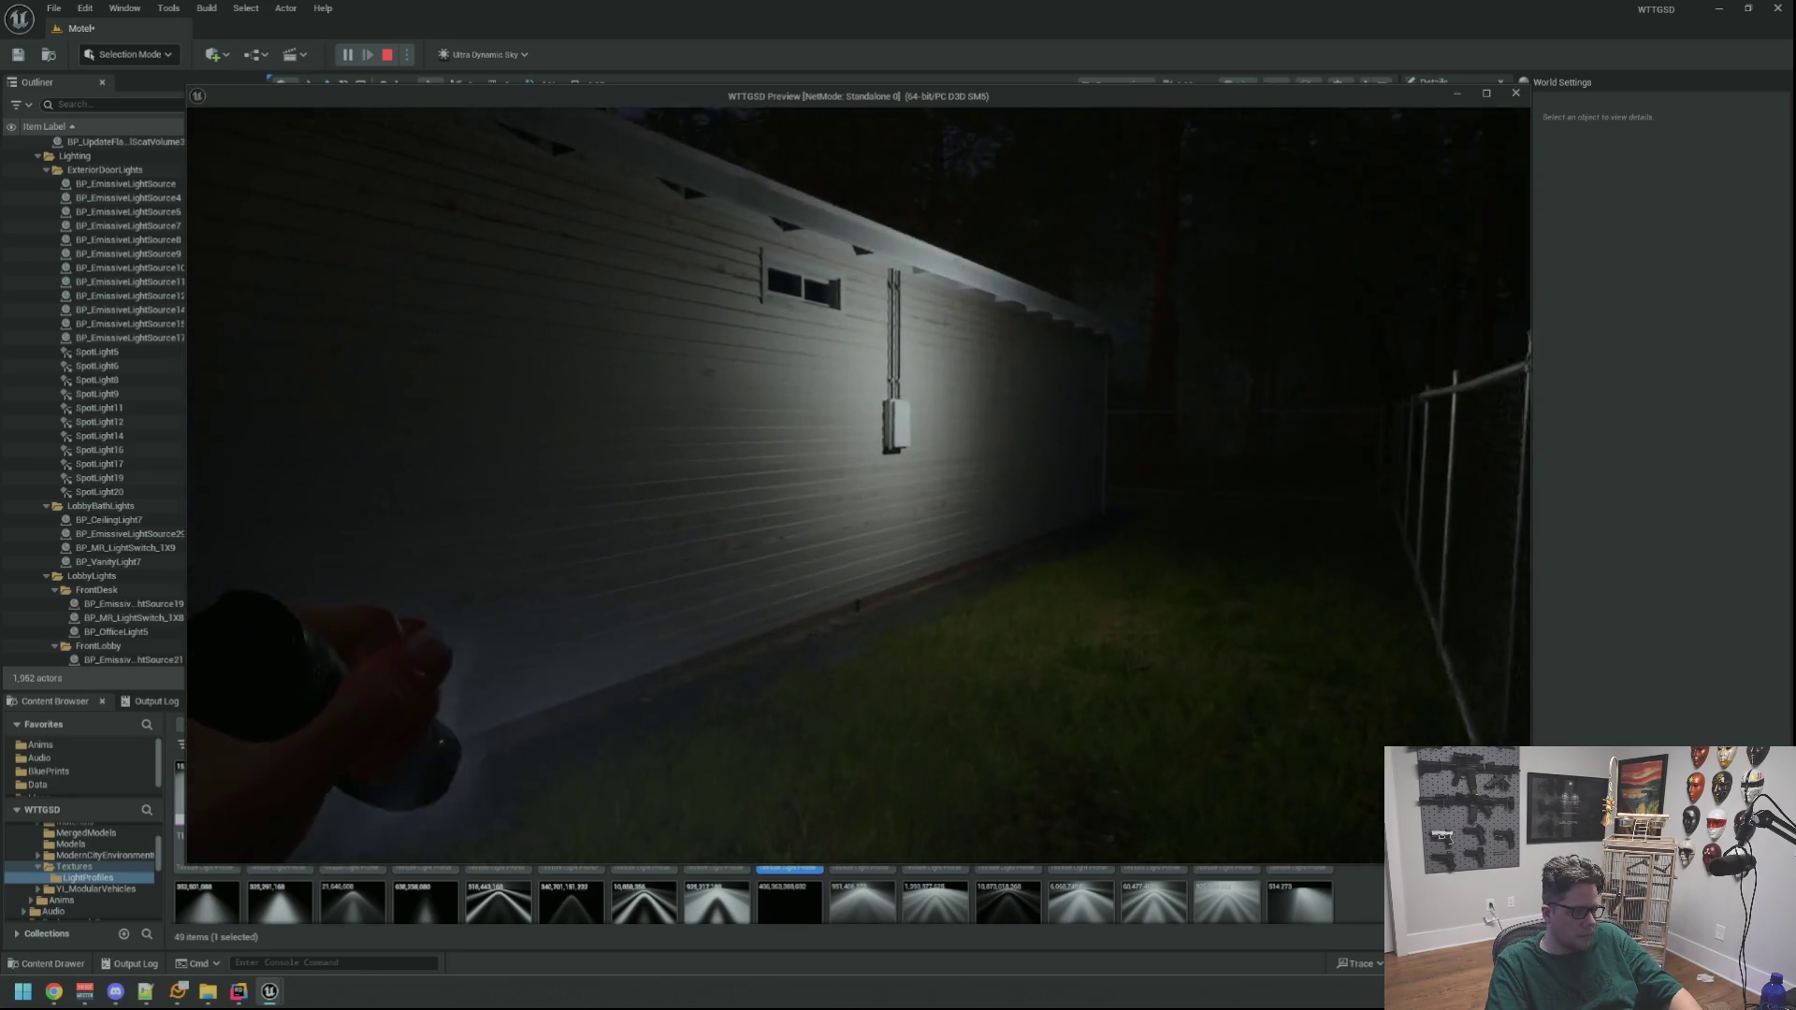
pyautogui.press('w')
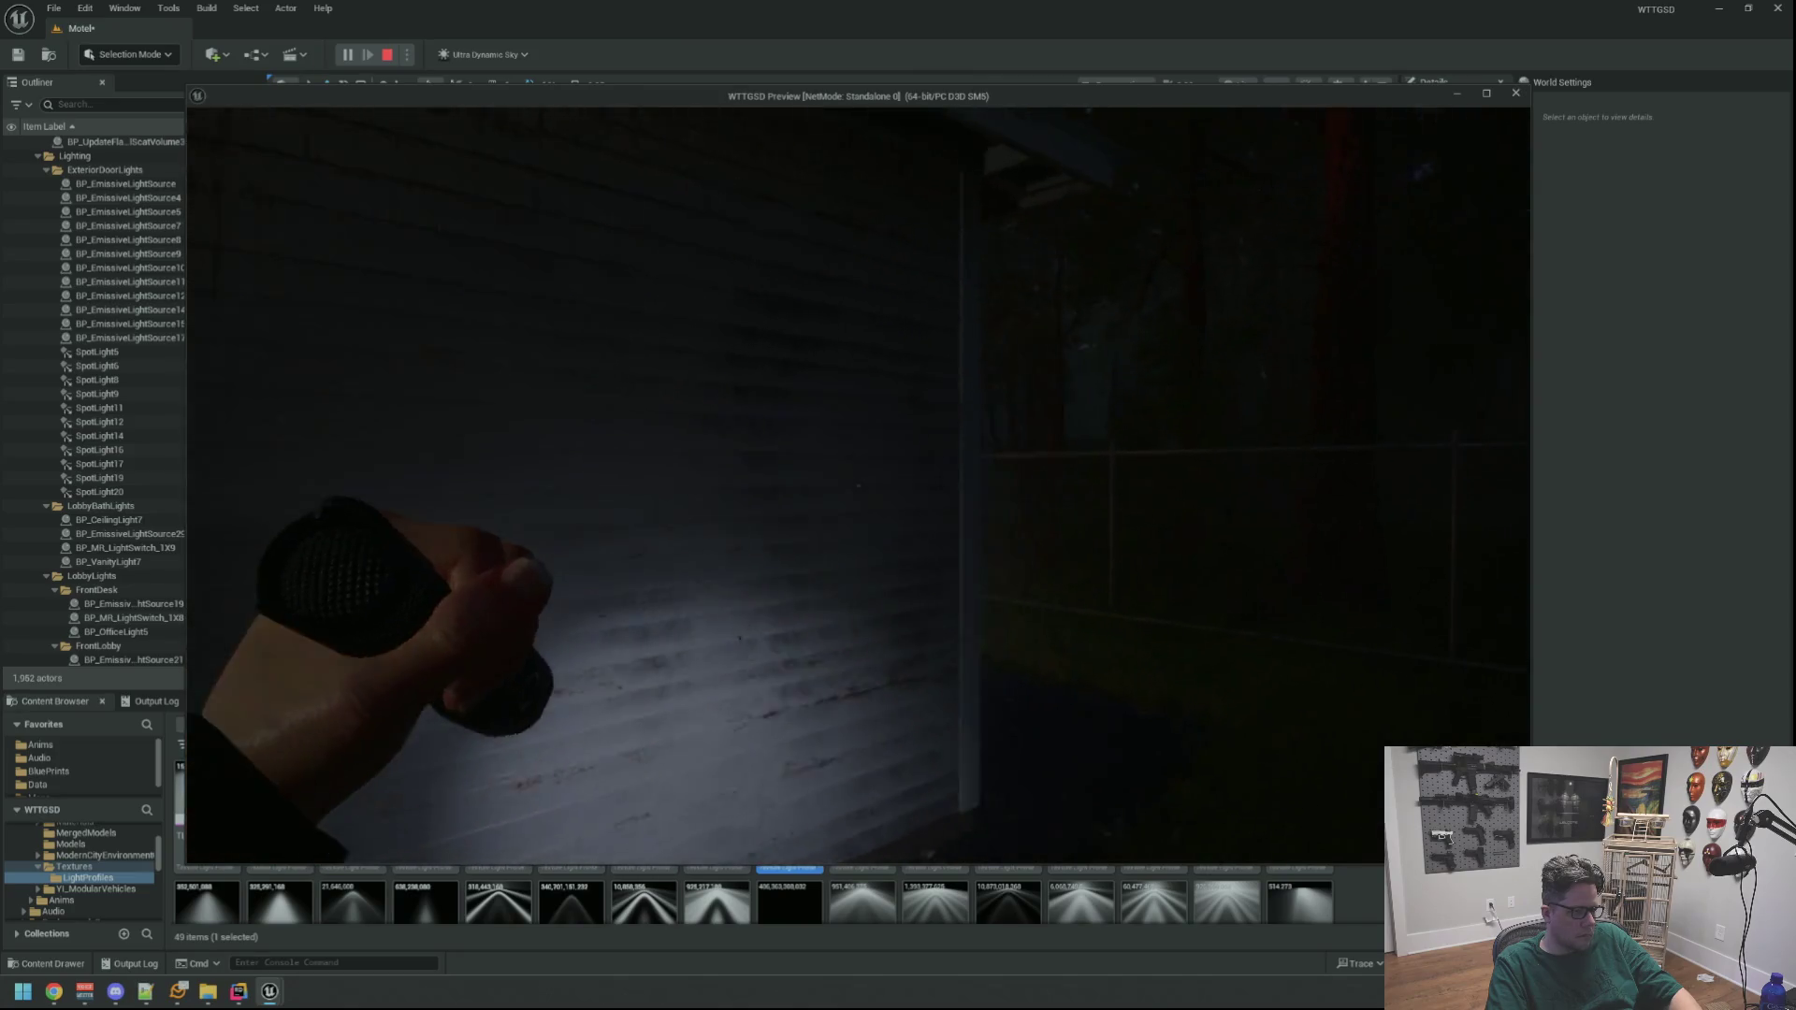
pyautogui.press('w')
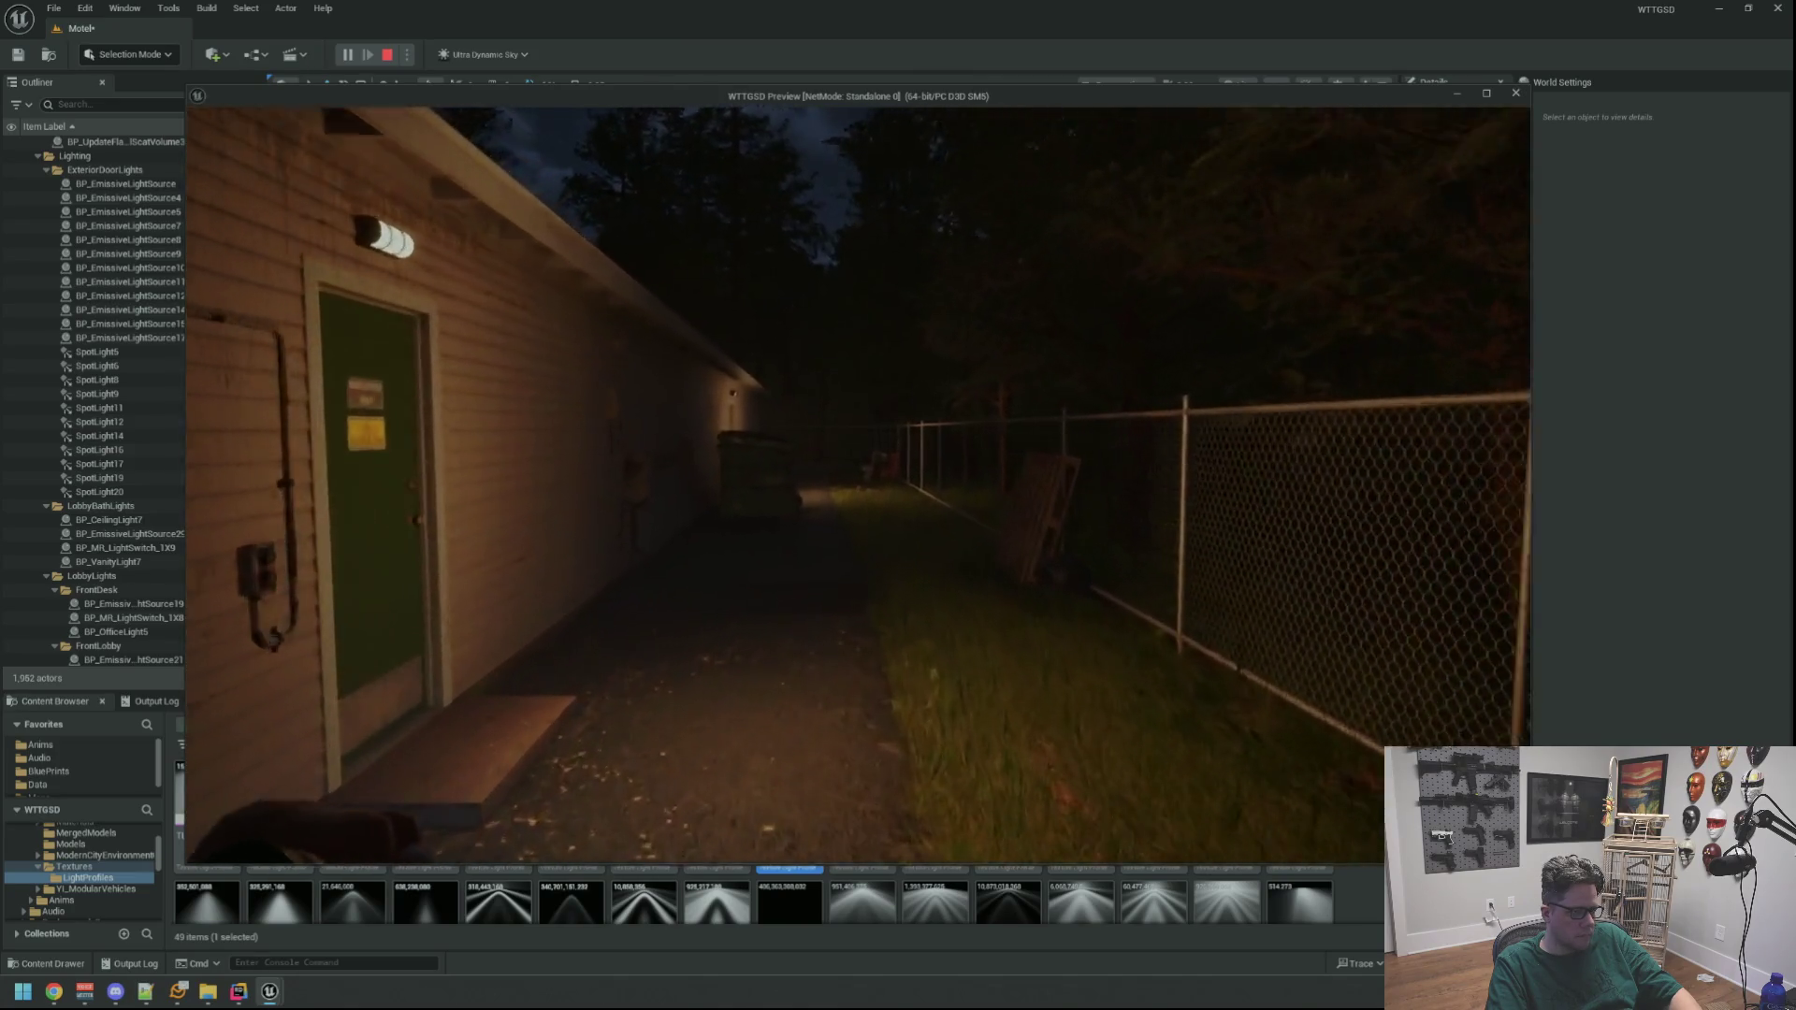
pyautogui.press('s')
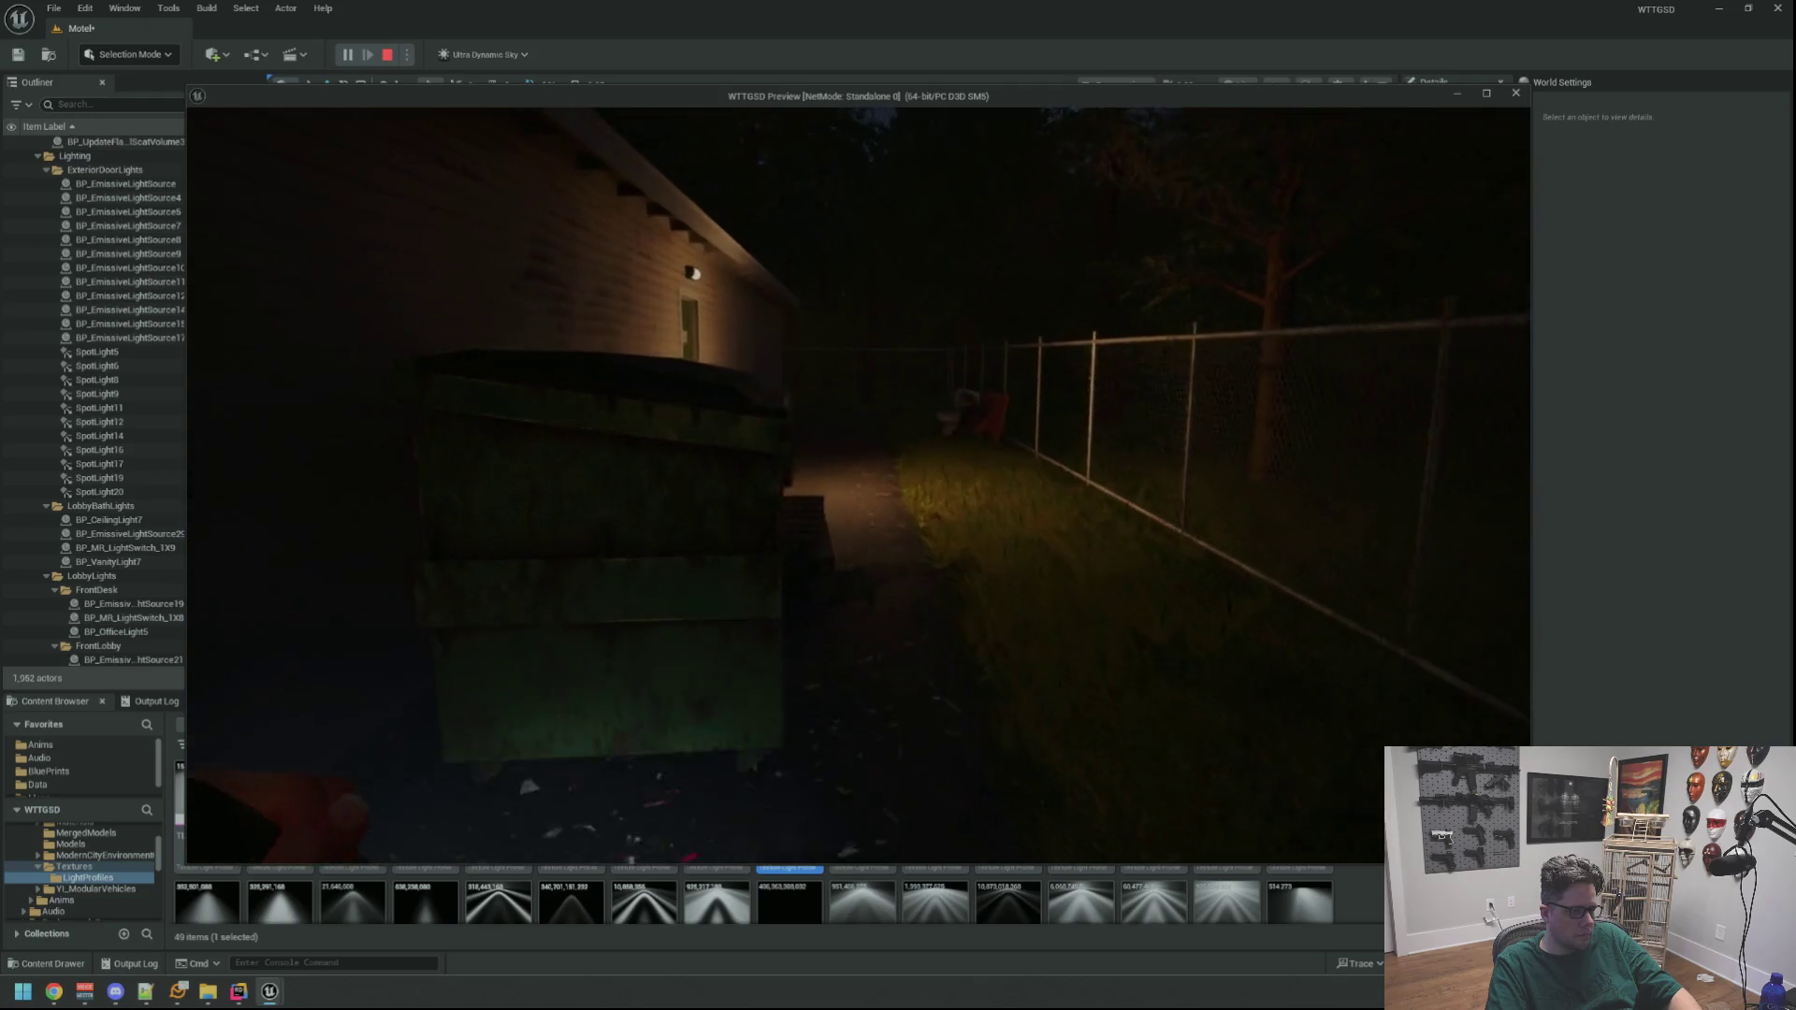
pyautogui.press('w')
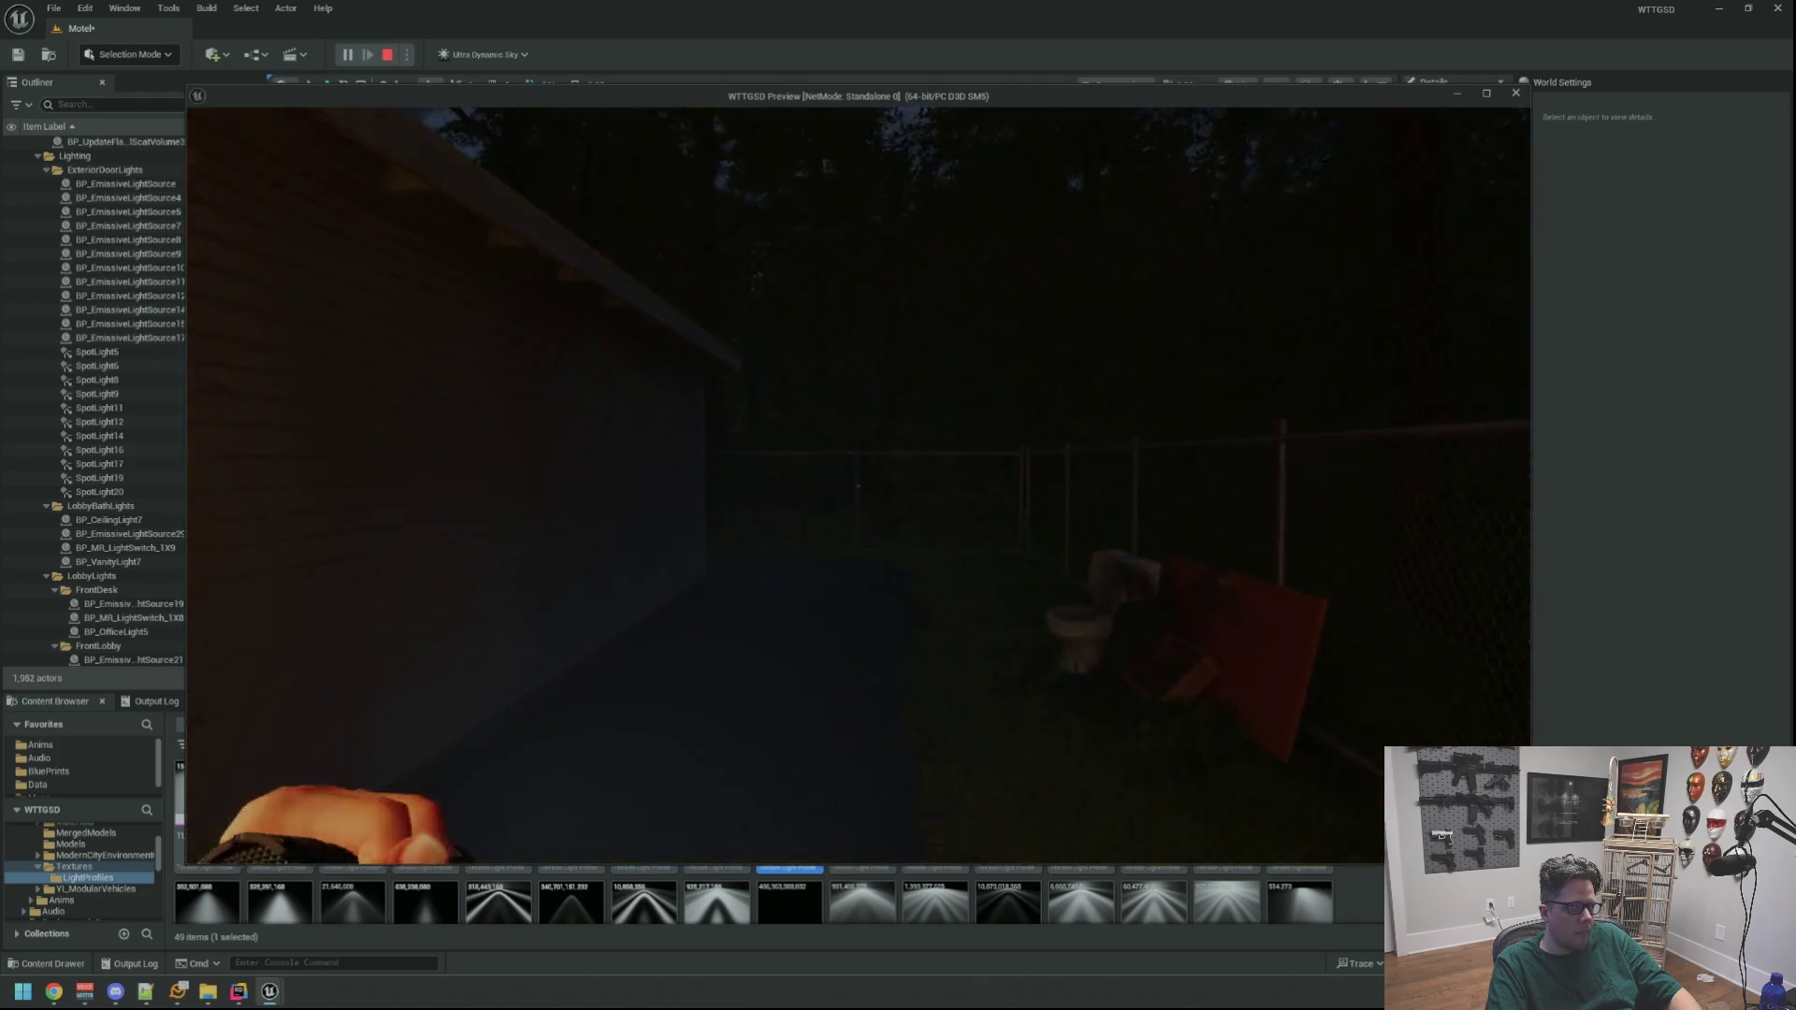
pyautogui.press('s')
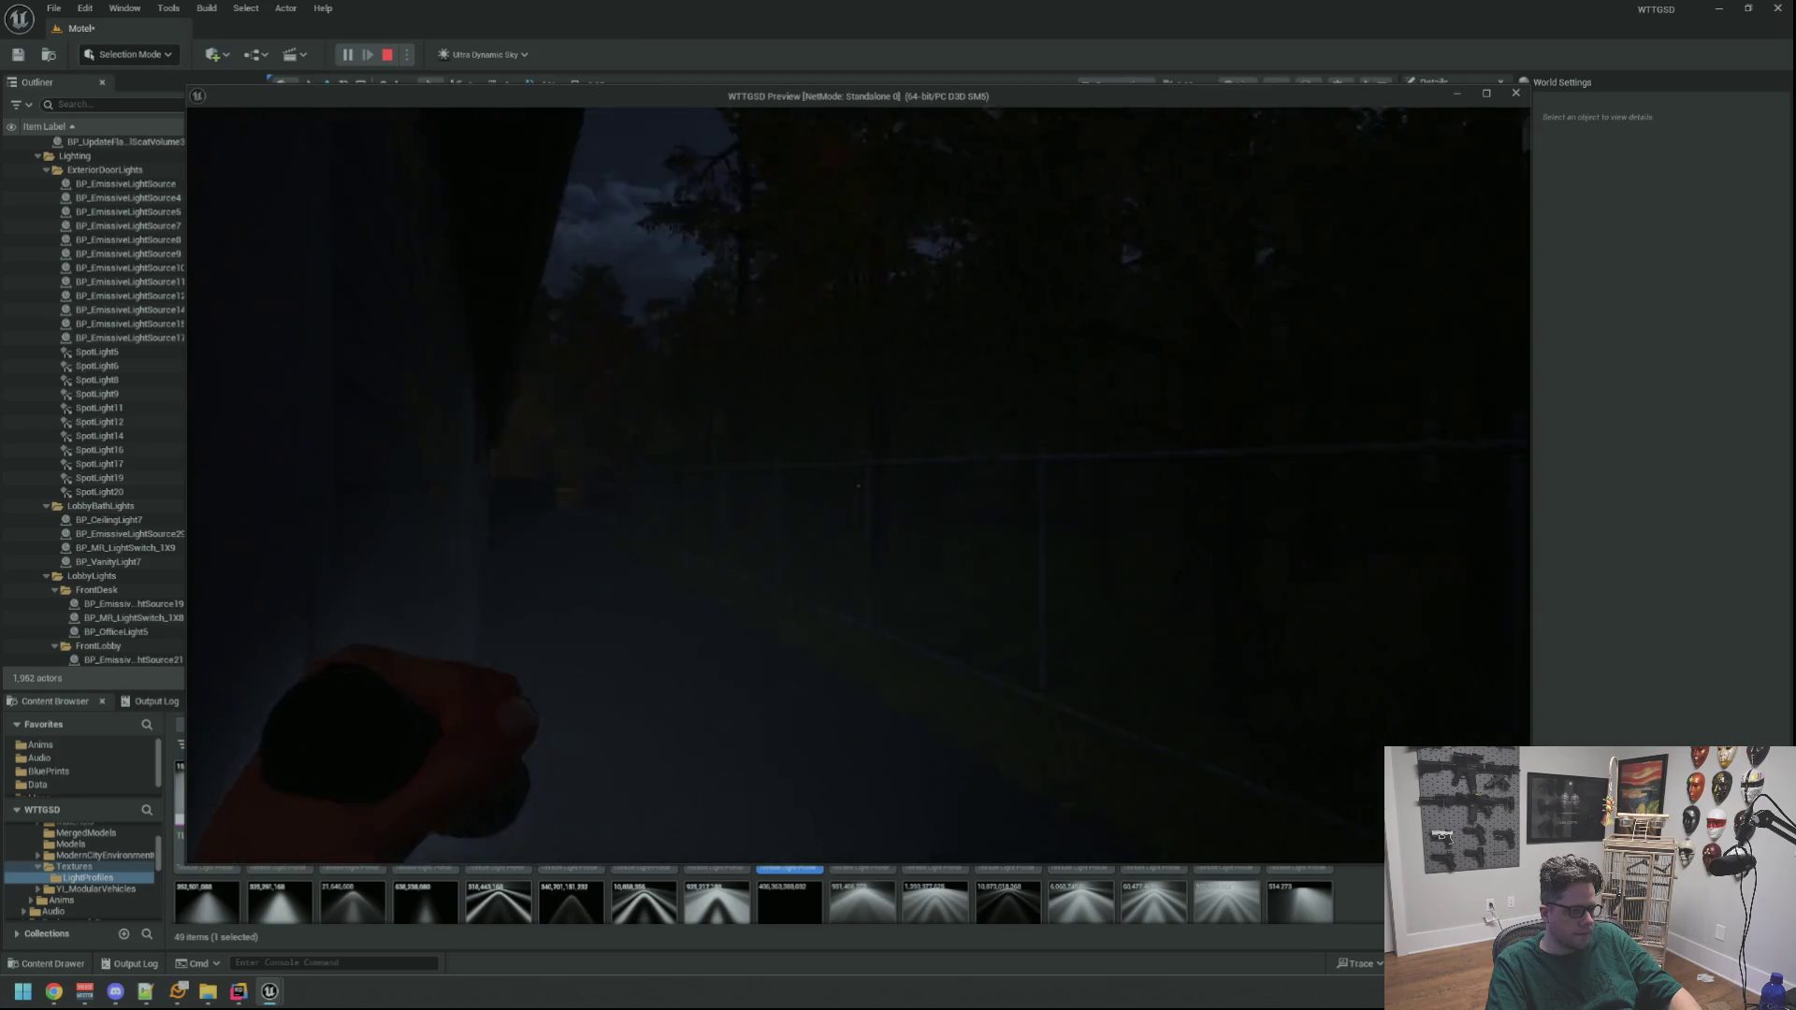
pyautogui.press('w')
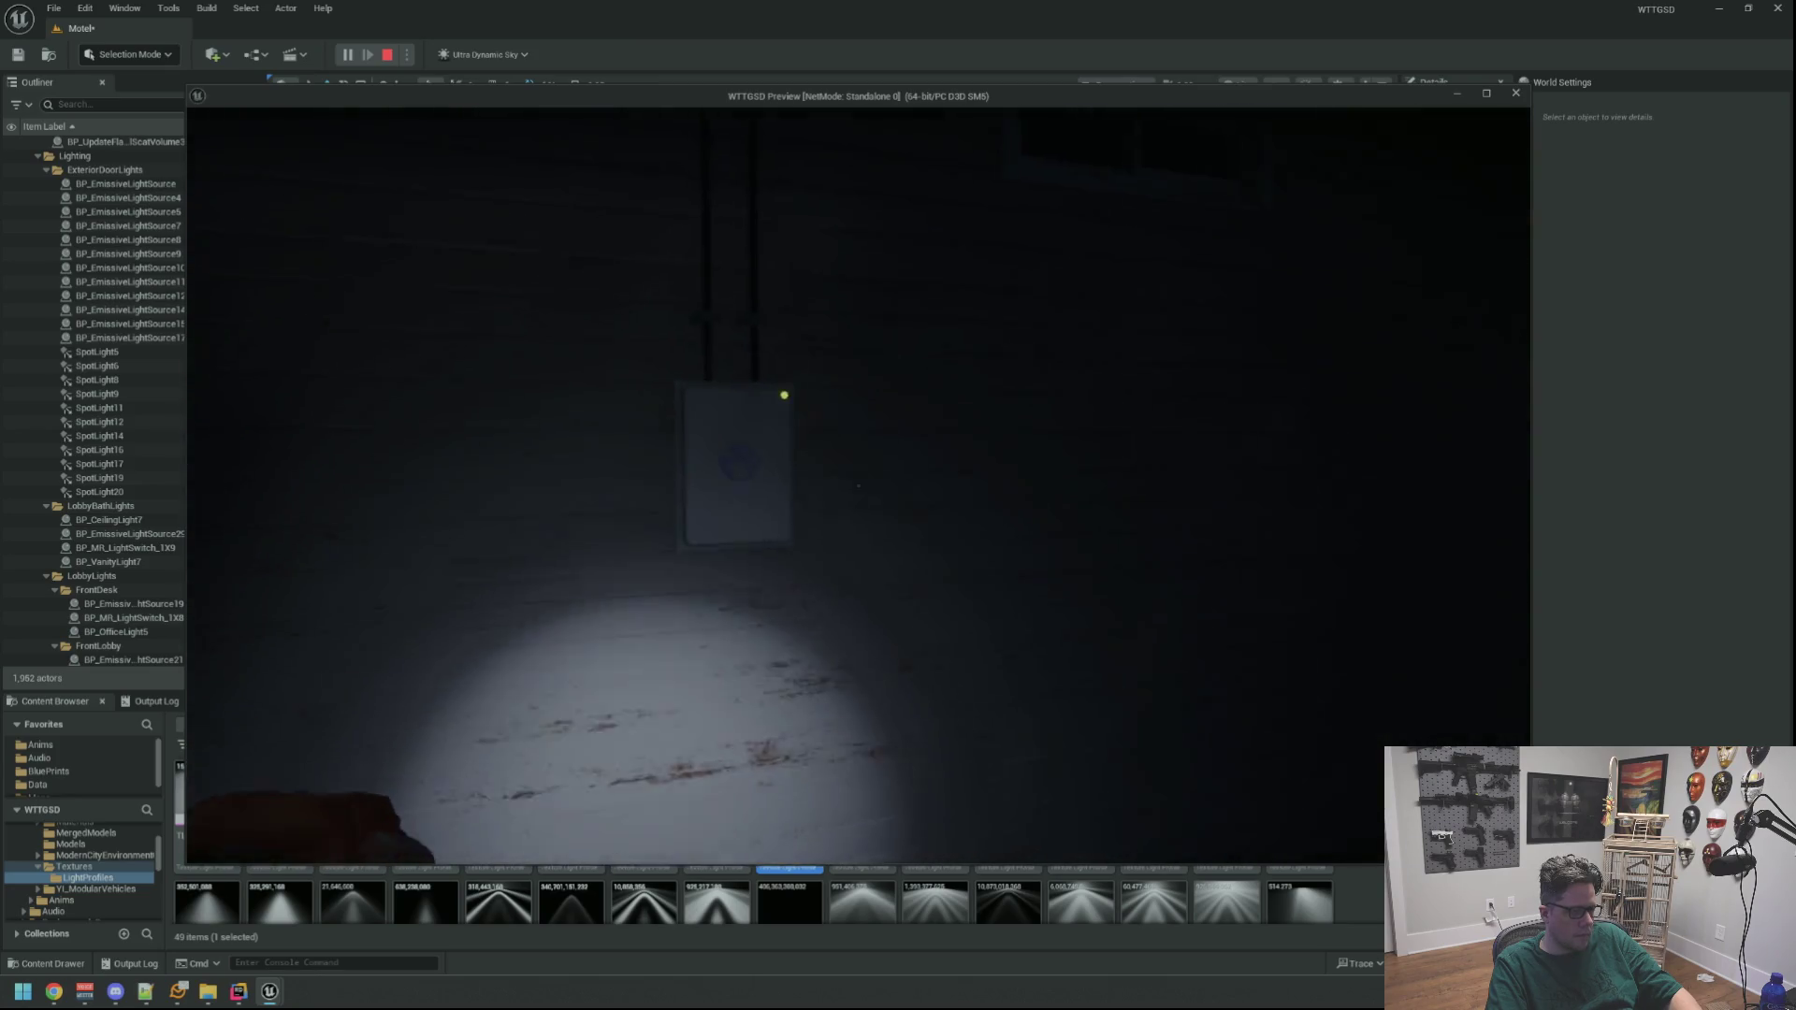
pyautogui.press('e')
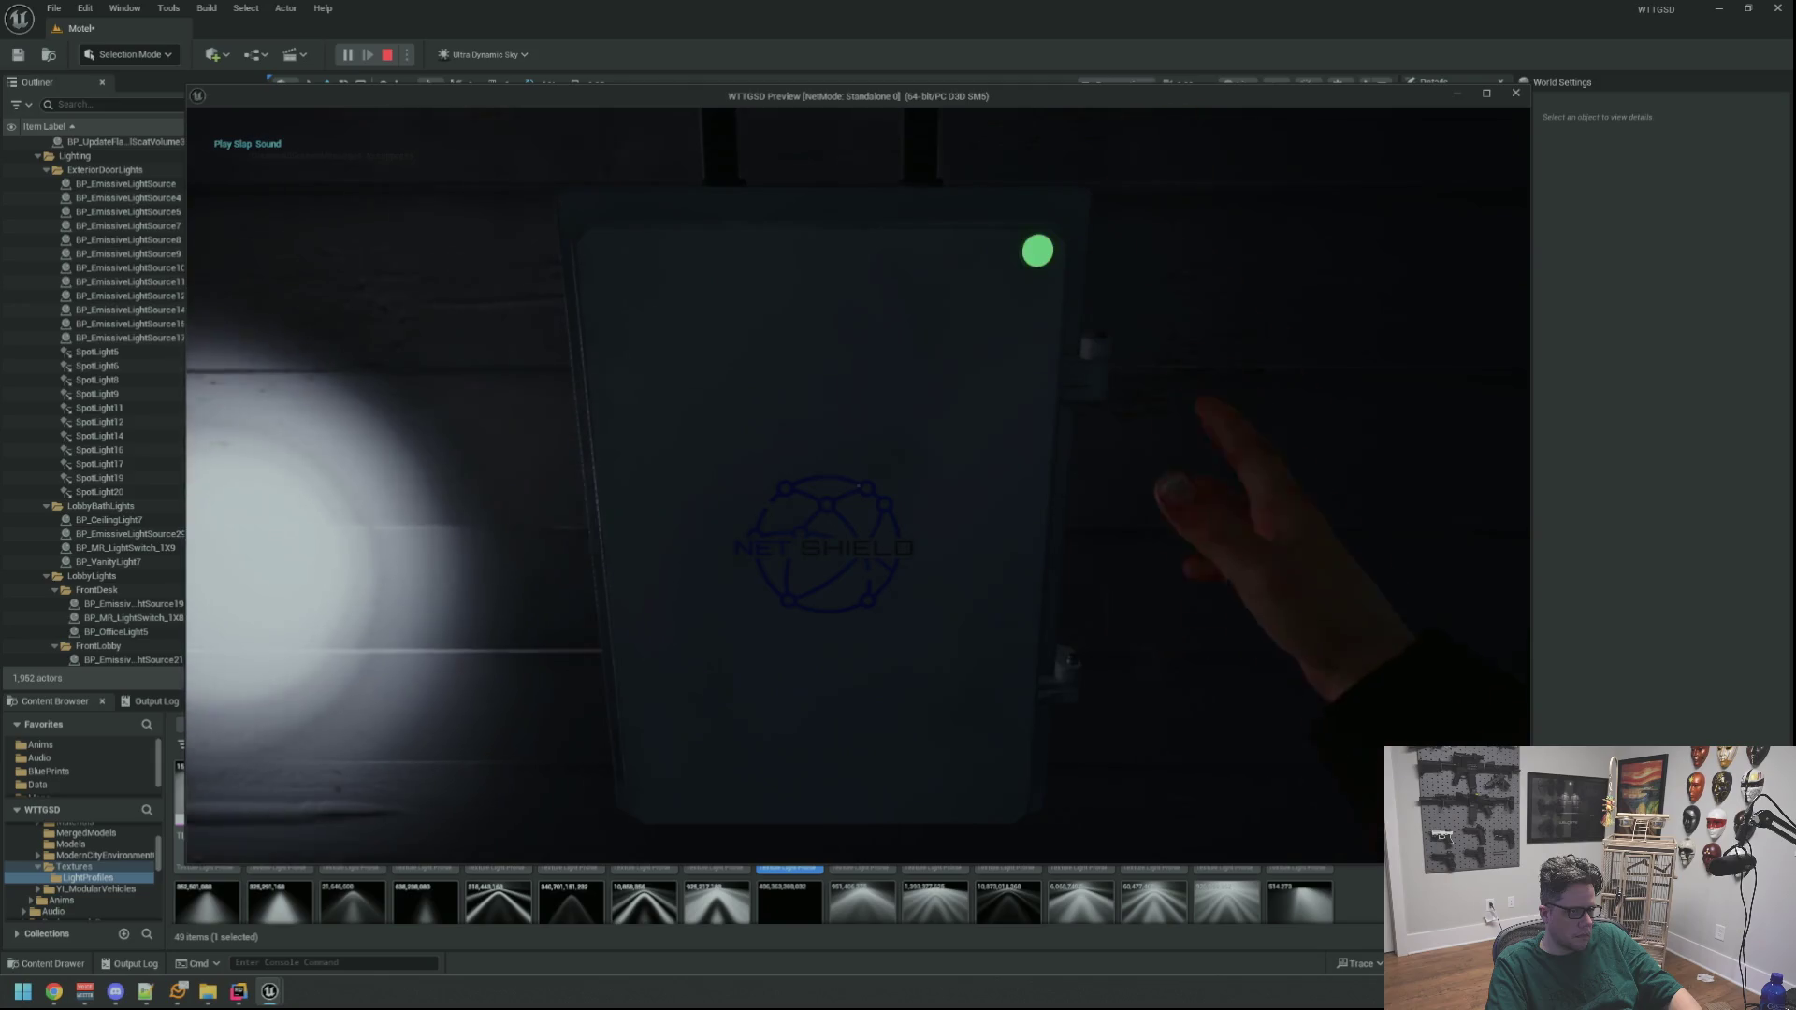
pyautogui.press('s')
# Run the command taking the hub offline, then open and close the electrical box door
pyautogui.write('w')
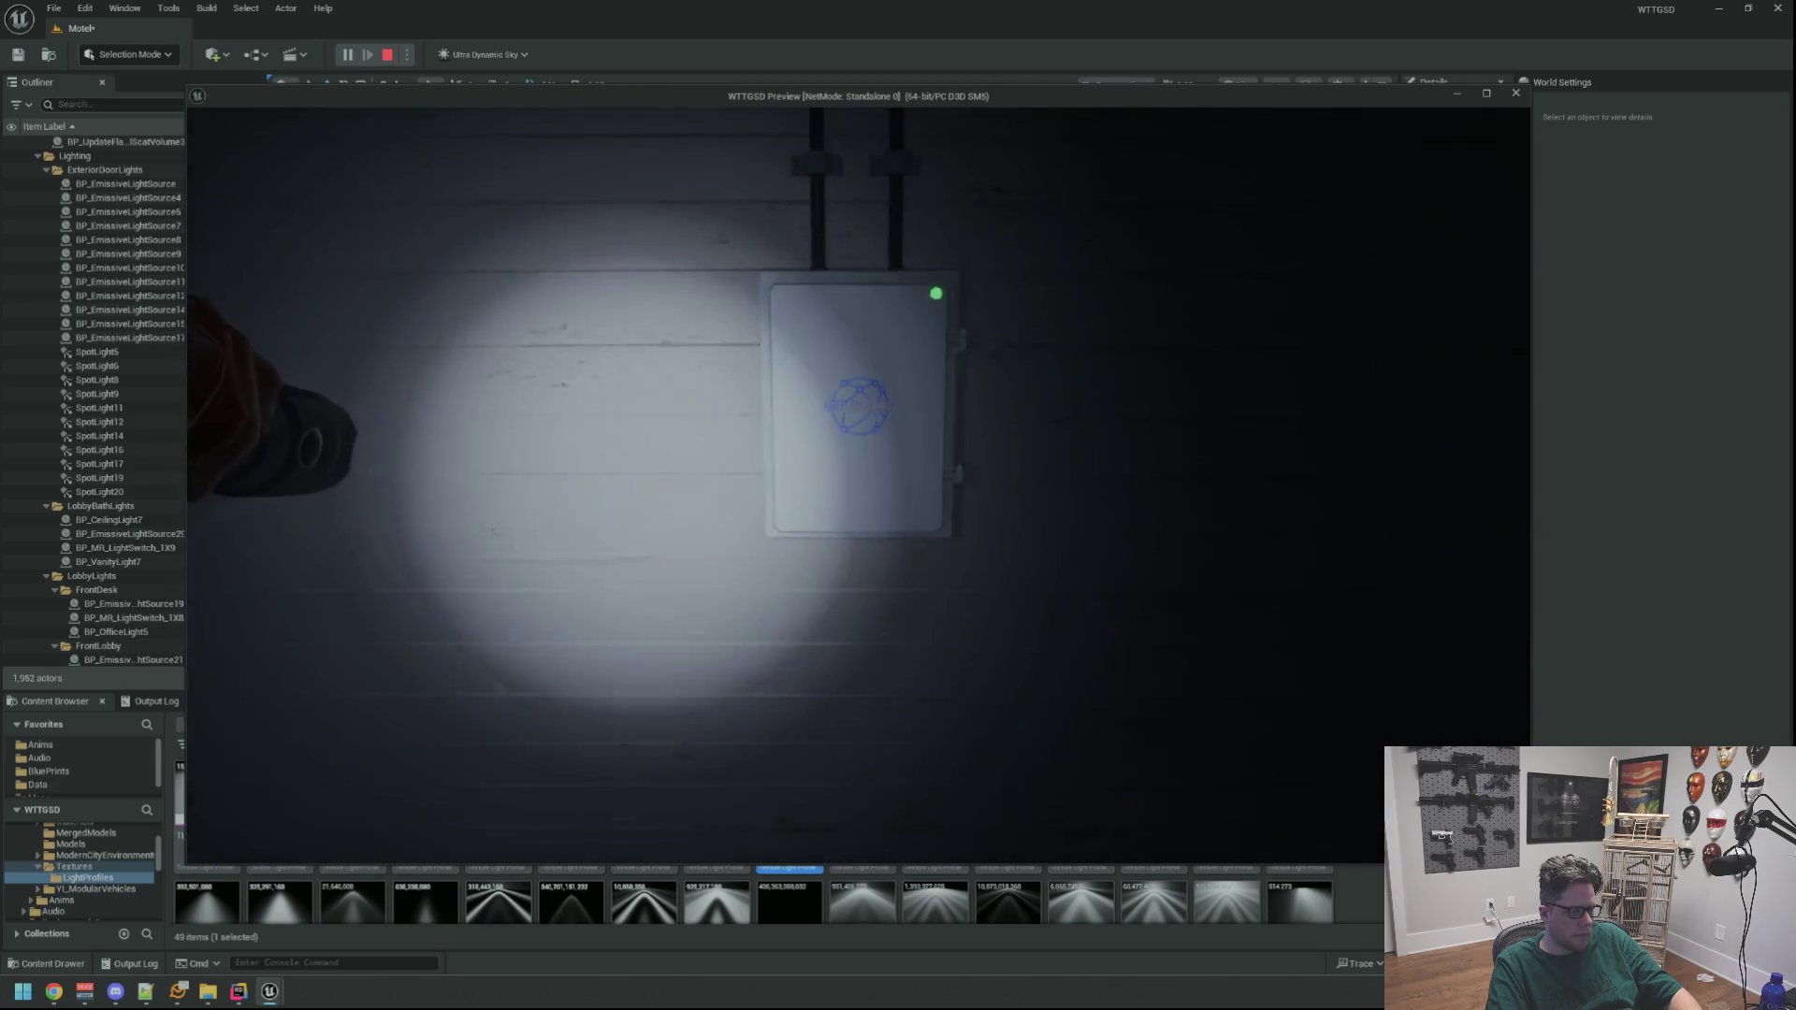
pyautogui.write('trip')
pyautogui.press('Return')
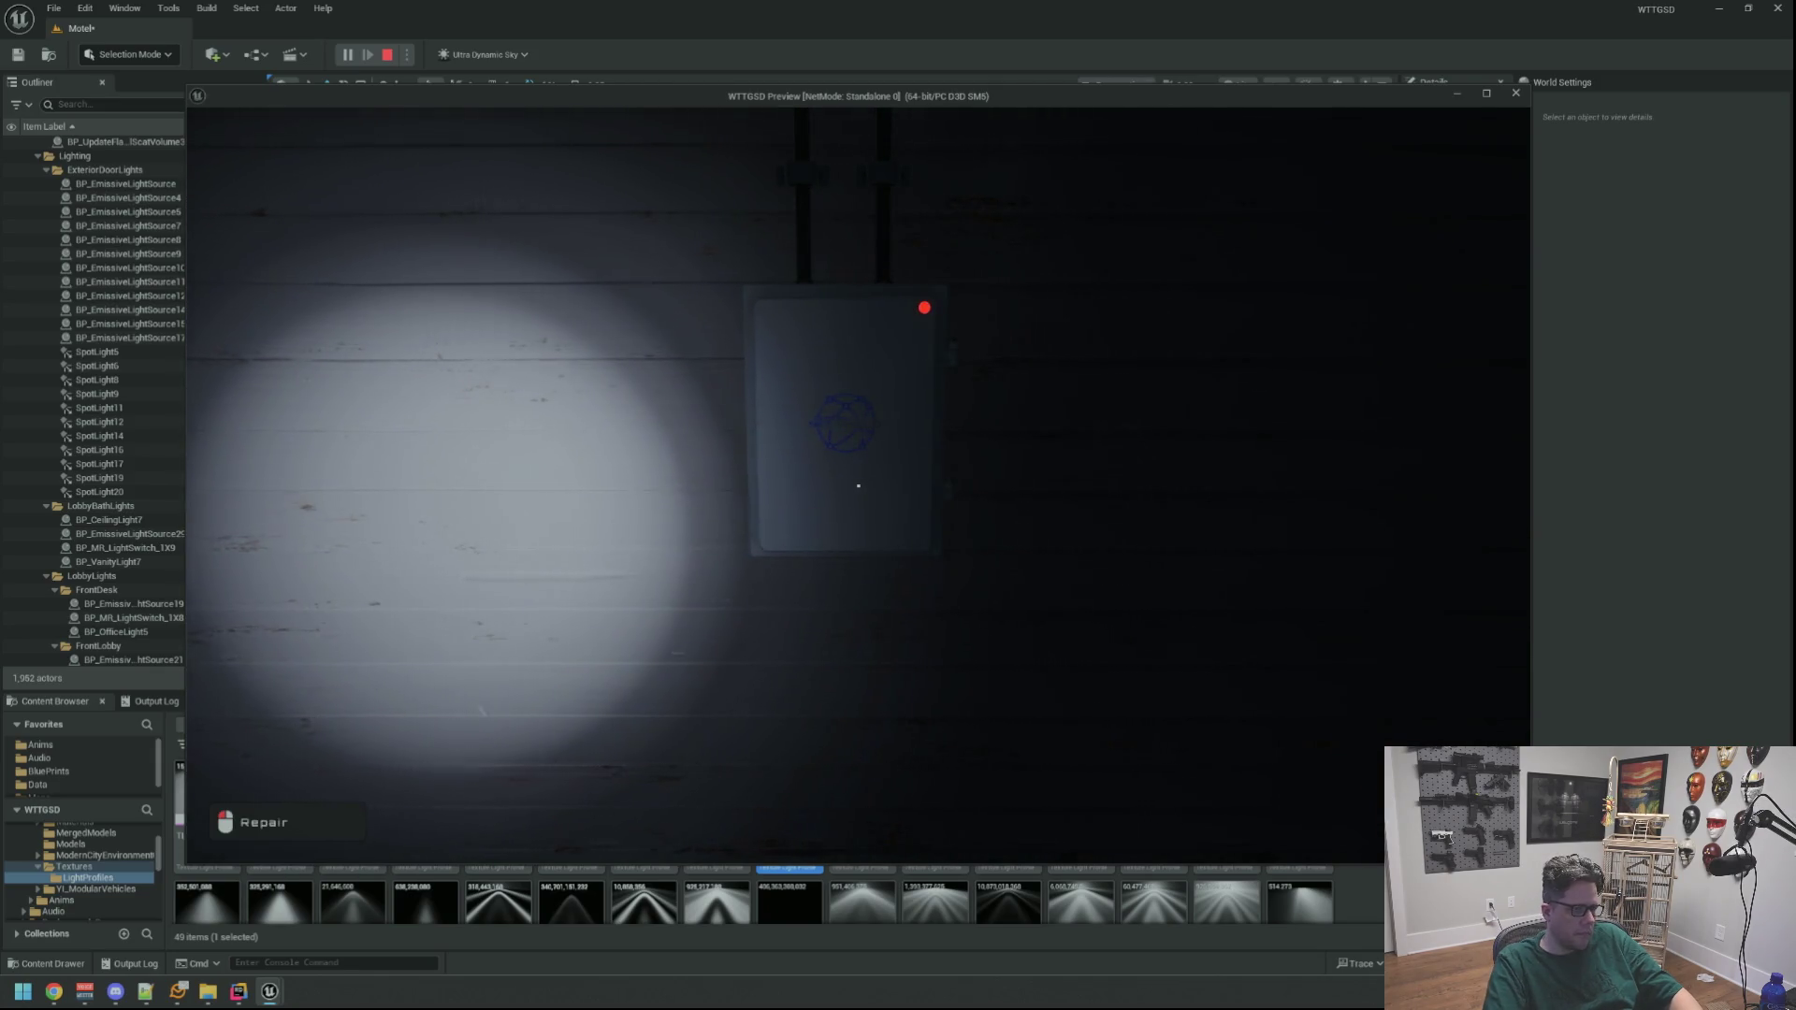
pyautogui.press('e')
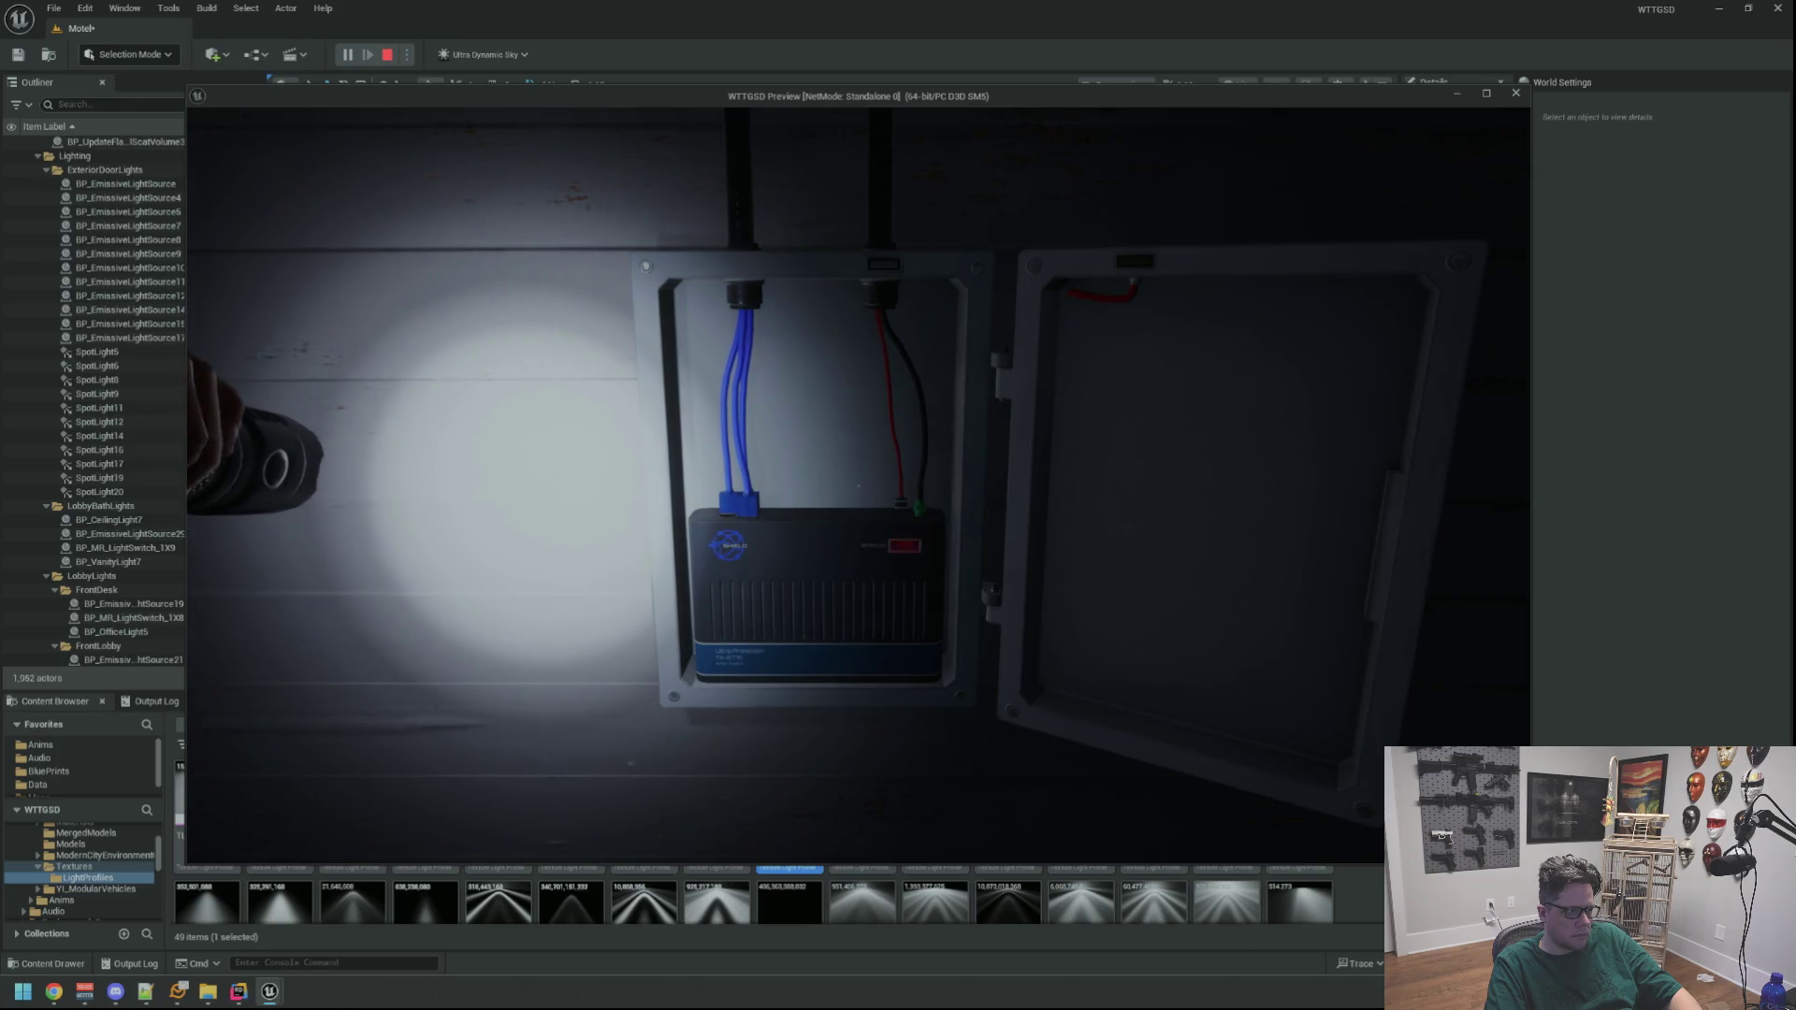
pyautogui.press('e')
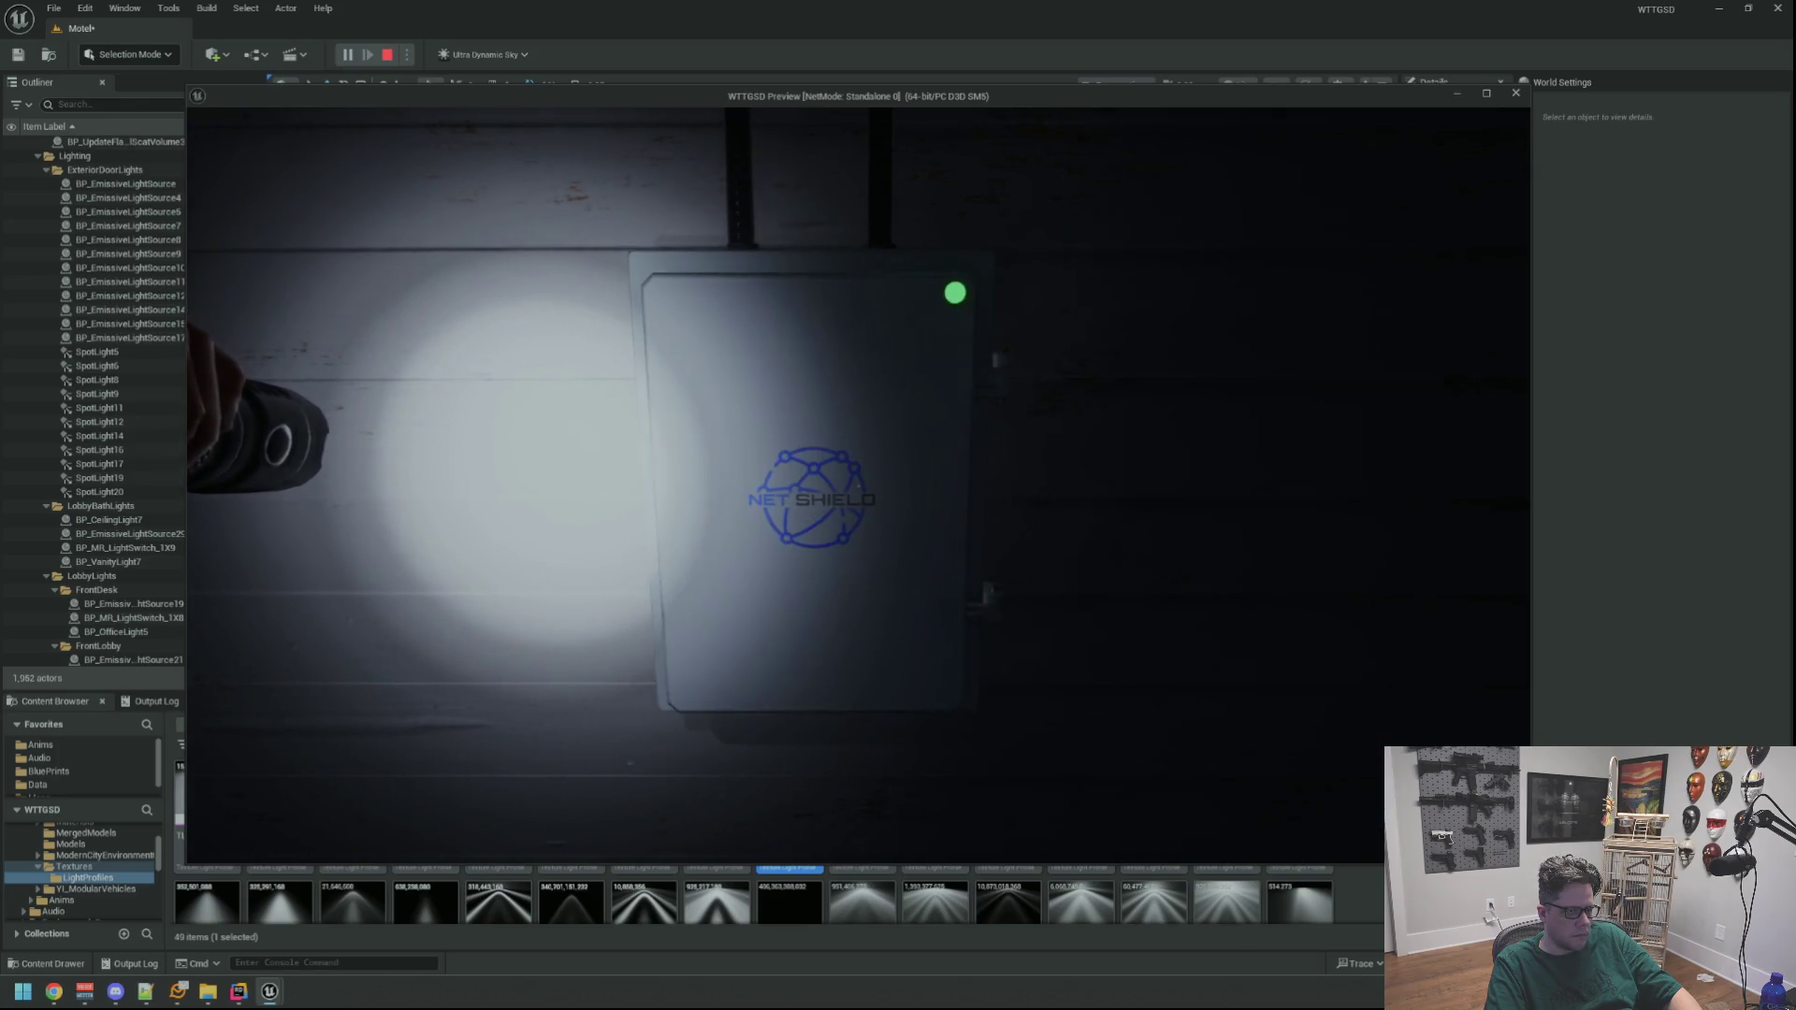
pyautogui.moveTo(859, 485)
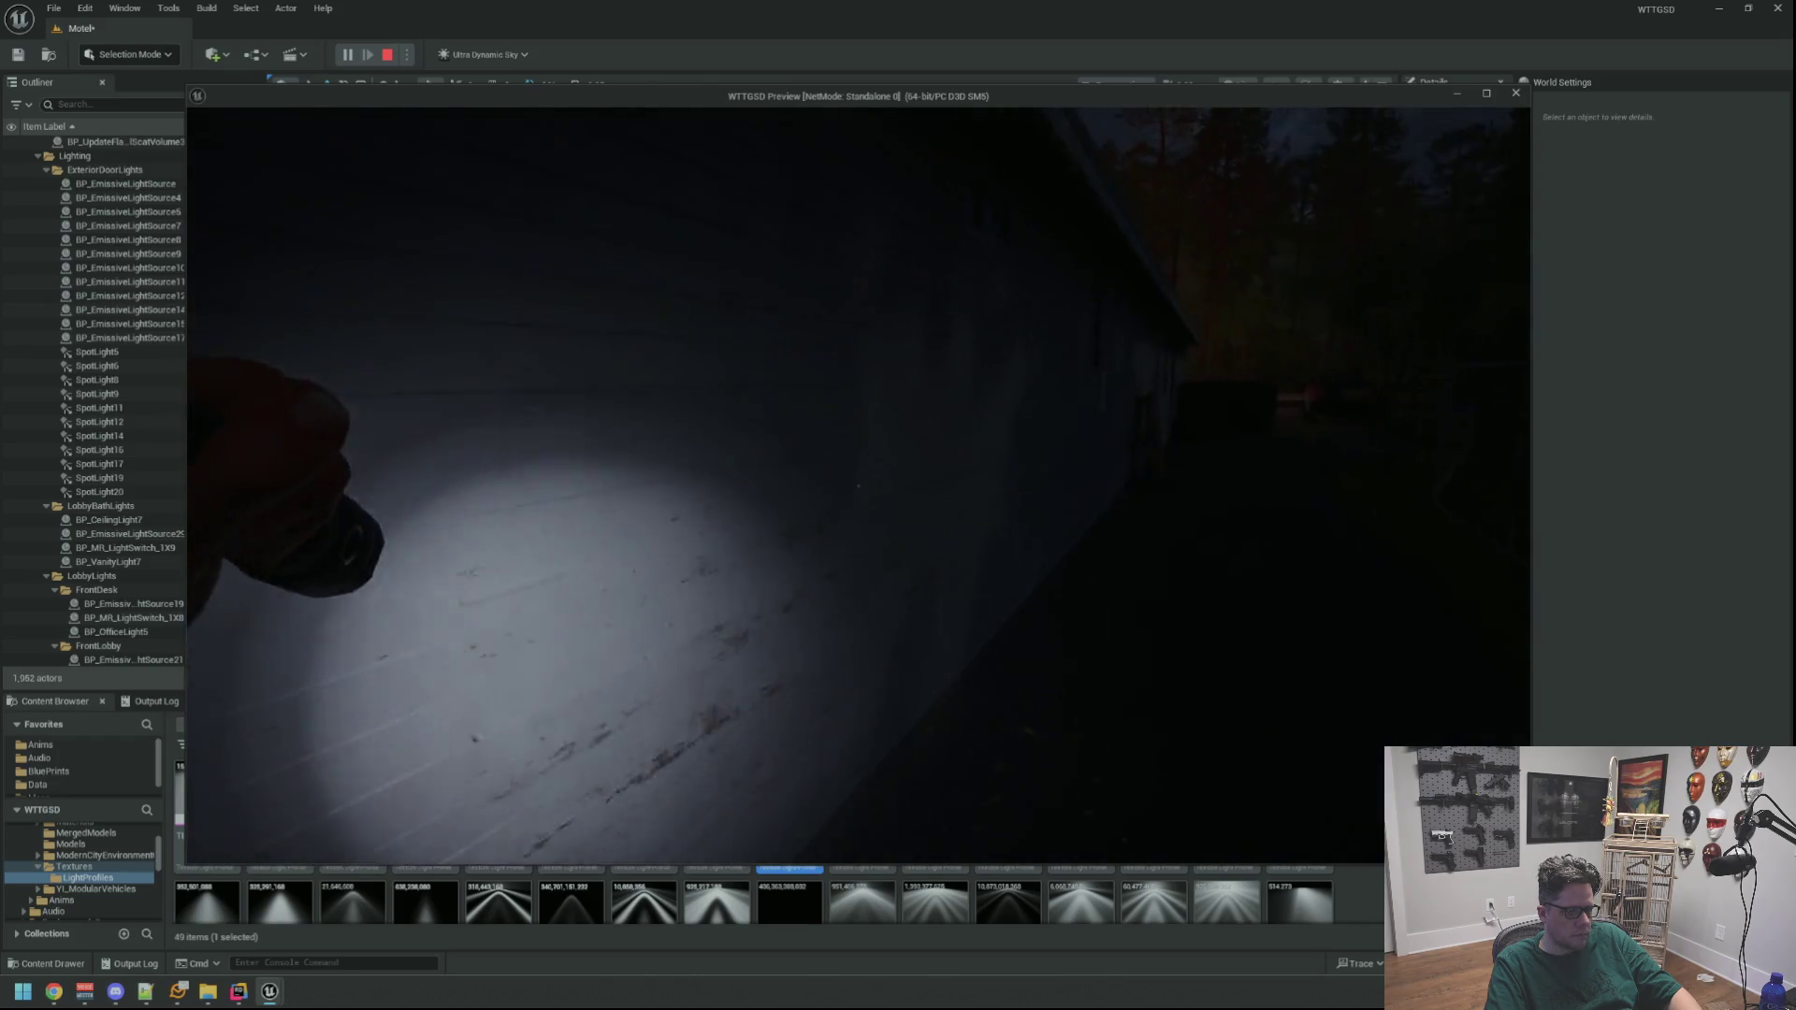
# Run DegradeRandomHub from the console history and slap the box back to green
pyautogui.press('`')
pyautogui.press('Up')
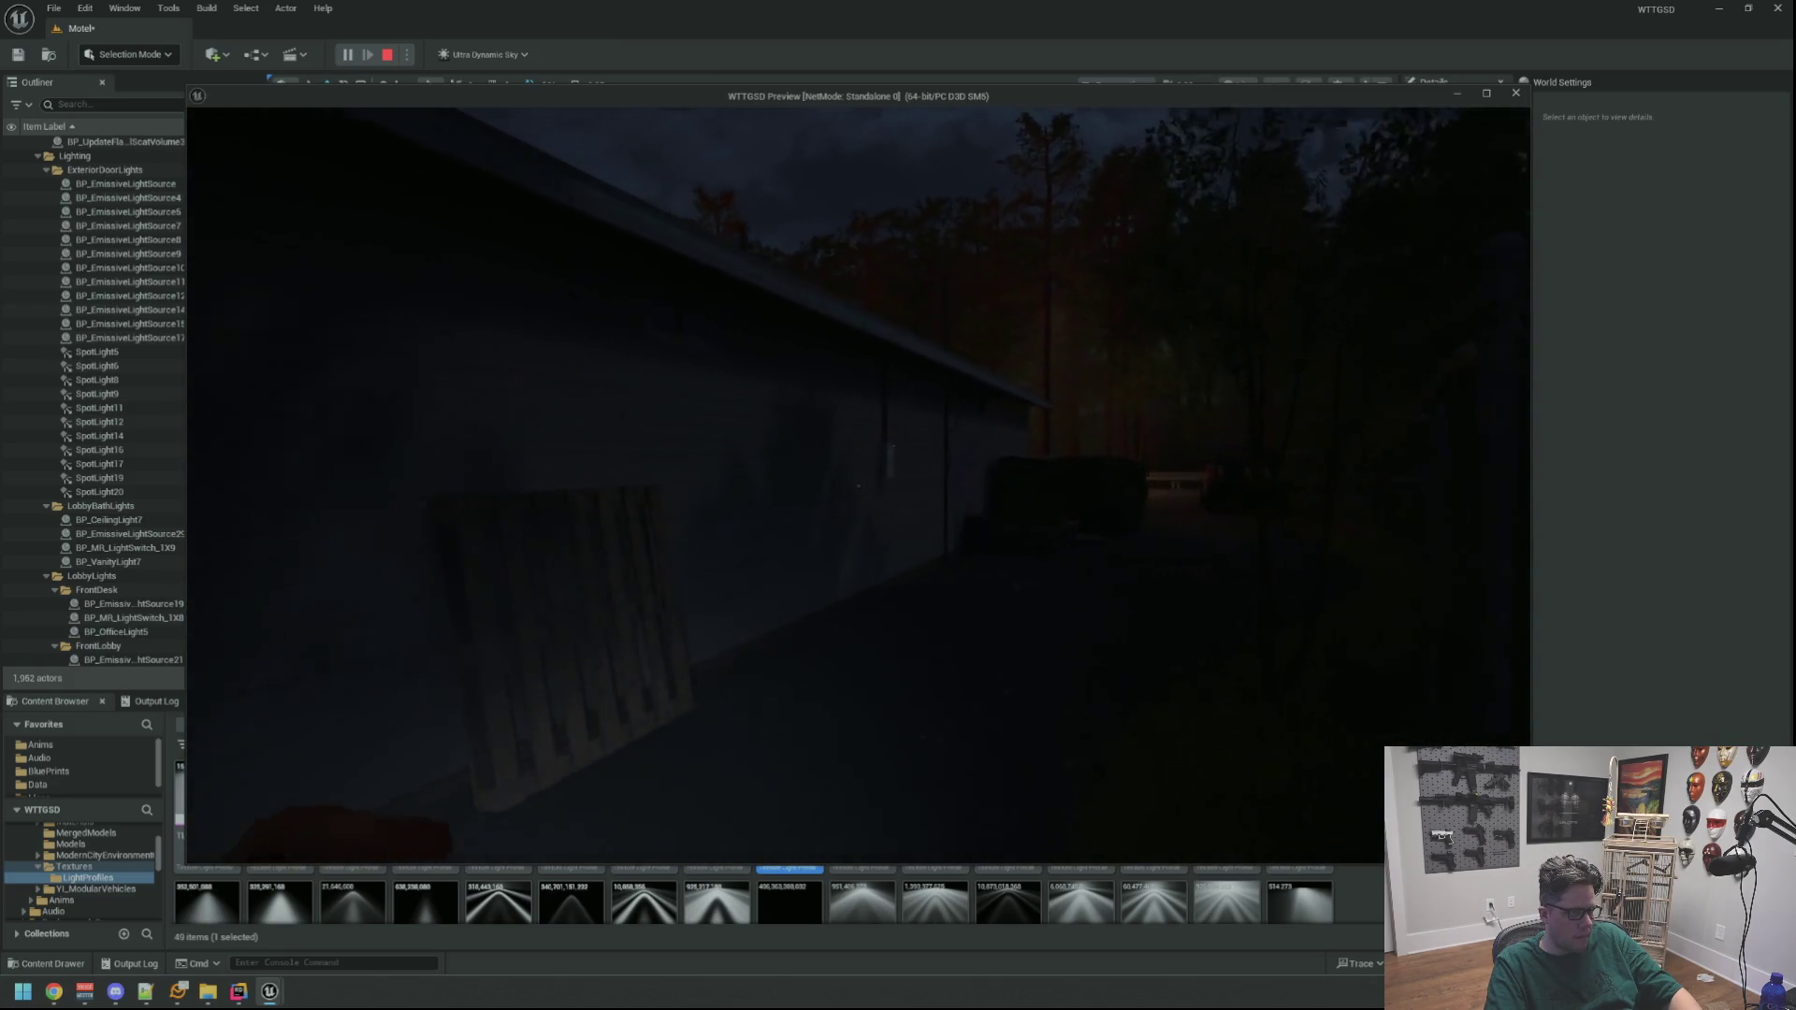
pyautogui.press('`')
pyautogui.press('Up')
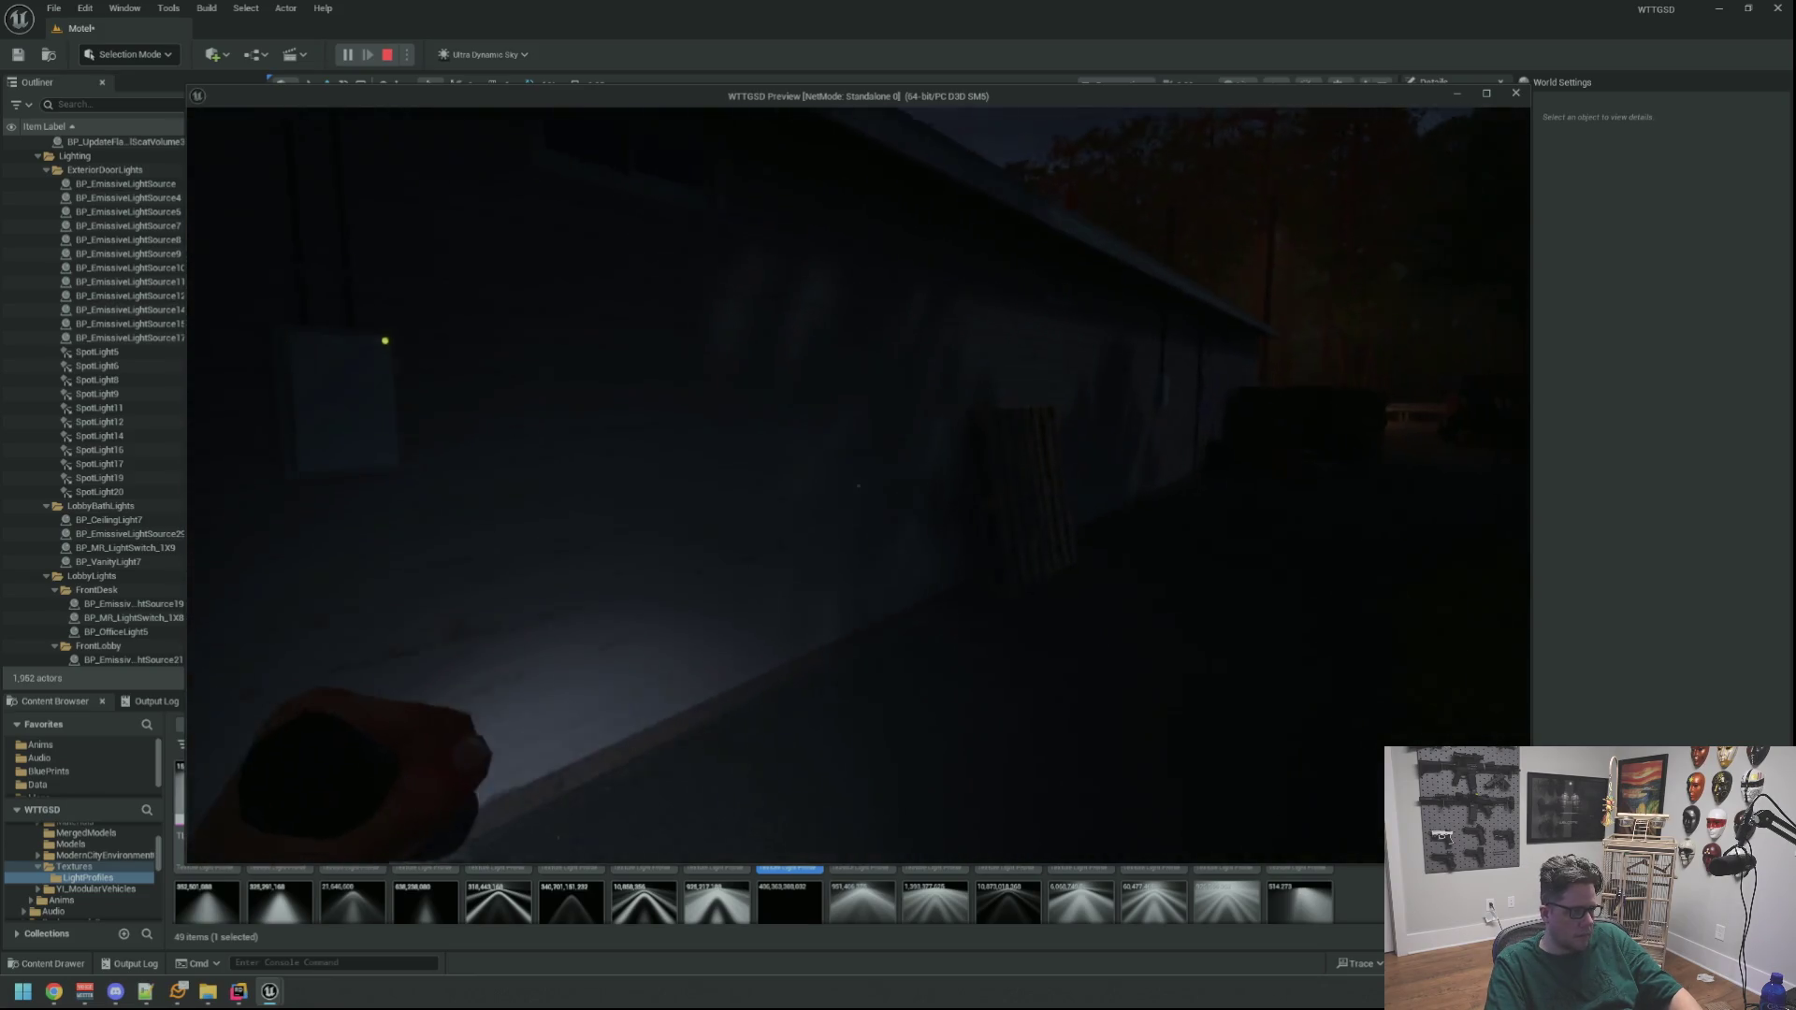
pyautogui.press('e')
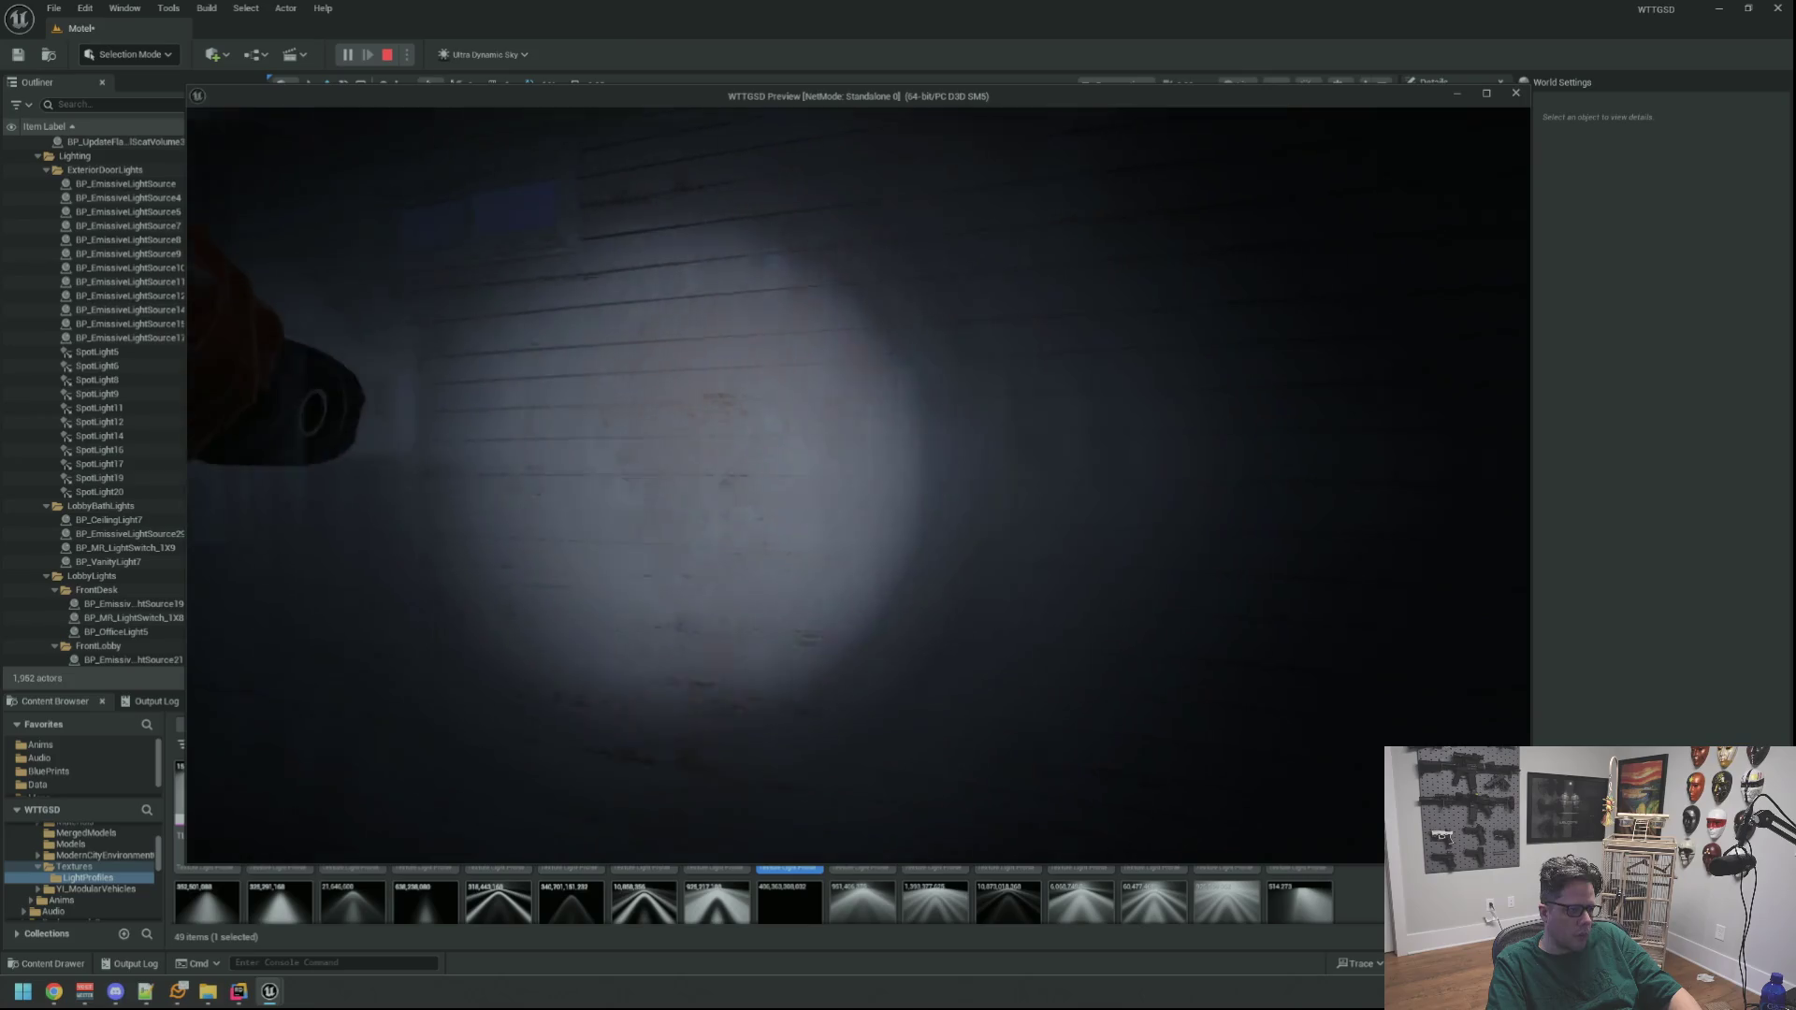
# Walk up to the wall-mounted box and pause the game
pyautogui.press('w')
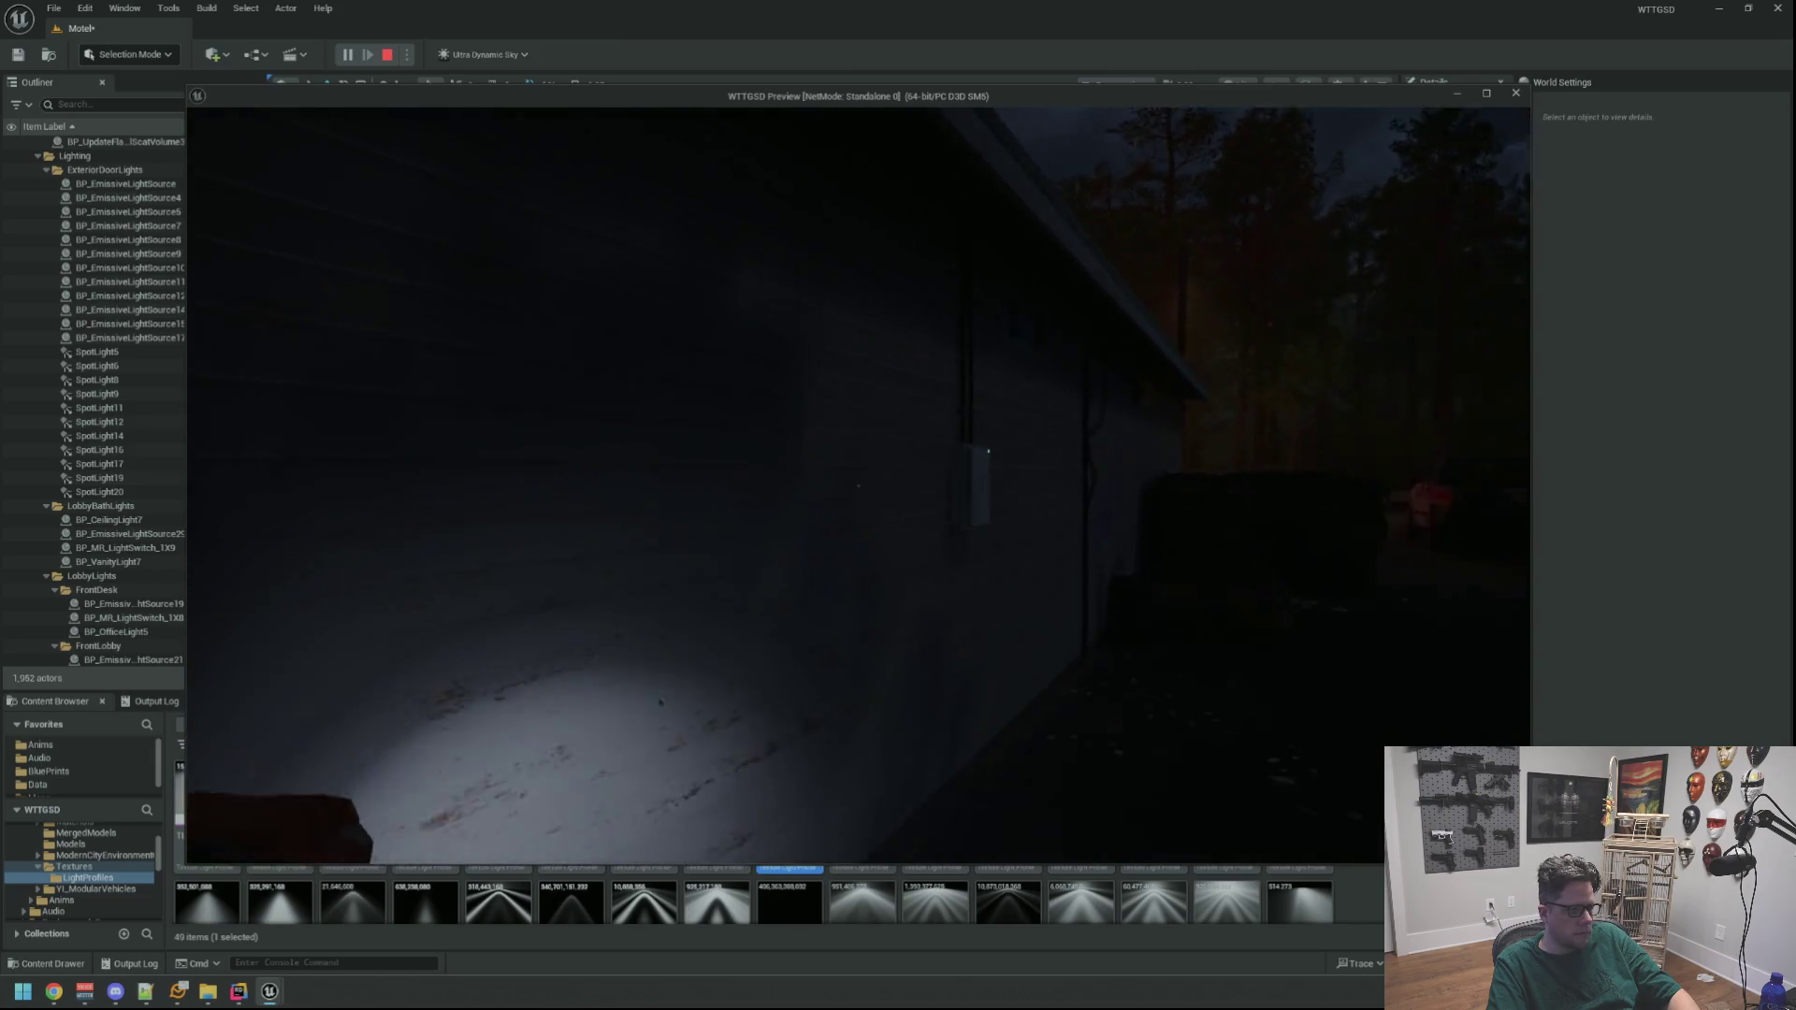
pyautogui.press('w')
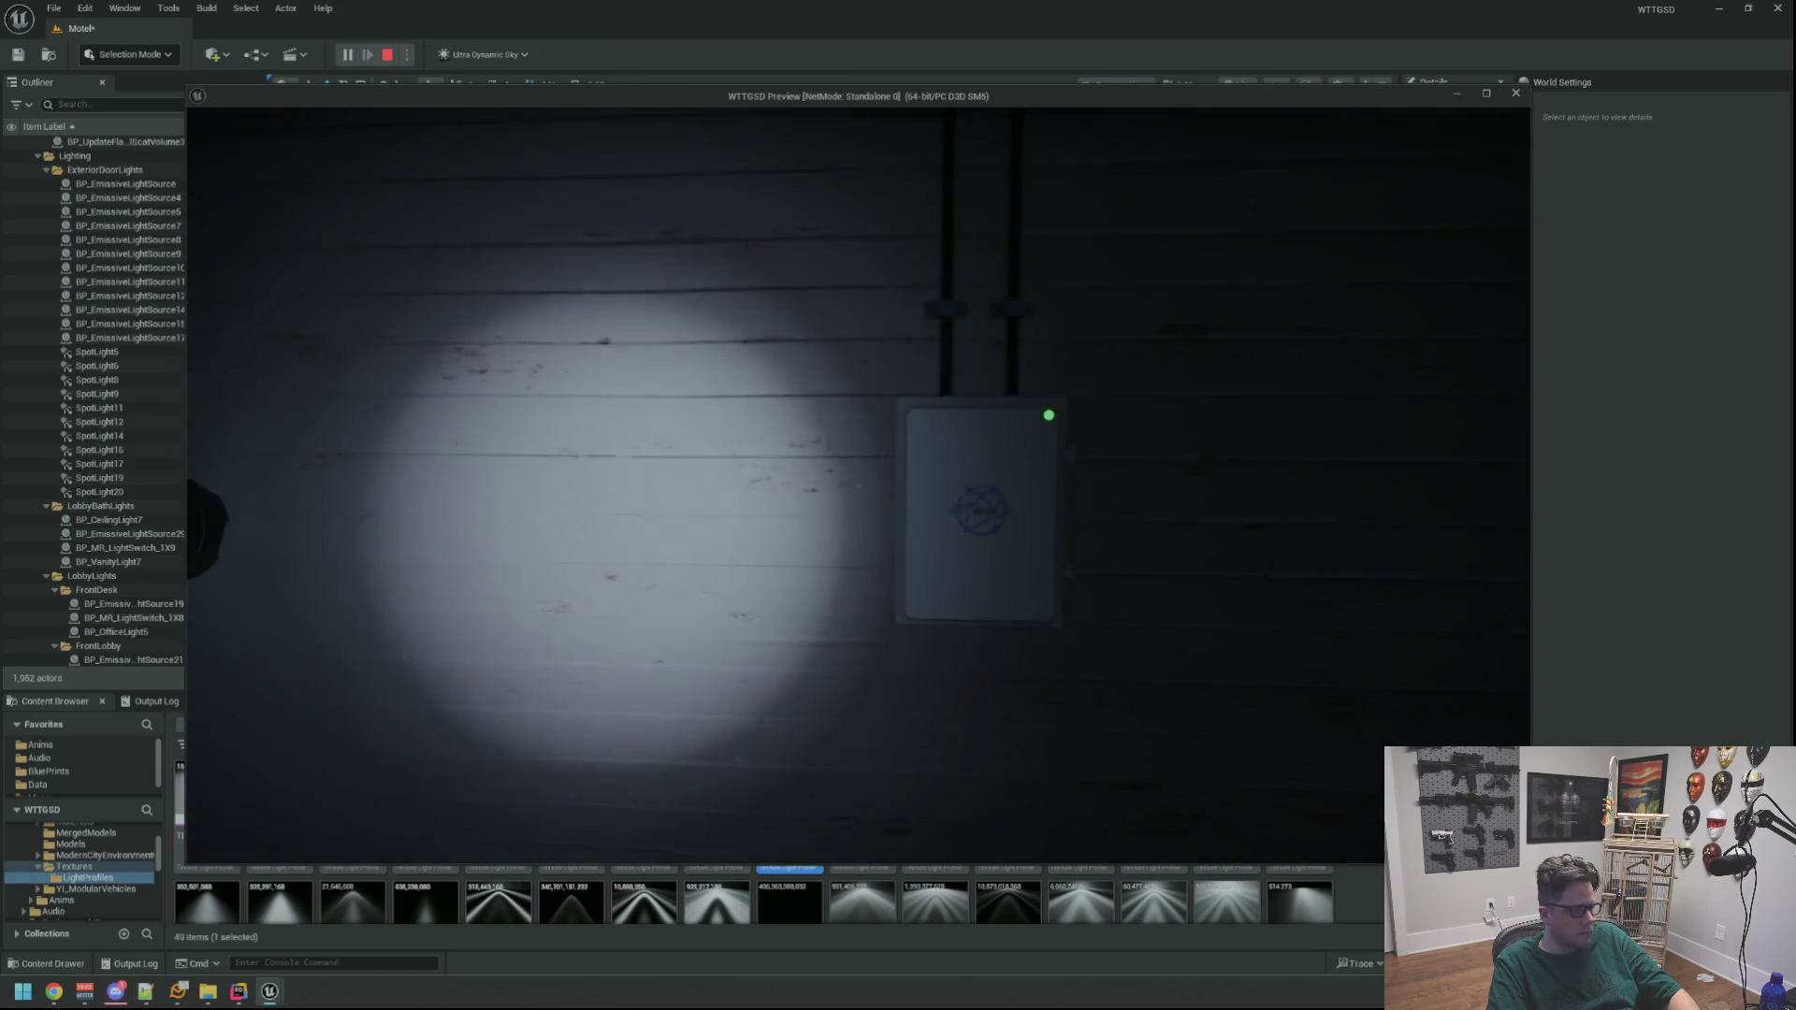
pyautogui.press('Escape')
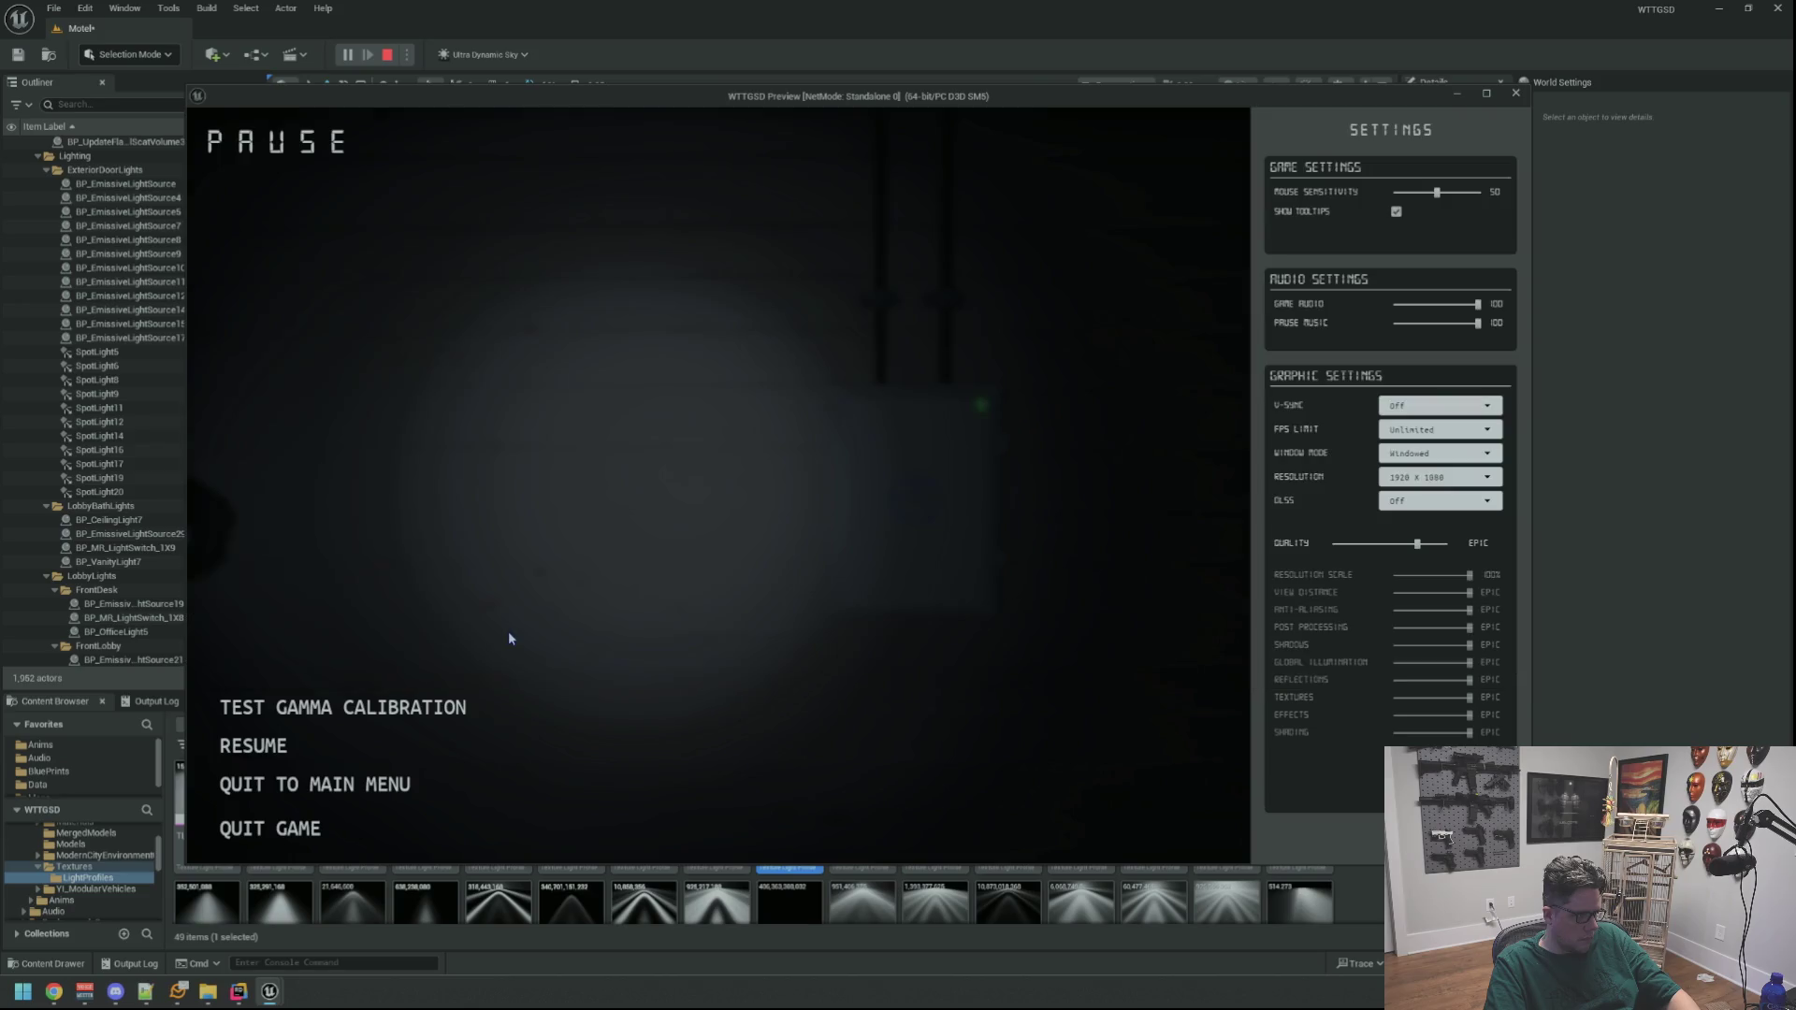
# Resume play, toggle the flashlight, walk toward the dumpster, then pause and resume again
pyautogui.press('Escape')
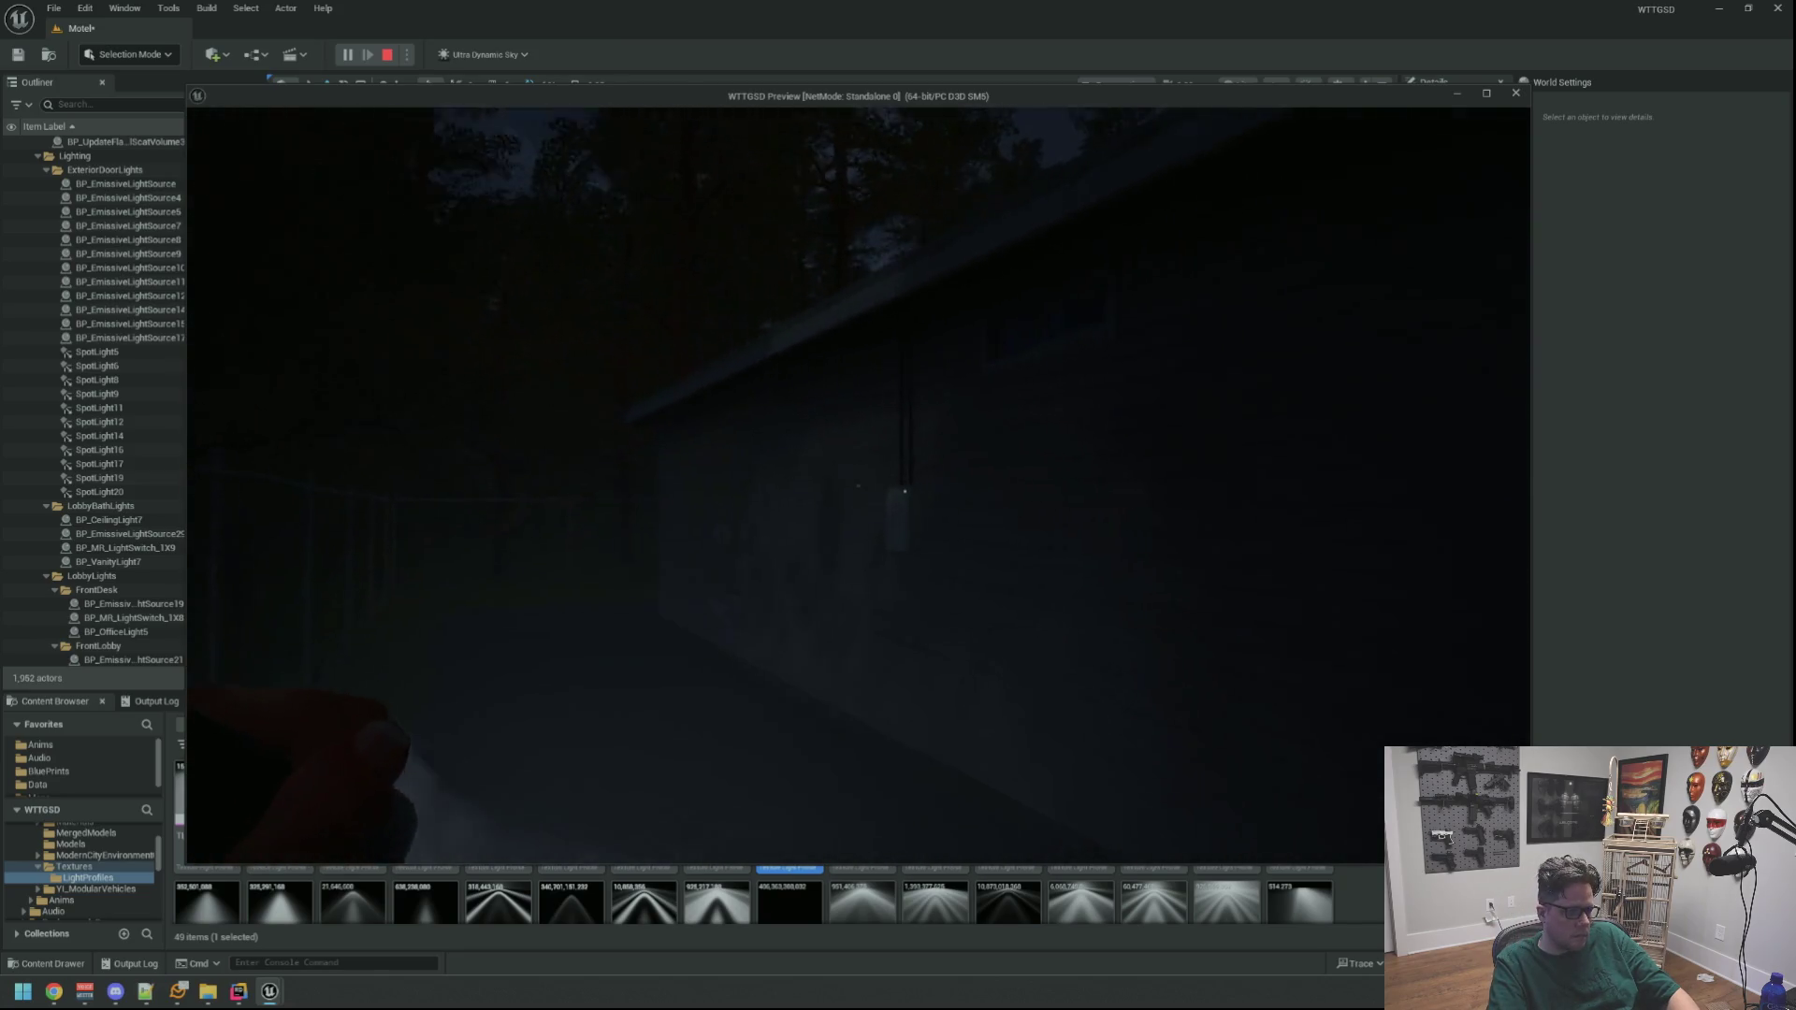
pyautogui.press('f')
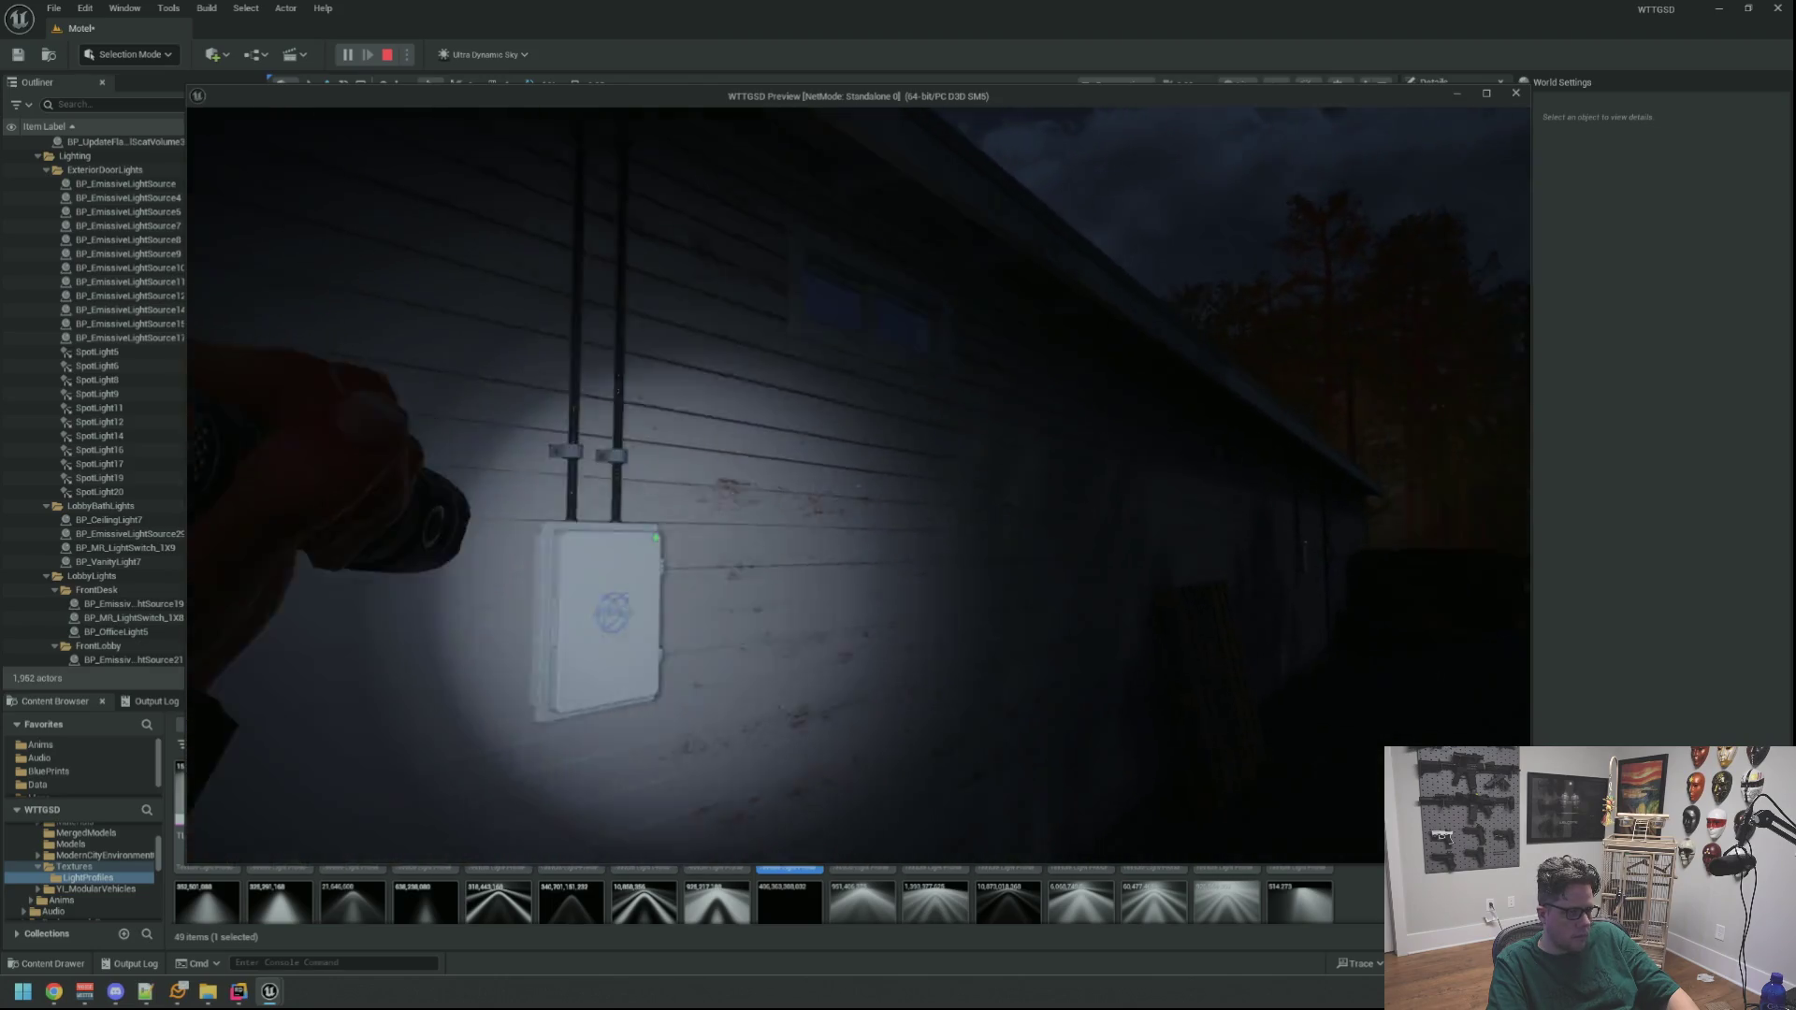
pyautogui.press('f')
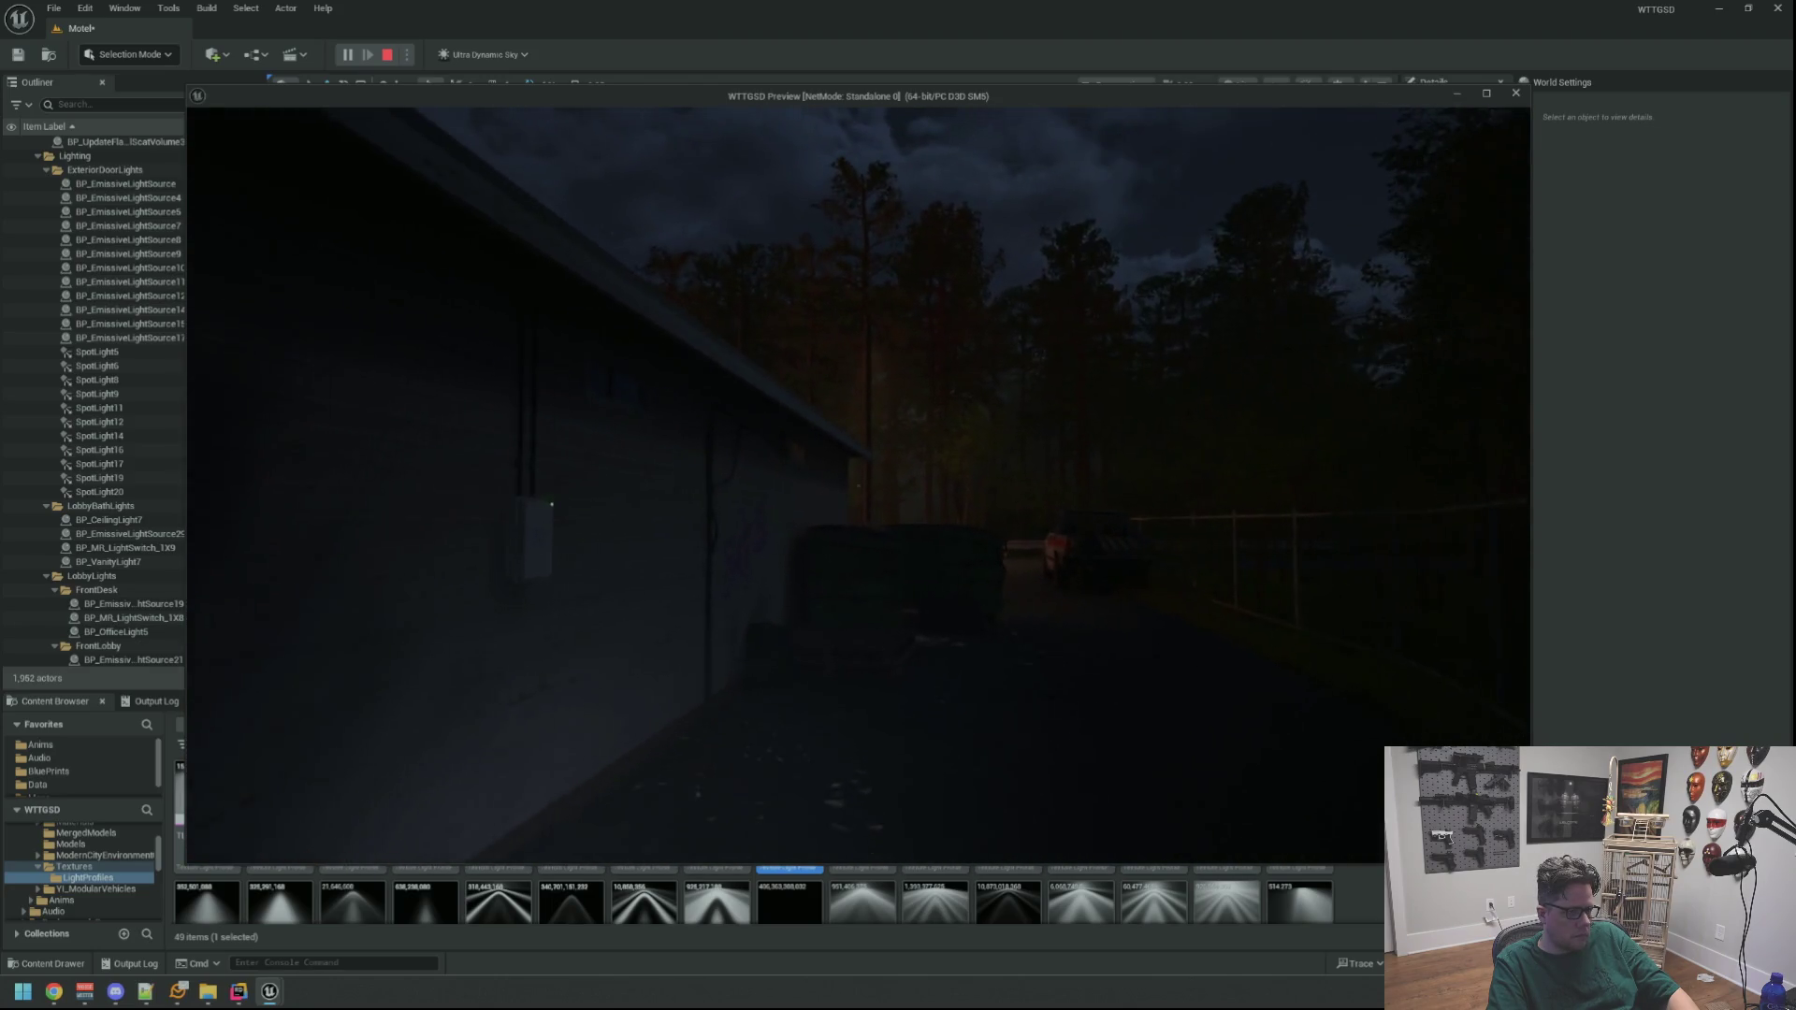
pyautogui.press('w')
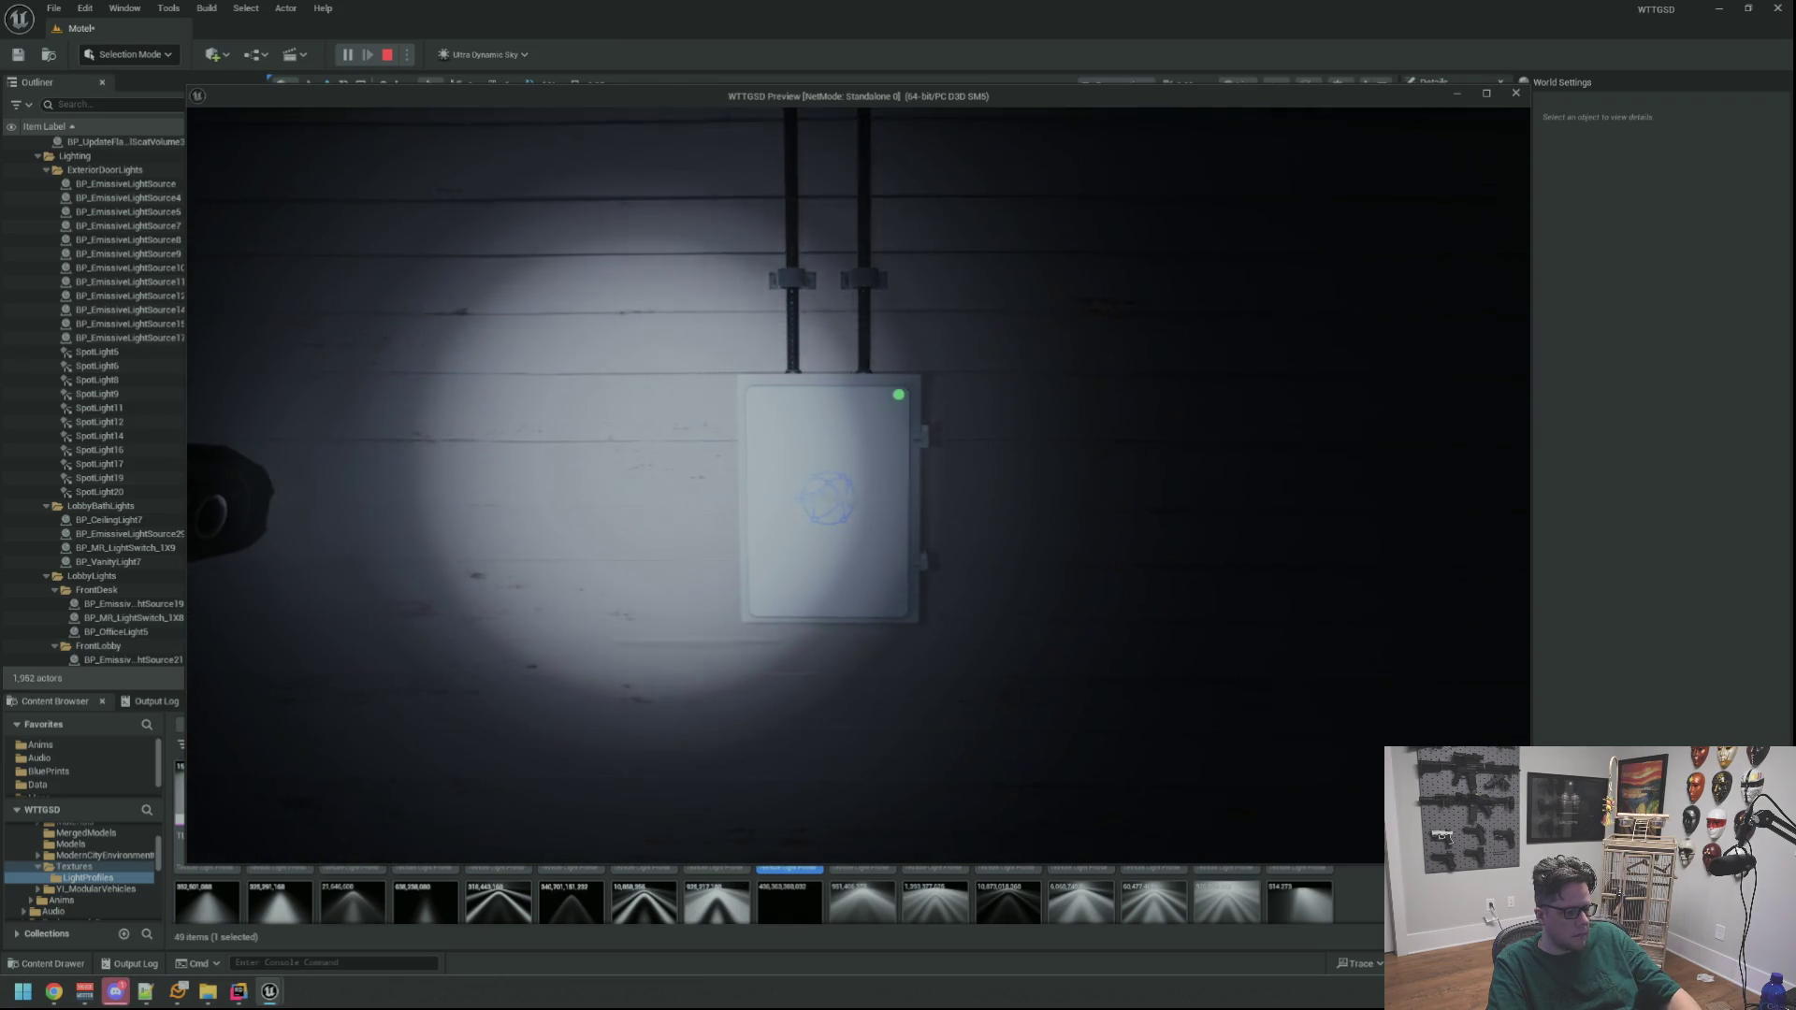
pyautogui.press('Escape')
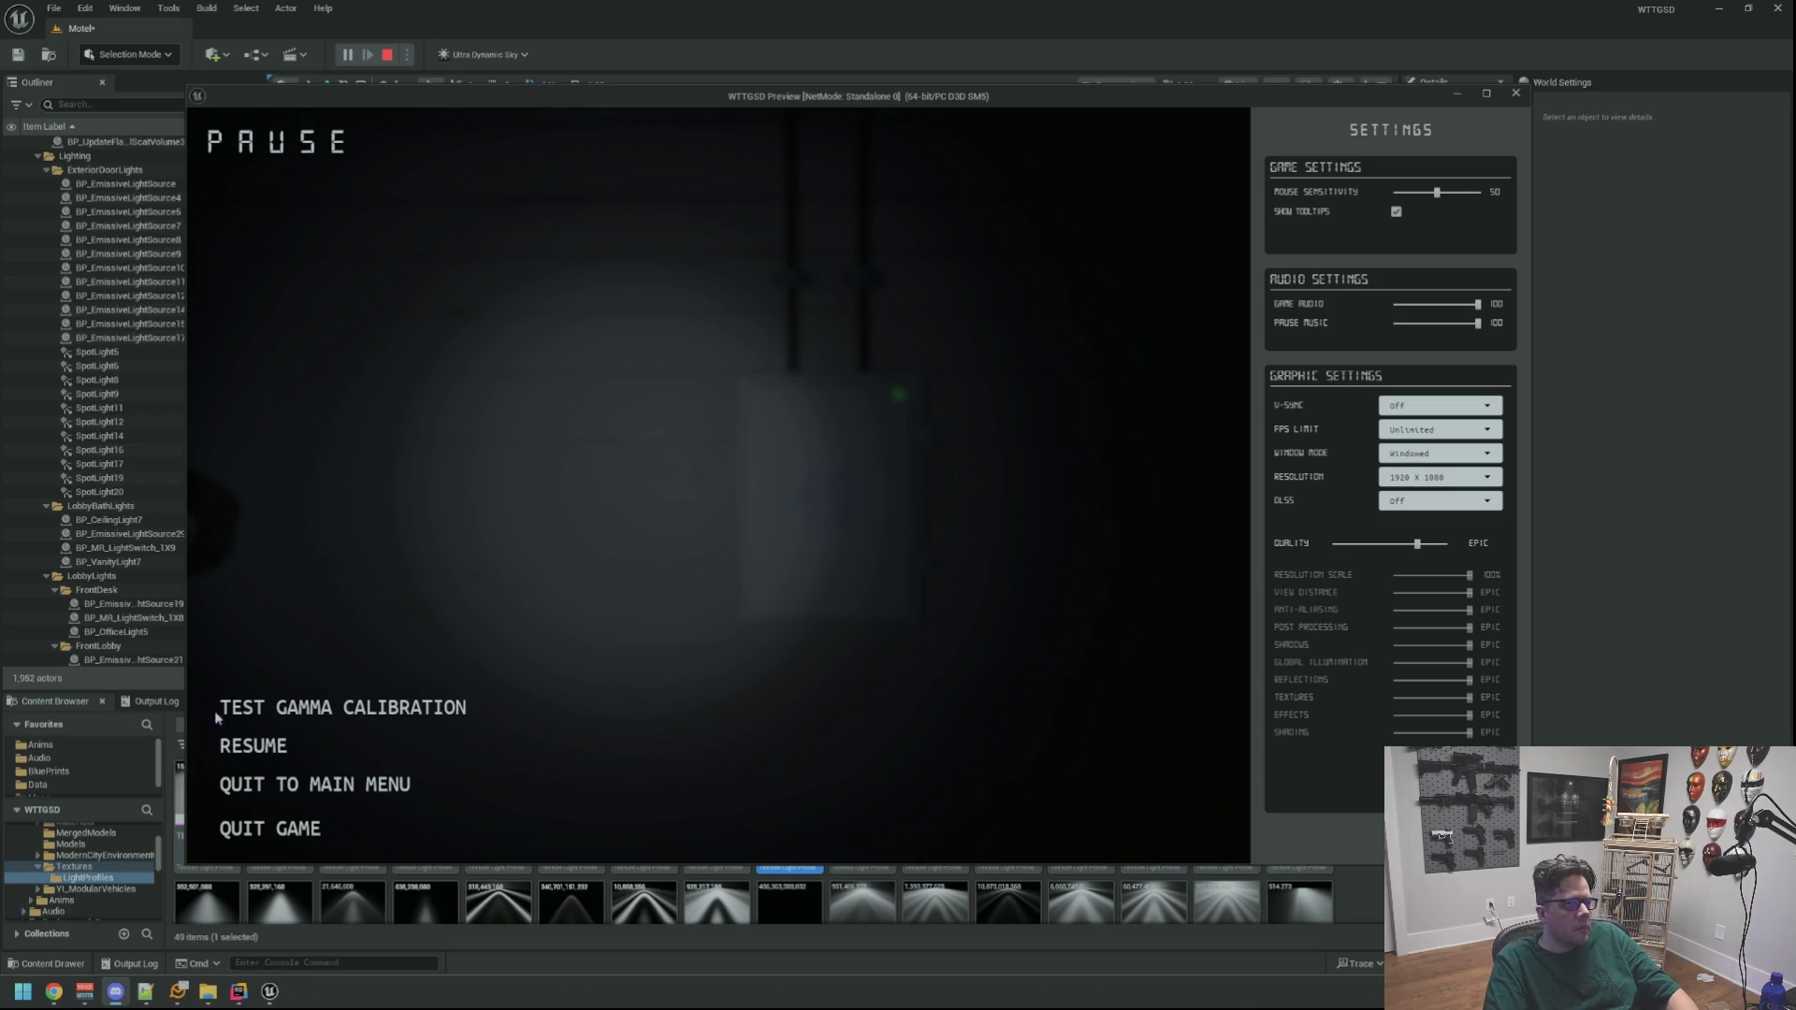
pyautogui.press('Escape')
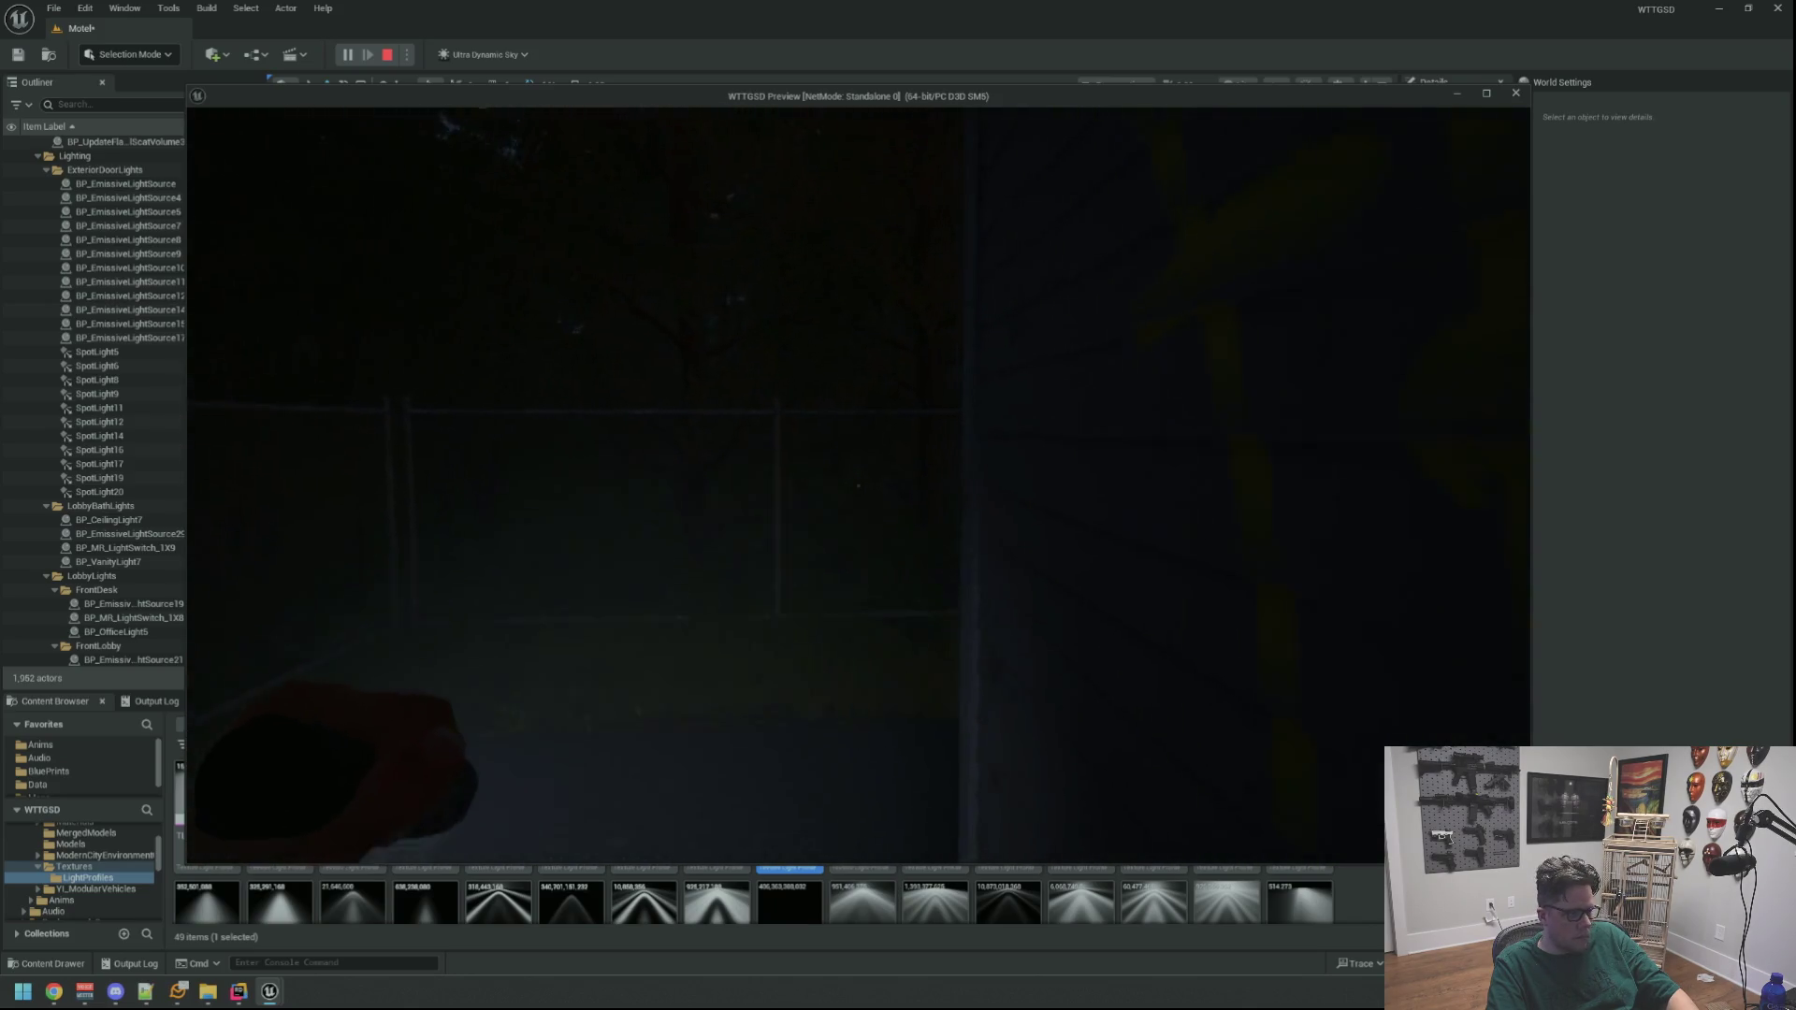
# Walk down the alley to the electrical box, toggling the flashlight on and off
pyautogui.press('w')
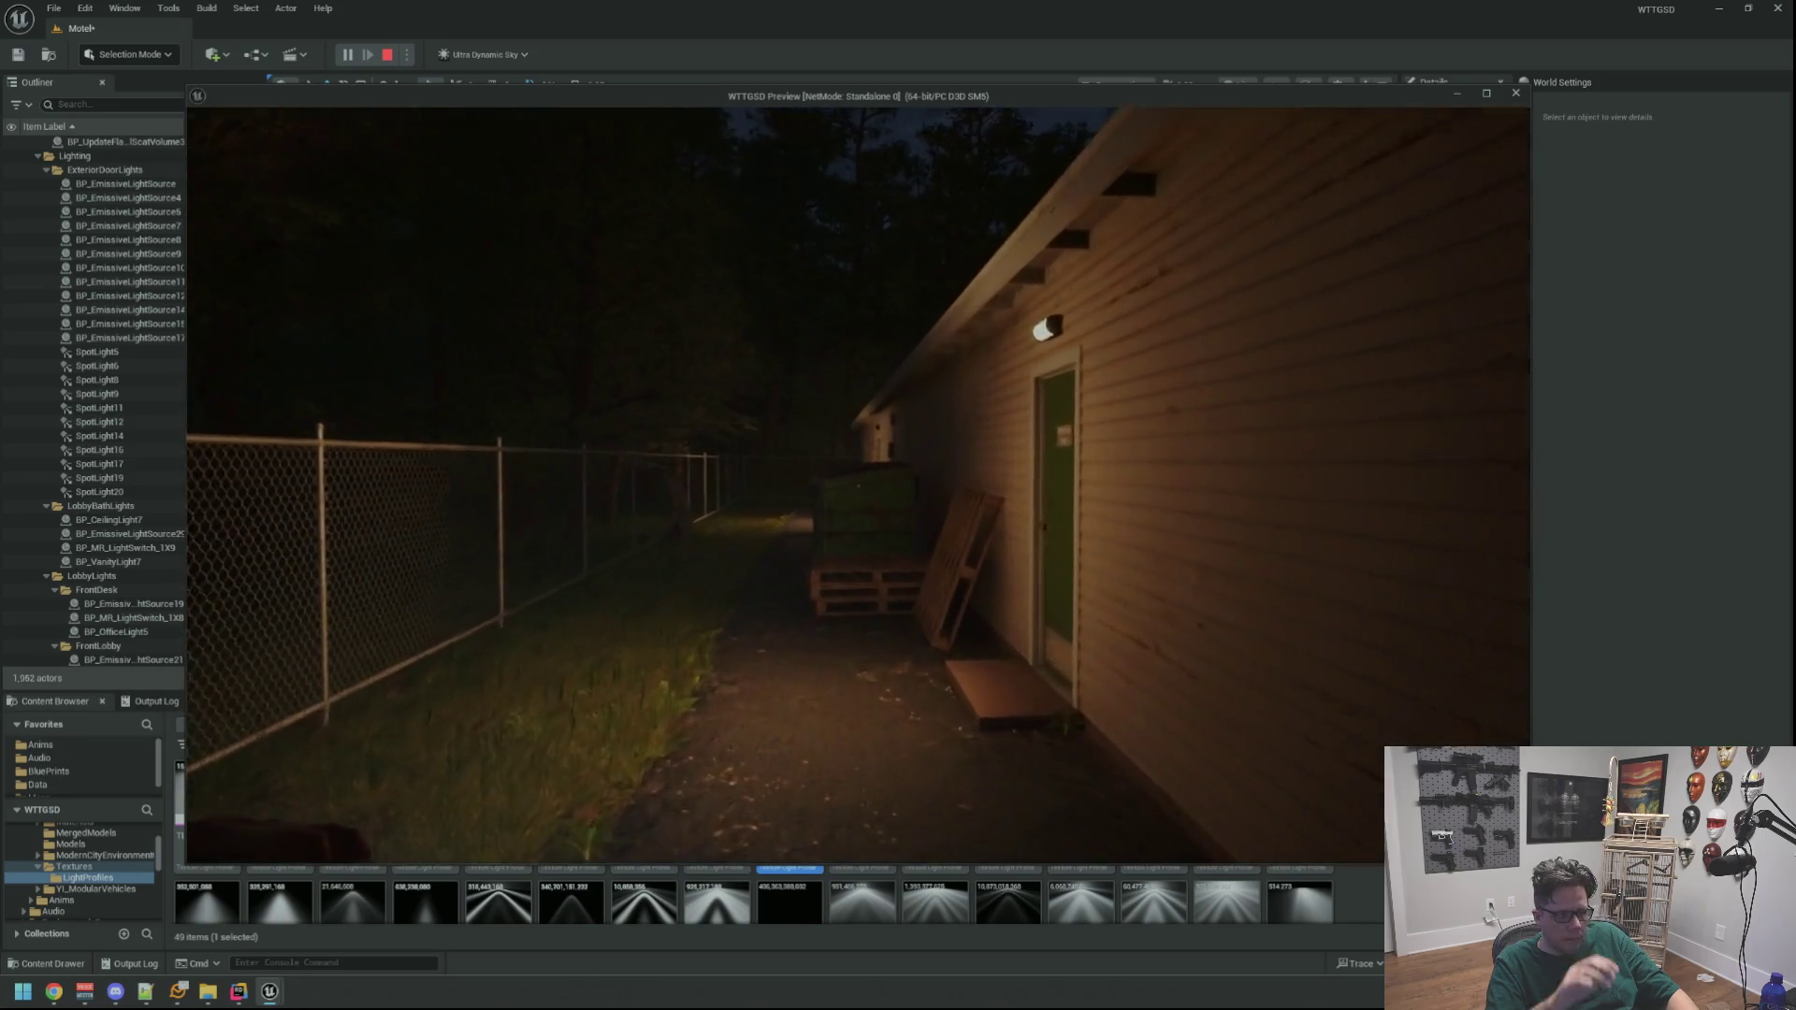
pyautogui.press('w')
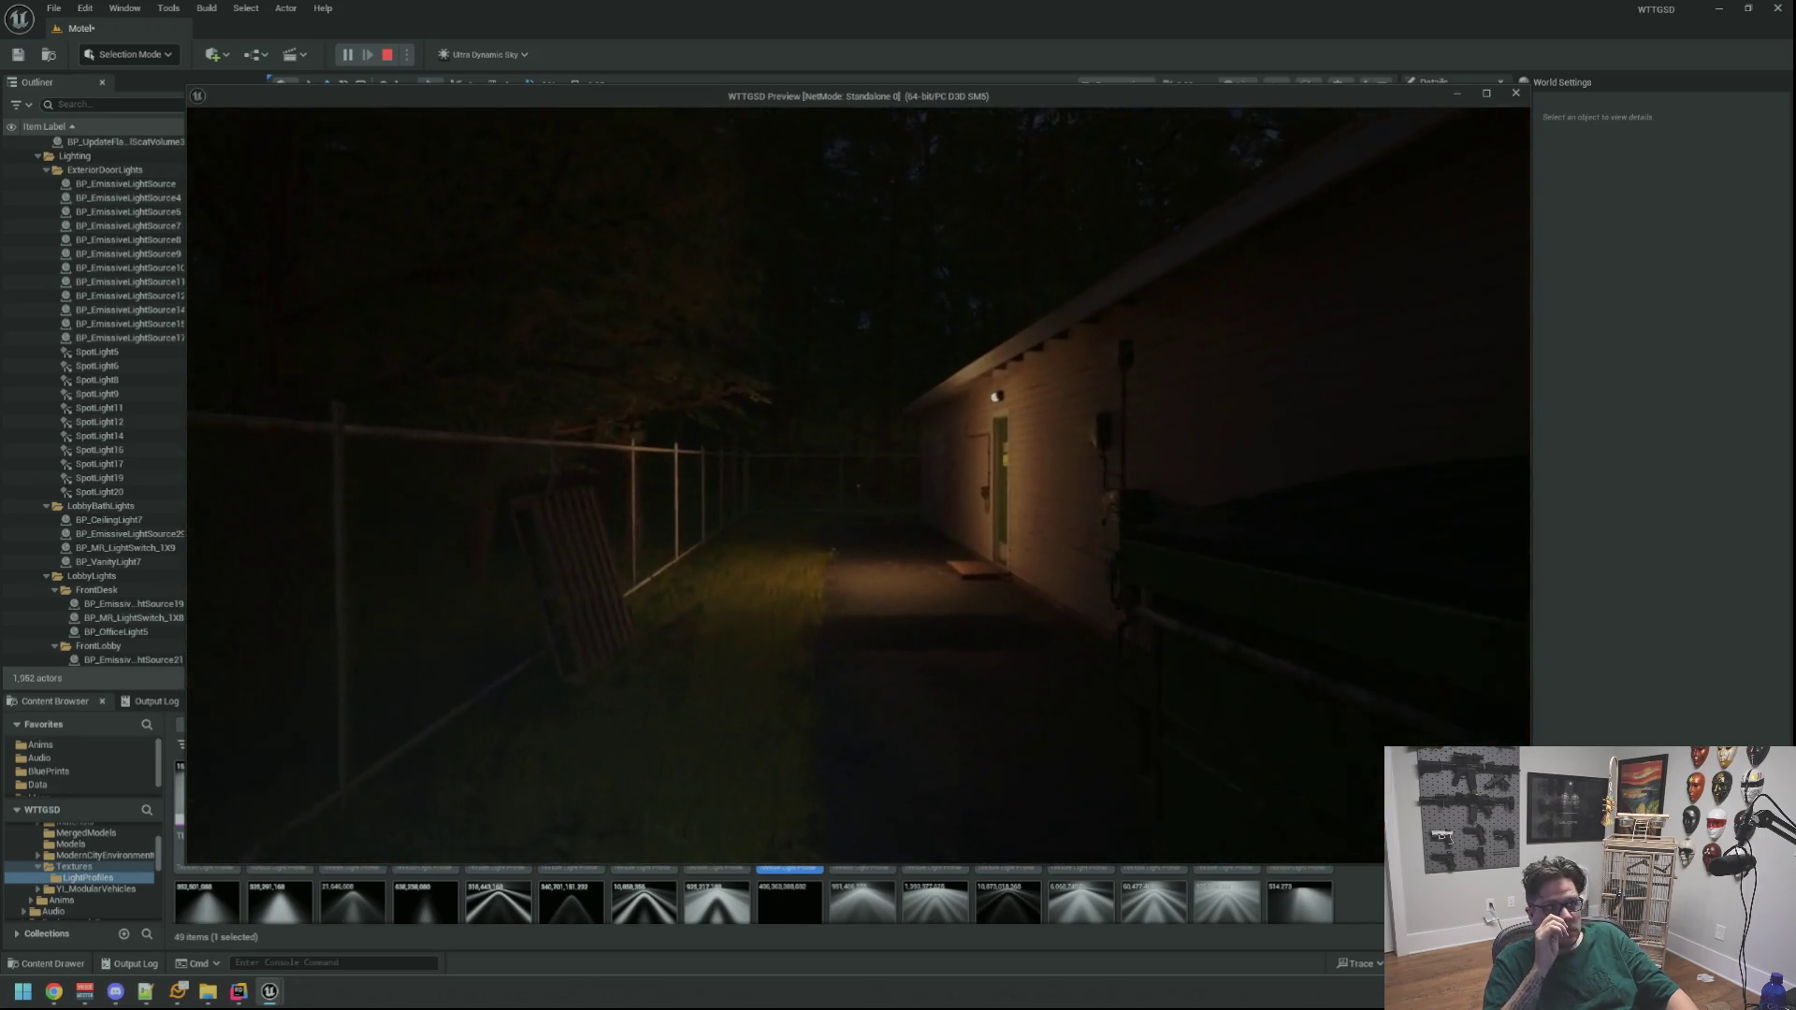
pyautogui.press('f')
pyautogui.press('w')
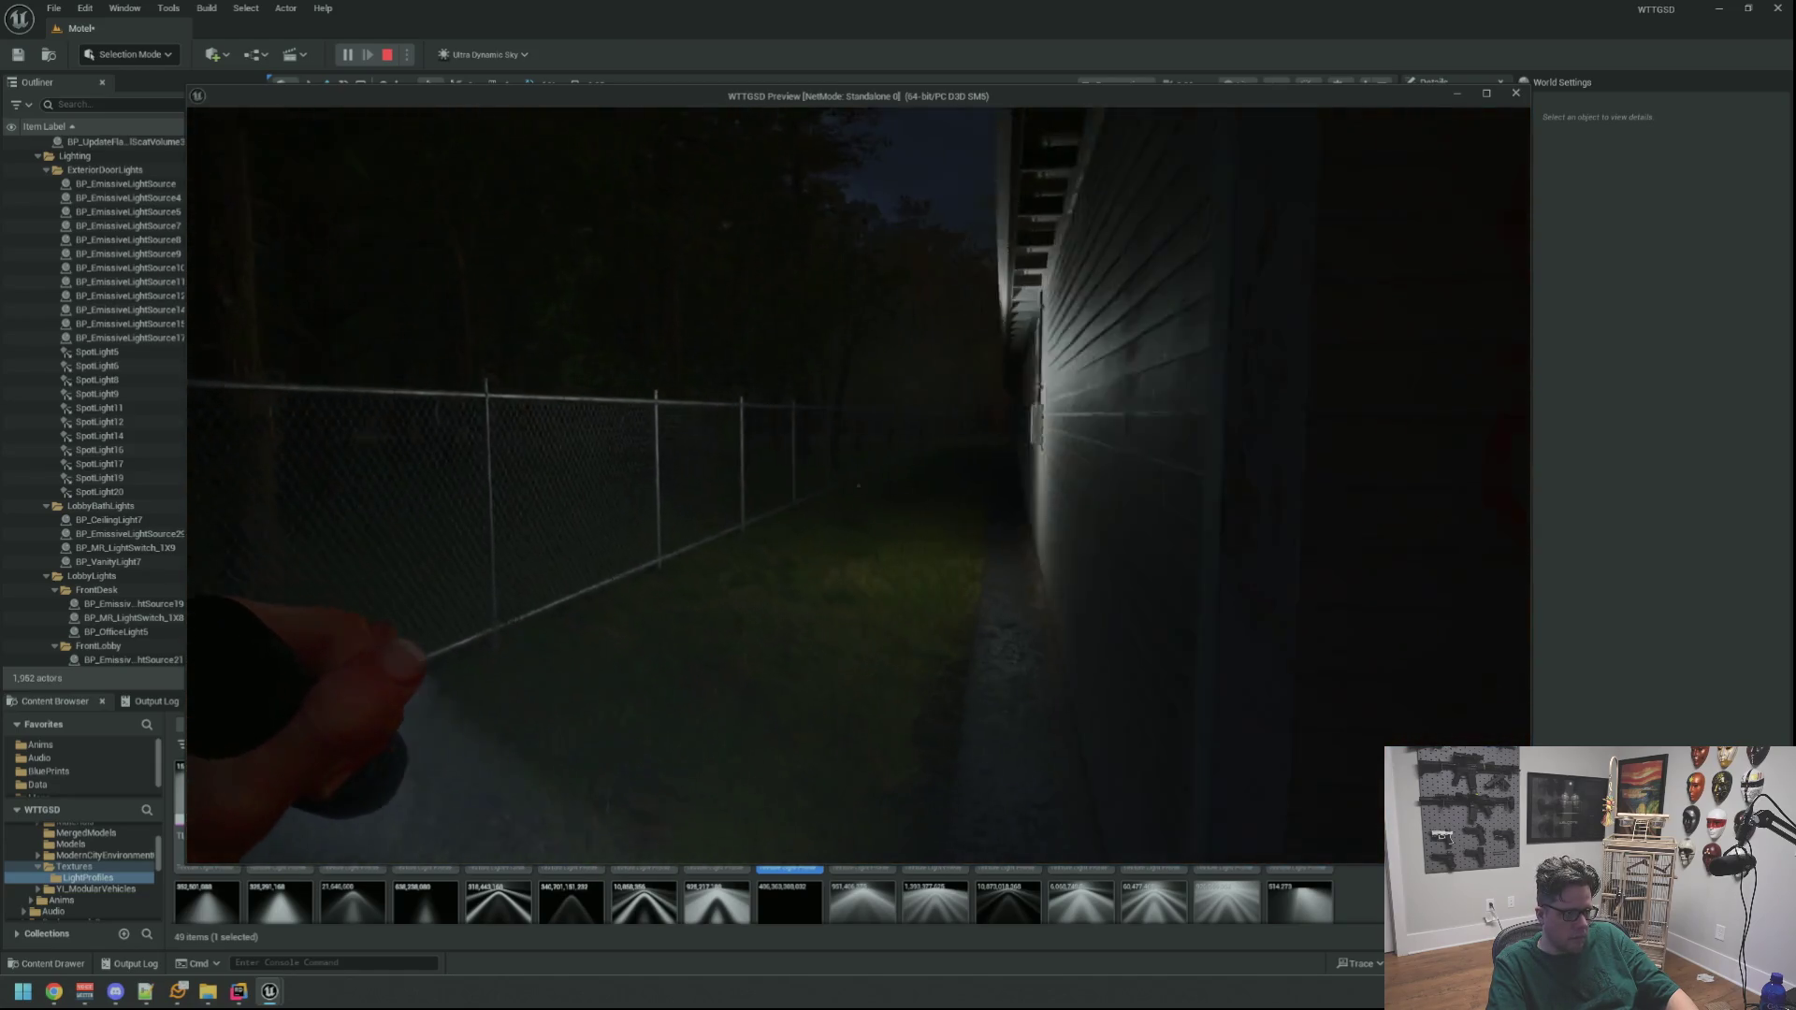
pyautogui.press('w')
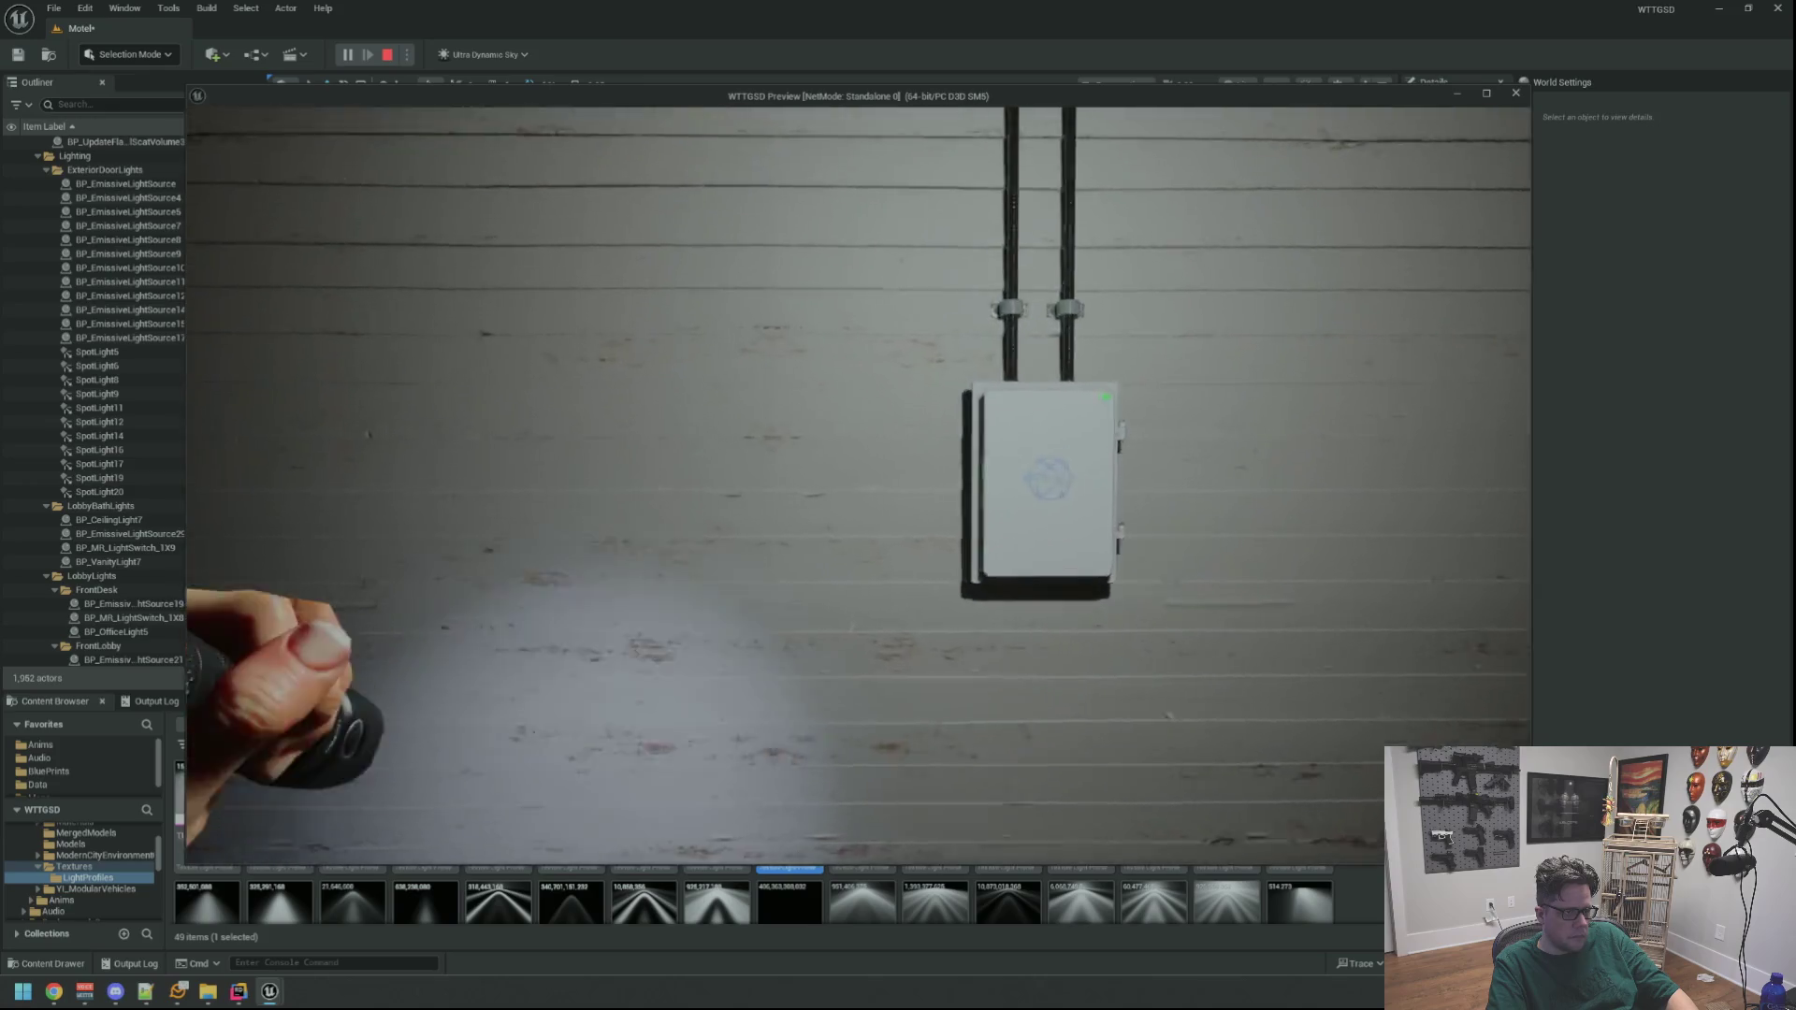
pyautogui.press('f')
# Toggle the flashlight again by the motel wall and repair the electrical box under its beam
pyautogui.press('w')
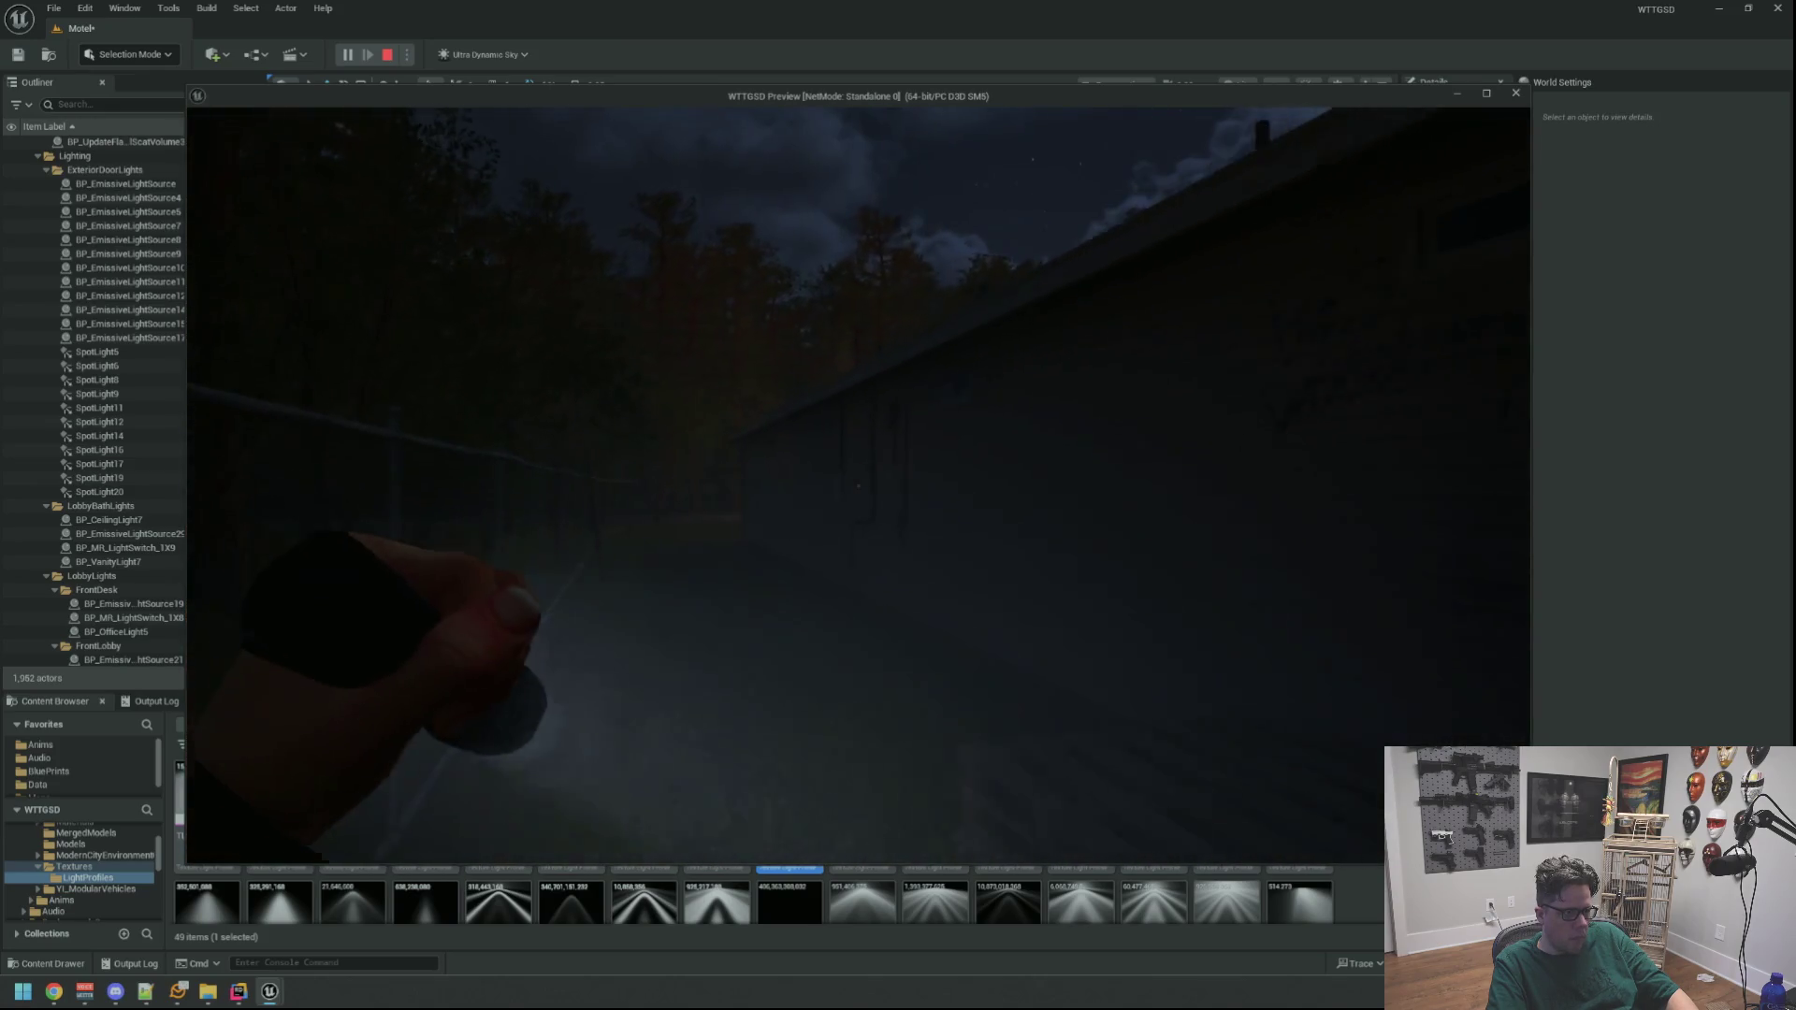
pyautogui.press('f')
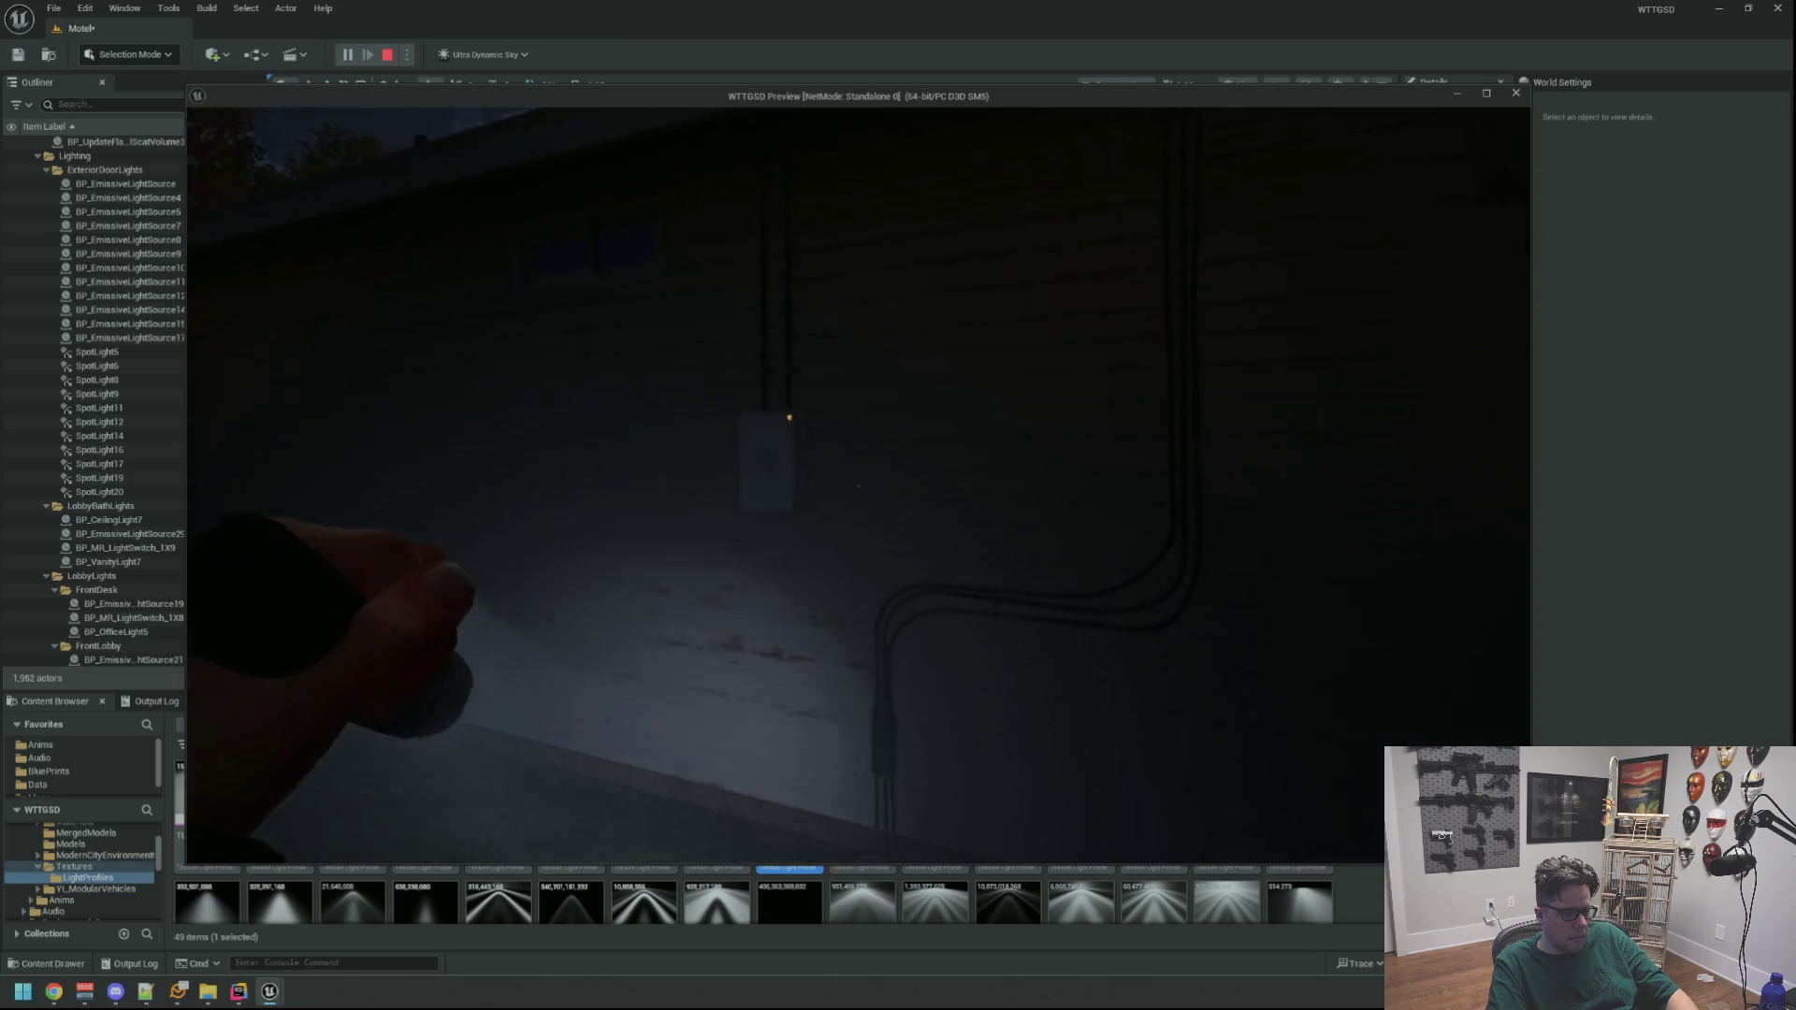
pyautogui.press('w')
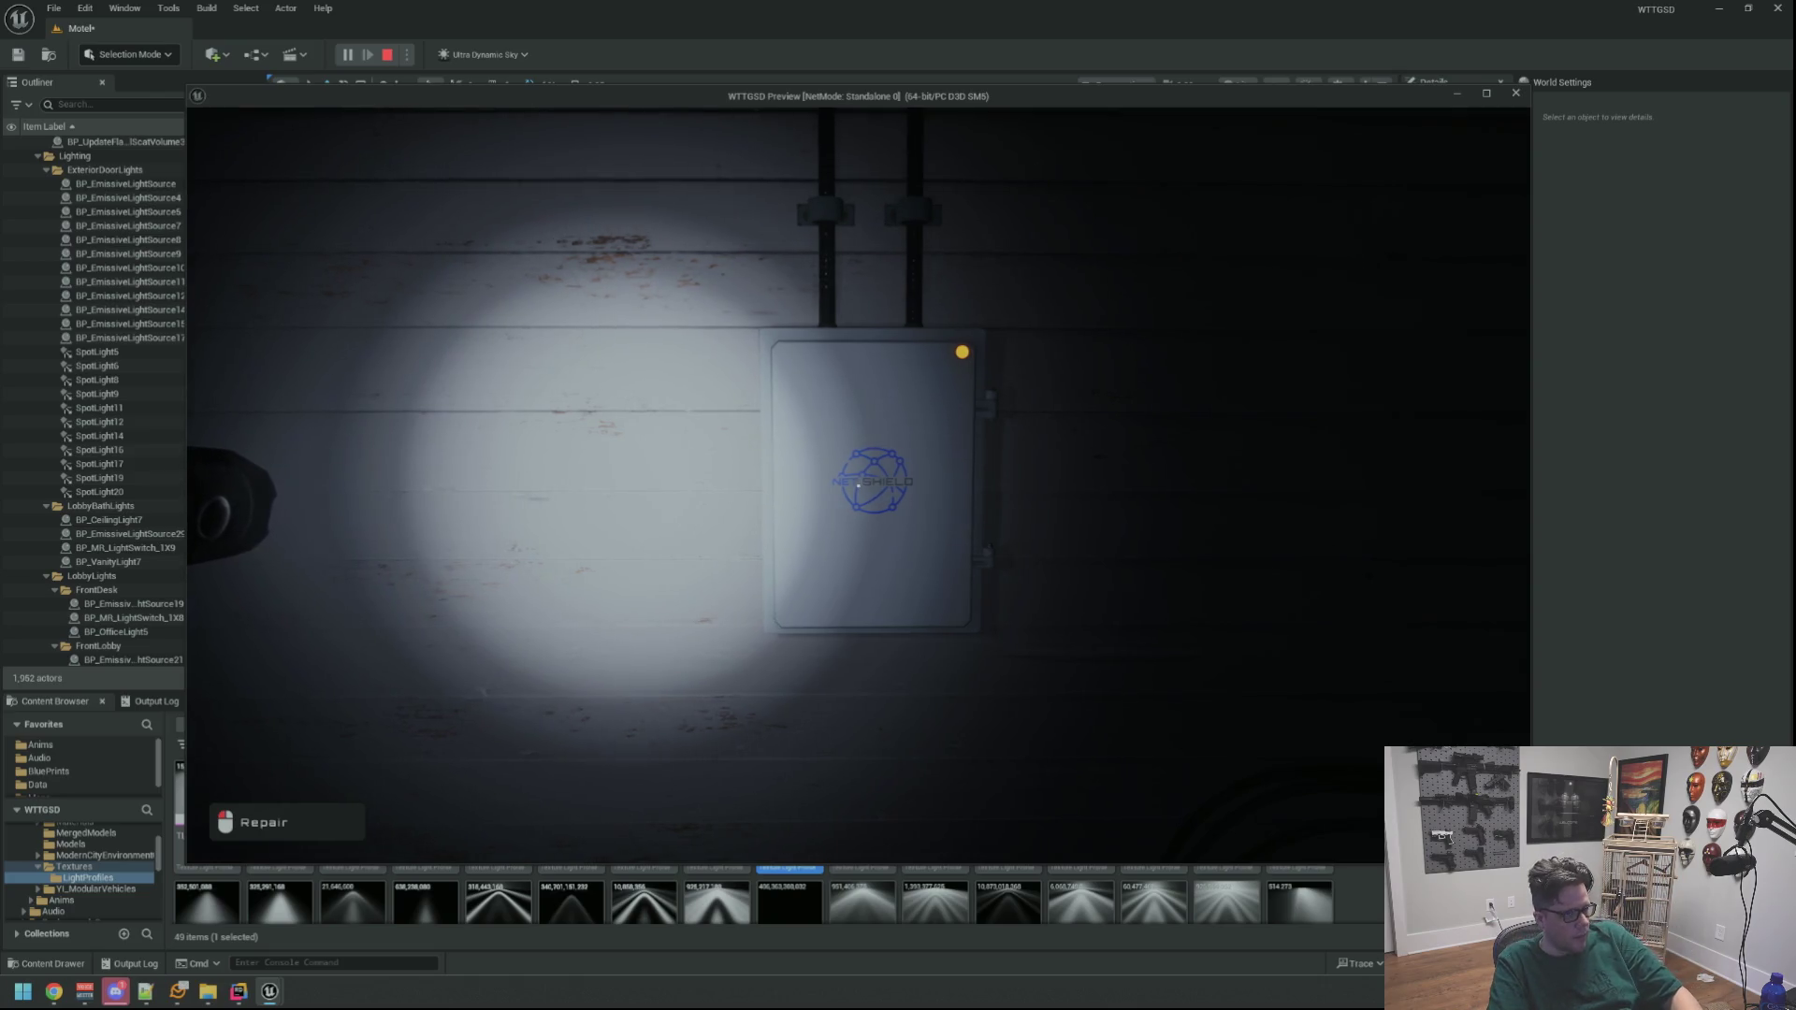
pyautogui.press('f')
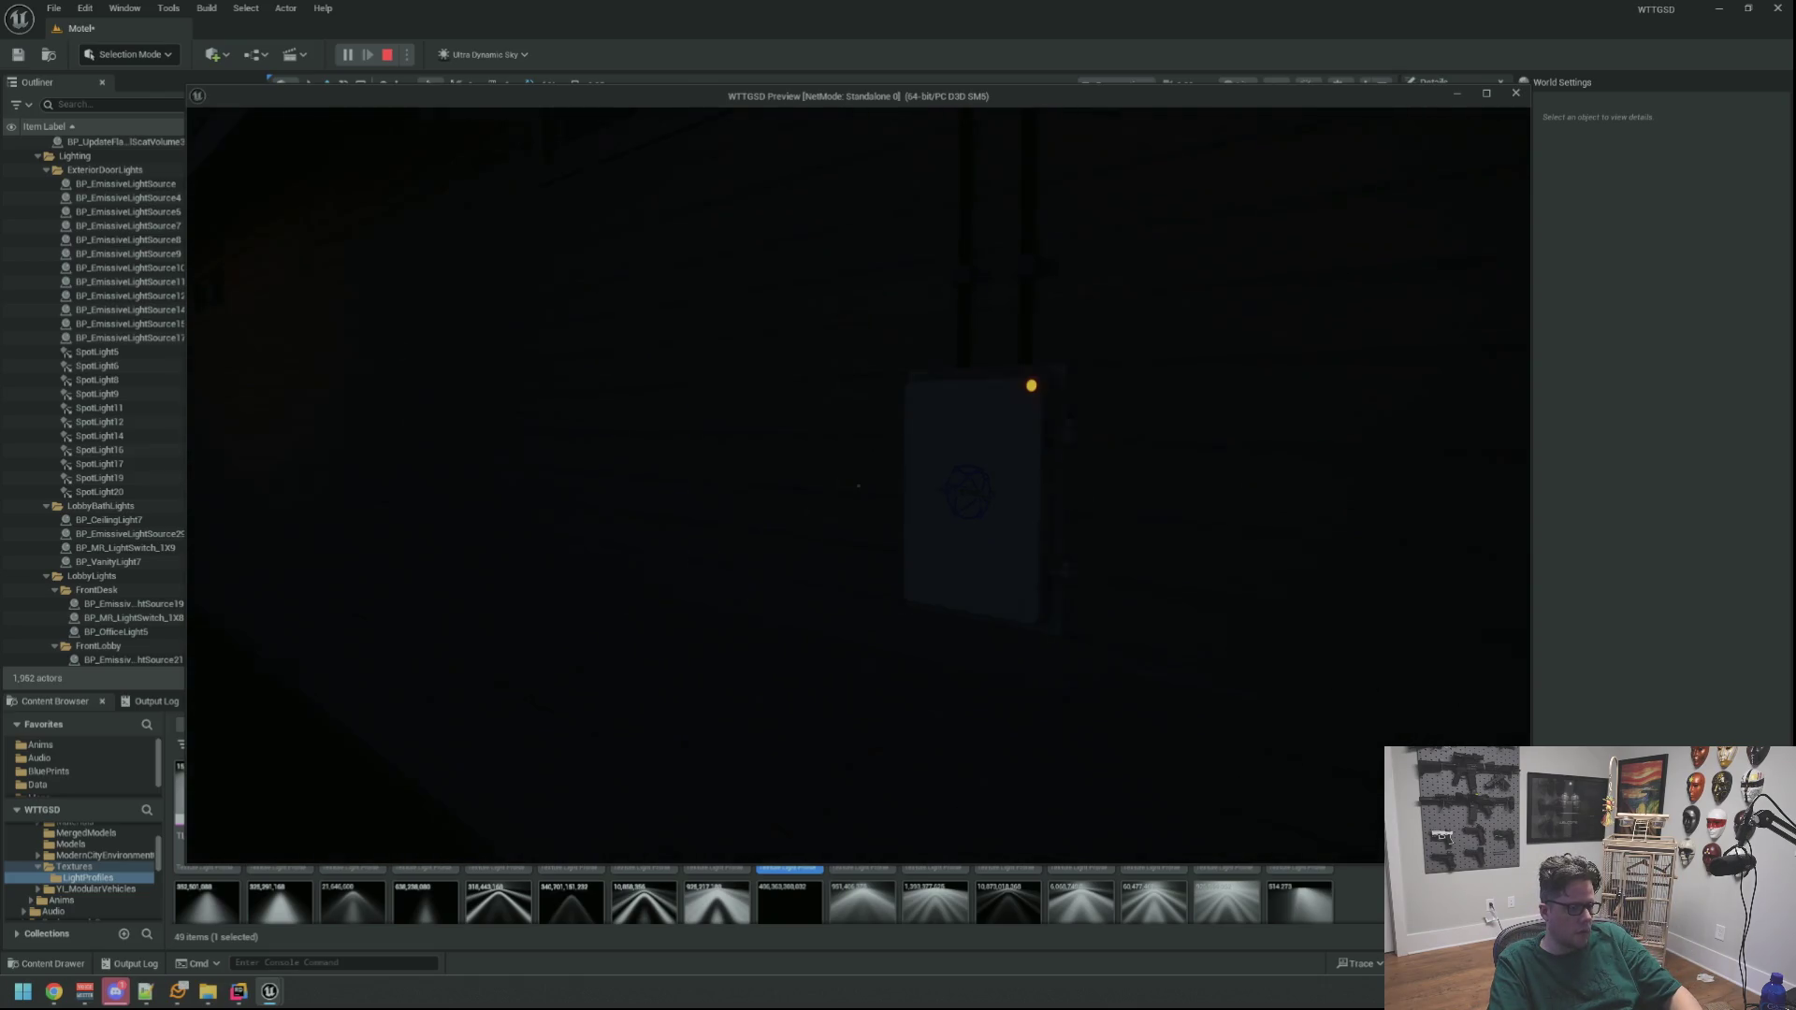
pyautogui.press('f')
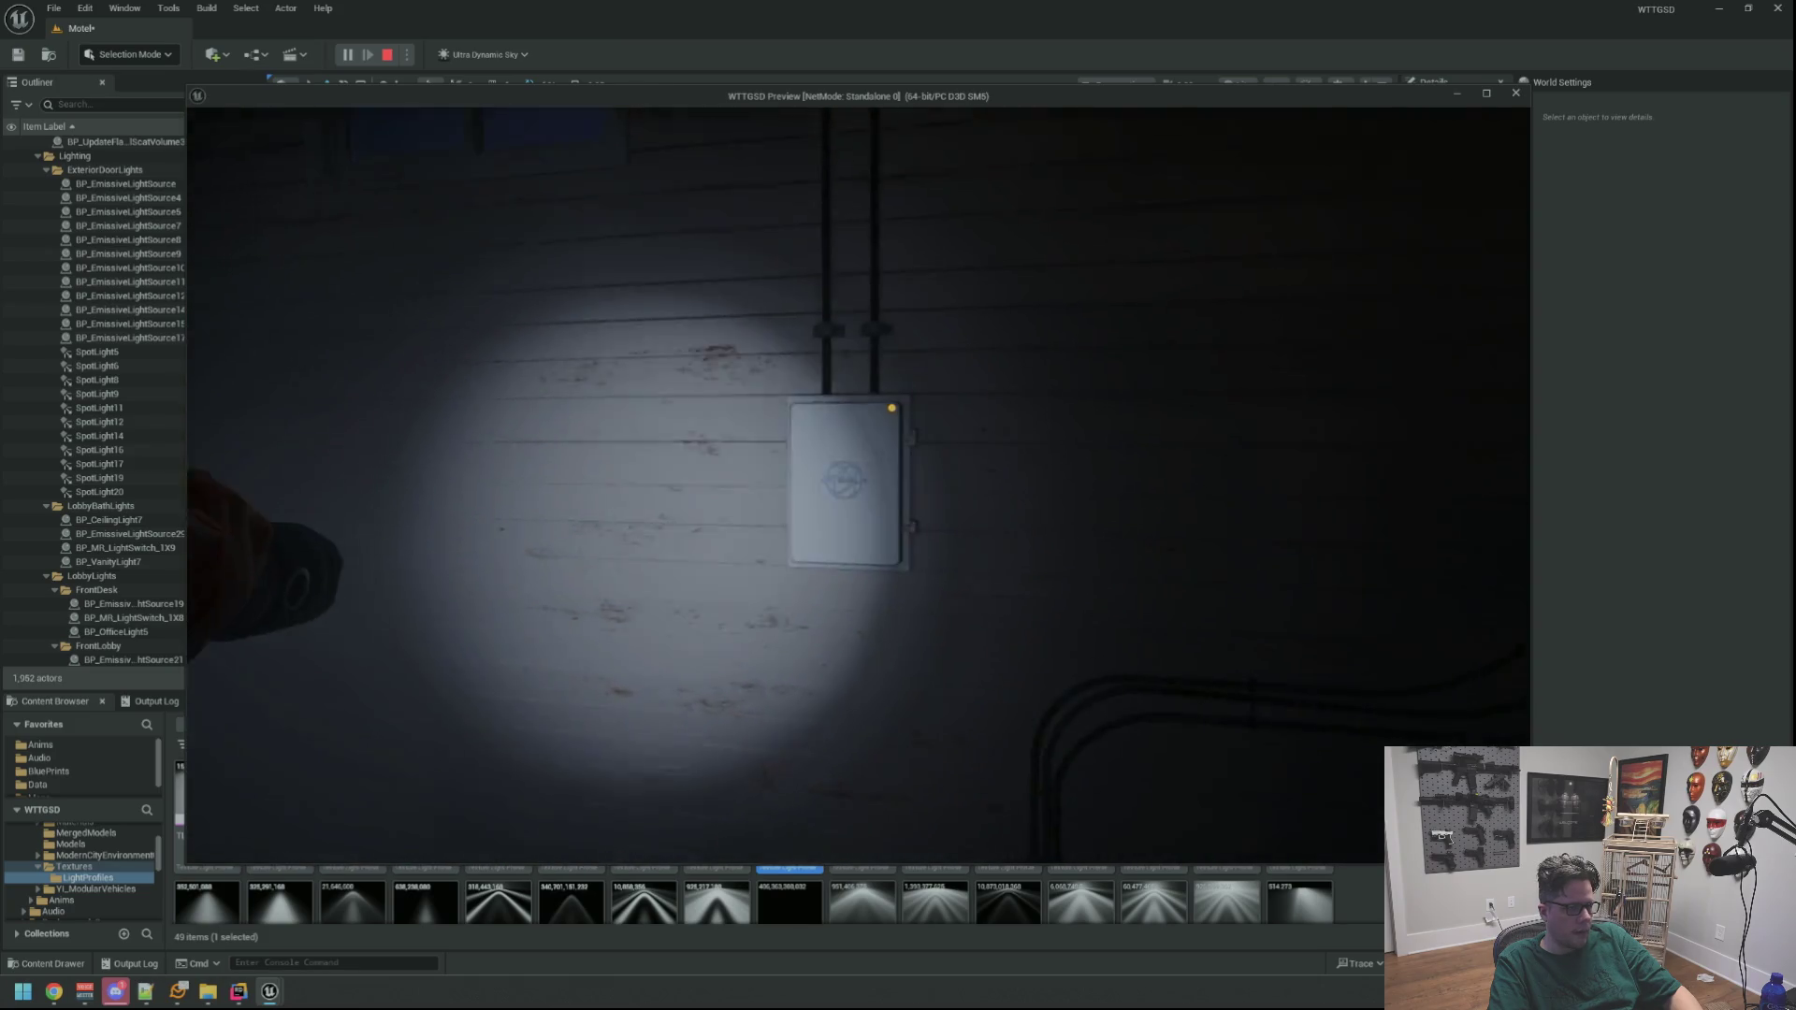
pyautogui.click(858, 485)
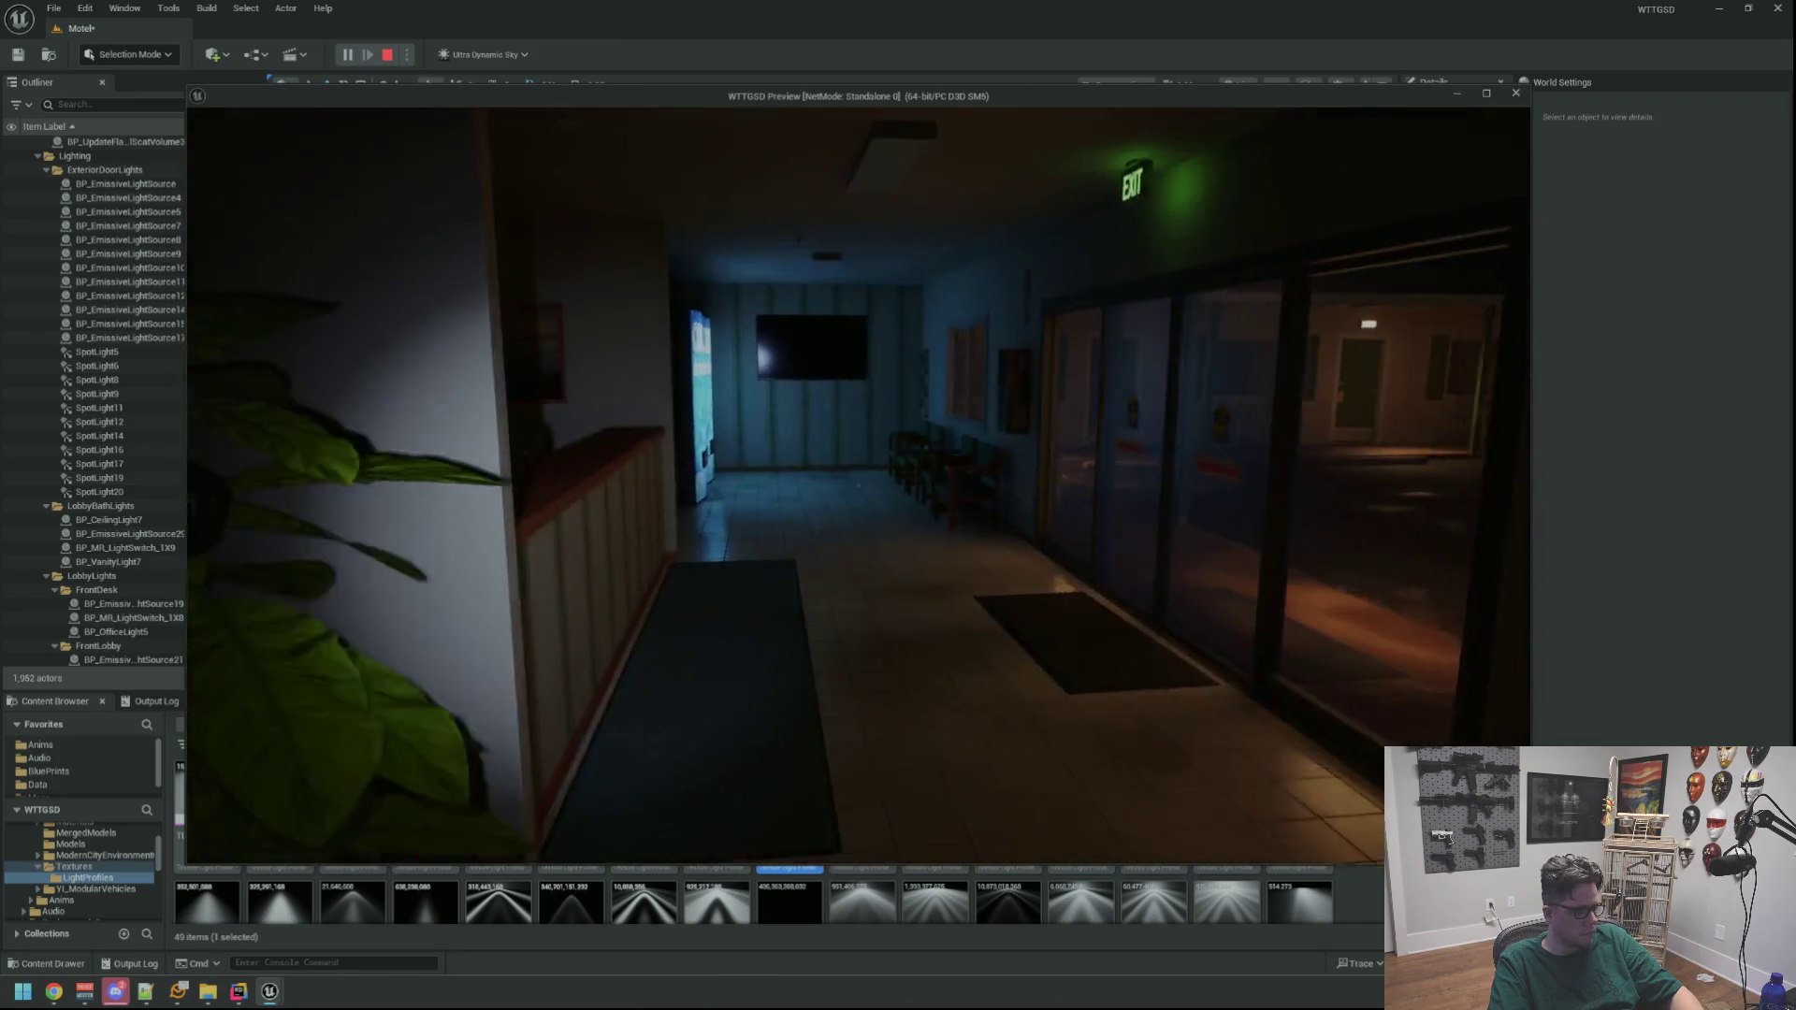
# Walk through the Private door into the break room and bathroom, then to the front-desk office
pyautogui.press('w')
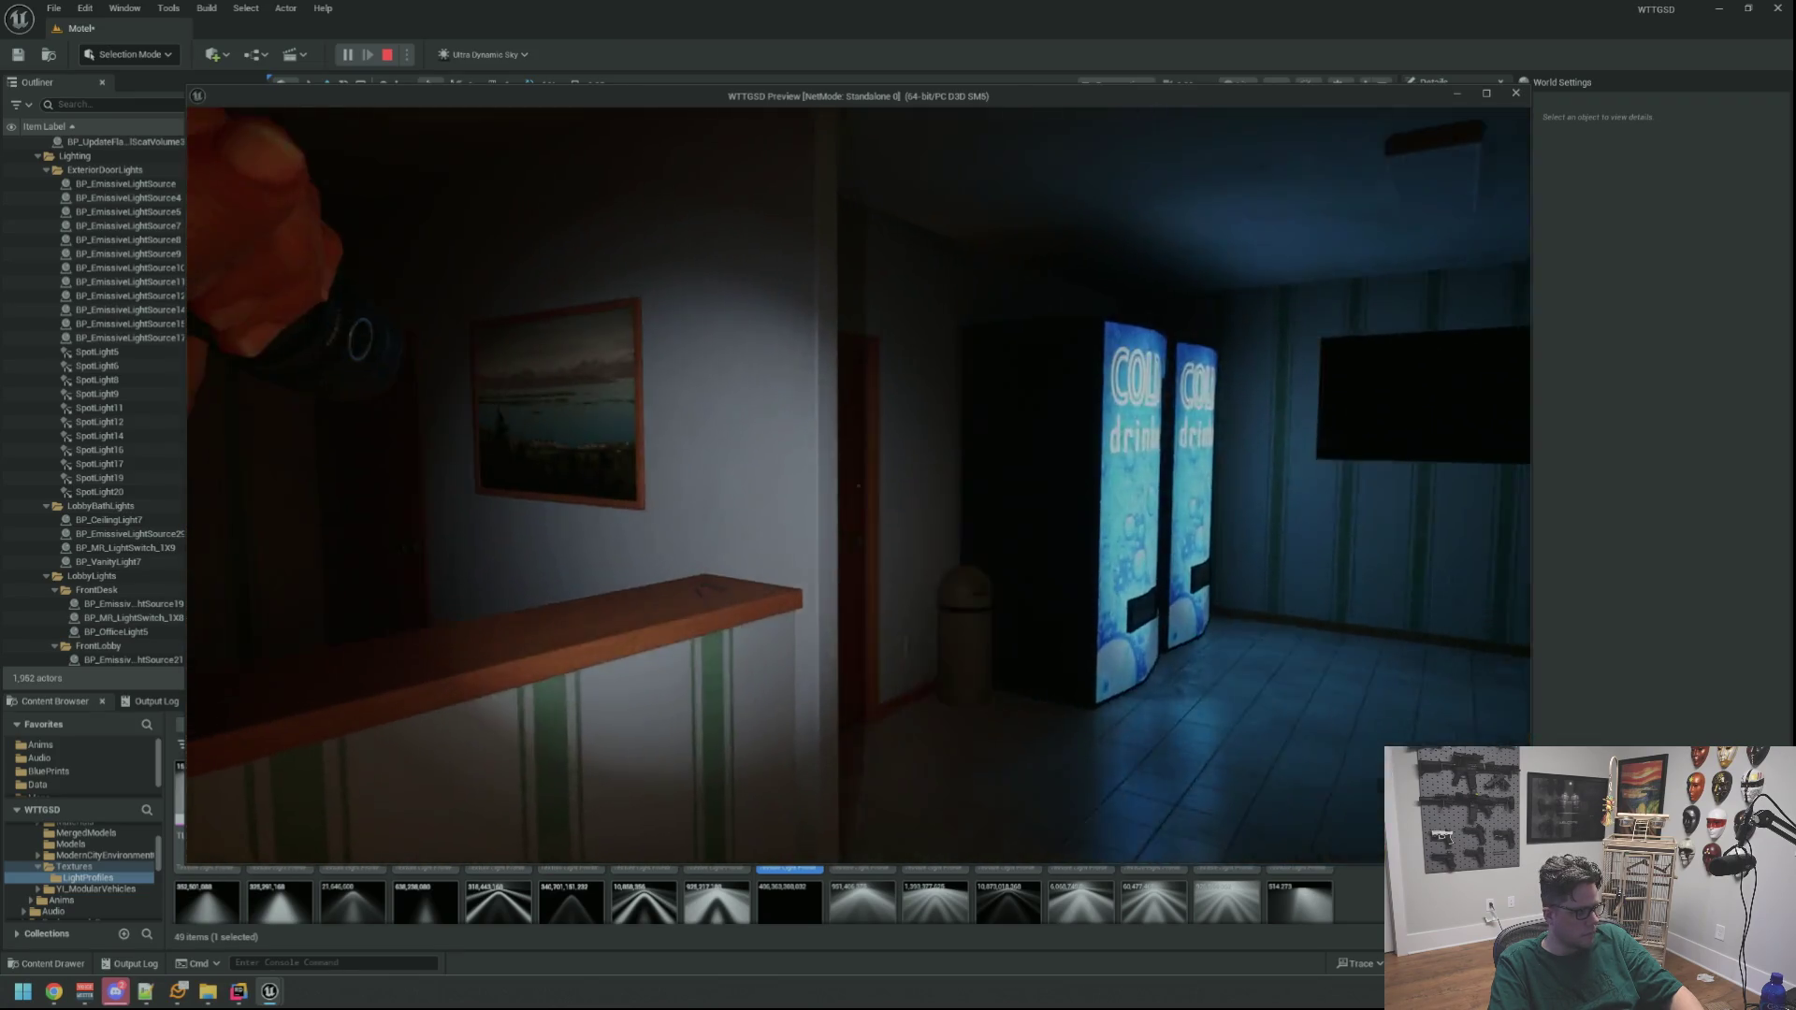
pyautogui.press('w')
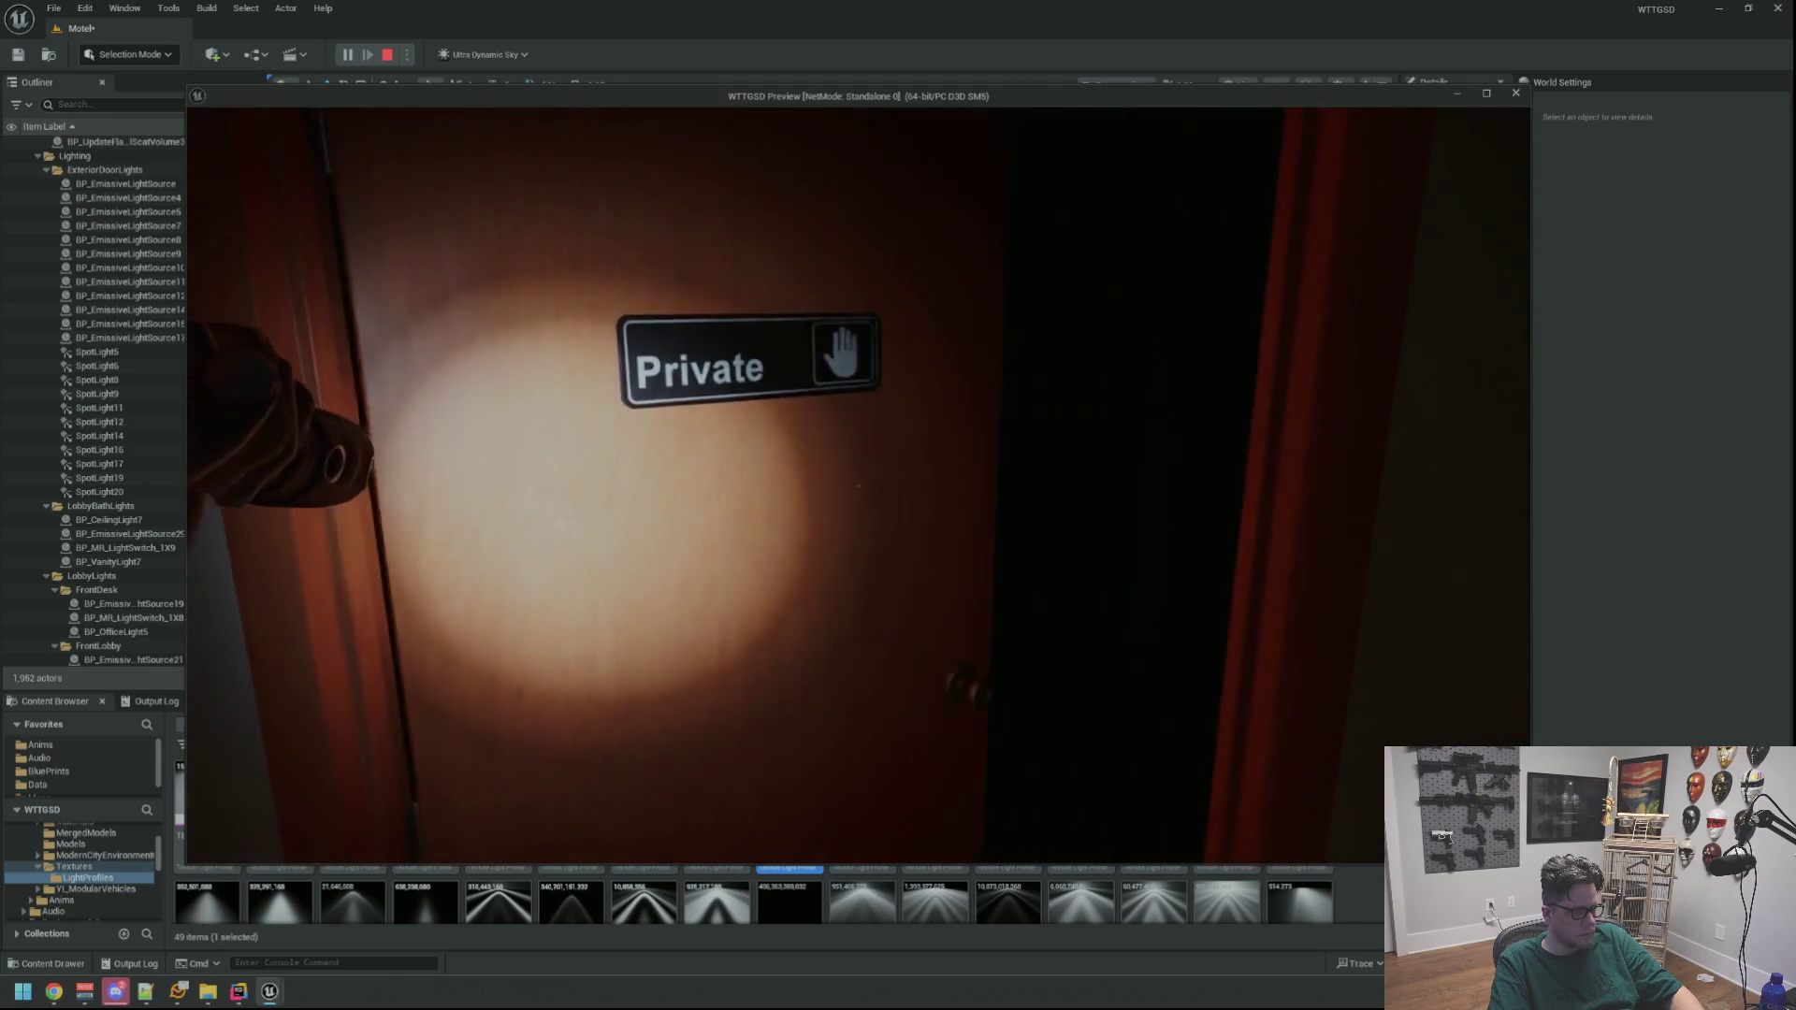
pyautogui.press('e')
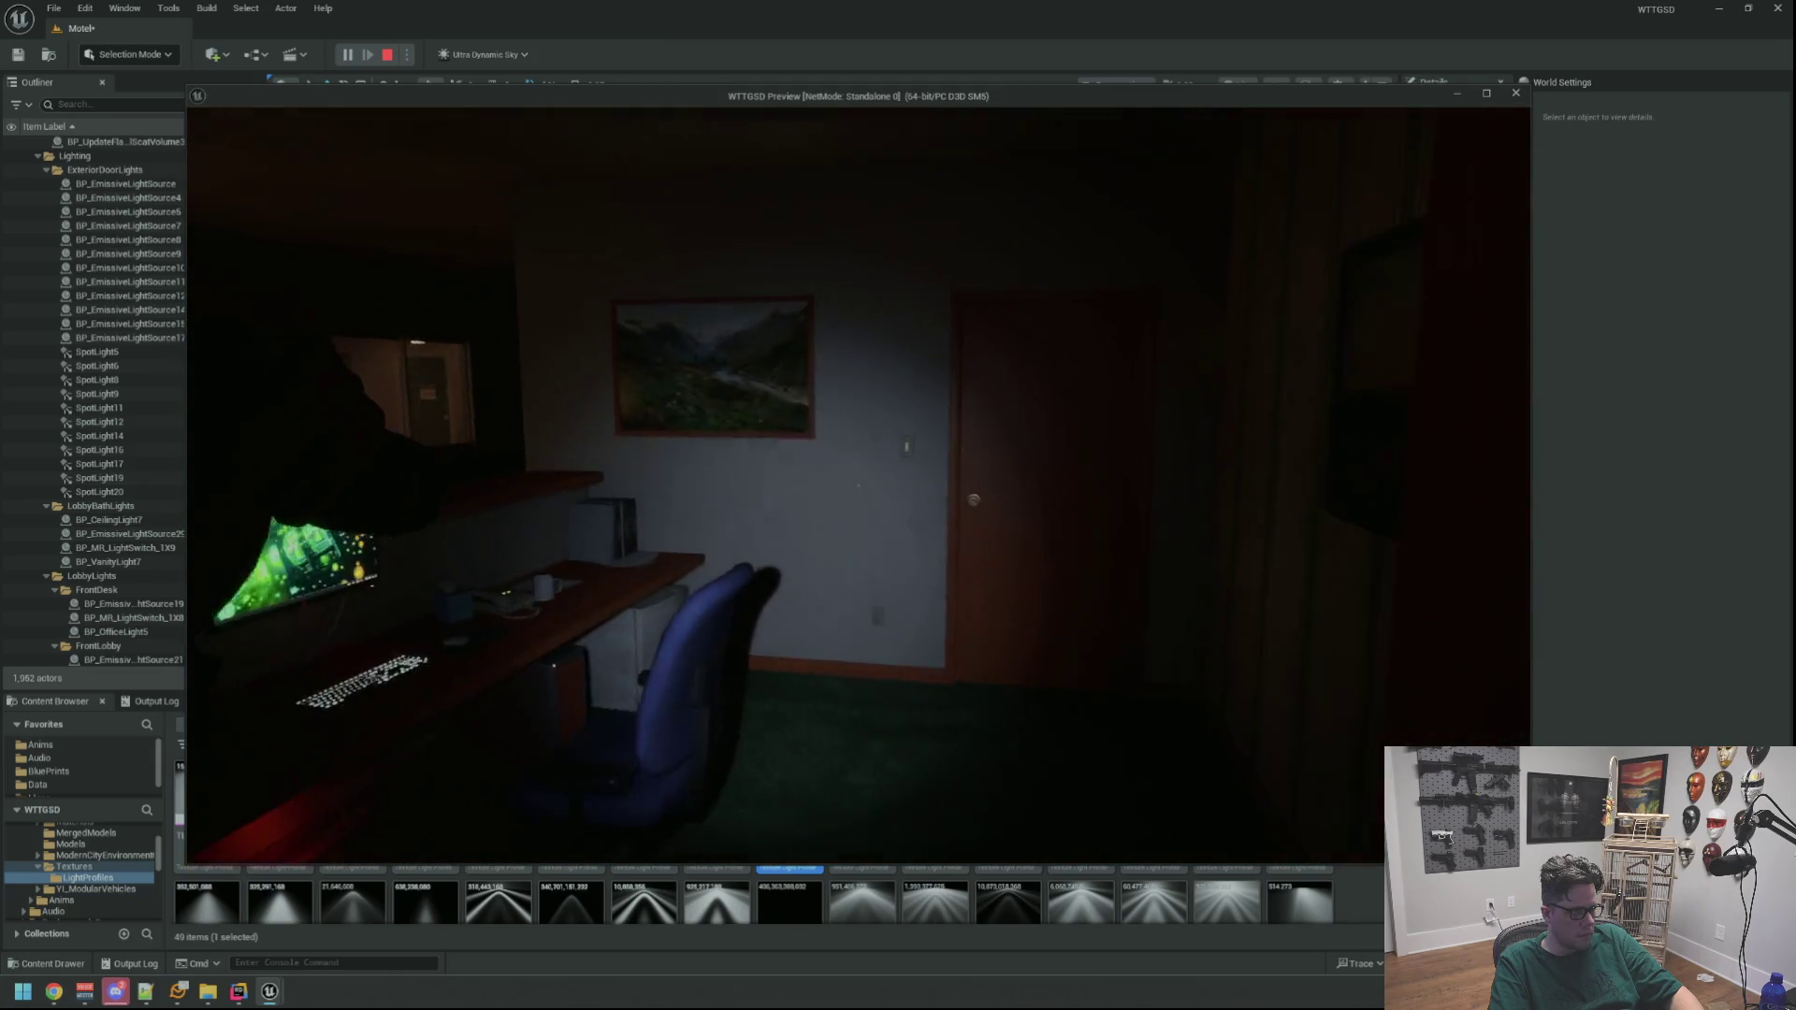
pyautogui.press('w')
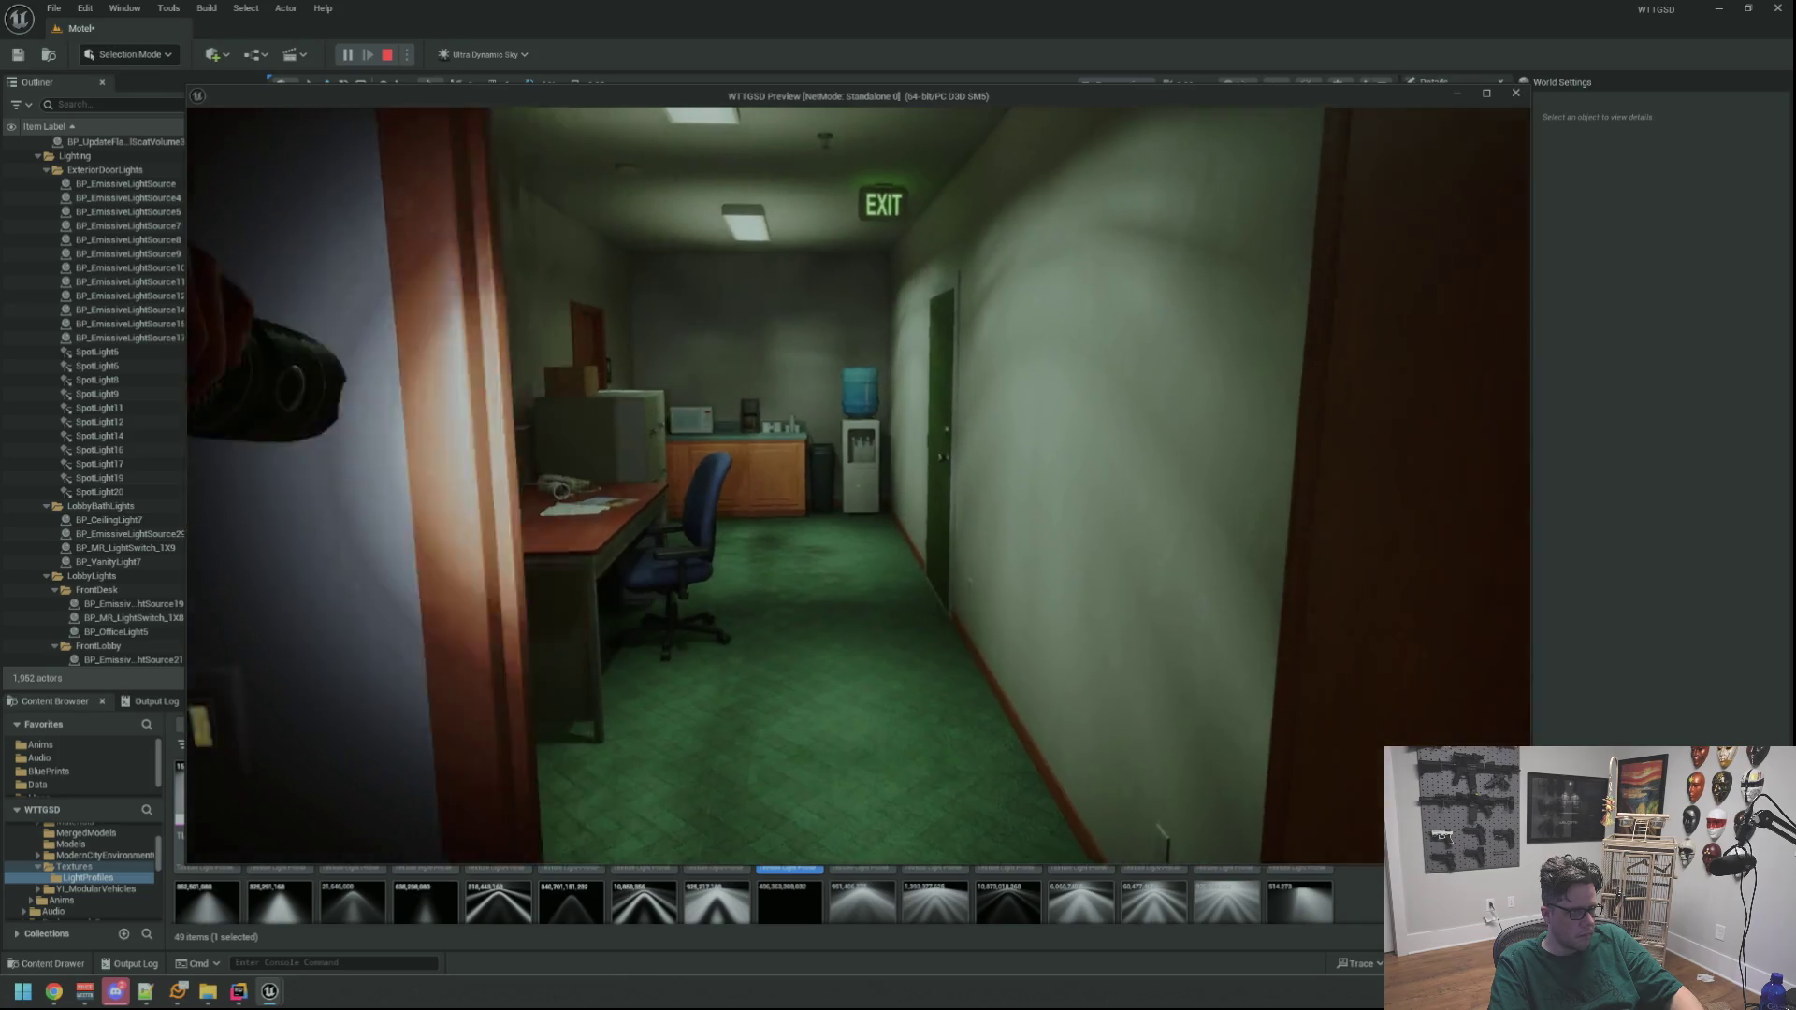
pyautogui.press('w')
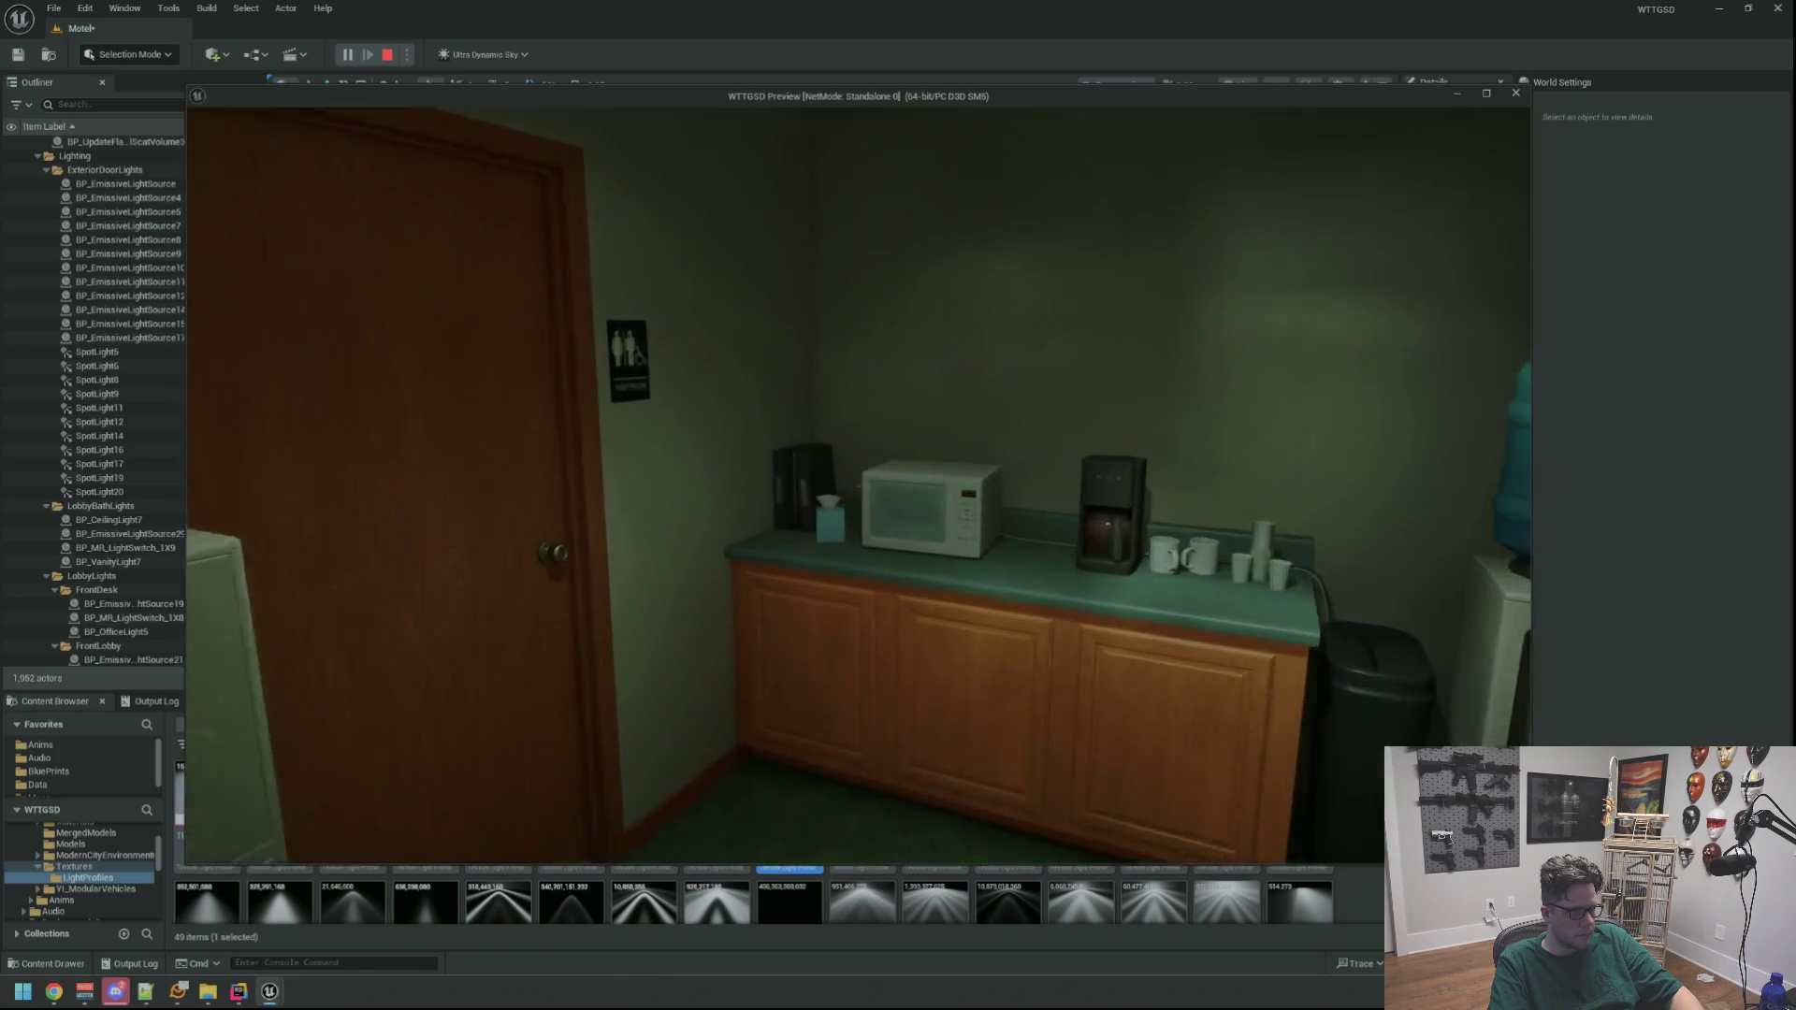
pyautogui.press('w')
pyautogui.press('e')
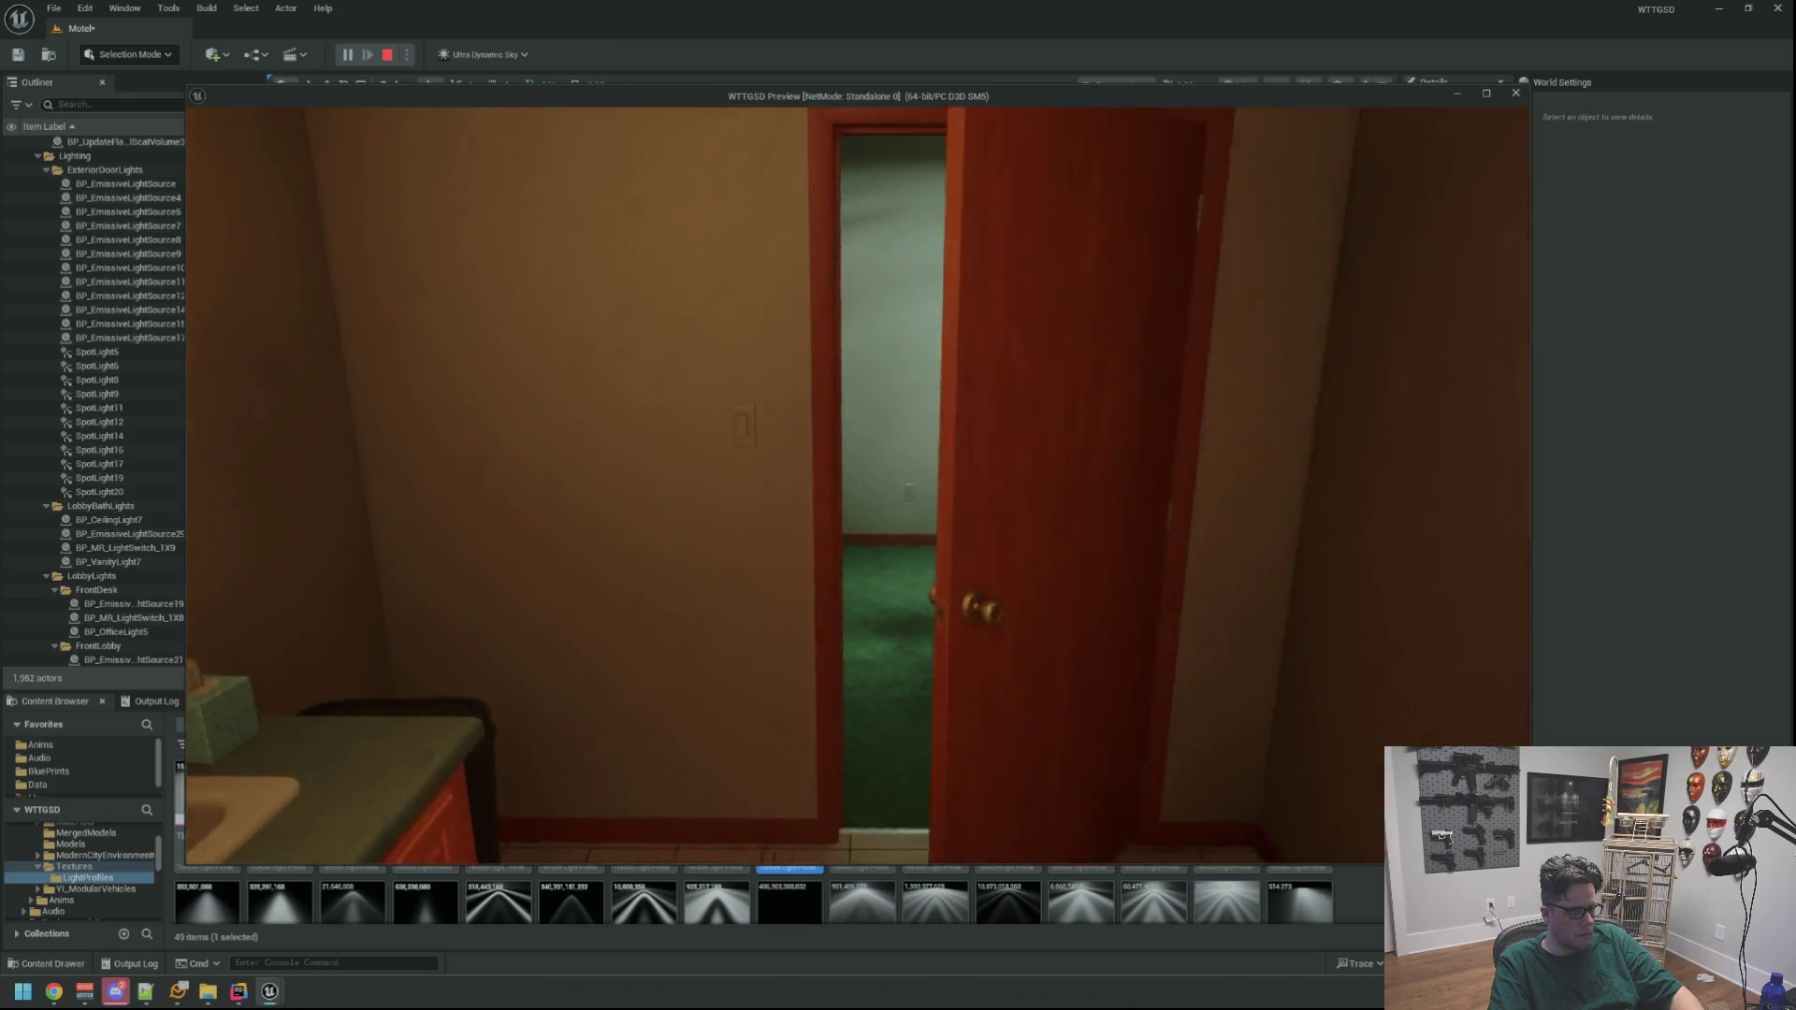
pyautogui.click(858, 486)
pyautogui.press('w')
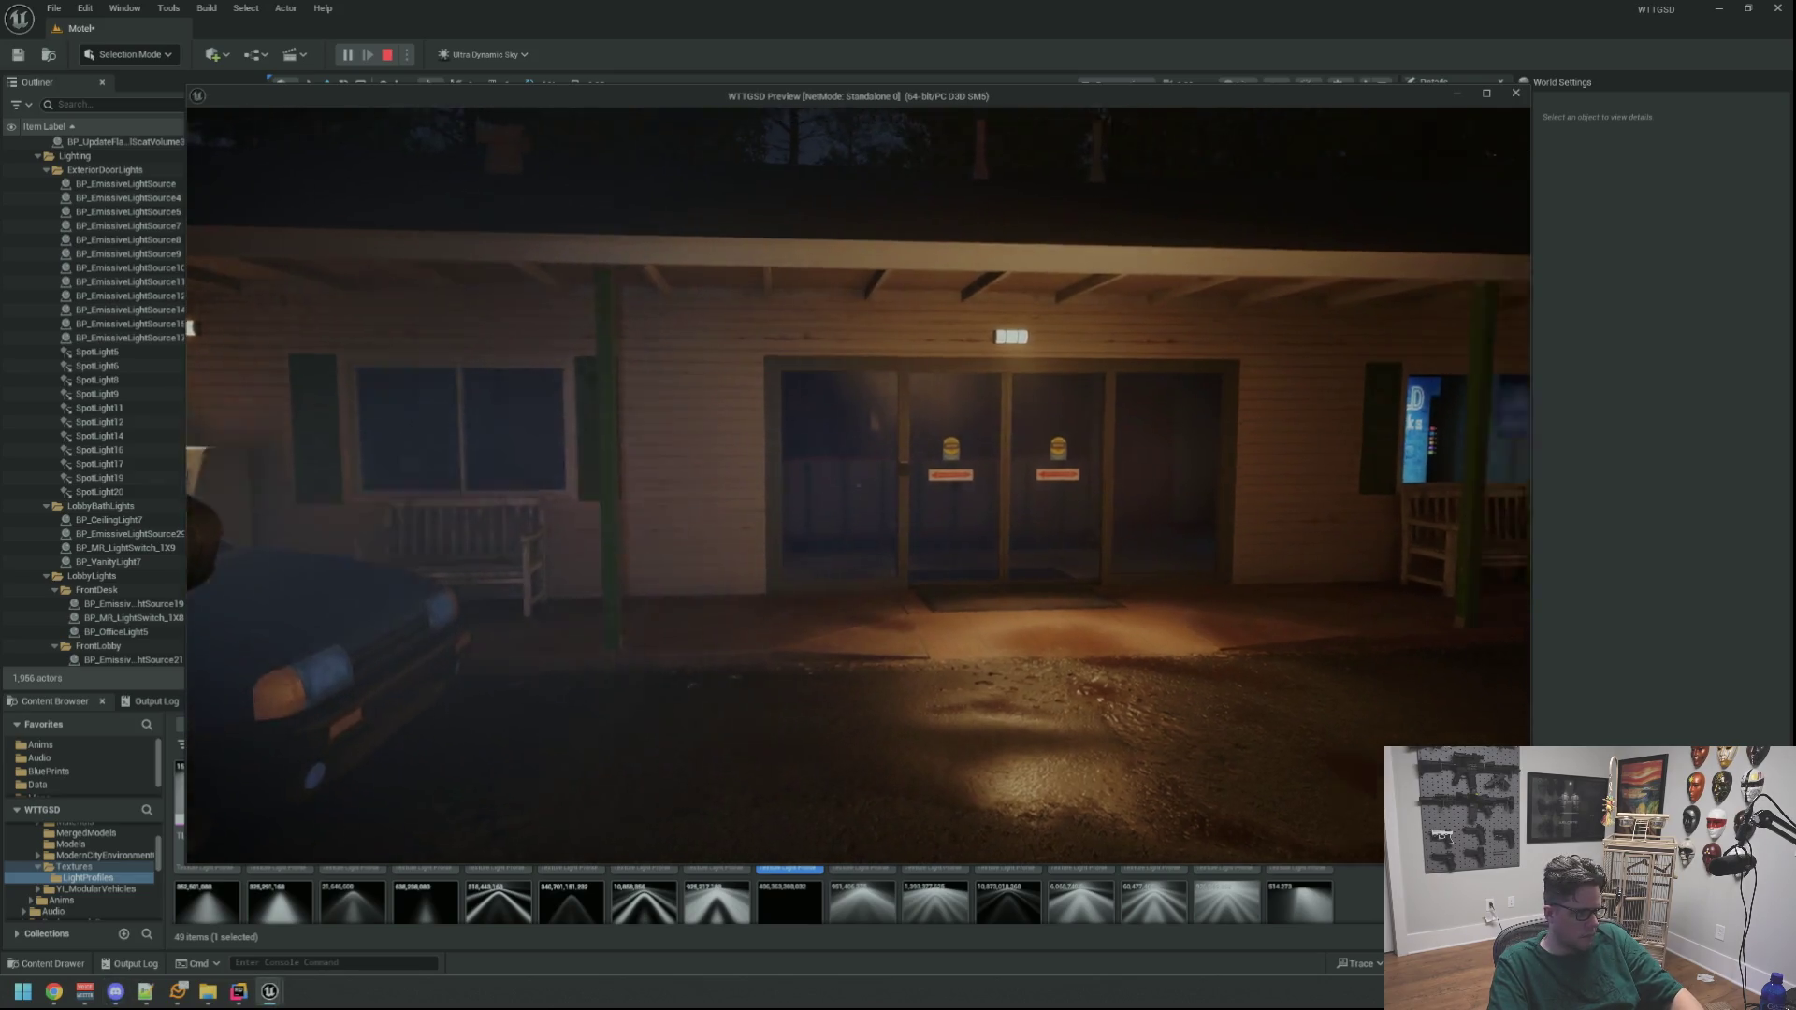
# Switch on the room and office lights, then sit at the front desk, stand, and sit again
pyautogui.press('w')
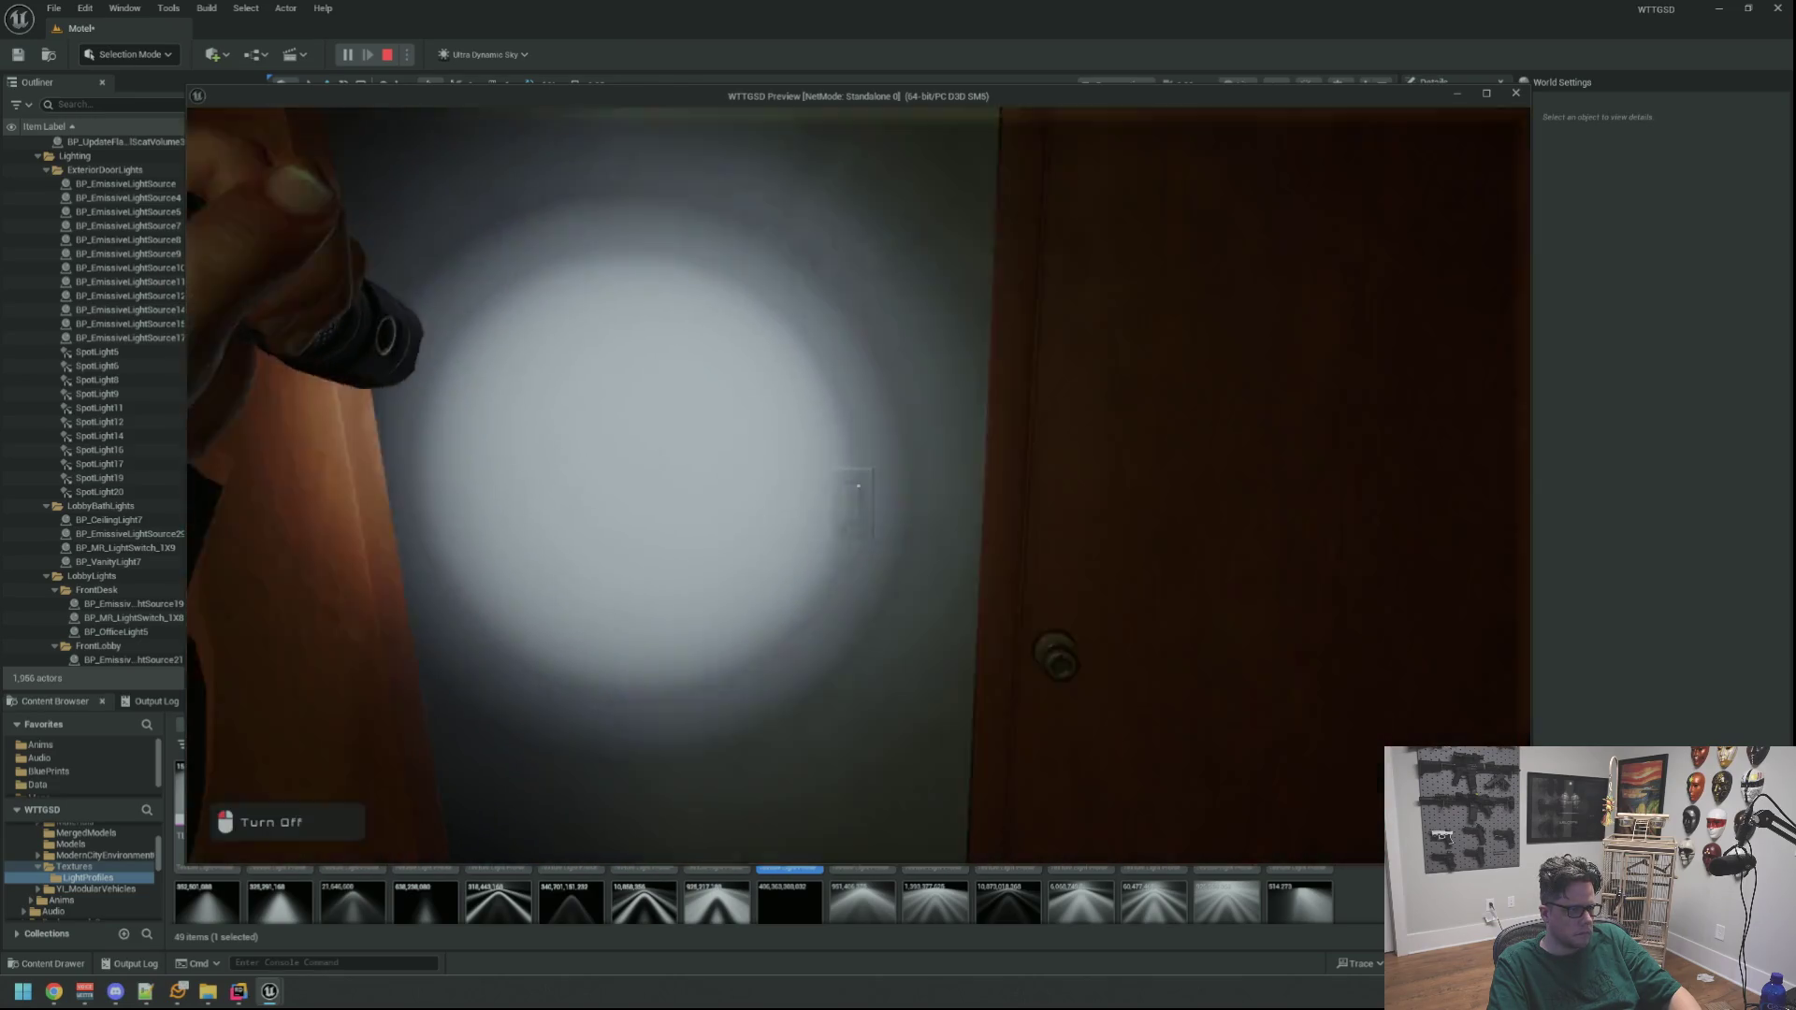
pyautogui.press('w')
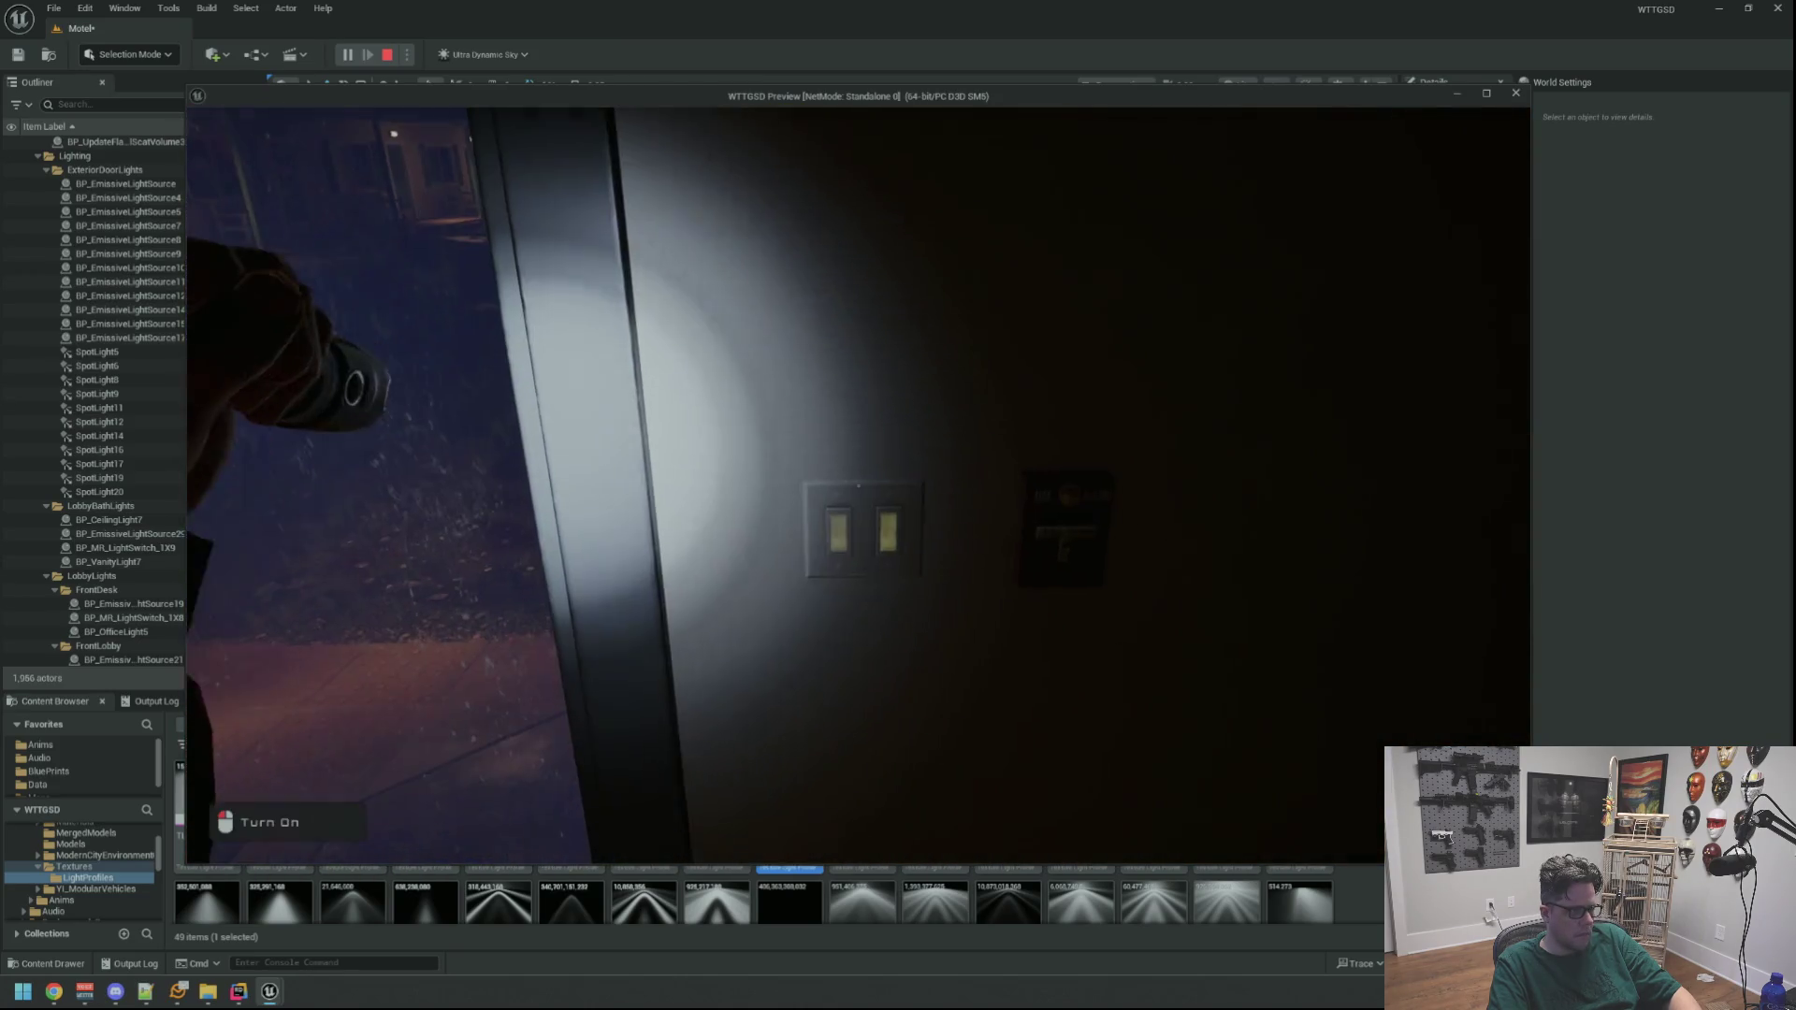
pyautogui.click(859, 486)
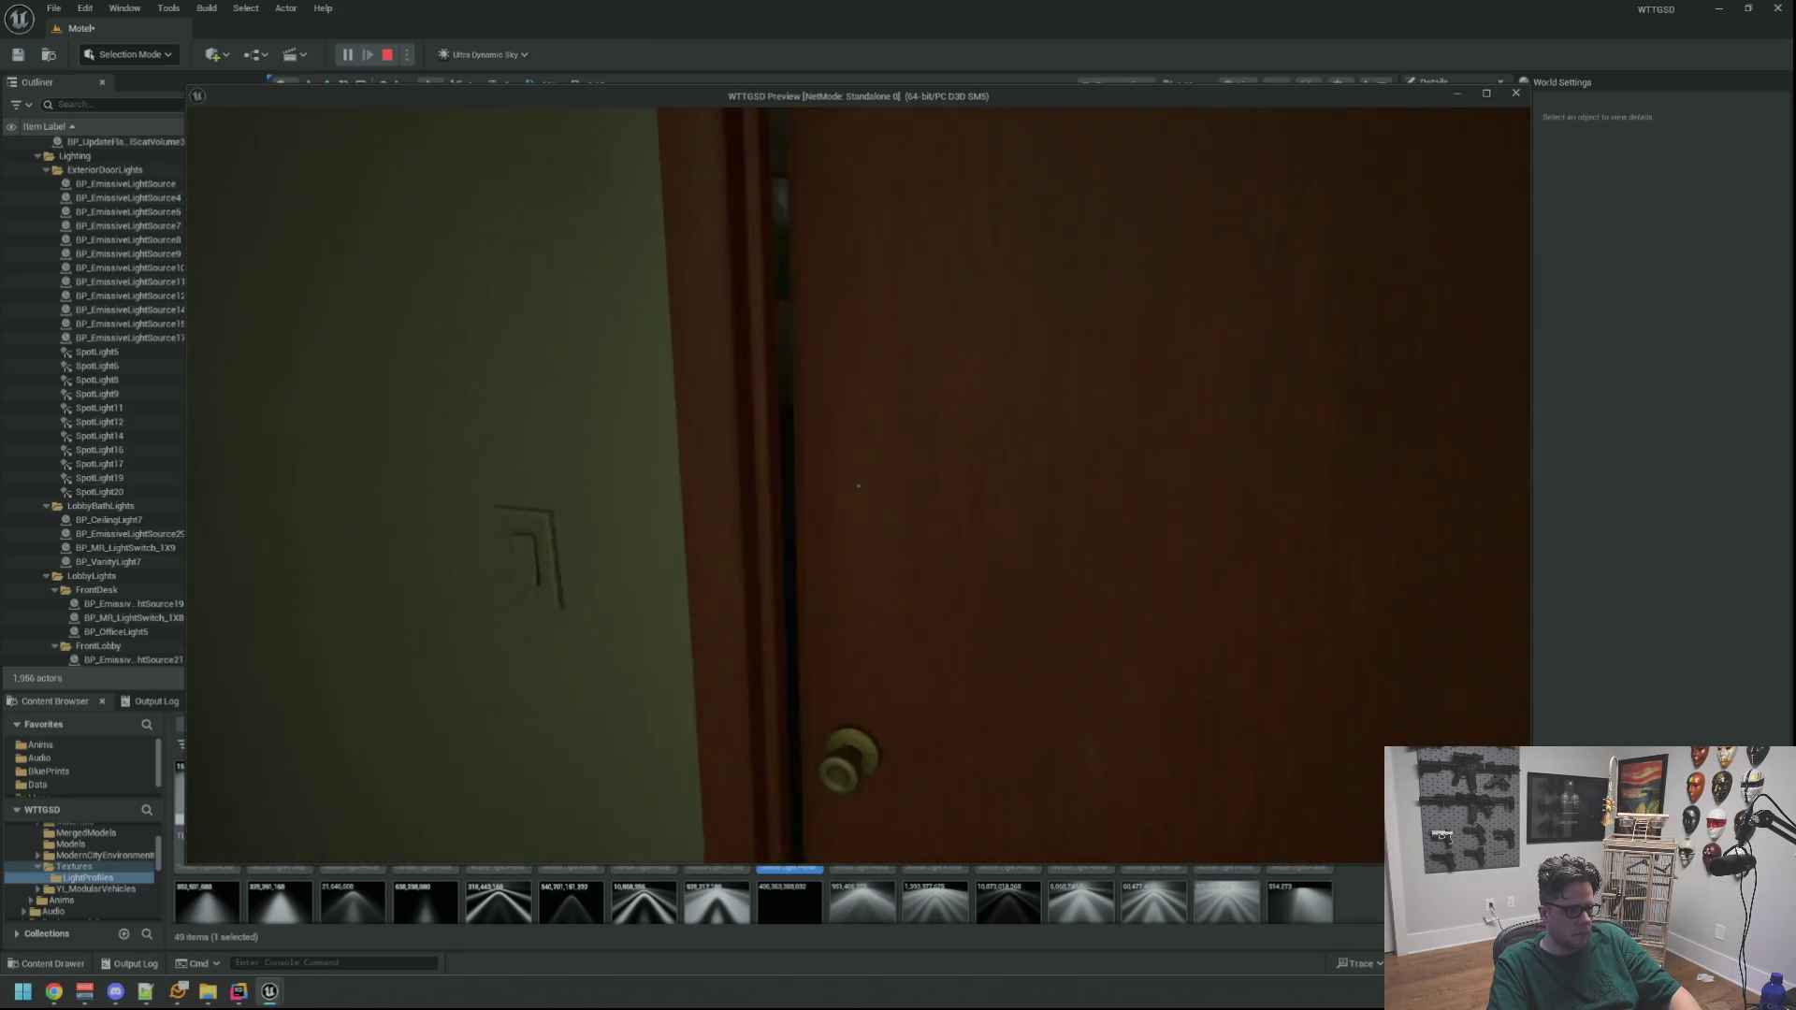
pyautogui.click(859, 485)
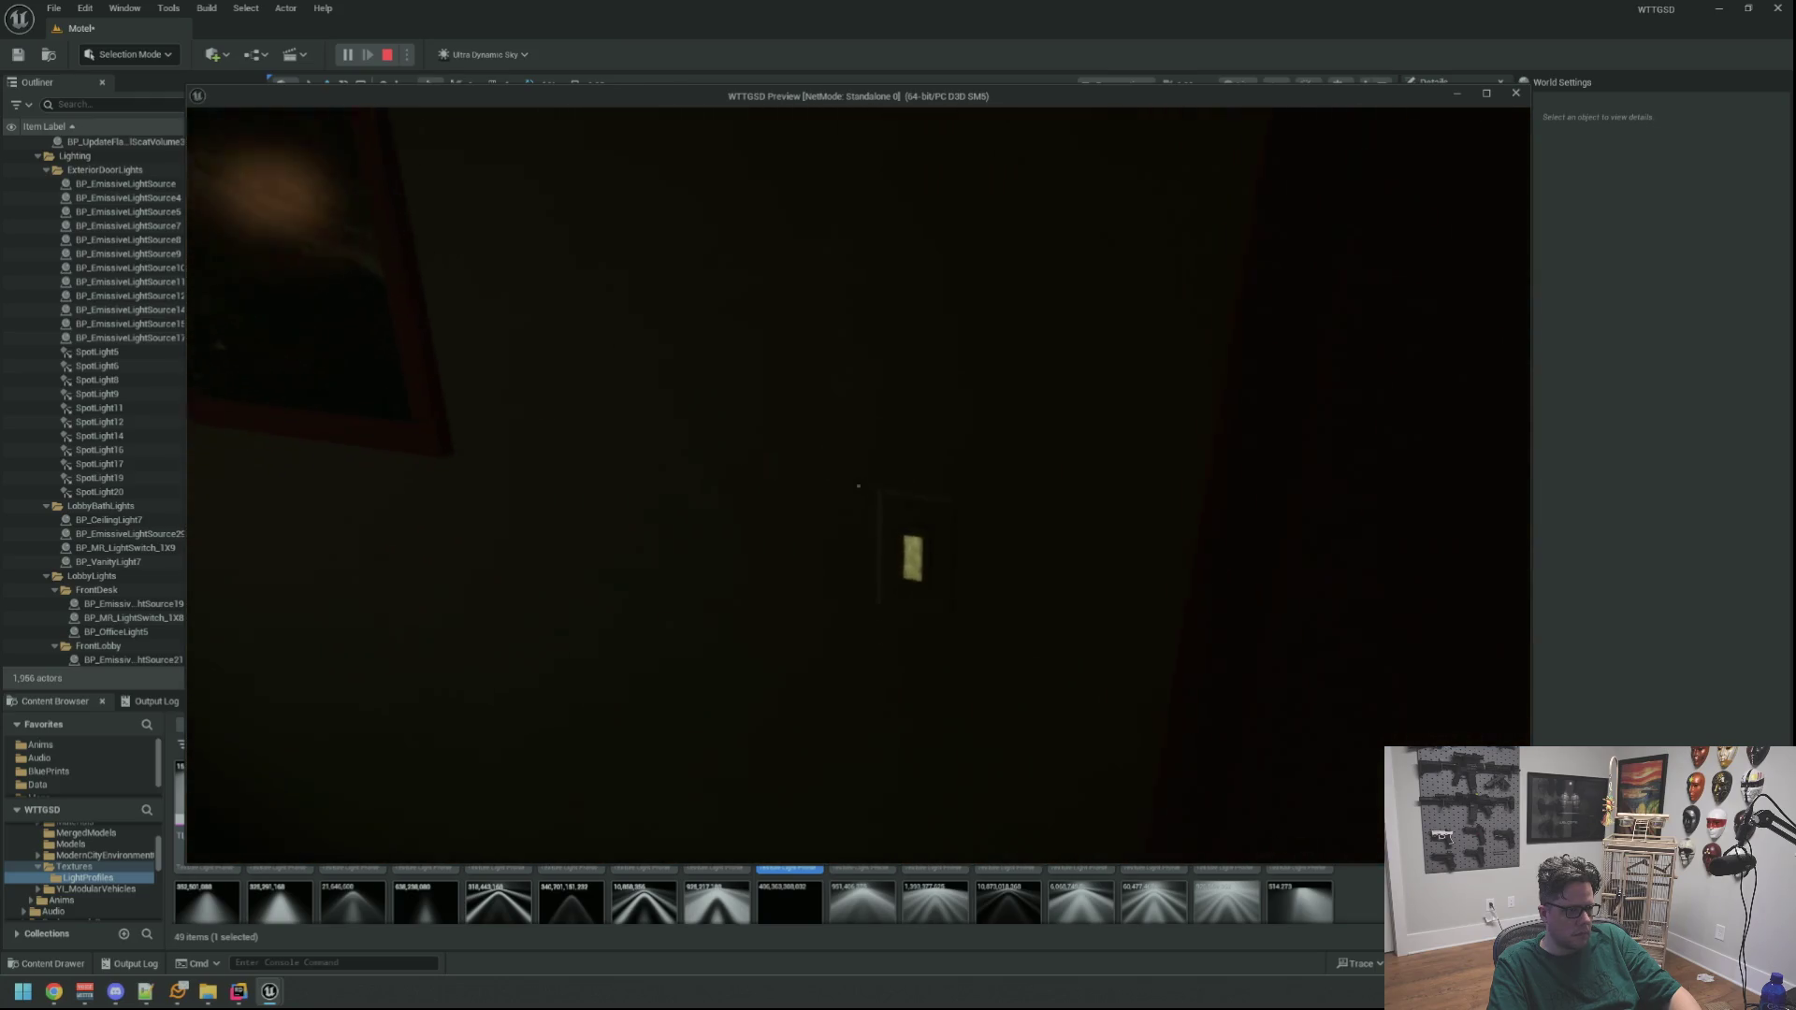
pyautogui.click(858, 485)
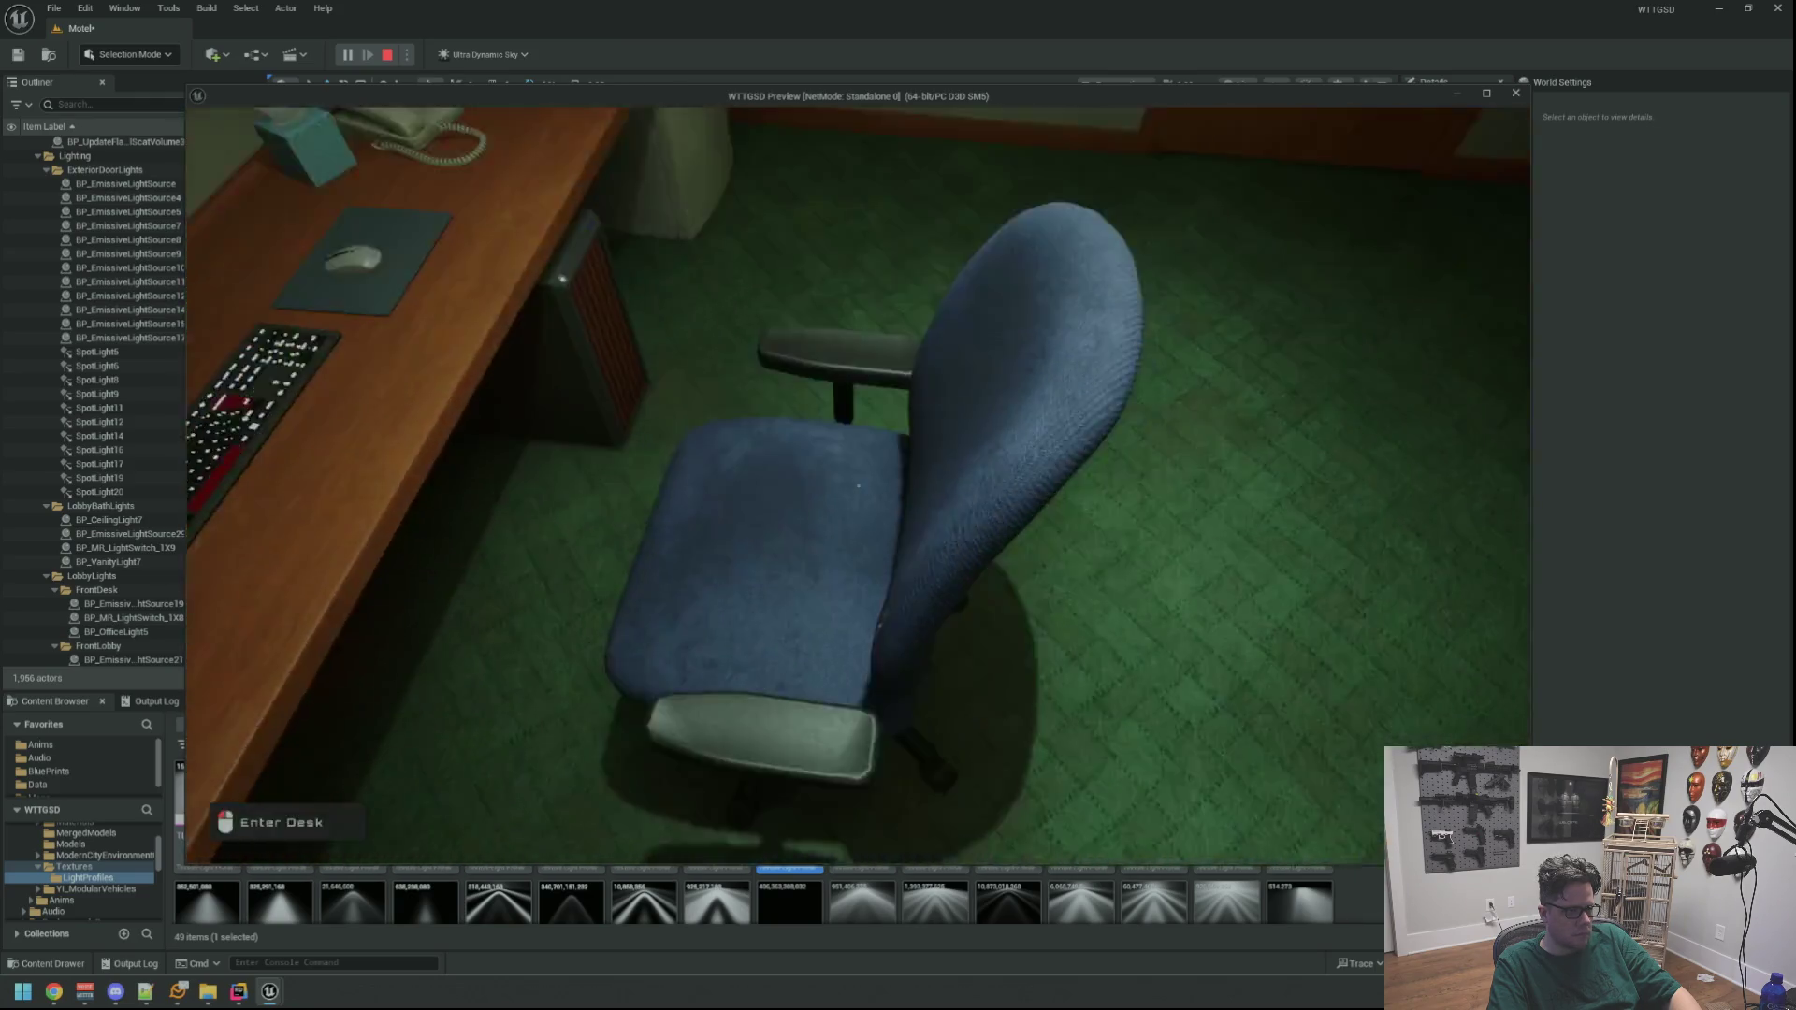
pyautogui.click(859, 485)
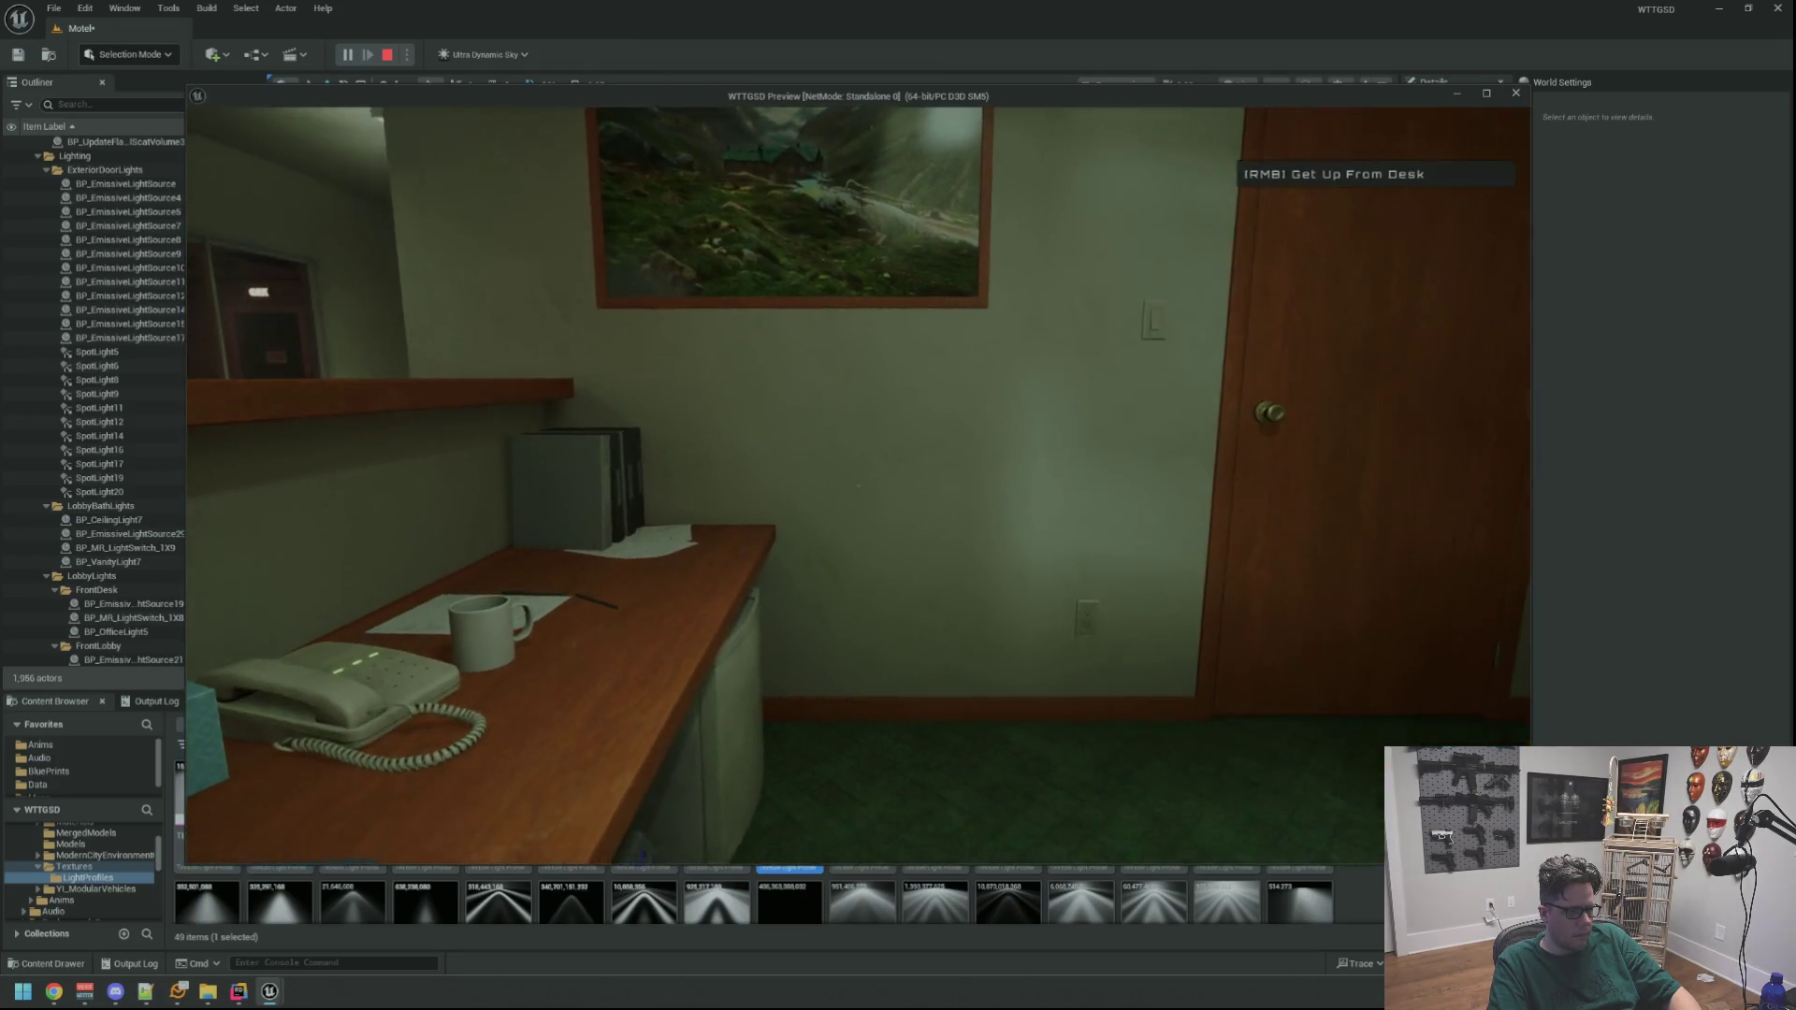
pyautogui.rightClick(858, 486)
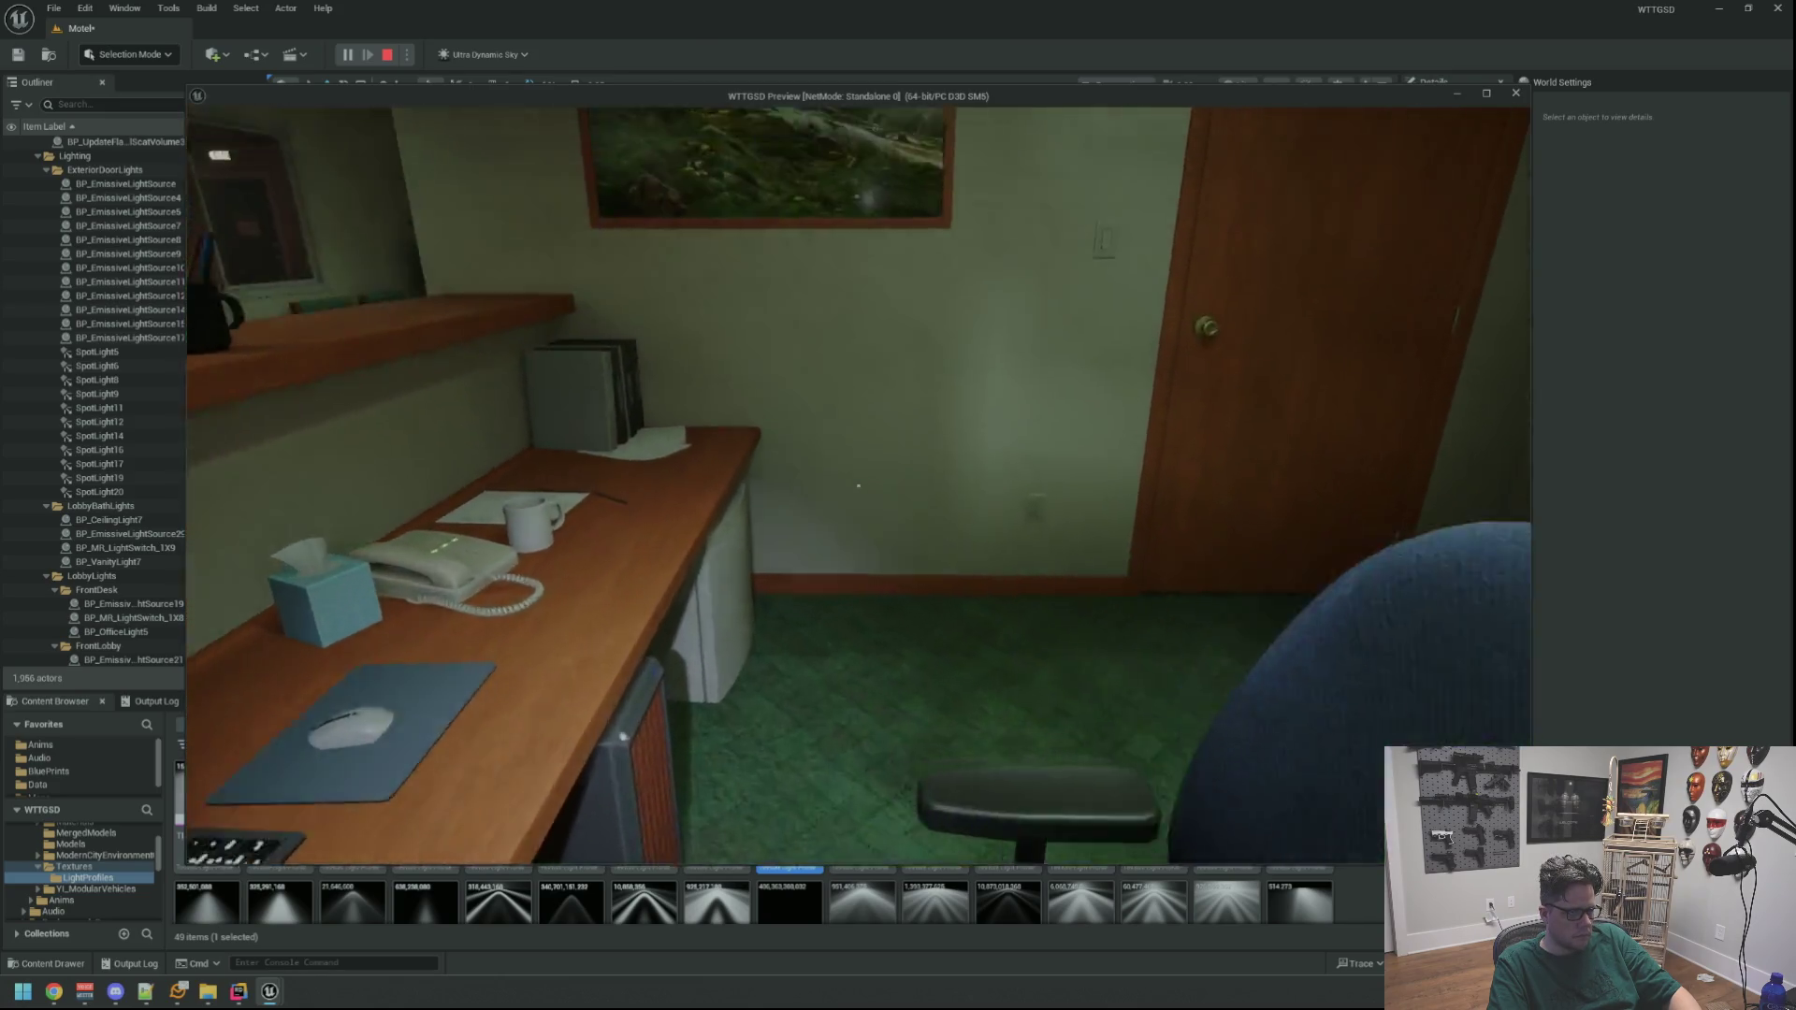
pyautogui.click(859, 486)
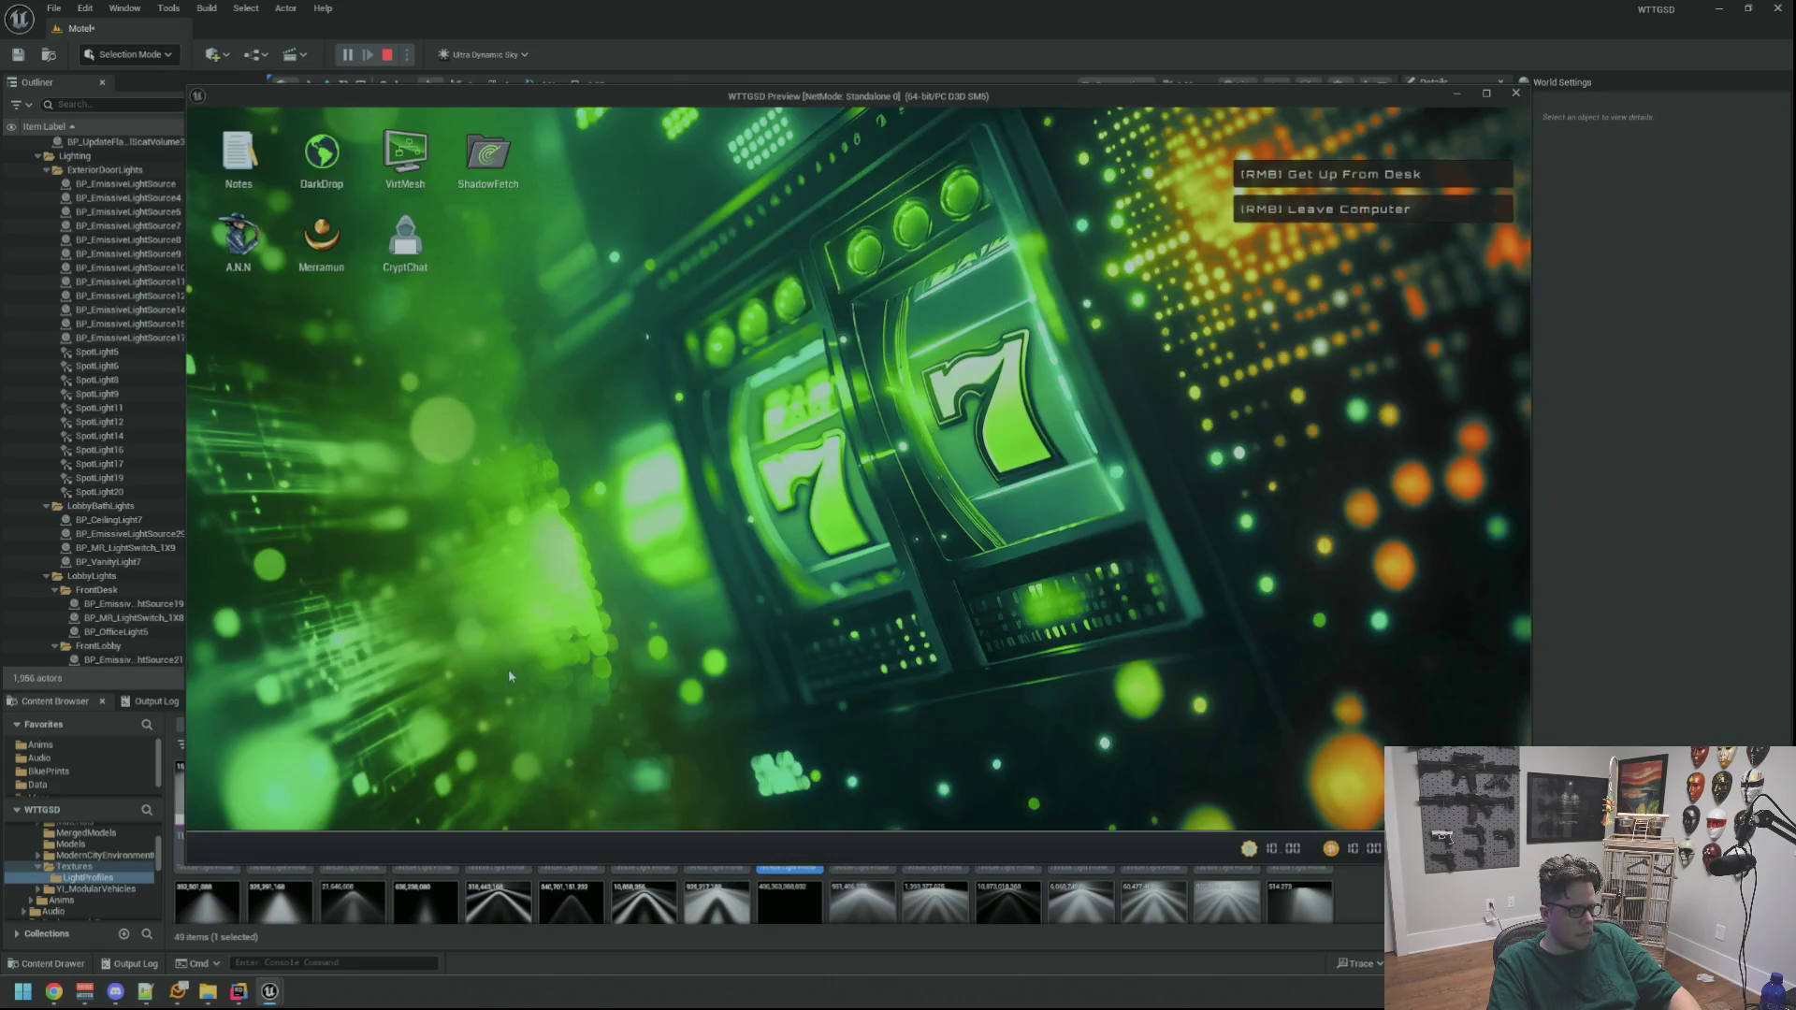
# Open the Merramun slot game on the in-game desktop, then get up from the desk
pyautogui.doubleClick(322, 245)
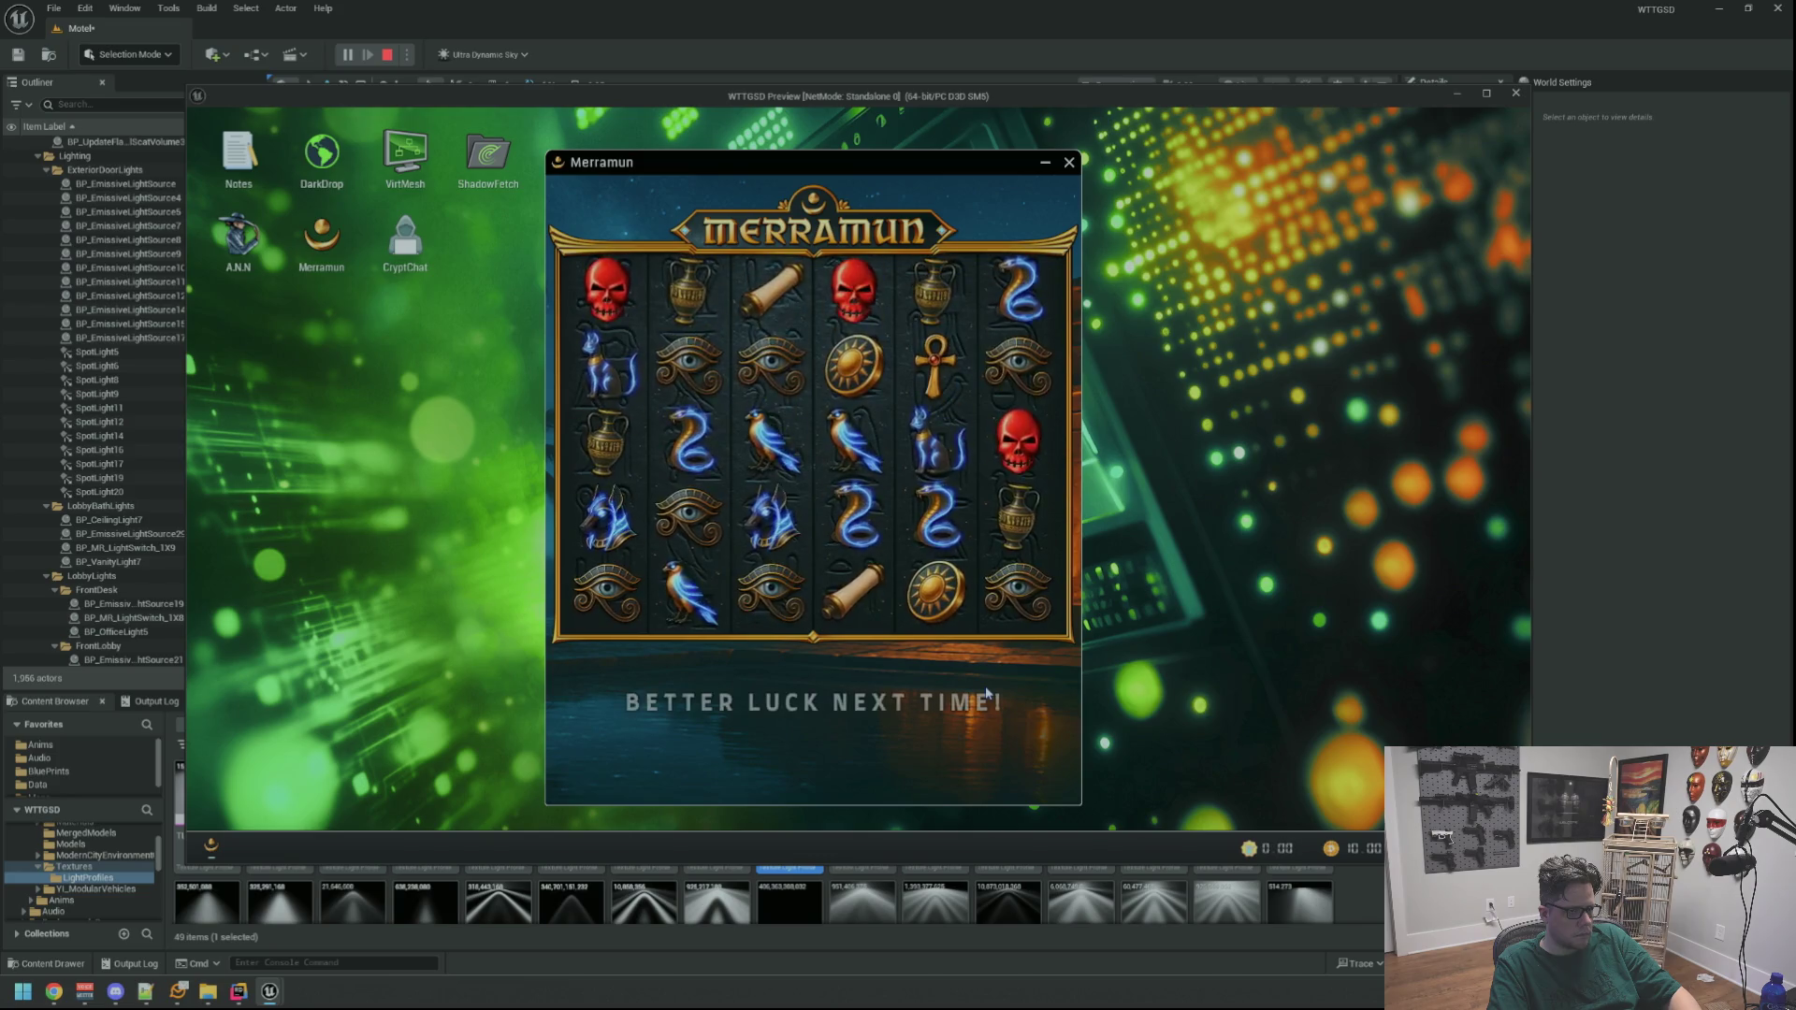
pyautogui.rightClick(985, 686)
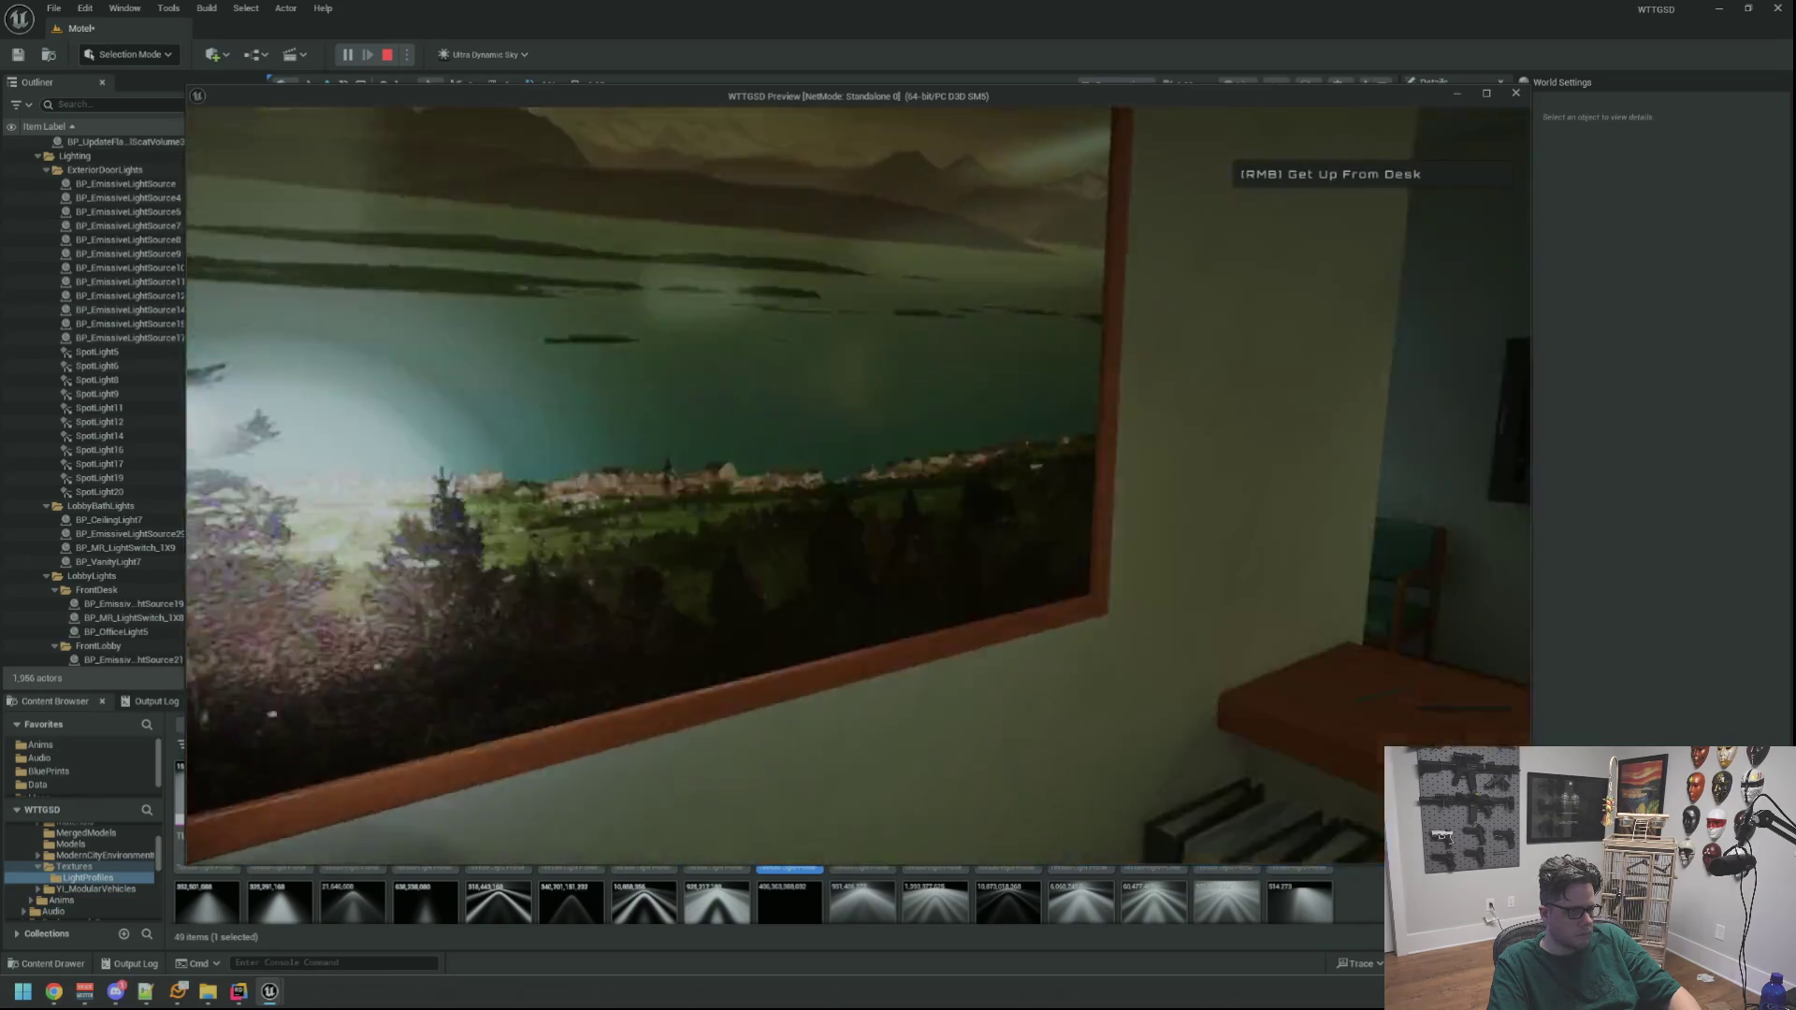
# Walk through the storage room to the Electrical Room door, pause, then resume play
pyautogui.press('w')
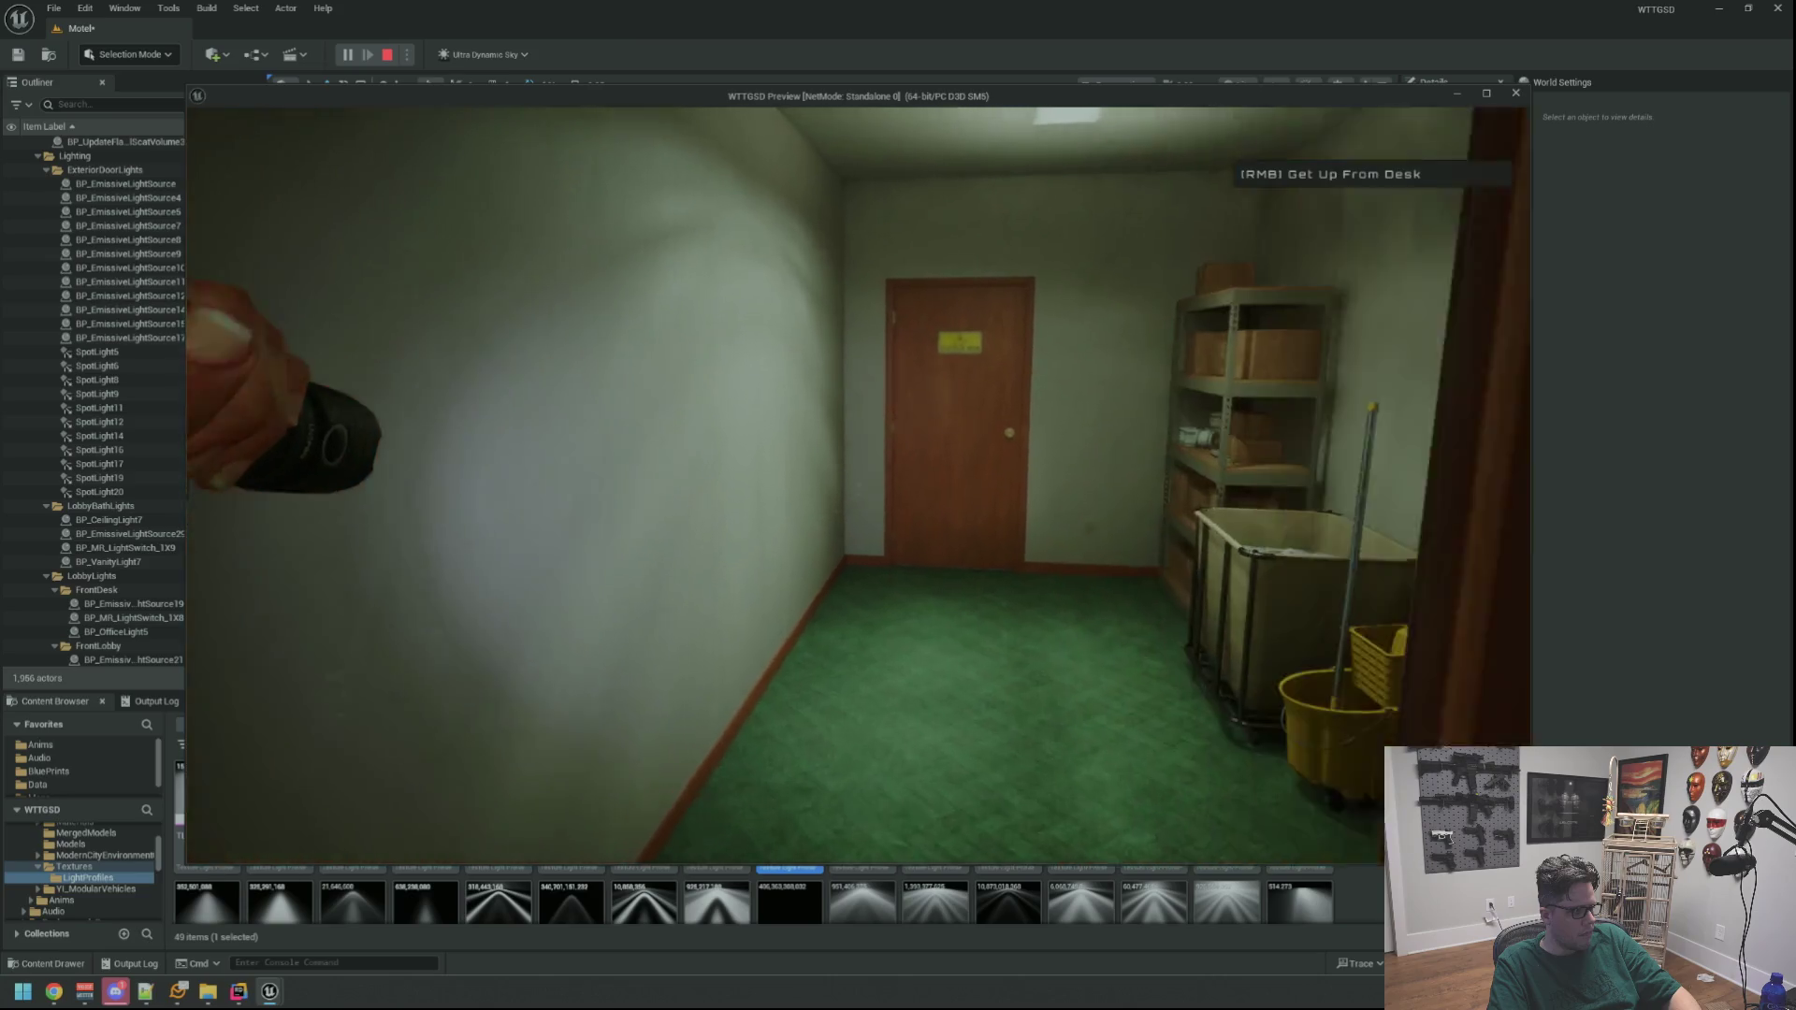
pyautogui.press('w')
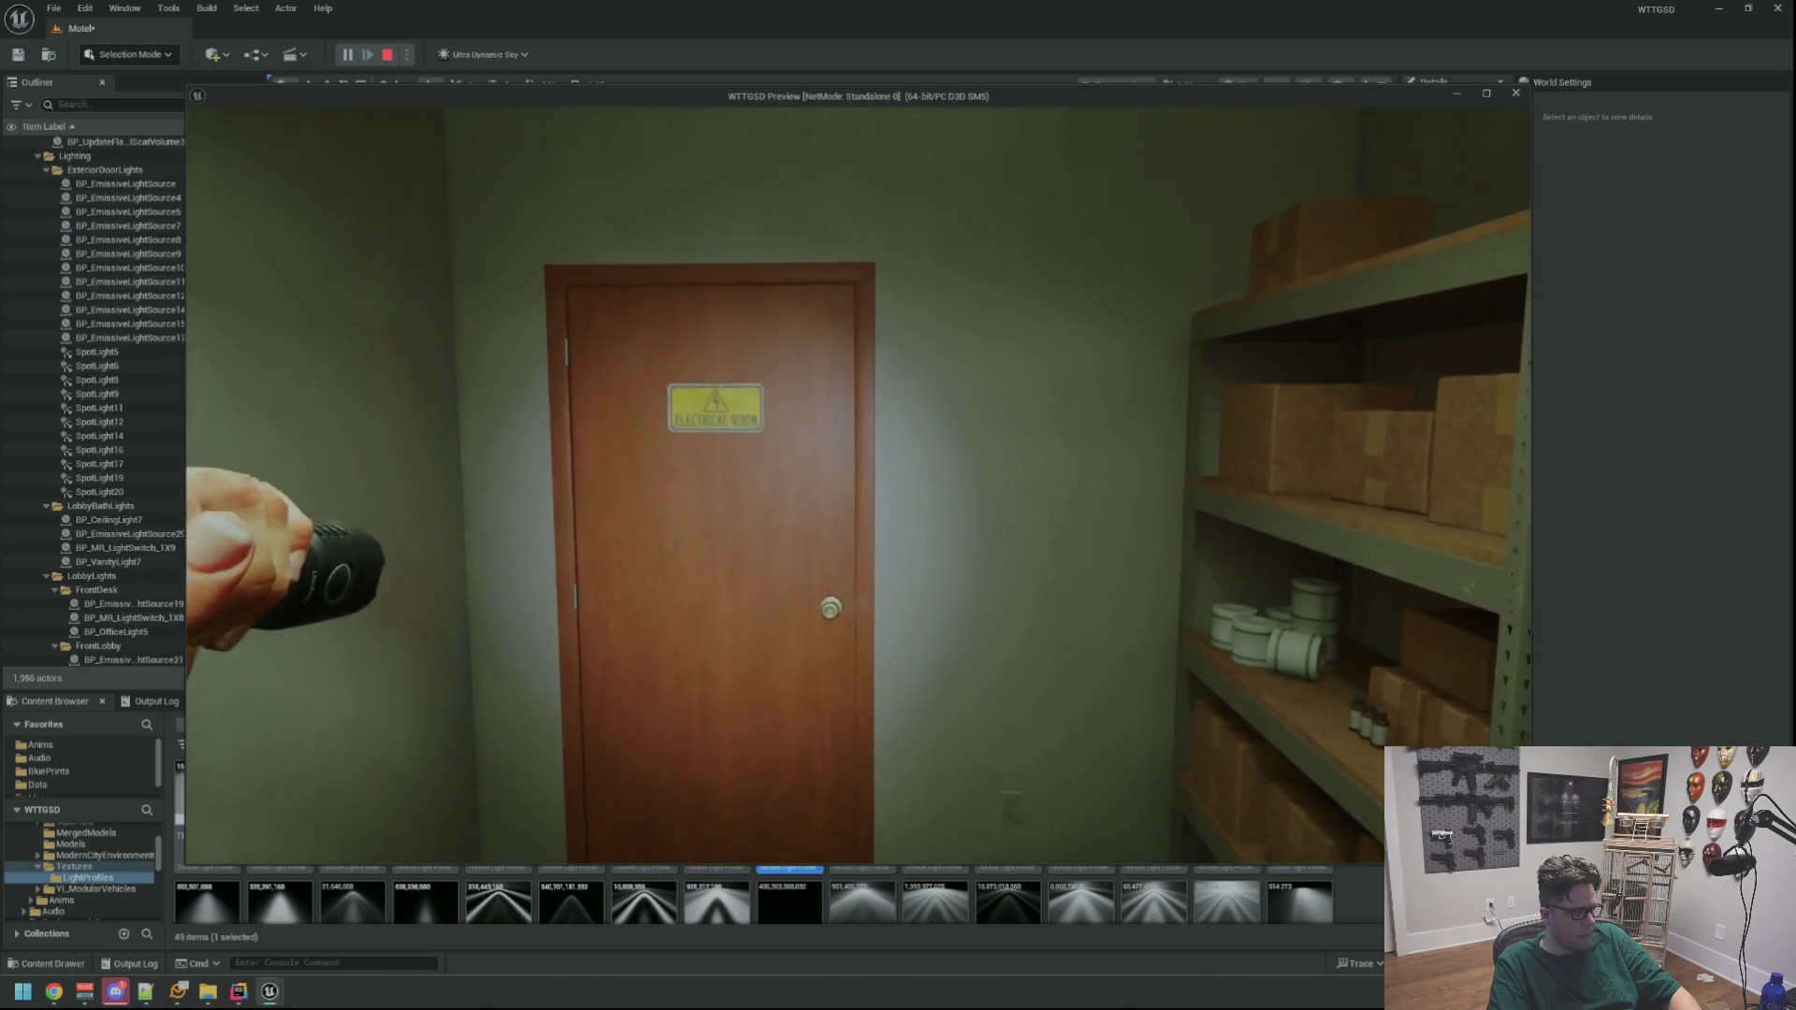
pyautogui.press('Escape')
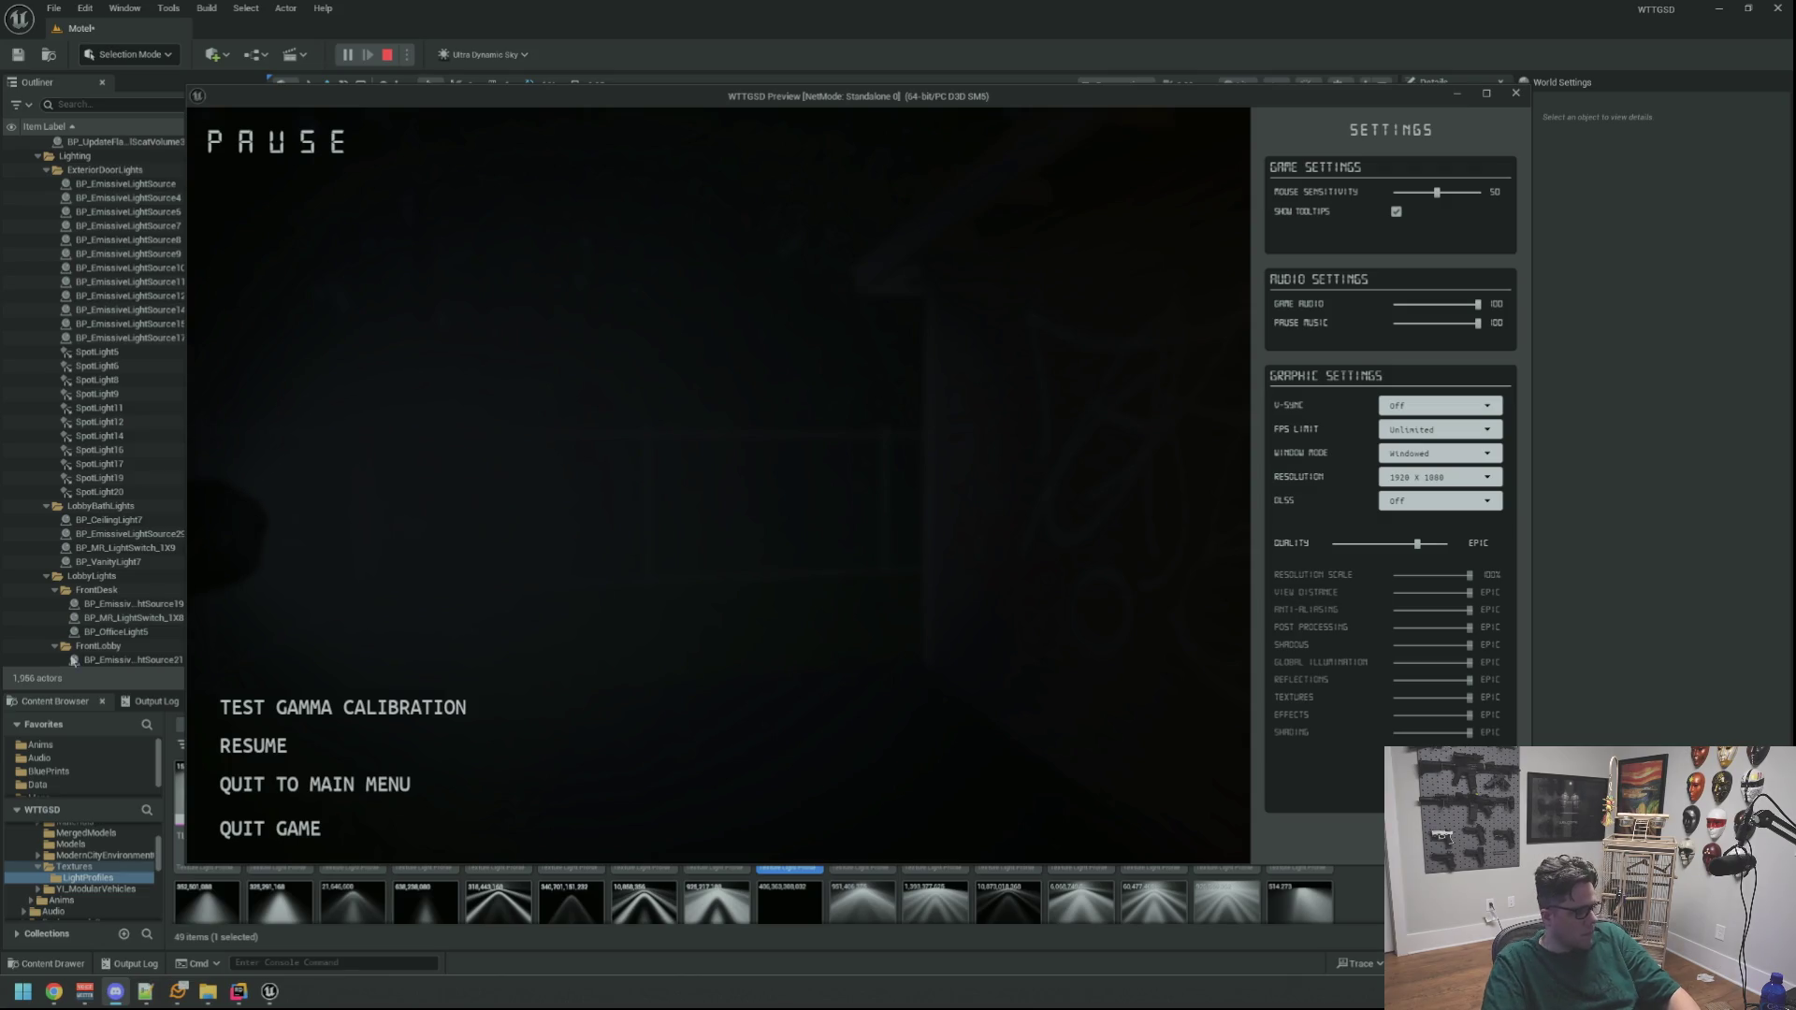
pyautogui.click(253, 746)
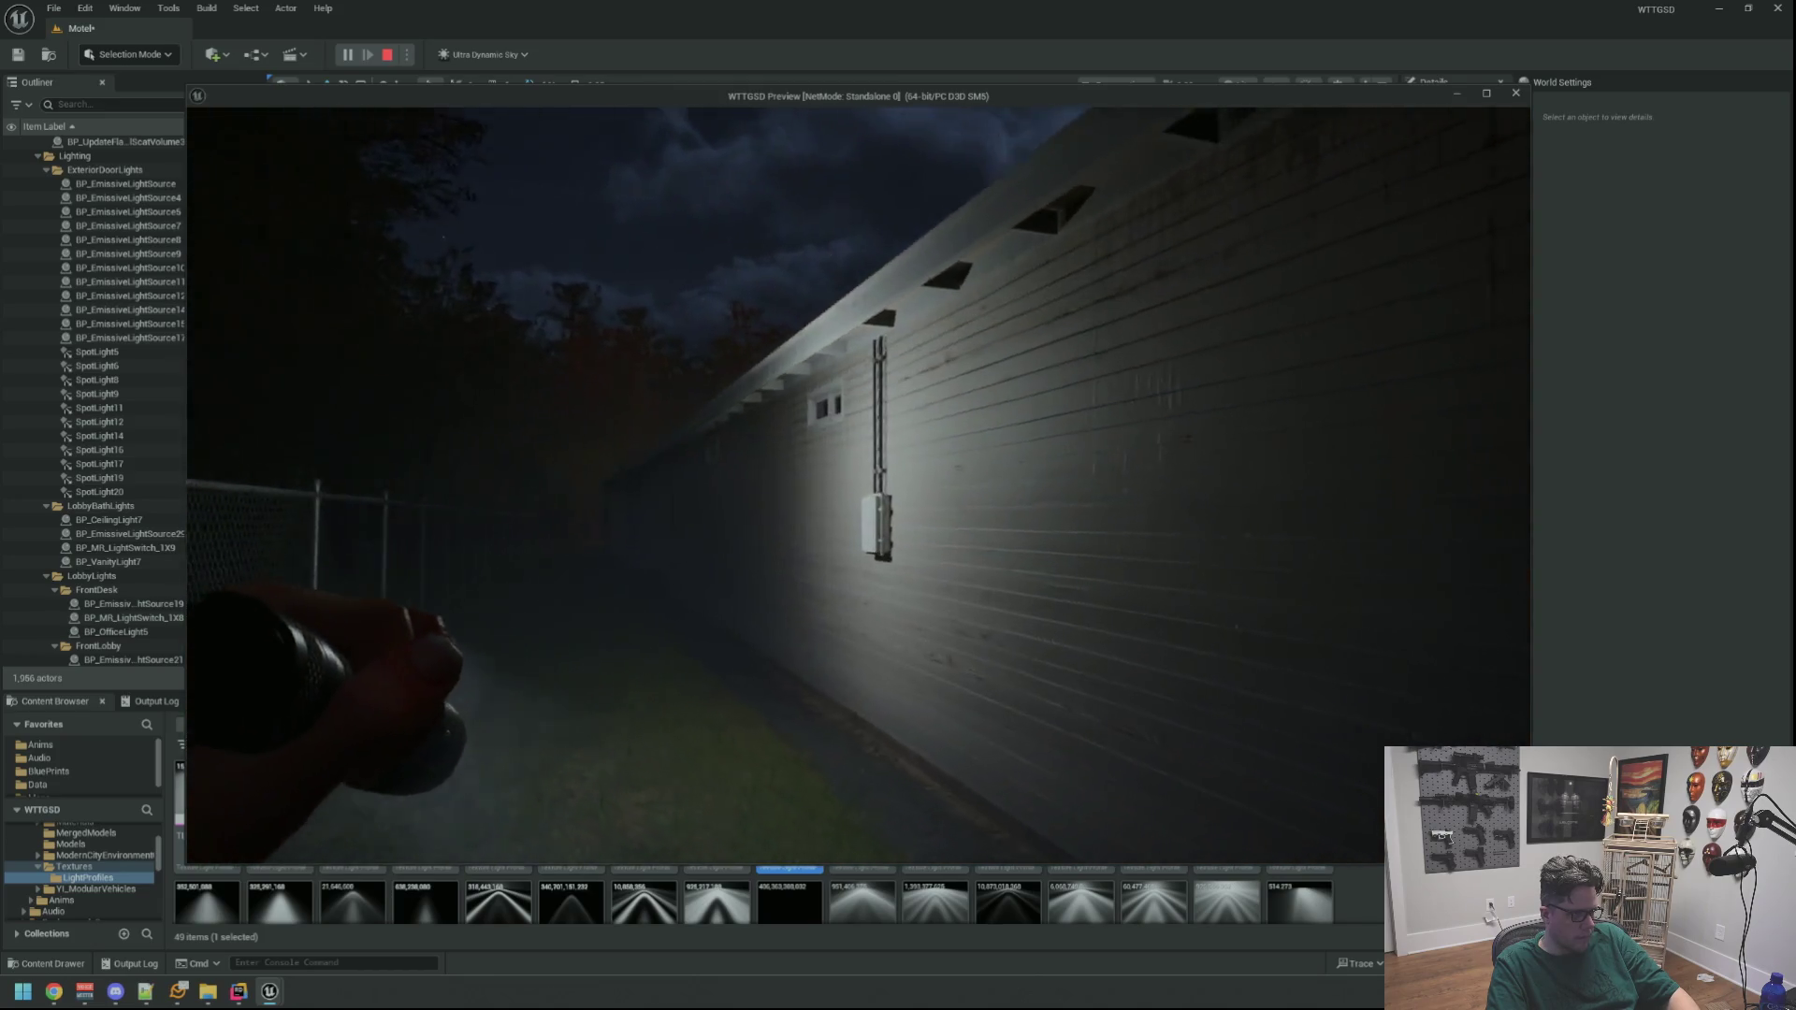
# Toggle the flashlight off and back on twice
pyautogui.press('f')
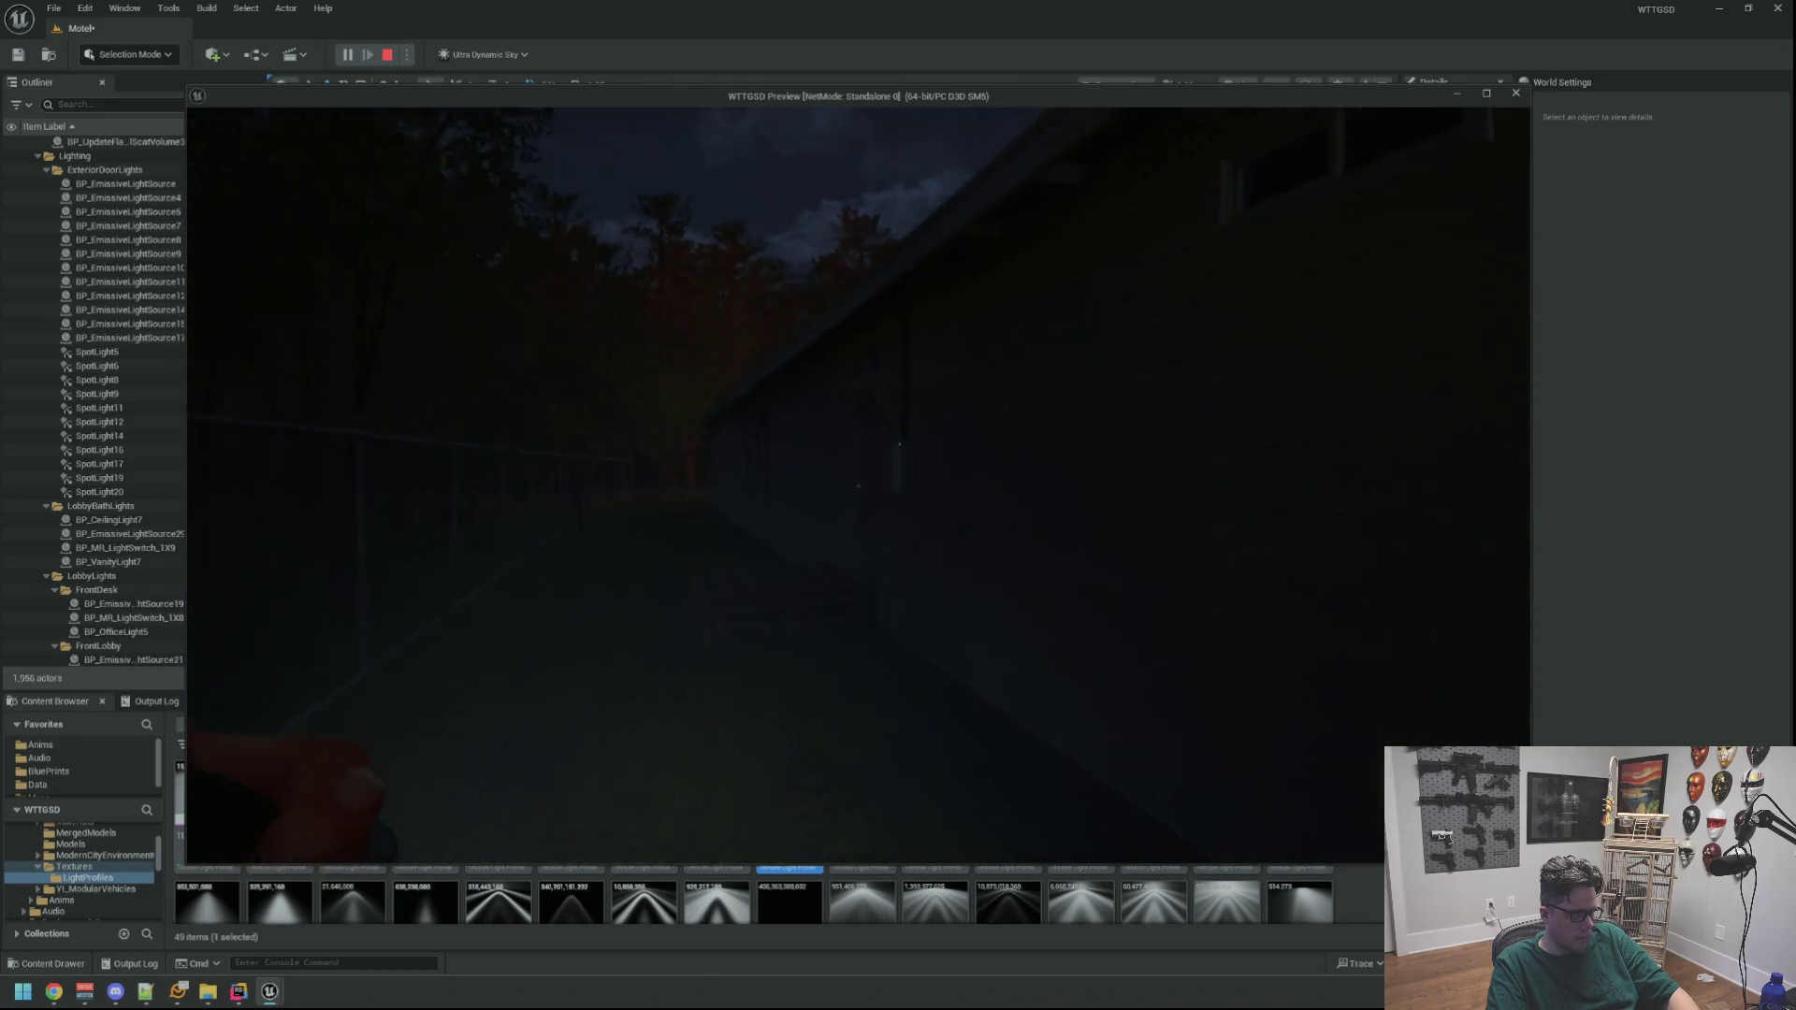
pyautogui.press('f')
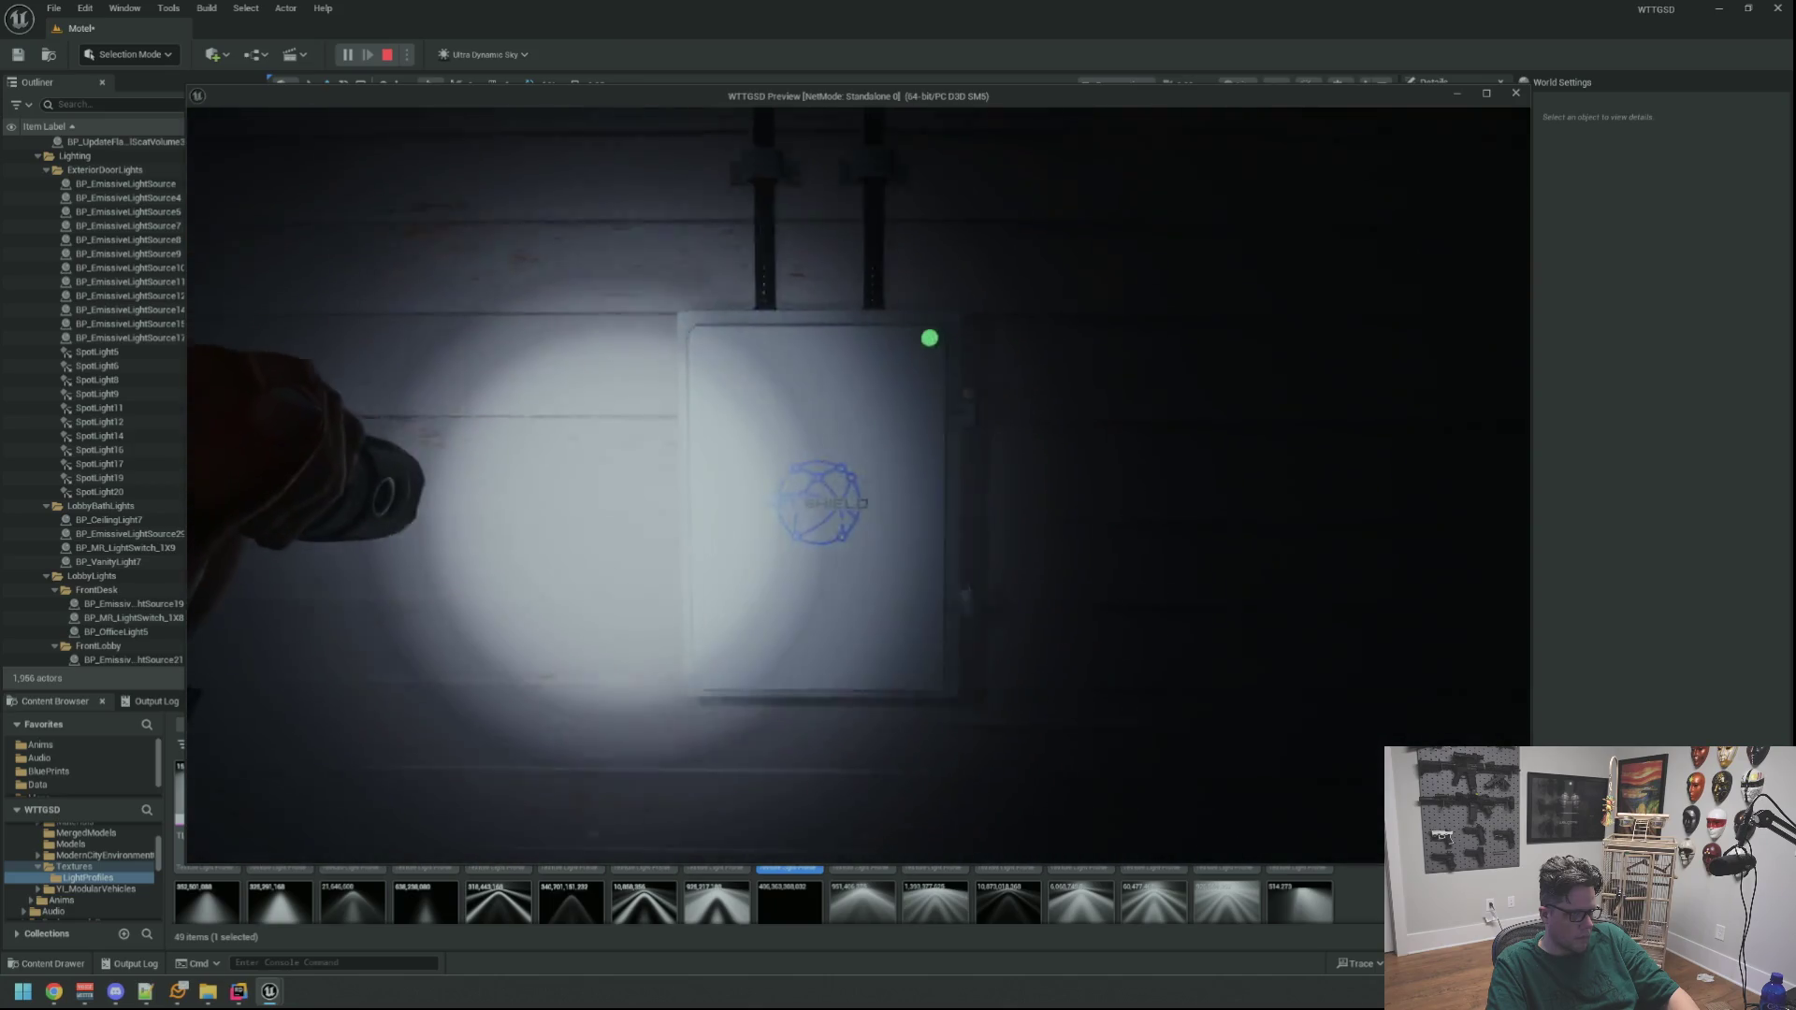
pyautogui.press('f')
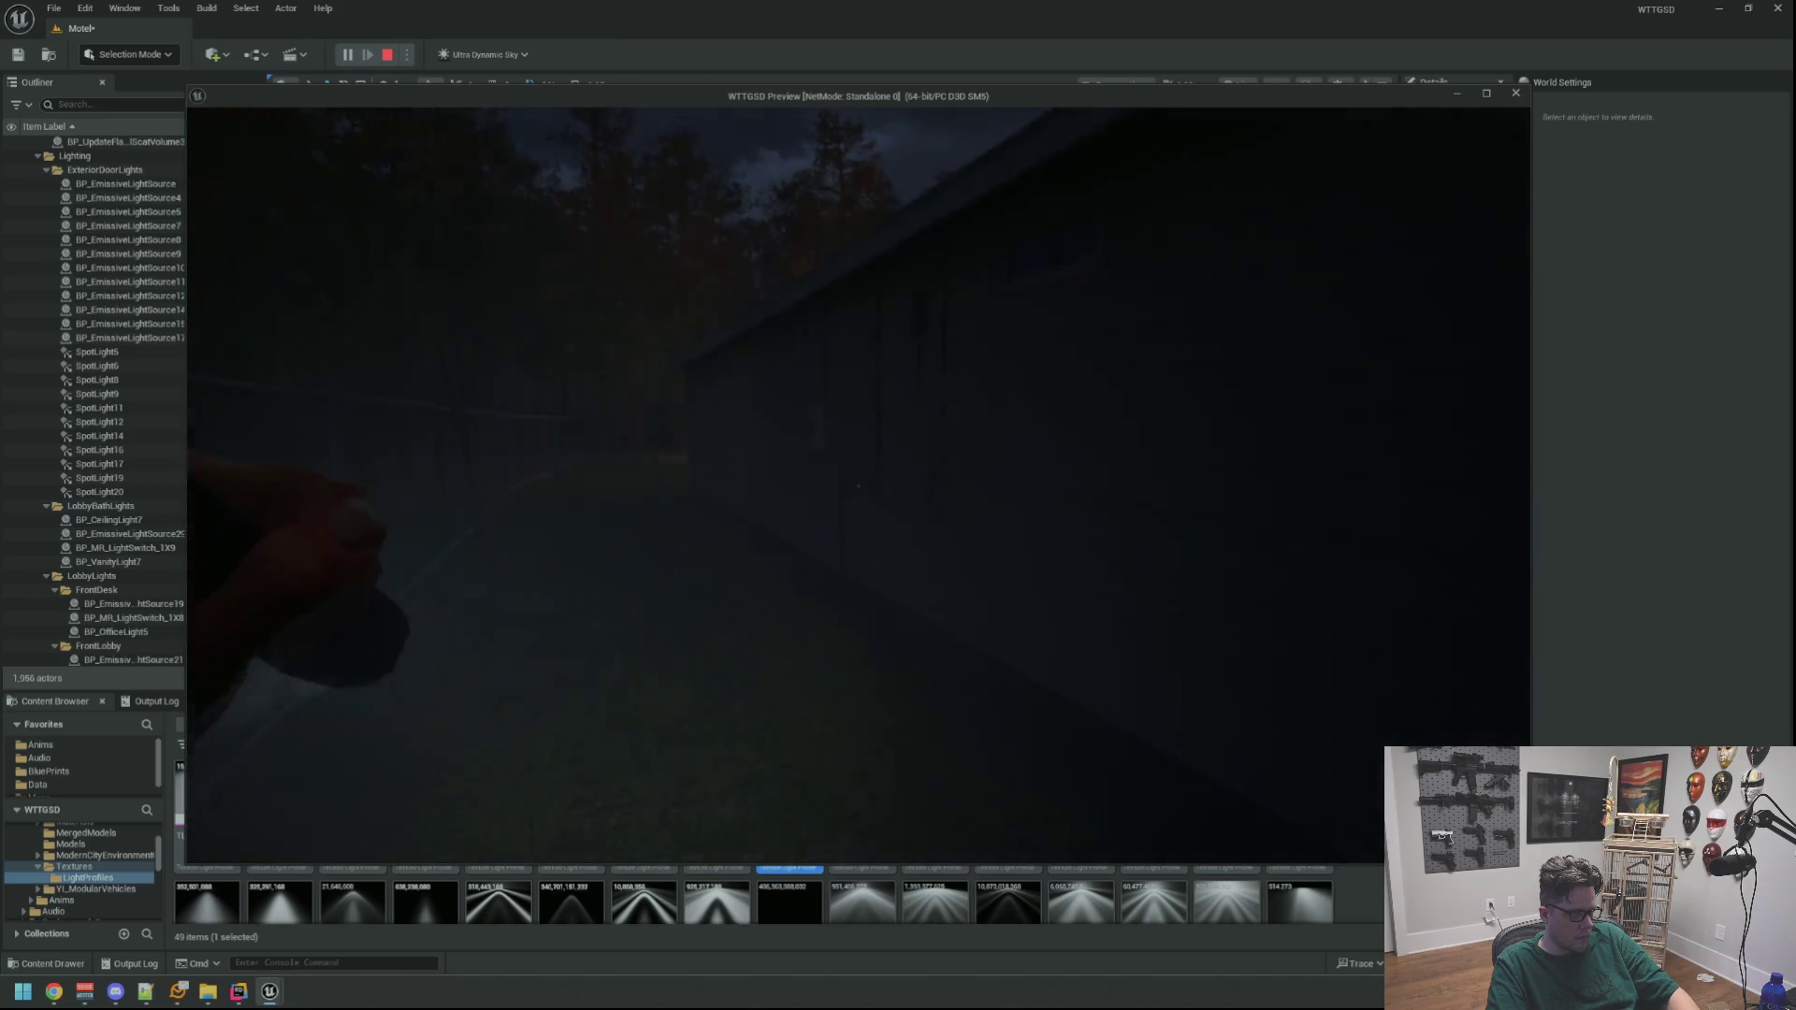
pyautogui.press('f')
# Walk past the graffiti wall and dumpster to the motel's wall electrical box
pyautogui.press('w')
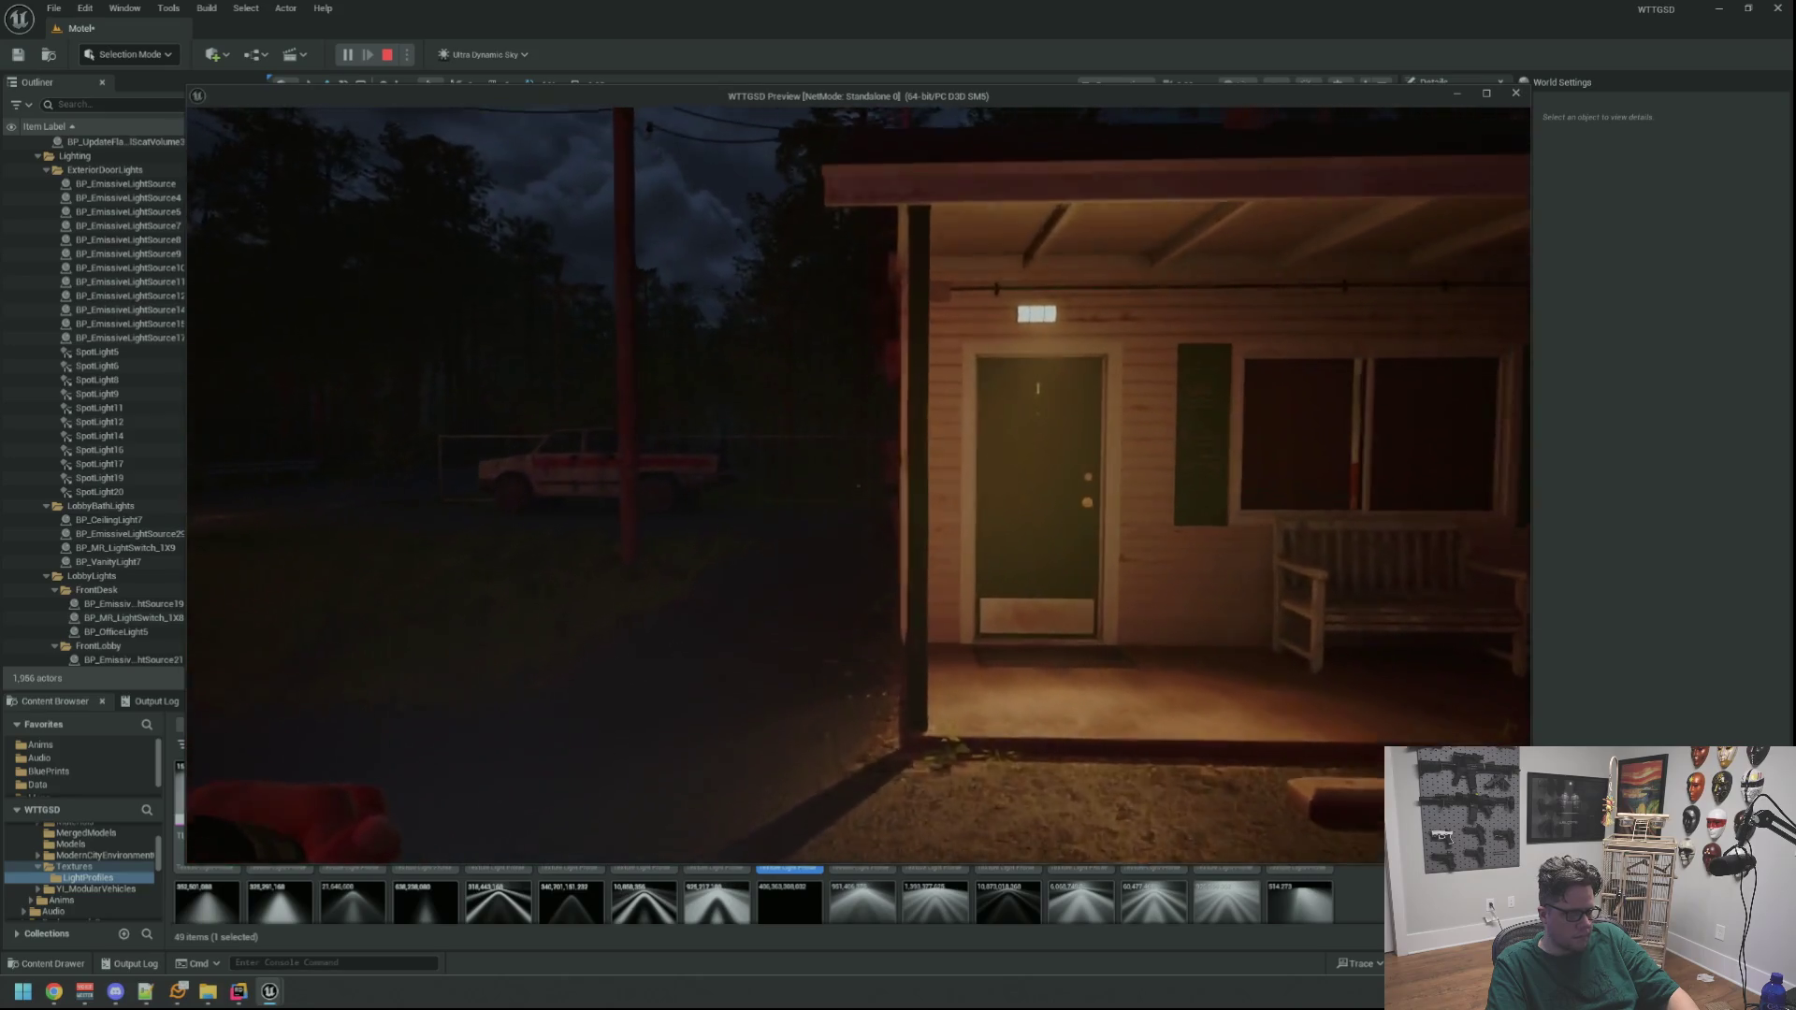
pyautogui.press('w')
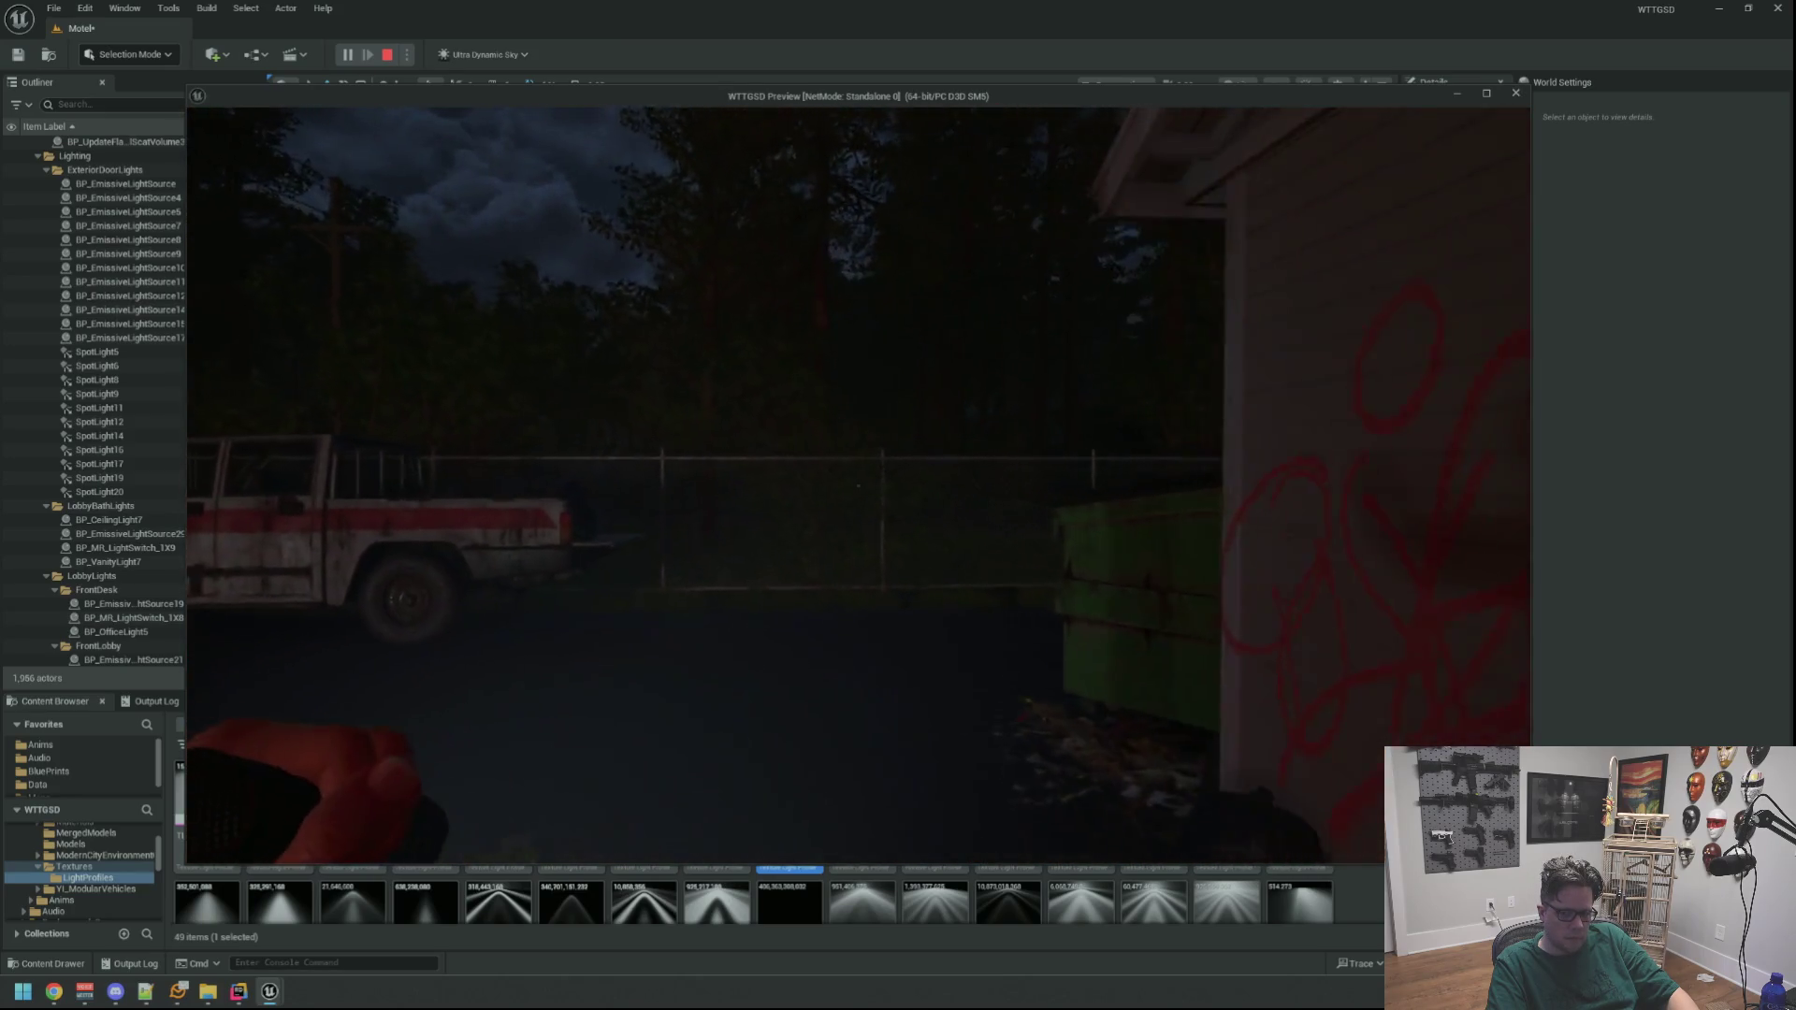
pyautogui.press('w')
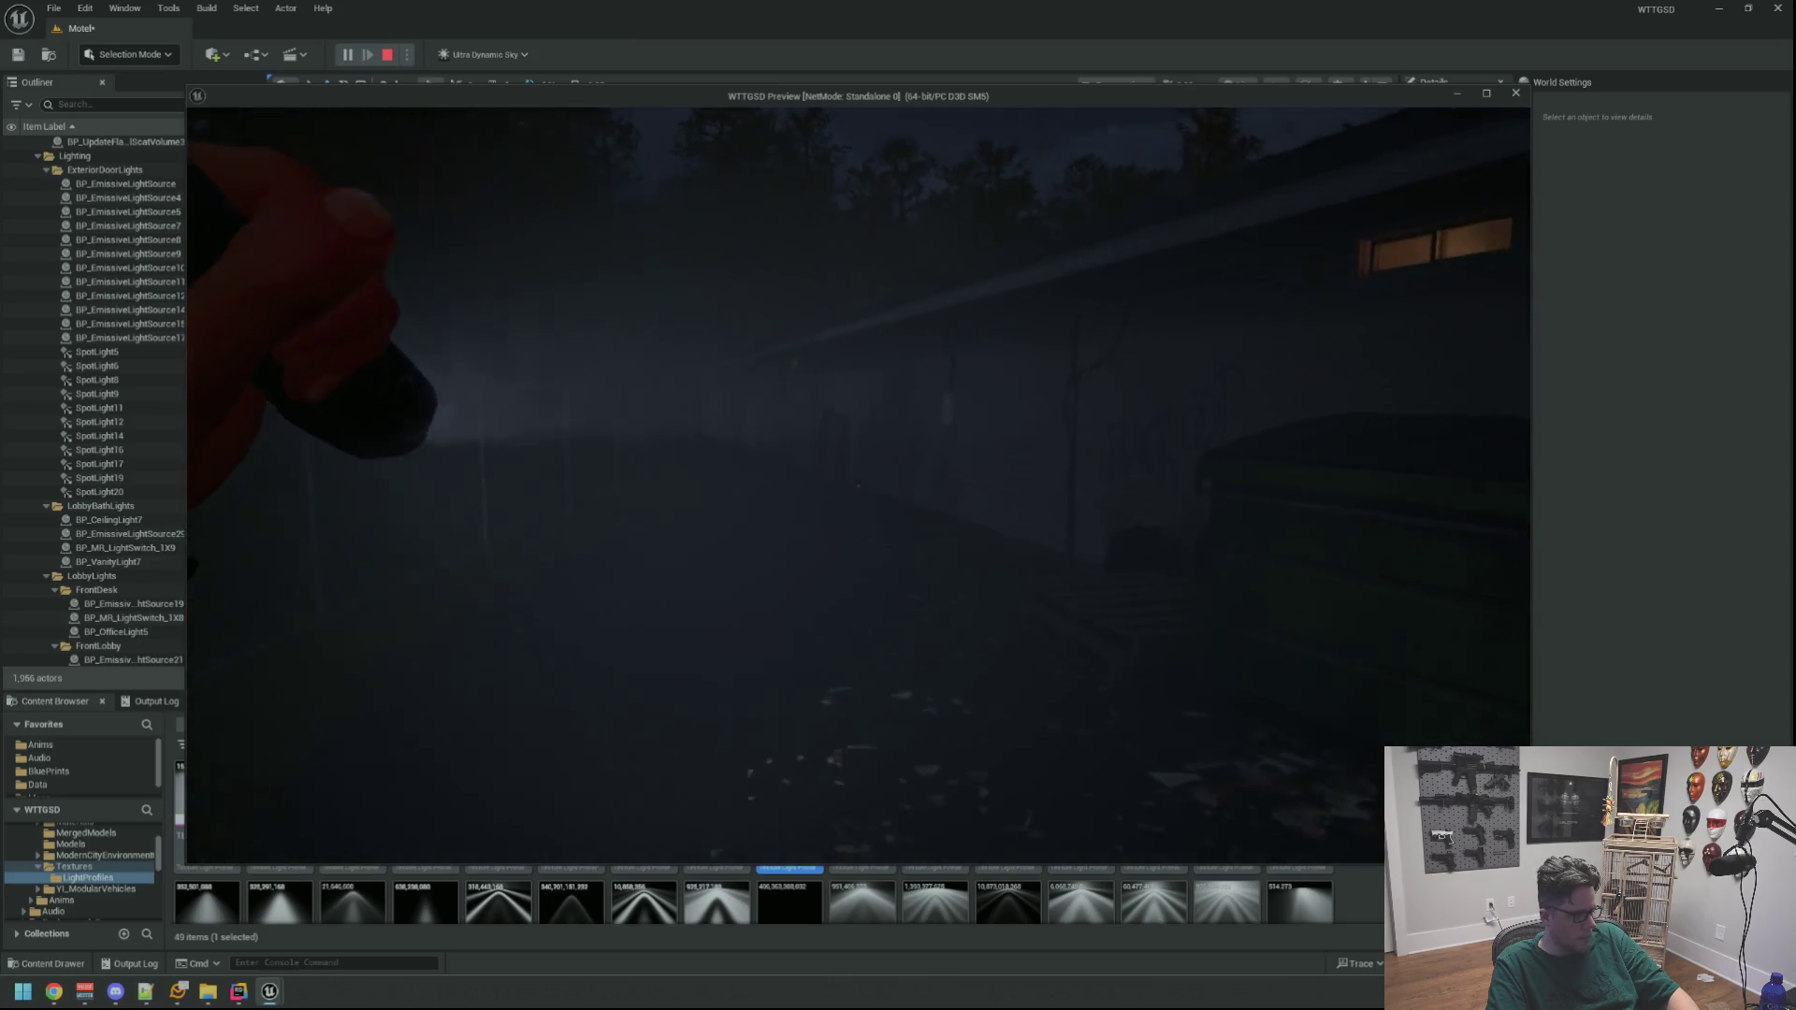
pyautogui.press('w')
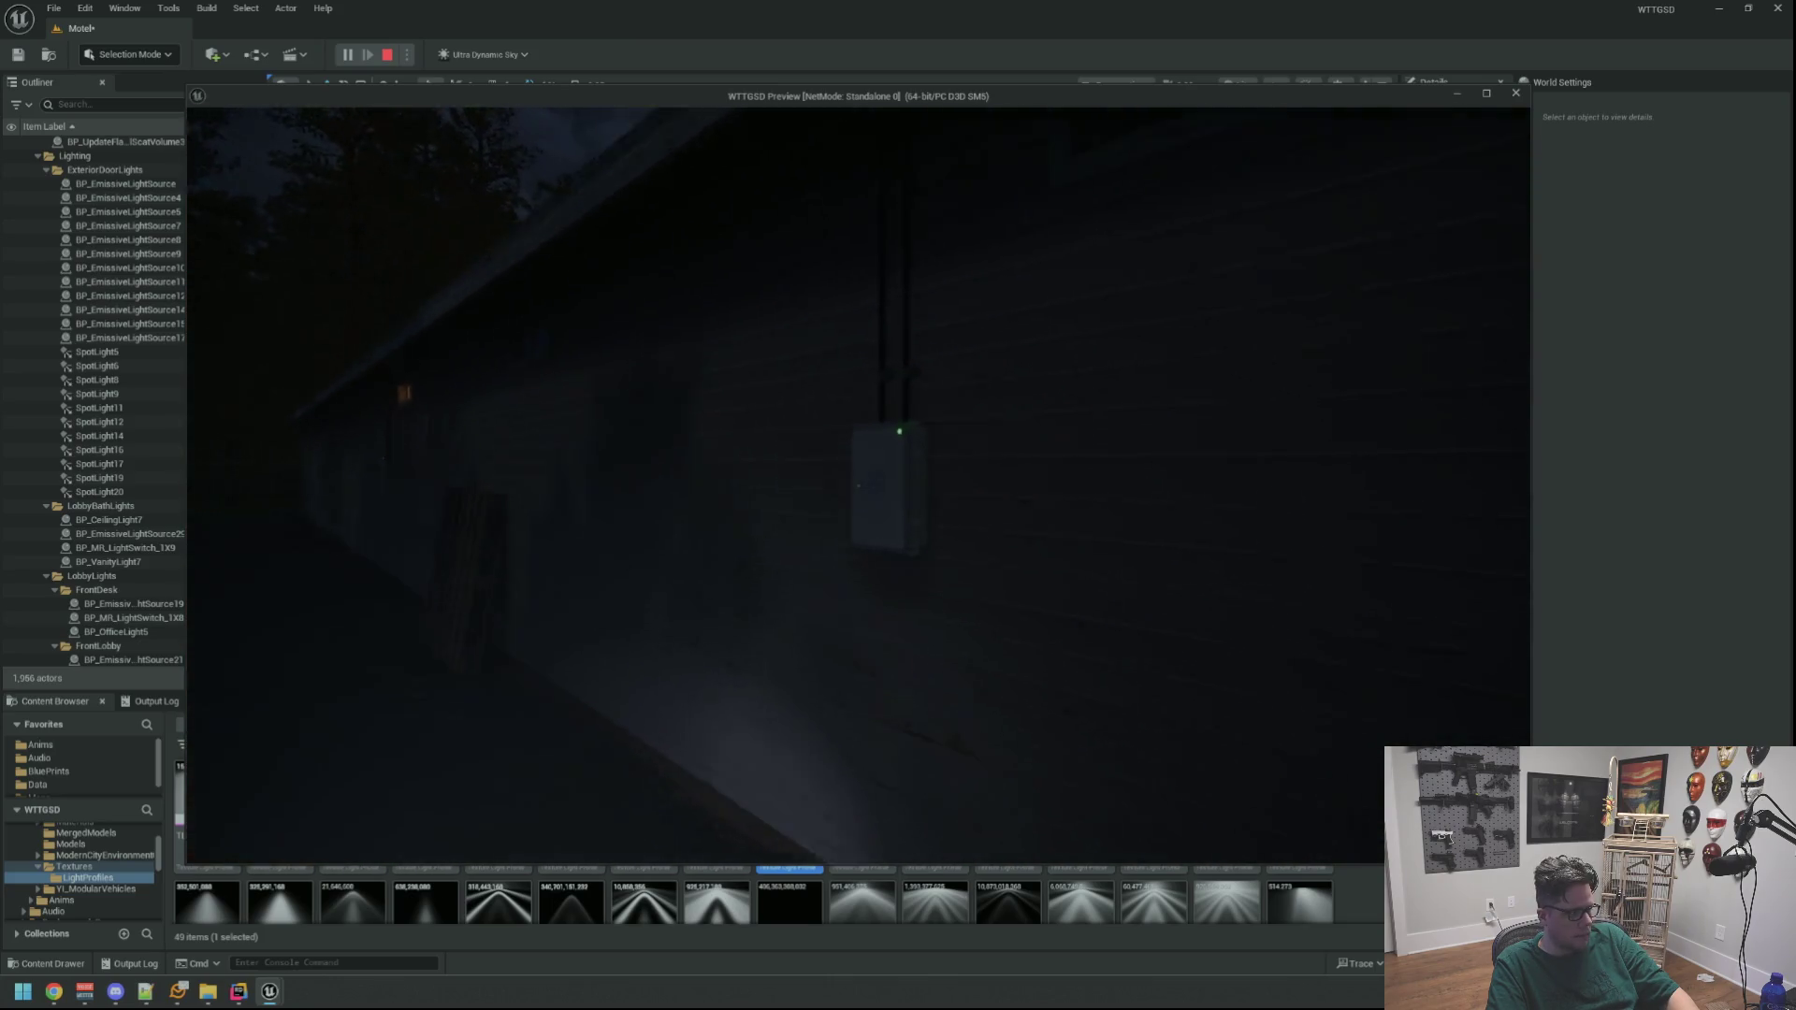
pyautogui.press('w')
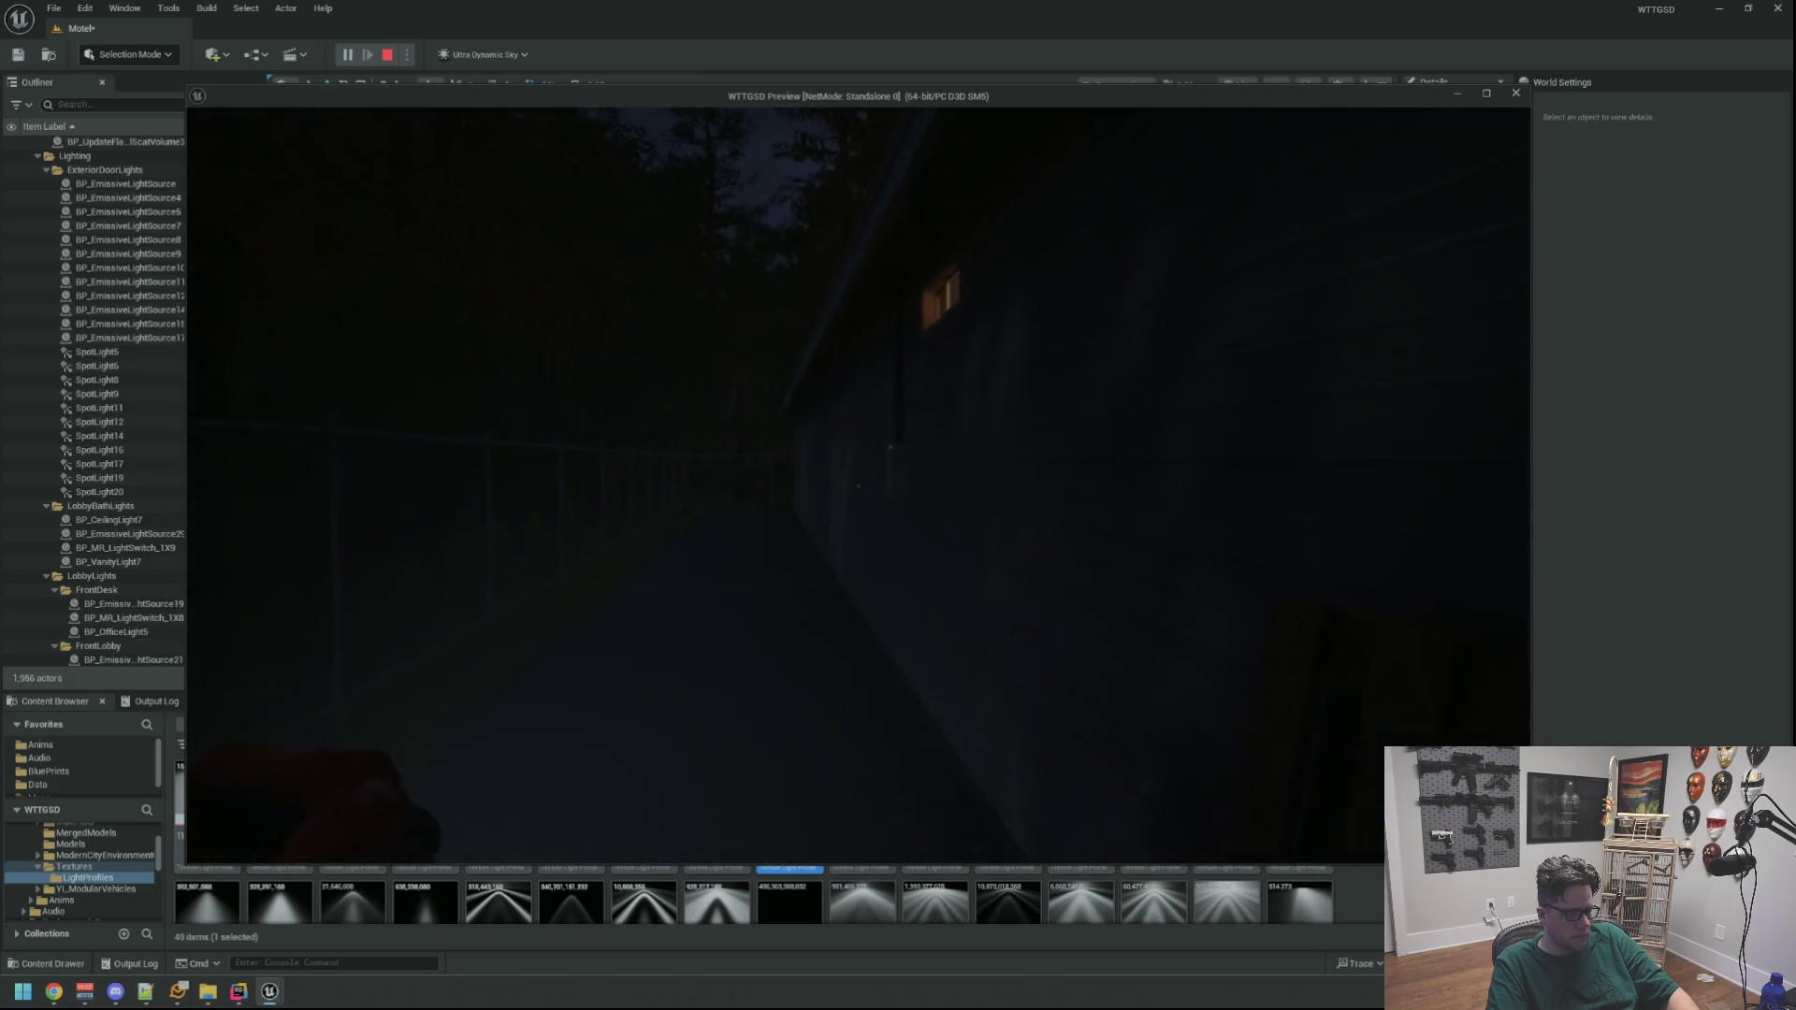
pyautogui.press('w')
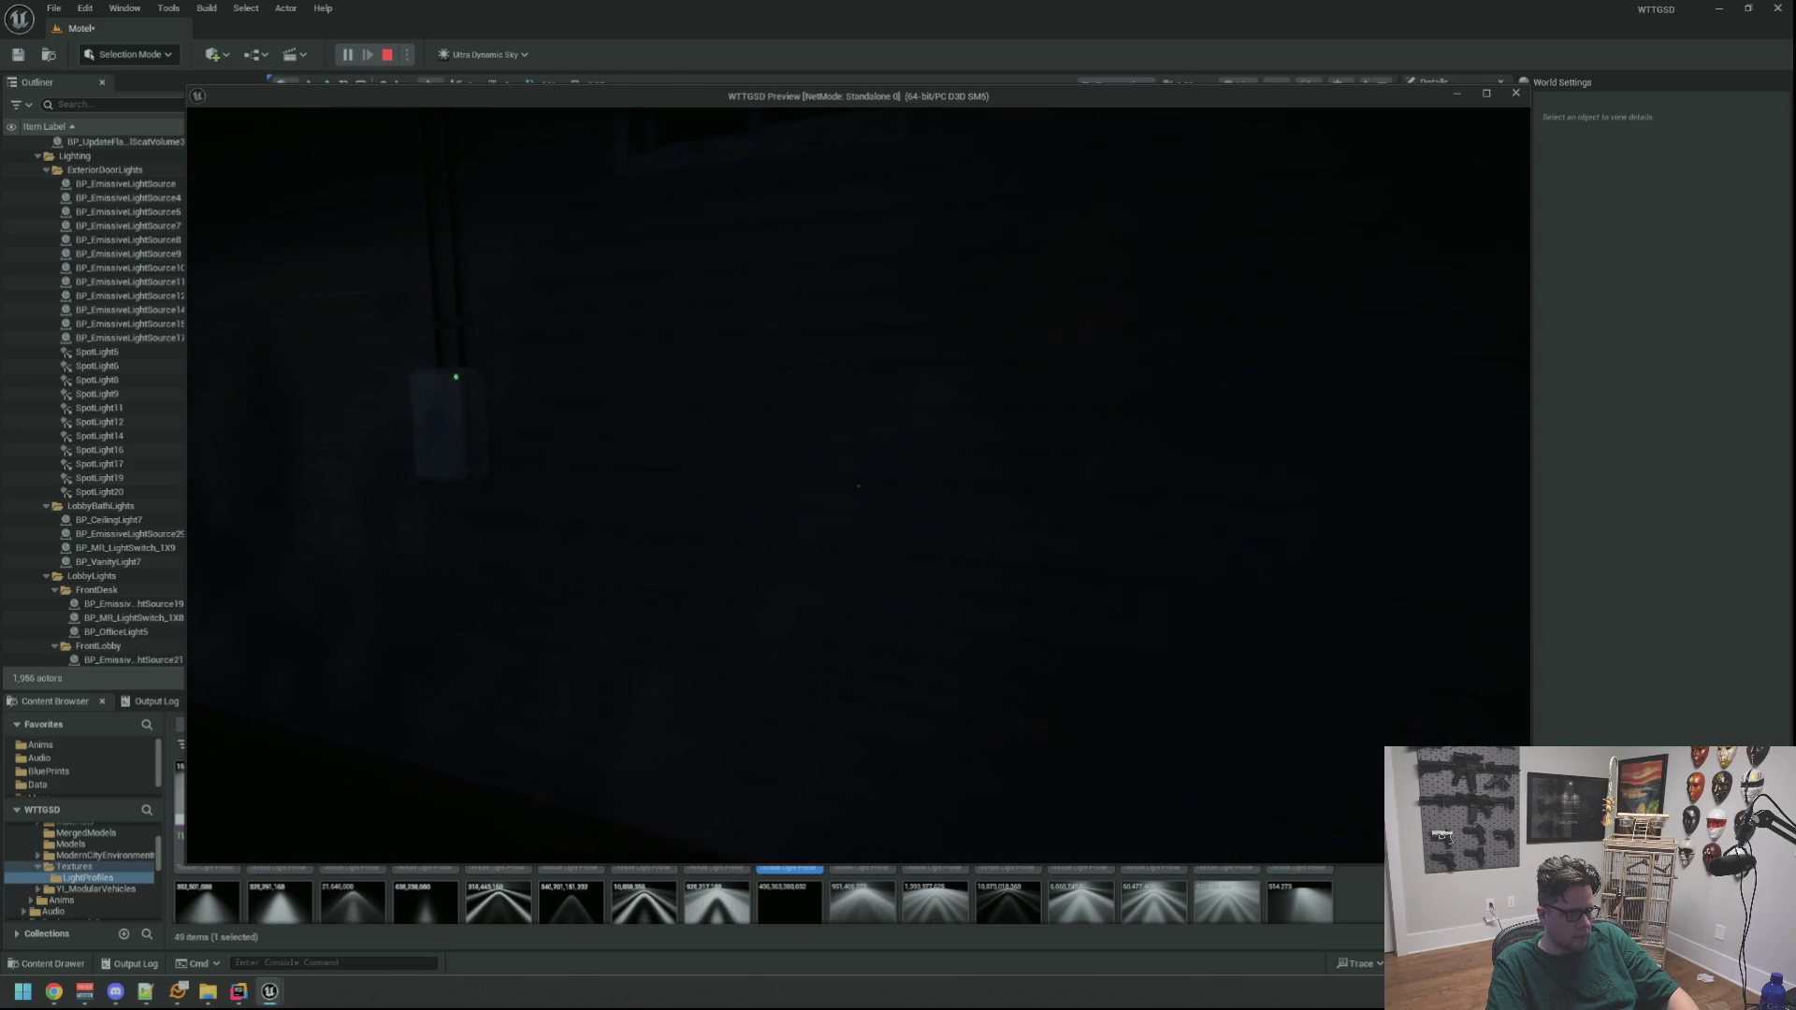
# Rerun DegradeRandomHub from the in-game console to degrade a random hub
pyautogui.press('`')
pyautogui.press('Up')
pyautogui.press('Return')
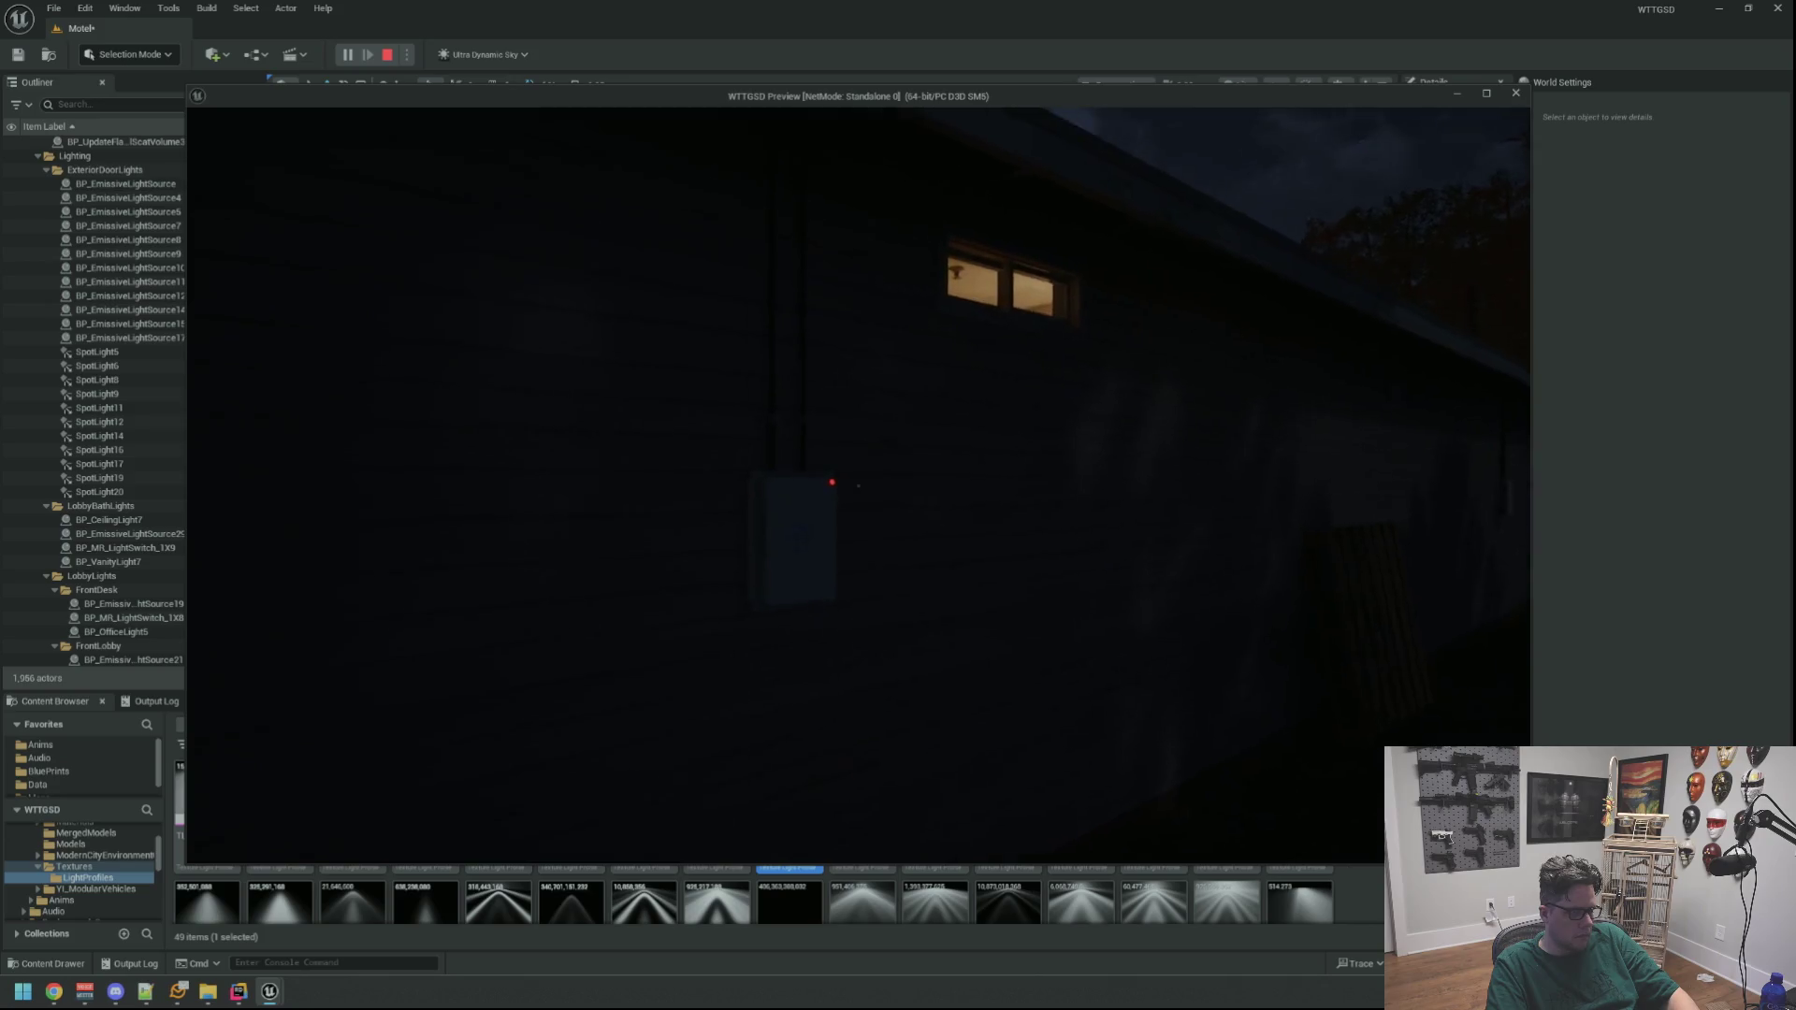
# Walk up to the NetShield wall box and open it with E
pyautogui.press('f')
pyautogui.press('w')
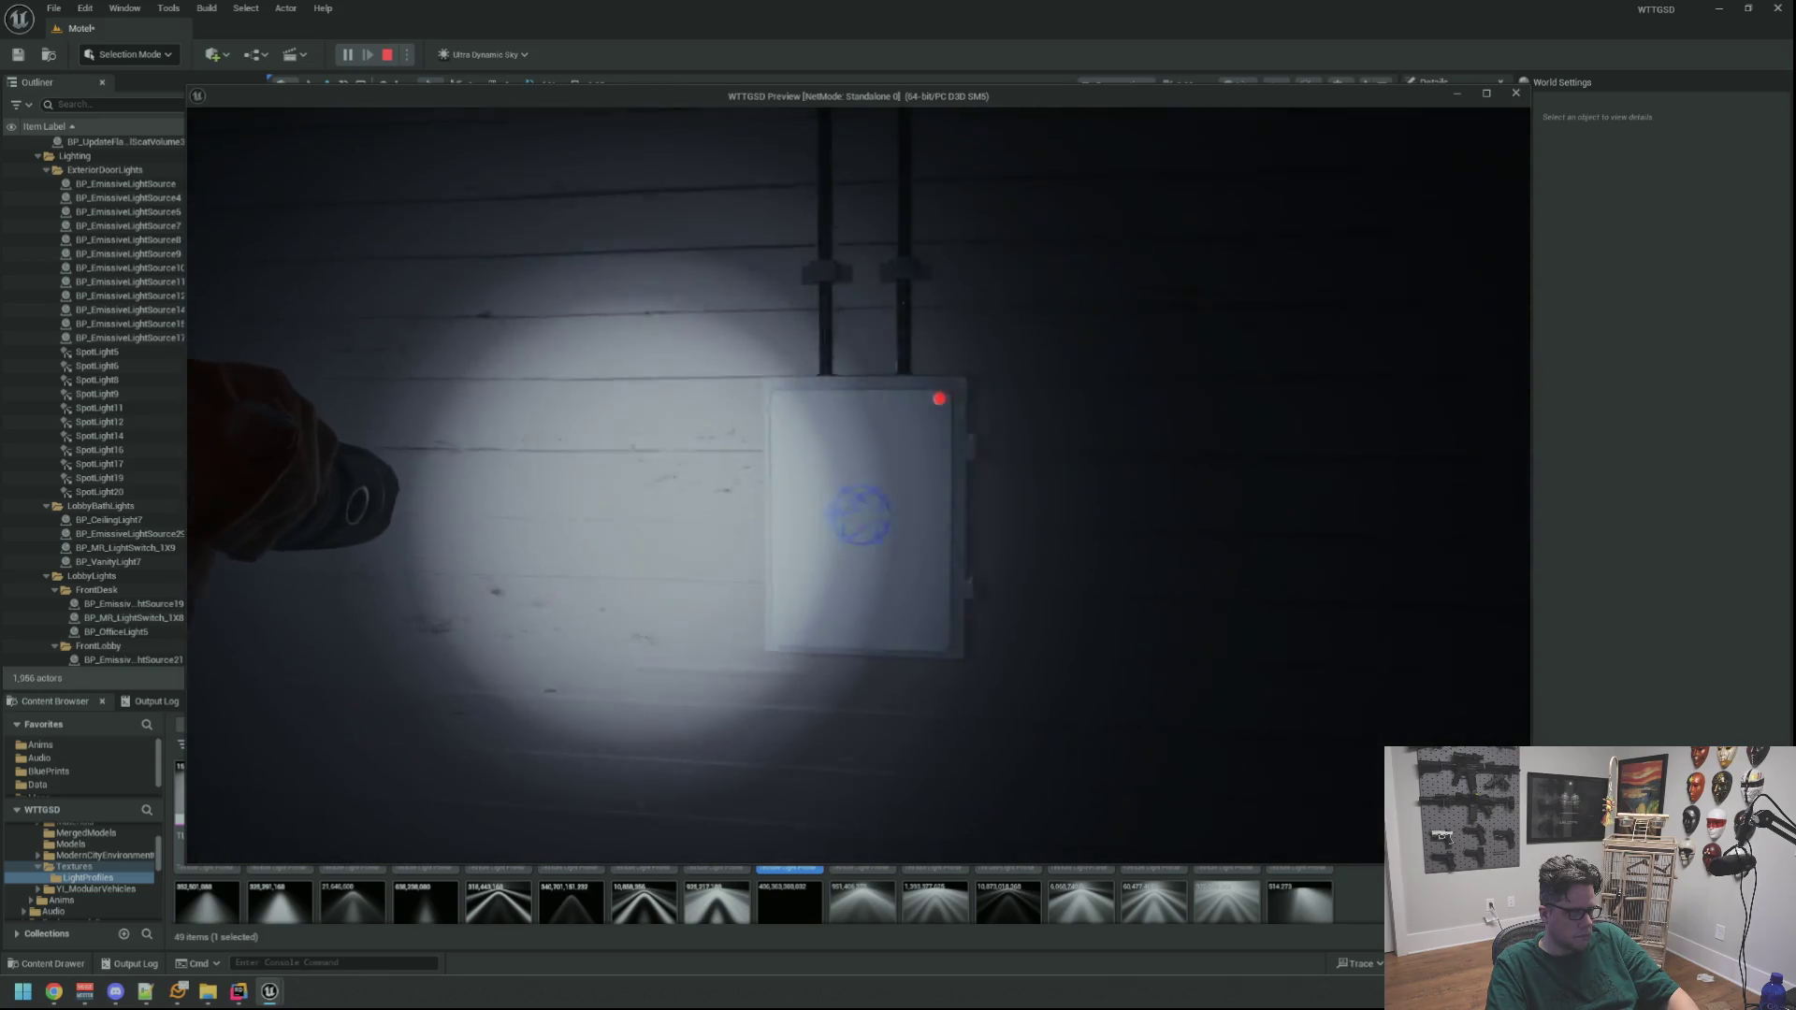
pyautogui.press('w')
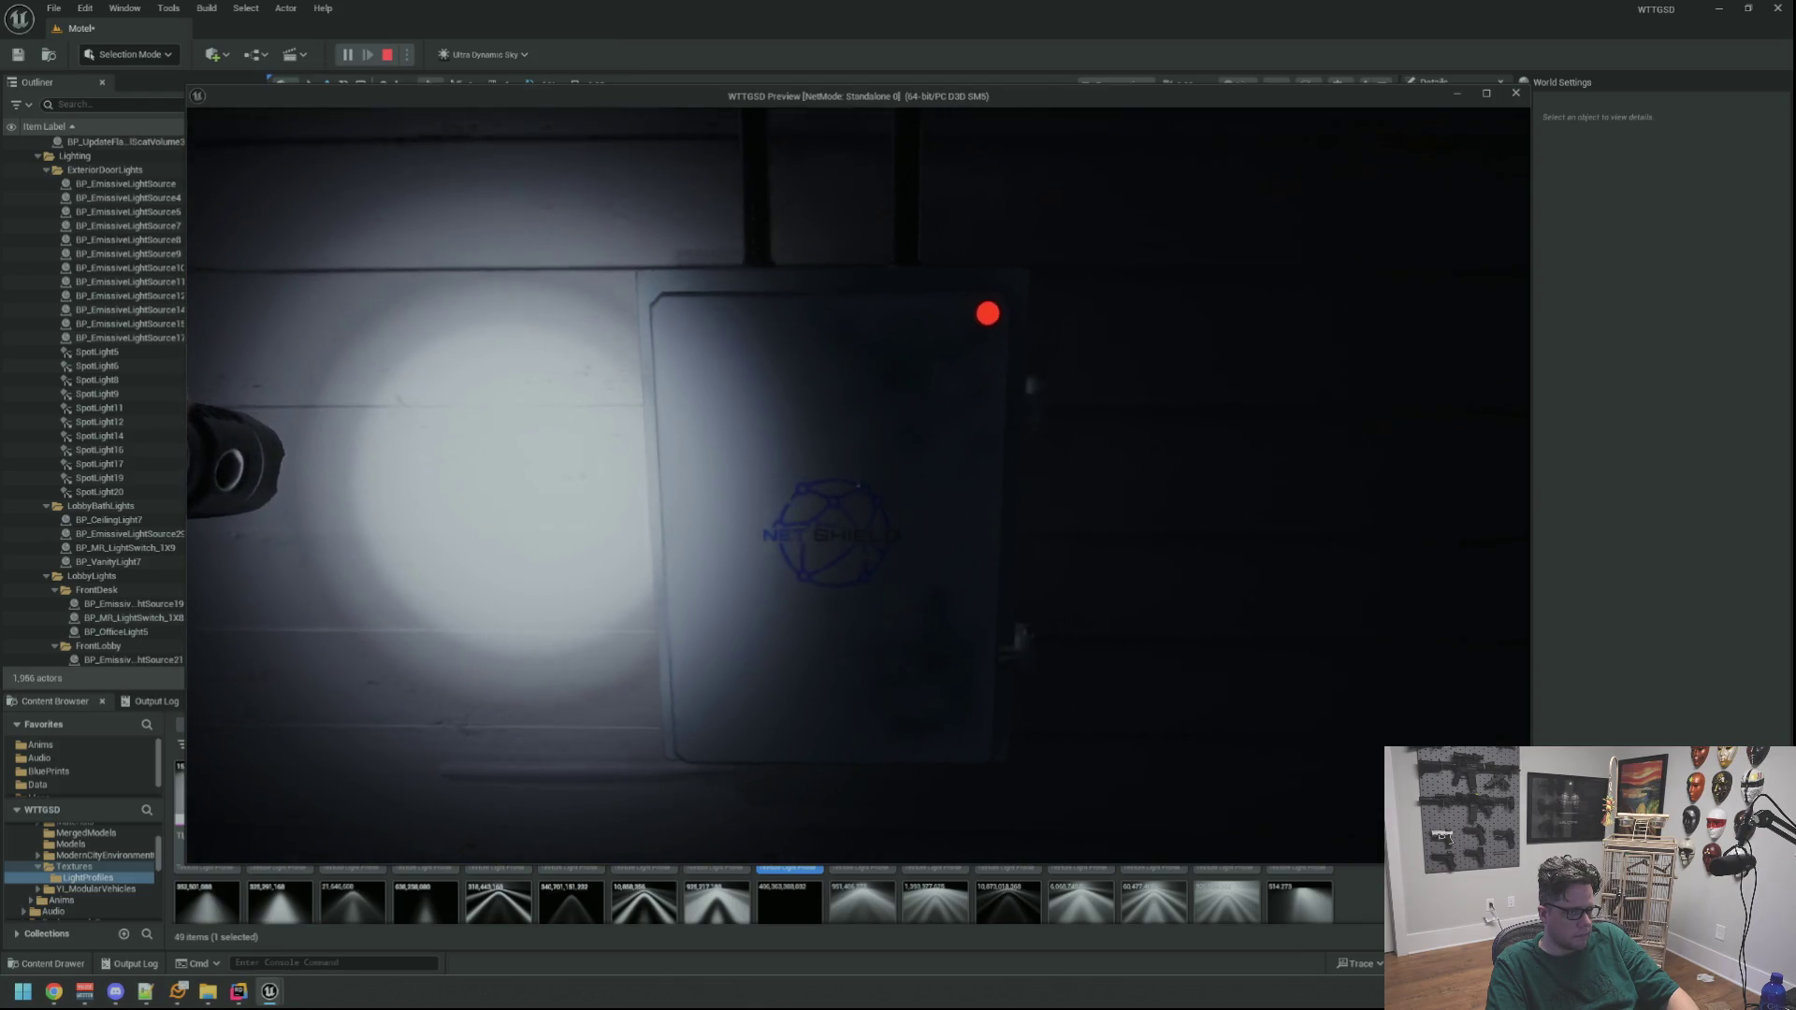
pyautogui.press('e')
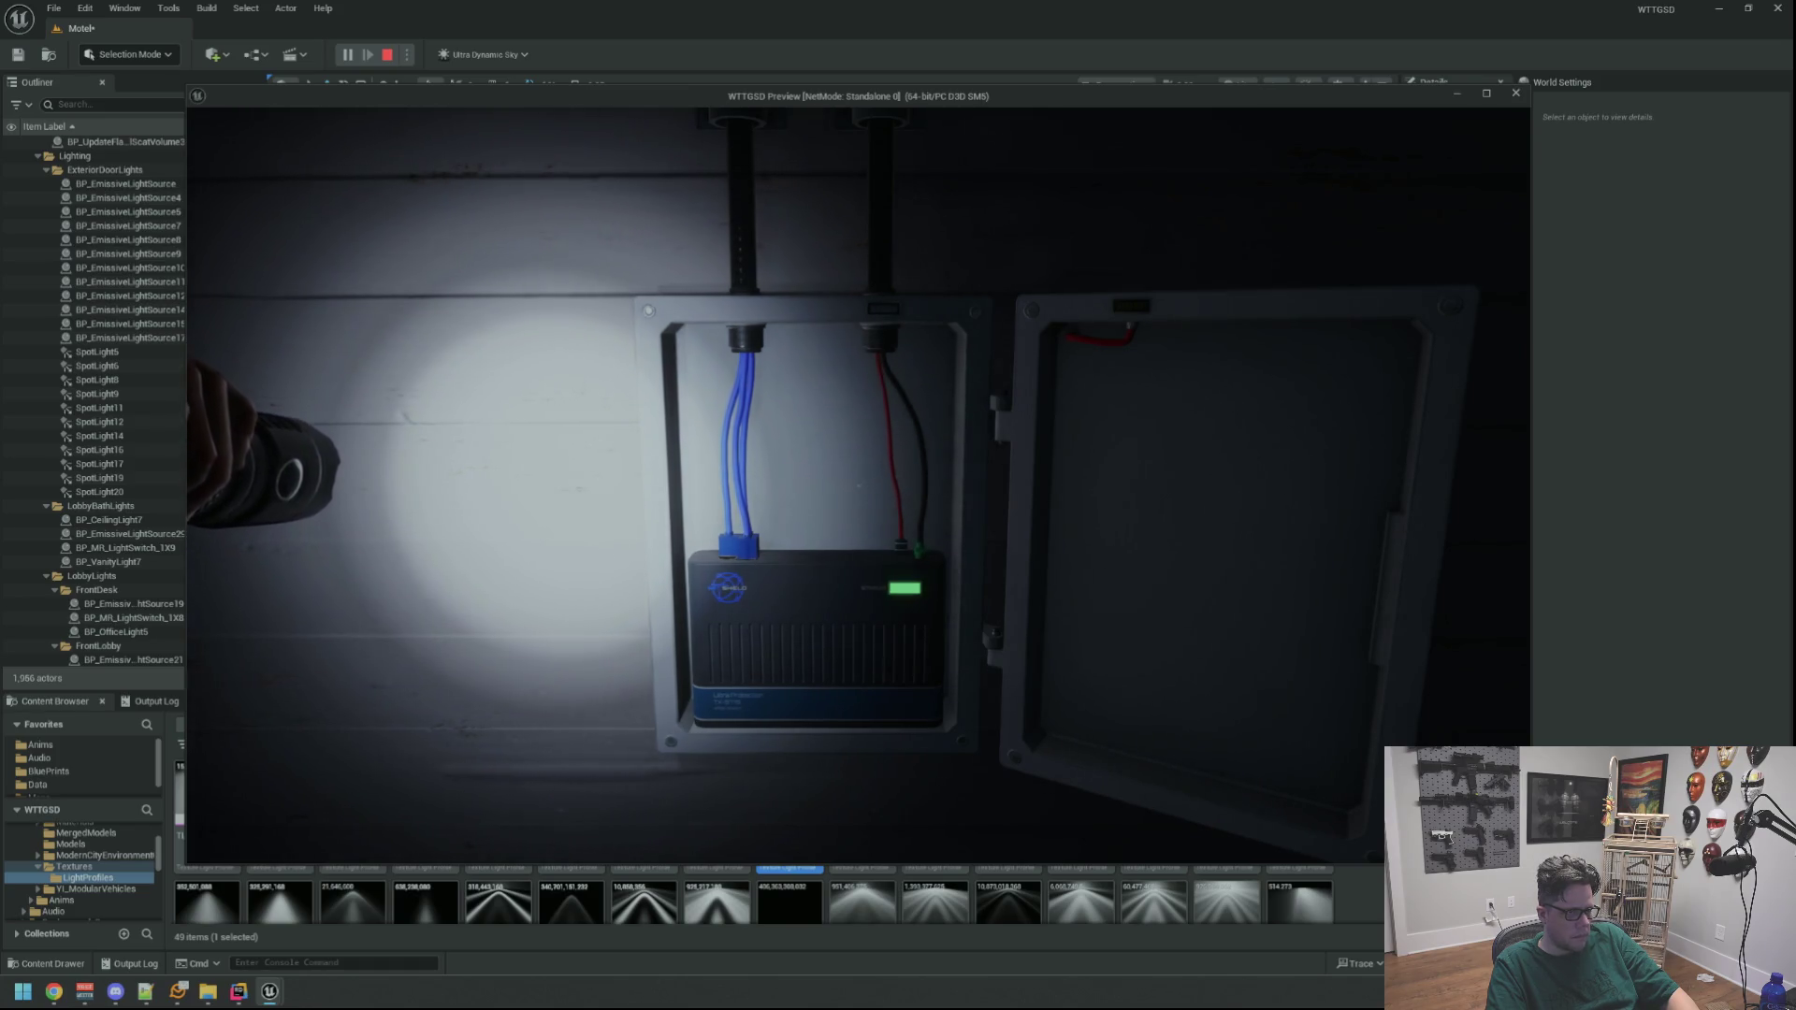
# Close the router panel door, back away along the wall, then return to the NetShield box
pyautogui.click(859, 484)
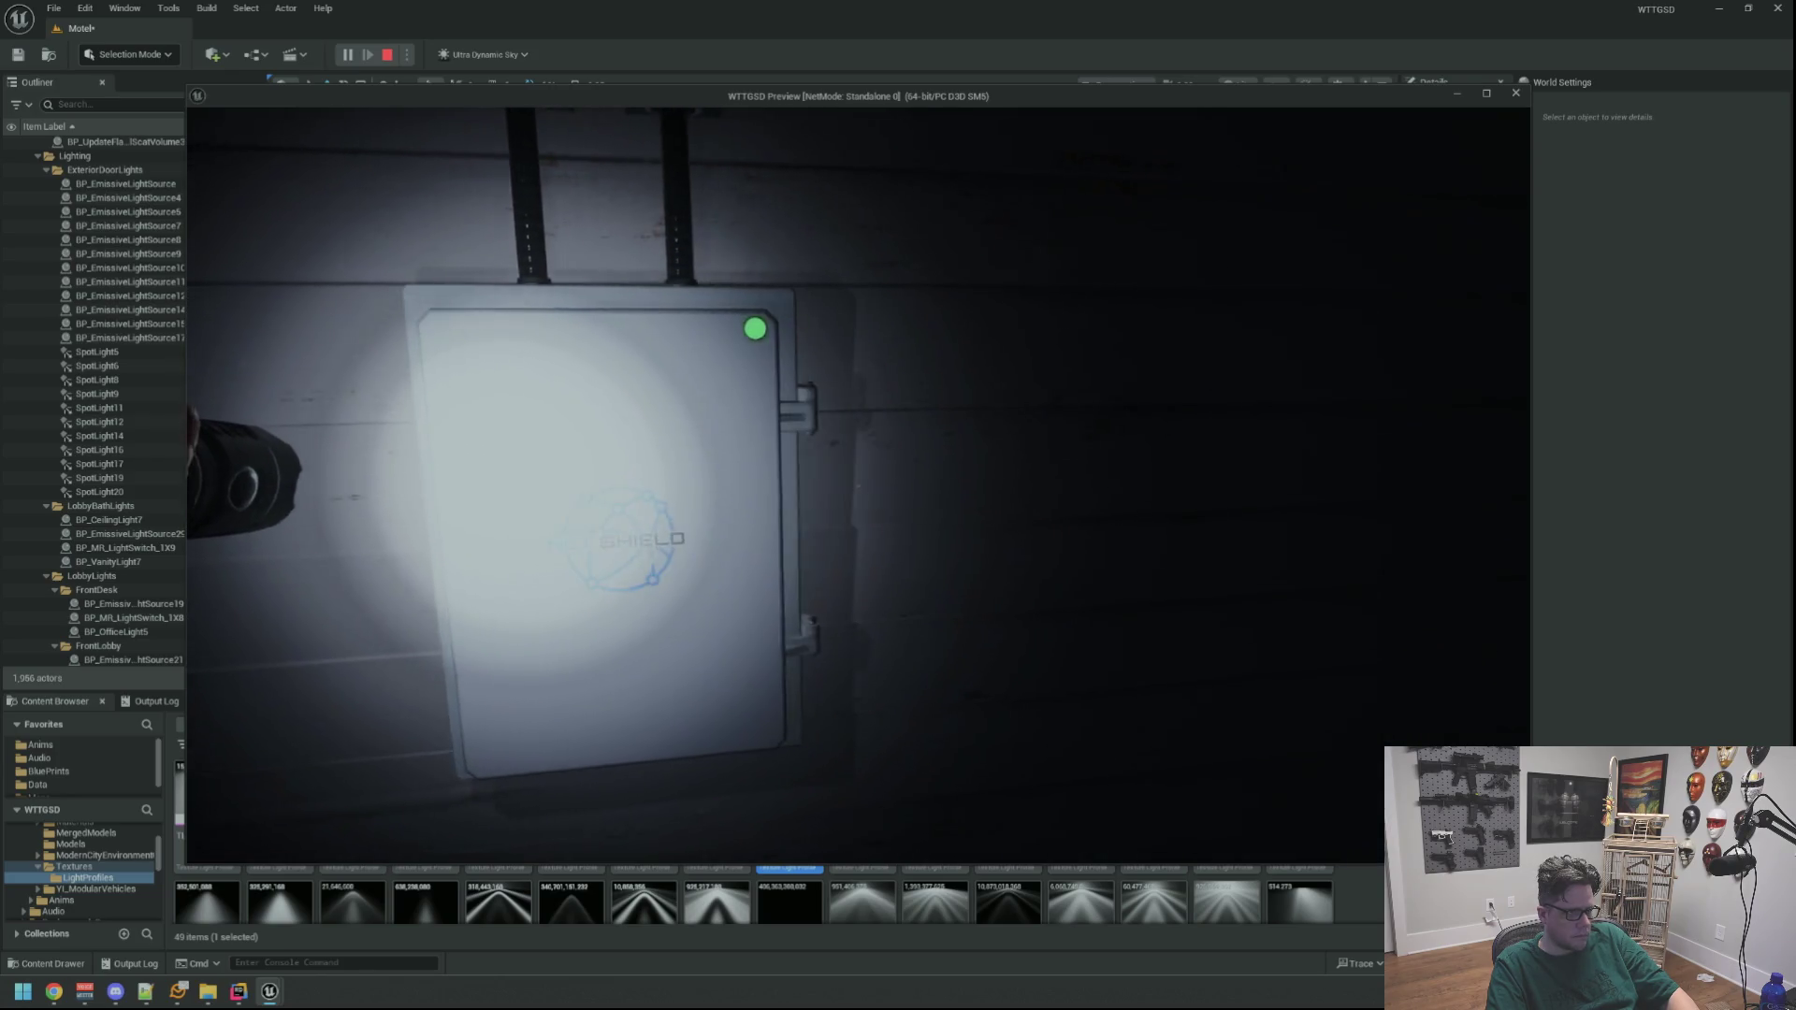
pyautogui.press('s')
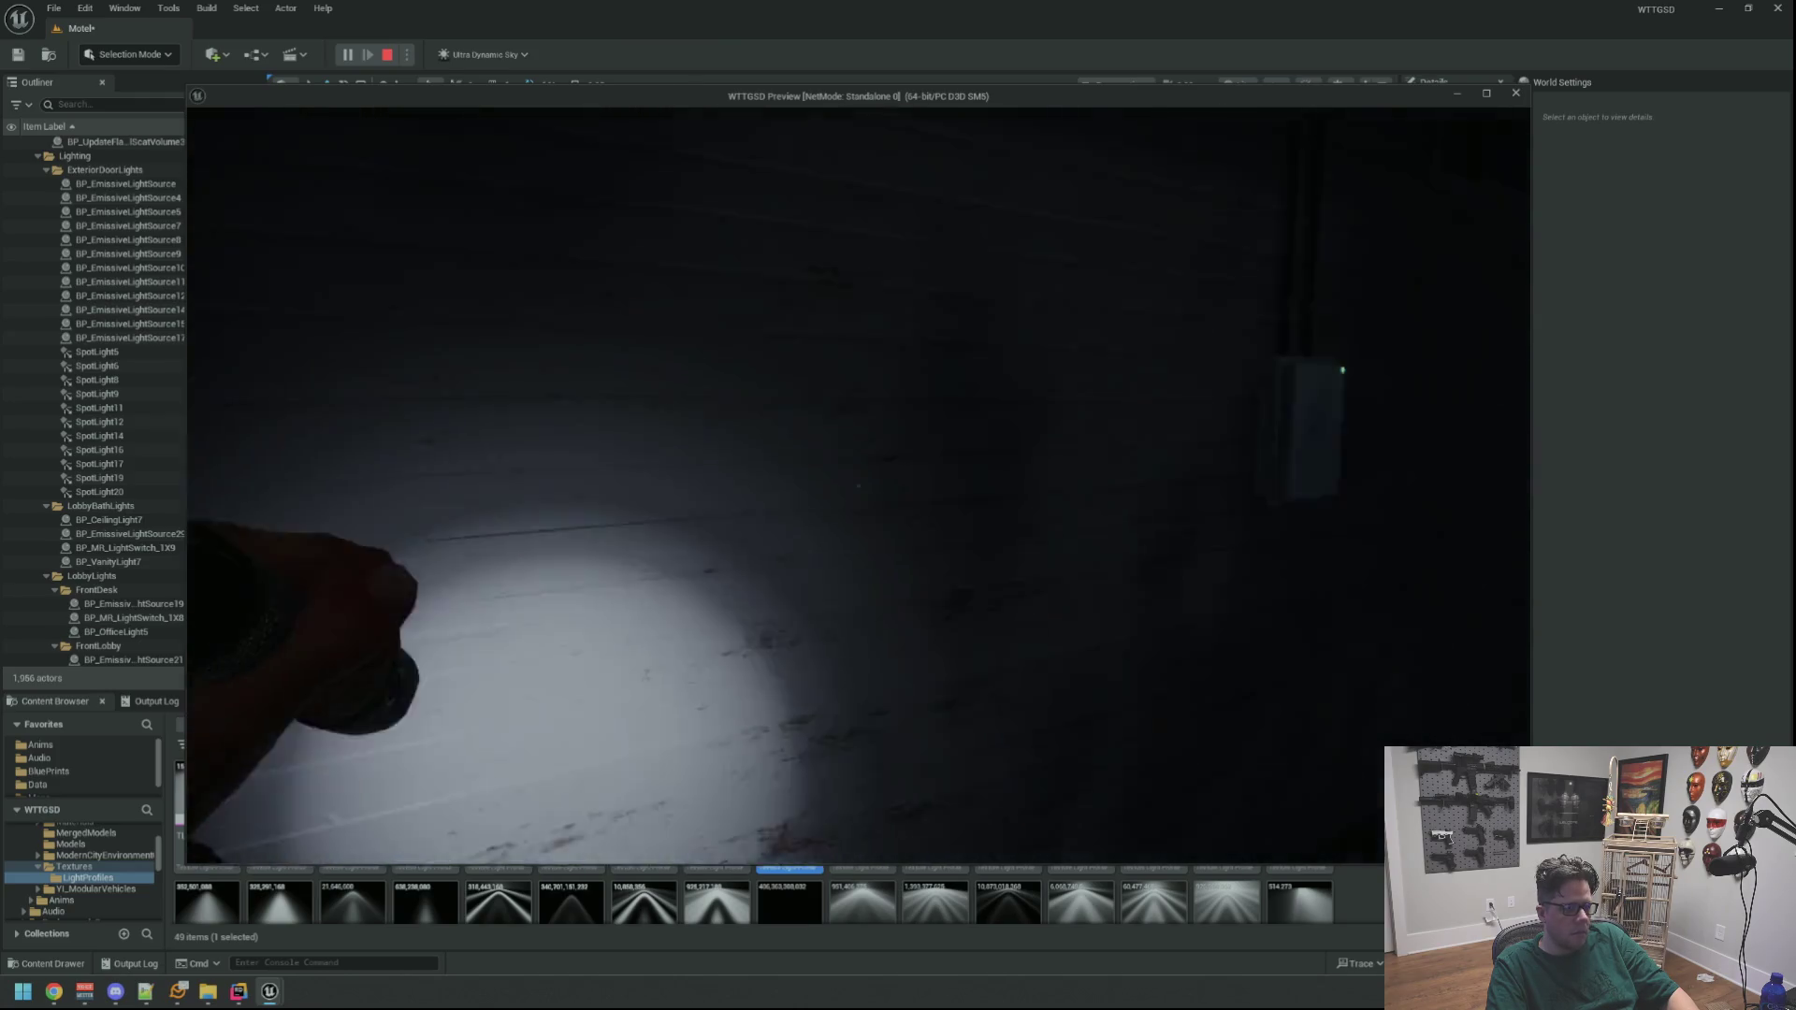
pyautogui.press('s')
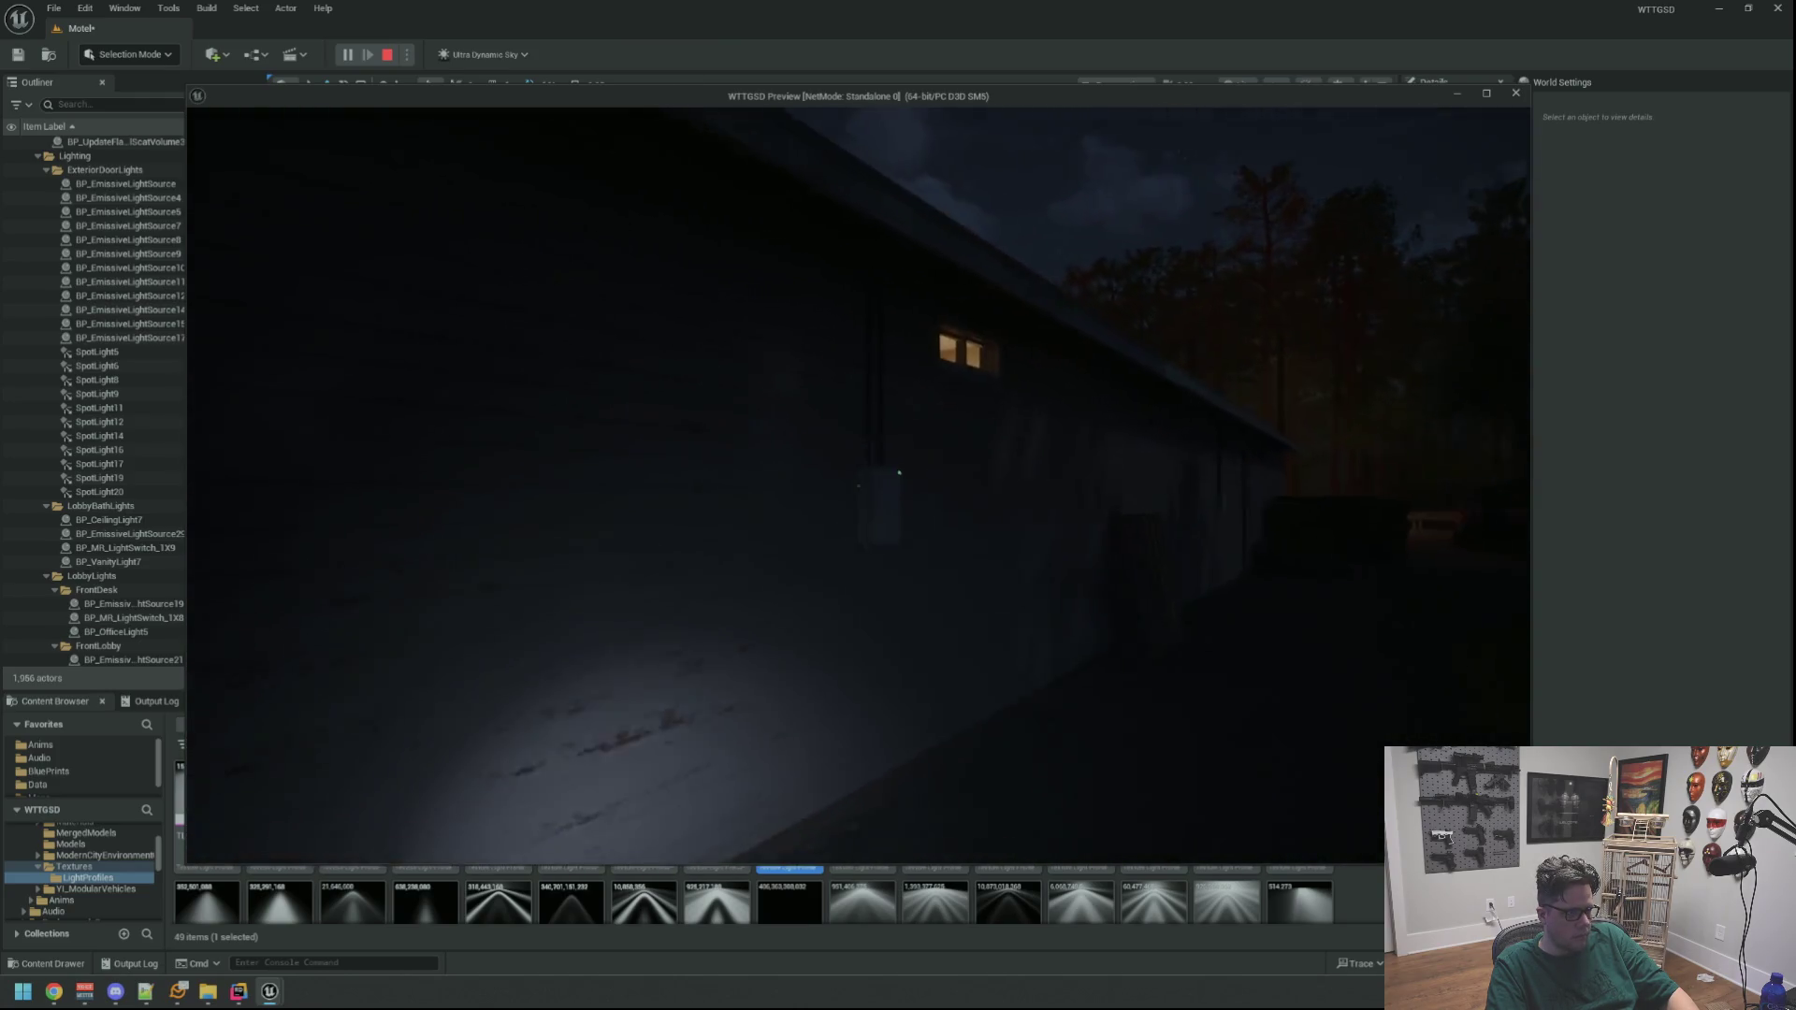
pyautogui.press('w')
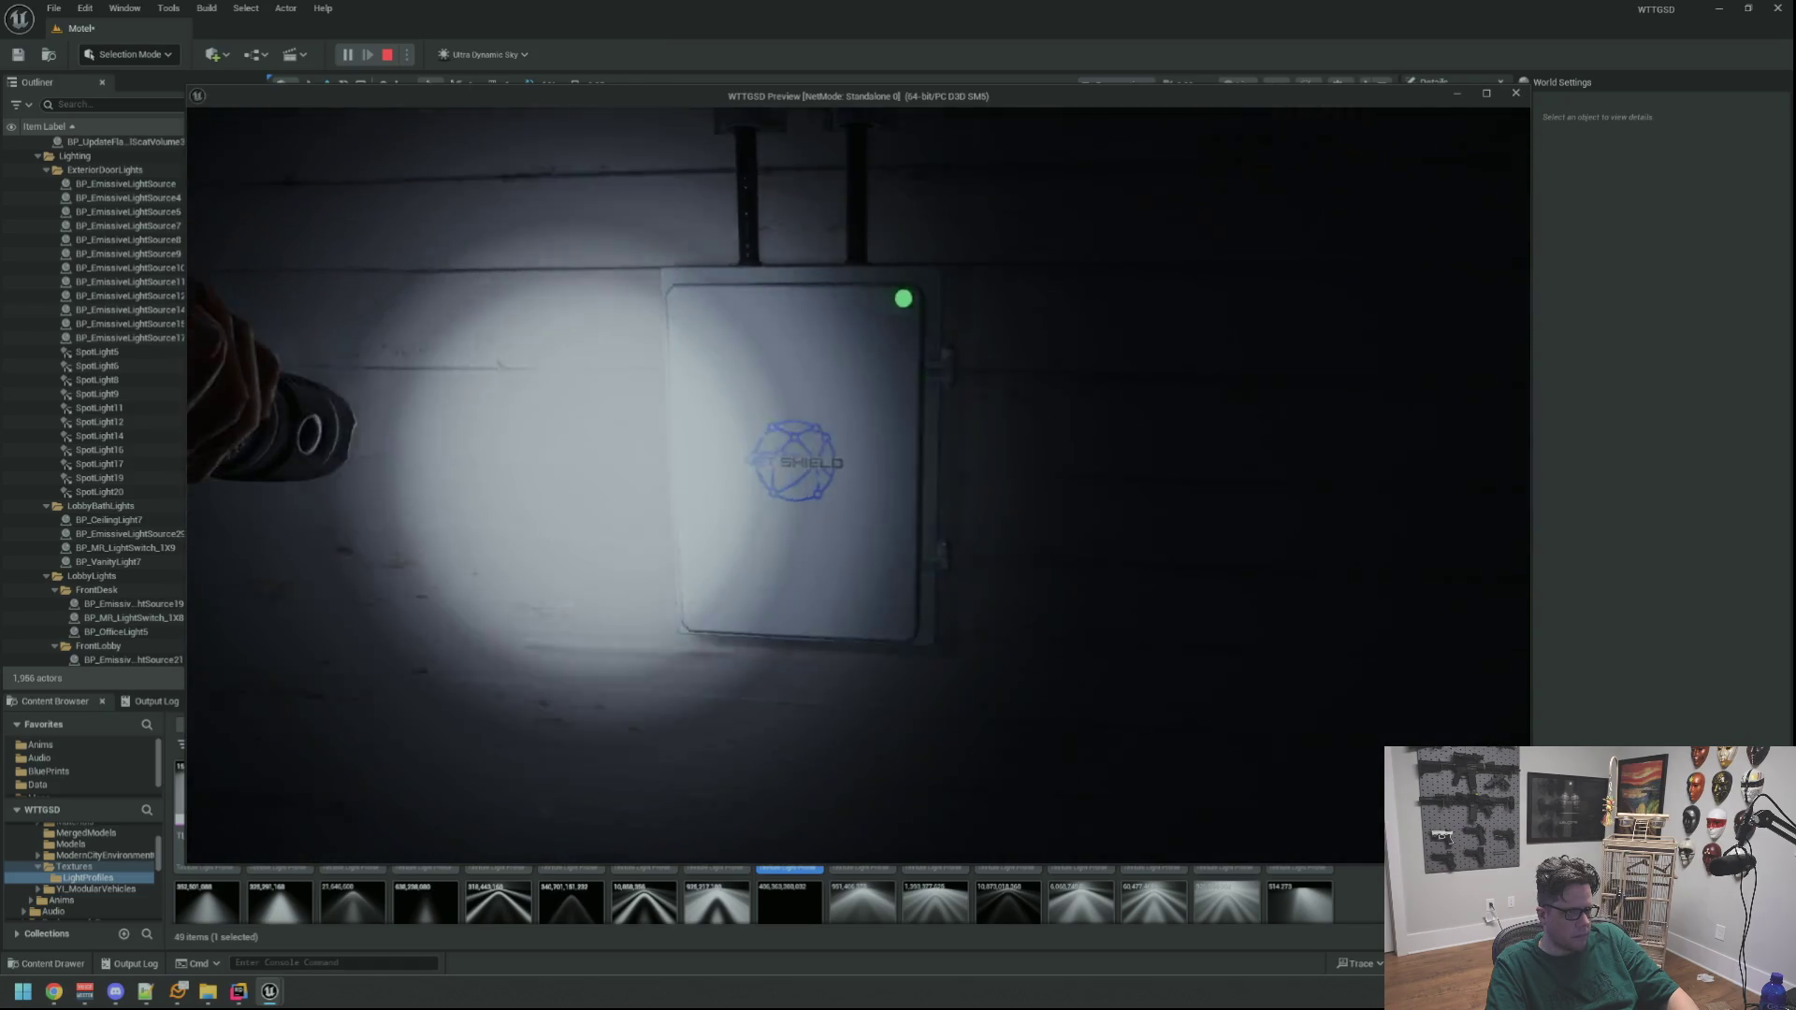
pyautogui.press('w')
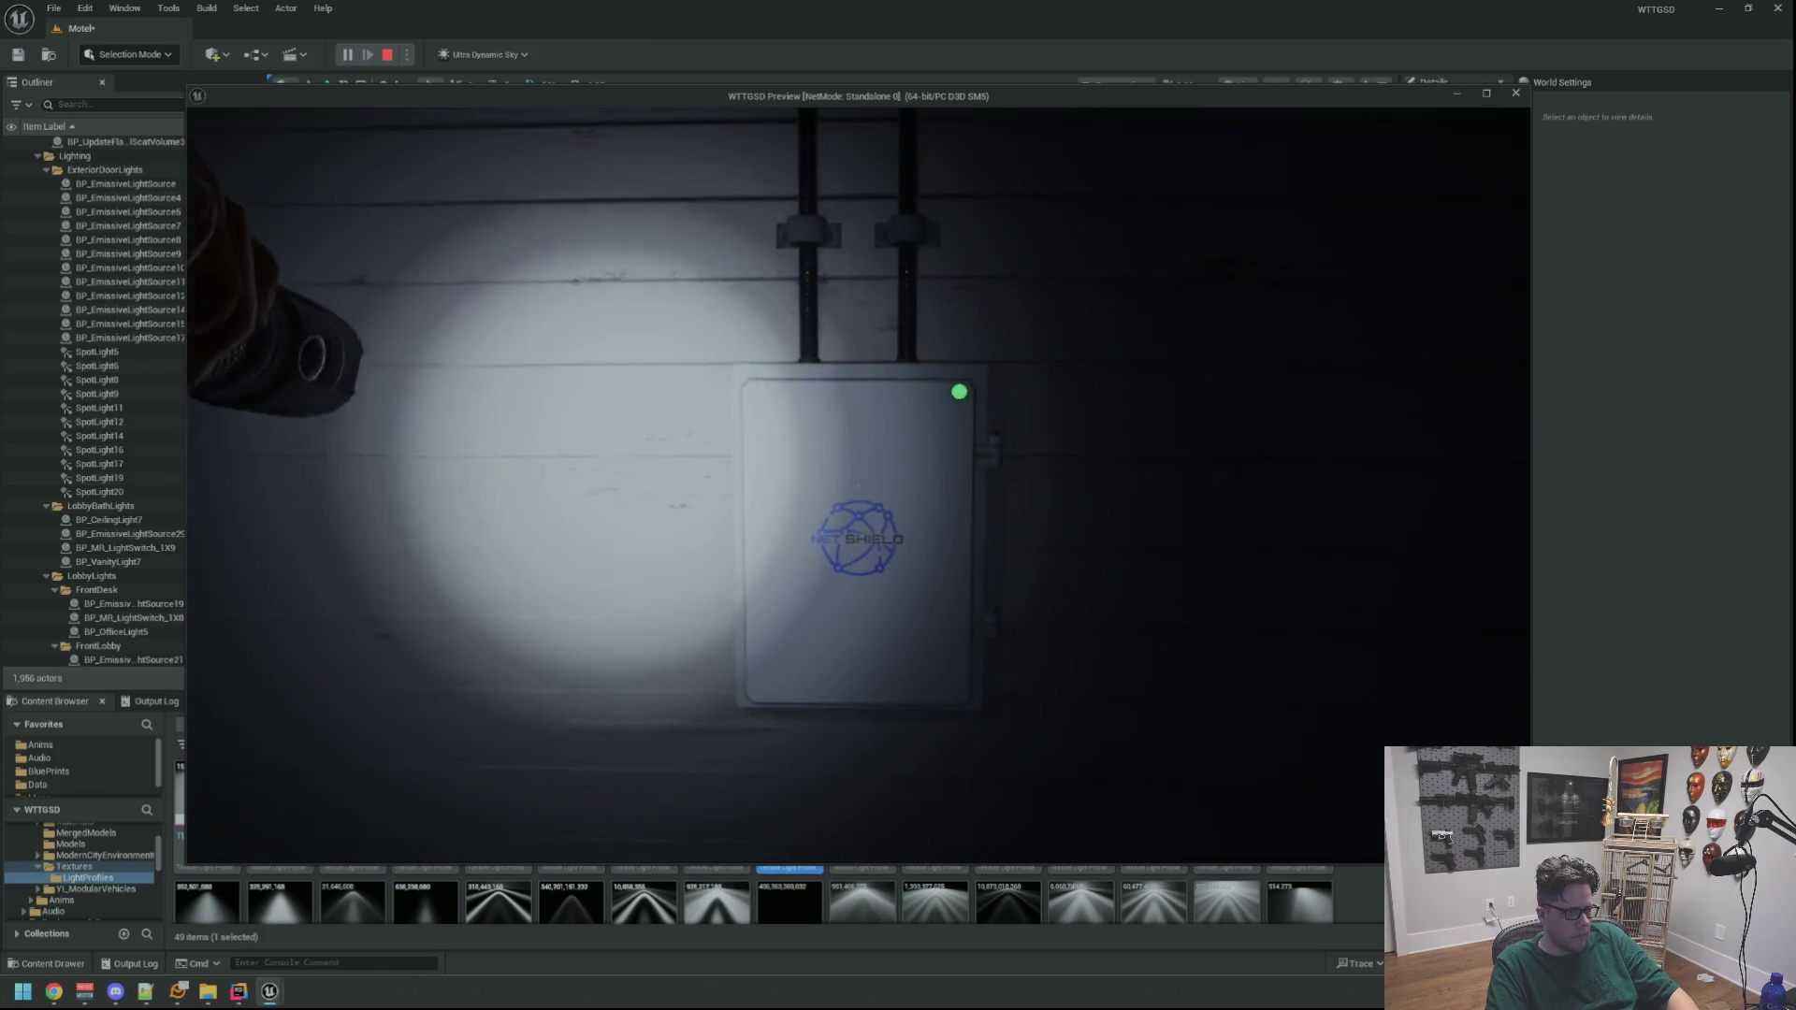
# Walk past the dumpster, toward the MOTEL sign and along the walkway back to the wall
pyautogui.press('s')
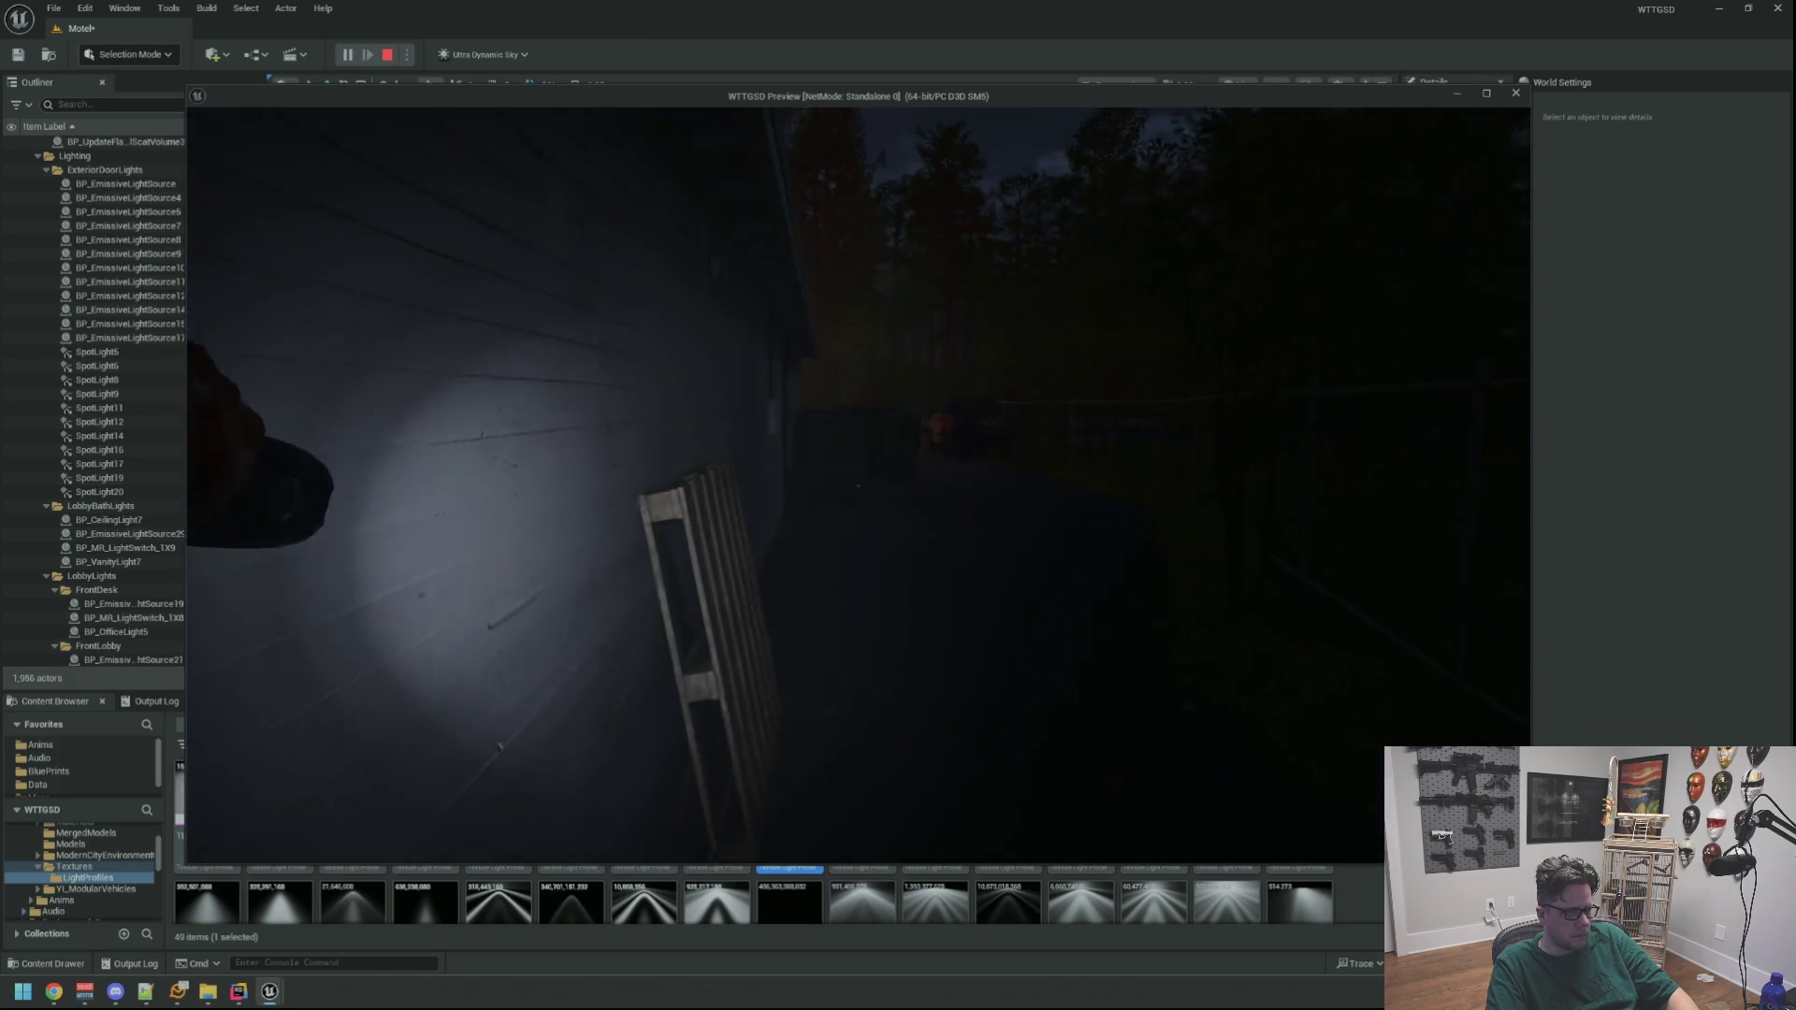
pyautogui.press('w')
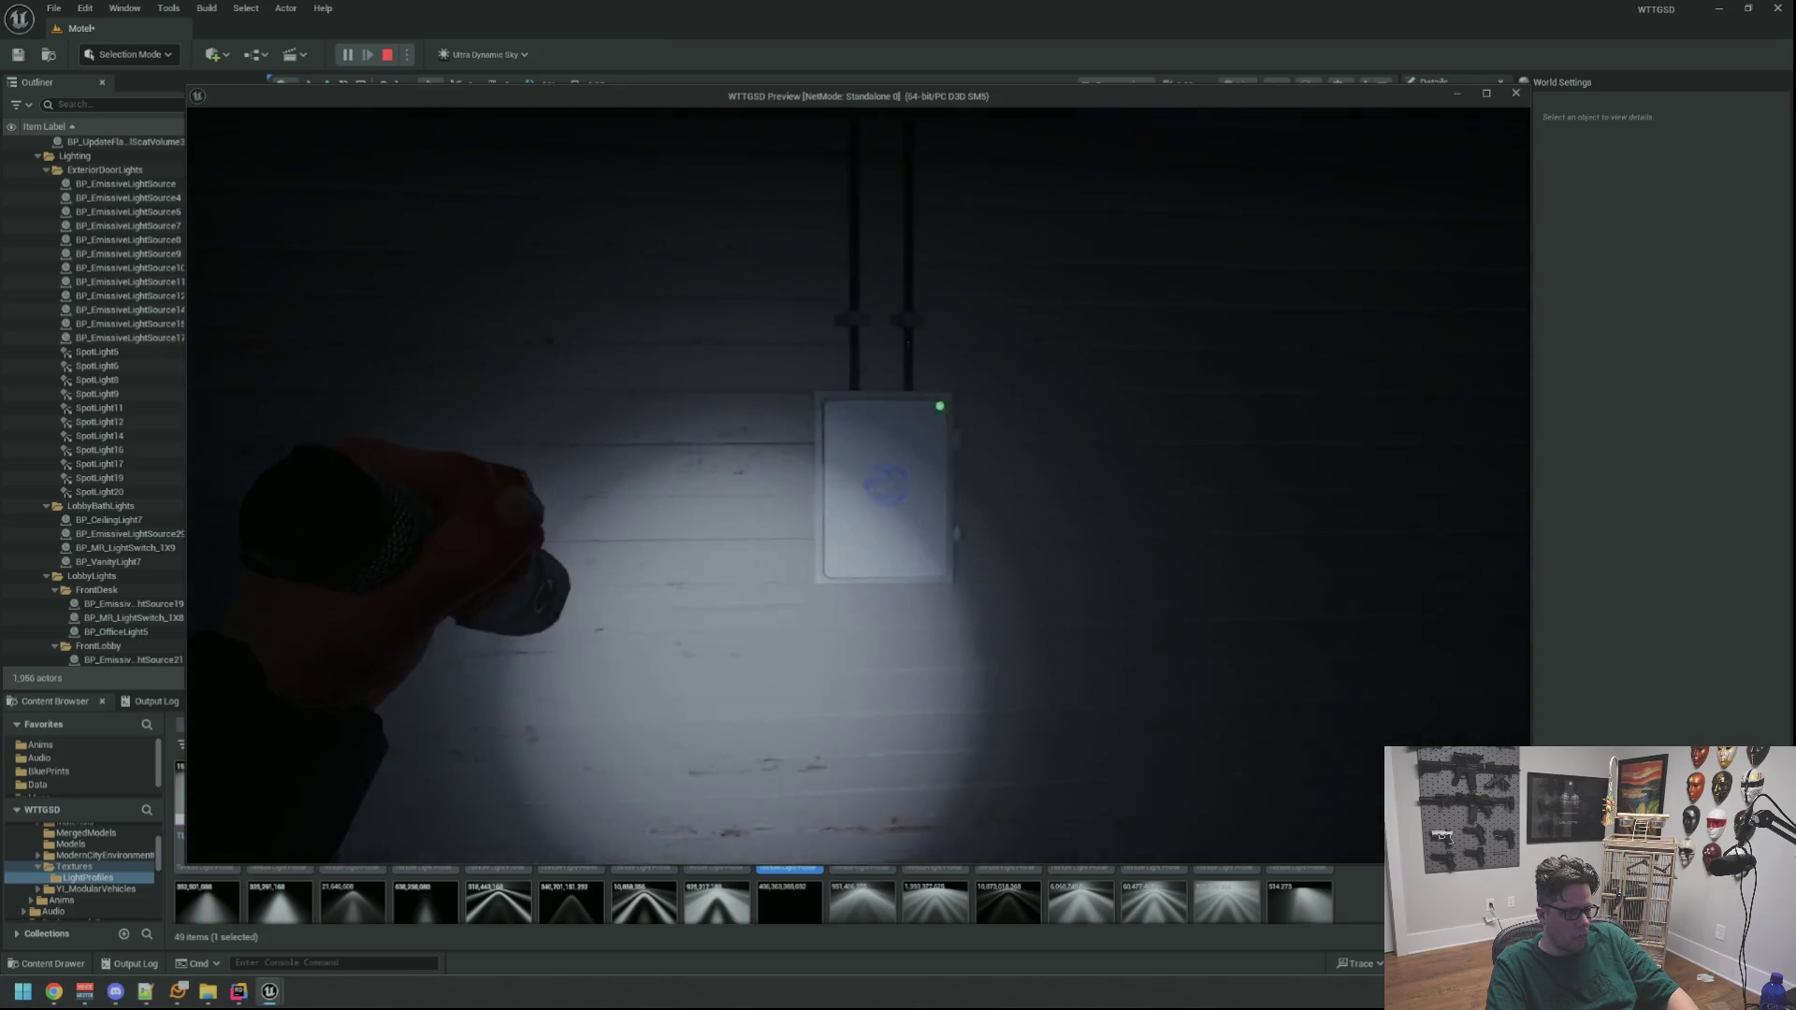
pyautogui.press('w')
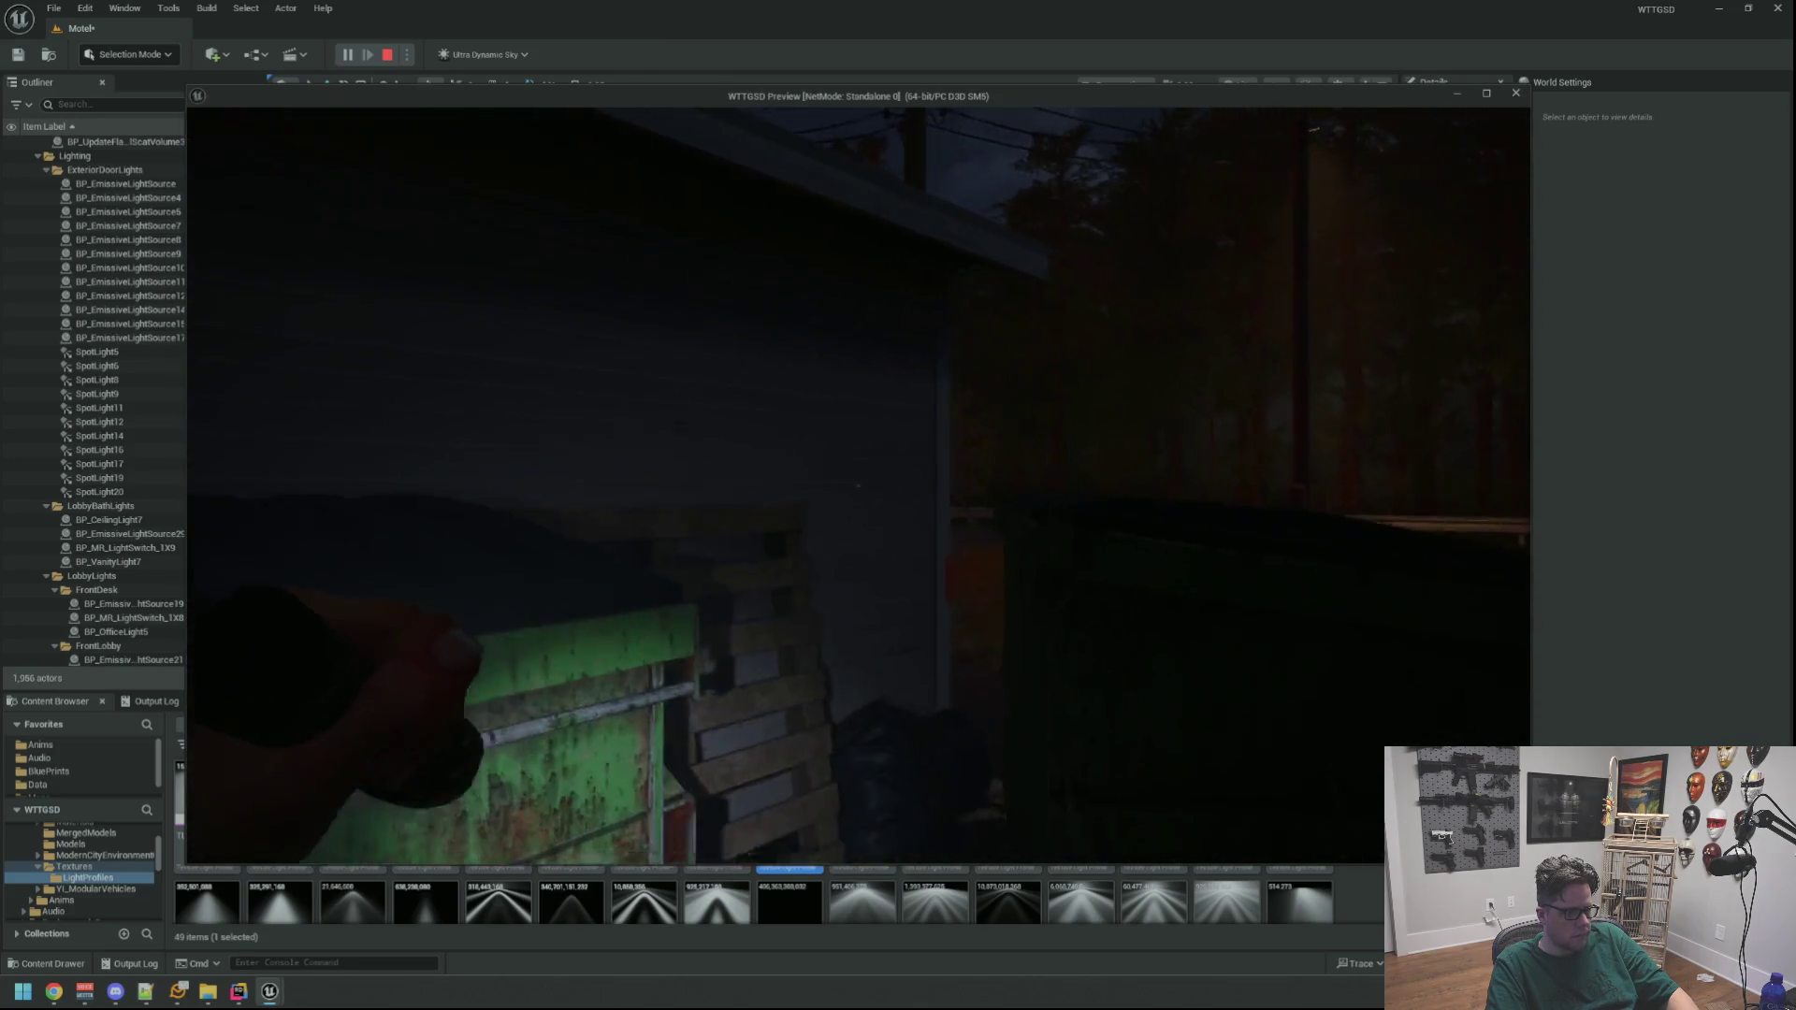
pyautogui.press('w')
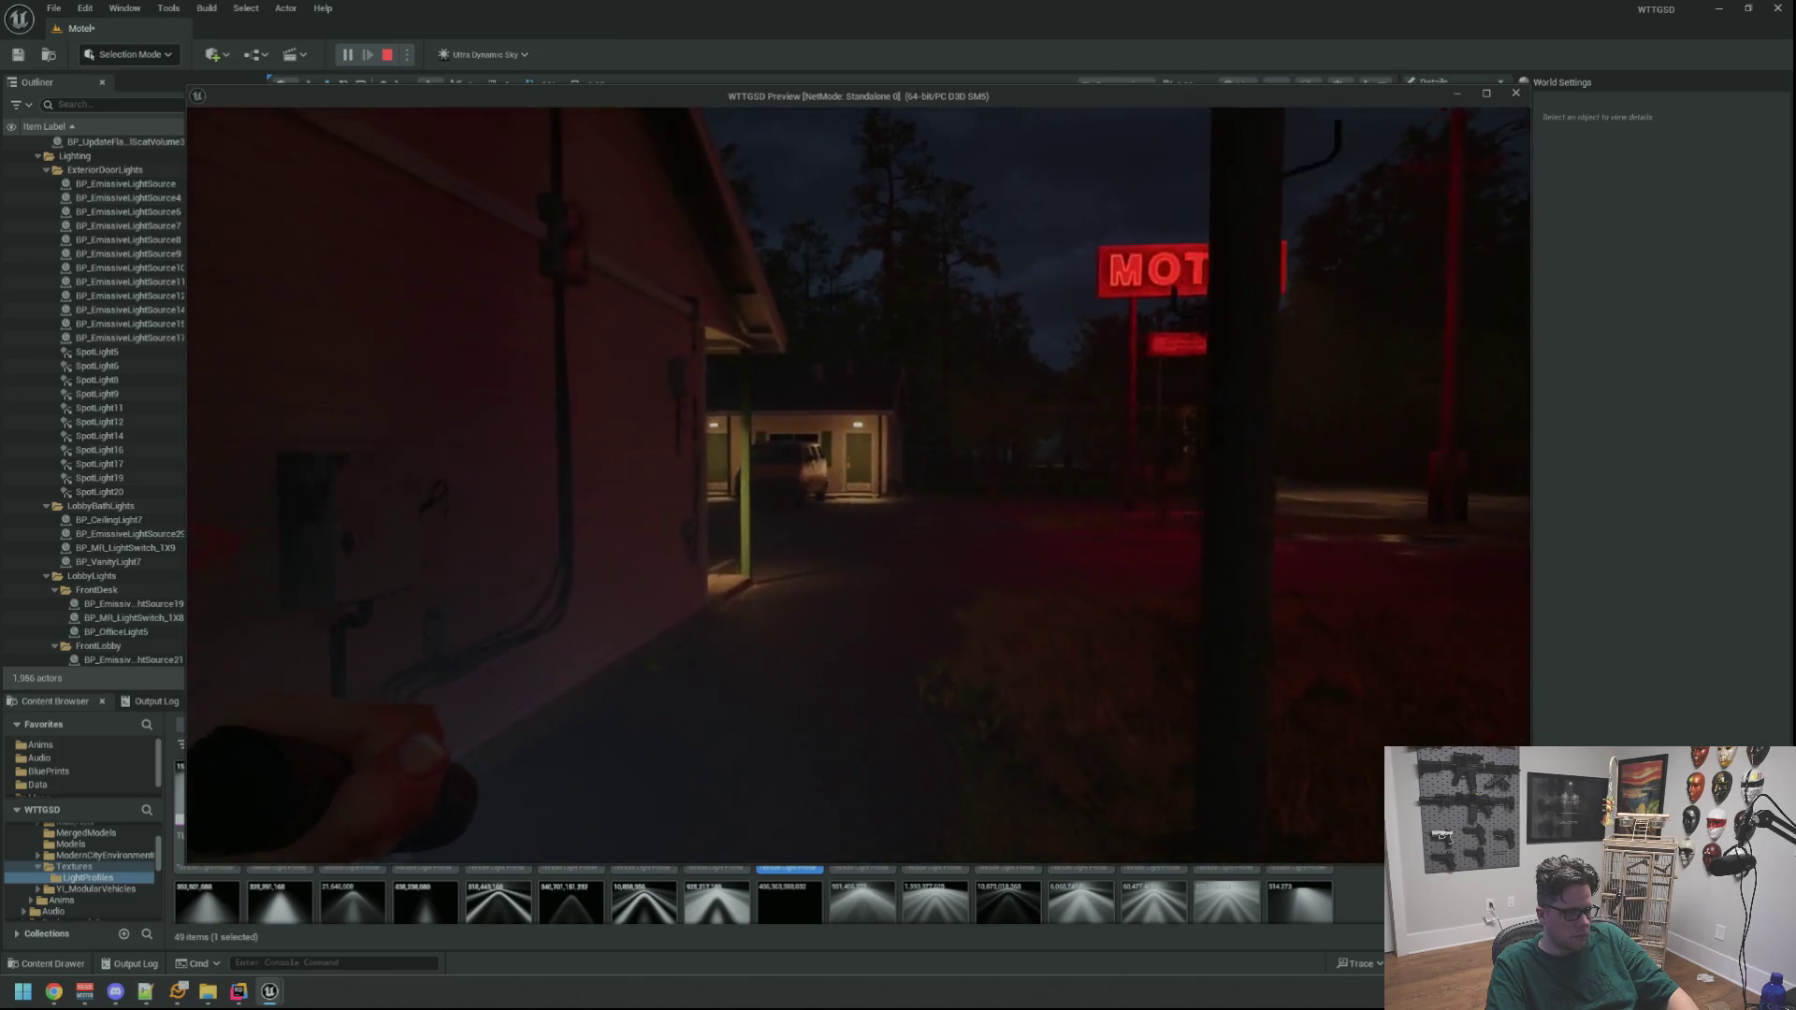
pyautogui.press('w')
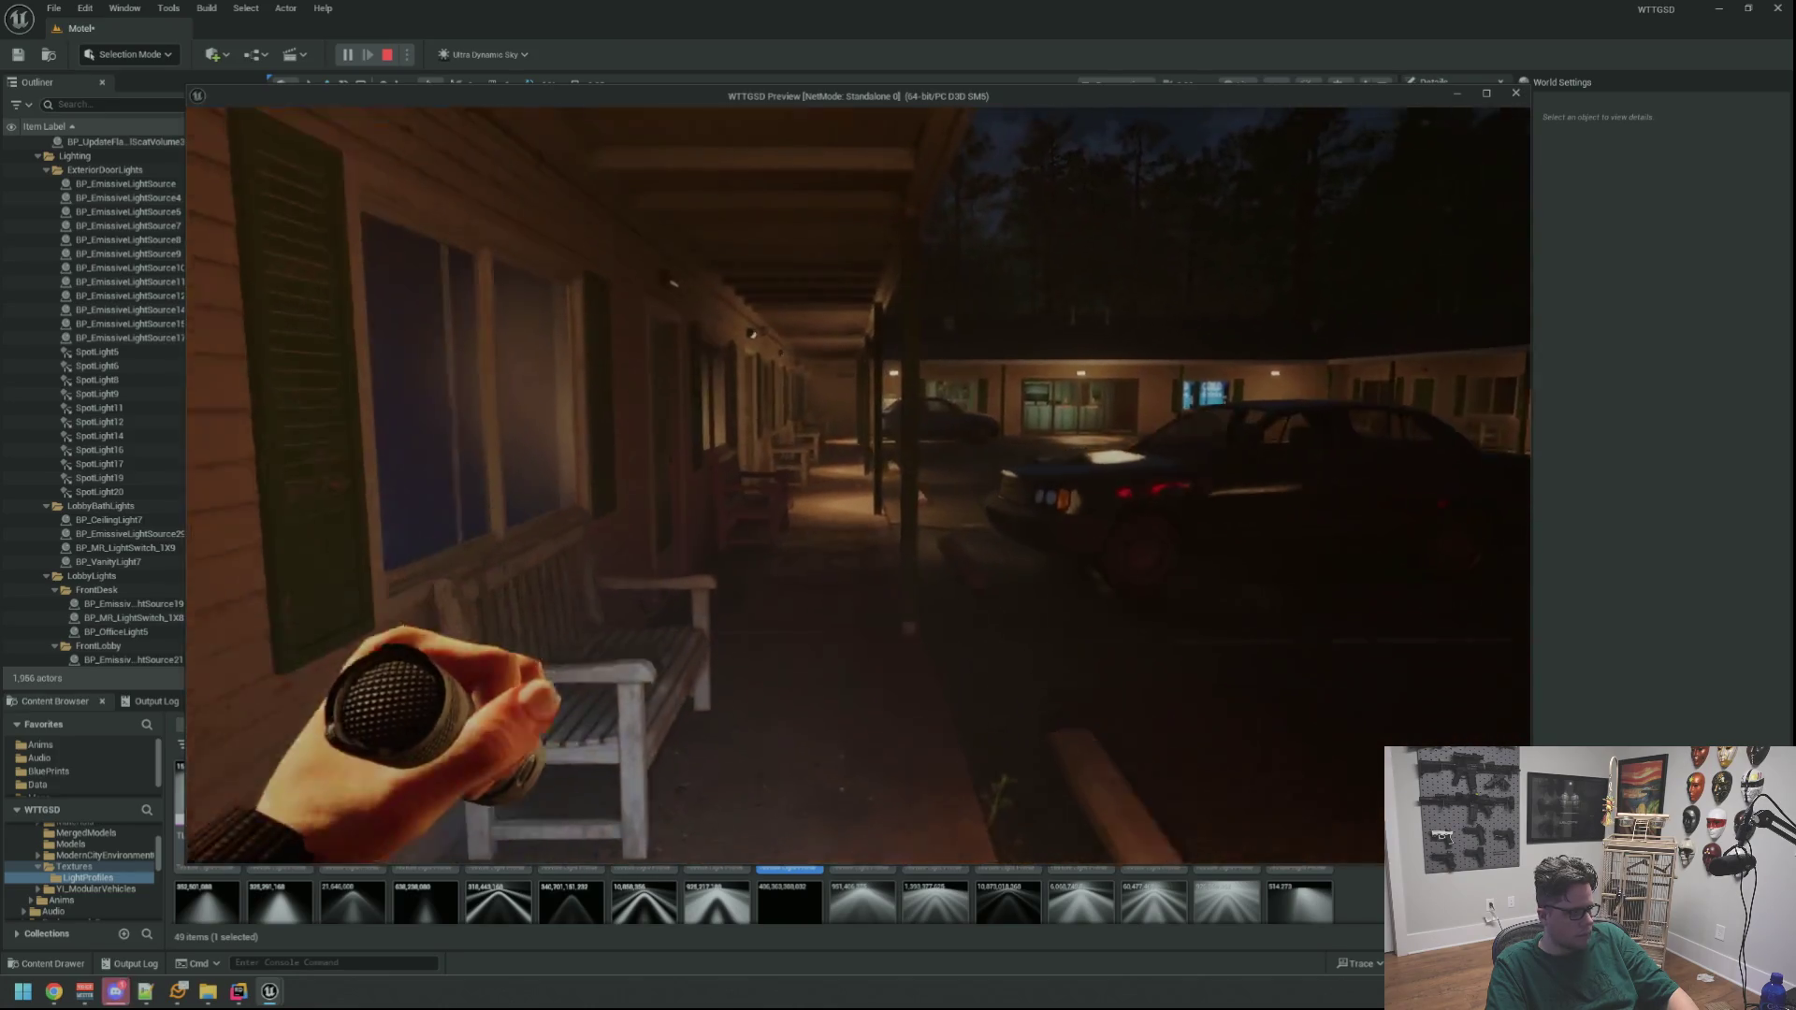
pyautogui.press('w')
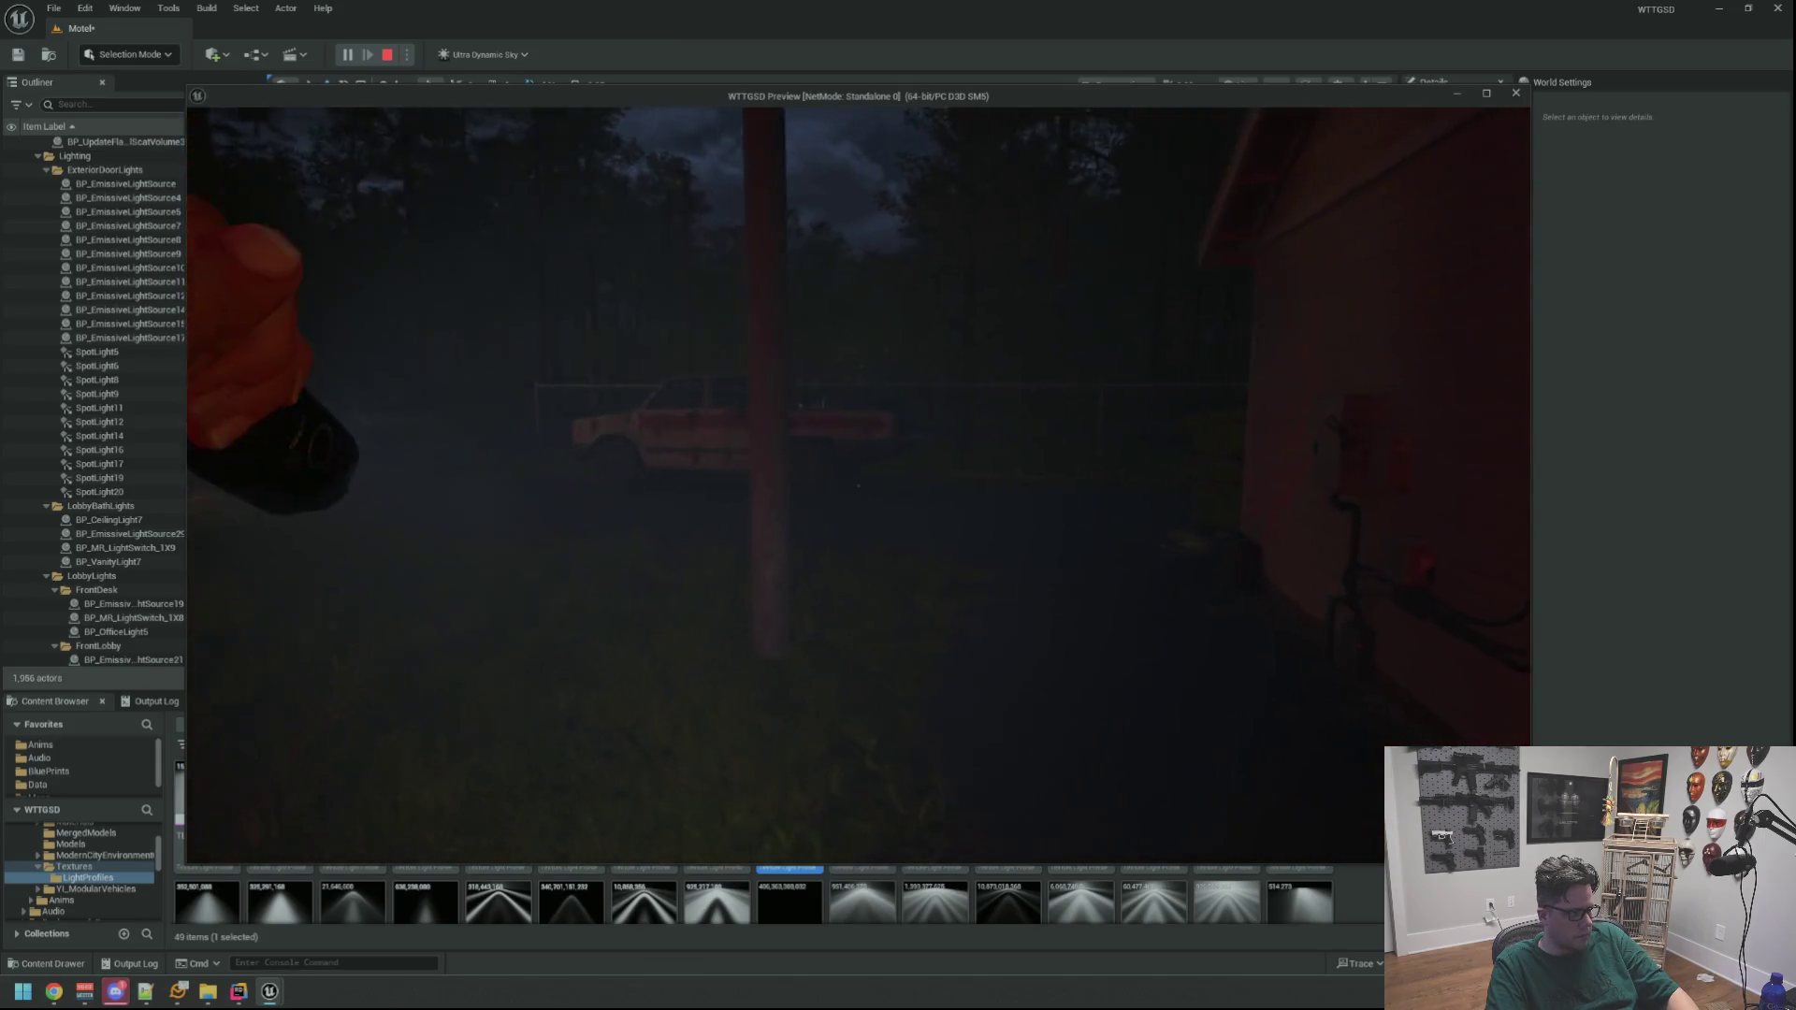
pyautogui.press('w')
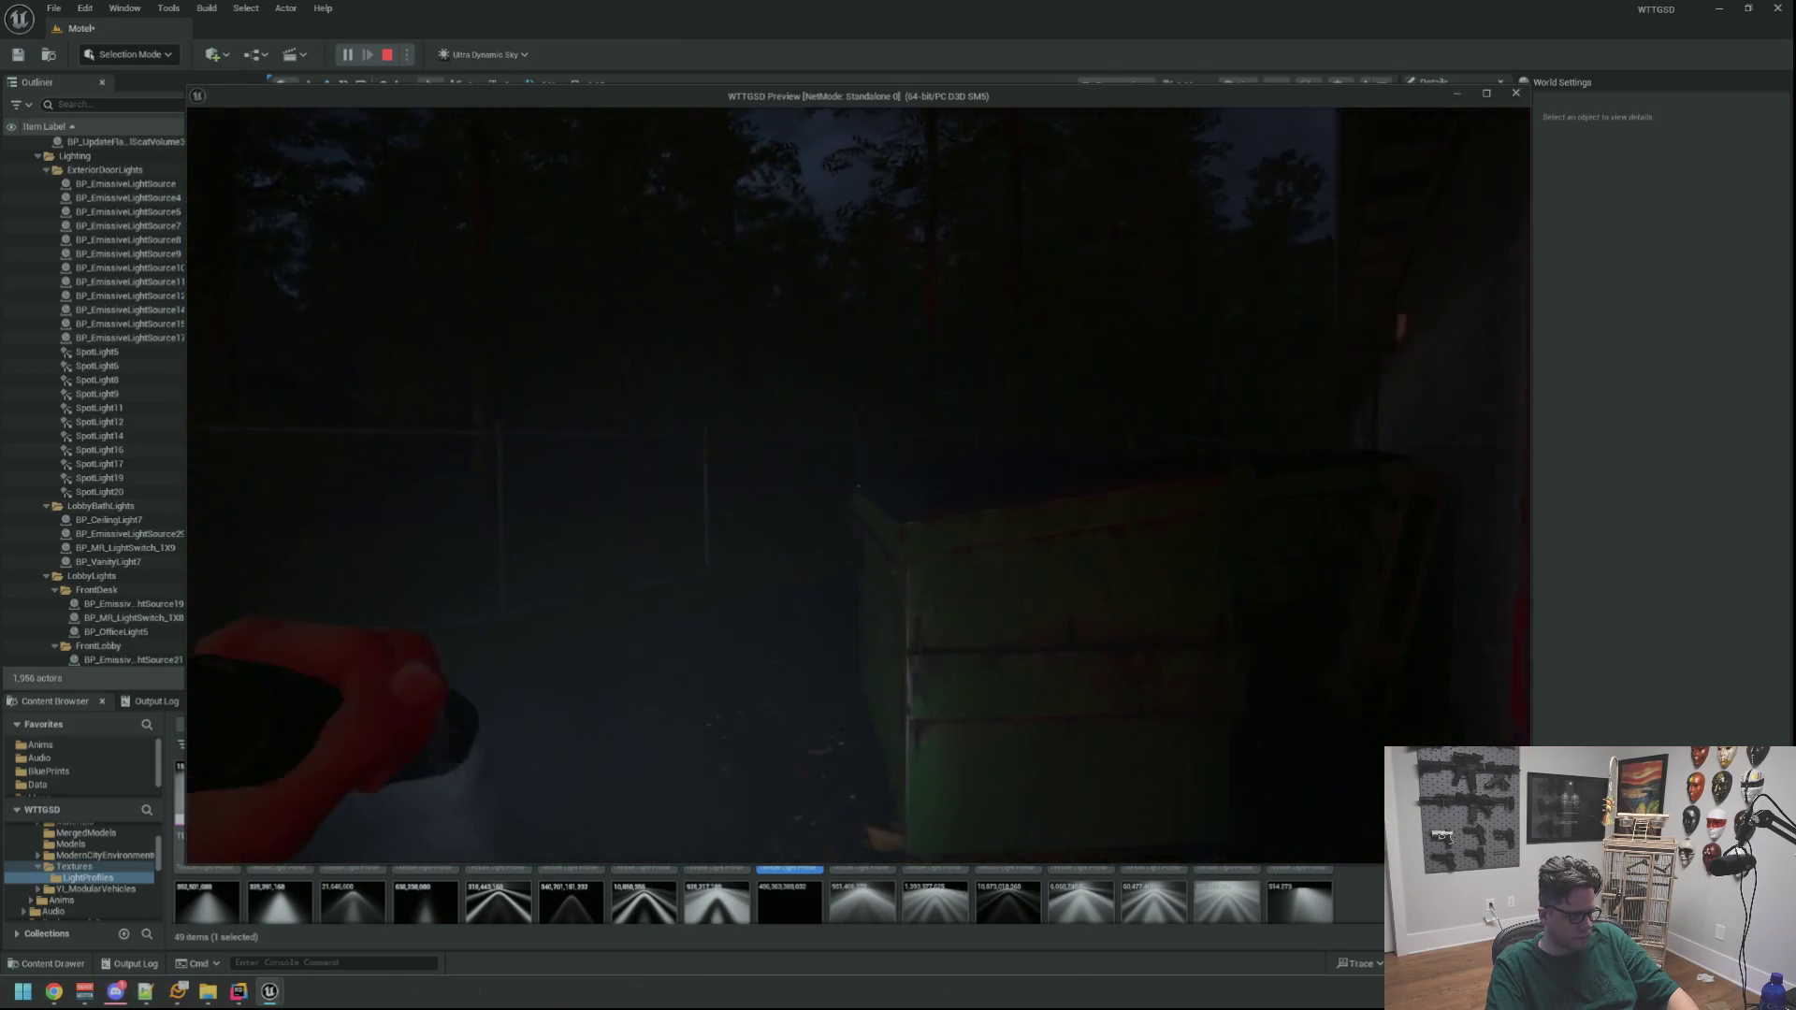
pyautogui.press('w')
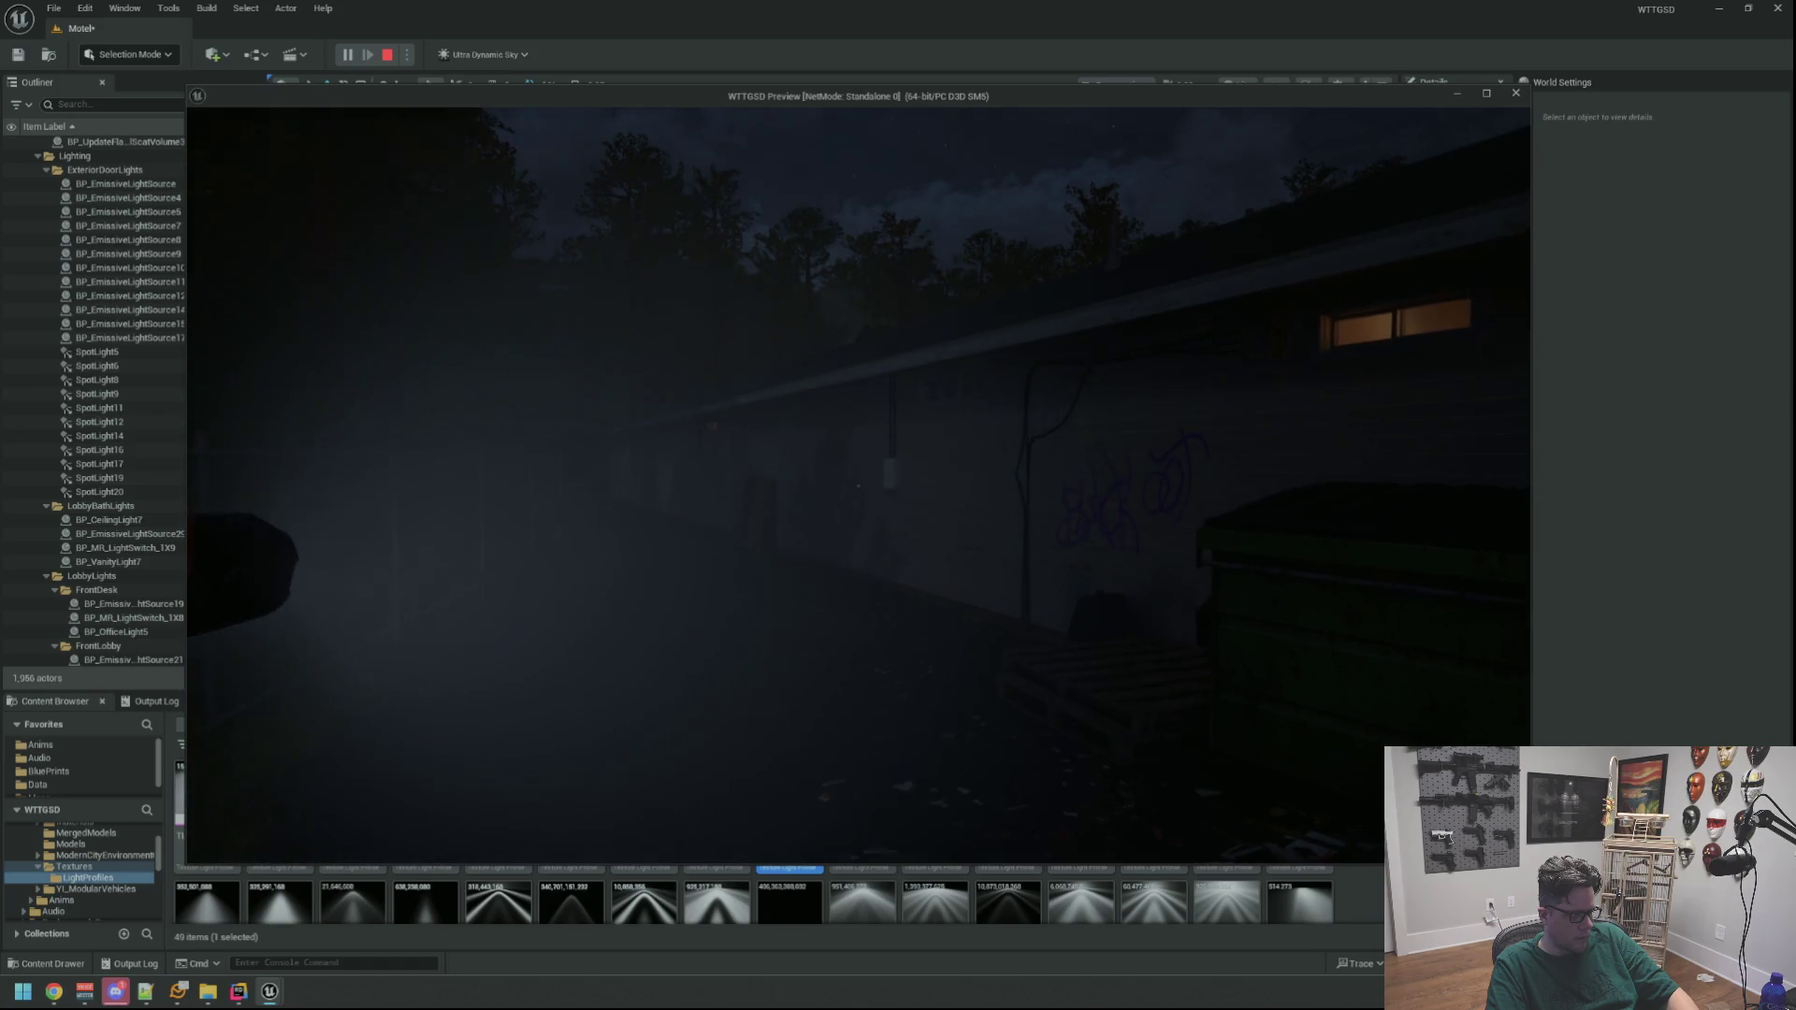
pyautogui.press('w')
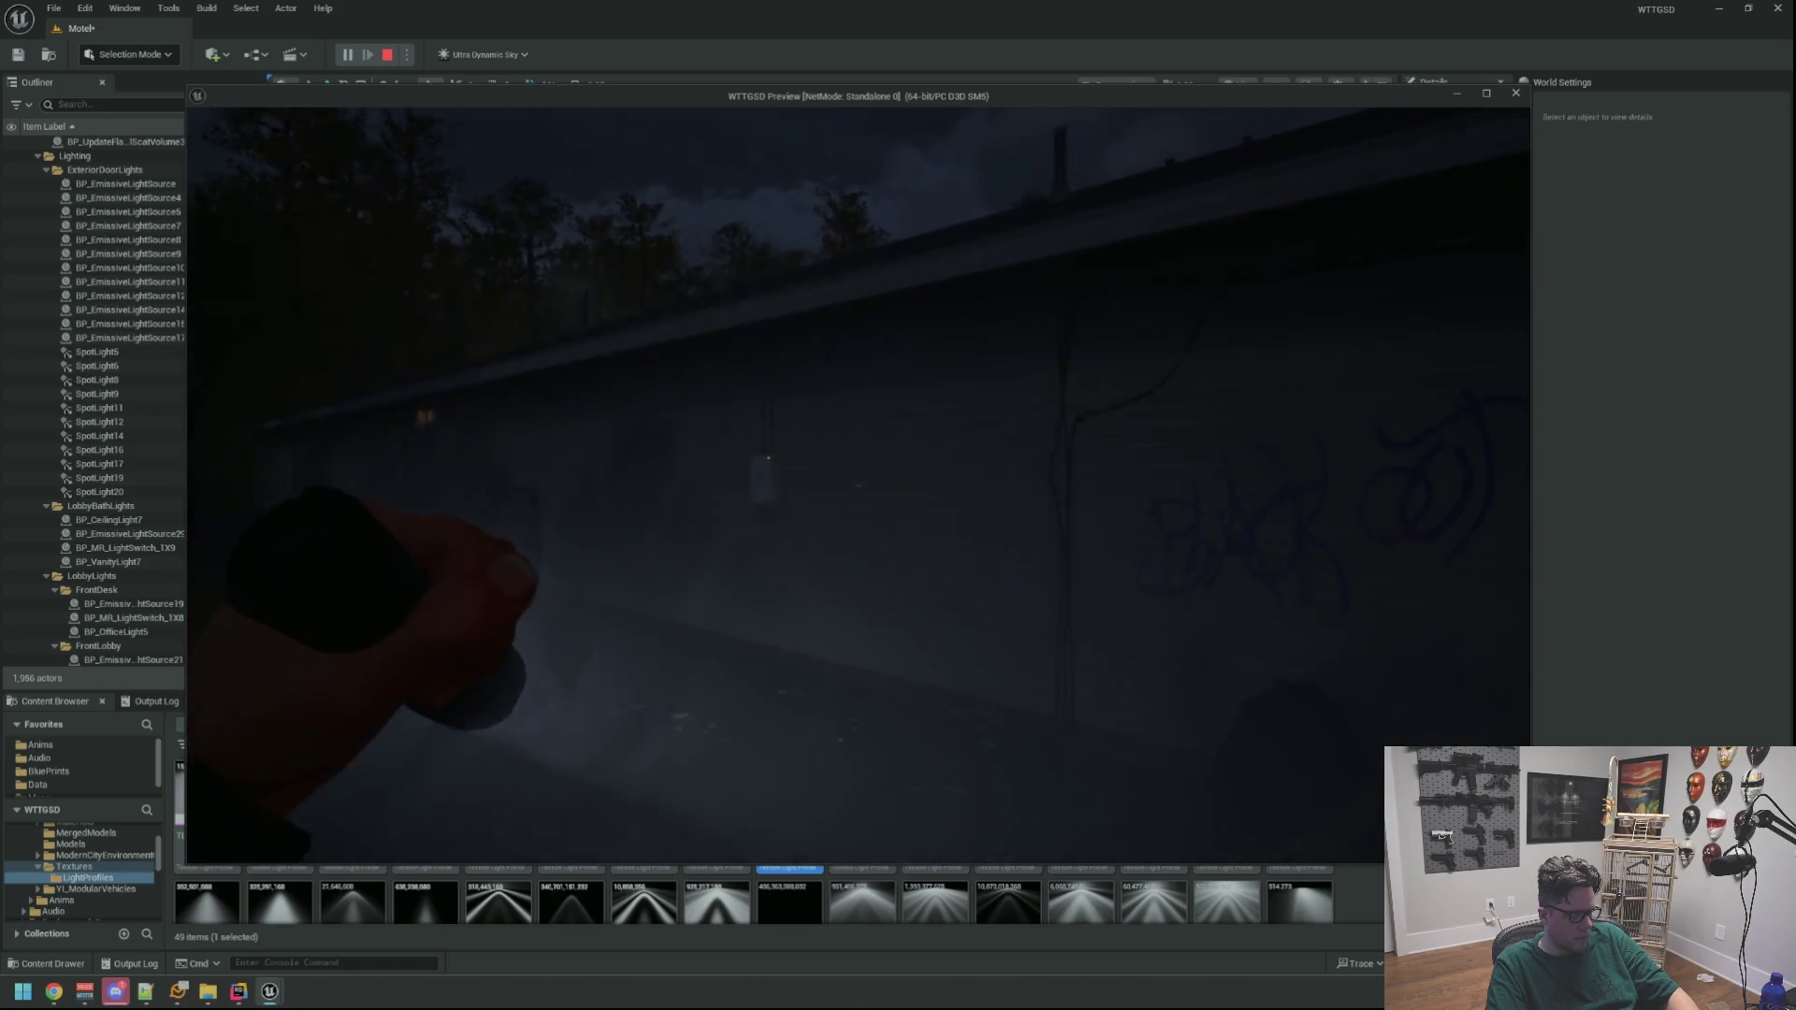
# Switch the flashlight on, approach the lit electrical box, and stop play with Esc
pyautogui.press('f')
pyautogui.press('w')
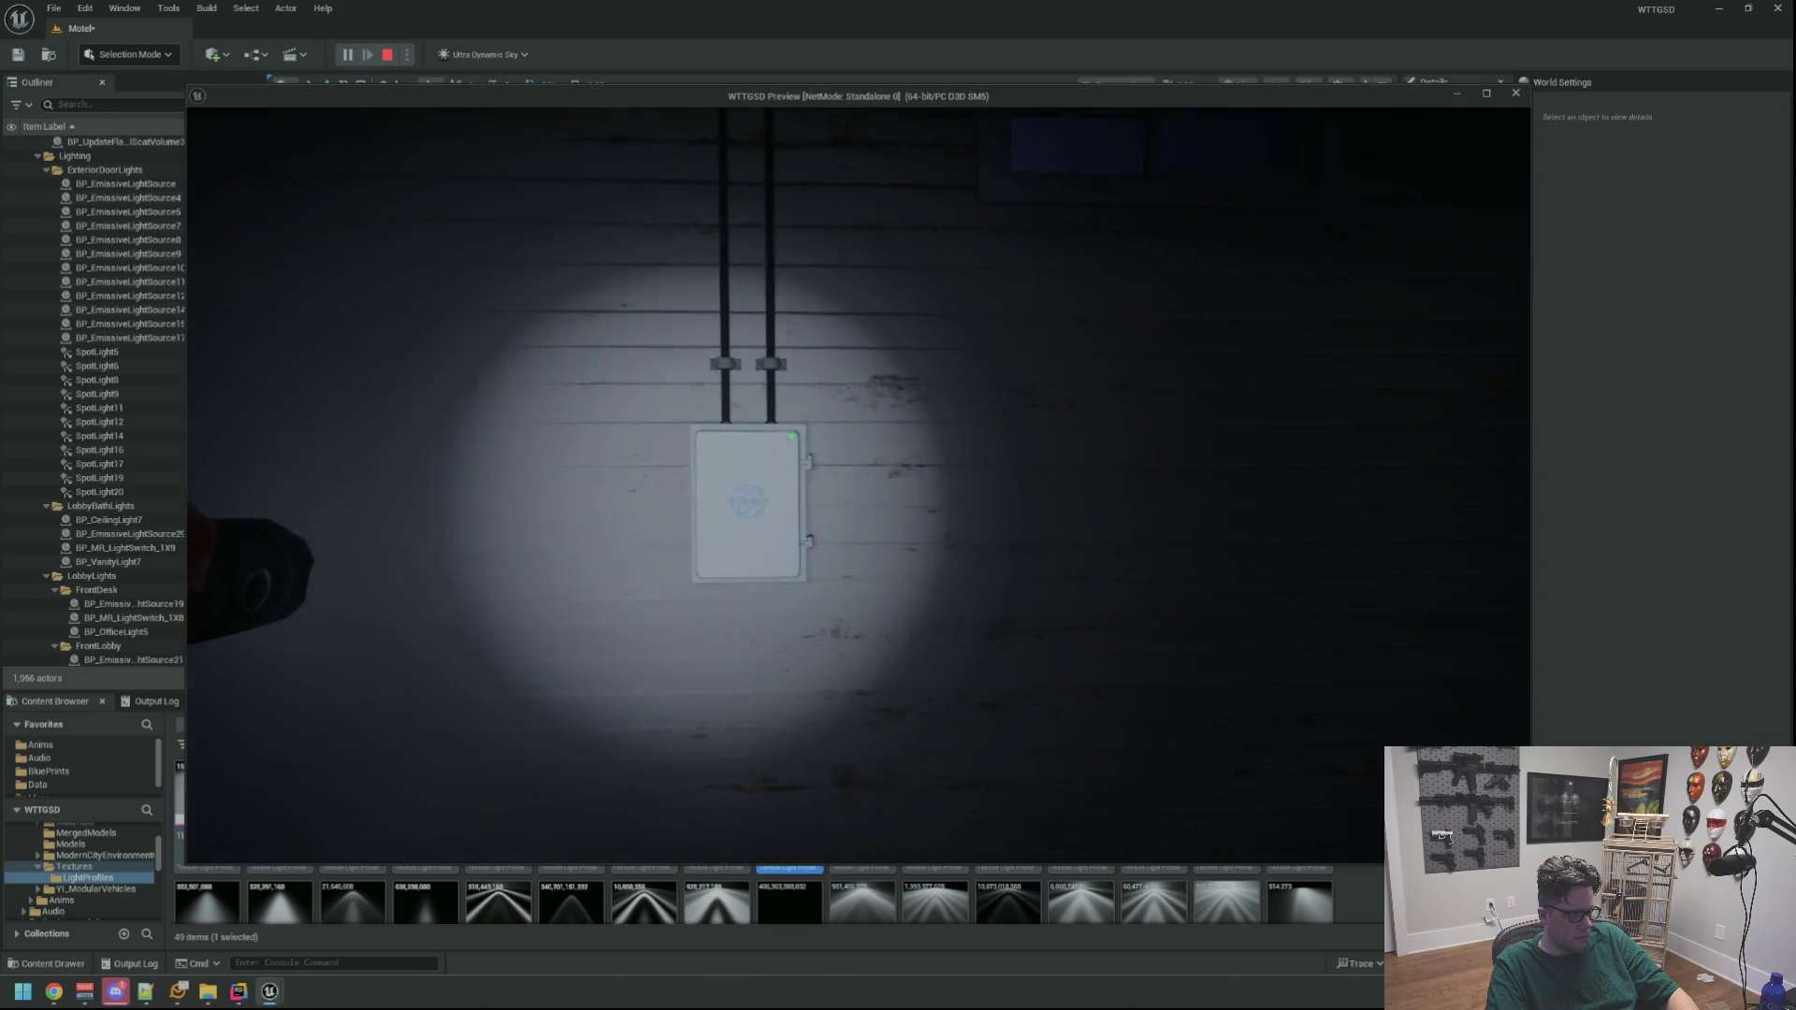
pyautogui.press('w')
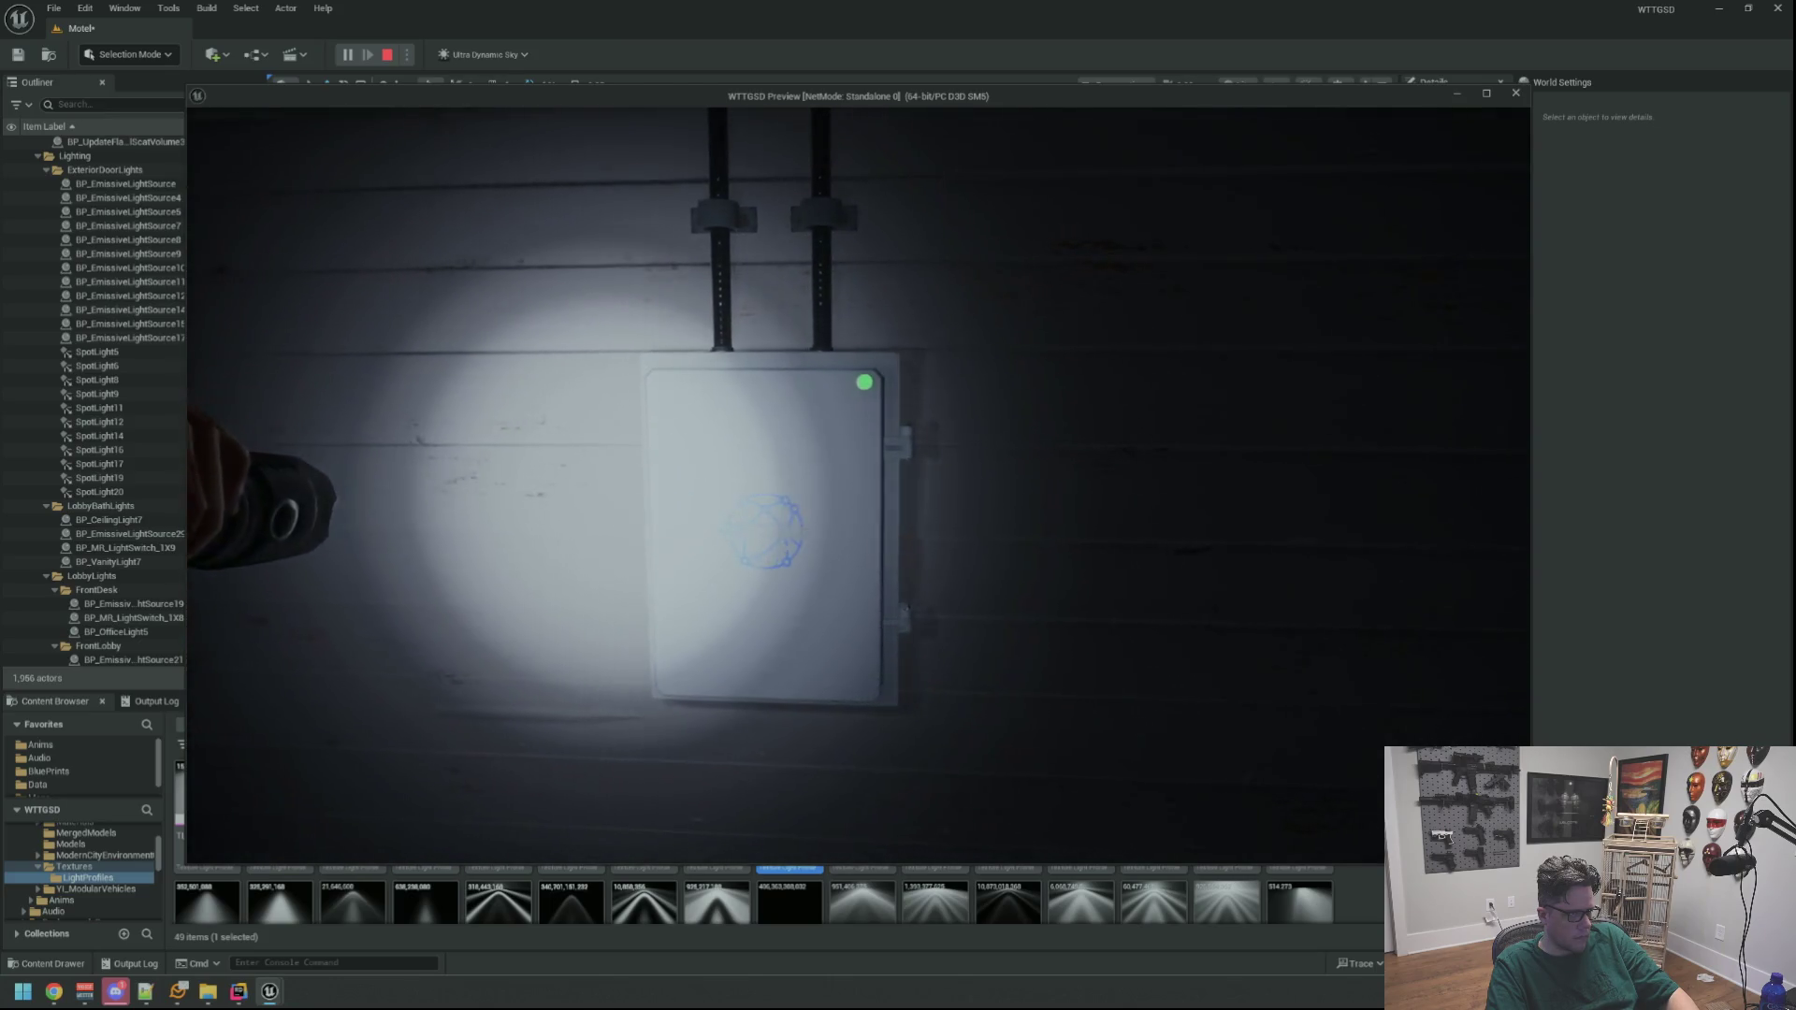
pyautogui.press('Escape')
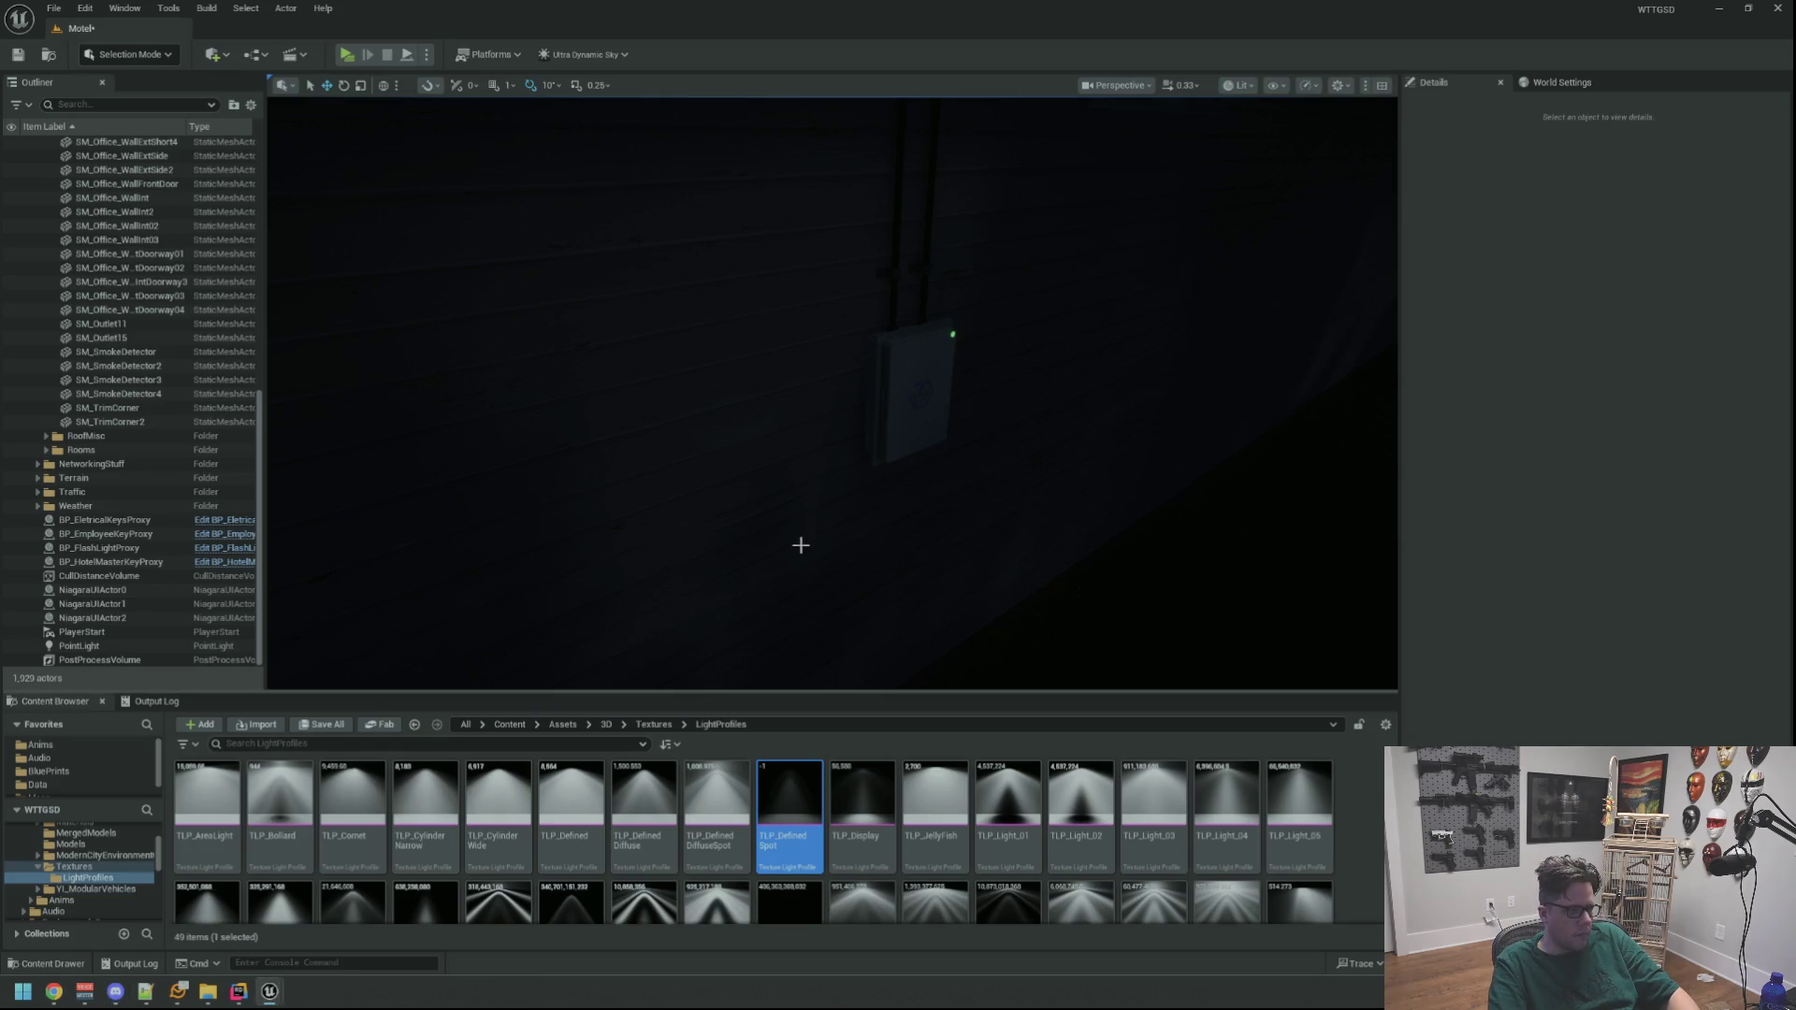
# Browse the Models, Flashlights_Pack, light switches, UI and C++ folders in the Content Browser
pyautogui.moveTo(801, 546)
pyautogui.mouseDown()
pyautogui.moveTo(786, 552)
pyautogui.moveTo(800, 545)
pyautogui.mouseUp()
pyautogui.moveTo(530, 652); pyautogui.dragTo(530, 652)
pyautogui.click(94, 844)
pyautogui.scroll(2, 113, 853)
pyautogui.scroll(-5, 113, 853)
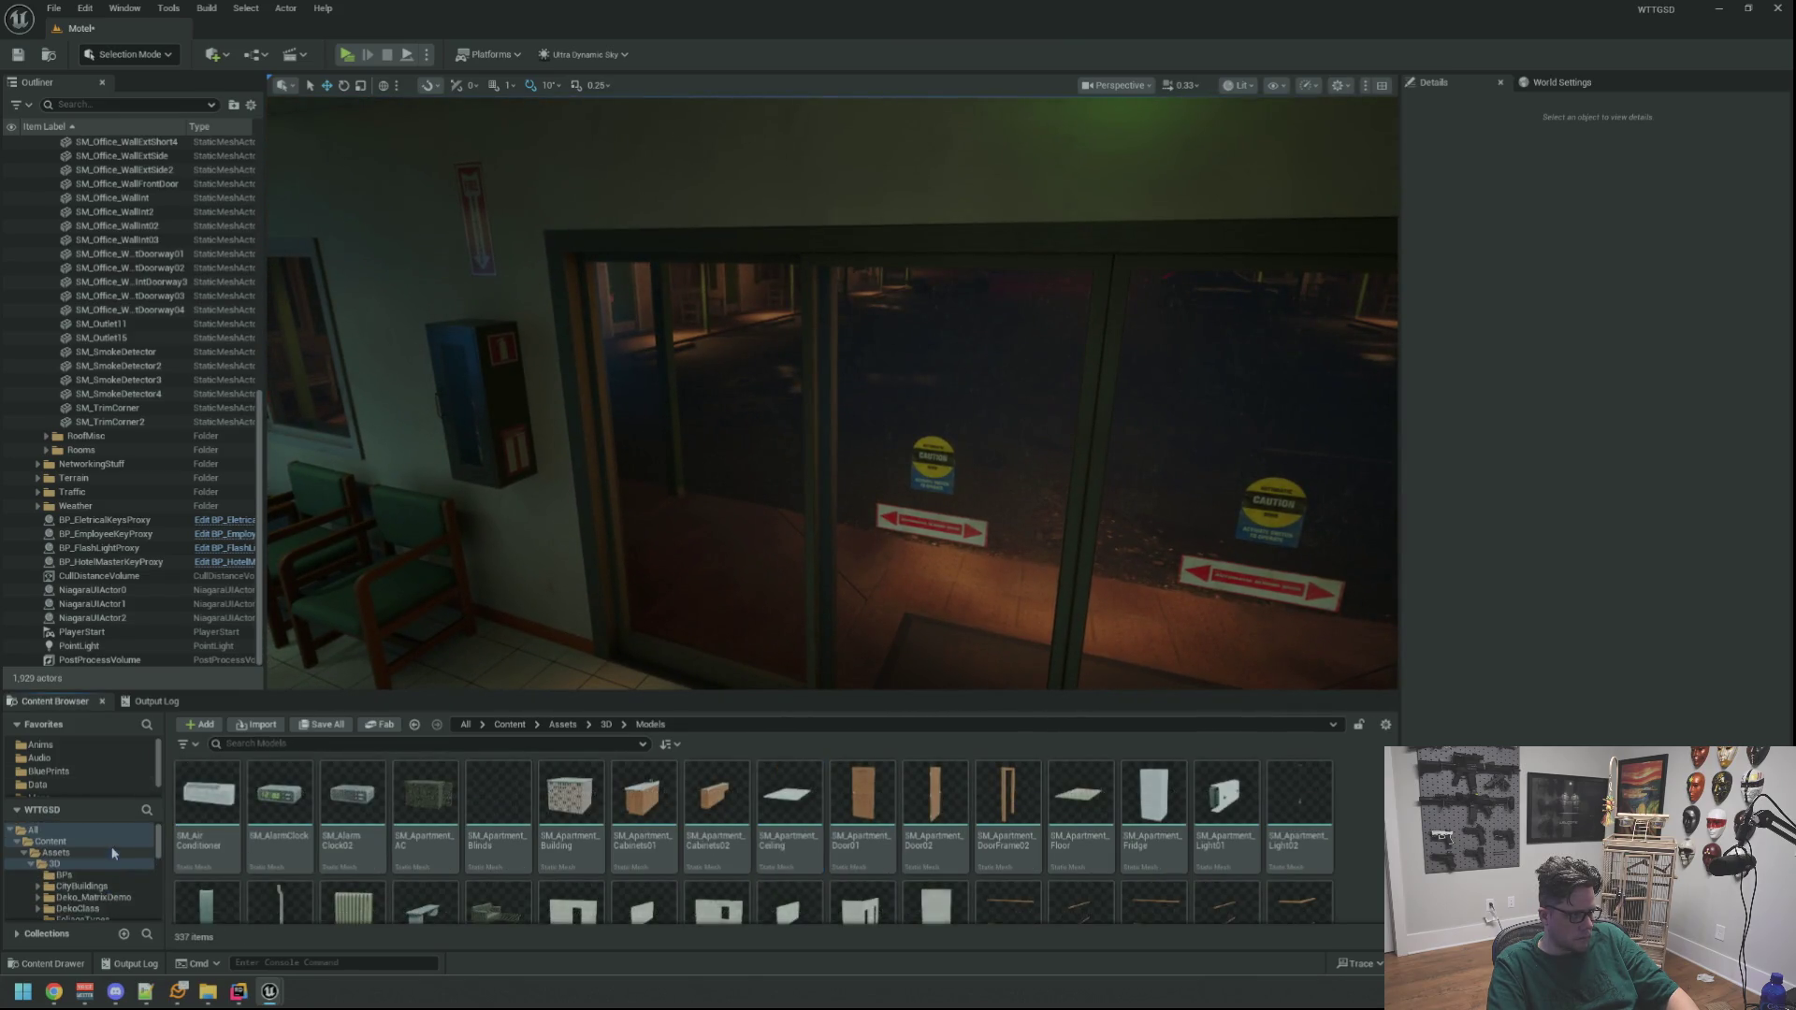
pyautogui.click(103, 864)
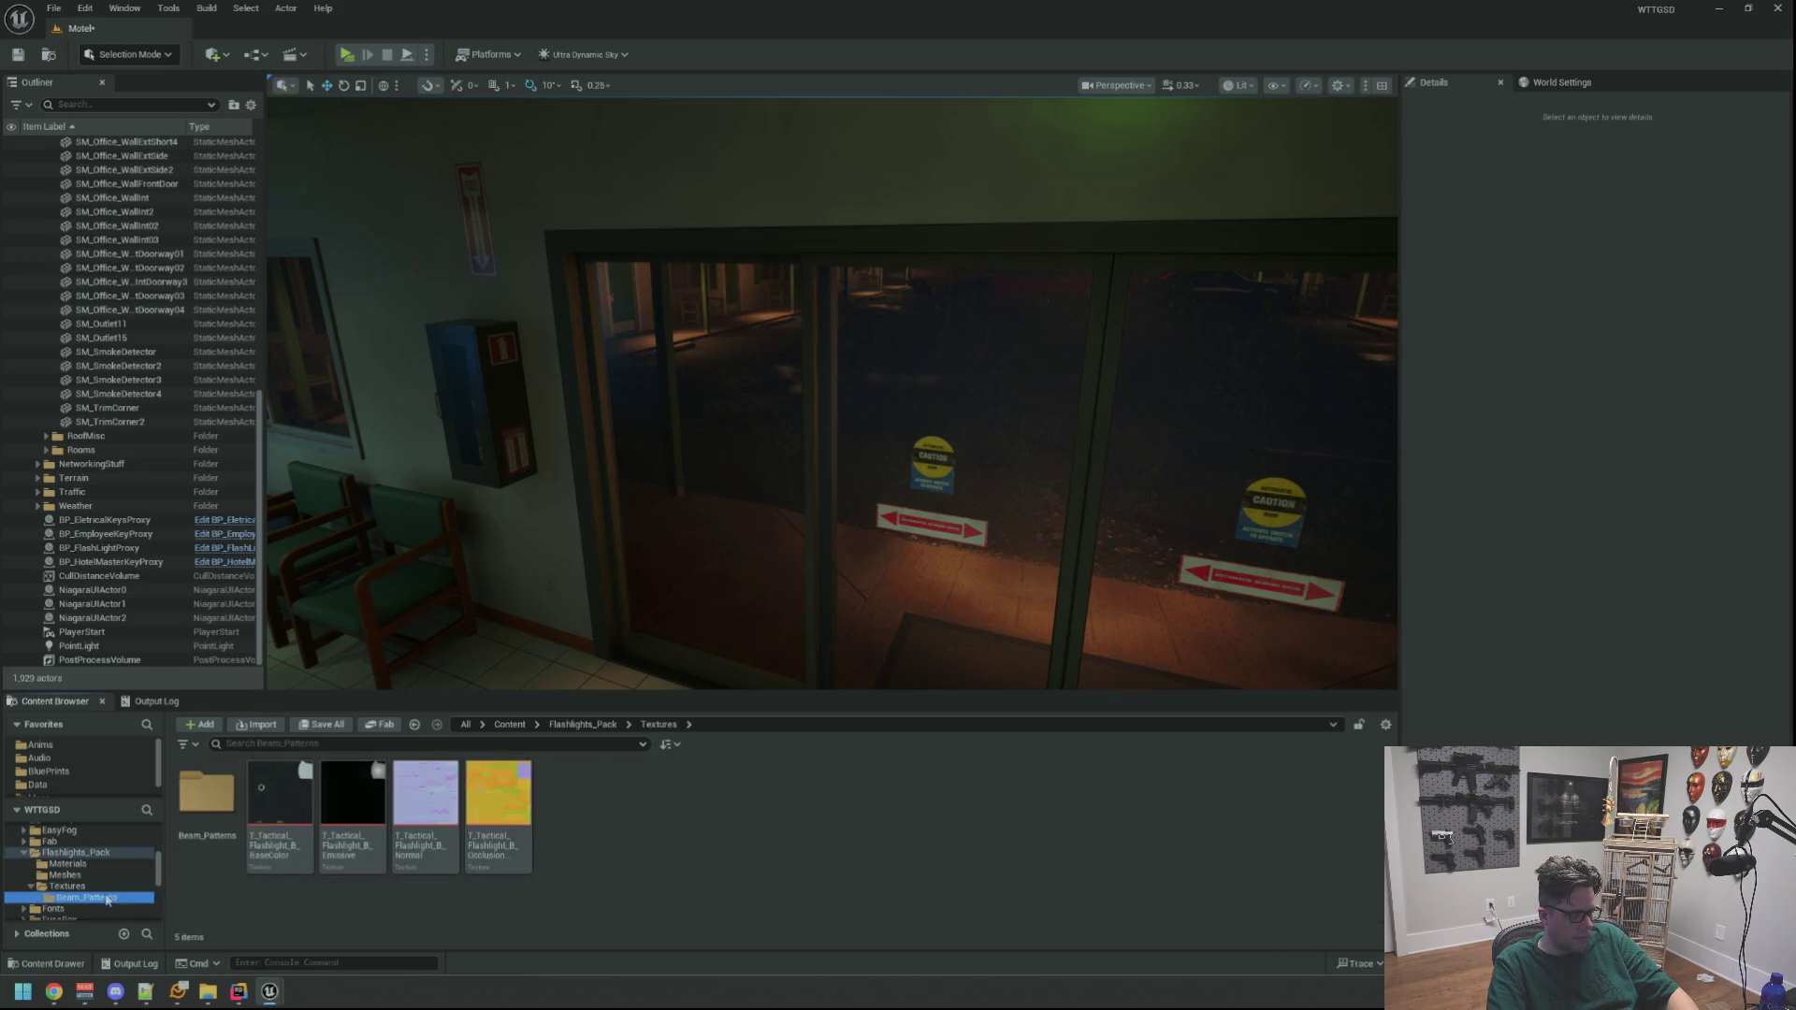
pyautogui.click(101, 885)
pyautogui.scroll(-3, 99, 874)
pyautogui.click(99, 868)
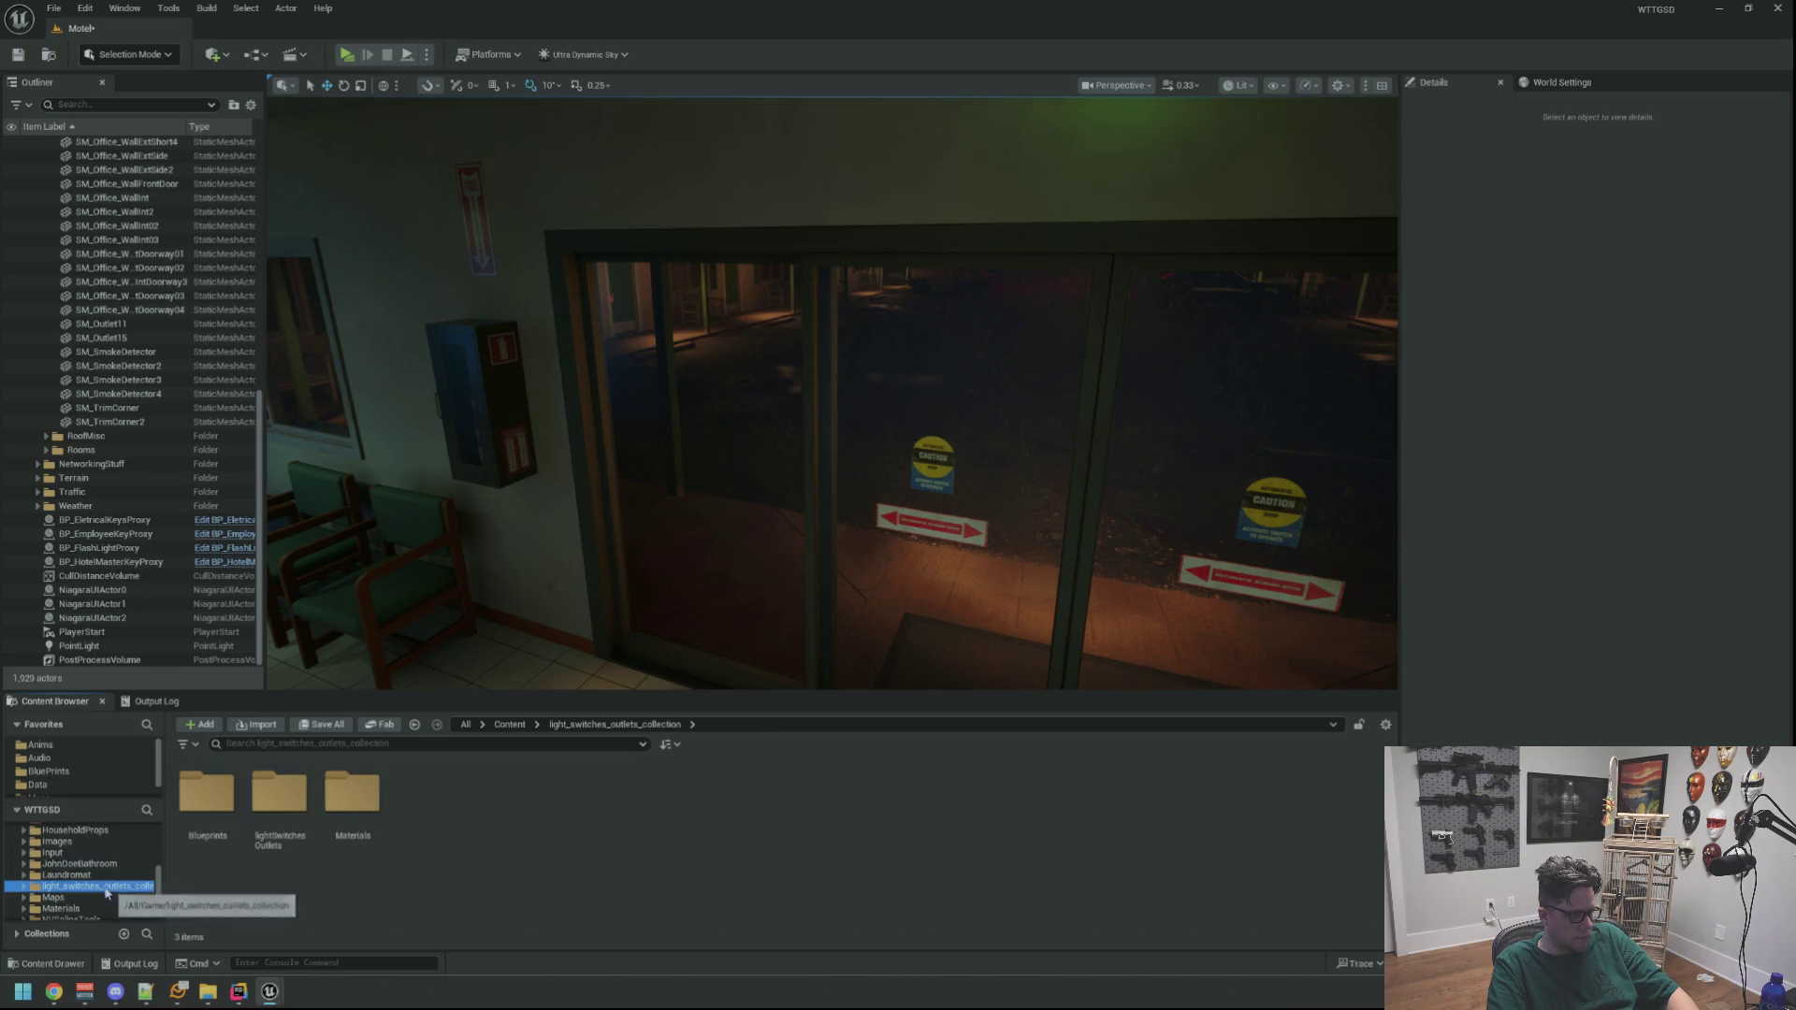
pyautogui.click(100, 877)
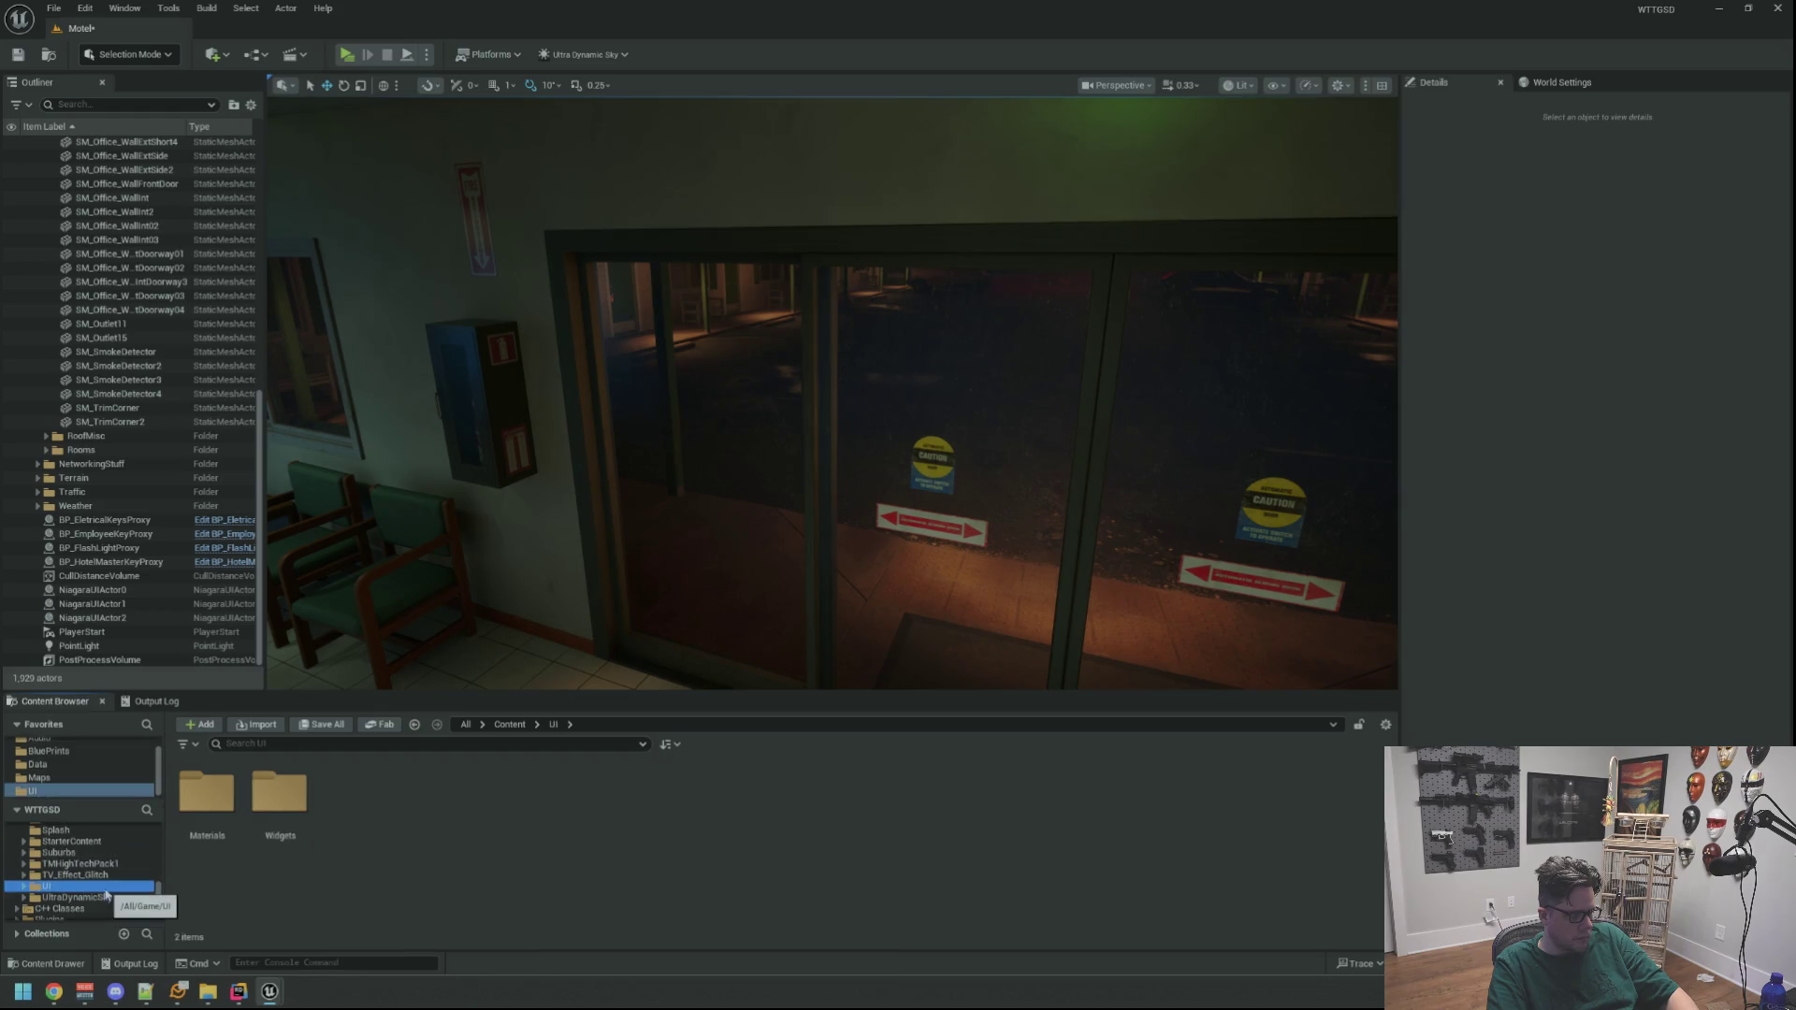
pyautogui.click(65, 908)
# Look through the C++ classes, Particles, RawFiles and StarterContent folders
pyautogui.scroll(1, 111, 880)
pyautogui.click(110, 871)
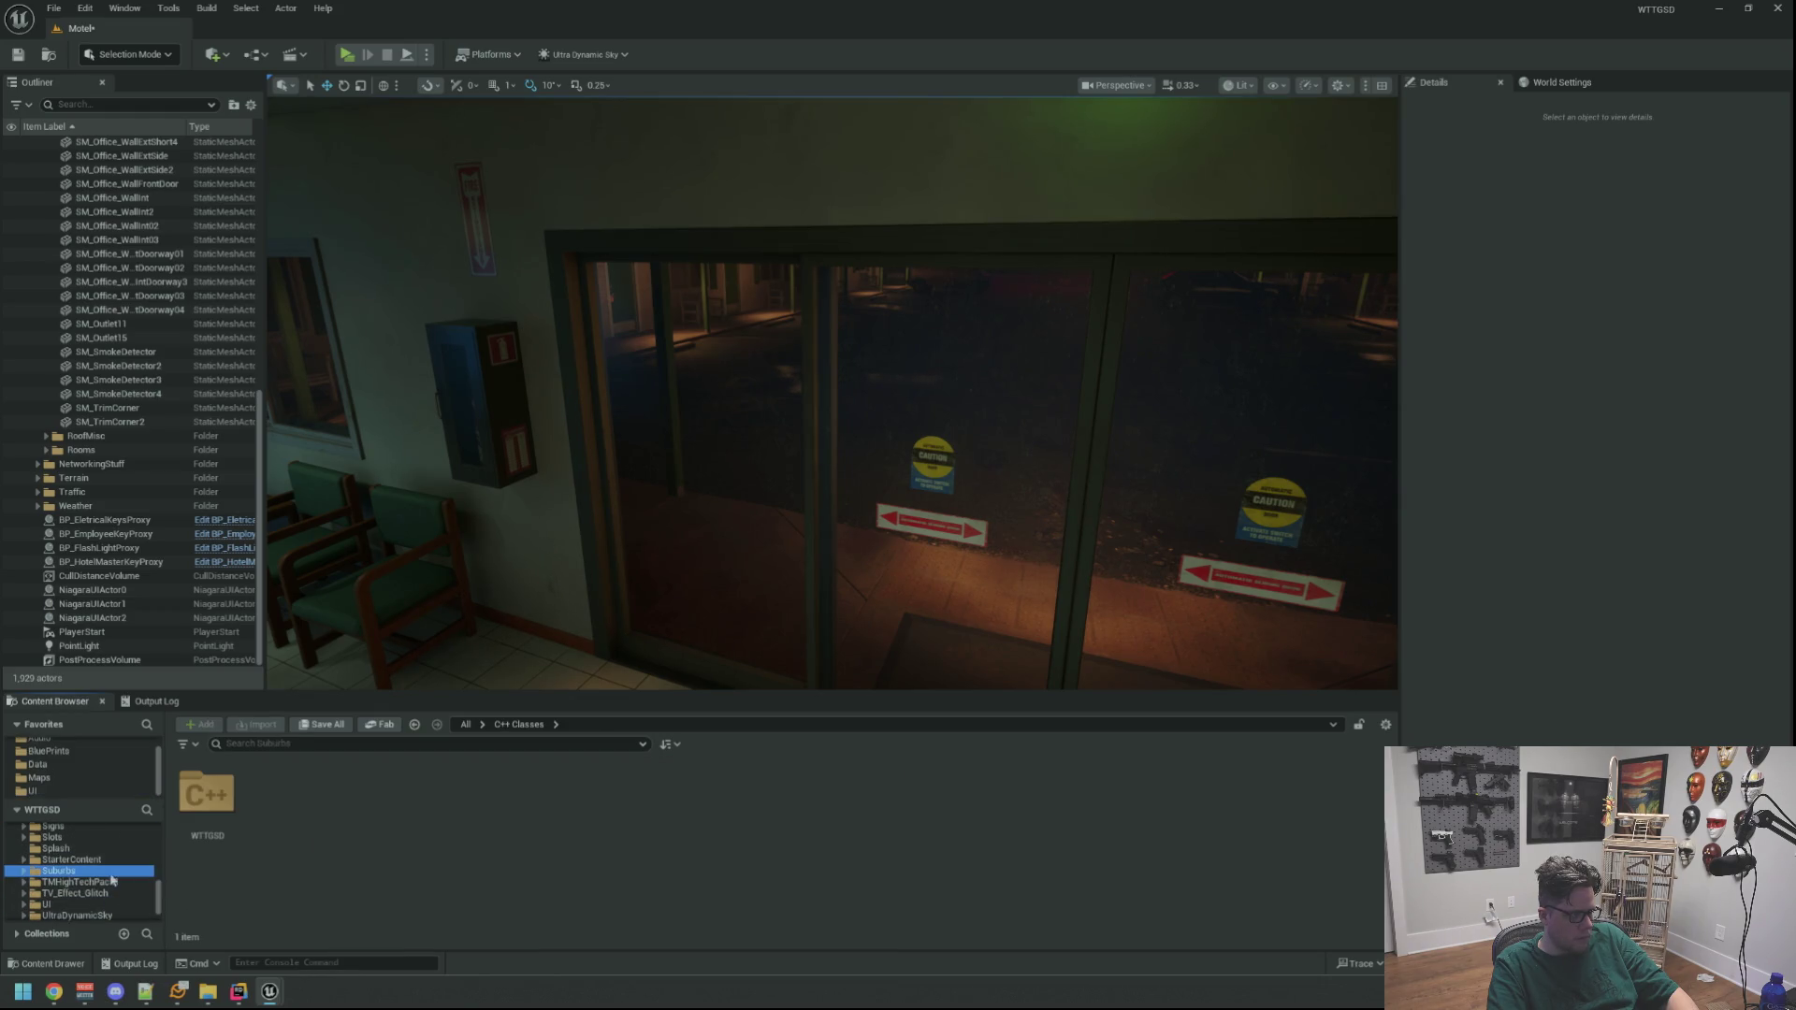
pyautogui.scroll(2, 110, 868)
pyautogui.click(107, 872)
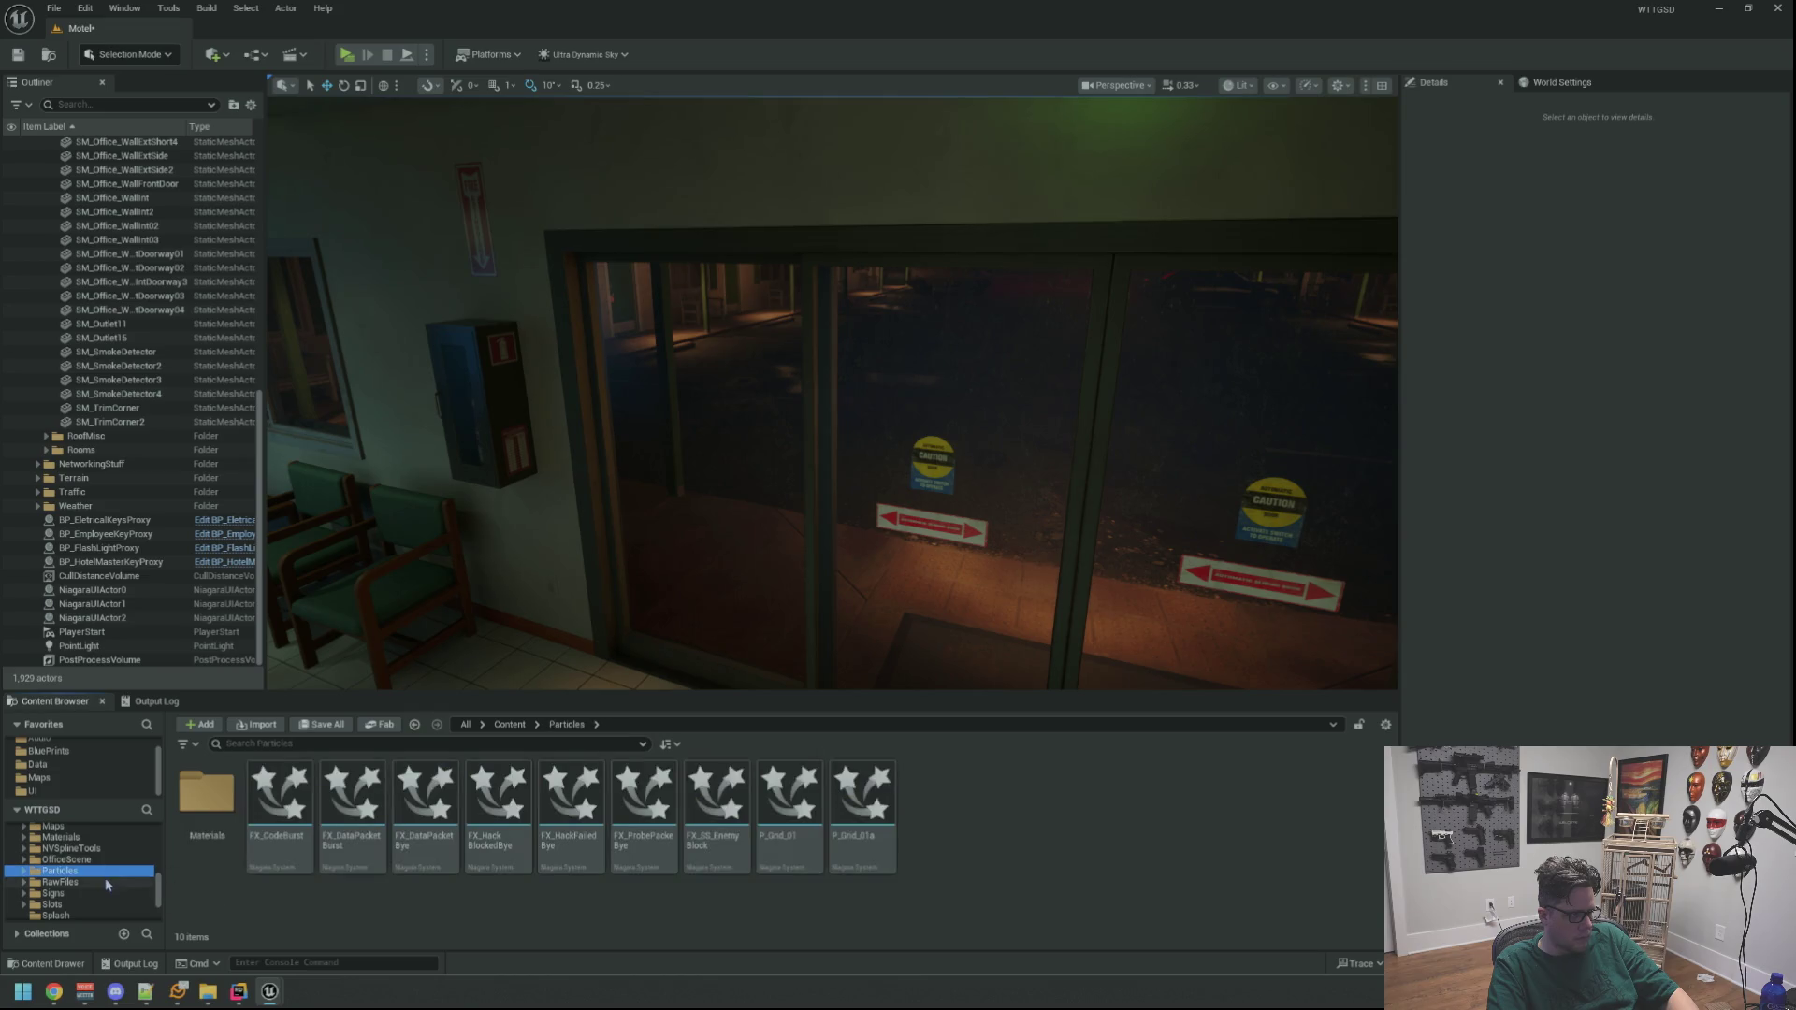
pyautogui.click(107, 884)
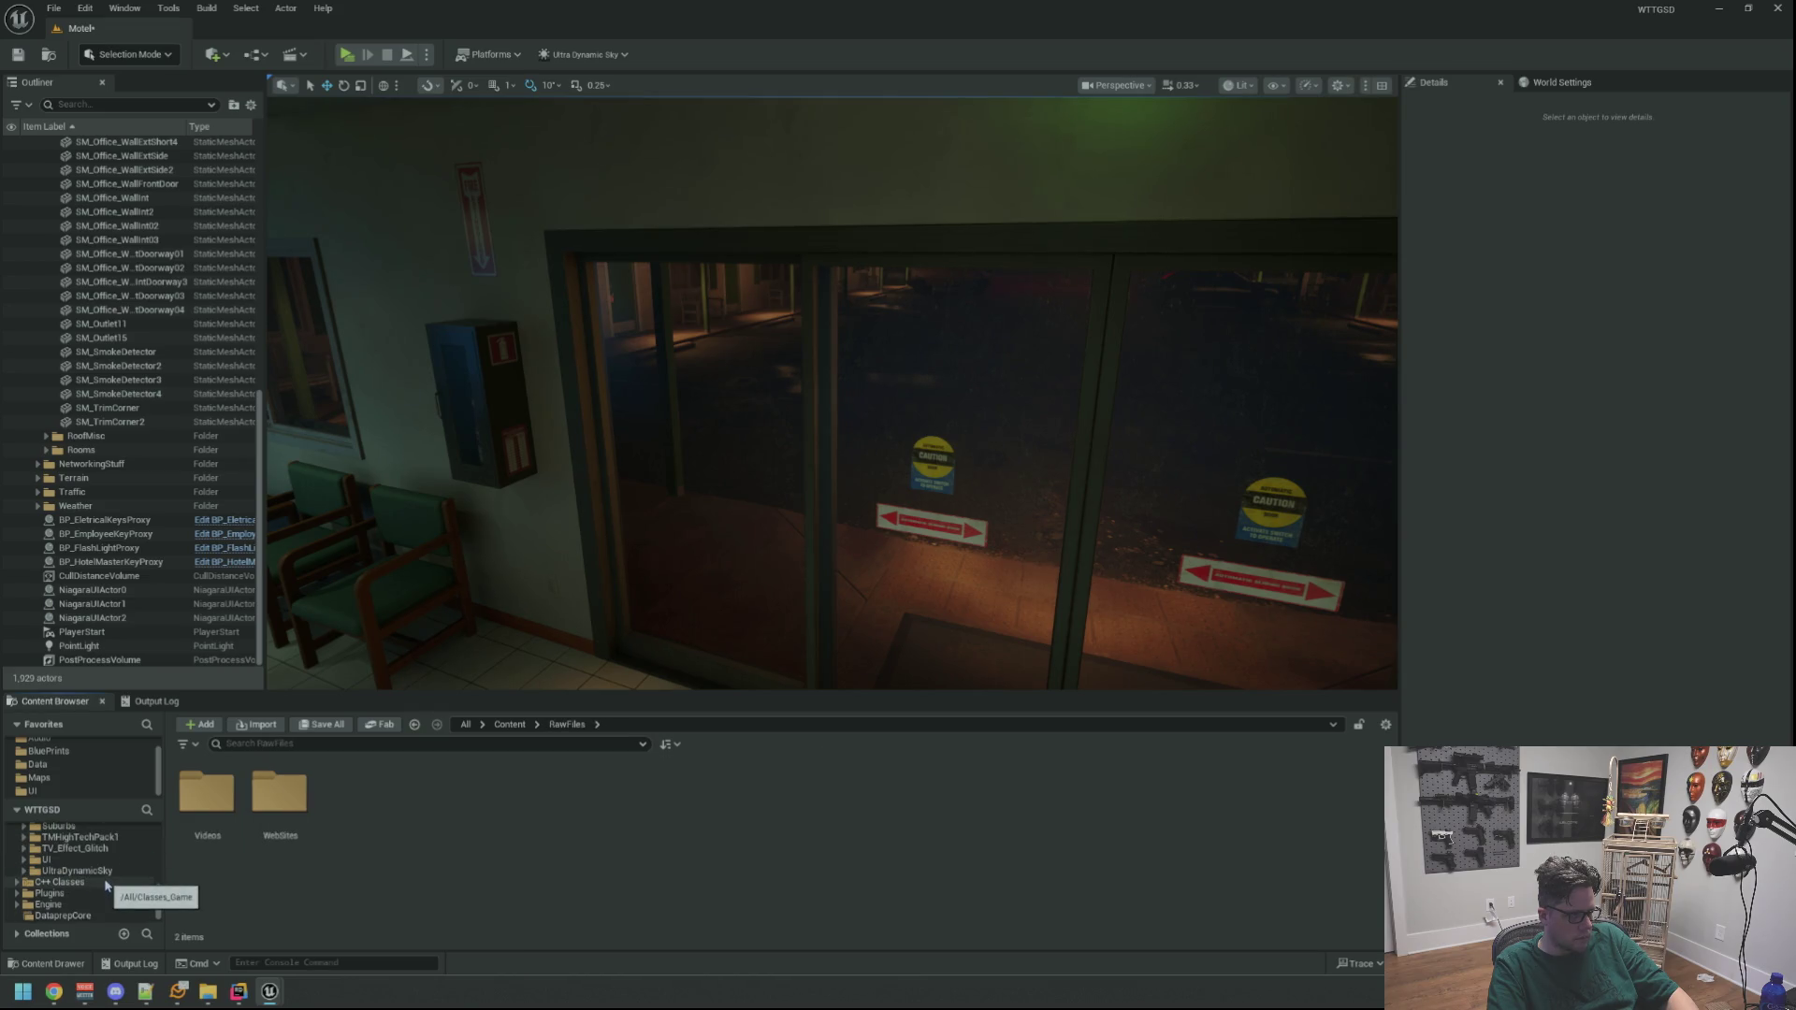
pyautogui.scroll(2, 107, 884)
pyautogui.click(110, 884)
pyautogui.scroll(2, 109, 884)
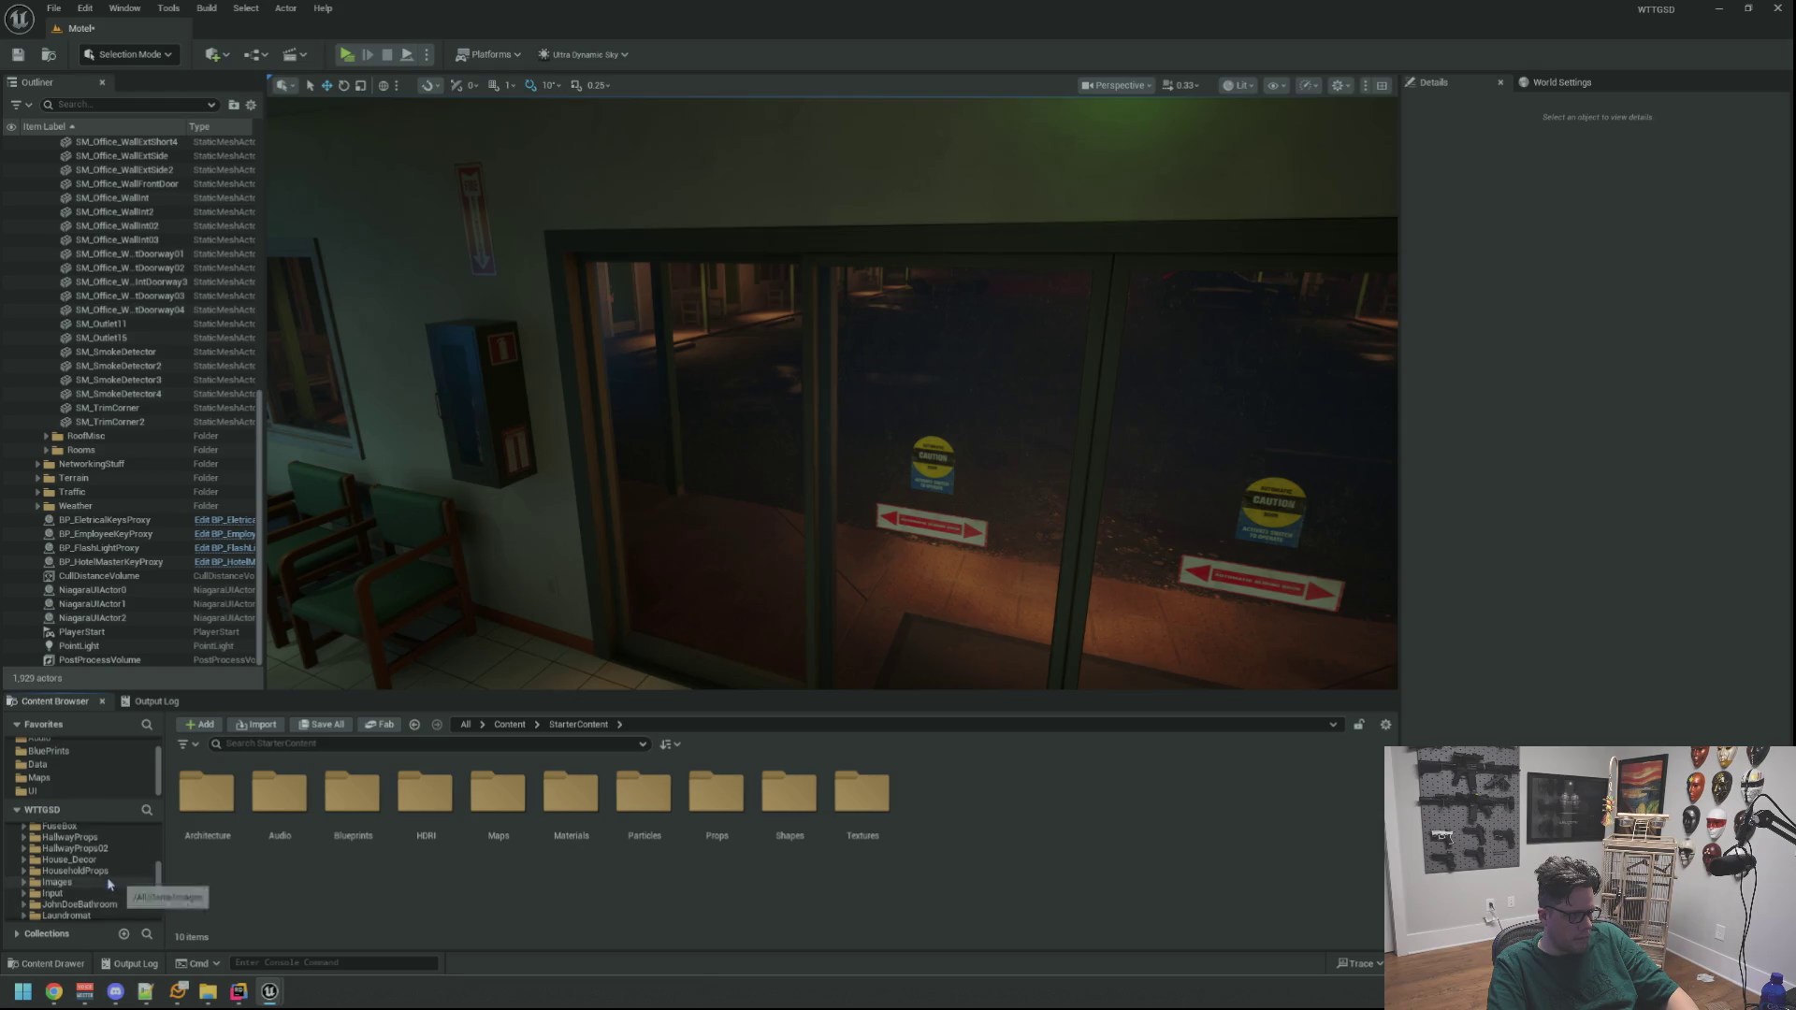
pyautogui.scroll(5, 109, 884)
# Go into Characters > Simon and open SK_Simon_Skeleton in the Skeleton Editor
pyautogui.click(108, 882)
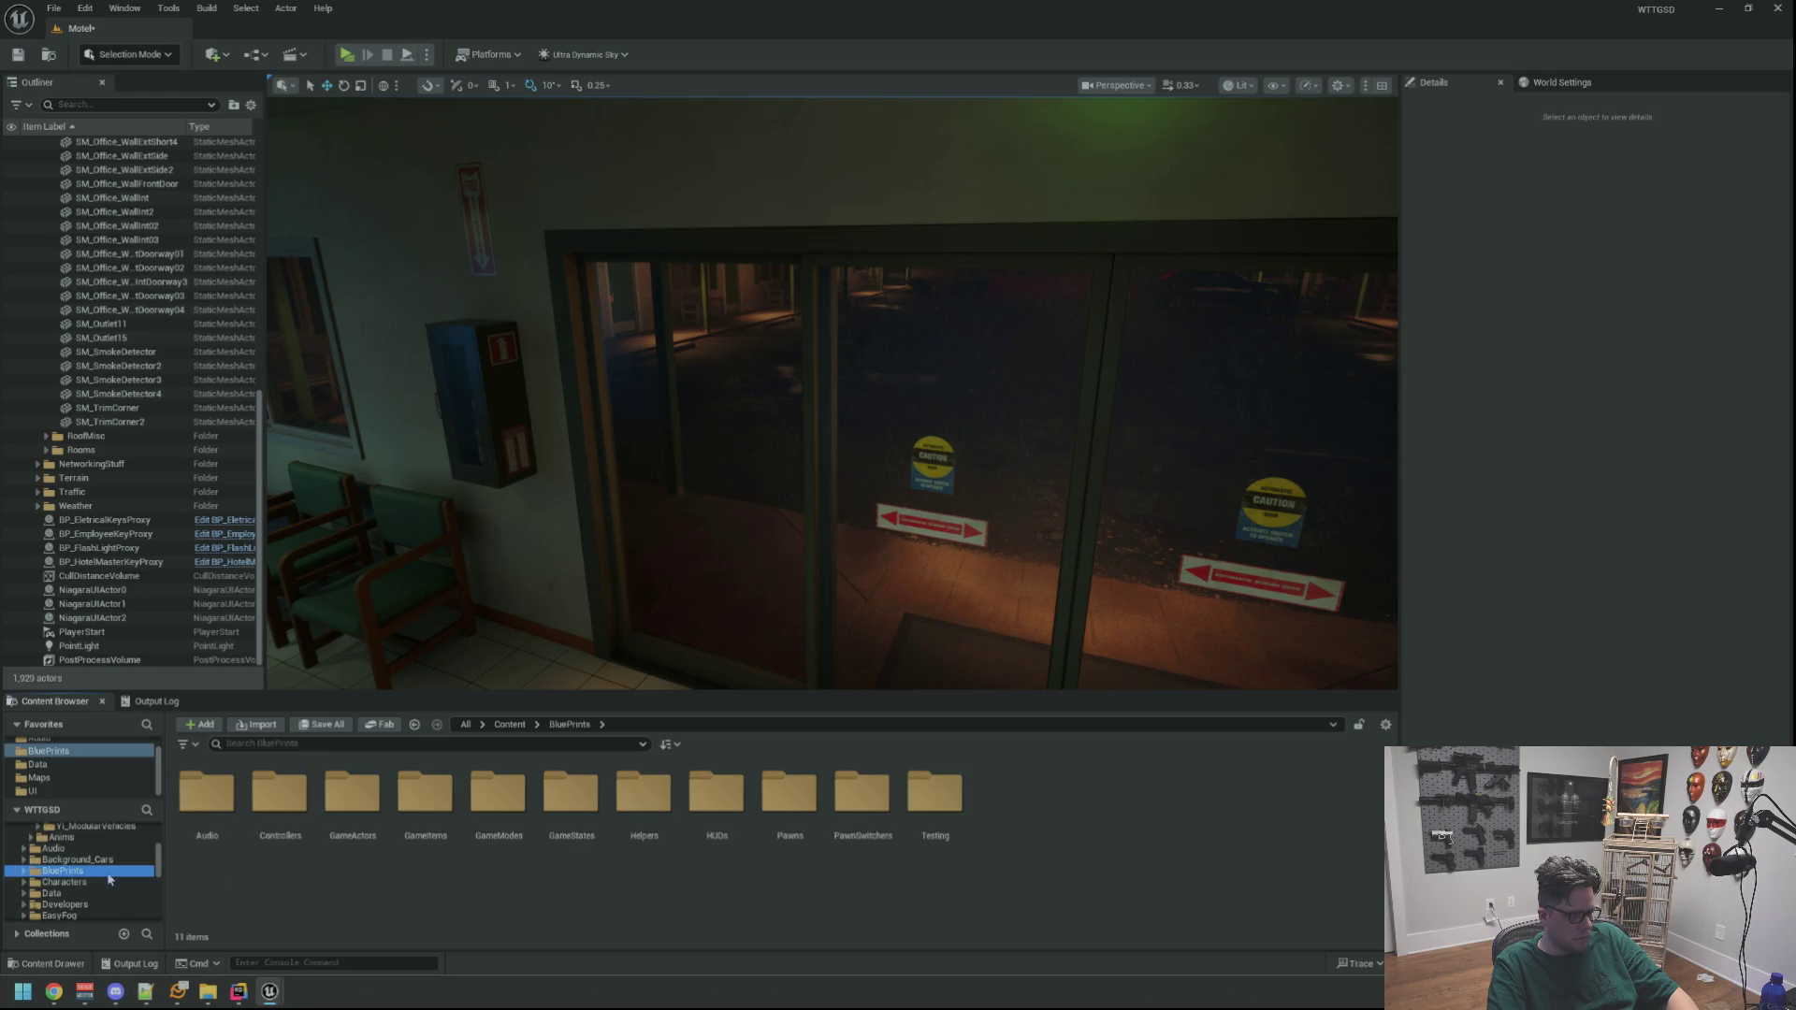
pyautogui.scroll(-1, 580, 865)
pyautogui.scroll(1, 599, 861)
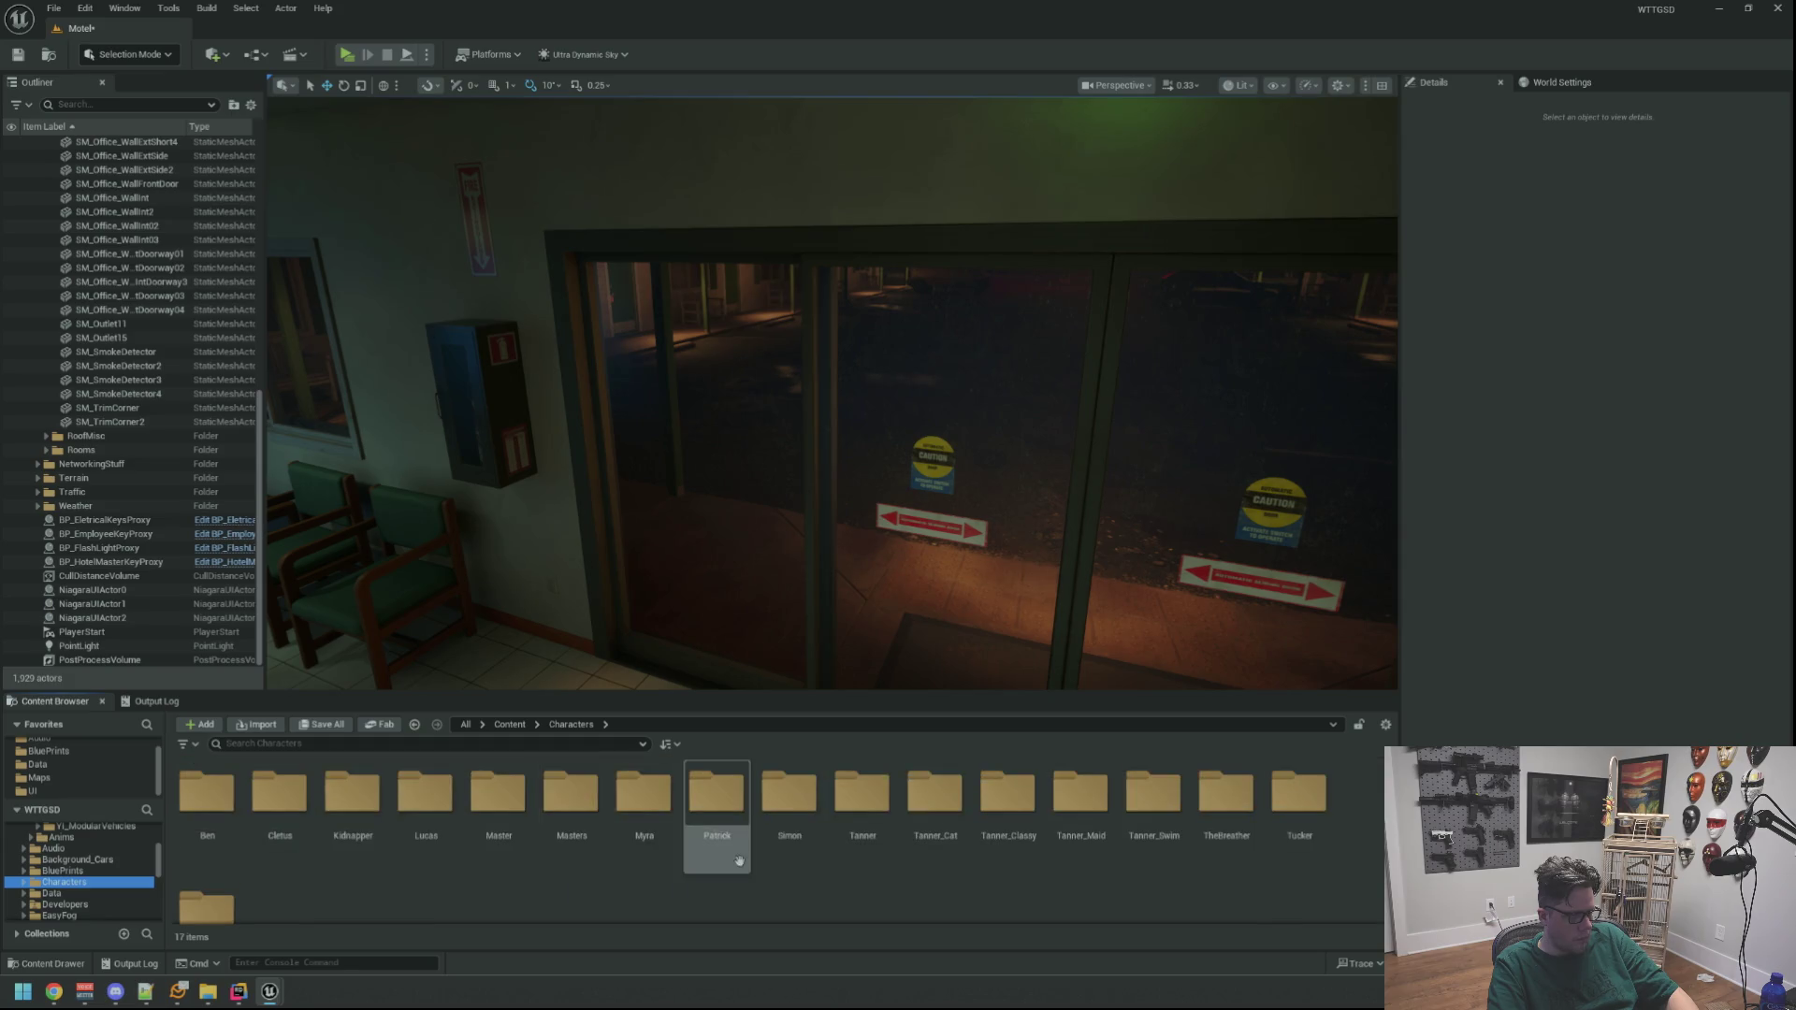
pyautogui.doubleClick(809, 802)
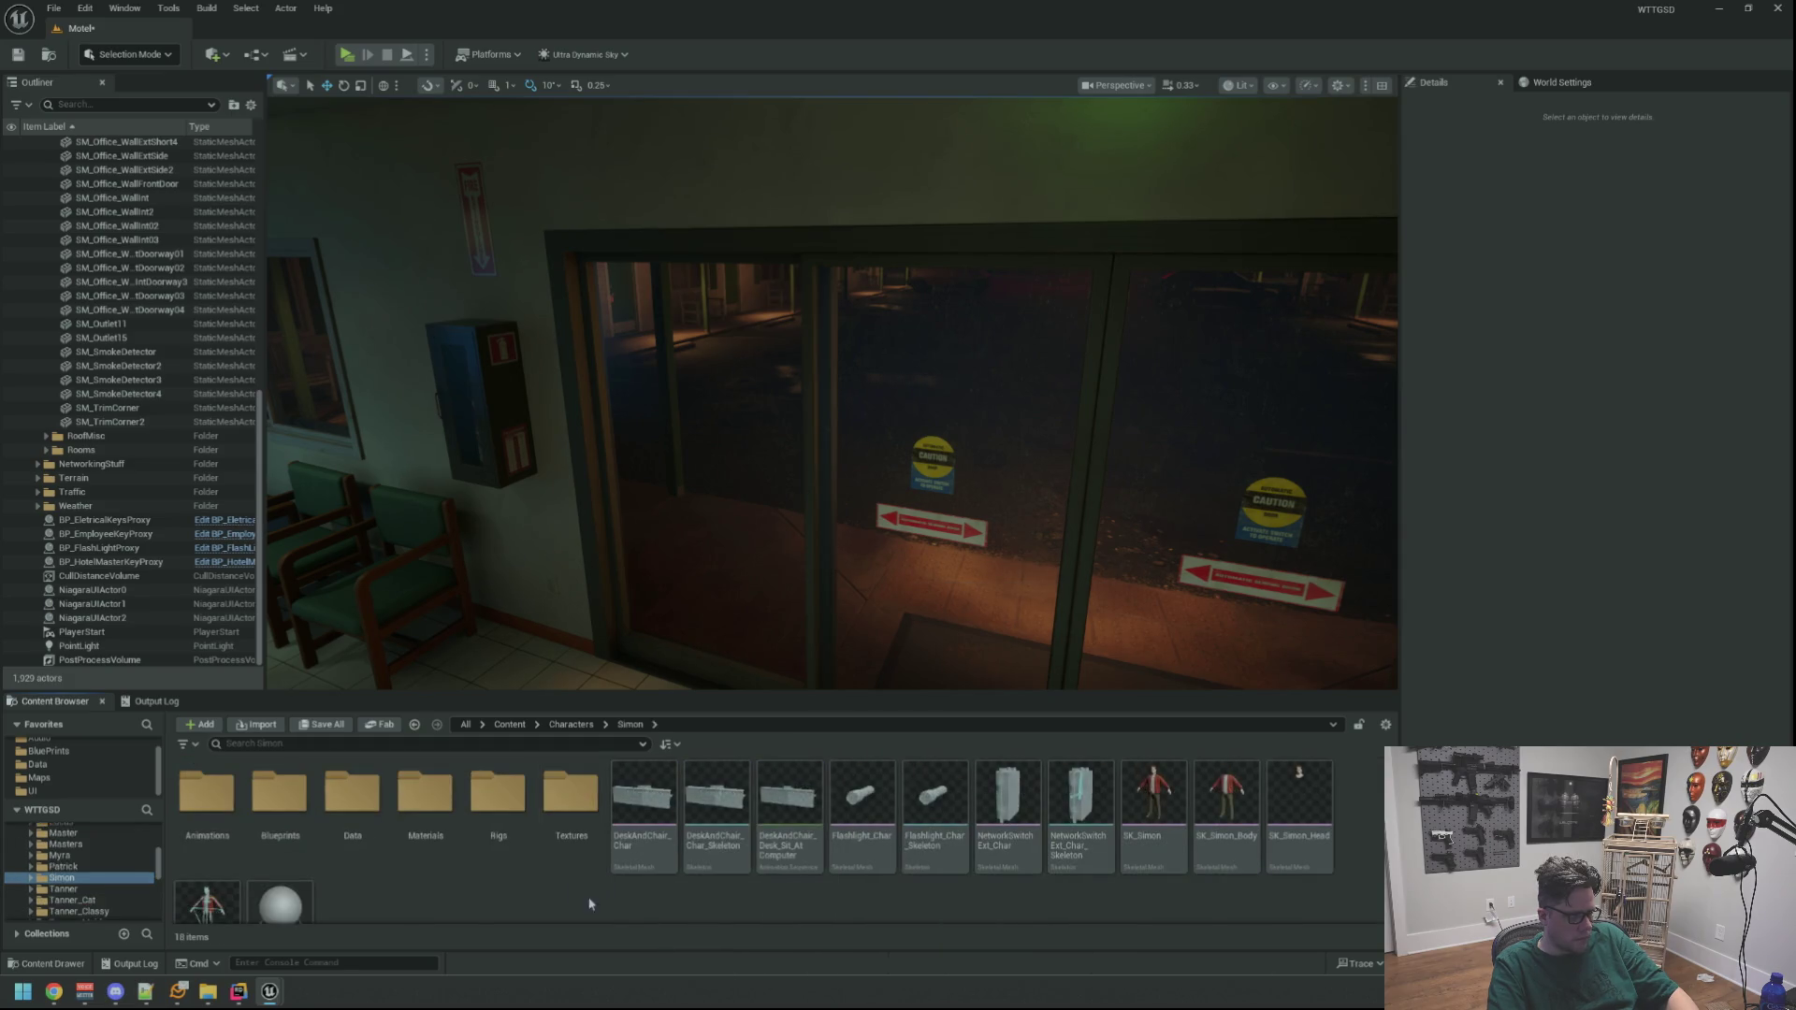
pyautogui.scroll(-1, 482, 889)
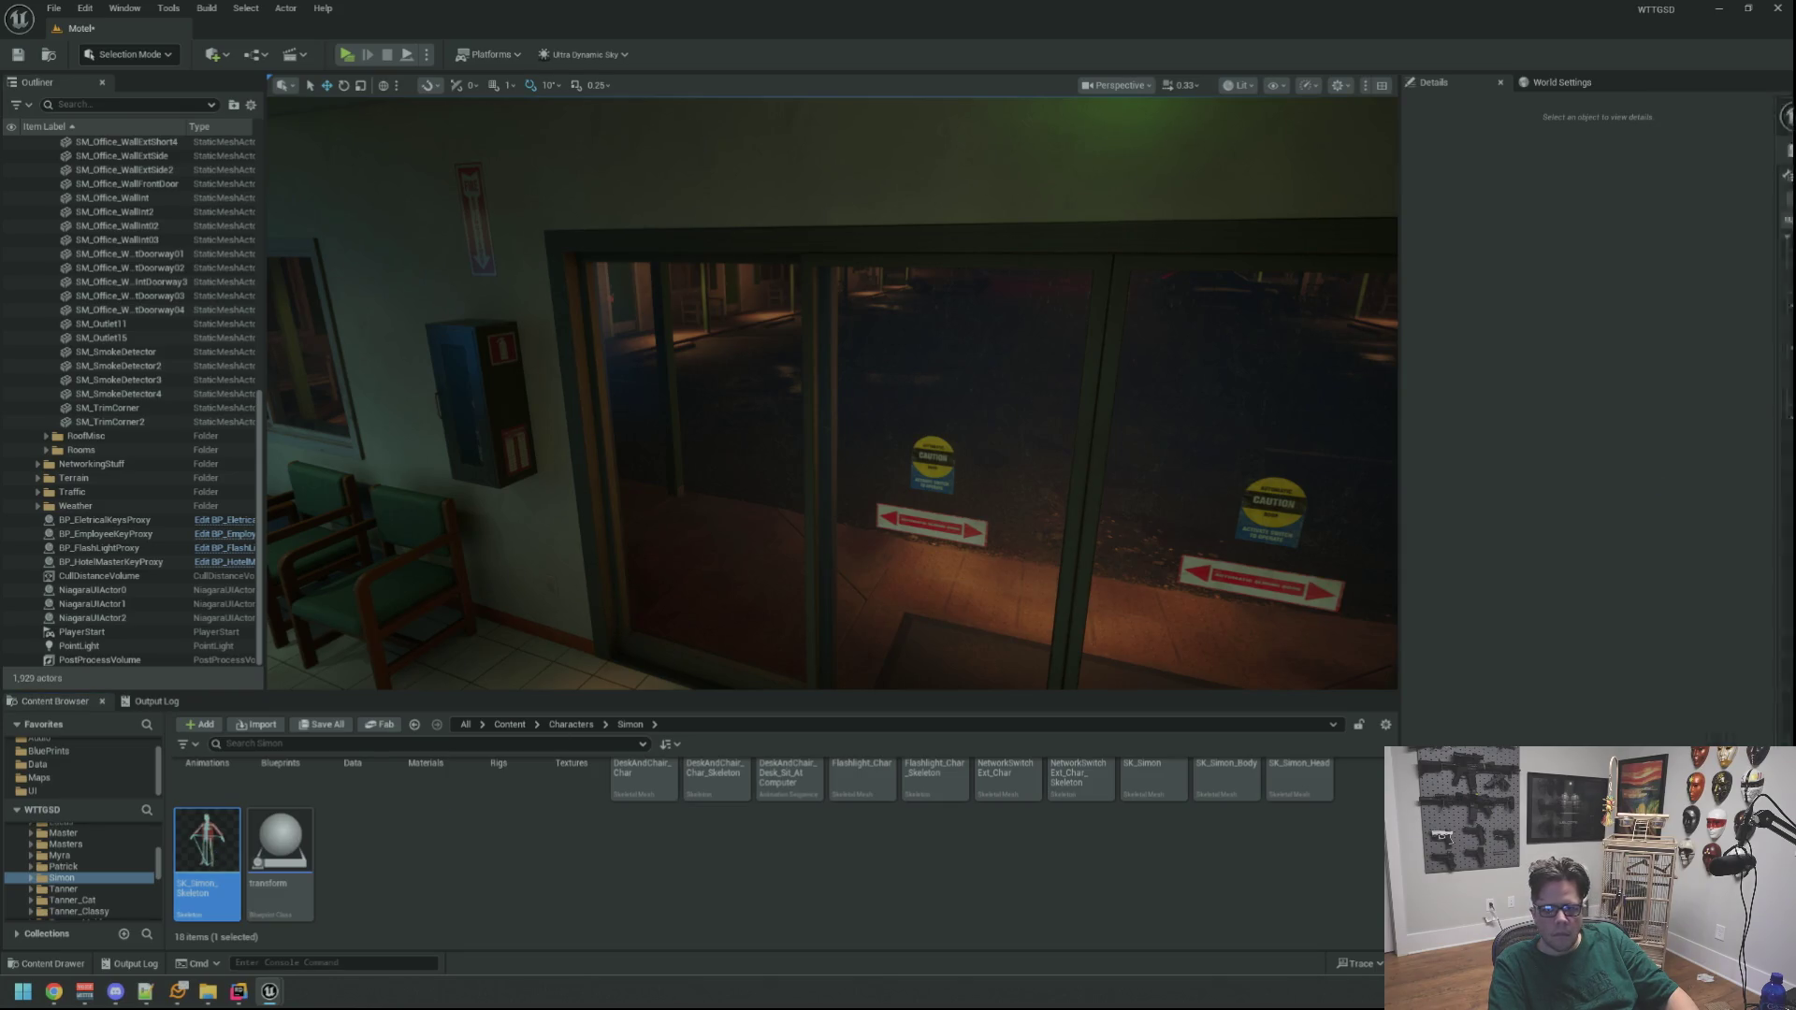
pyautogui.scroll(5, 927, 407)
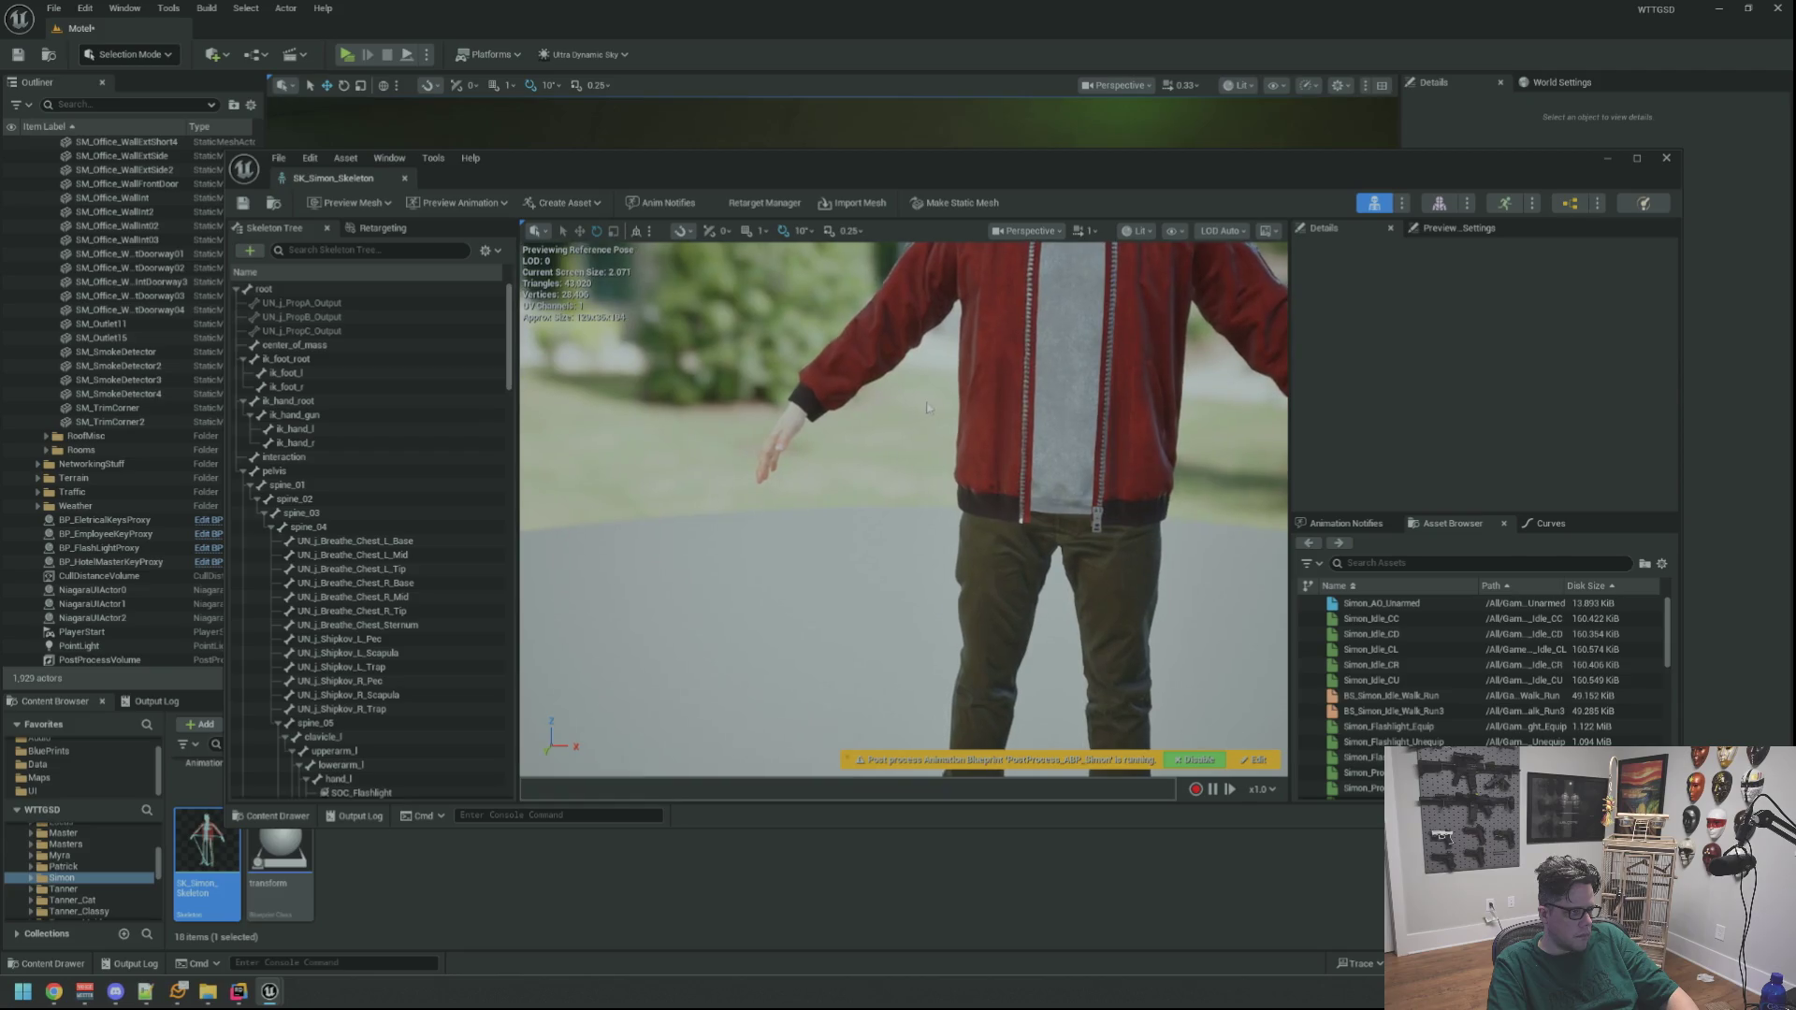
# Inspect the ik_hand_l bone's transforms, orbiting the preview close to the left hand
pyautogui.scroll(-20, 469, 530)
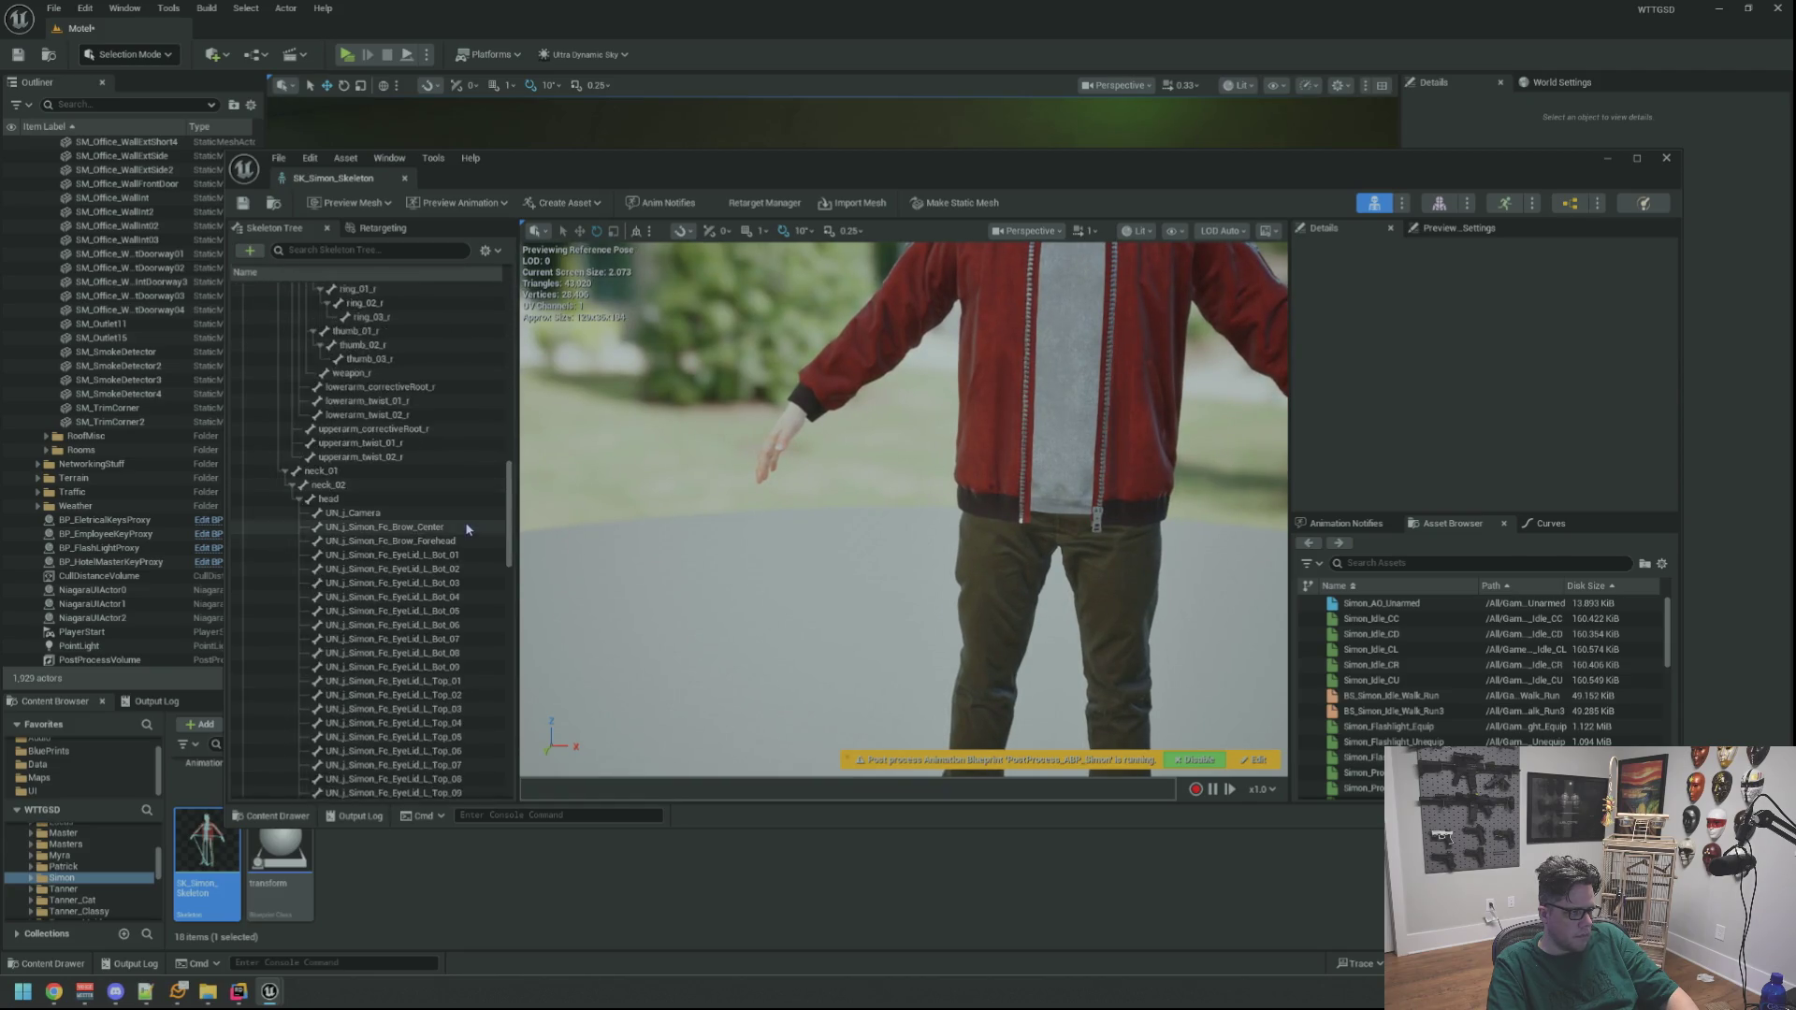
pyautogui.scroll(-5, 466, 529)
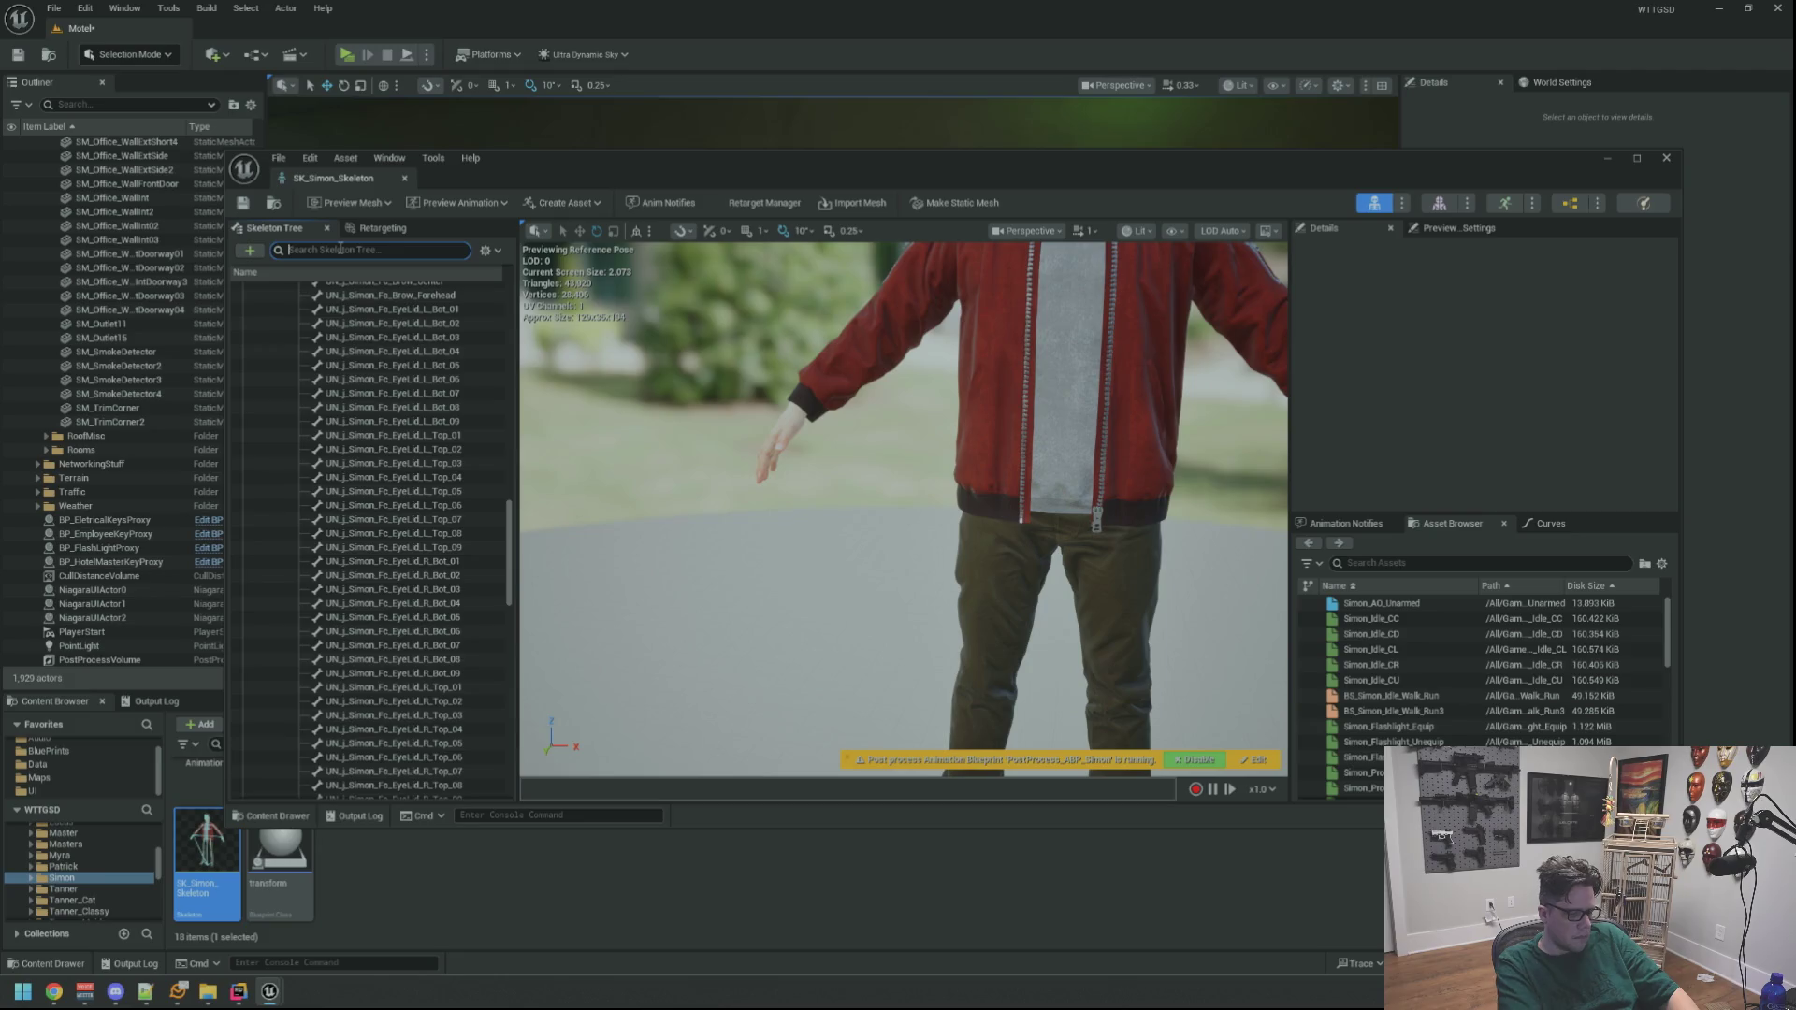
pyautogui.write('hadnd_l')
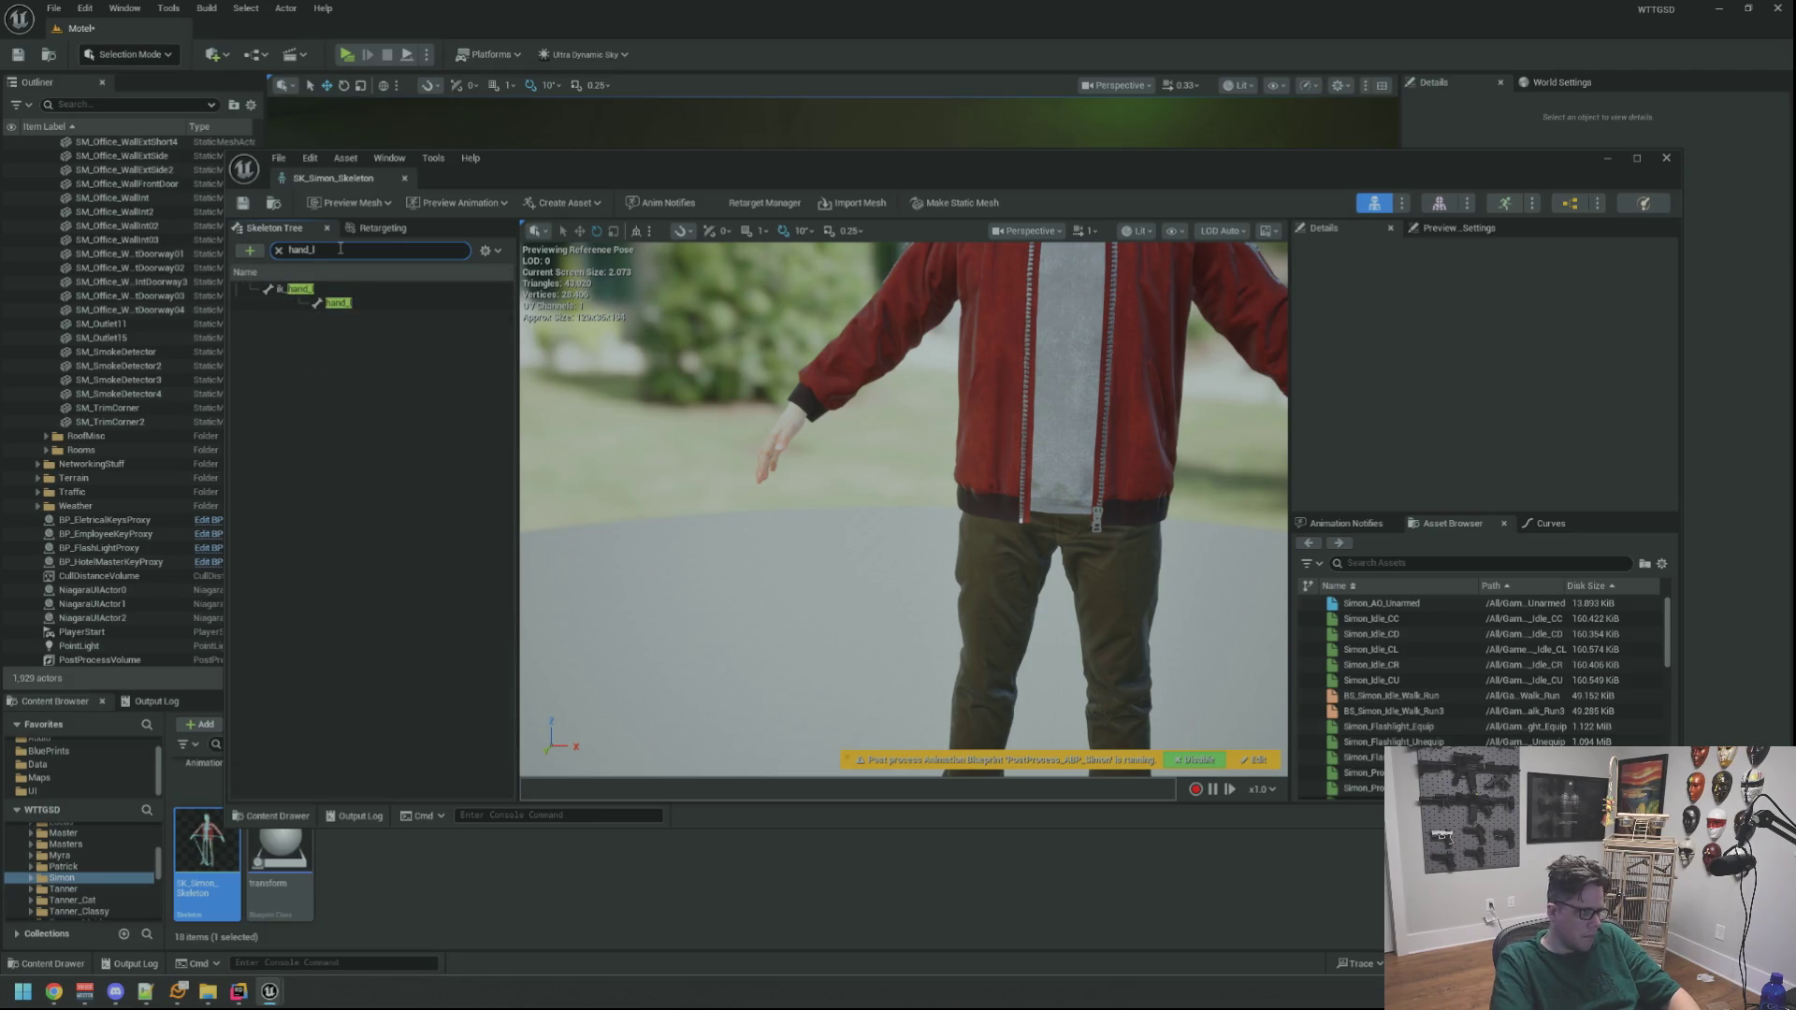
pyautogui.click(365, 289)
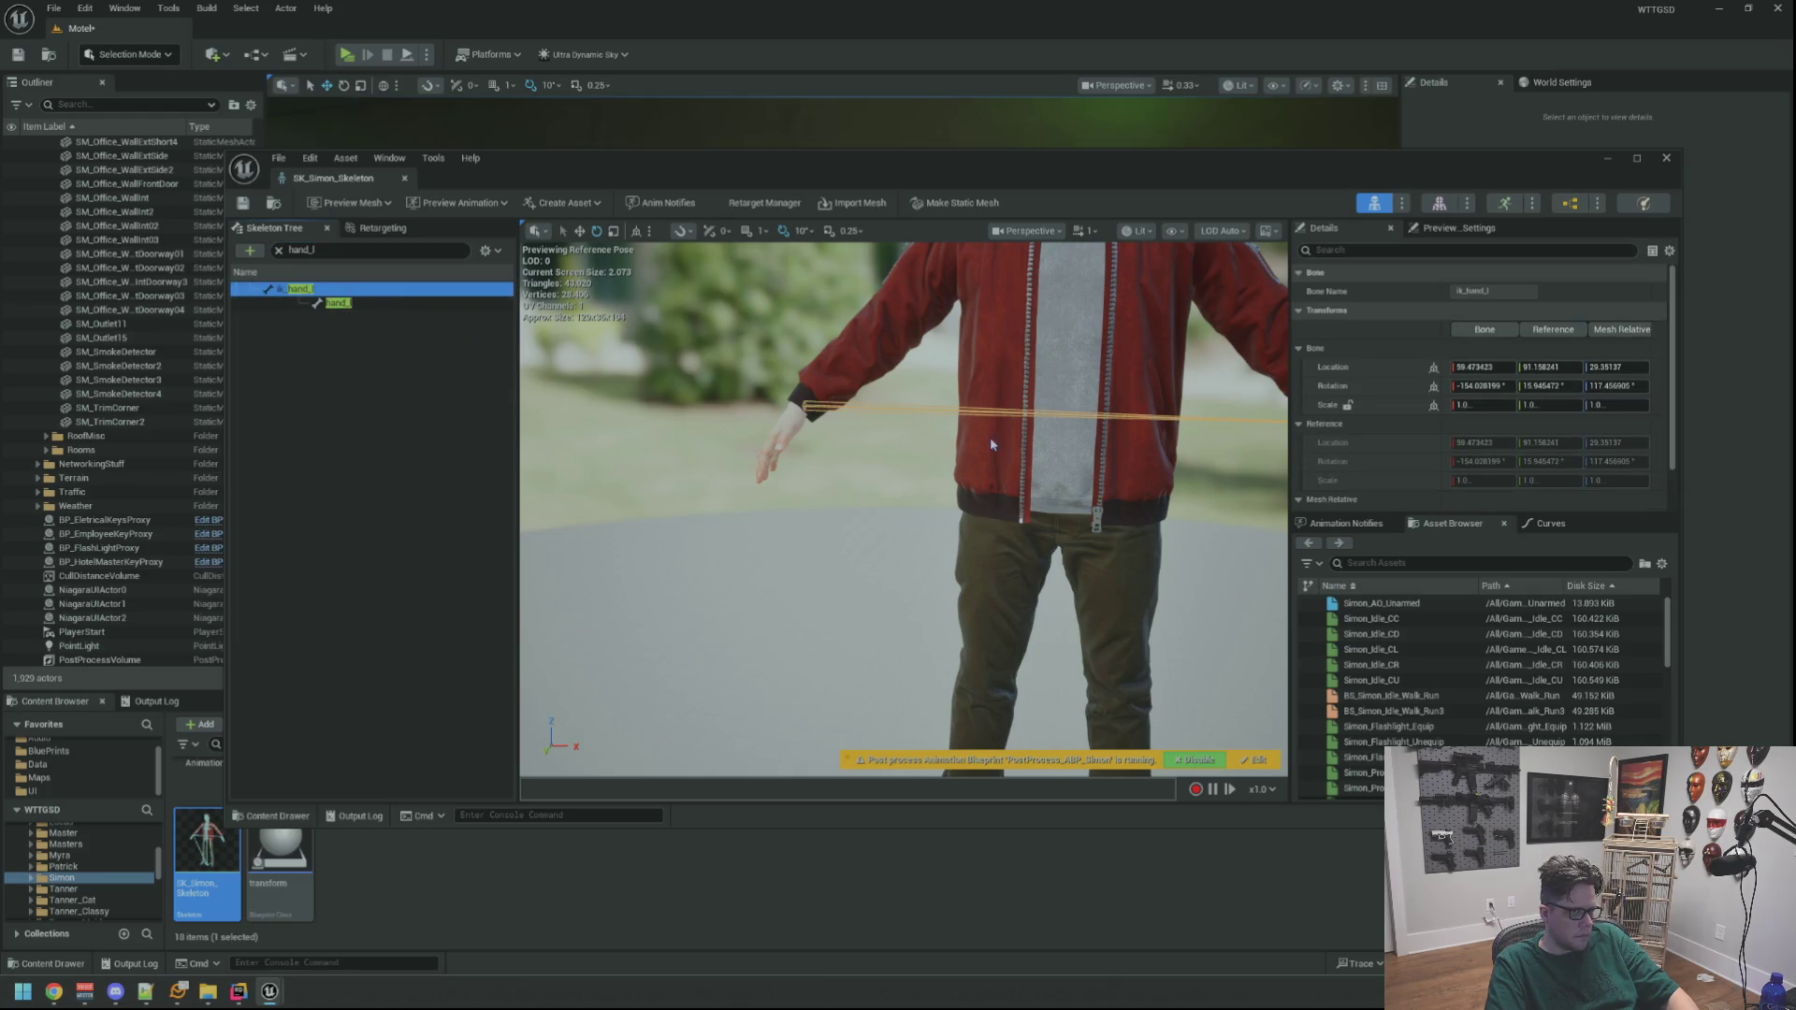
pyautogui.moveTo(990, 436)
pyautogui.mouseDown()
pyautogui.moveTo(914, 450)
pyautogui.moveTo(936, 439)
pyautogui.moveTo(963, 468)
pyautogui.moveTo(1002, 407)
pyautogui.moveTo(936, 431)
pyautogui.moveTo(1042, 428)
pyautogui.mouseUp()
# Select the hand_l bone, rotate it into pose, and close the skeleton editor
pyautogui.click(379, 304)
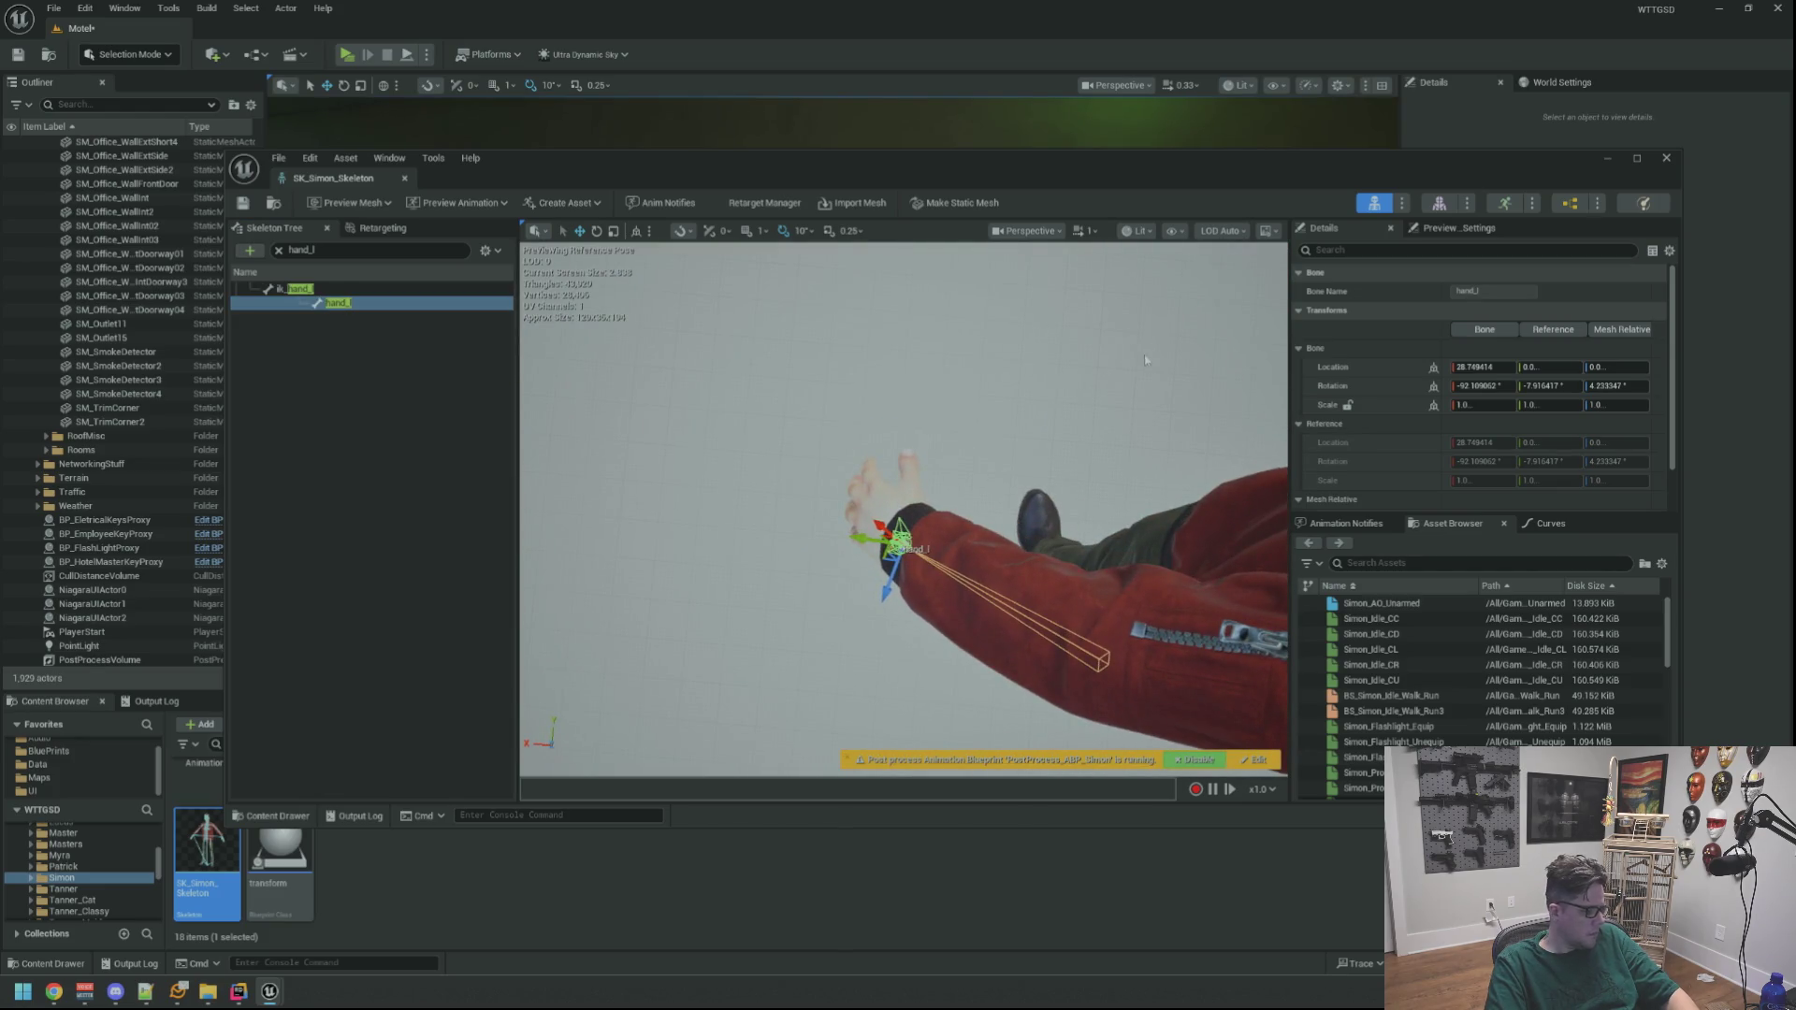
pyautogui.moveTo(1145, 359); pyautogui.dragTo(1154, 386)
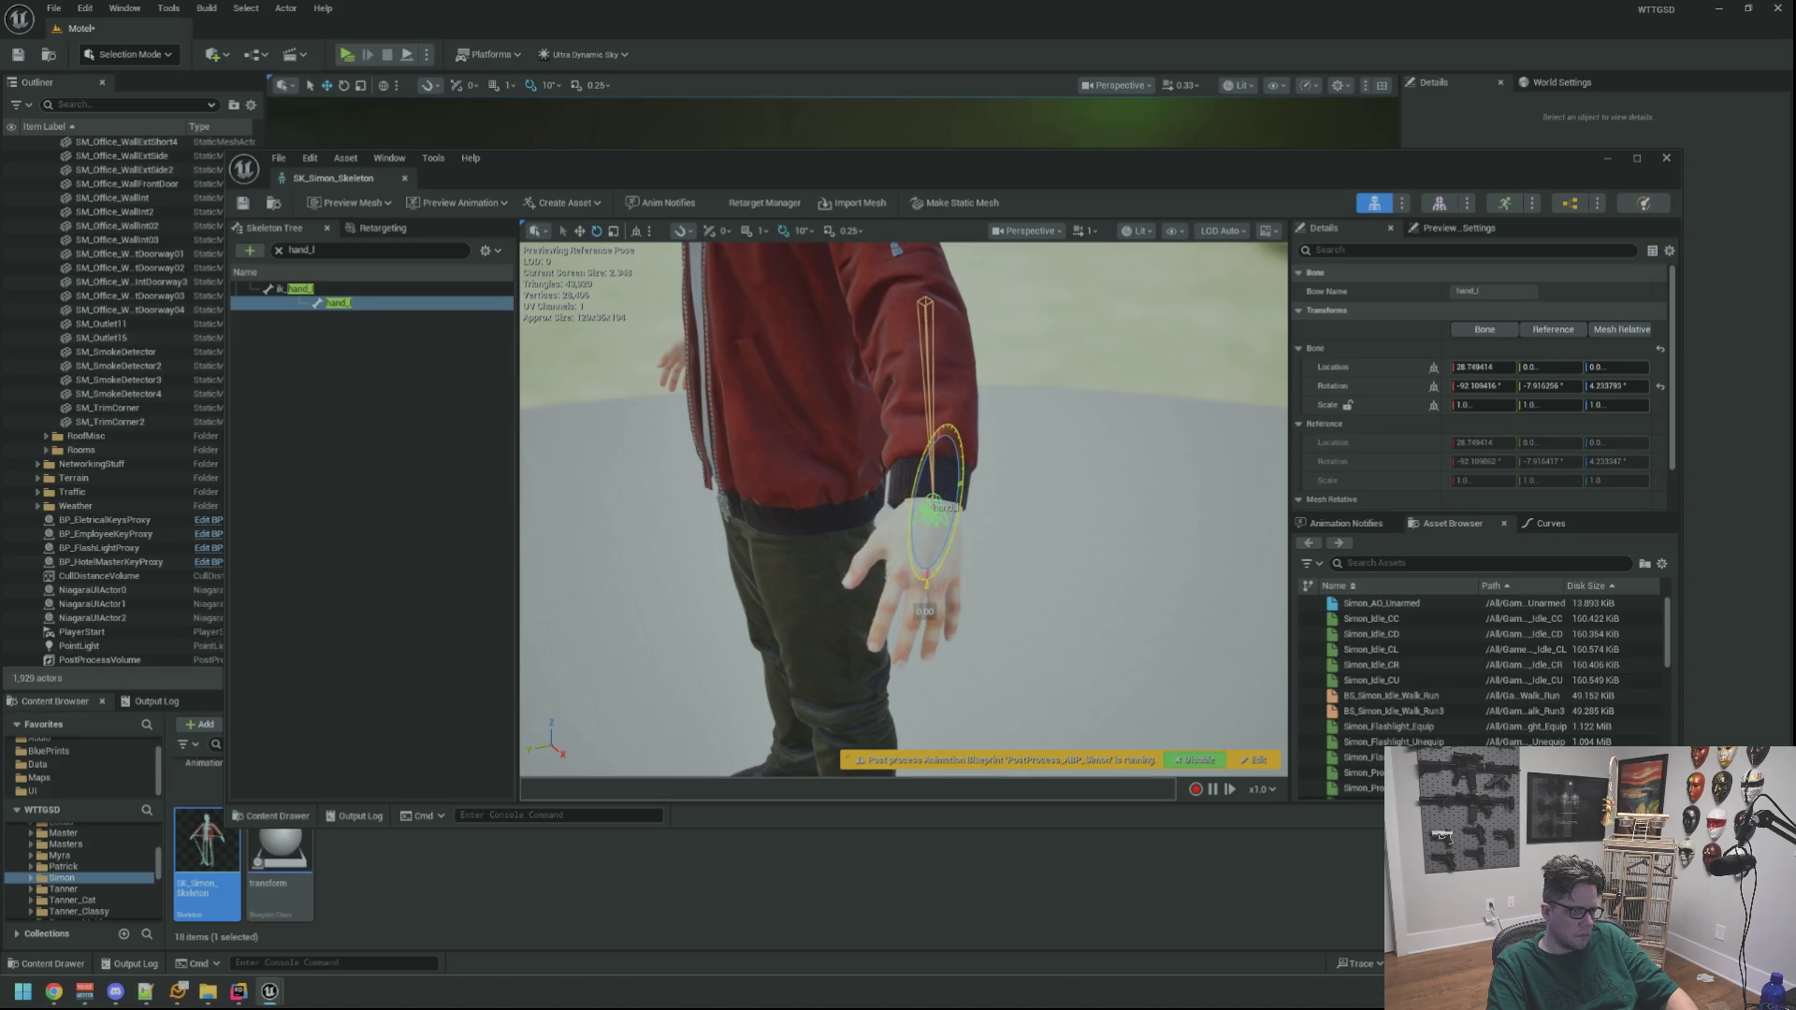
pyautogui.moveTo(917, 574); pyautogui.dragTo(907, 598)
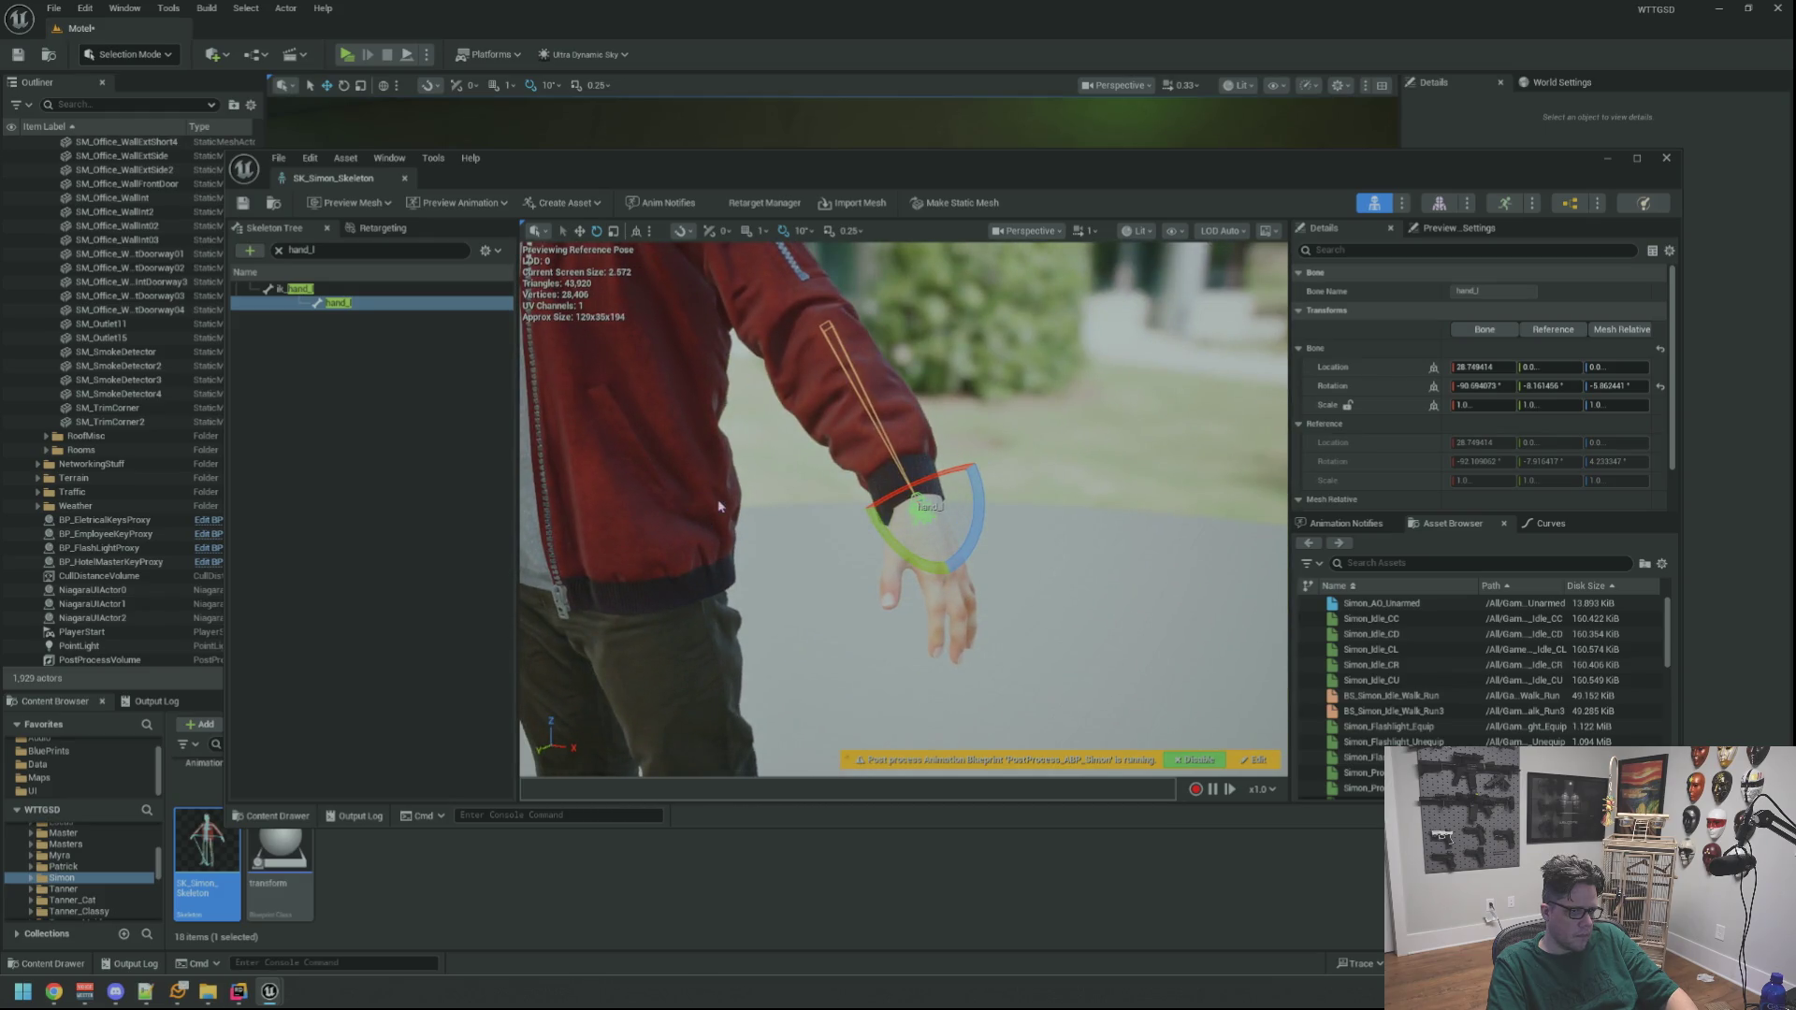
pyautogui.moveTo(973, 506)
pyautogui.mouseDown()
pyautogui.moveTo(905, 582)
pyautogui.moveTo(935, 552)
pyautogui.mouseUp()
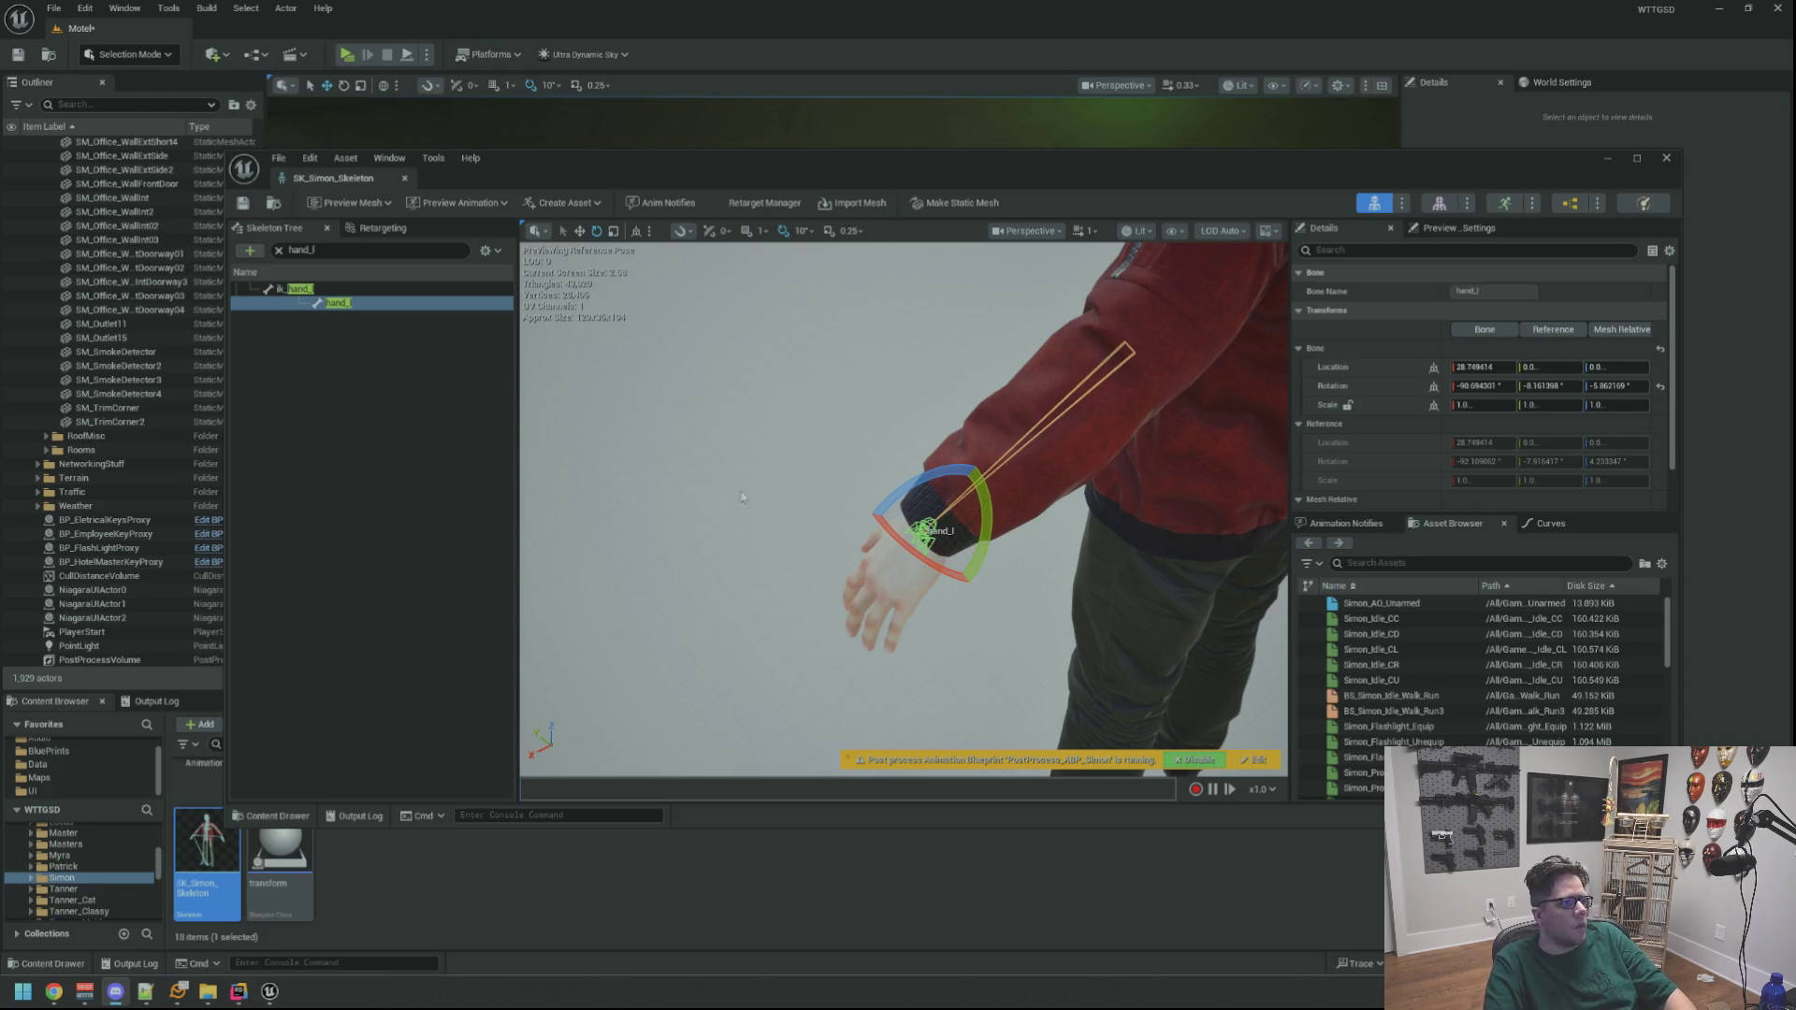
pyautogui.click(1666, 157)
pyautogui.scroll(5, 830, 278)
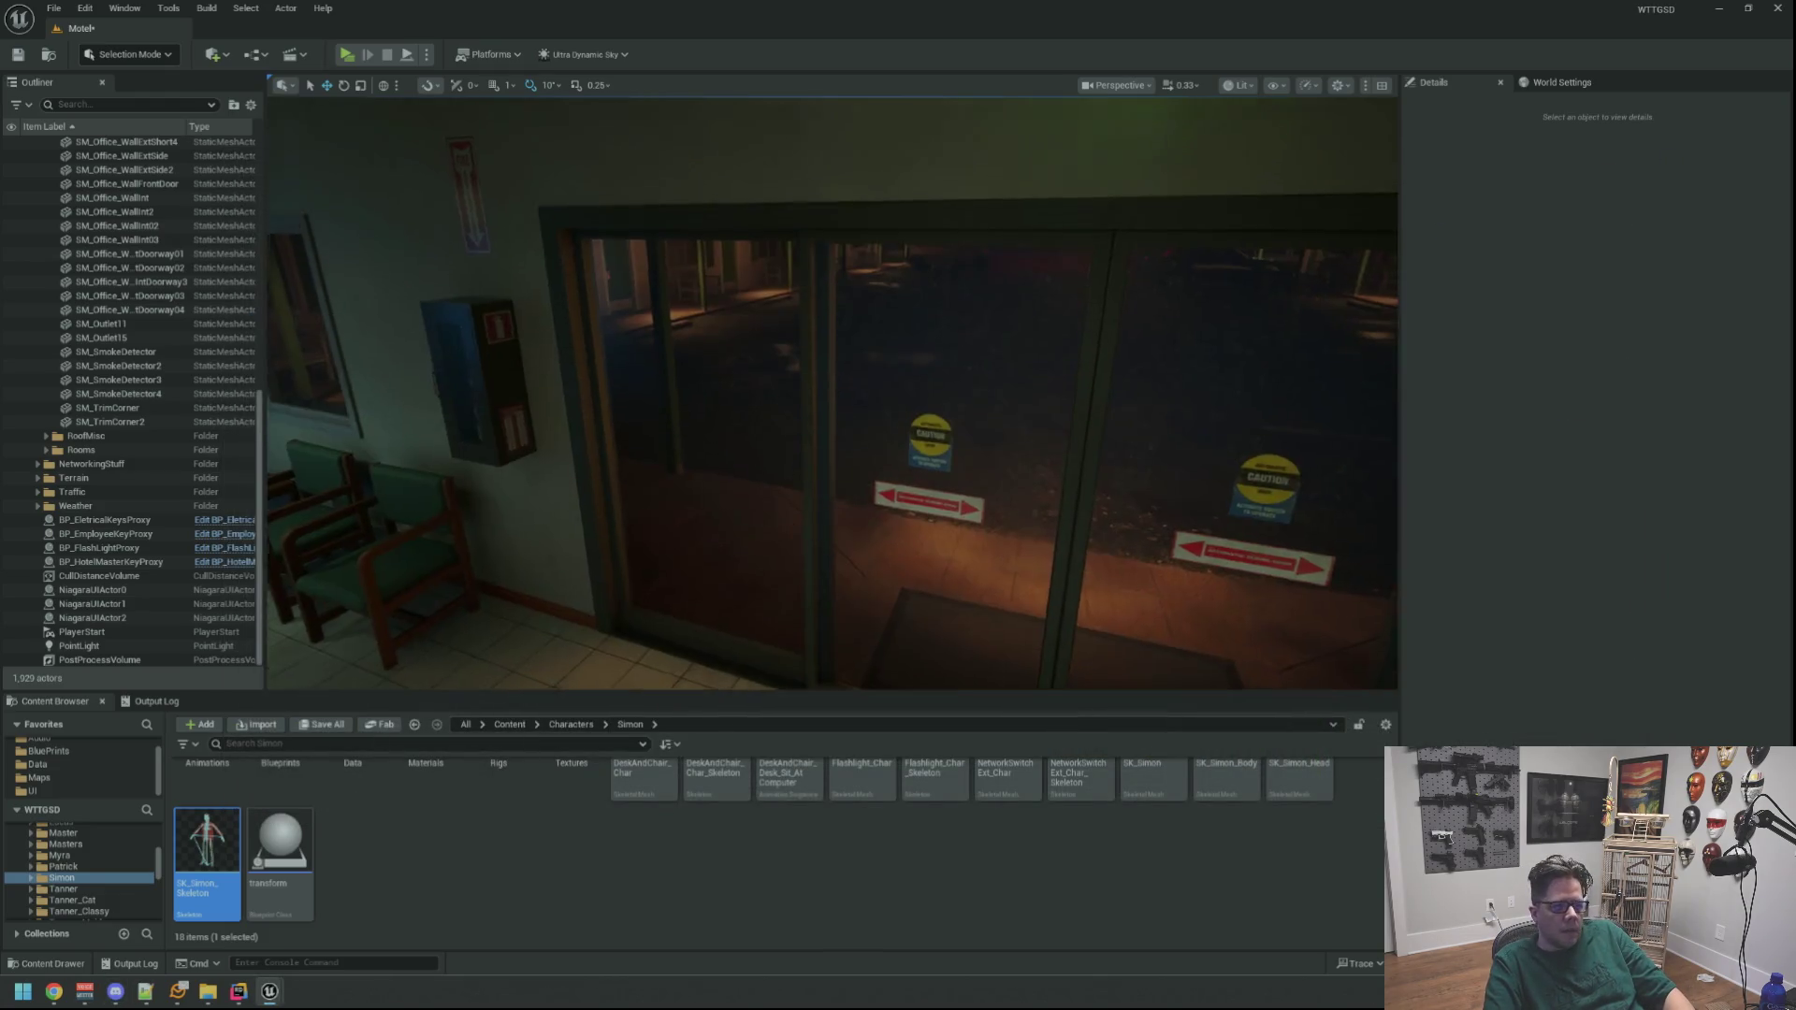
# Start Play-in-Editor, turn on the hand flashlight, eject with F8 and select the player character
pyautogui.click(426, 54)
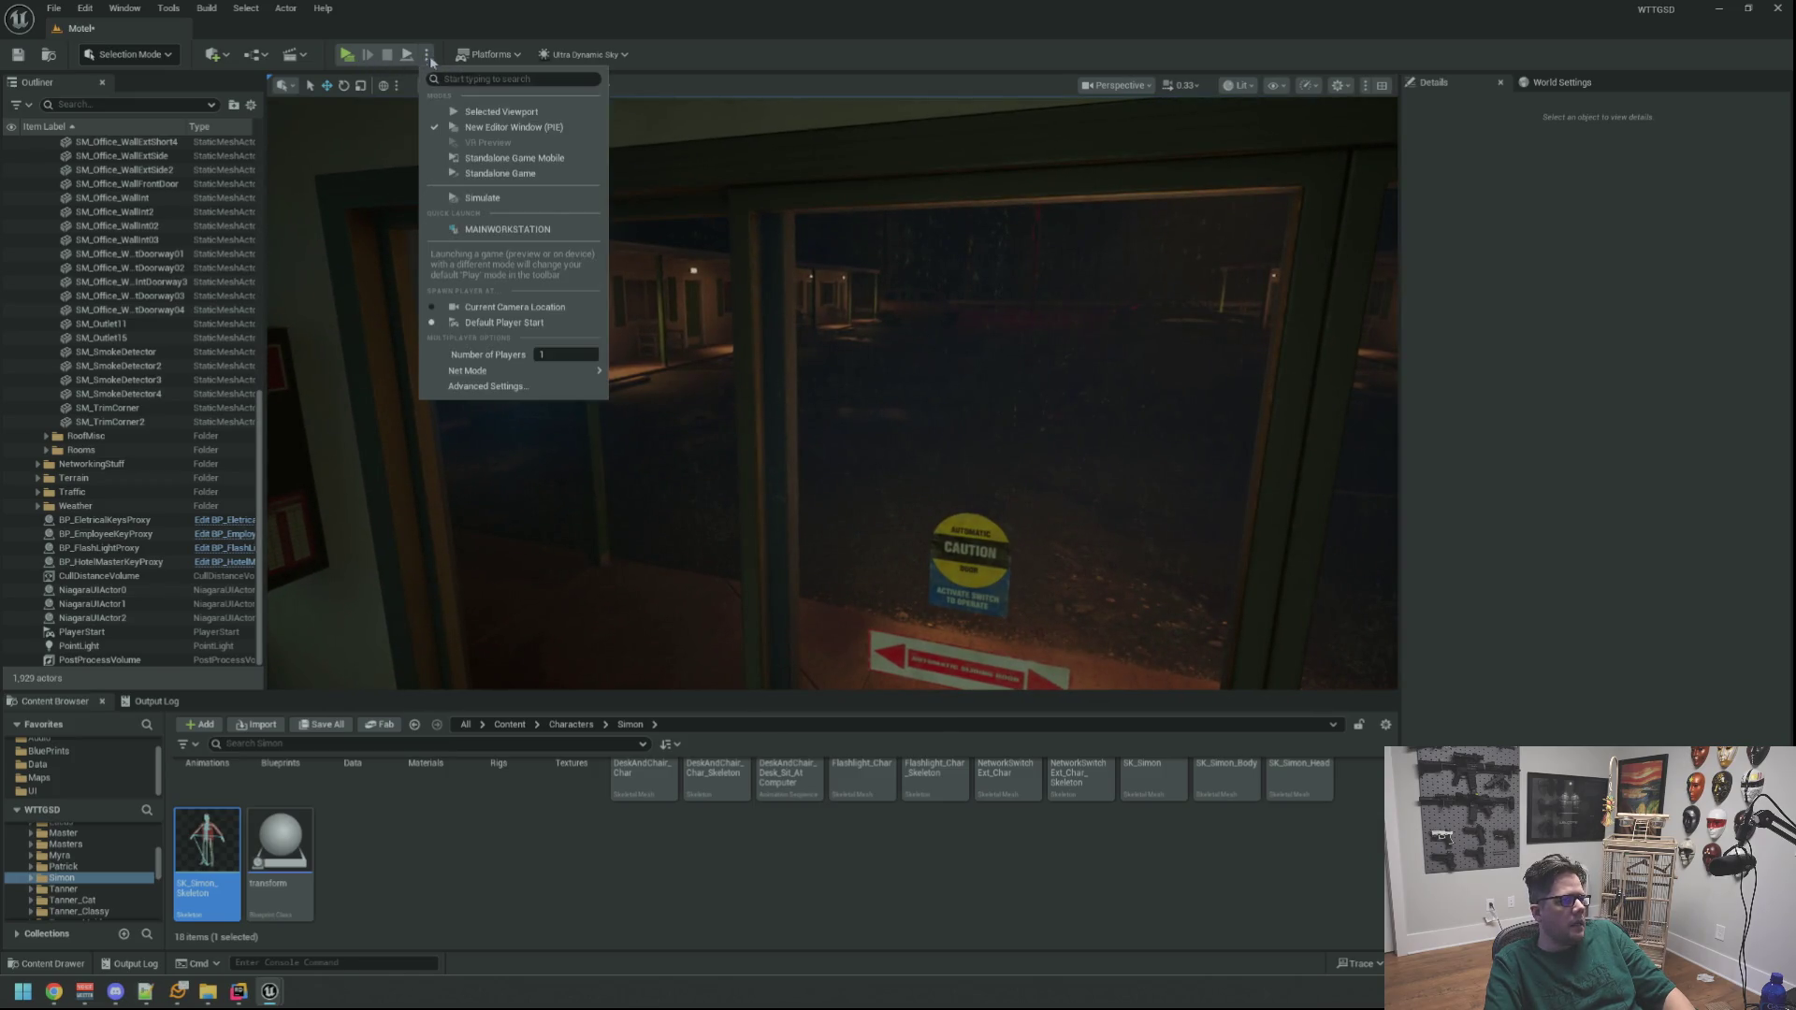
pyautogui.click(476, 112)
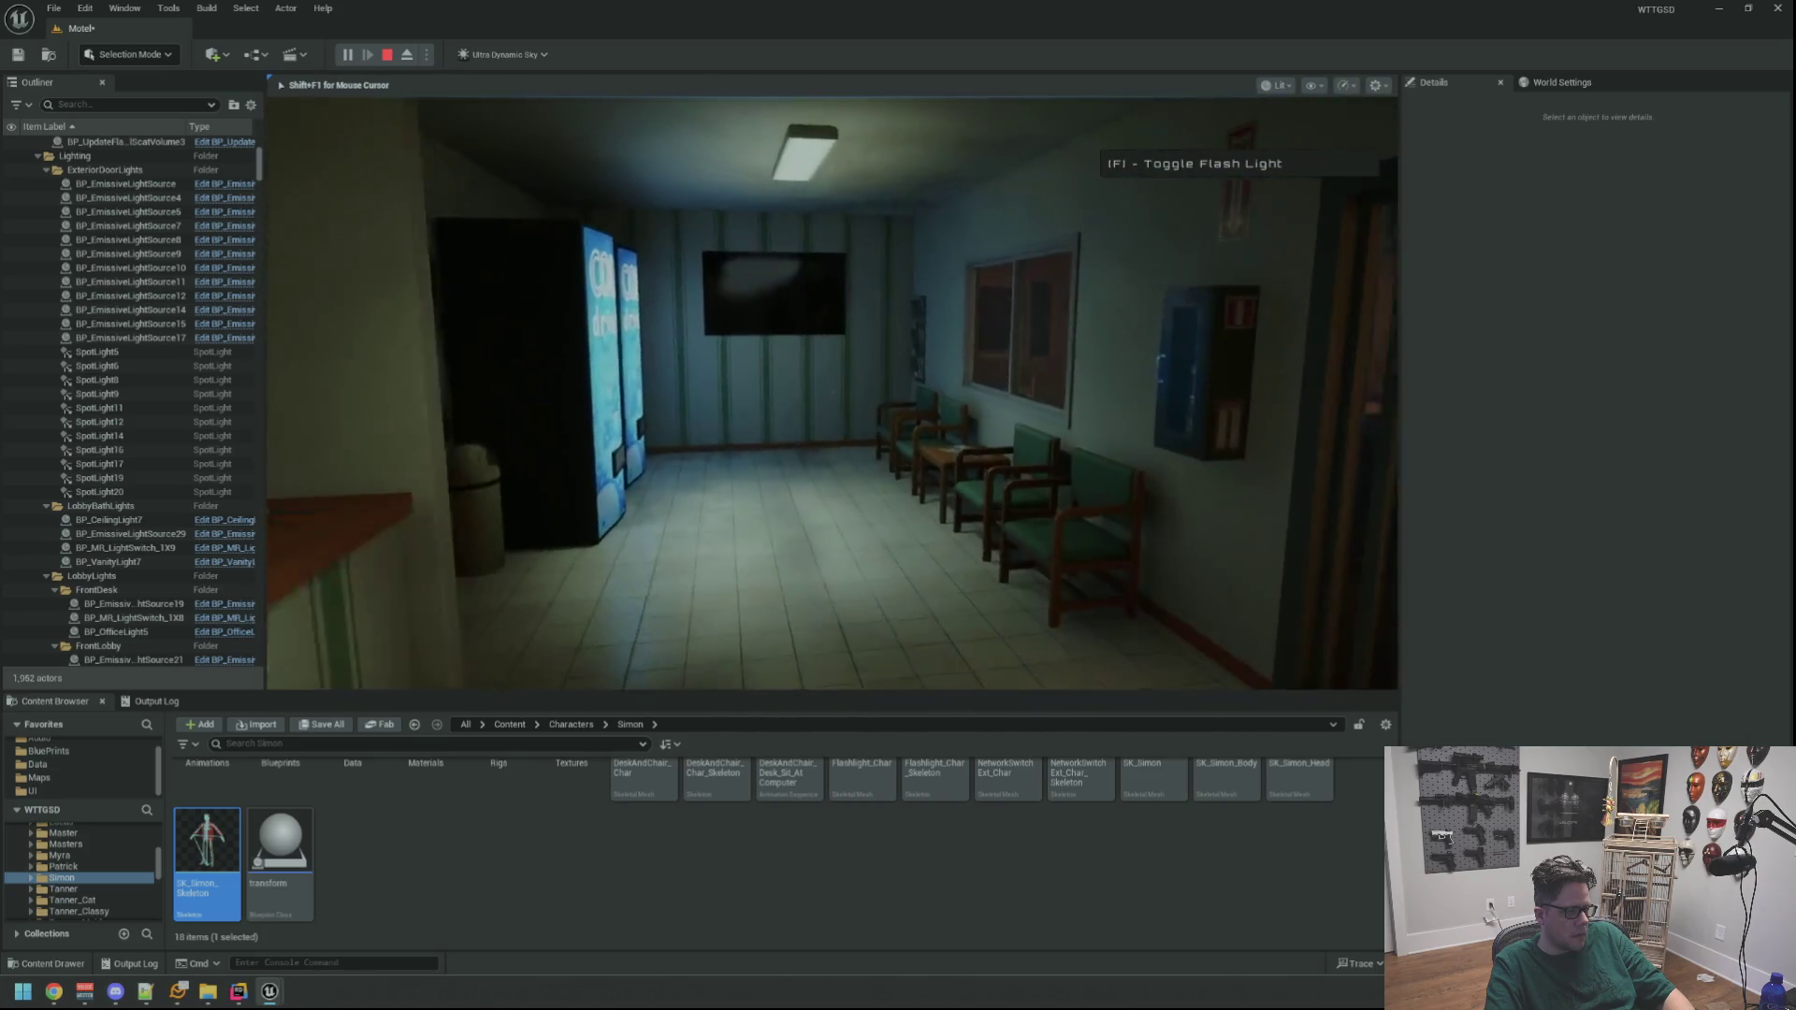
pyautogui.press('f')
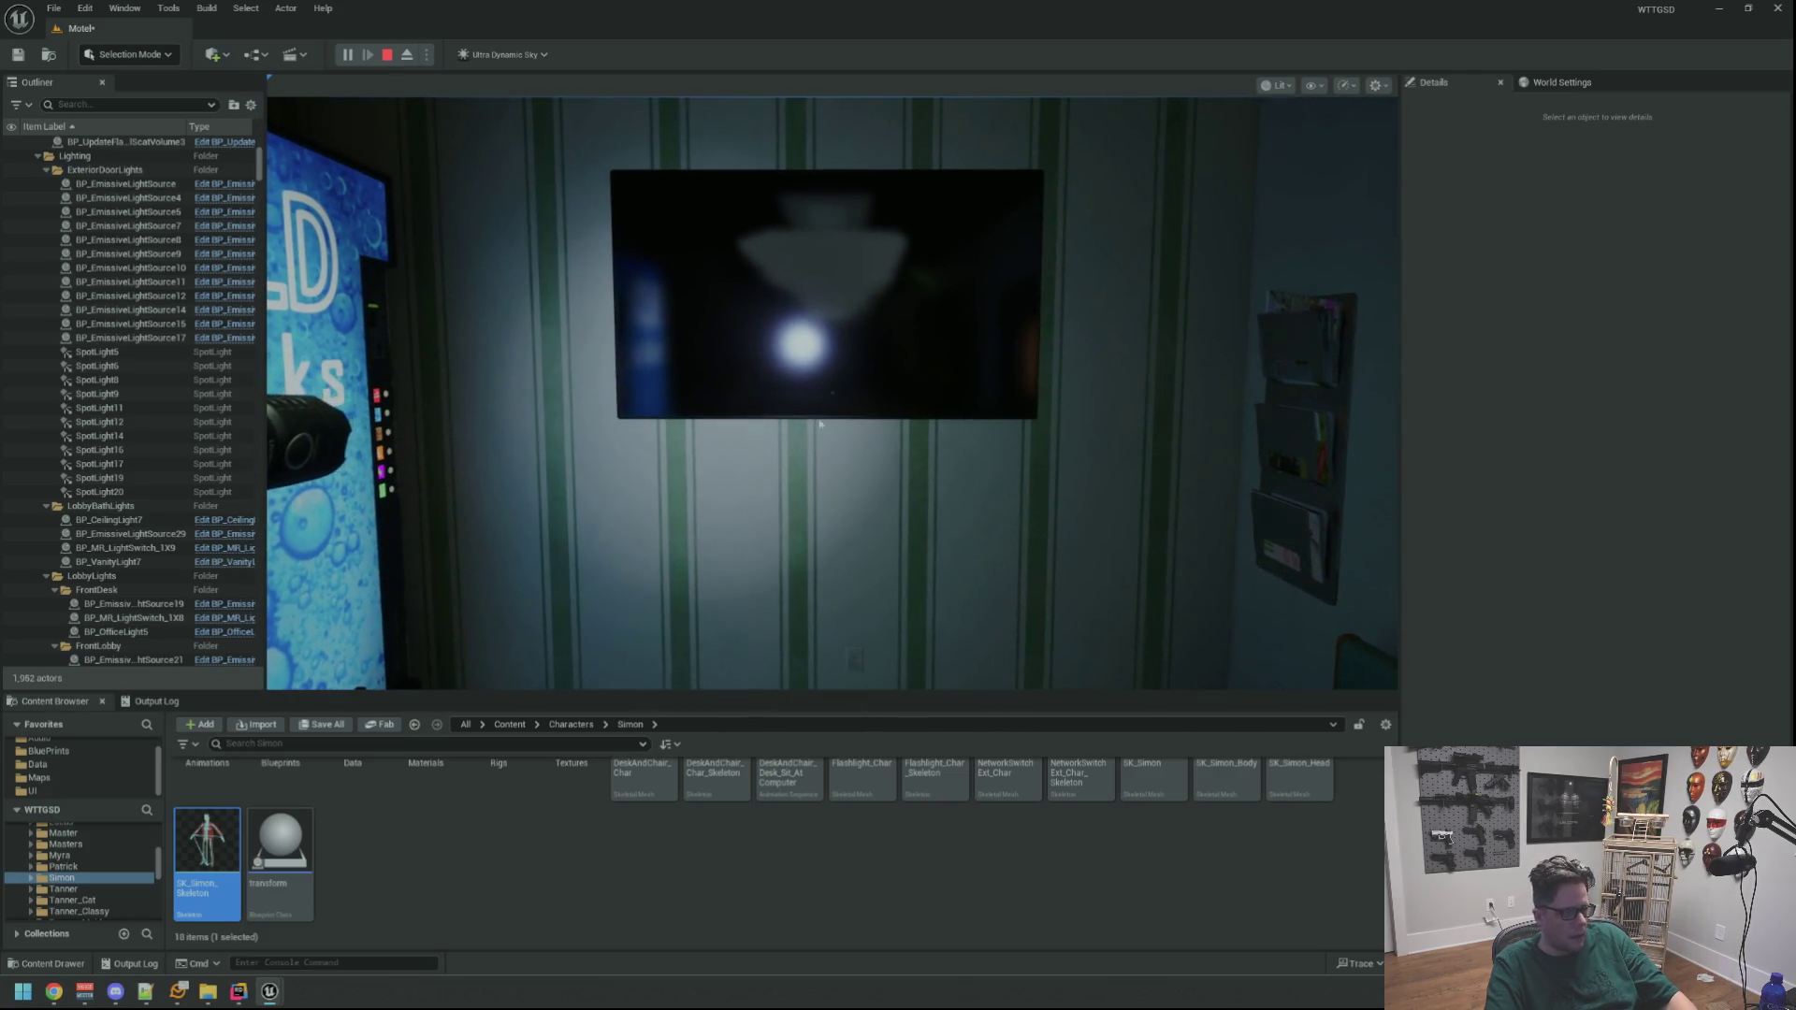
pyautogui.hotkey('shift', 'F1')
pyautogui.press('F8')
pyautogui.moveTo(718, 274); pyautogui.dragTo(664, 296)
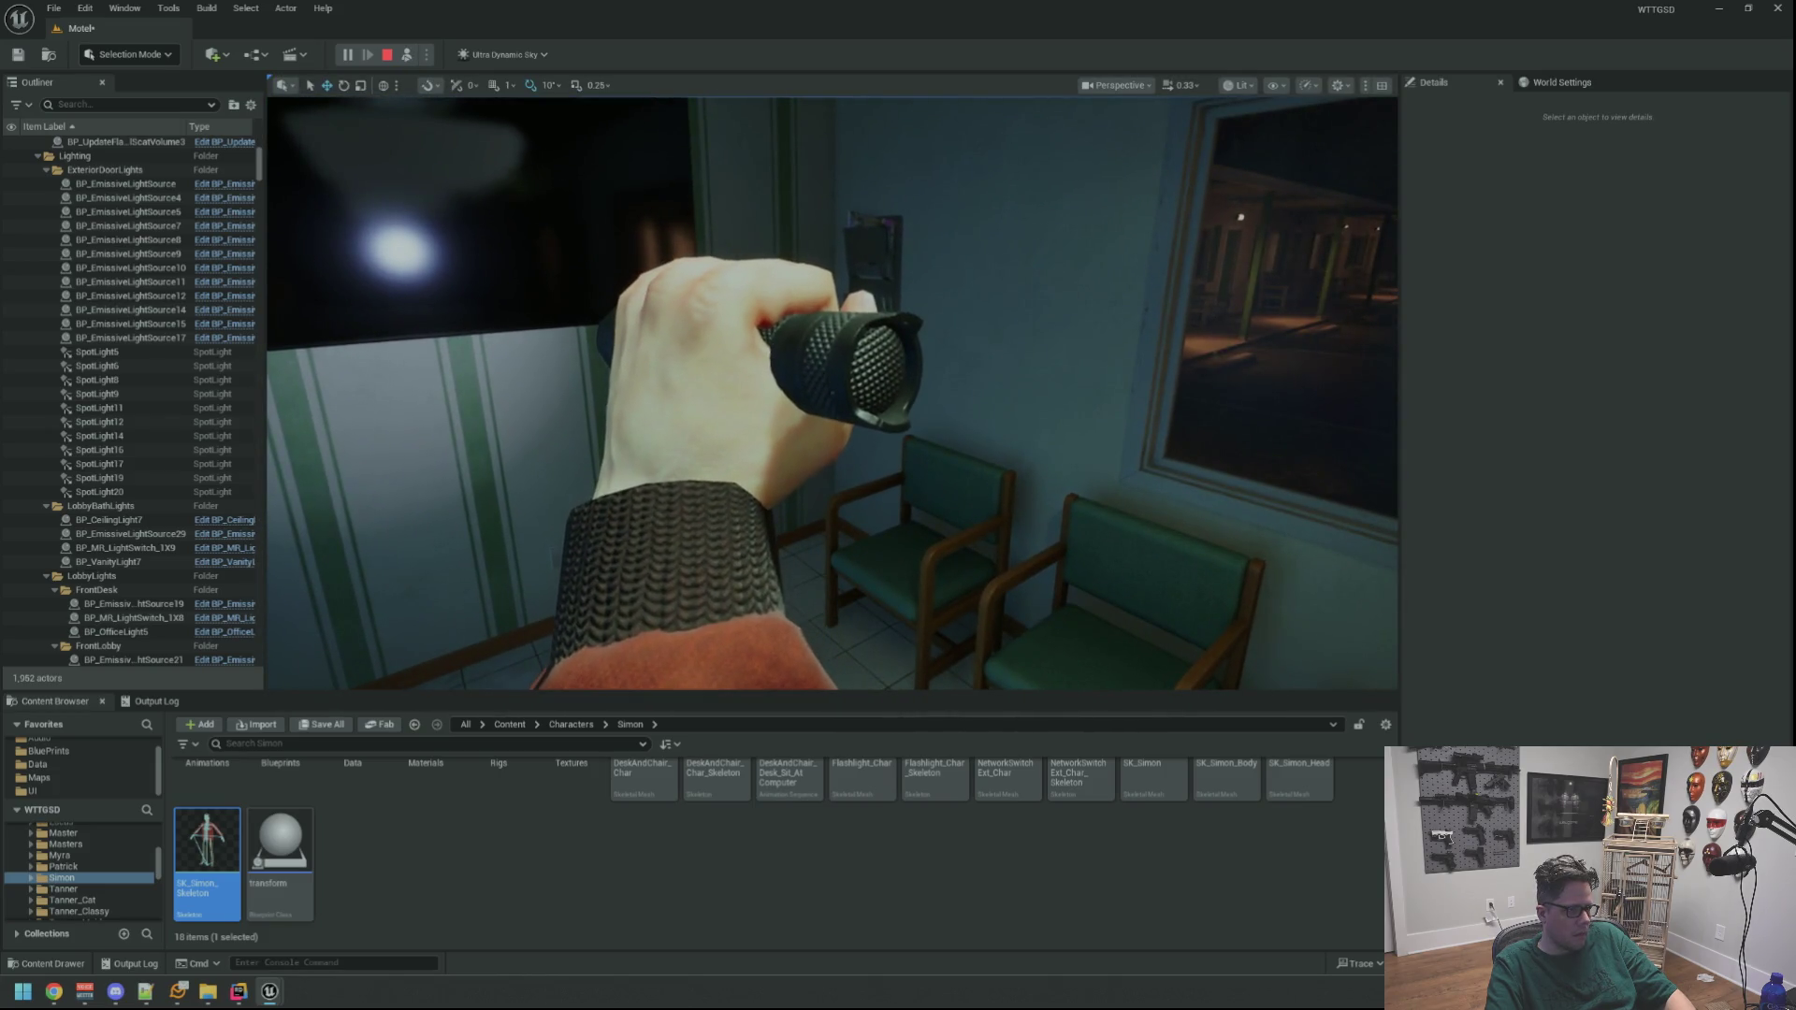
pyautogui.click(664, 297)
# Frame the character and select its BP_FlashLight component in the Details list
pyautogui.press('f')
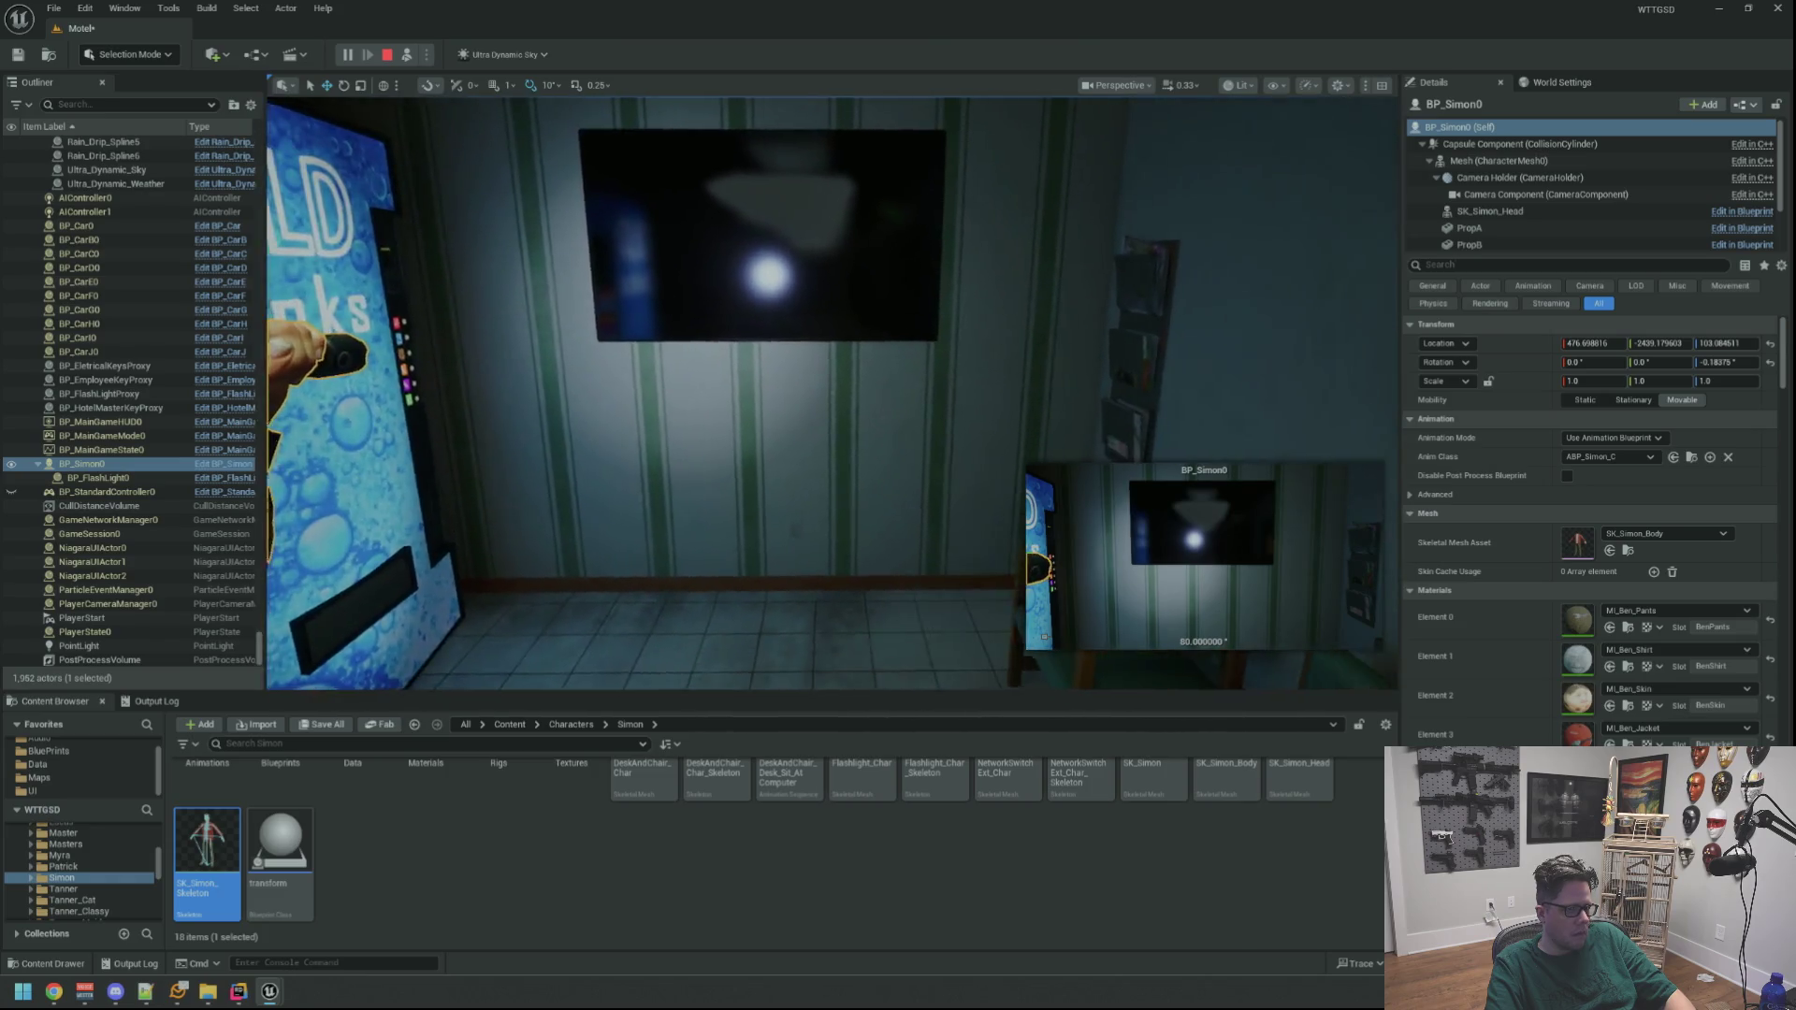
pyautogui.moveTo(374, 462); pyautogui.dragTo(411, 462)
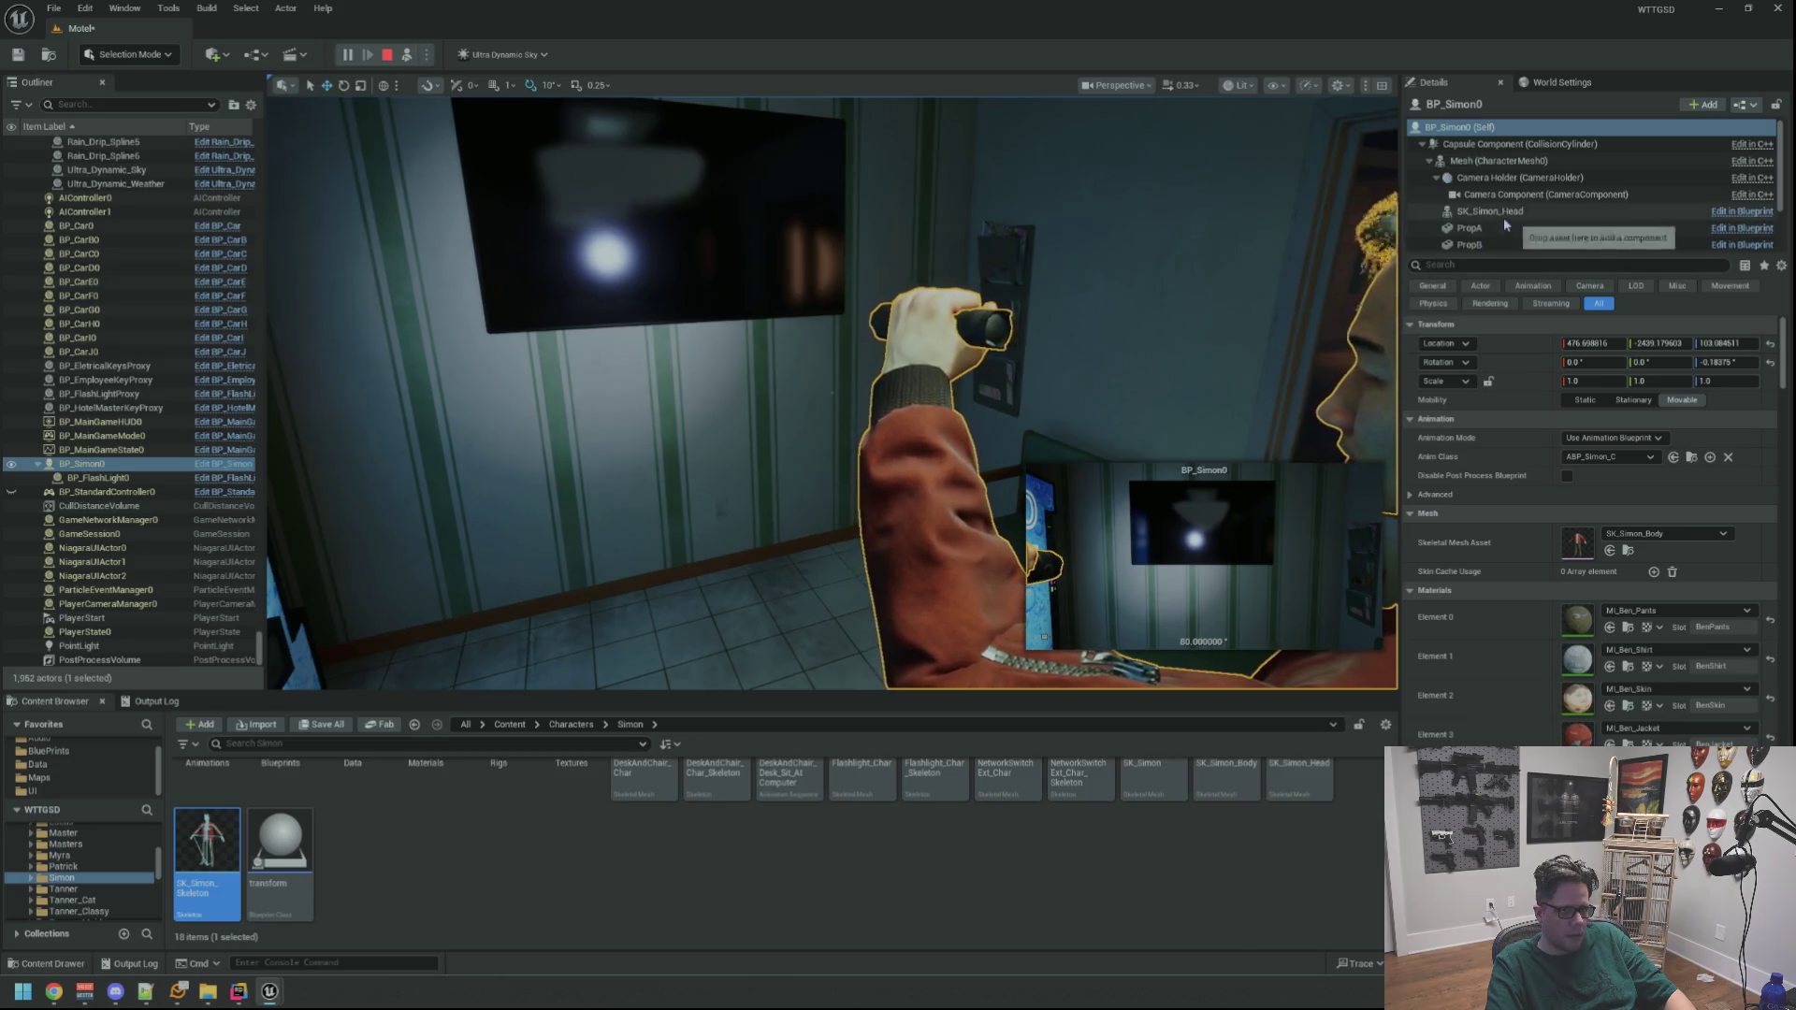
pyautogui.click(1508, 245)
pyautogui.scroll(-1, 1520, 209)
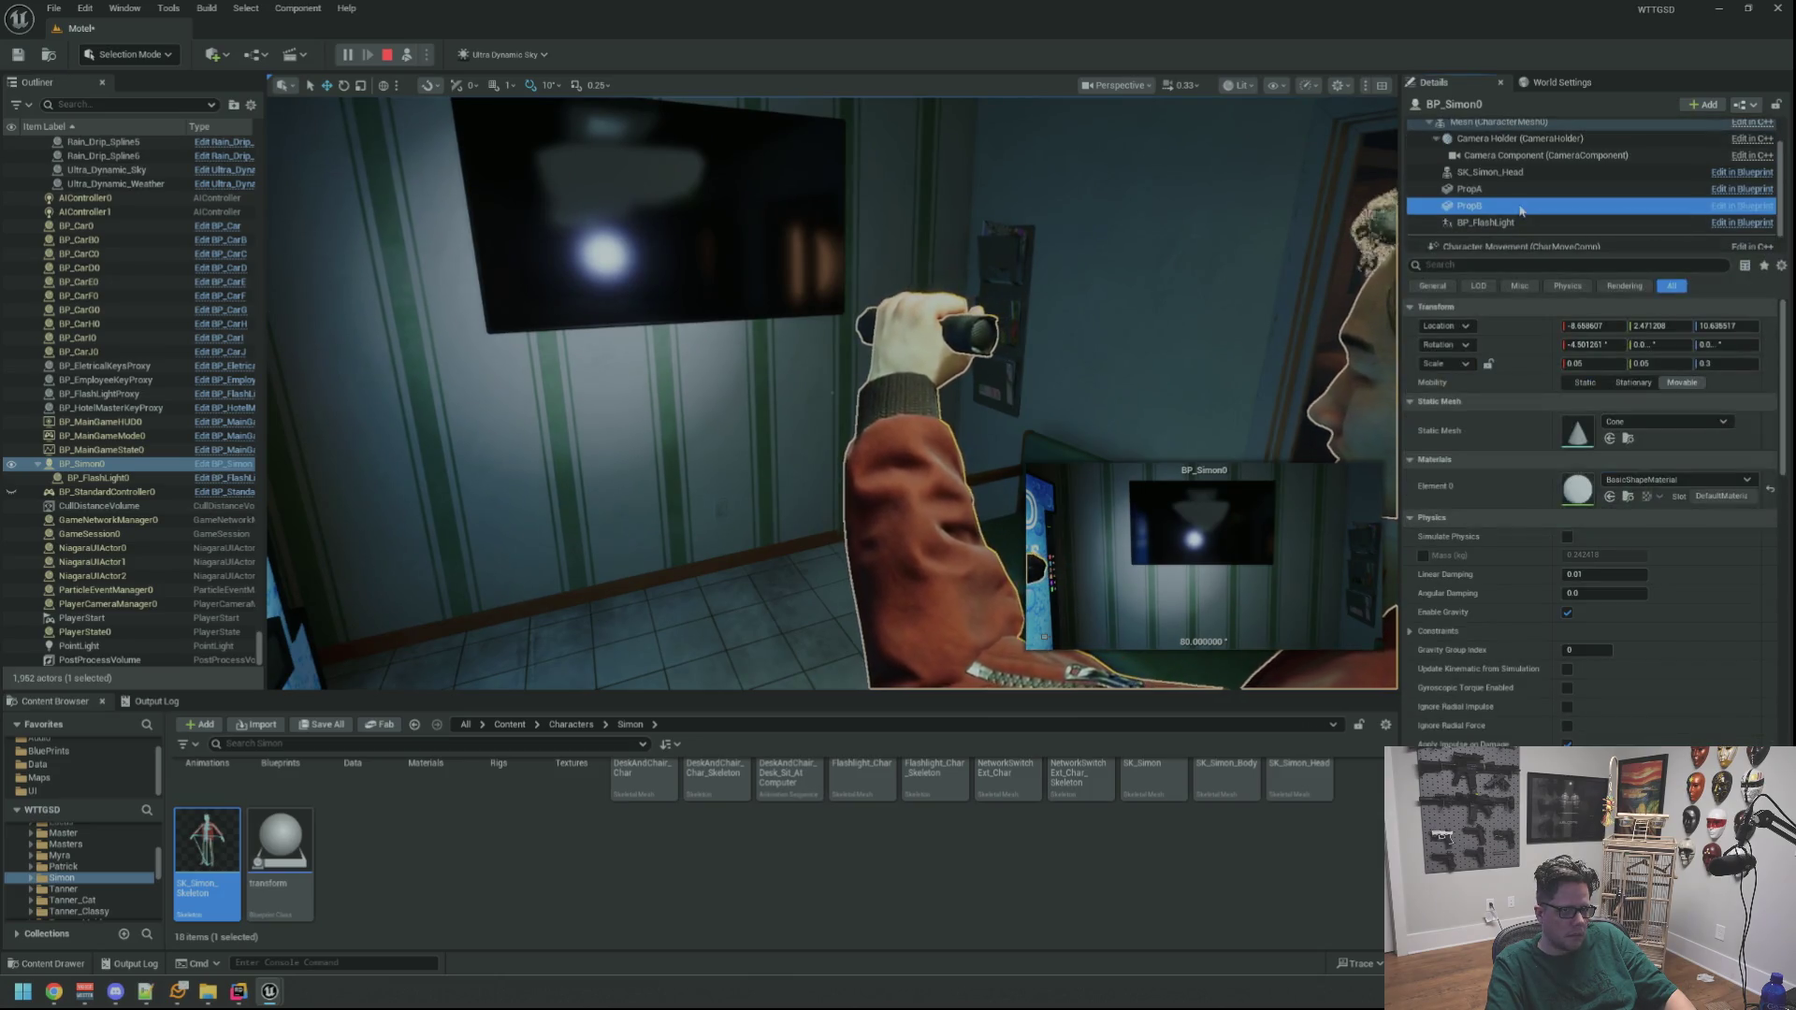
pyautogui.click(1516, 222)
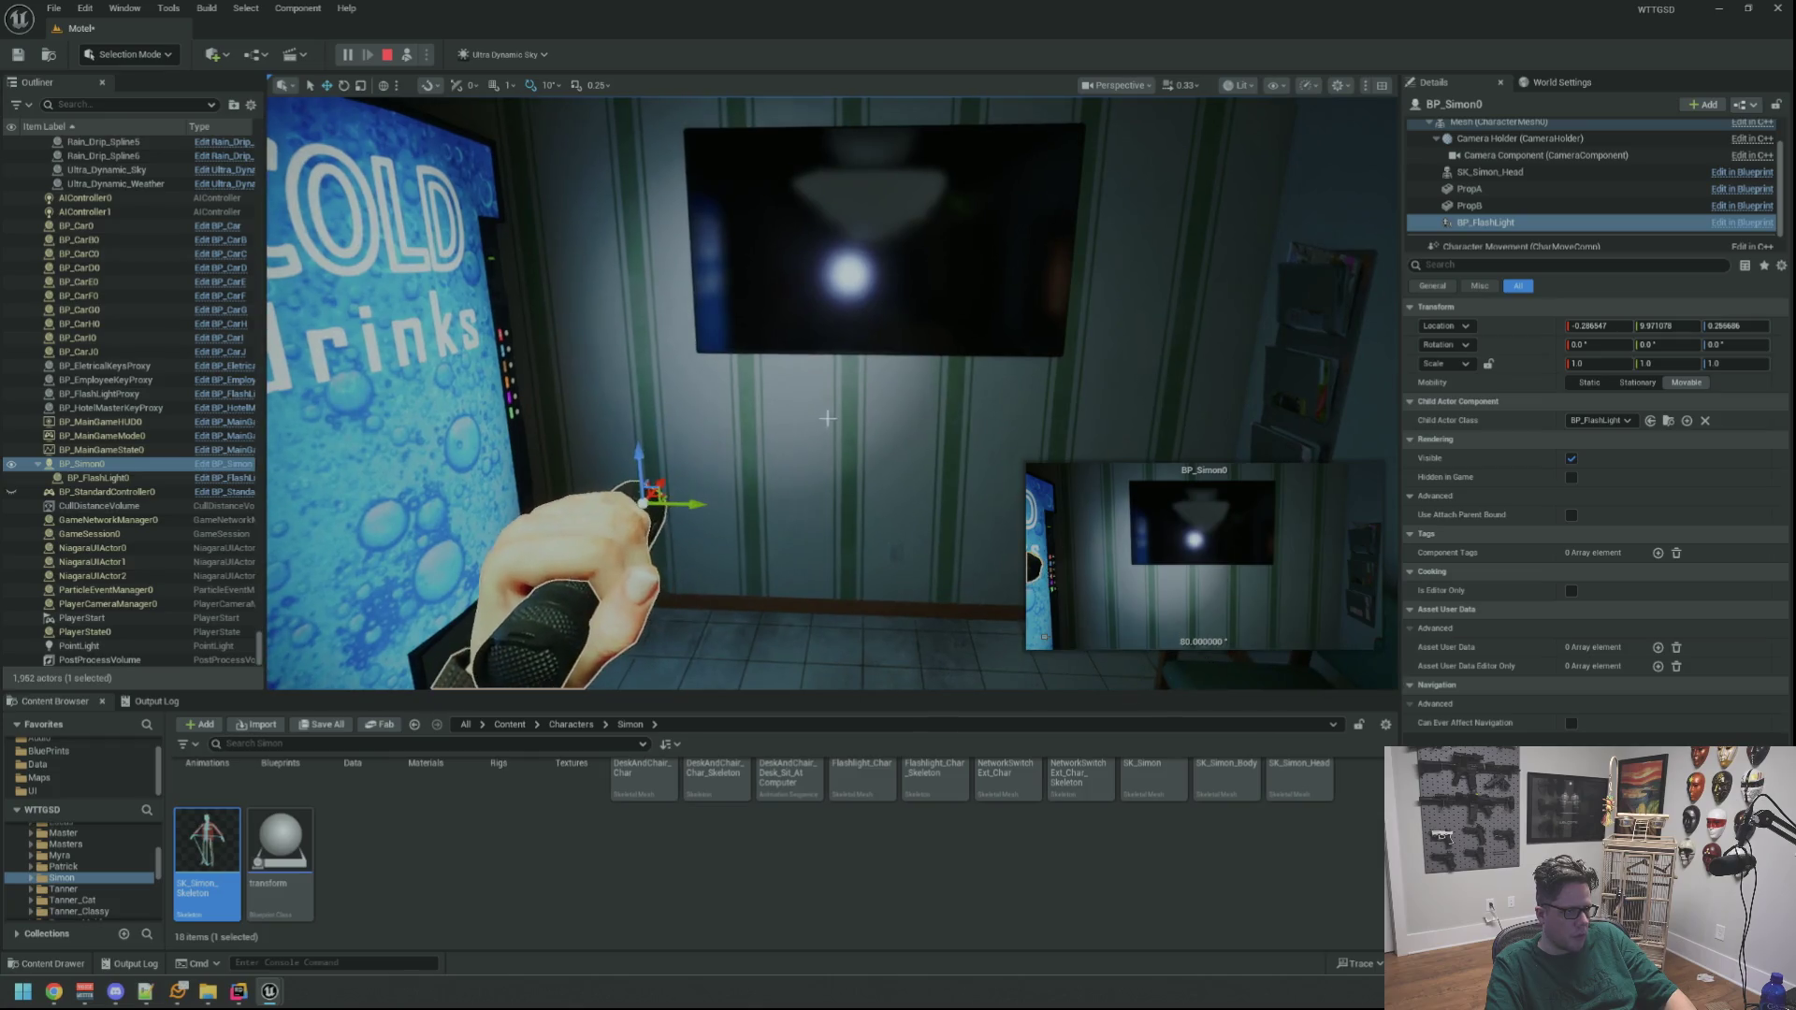
# Rotate the flashlight about 10 degrees and then into line with the hand
pyautogui.press('e')
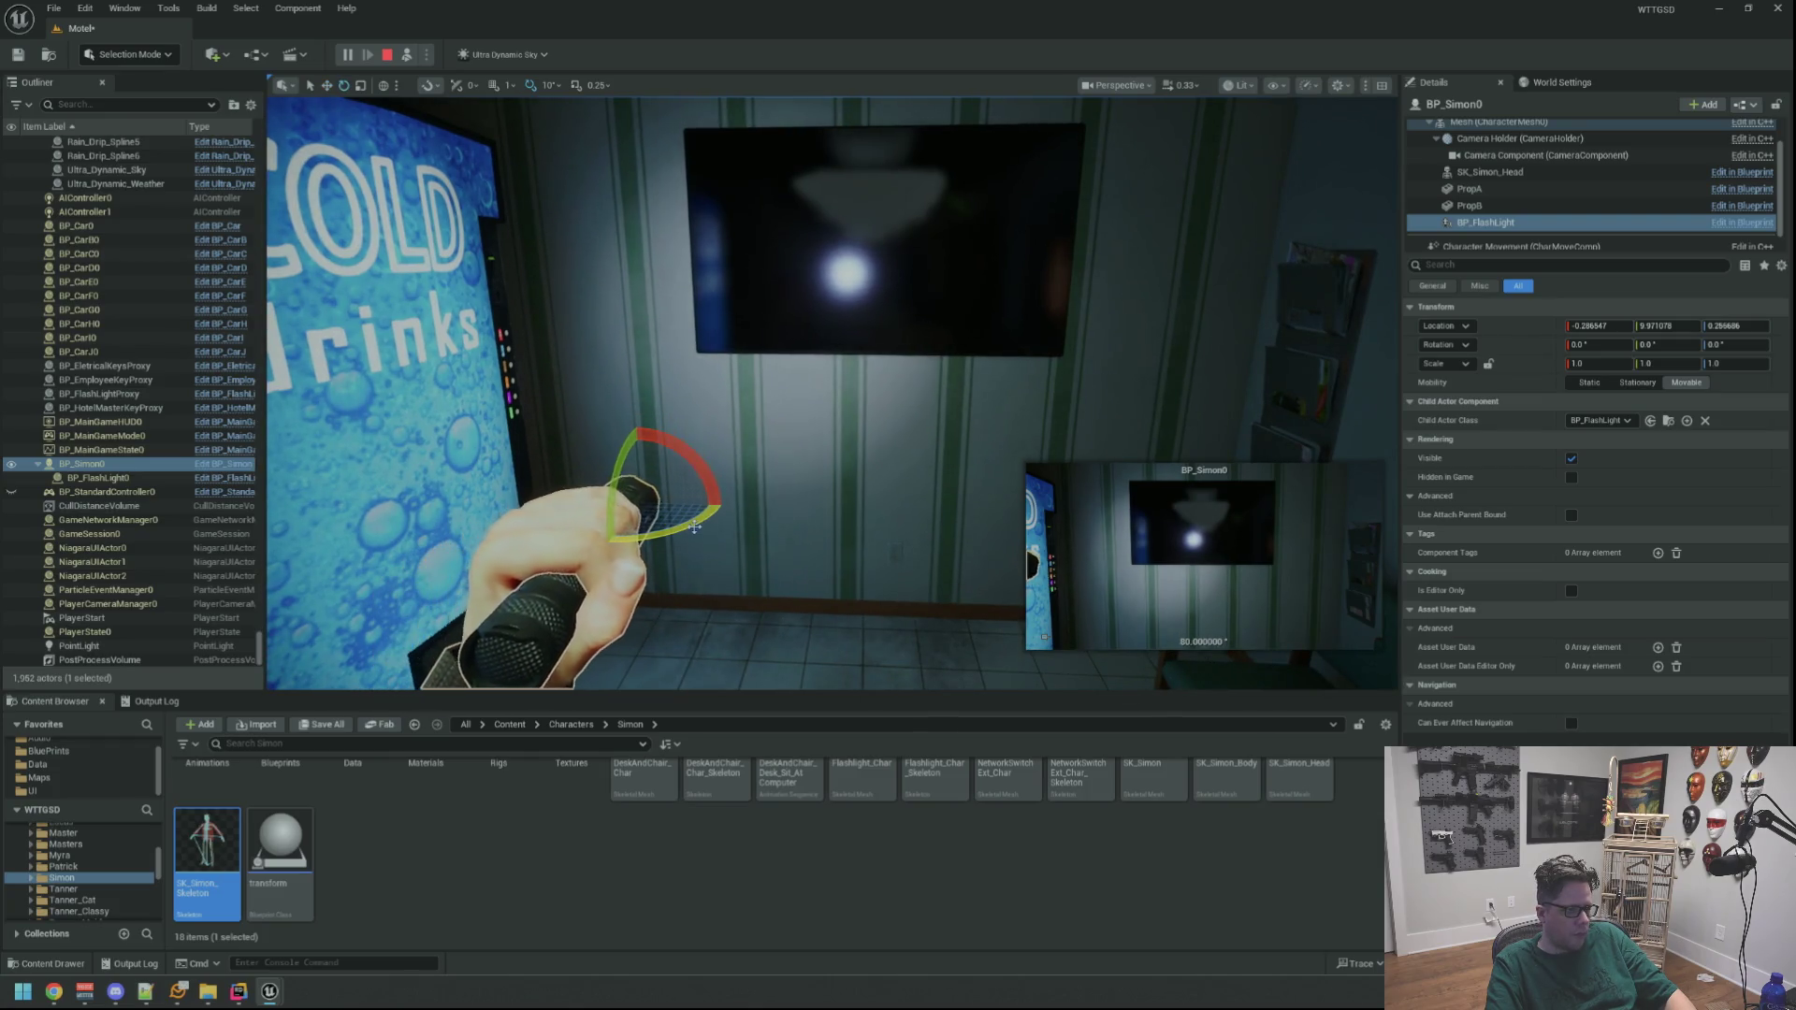
pyautogui.moveTo(676, 476); pyautogui.dragTo(692, 475)
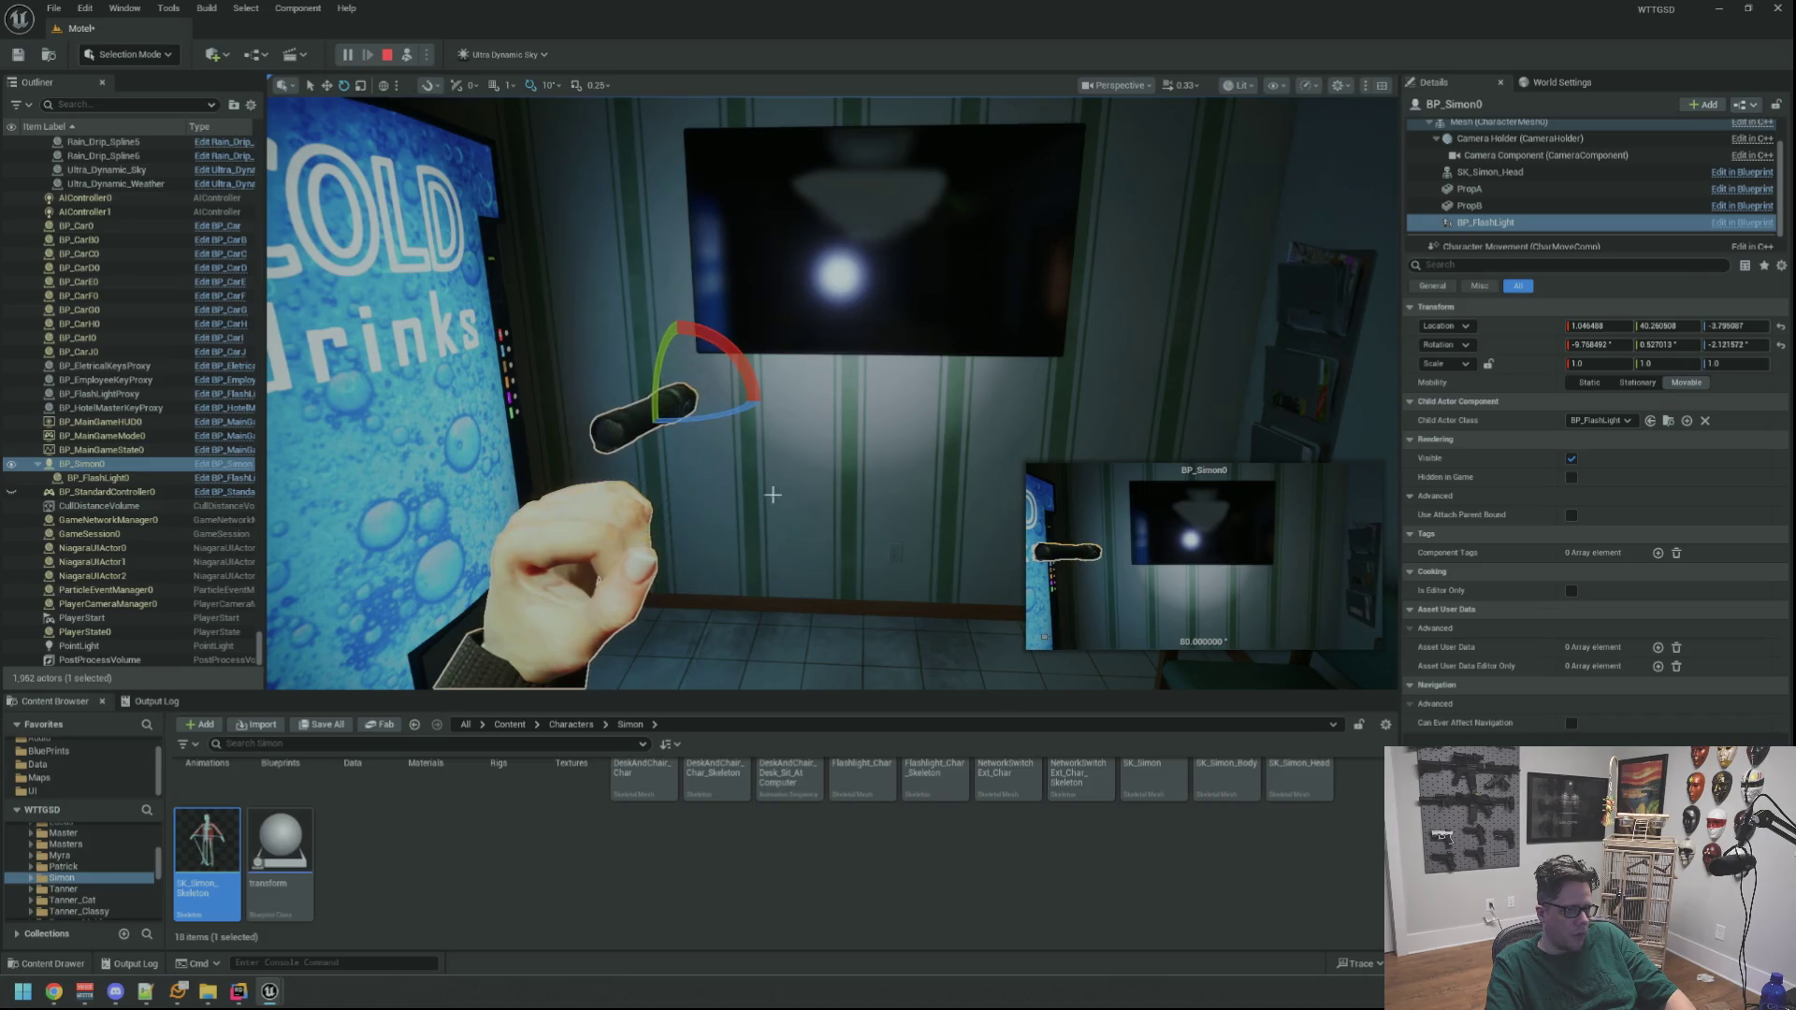
pyautogui.click(427, 85)
pyautogui.click(423, 156)
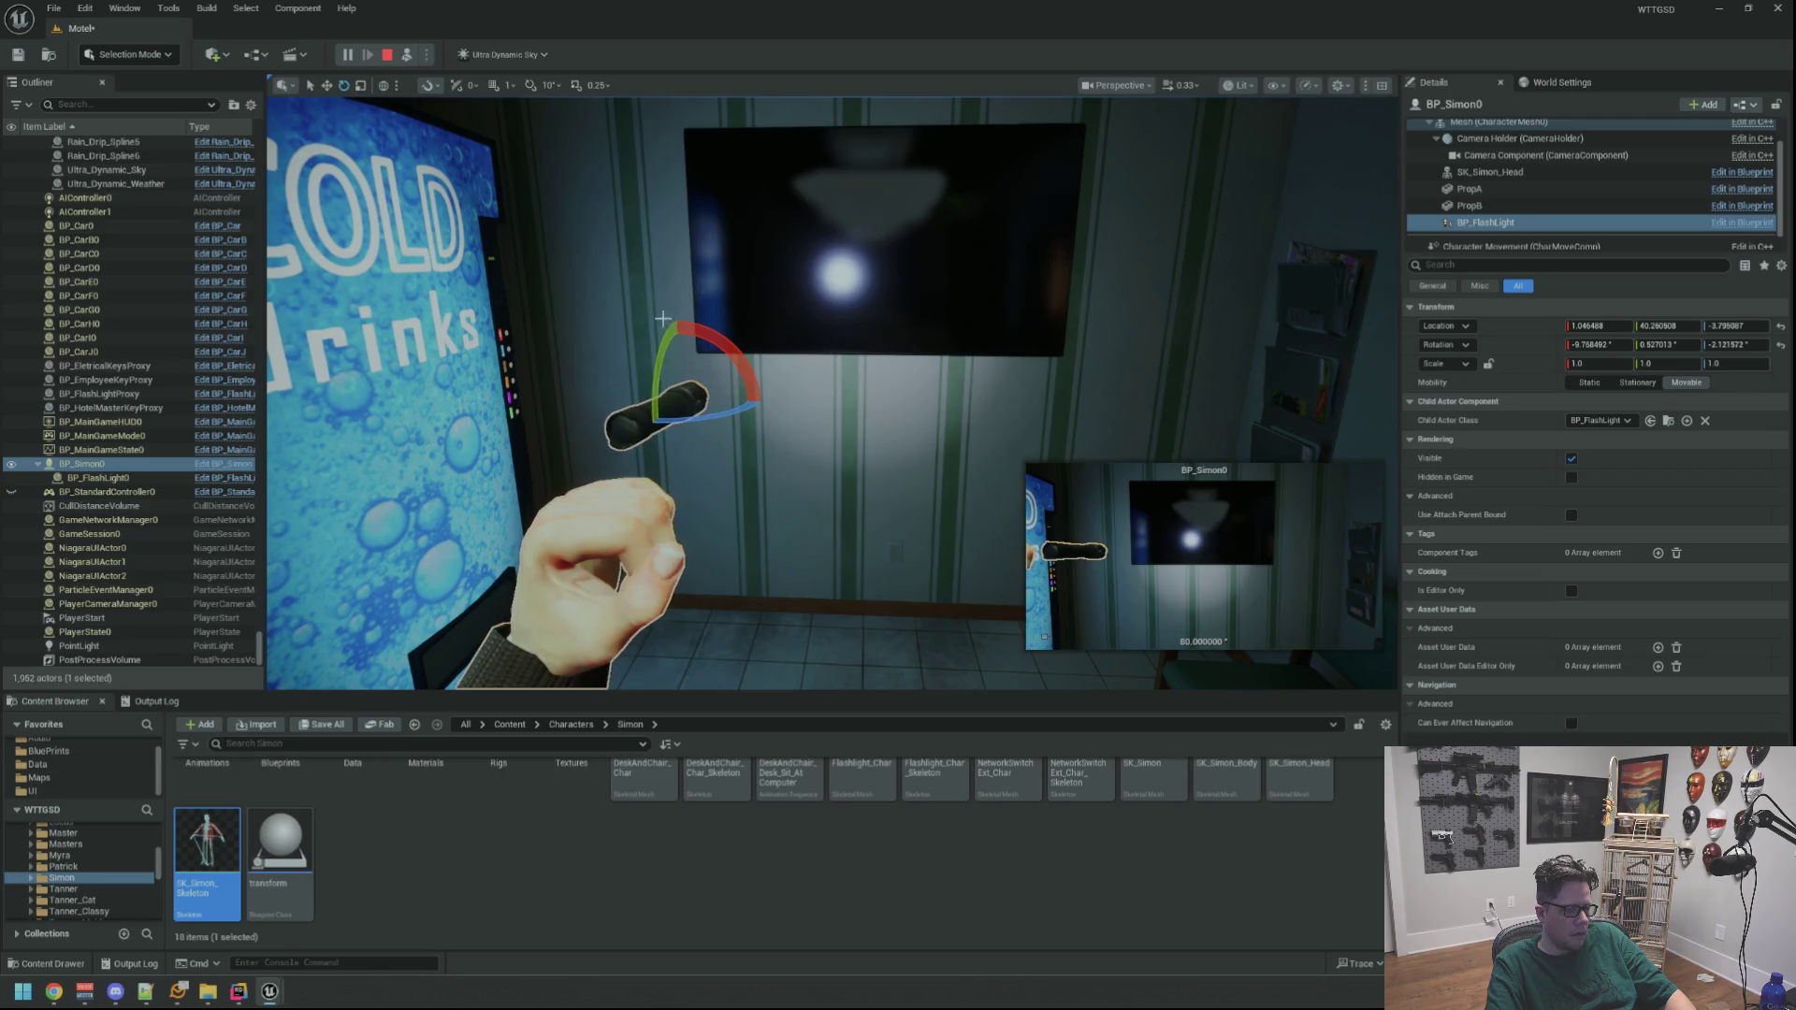
pyautogui.moveTo(717, 416); pyautogui.dragTo(713, 386)
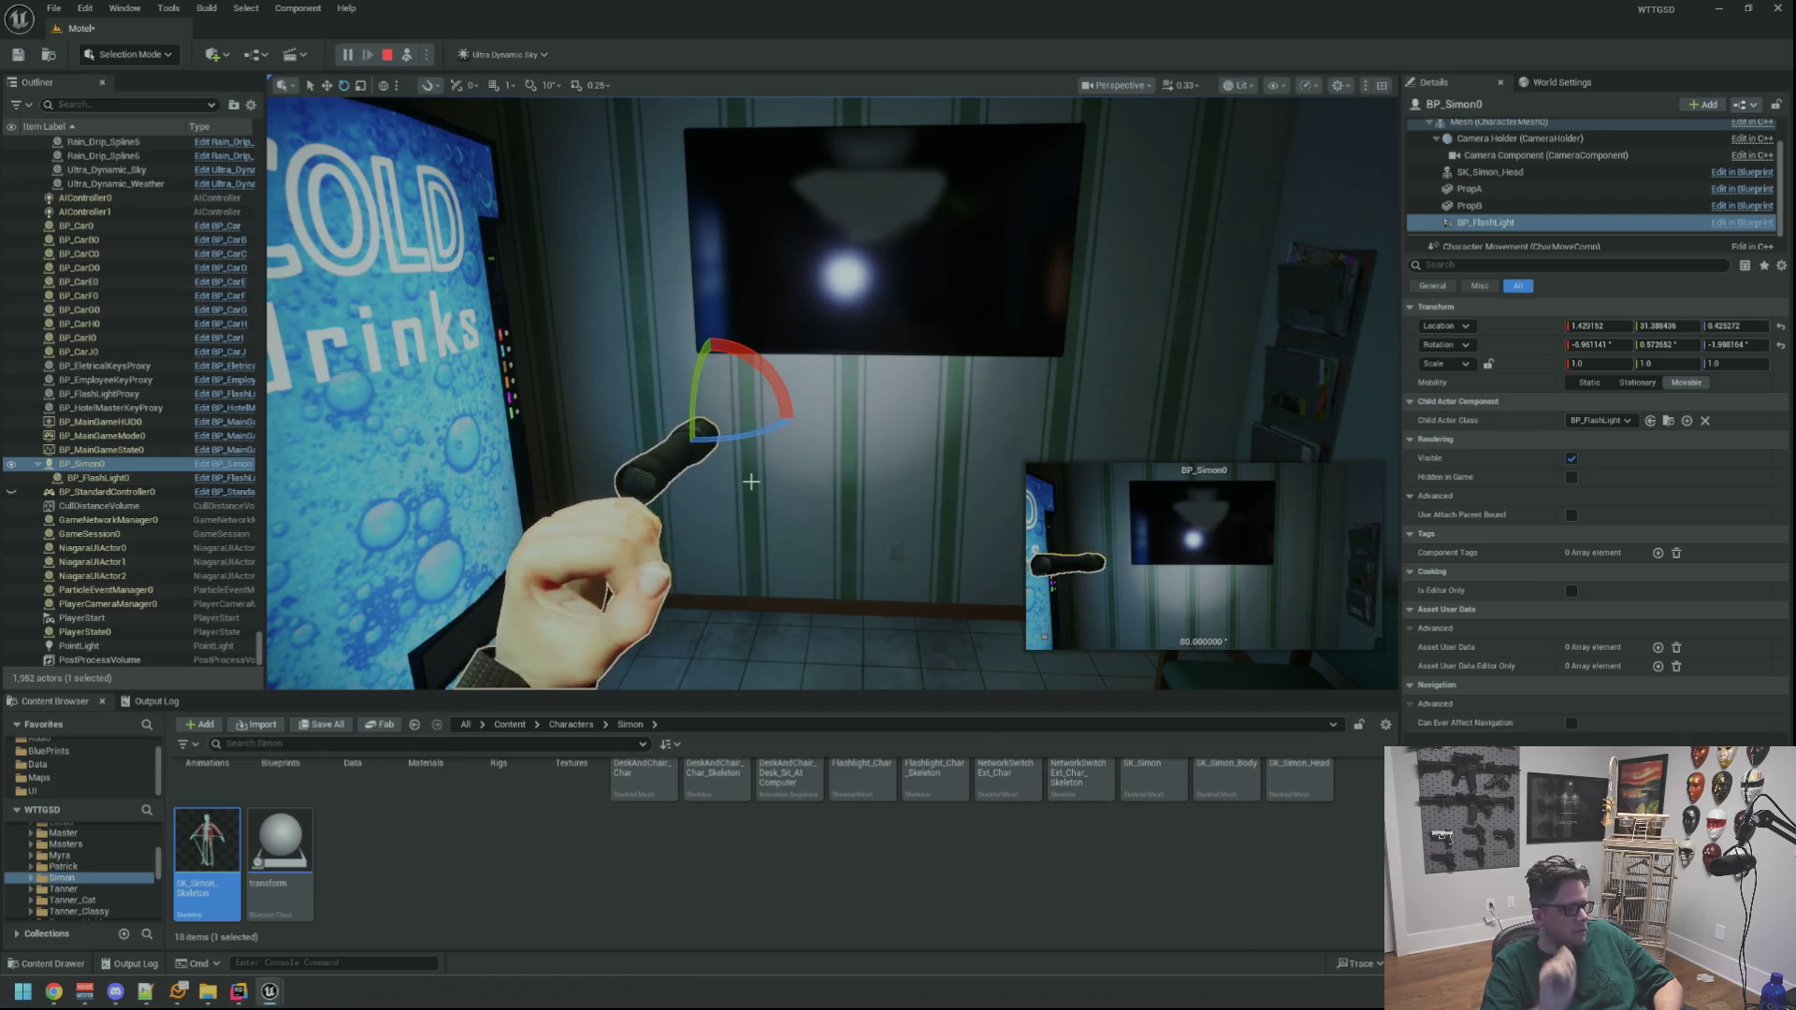
pyautogui.moveTo(751, 480); pyautogui.dragTo(711, 449)
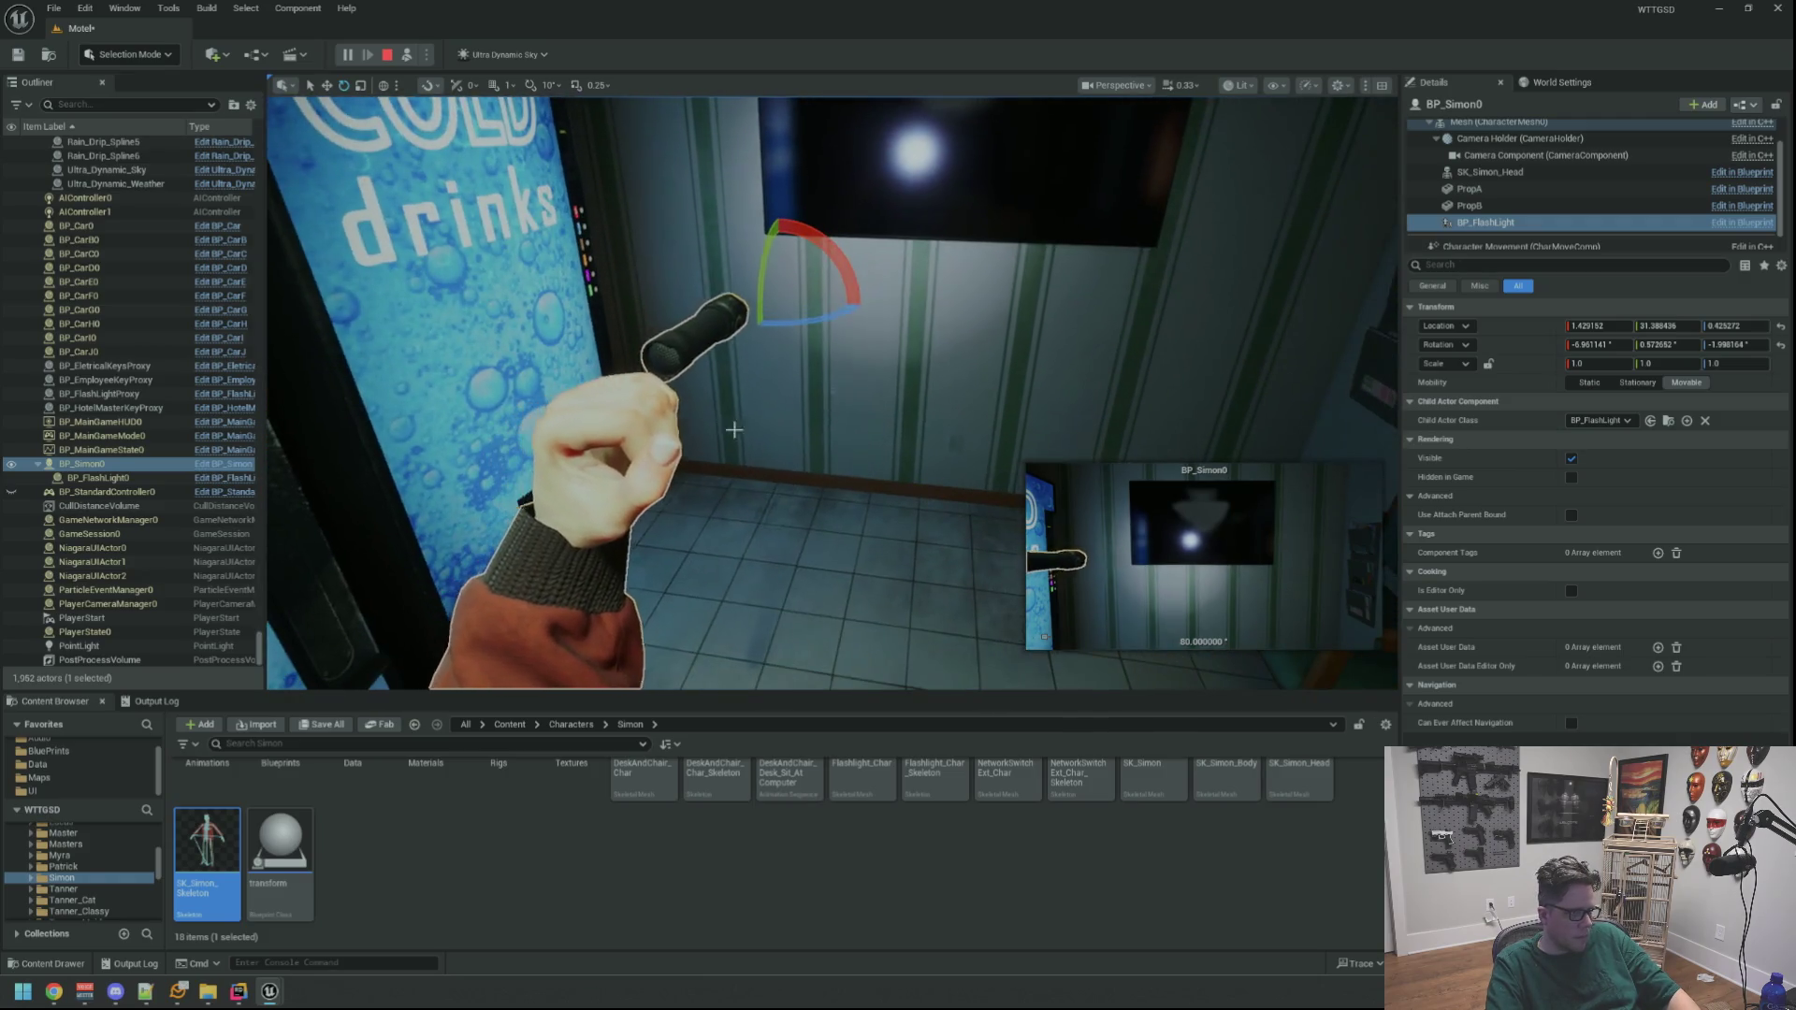
# Select Mesh (CharacterMesh0) in the component tree, then stop Play-in-Editor
pyautogui.click(1497, 123)
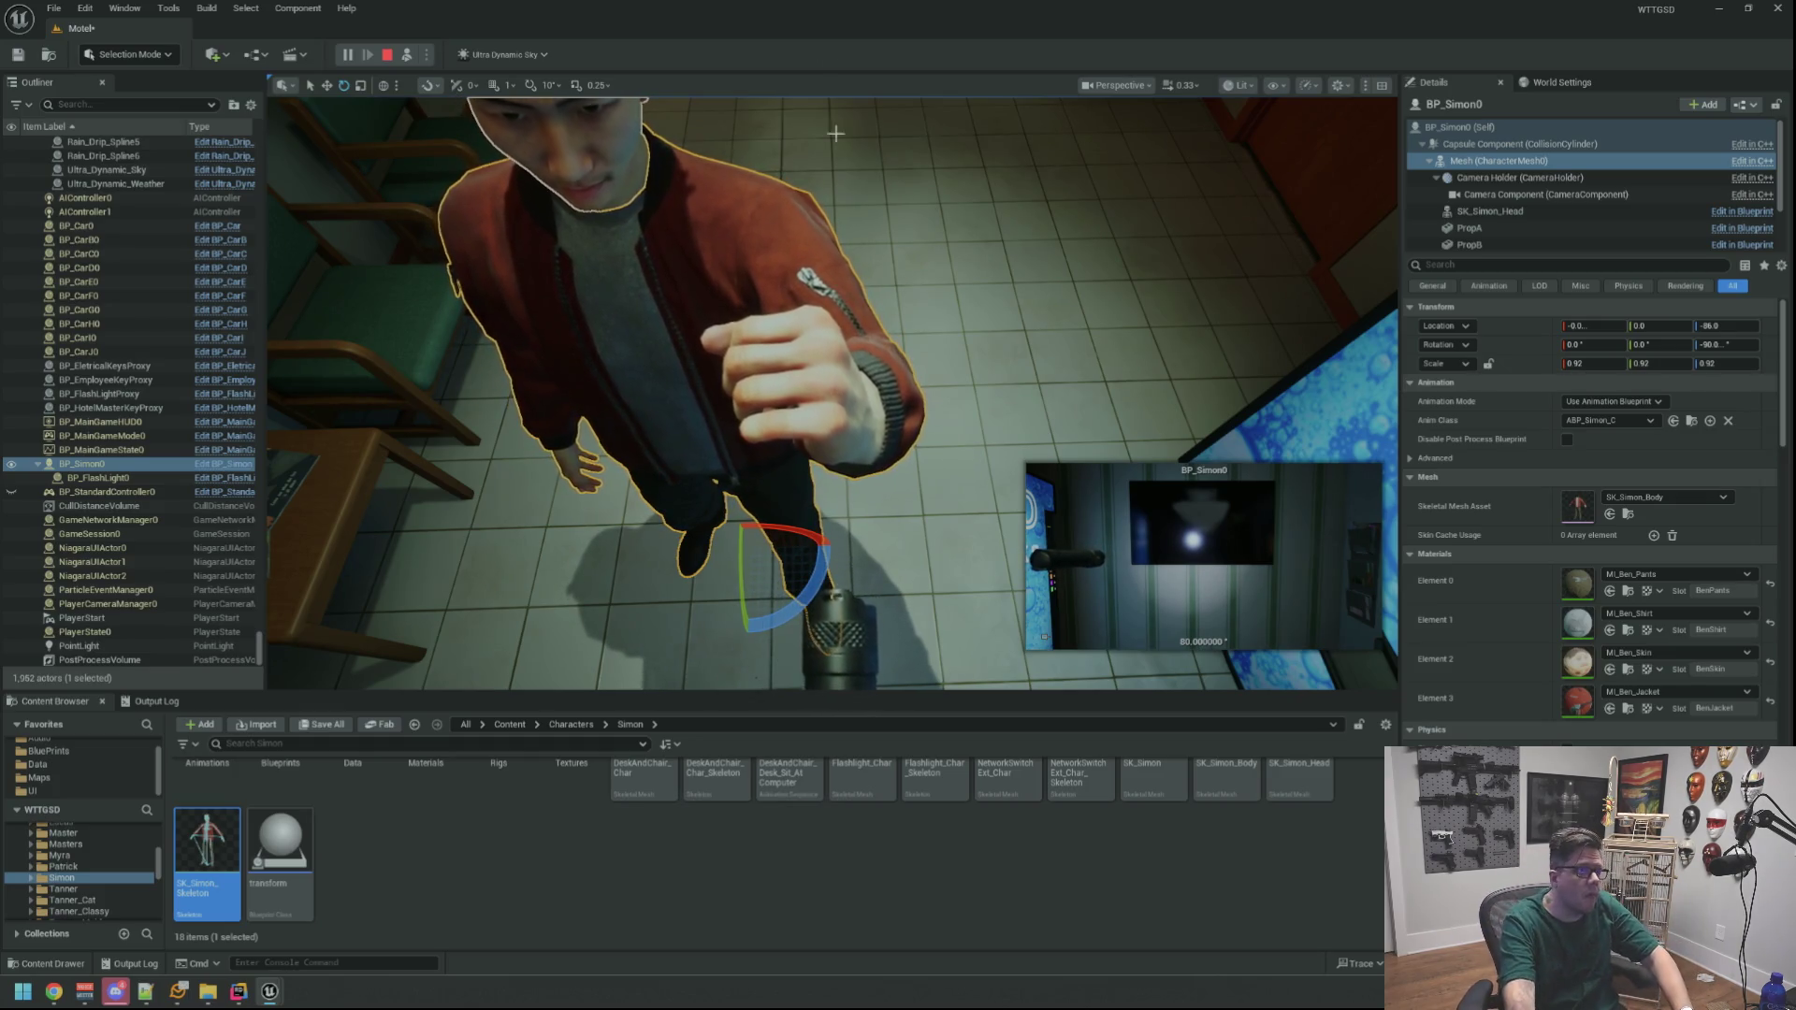
pyautogui.click(387, 54)
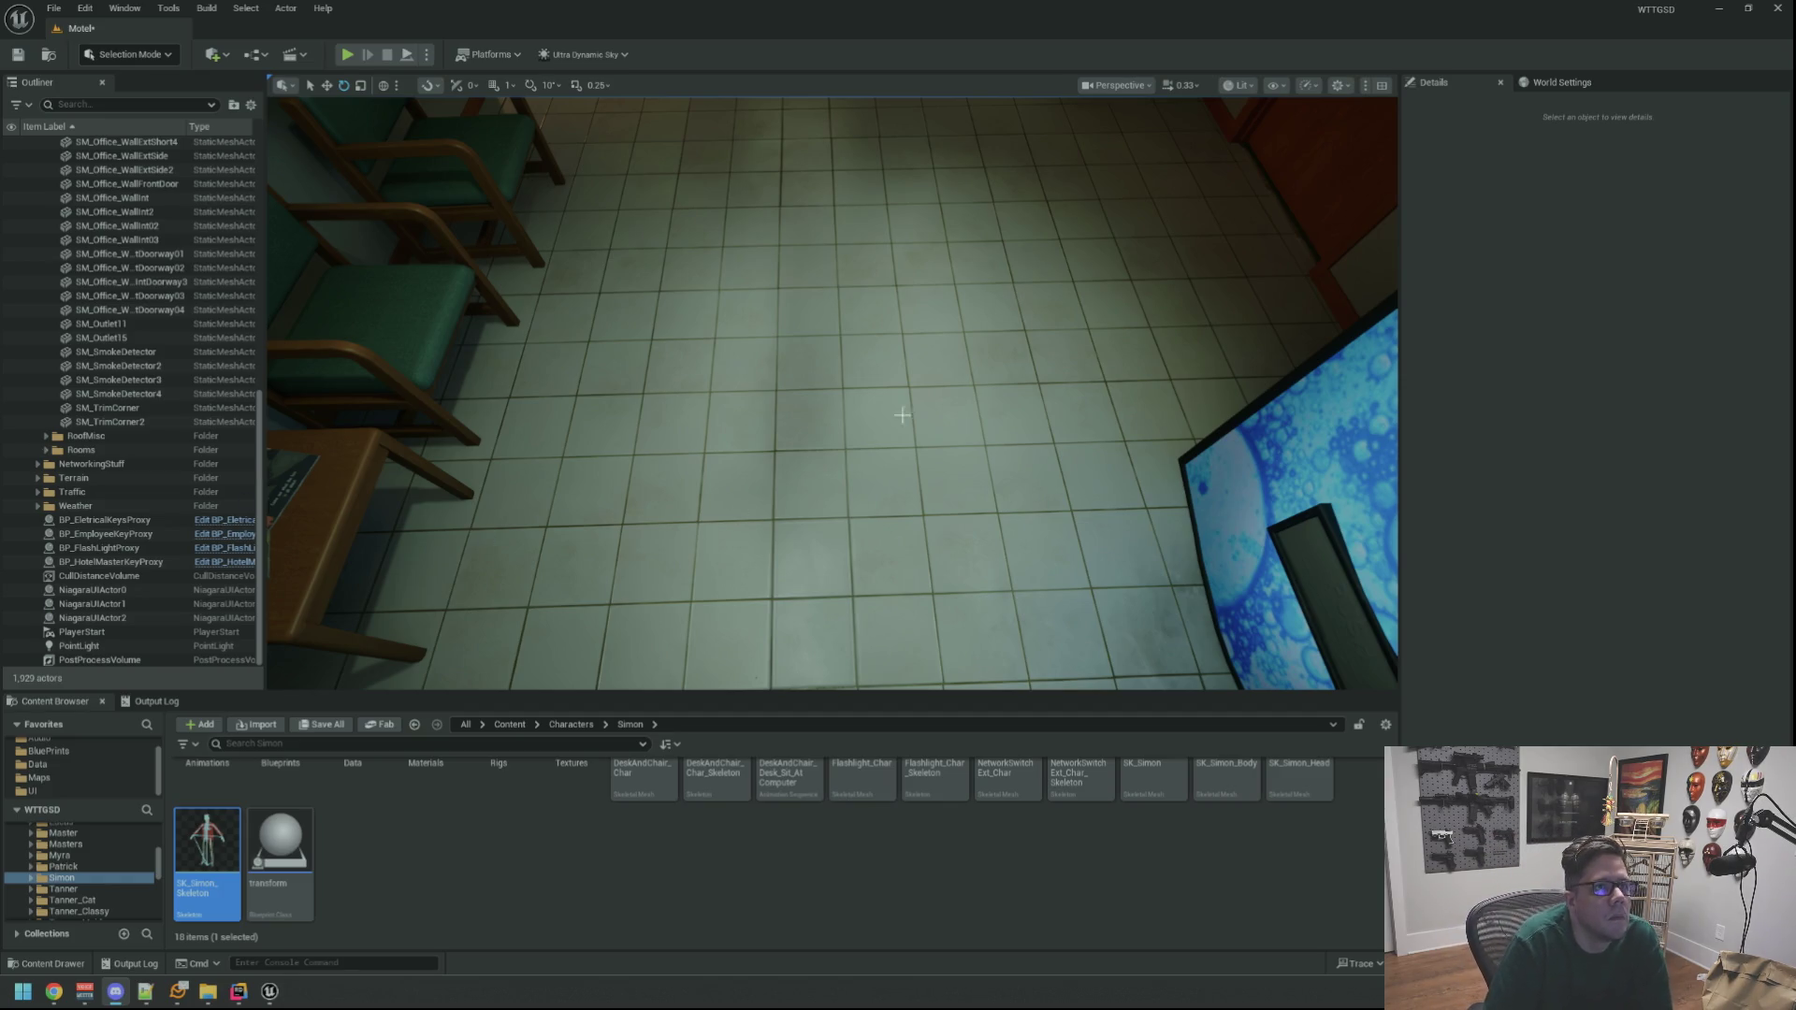
pyautogui.moveTo(900, 415); pyautogui.dragTo(879, 415)
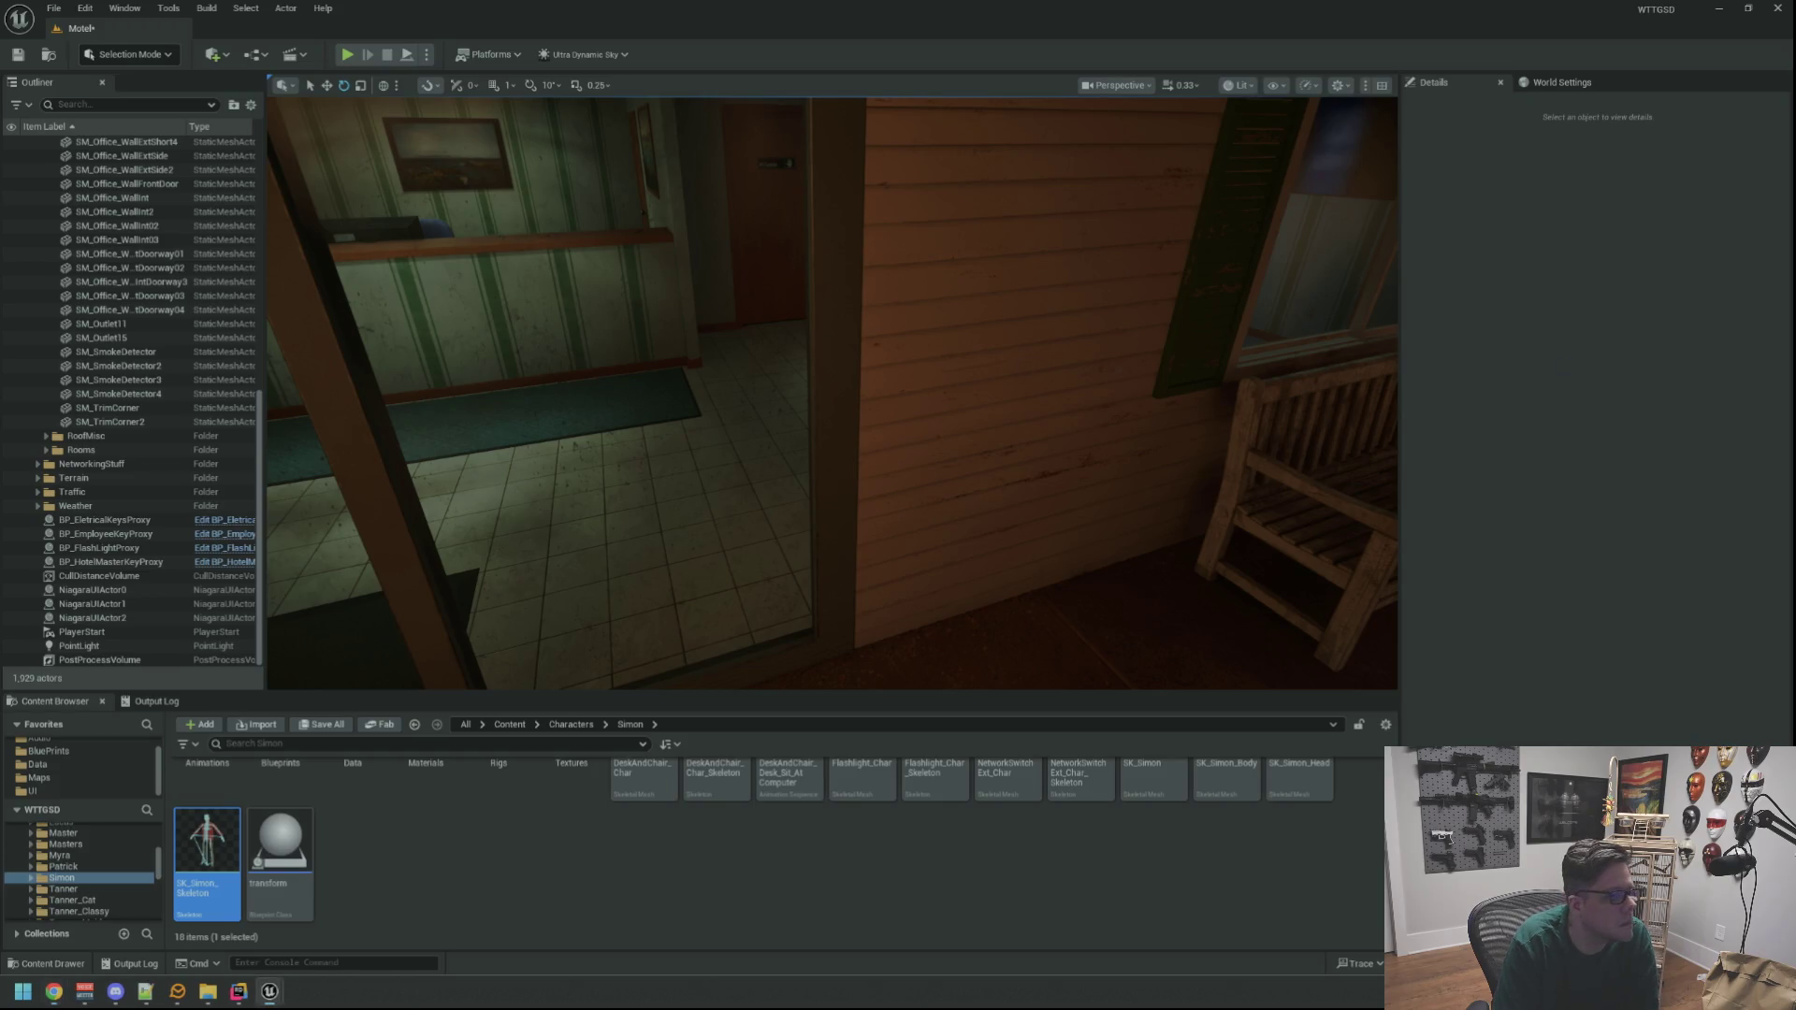
pyautogui.moveTo(281, 987)
pyautogui.click(421, 935)
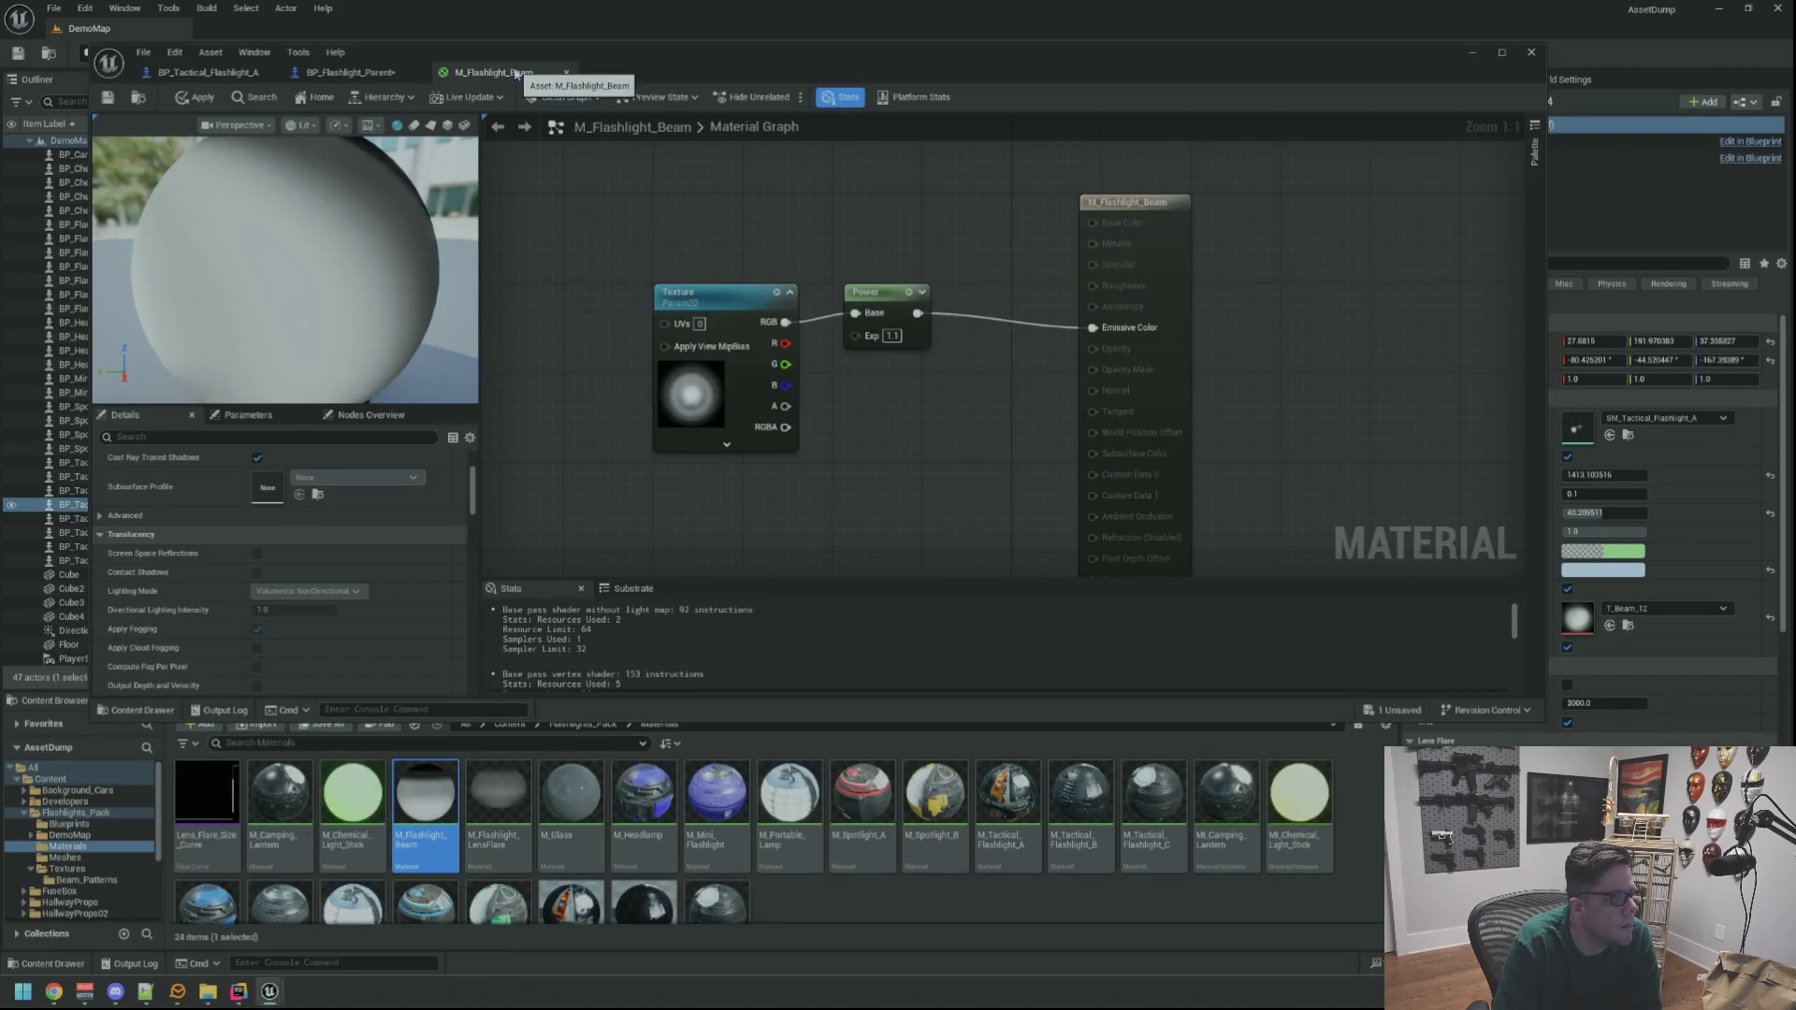
# Close M_Flashlight_Beam and the AssetDump project editor without saving changes
pyautogui.click(1531, 52)
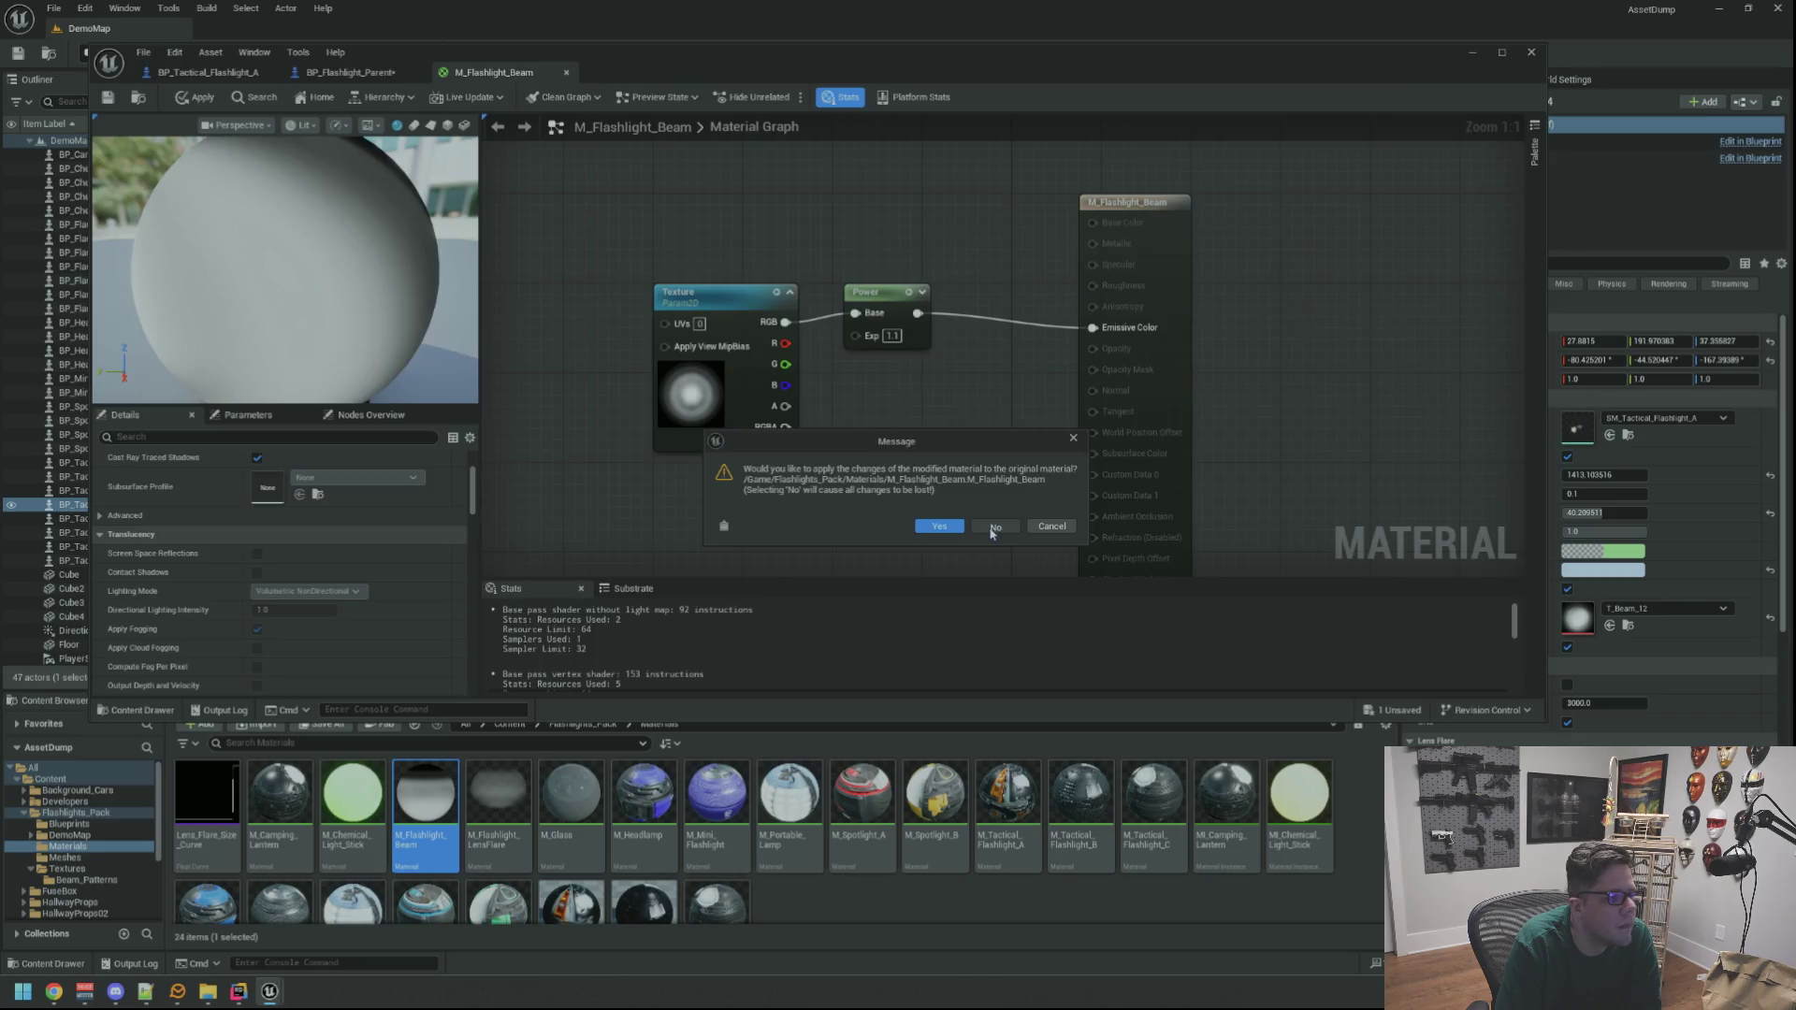
pyautogui.click(996, 526)
pyautogui.click(1777, 8)
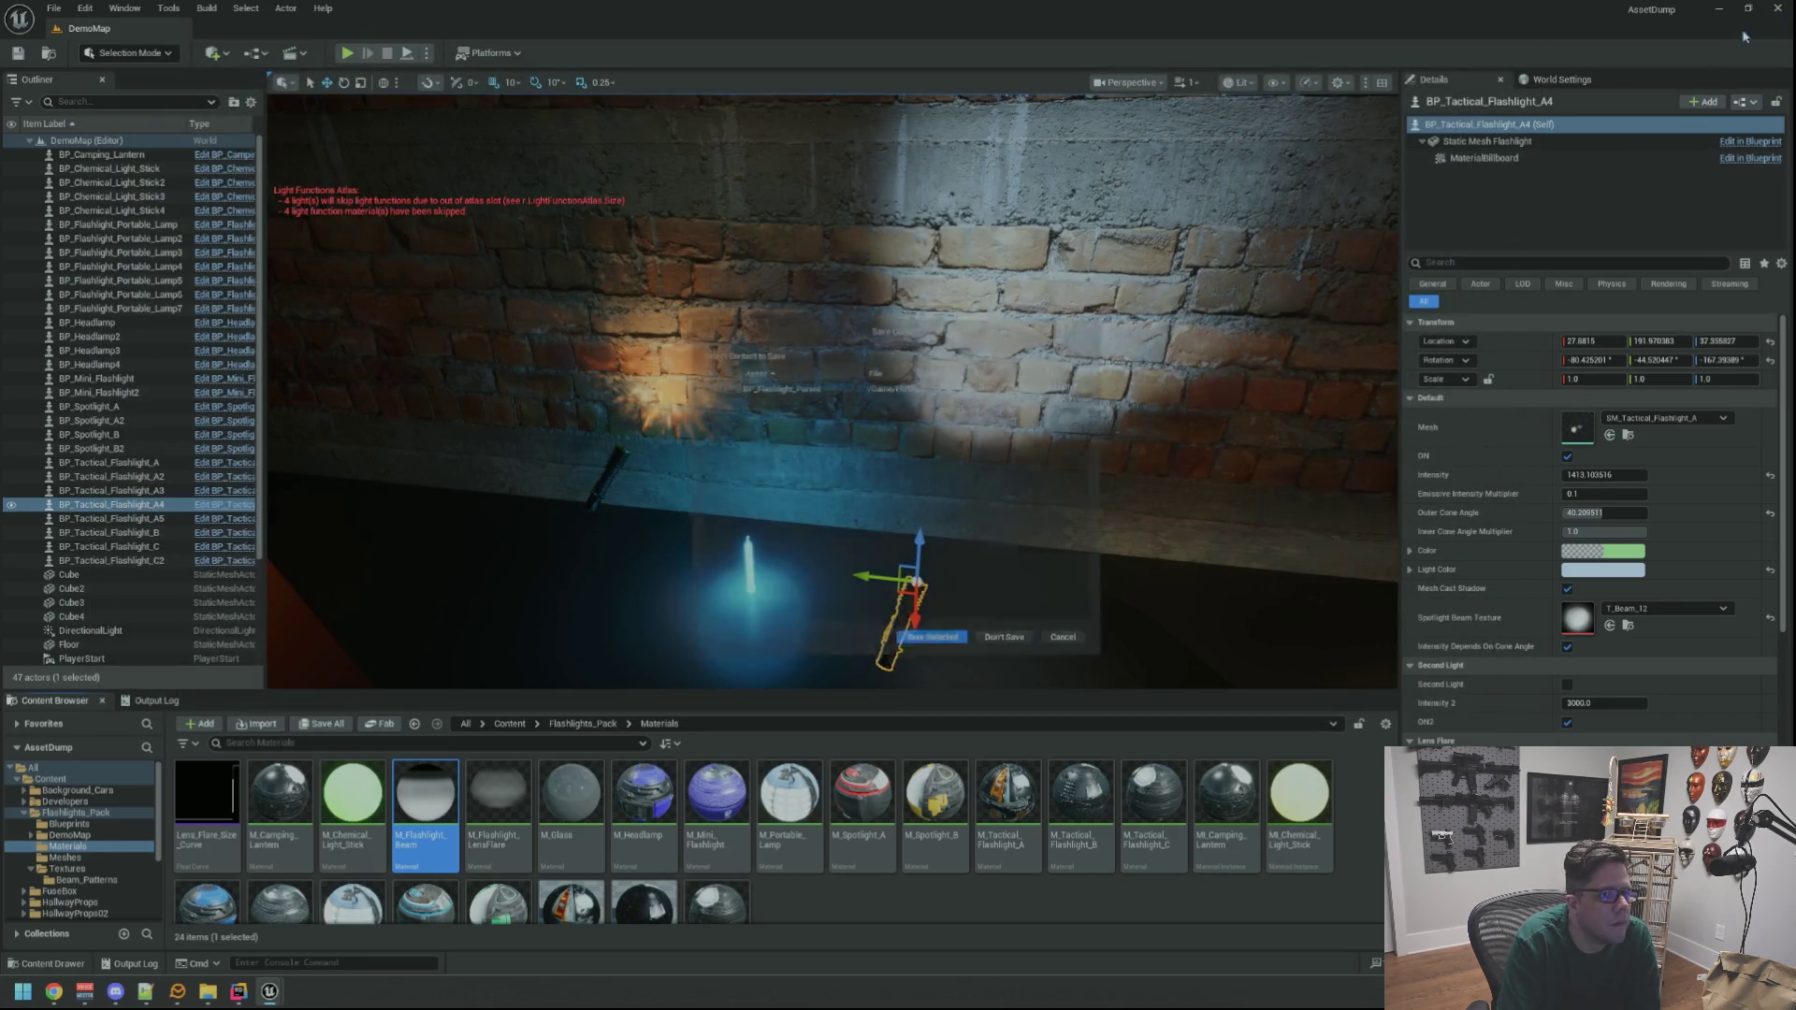
pyautogui.click(1030, 659)
# Restore the motel project window and move the view behind the front desk
pyautogui.moveTo(959, 525); pyautogui.dragTo(748, 533)
pyautogui.click(270, 992)
pyautogui.click(270, 991)
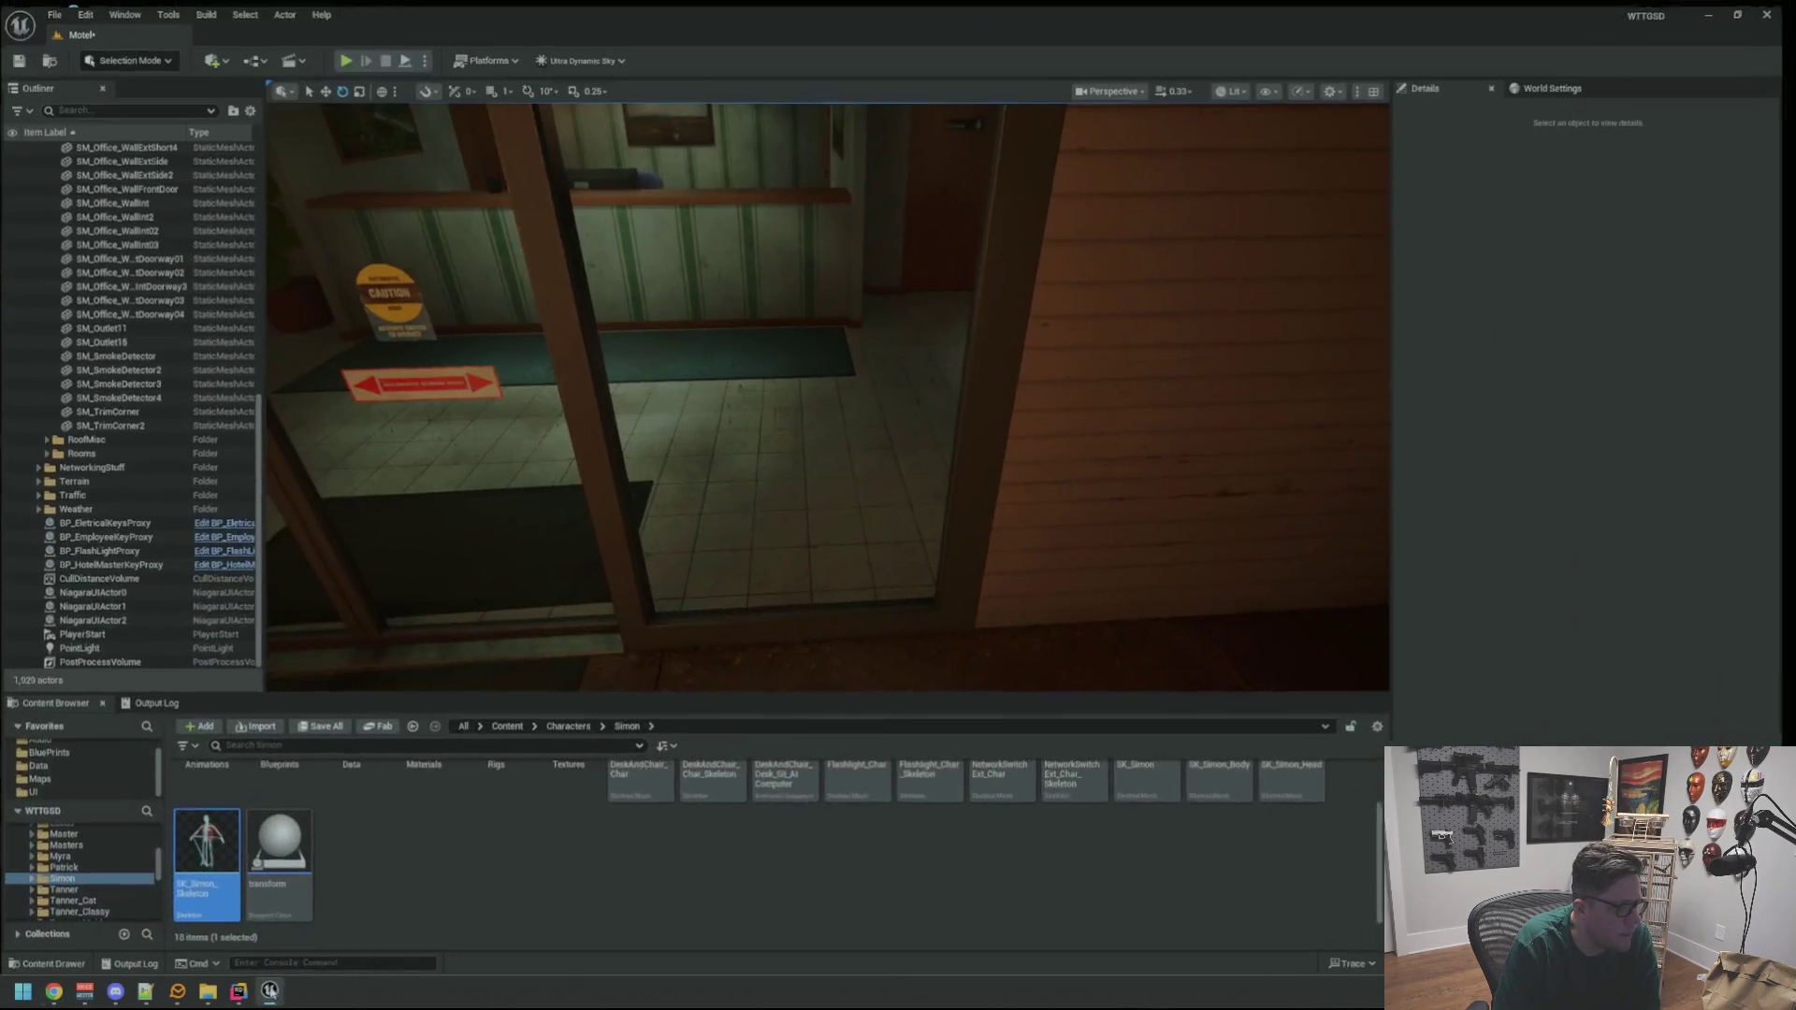
pyautogui.moveTo(802, 425)
pyautogui.mouseDown()
pyautogui.moveTo(829, 466)
pyautogui.moveTo(823, 374)
pyautogui.mouseUp()
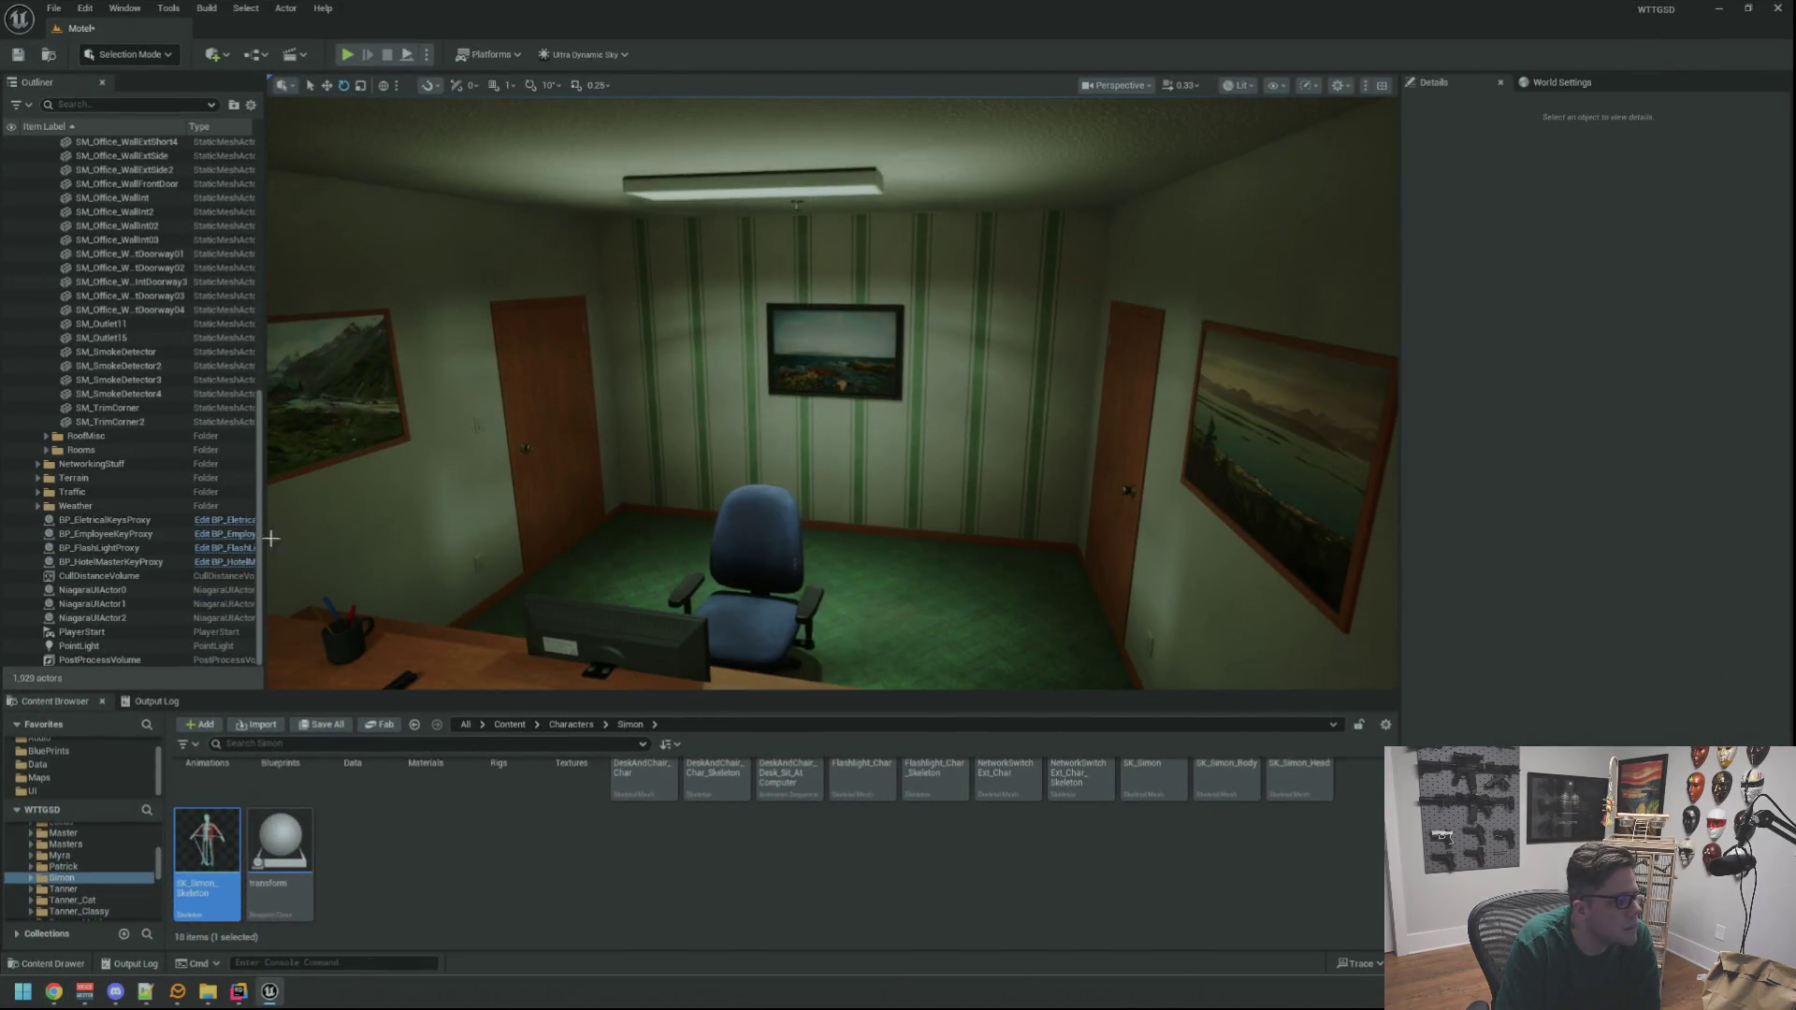
pyautogui.scroll(4, 145, 409)
pyautogui.scroll(10, 145, 409)
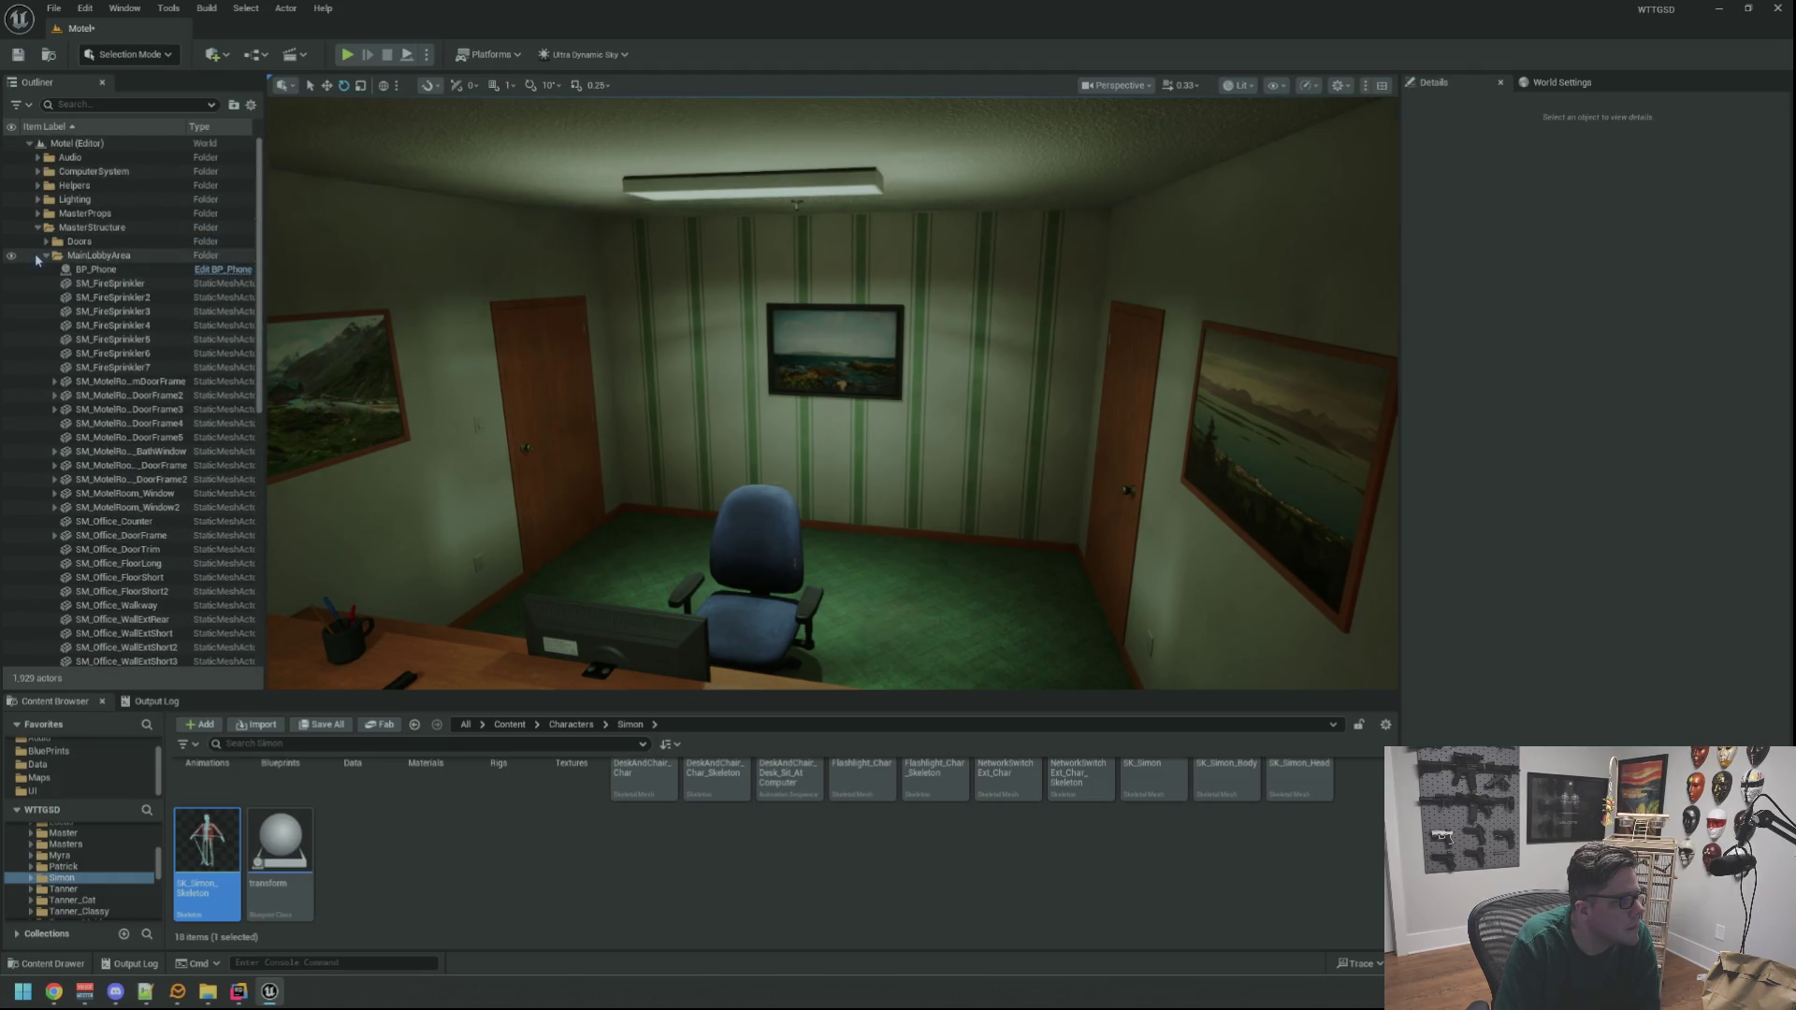
pyautogui.click(38, 228)
pyautogui.click(37, 227)
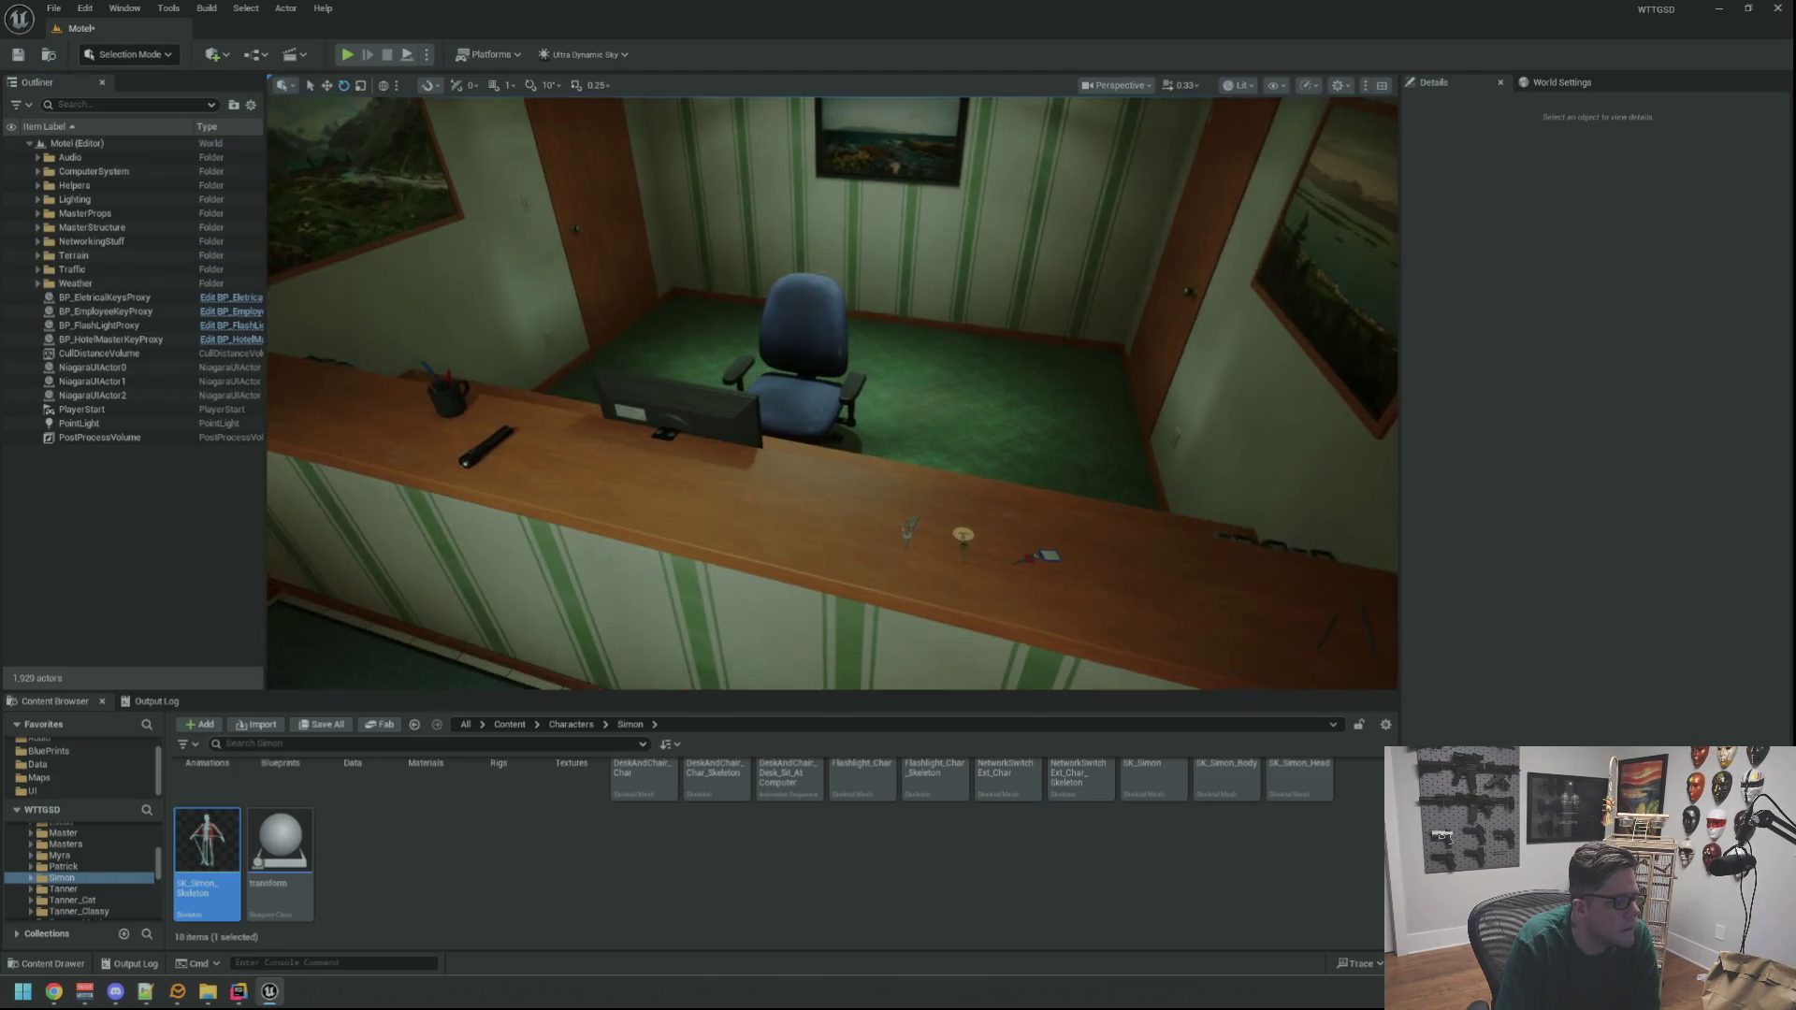
pyautogui.press('1')
# Show the Output Log and empty it with Clear Log
pyautogui.click(157, 702)
pyautogui.rightClick(458, 760)
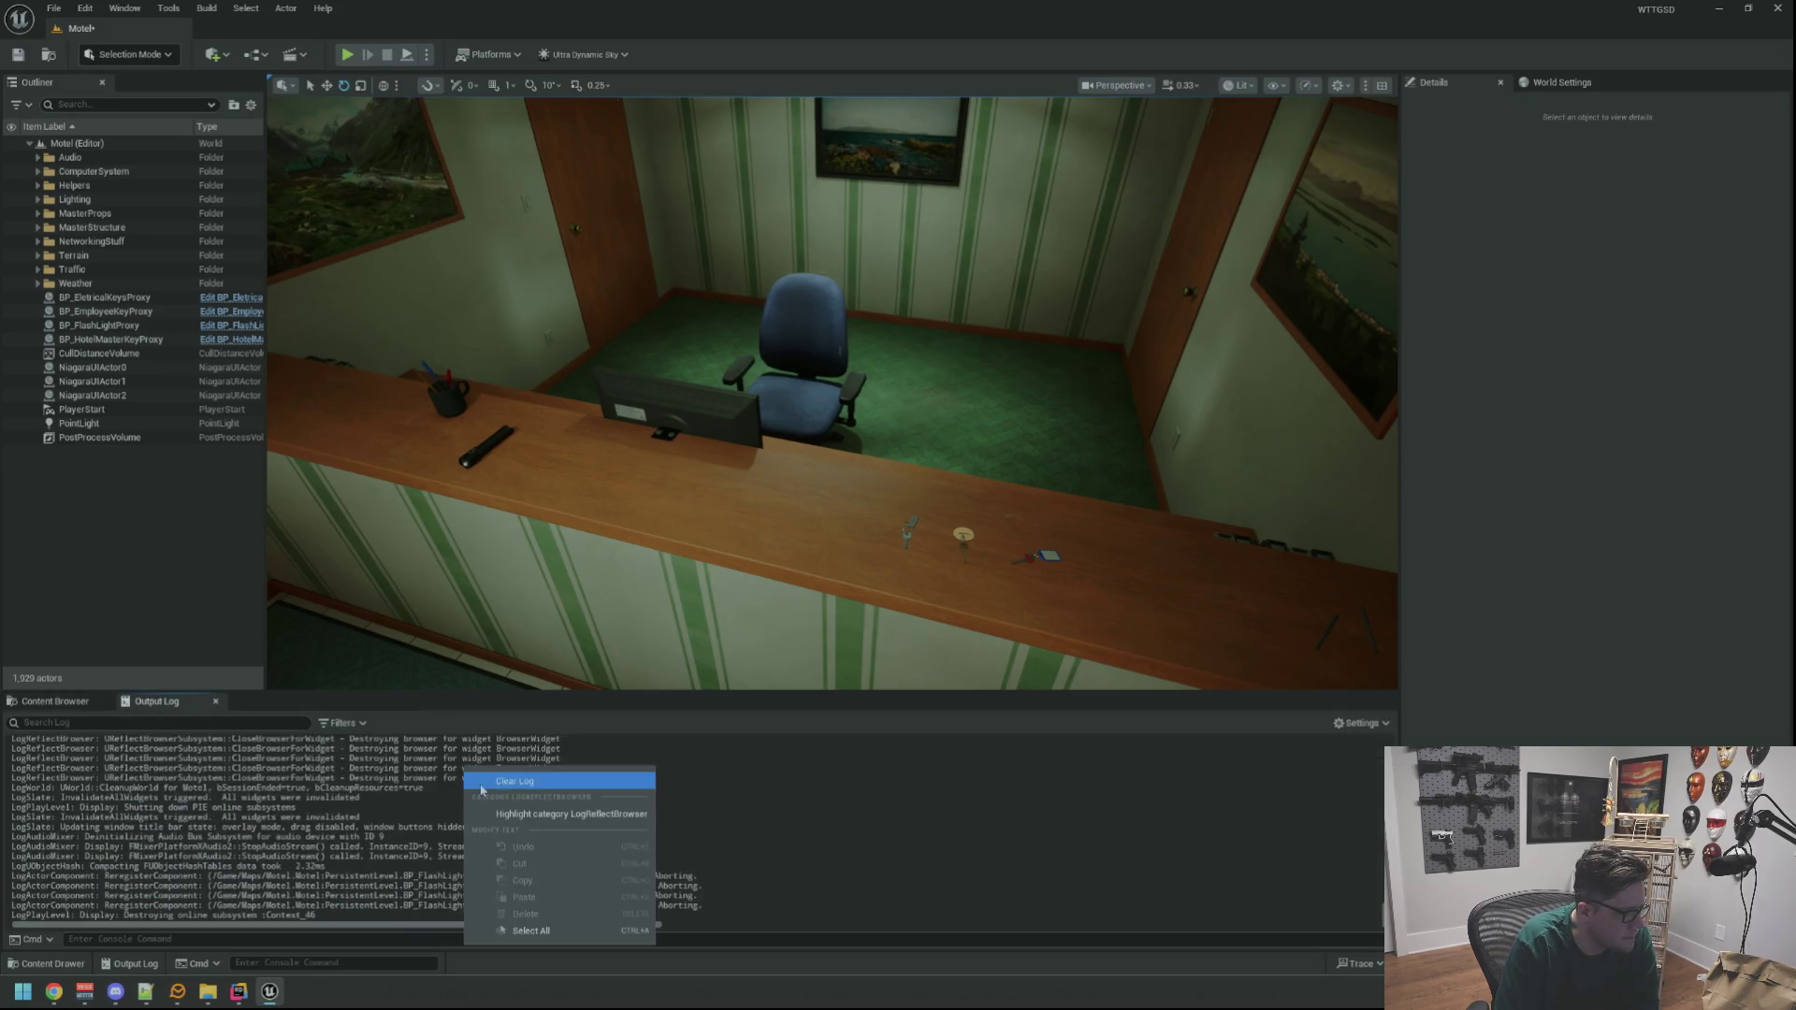
pyautogui.click(506, 823)
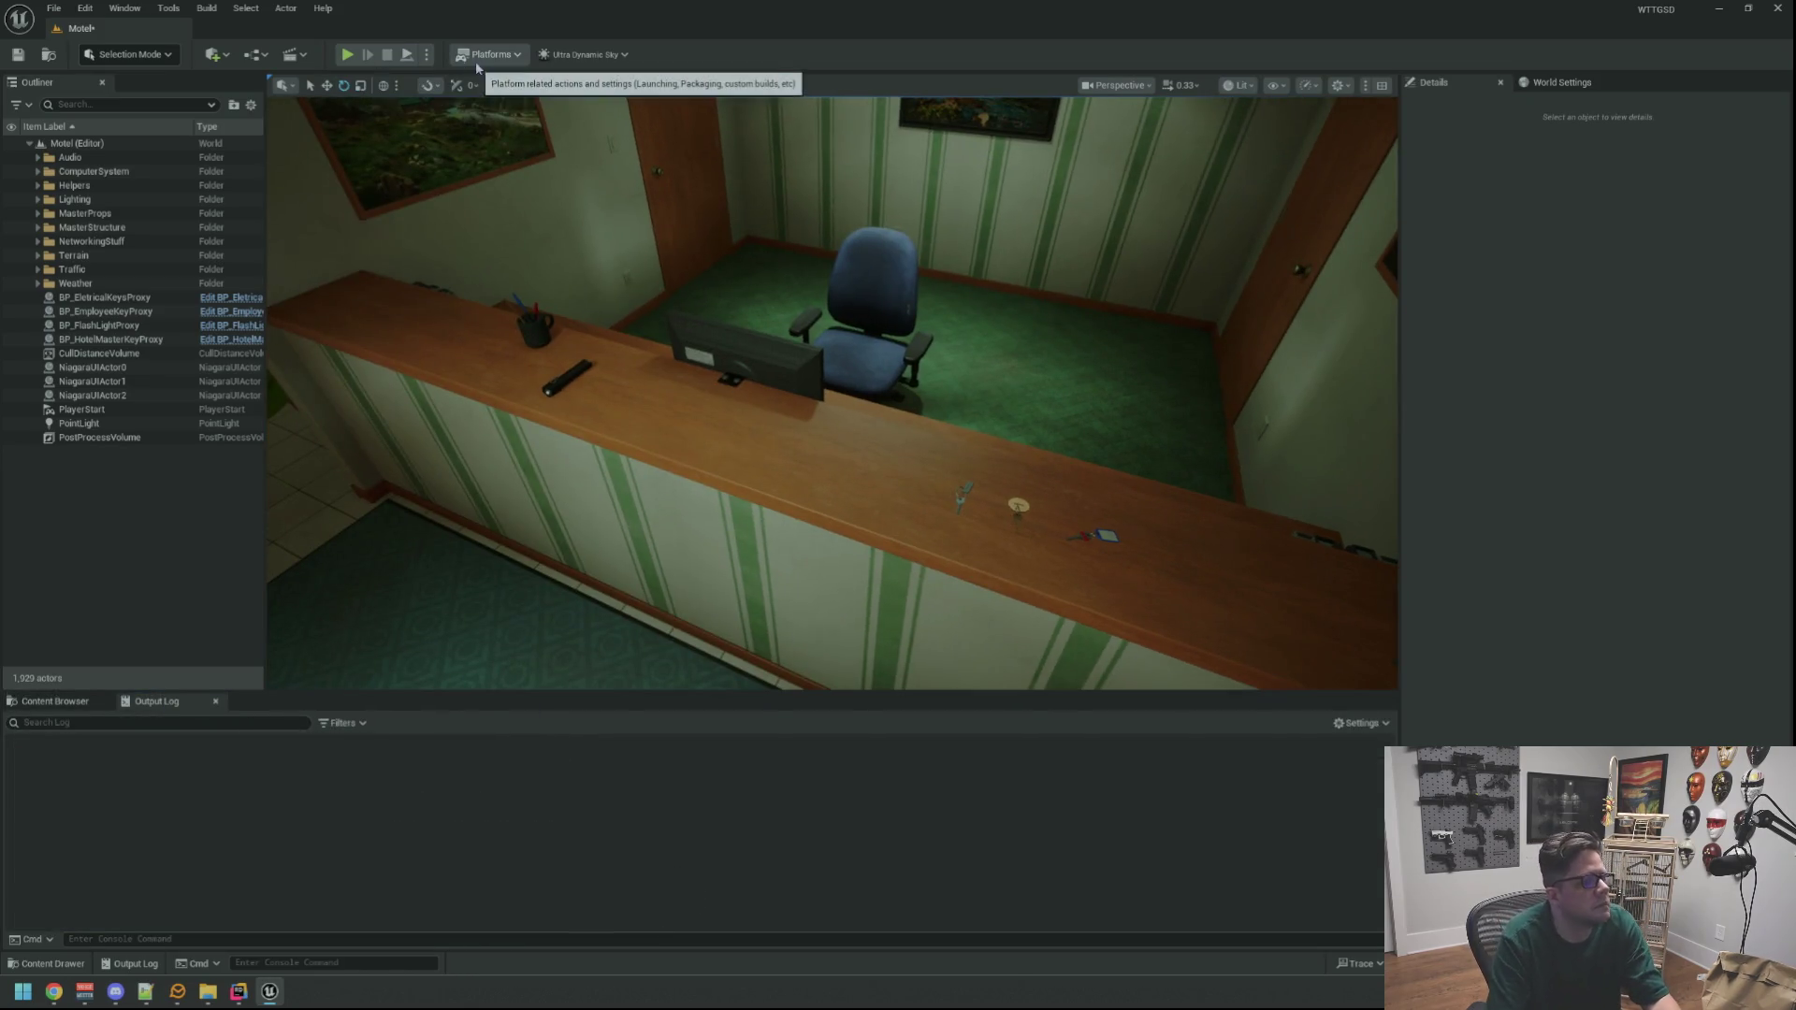
pyautogui.click(427, 55)
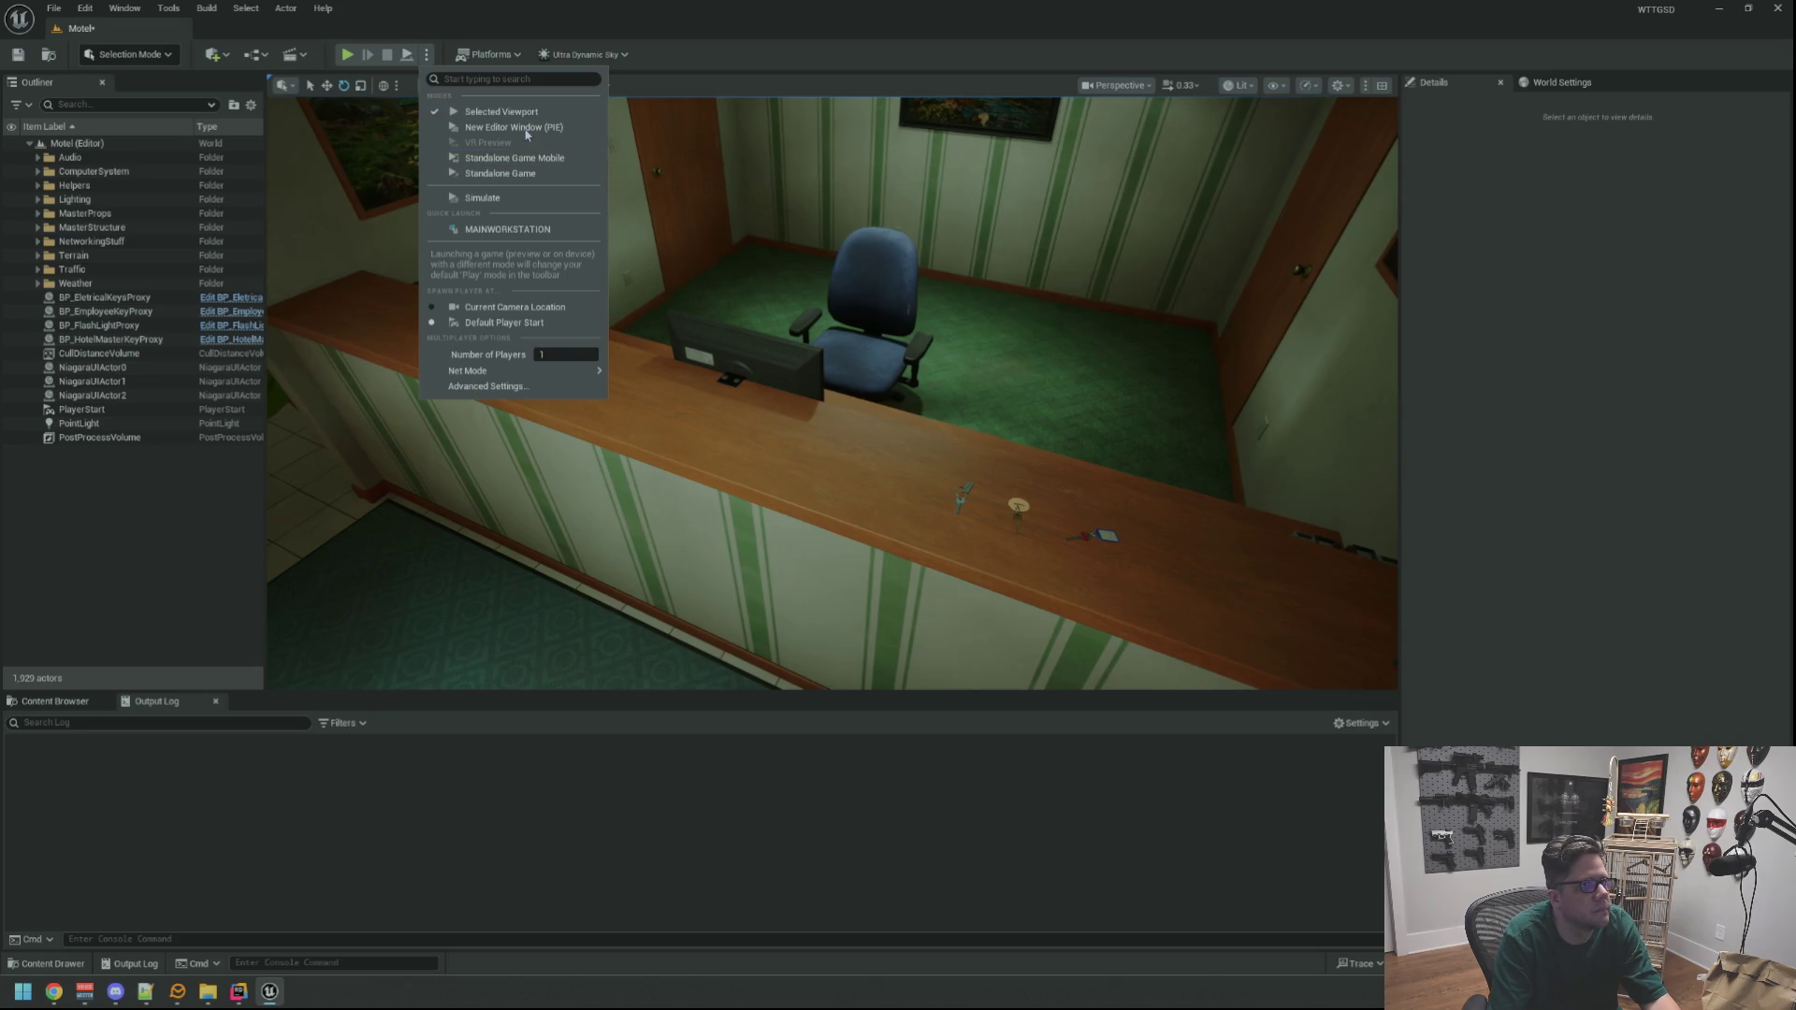
# Launch standalone play, light the flashlight, try the Electrical Room door and grab the counter items
pyautogui.click(527, 134)
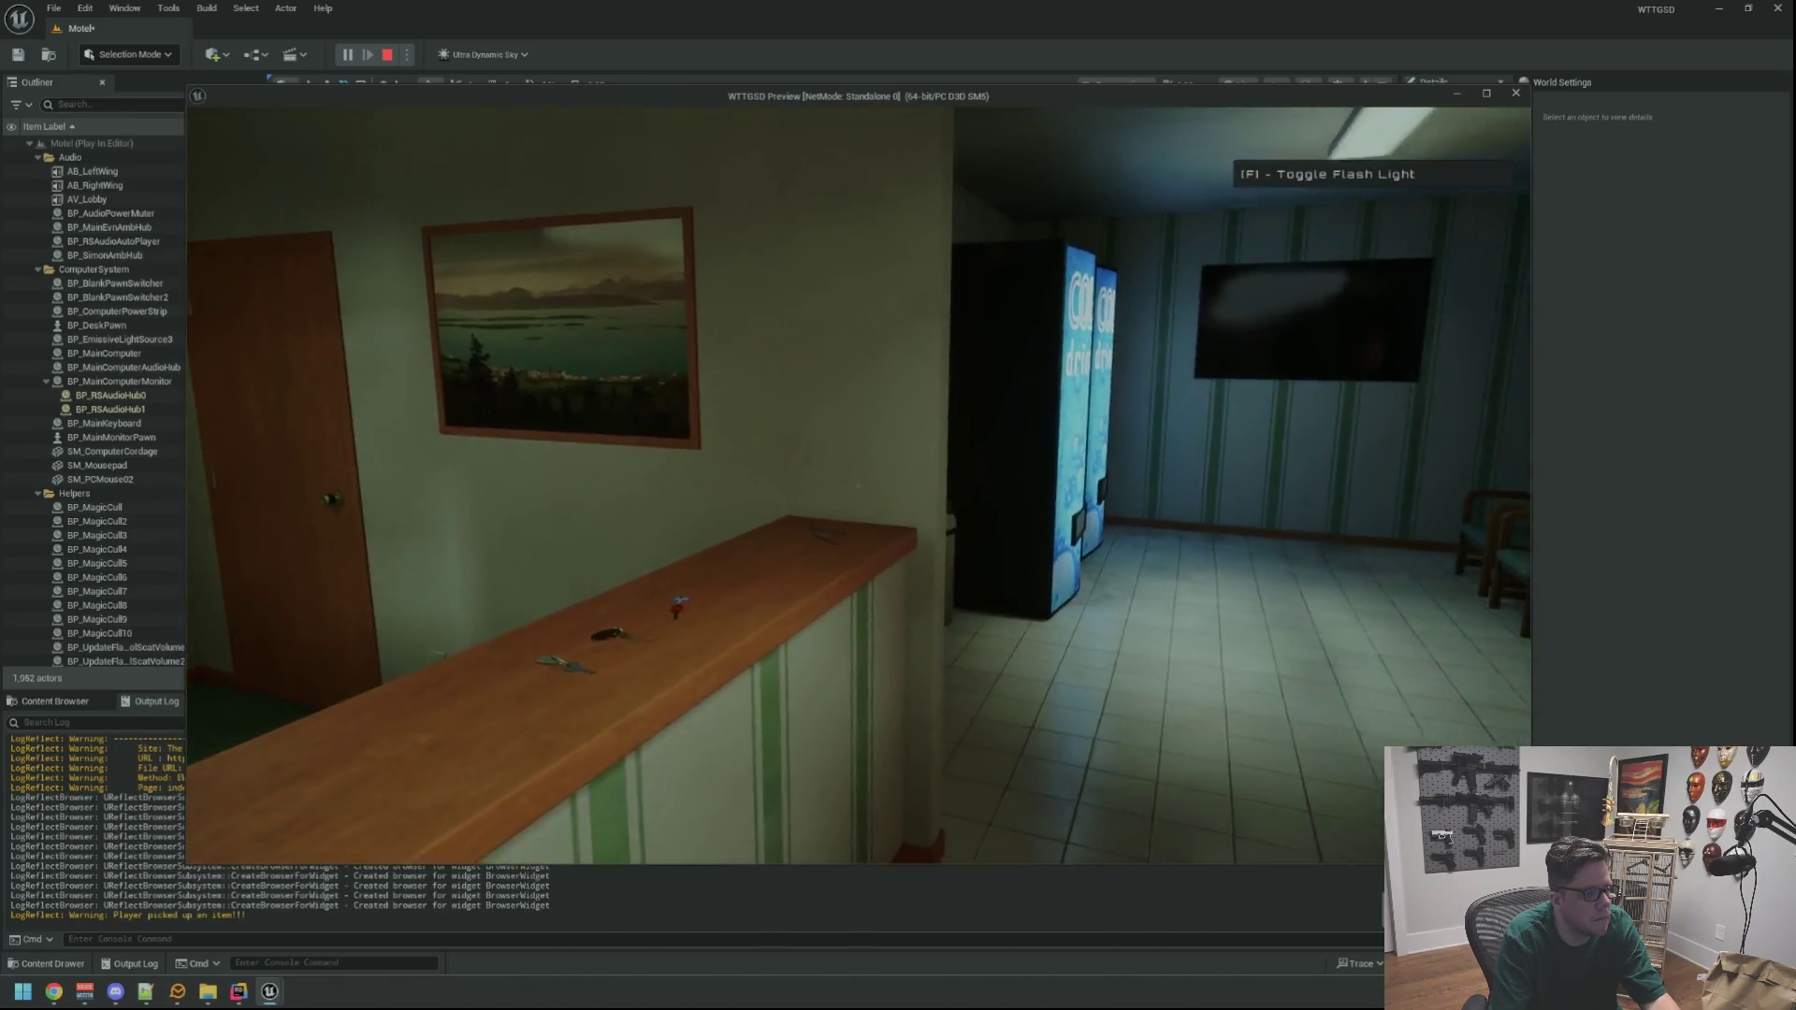
pyautogui.press('f')
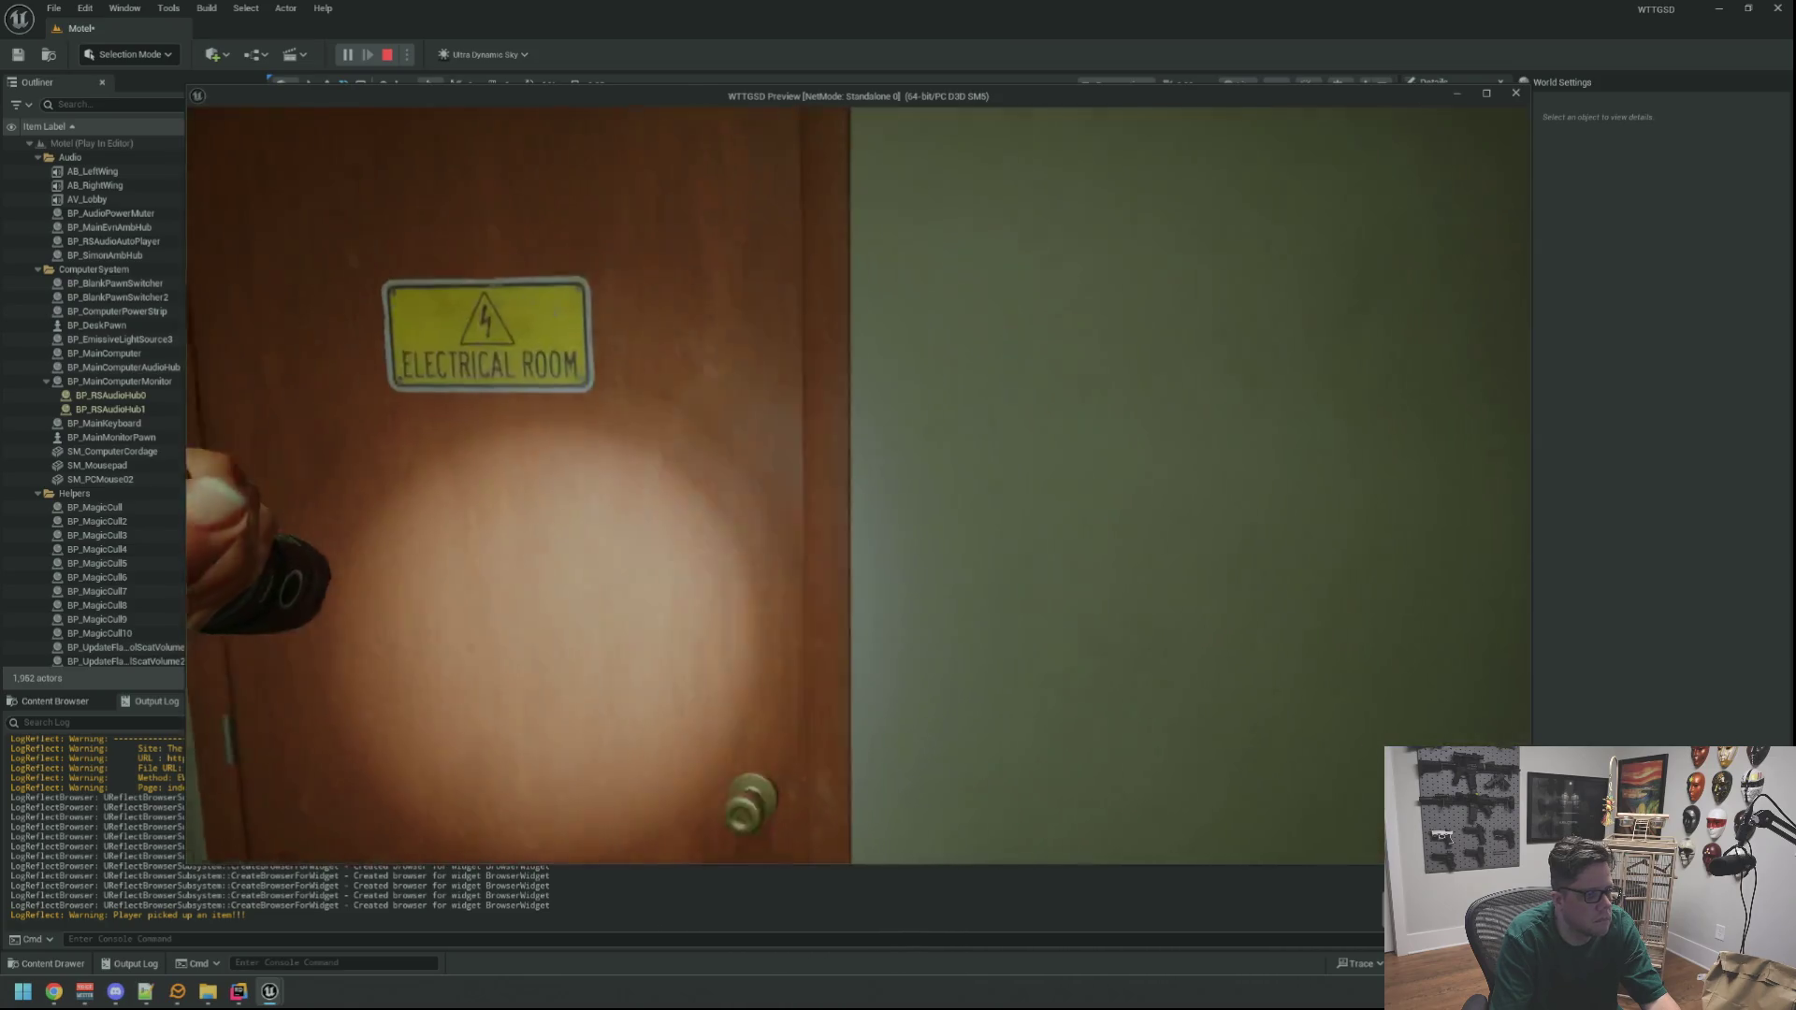
pyautogui.press('e')
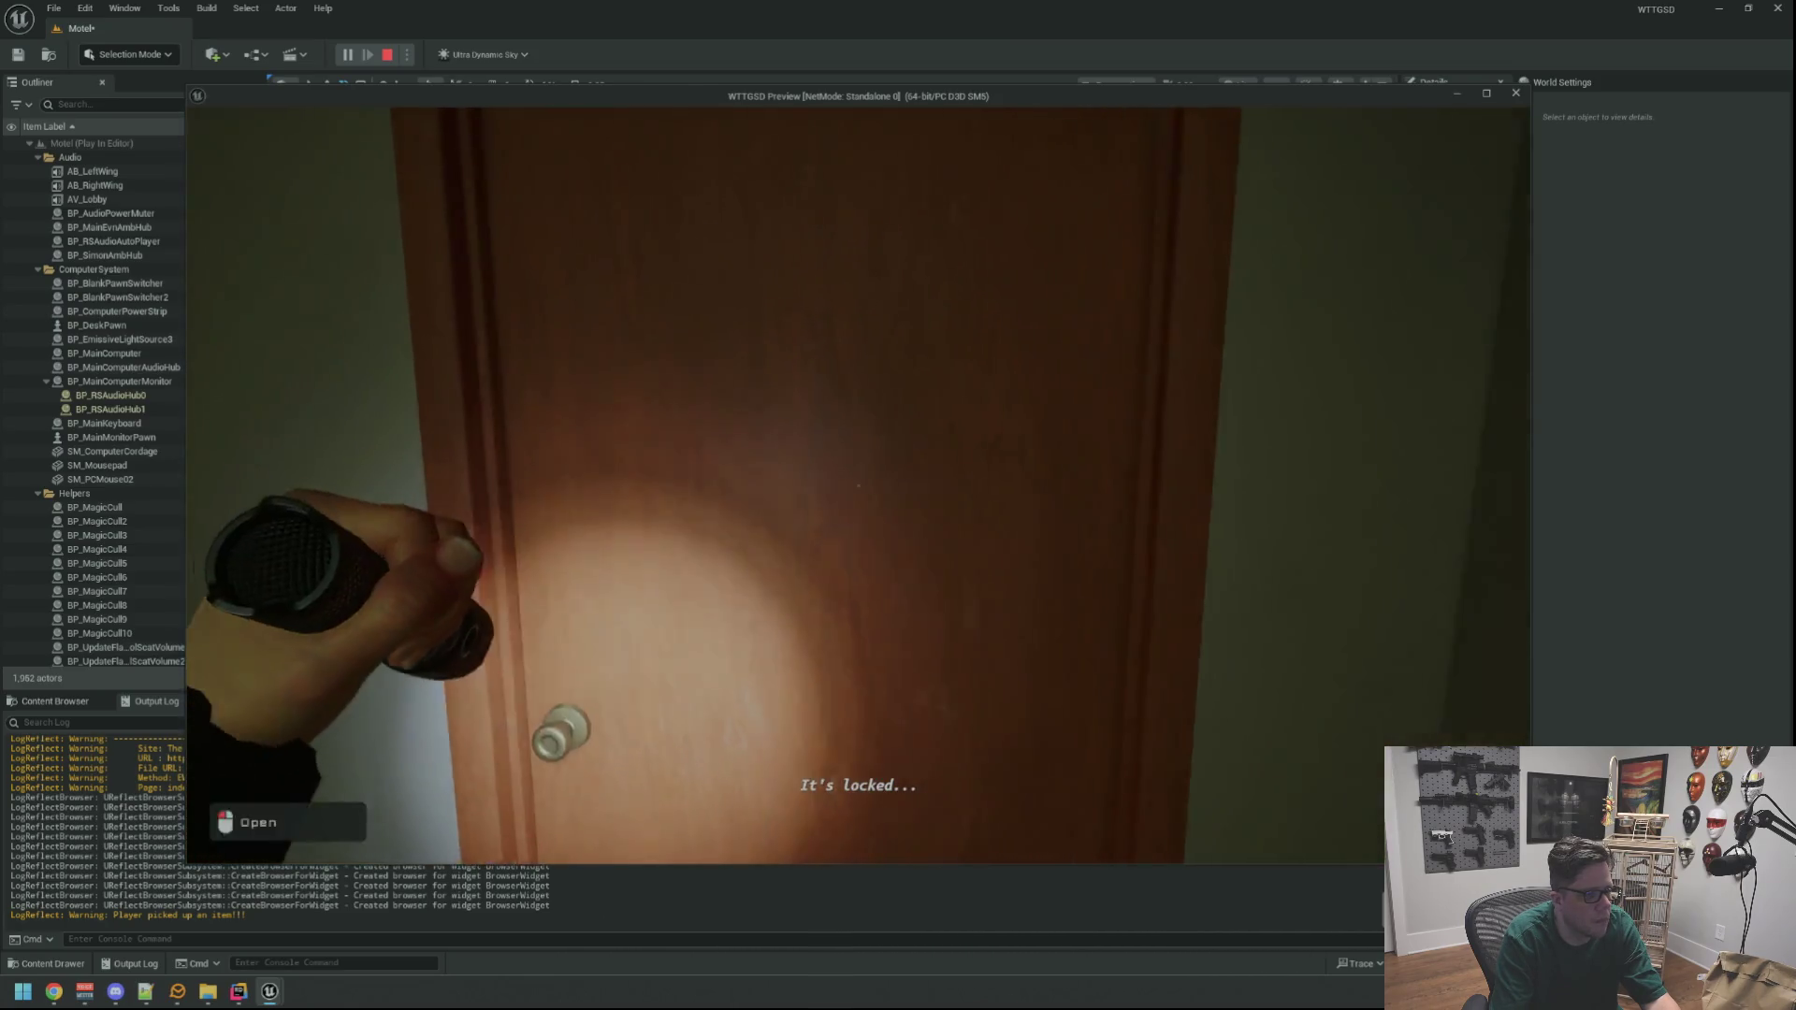
pyautogui.press('e')
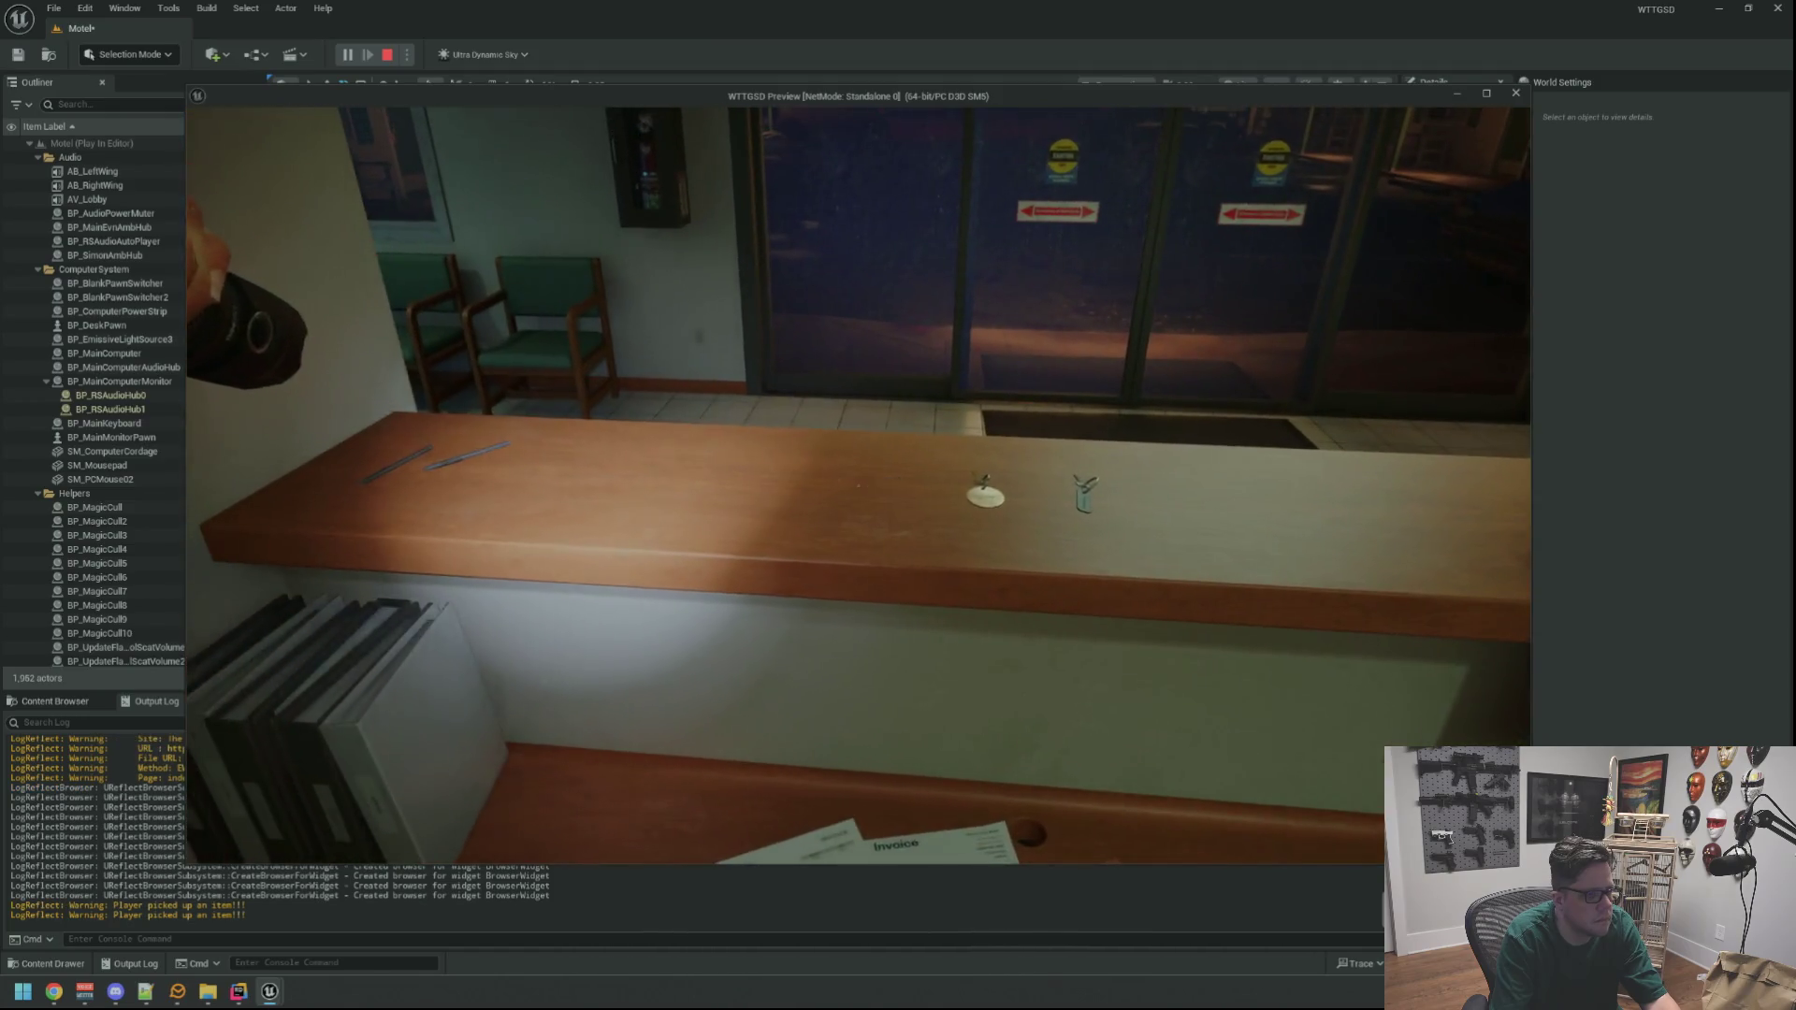
pyautogui.press('e')
pyautogui.press('e')
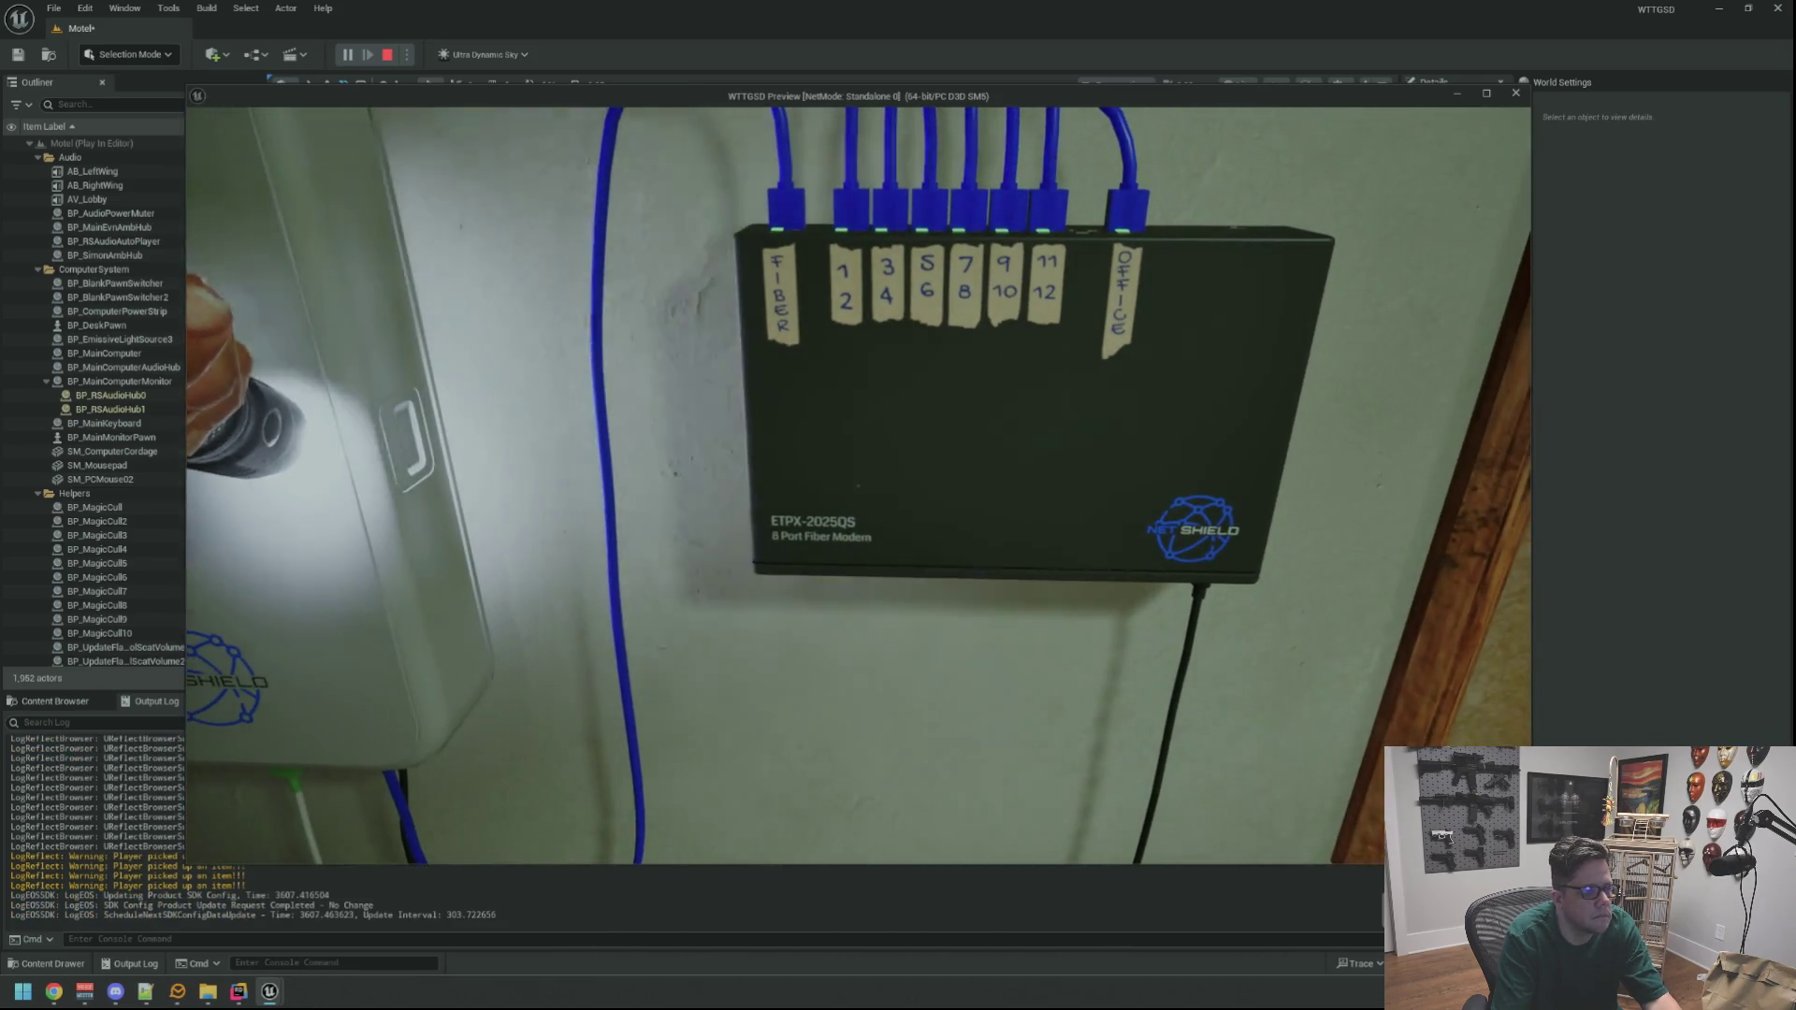
# Run TakeRandomHubOffline from the in-game console
pyautogui.press('`')
pyautogui.press('Up')
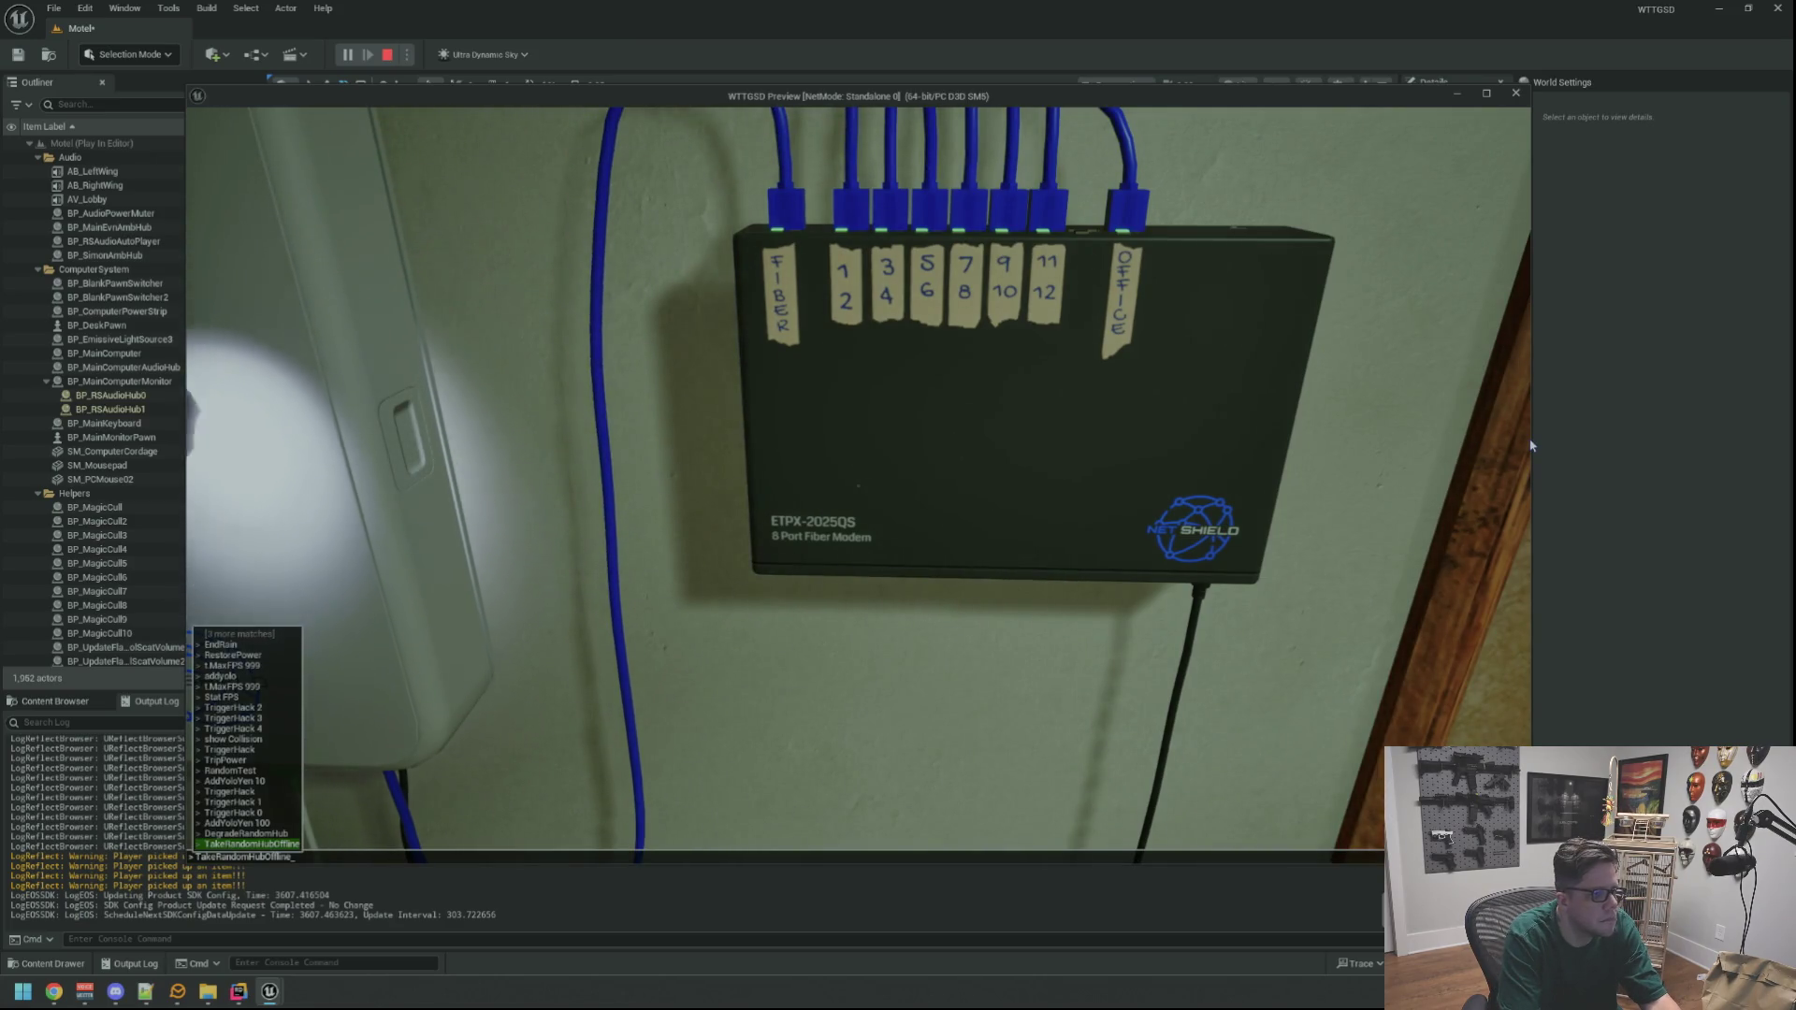
pyautogui.press('Return')
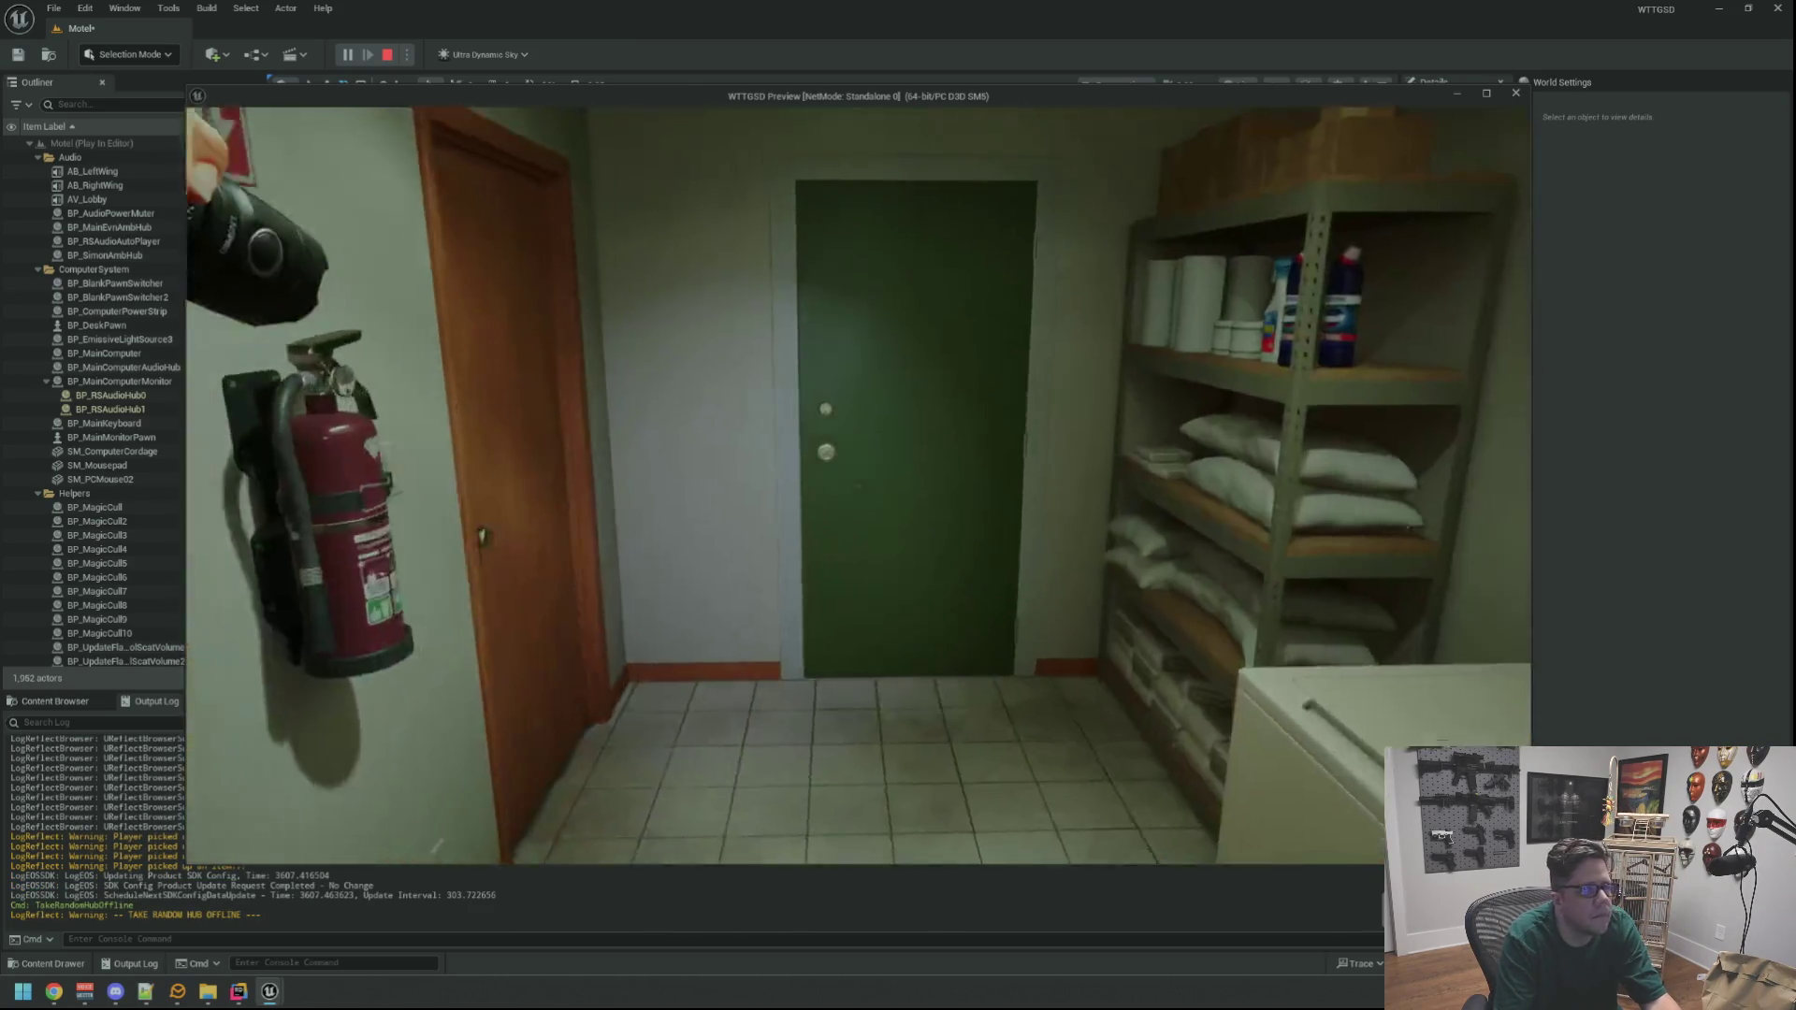
# Walk outside along the motel wall, switch on the flashlight, and repair the wall junction box
pyautogui.press('w')
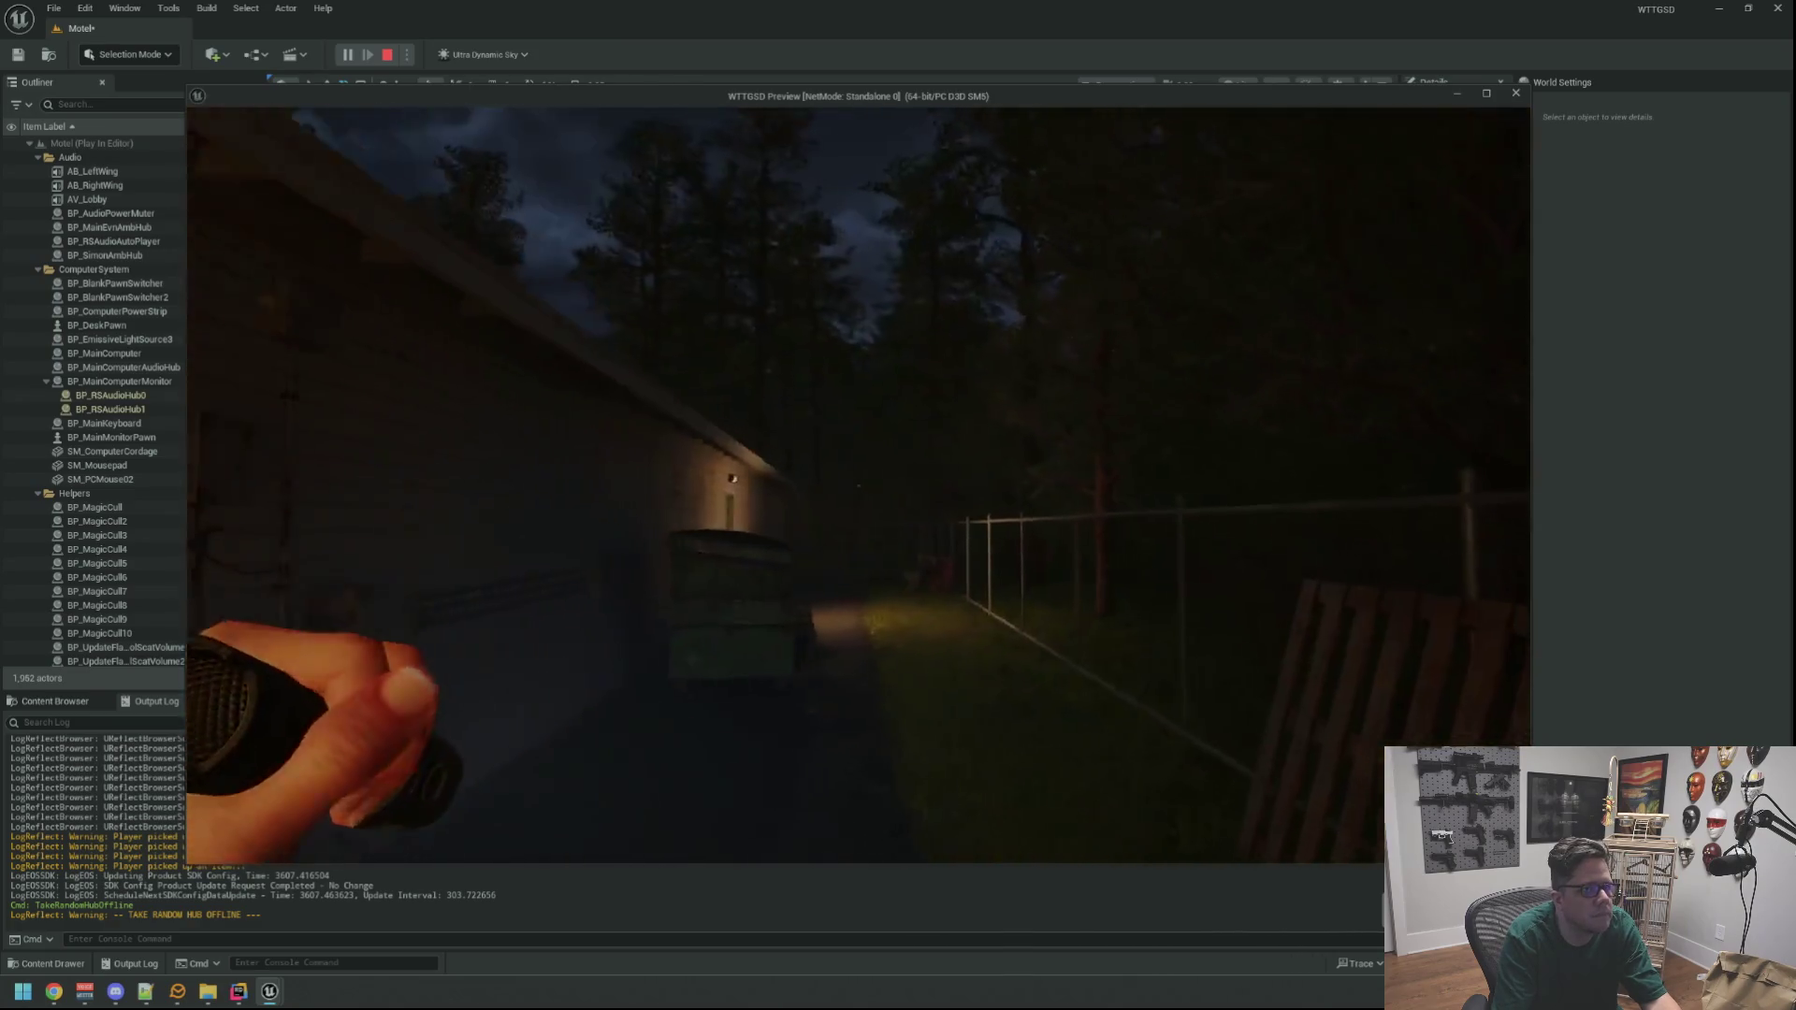
pyautogui.press('w')
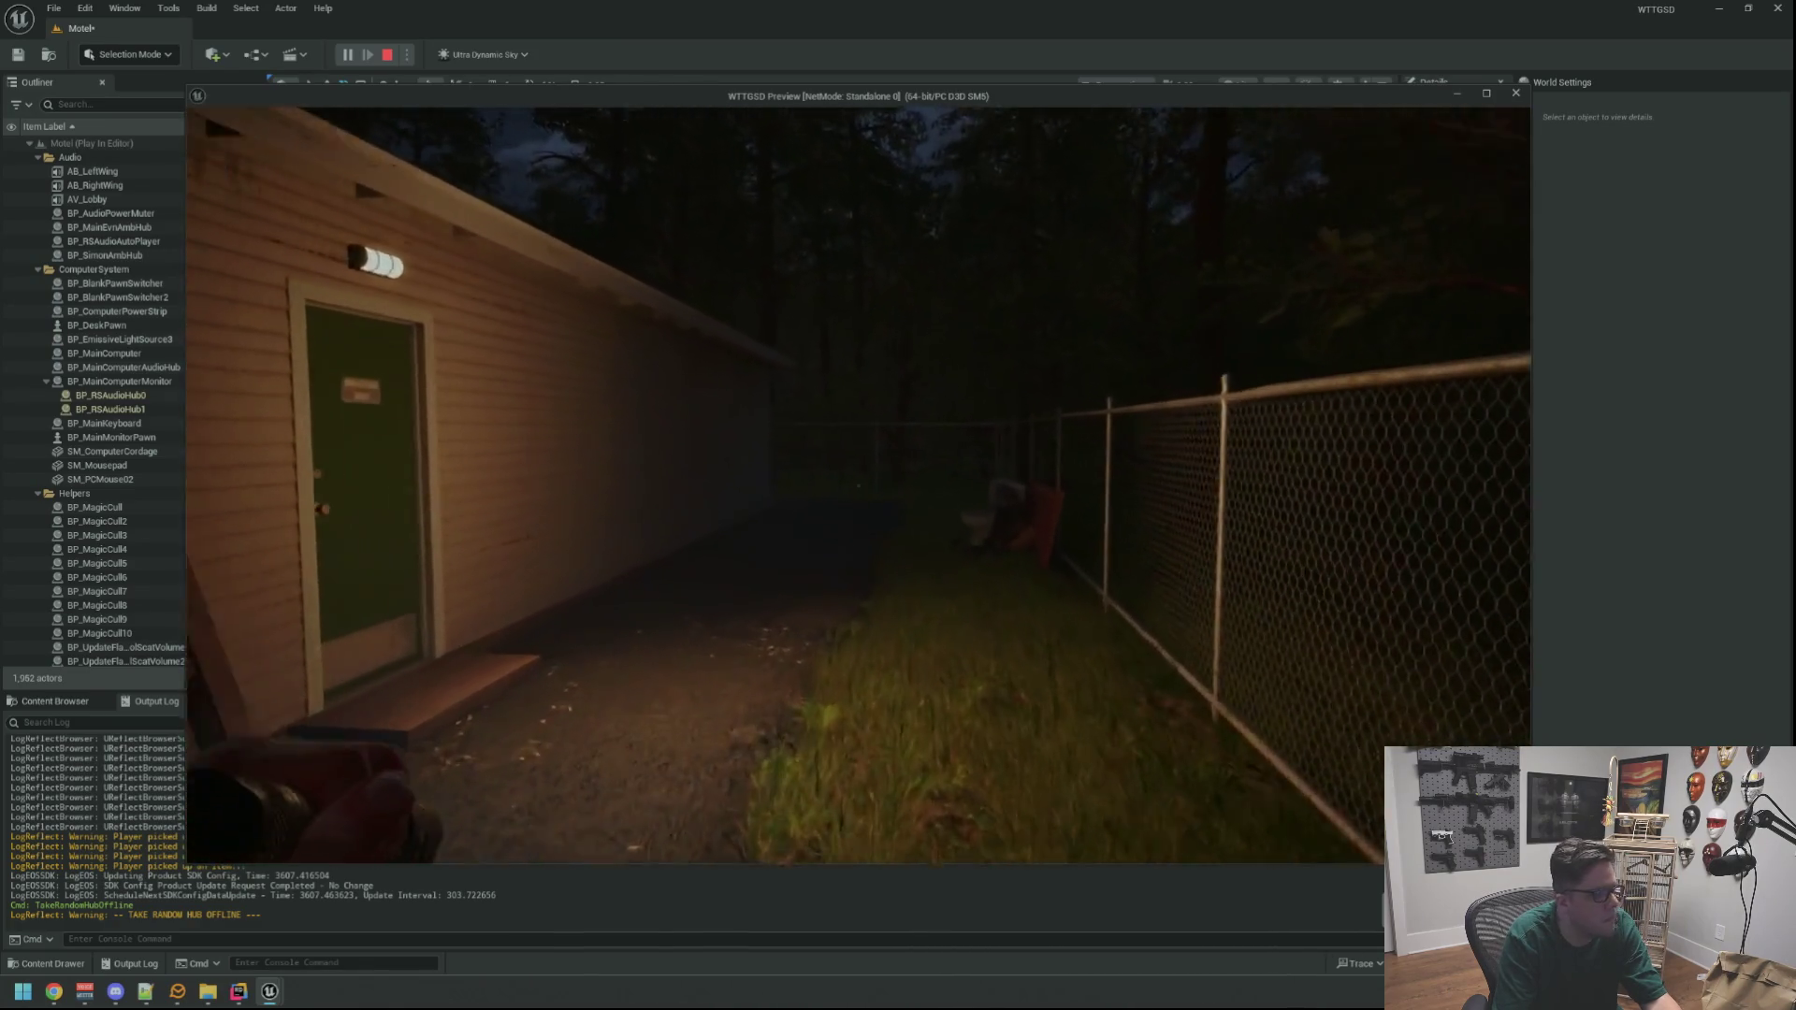
pyautogui.press('w')
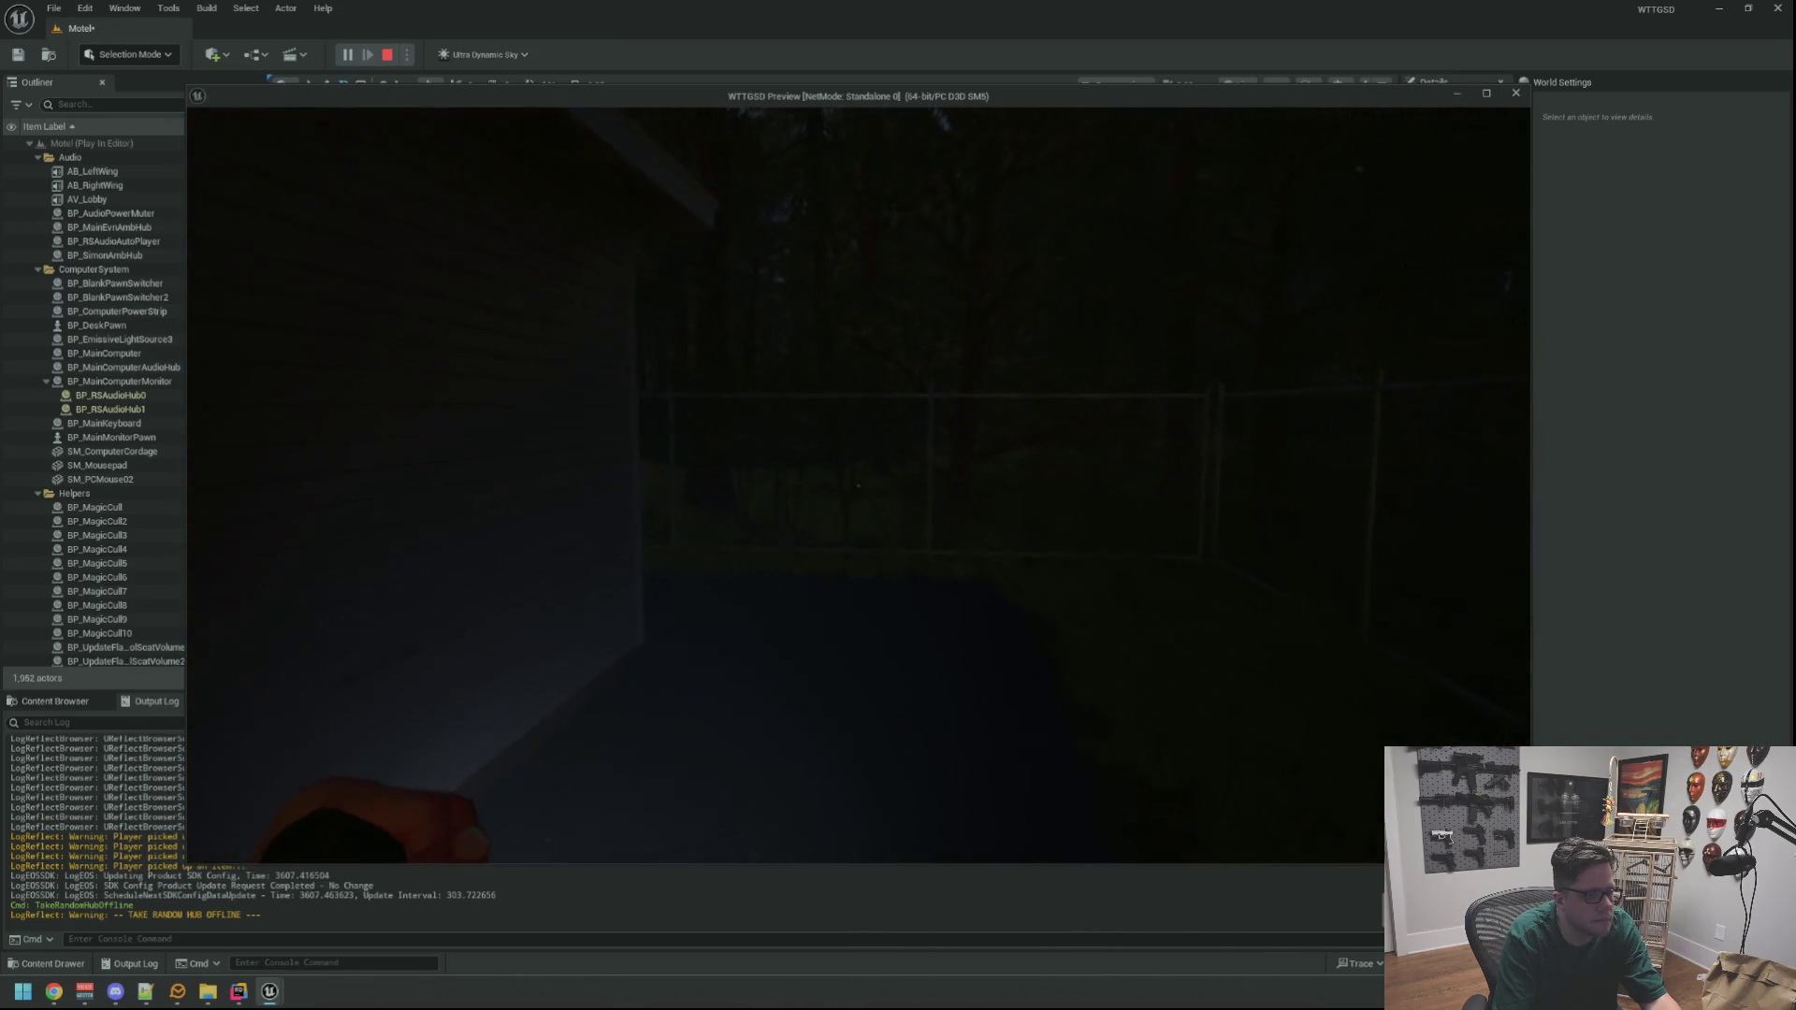
pyautogui.press('w')
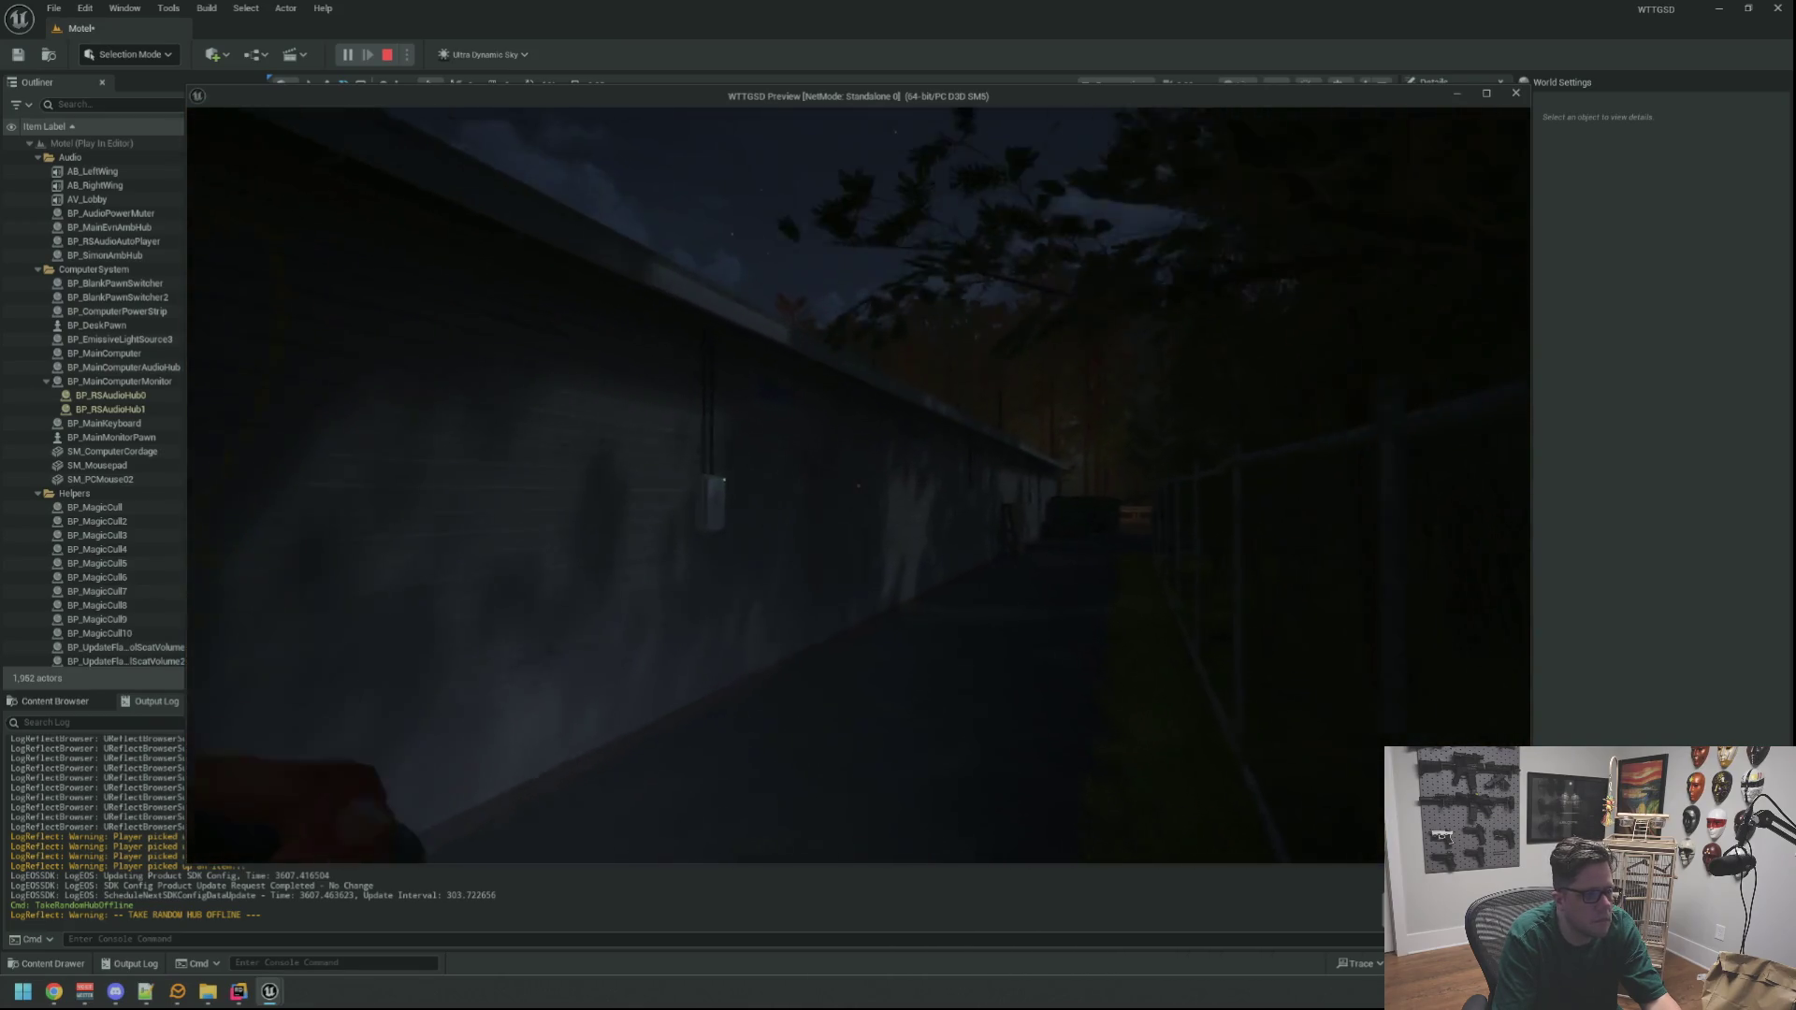
pyautogui.press('f')
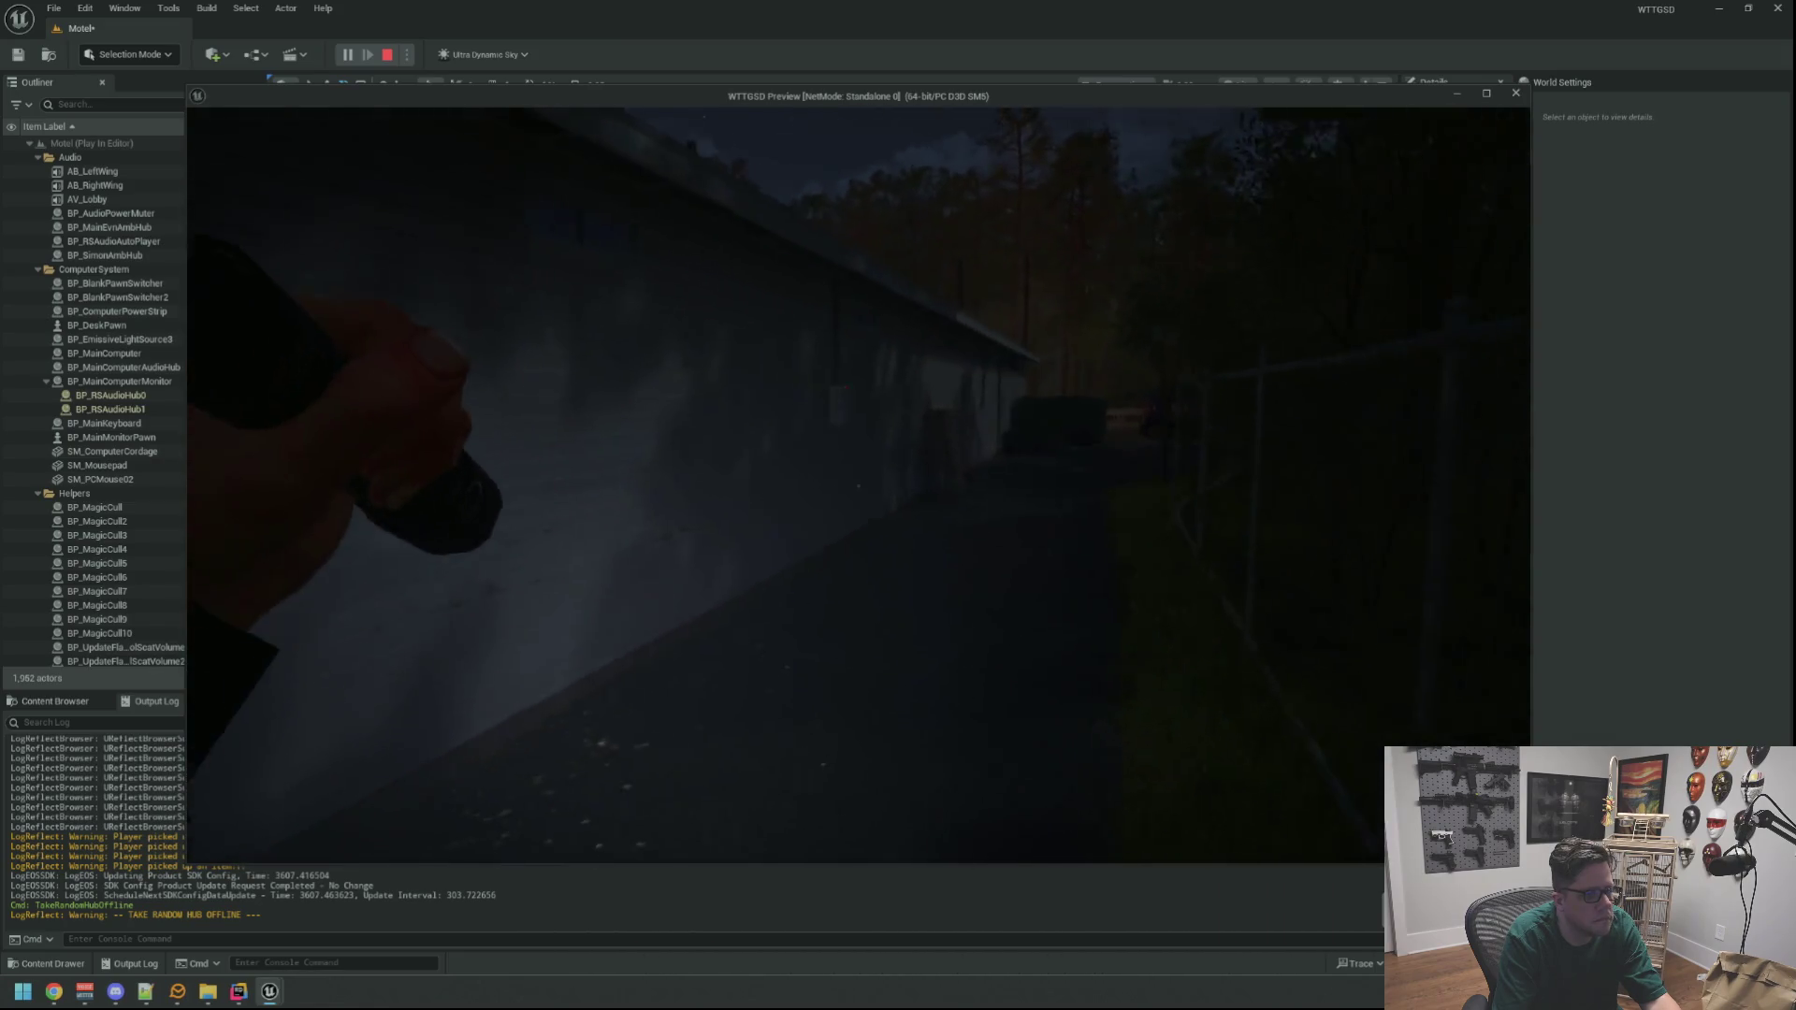
pyautogui.press('w')
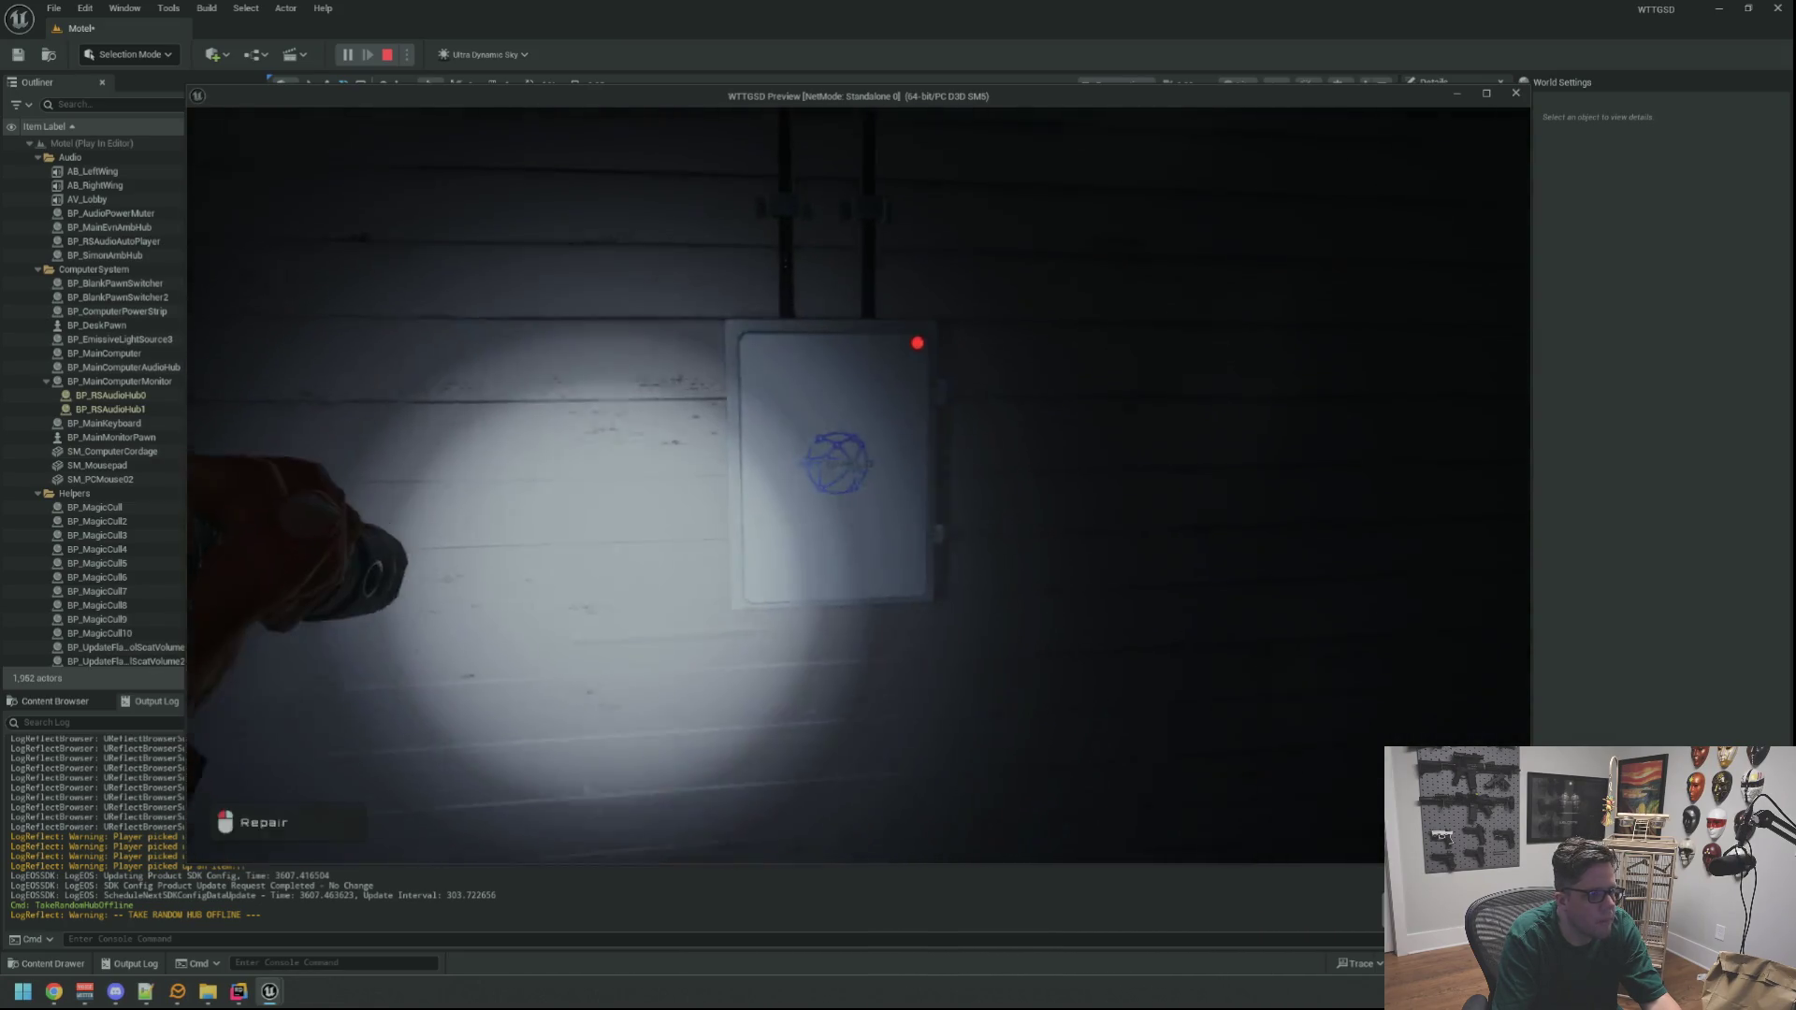
pyautogui.click(859, 485)
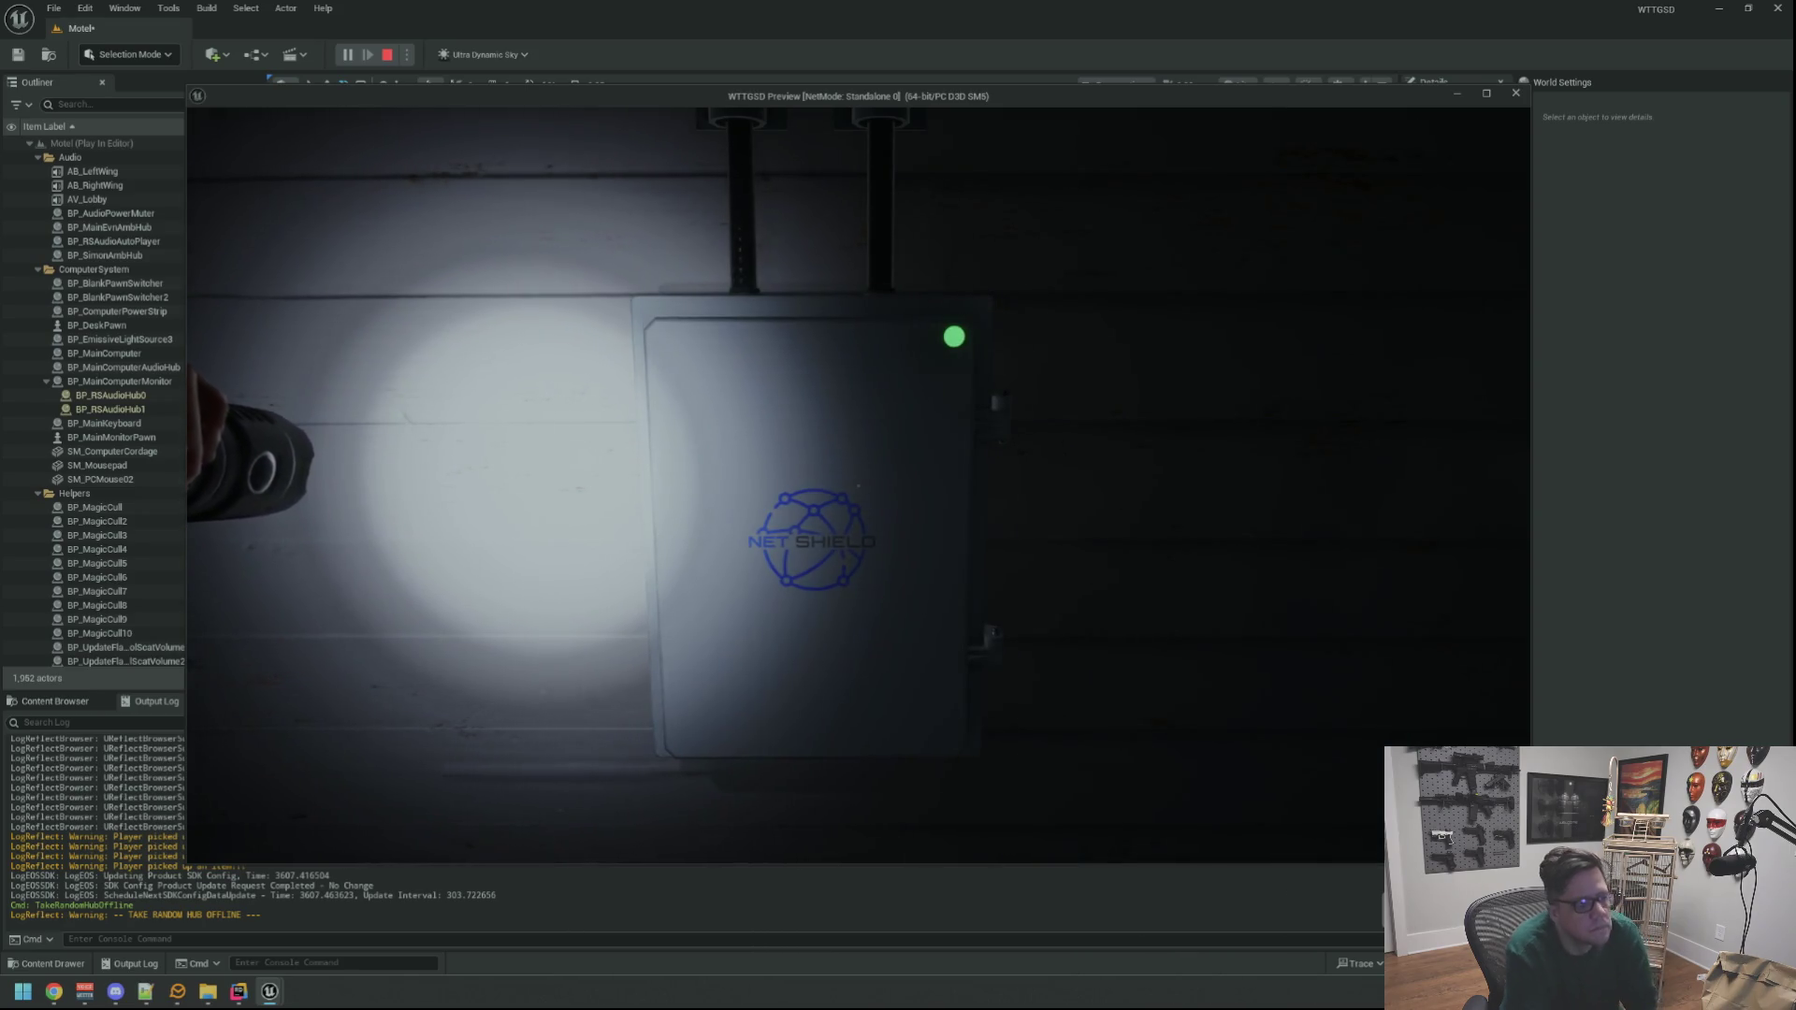
# Run DegradeRandomHub from the console and slap the degraded NetShield junction box
pyautogui.press('w')
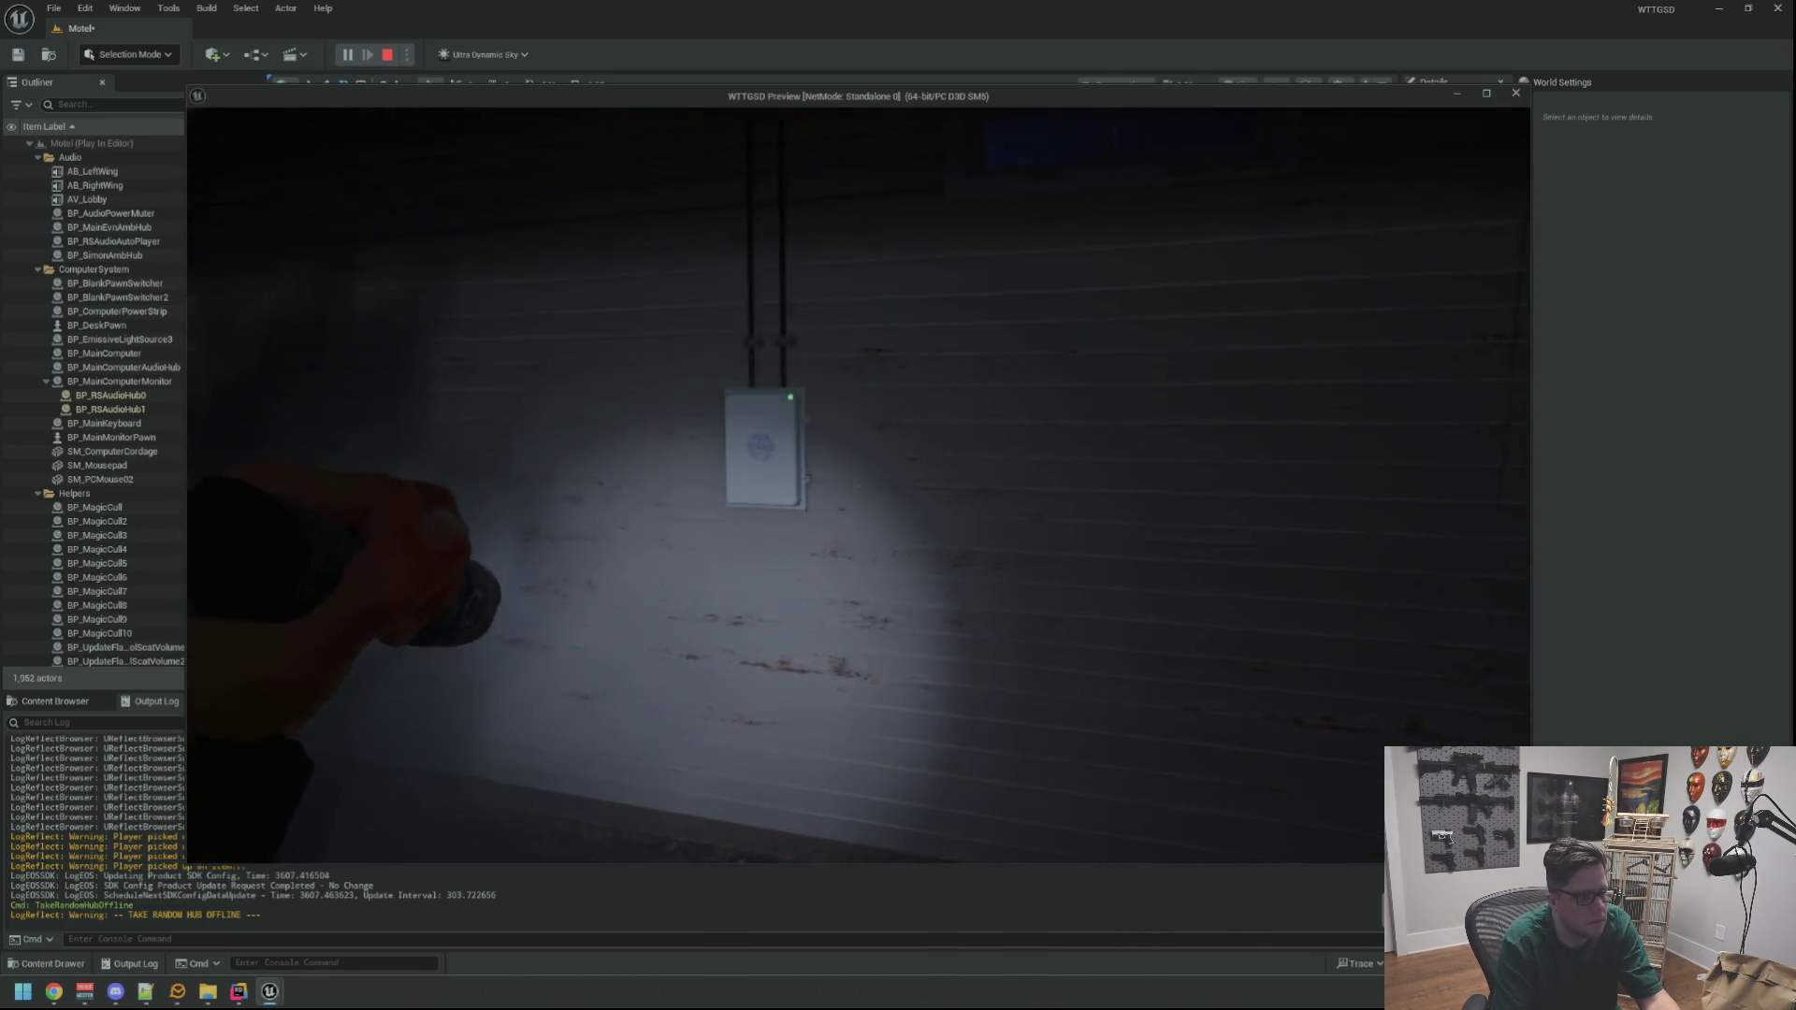
pyautogui.press('`')
pyautogui.press('Up')
pyautogui.press('Return')
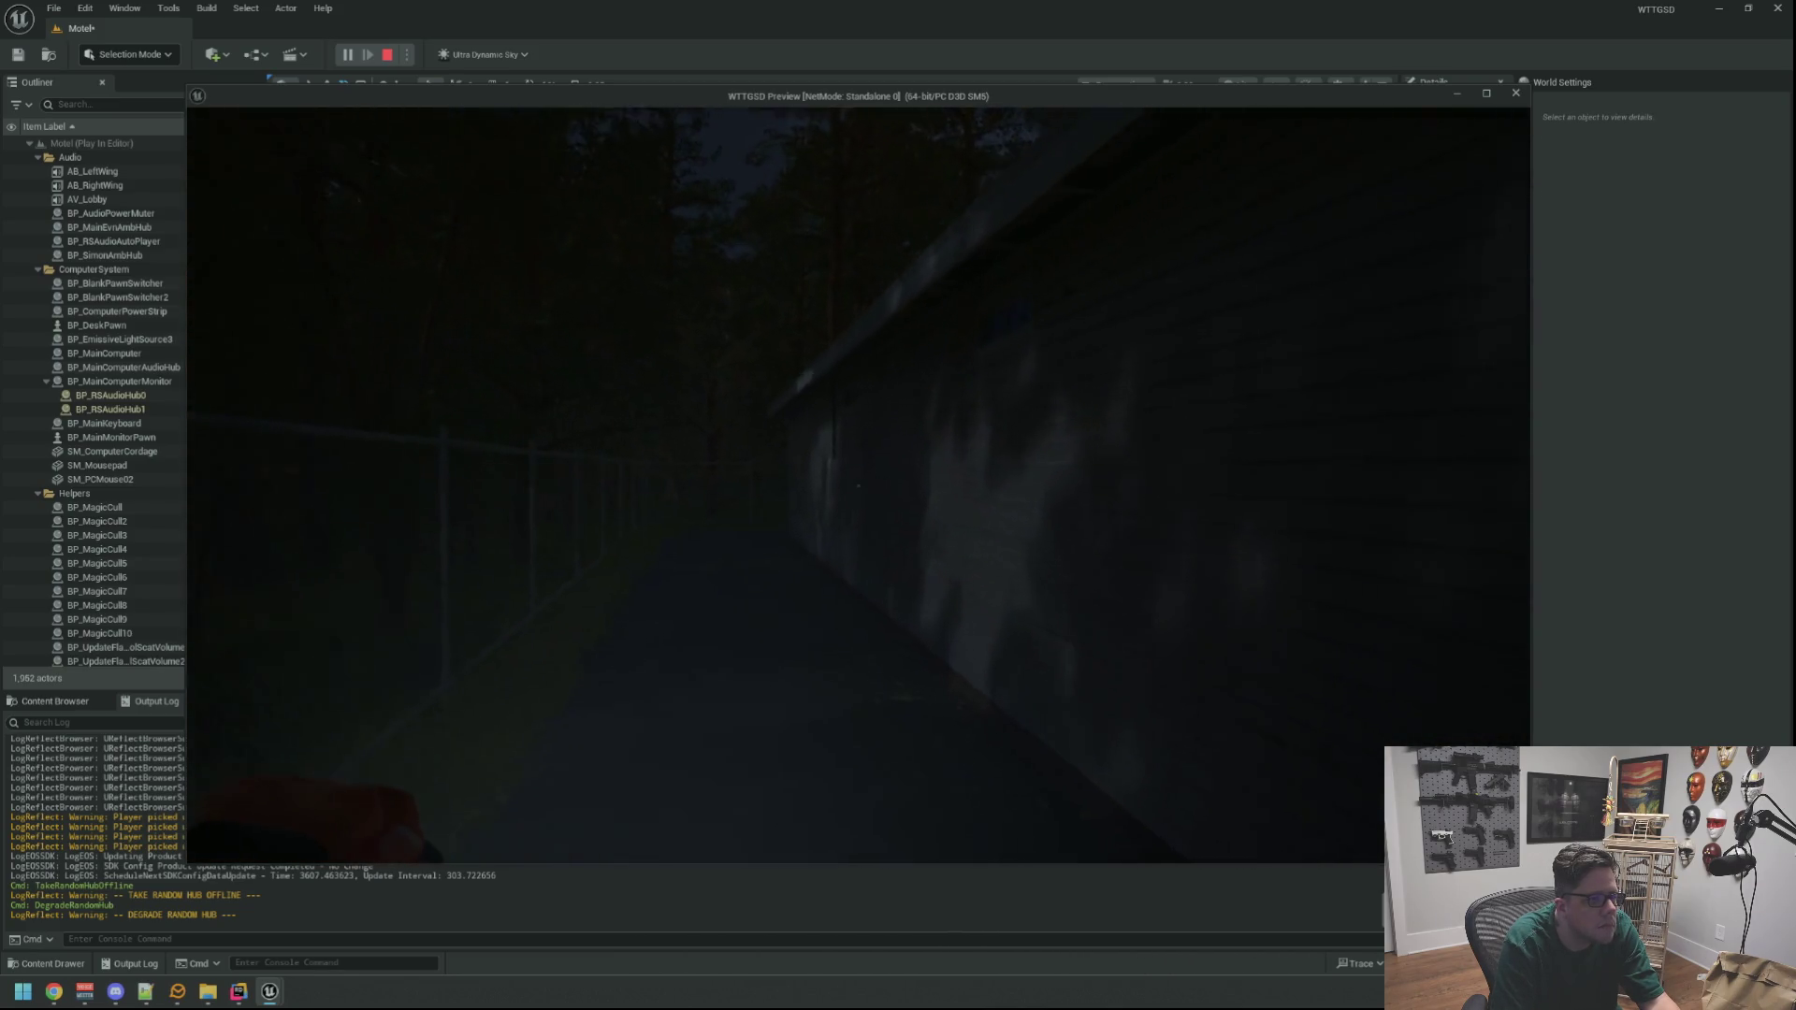
pyautogui.press('`')
pyautogui.press('Up')
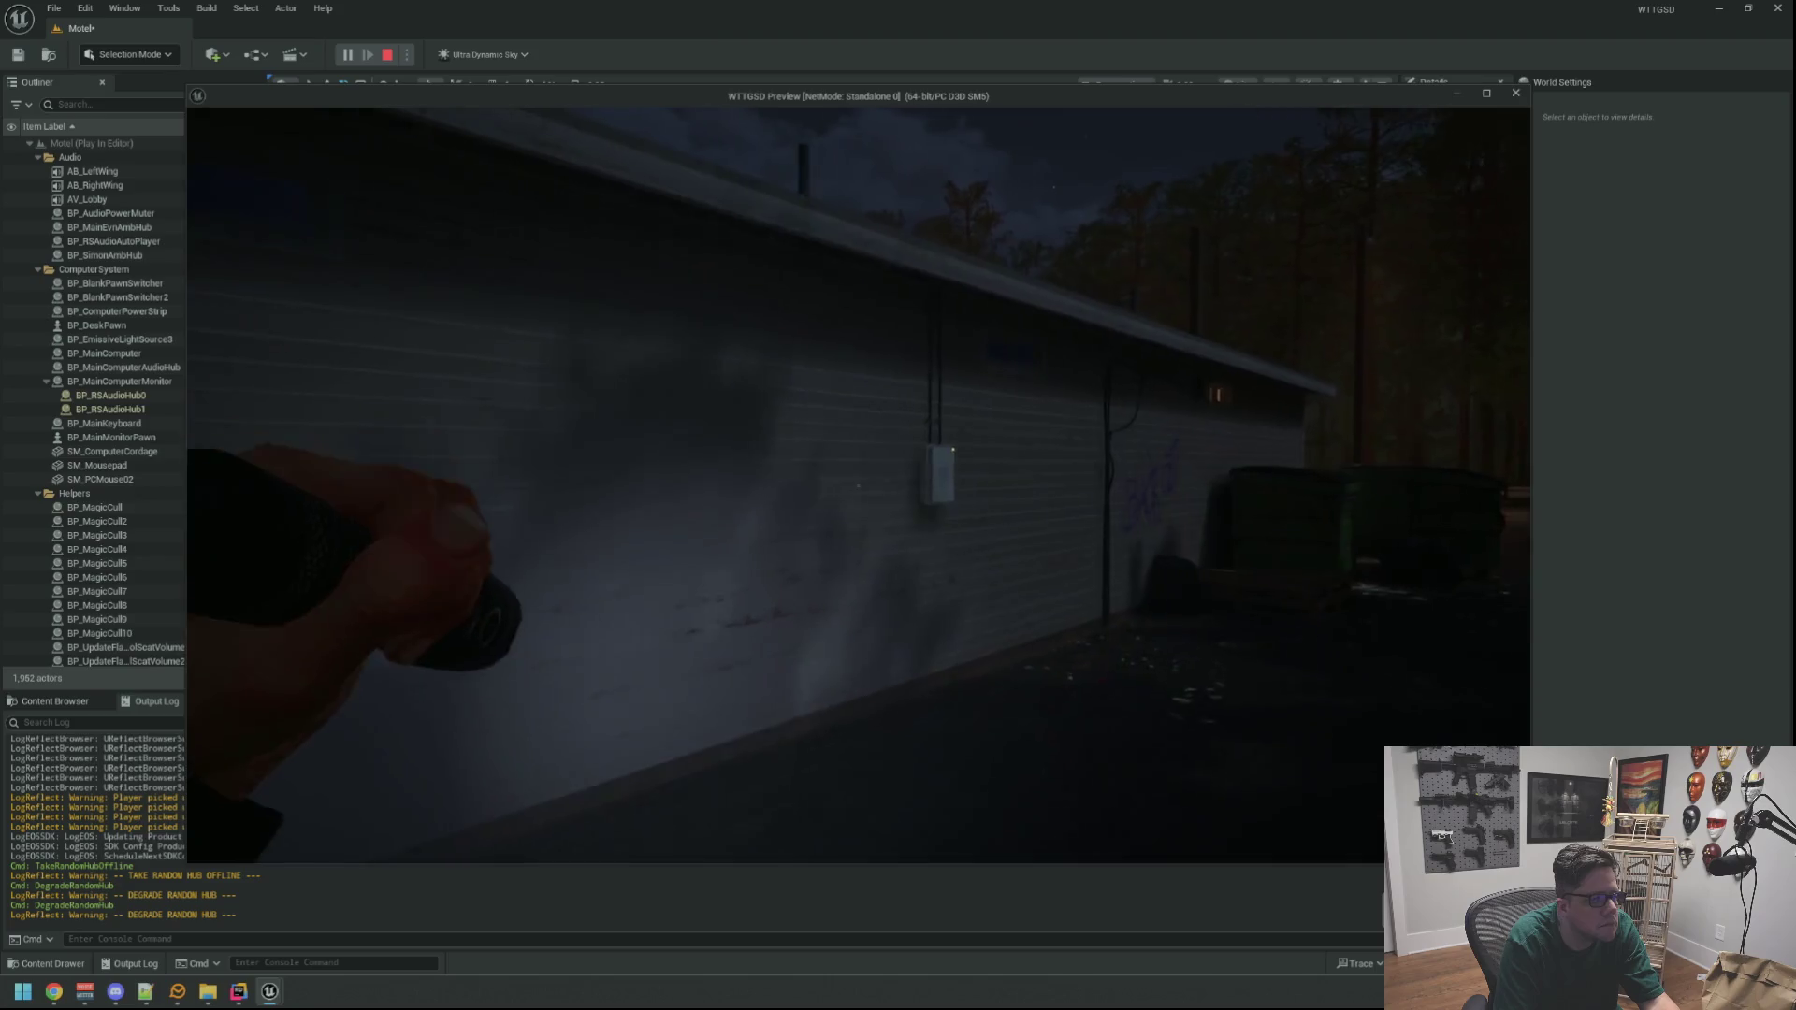
pyautogui.press('w')
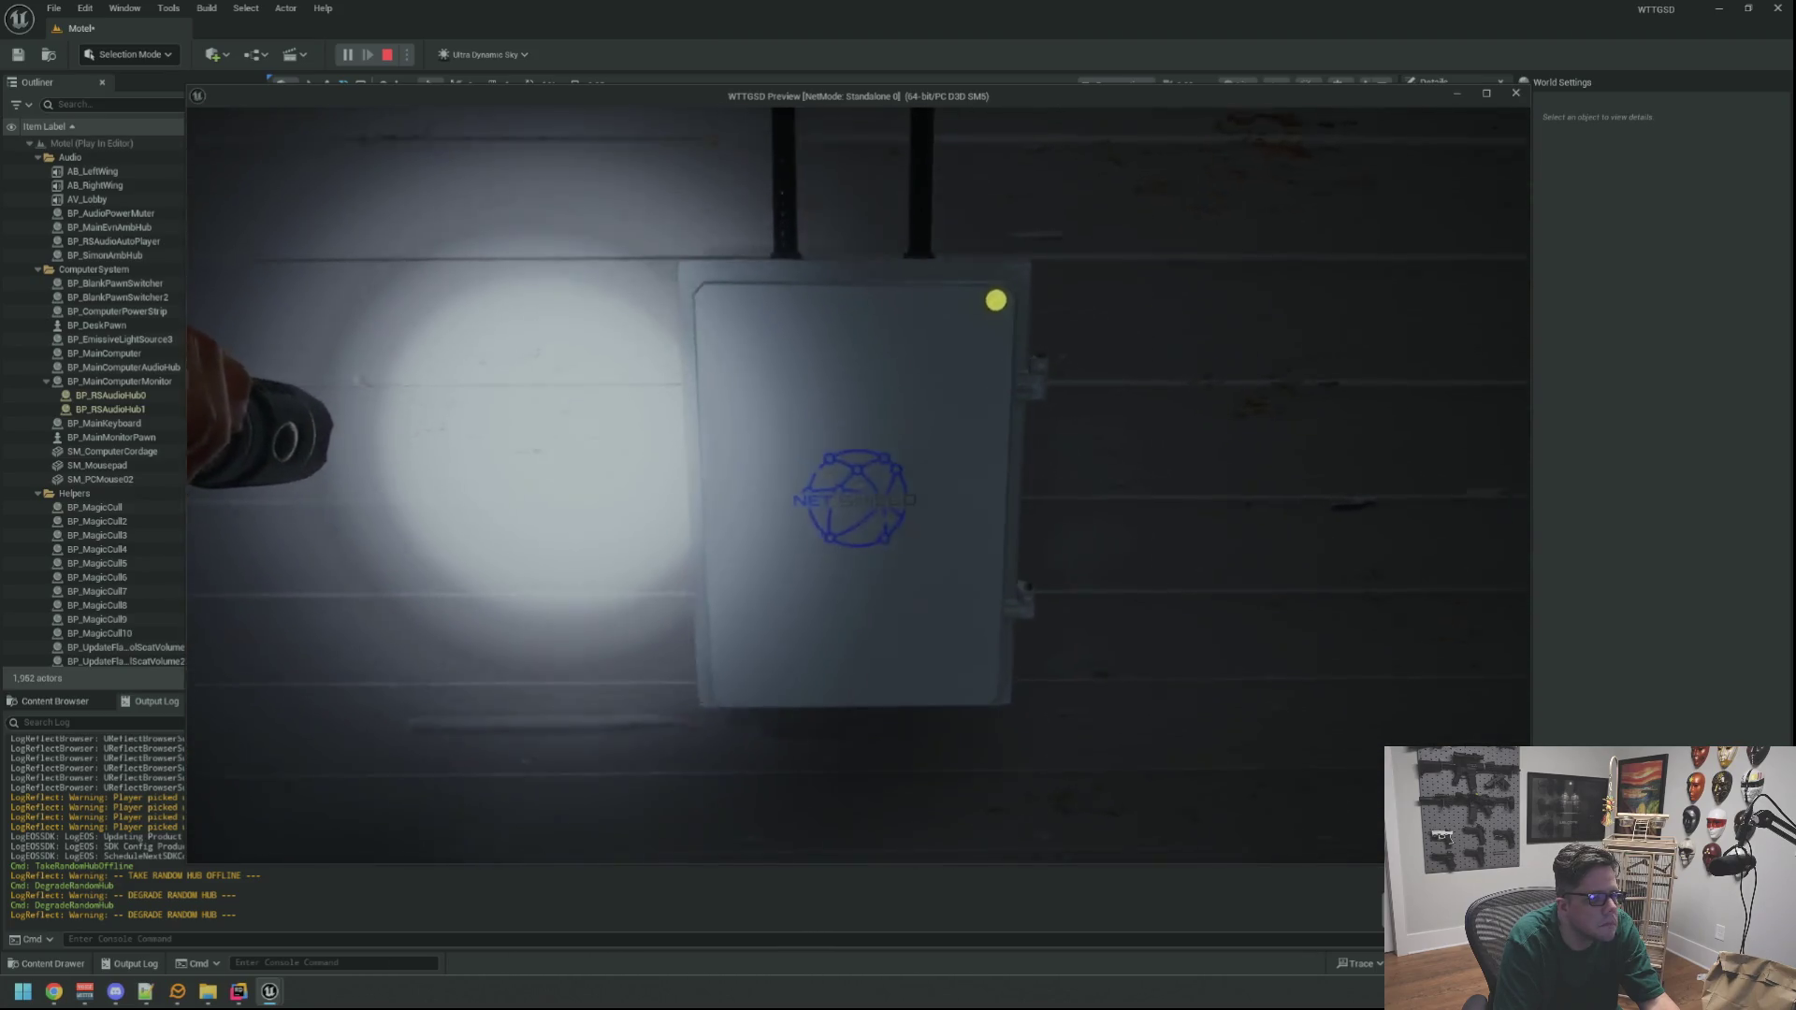
pyautogui.press('e')
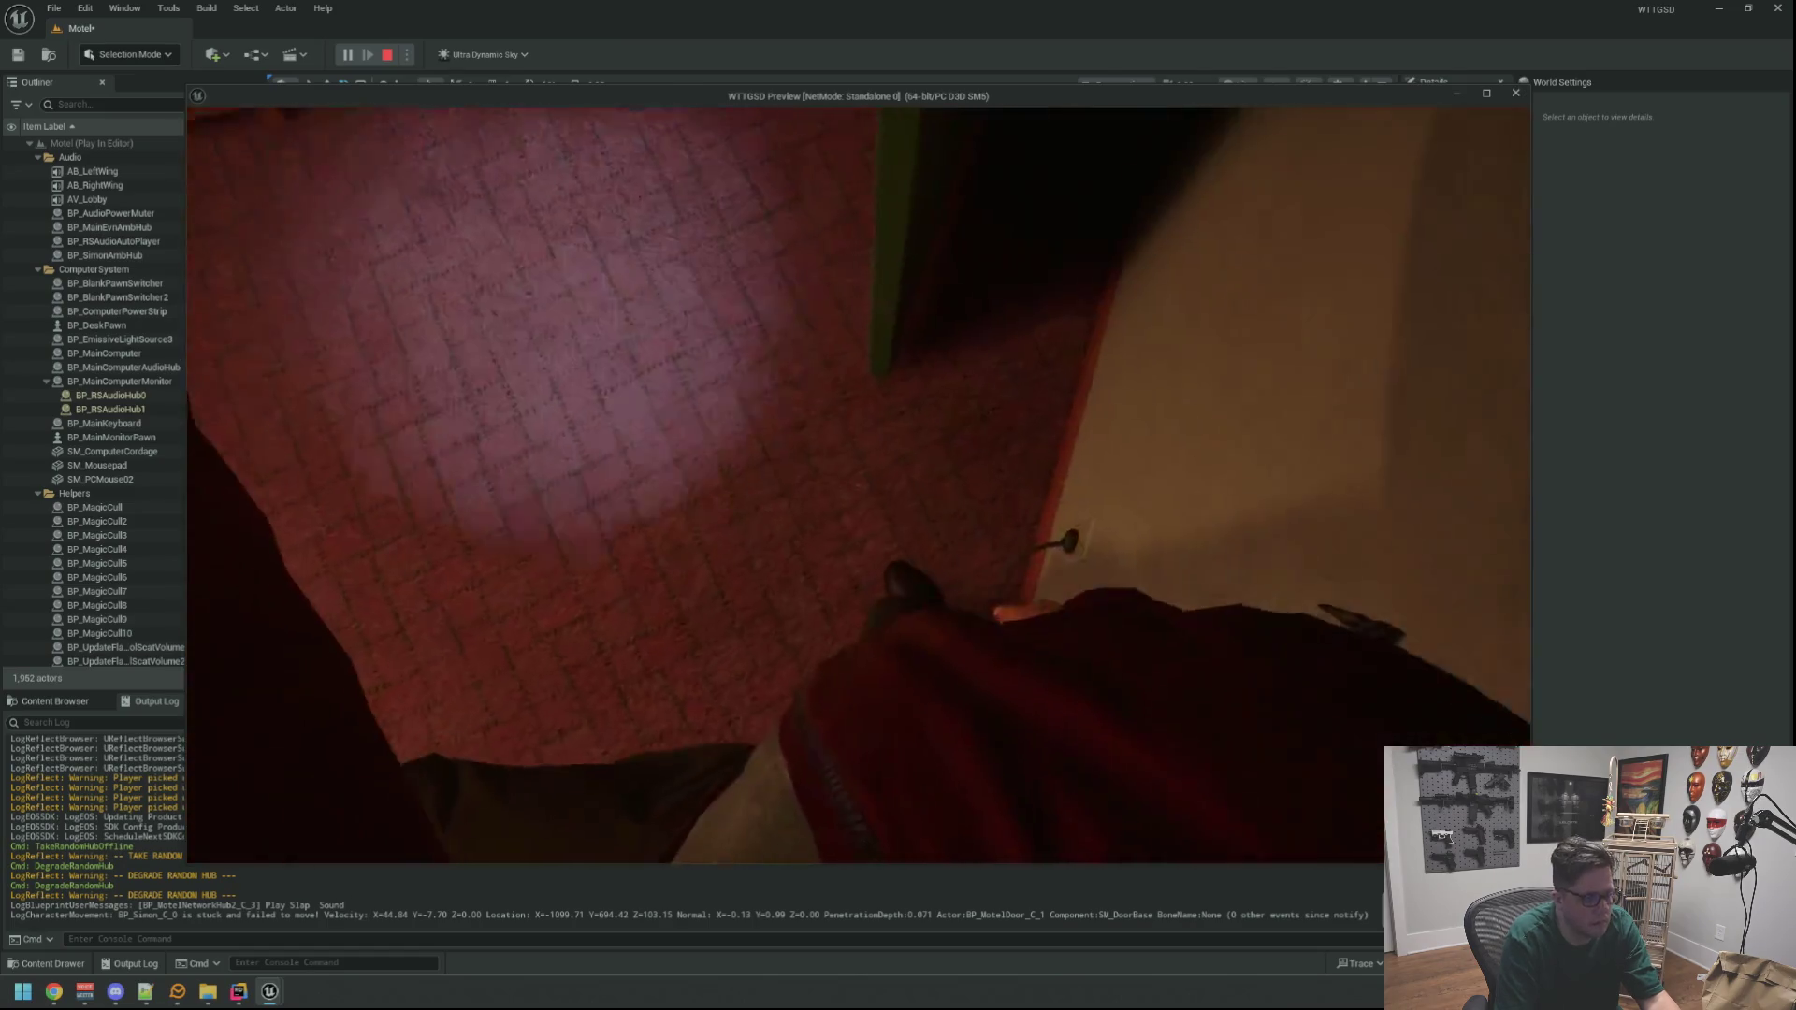
# Walk through the lobby doors, past the vending machines to the back room, and use the office computer
pyautogui.press('d')
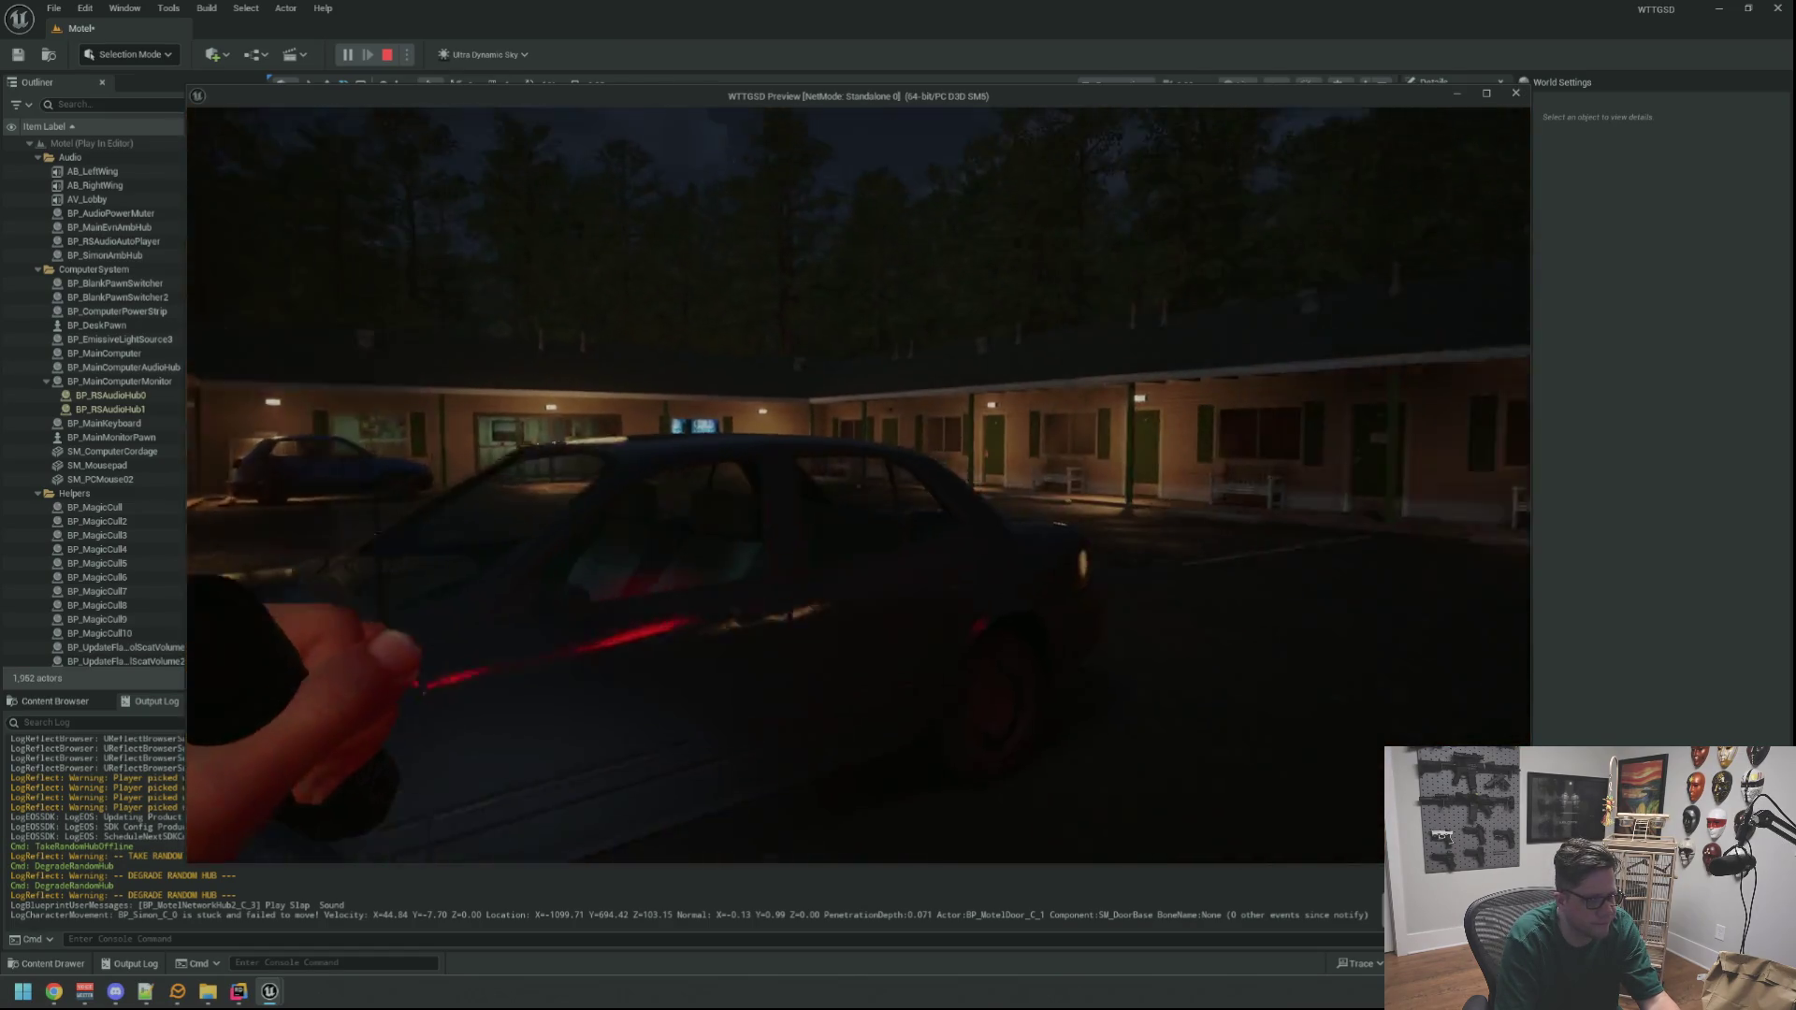
pyautogui.press('w')
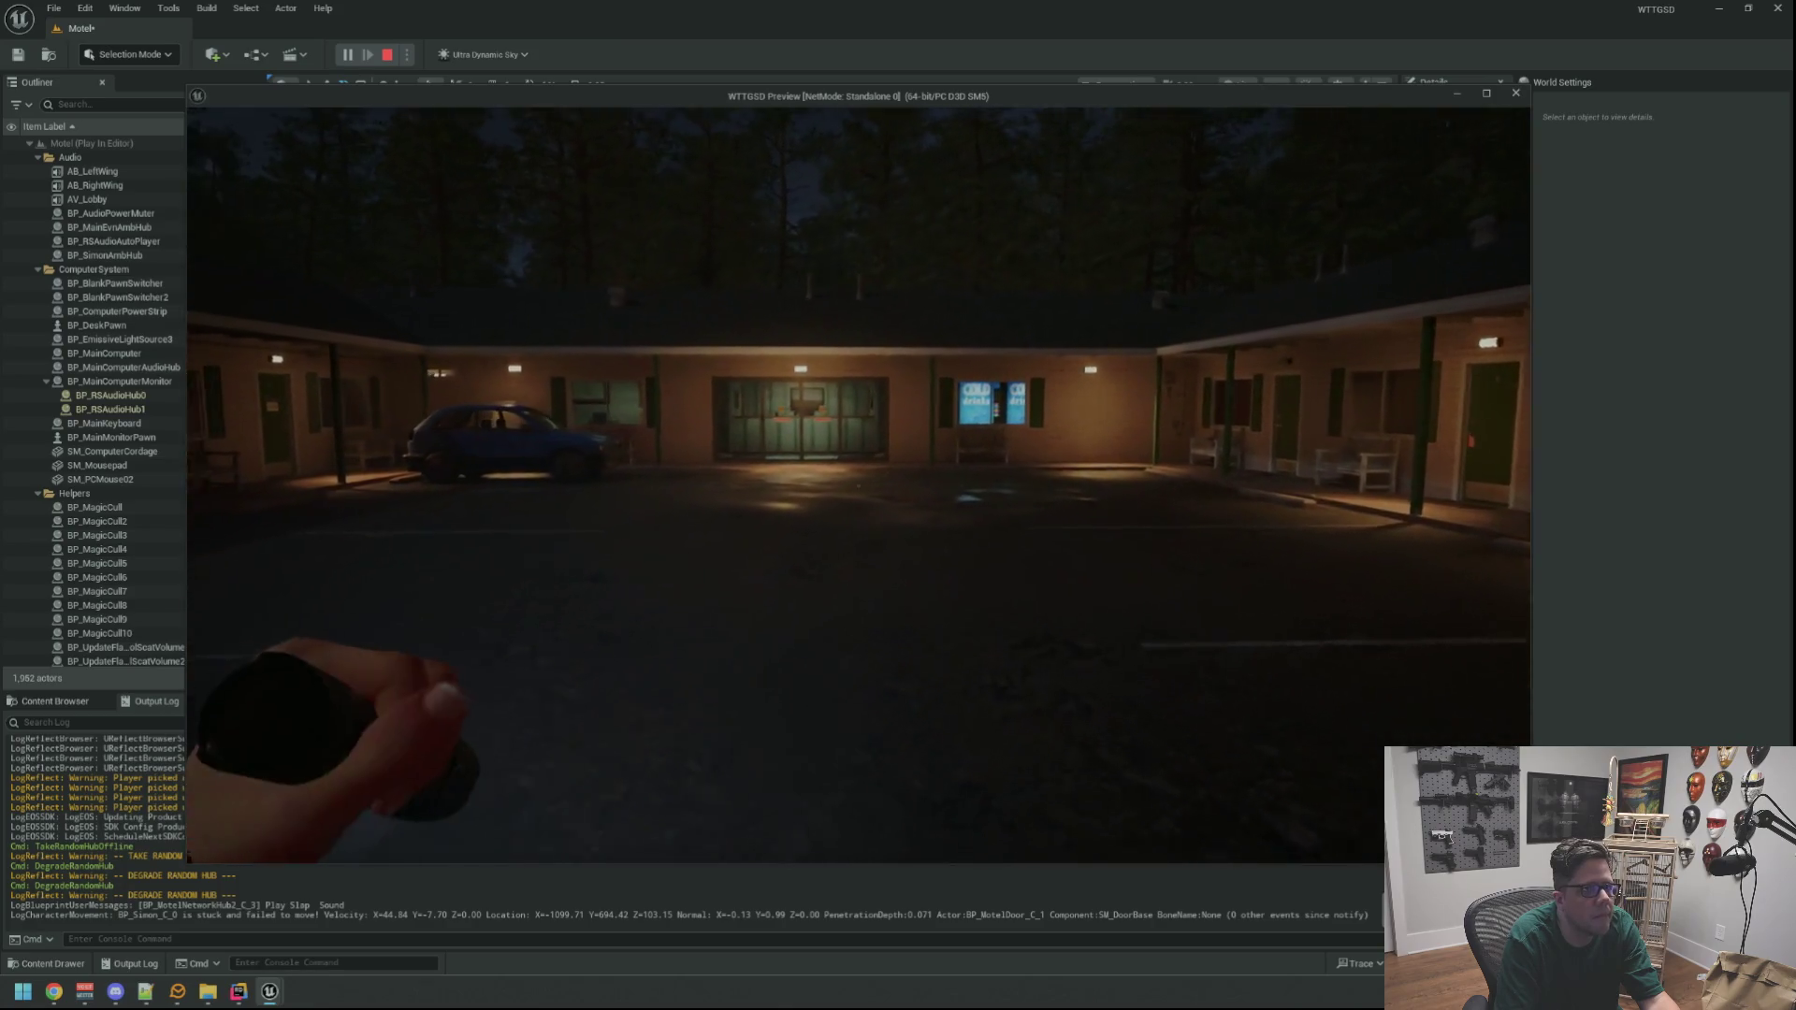
pyautogui.press('w')
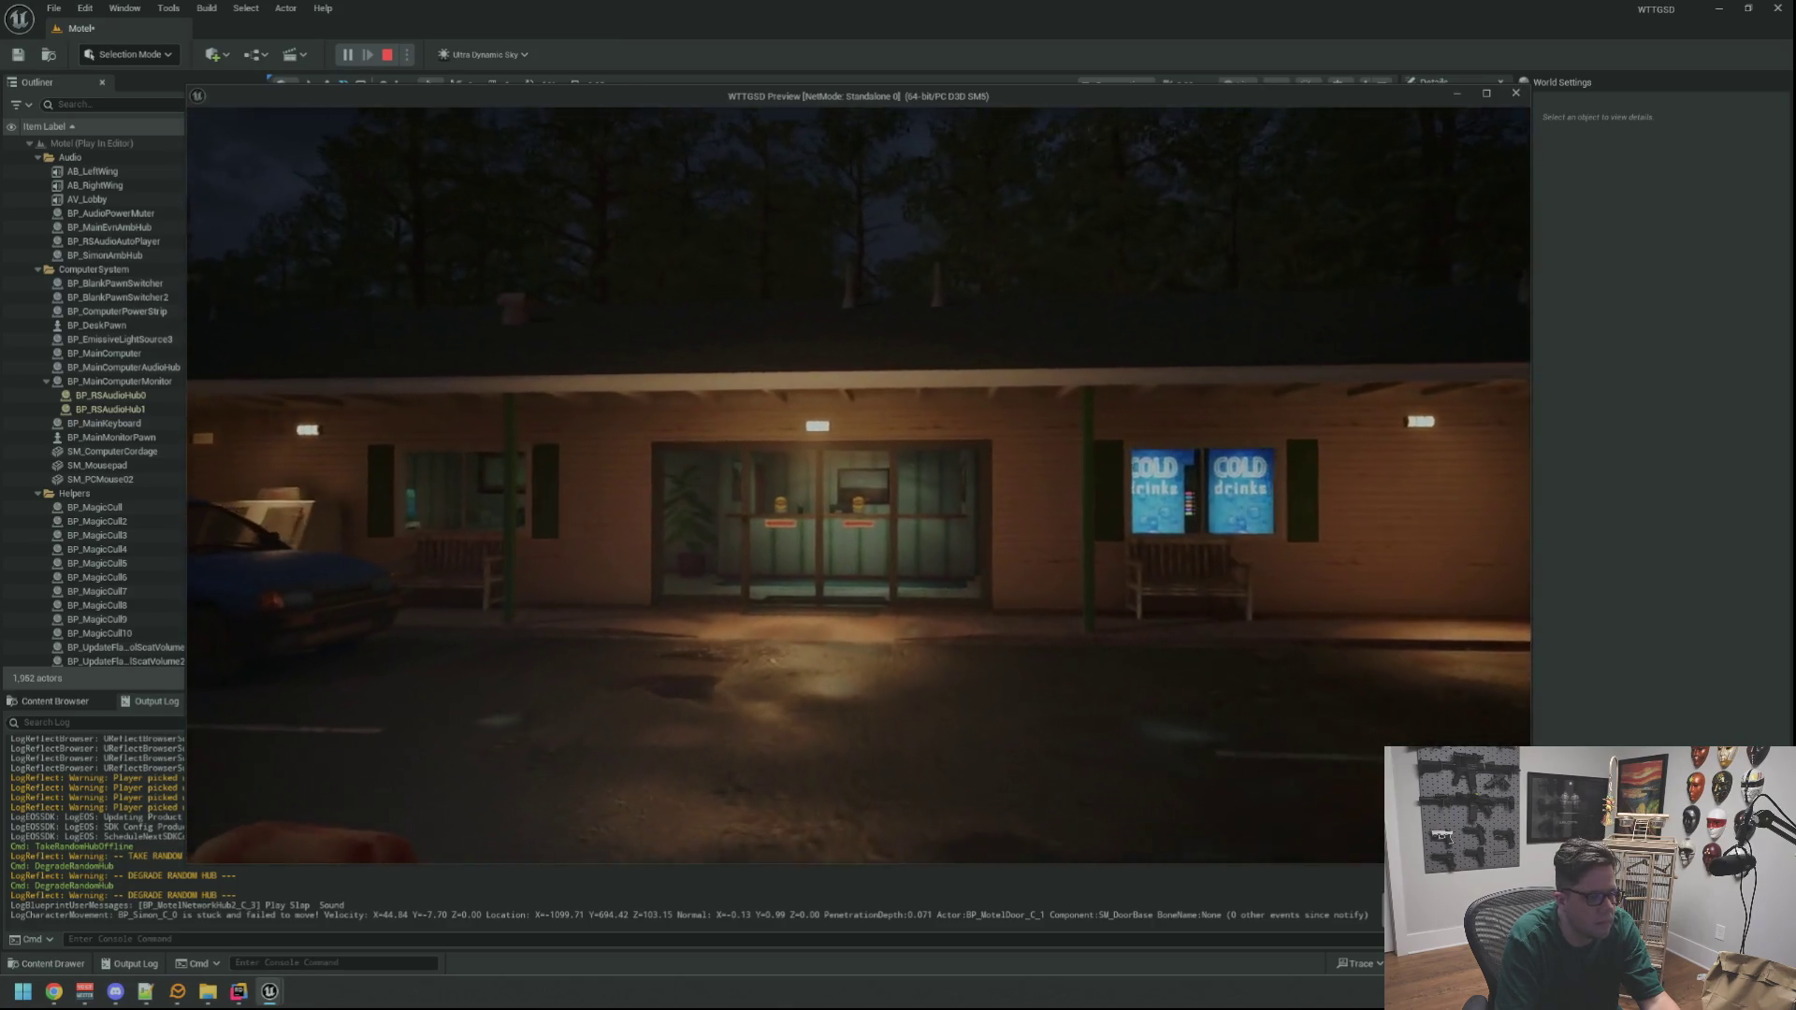
pyautogui.press('w')
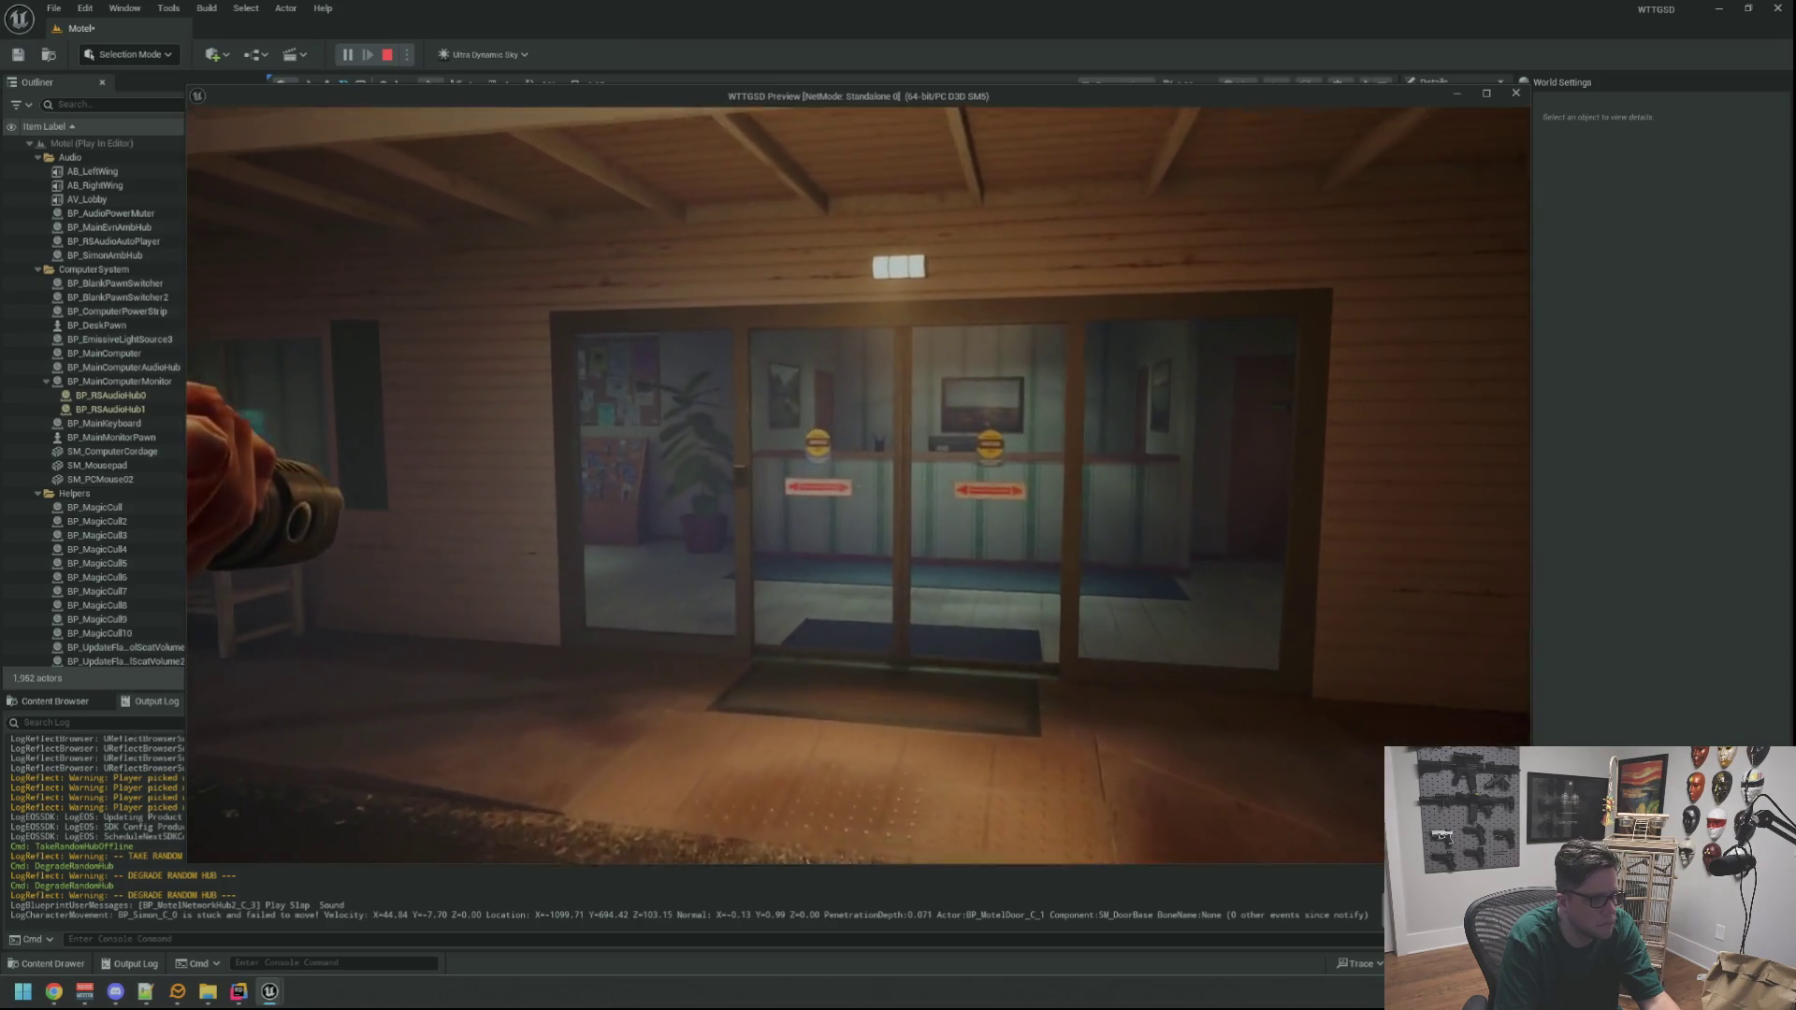
pyautogui.press('w')
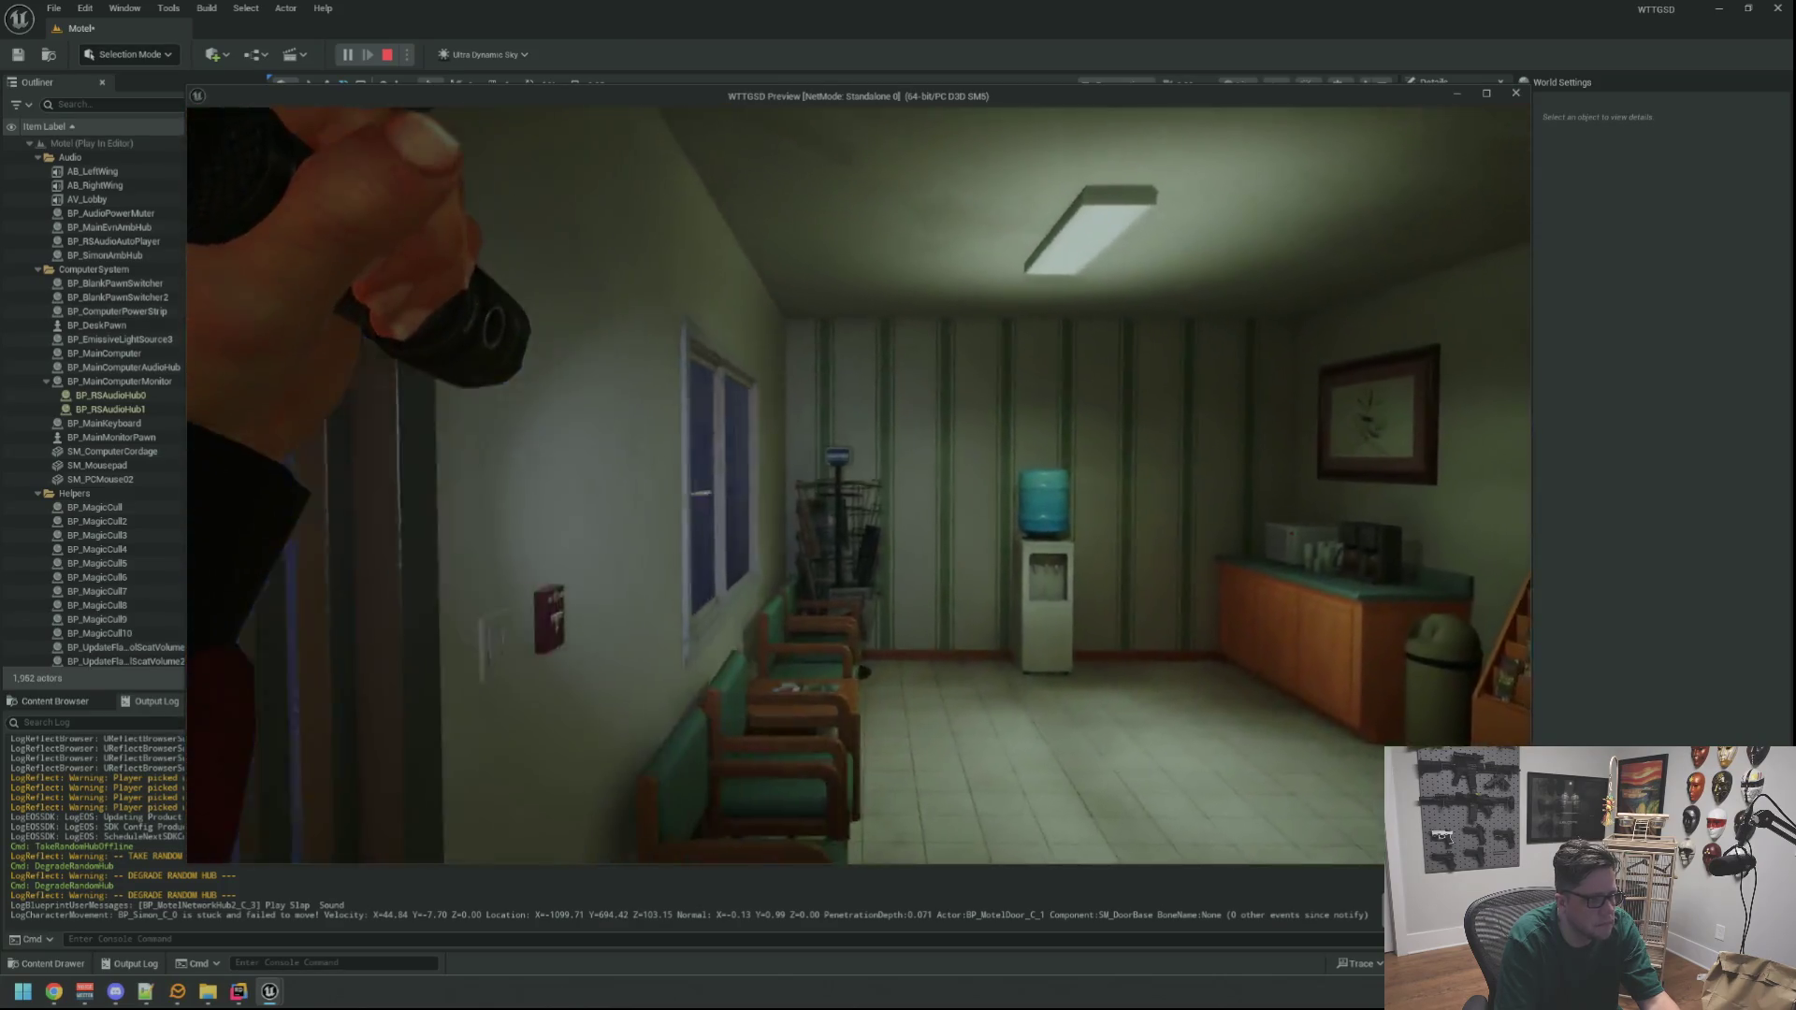
pyautogui.press('w')
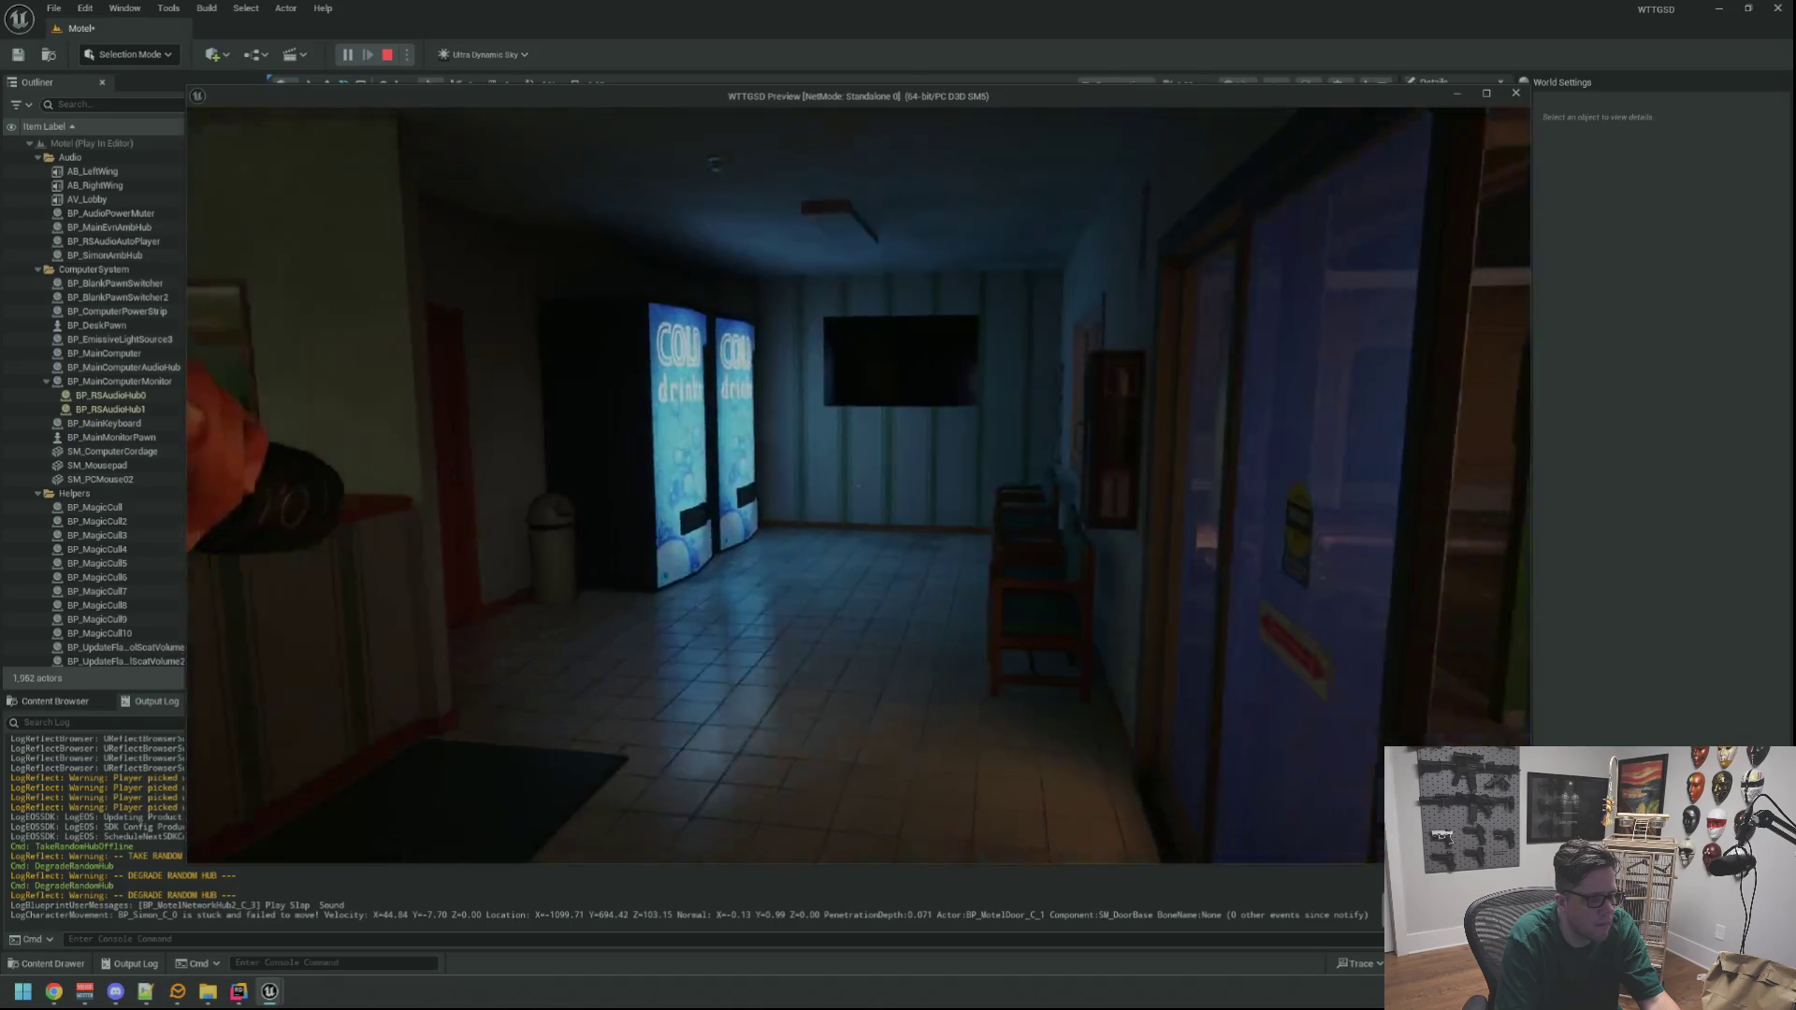
pyautogui.press('w')
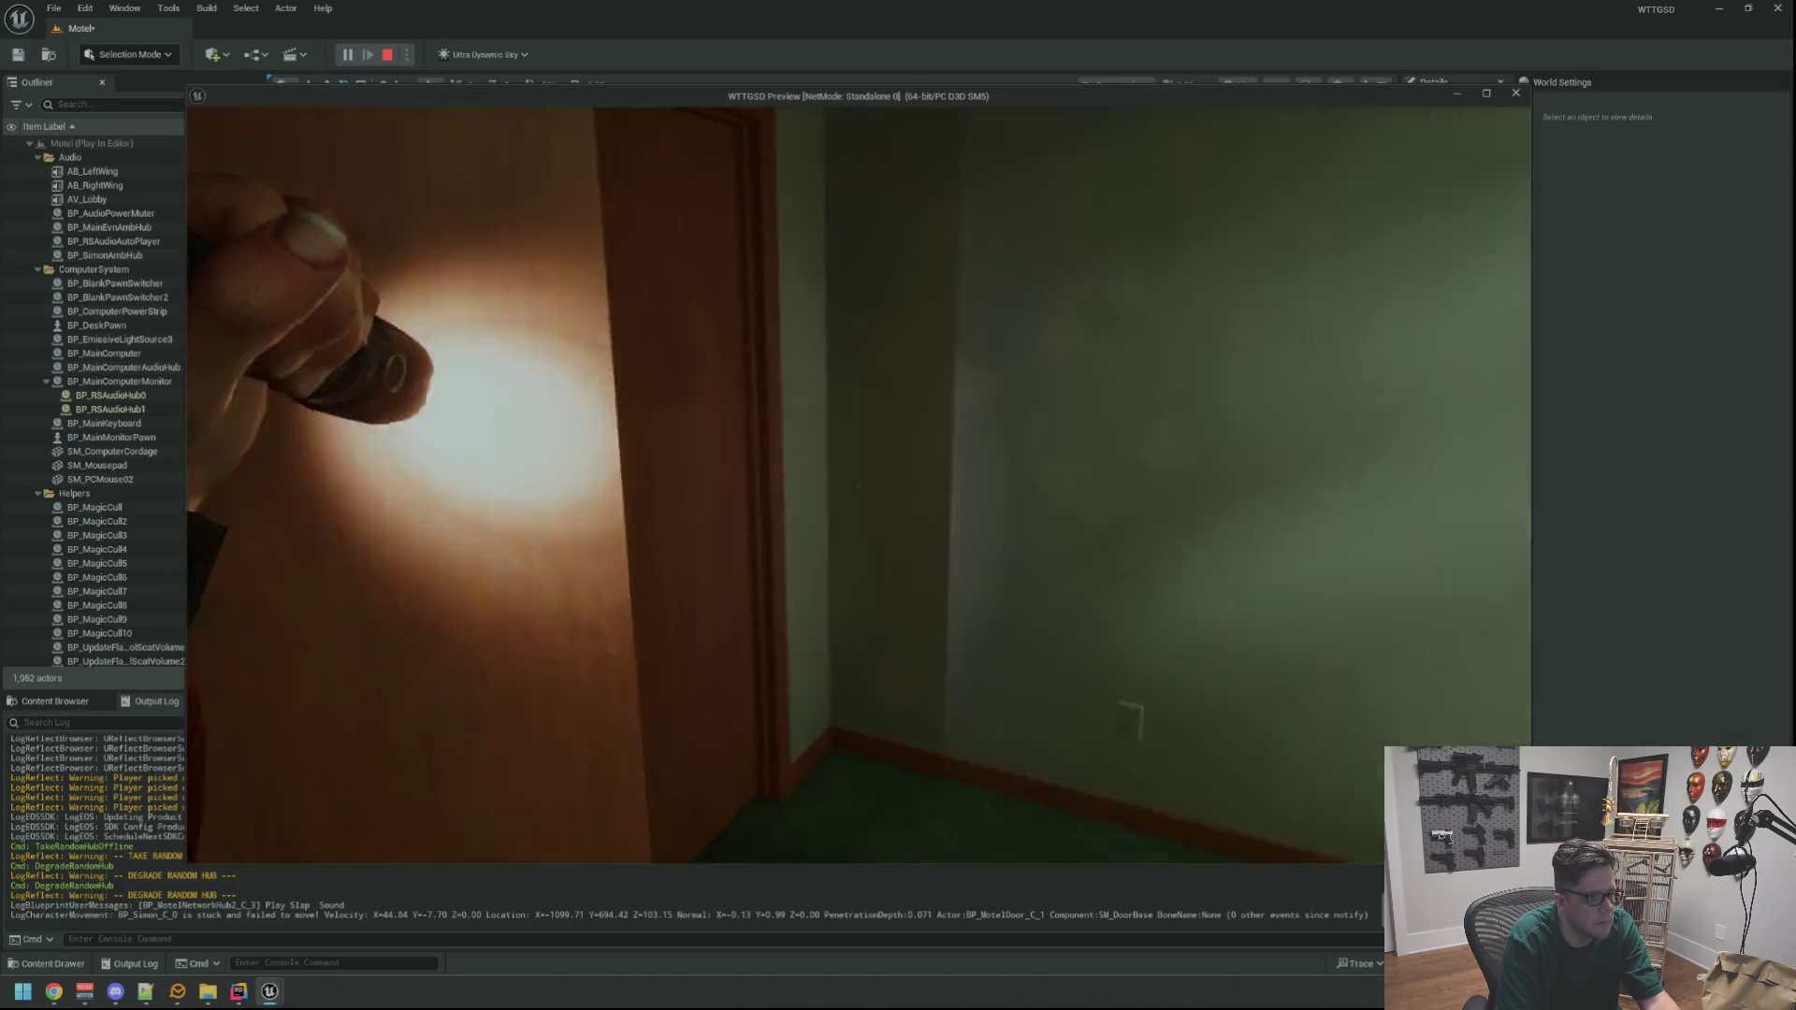
pyautogui.press('e')
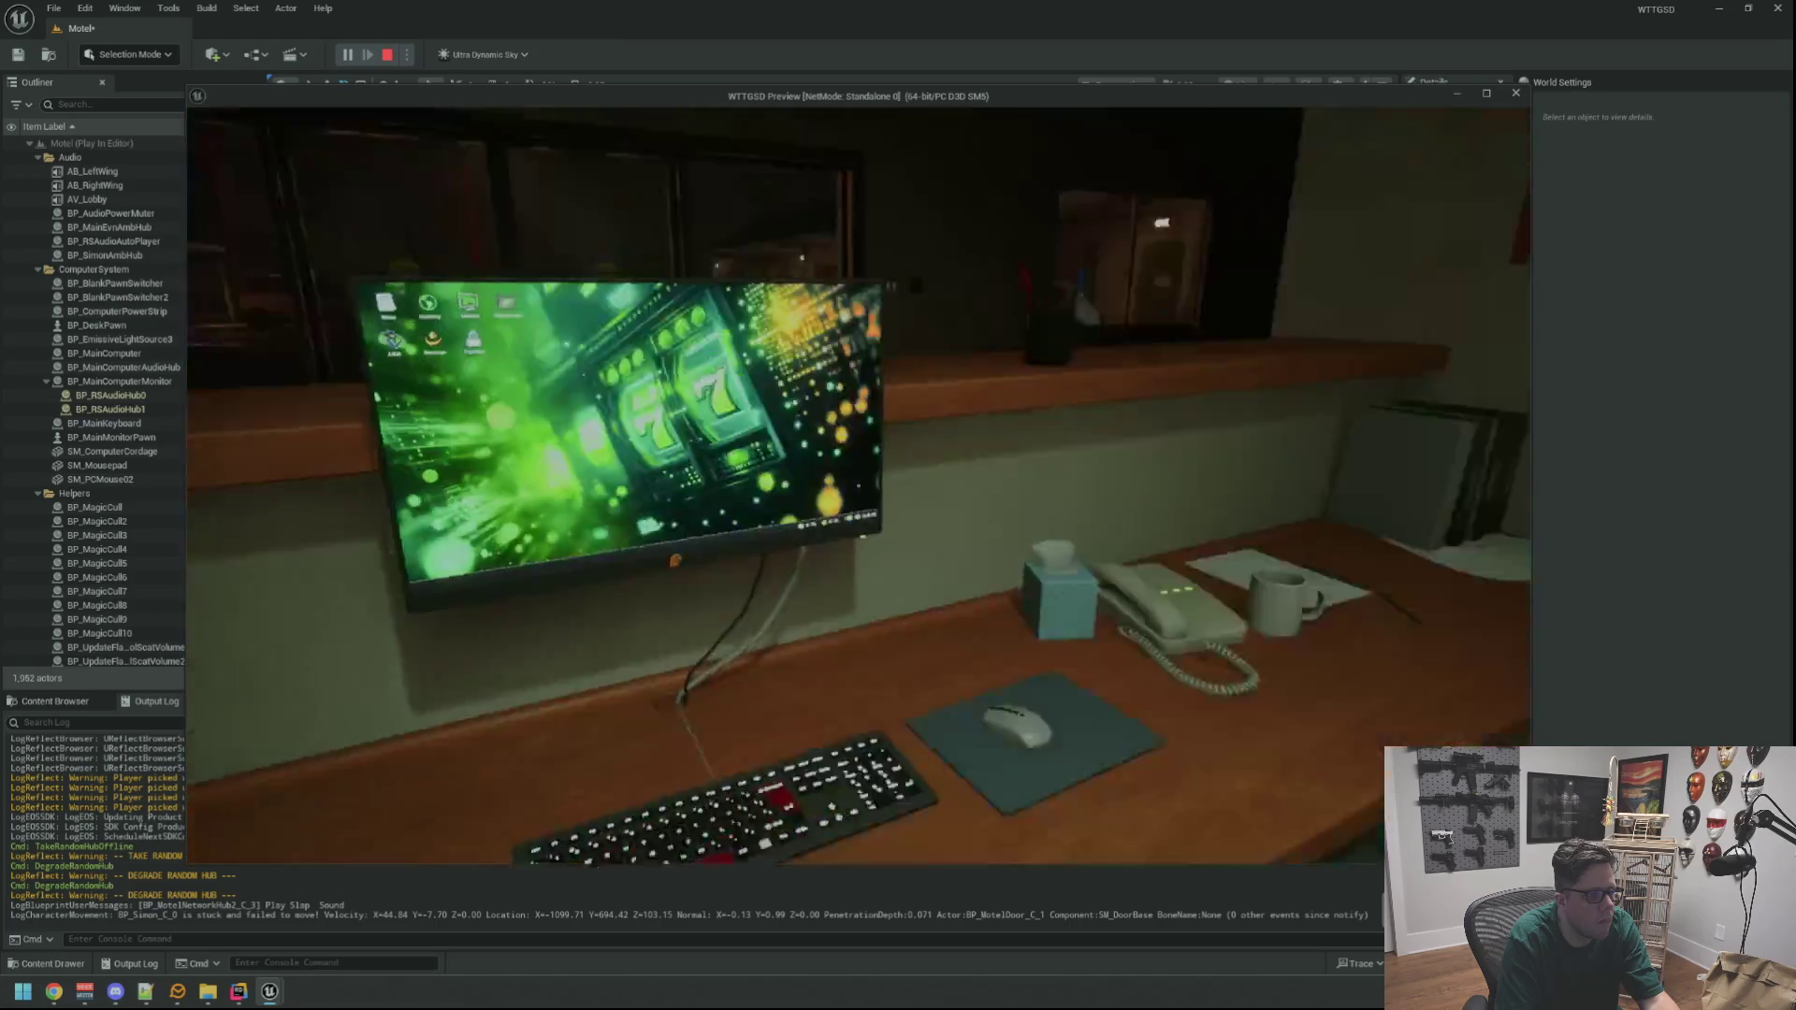